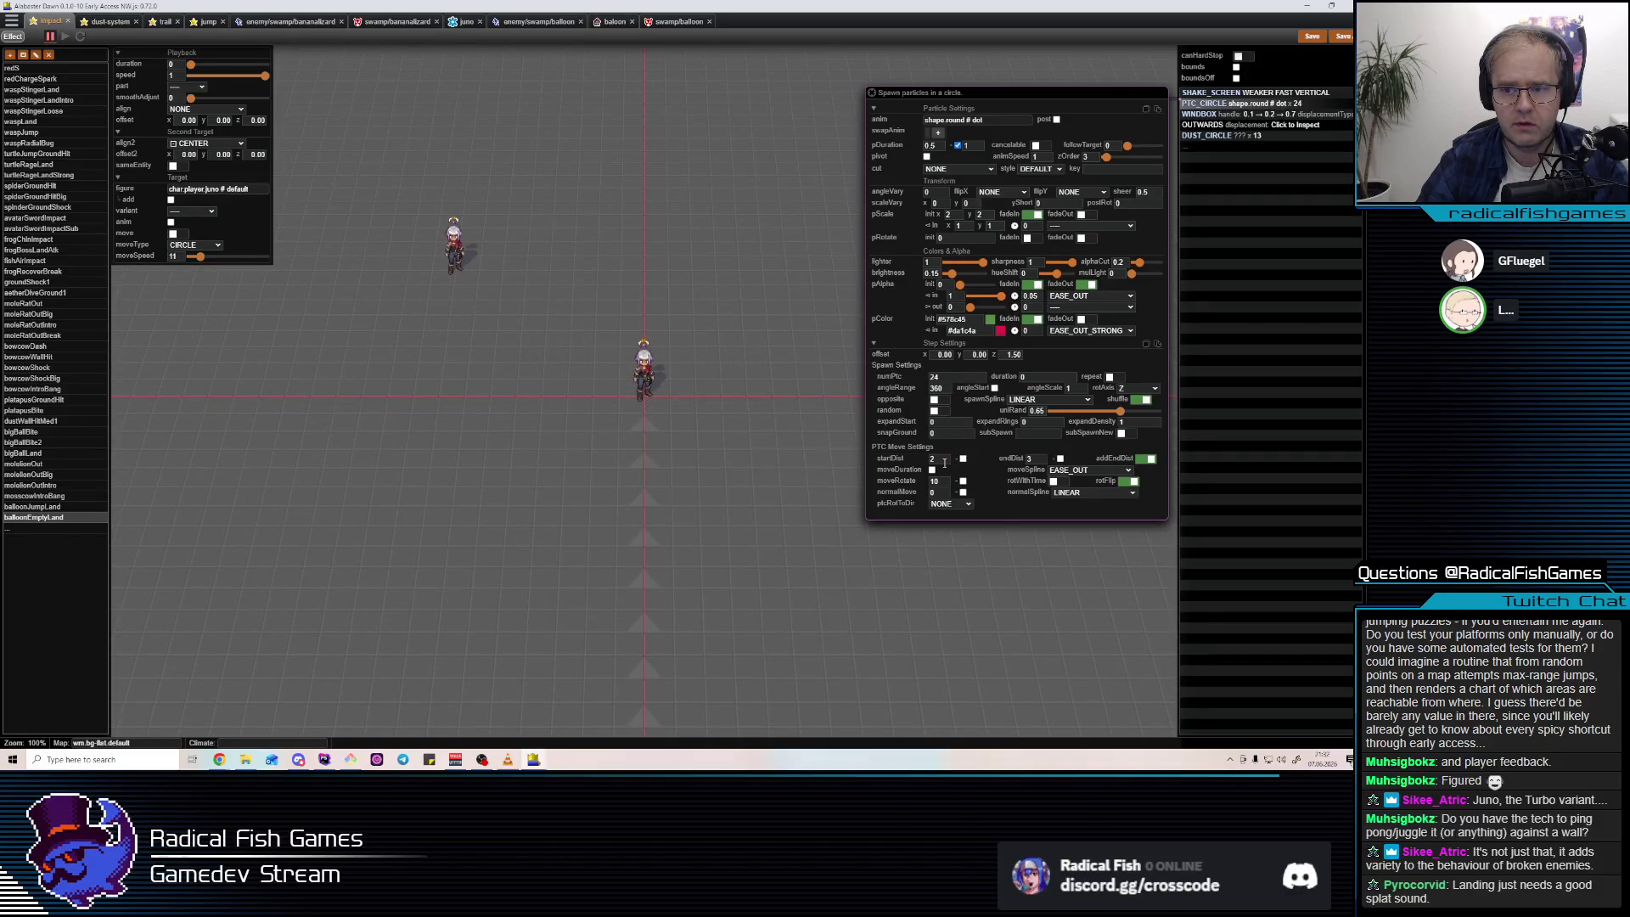
Set the landing particle ring's startDist to 1 and its alpha fade-out easing to EASE_IN.
text(1)
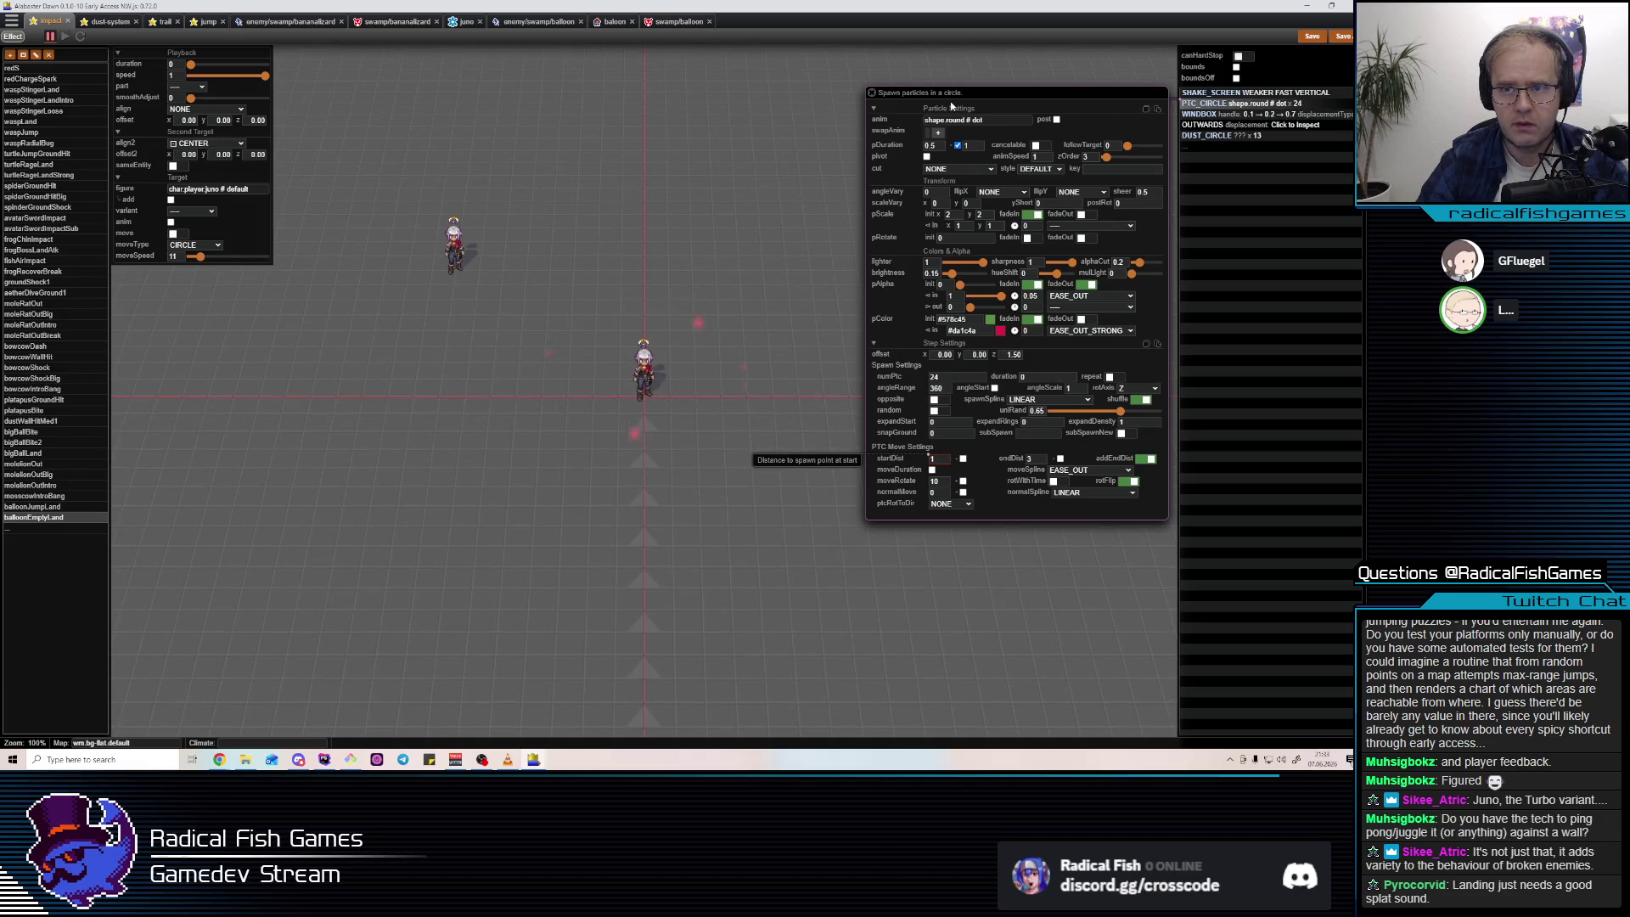
click(1085, 307)
click(1073, 346)
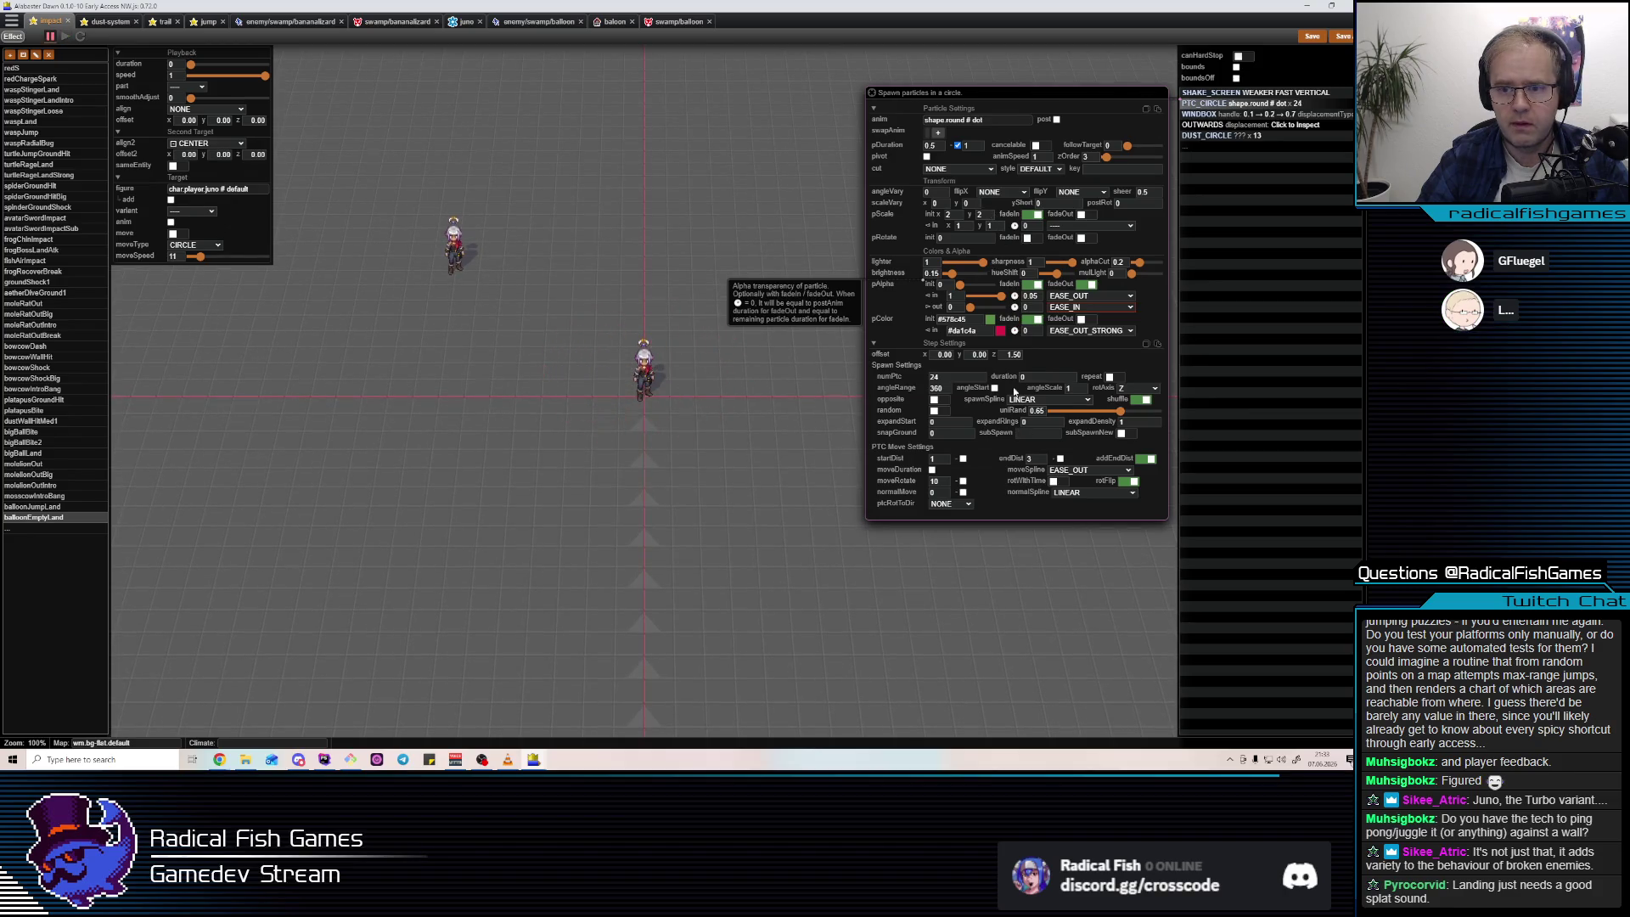
click(1015, 354)
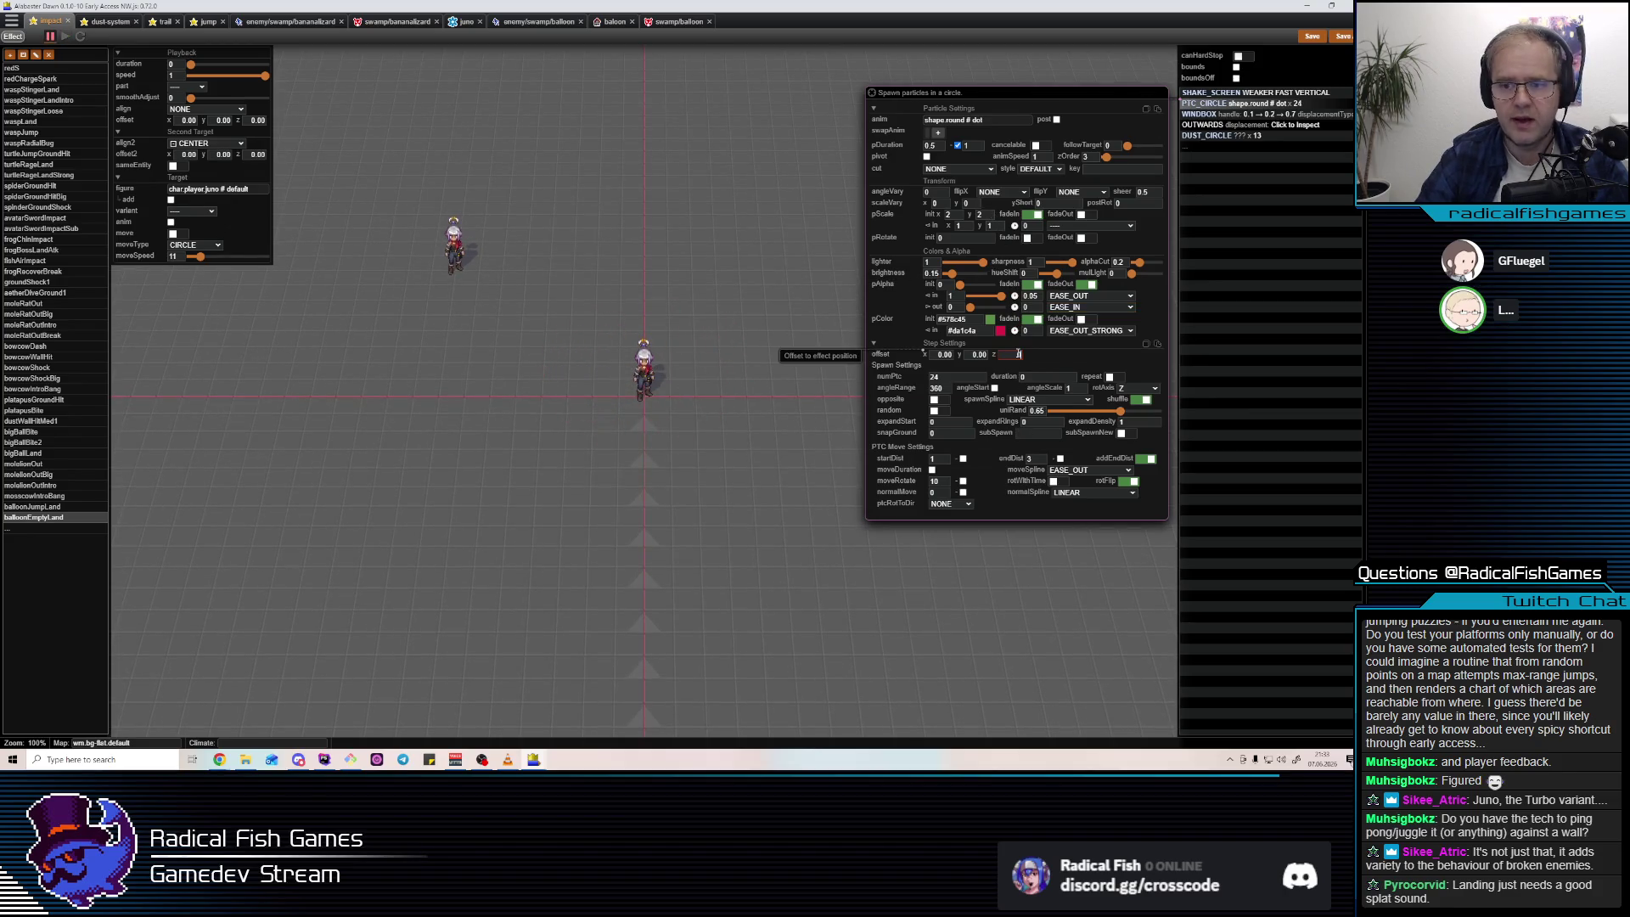
text(6)
key(Escape)
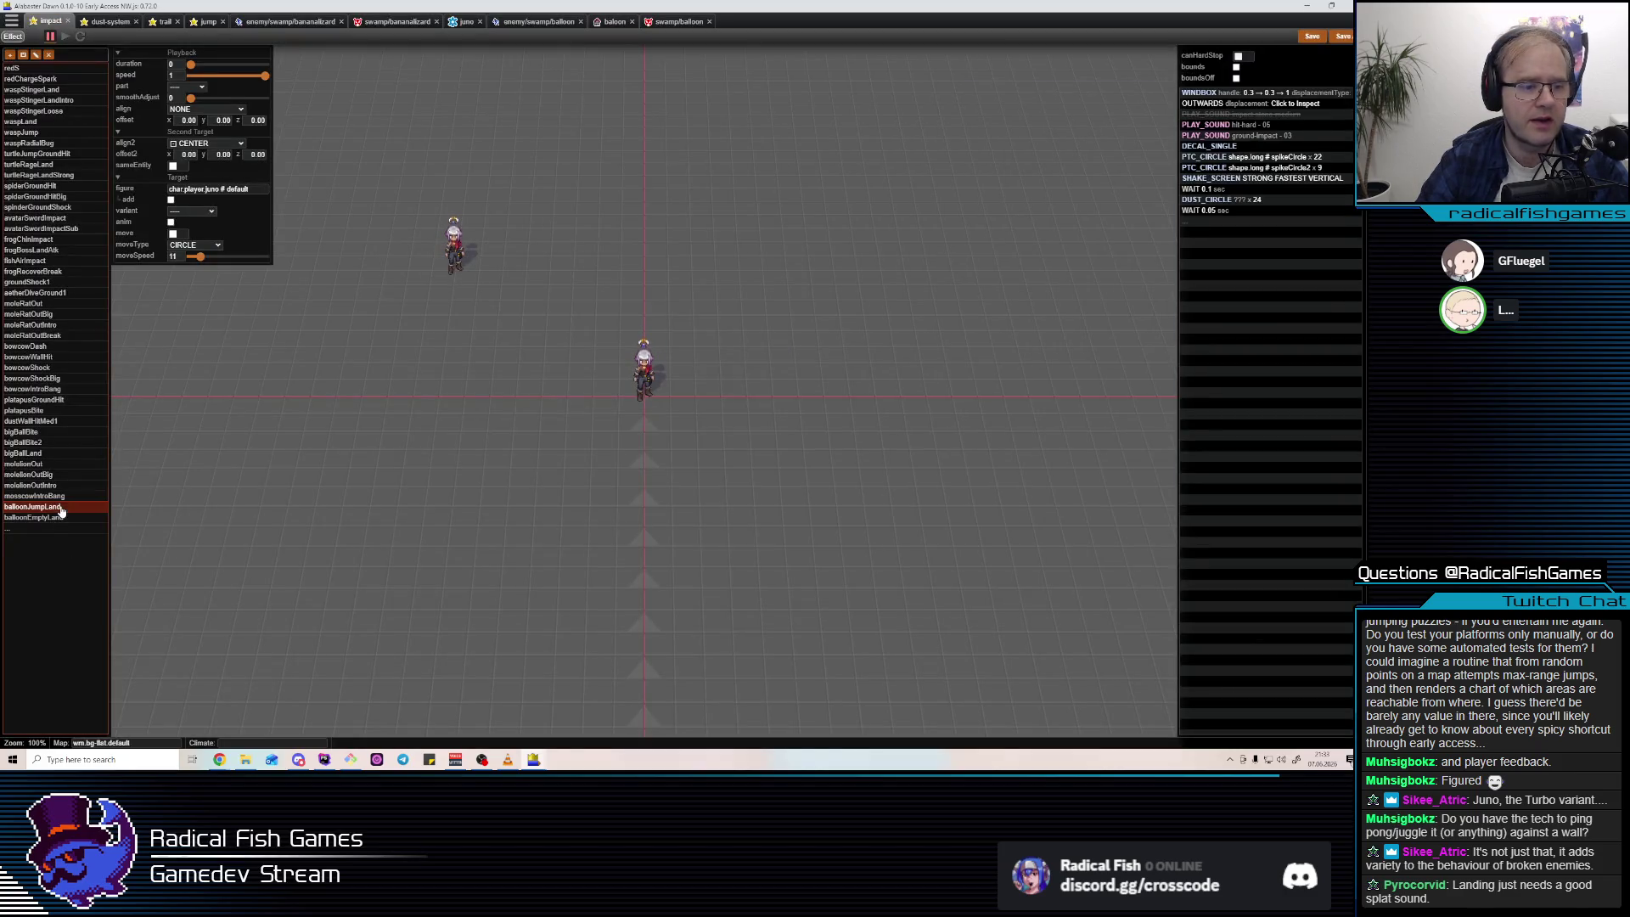
Inspect the balloonTrail effect's PTC_CIRCLE particle ring settings, including its z offset.
click(112, 23)
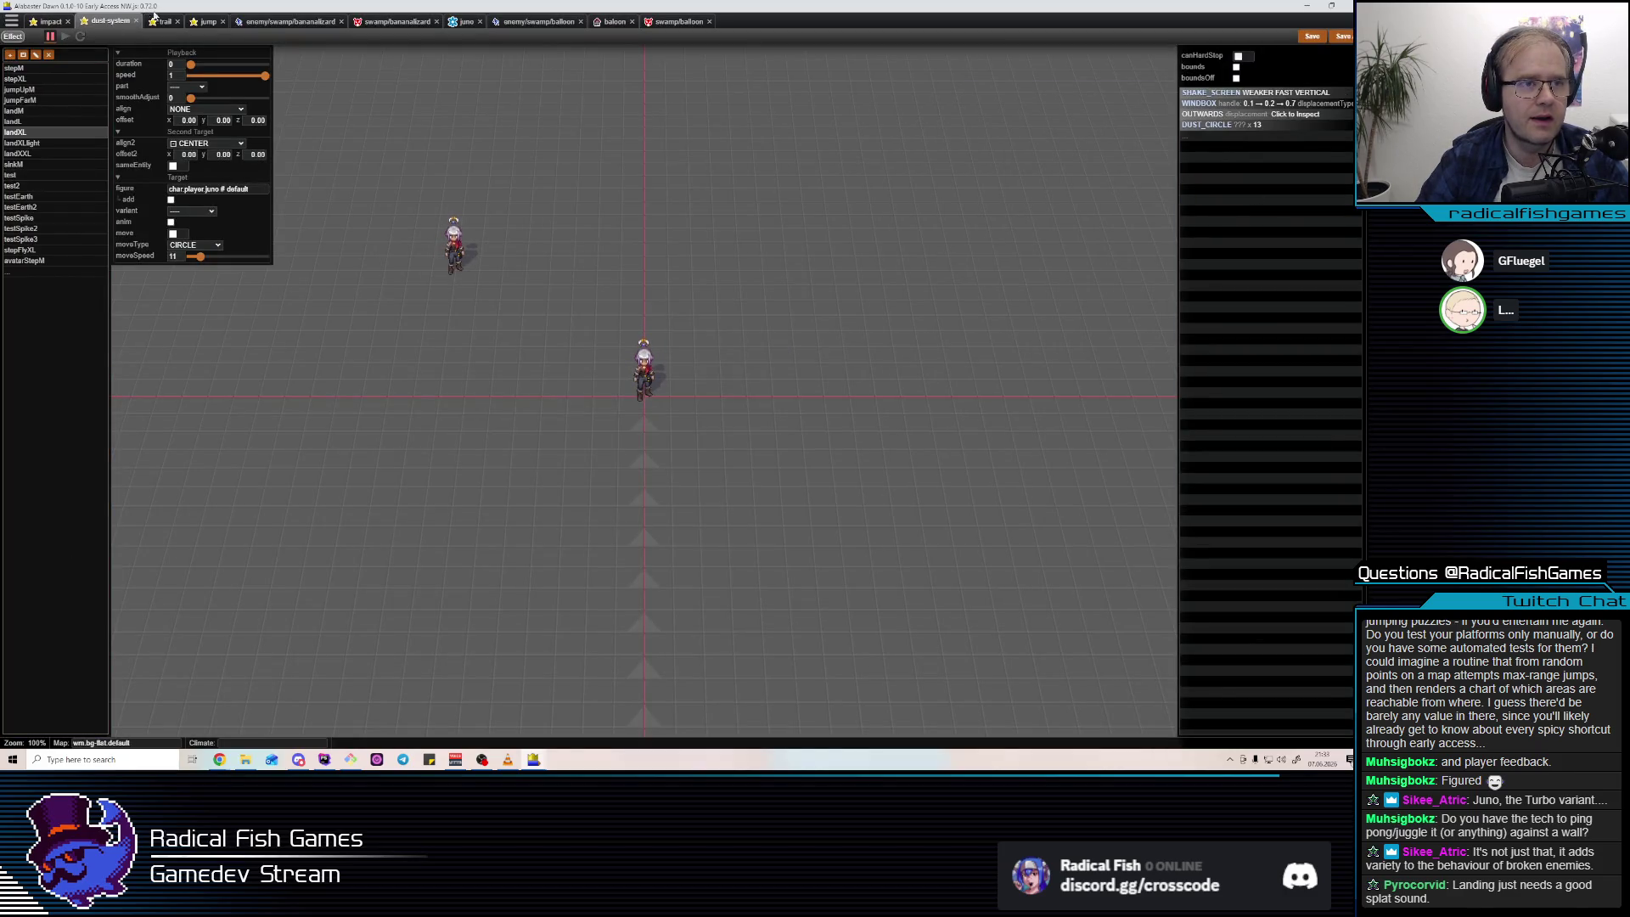
click(162, 21)
click(23, 603)
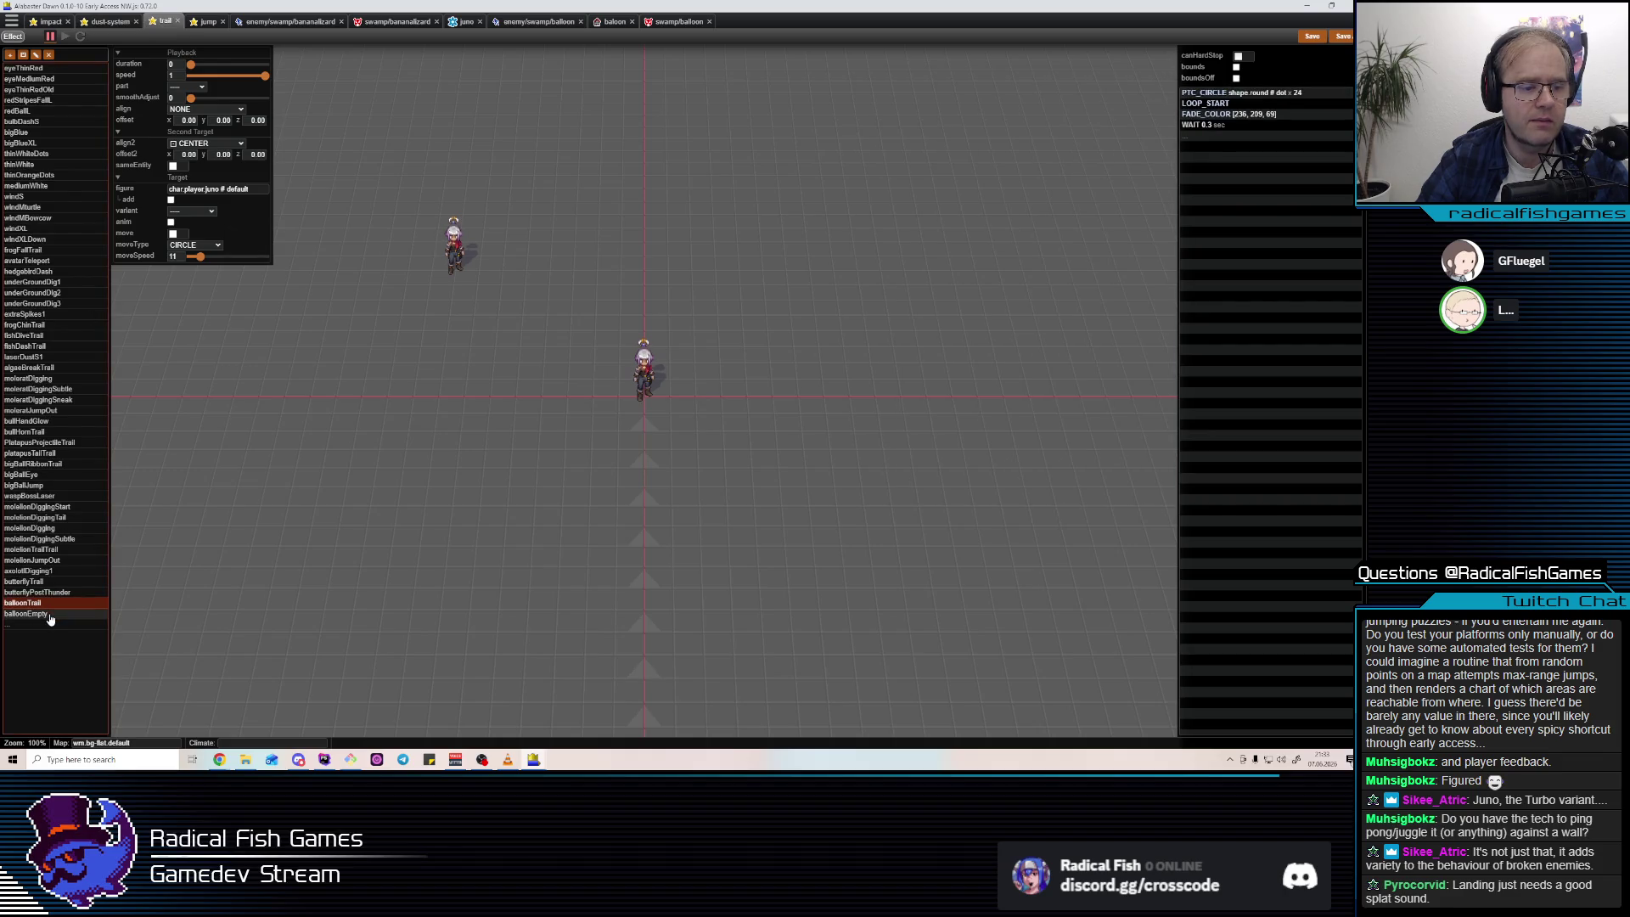
click(1276, 93)
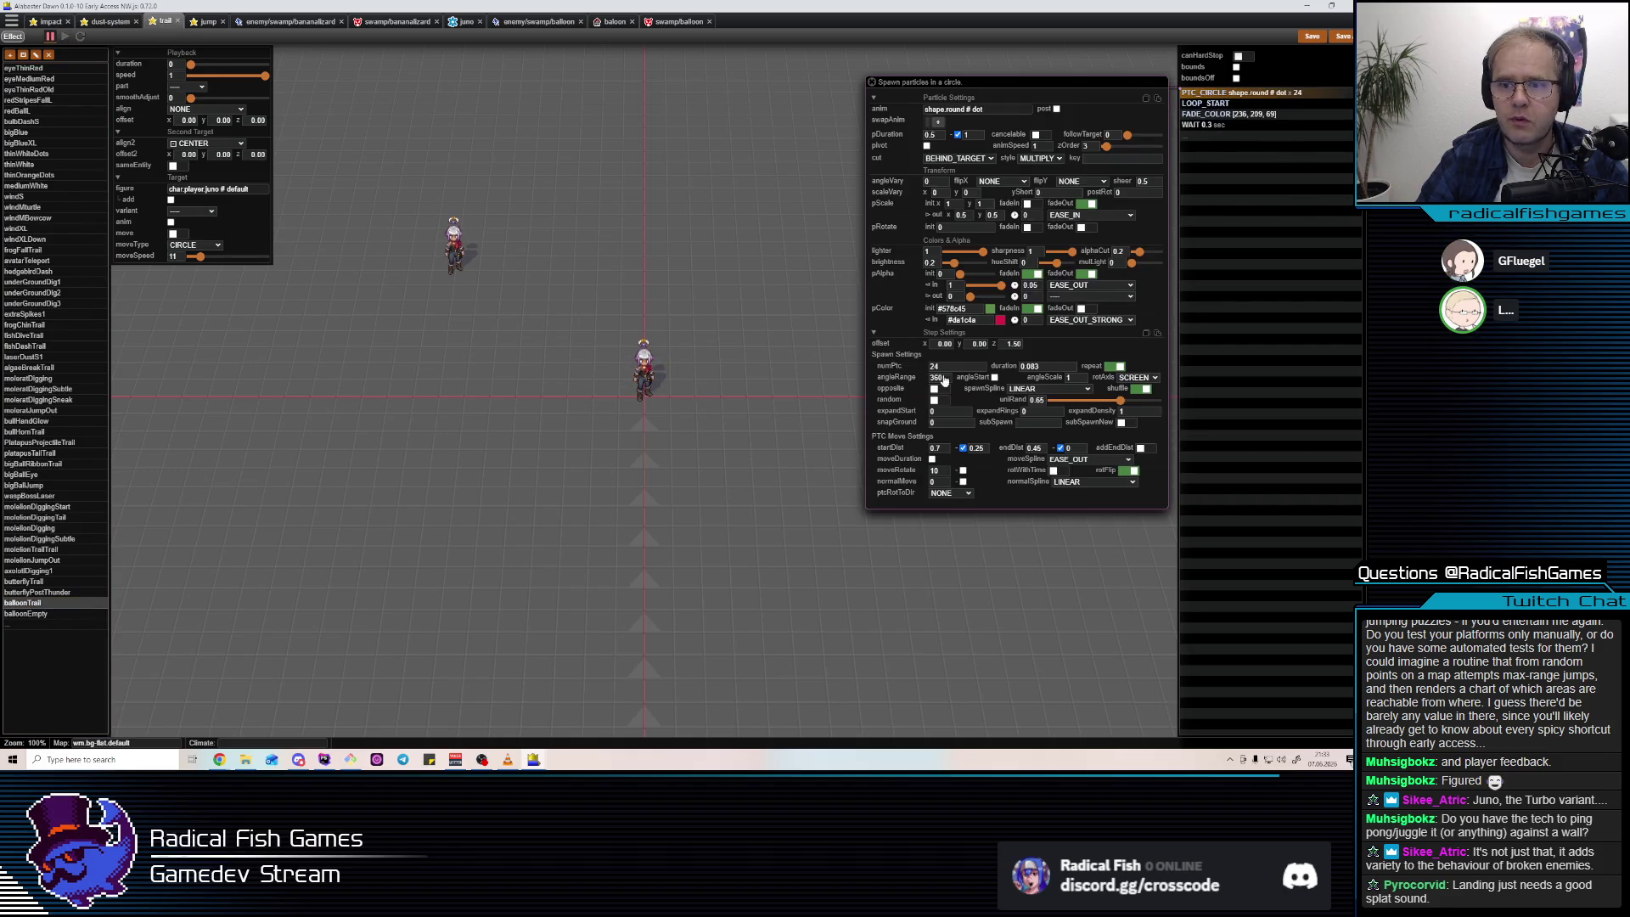
click(1015, 343)
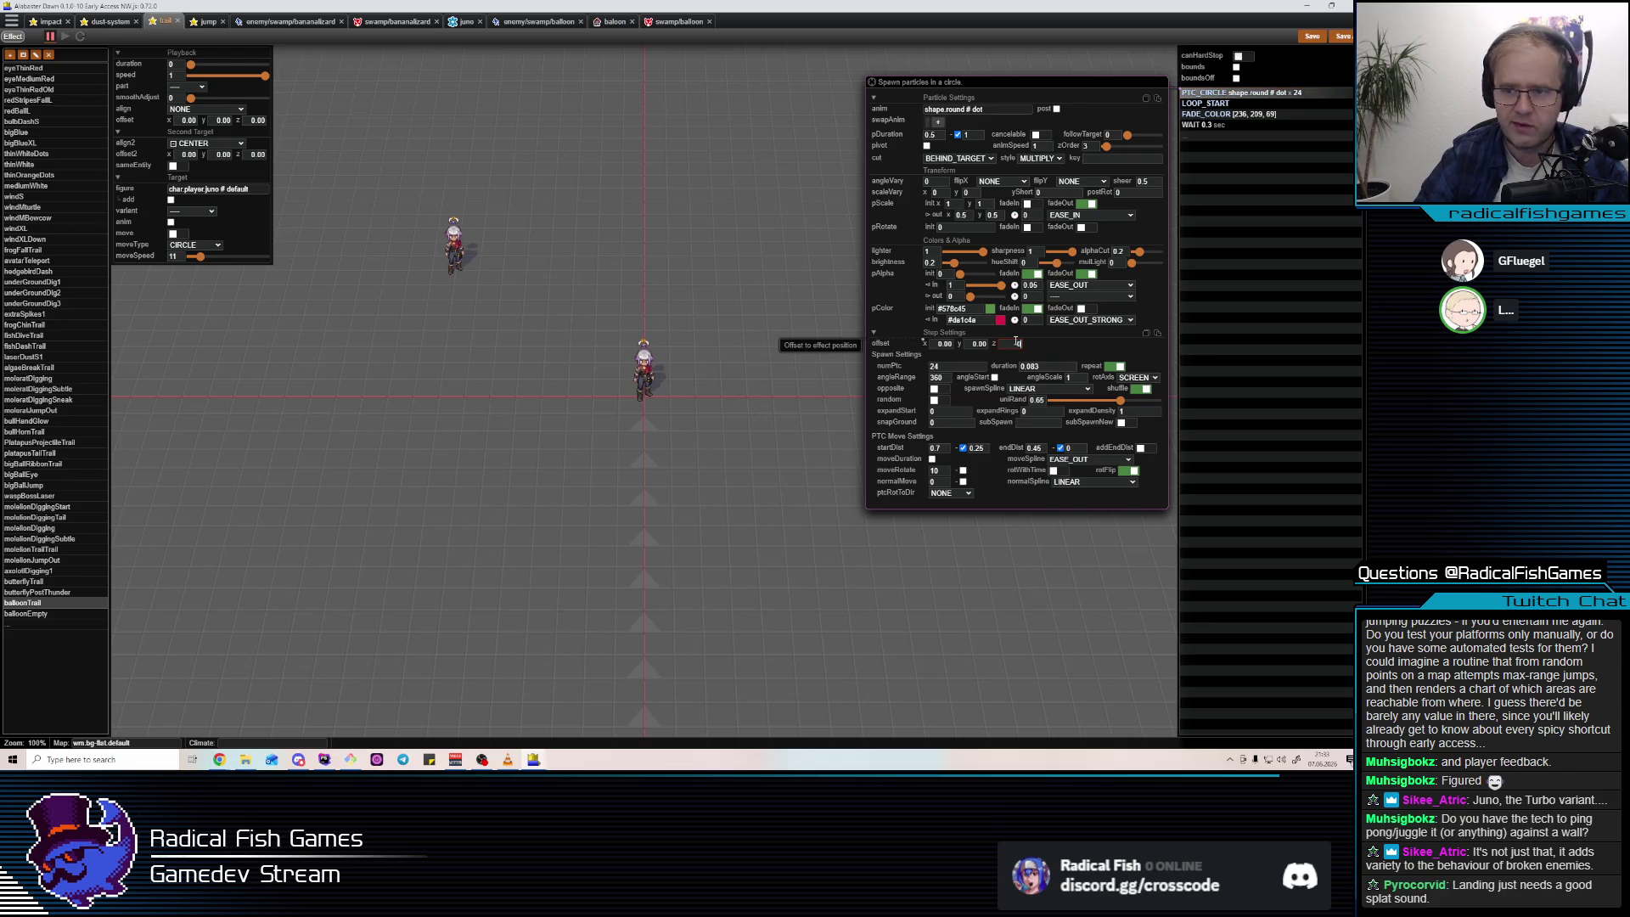
click(1254, 195)
click(1265, 93)
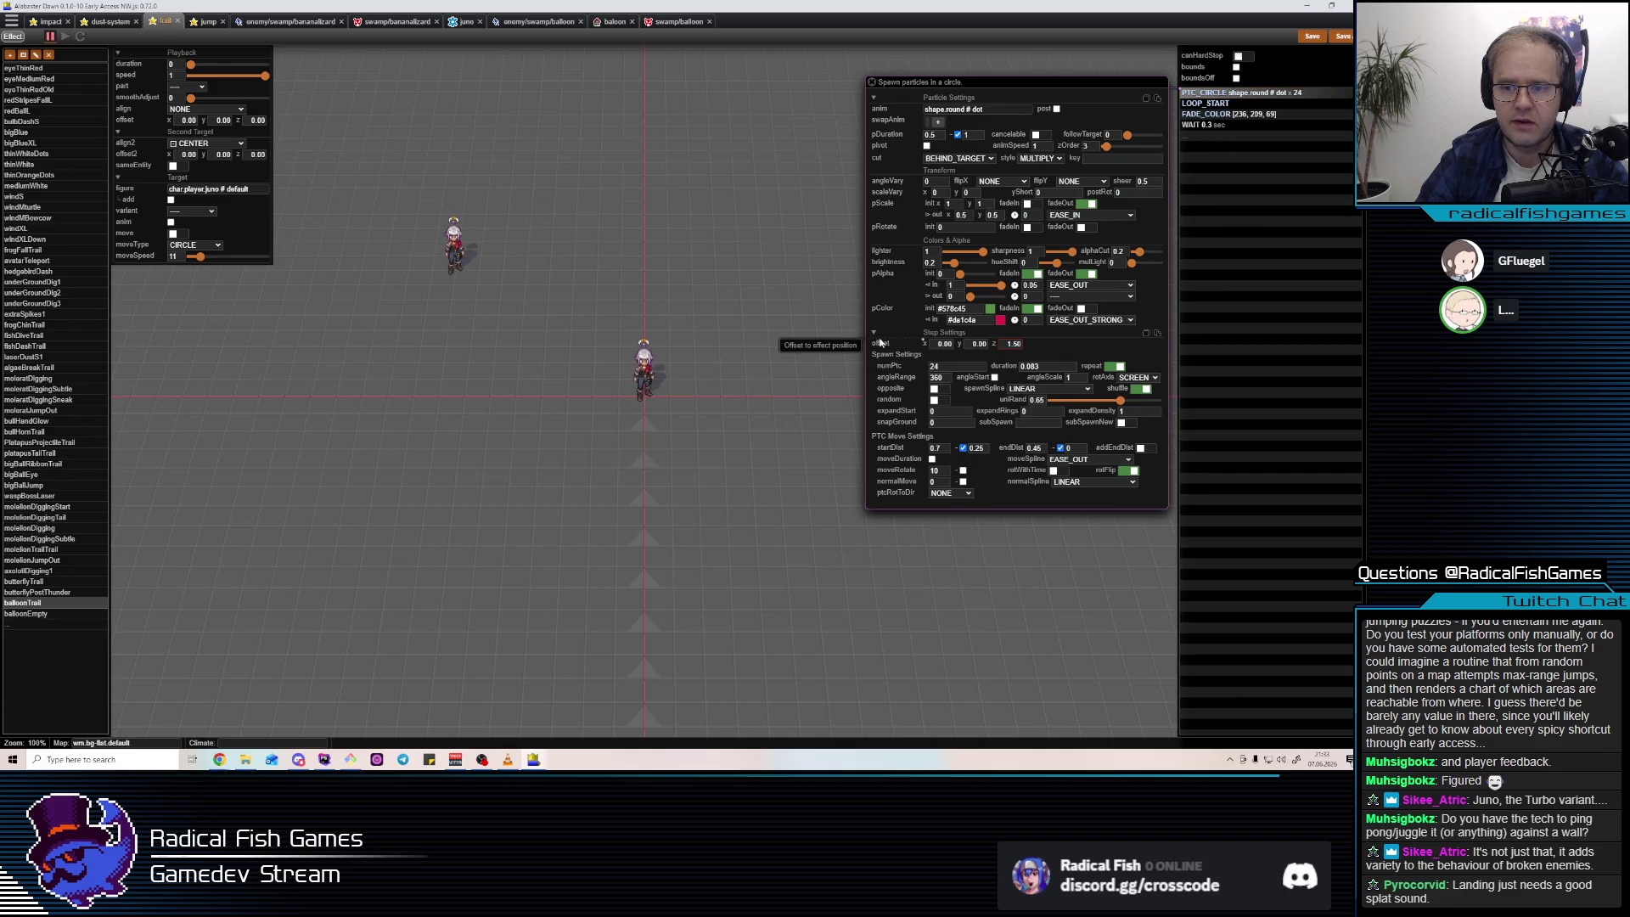
Compare against balloonEmpty's particle ring settings, then bring up the balloon map.
click(52, 617)
click(1274, 100)
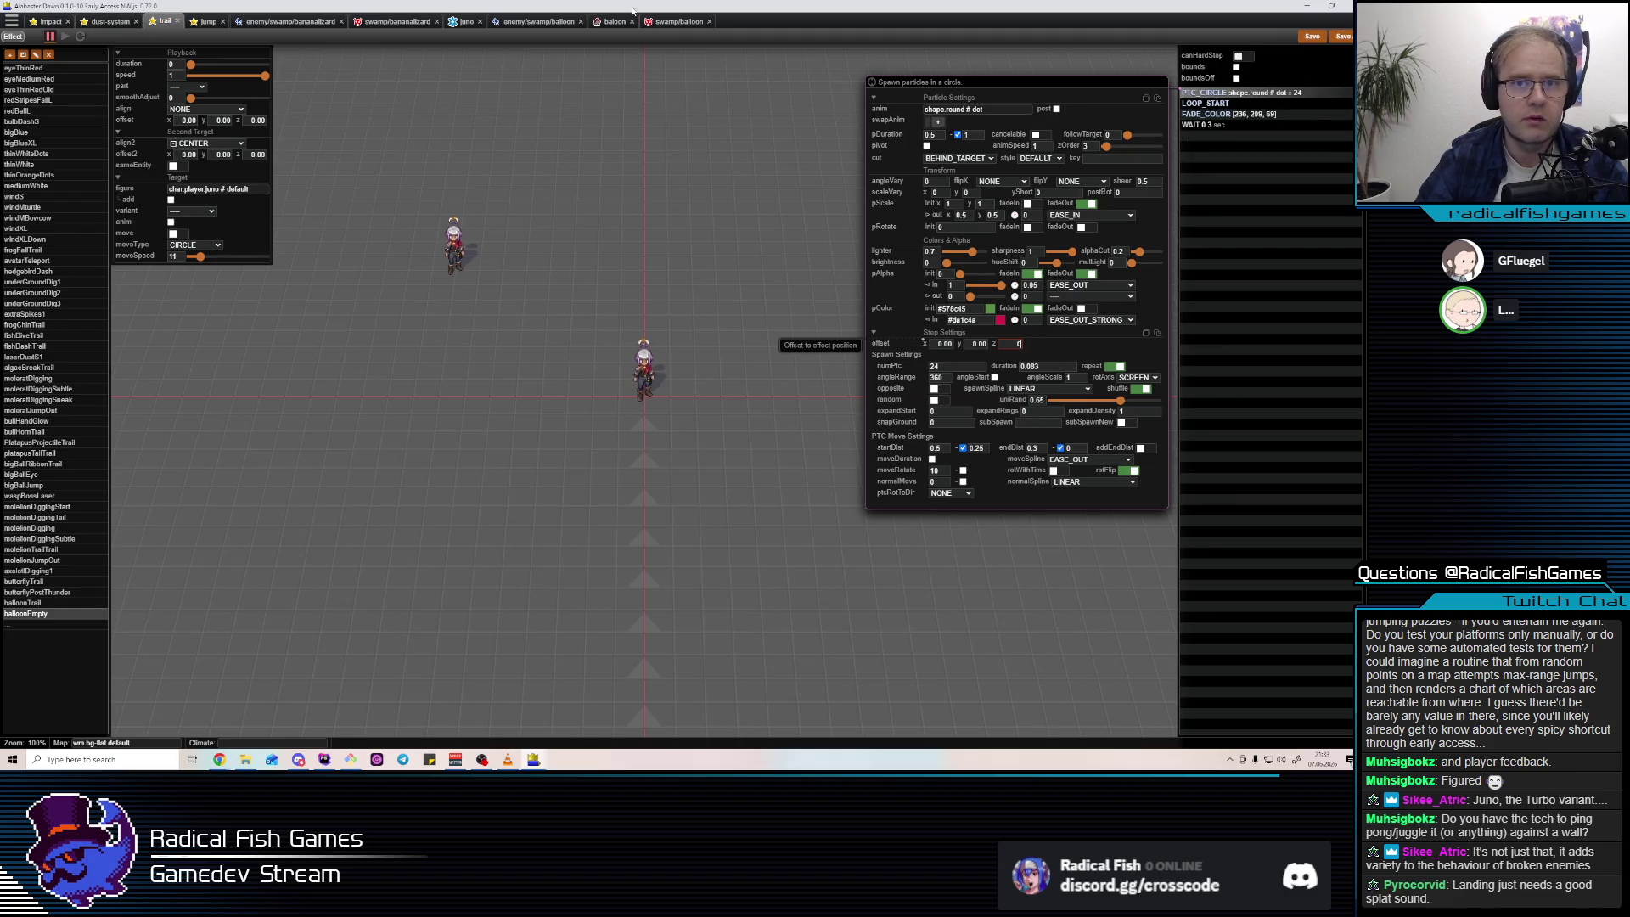
click(606, 23)
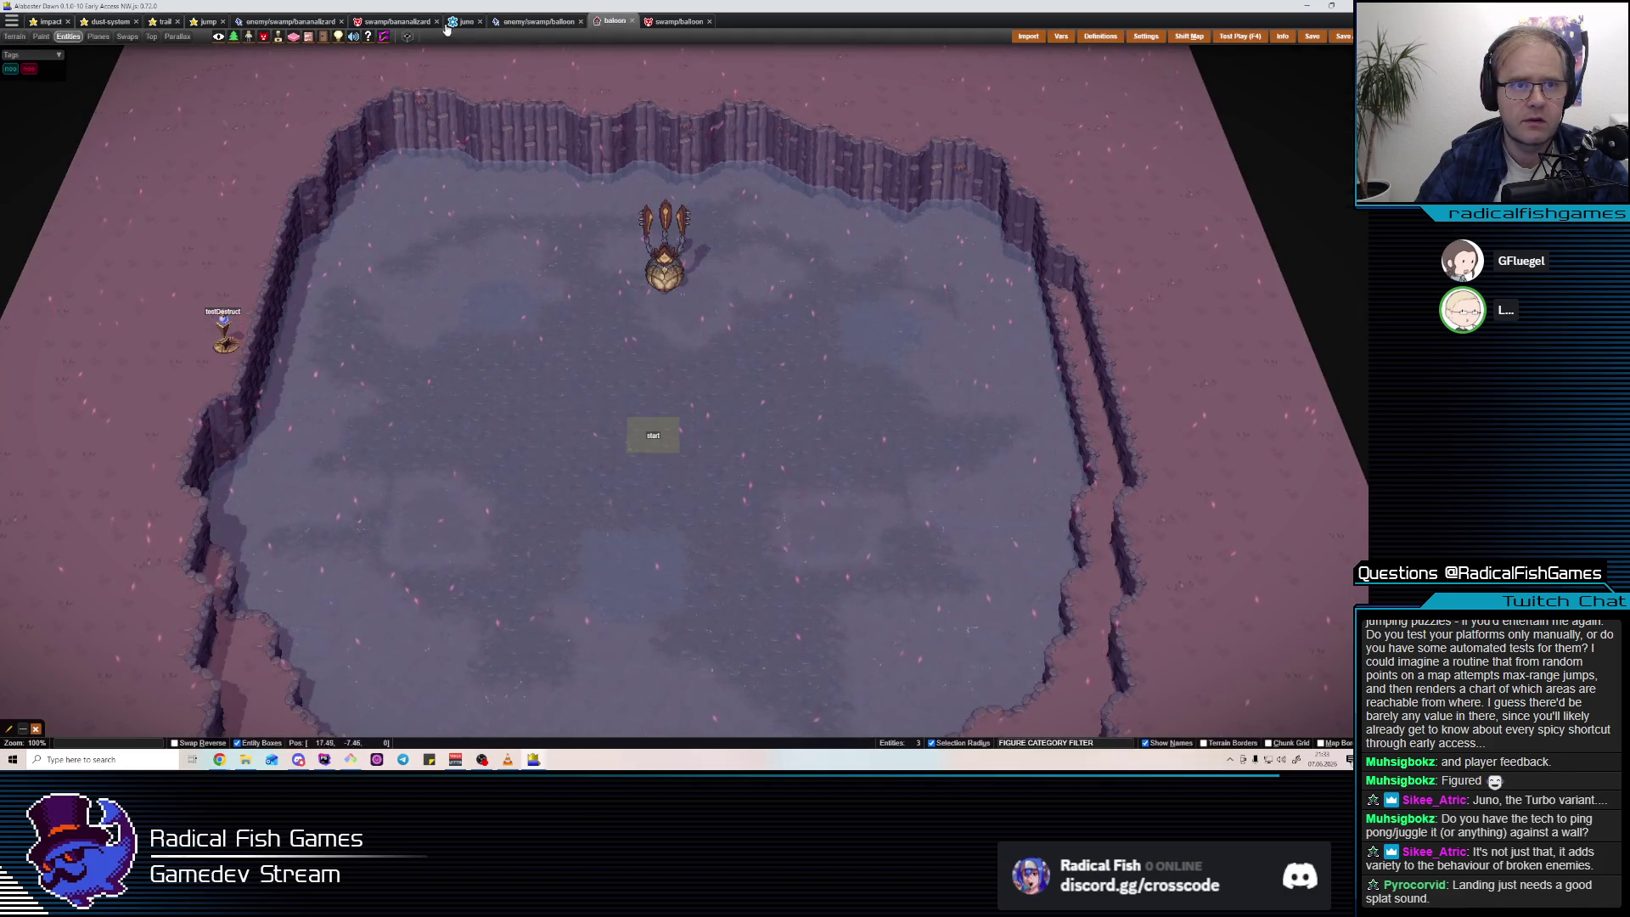
Play and pause the balloon enemy's breakFlyAround action preview, then go to the dust-system effects.
key(ctrl+Tab)
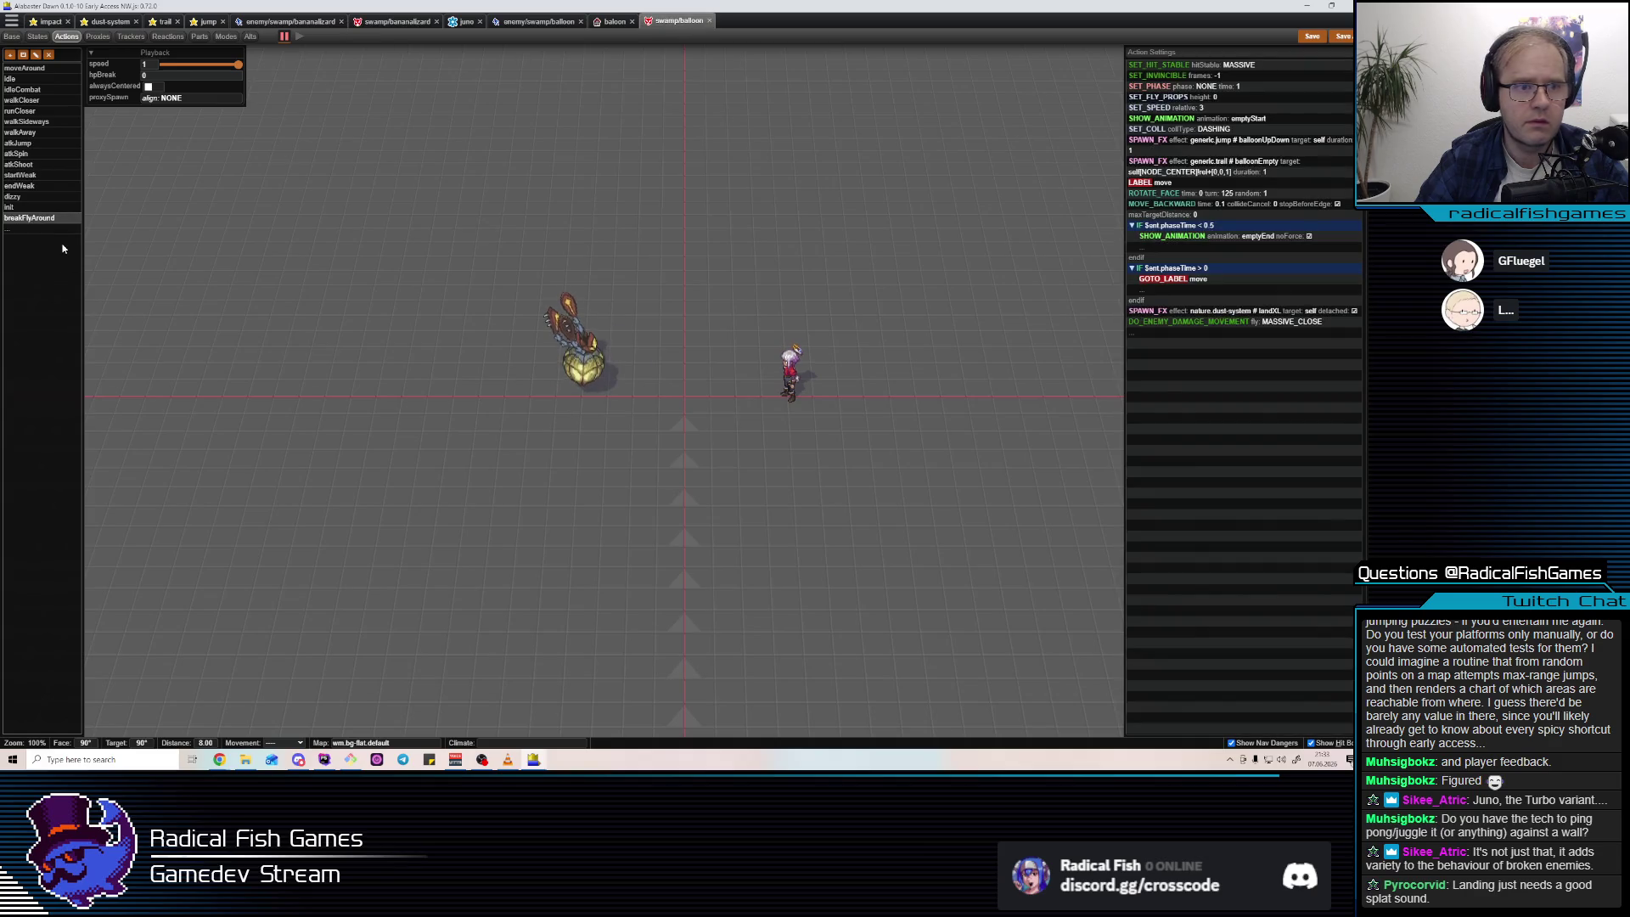
key(space)
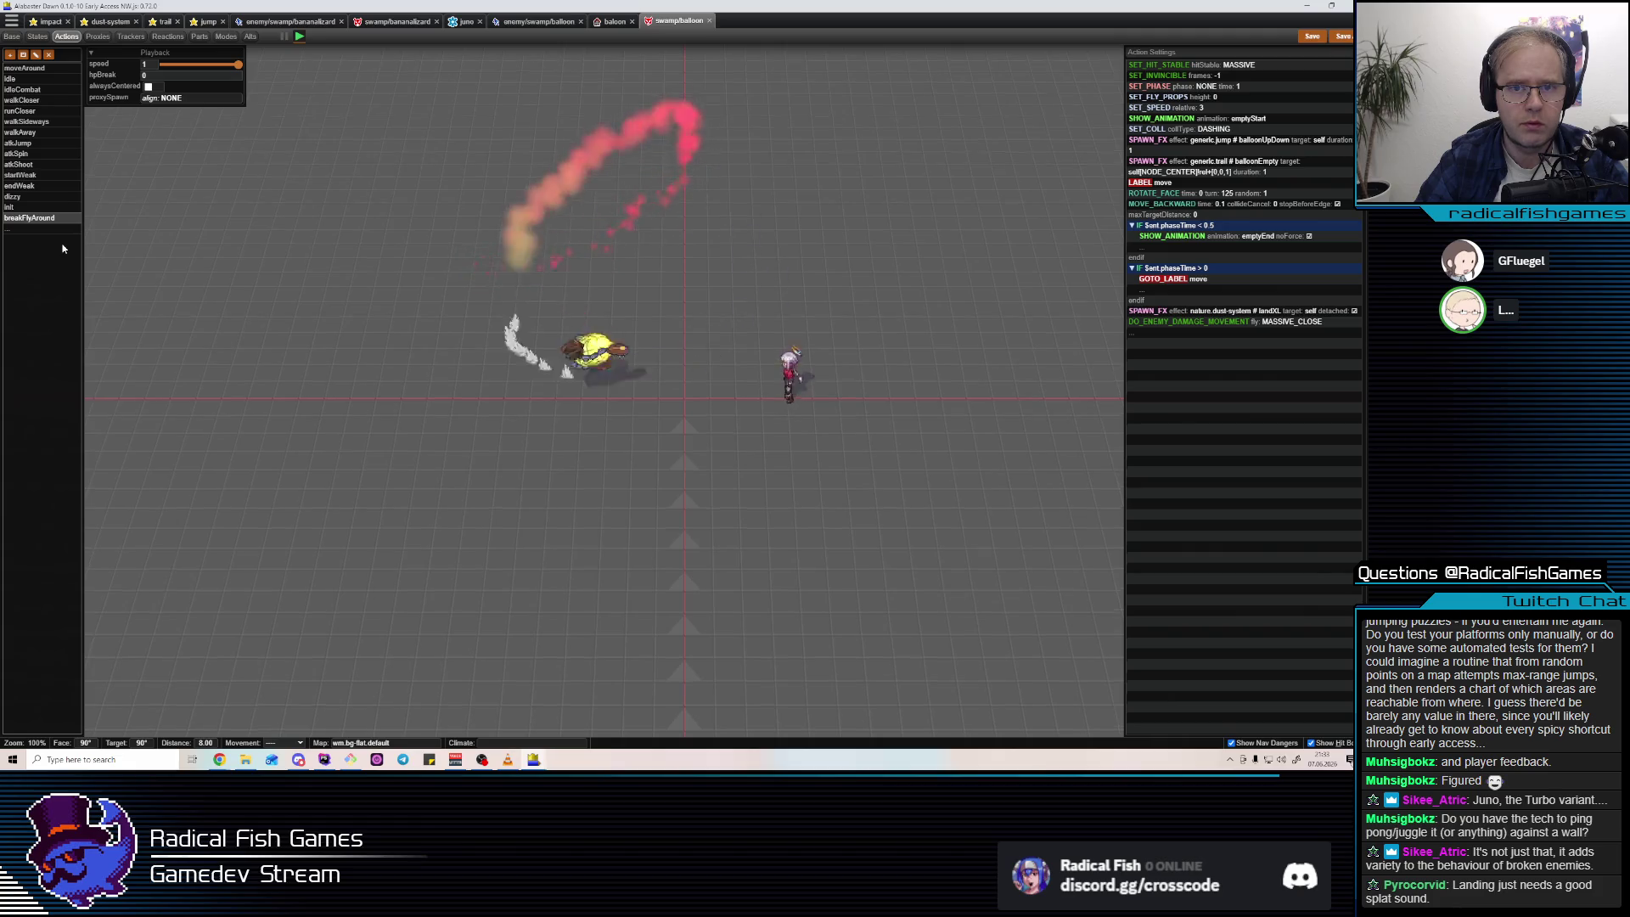
key(space)
key(space)
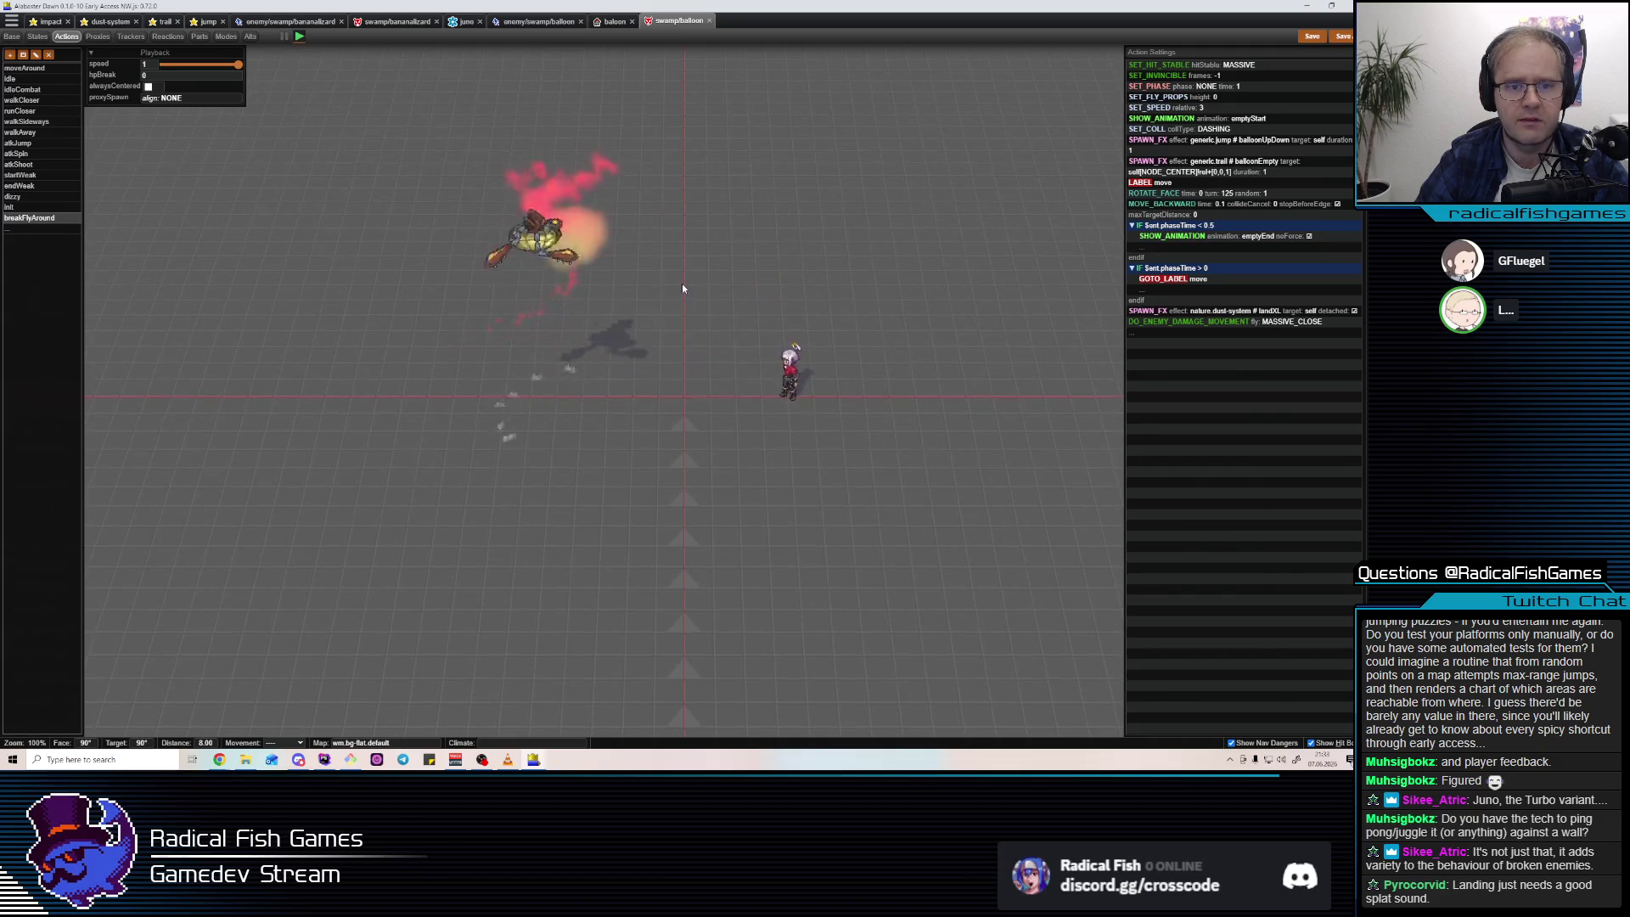
key(space)
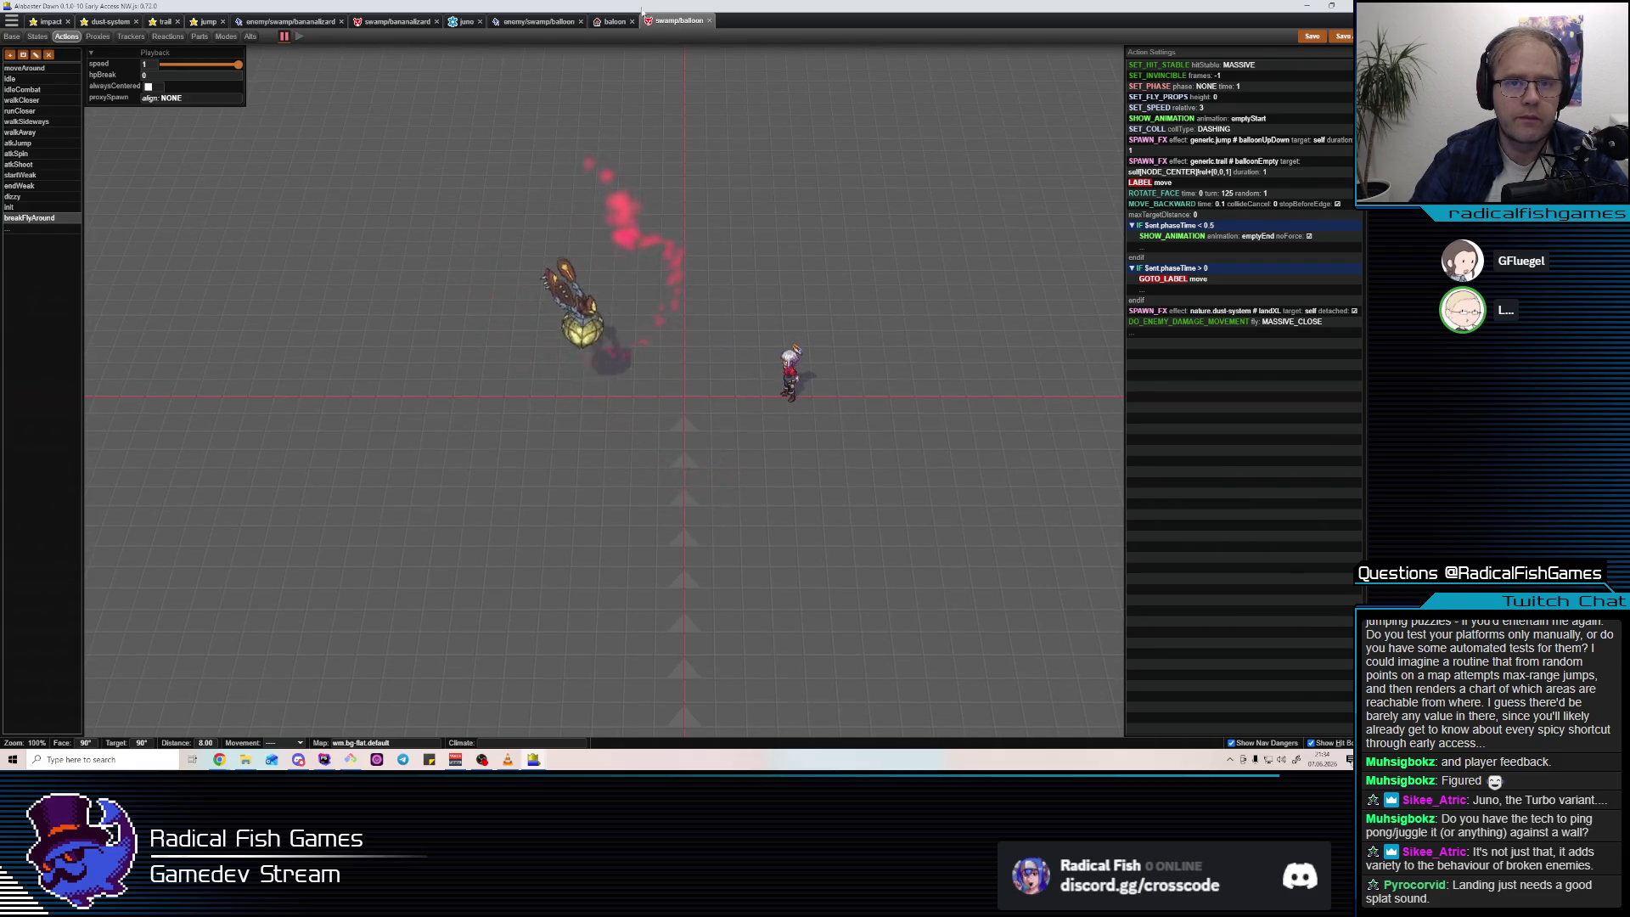
click(111, 22)
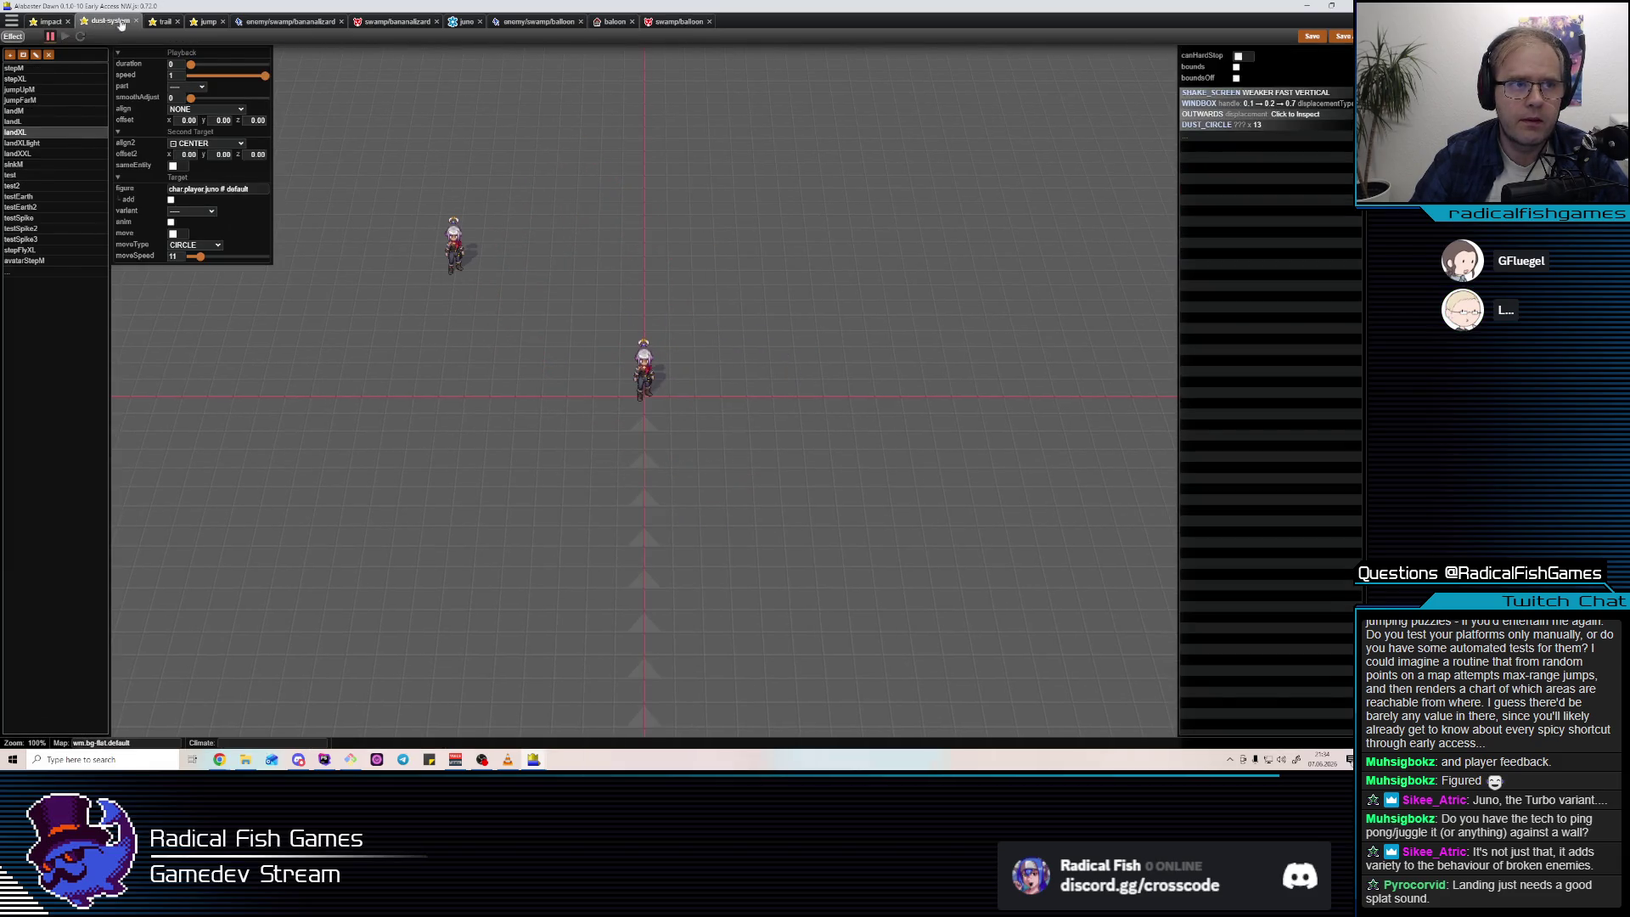
Browse the jump, dust-system and impact effects, balloon map, and bananalizard and balloon figures.
click(205, 23)
click(608, 23)
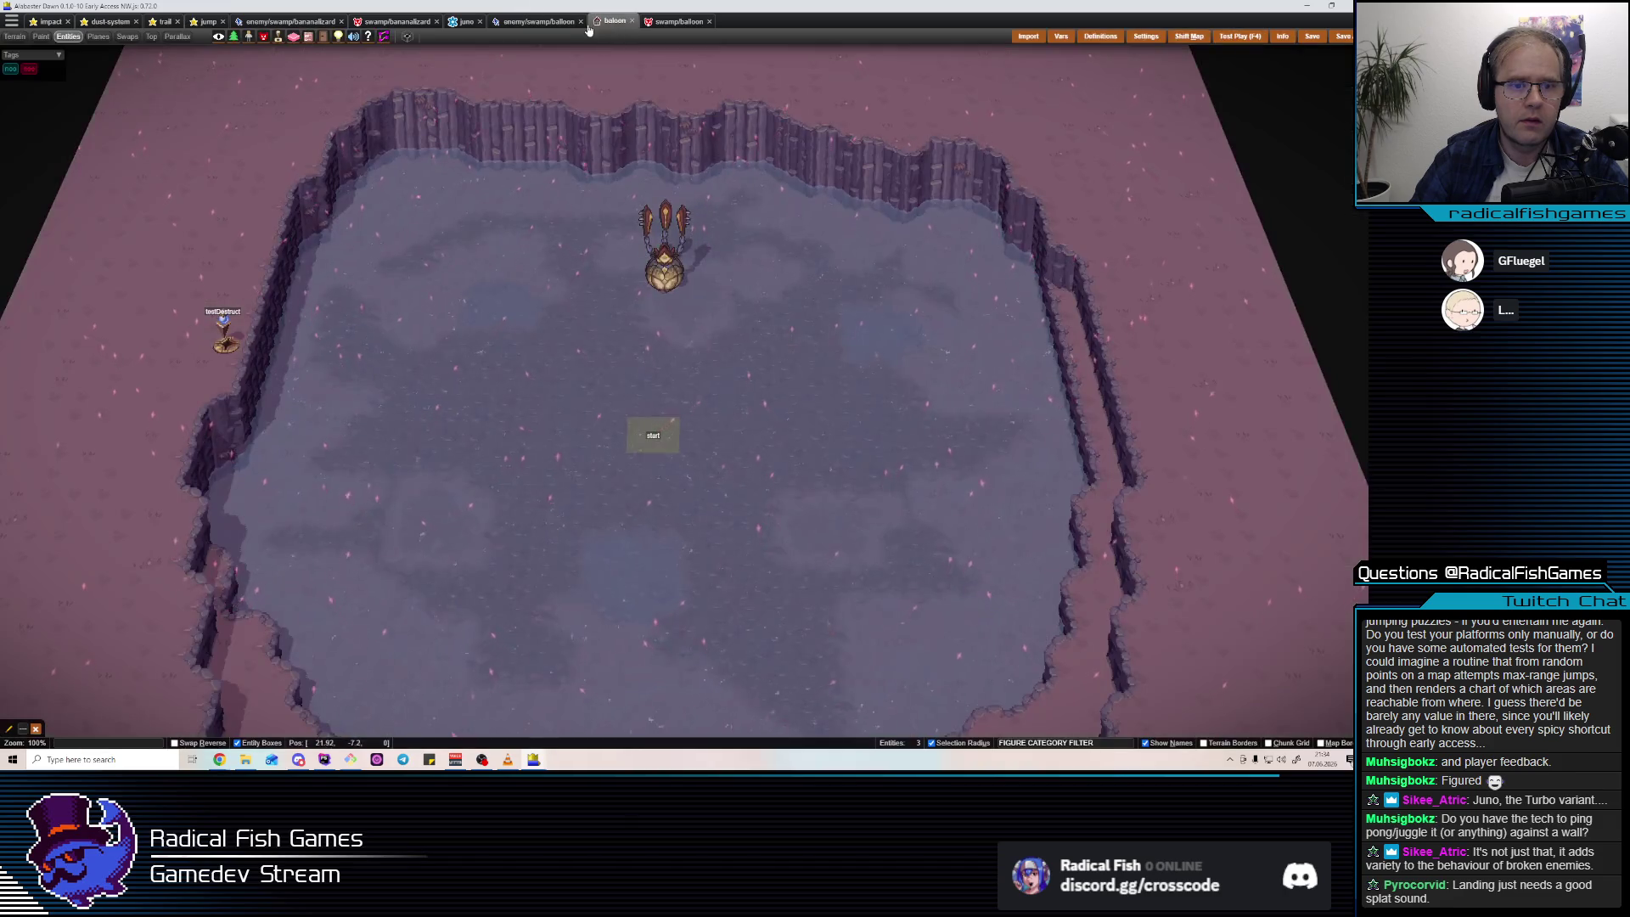
click(161, 22)
click(110, 21)
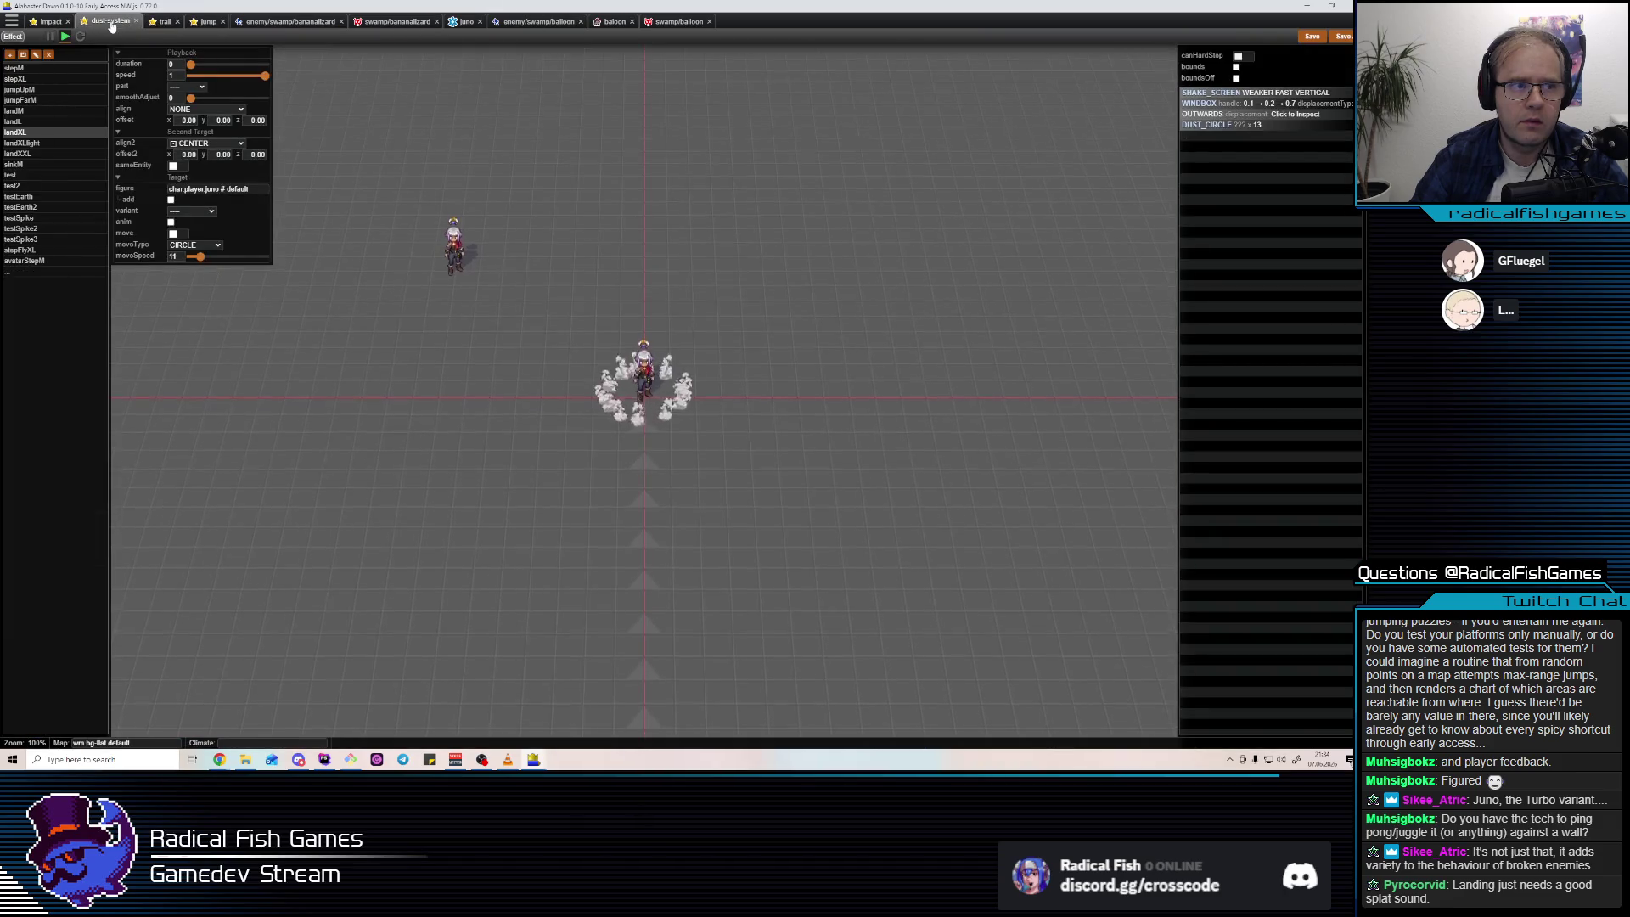
click(34, 23)
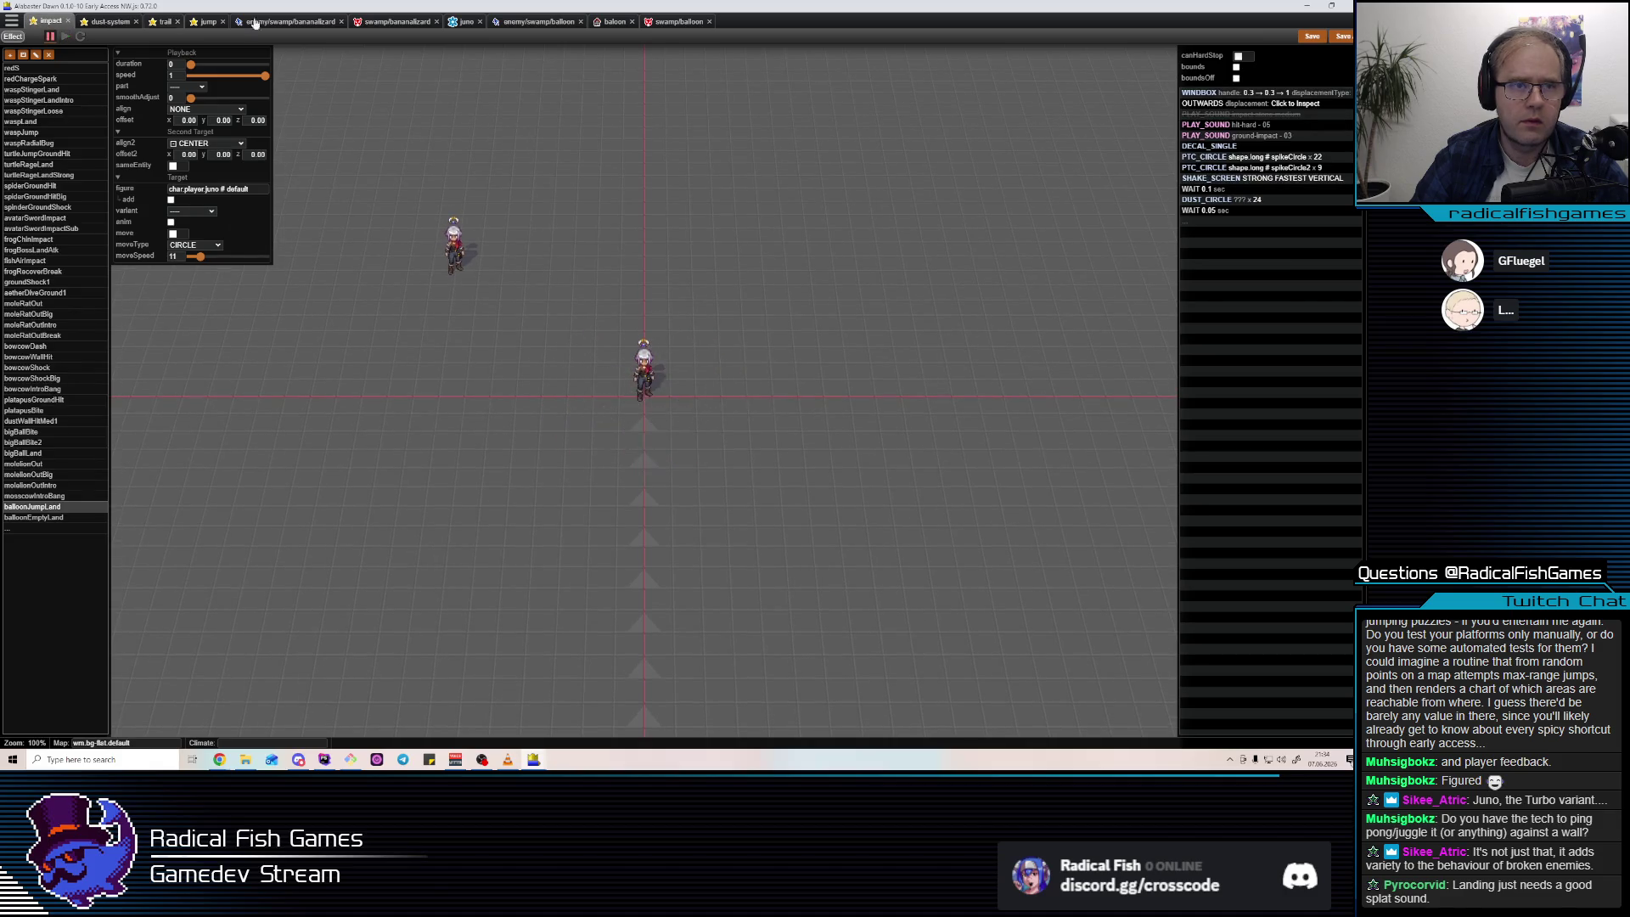
click(196, 24)
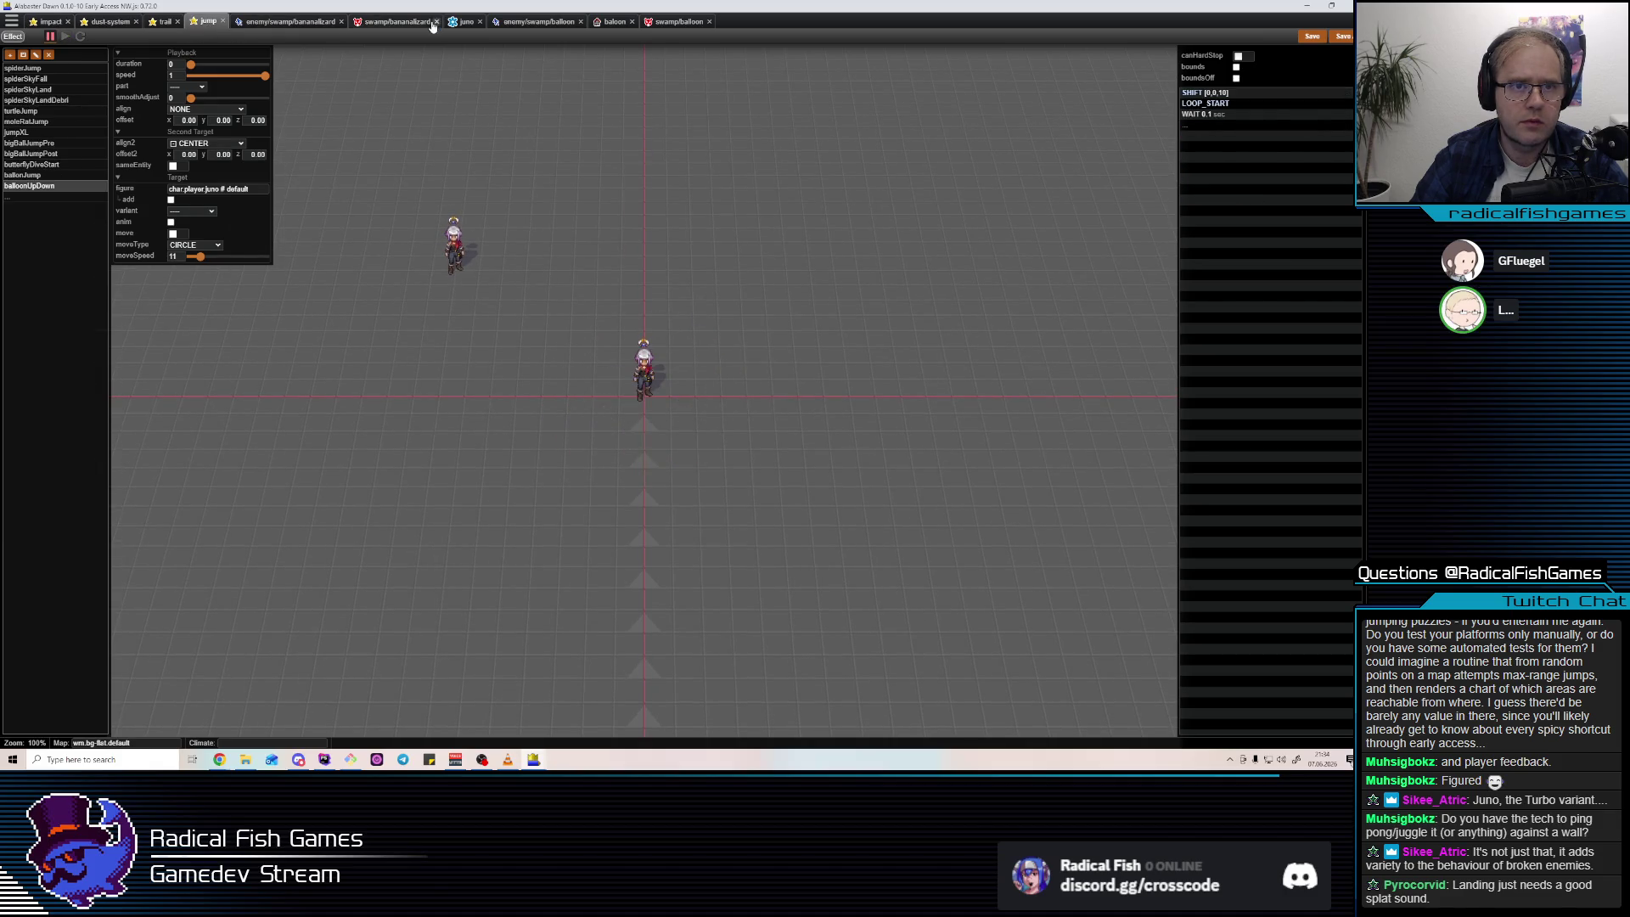
click(614, 22)
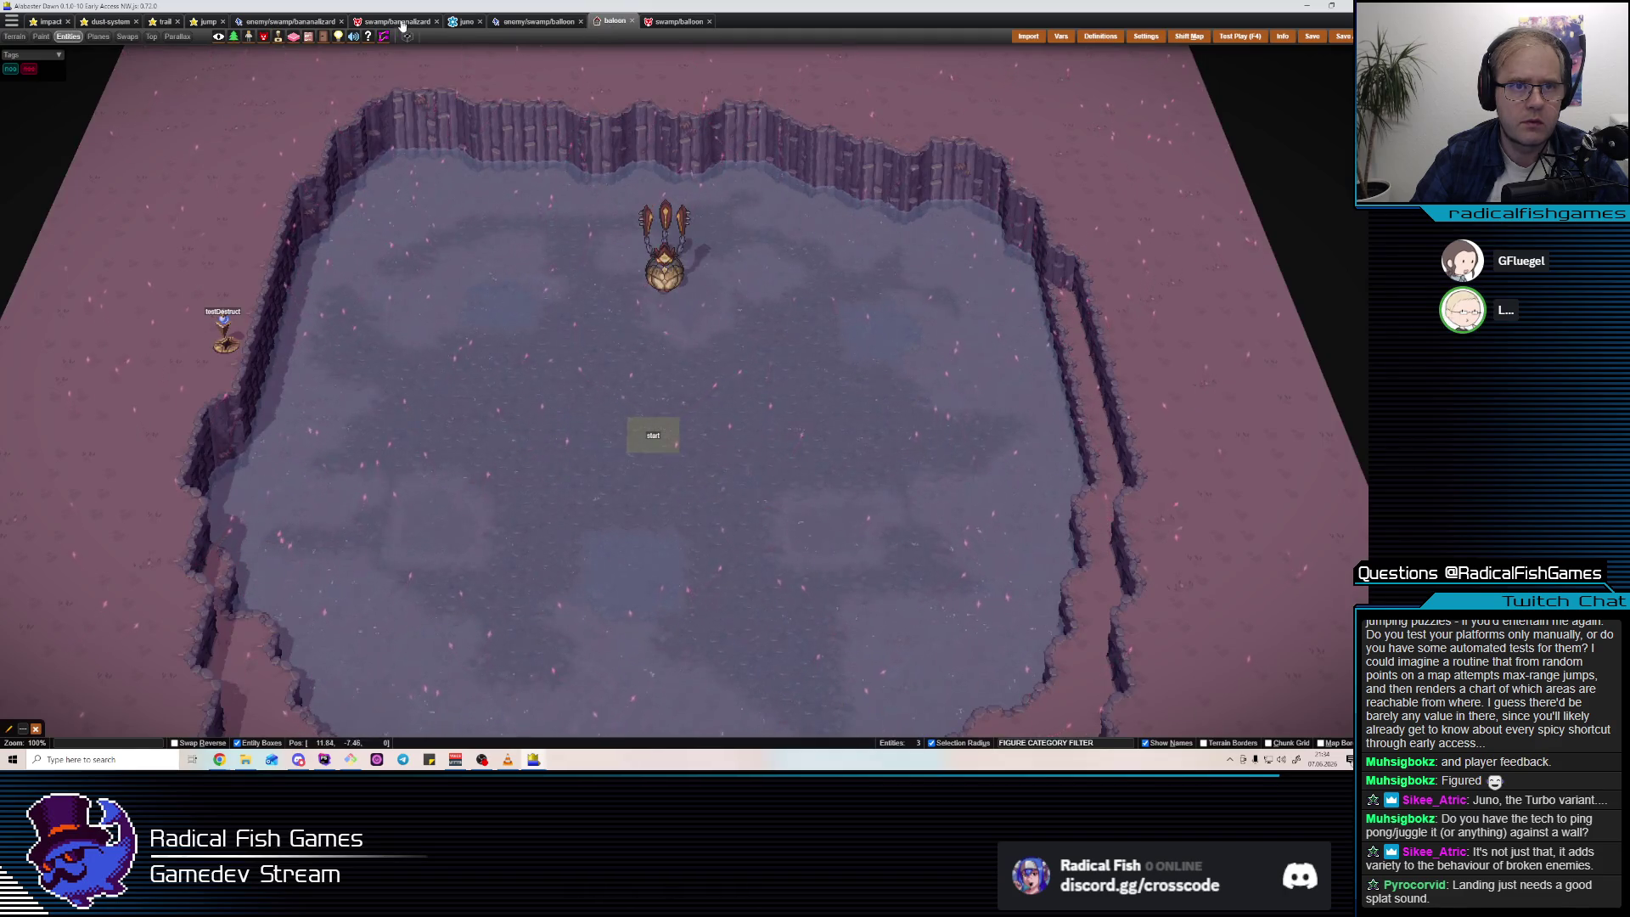
click(403, 25)
click(279, 25)
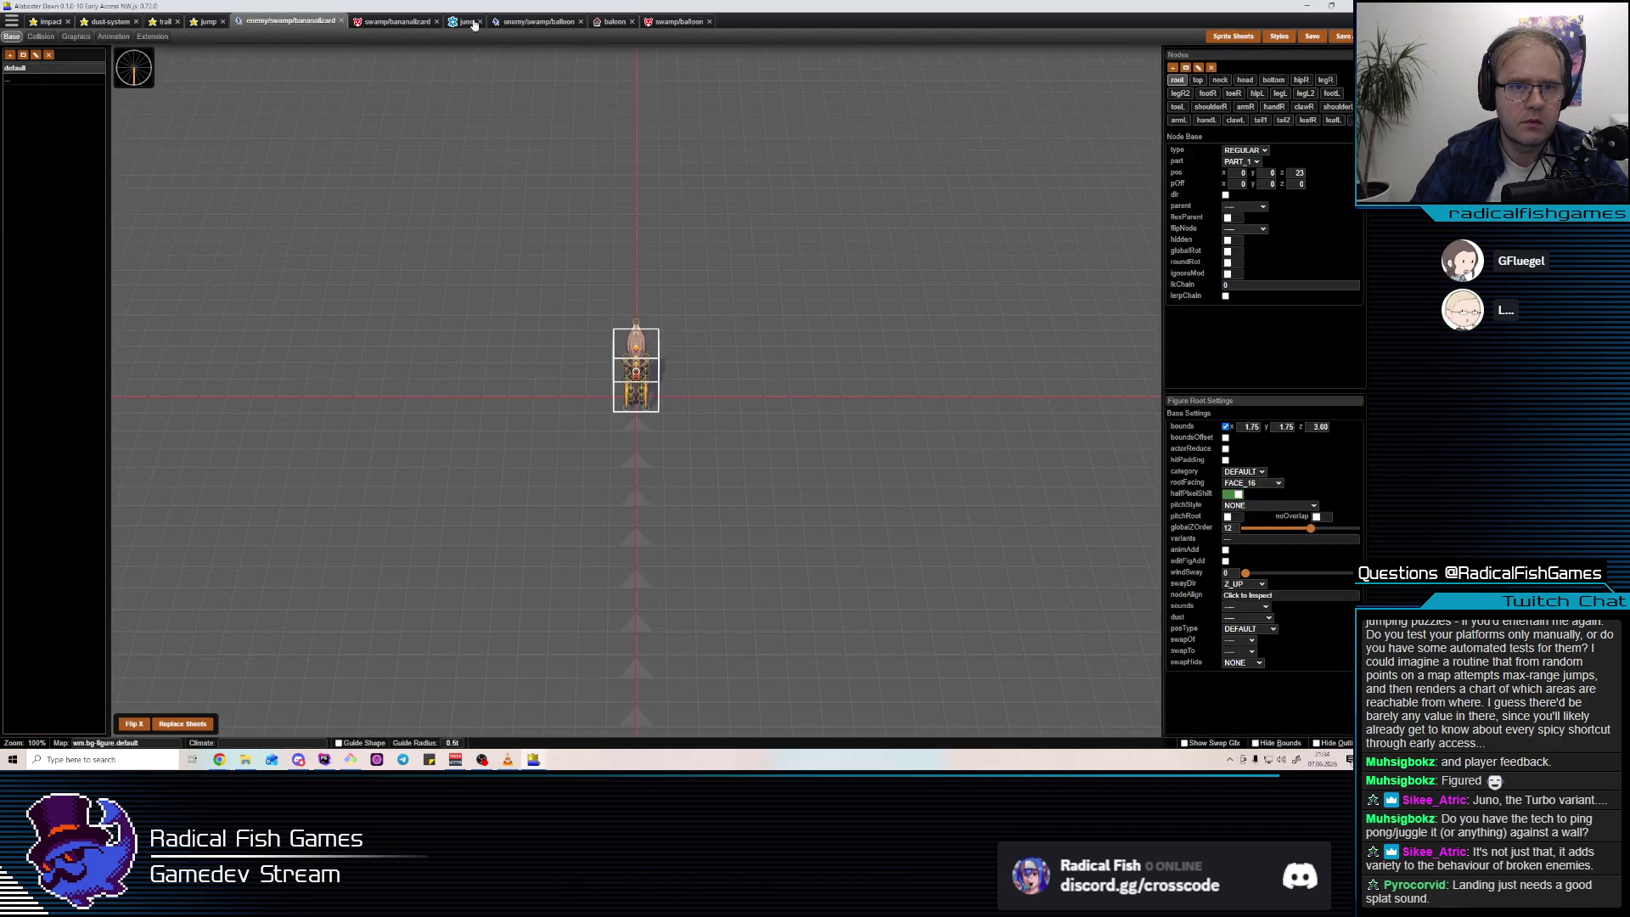
click(544, 23)
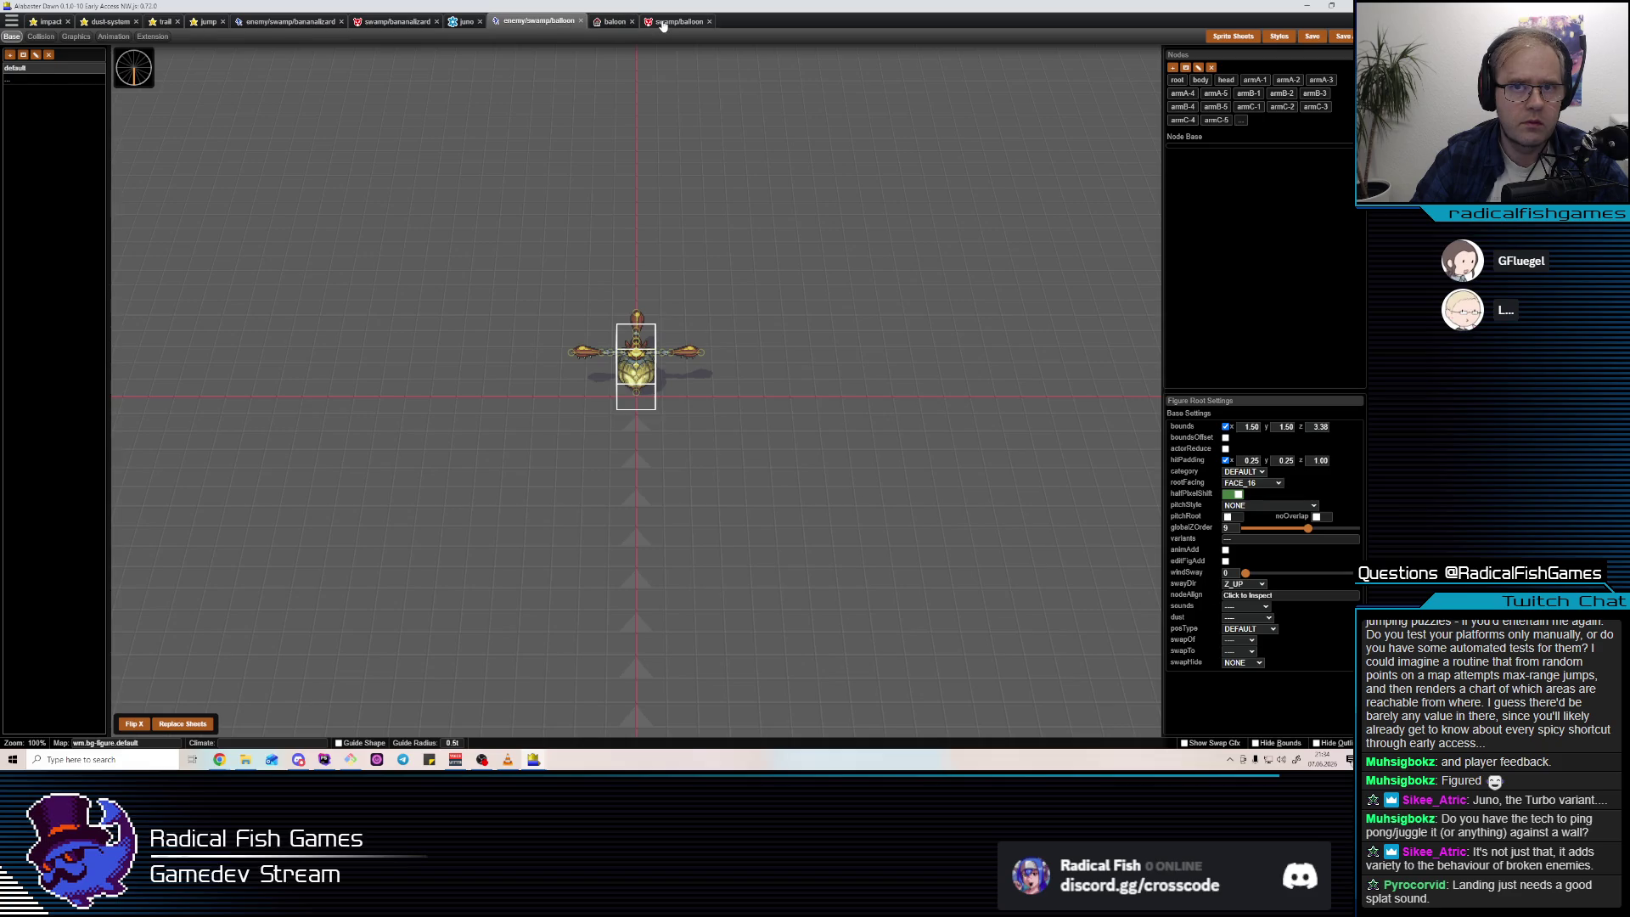
click(662, 23)
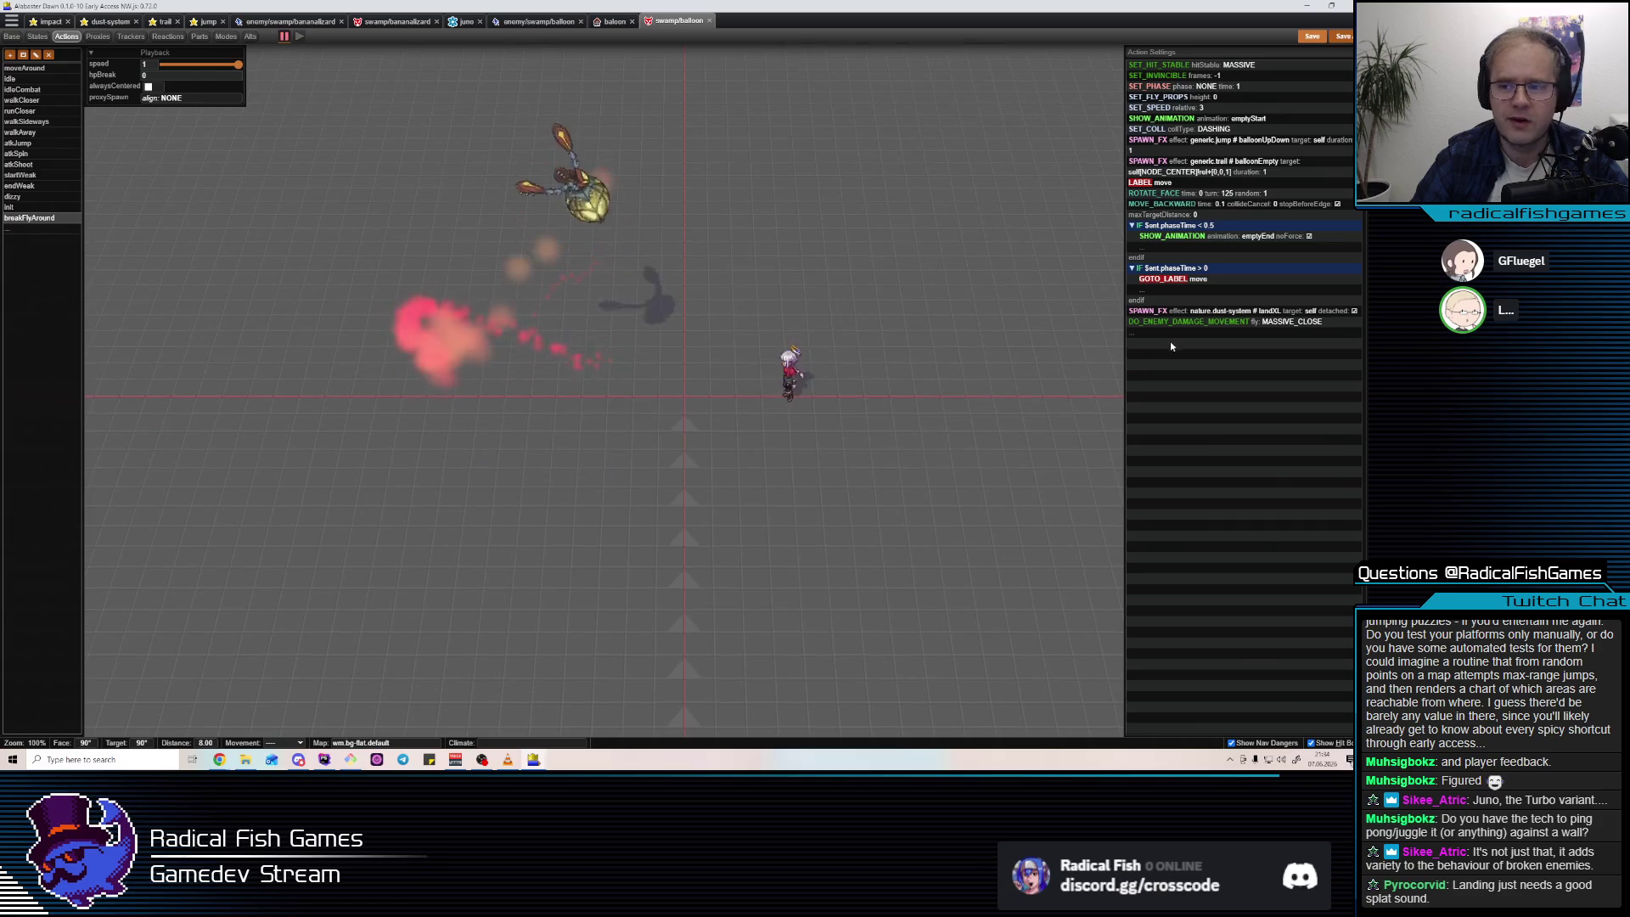
Duplicate the trail SPAWN_FX step and place the copy after the dust spawn.
click(1192, 326)
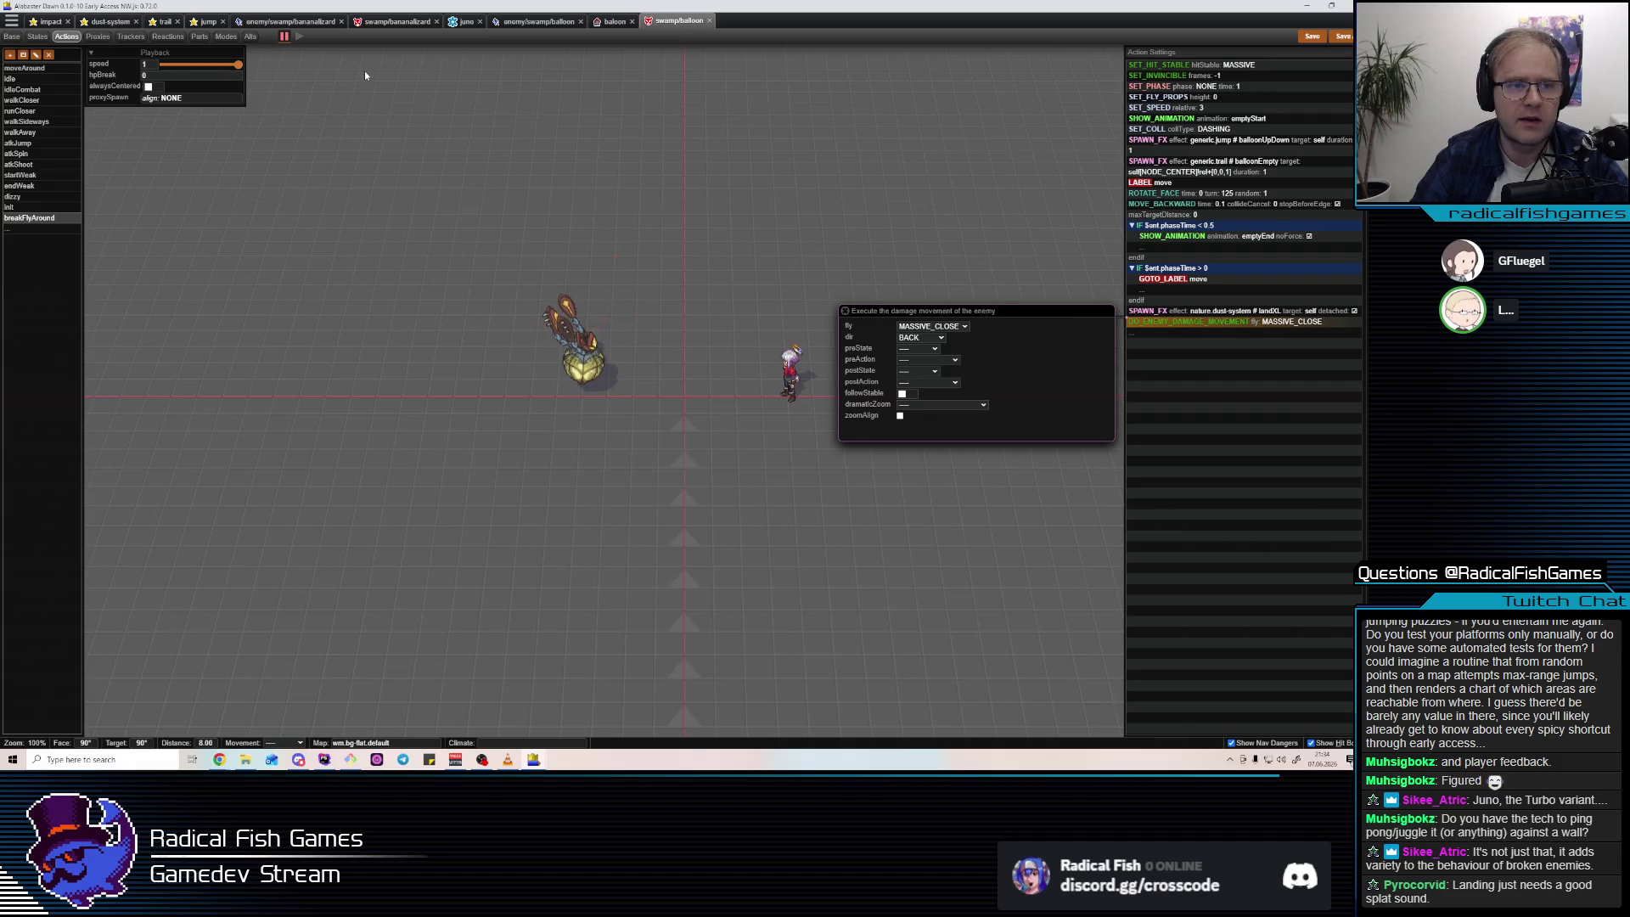
click(601, 20)
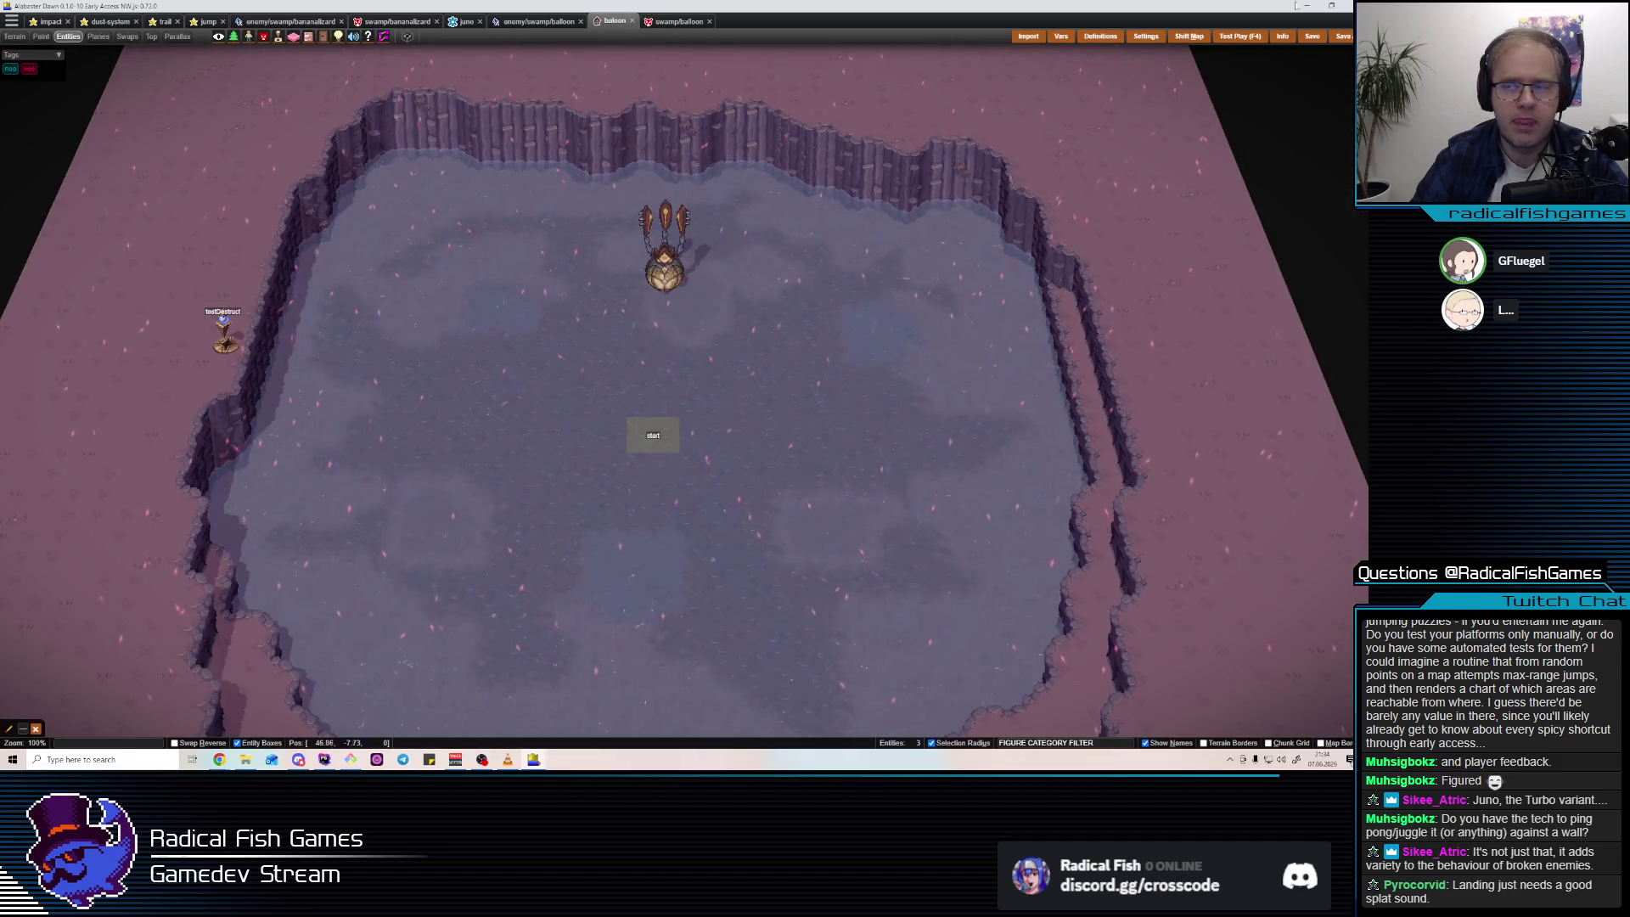
click(702, 24)
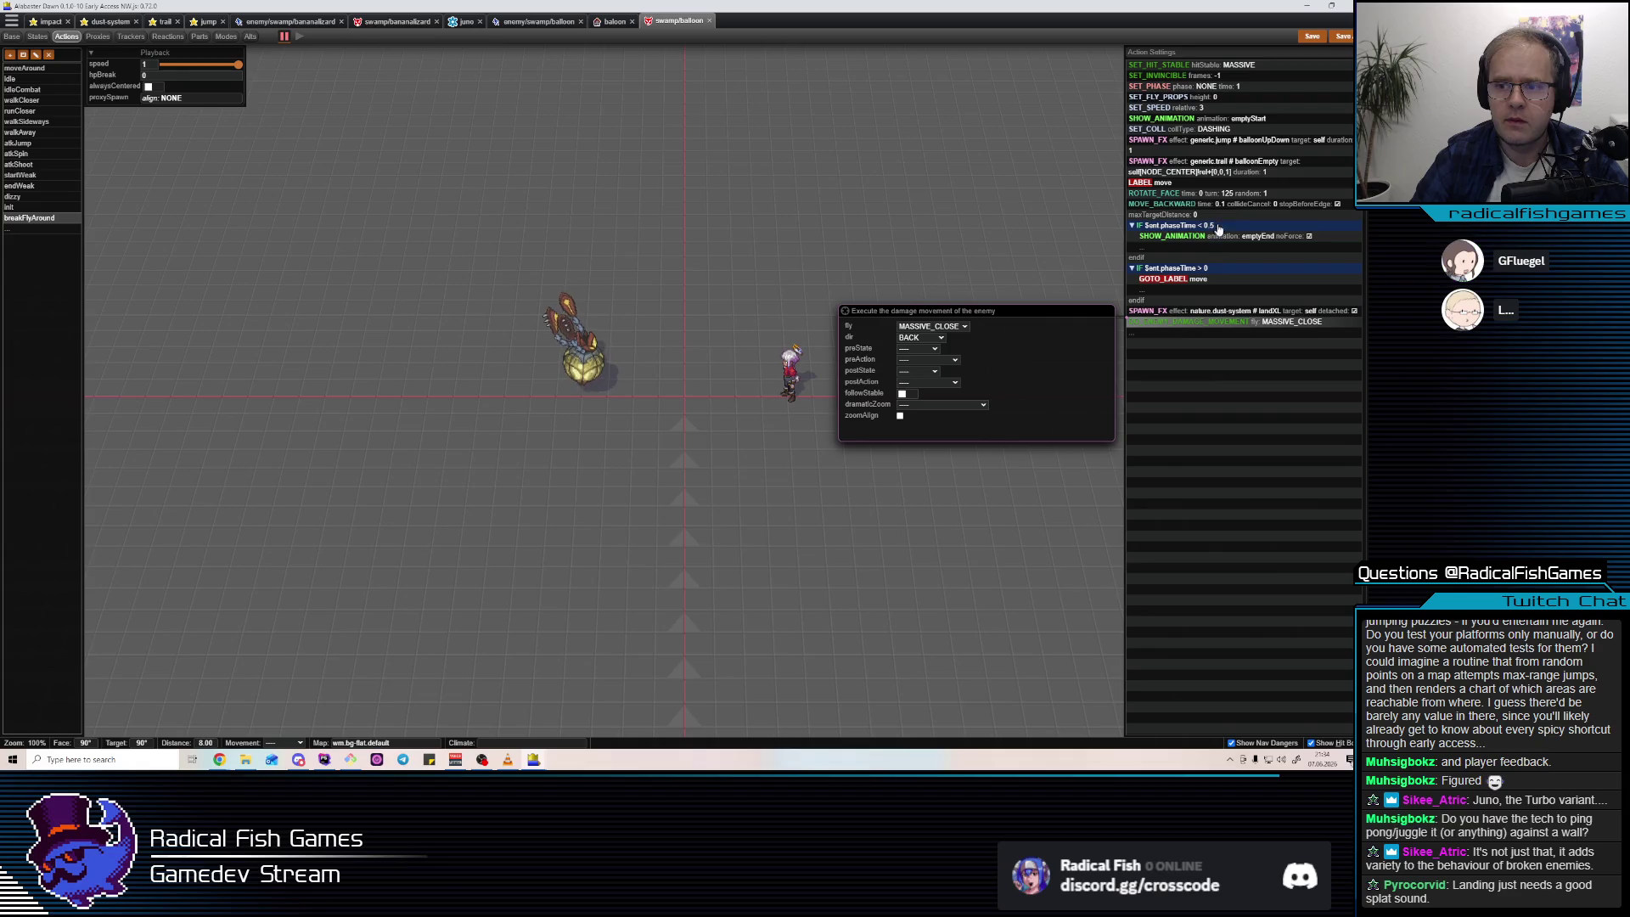
click(1221, 205)
click(1223, 163)
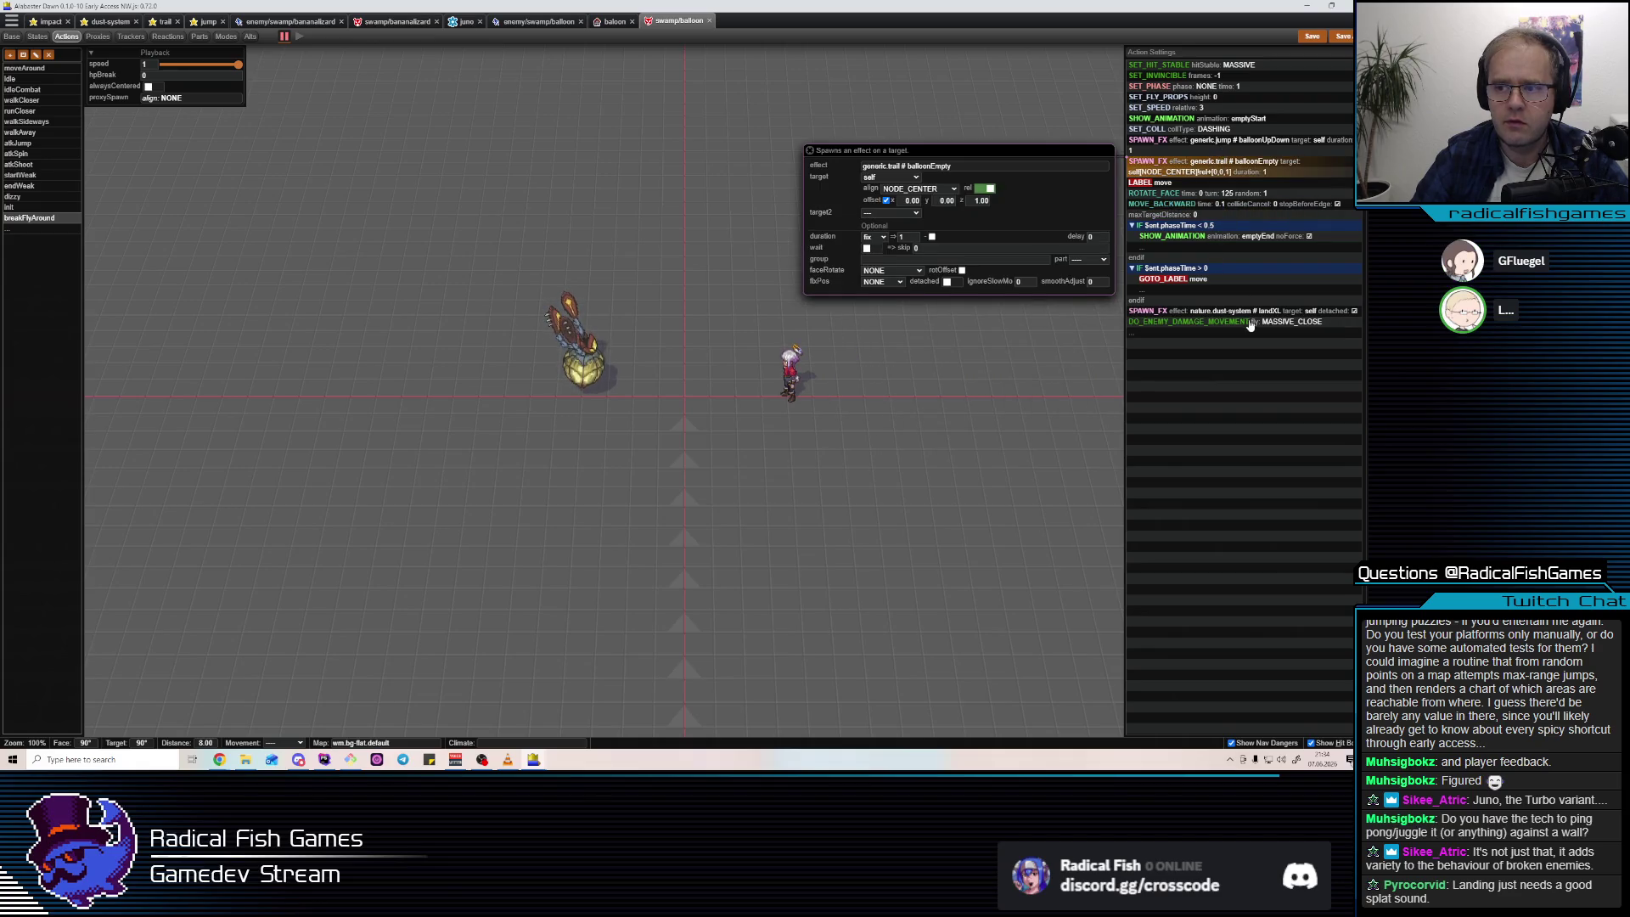
drag(1245, 170, 1243, 328)
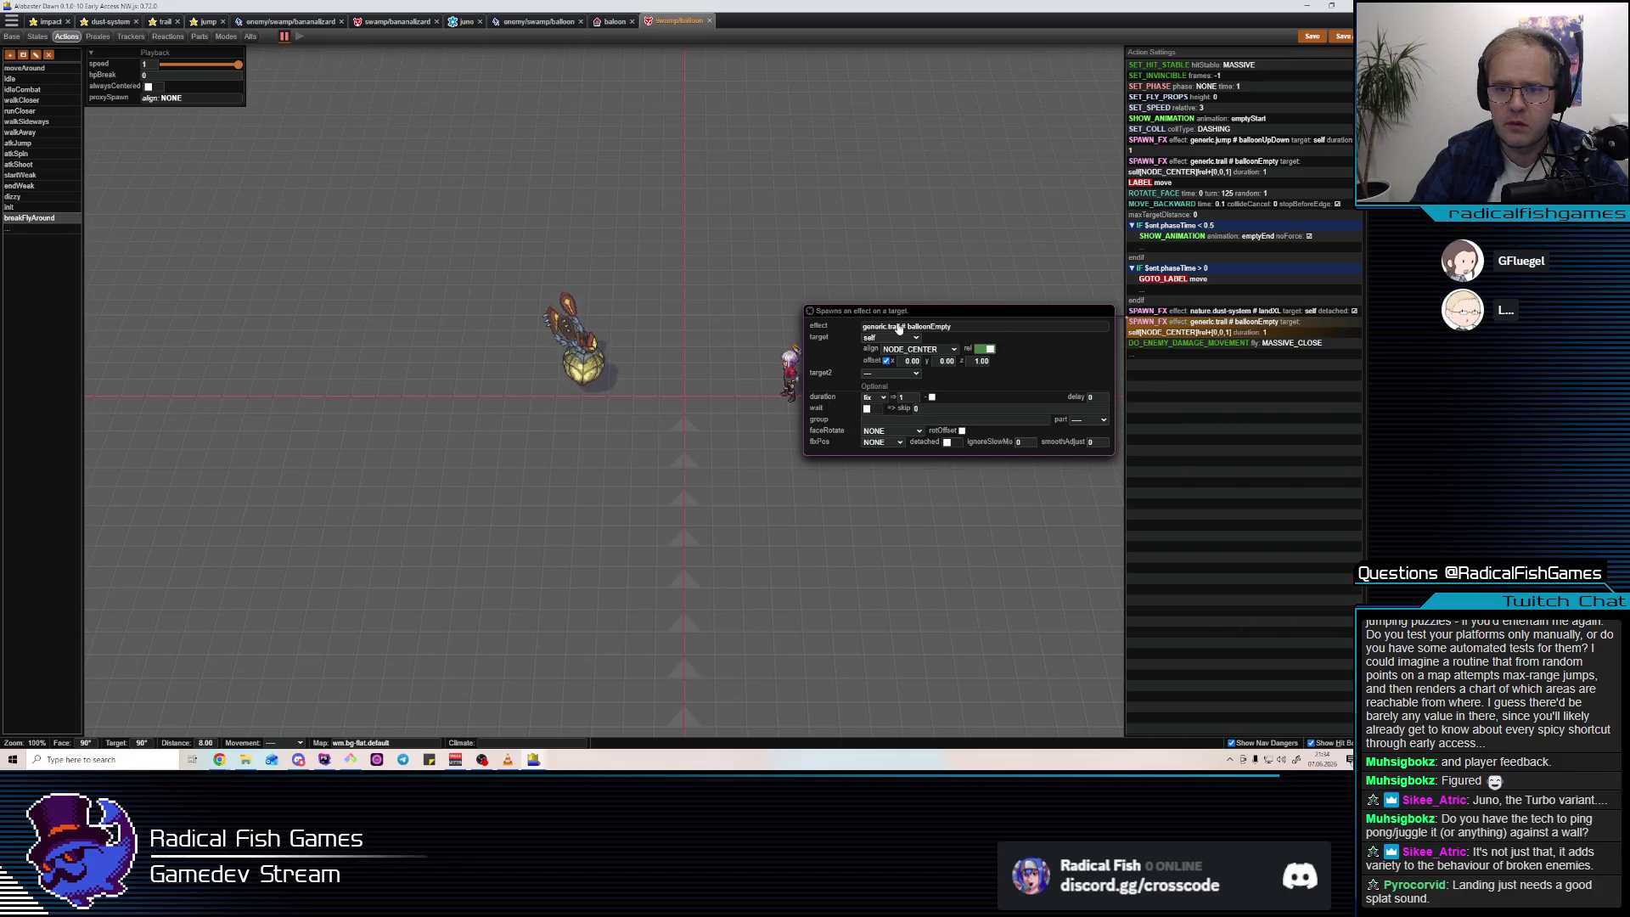
Make the copied step spawn generic impact balloonEmptyLand and turn off its offset.
click(899, 329)
text(ima)
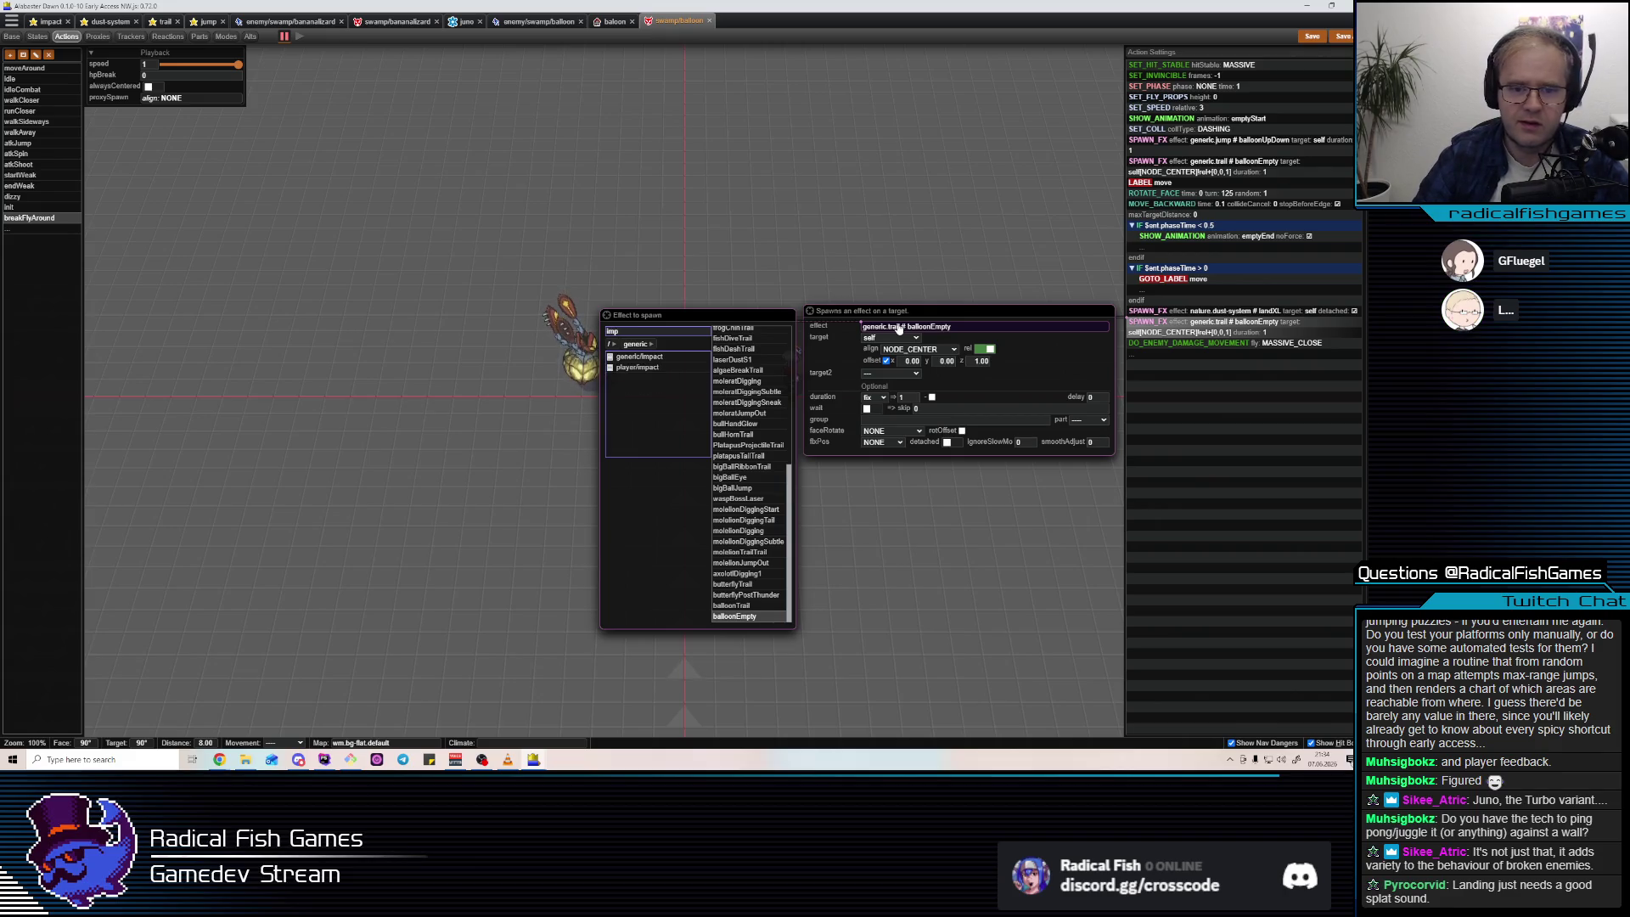
click(639, 357)
scroll(757, 574, down, 5)
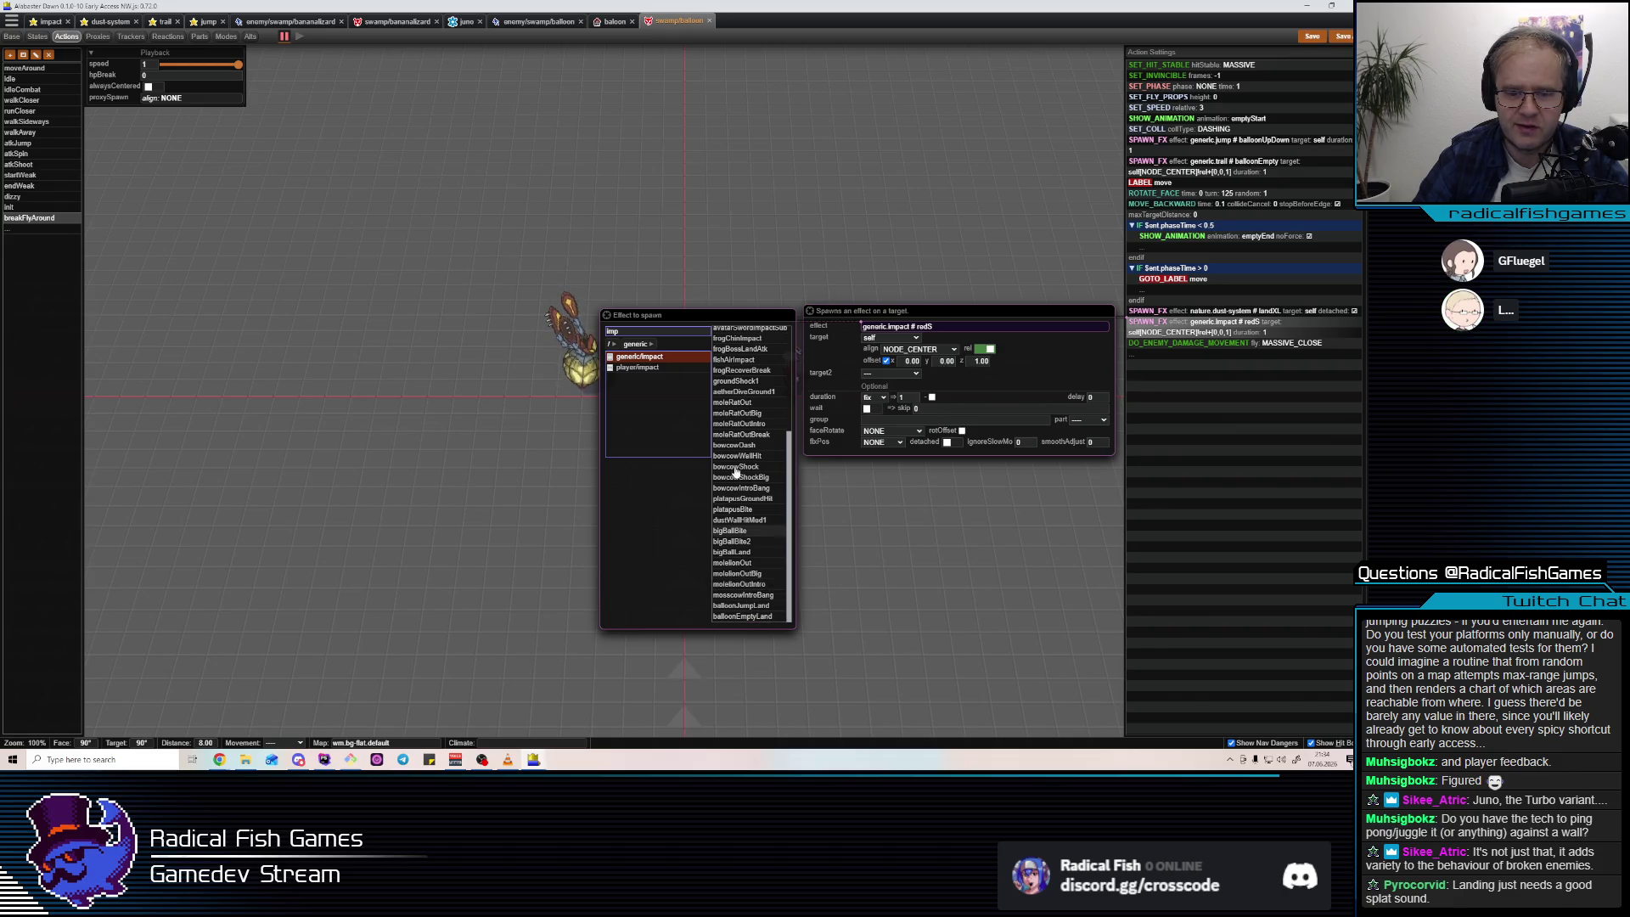
click(648, 369)
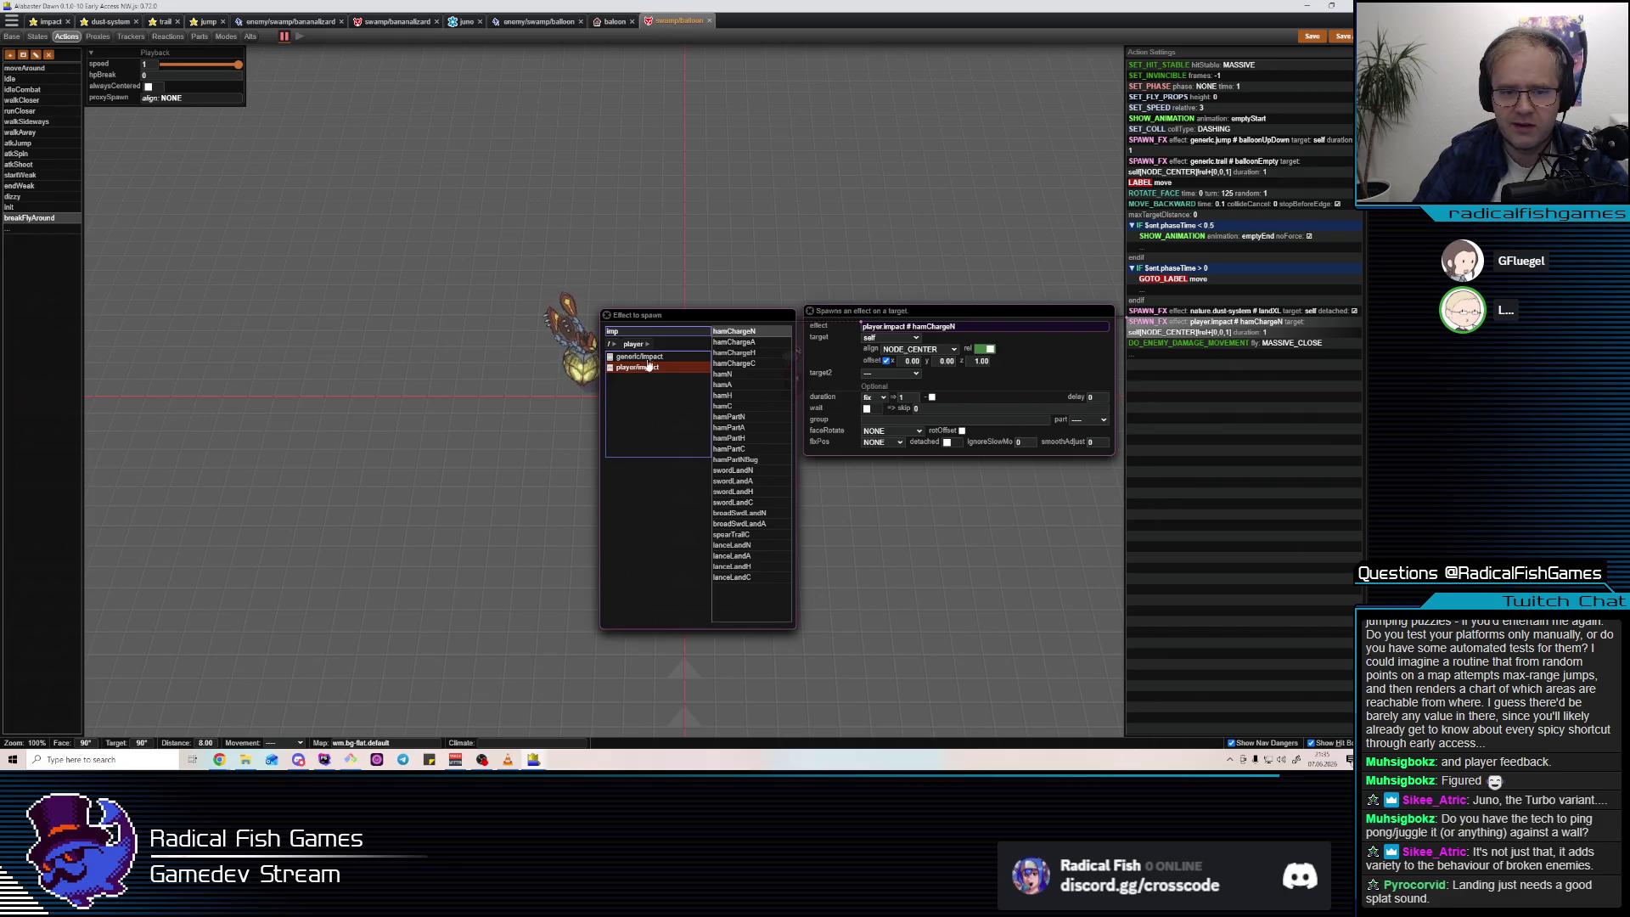
click(649, 358)
scroll(735, 595, down, 5)
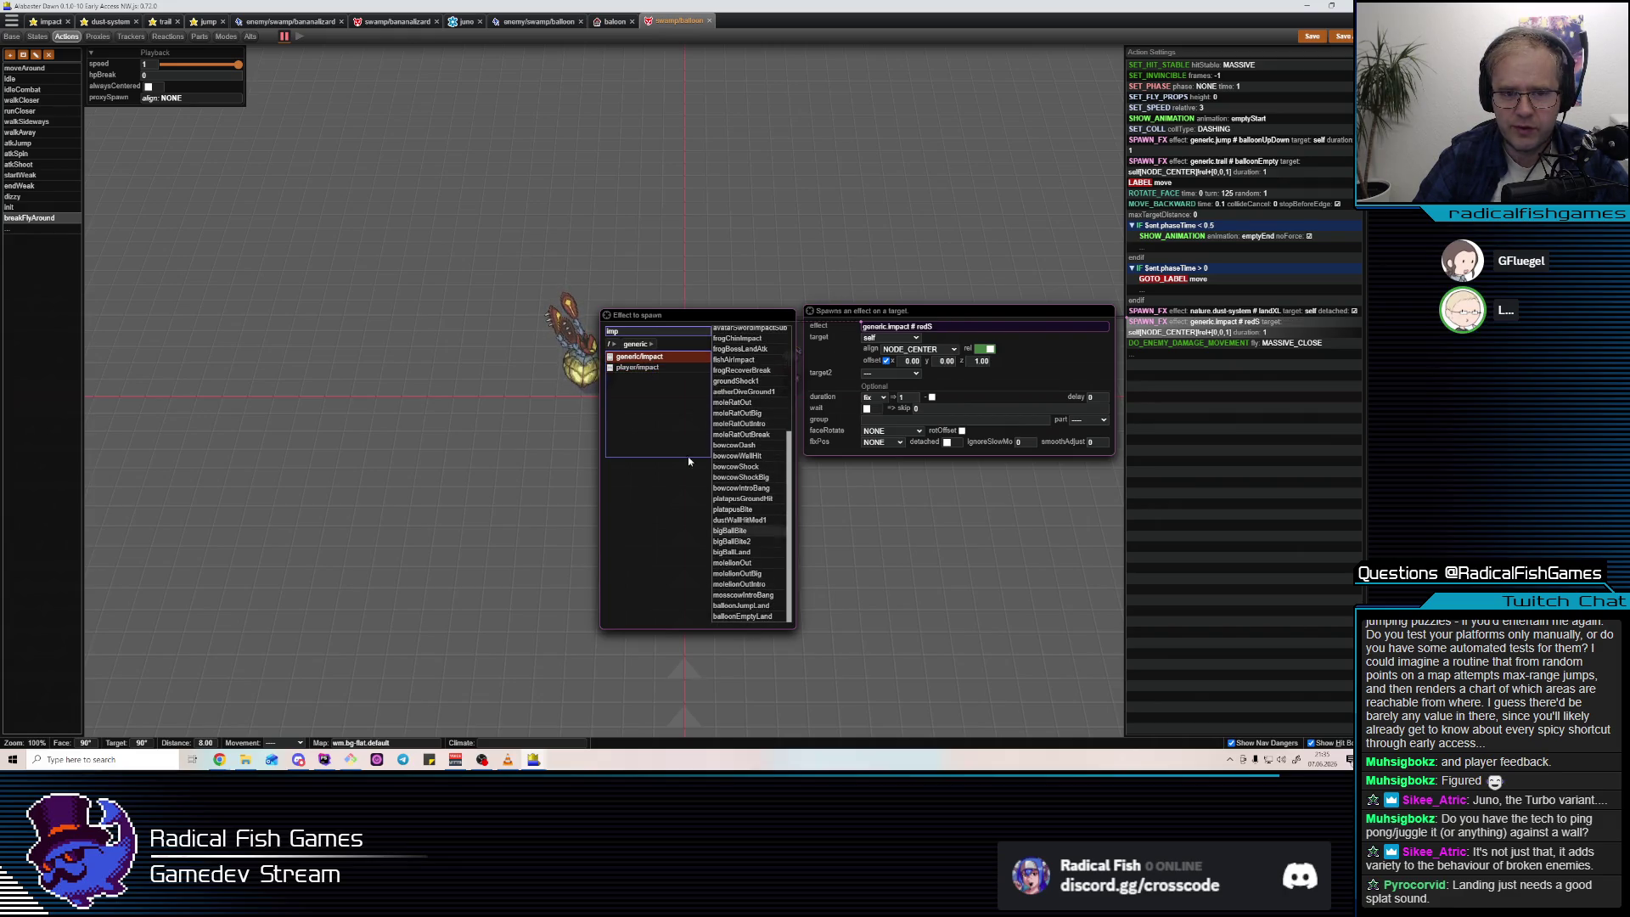
click(744, 618)
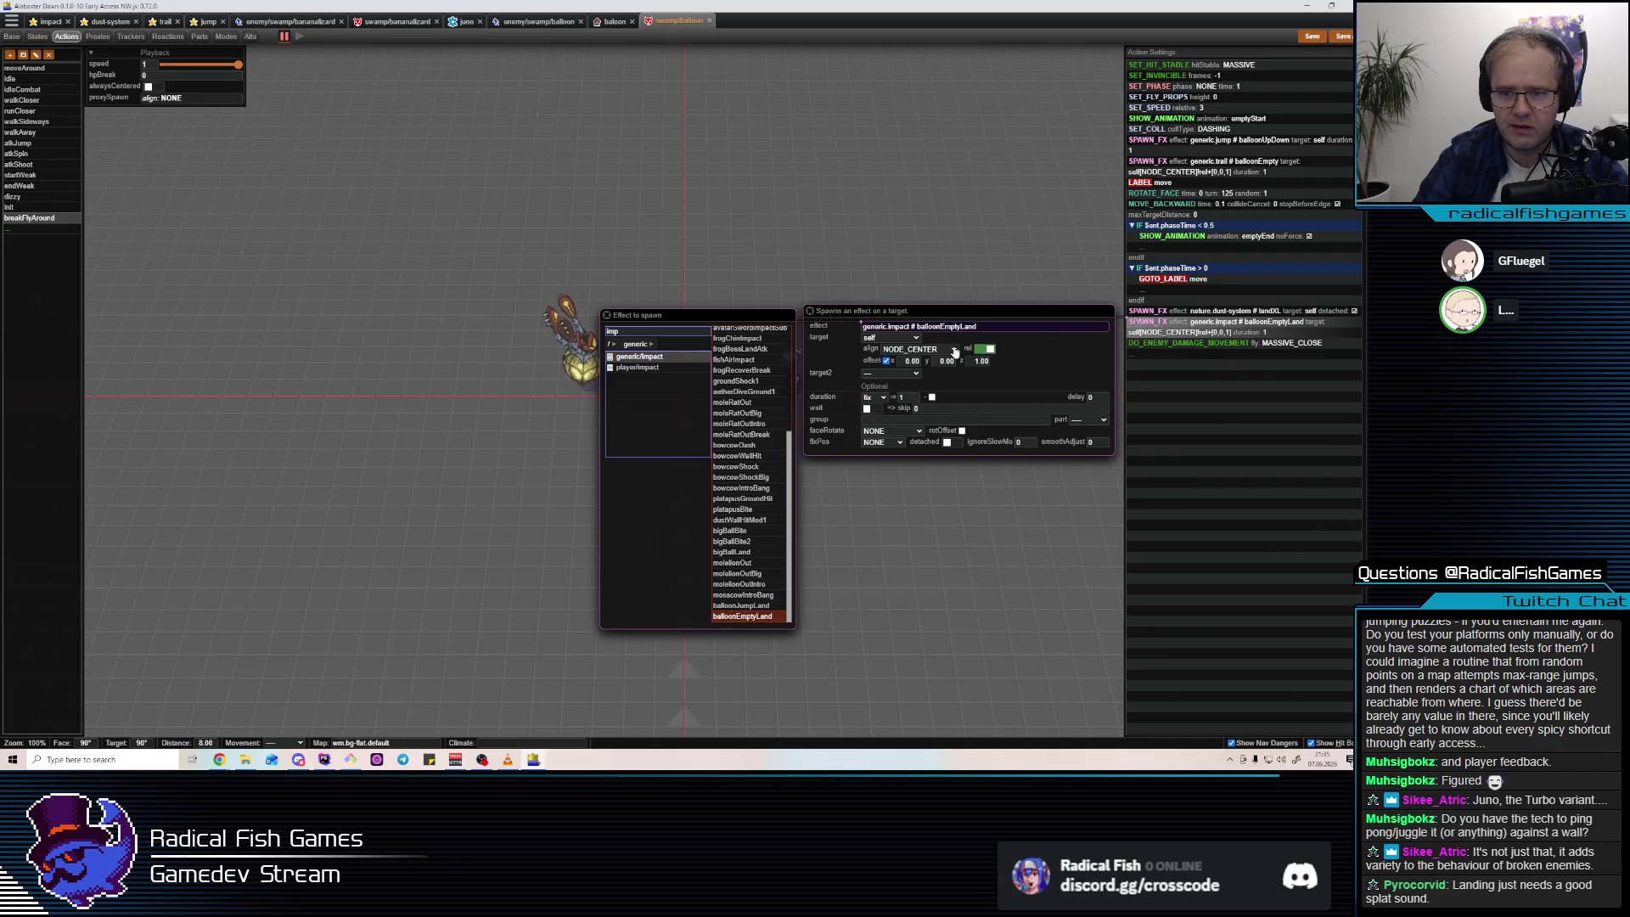
click(887, 361)
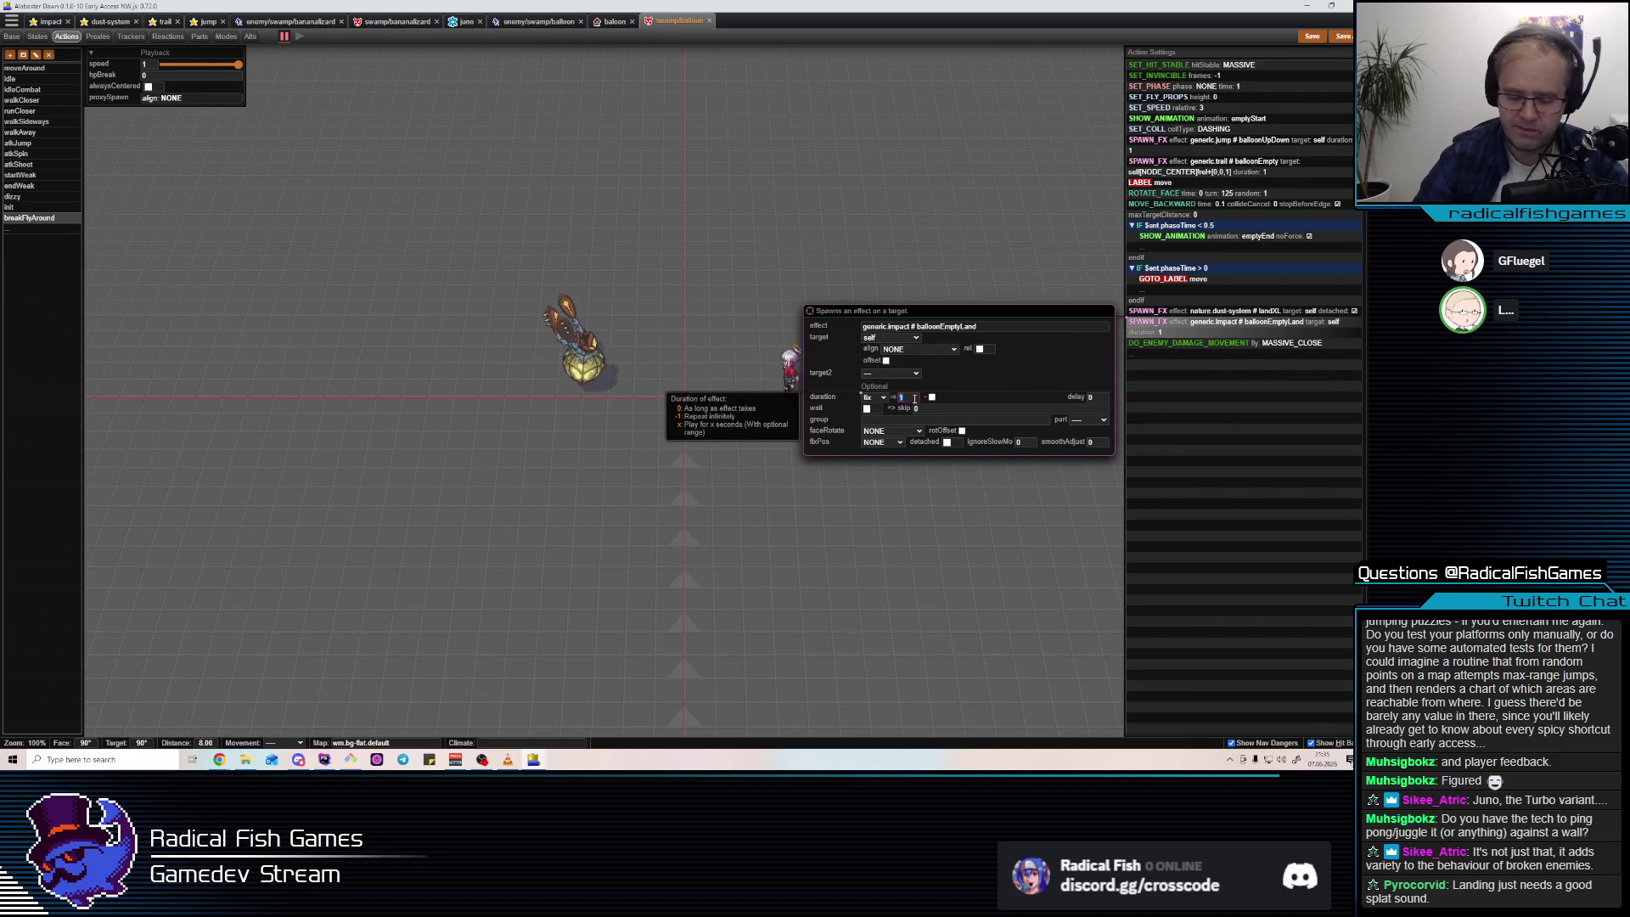
Set the balloonEmptyLand spawn duration to 0, mark it detached, and save the balloon enemy.
text(0)
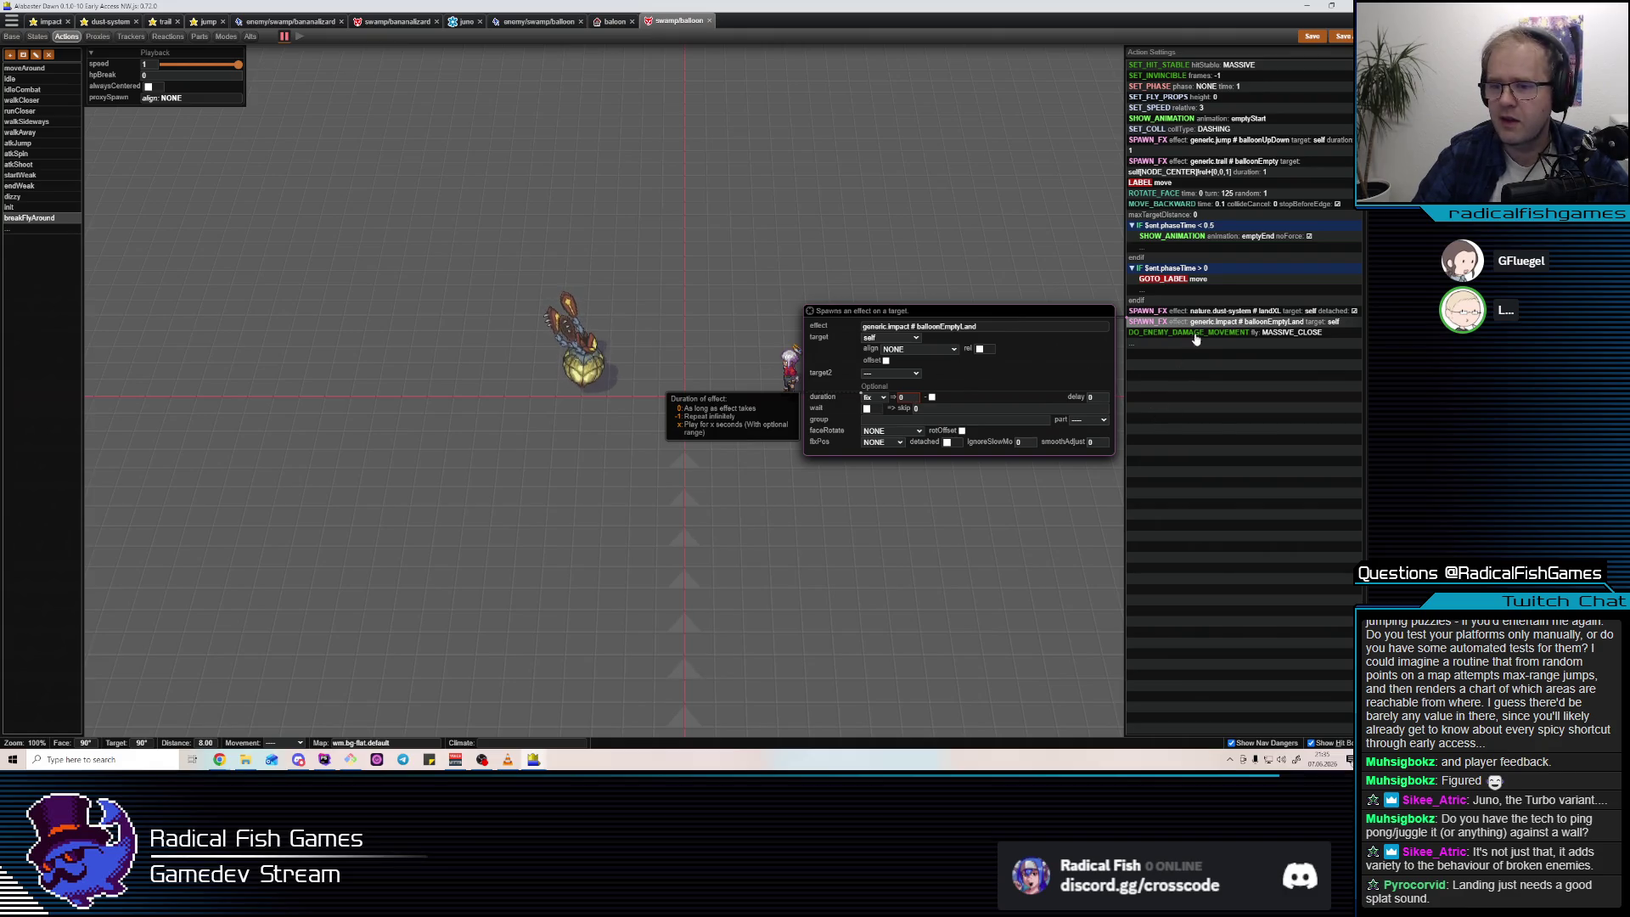
click(1201, 333)
click(1205, 325)
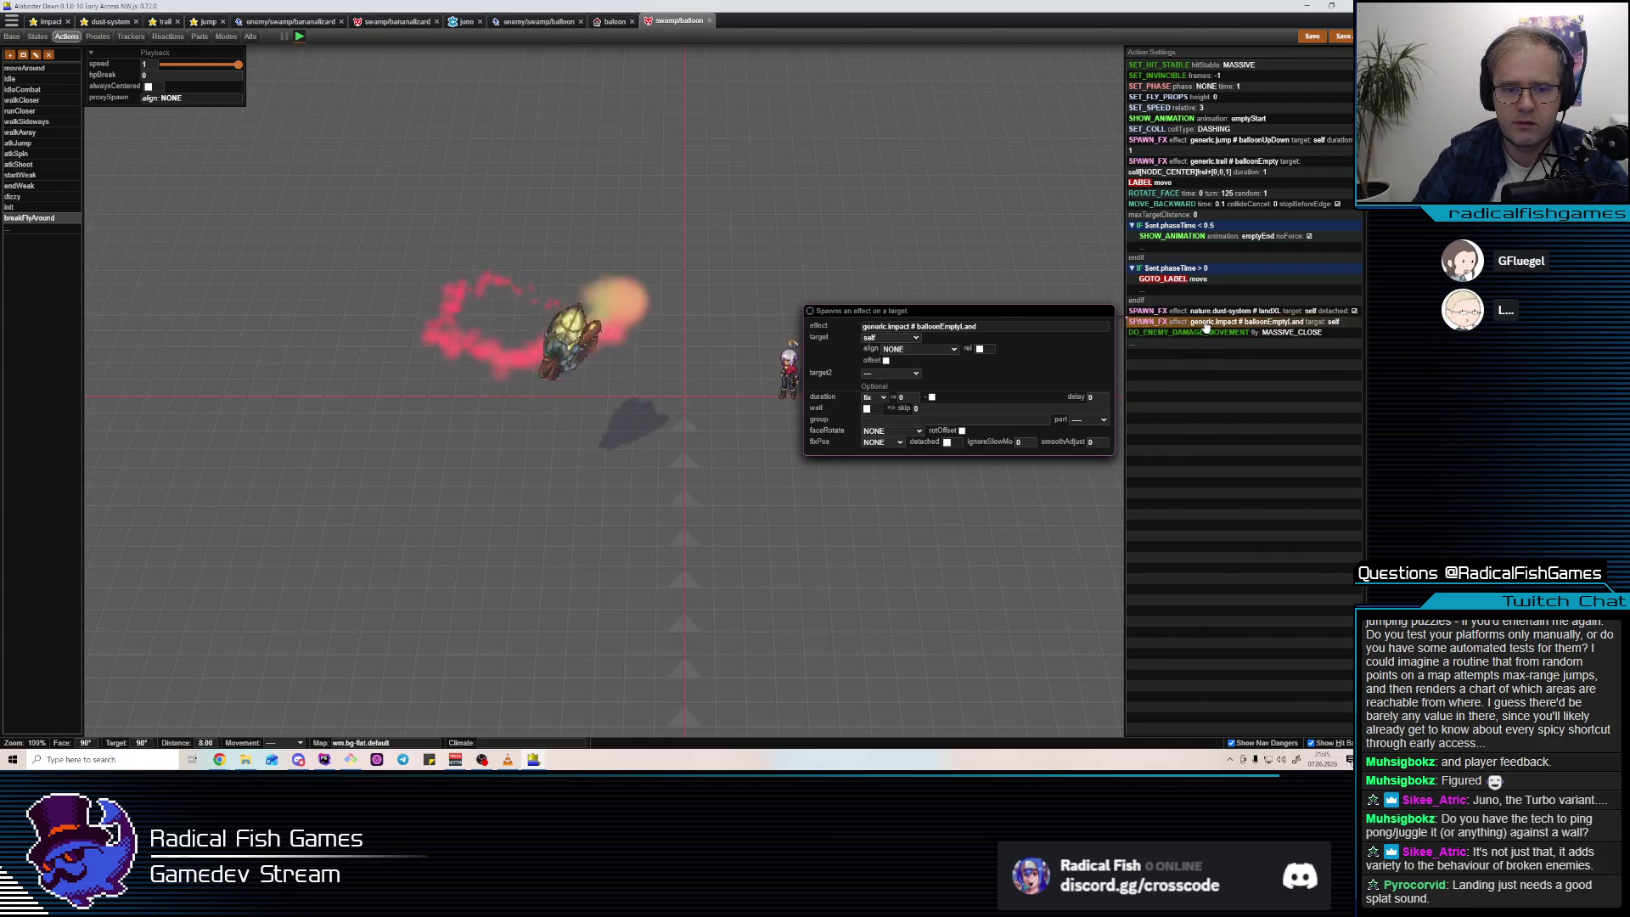
click(949, 442)
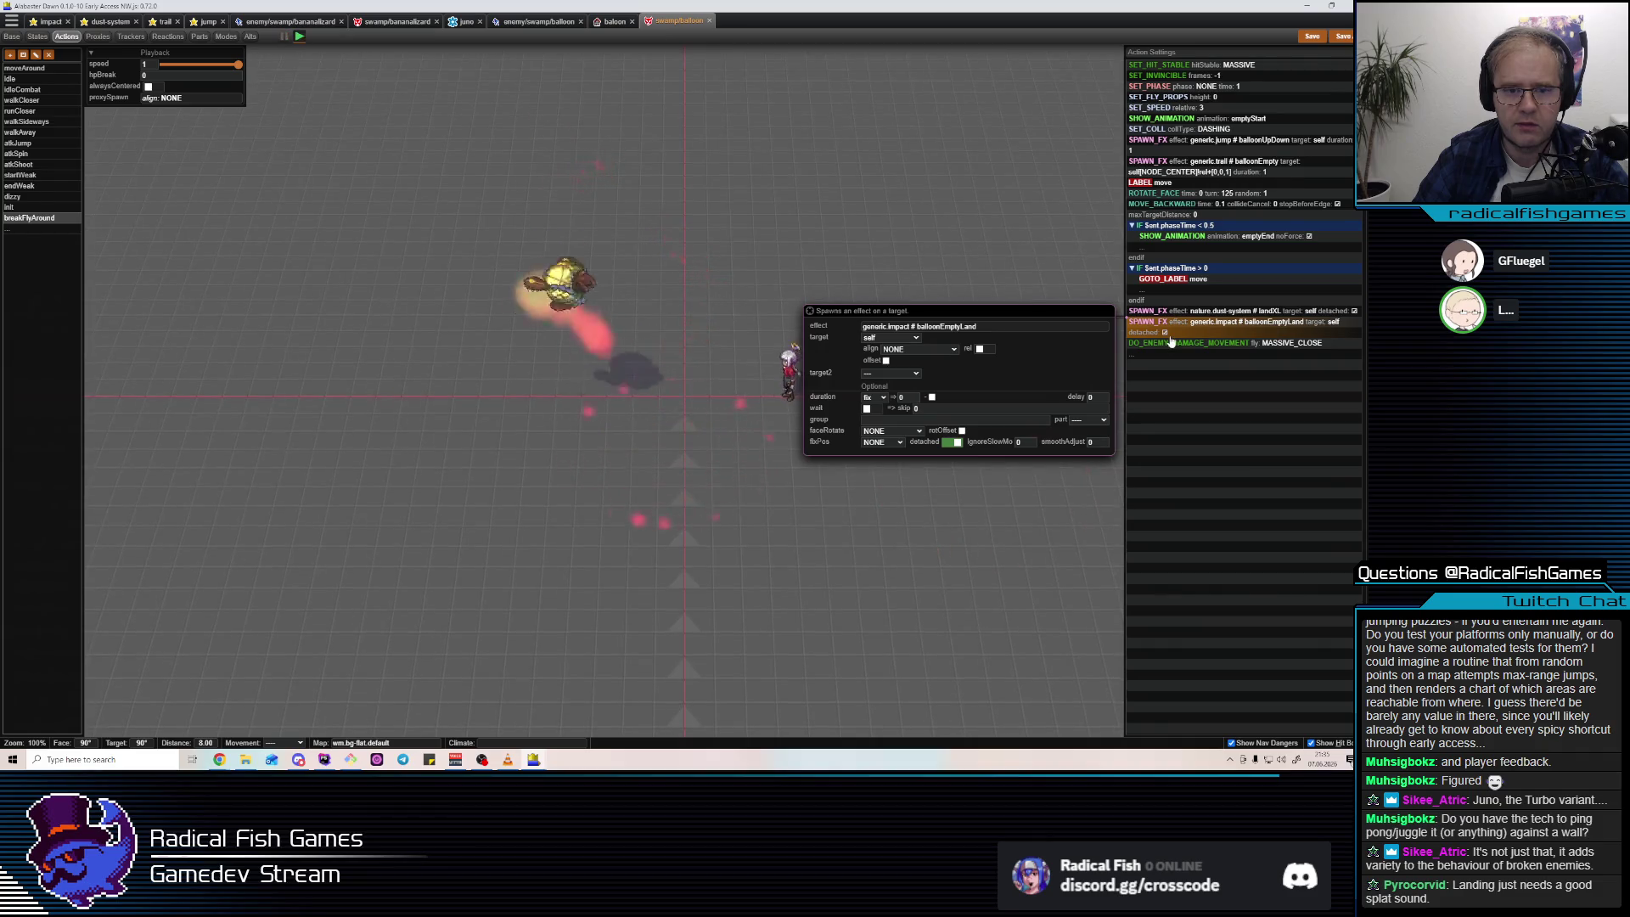
click(1322, 41)
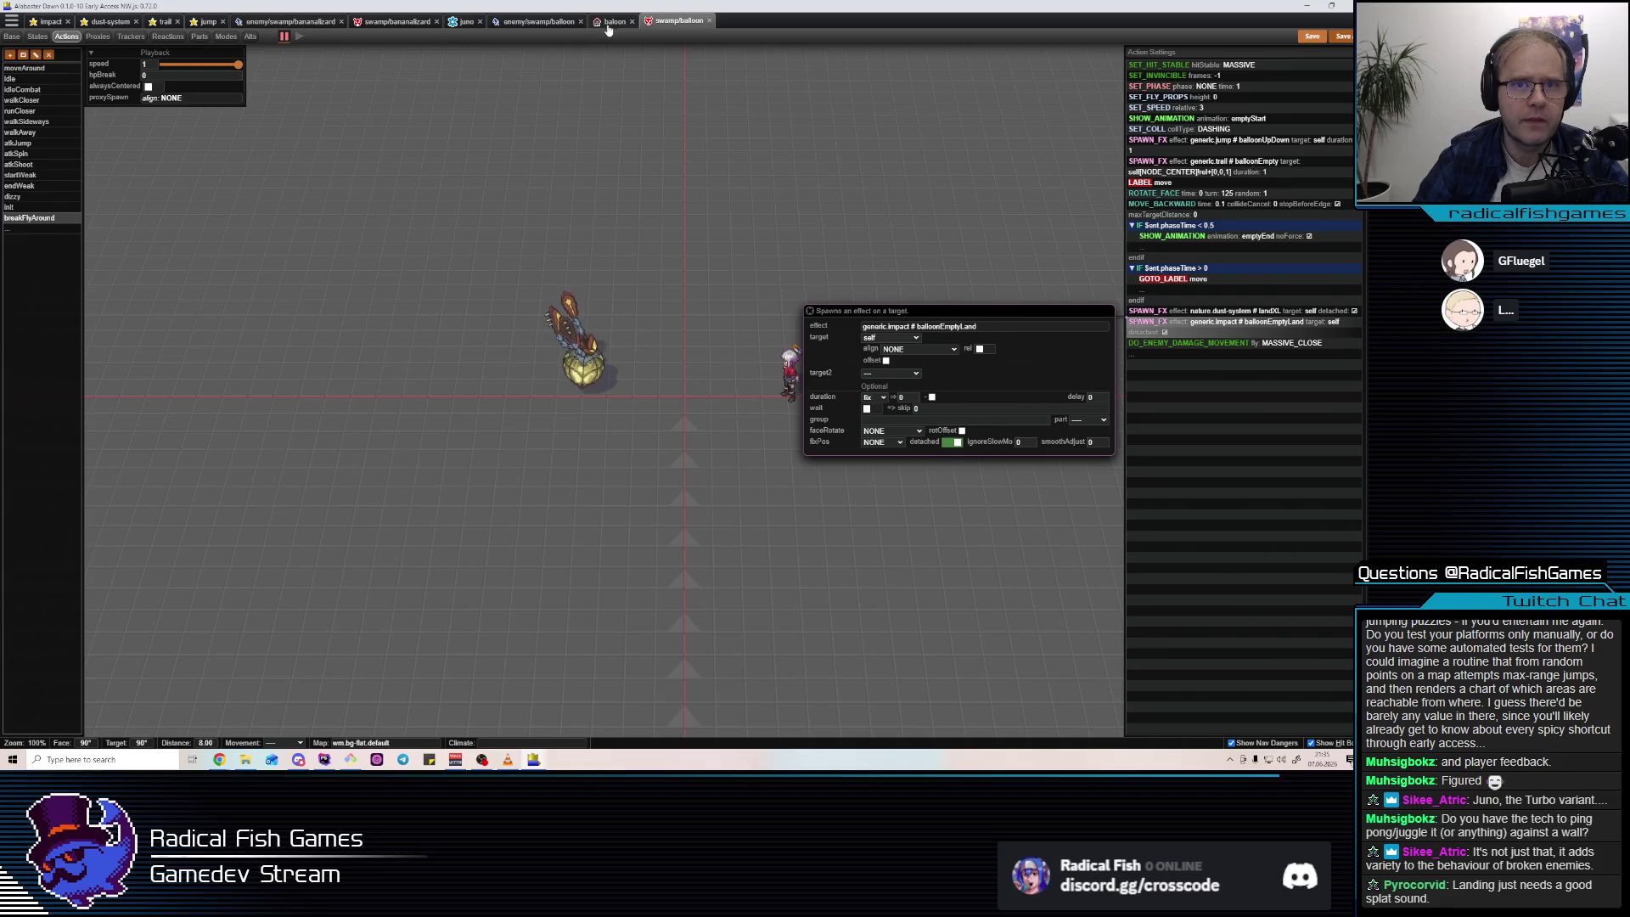
Open the balloonEmptyLand effect from the impact effects collection.
click(612, 21)
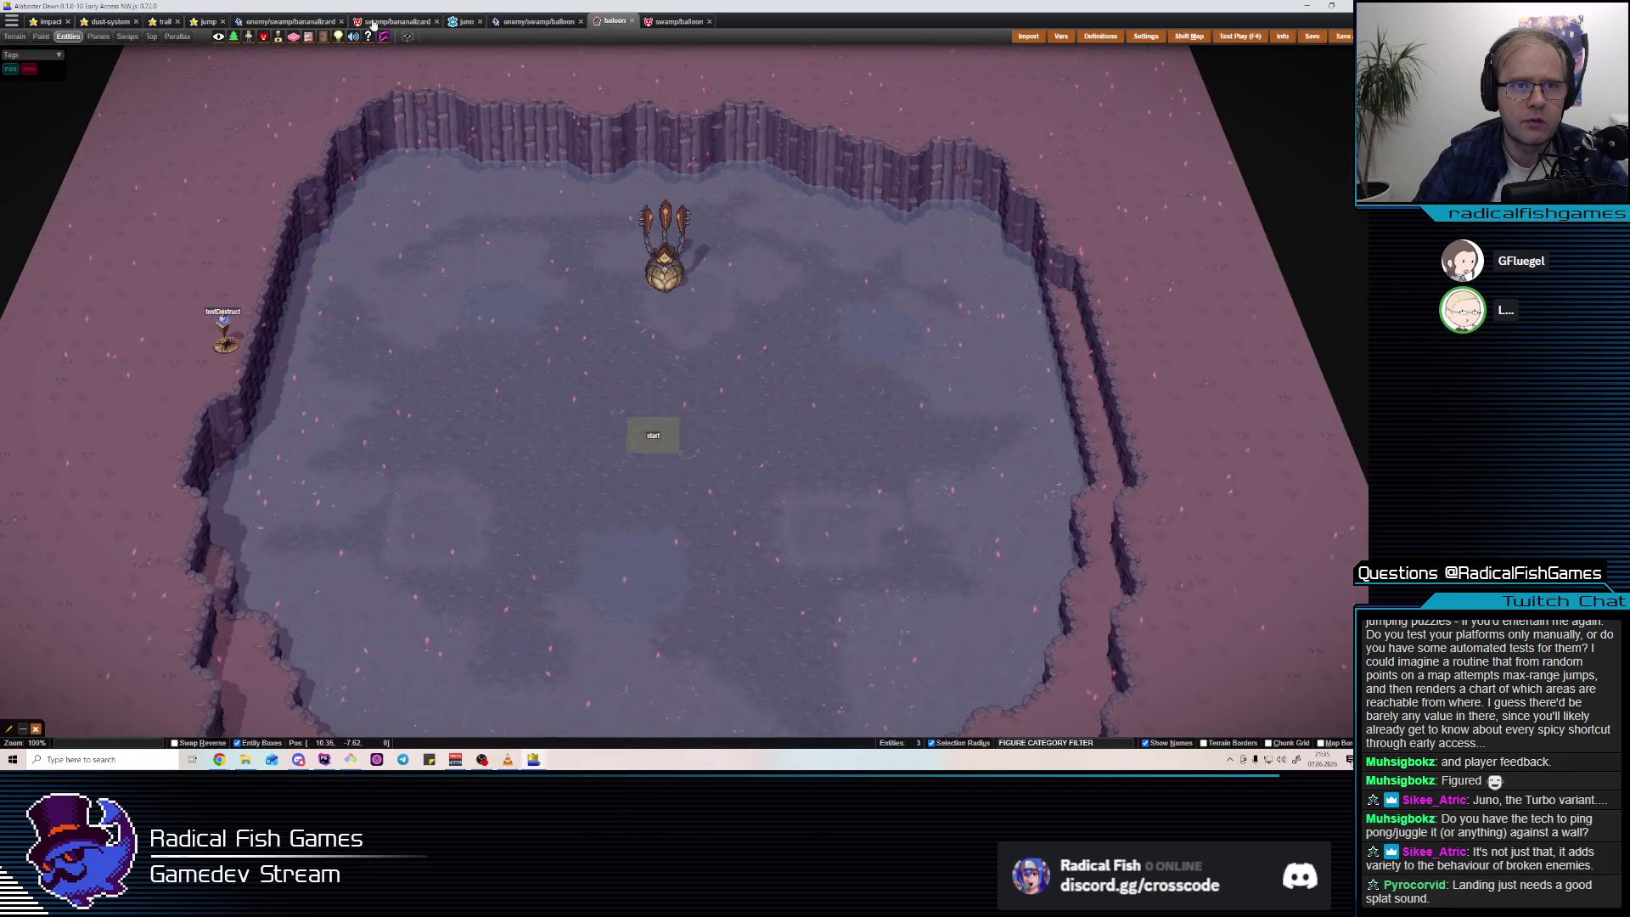
click(529, 23)
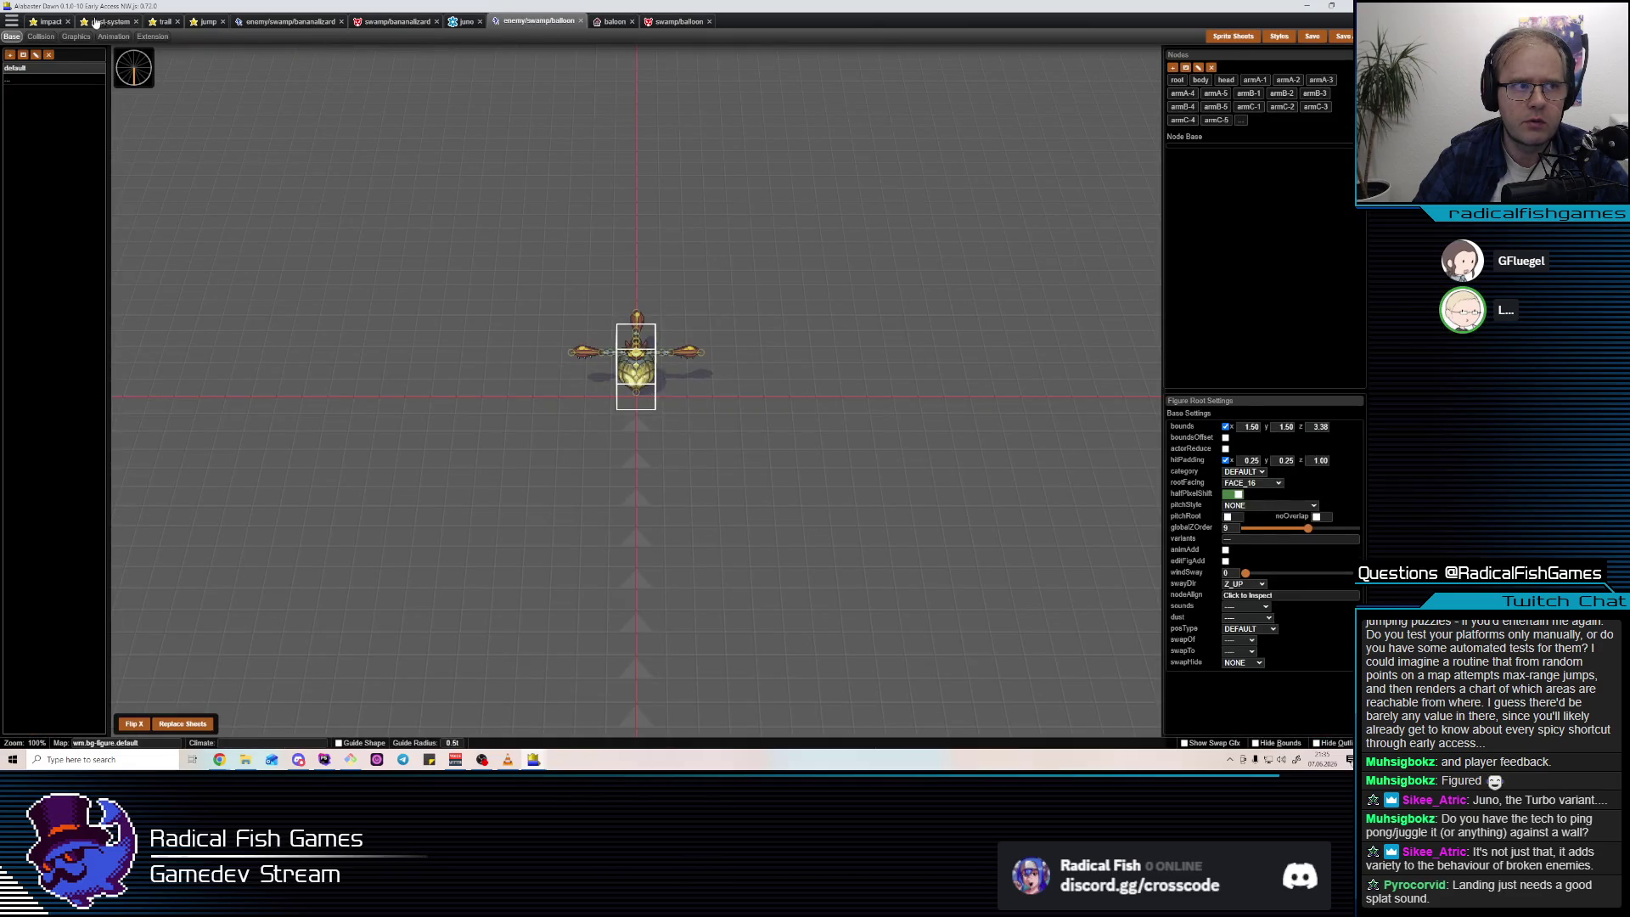
click(51, 21)
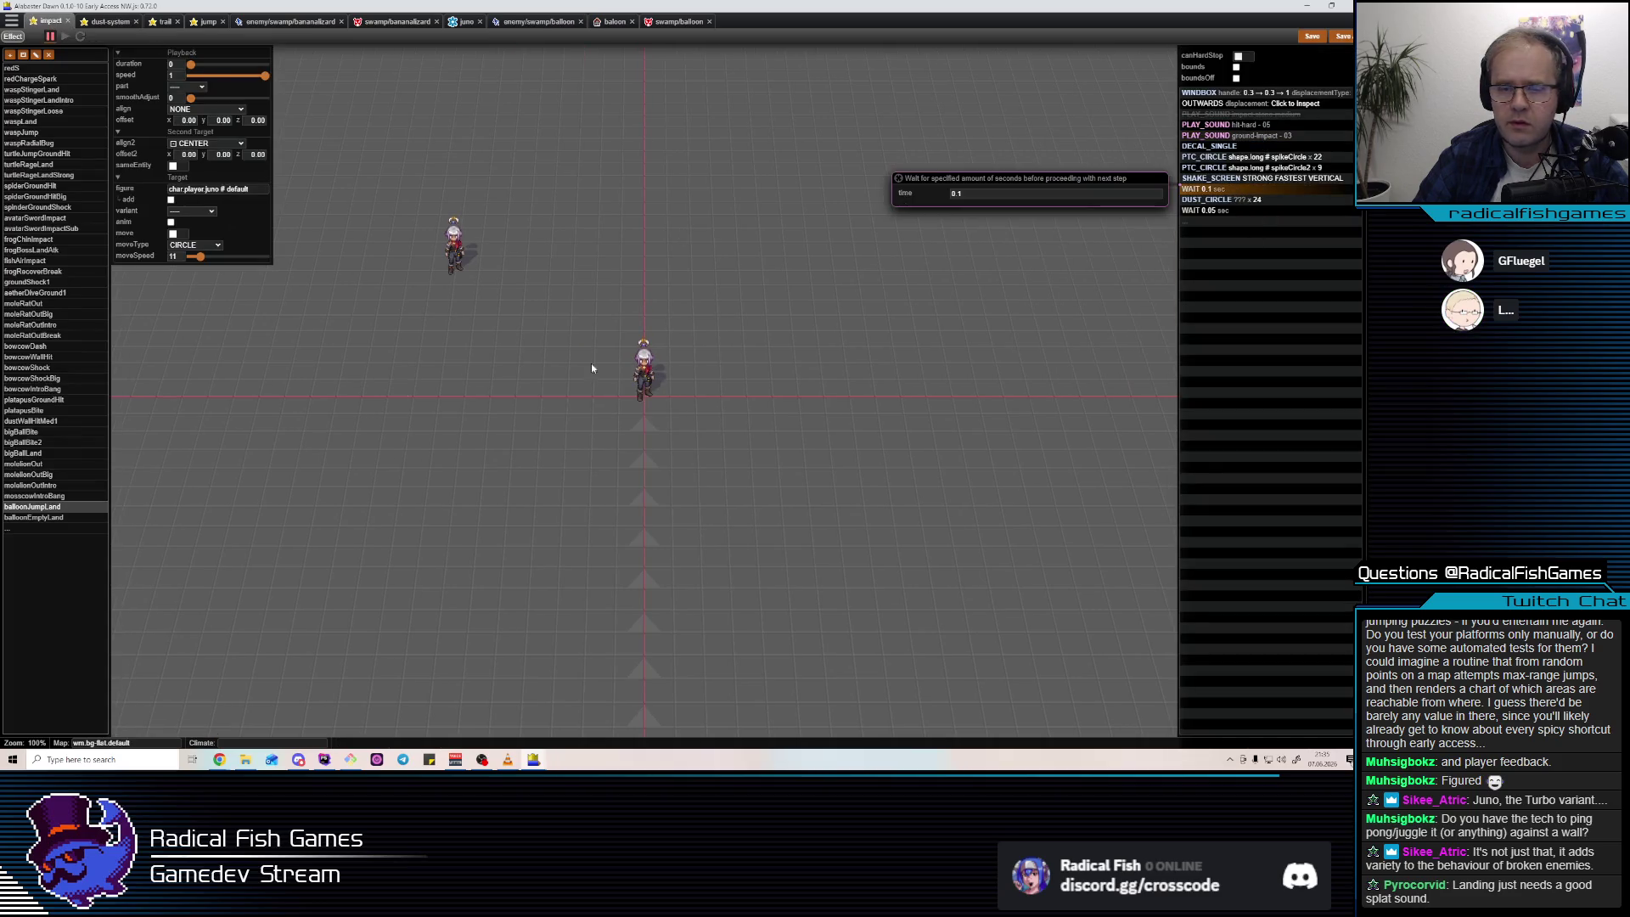
click(34, 518)
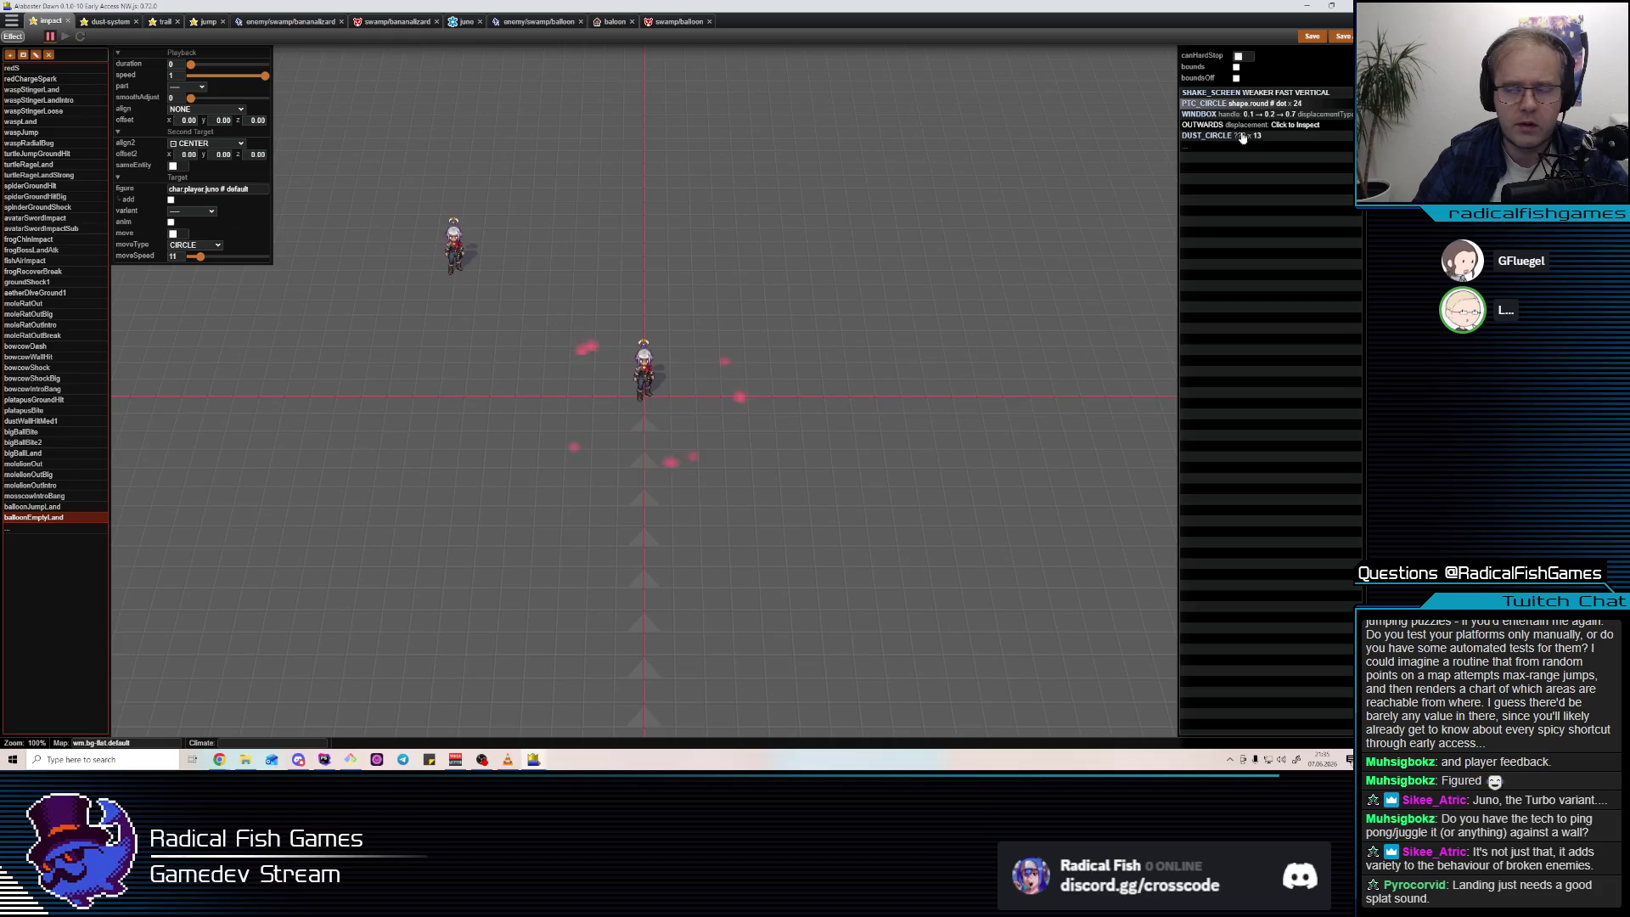
mouse_move(1257, 115)
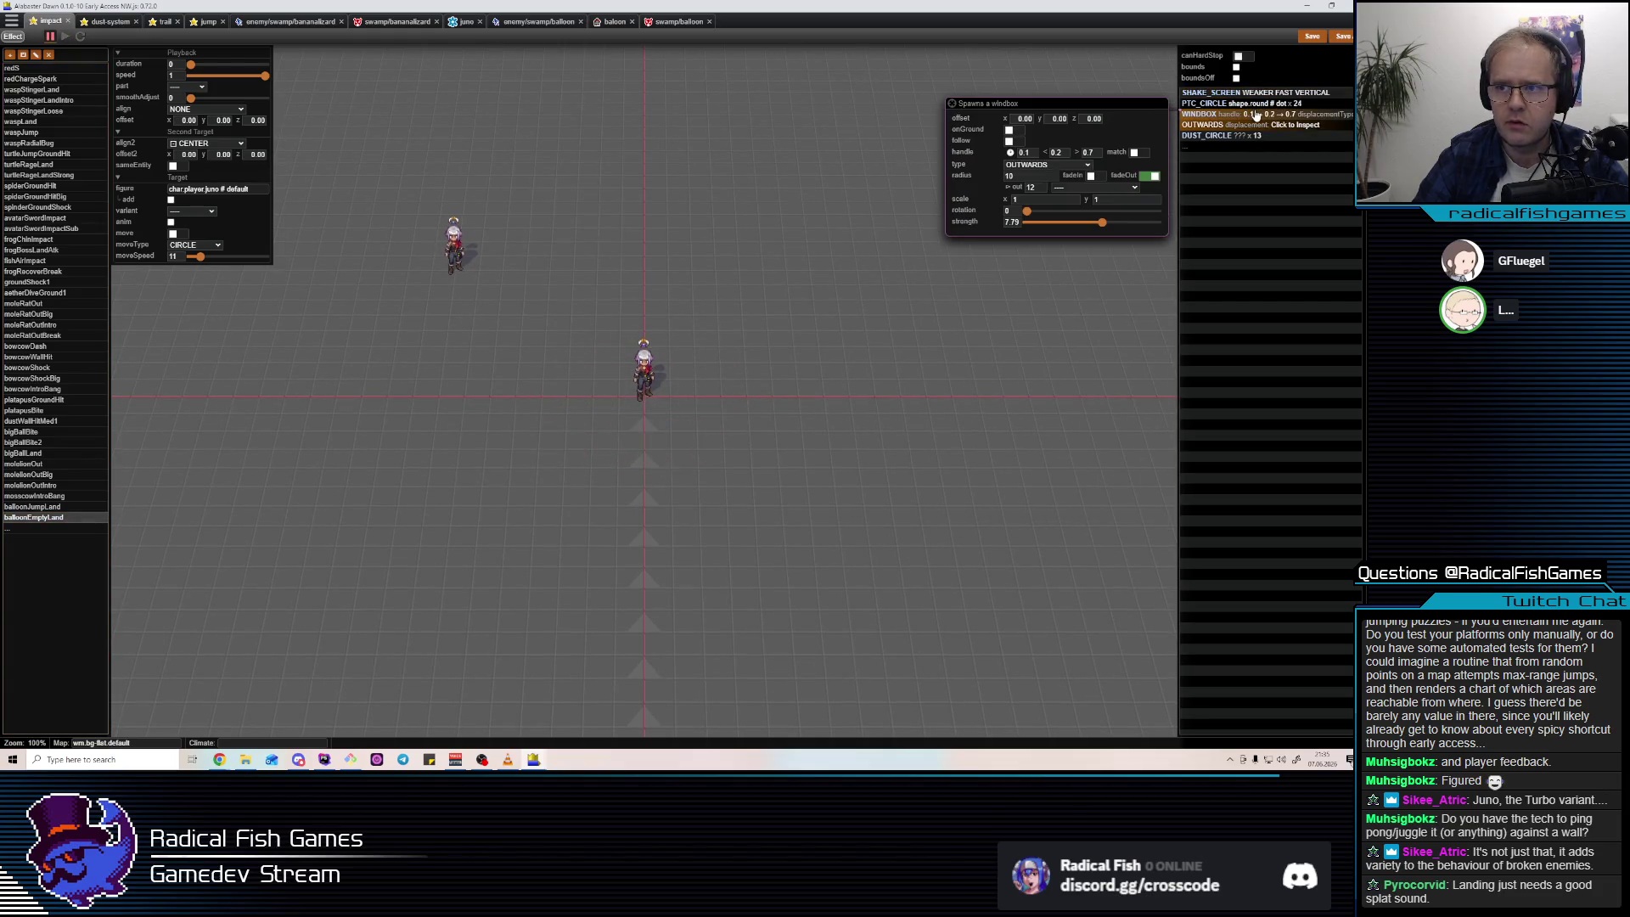
mouse_move(1208, 109)
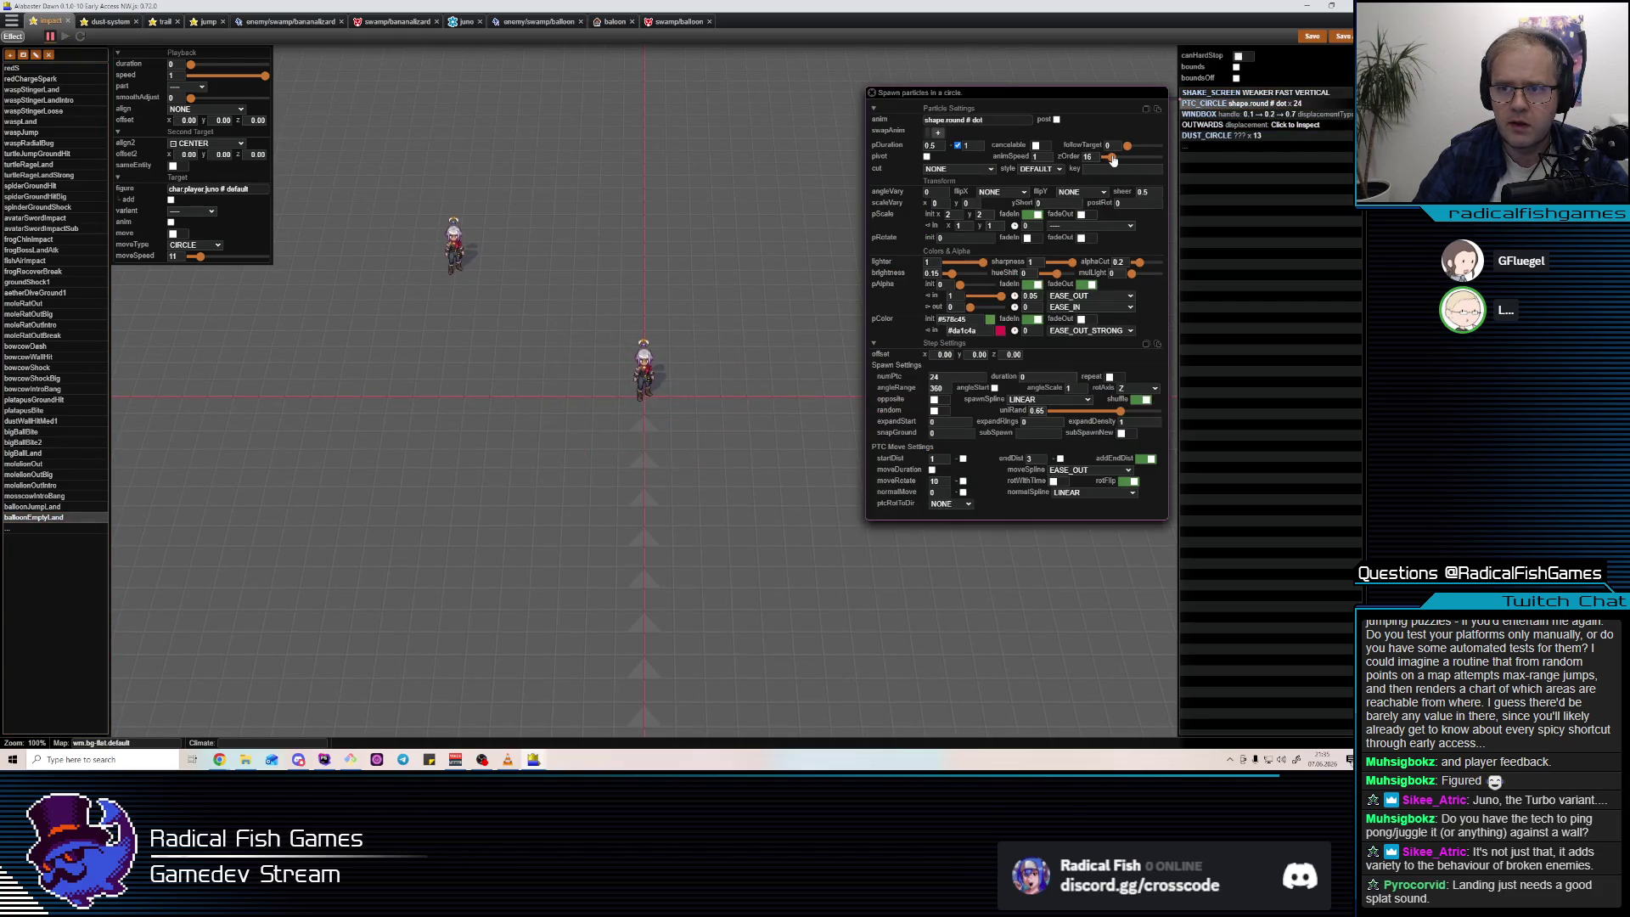
Give the particle circle a 0.75 z offset and the dust circle XL dust size.
click(1012, 355)
key(Return)
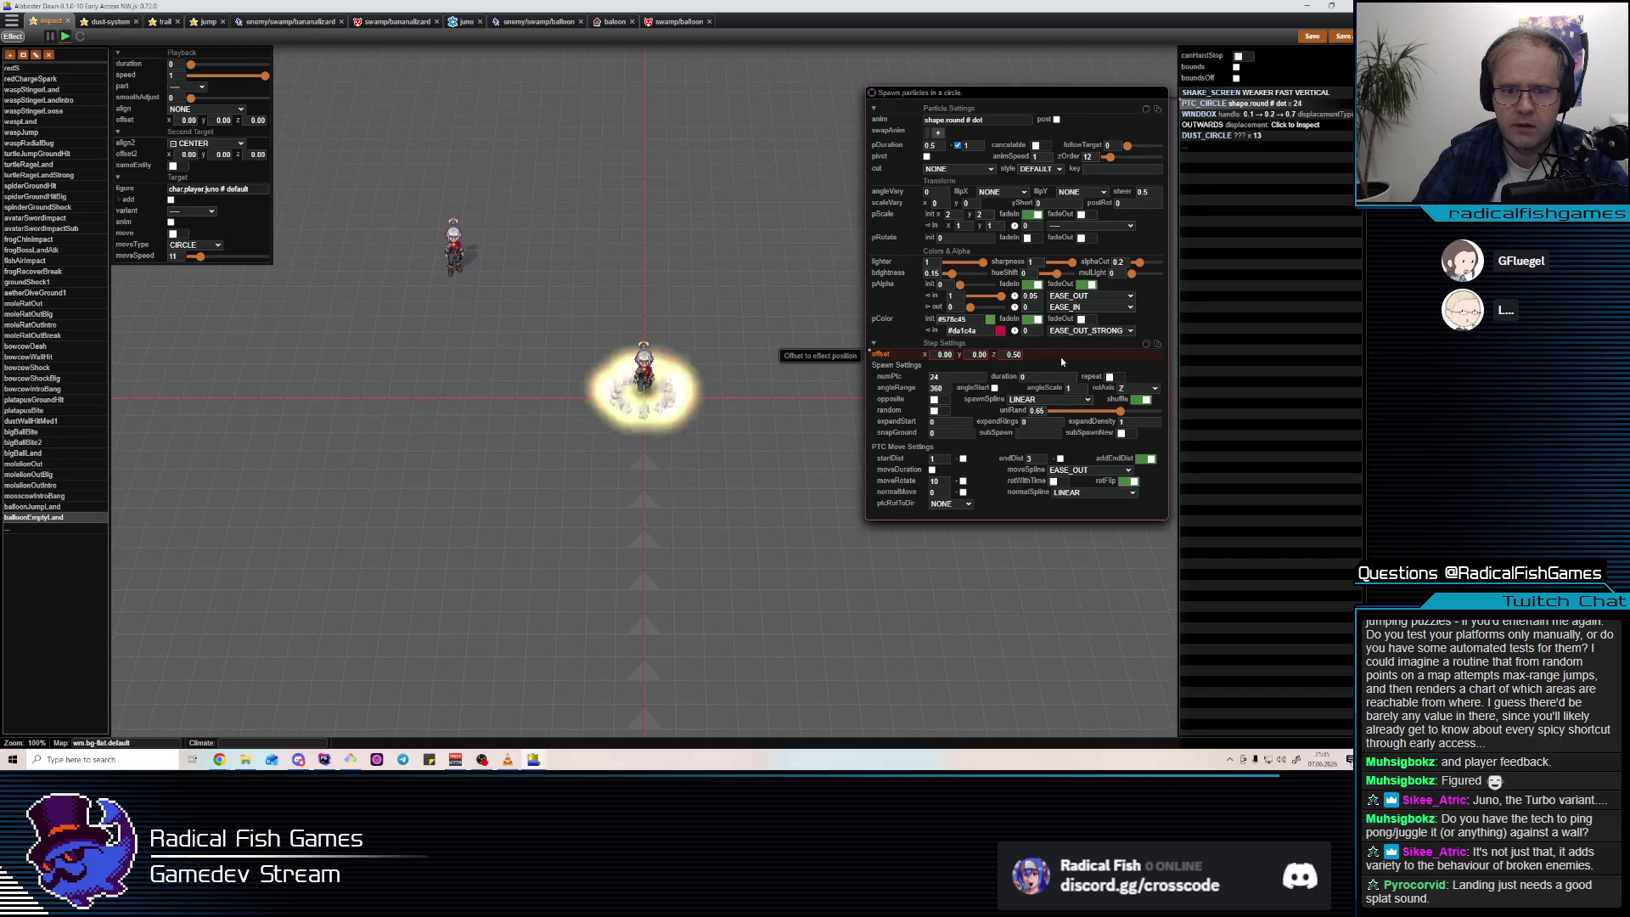
text(0.75)
key(Return)
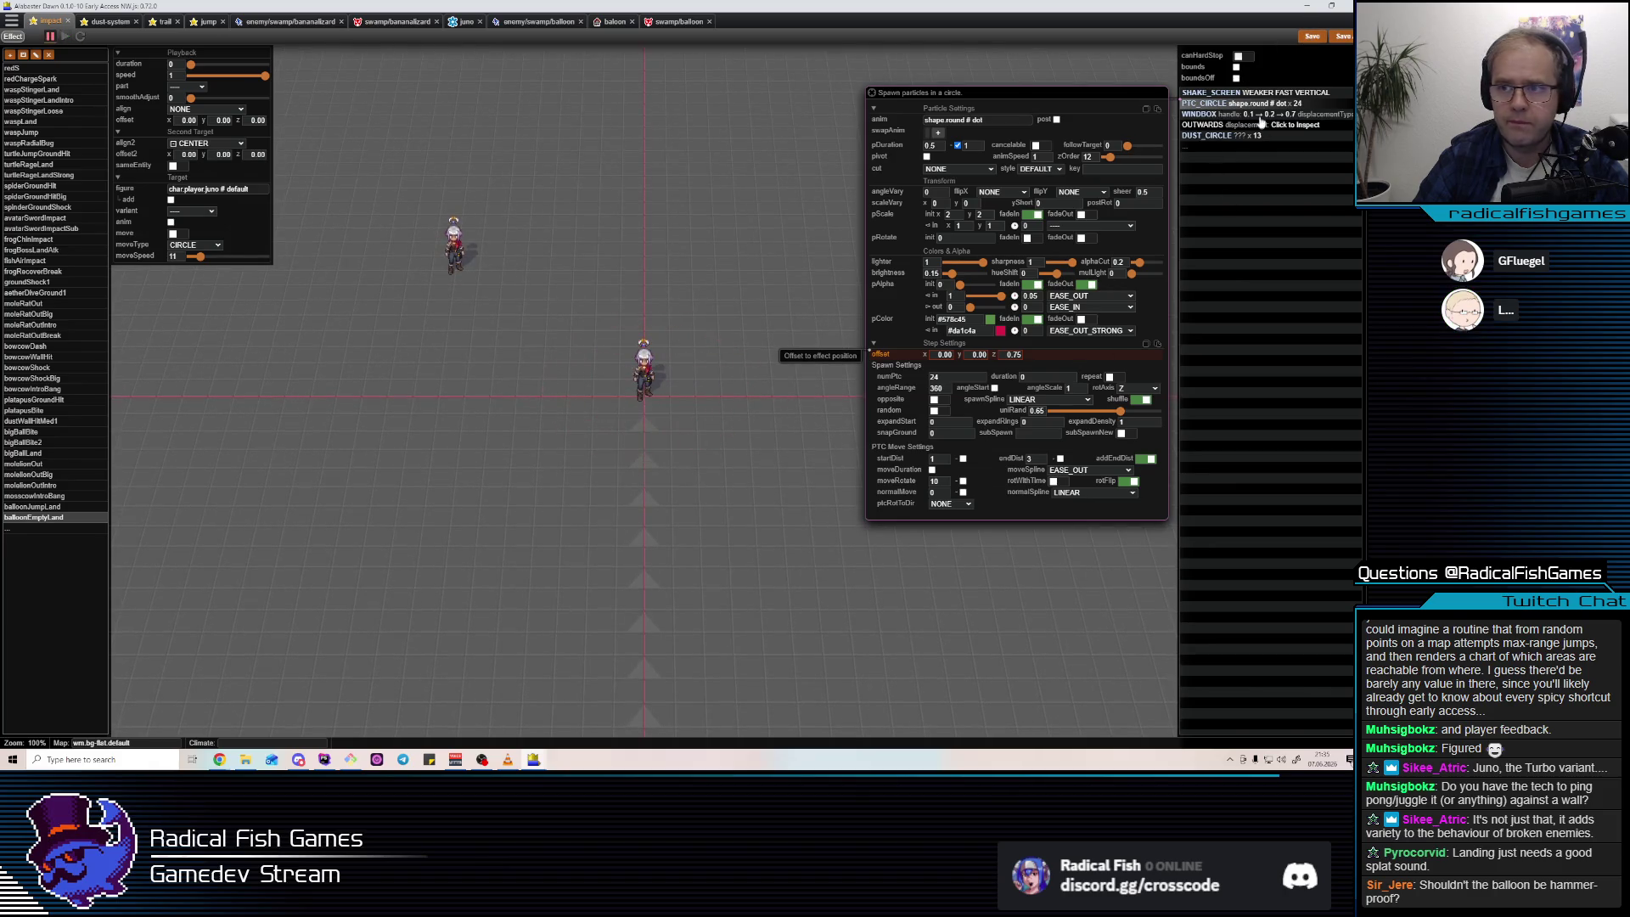
click(1223, 135)
click(934, 324)
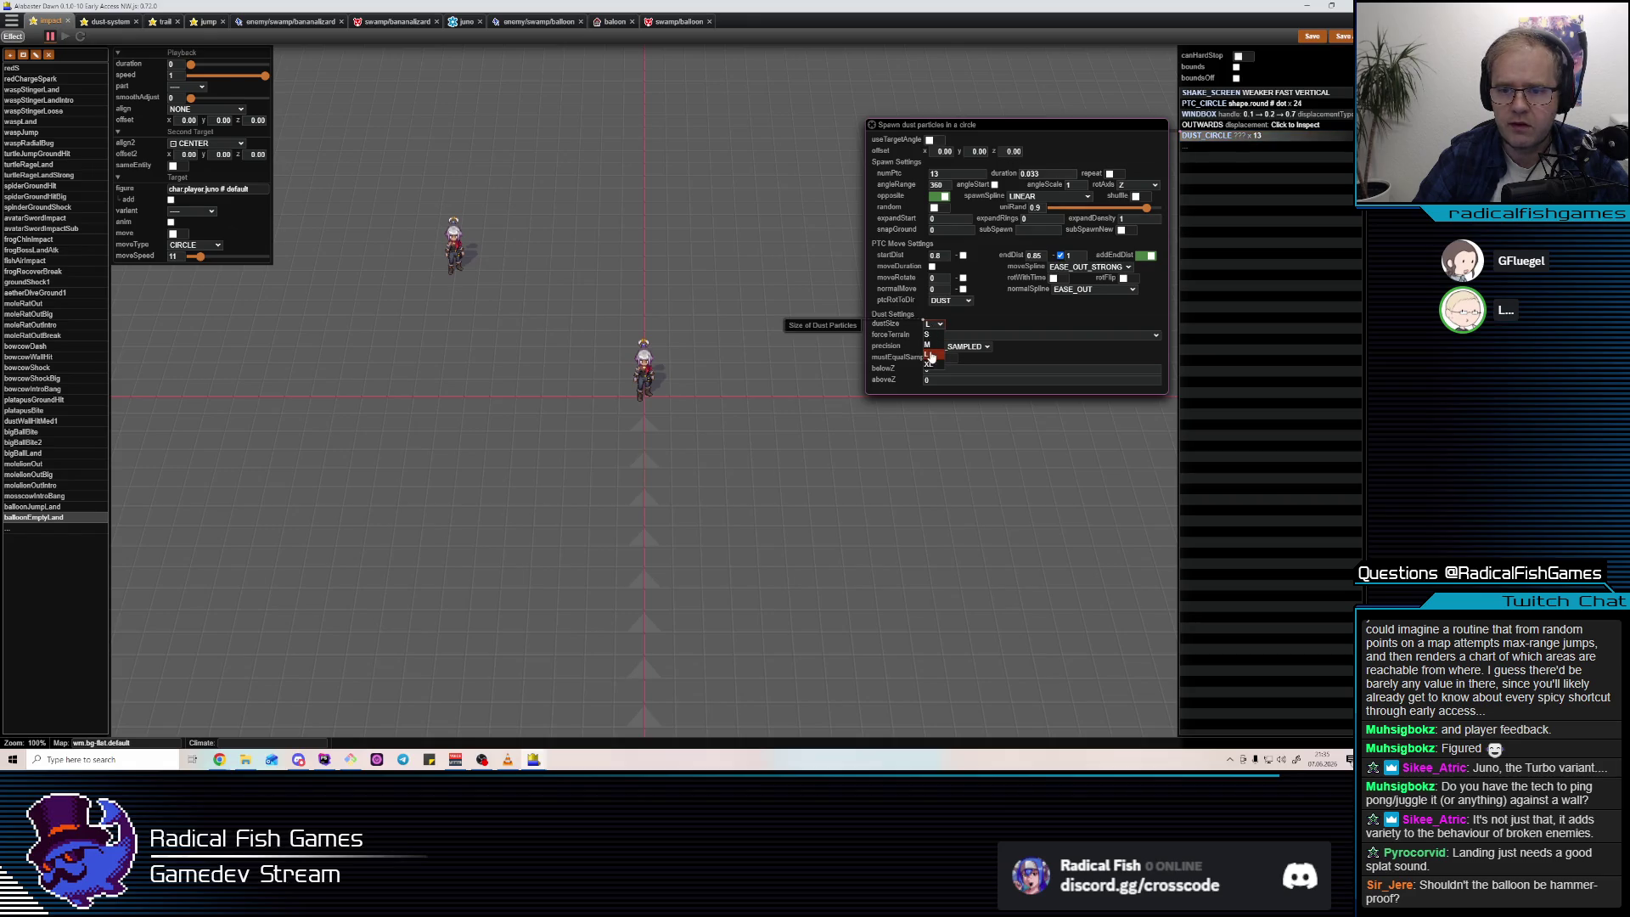
click(931, 366)
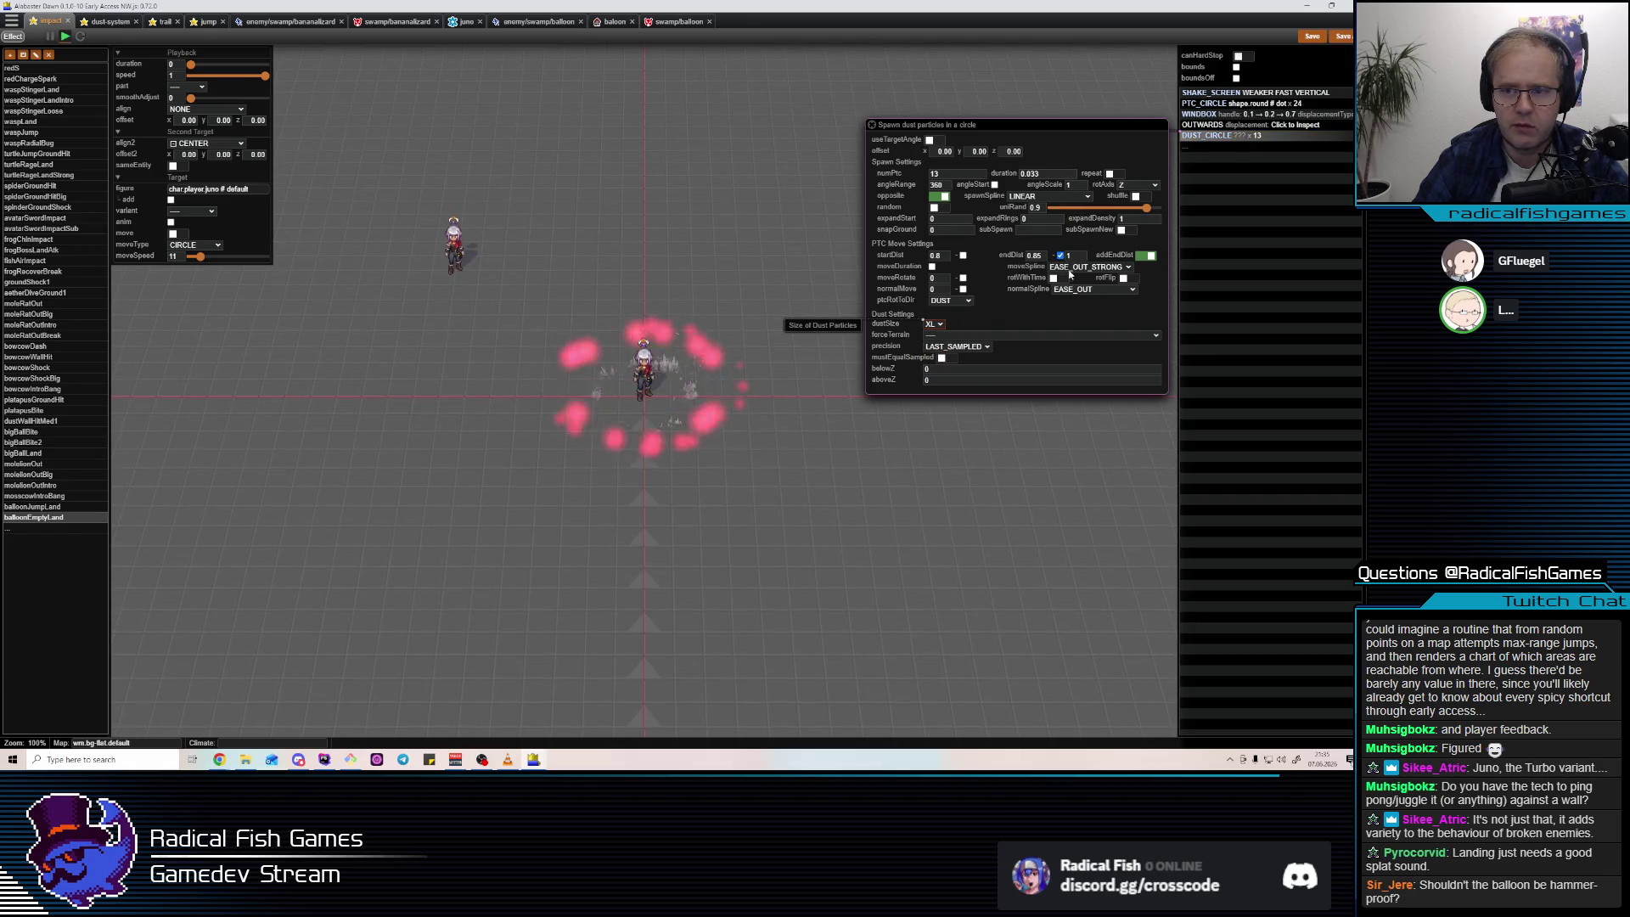
key(Insert)
Insert a WAIT step of 0.1 seconds before the dust circle and save balloonEmptyLand.
text(wait)
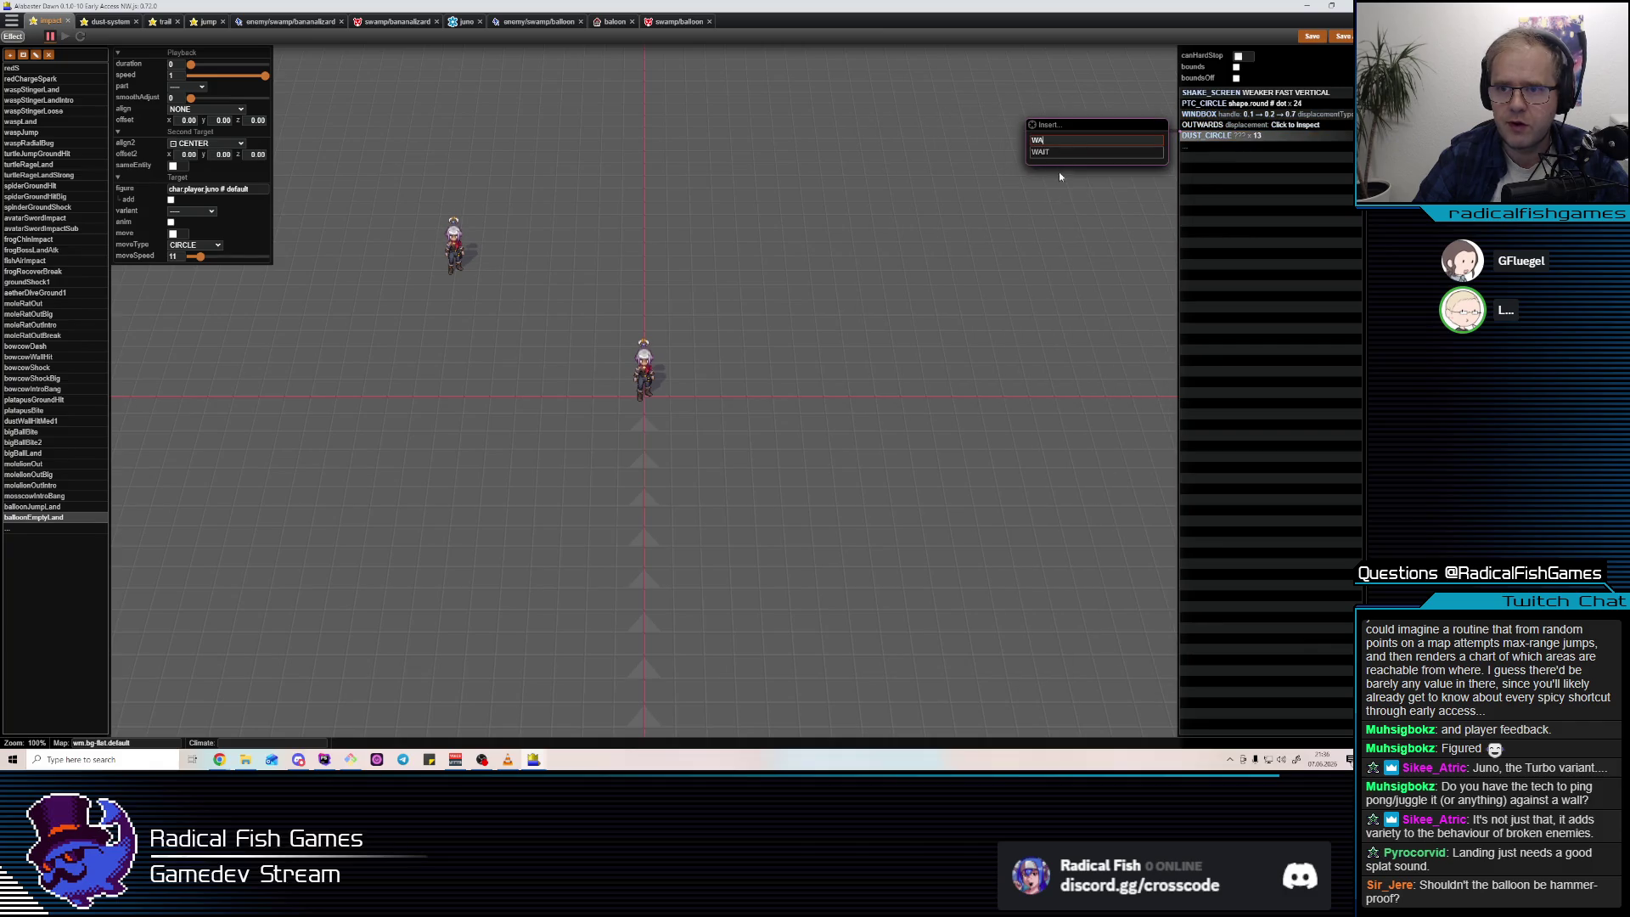
key(Return)
click(1217, 147)
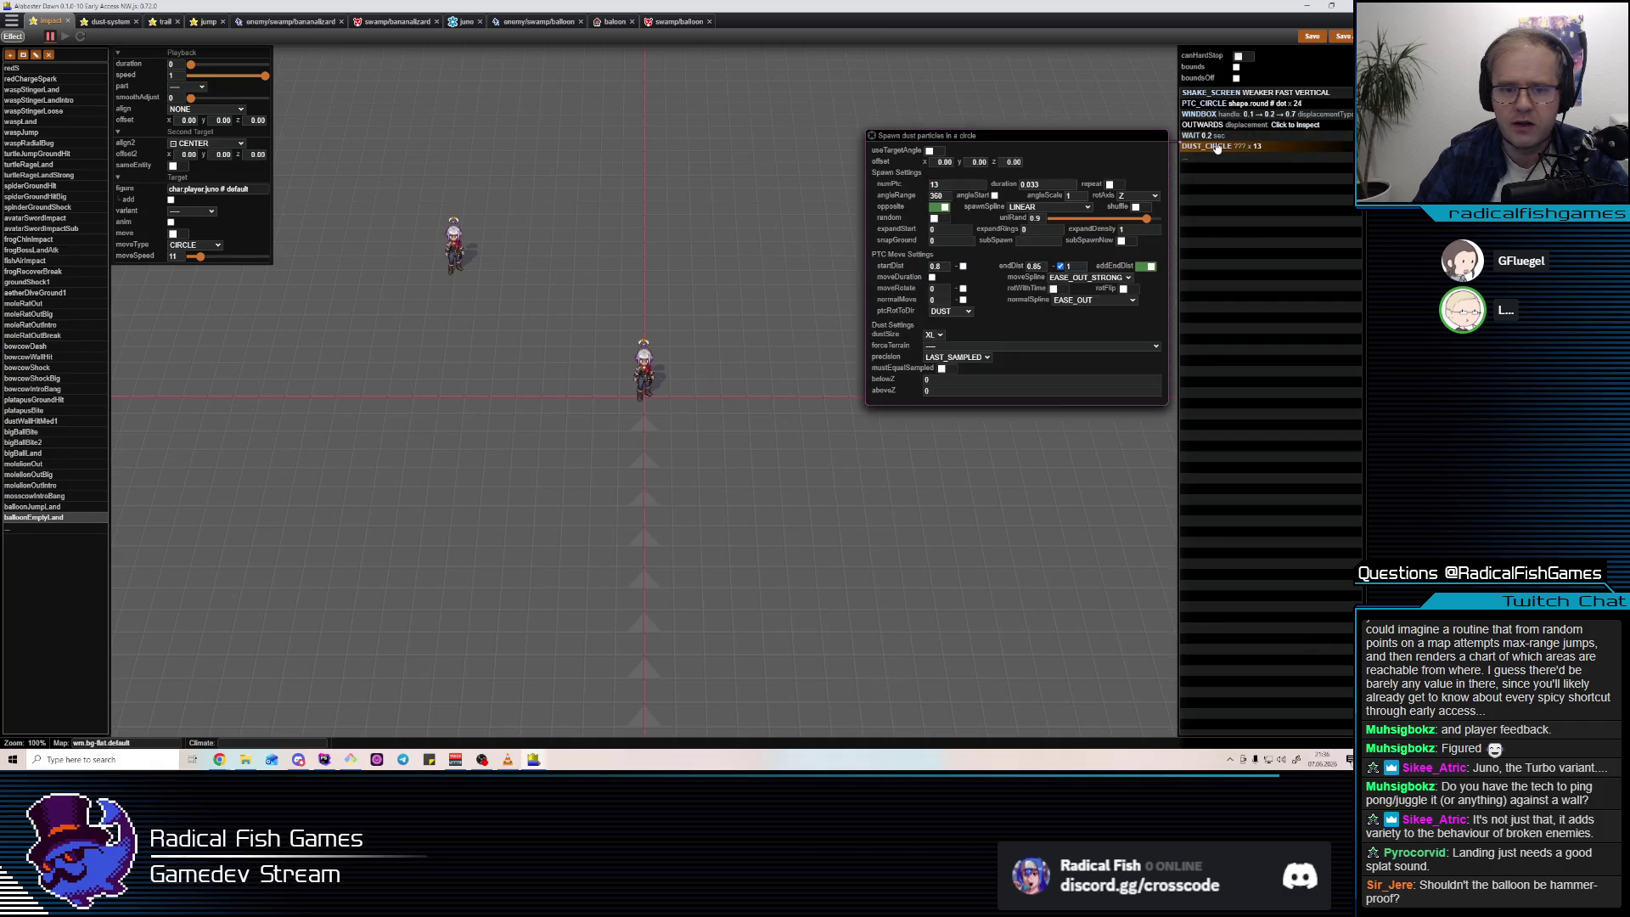
click(1215, 138)
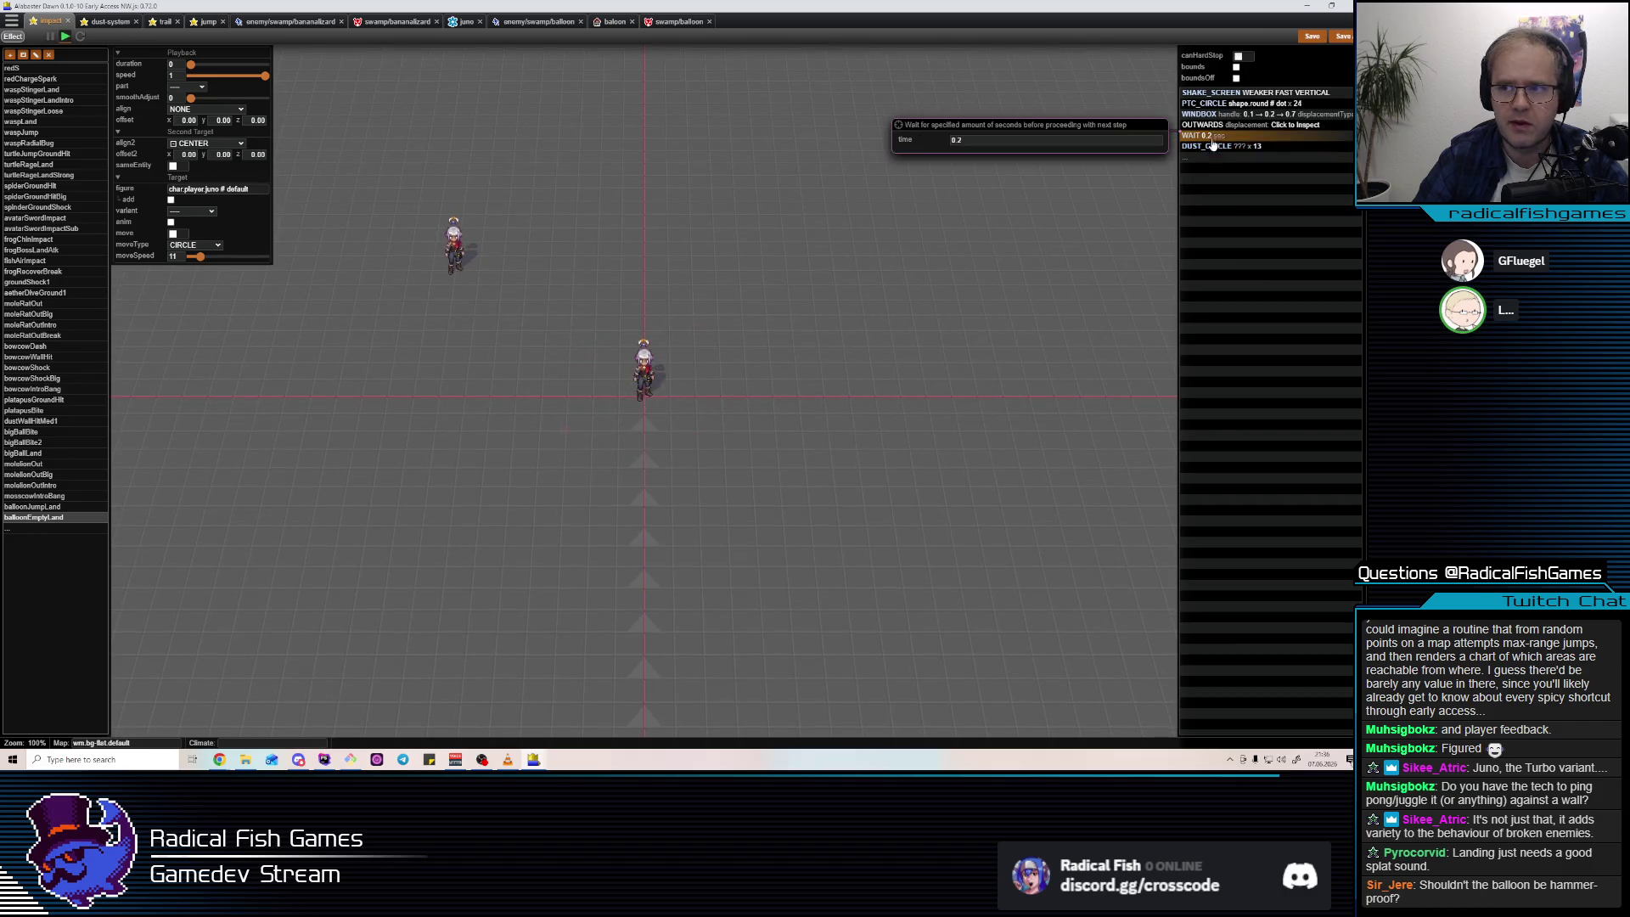
key(BackSpace)
text(1)
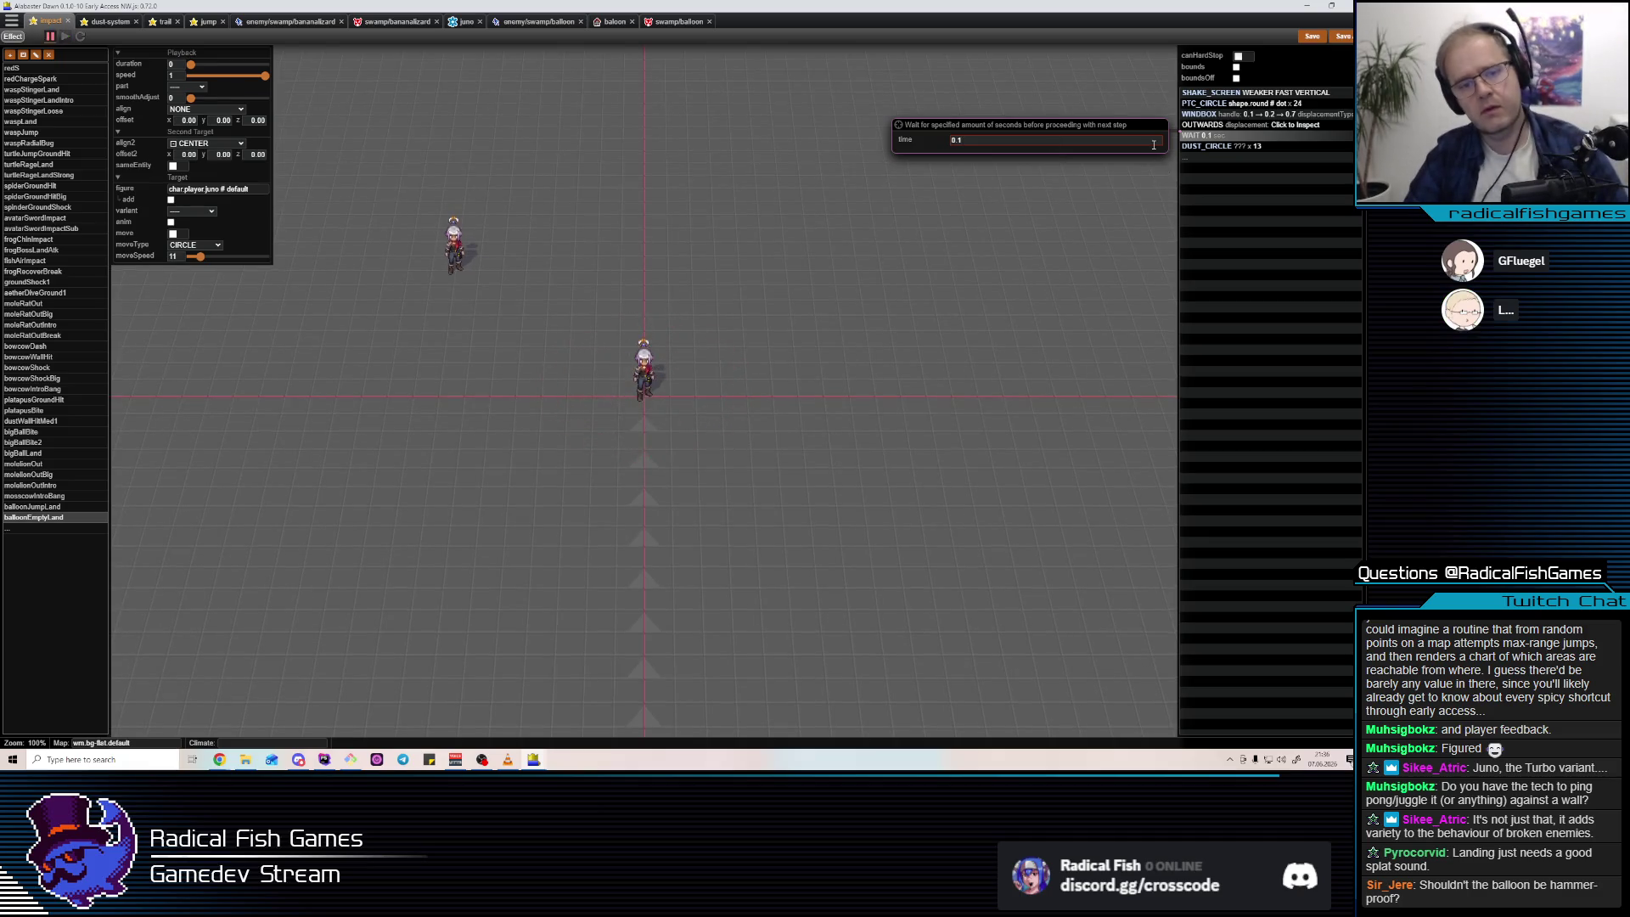
click(1313, 37)
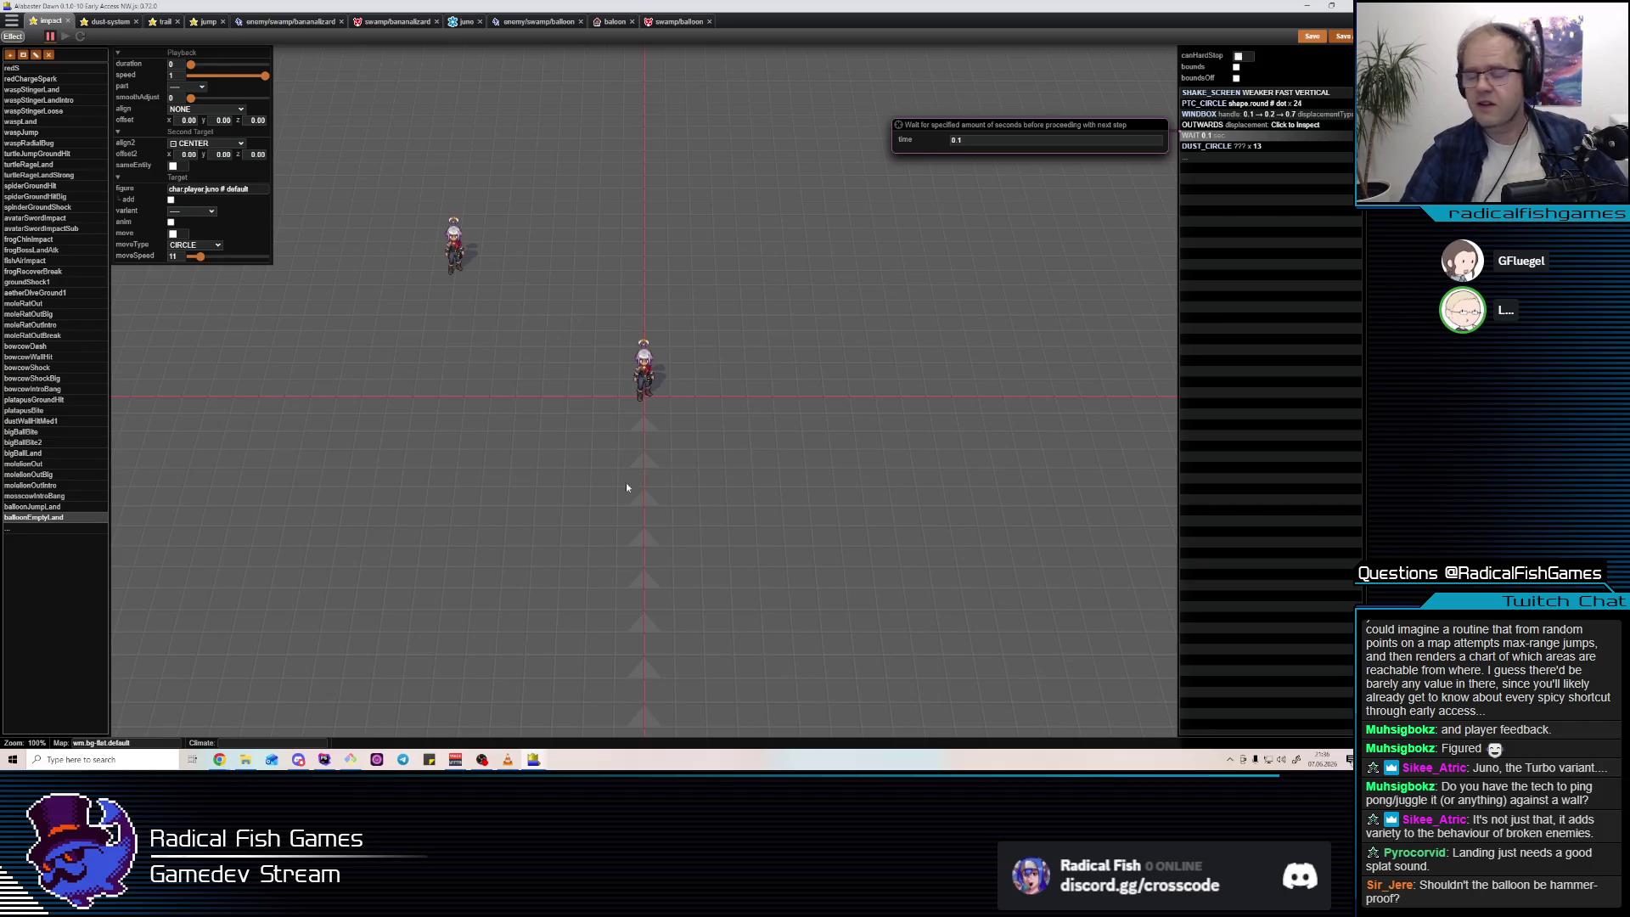
click(685, 23)
Start a Test Play of the baloon map from its tab.
click(613, 22)
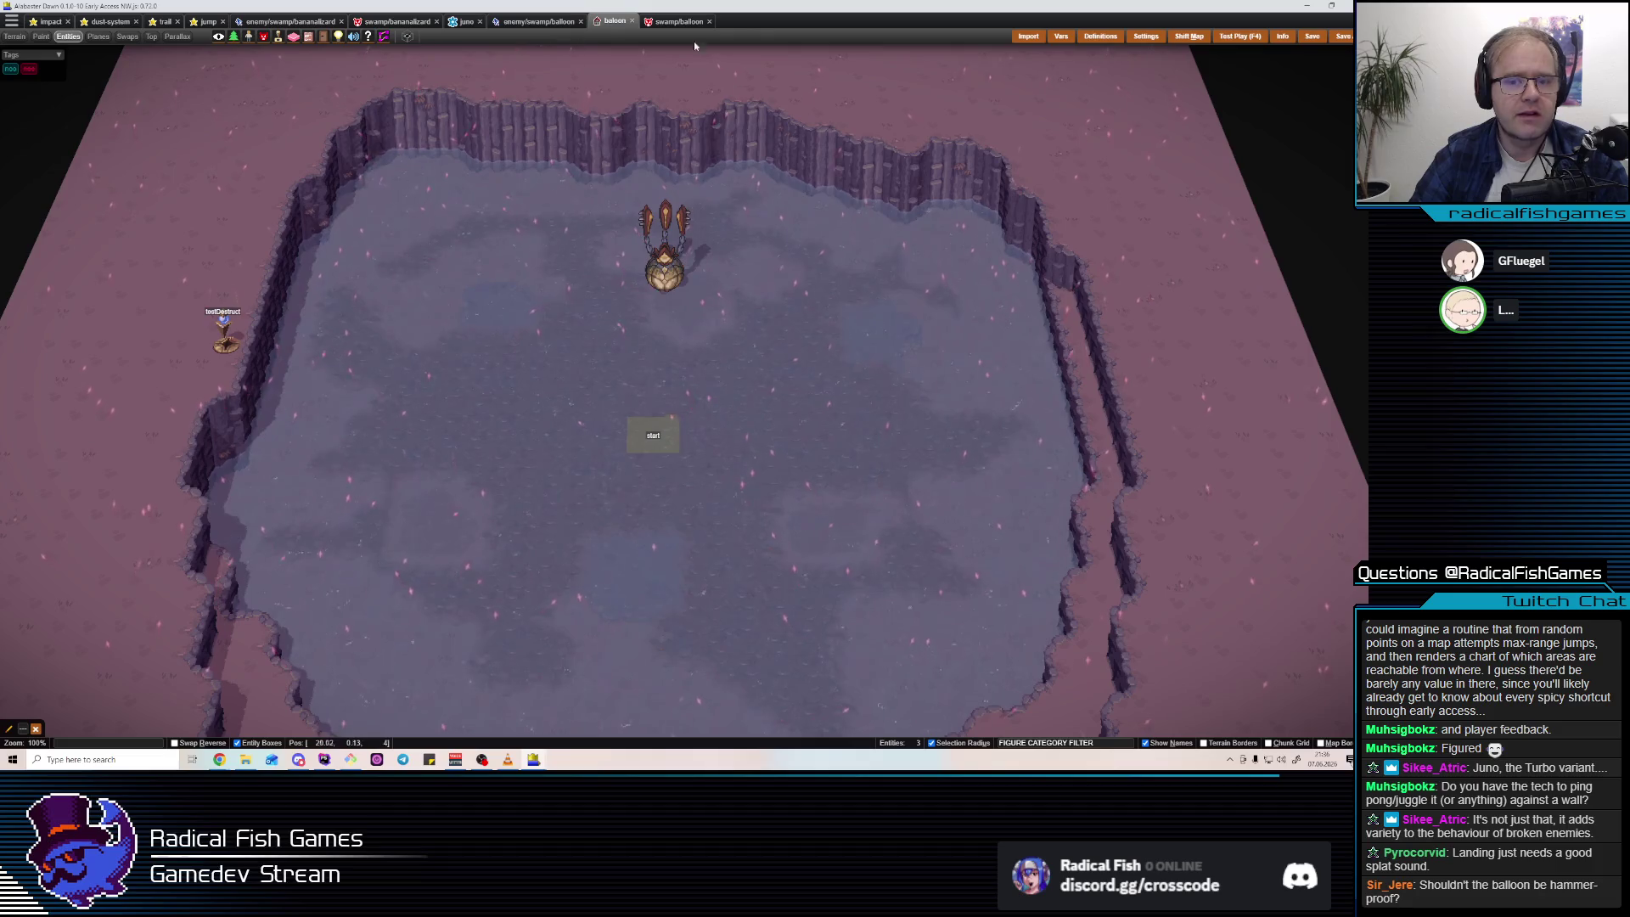
click(1239, 37)
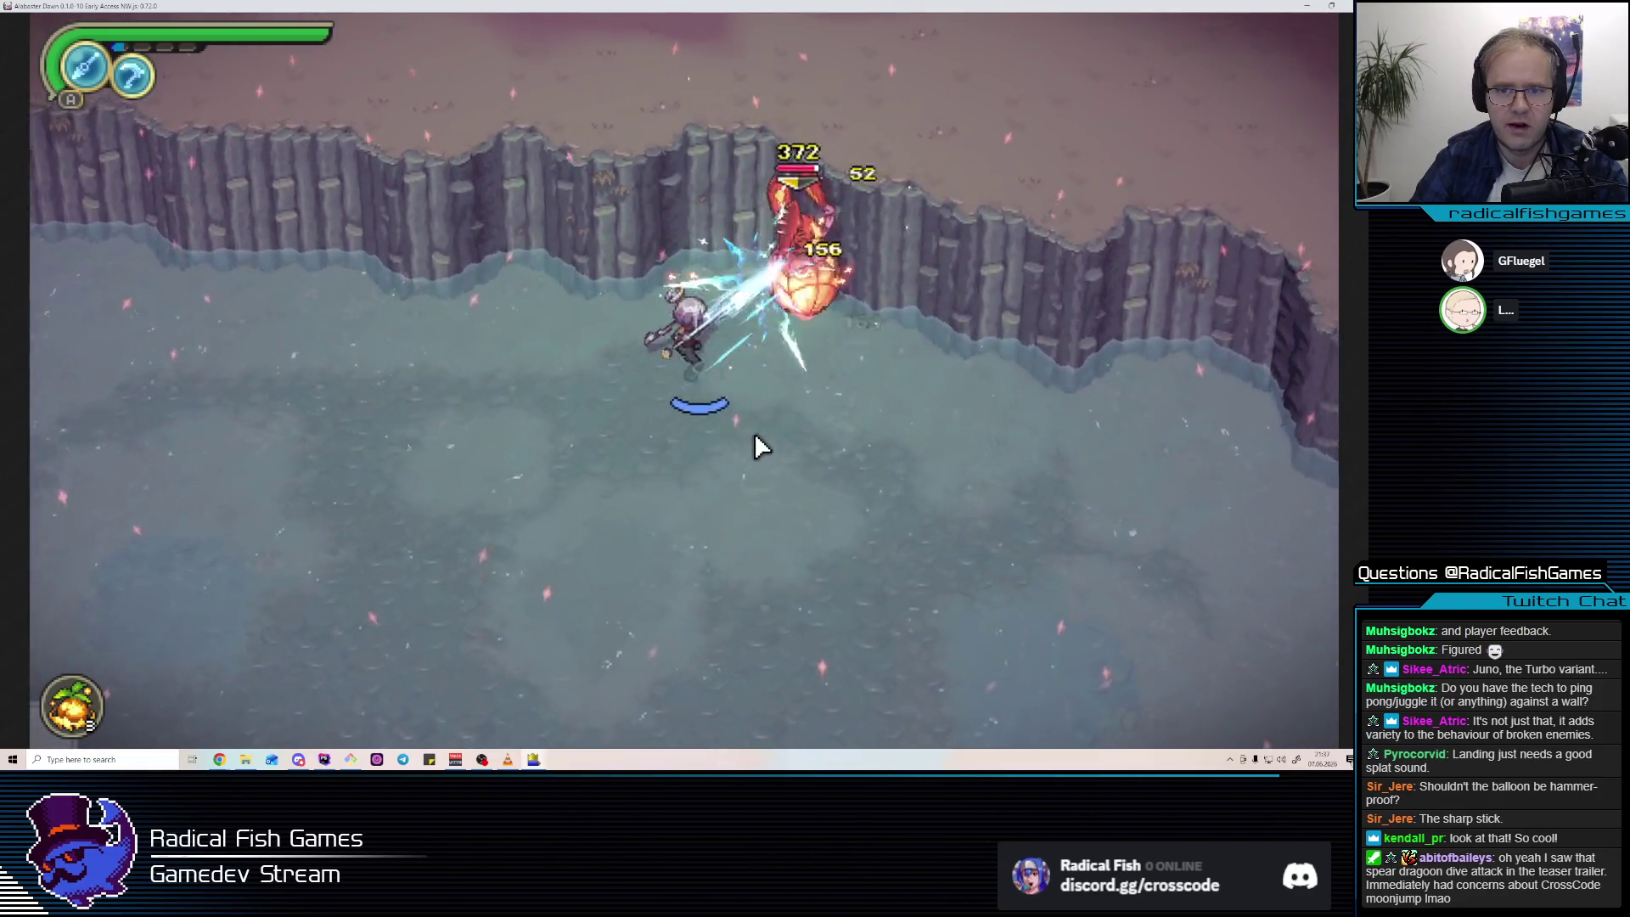
Check the balloon's action editor from the game, then restart the balloon test room with F5.
key(alt+Tab)
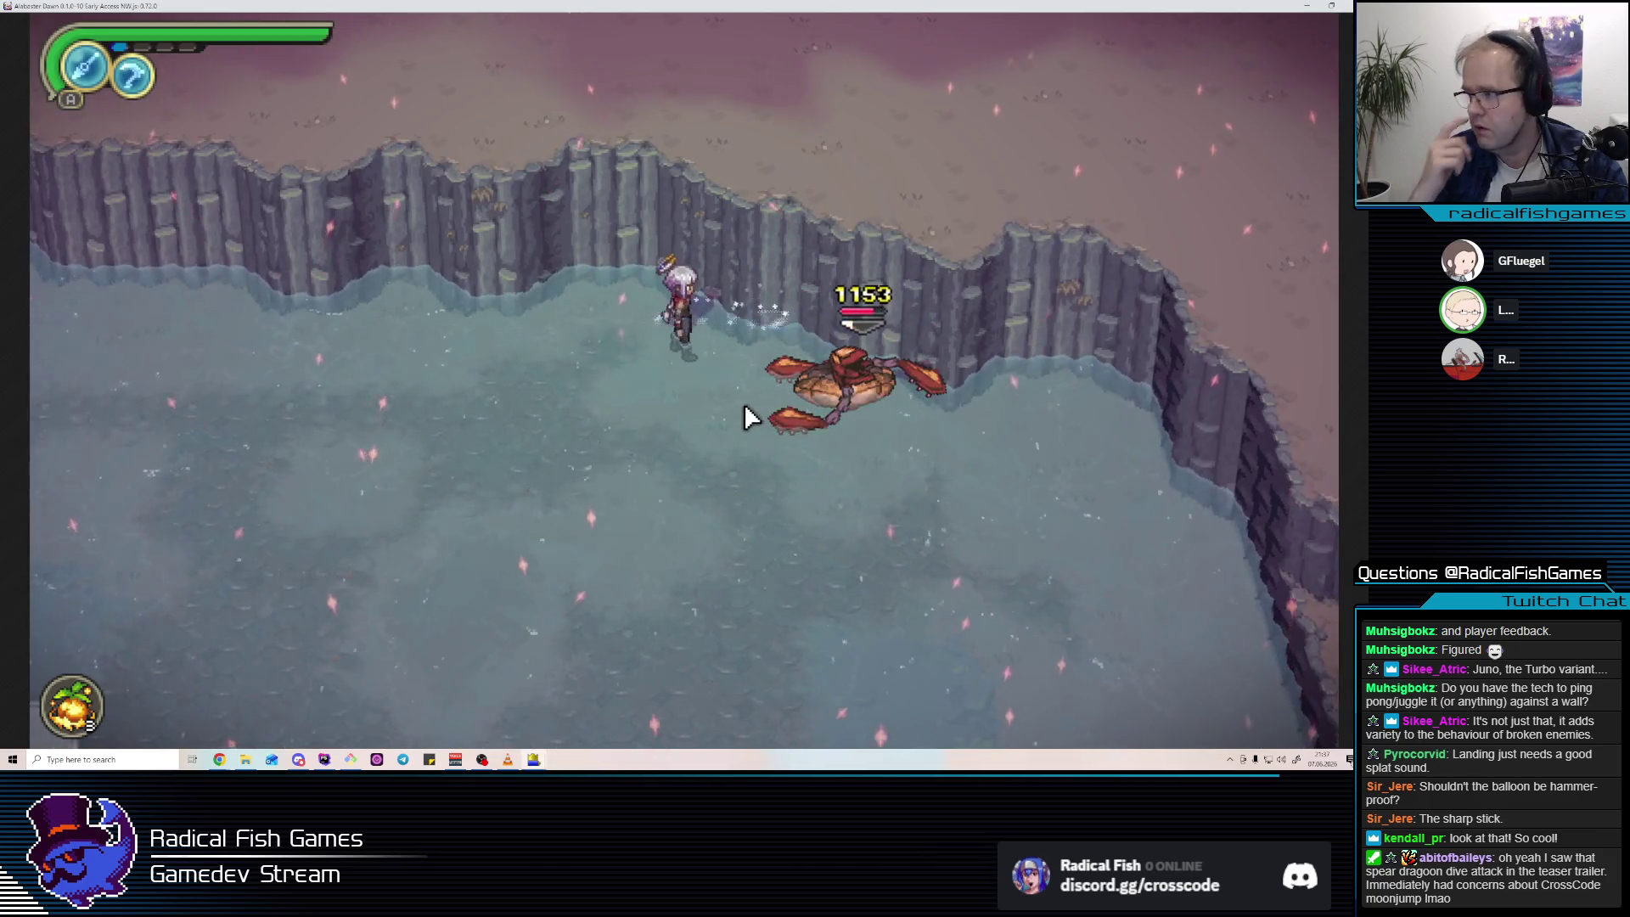
key(alt+Tab)
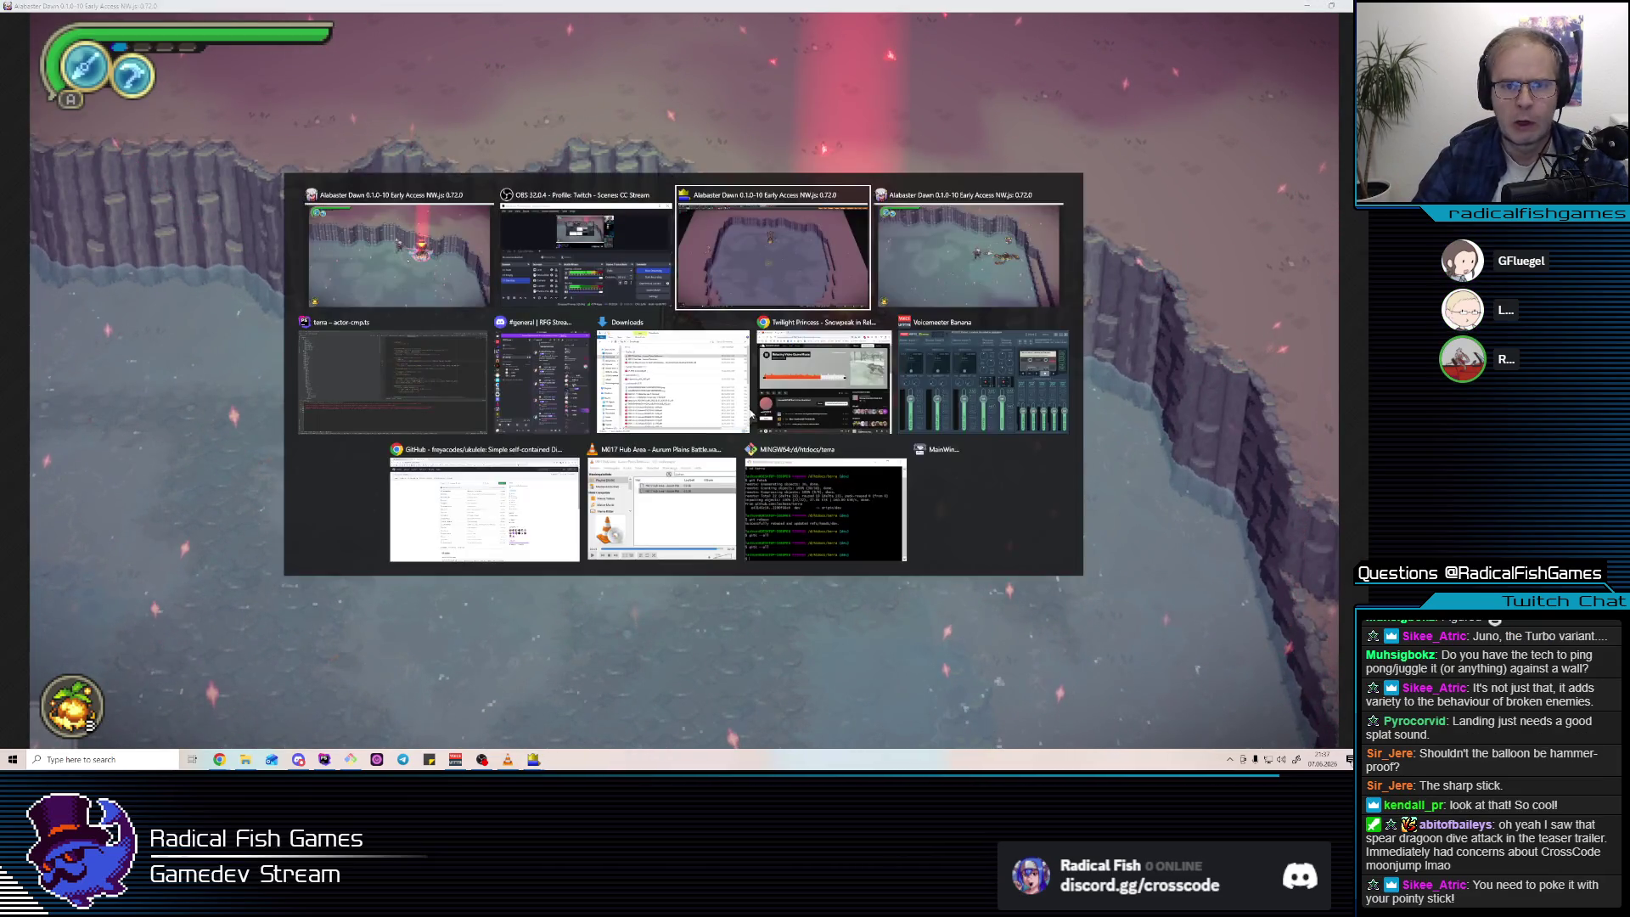
click(682, 22)
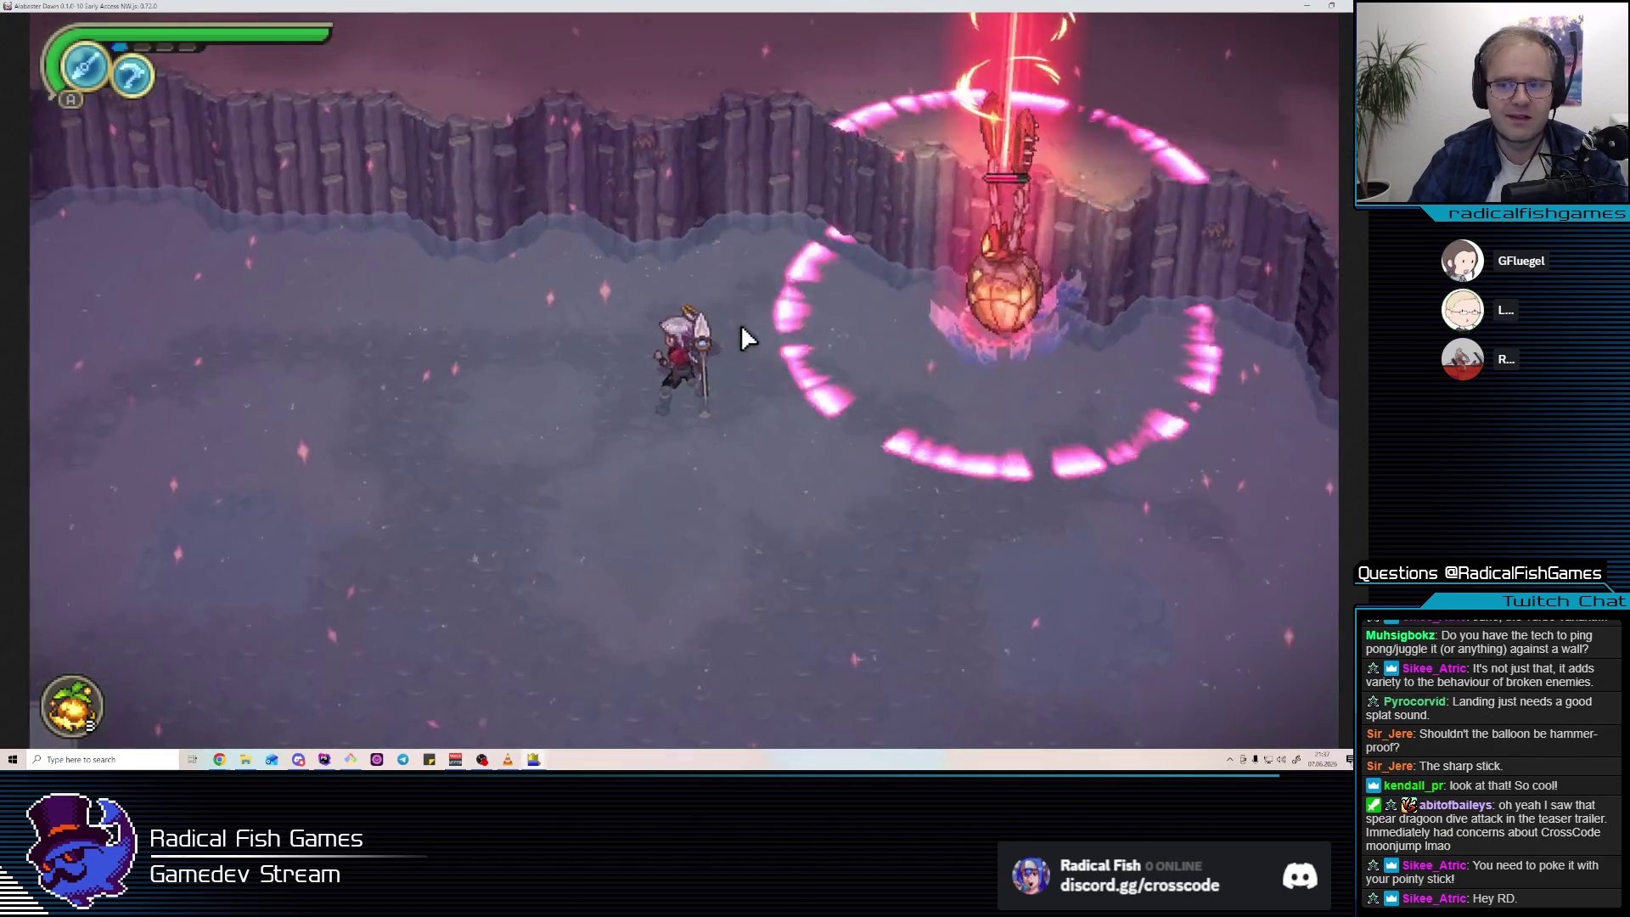
key(F5)
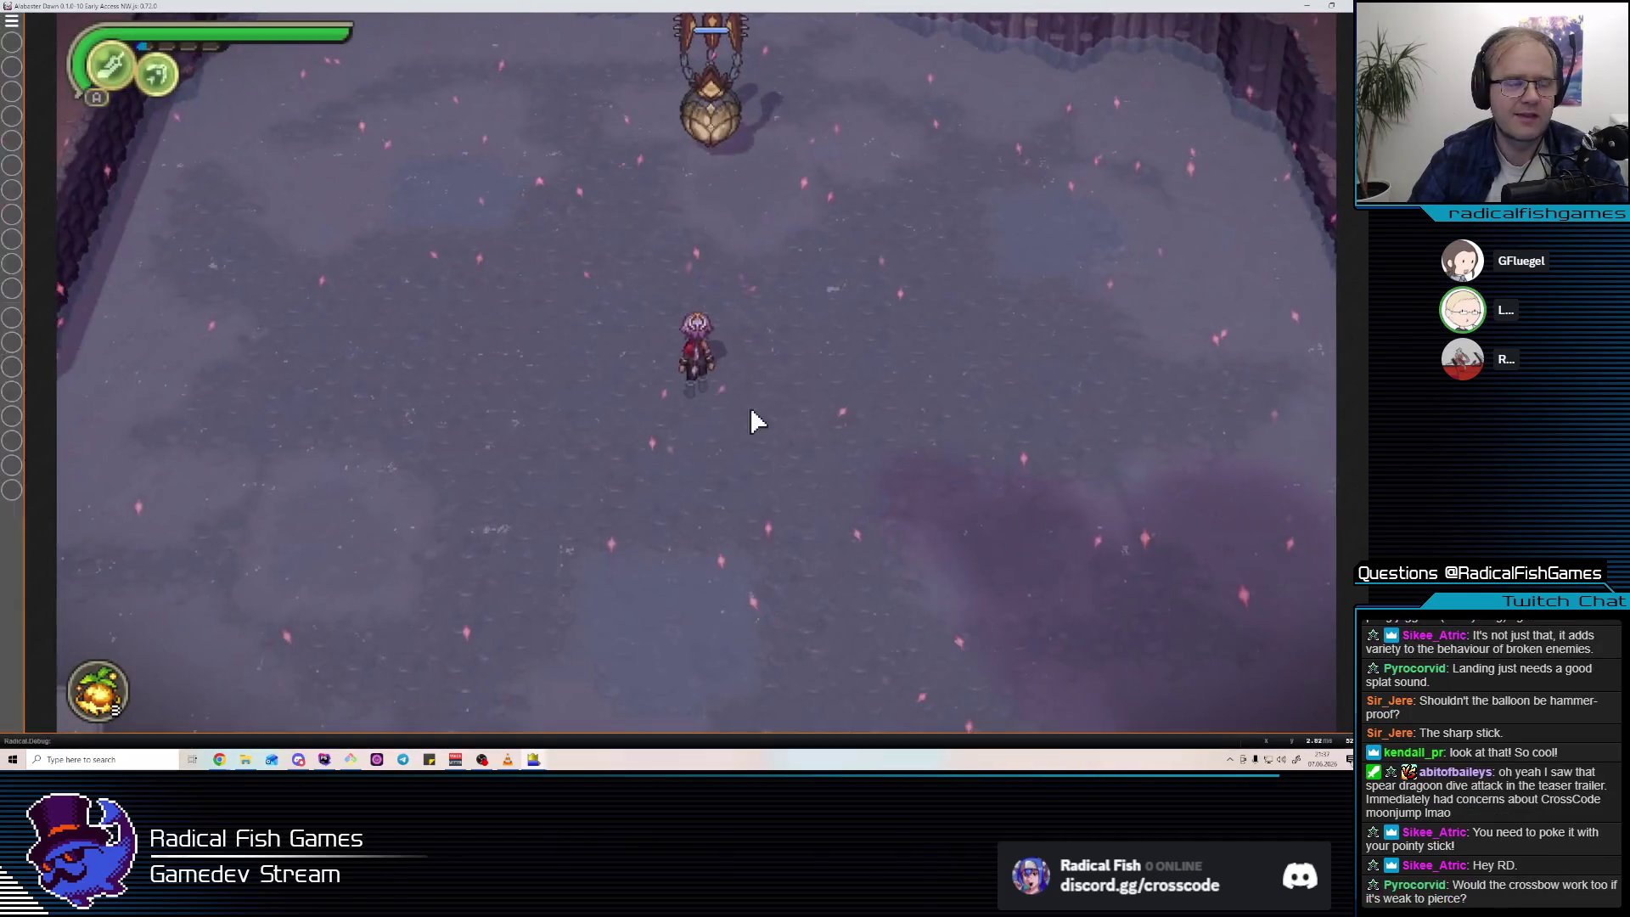
Tick Show Collision Boxes in the debug options, then return to the balloon test map.
key(F1)
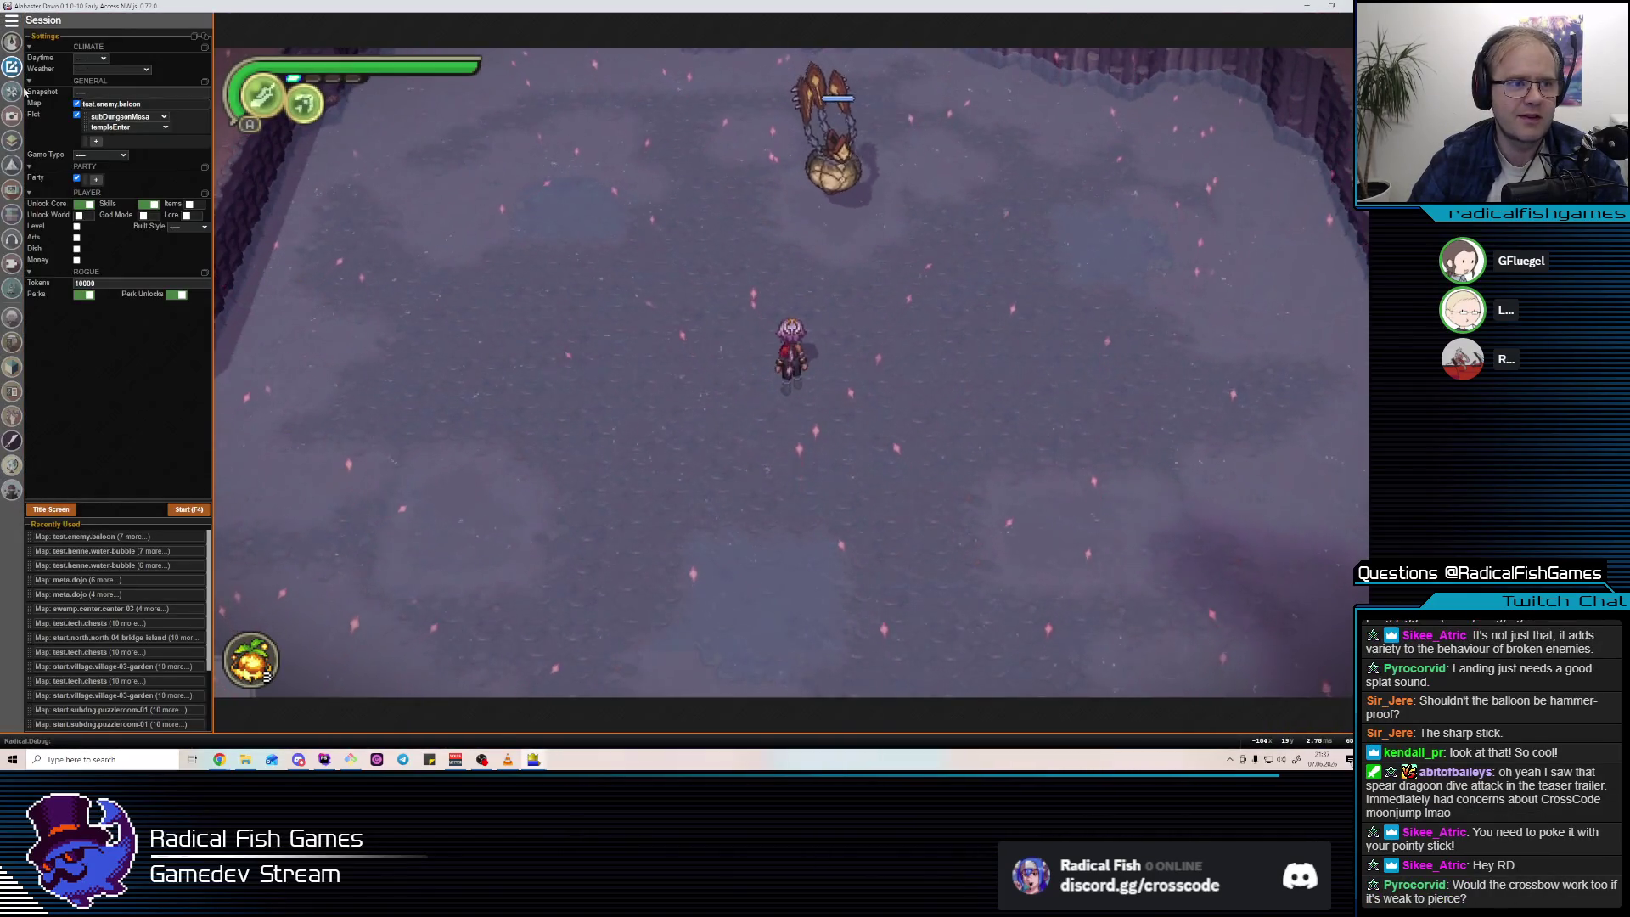
click(23, 90)
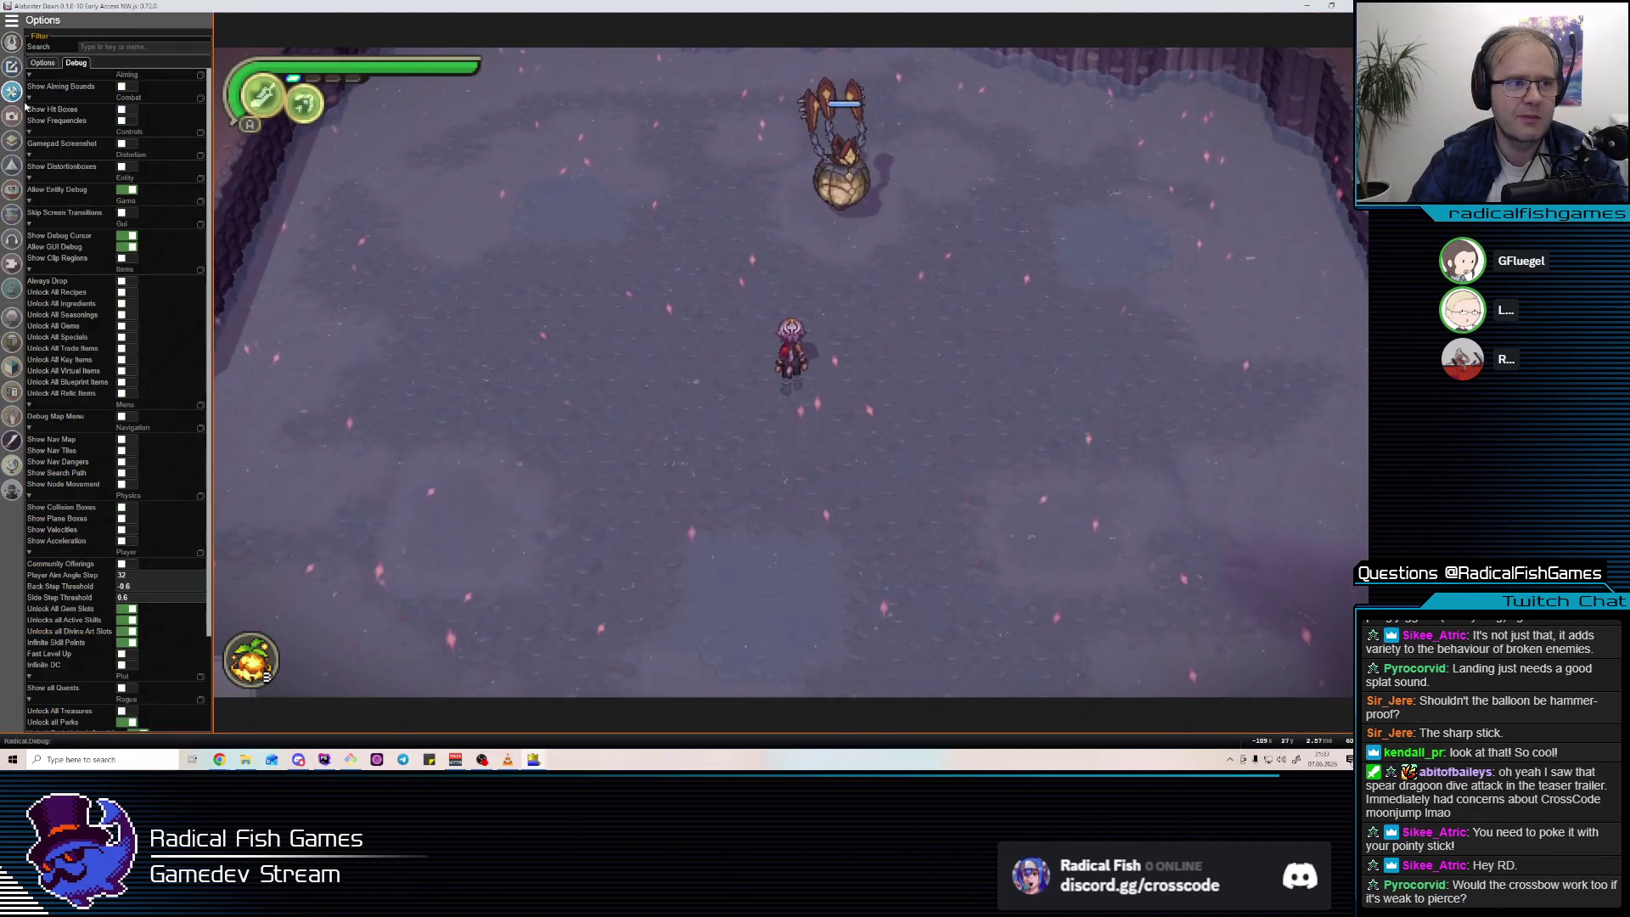
scroll(136, 407, down, 3)
click(129, 397)
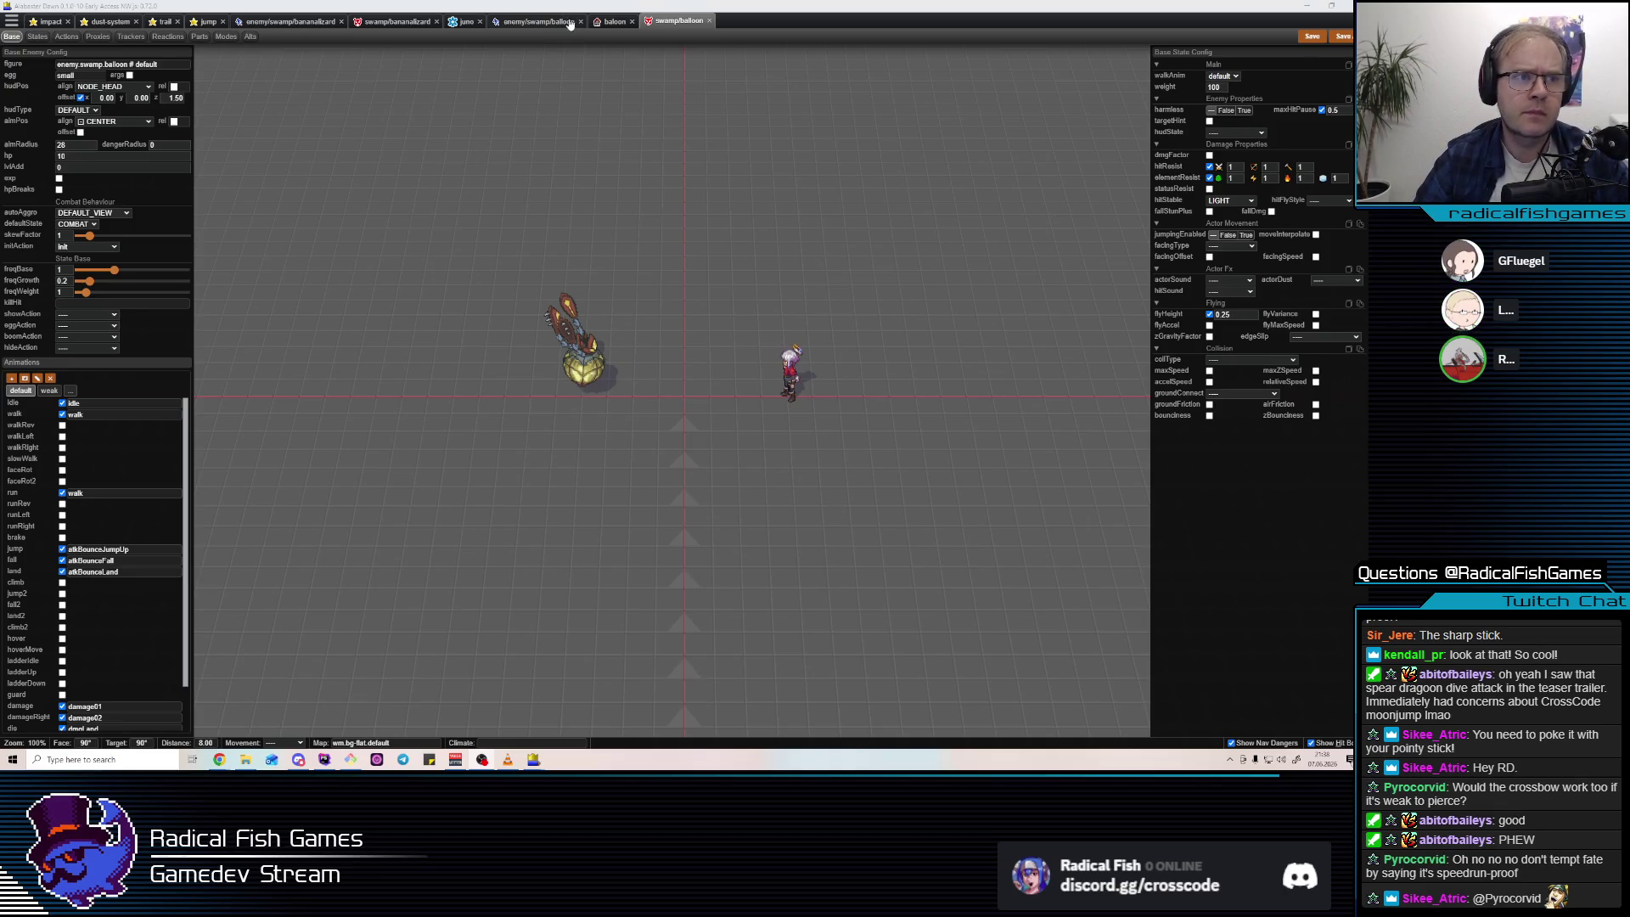
click(610, 22)
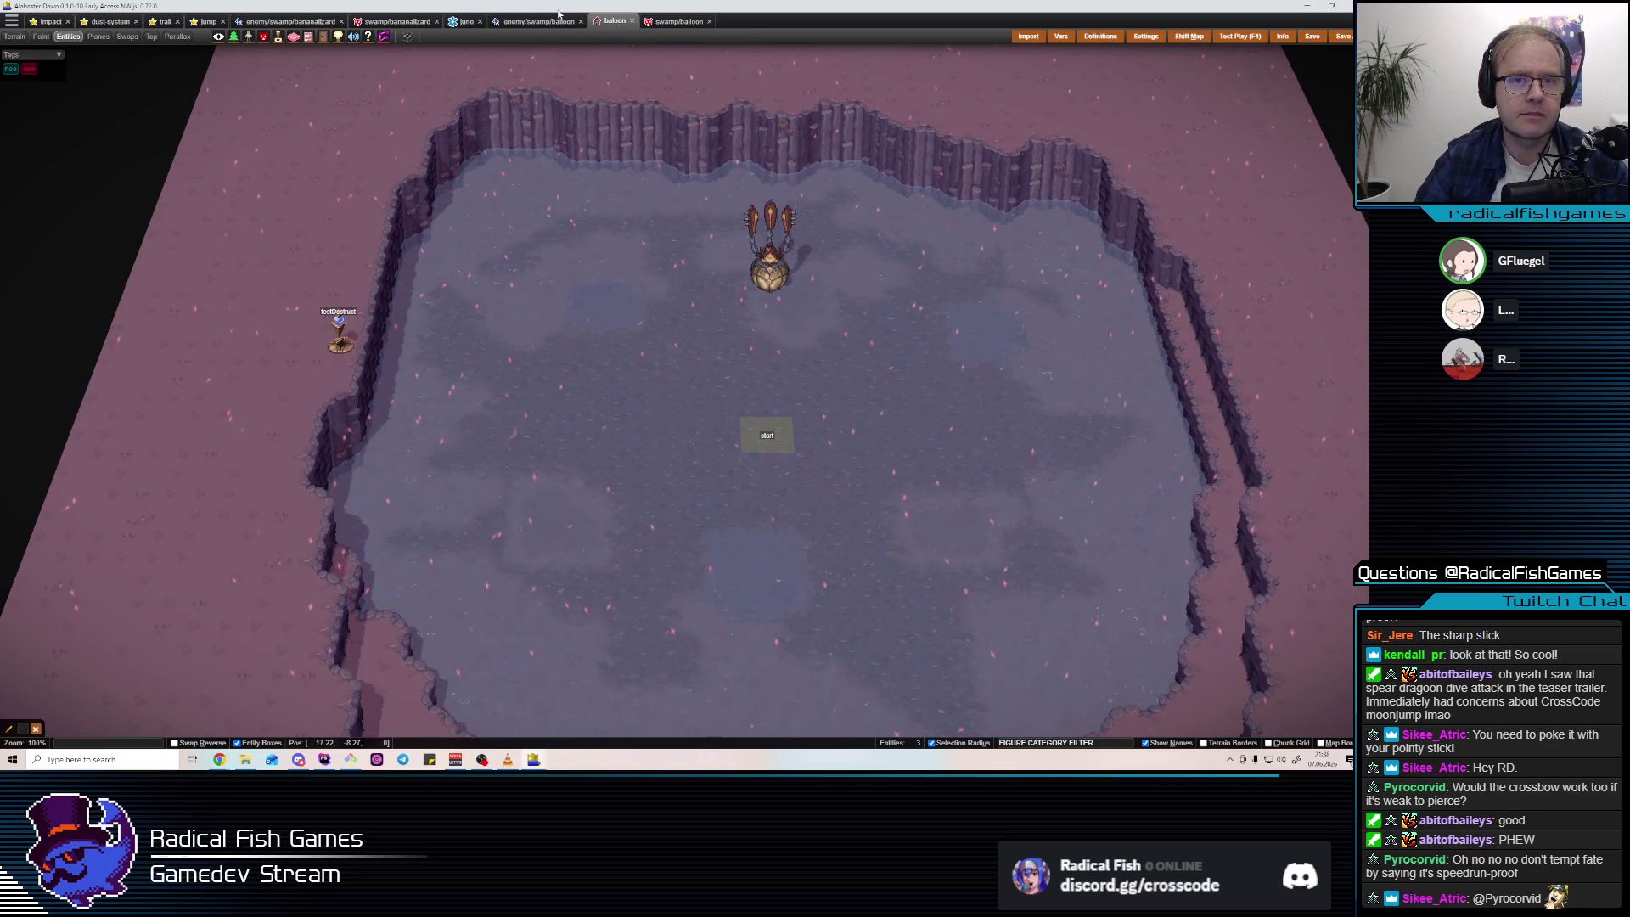
Play the breakFlyAround action preview from the balloon enemy's Actions list, then return to the game.
click(670, 26)
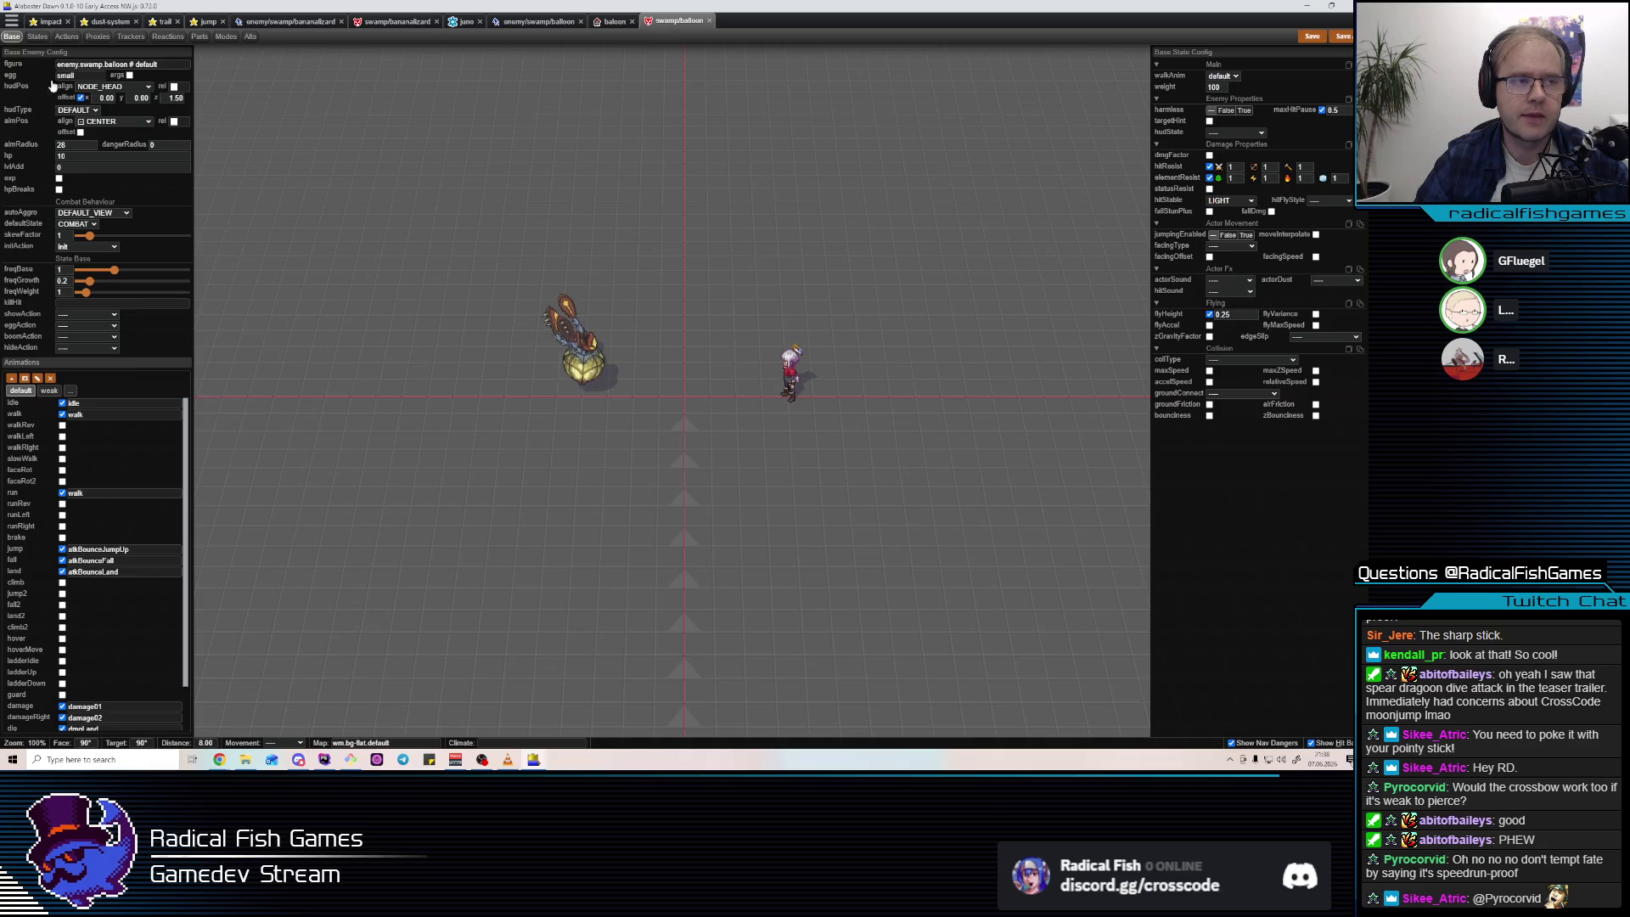
click(67, 37)
click(56, 225)
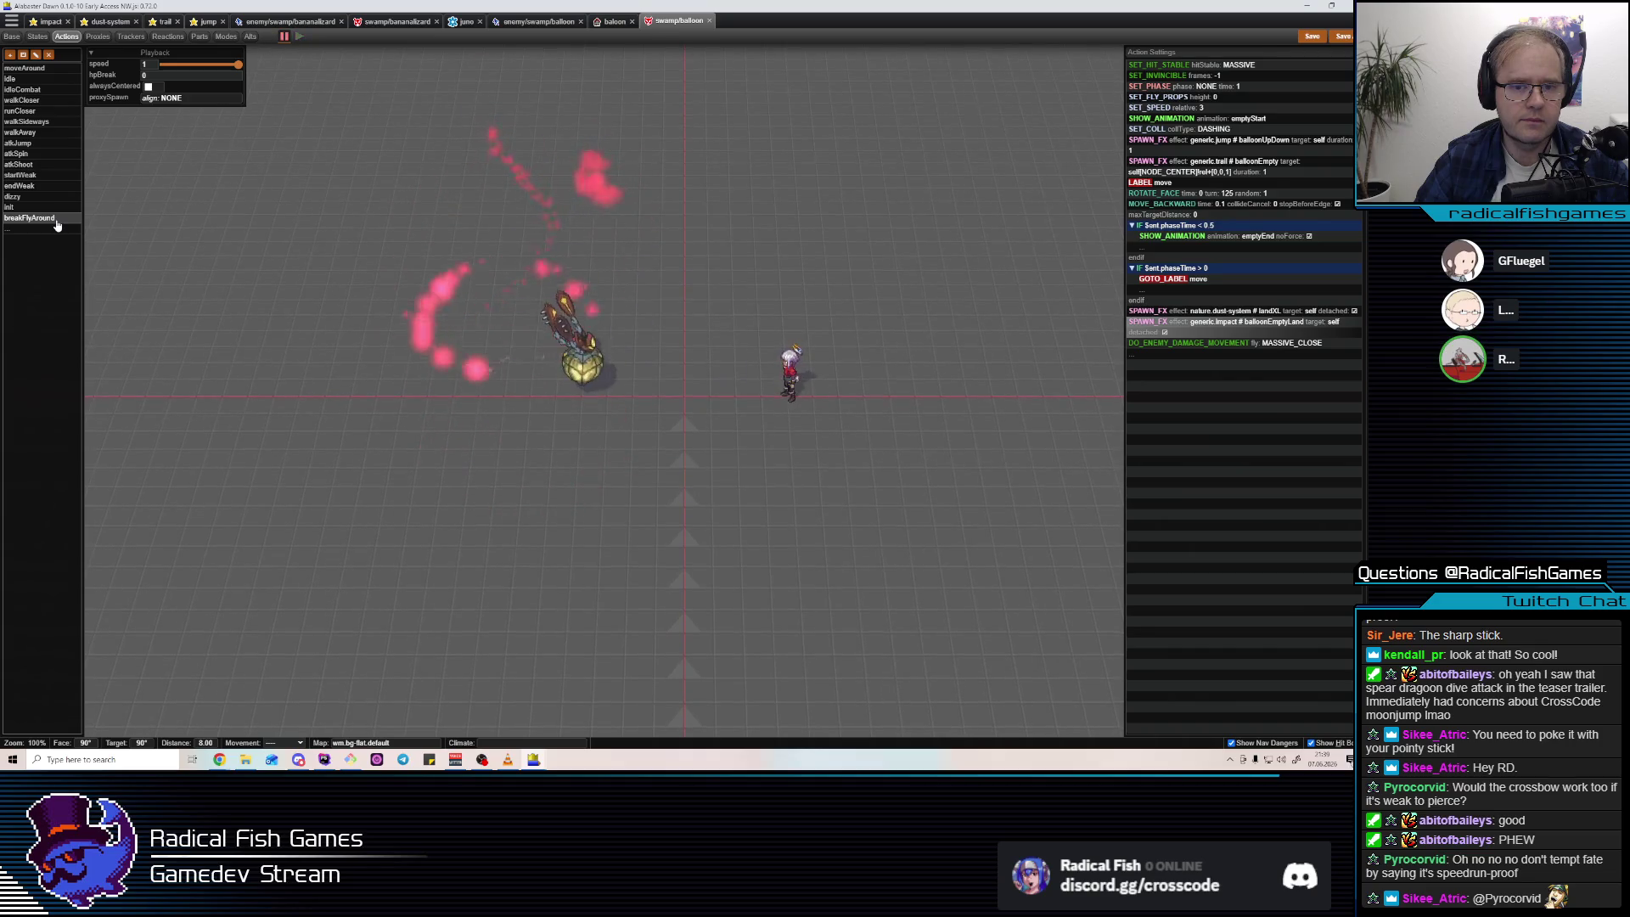
key(alt+Tab)
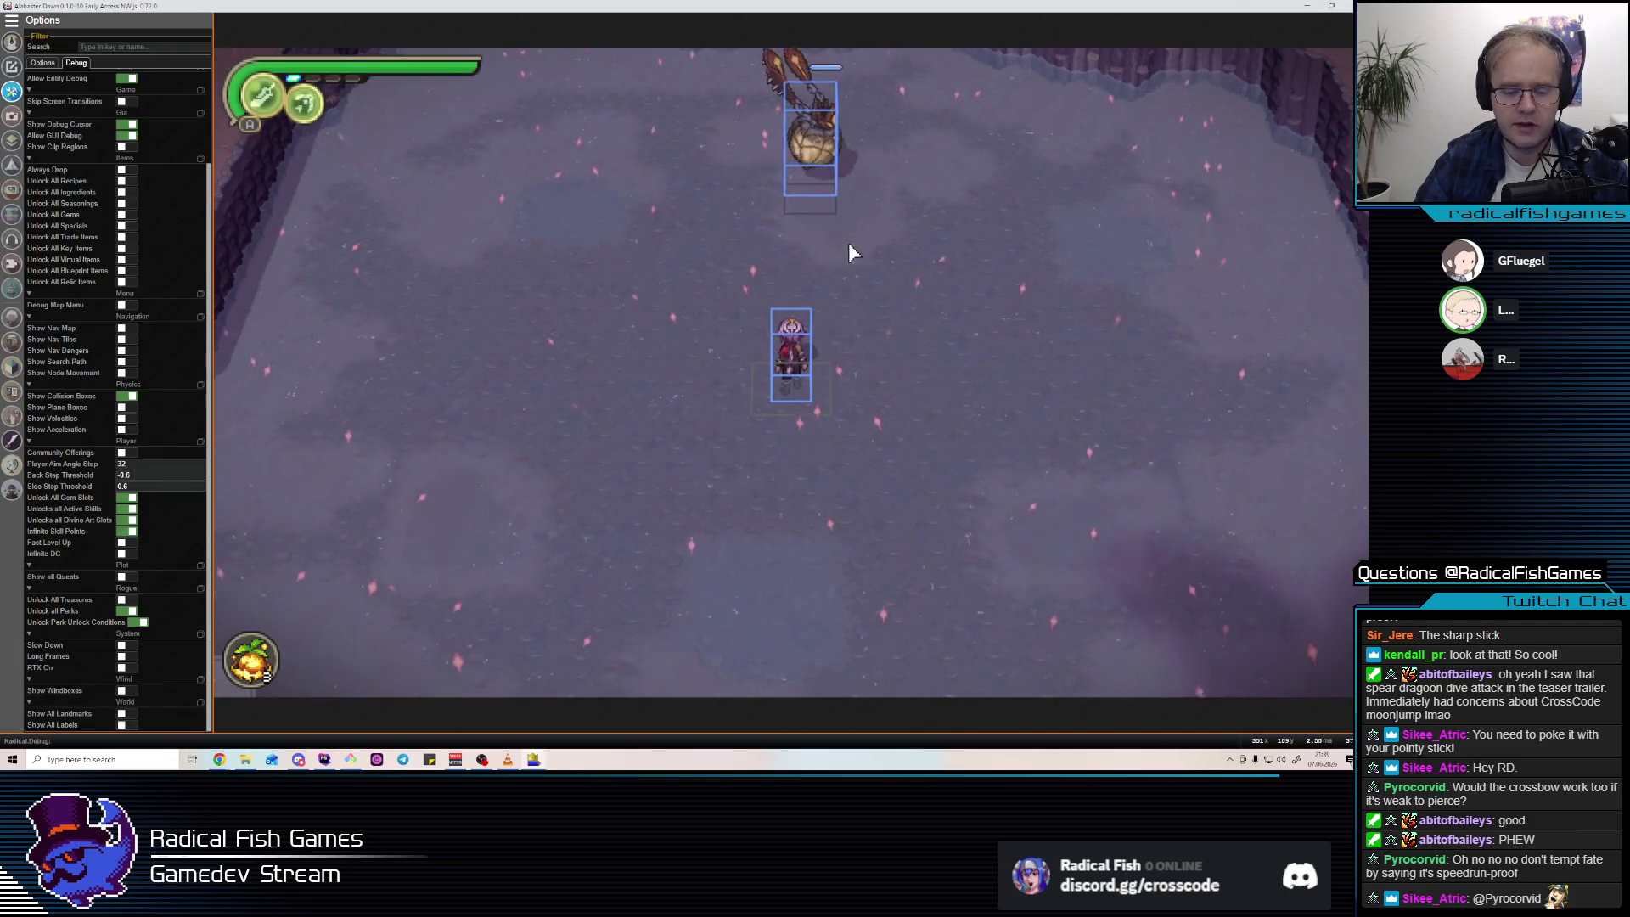
Close the debug options panel and briefly open the Character menu and Journal.
click(23, 89)
key(Escape)
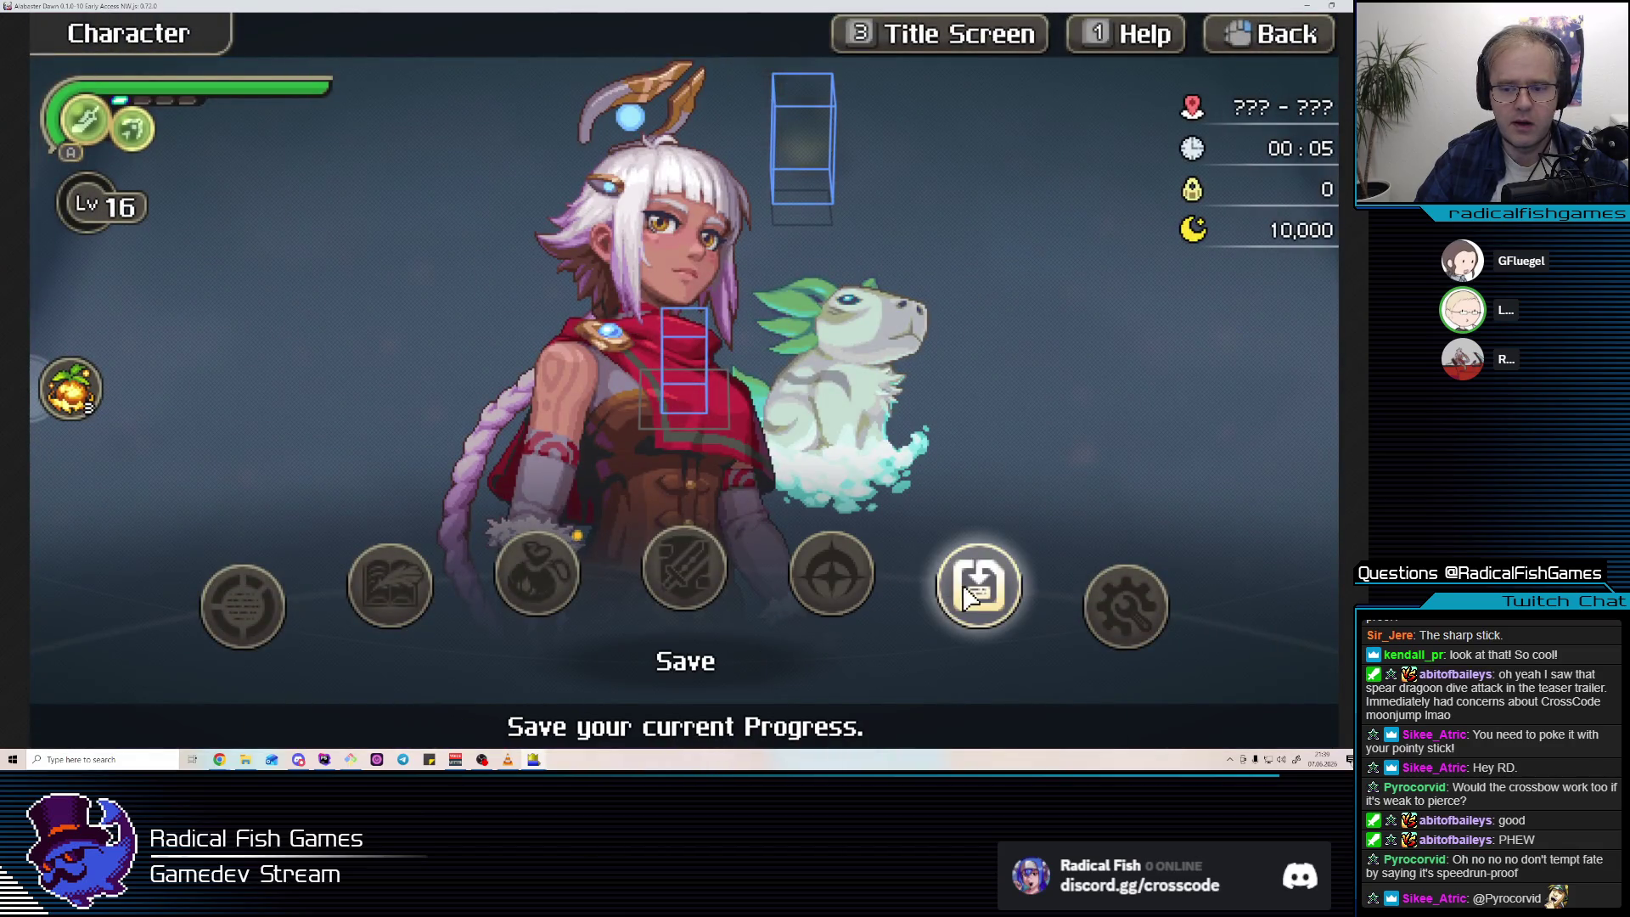
click(386, 580)
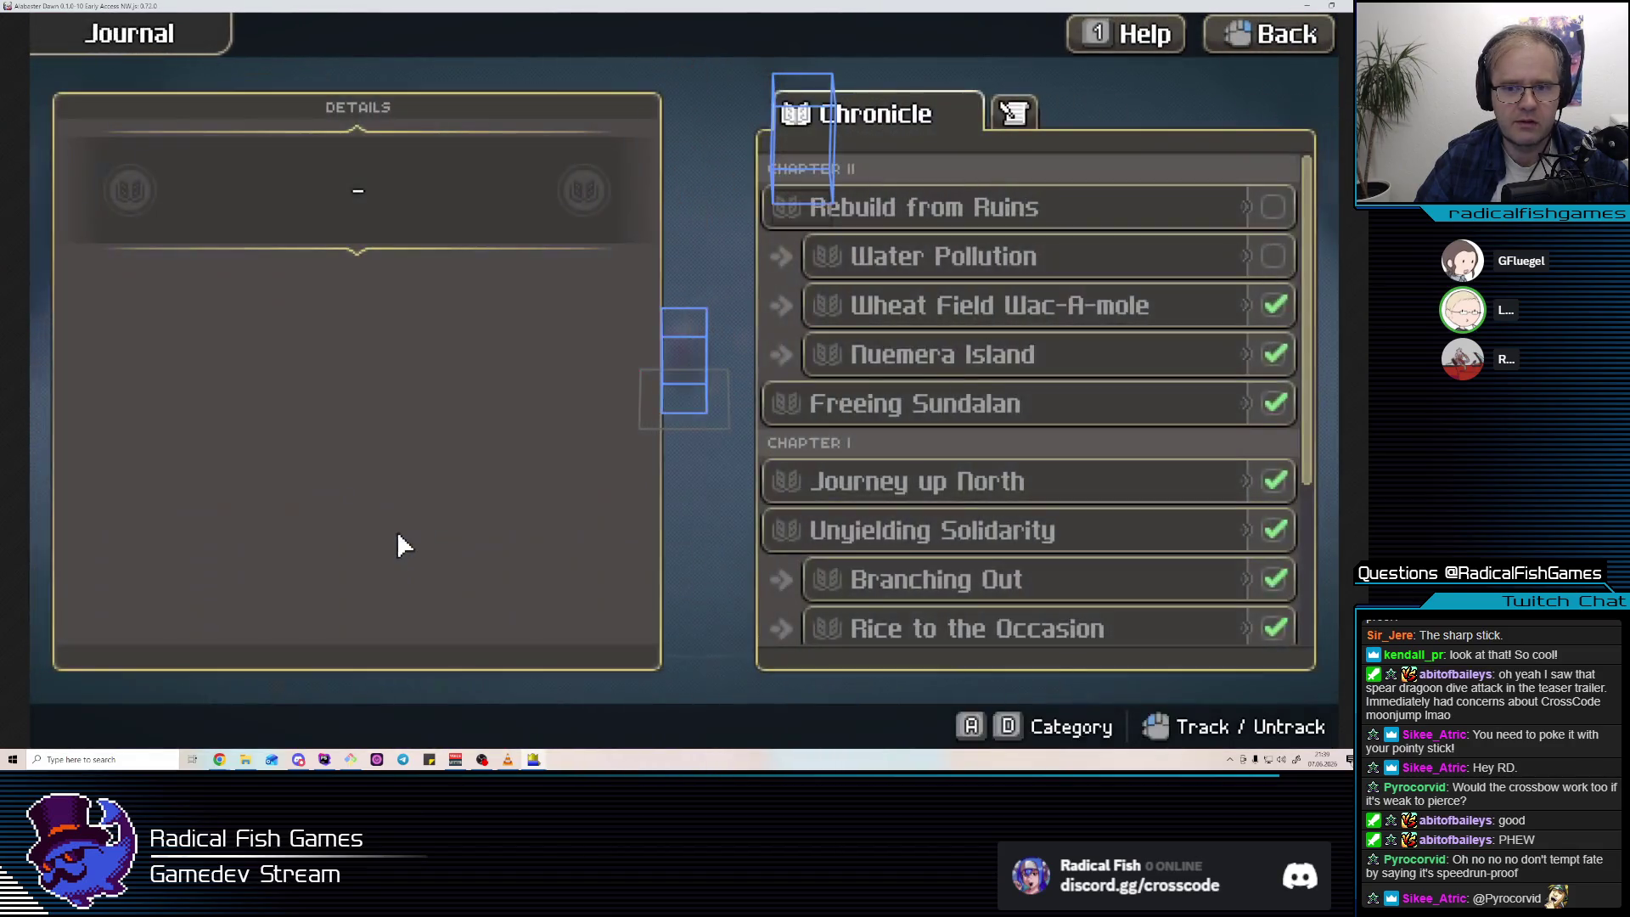
key(Escape)
Load the start.village.village-03-garden map from the debug Session settings.
key(F2)
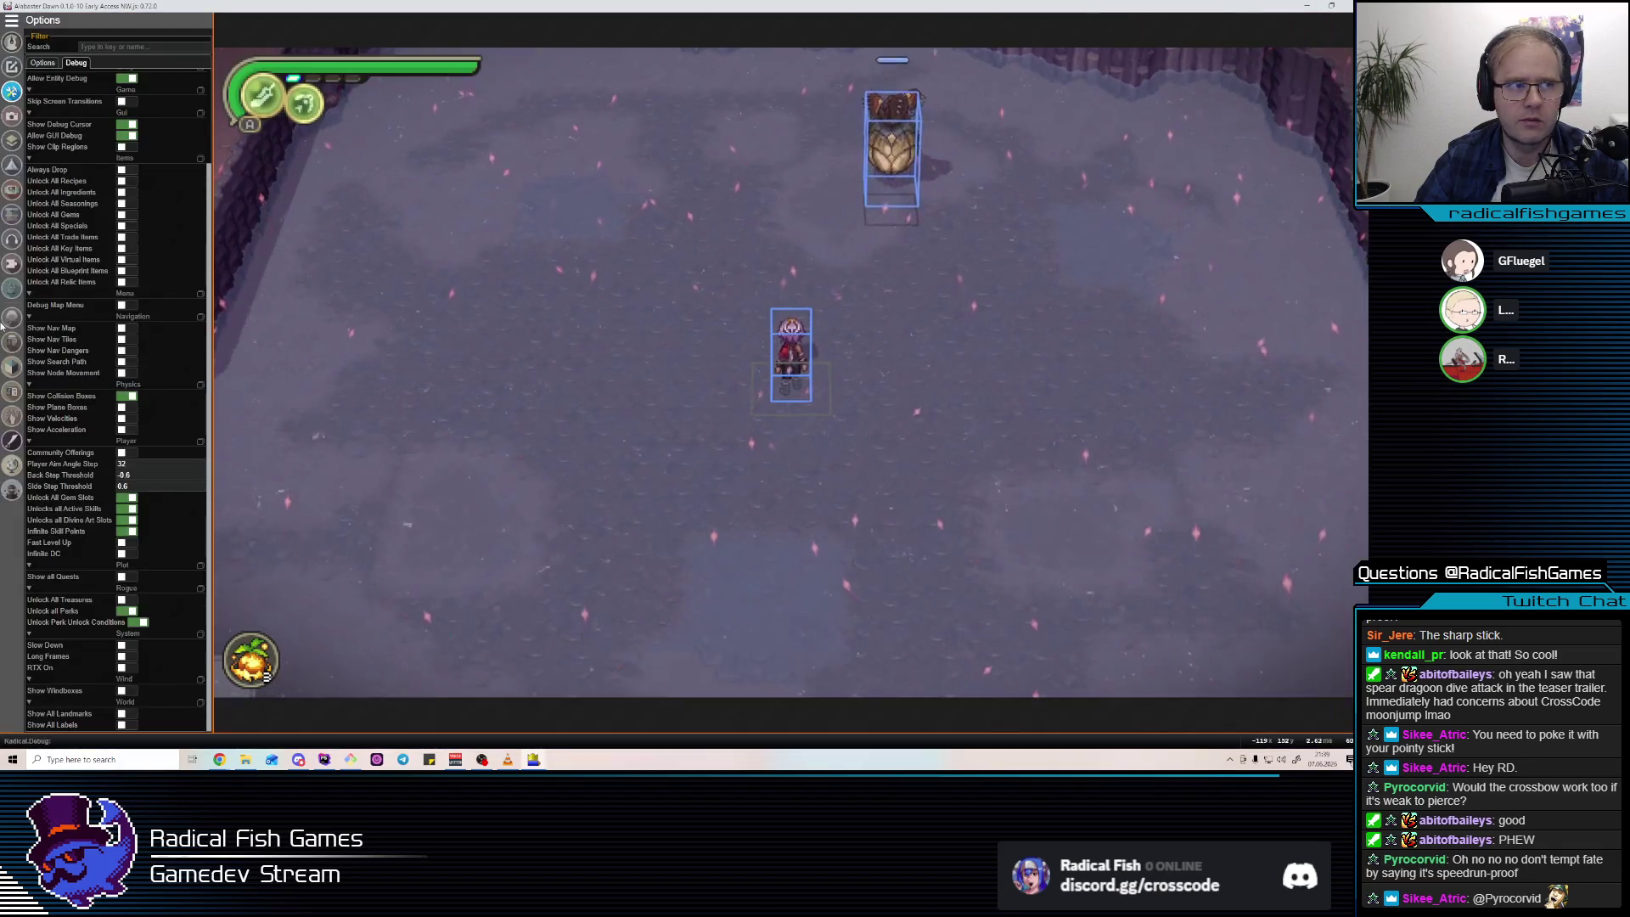
click(11, 67)
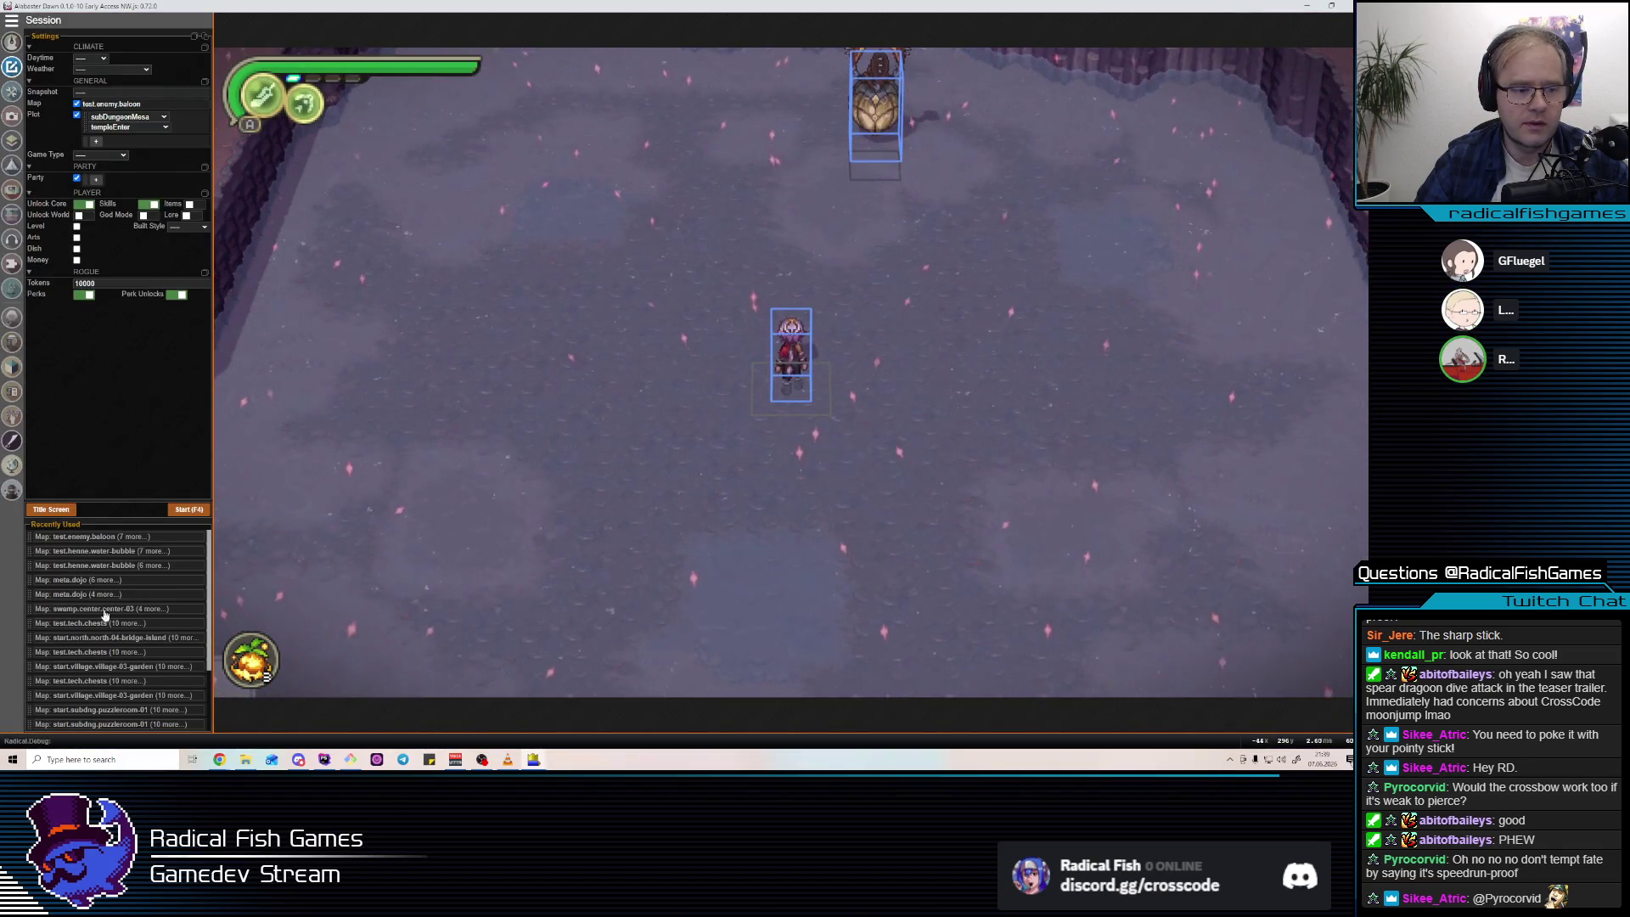
click(122, 698)
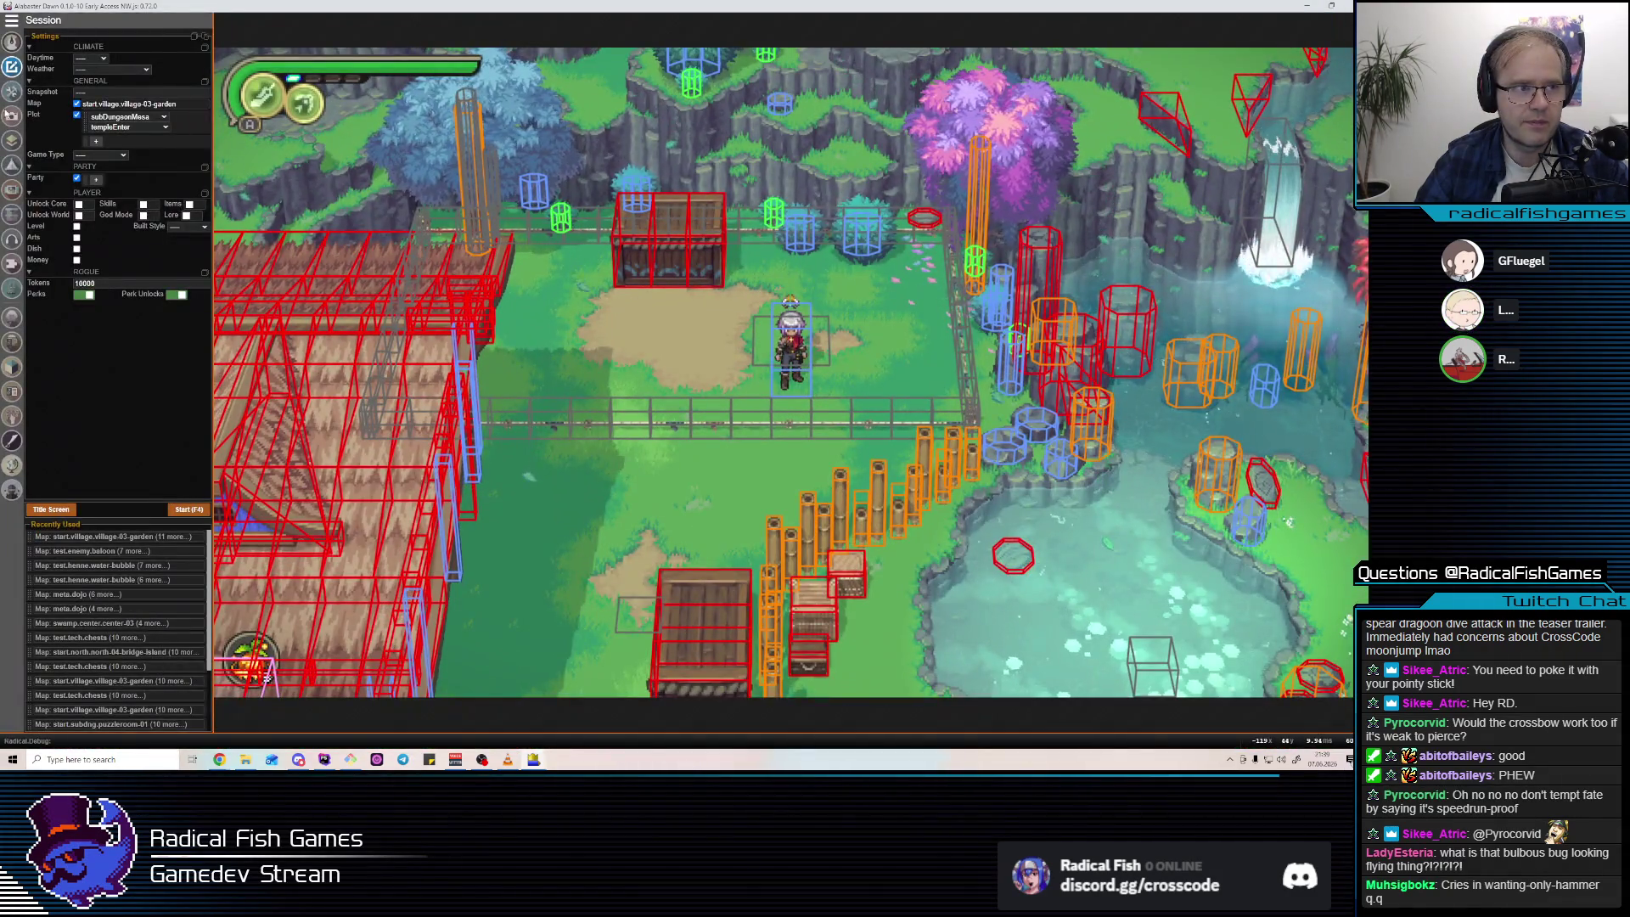
Untick Show Collision Boxes and close the debug options panel.
click(12, 90)
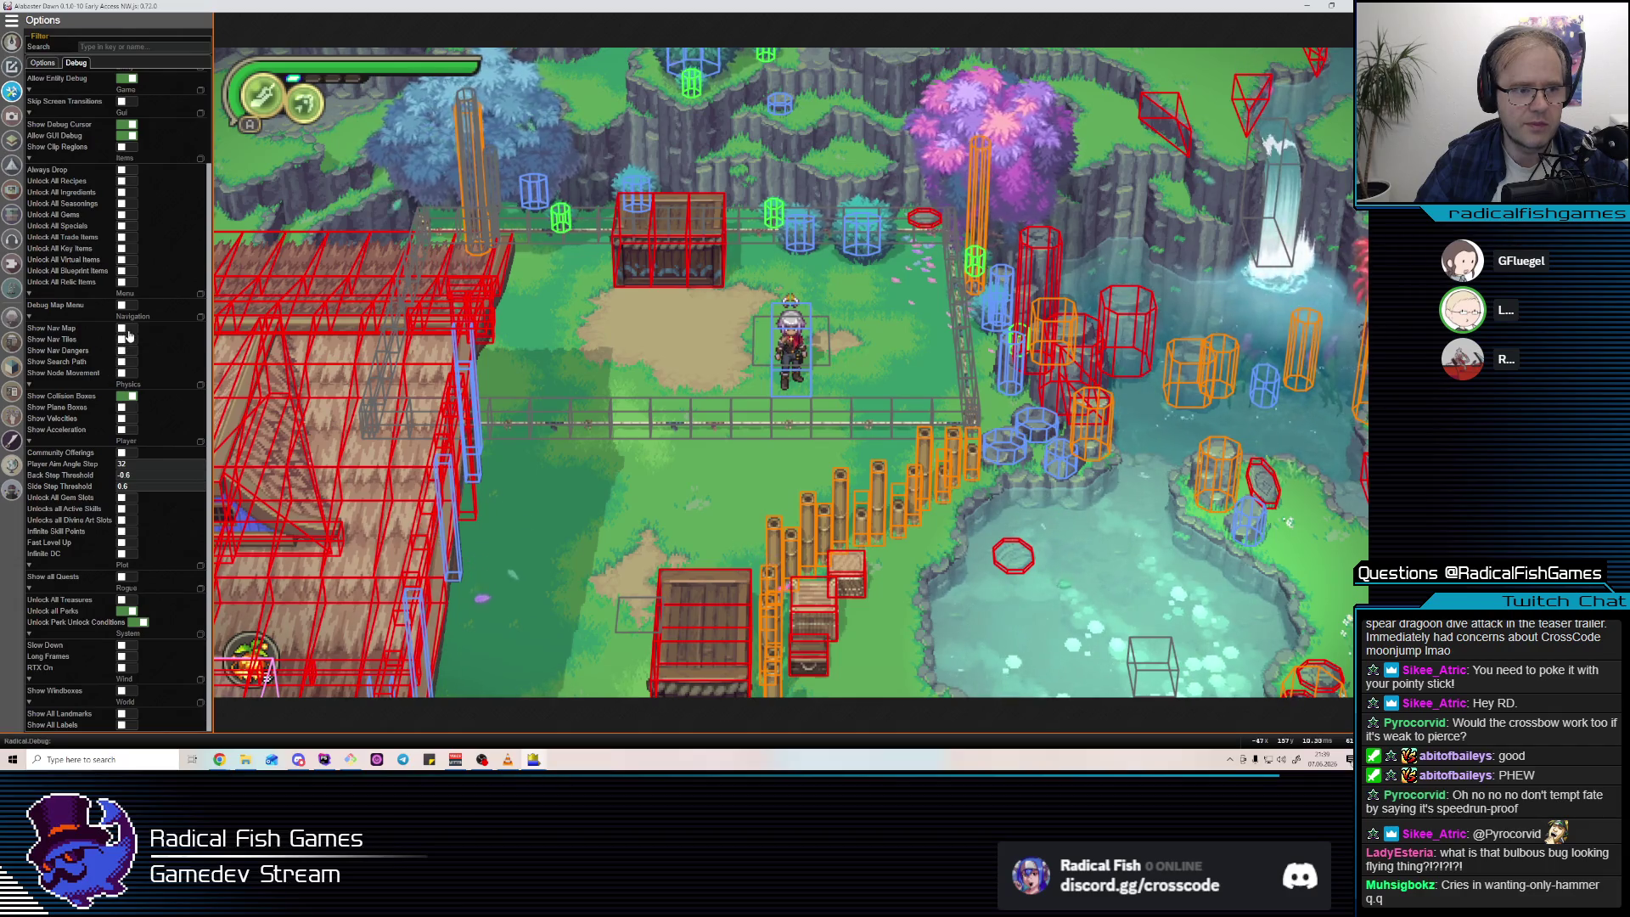
click(131, 397)
click(872, 306)
Place red heart, orange and yellow markers on the garden map, then open the Collection.
key(m)
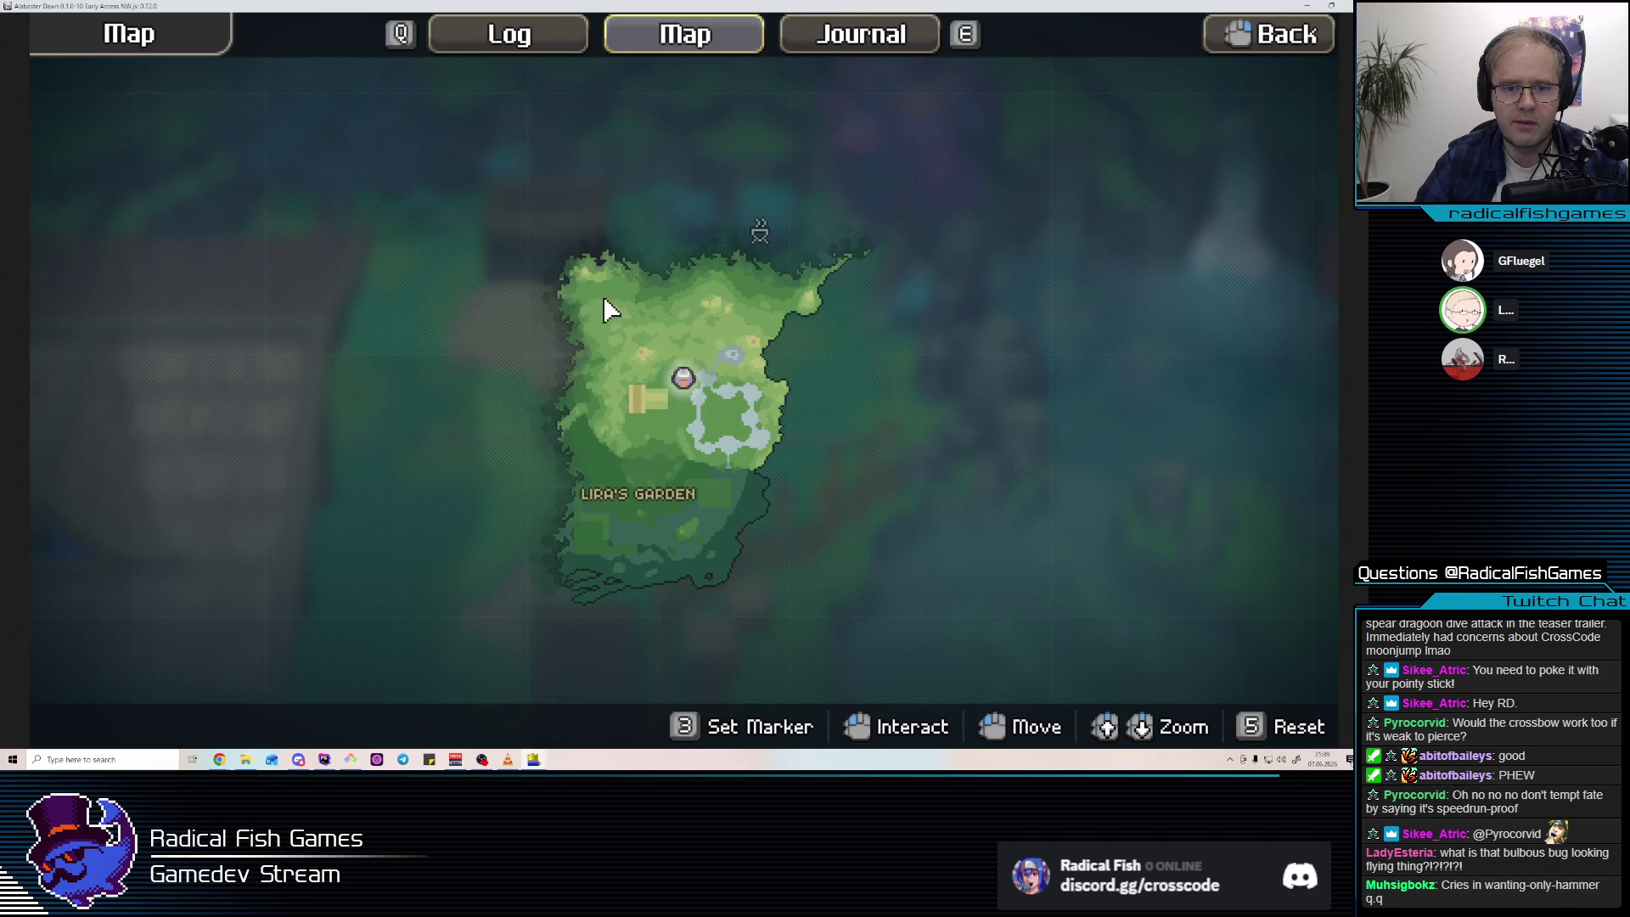
key(m)
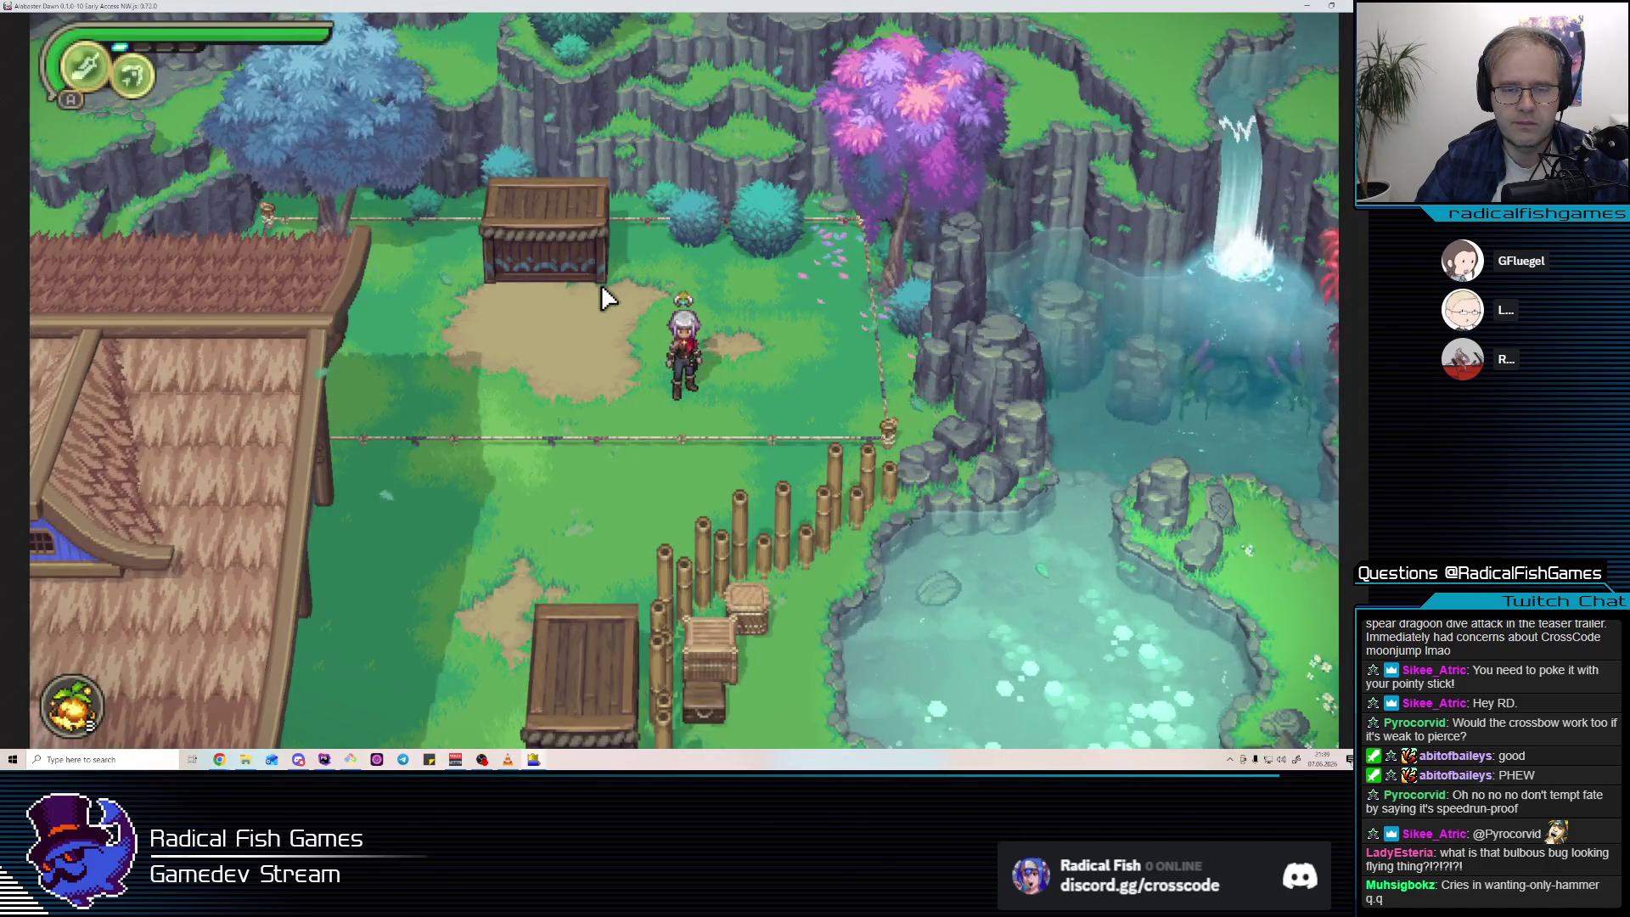
key(m)
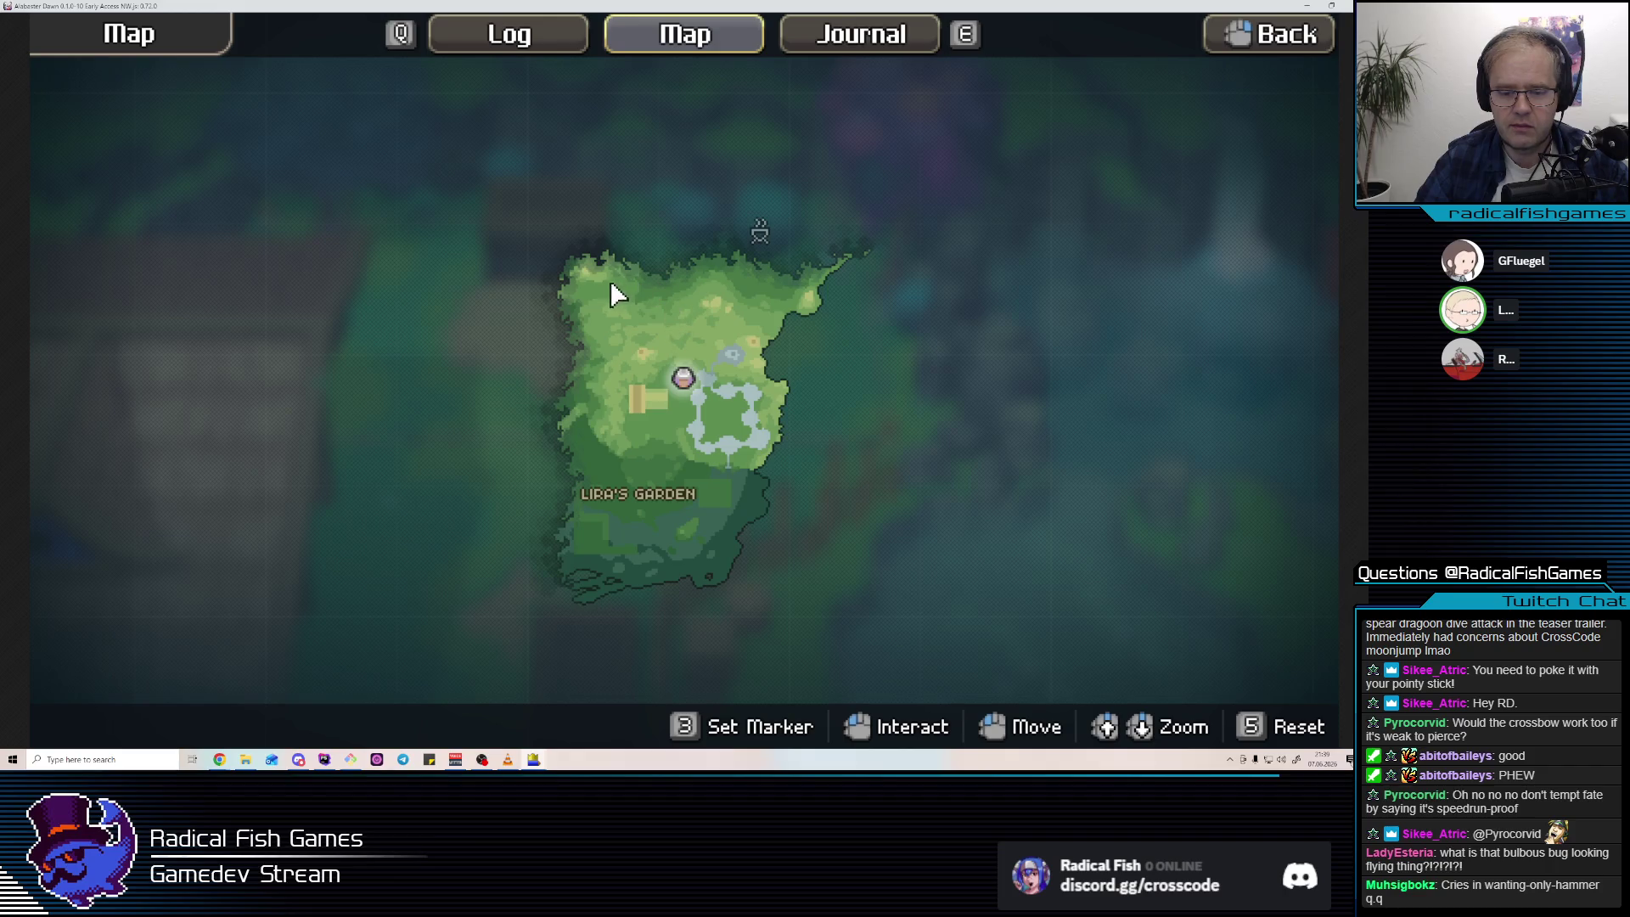
click(614, 289)
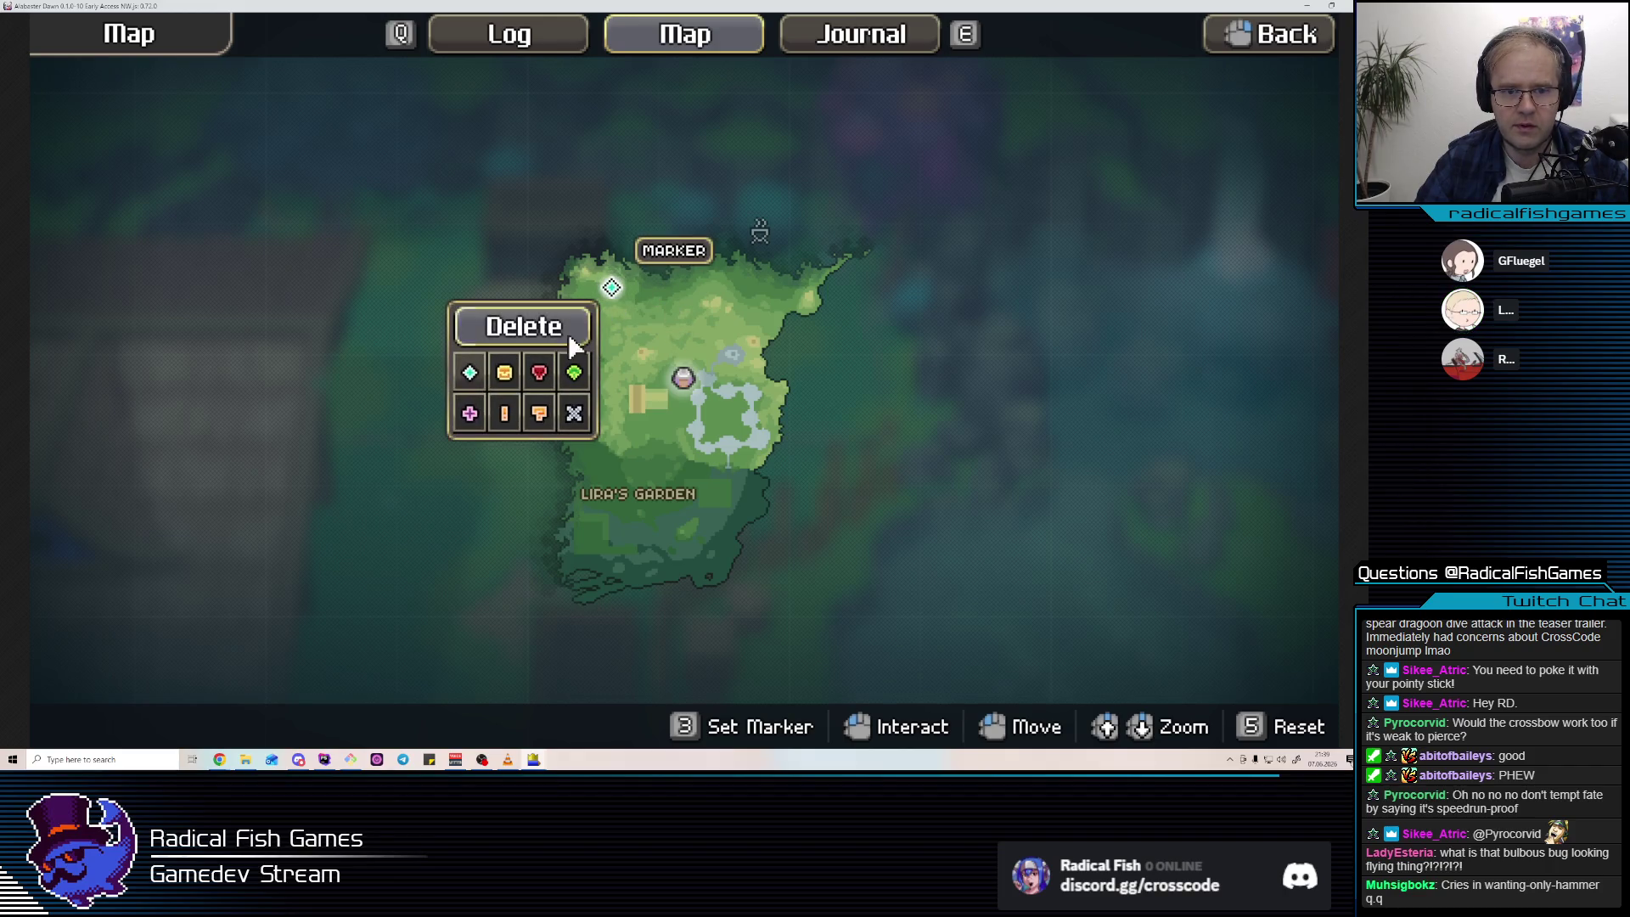
click(550, 374)
click(742, 293)
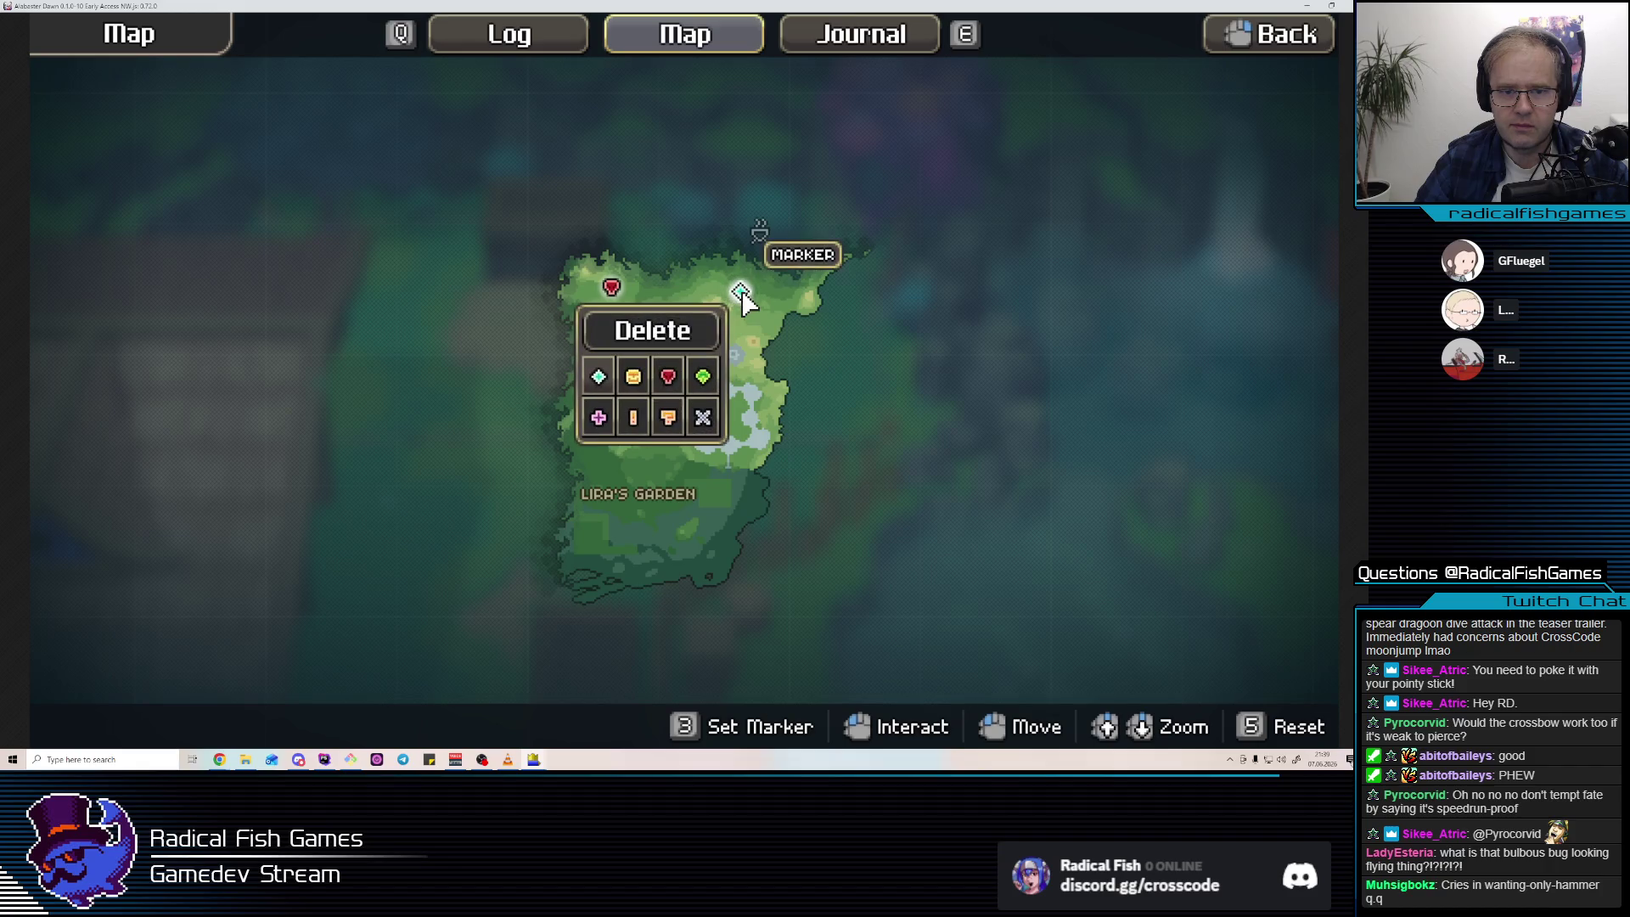
click(670, 418)
click(724, 429)
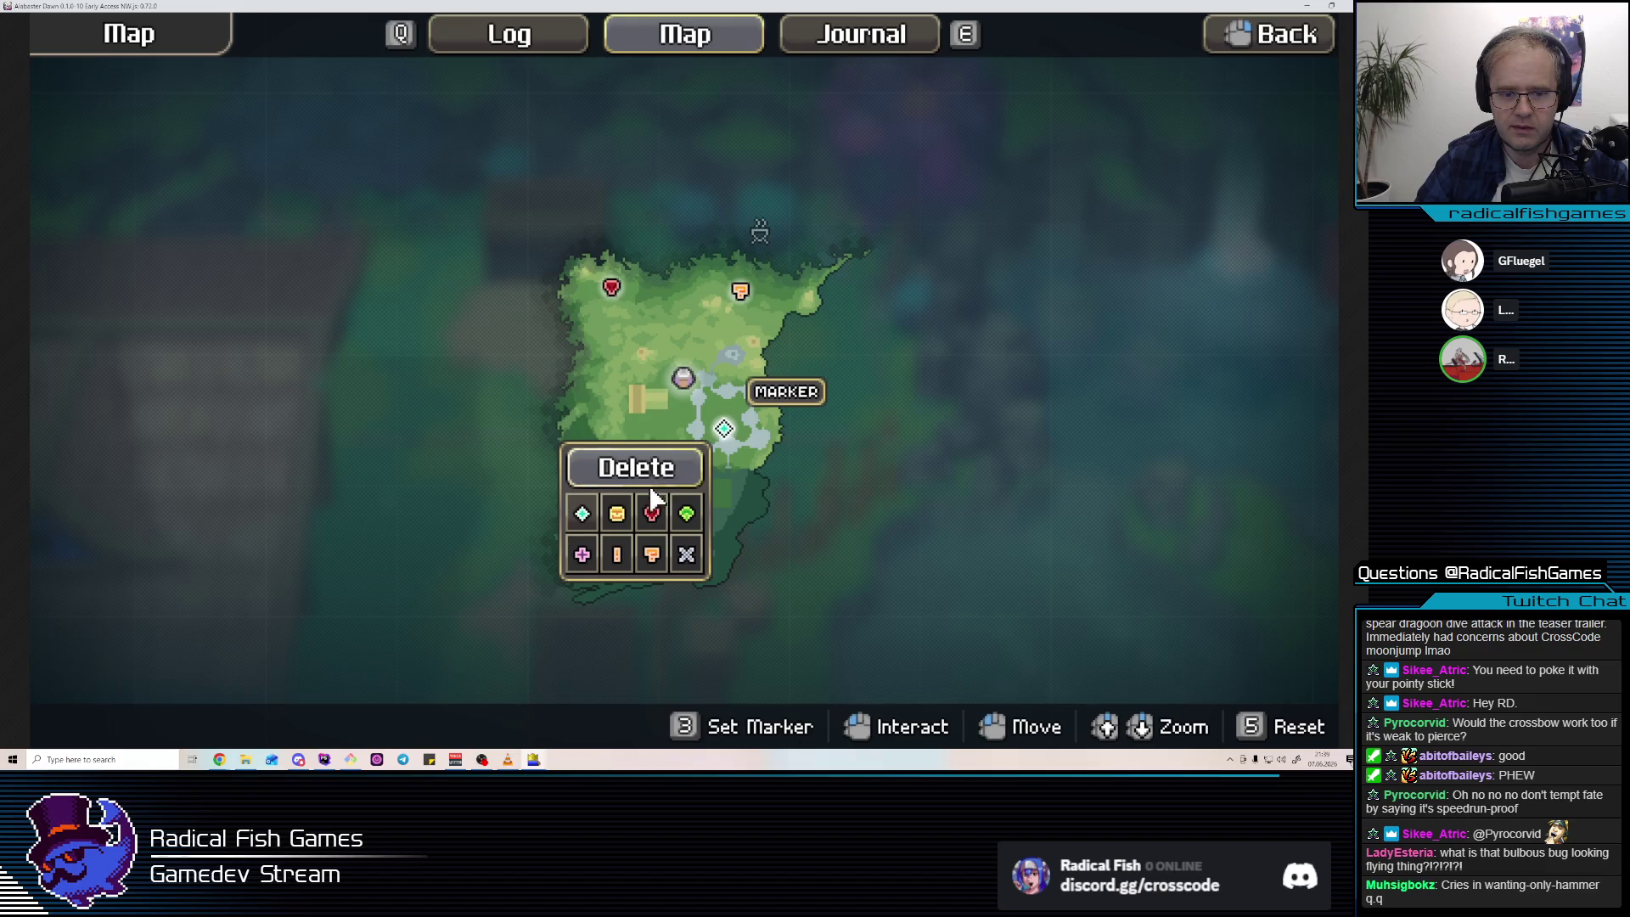
click(617, 516)
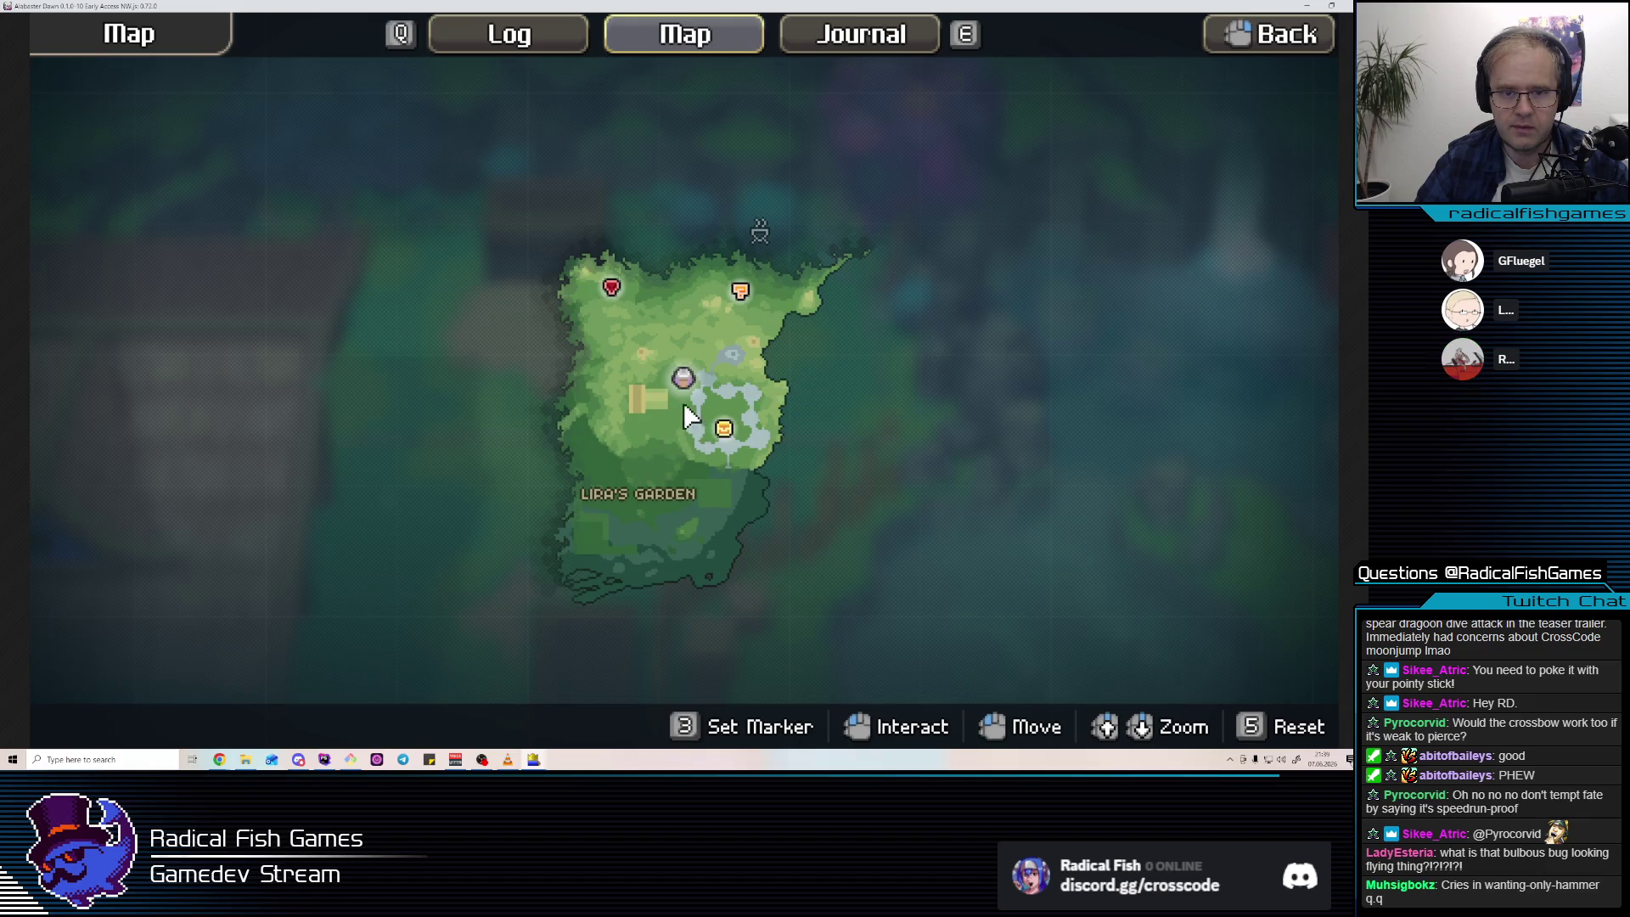
key(Escape)
key(Escape)
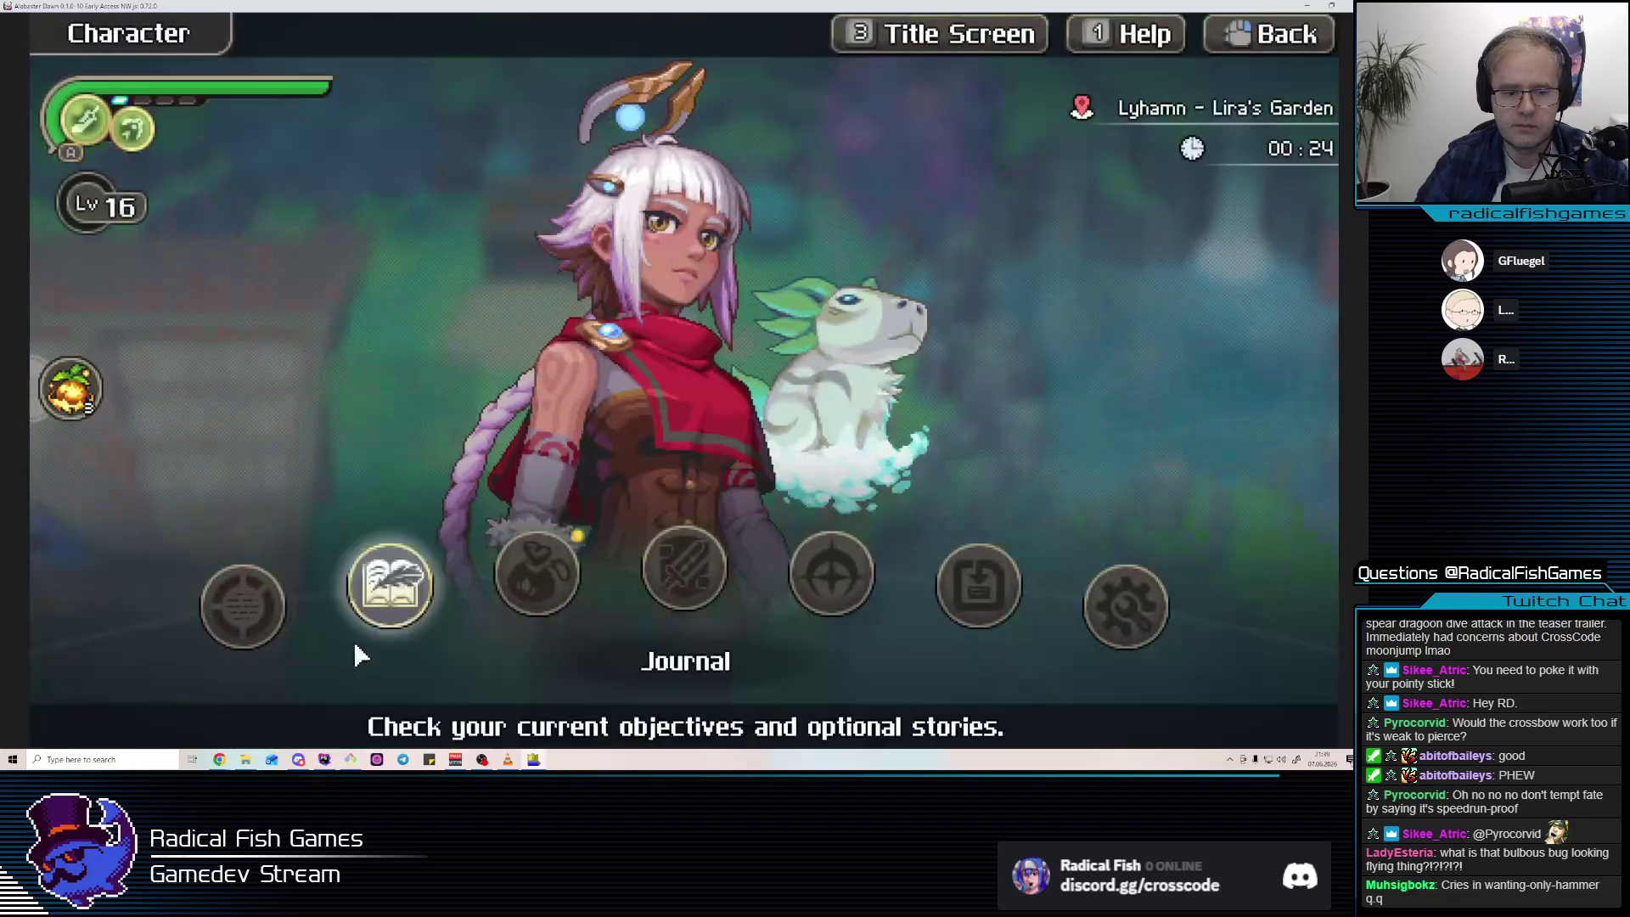
click(243, 605)
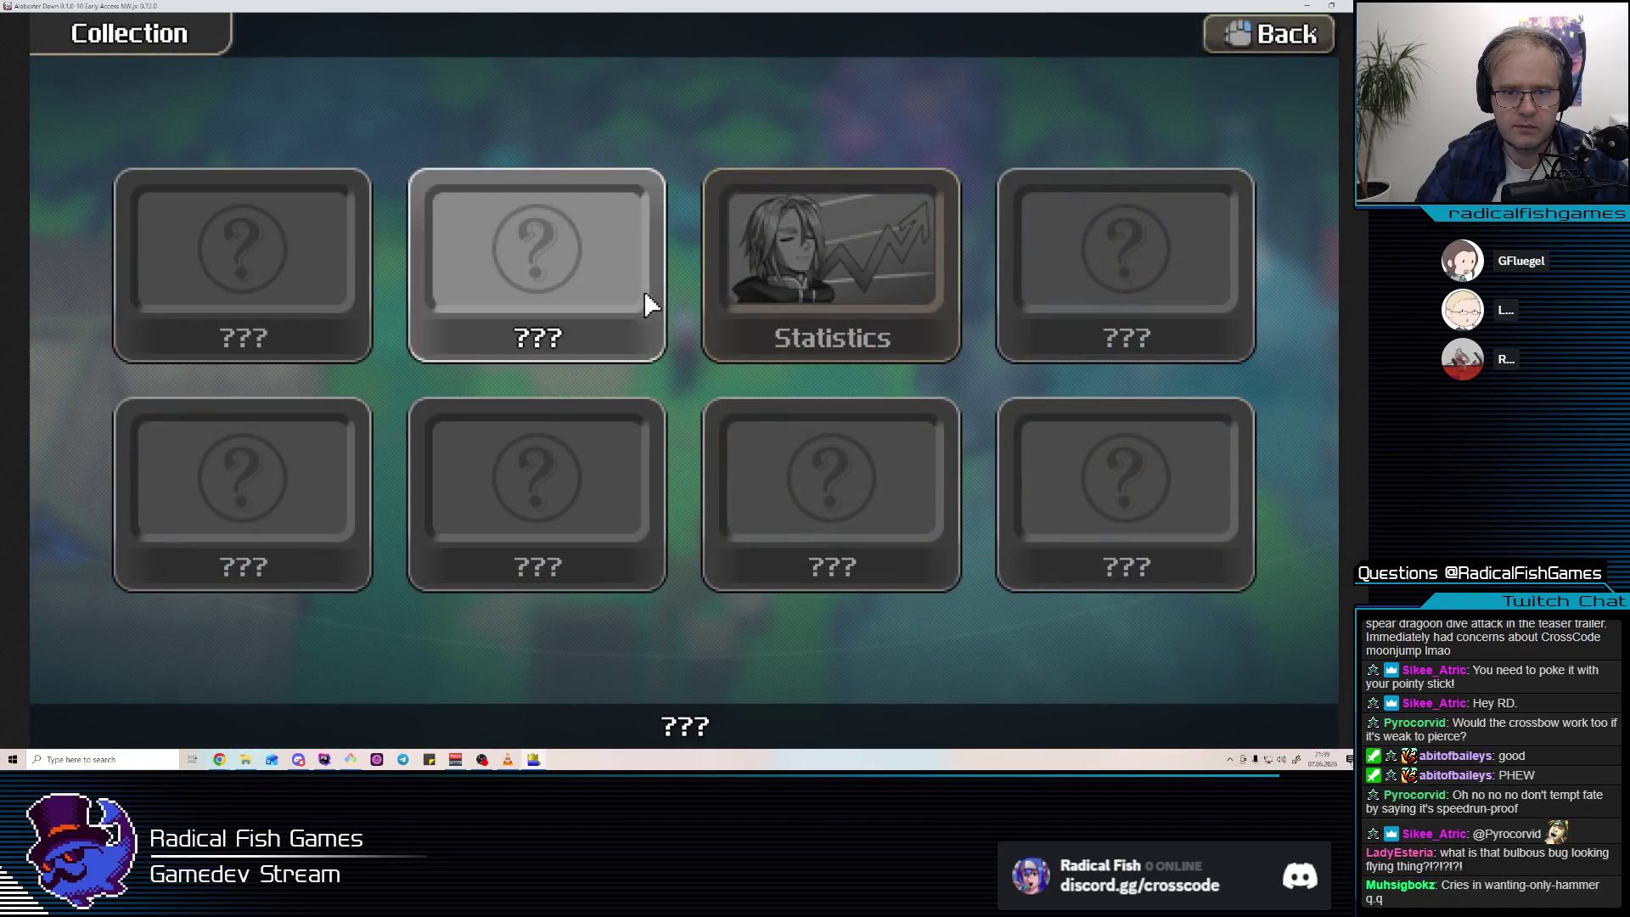
Enable Unlock Core, Items and Unlock World in the Session settings and restart the map.
key(Escape)
key(Escape)
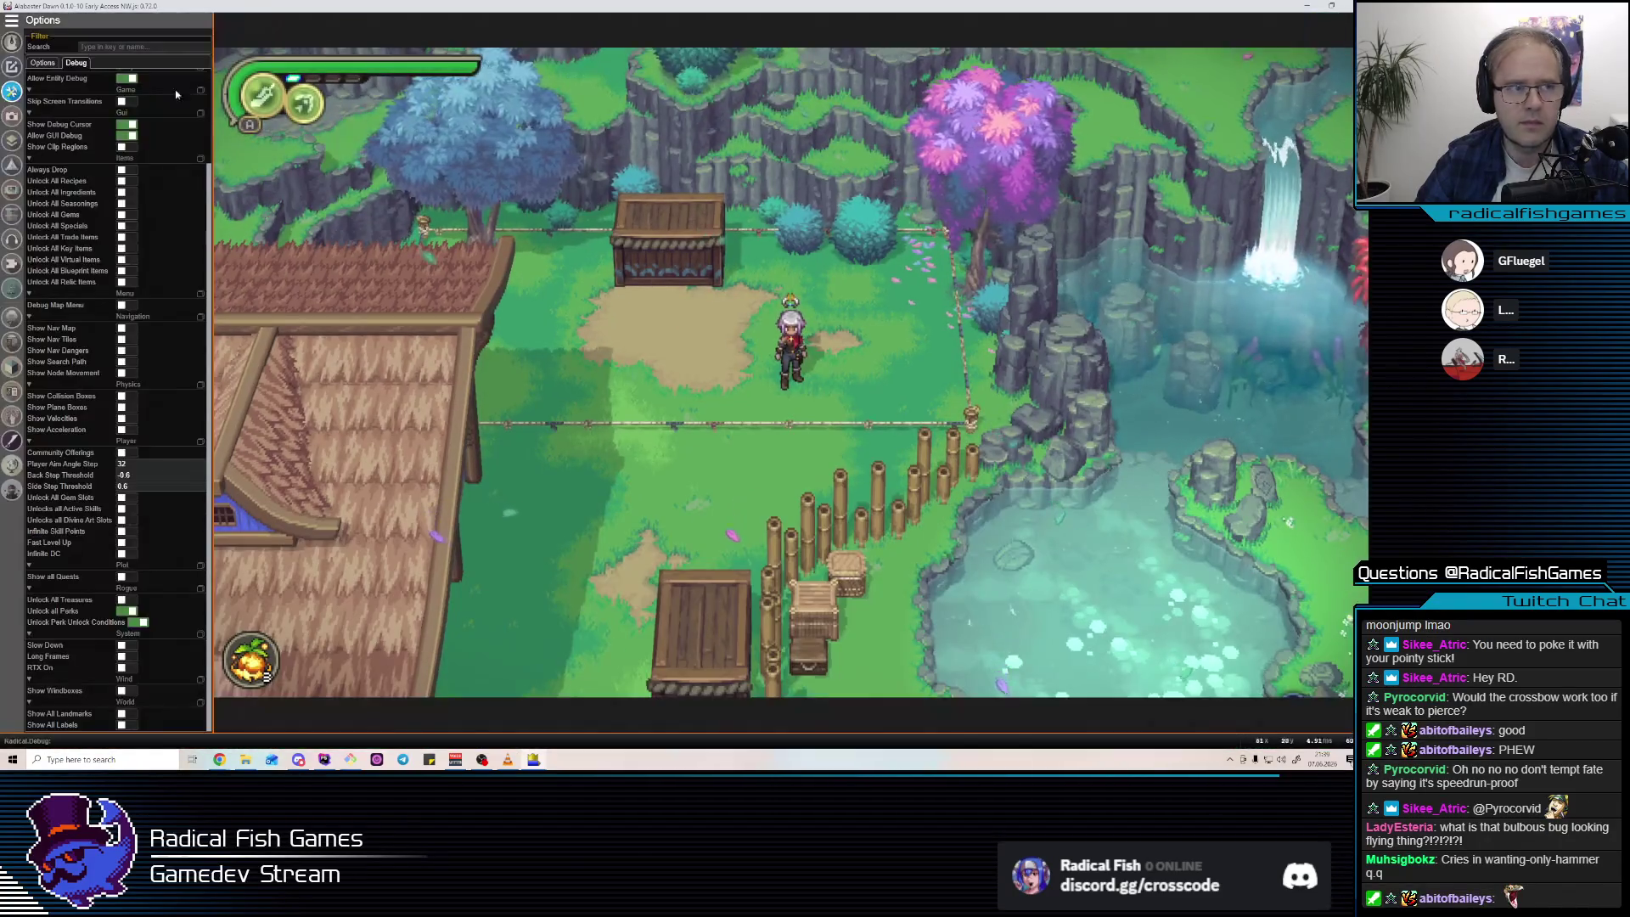
click(12, 67)
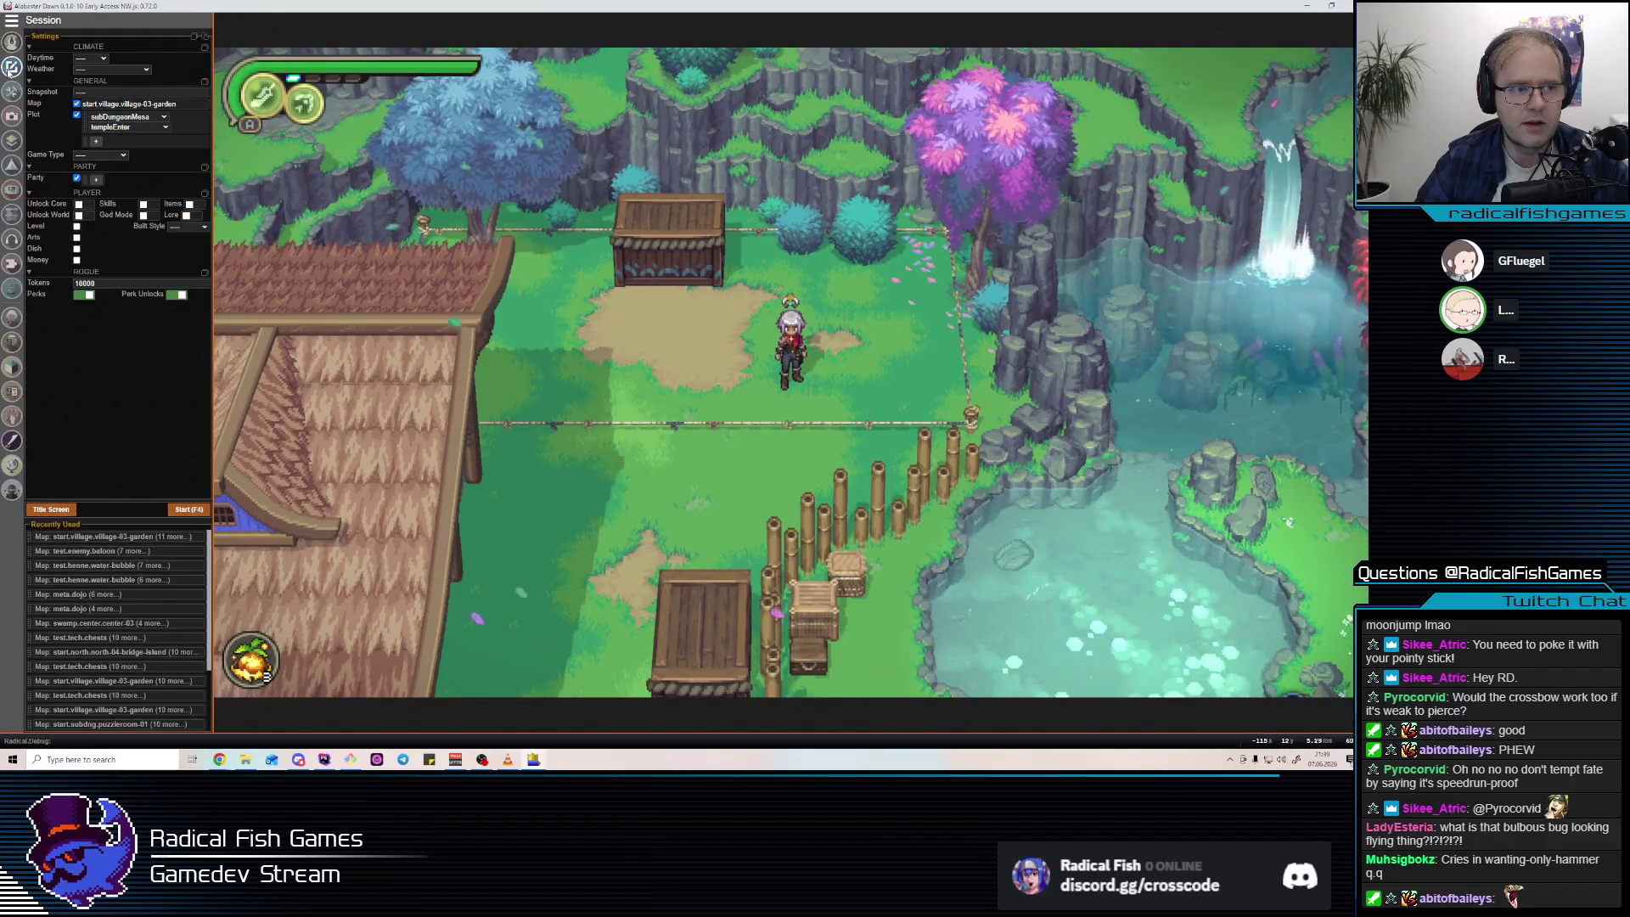
click(80, 205)
click(191, 204)
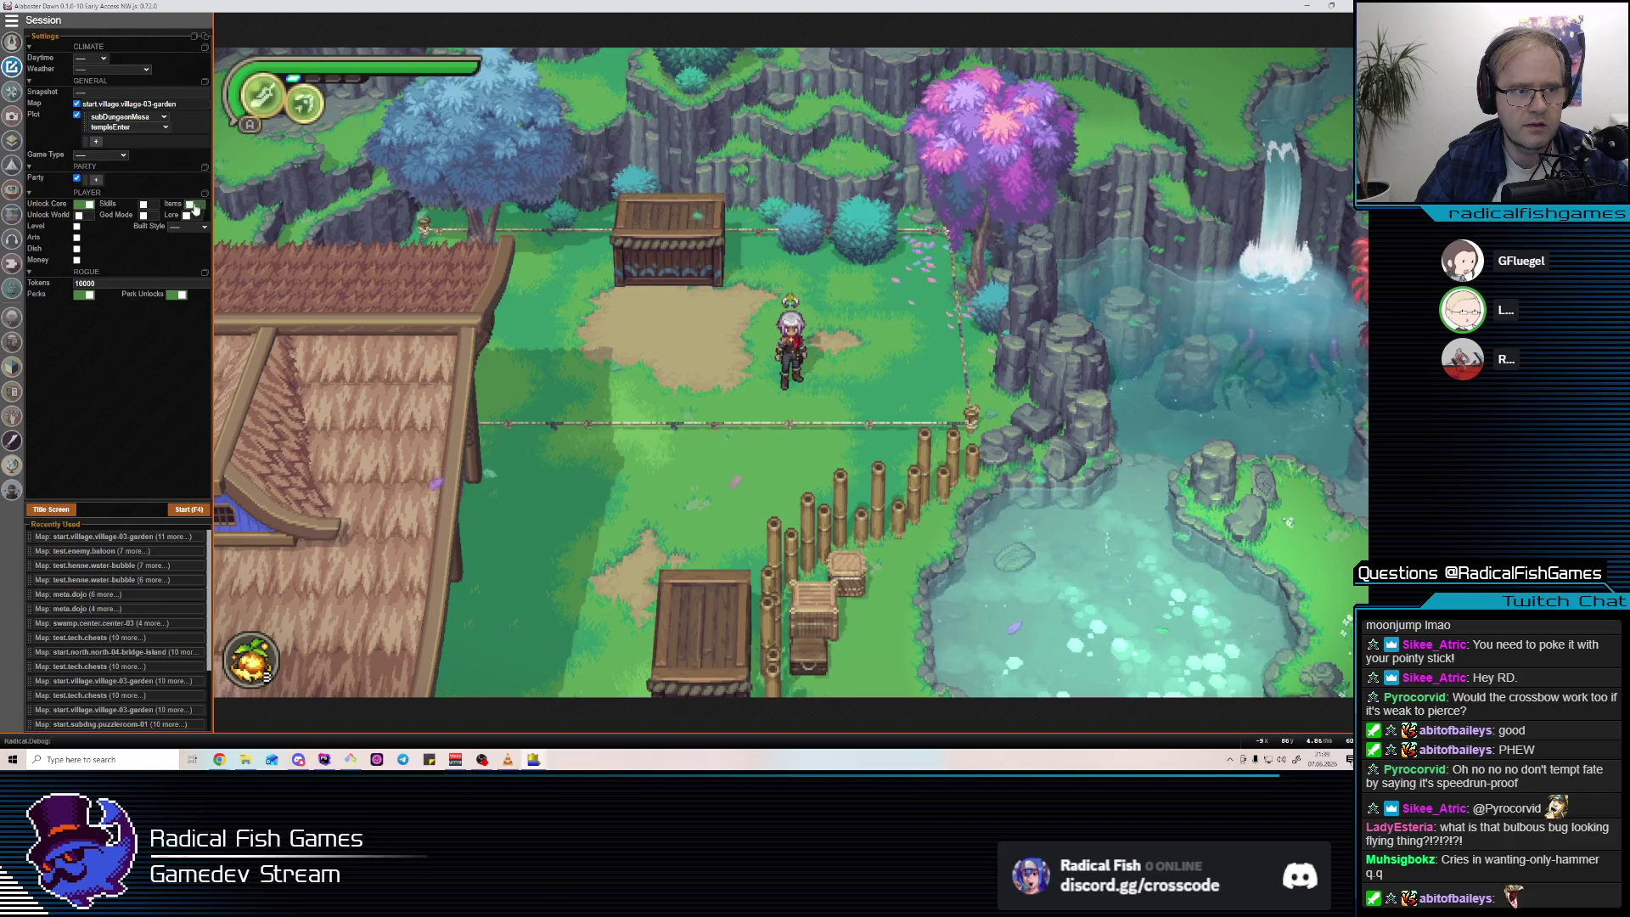
click(80, 215)
key(F4)
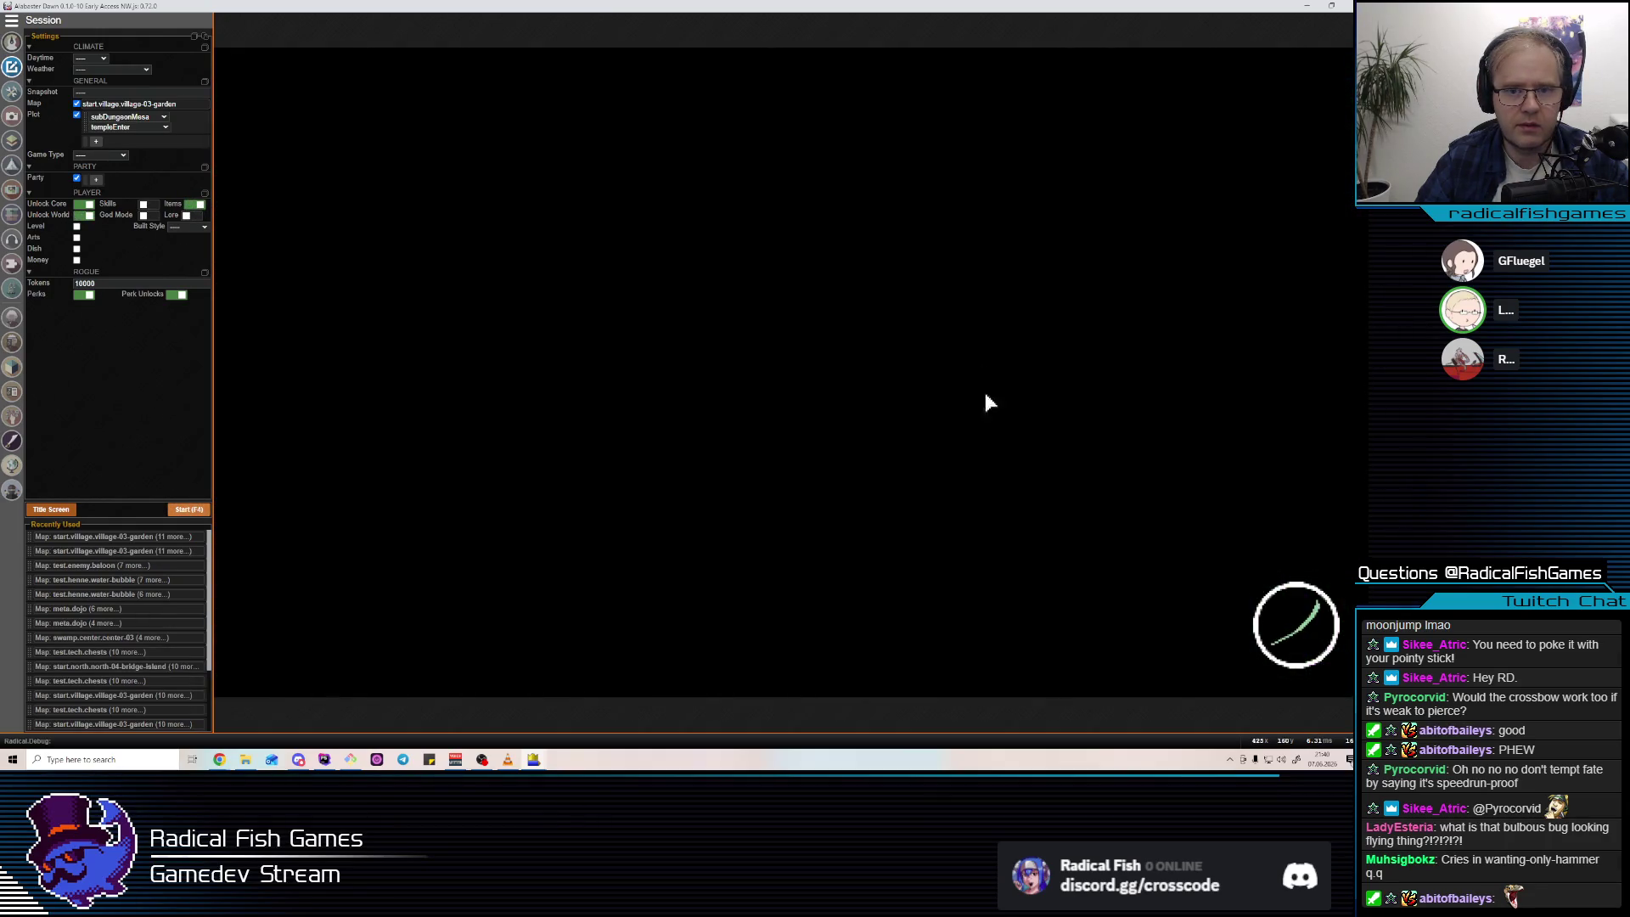
Turn on the Treasure Radar artifact in the Collection's Artifacts page.
key(m)
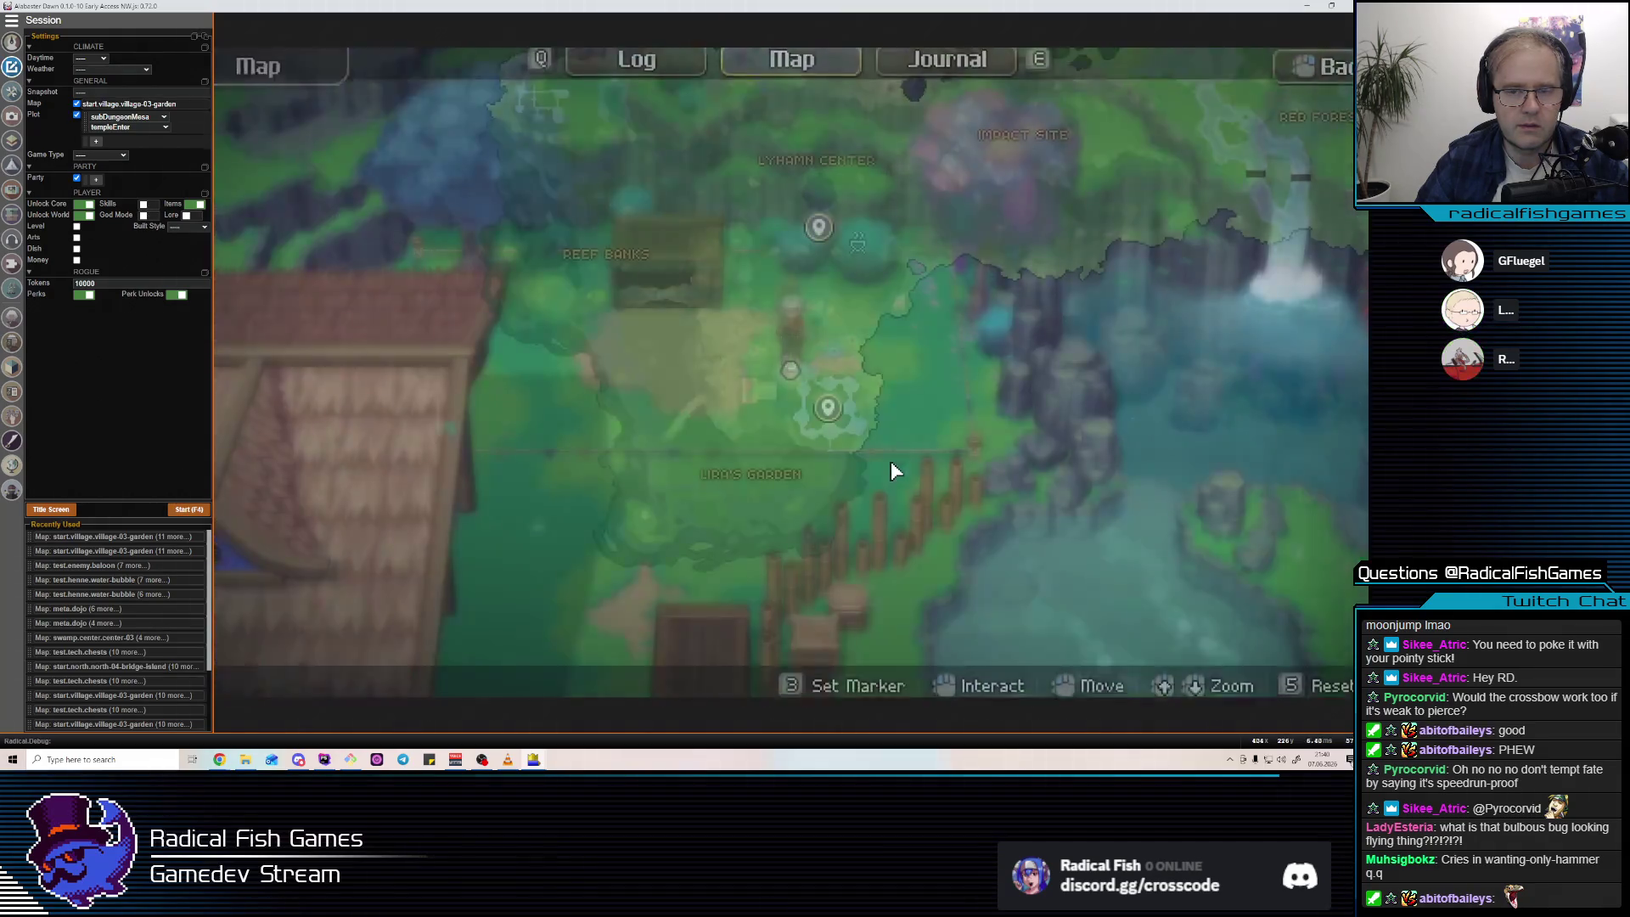
key(Escape)
click(395, 561)
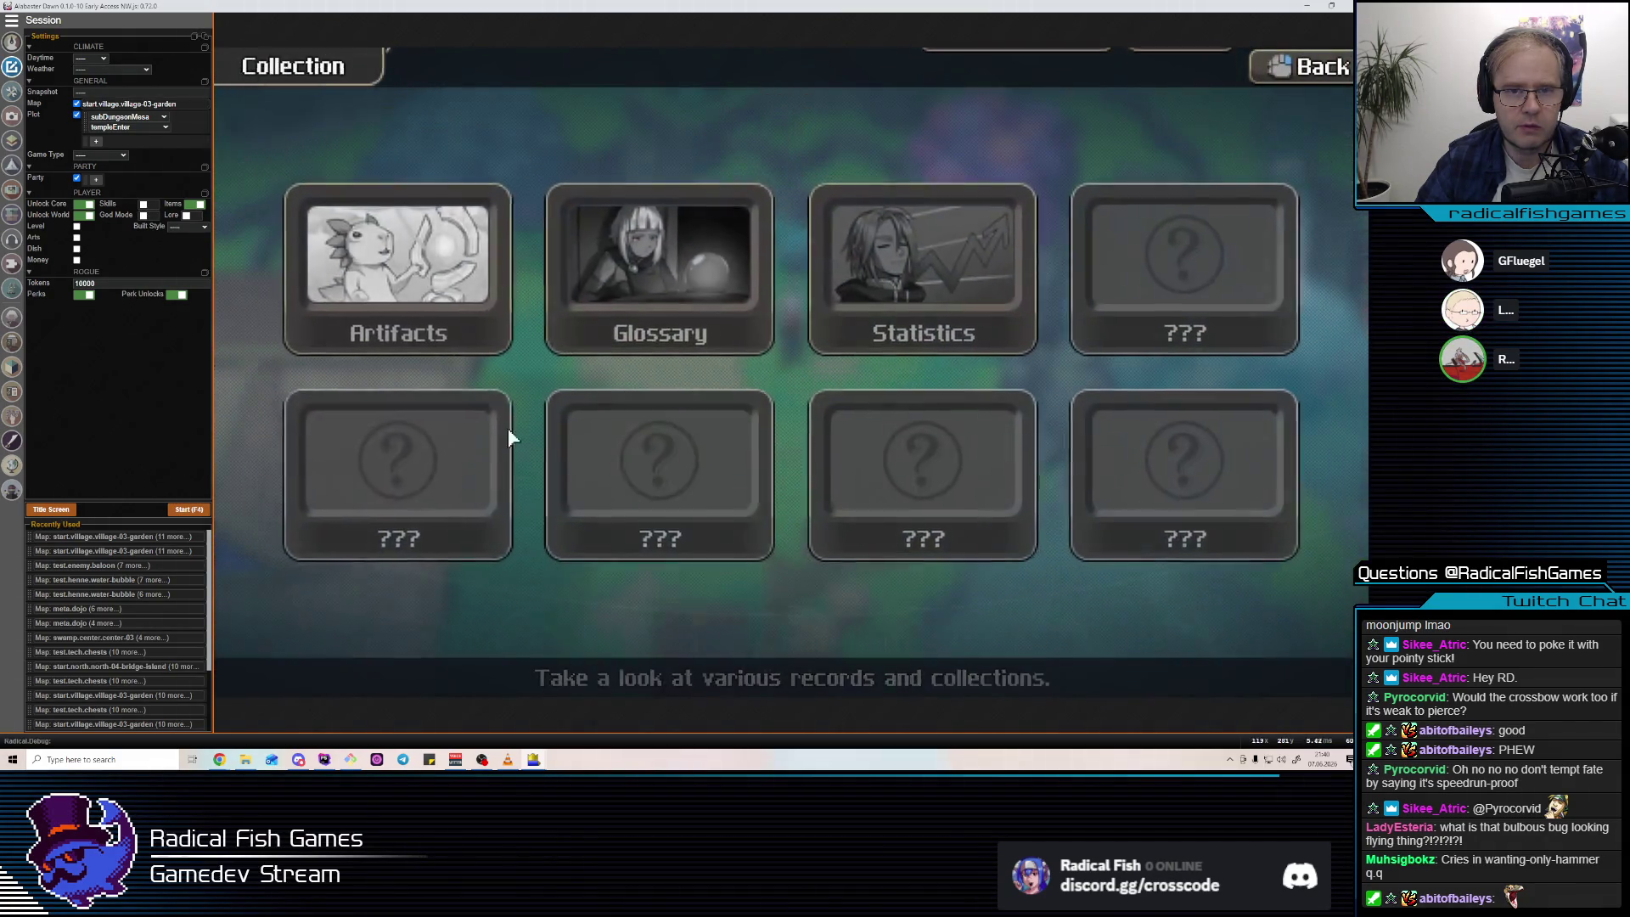
click(488, 259)
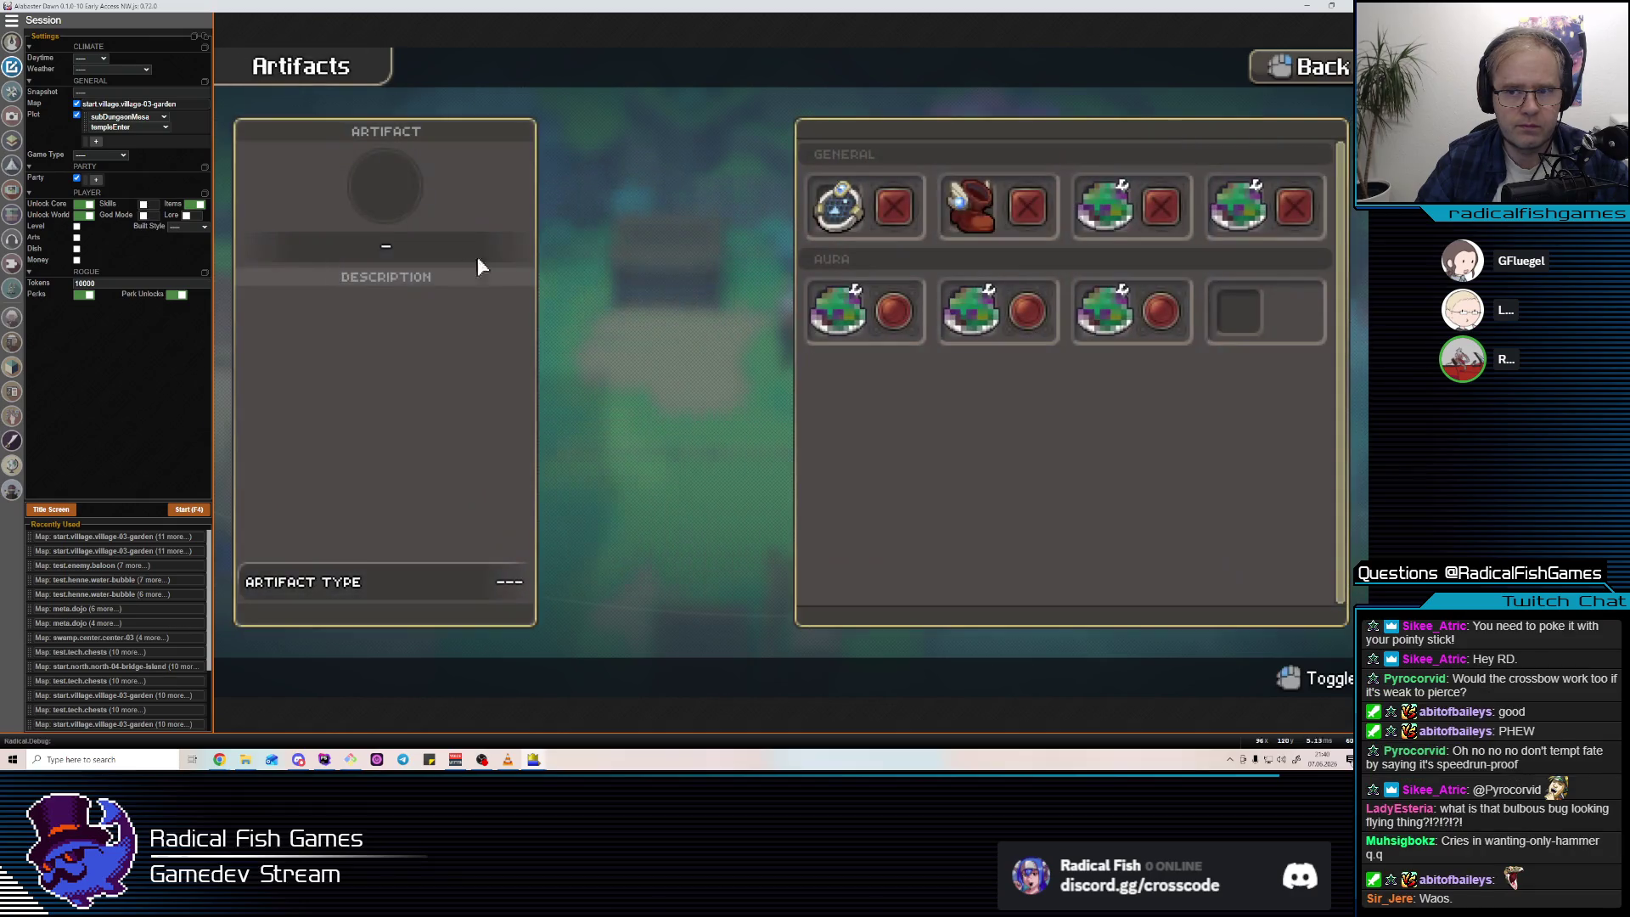
click(890, 210)
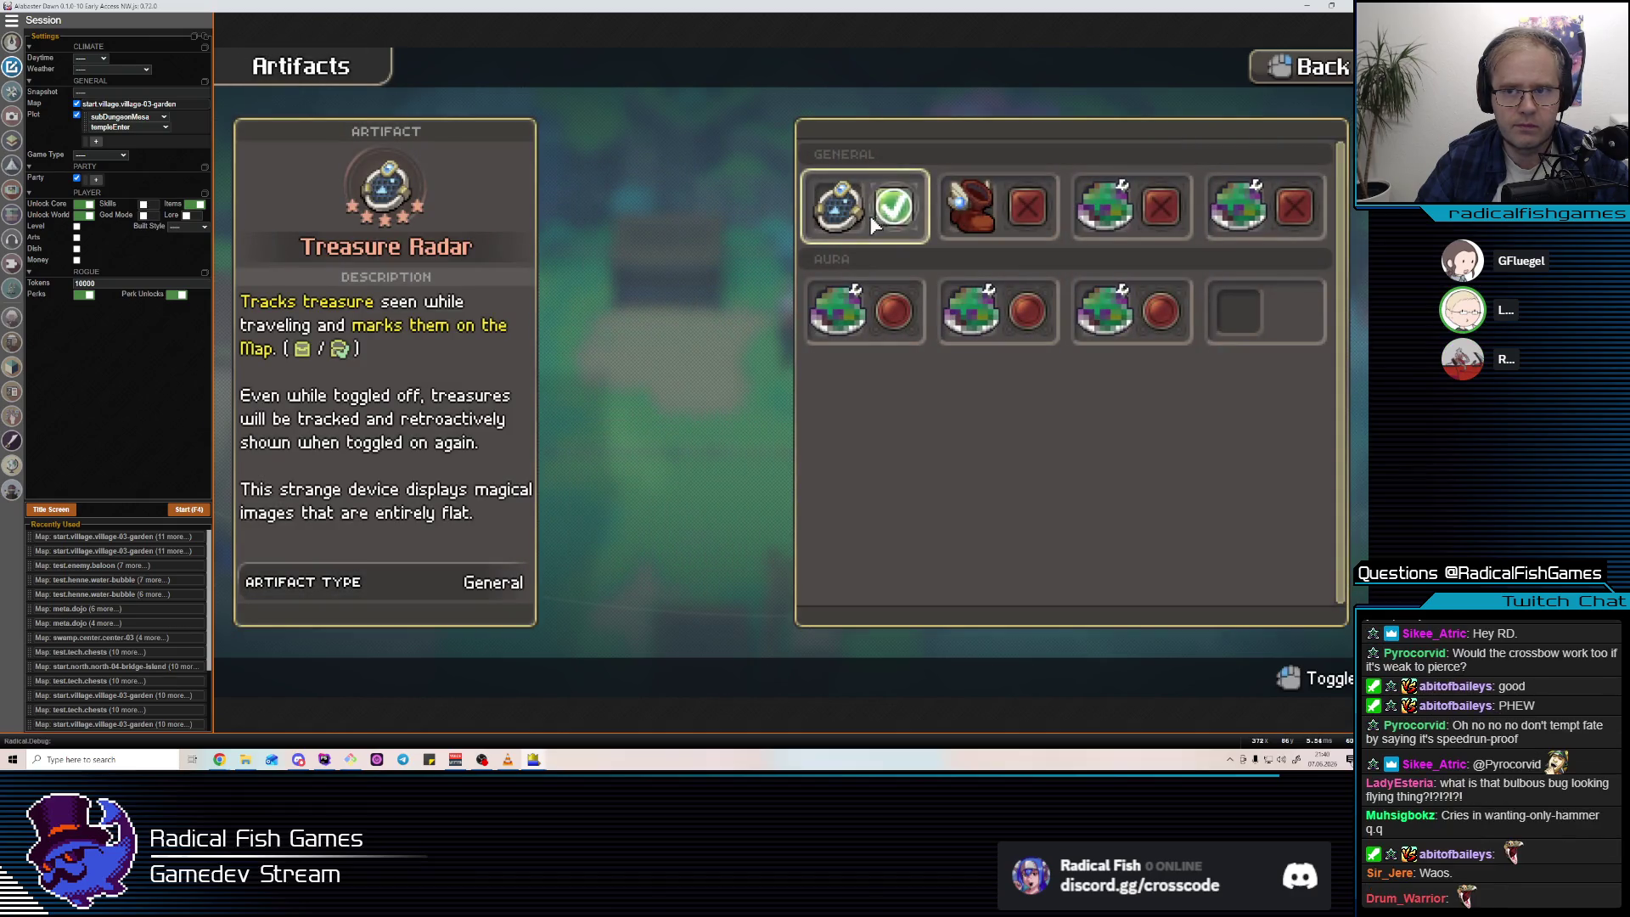
key(Escape)
key(Escape)
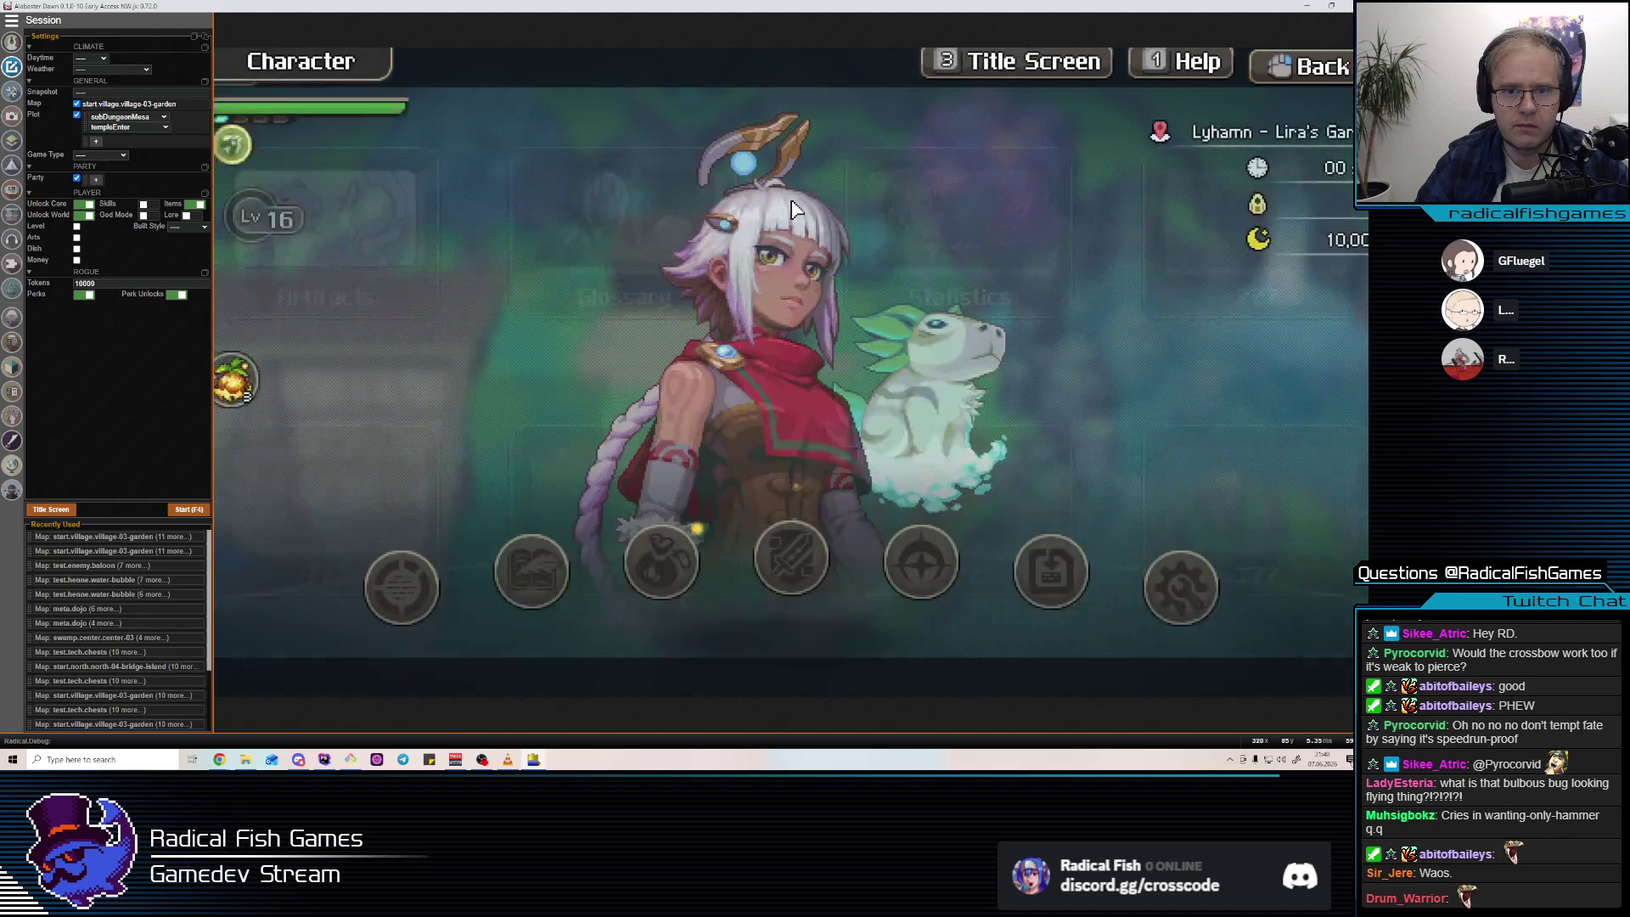
key(Escape)
Teleport to the garden landmark and run south down to the beach.
key(m)
click(830, 411)
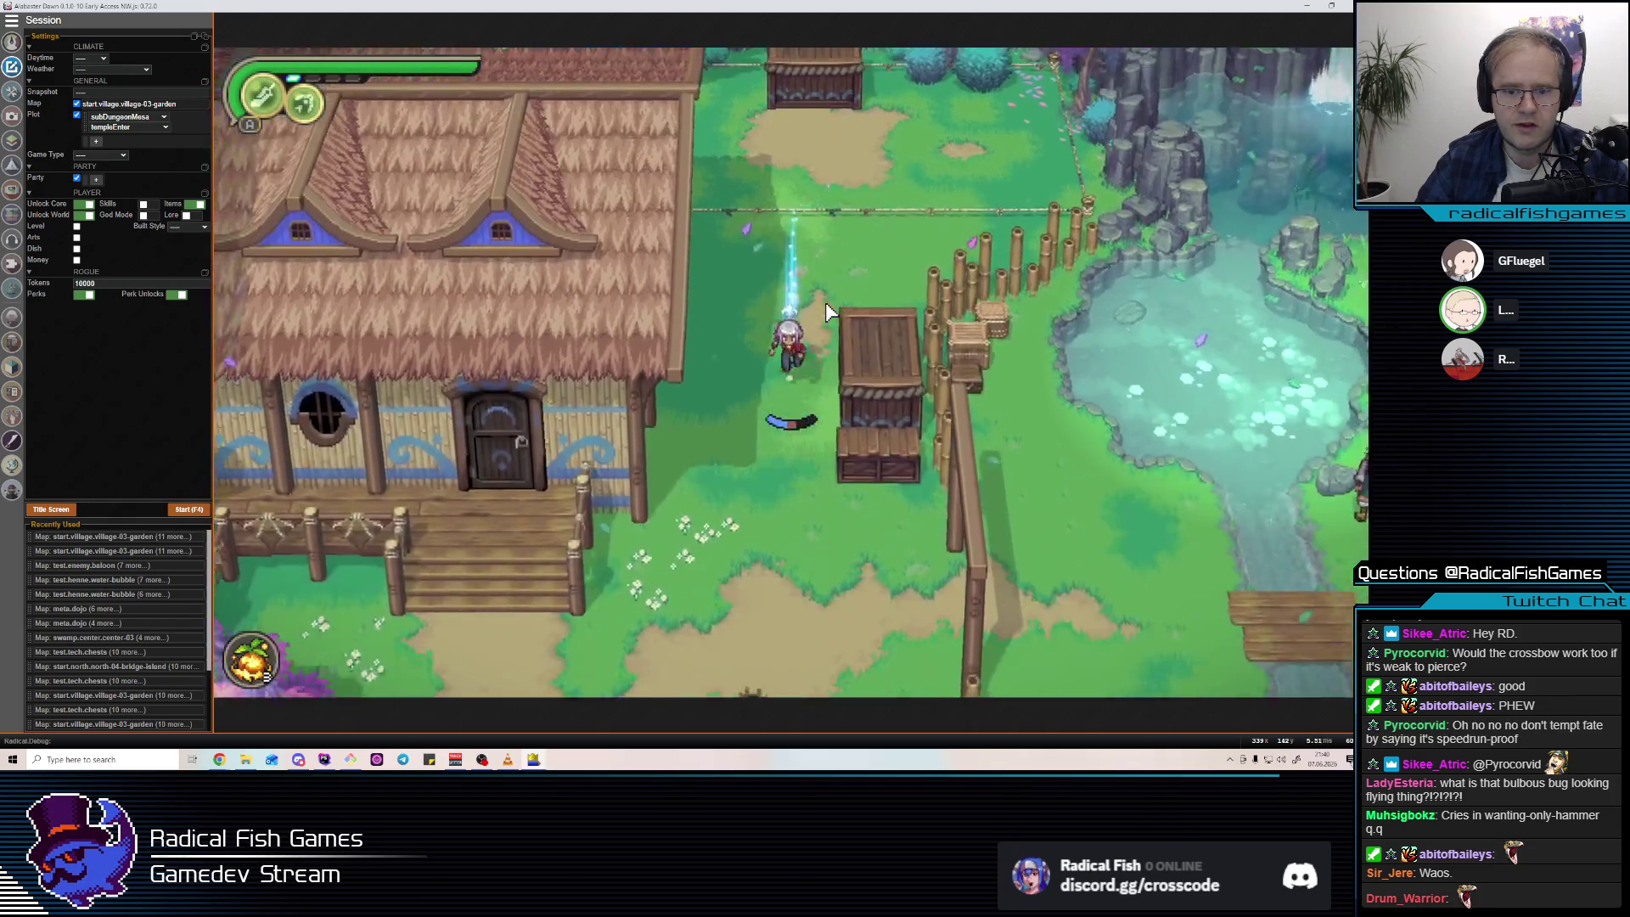
key(s)
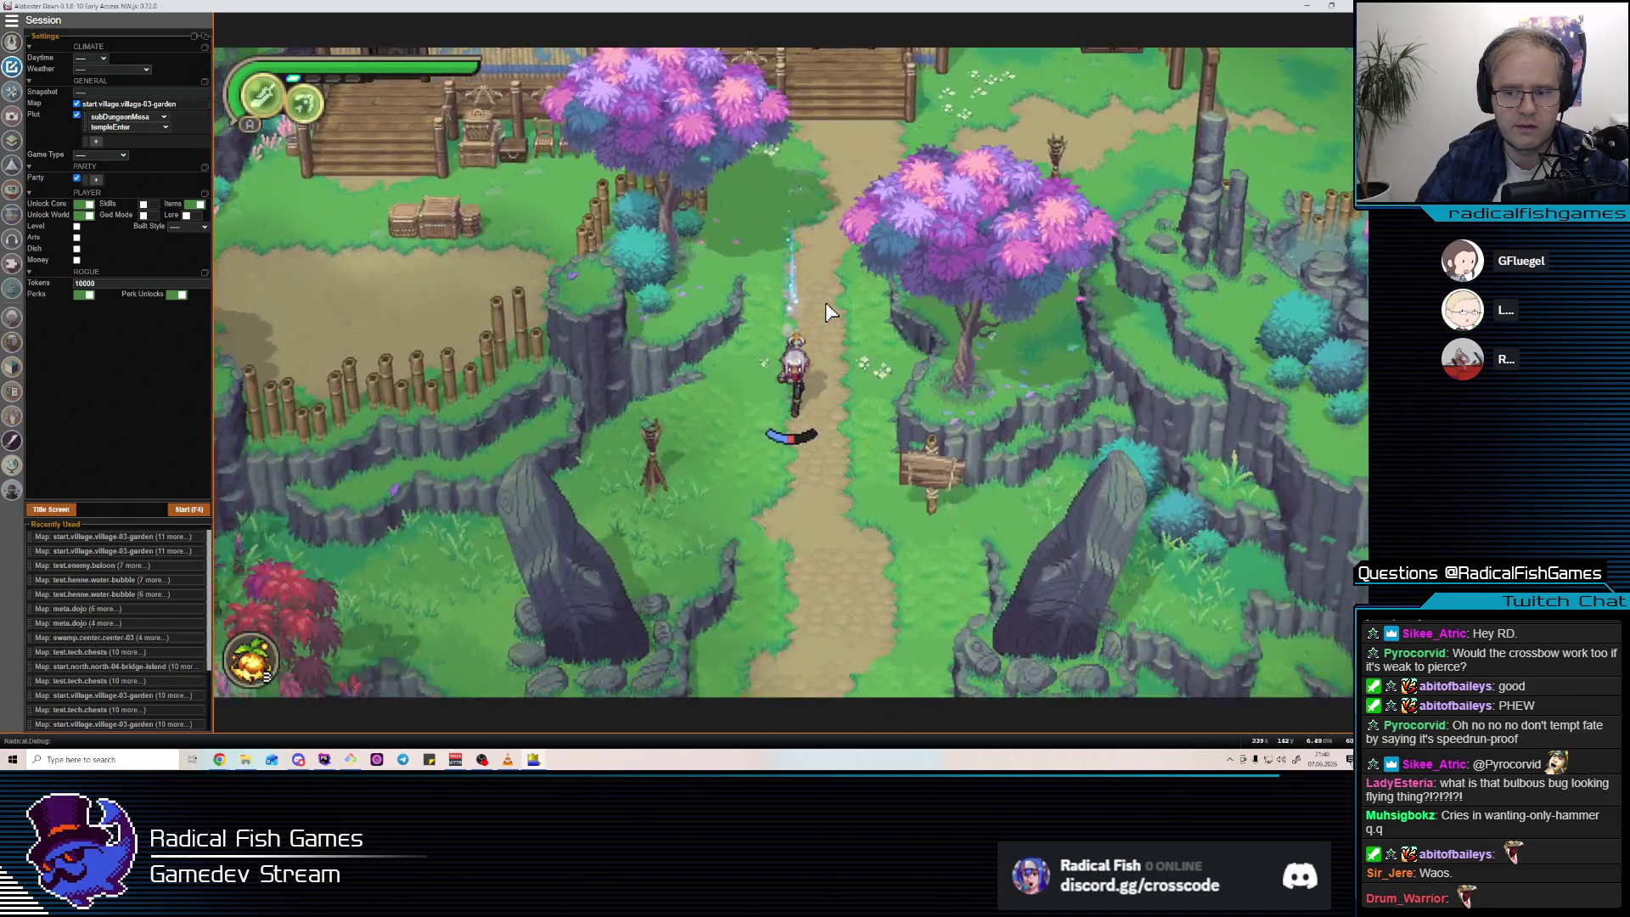
key(s)
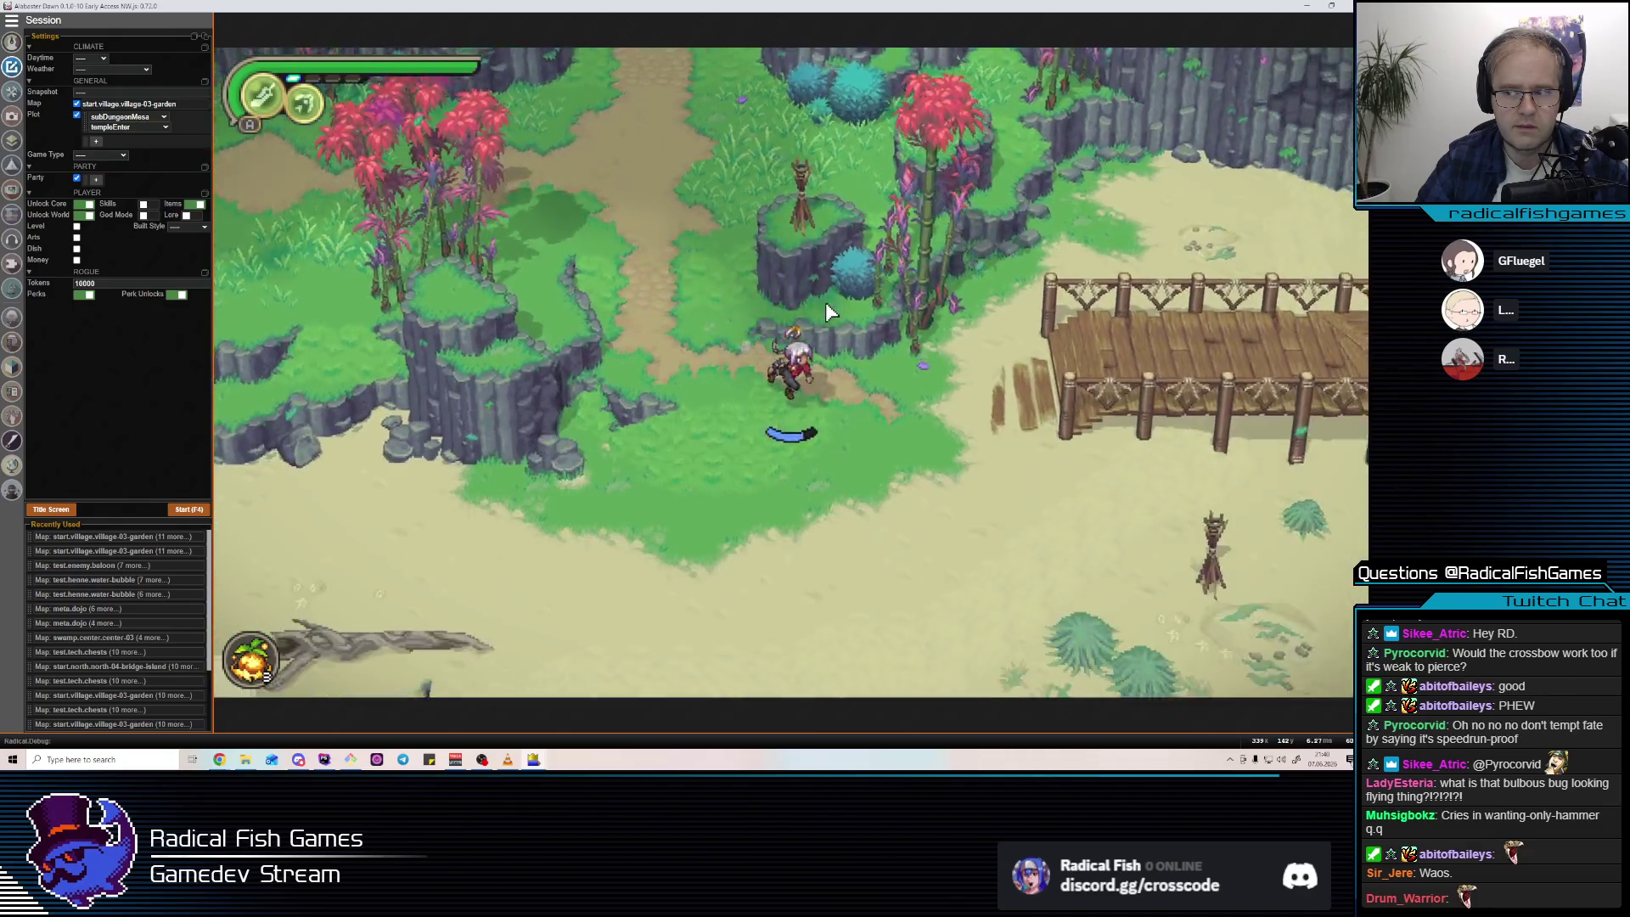
key(s)
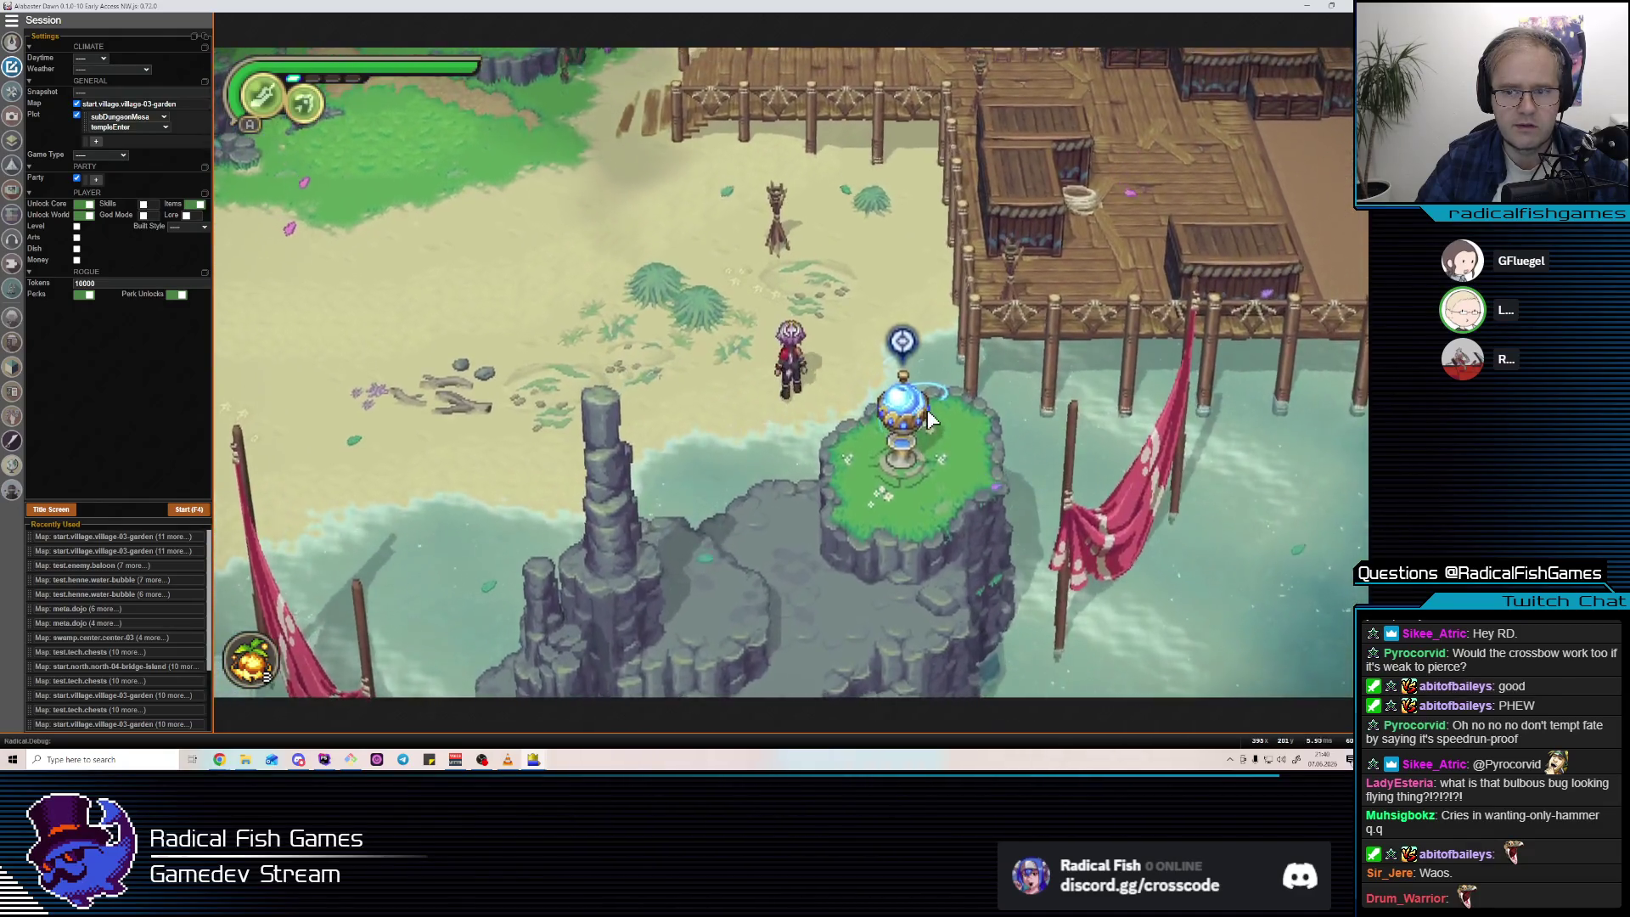
key(m)
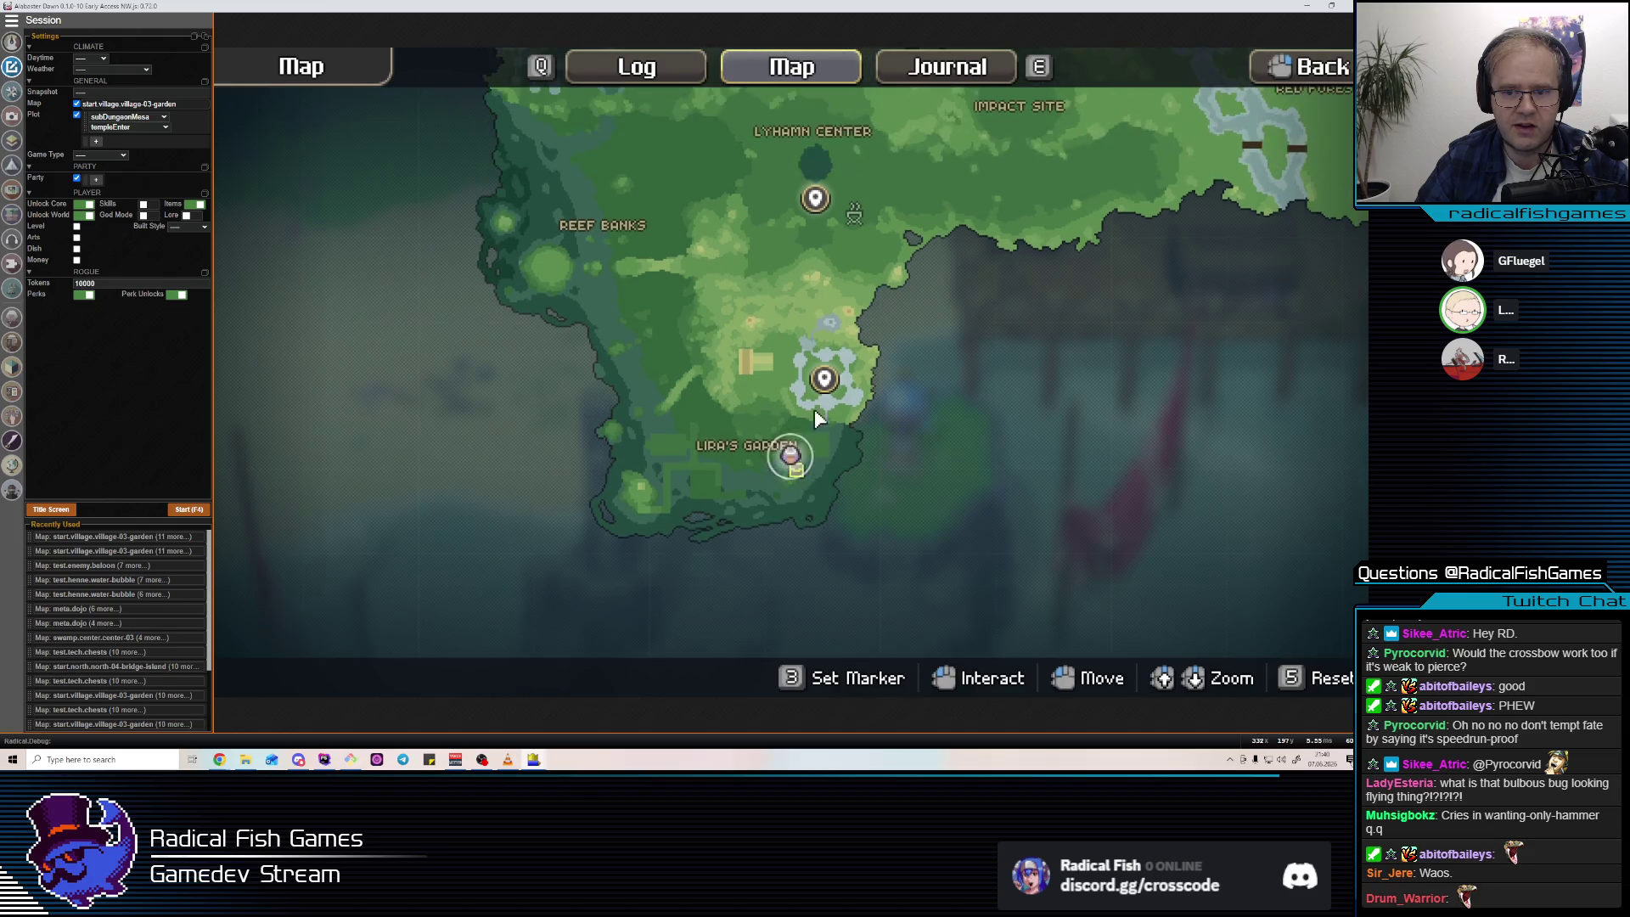
key(m)
key(m)
key(m)
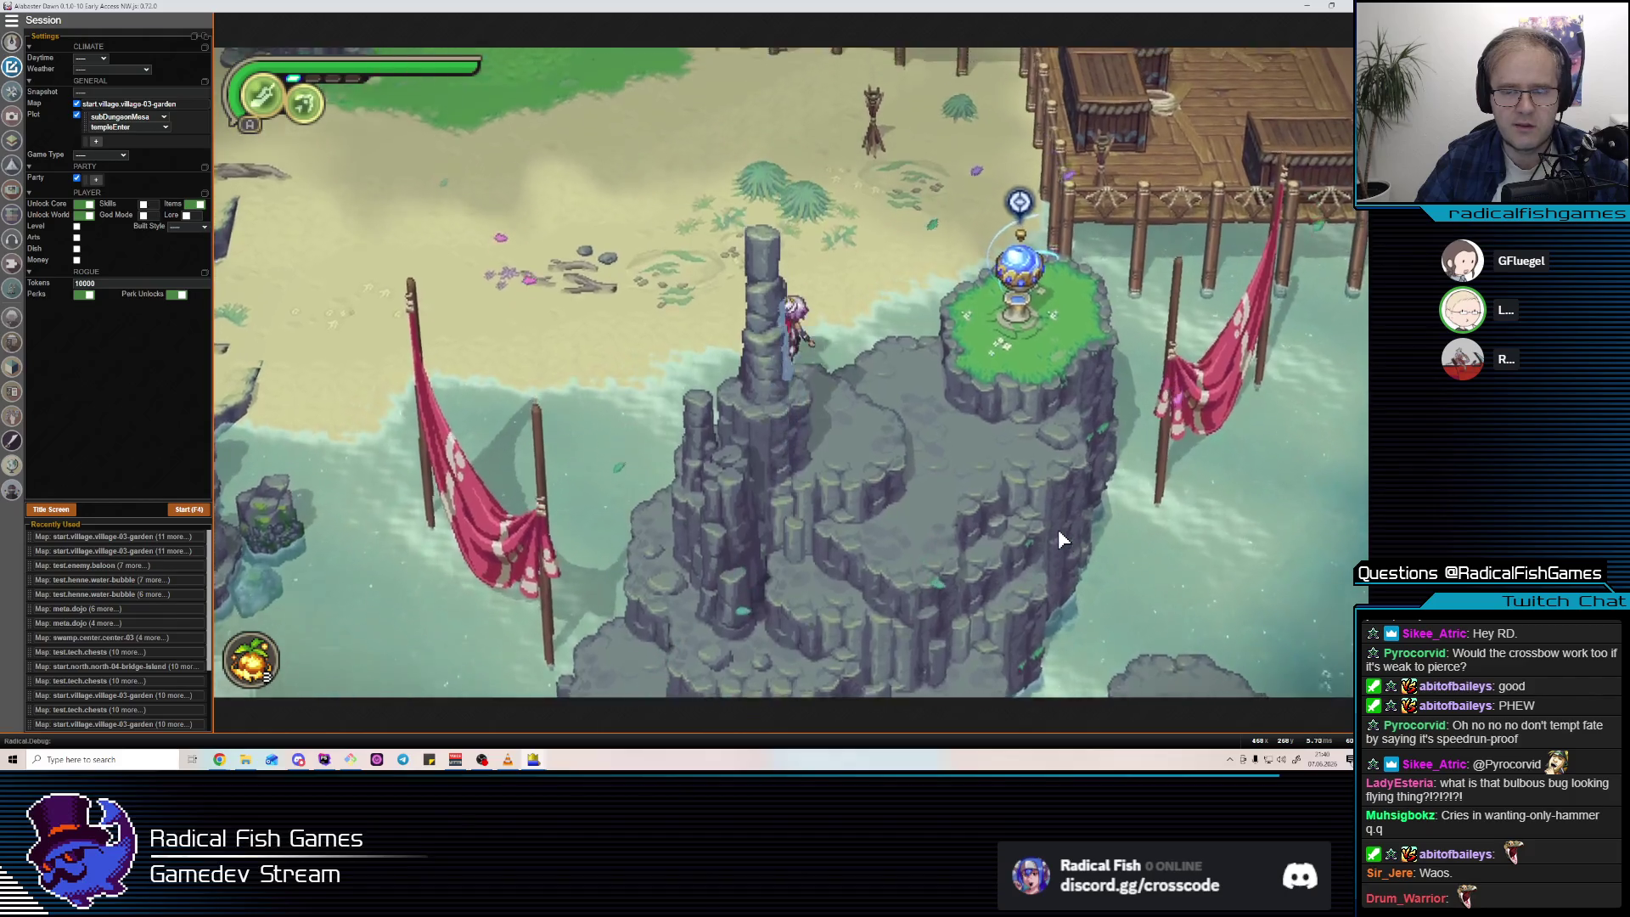
Collect the Bent Edge gem from the beach pedestal and return to play.
key(d)
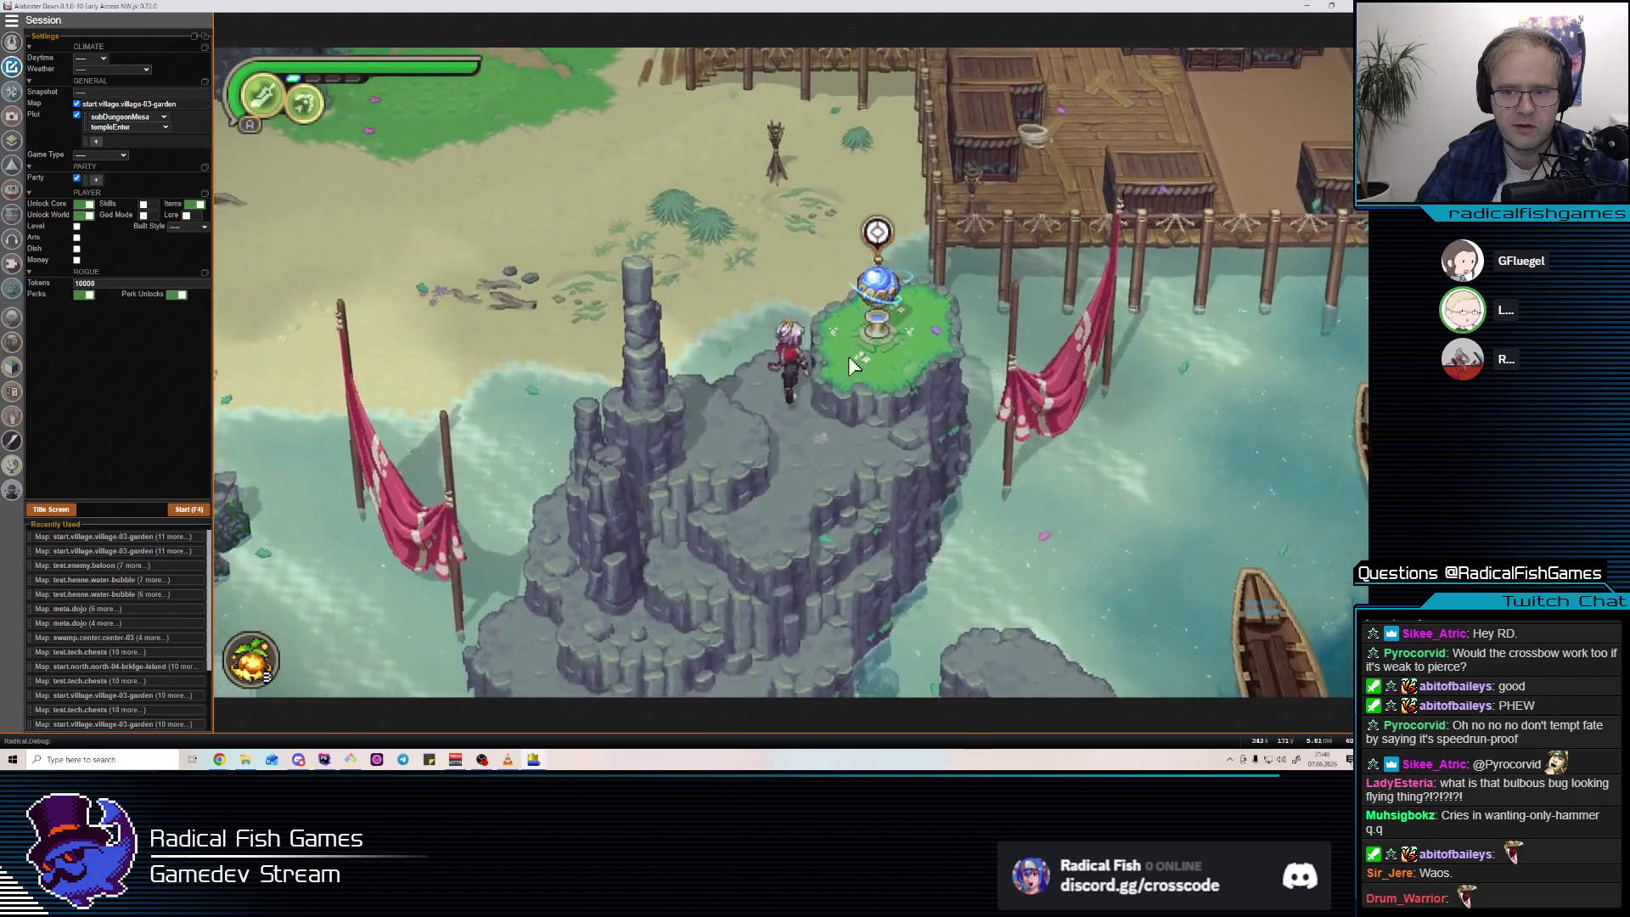
click(863, 367)
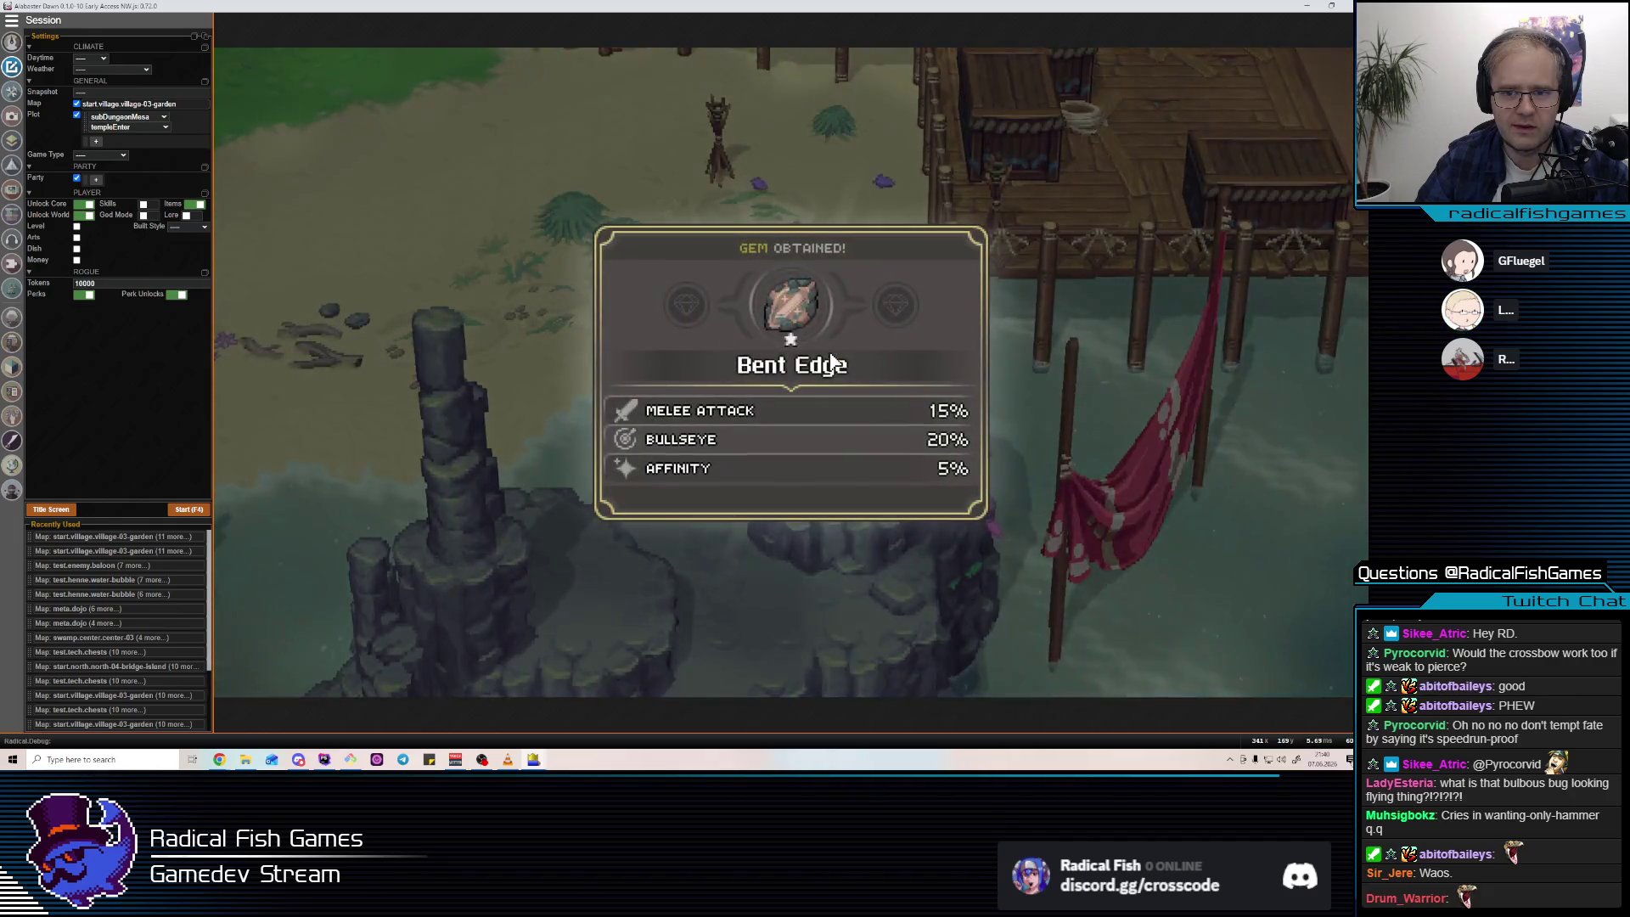
click(855, 457)
key(m)
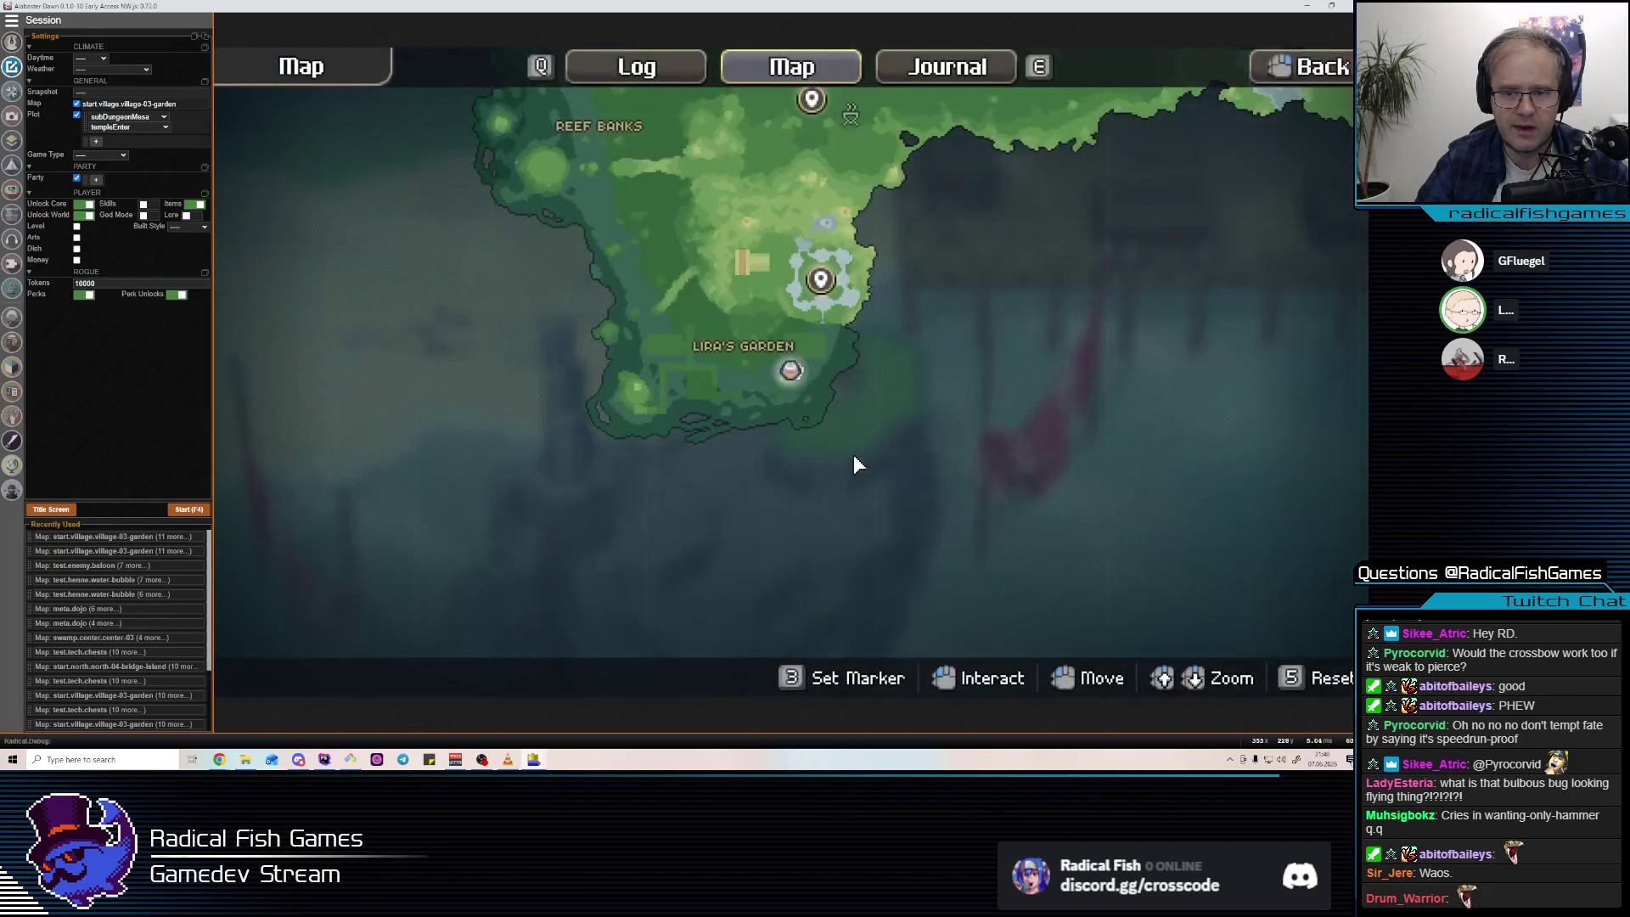
key(m)
key(m)
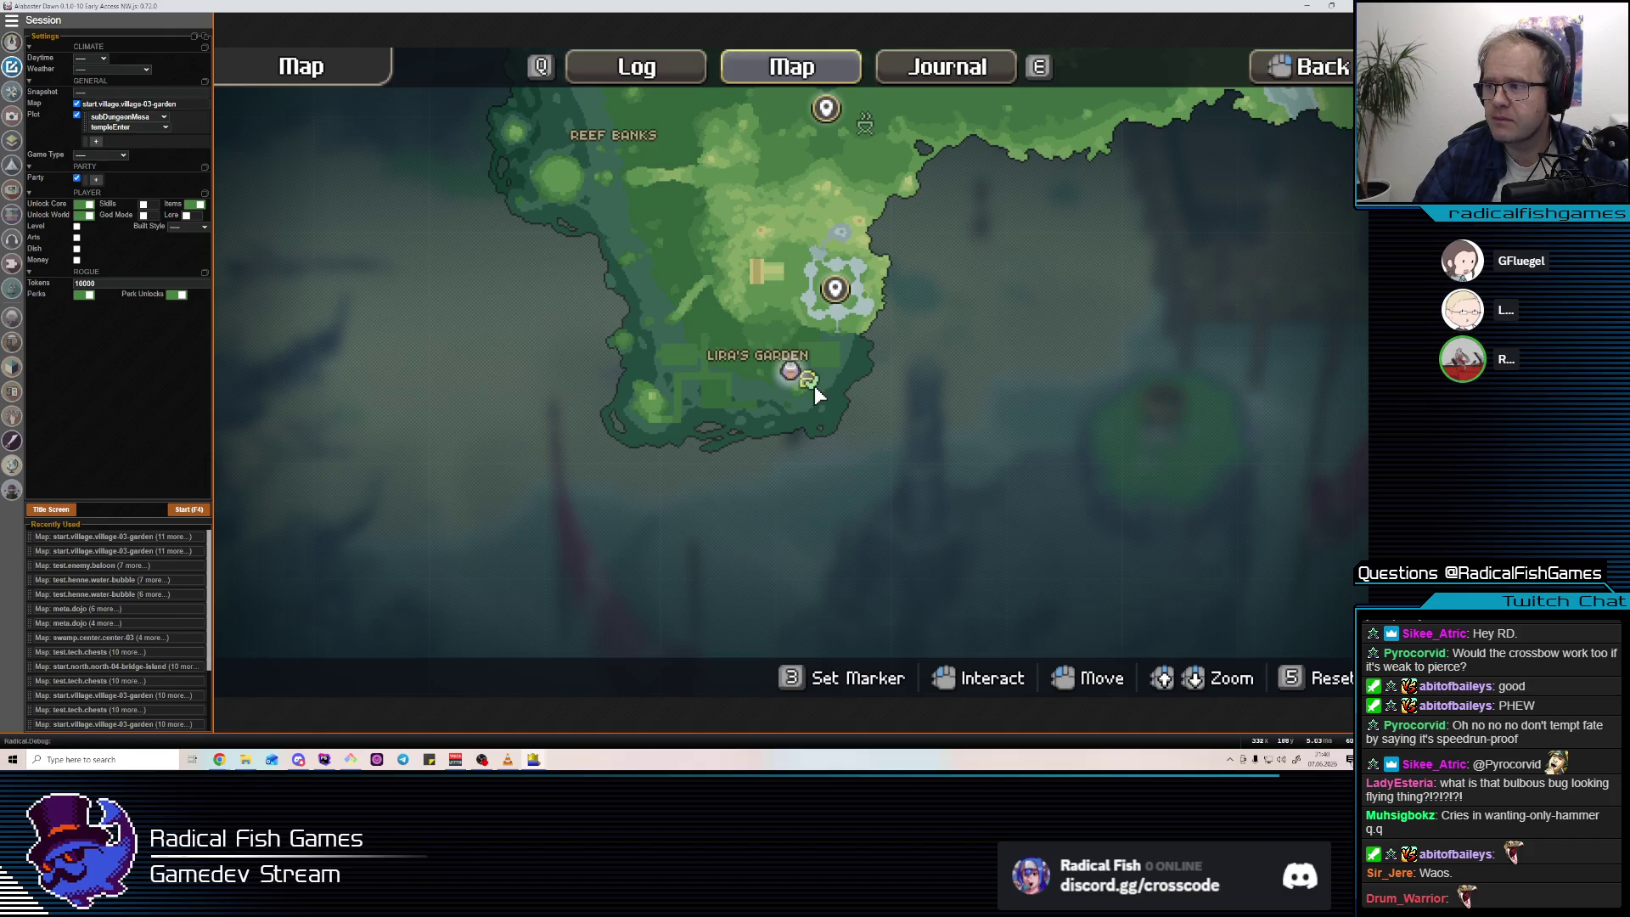
key(Escape)
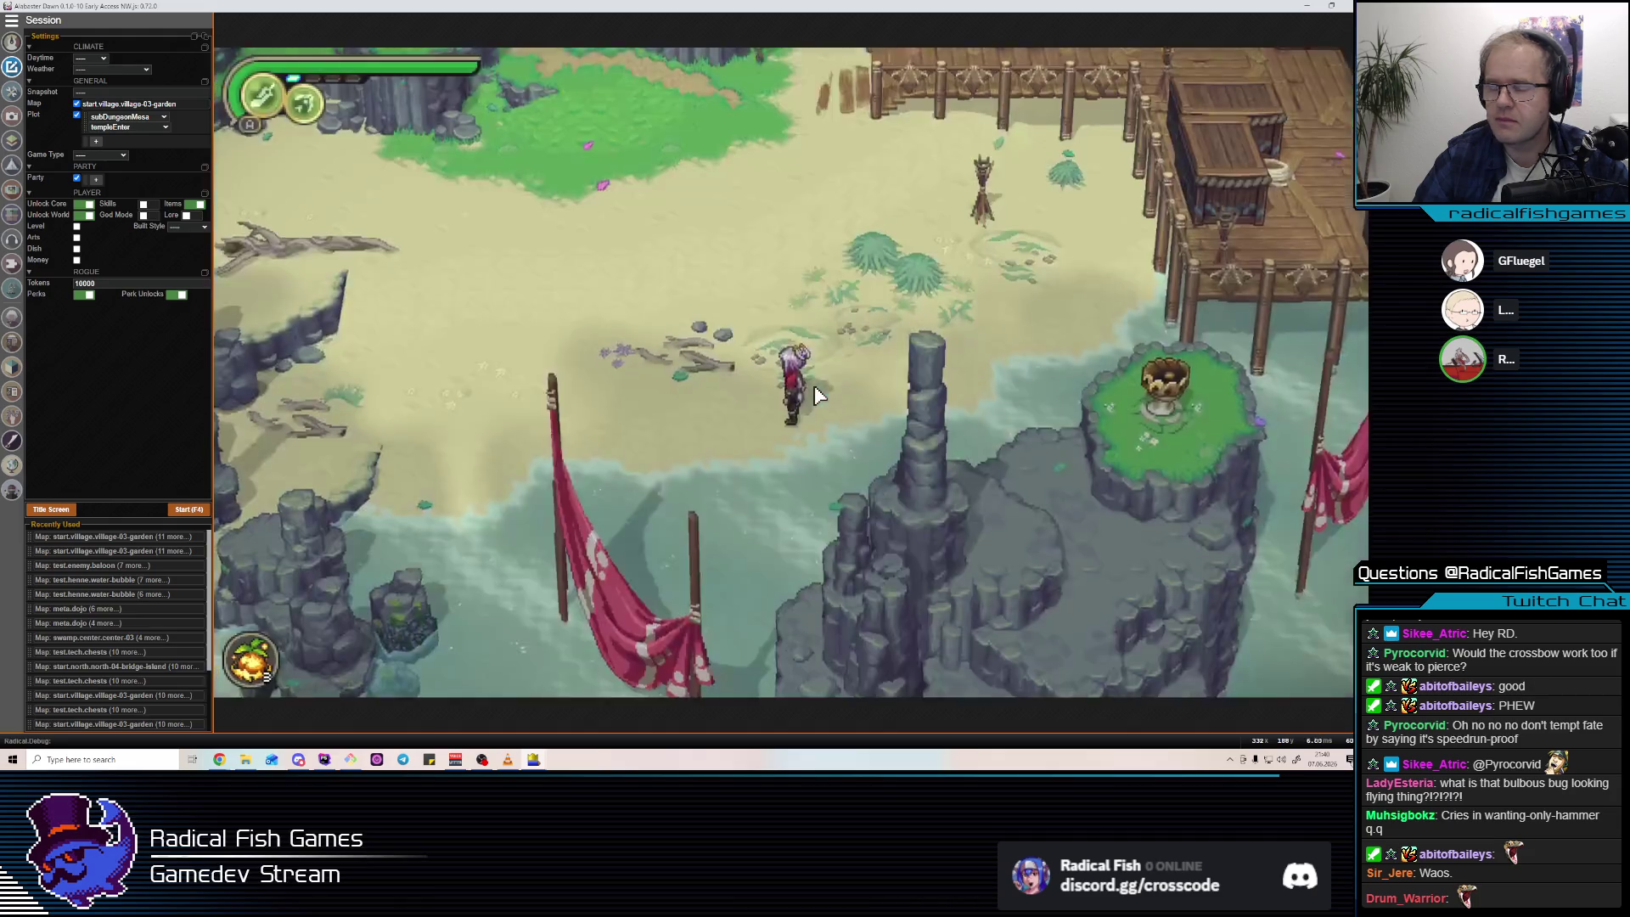
Walk north through the garden onto the docks and wooden bridges, then return to the editor.
key(w)
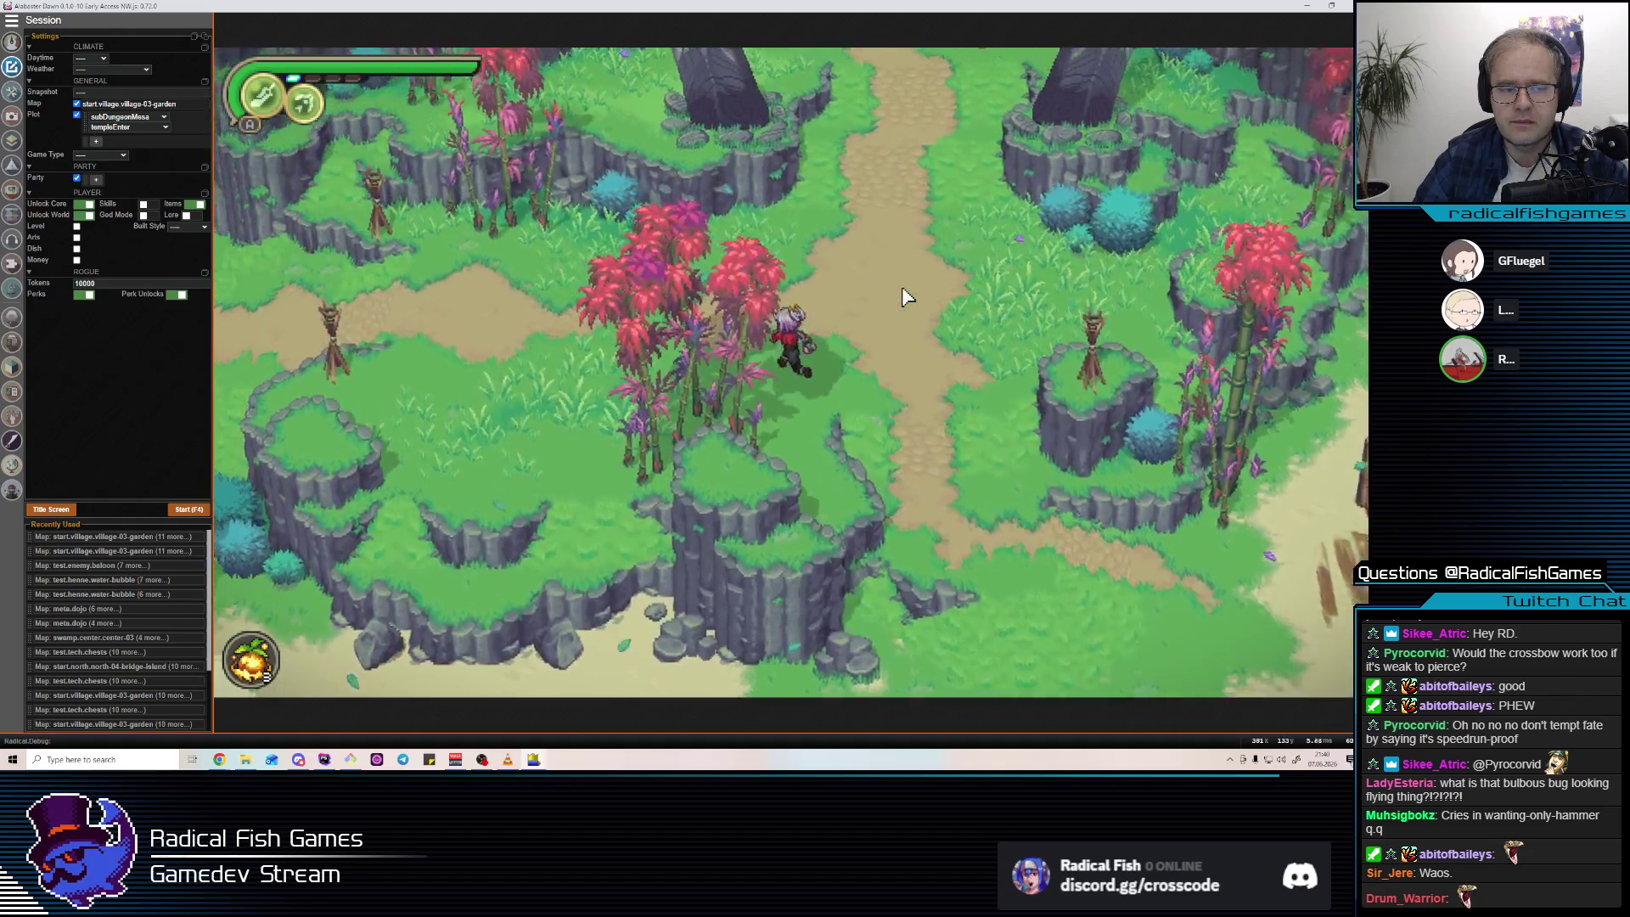
click(904, 288)
key(w)
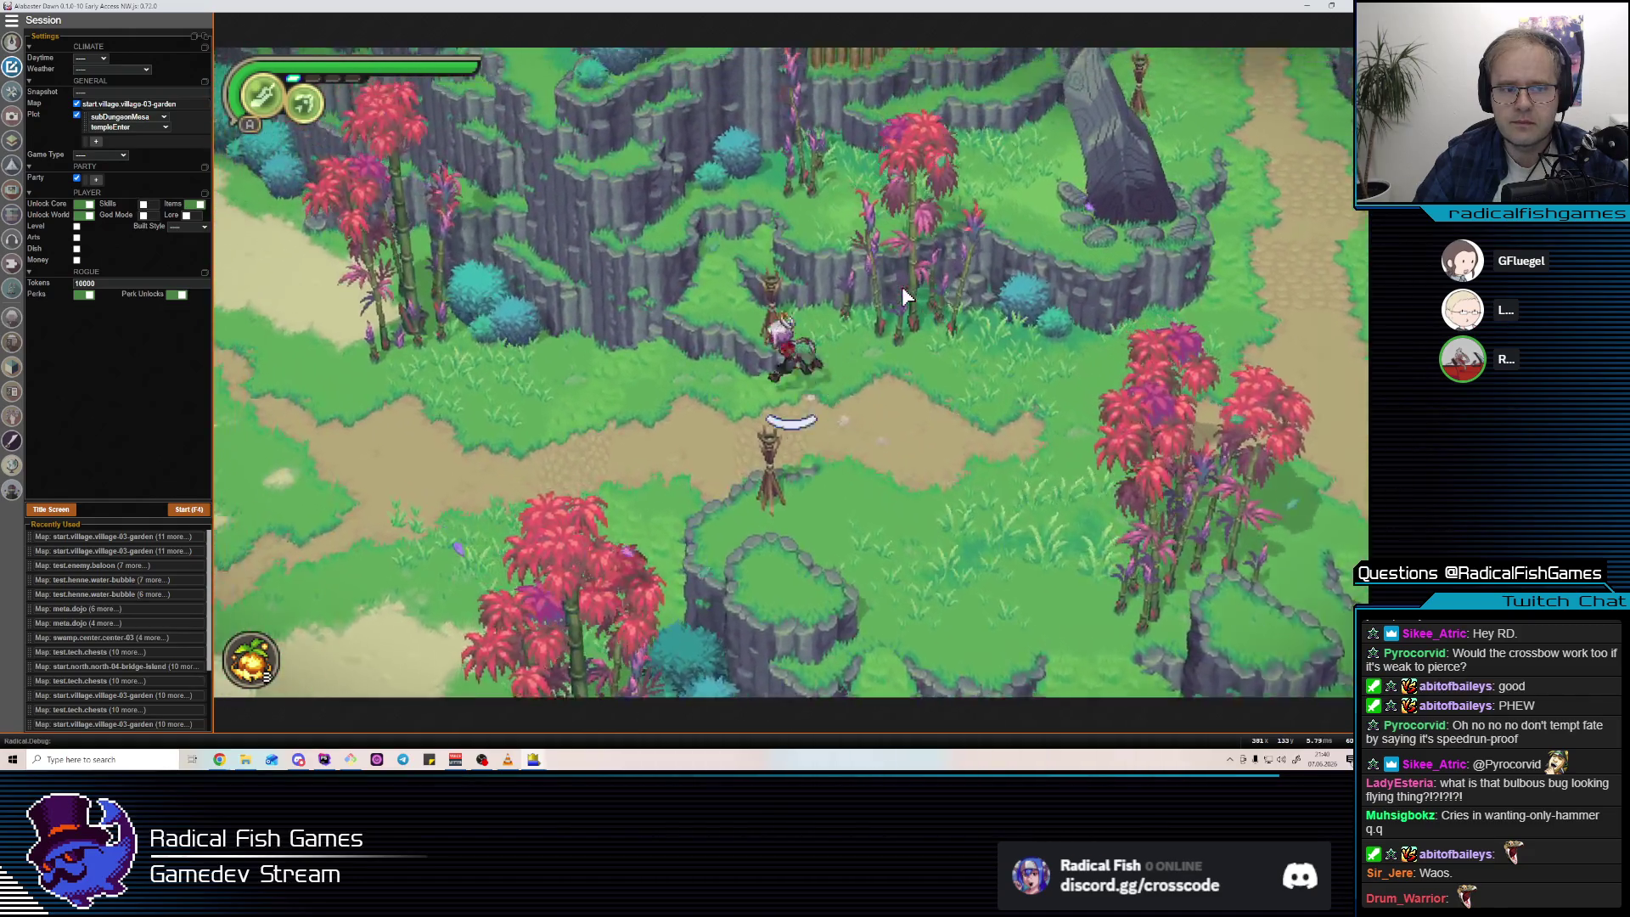
key(w)
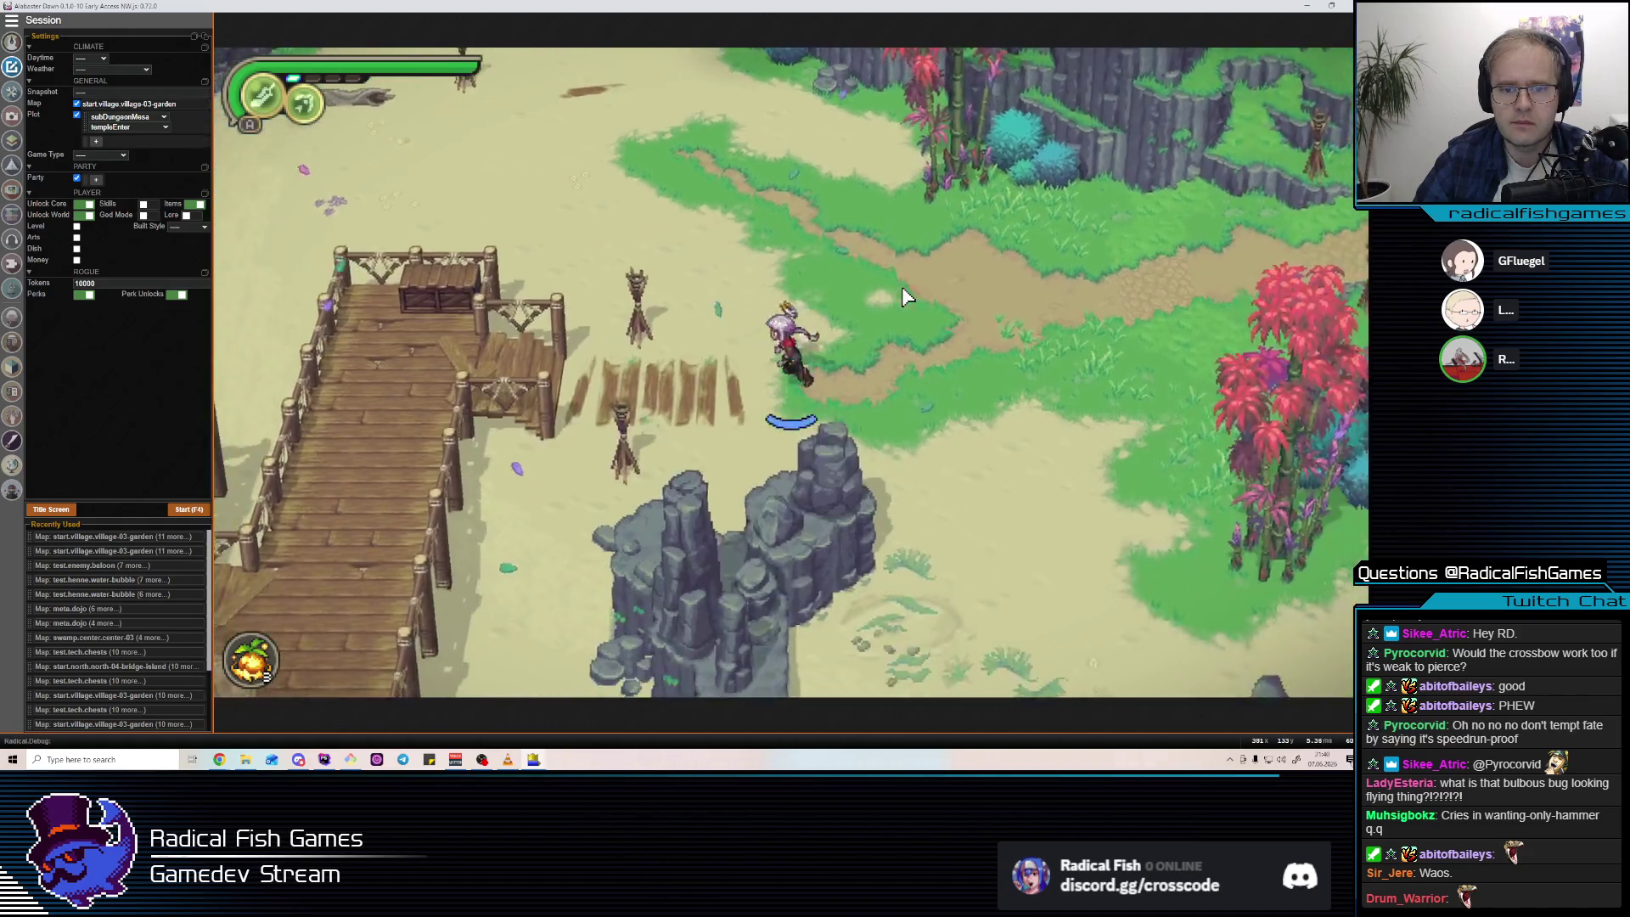
key(w)
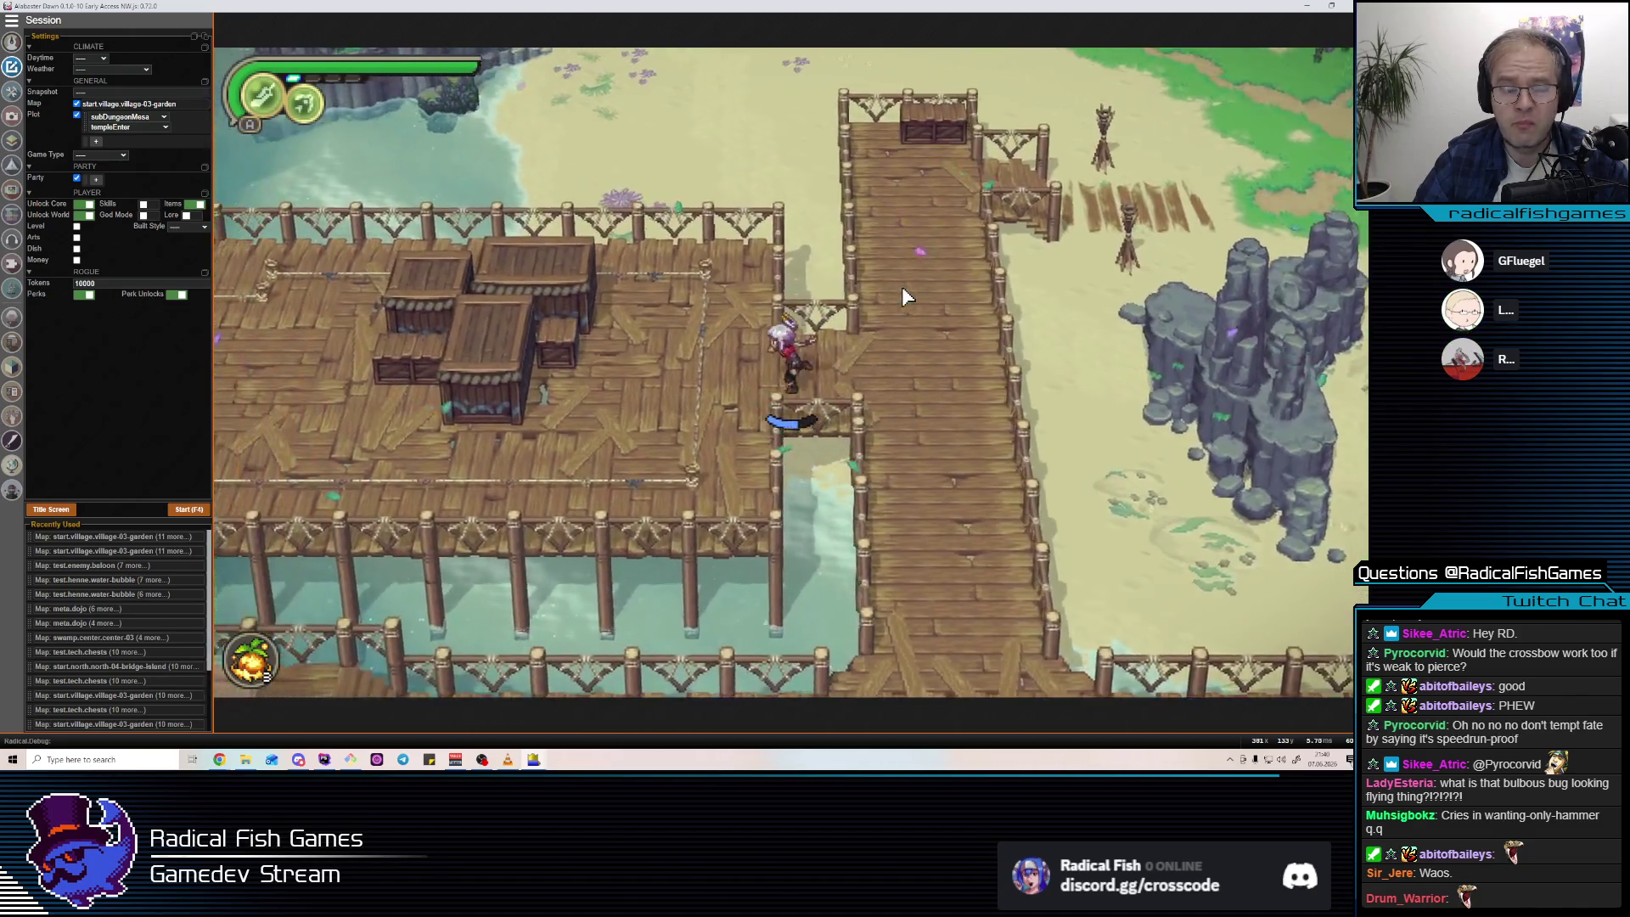
key(d)
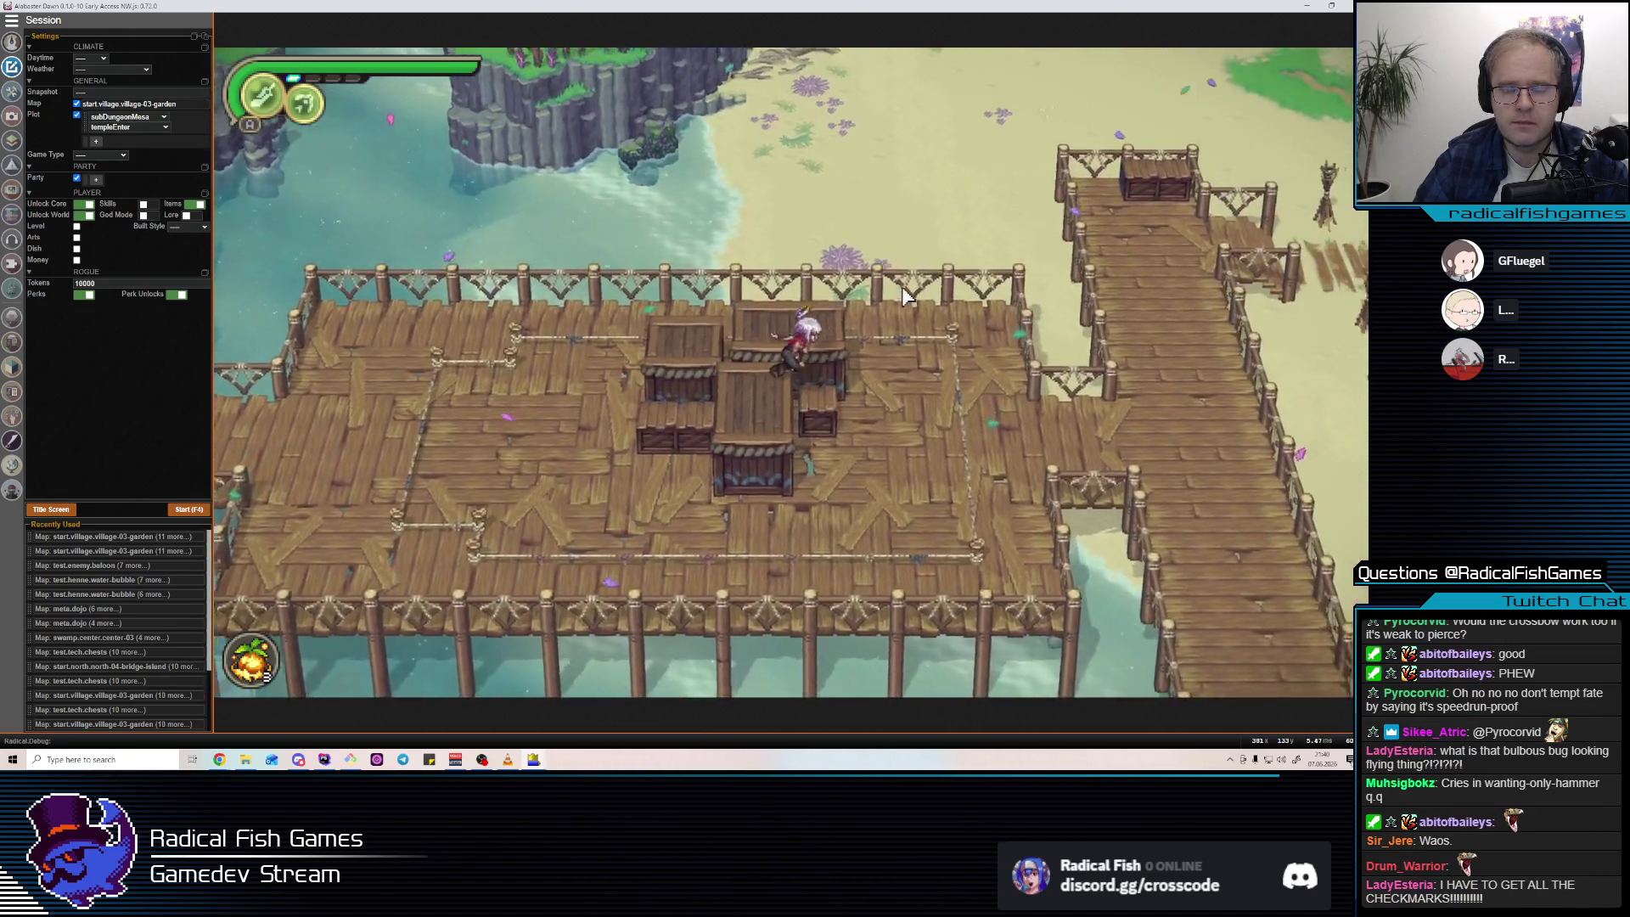
key(w)
key(s)
key(a)
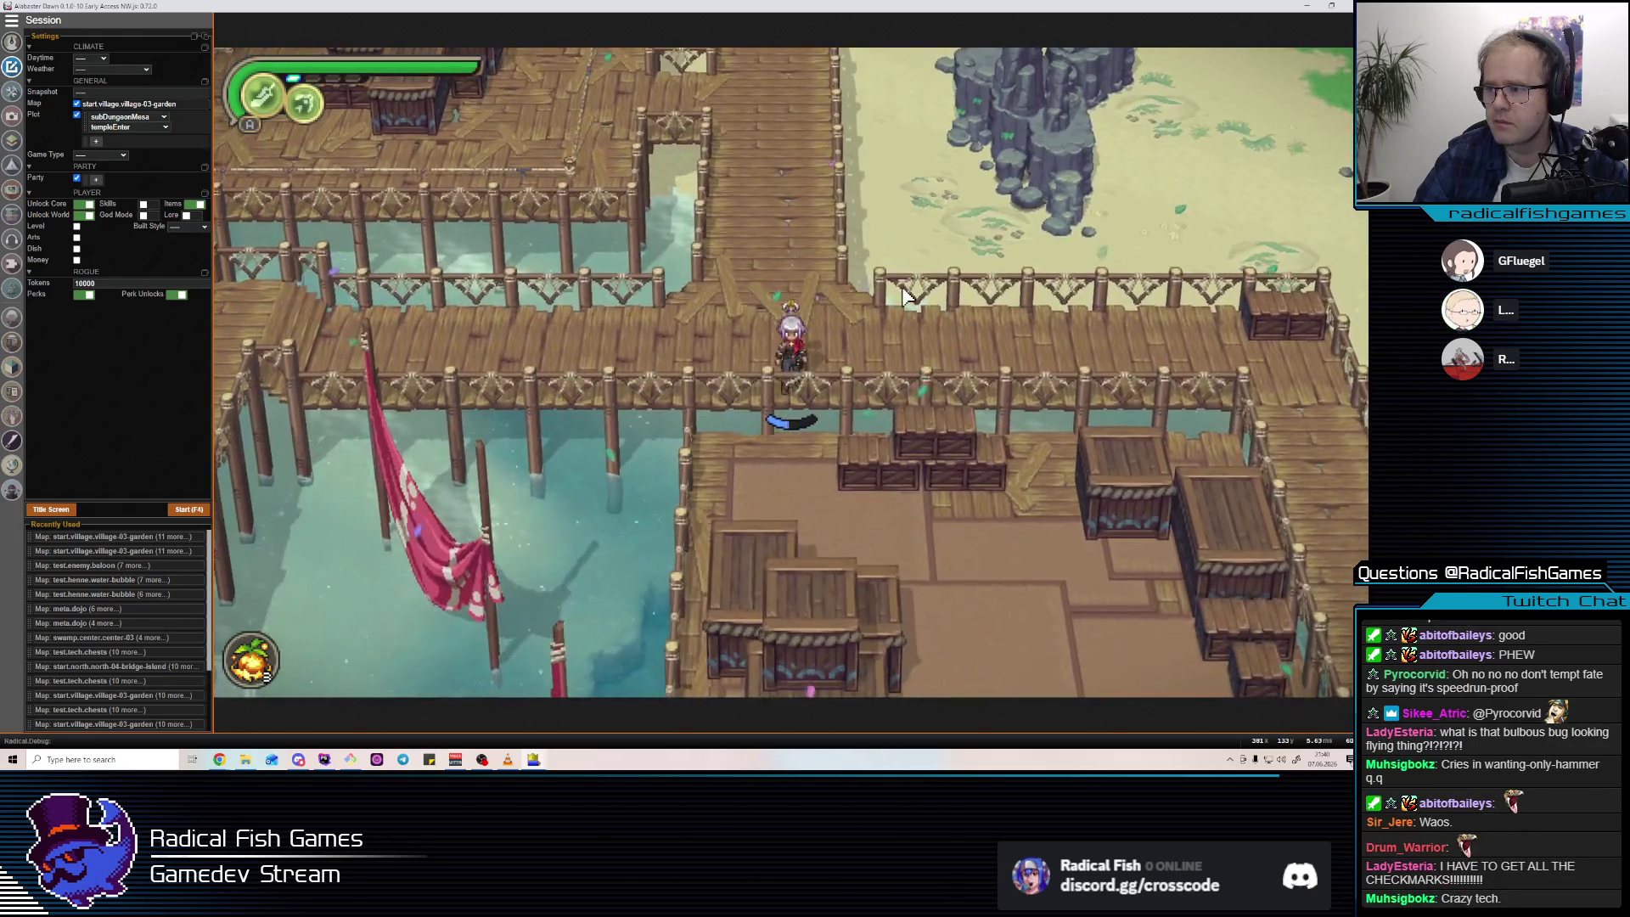
key(d)
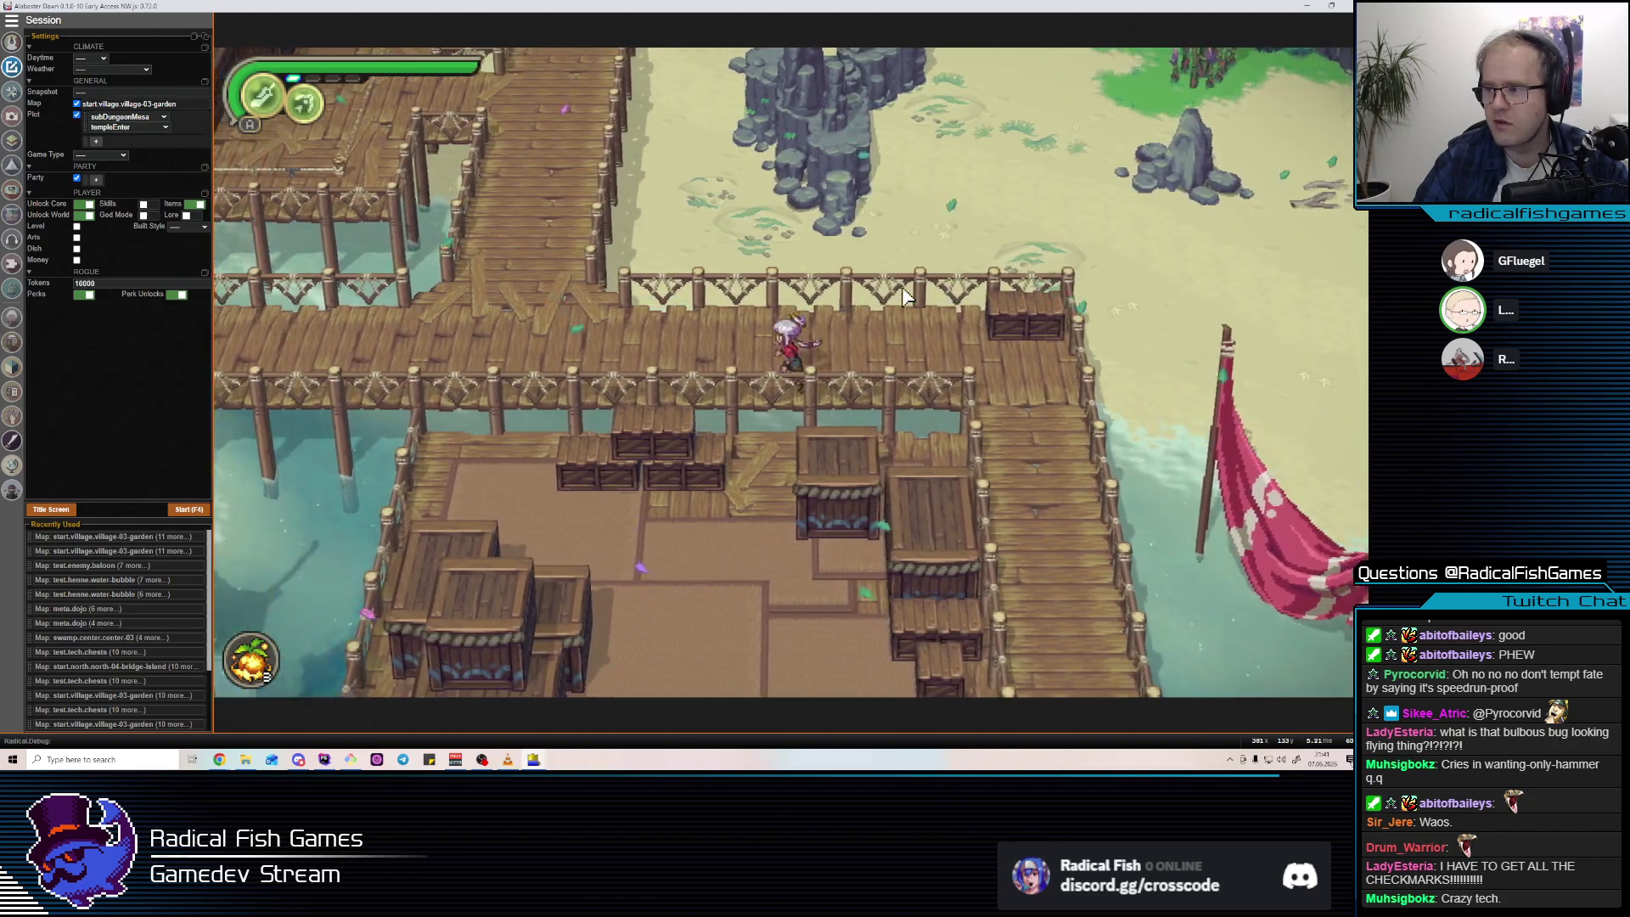
key(w)
key(alt+Tab)
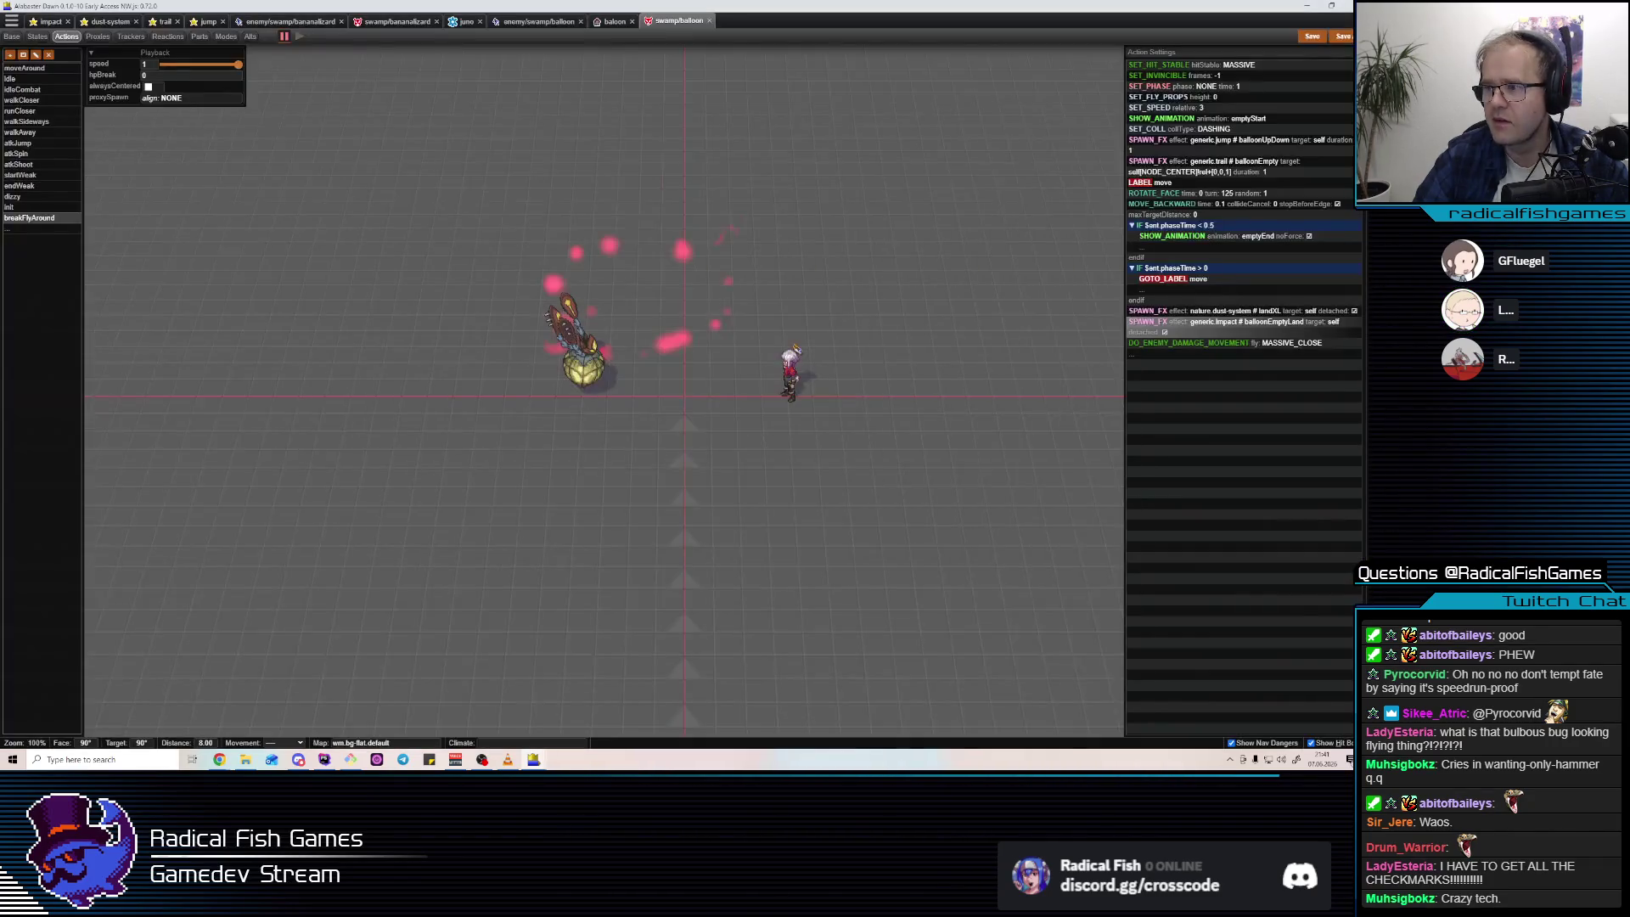
key(alt+Tab)
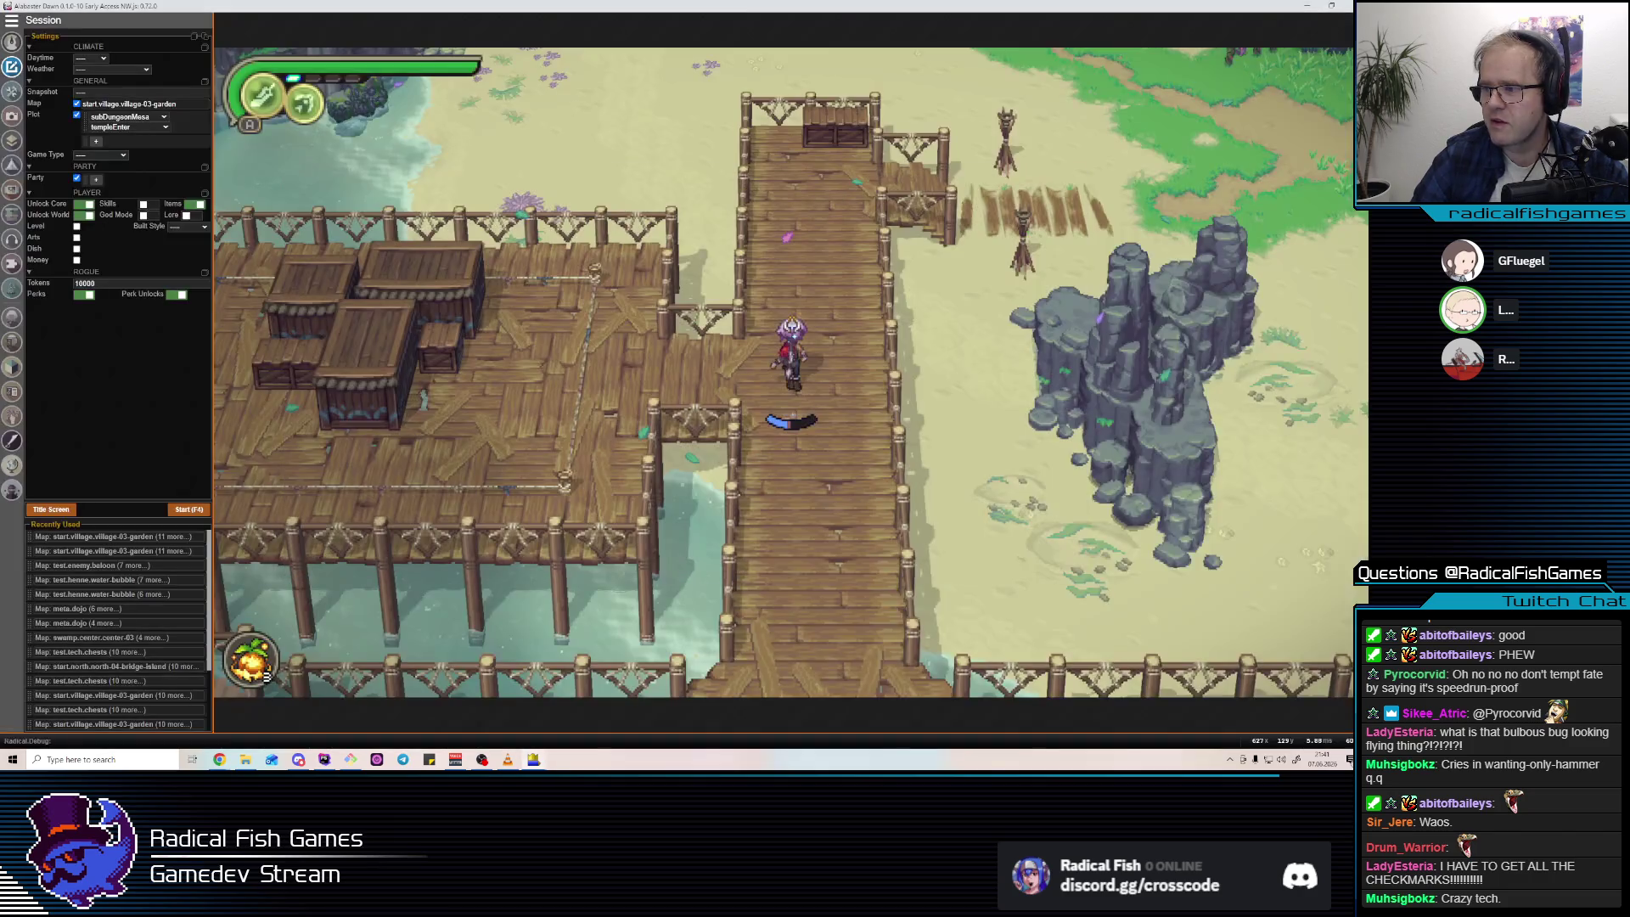
key(w)
key(w)
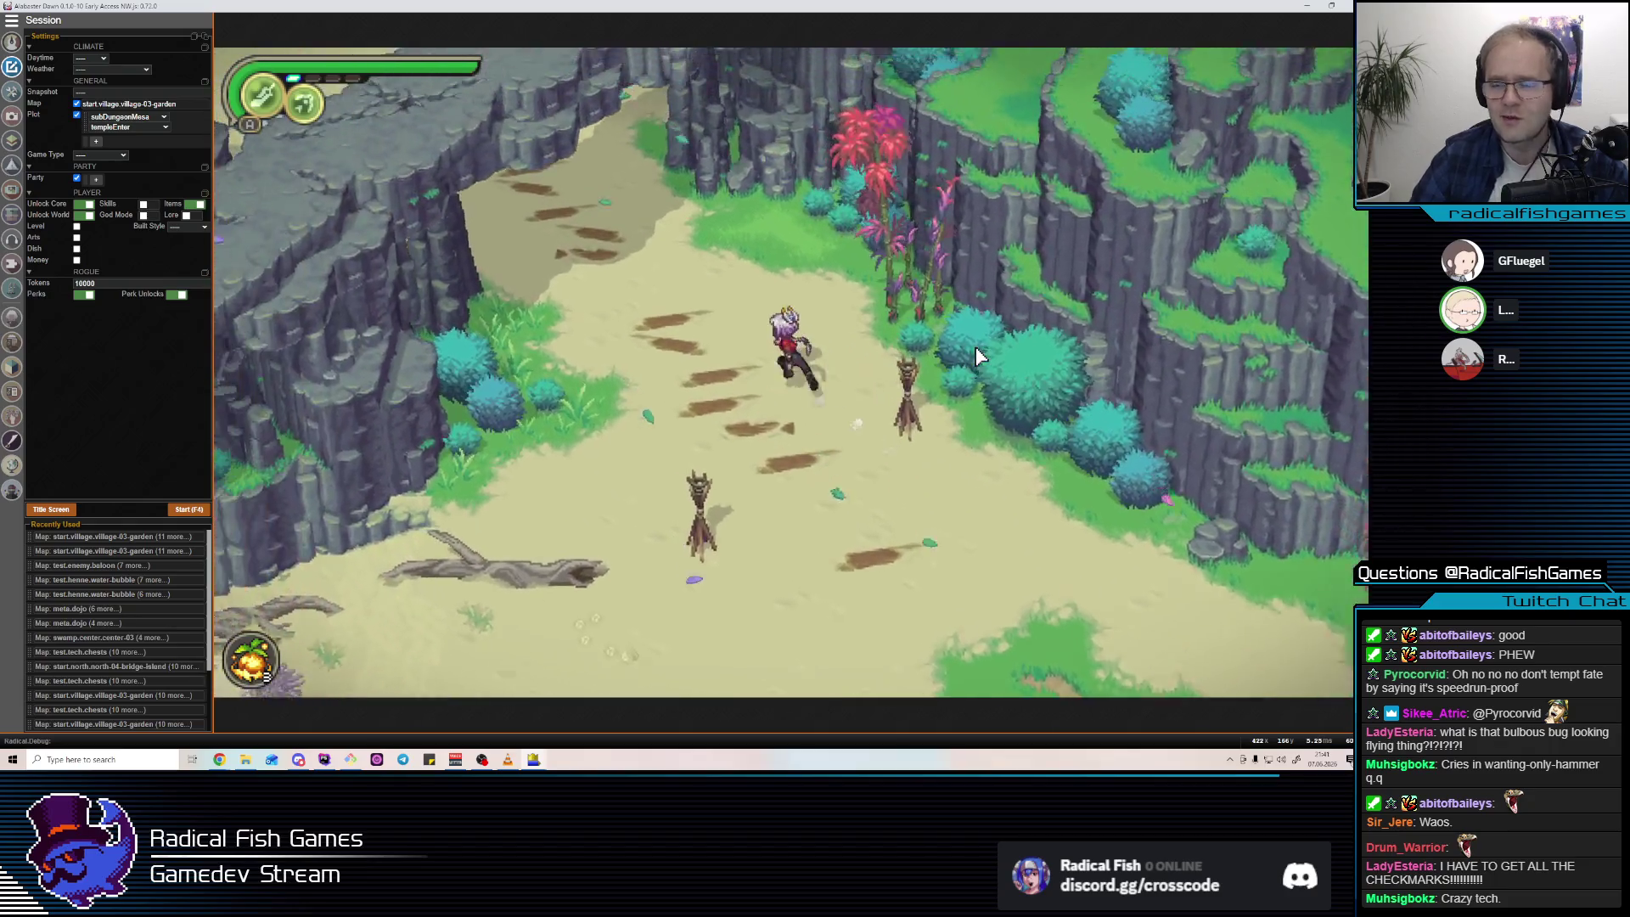
key(alt+Tab)
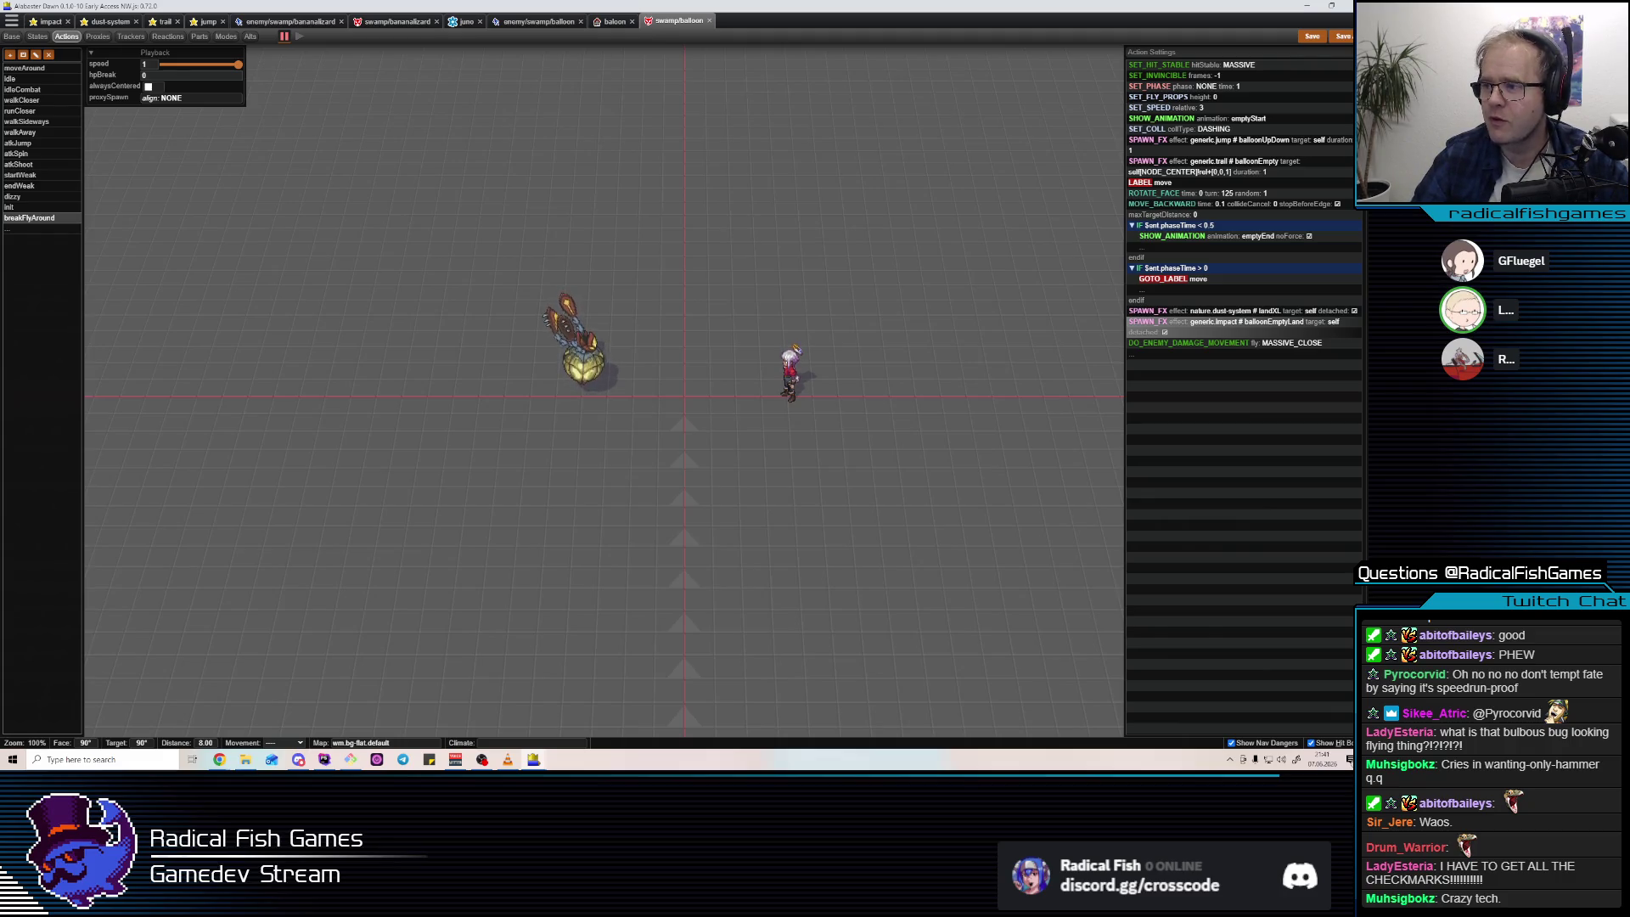
key(alt+Tab)
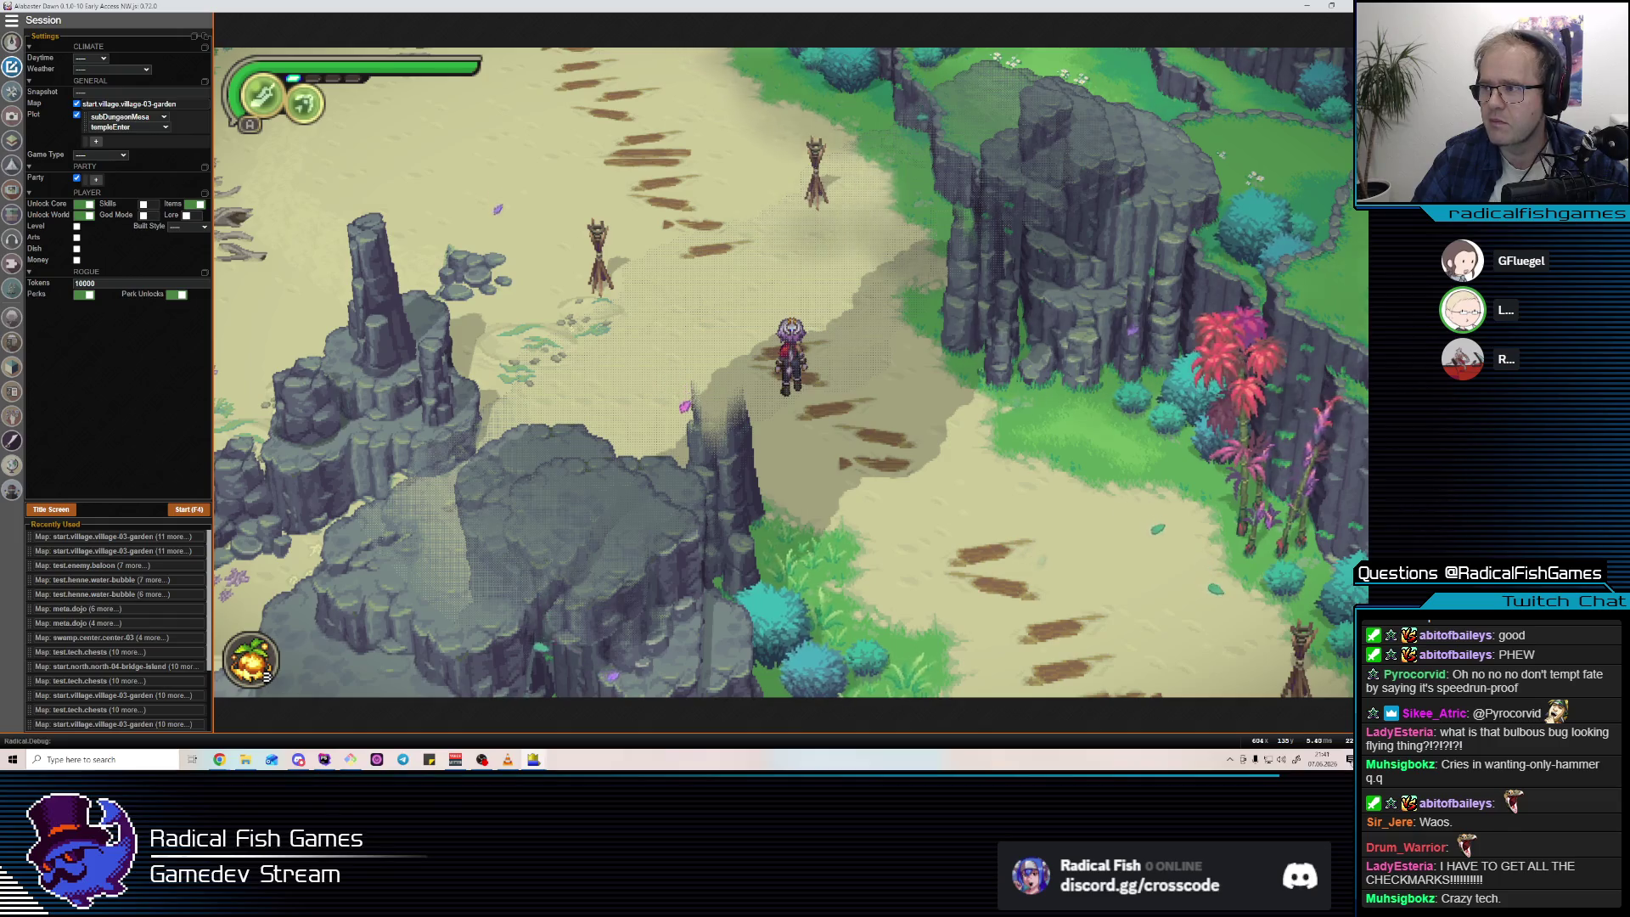
key(w)
key(w)
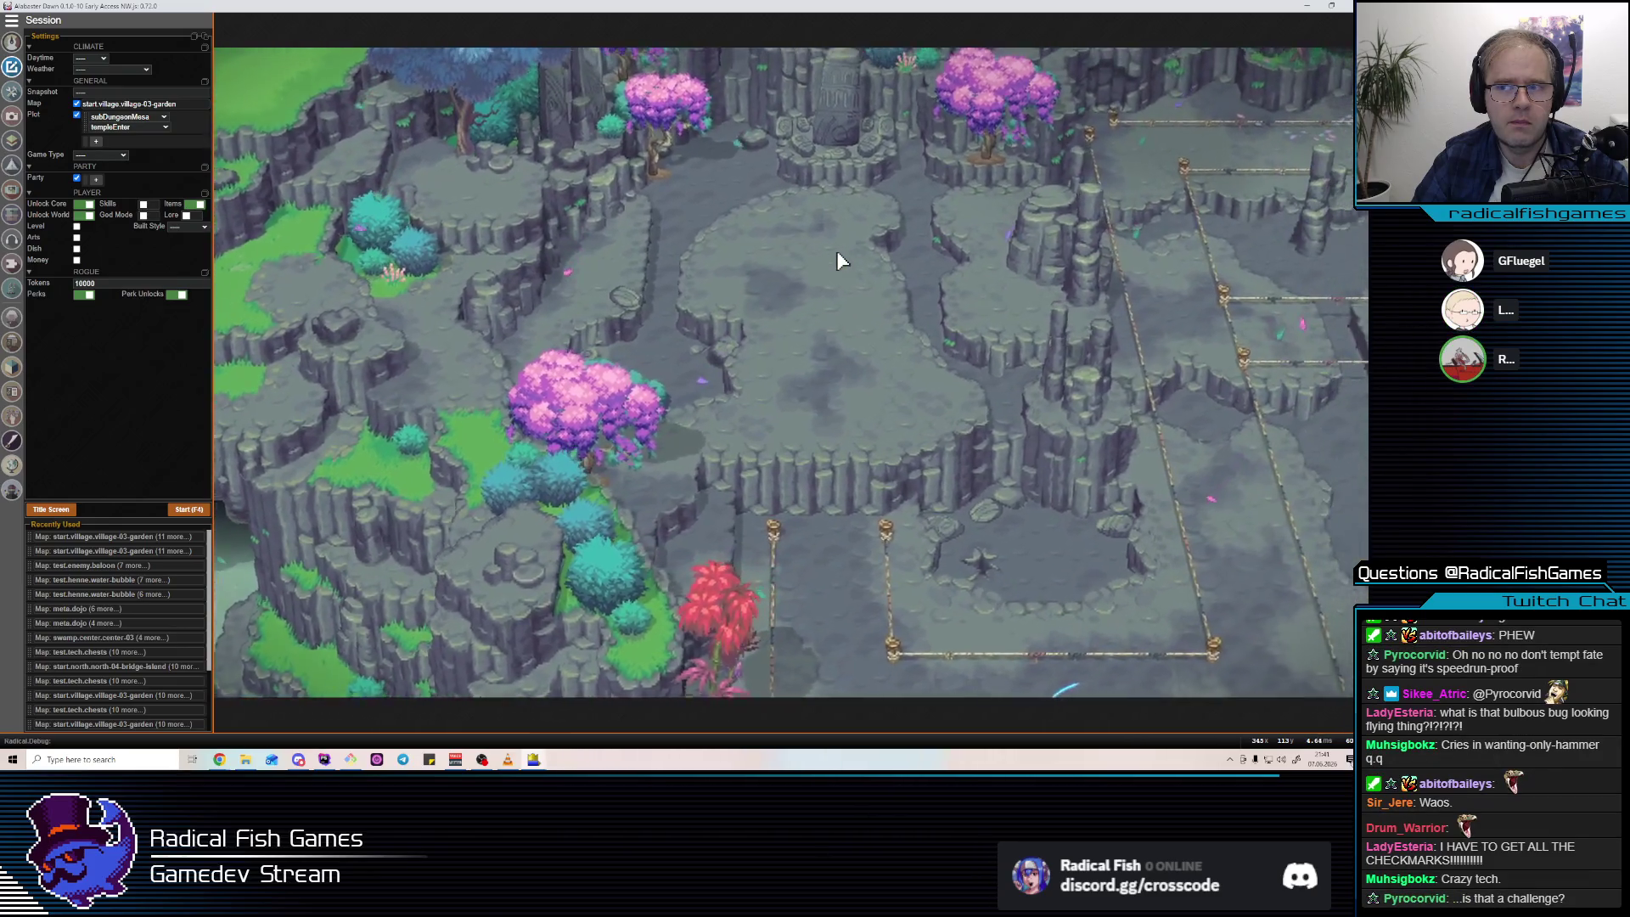
key(alt+Tab)
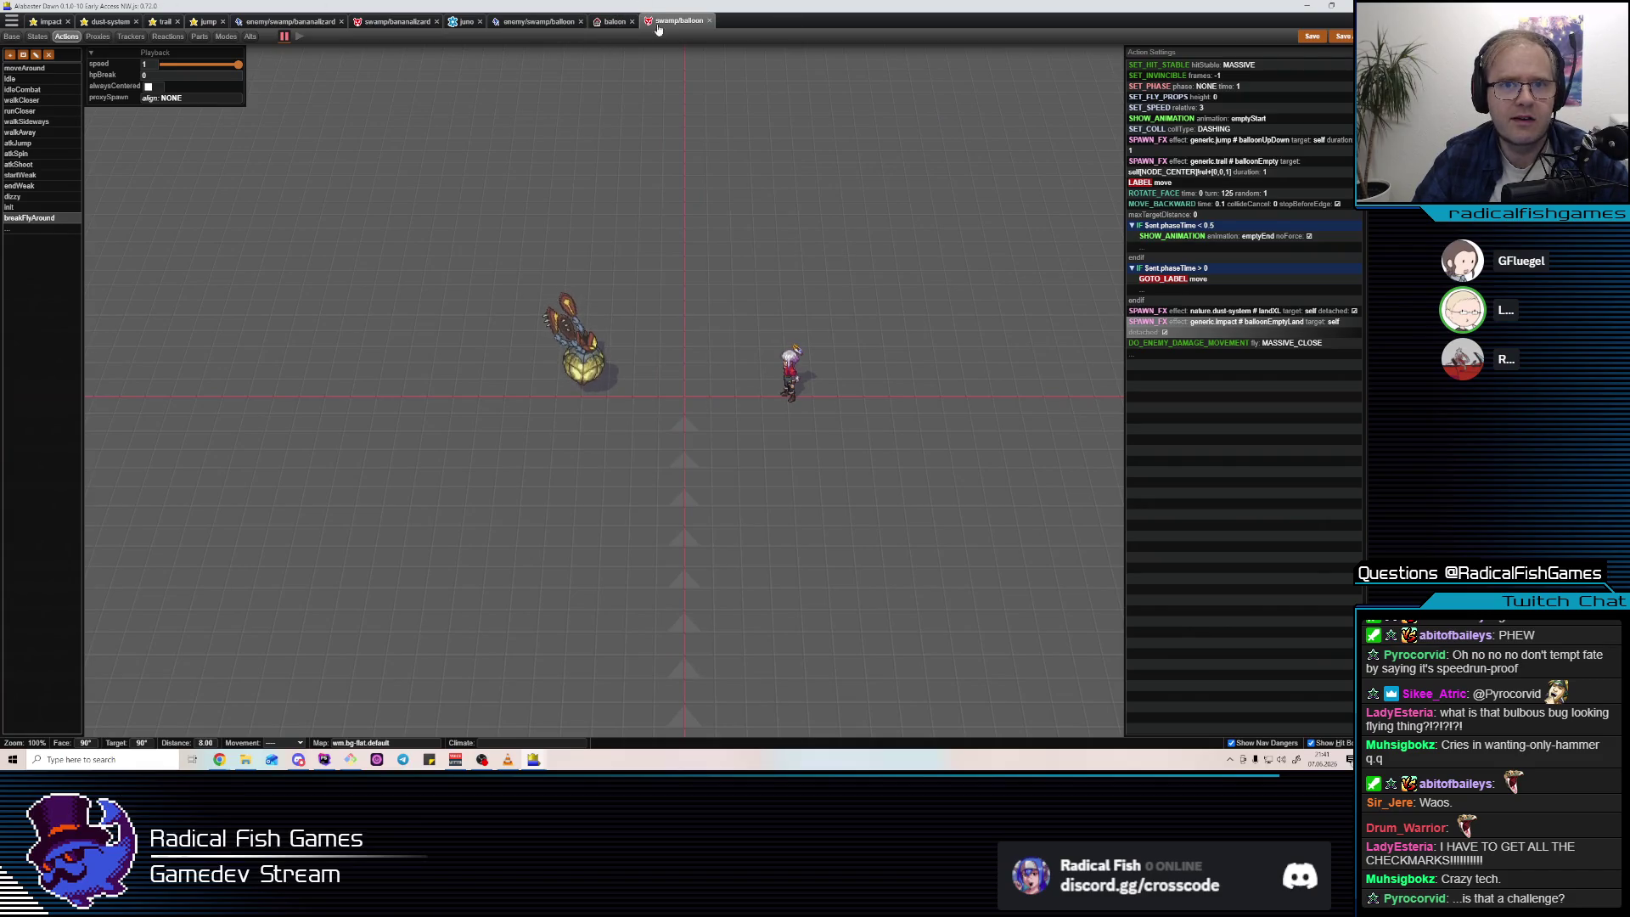
Open the lyhamn-01 map via the Ctrl+P file finder.
key(ctrl+p)
text(lyham)
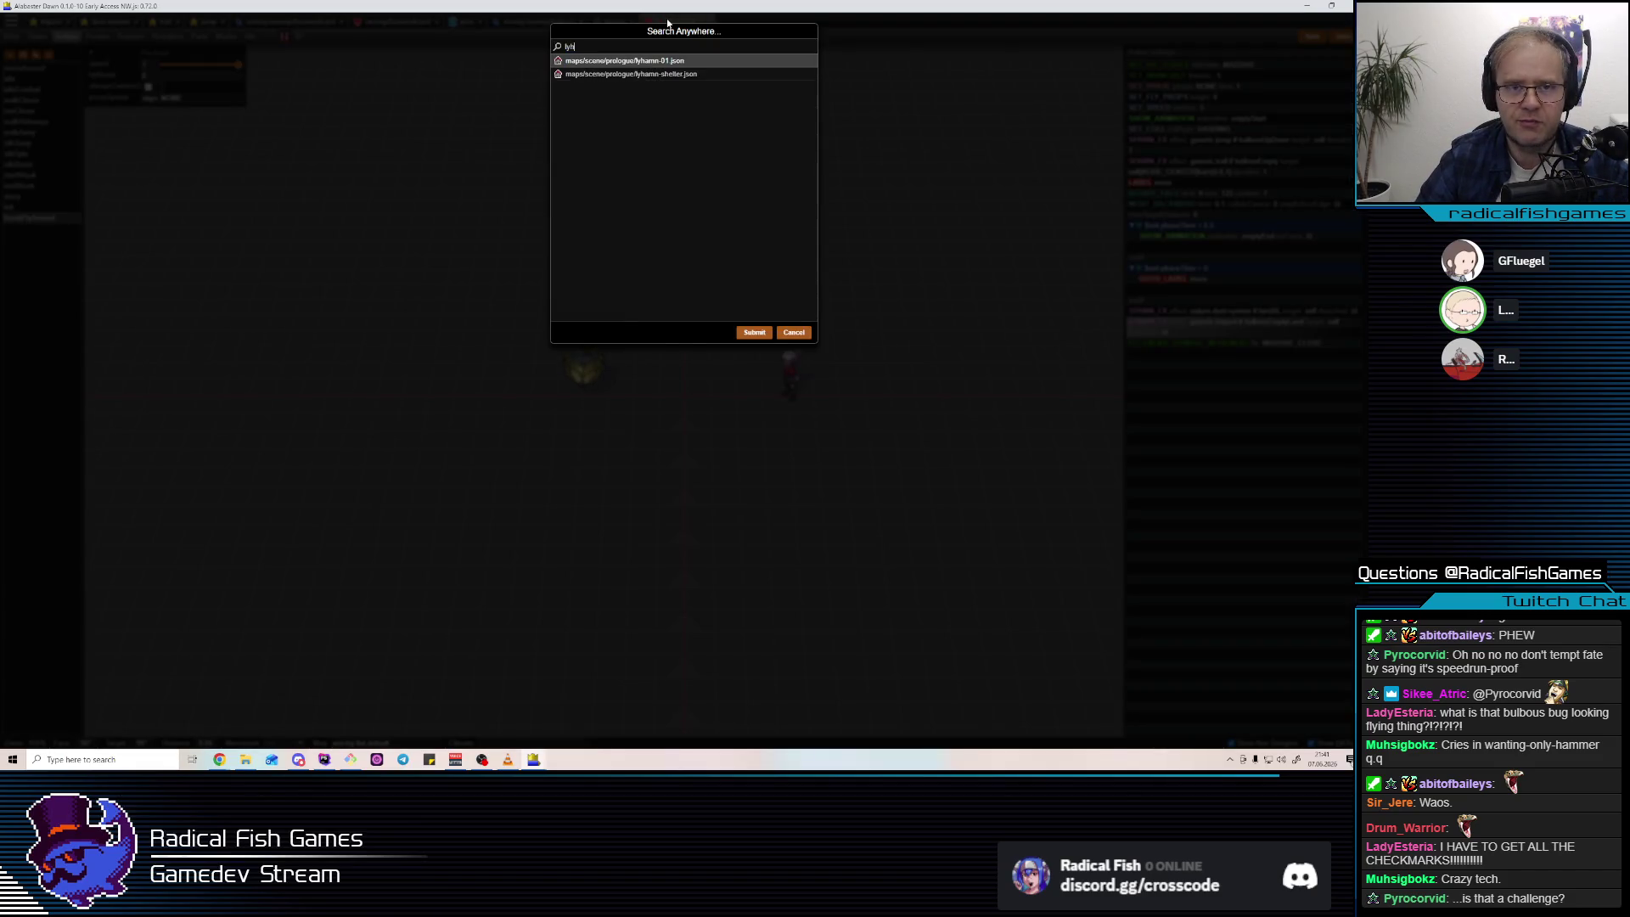
click(681, 65)
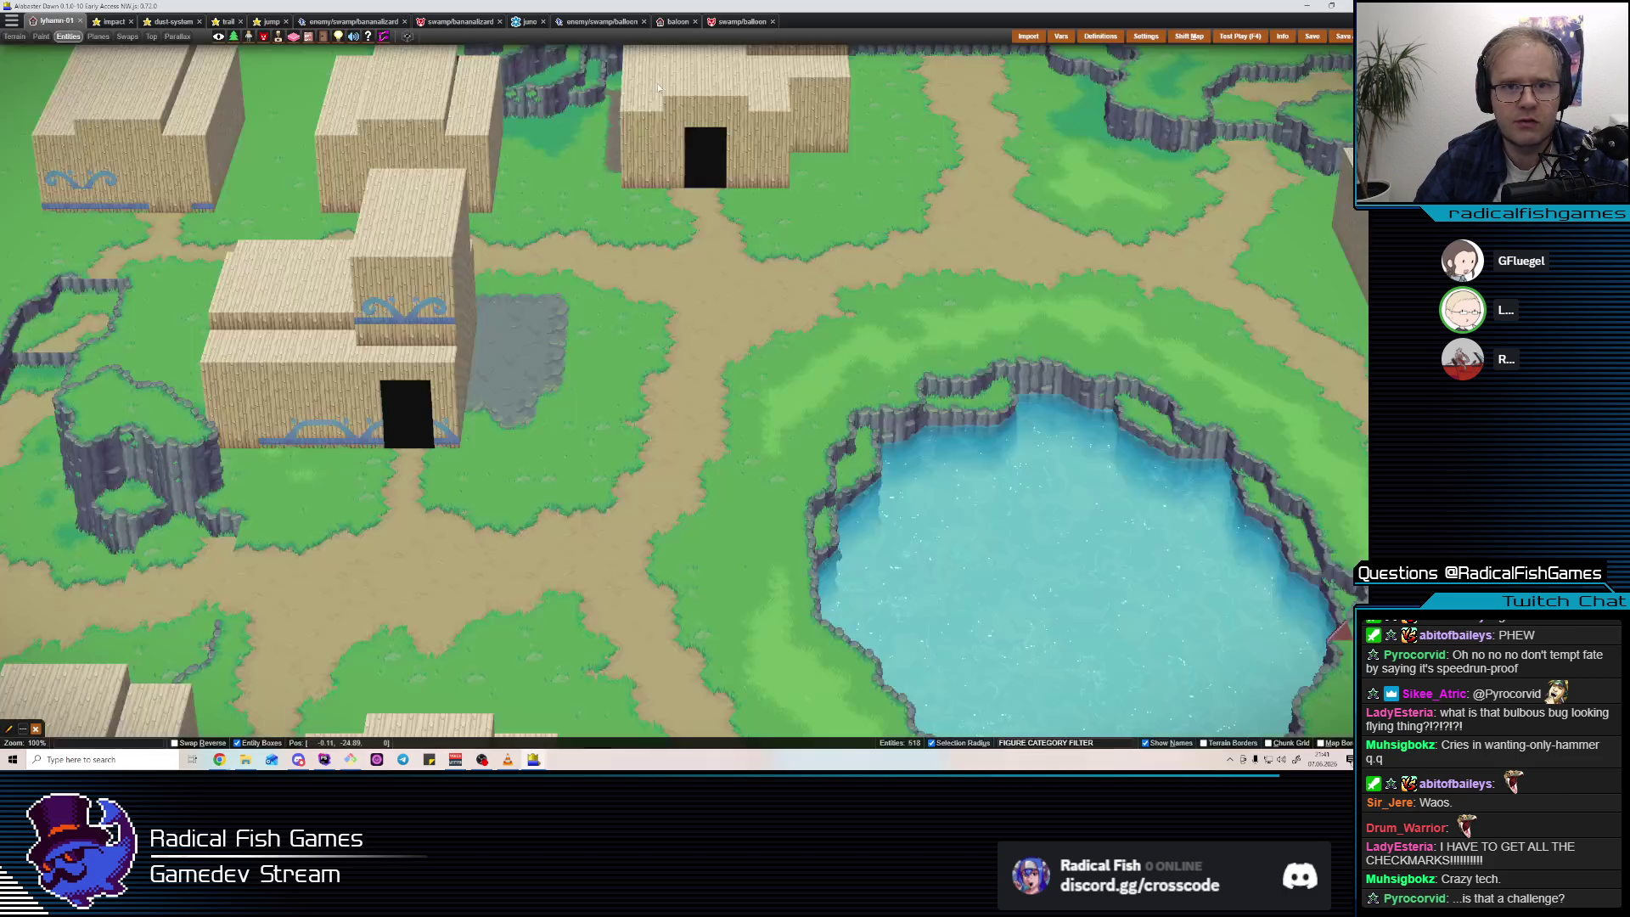
Open the village-02-beach map and select the cutscene event near the bathhouse.
key(ctrl+p)
text(village-02)
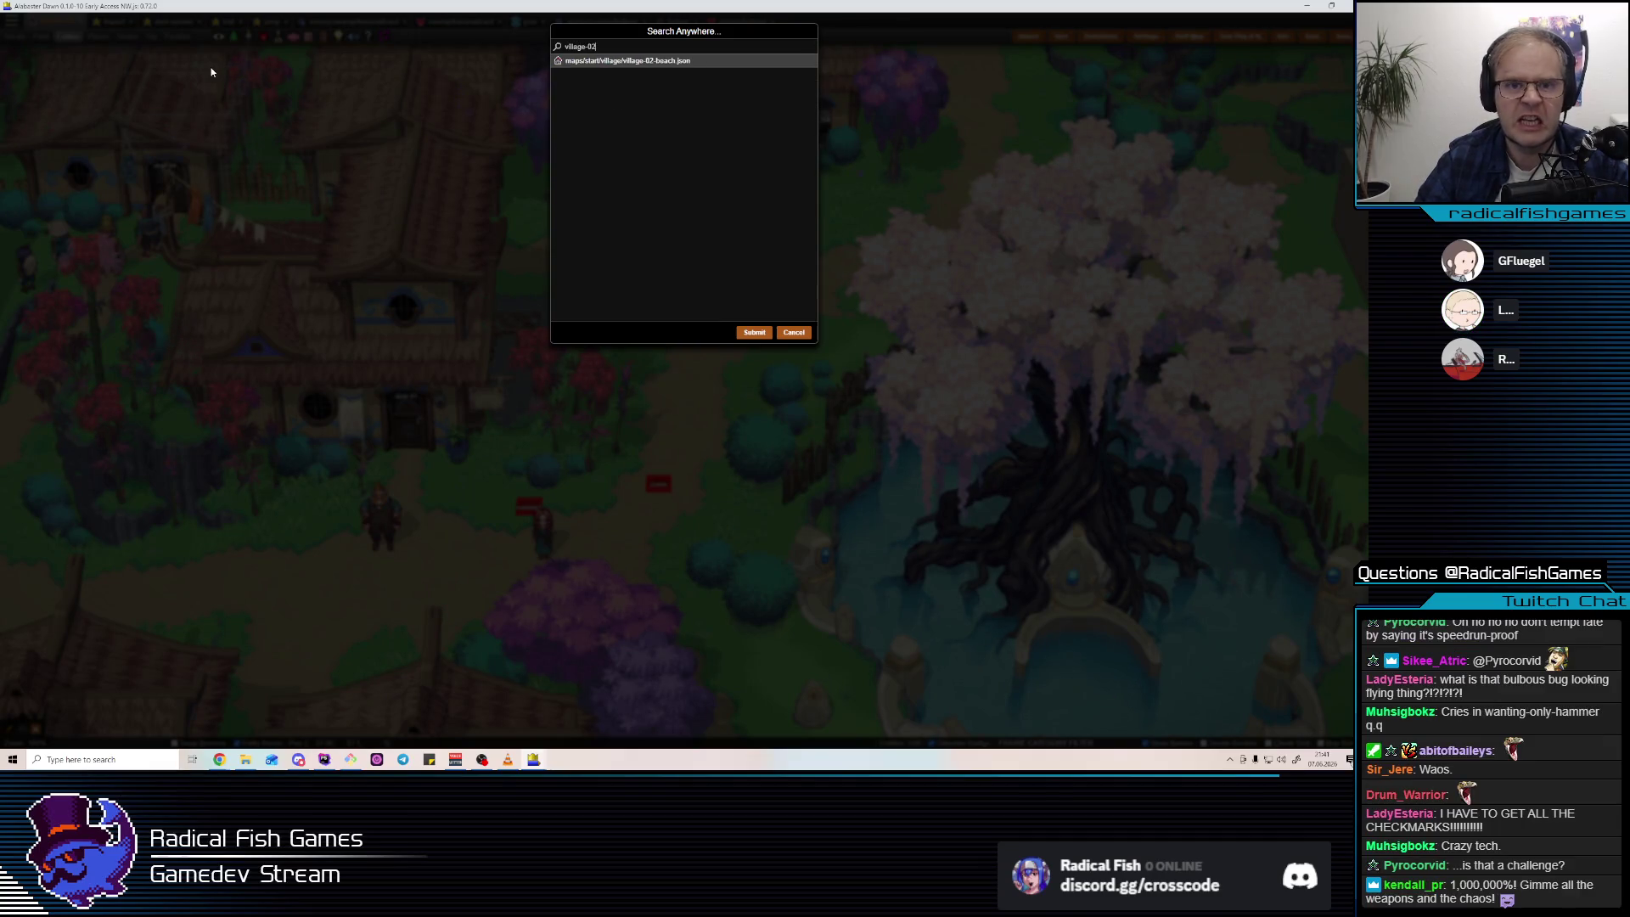
key(Return)
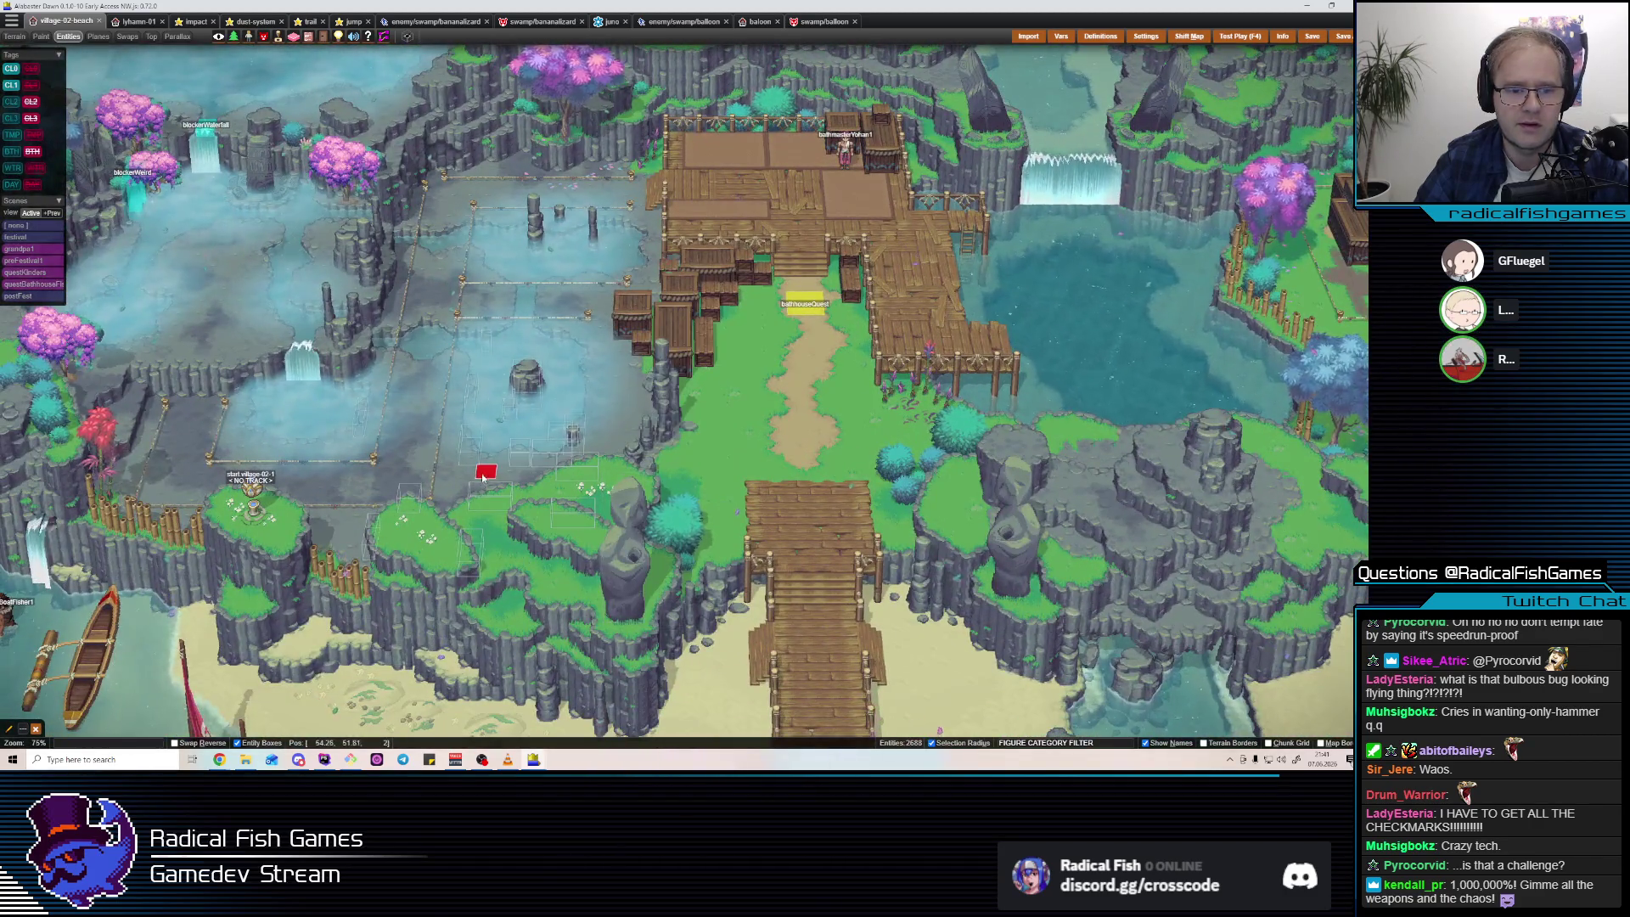
click(958, 292)
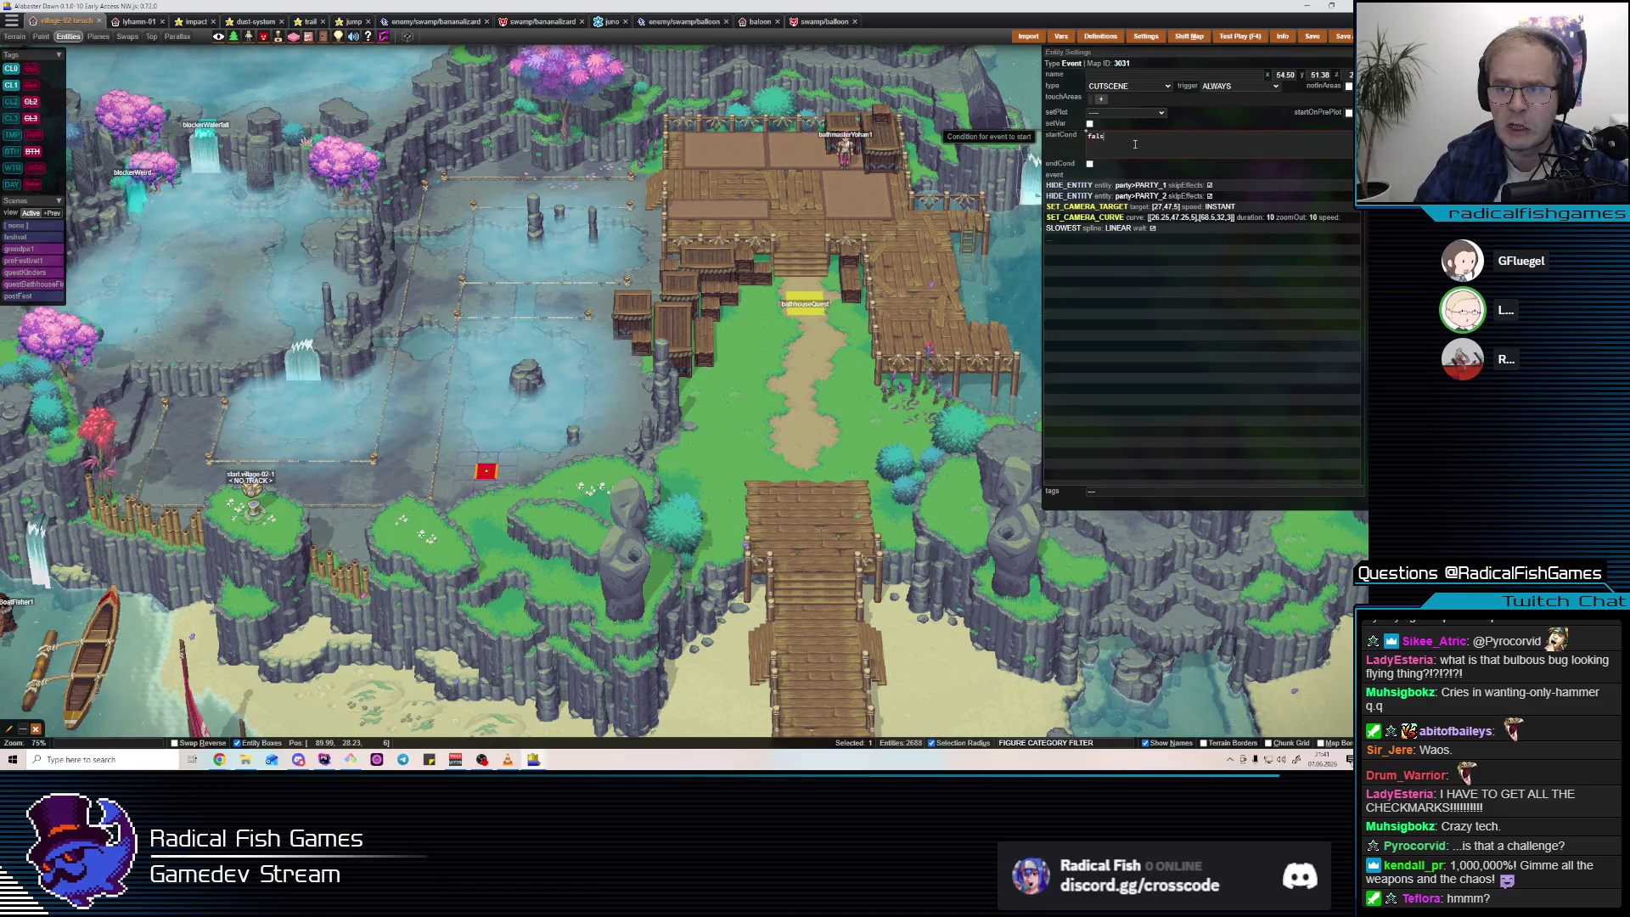
Start naming the cutscene event, then launch a test play of the village-02-beach map.
click(1140, 76)
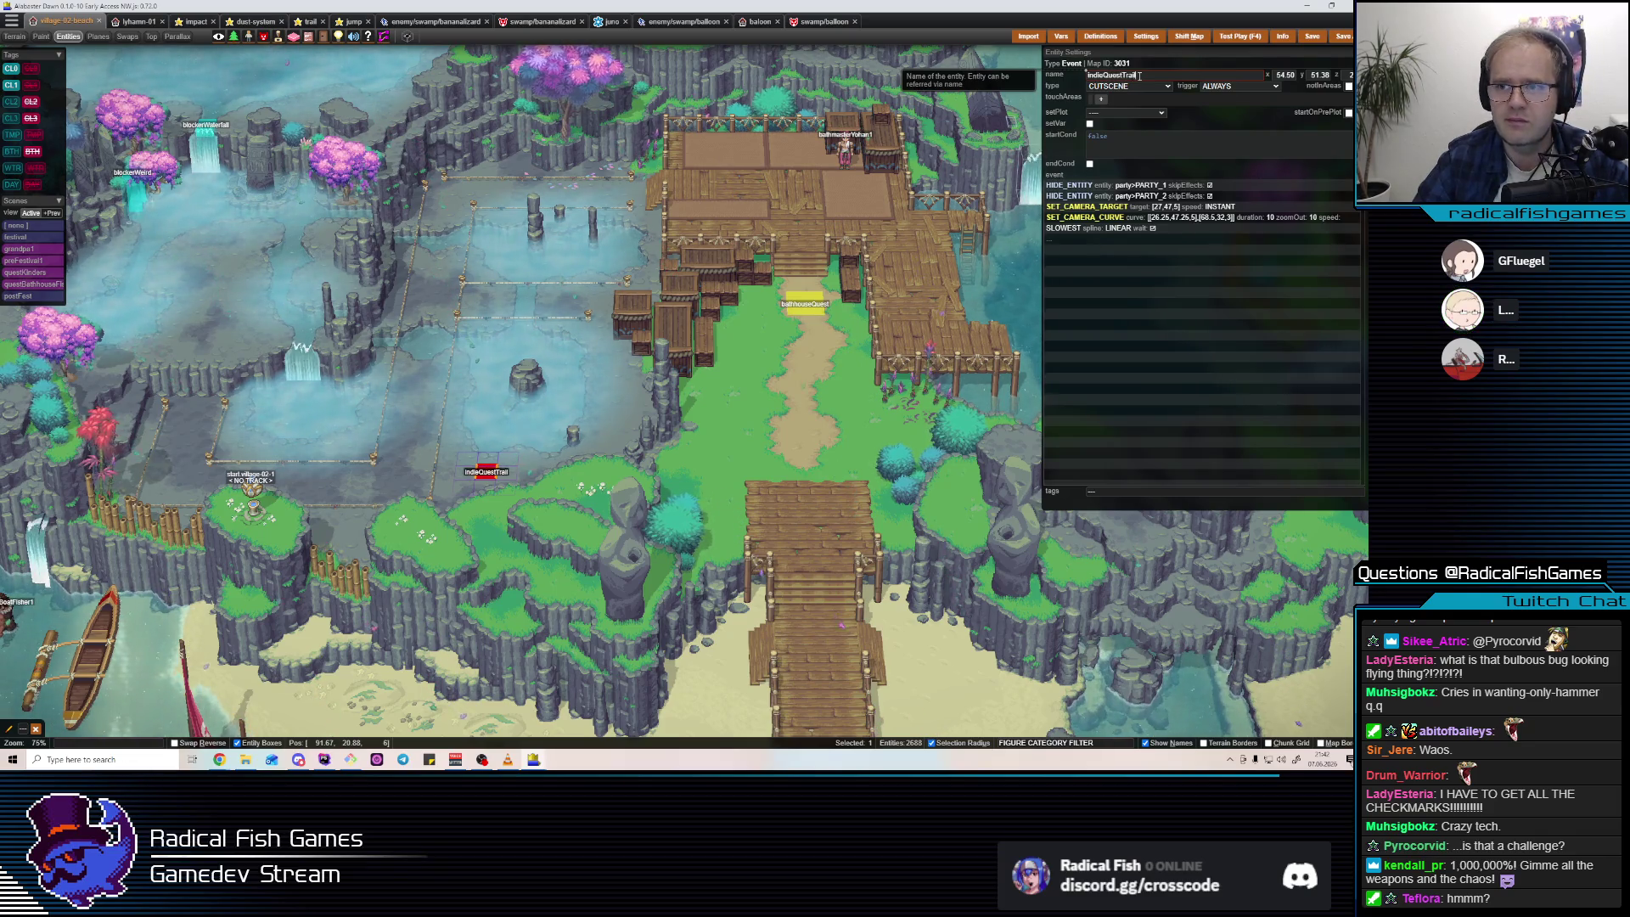
click(1313, 39)
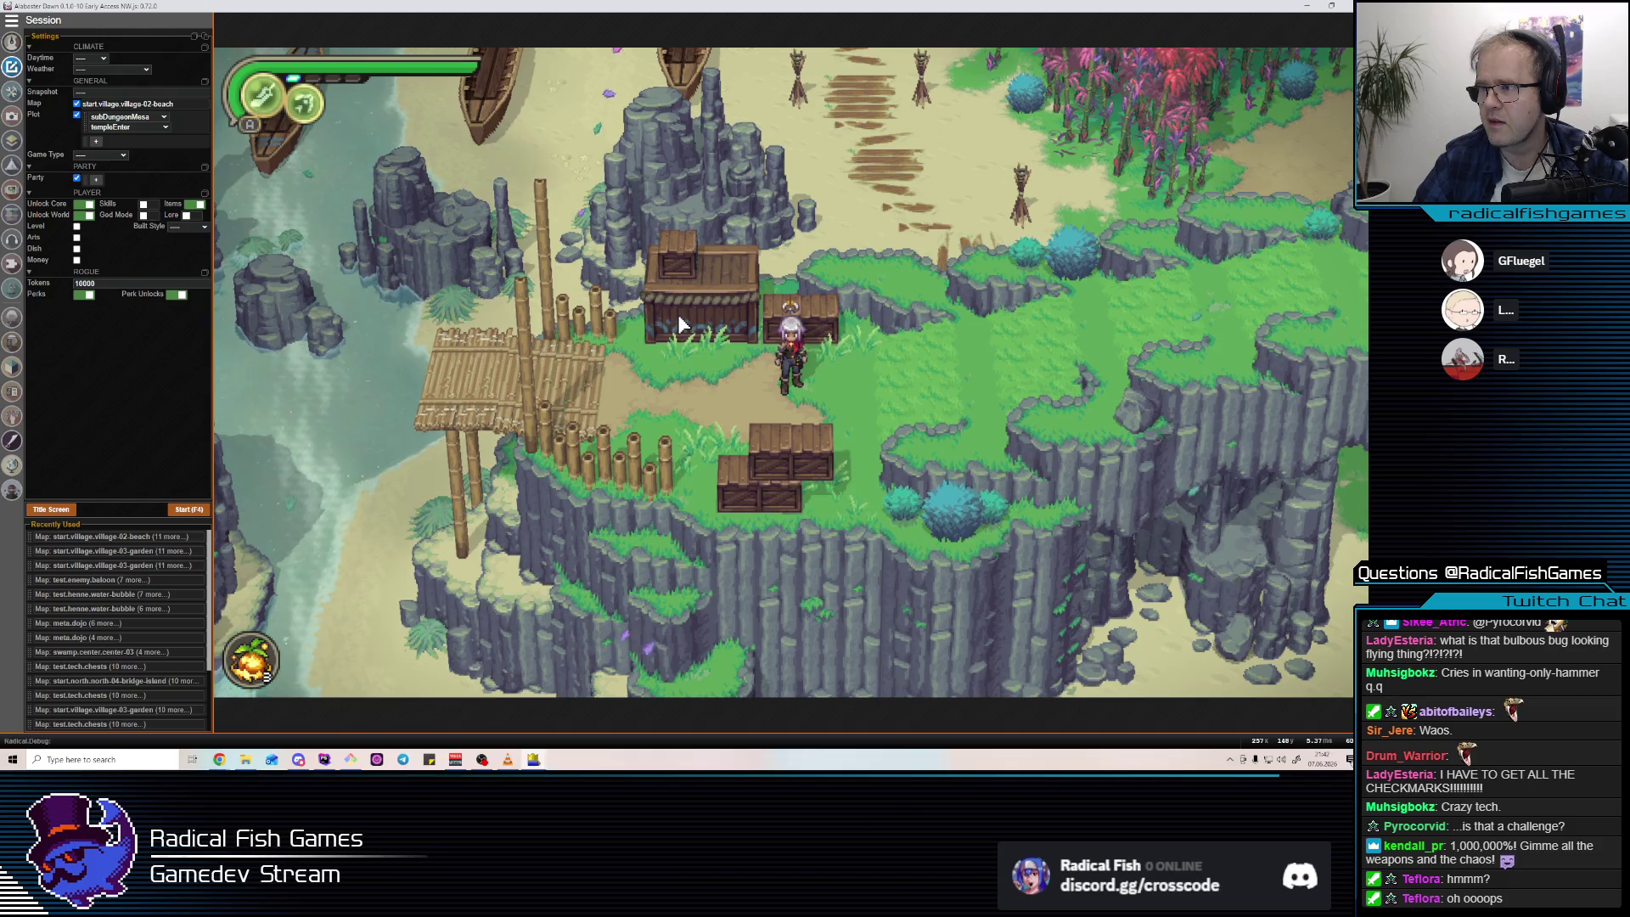
Walk from the crates onto the sand and up toward the boats, then end the test play.
key(w)
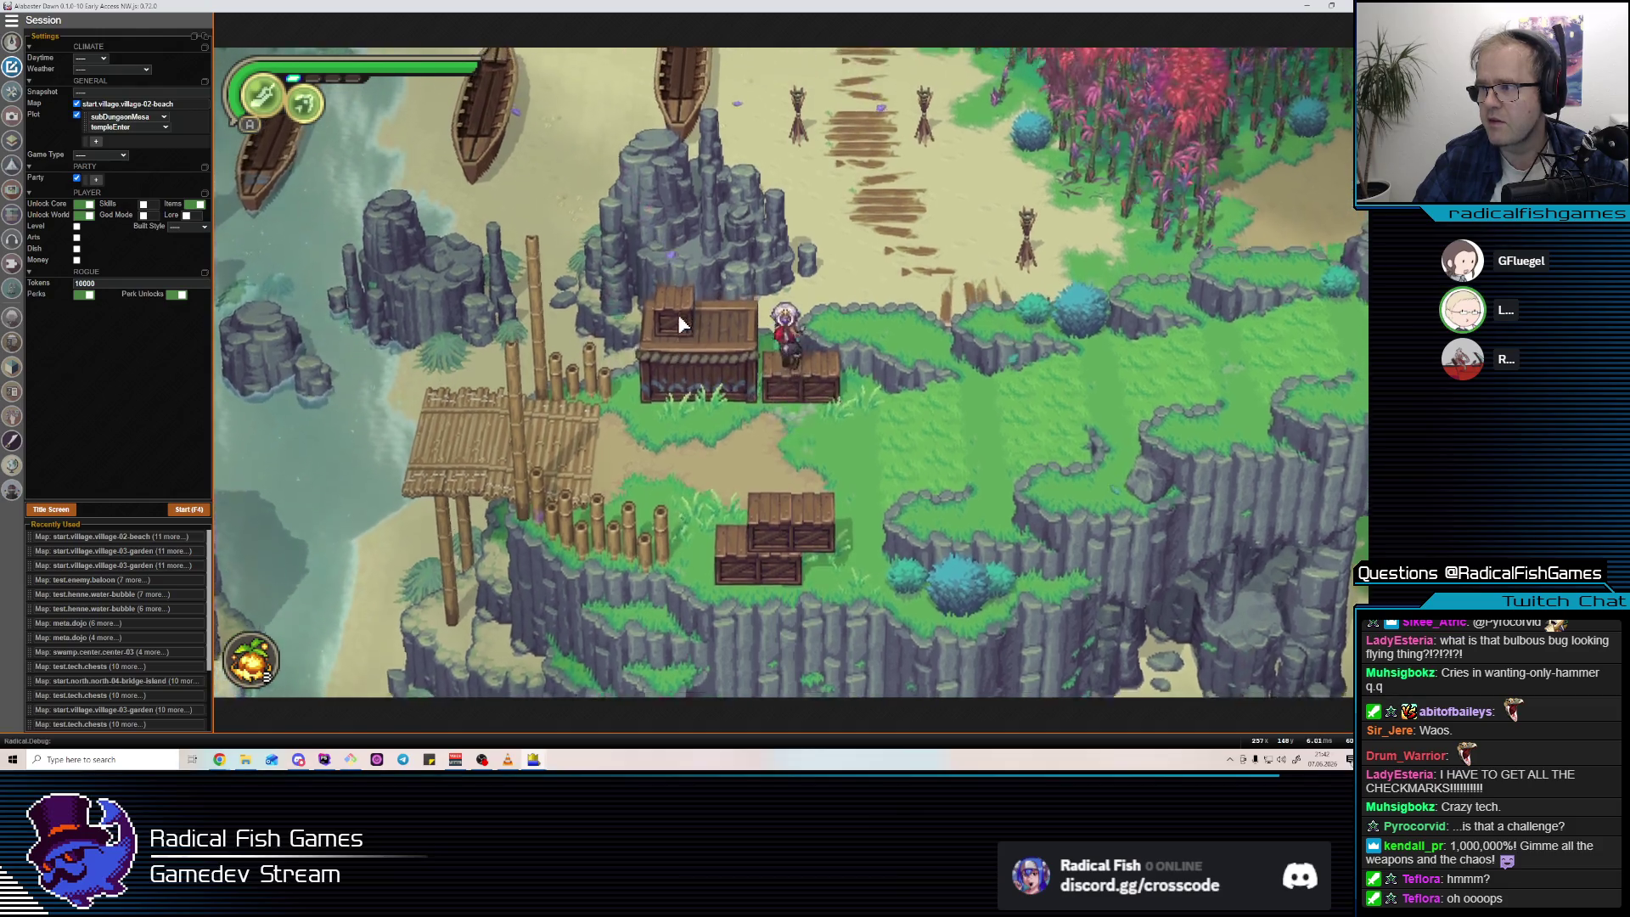
key(a)
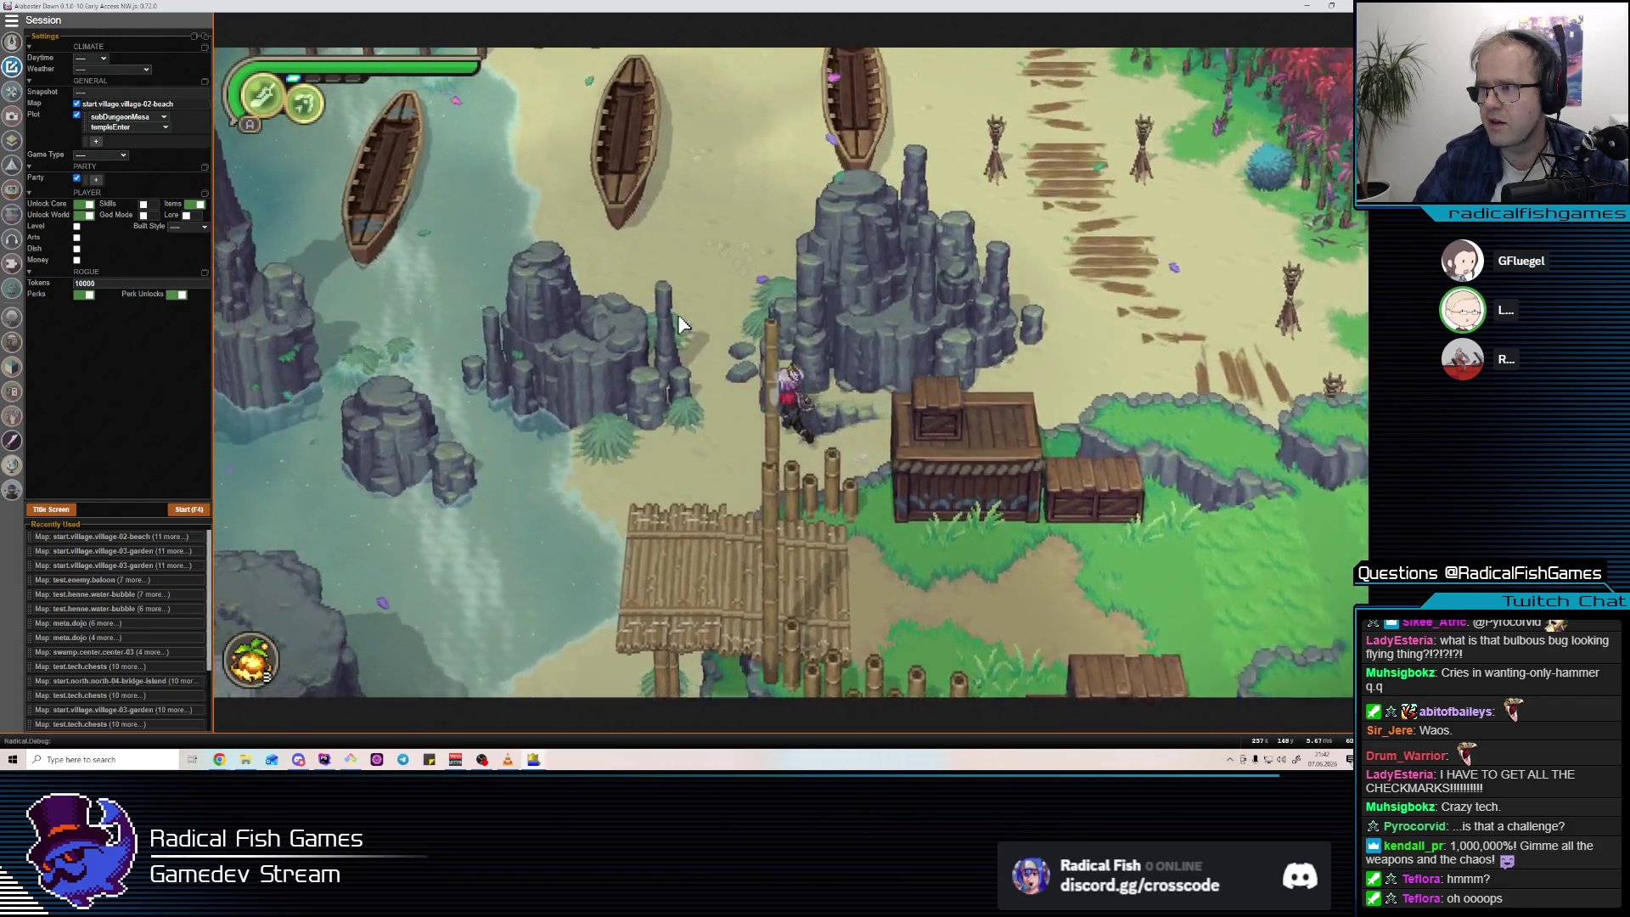
key(w)
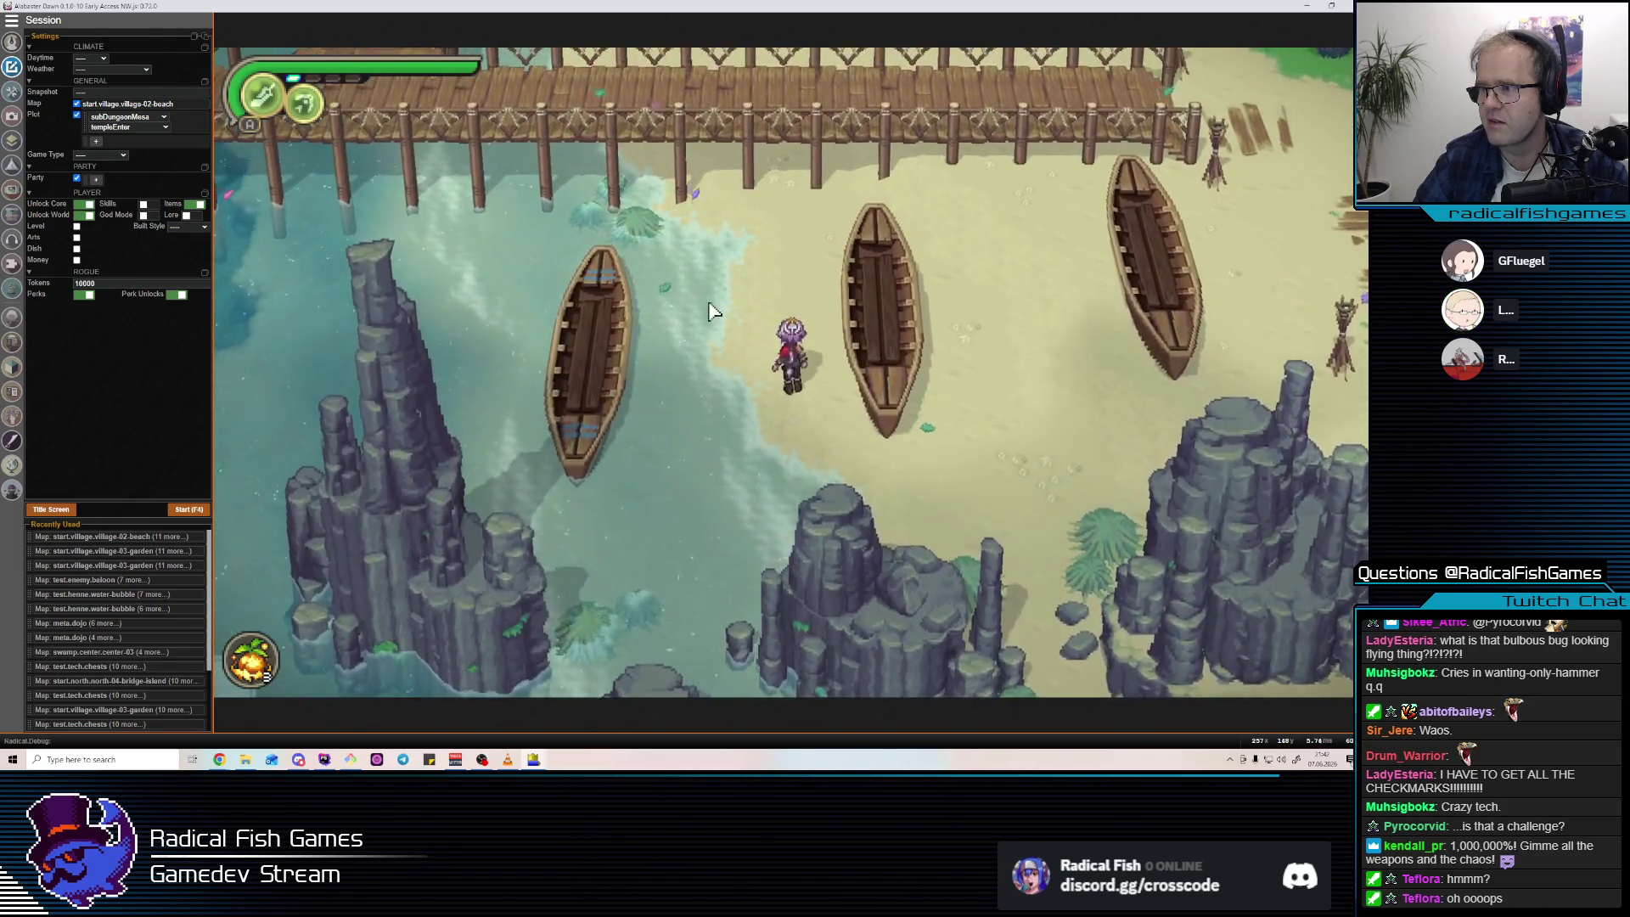
key(F4)
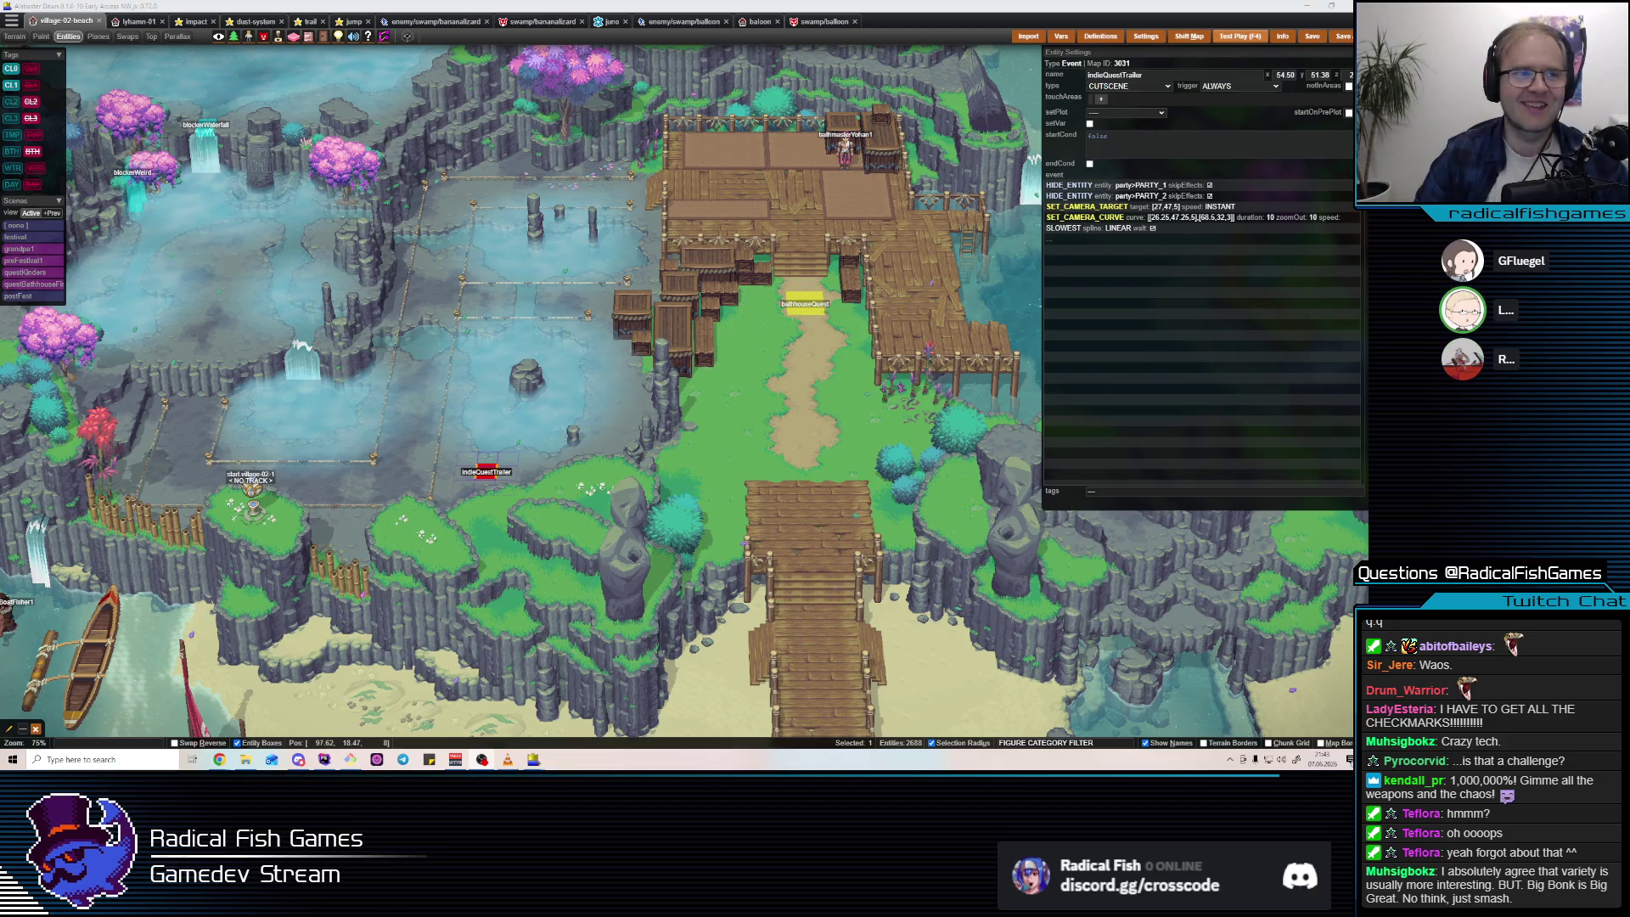
Move past the lyhamn-01 and bananalizard tabs to the balloon arena map and test play it.
click(138, 21)
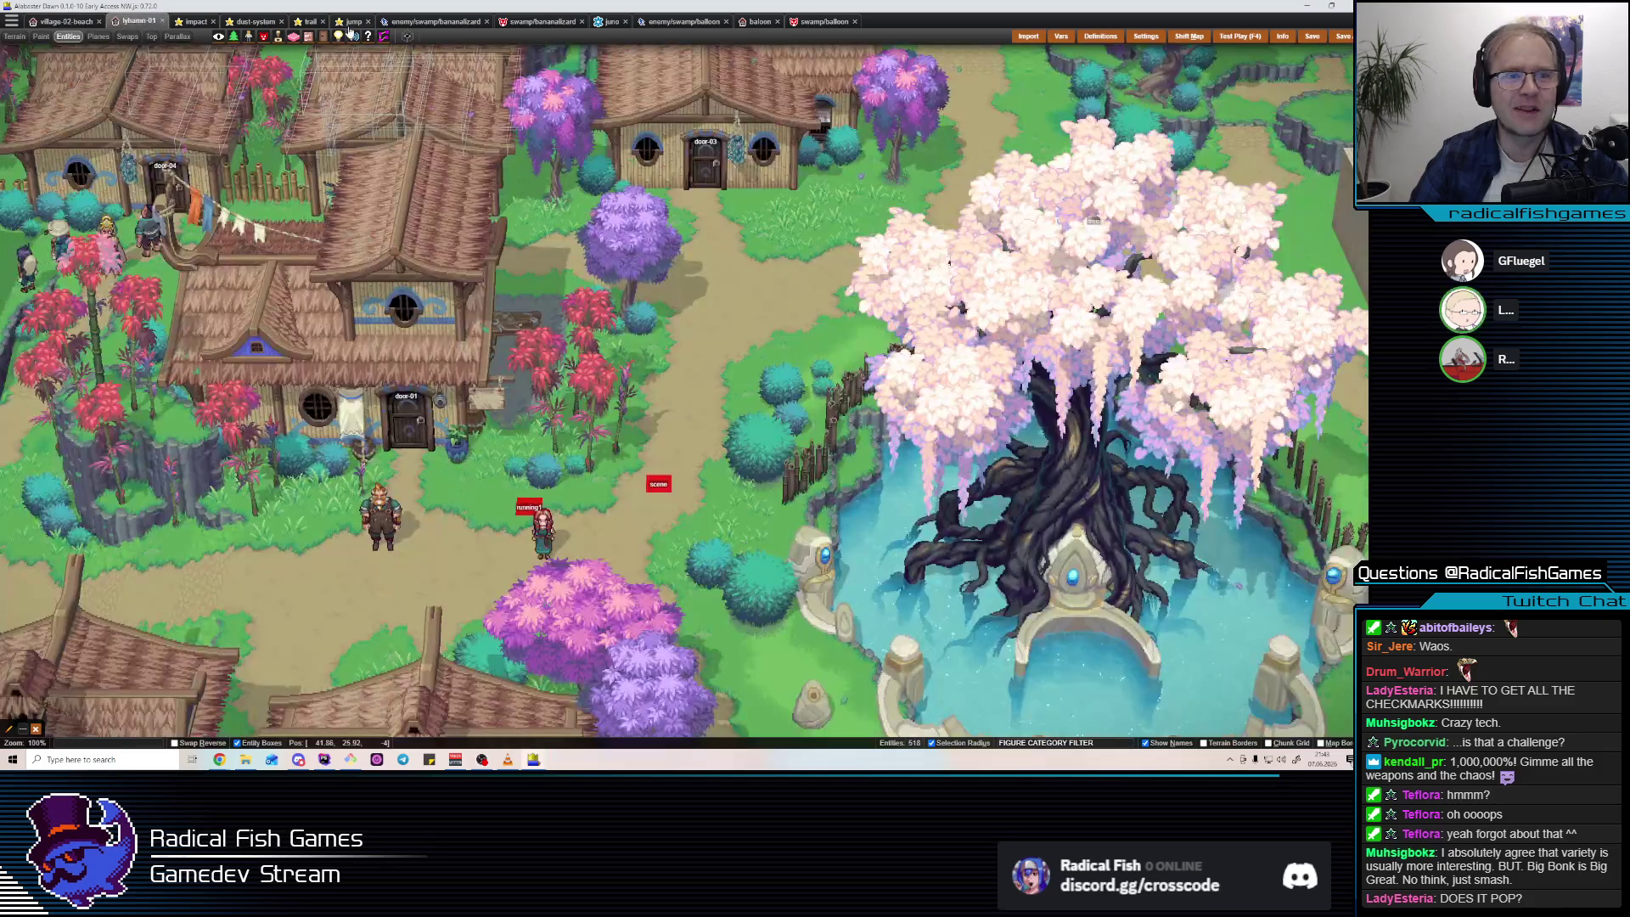
click(542, 21)
click(763, 25)
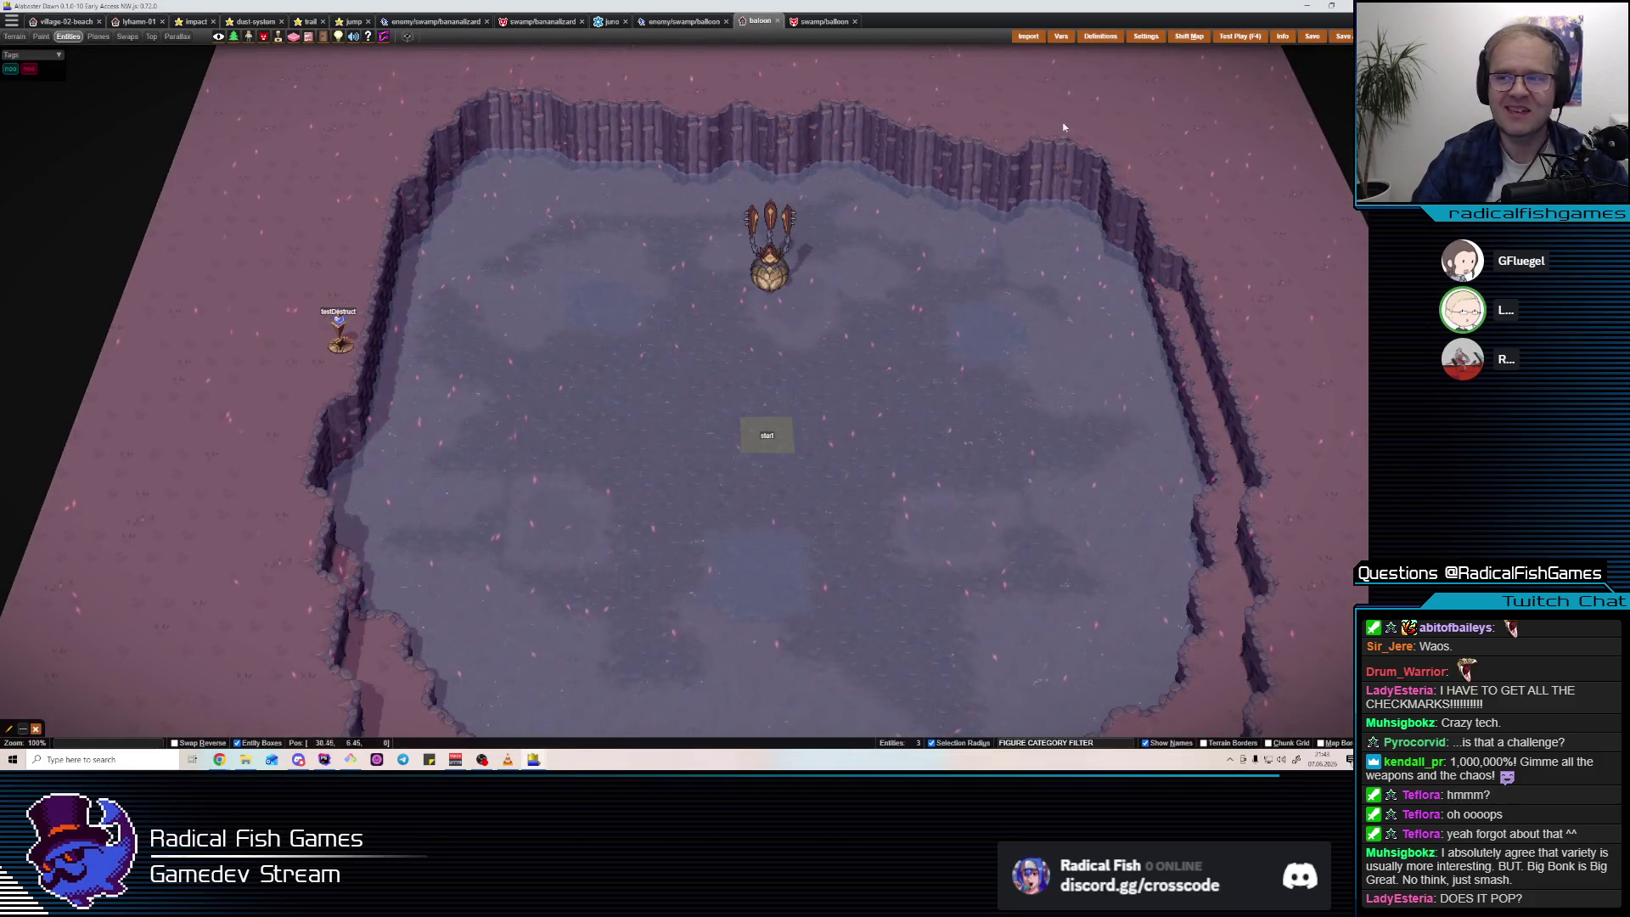
key(alt+Tab)
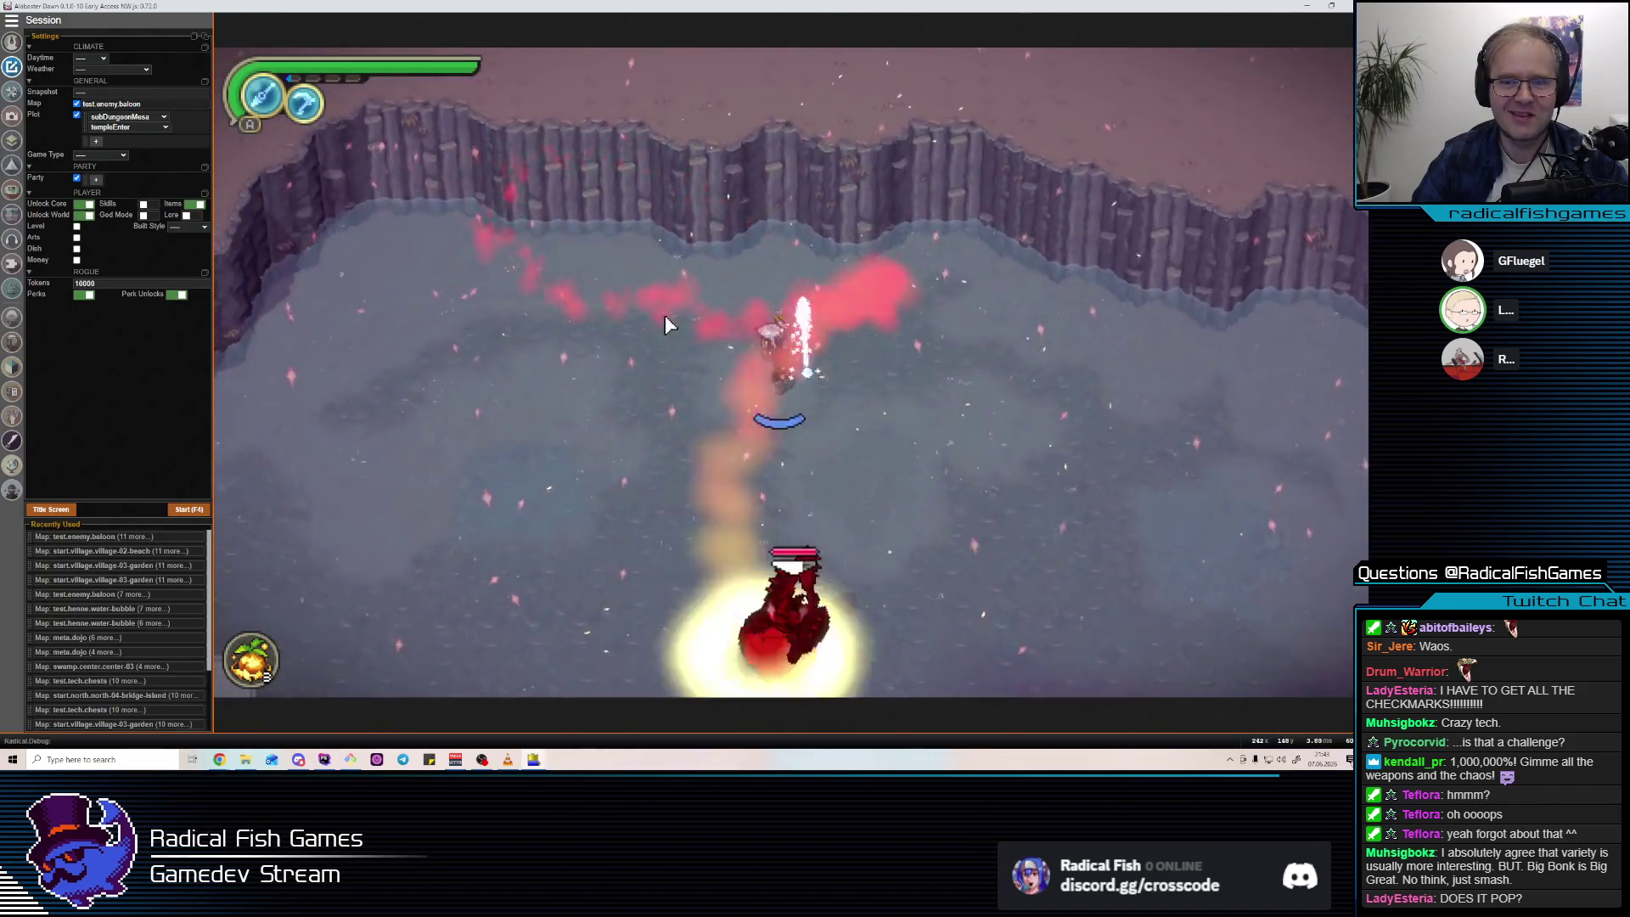
Attack the balloon enemy, reload the arena with F4, and resume hitting it after it respawns.
click(803, 359)
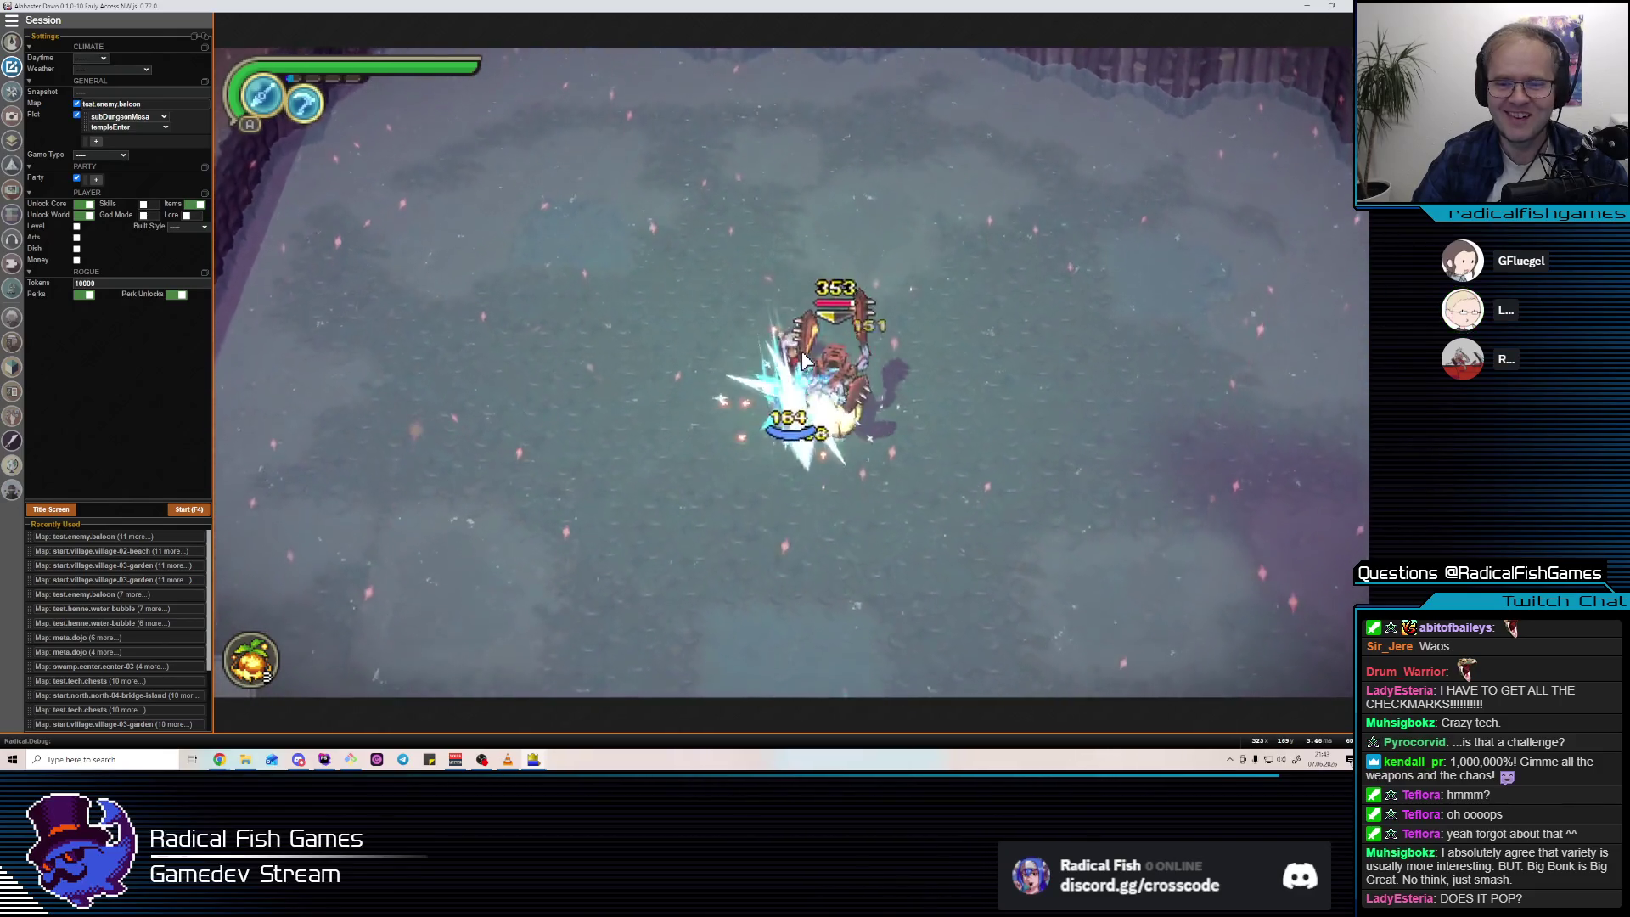
key(F4)
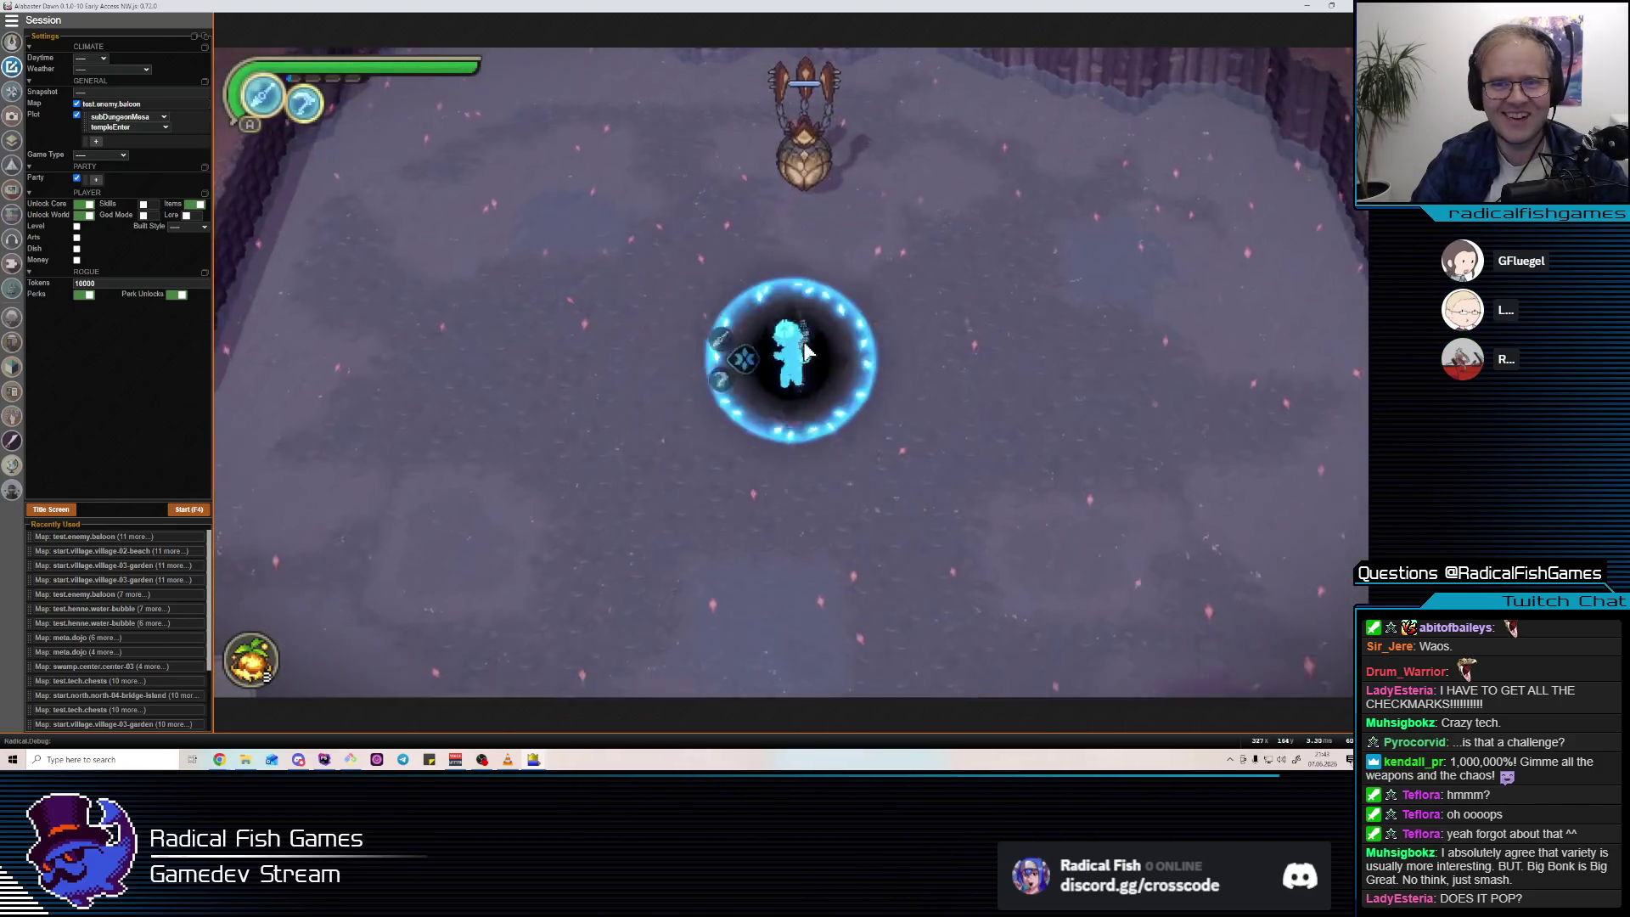
click(849, 306)
click(891, 323)
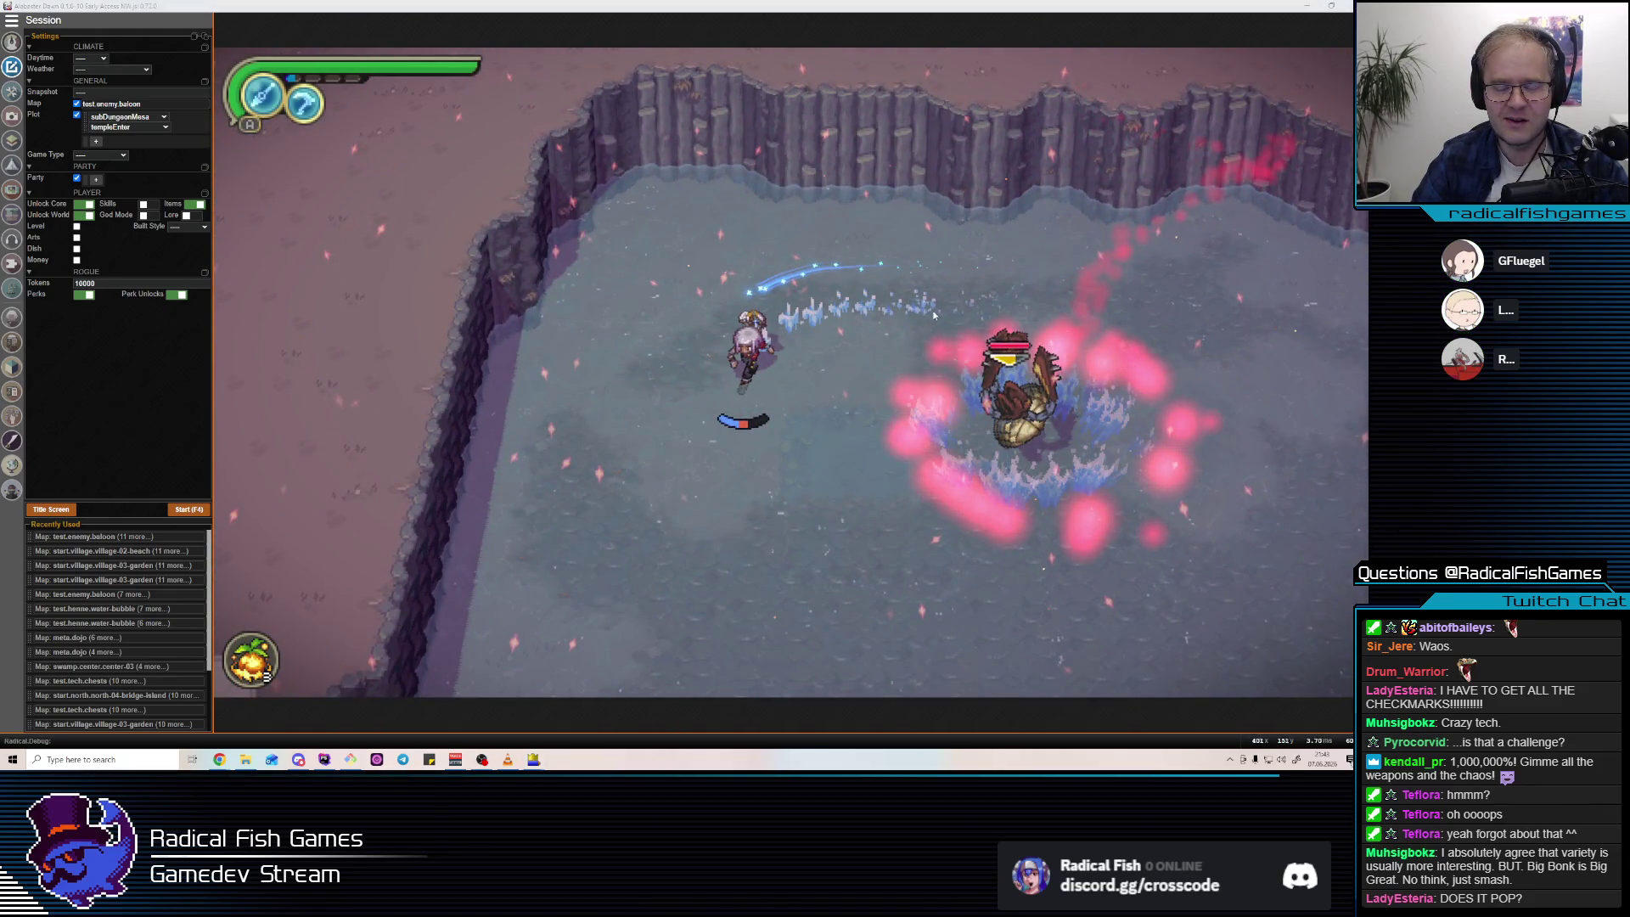
click(884, 320)
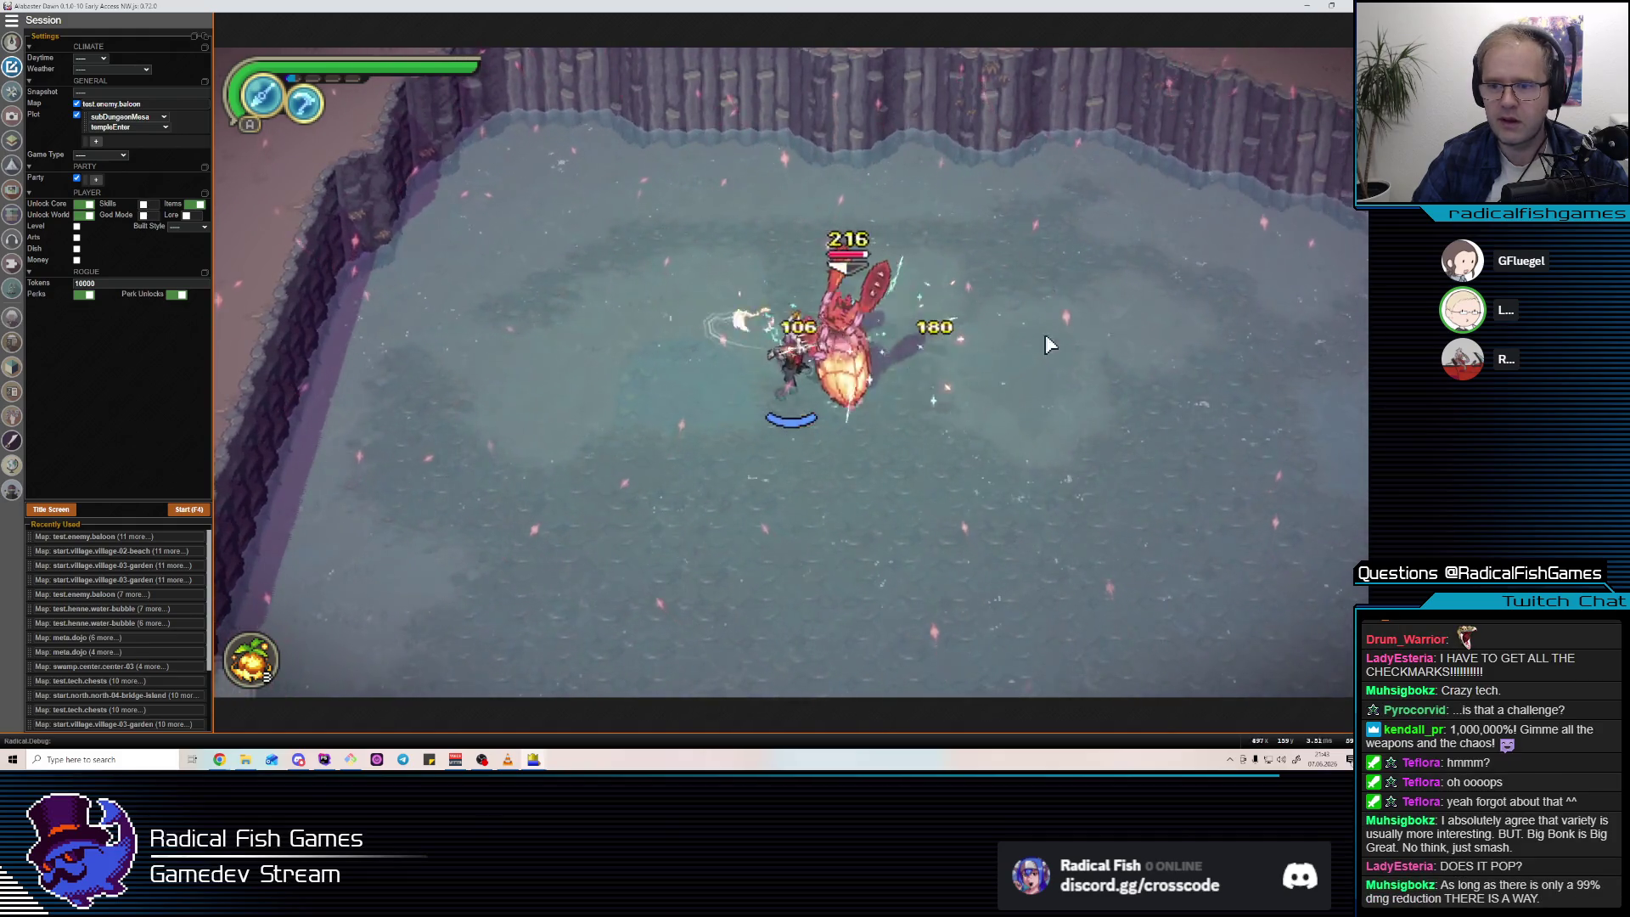
click(894, 331)
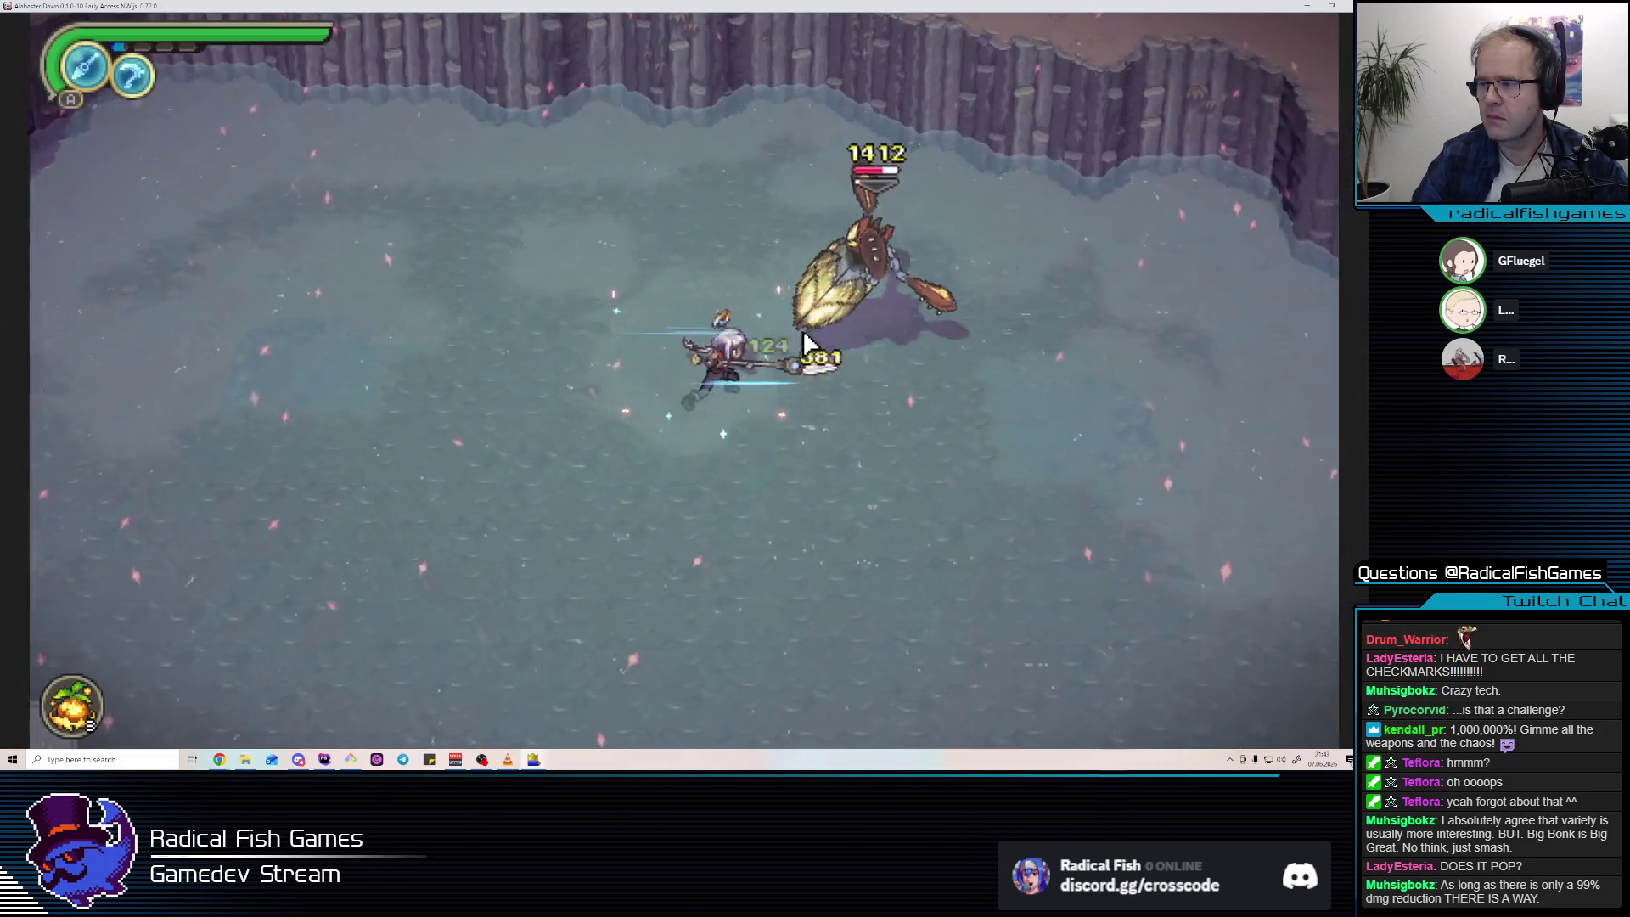
click(1043, 253)
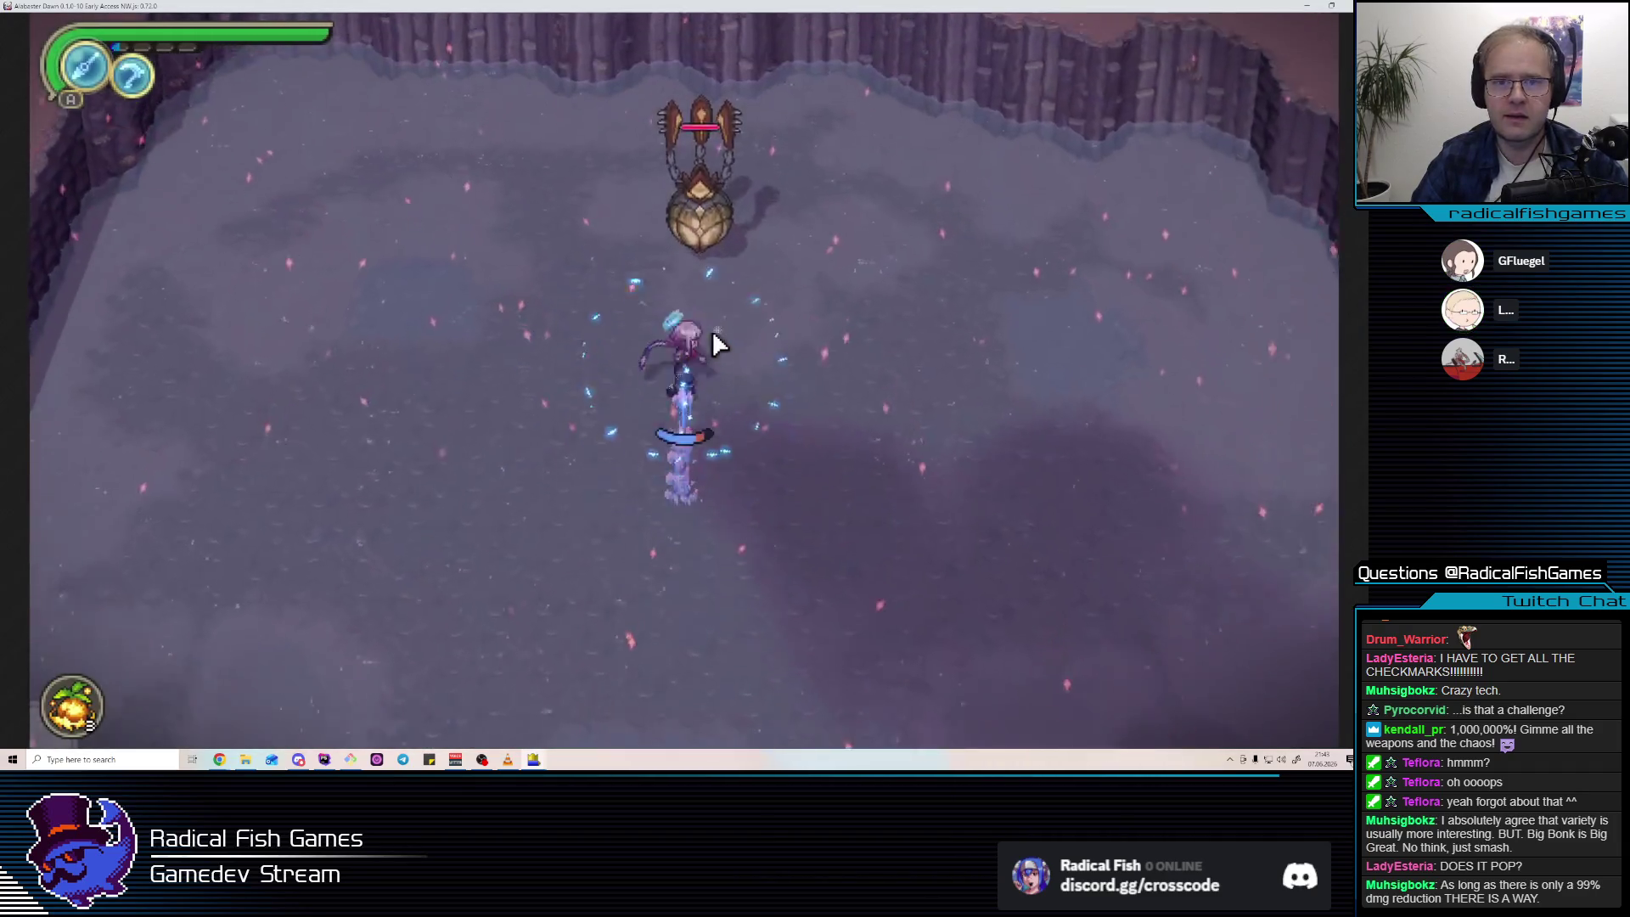
Fire ice shots and melee slashes at the balloon as it crashes down and lands.
click(724, 339)
click(730, 297)
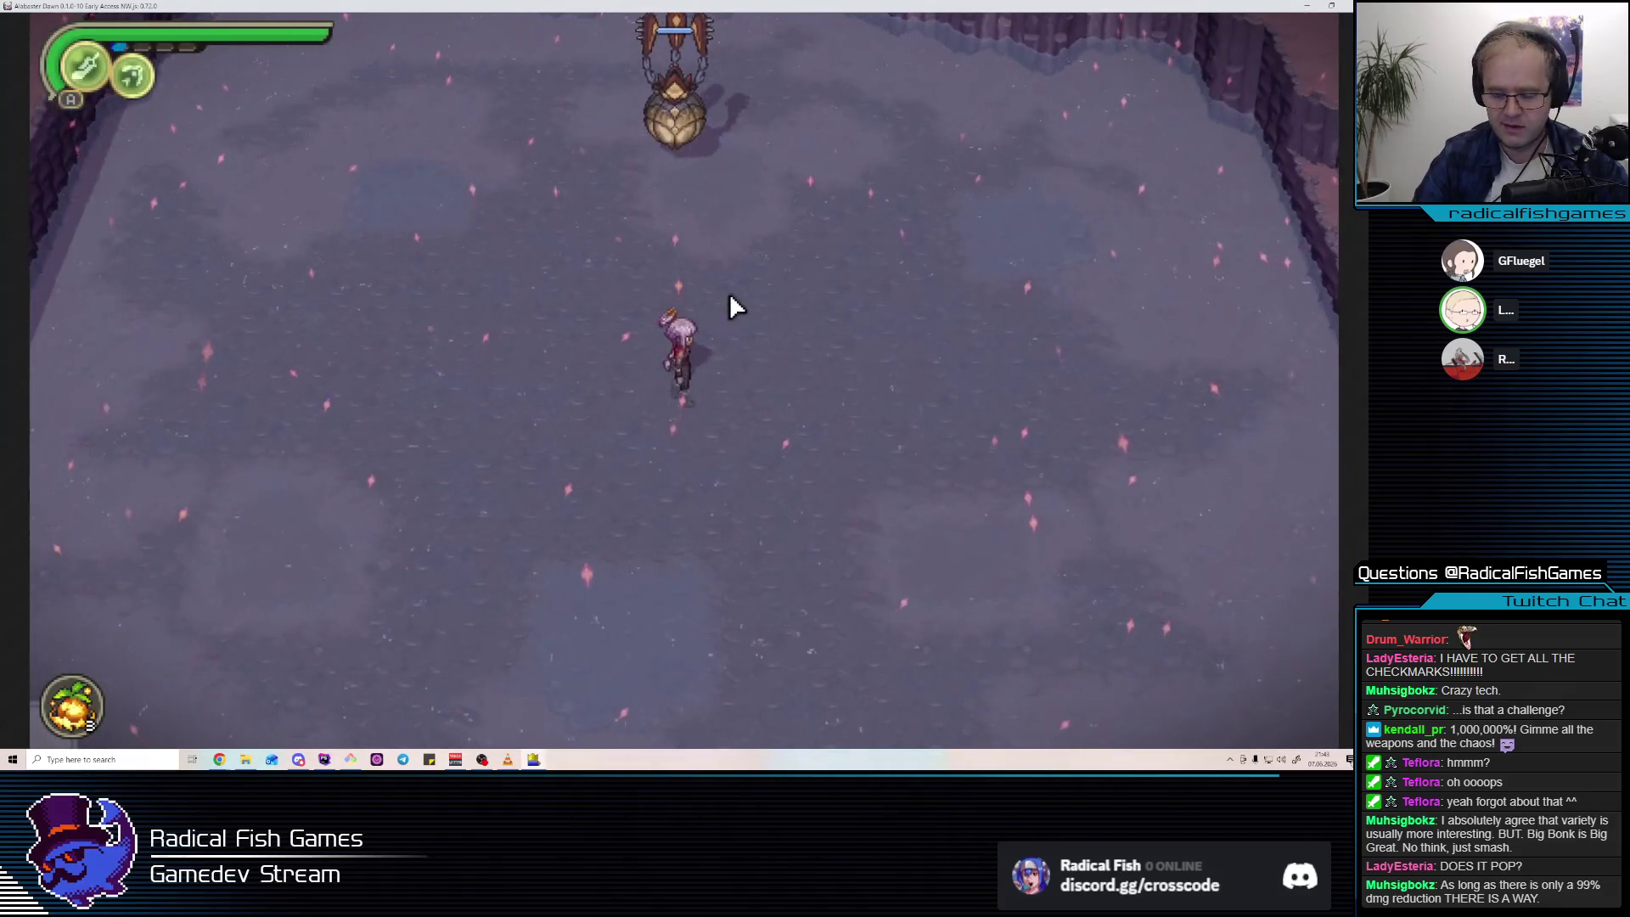
click(650, 357)
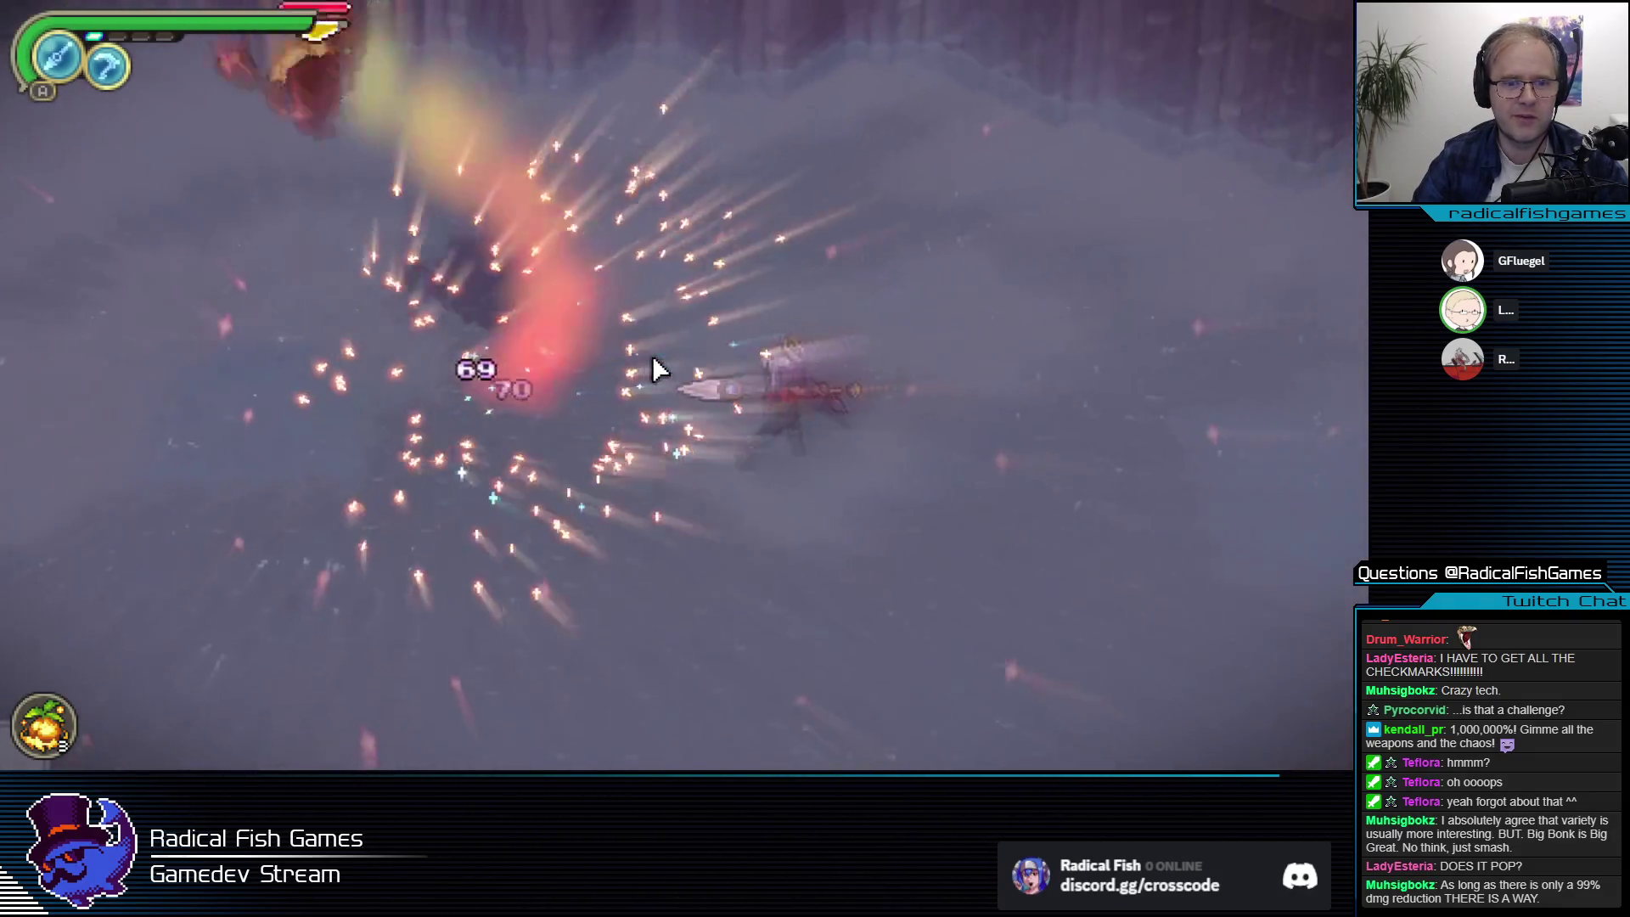
click(654, 367)
click(653, 365)
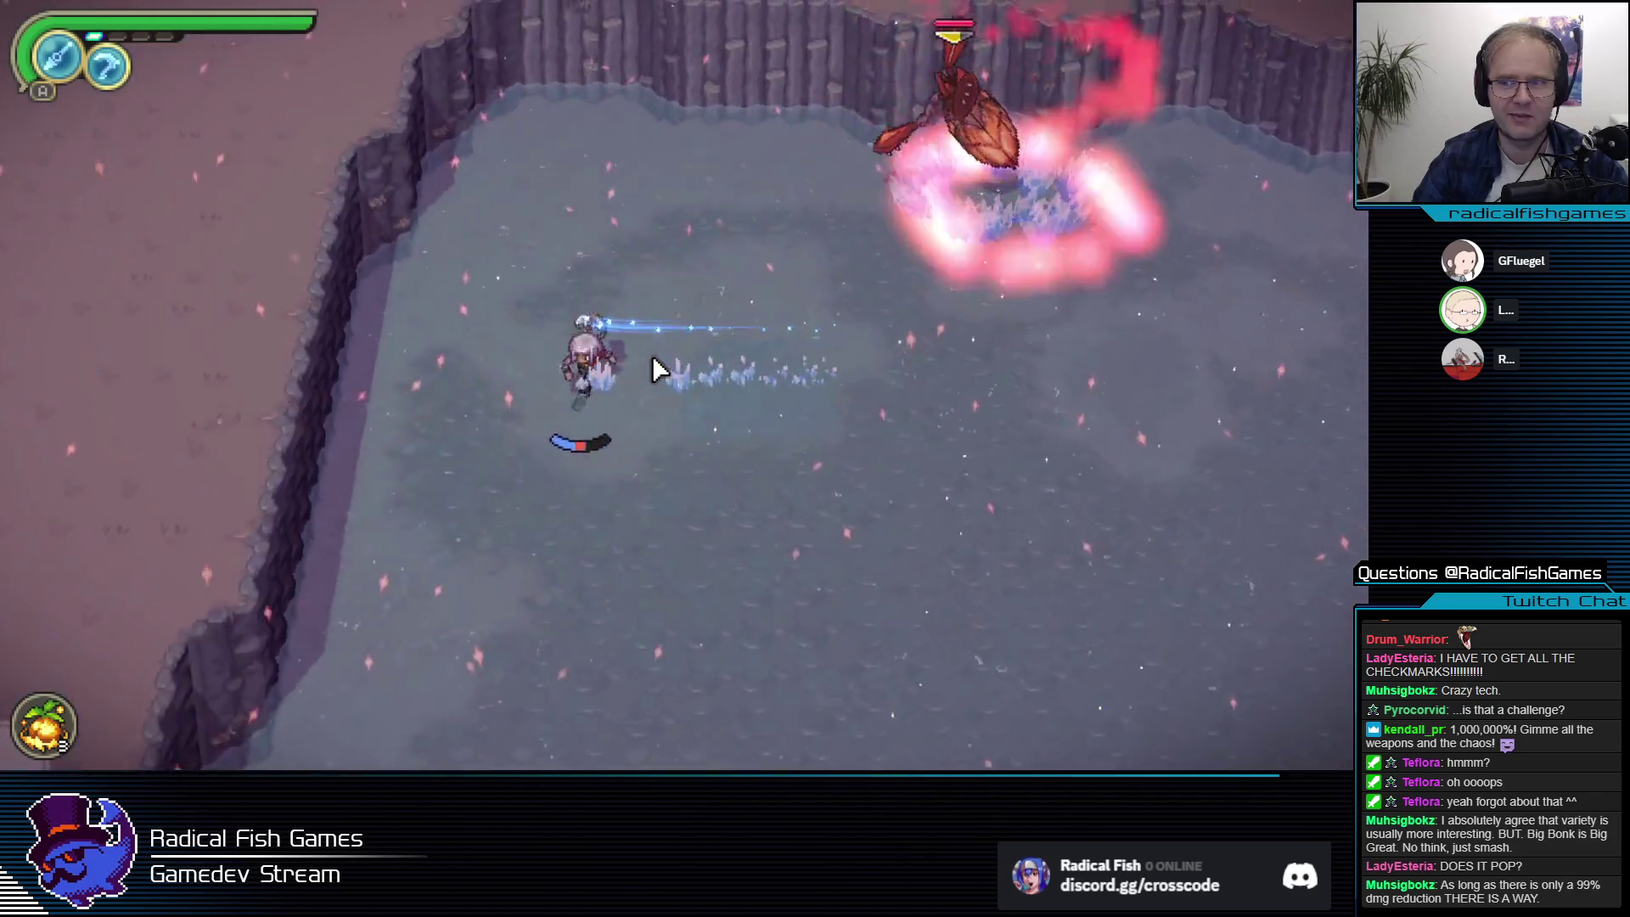
click(653, 365)
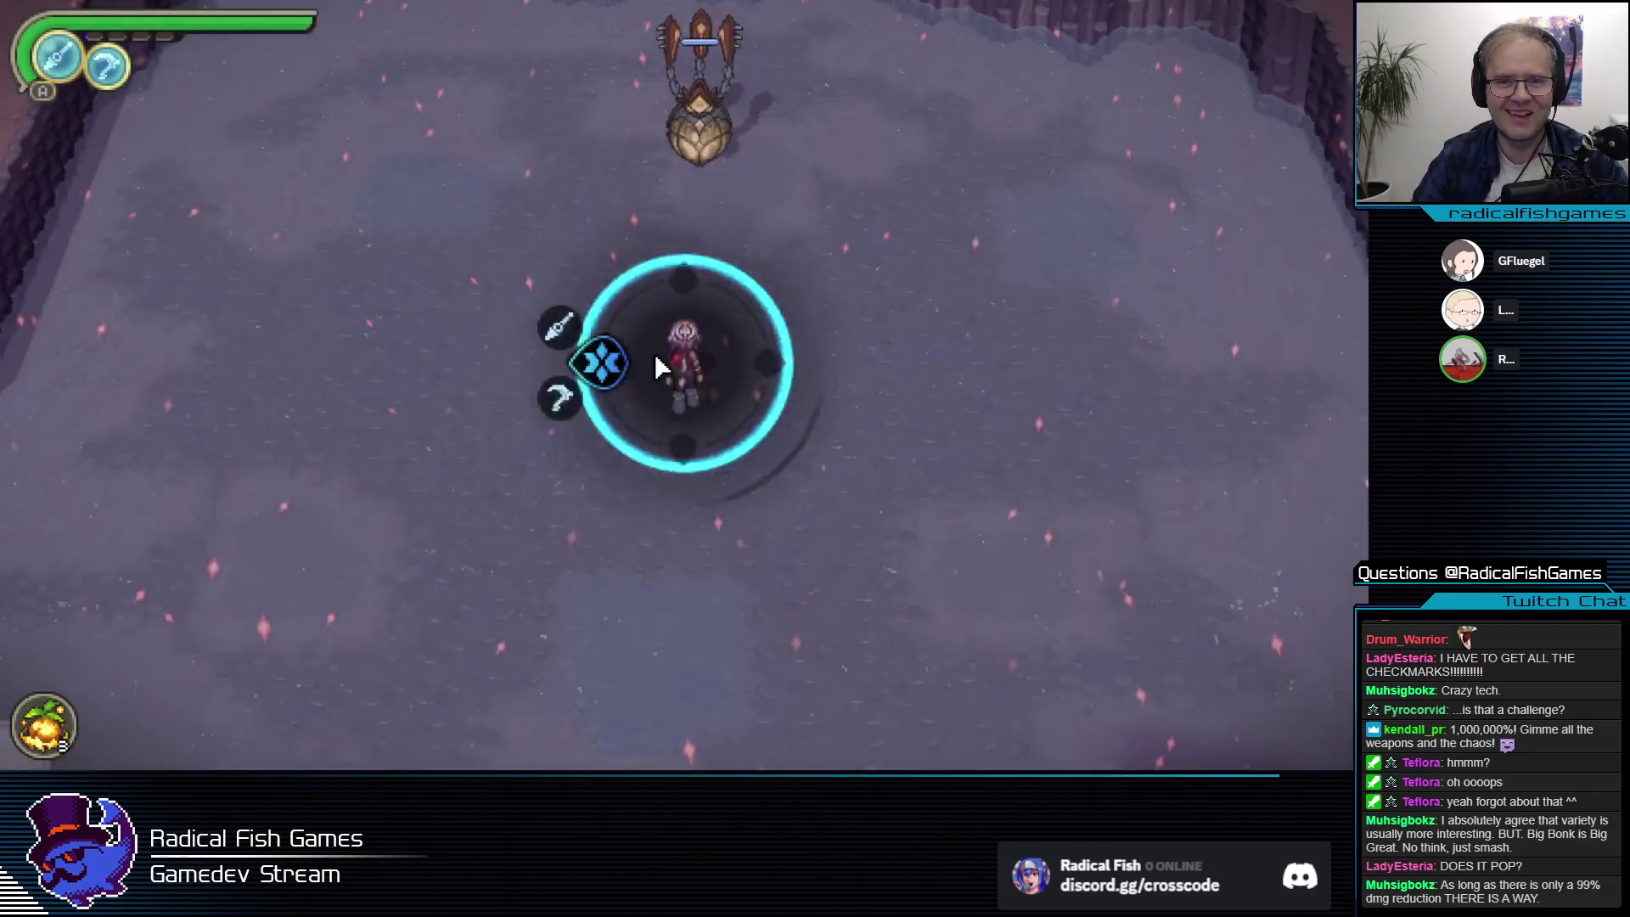
click(656, 355)
click(656, 340)
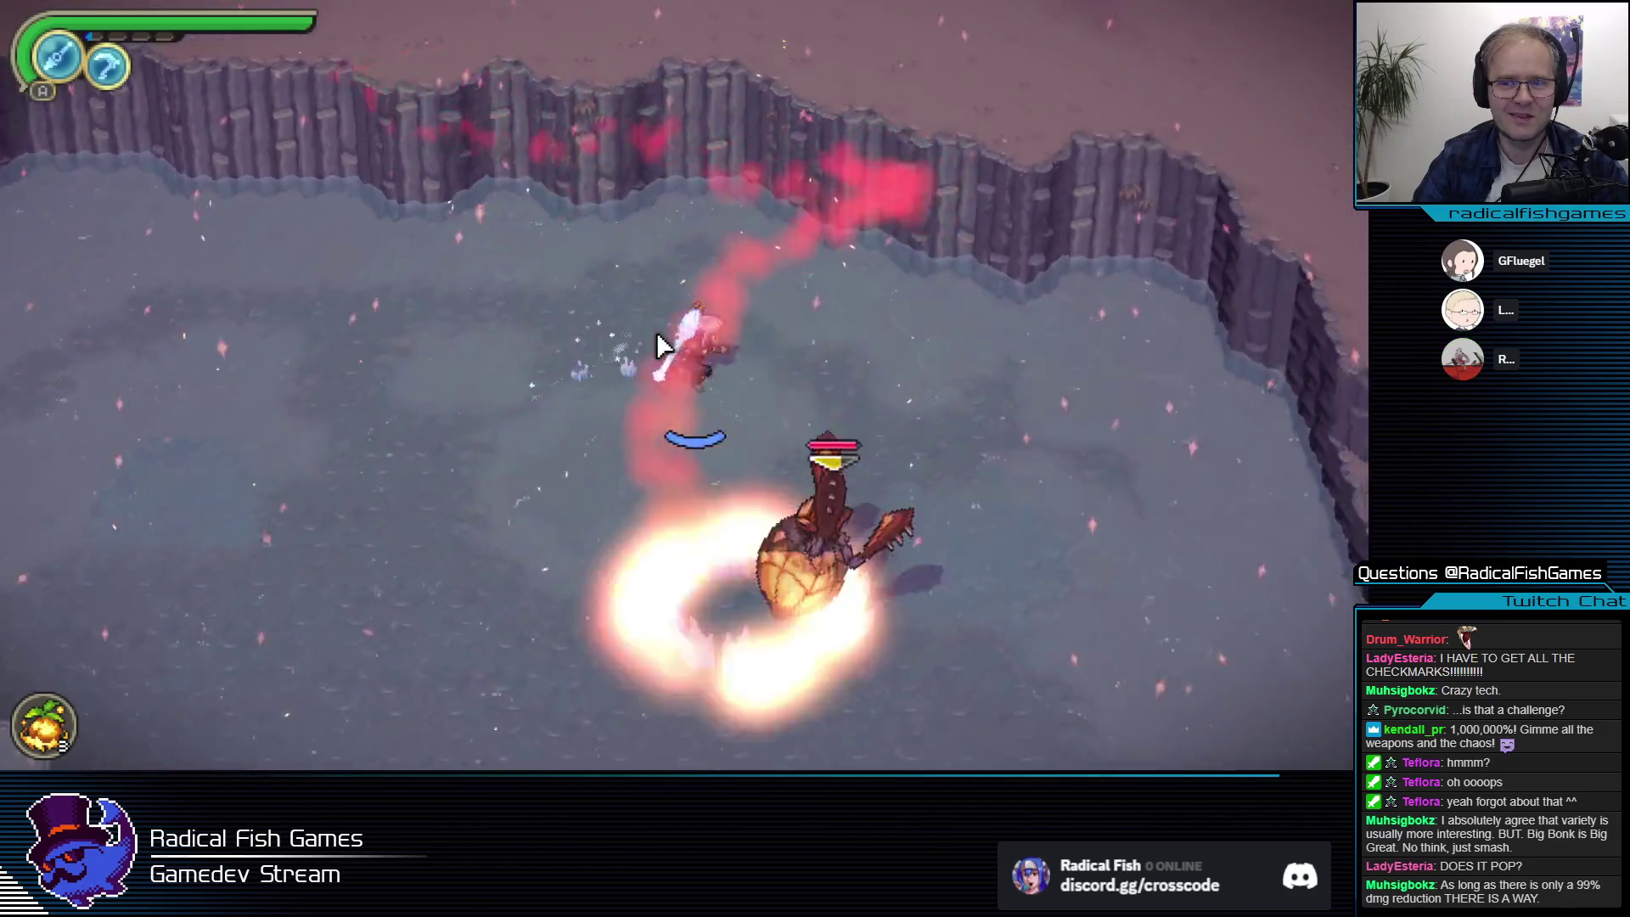
click(656, 339)
click(660, 343)
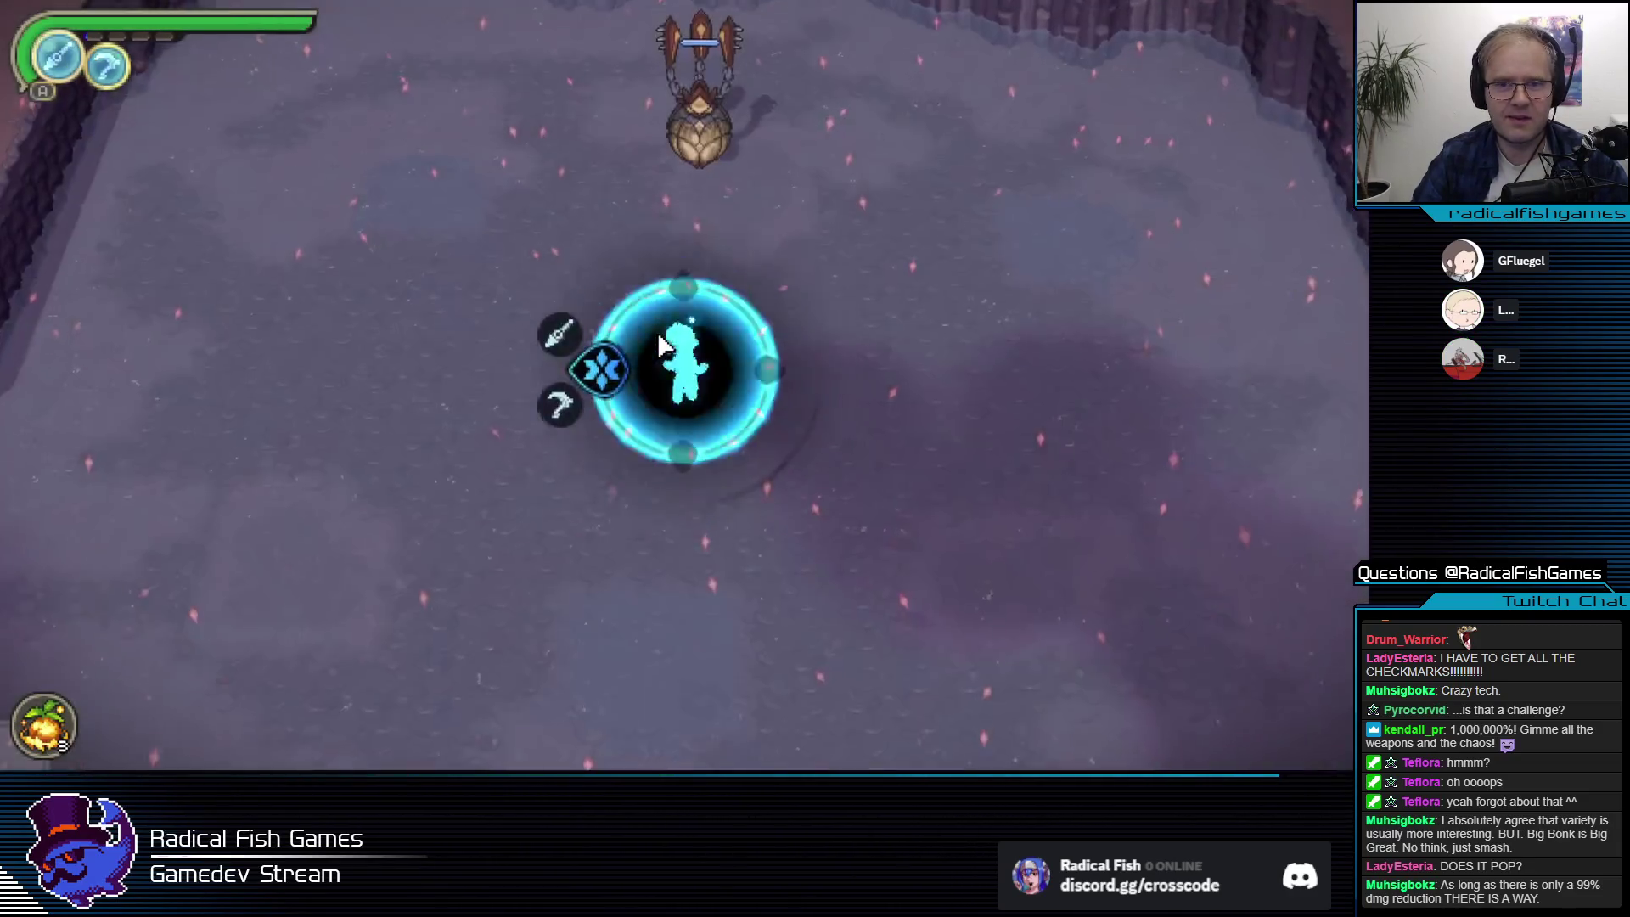
Keep slashing the balloon toward the wall, then exit fullscreen with F11 and refocus the editor.
click(660, 350)
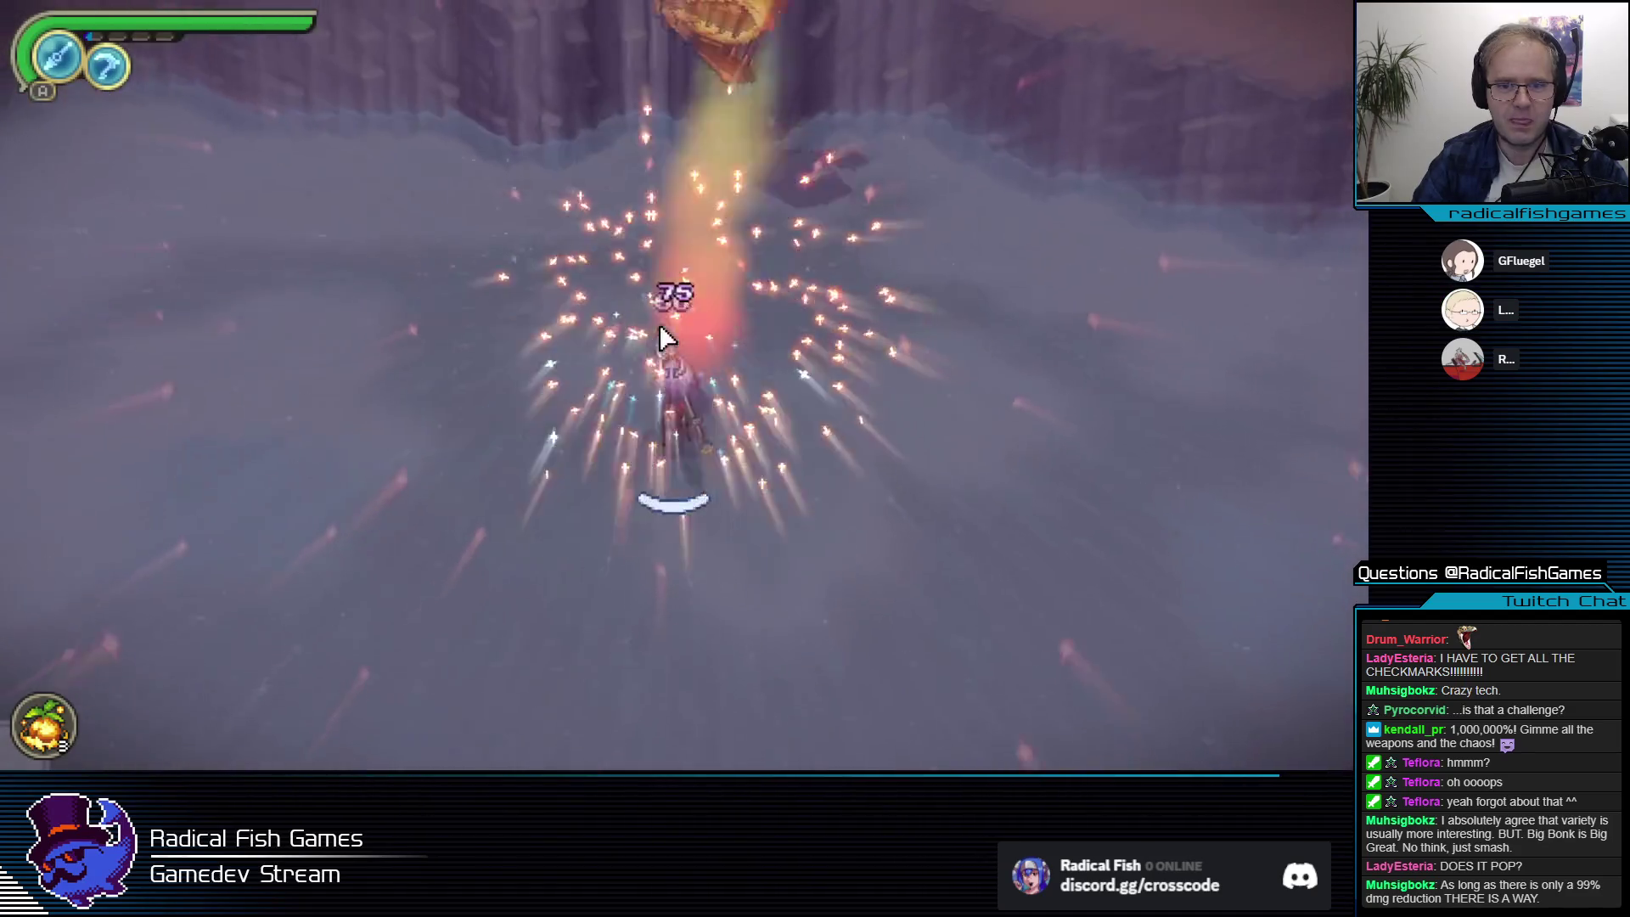
click(659, 324)
click(667, 334)
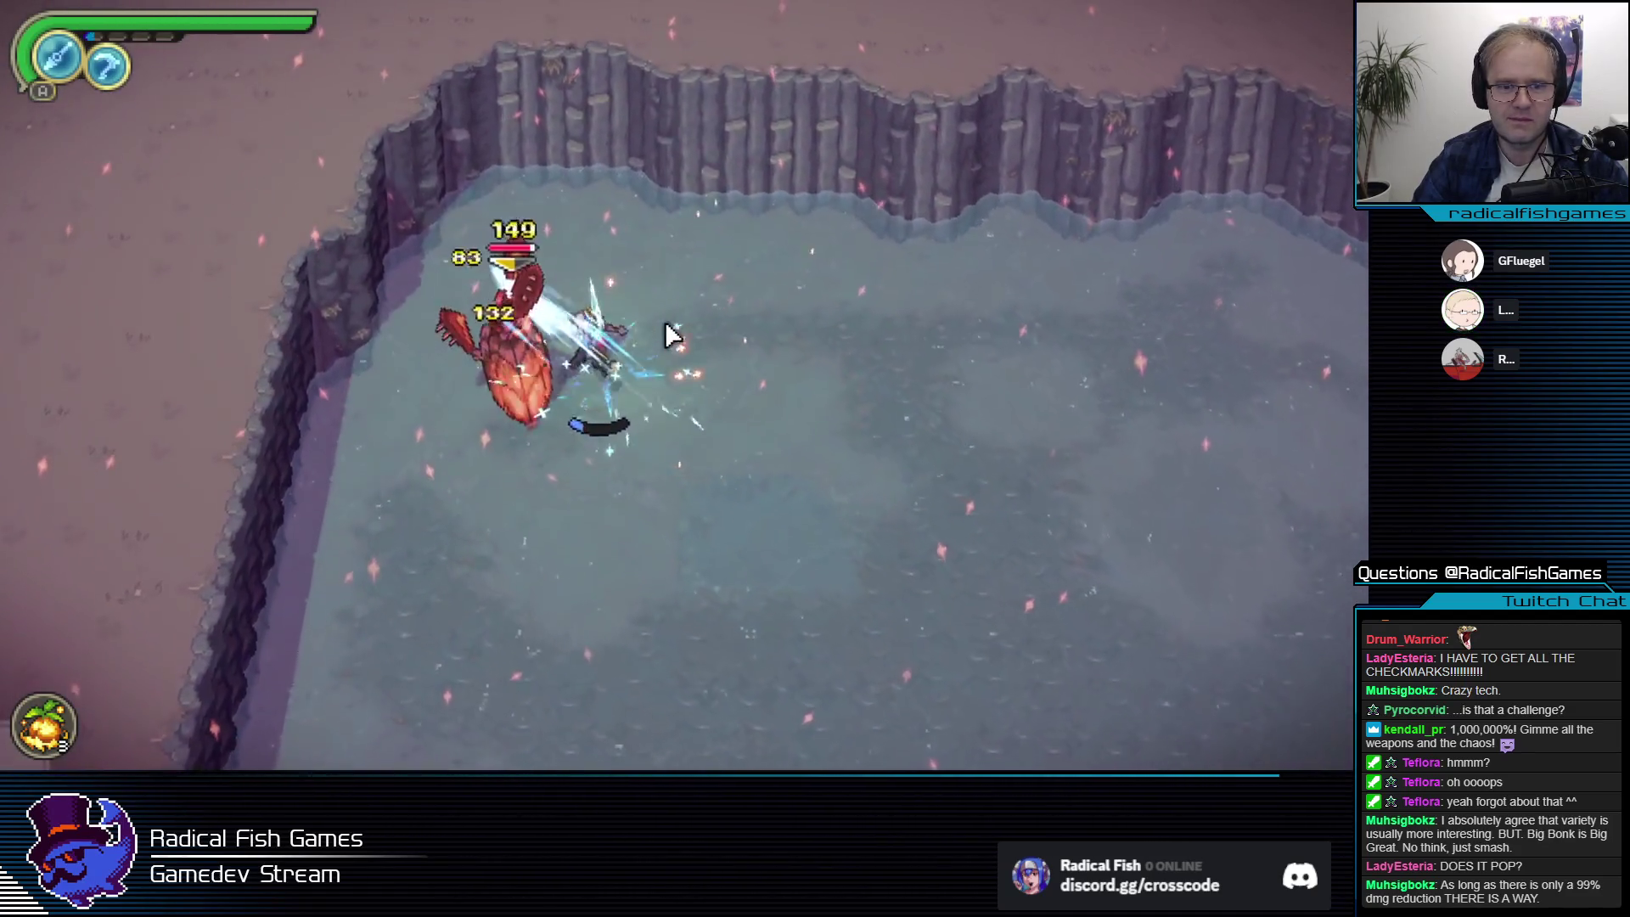
click(666, 331)
click(578, 335)
click(574, 342)
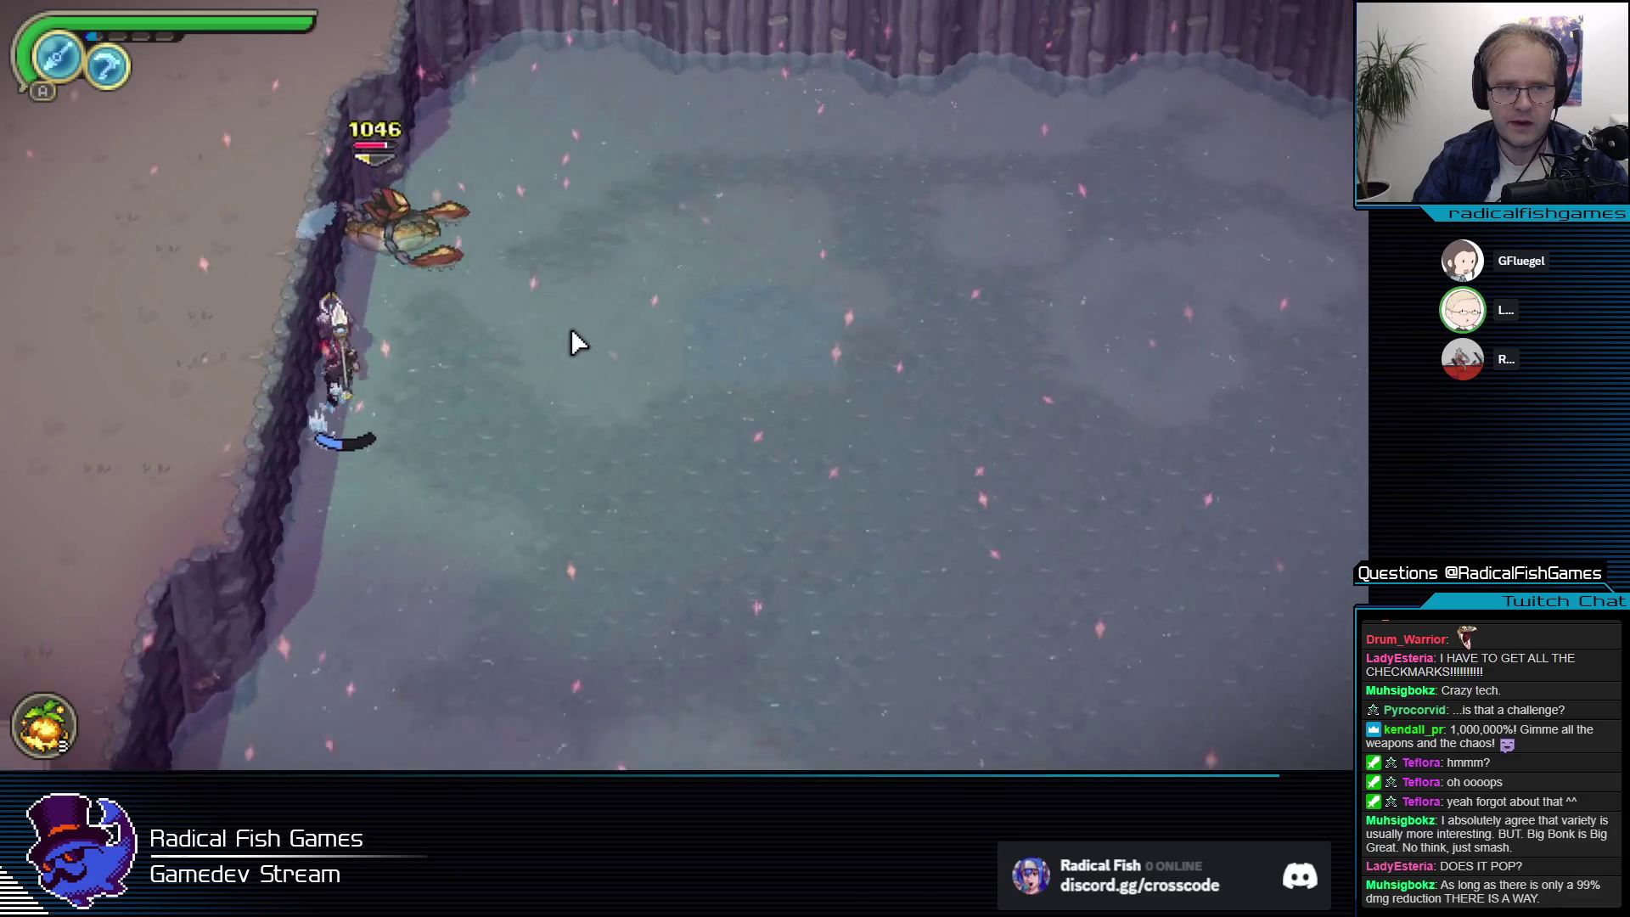
key(F11)
click(1238, 510)
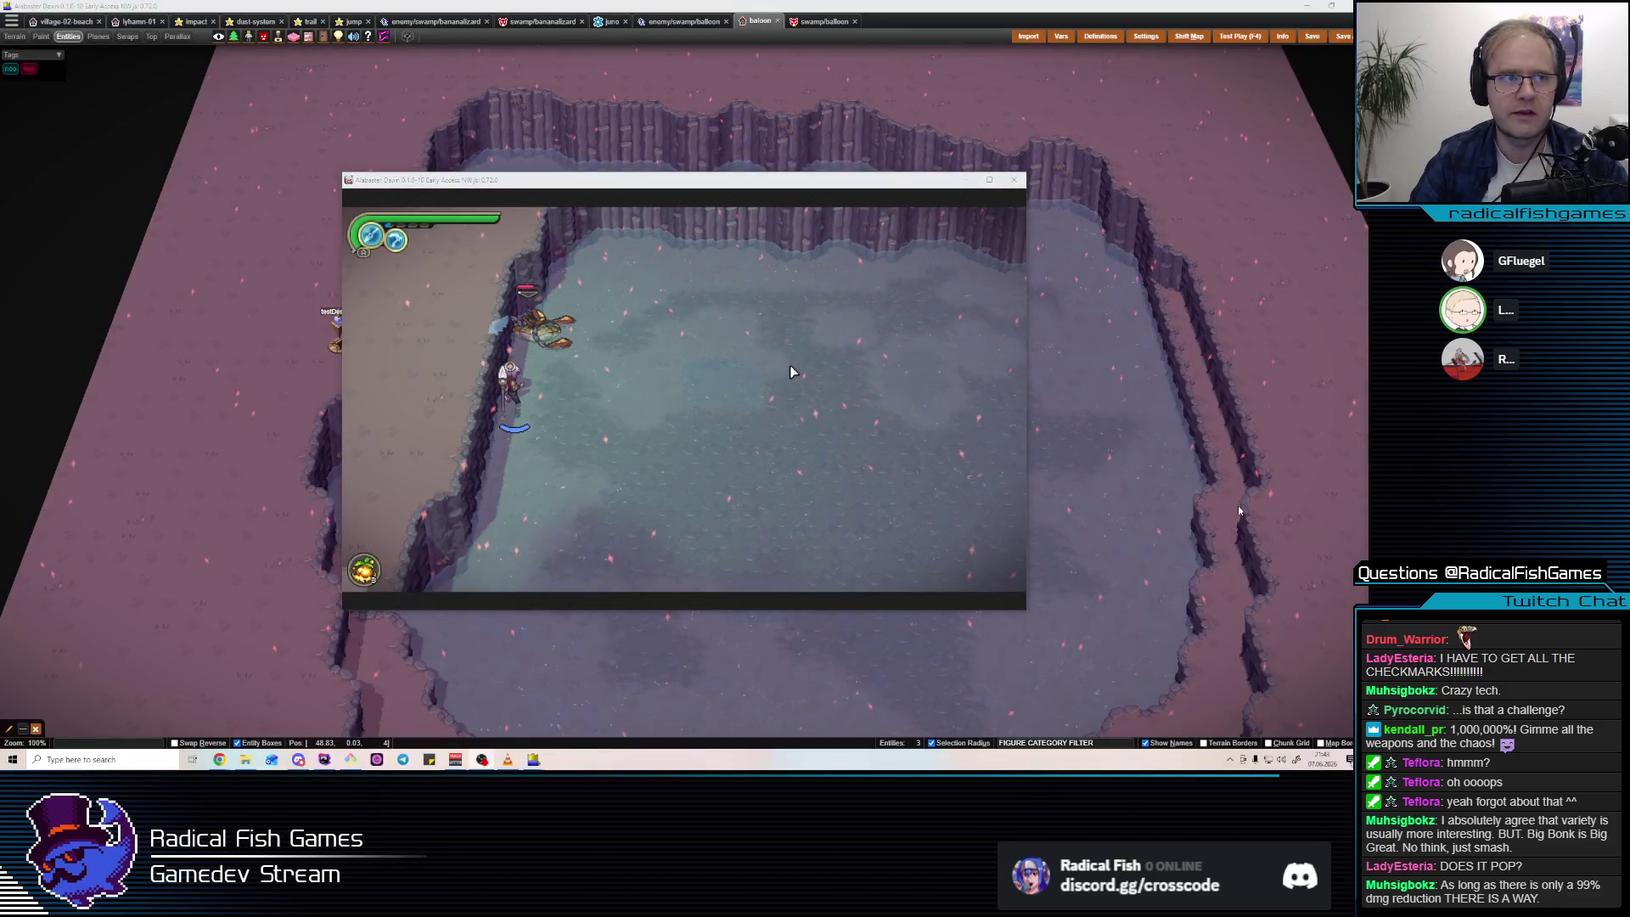
Open the balloon enemy's definition and show its Trackers sheet.
click(684, 22)
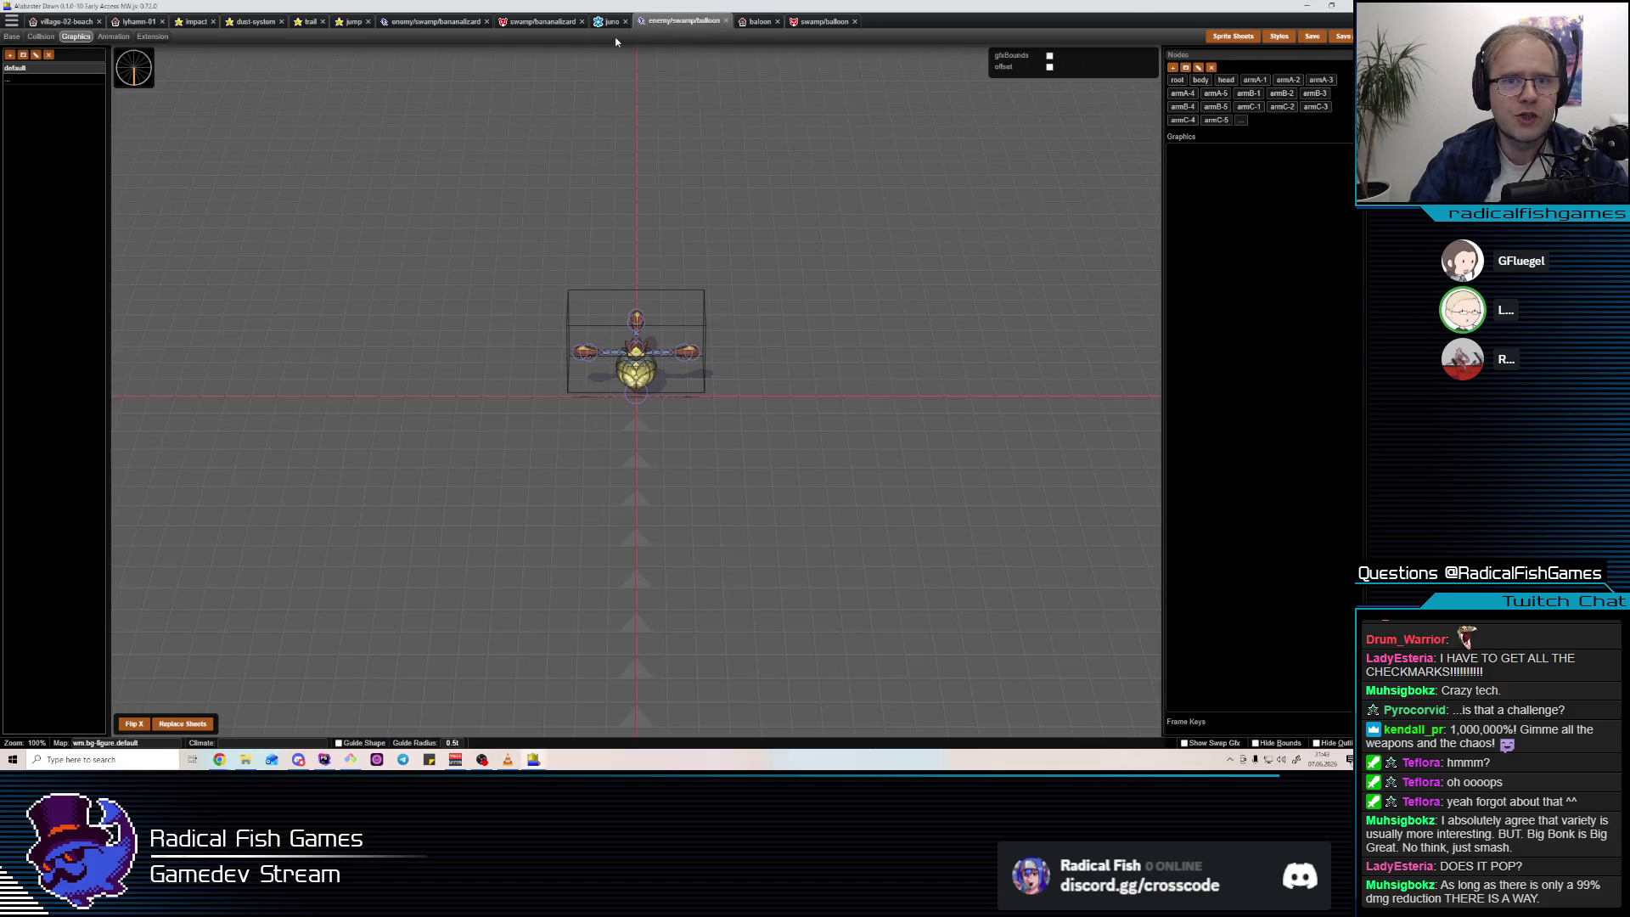
click(823, 21)
click(96, 36)
click(131, 37)
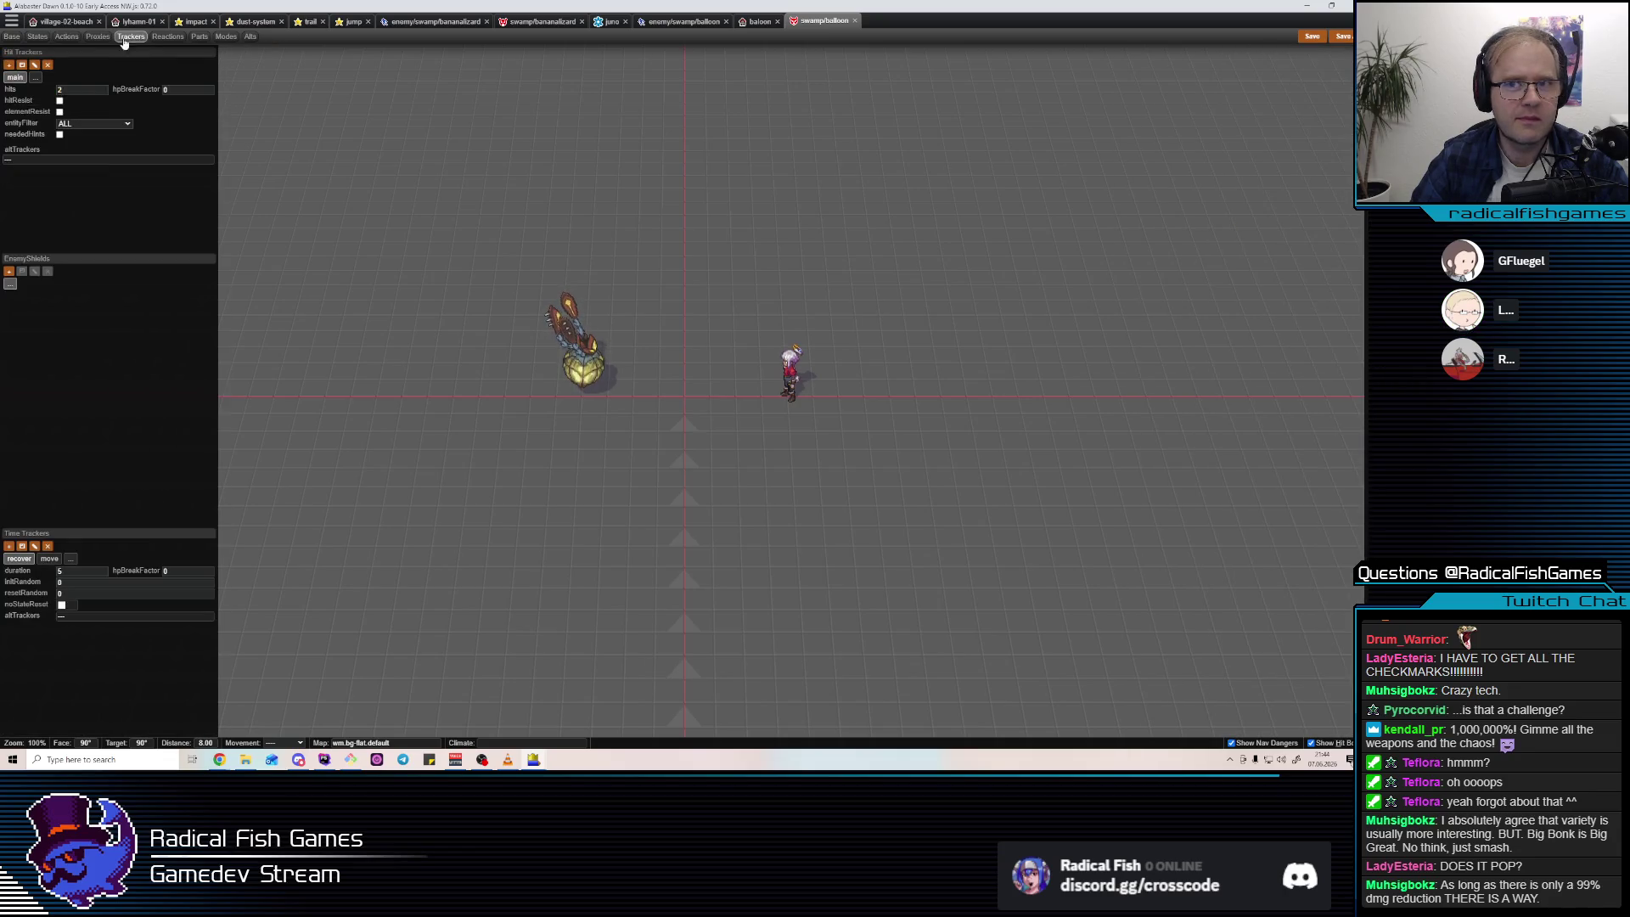
Add a new EnemyShields entry that applies when the enemy spawns.
click(9, 271)
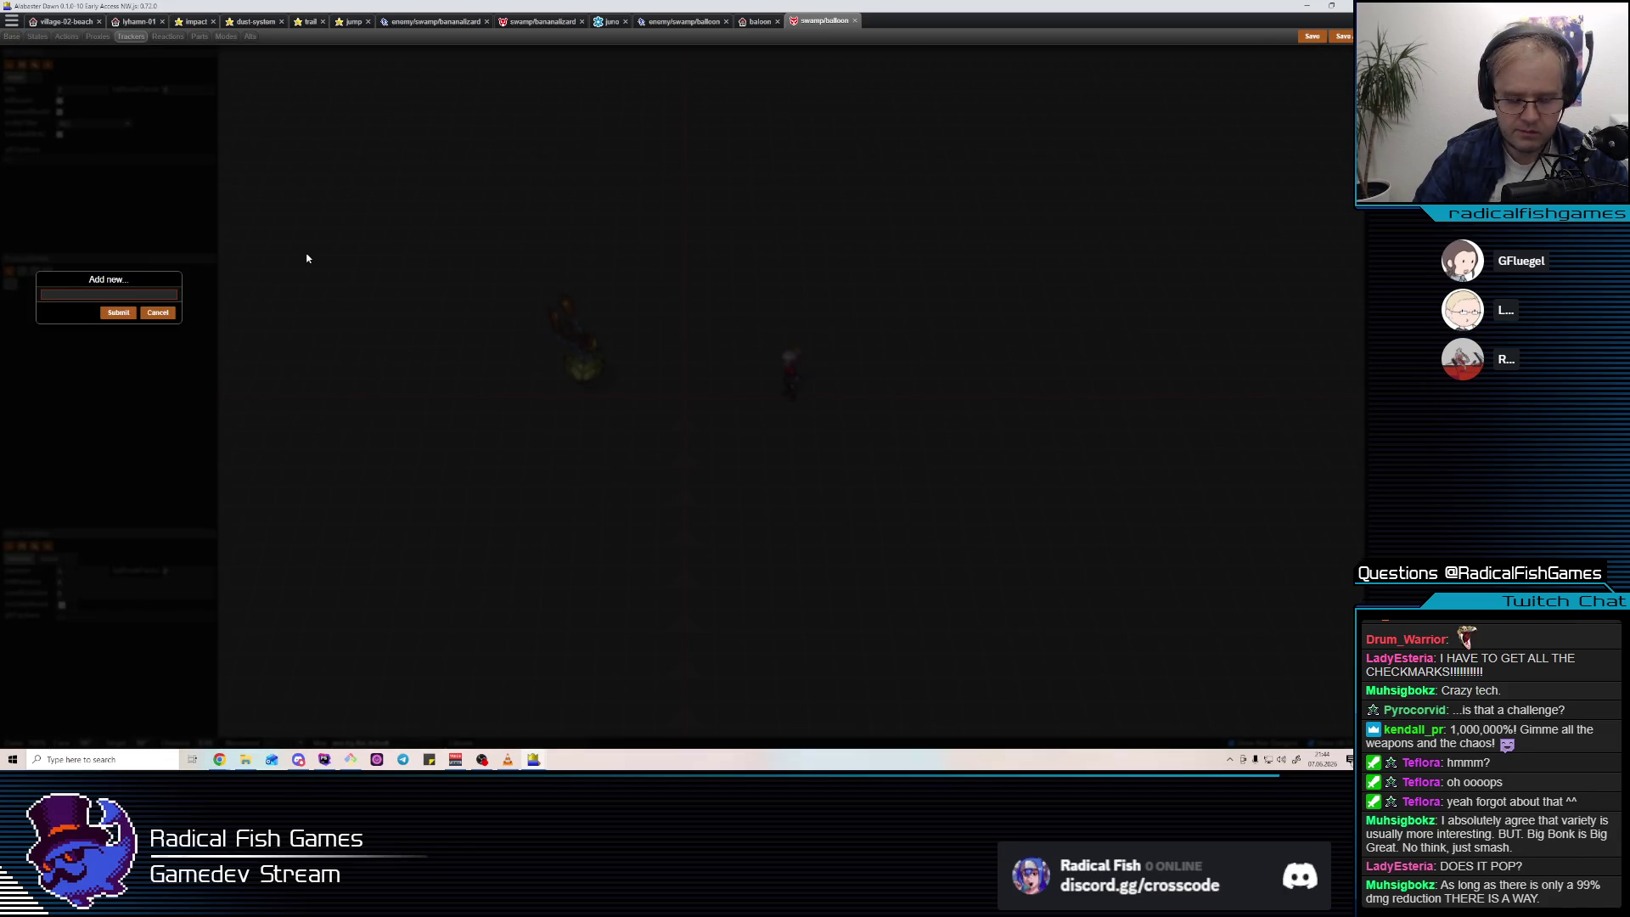
text(shield)
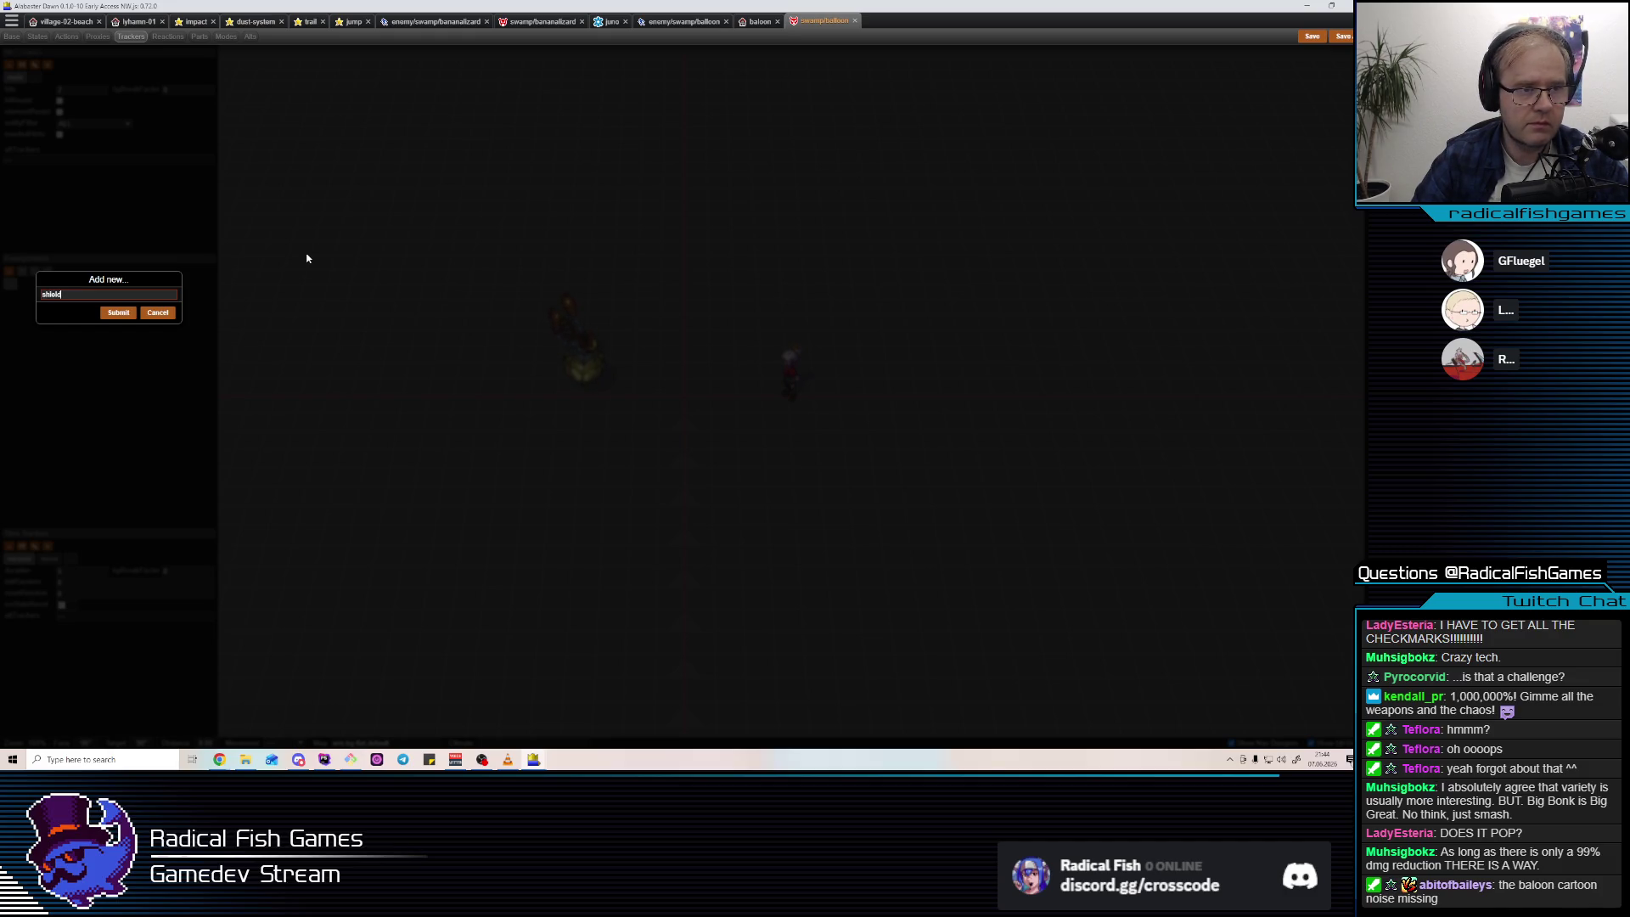
key(Return)
click(61, 297)
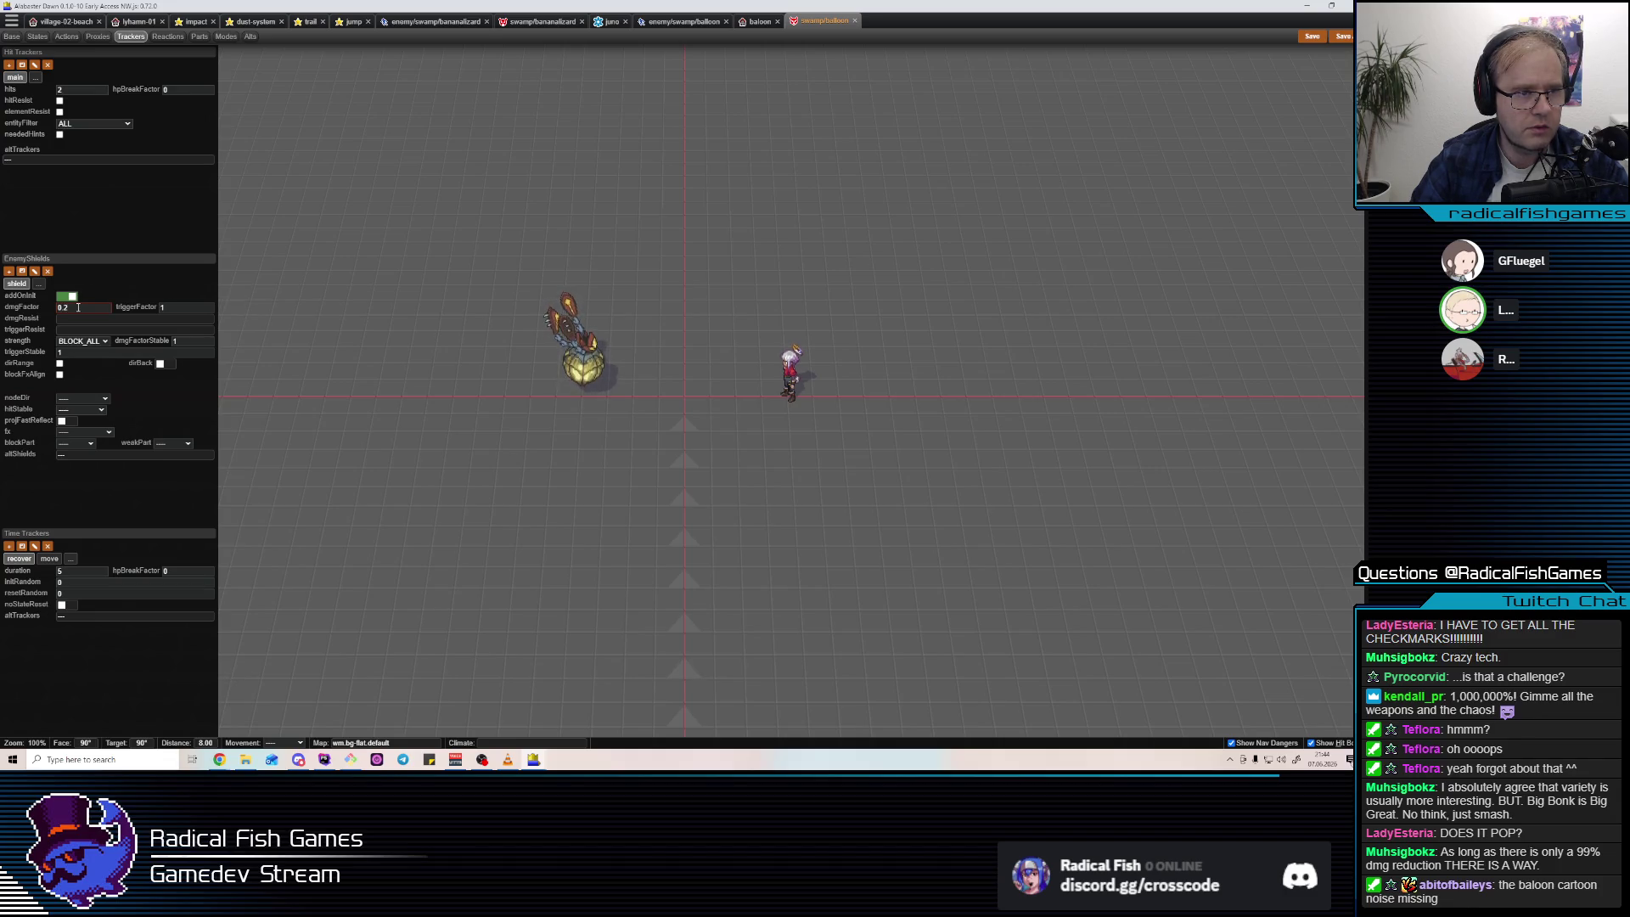
Set the shield's triggerFactor to 0.2 and dmgFactor to 0.25.
click(200, 307)
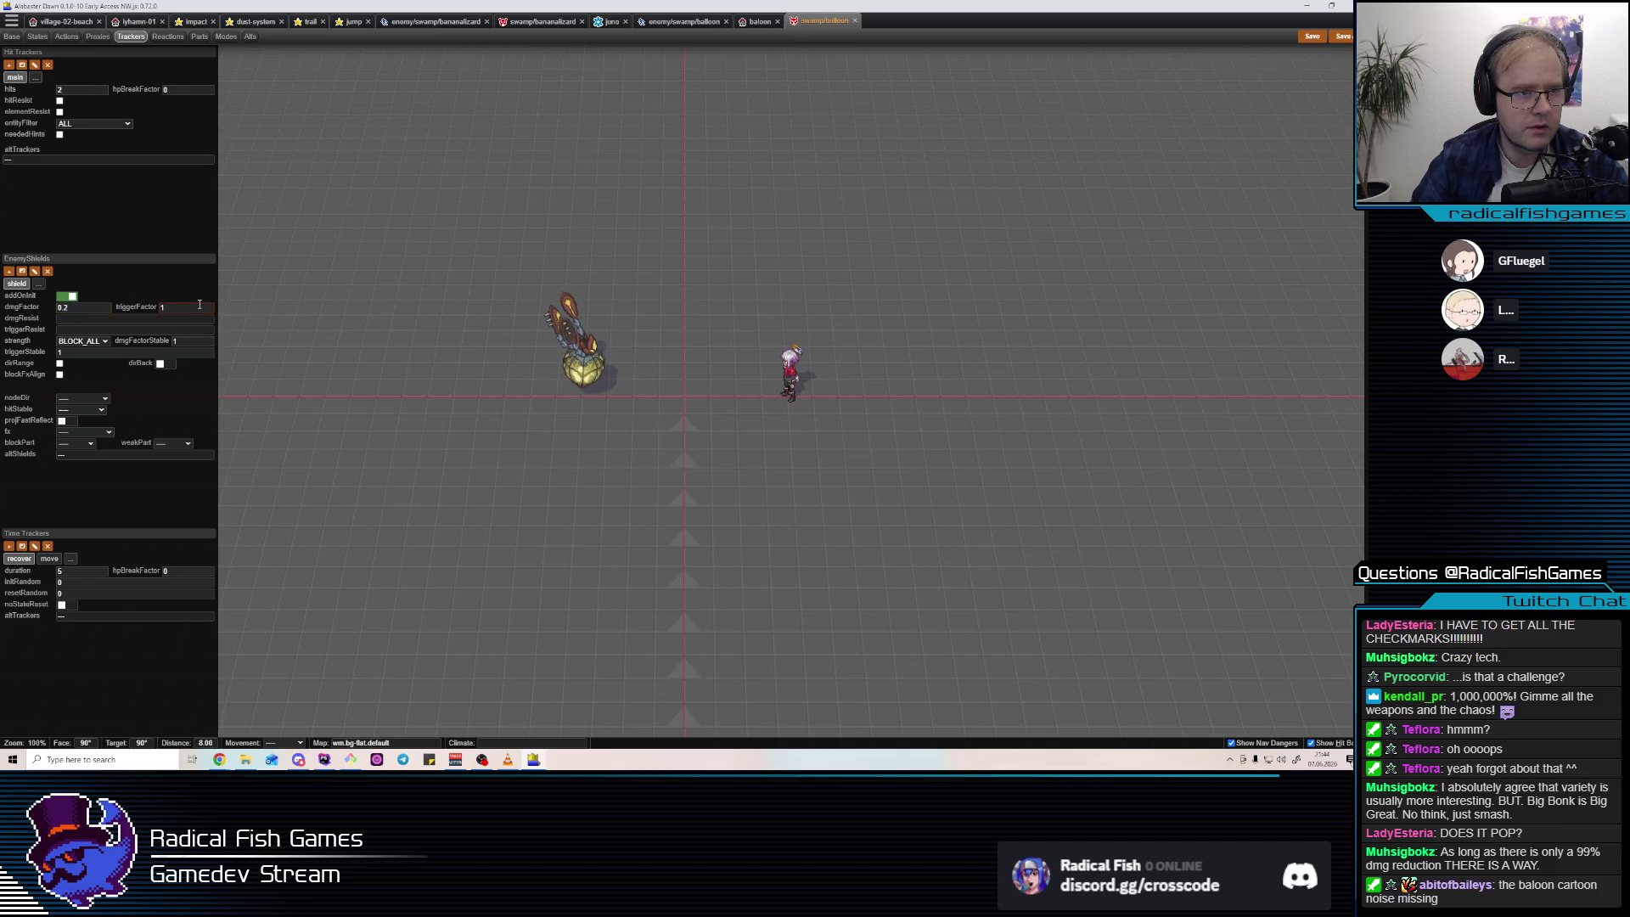
text(0.5)
key(BackSpace)
text(2)
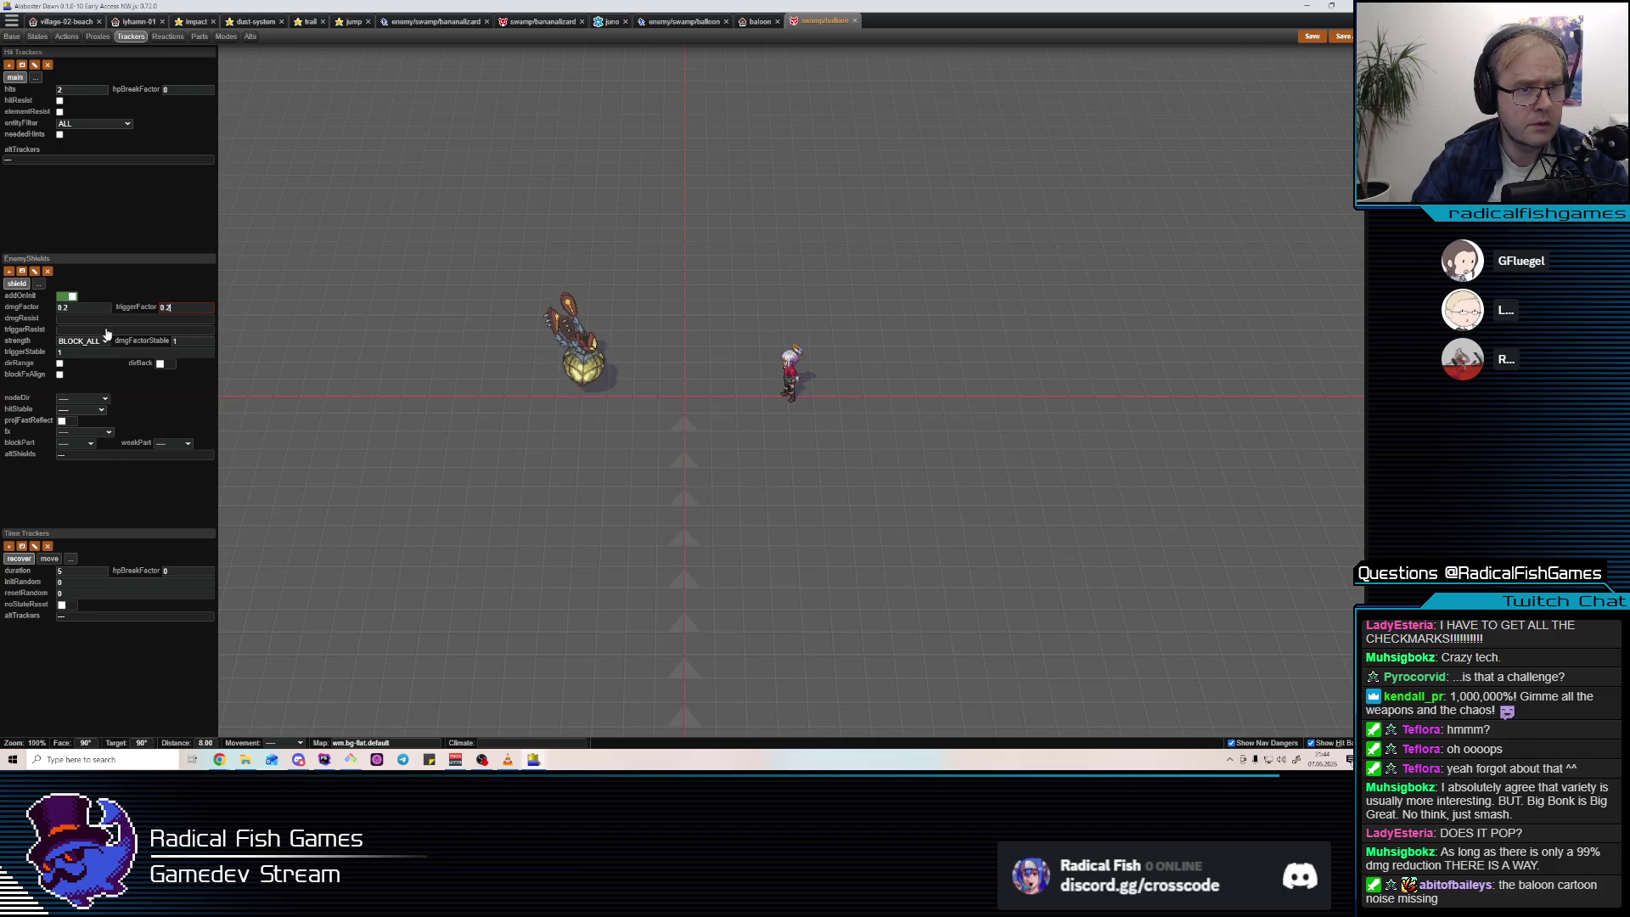
click(186, 306)
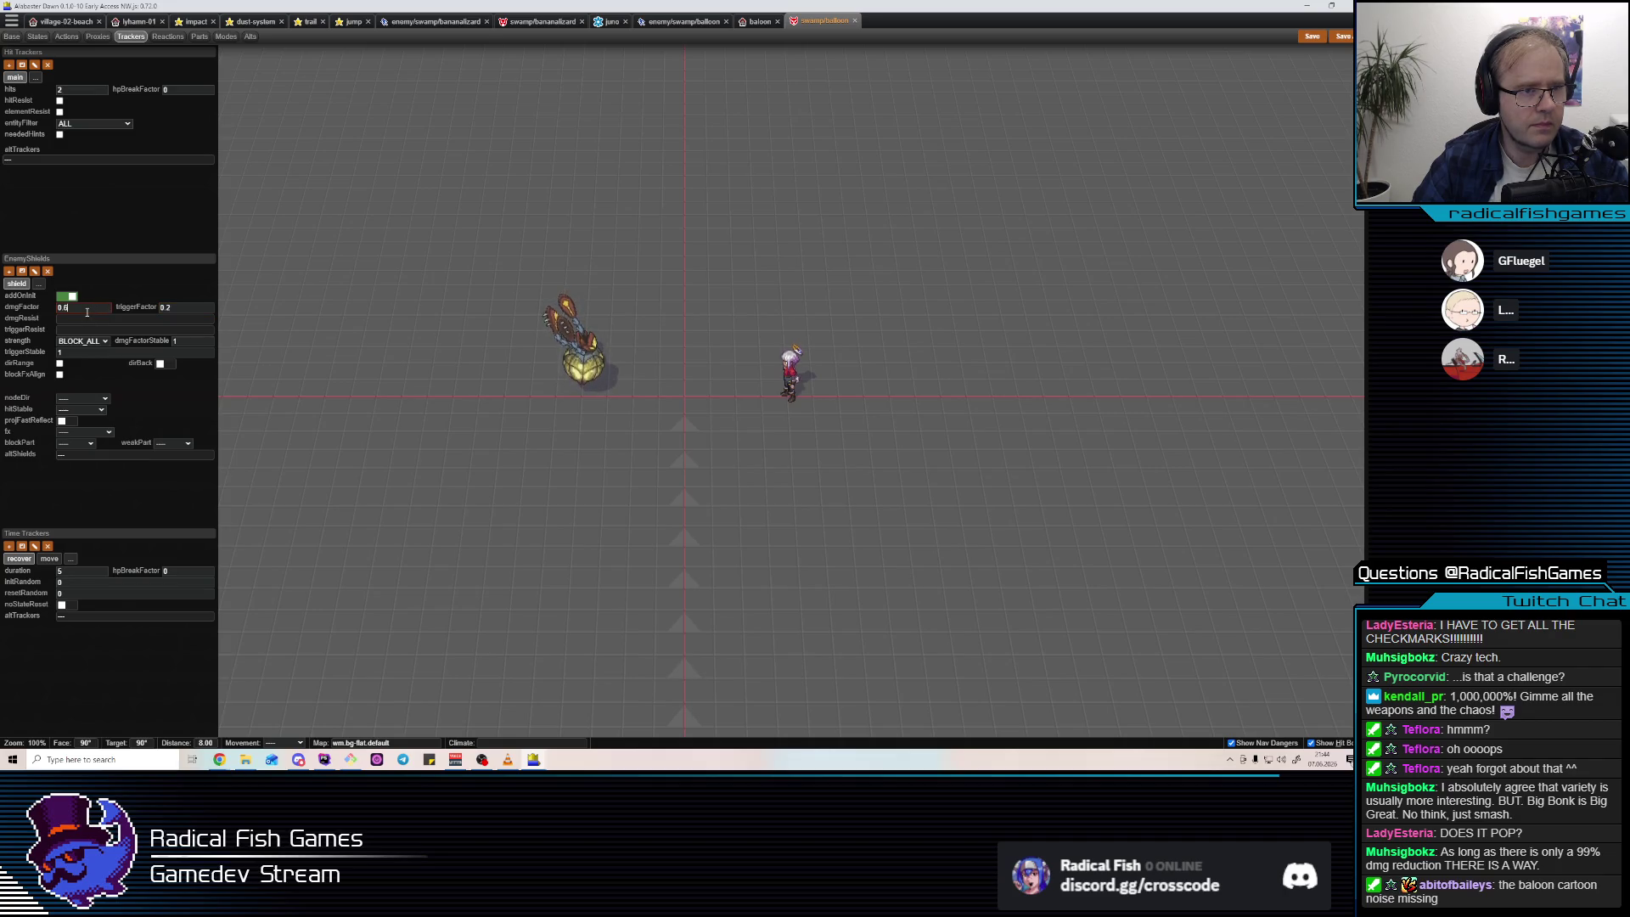
key(BackSpace)
text(5)
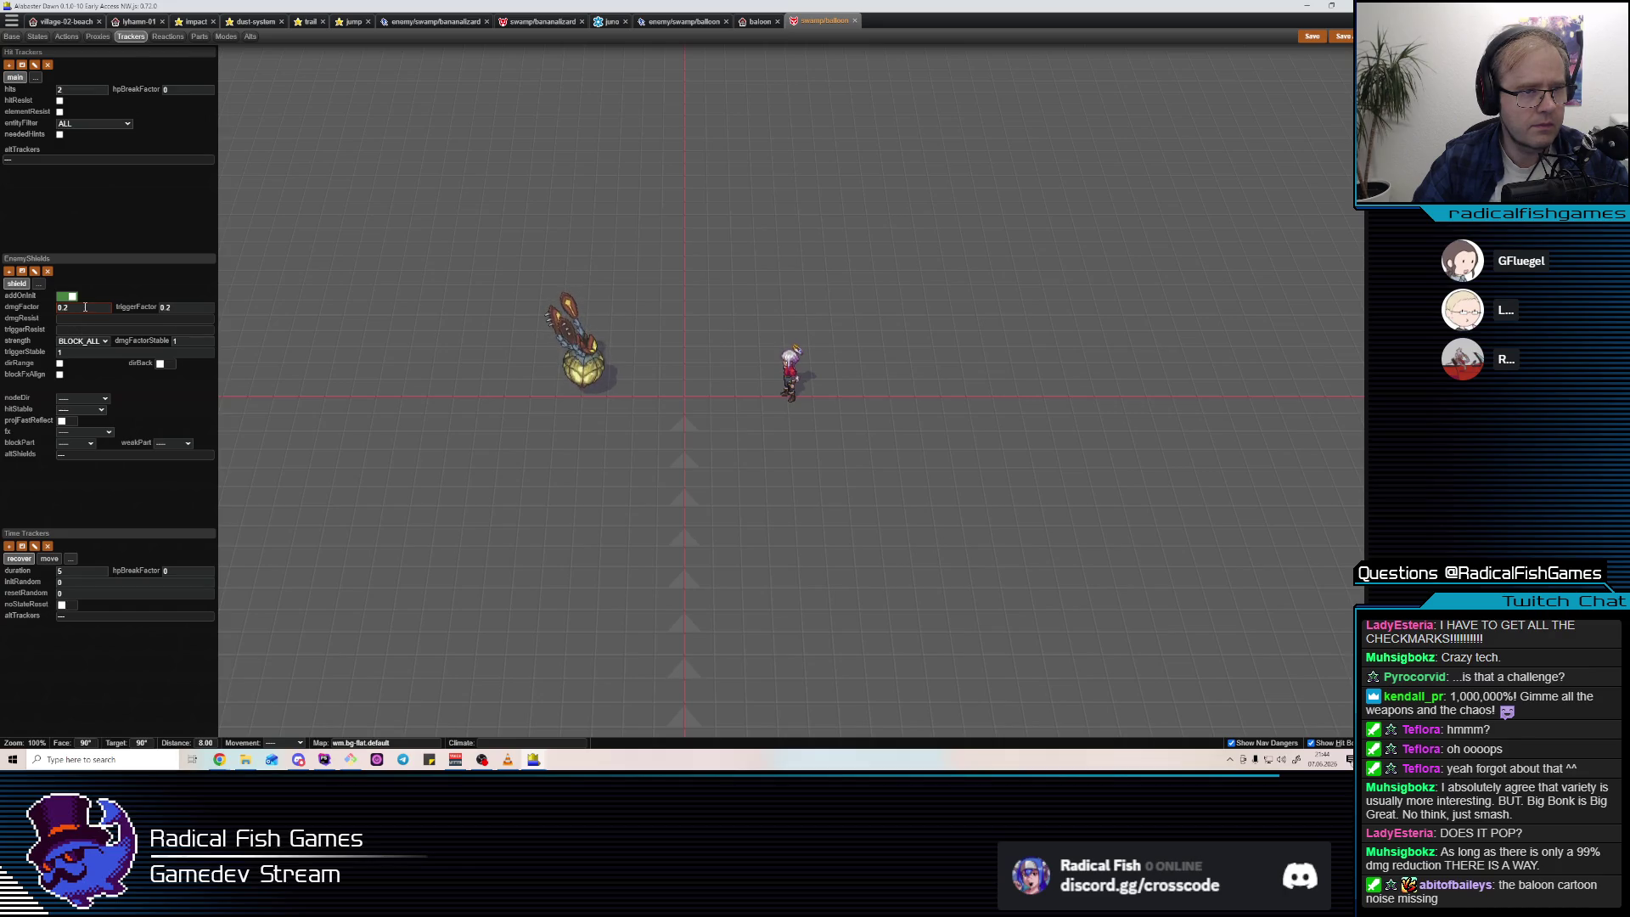
key(BackSpace)
text(2)
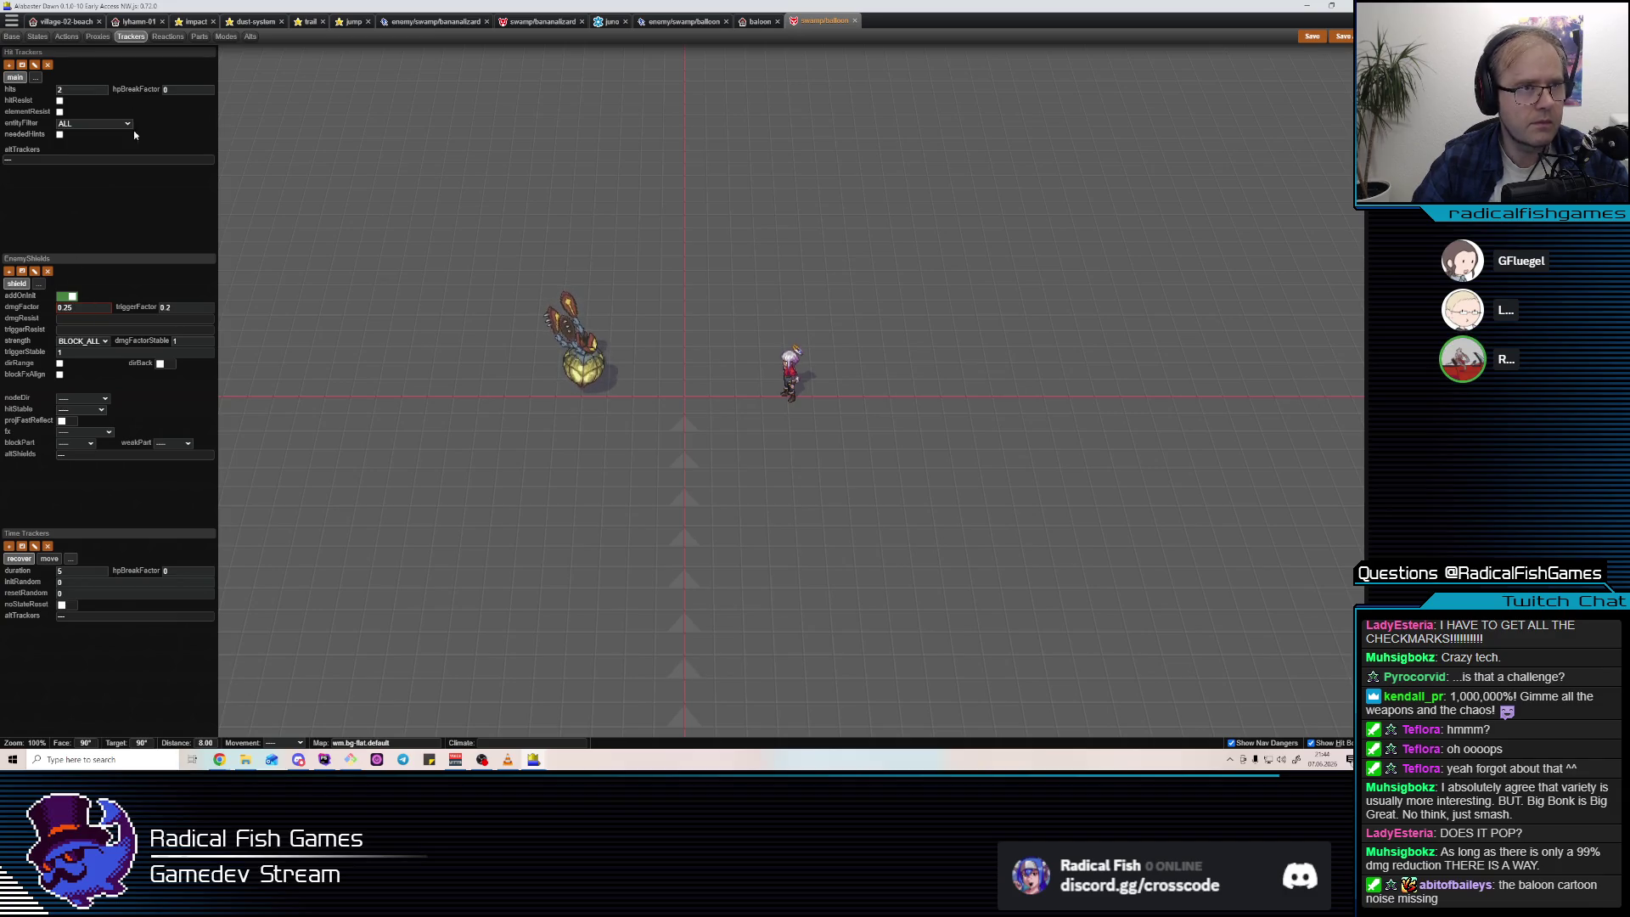
click(12, 36)
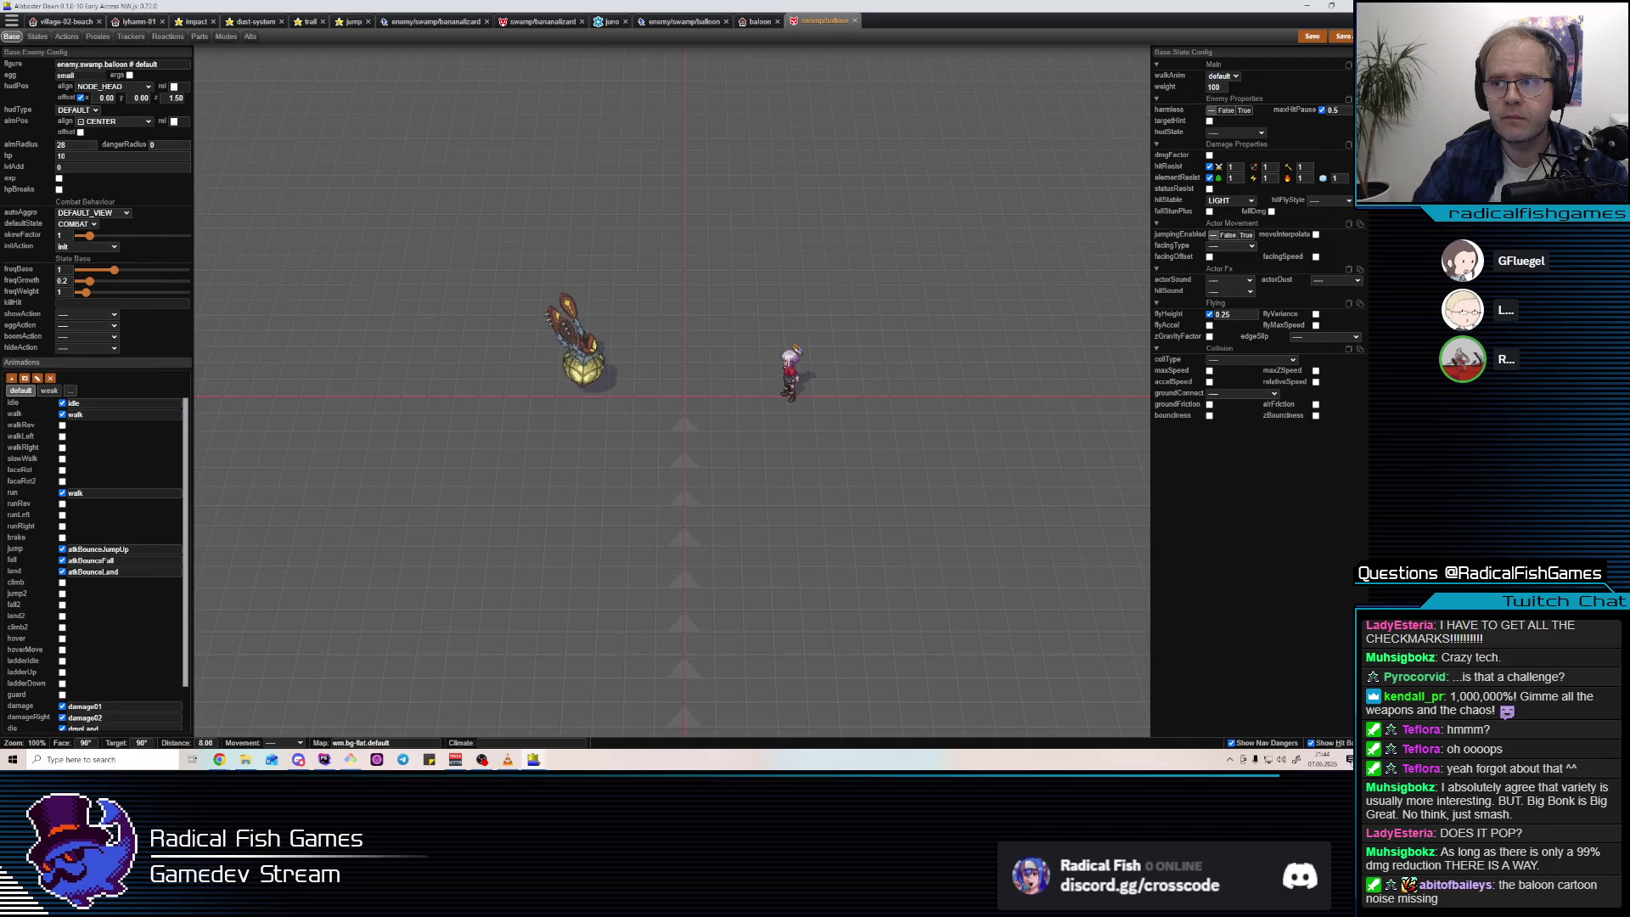
Uncheck the balloon's base hitResist and elementResist on the Base tab.
click(1210, 166)
click(1209, 178)
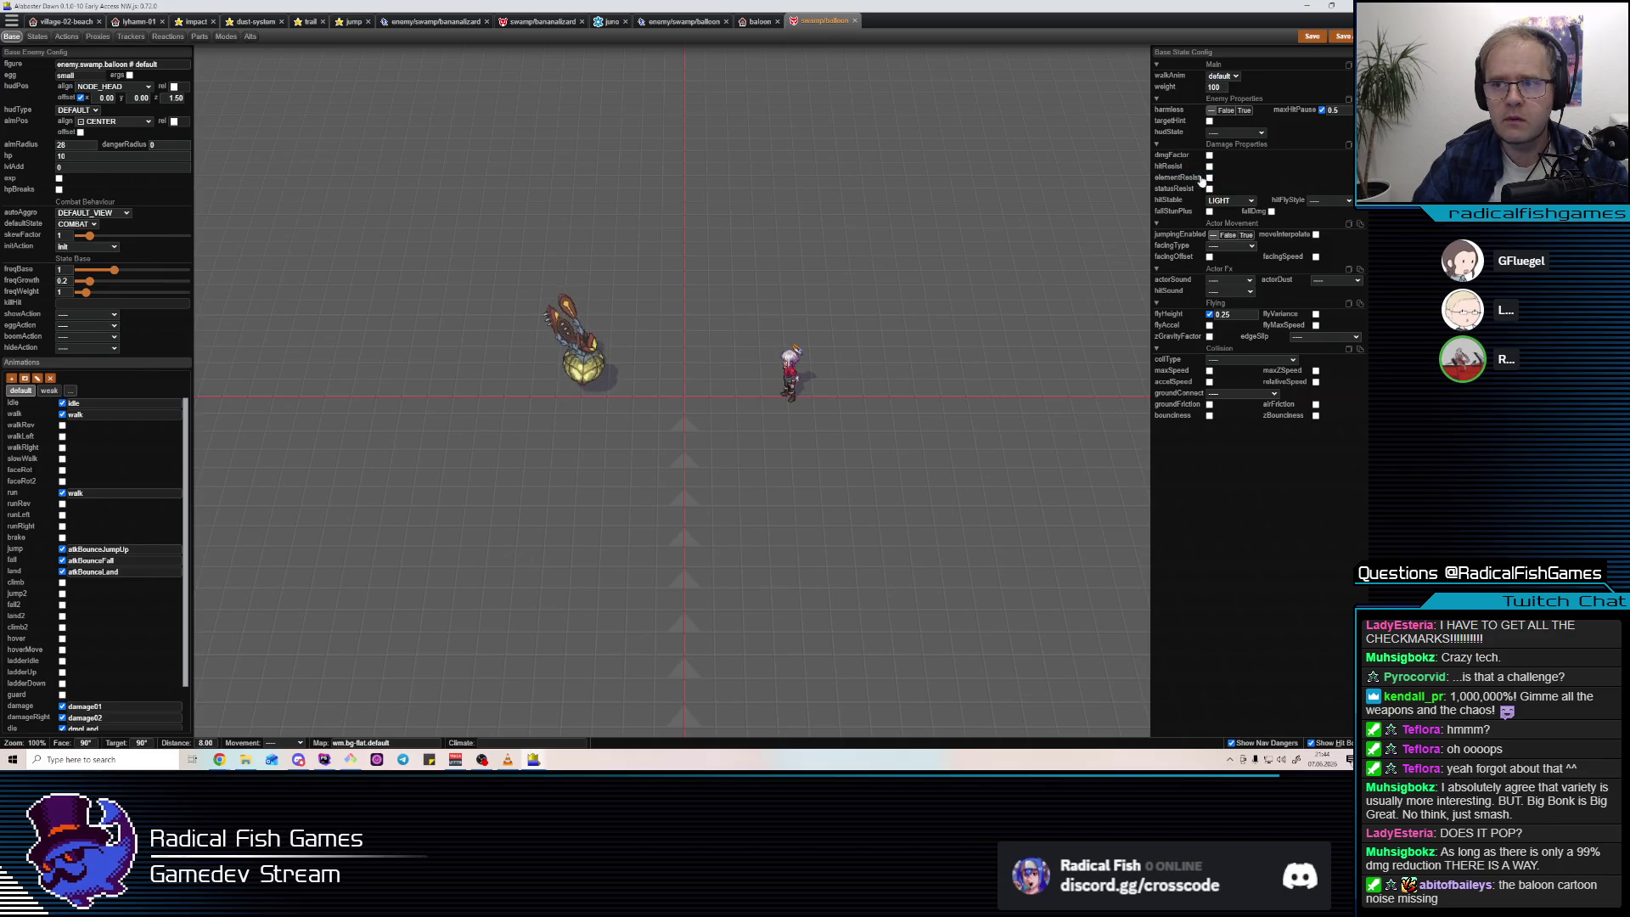
click(44, 38)
click(12, 37)
click(37, 37)
Review the decision logic of the COMBAT state under States.
click(44, 66)
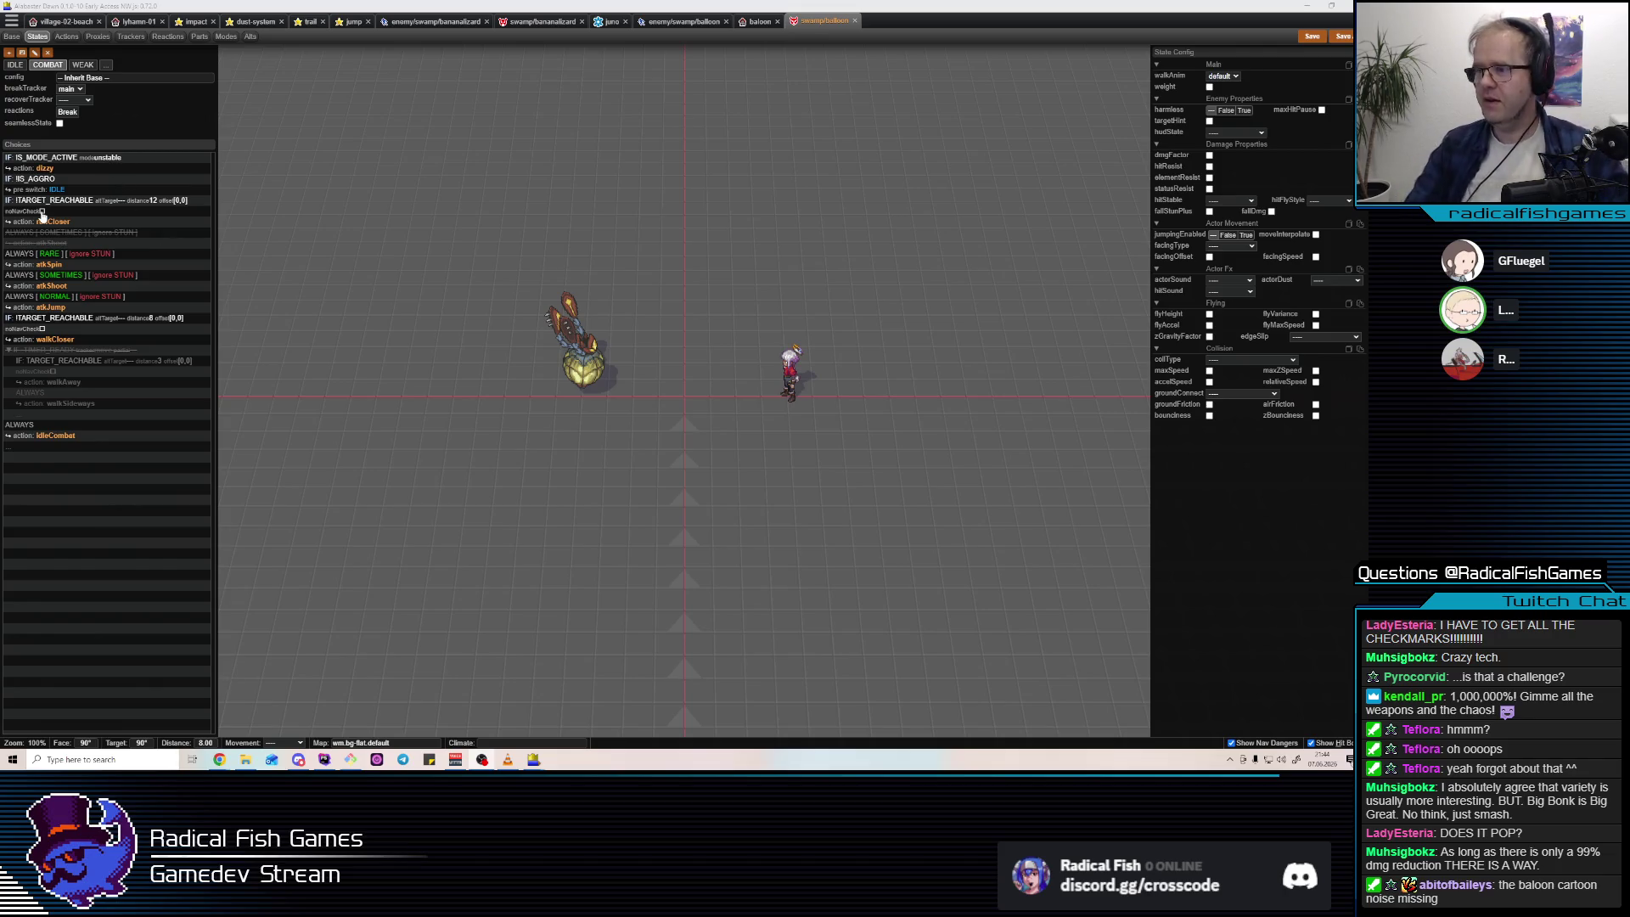
click(13, 38)
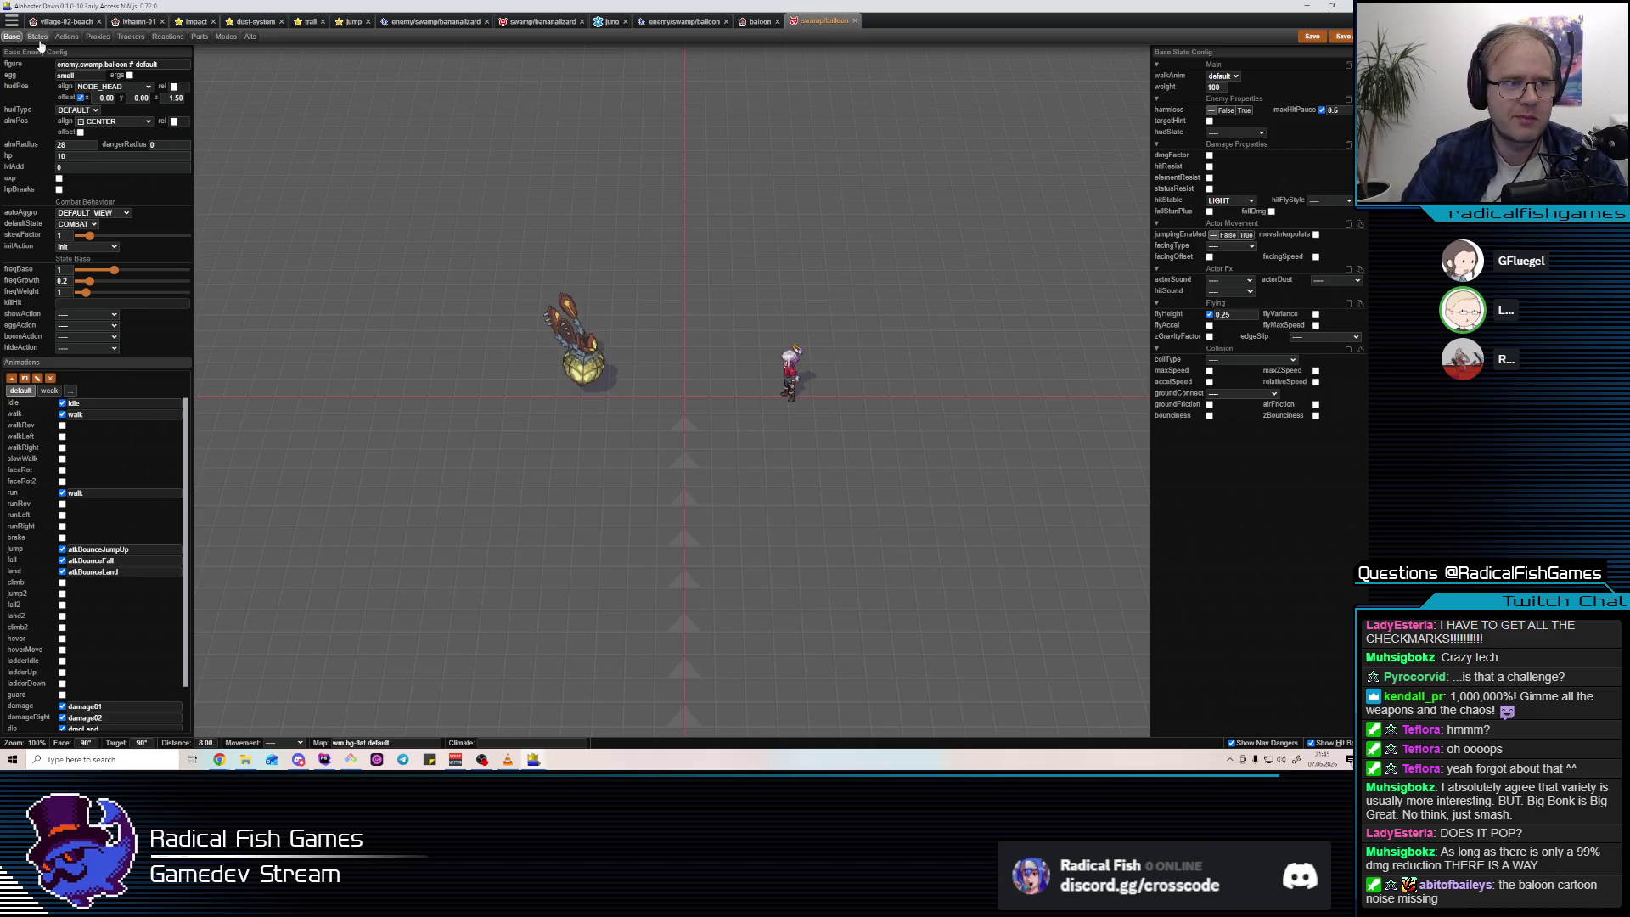
click(38, 38)
click(66, 38)
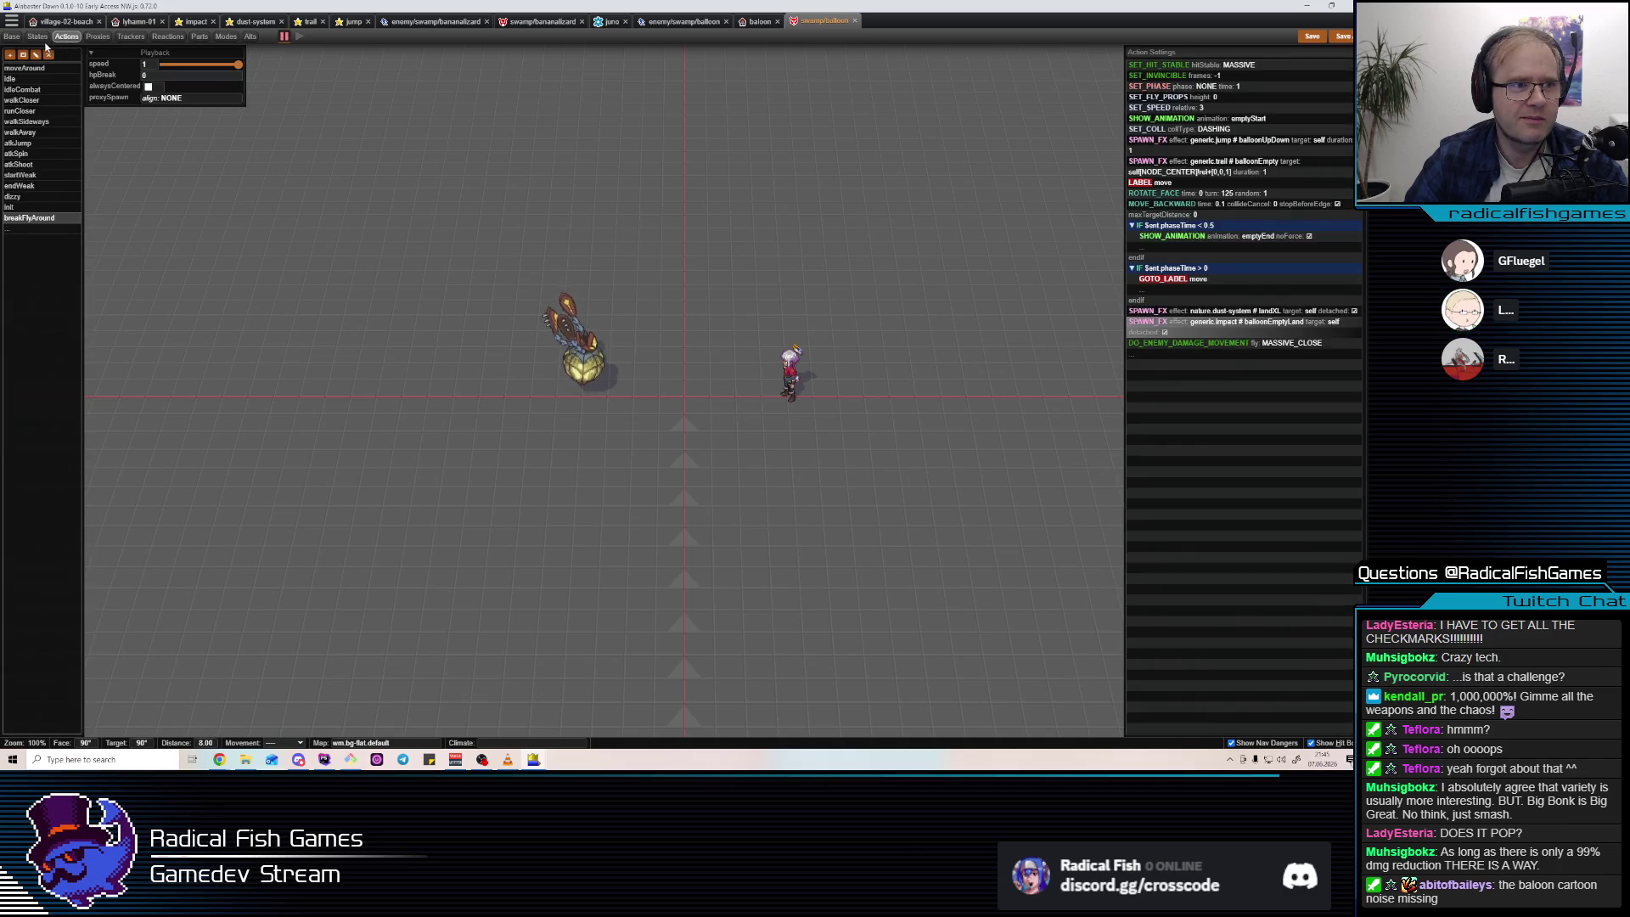
Inspect breakFlyAround's DO_ENEMY_DAMAGE_MOVEMENT and SPAWN_FX step settings in the Actions sheet.
click(51, 218)
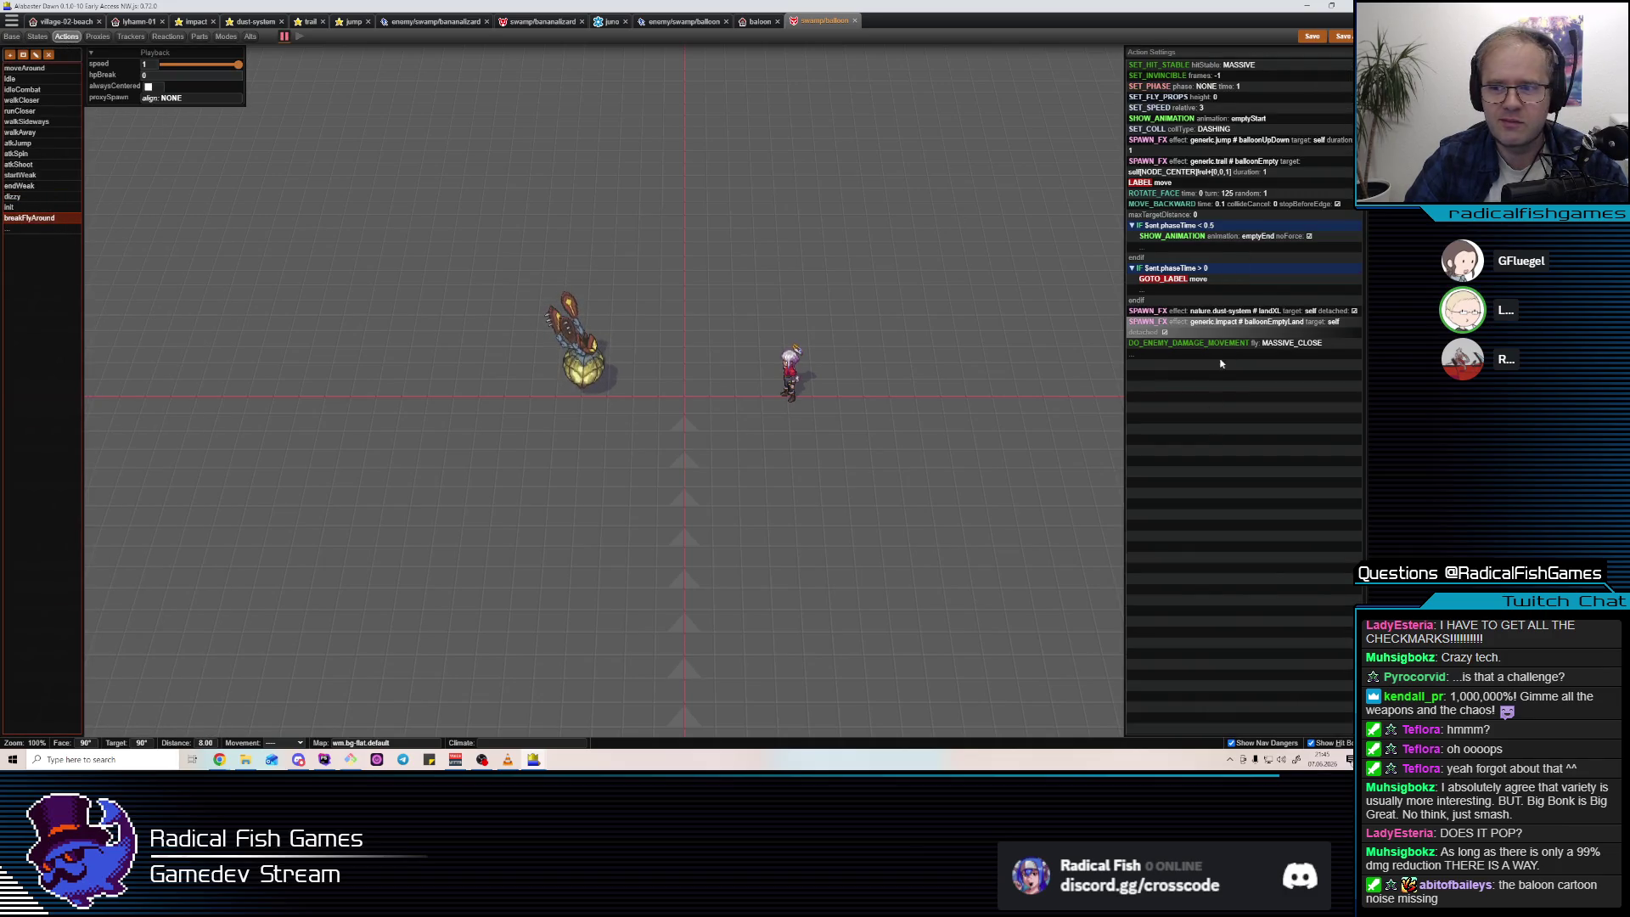
click(1225, 343)
mouse_move(1219, 331)
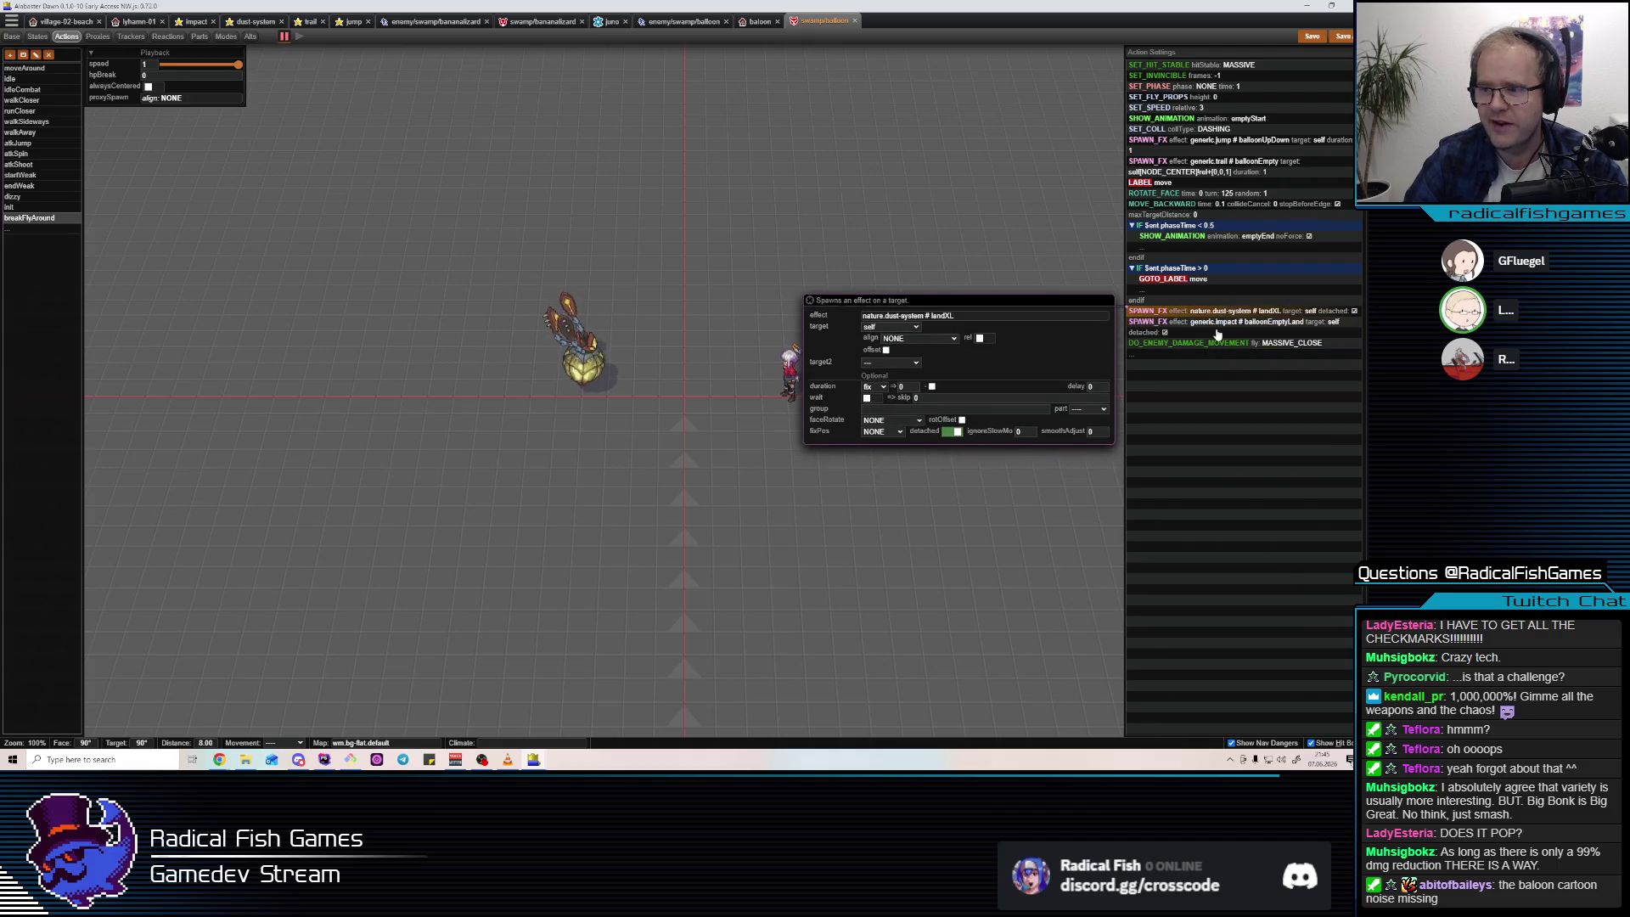
click(12, 37)
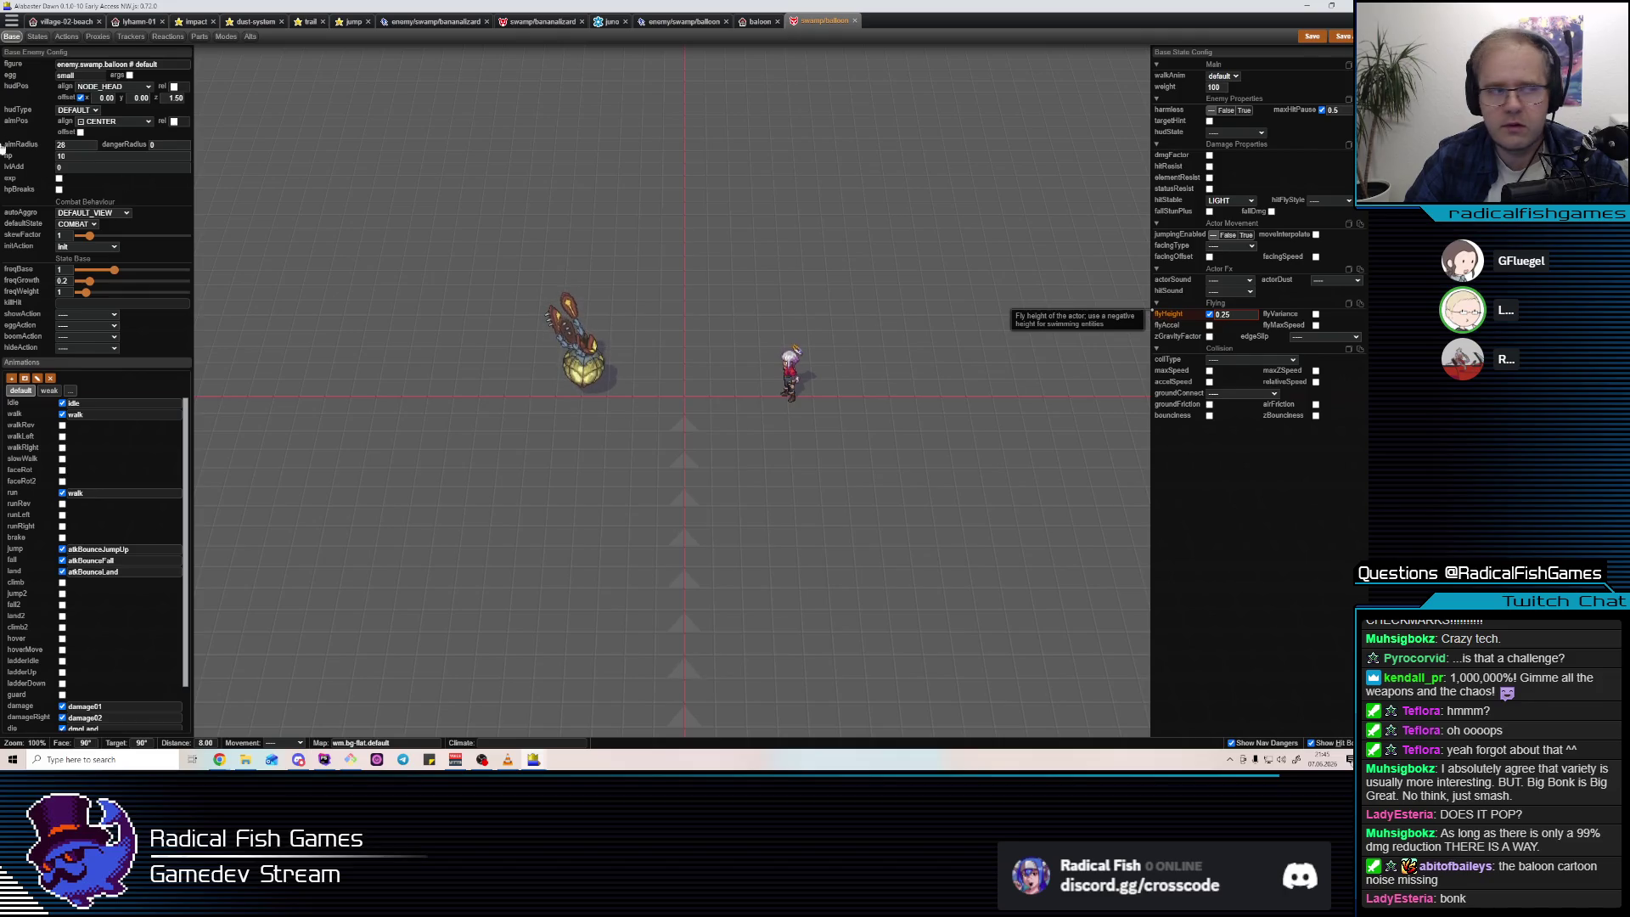
click(98, 36)
click(77, 37)
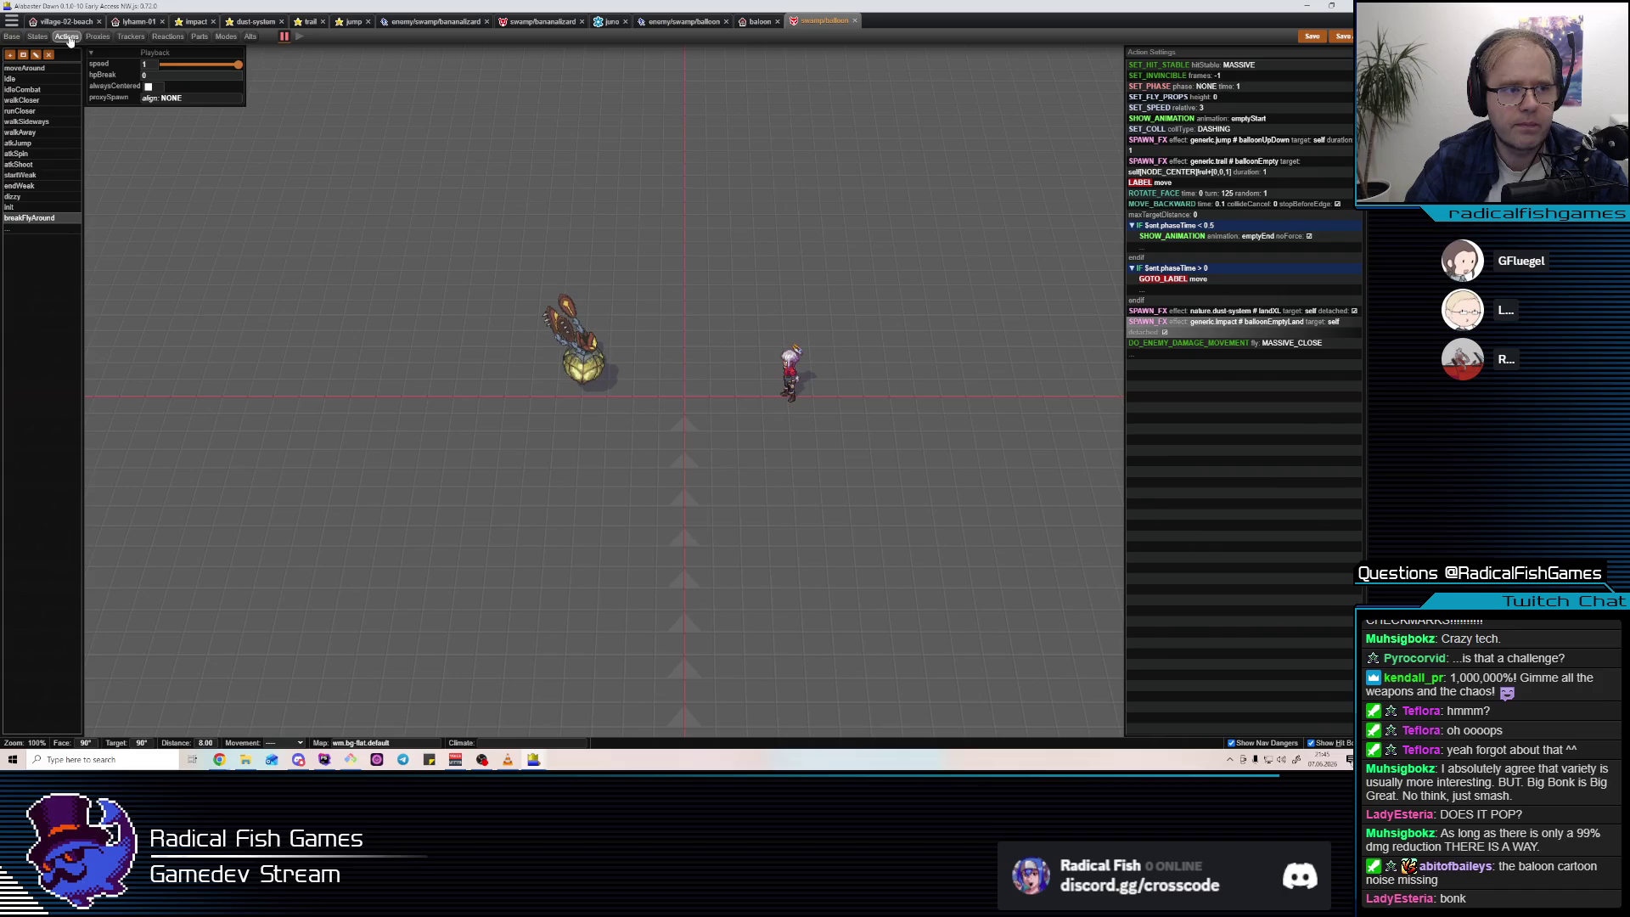
click(126, 38)
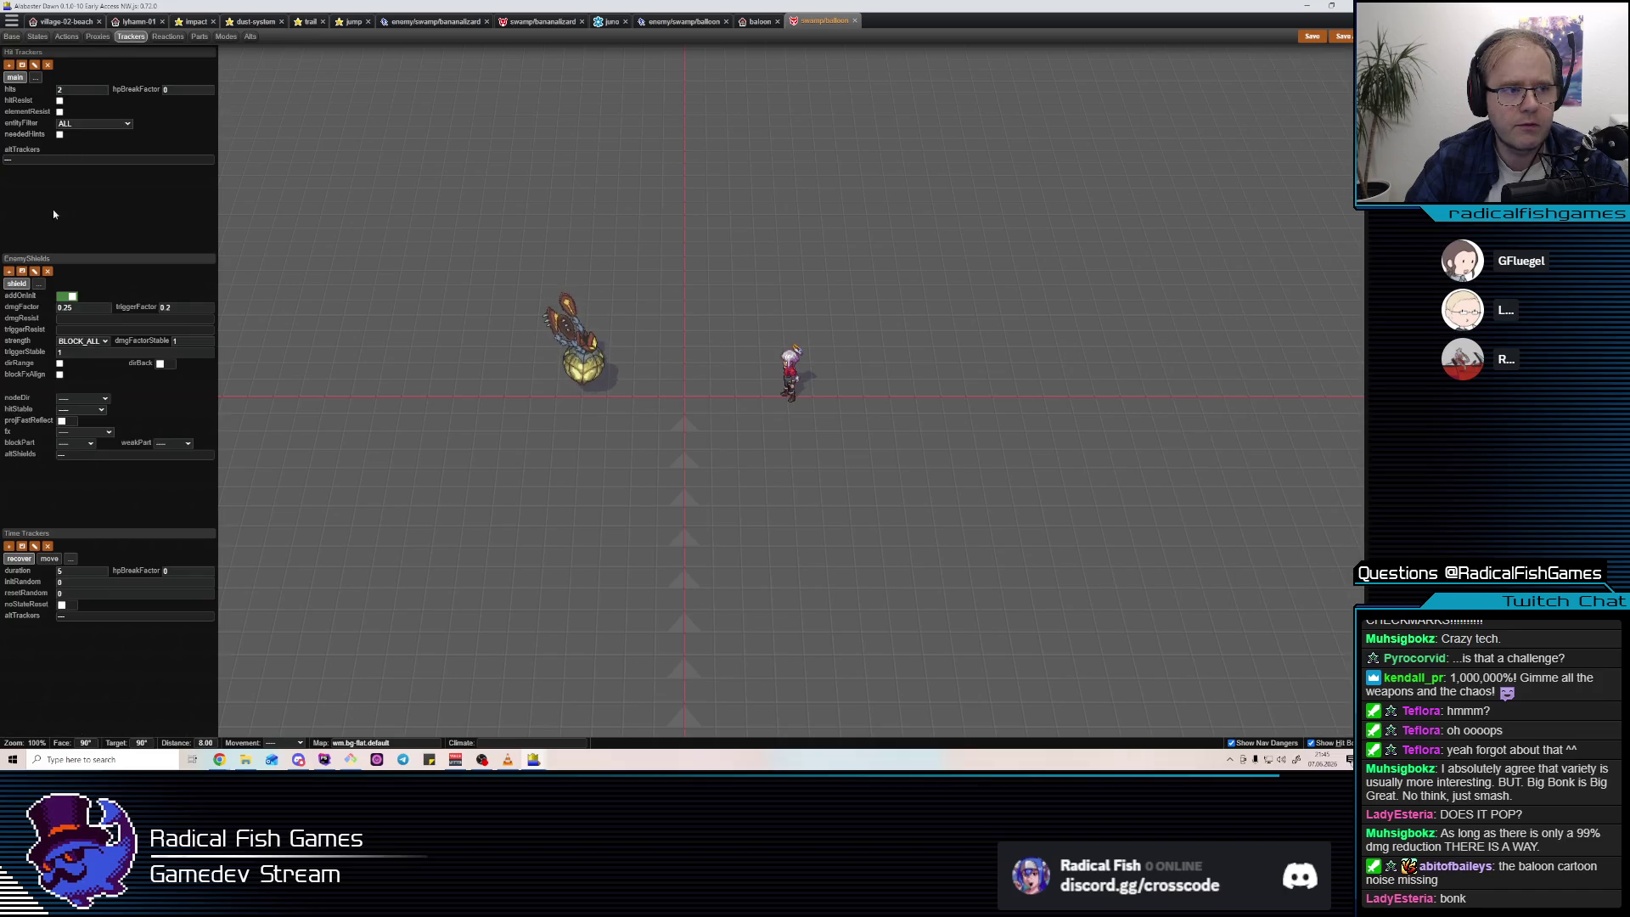
Check the shield's resistance options, then open the frog enemy for reference and return.
click(77, 330)
click(77, 321)
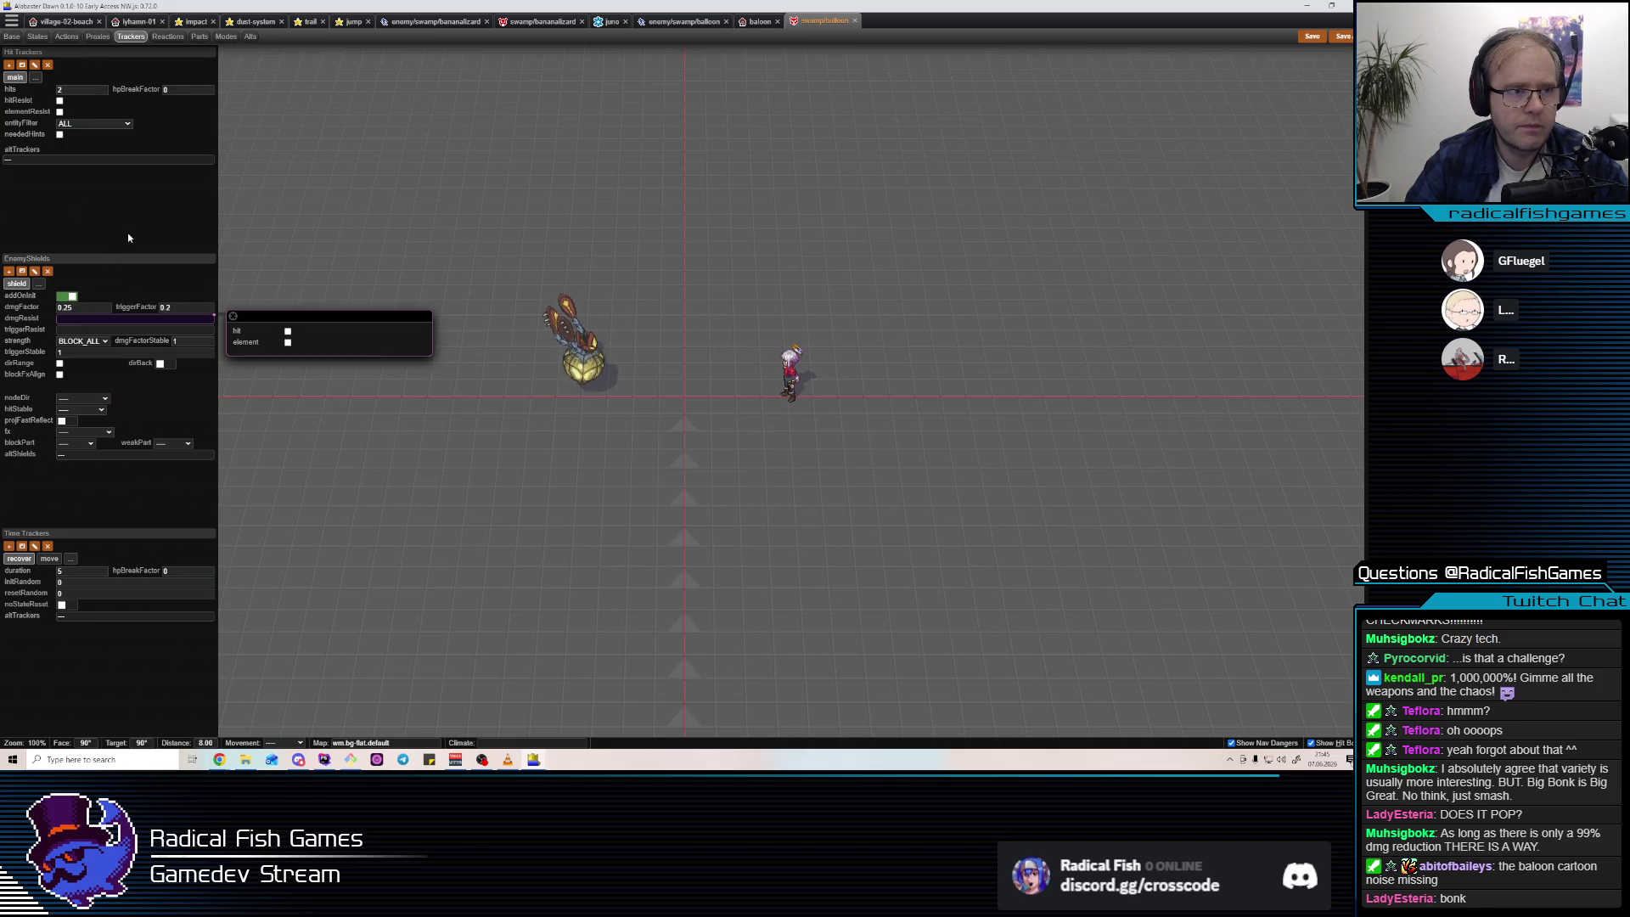
key(shift)
key(shift)
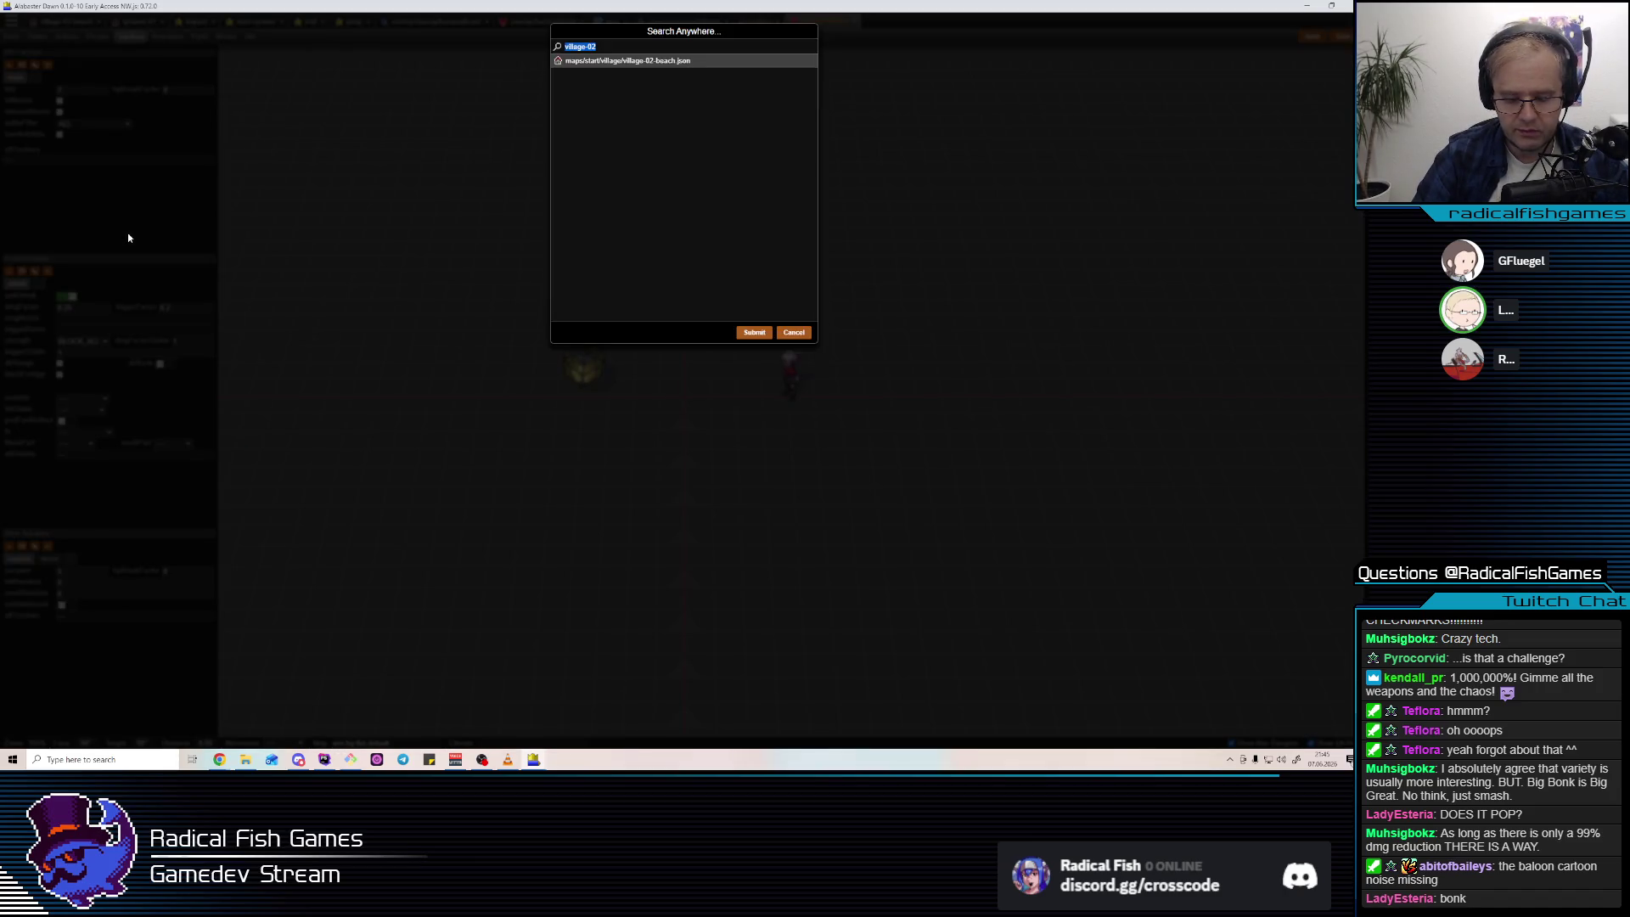
text(frog)
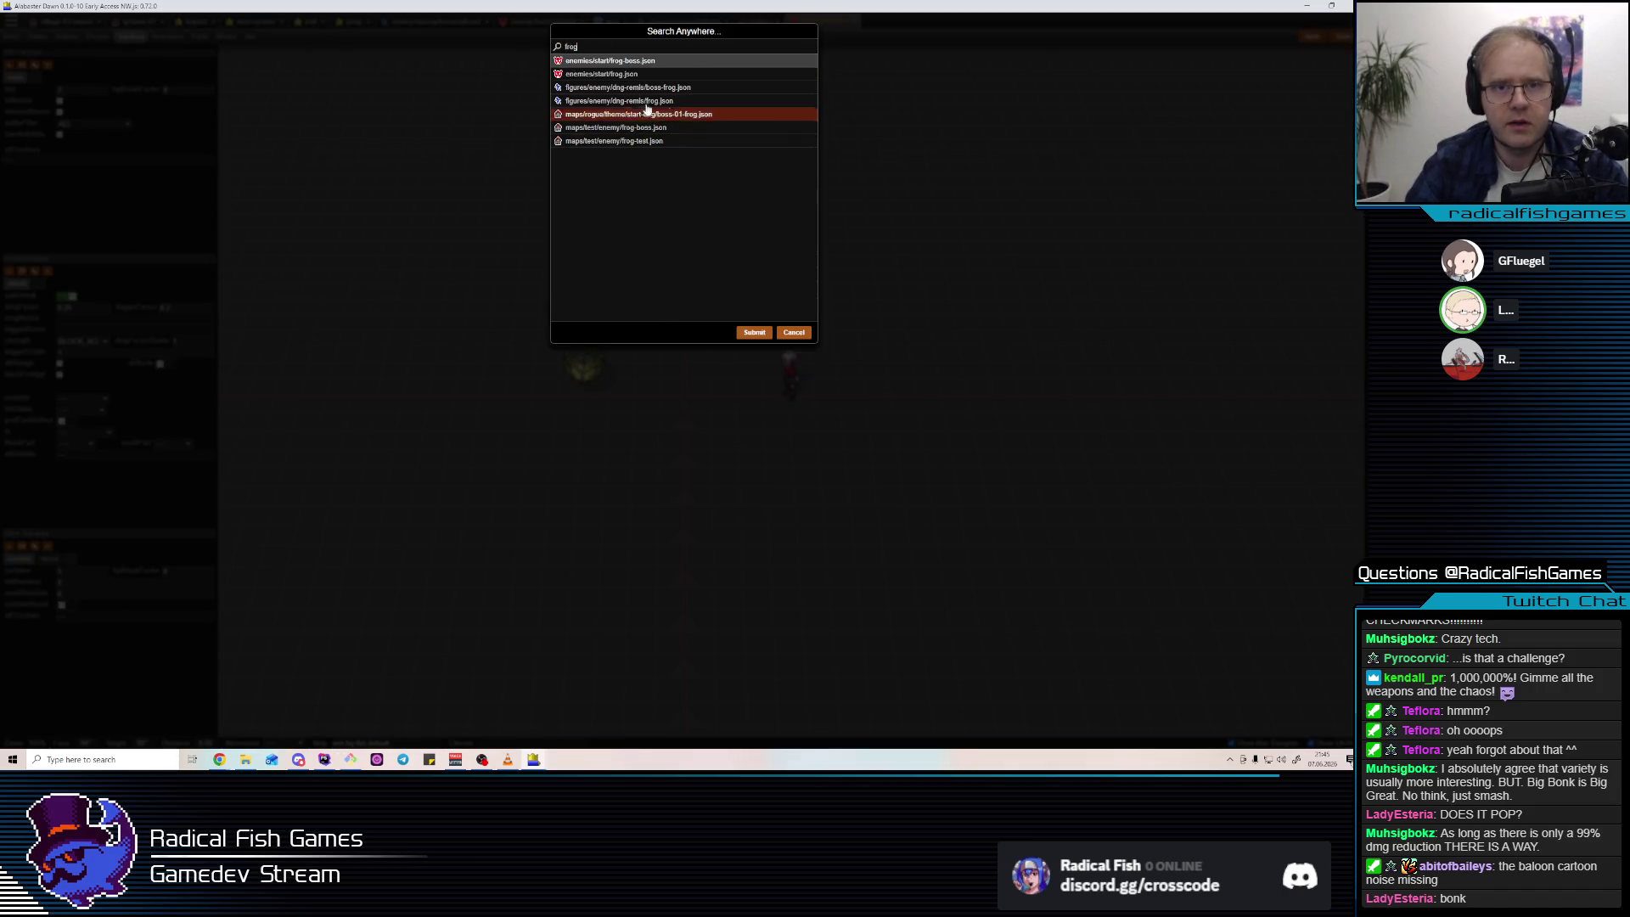
double_click(628, 74)
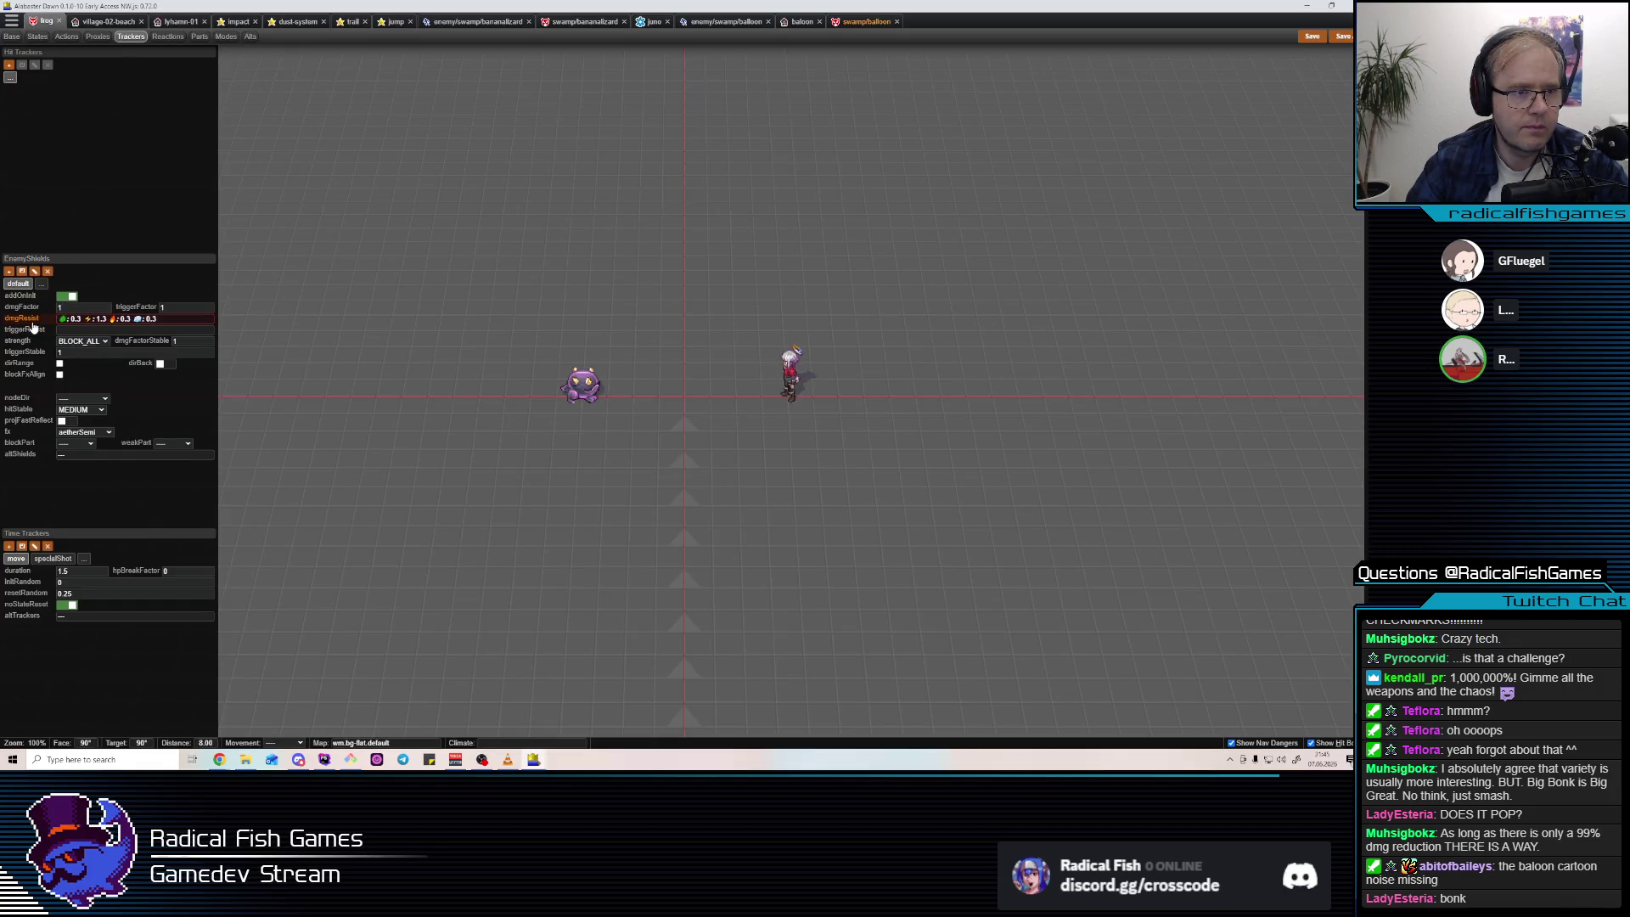
click(864, 21)
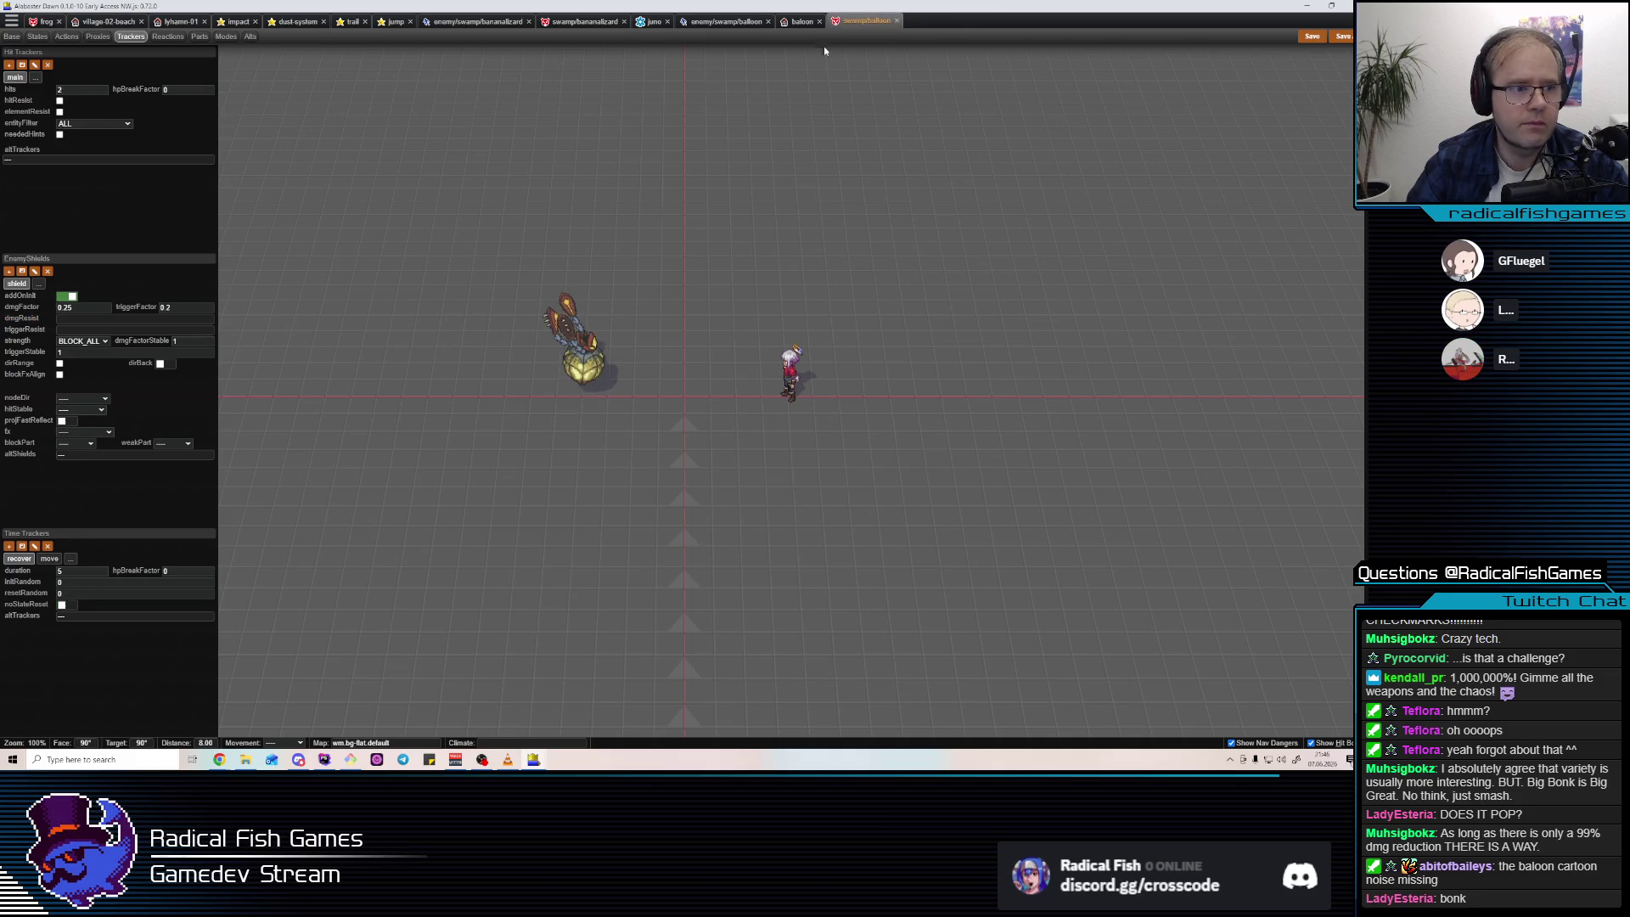
Switch the shield's dmgResist from element-based to hit-based with values 0.2, 1 and 0.1.
click(129, 321)
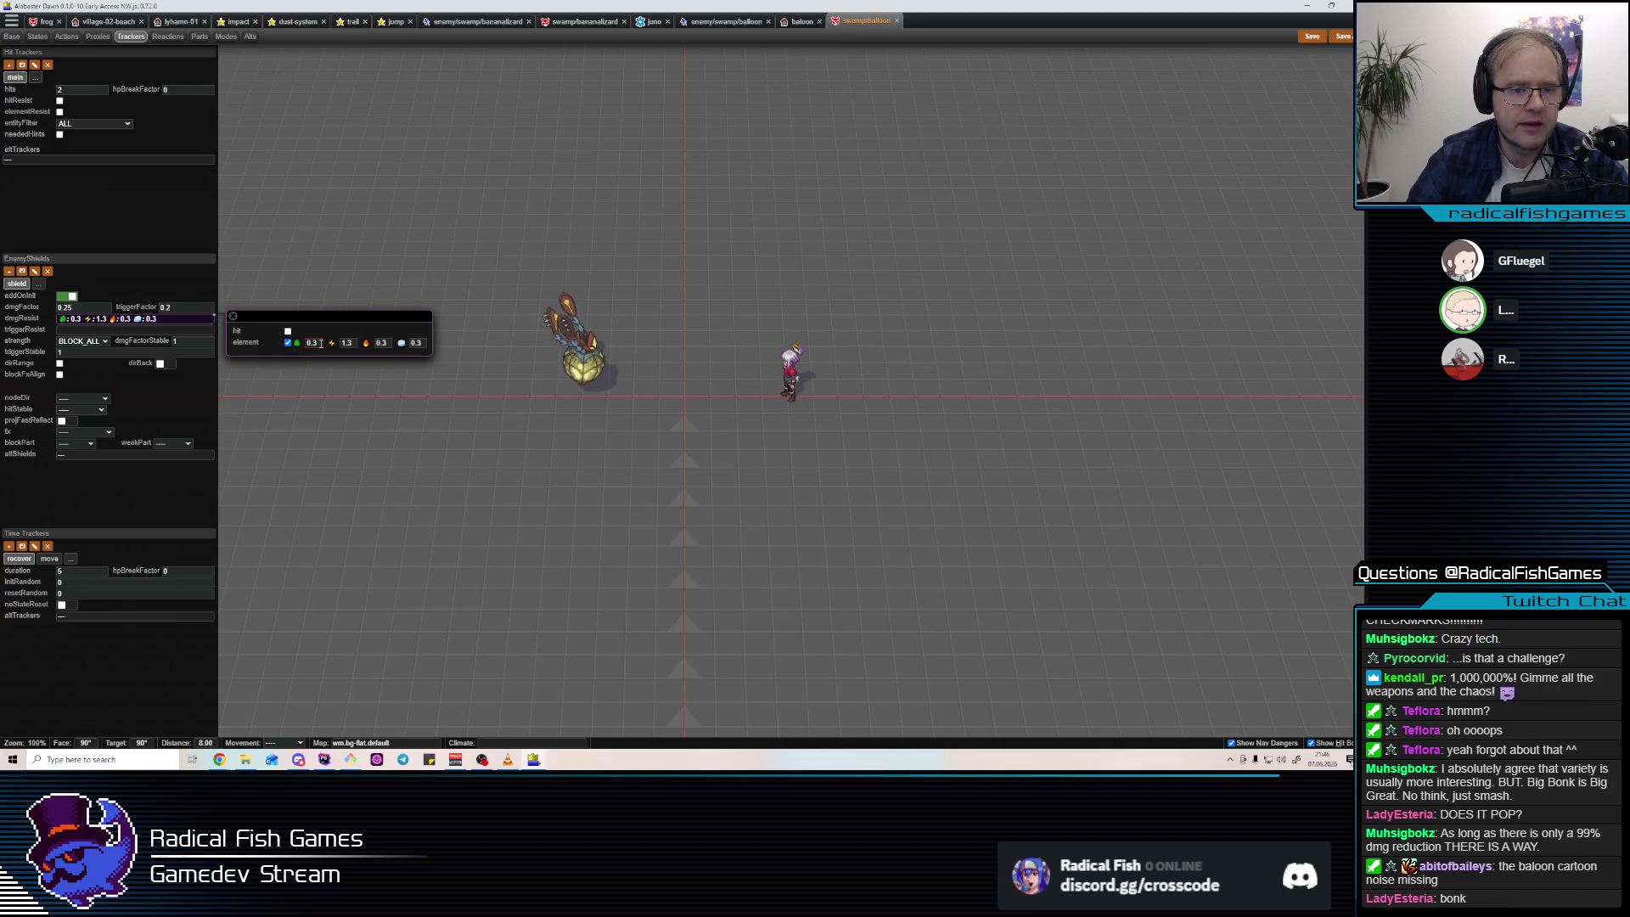
click(288, 343)
click(288, 332)
double_click(318, 332)
text(0.6)
key(BackSpace)
text(1)
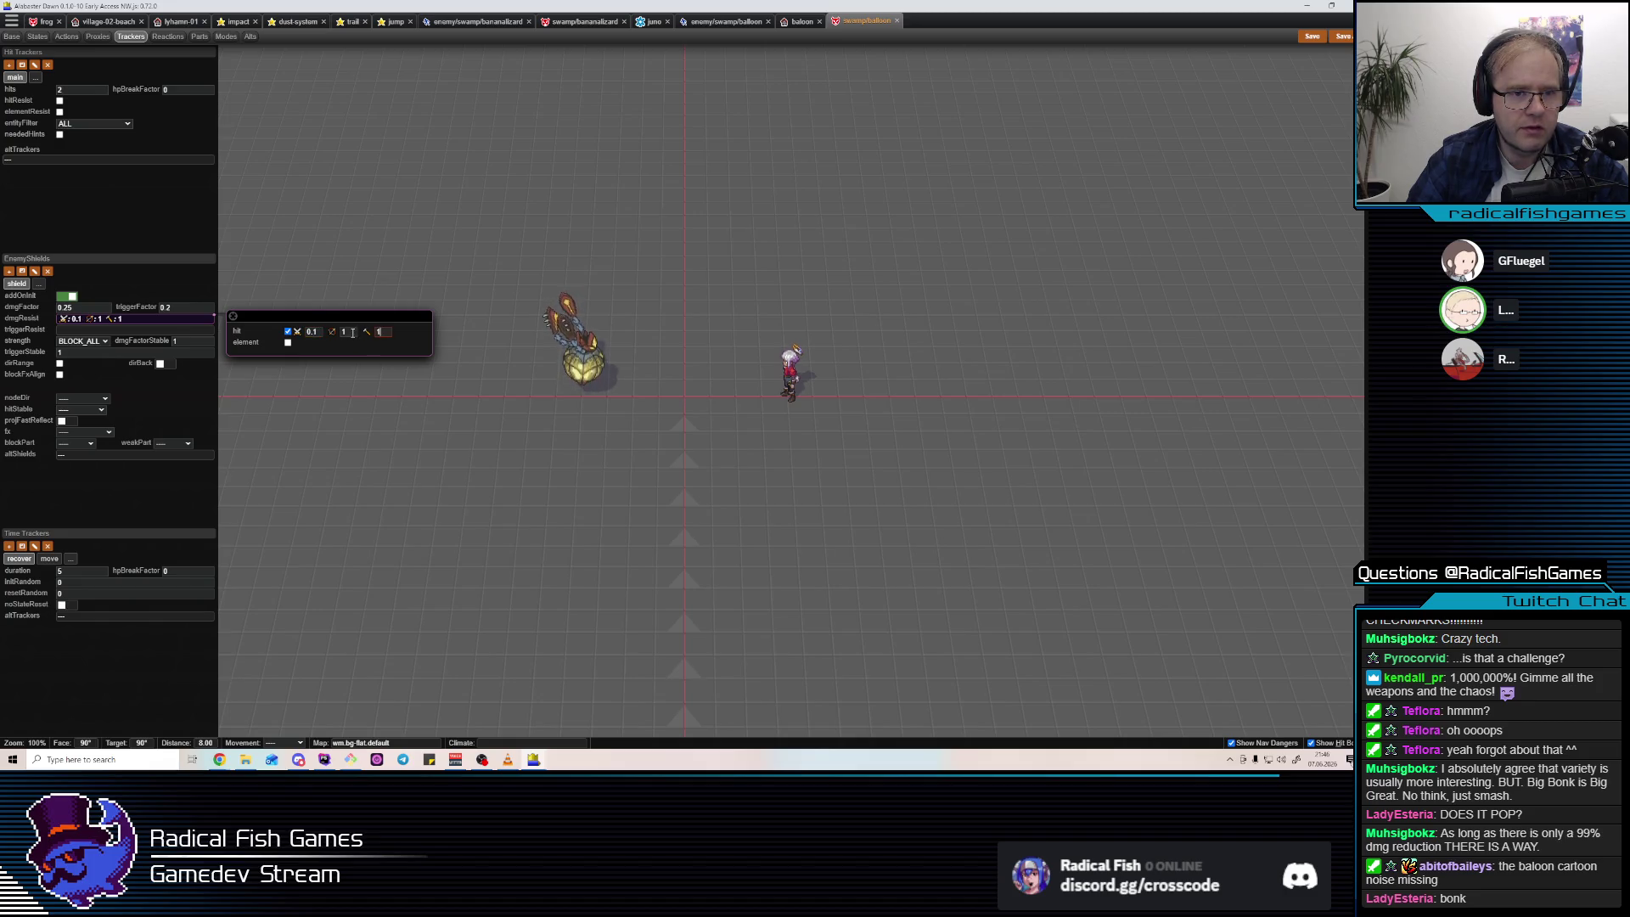
double_click(378, 331)
text(0.3)
key(BackSpace)
text(2)
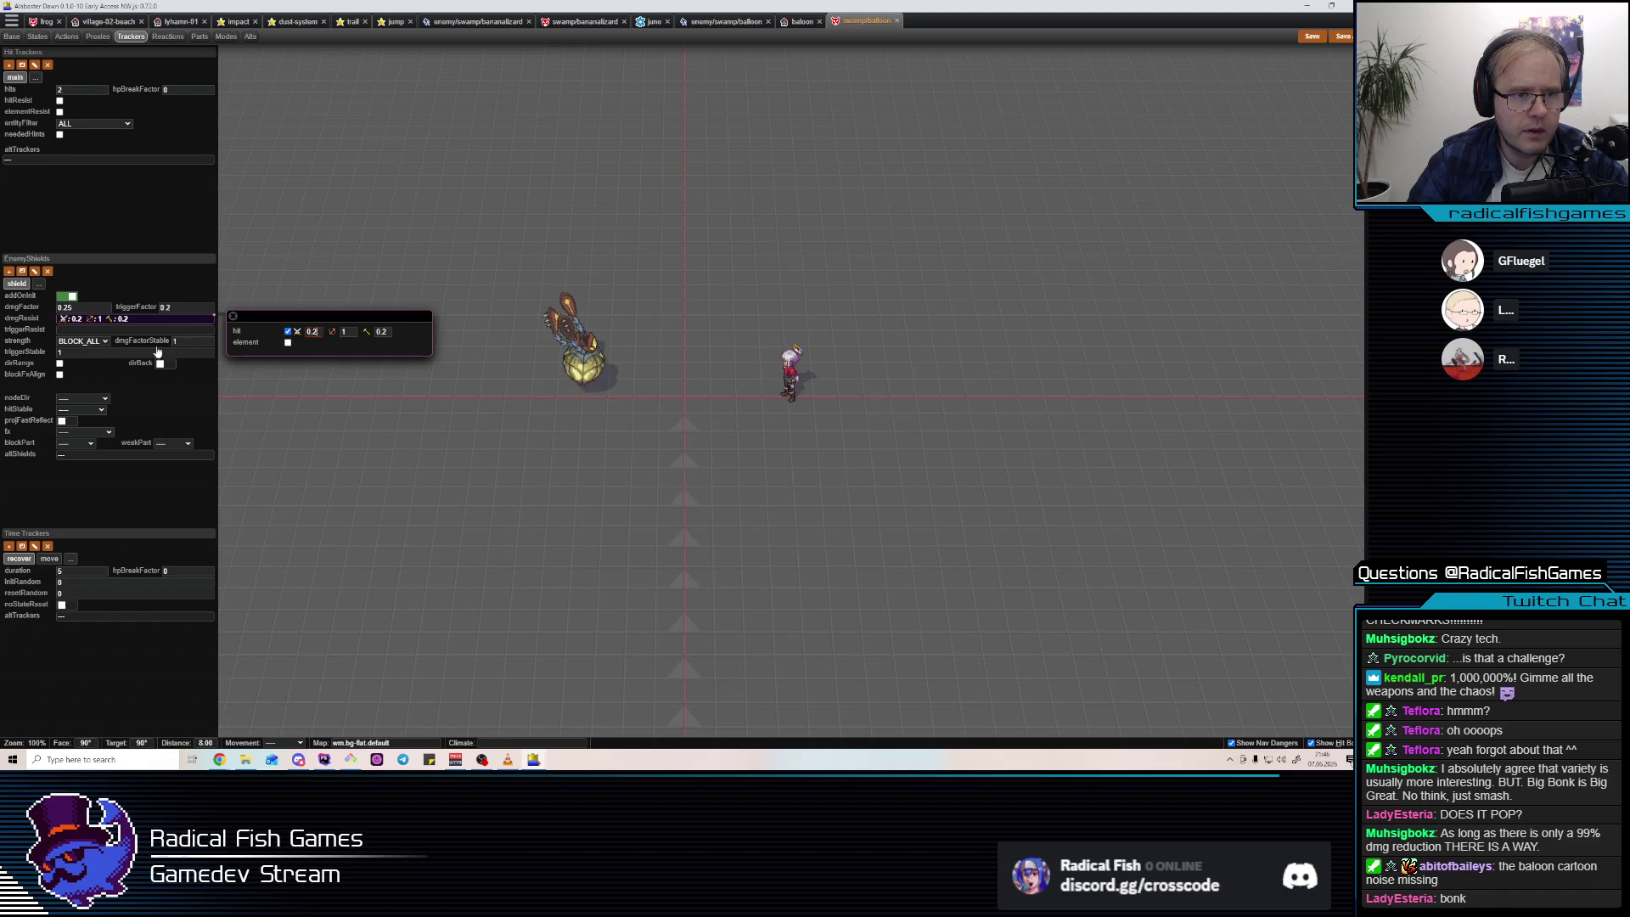
click(123, 315)
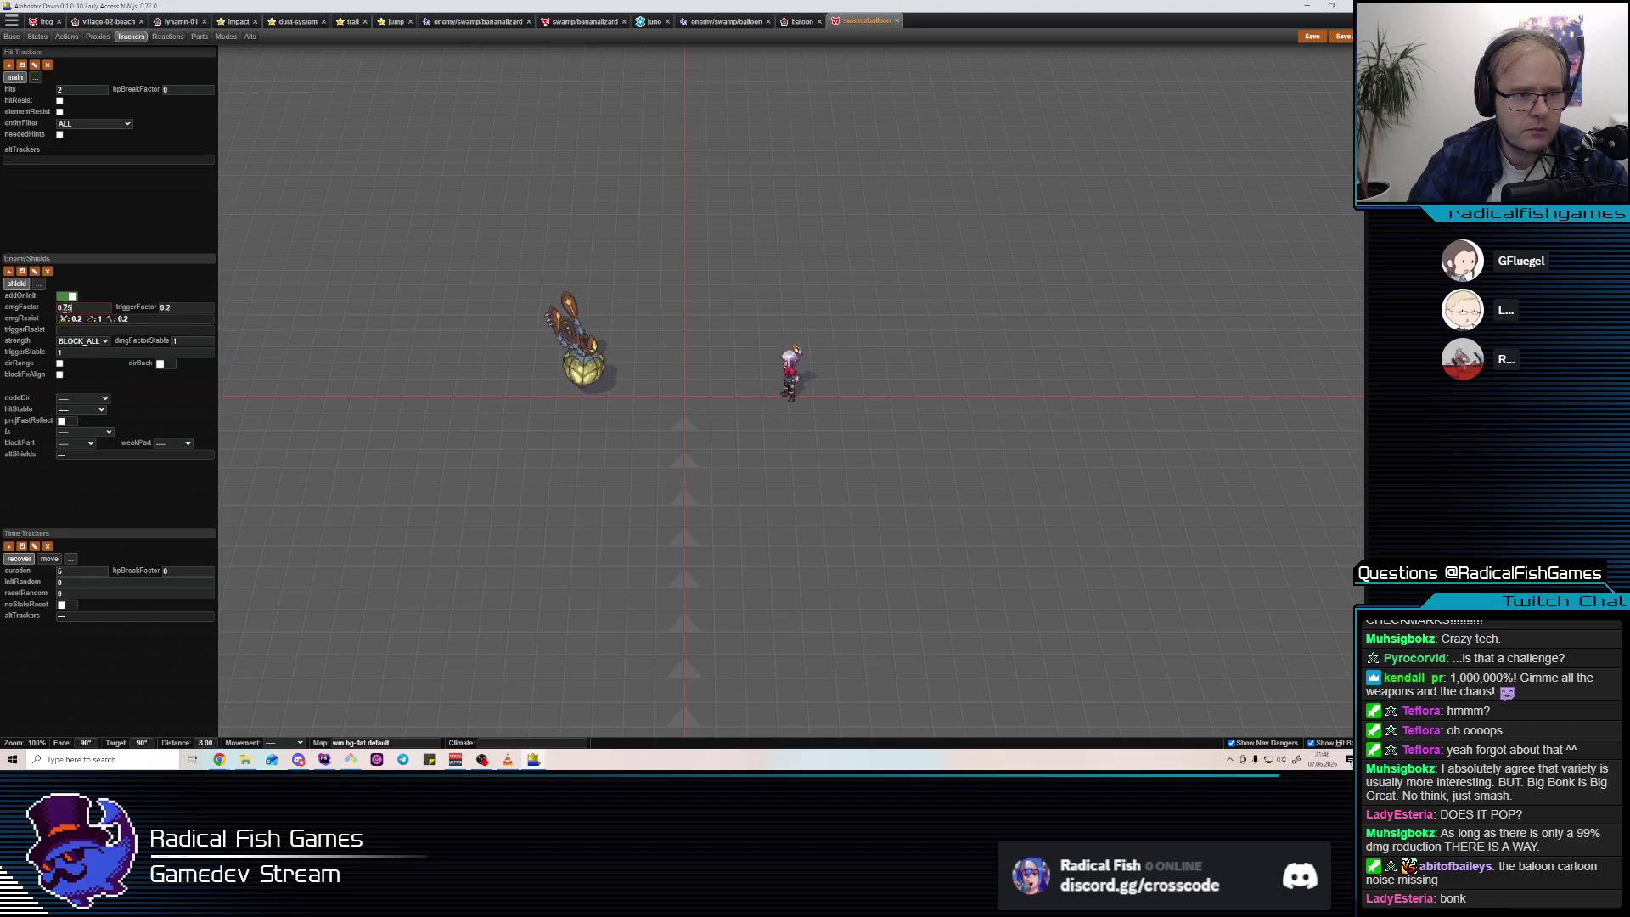
Set the shield's dmgFactor to 0.5 and dmgFactorStable to 0.4.
text(5)
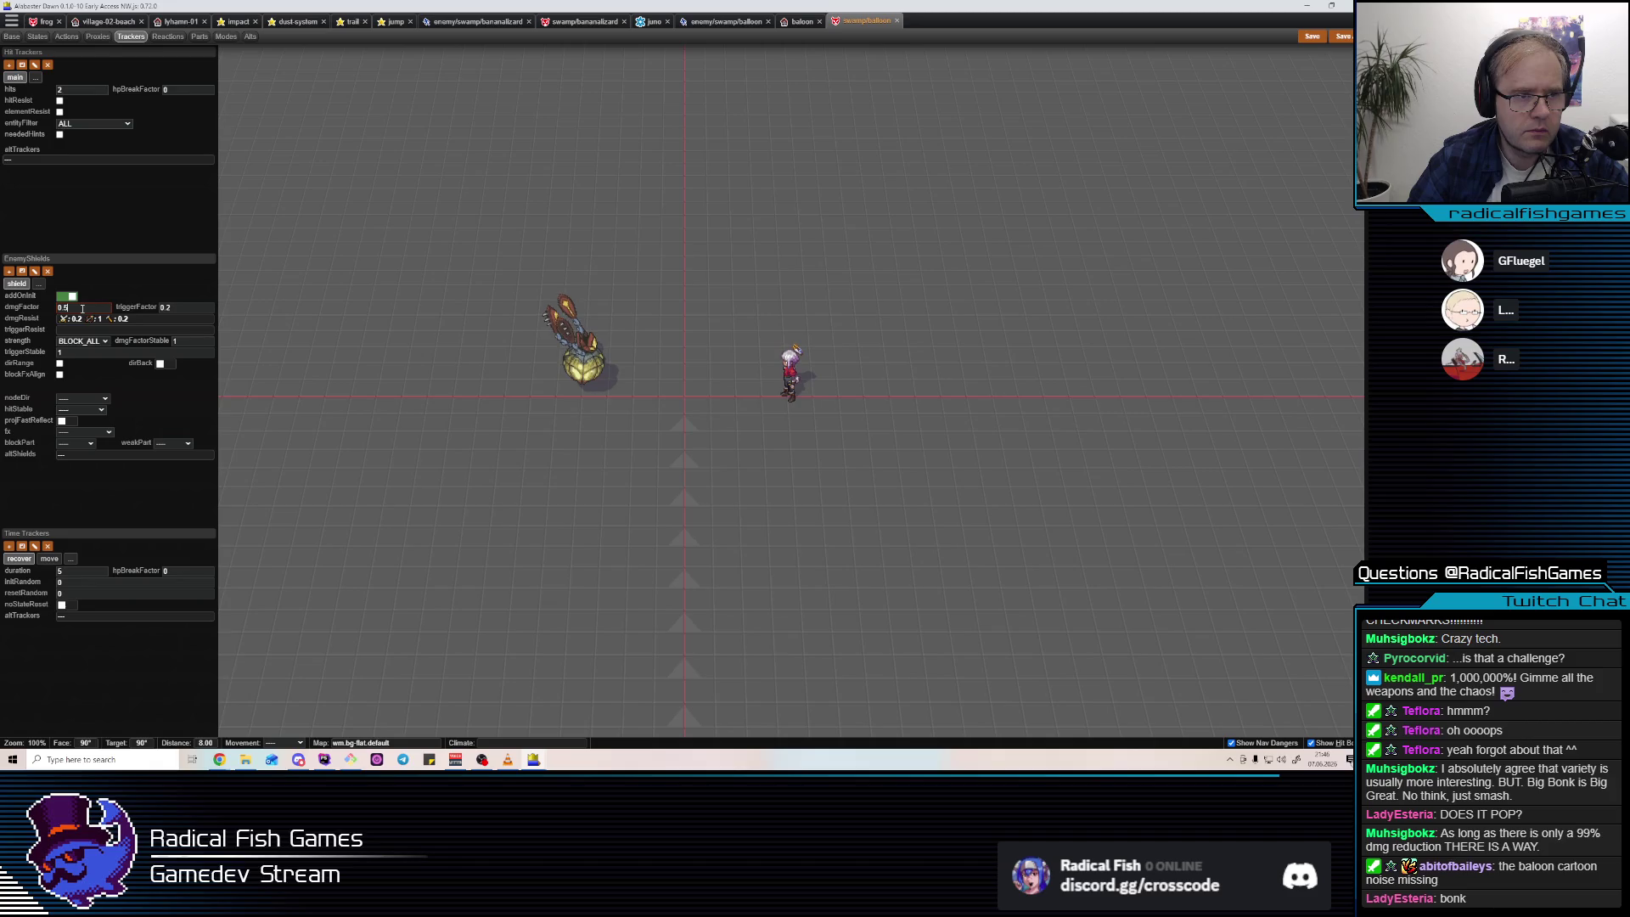
click(91, 320)
click(377, 333)
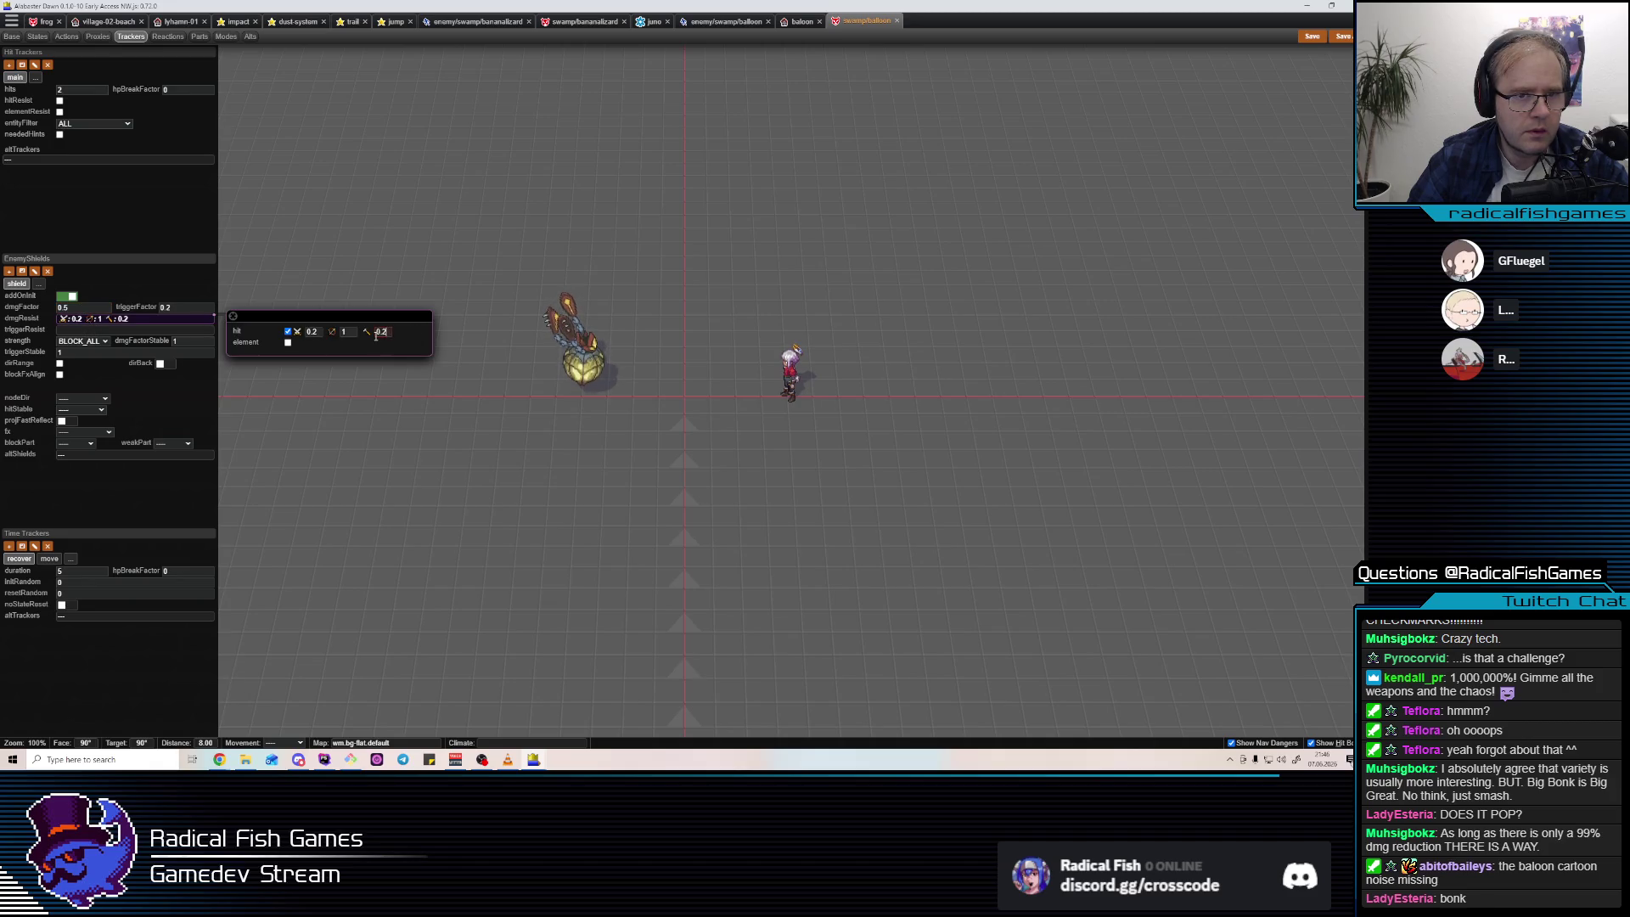
click(178, 340)
click(141, 327)
click(141, 332)
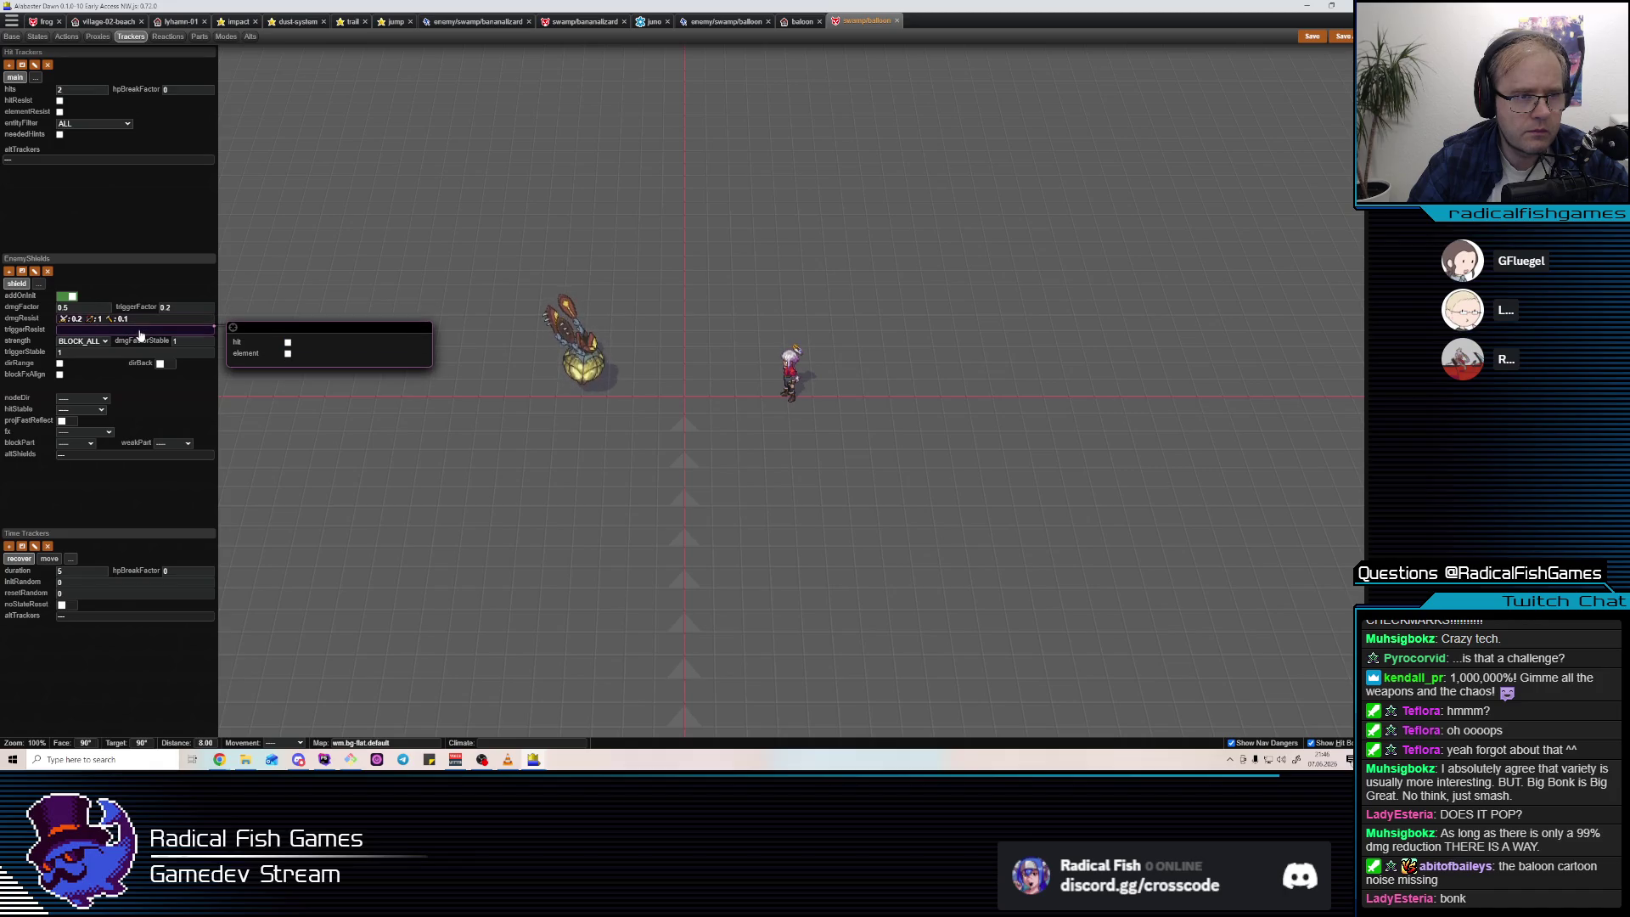
click(186, 341)
text(0.5)
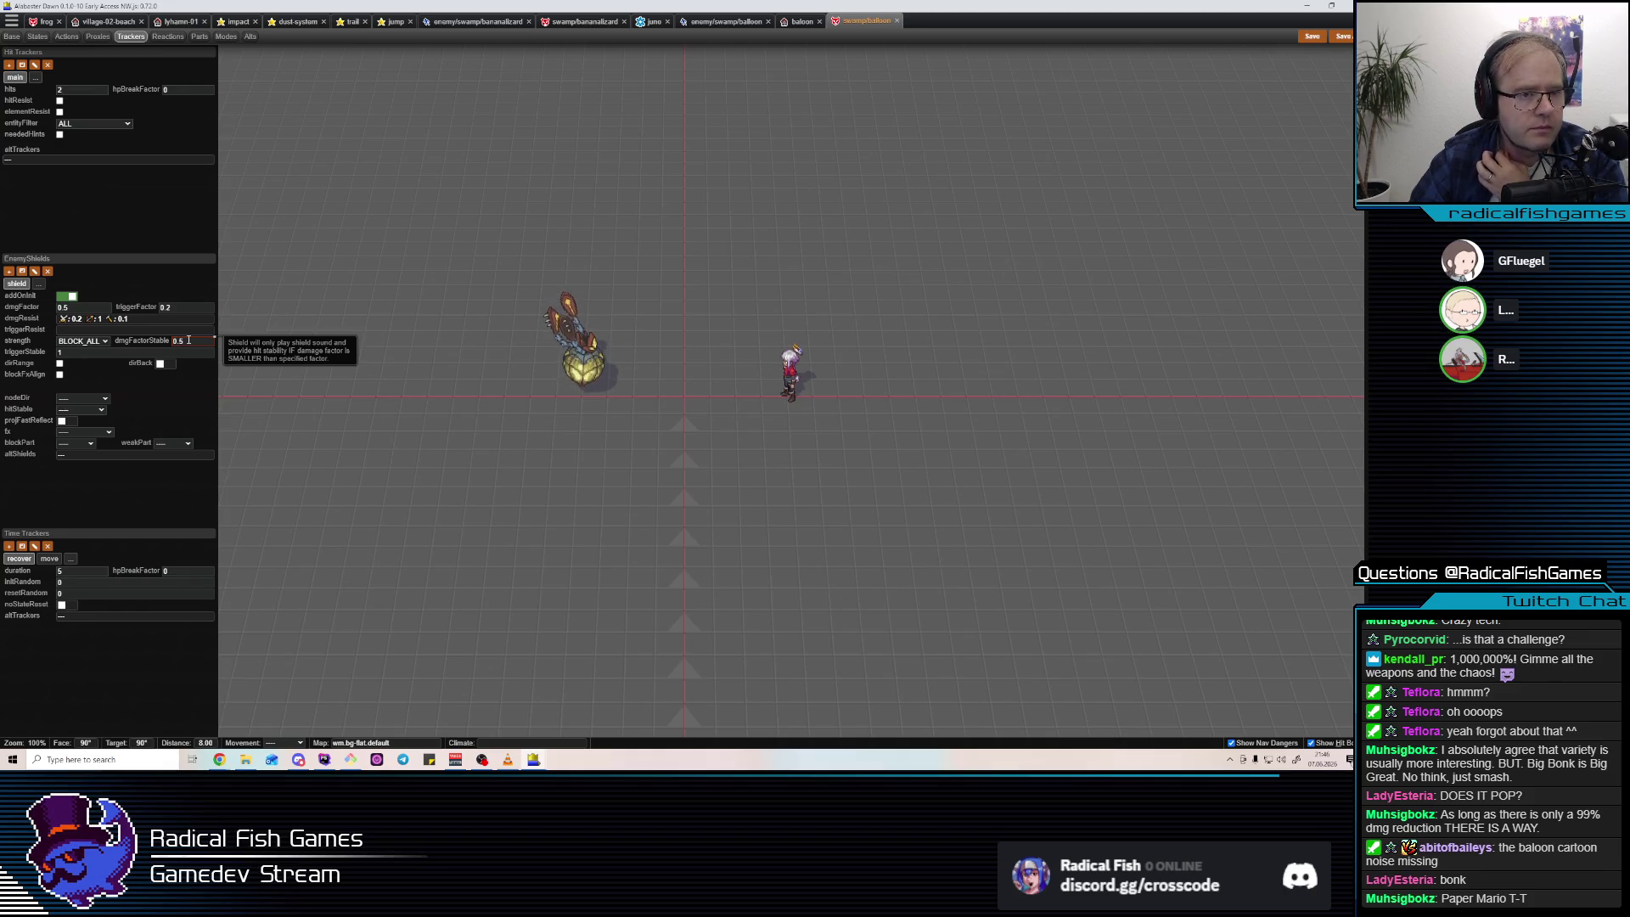
key(BackSpace)
text(4)
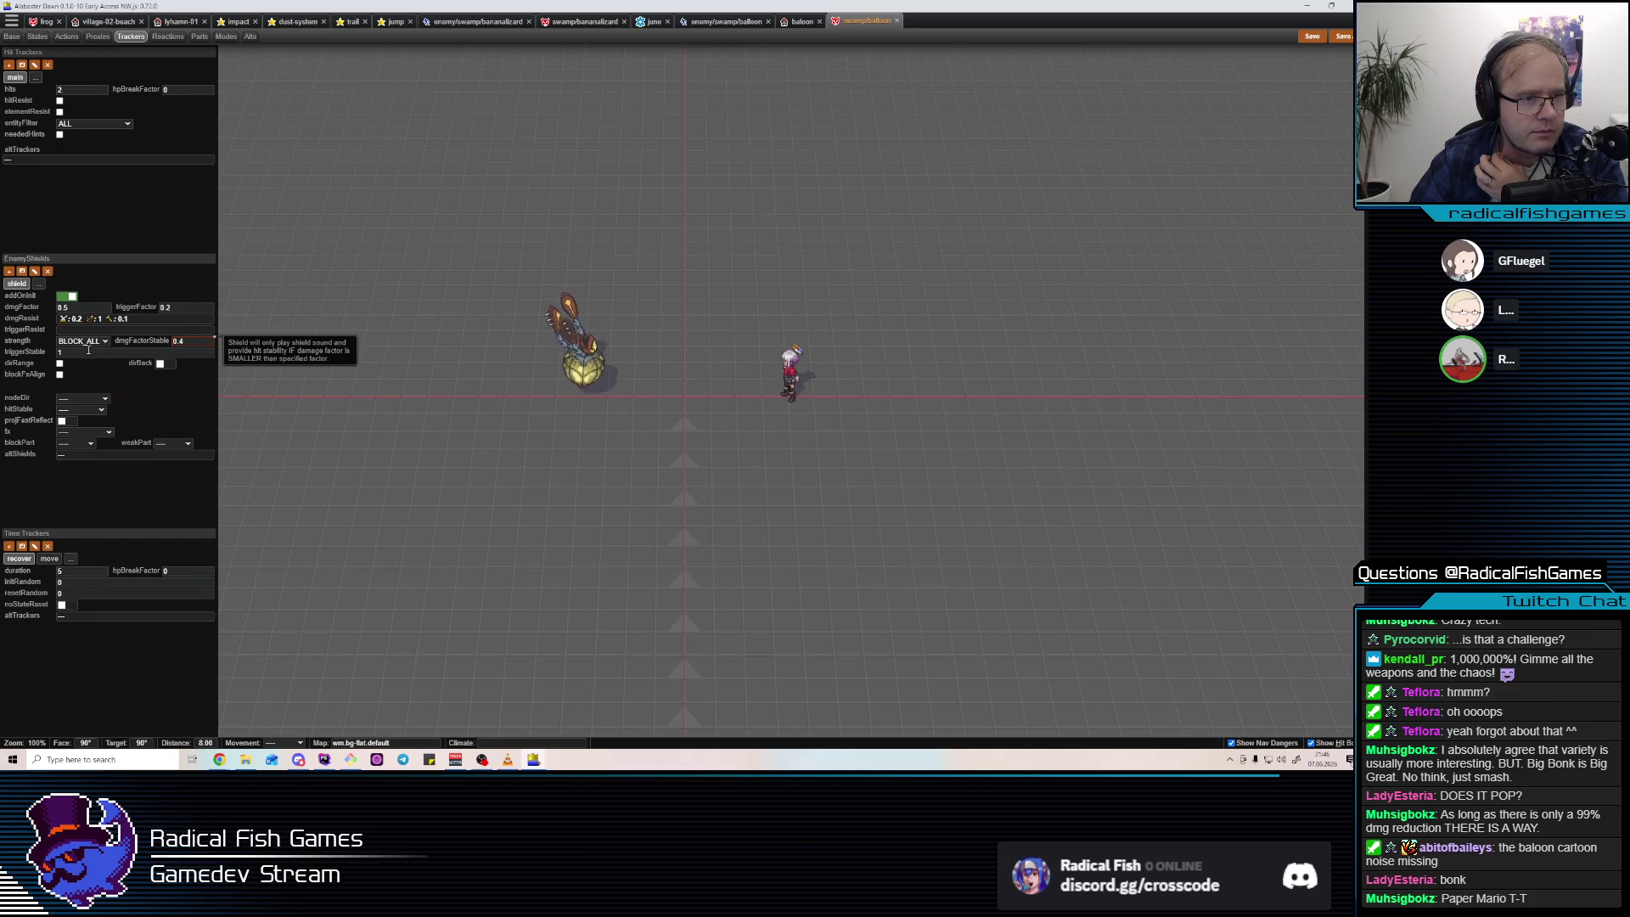
click(88, 350)
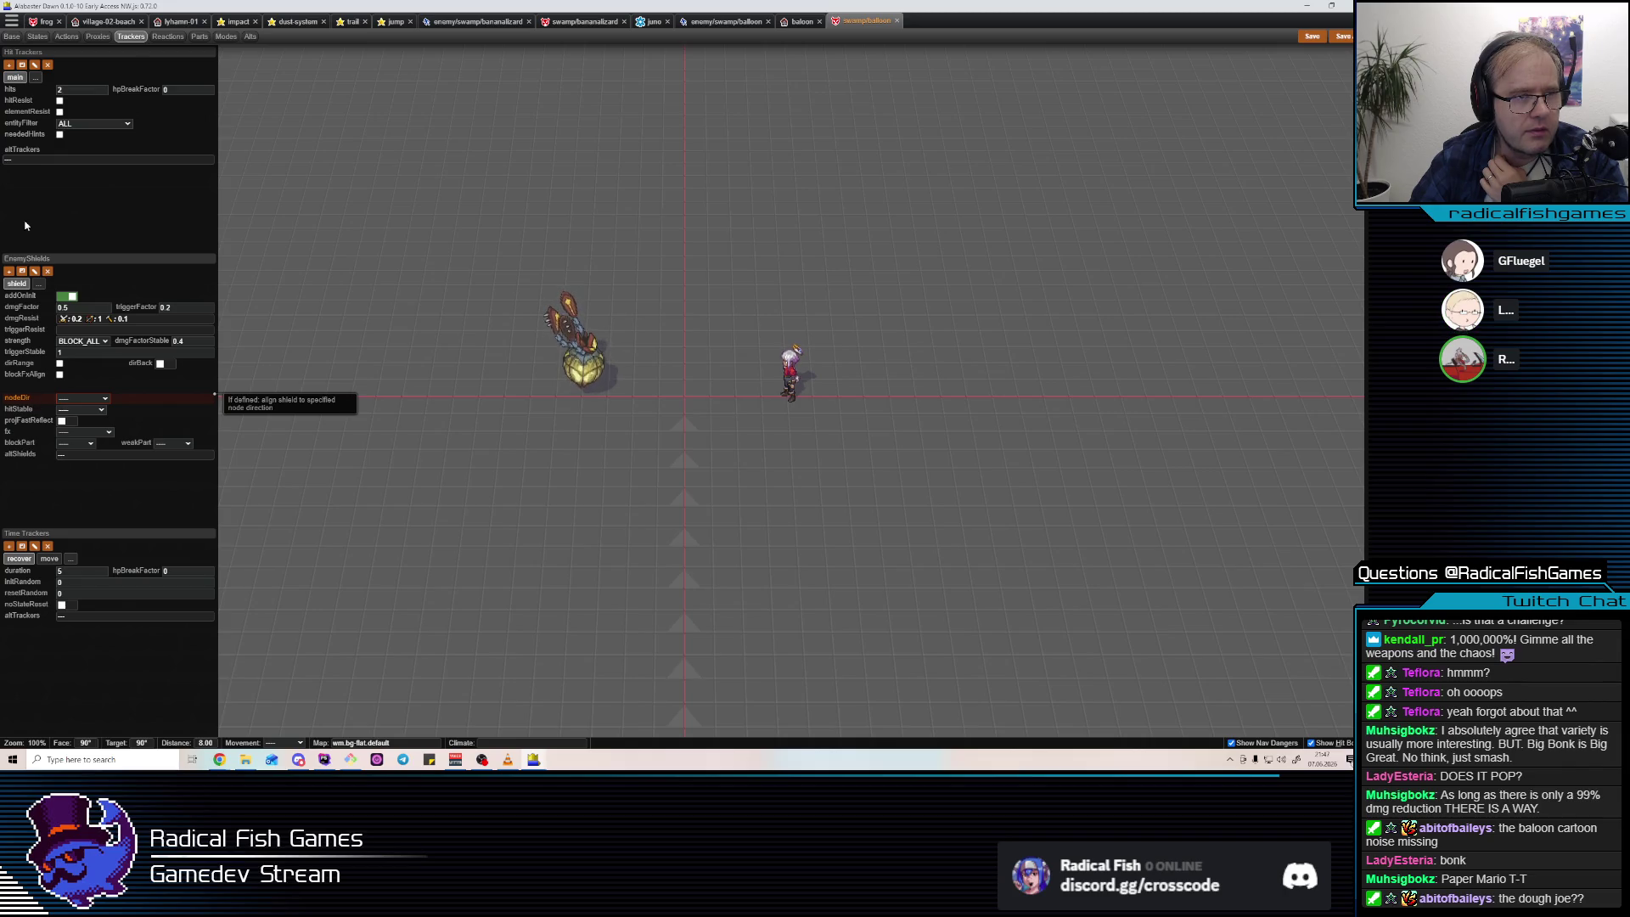
Set the WEAK state's dmgFactor to 1.5, save, and launch Test Play on the baloon map.
click(37, 37)
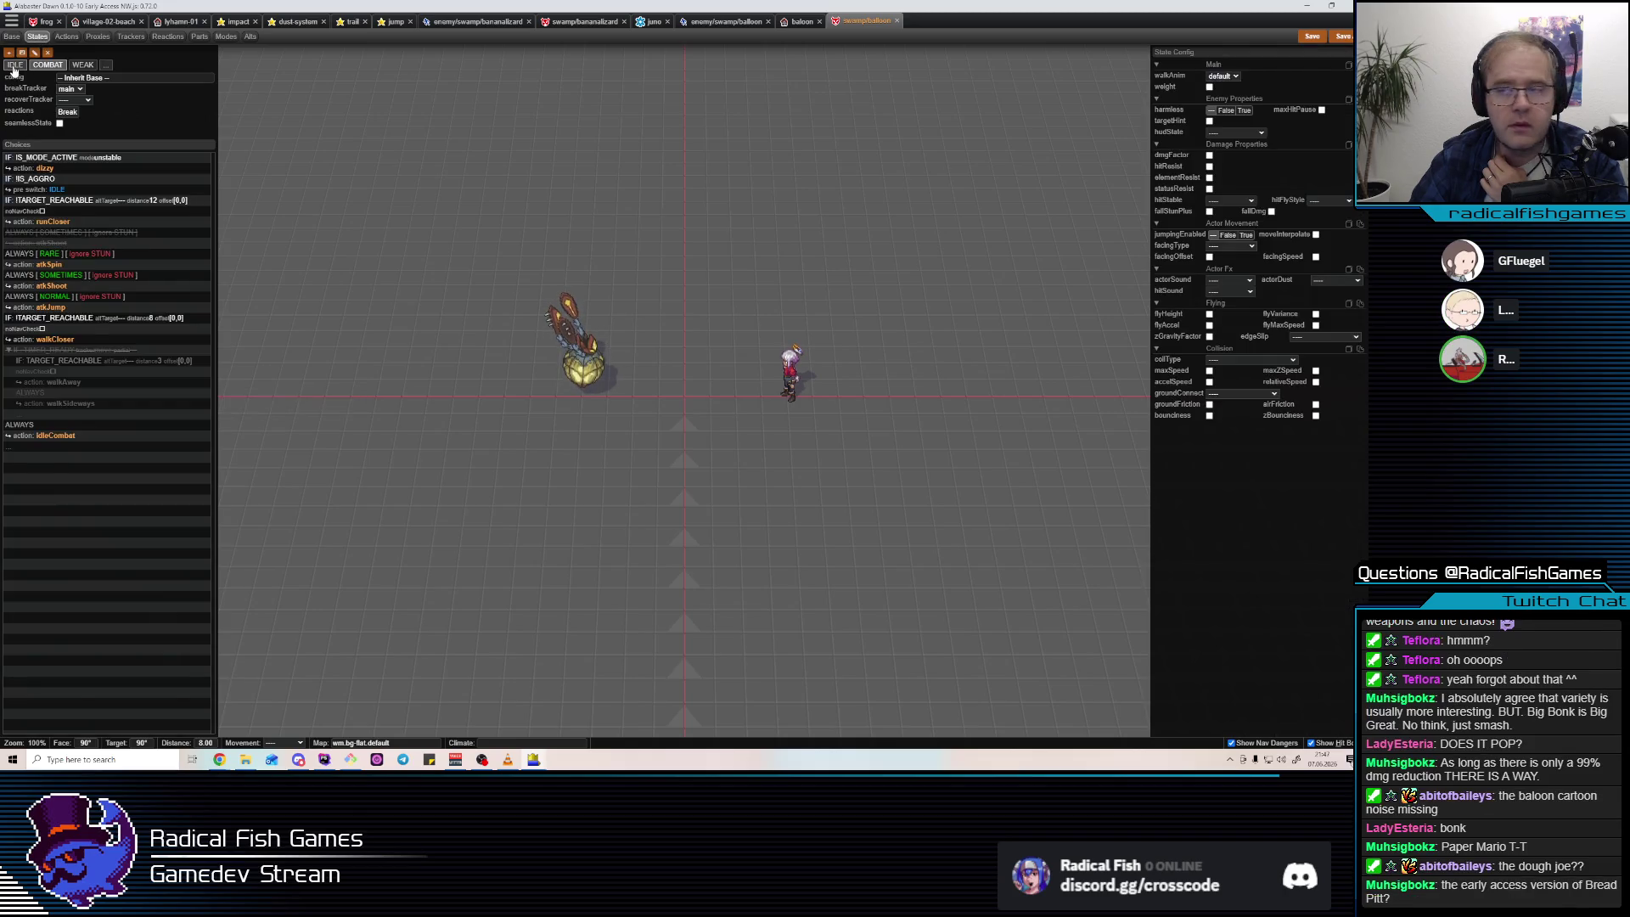
click(82, 66)
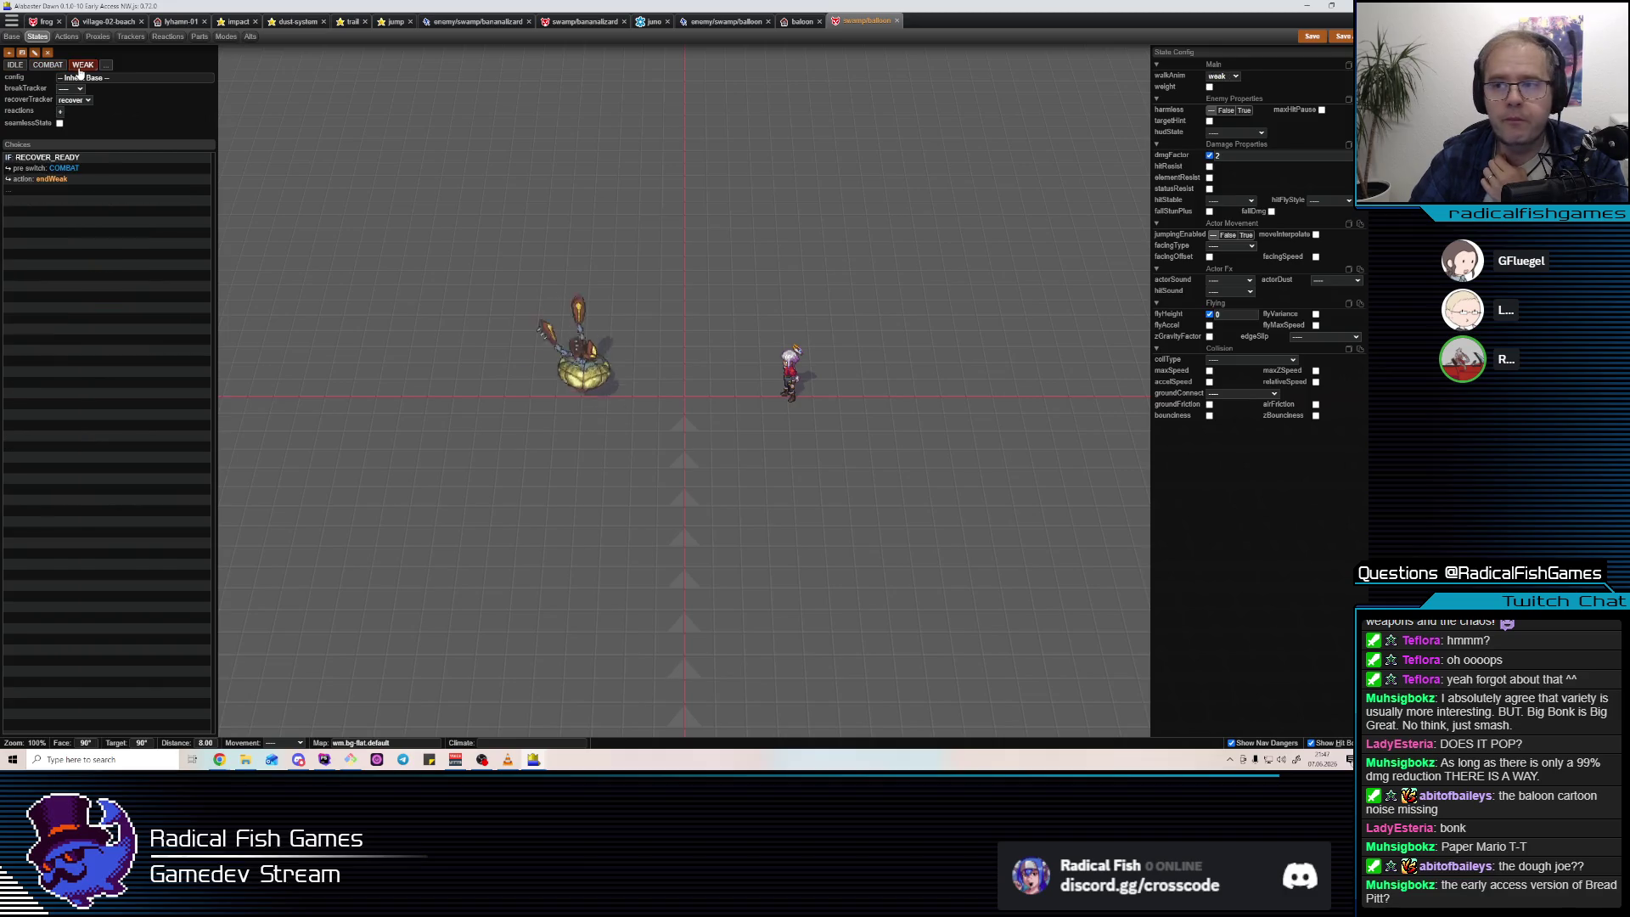
click(1219, 156)
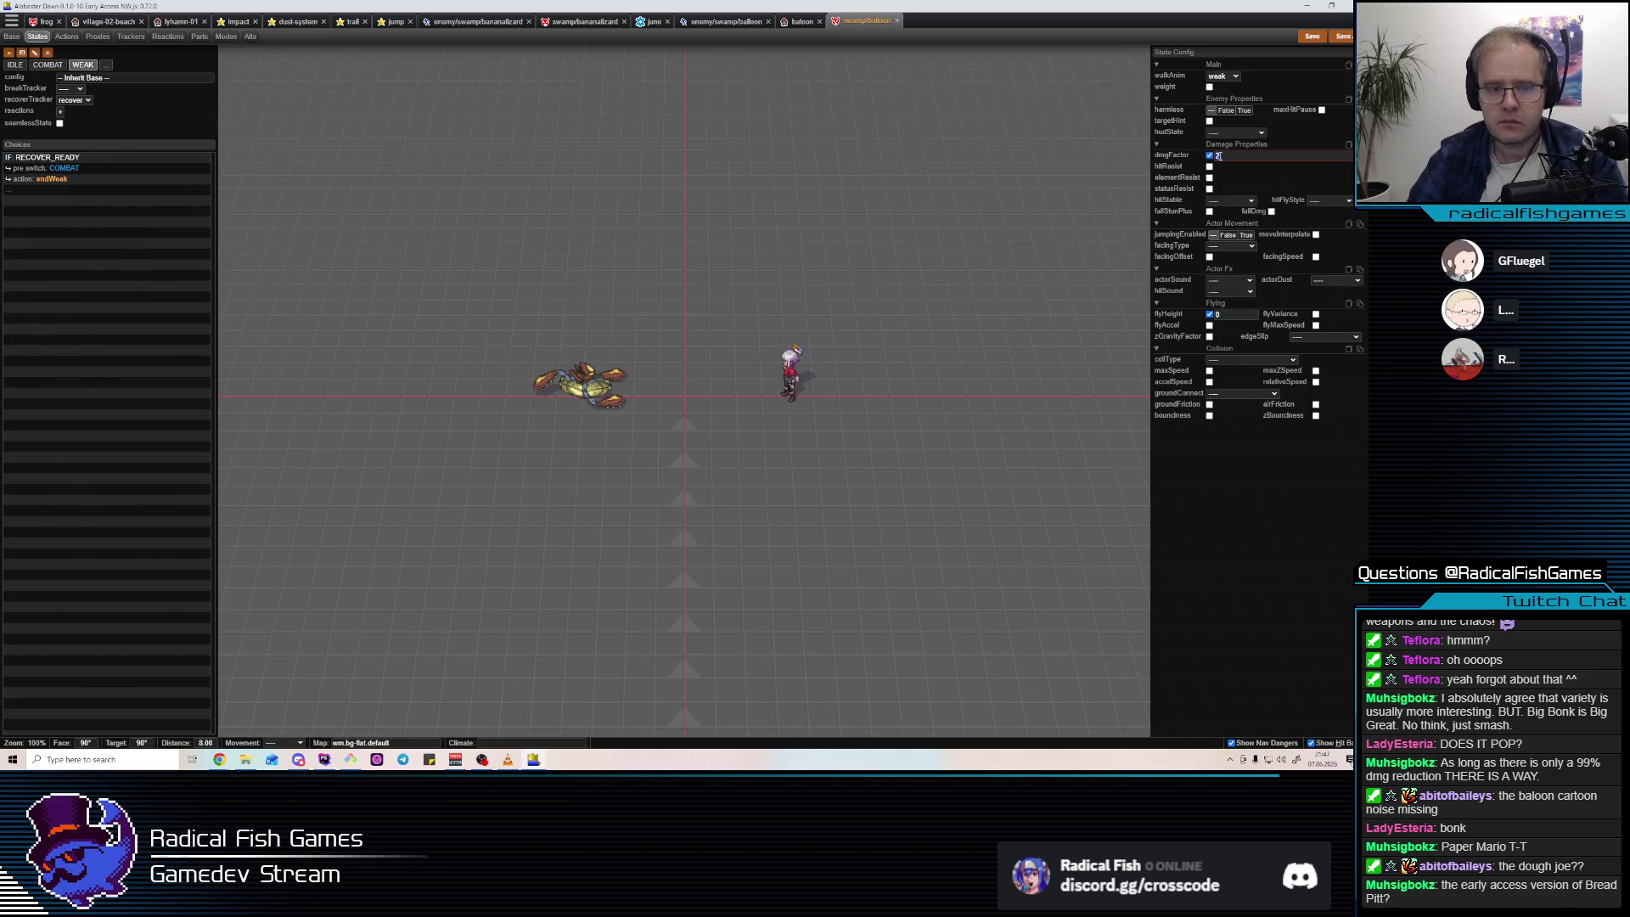
text(1.5)
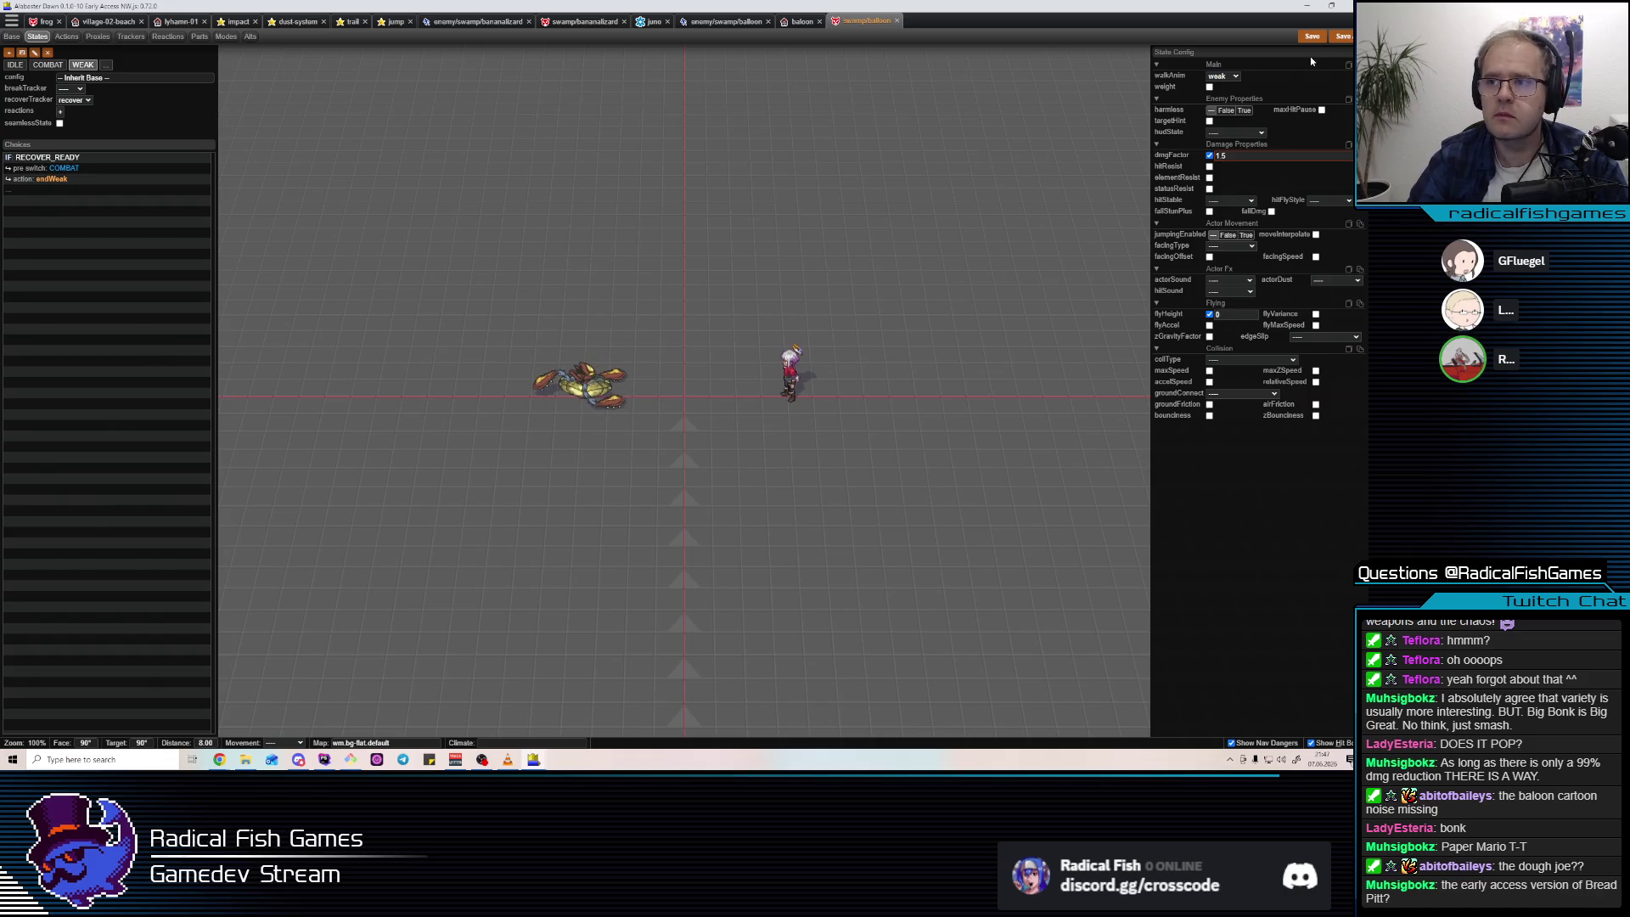
click(1314, 39)
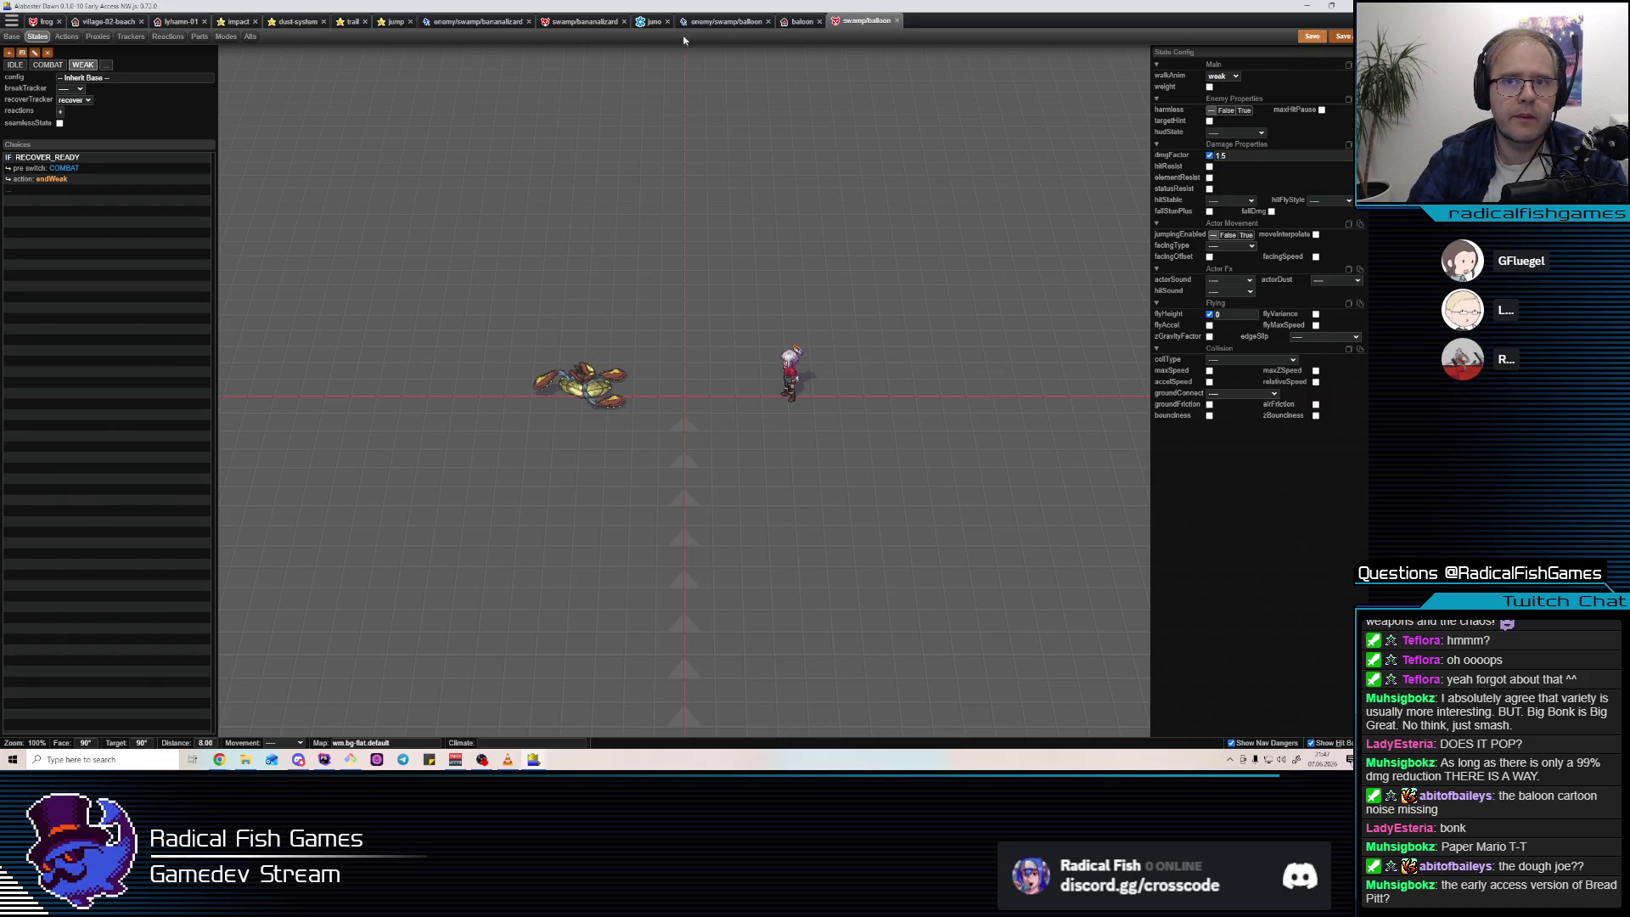
click(801, 21)
key(F4)
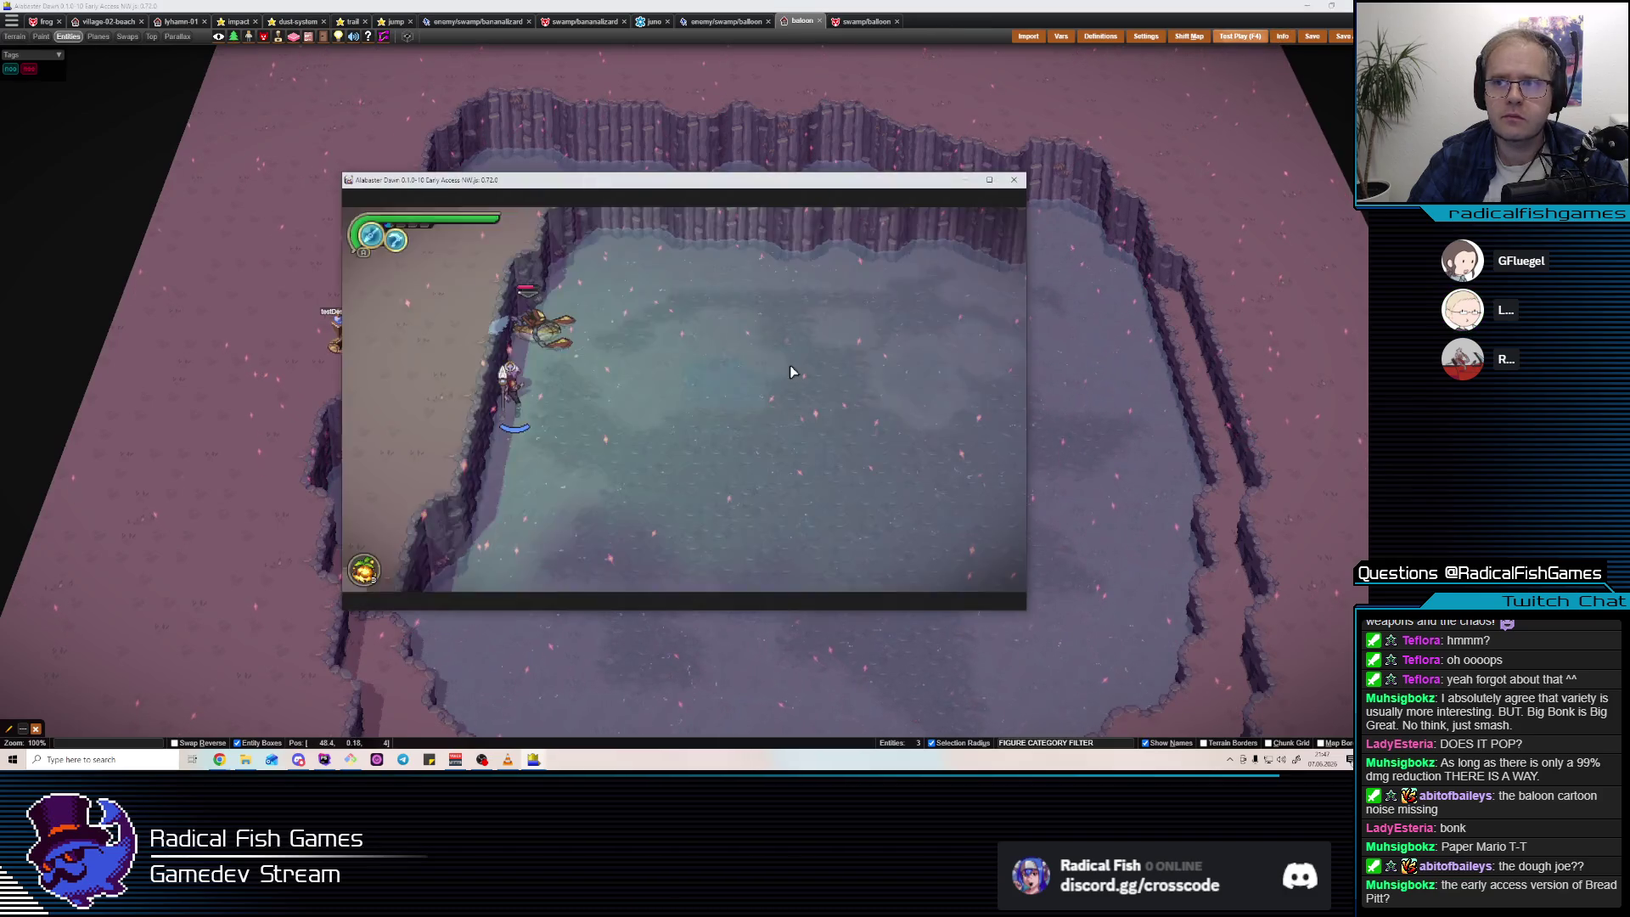
Attack, dash into and charge-strike the balloon, then close the test play with Alt+F4.
click(656, 365)
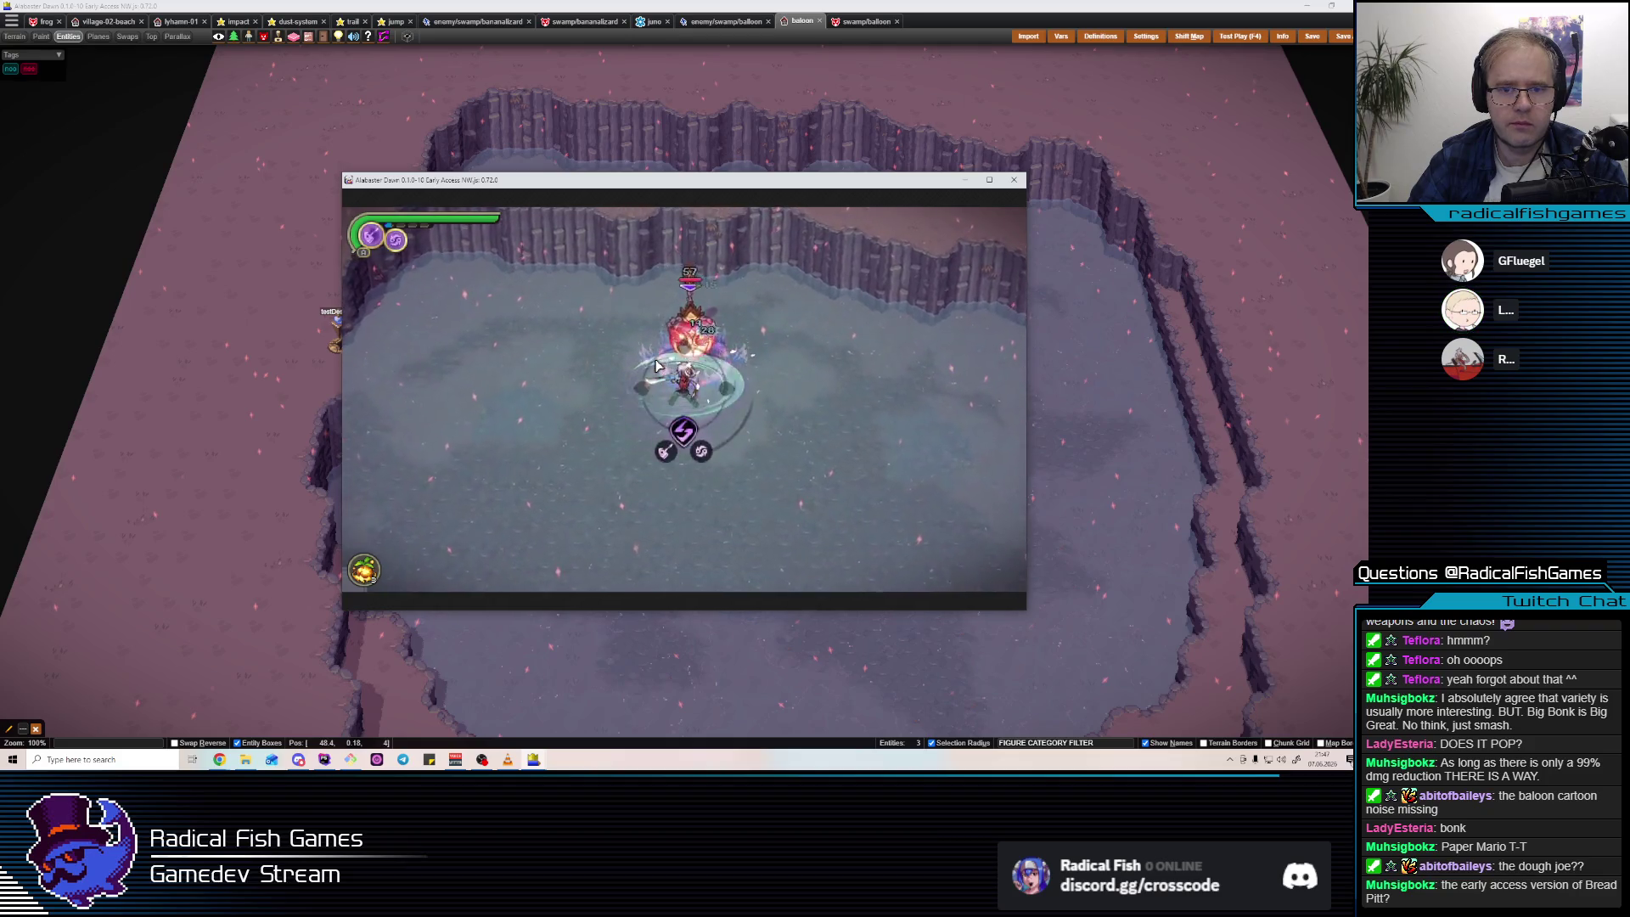
click(985, 370)
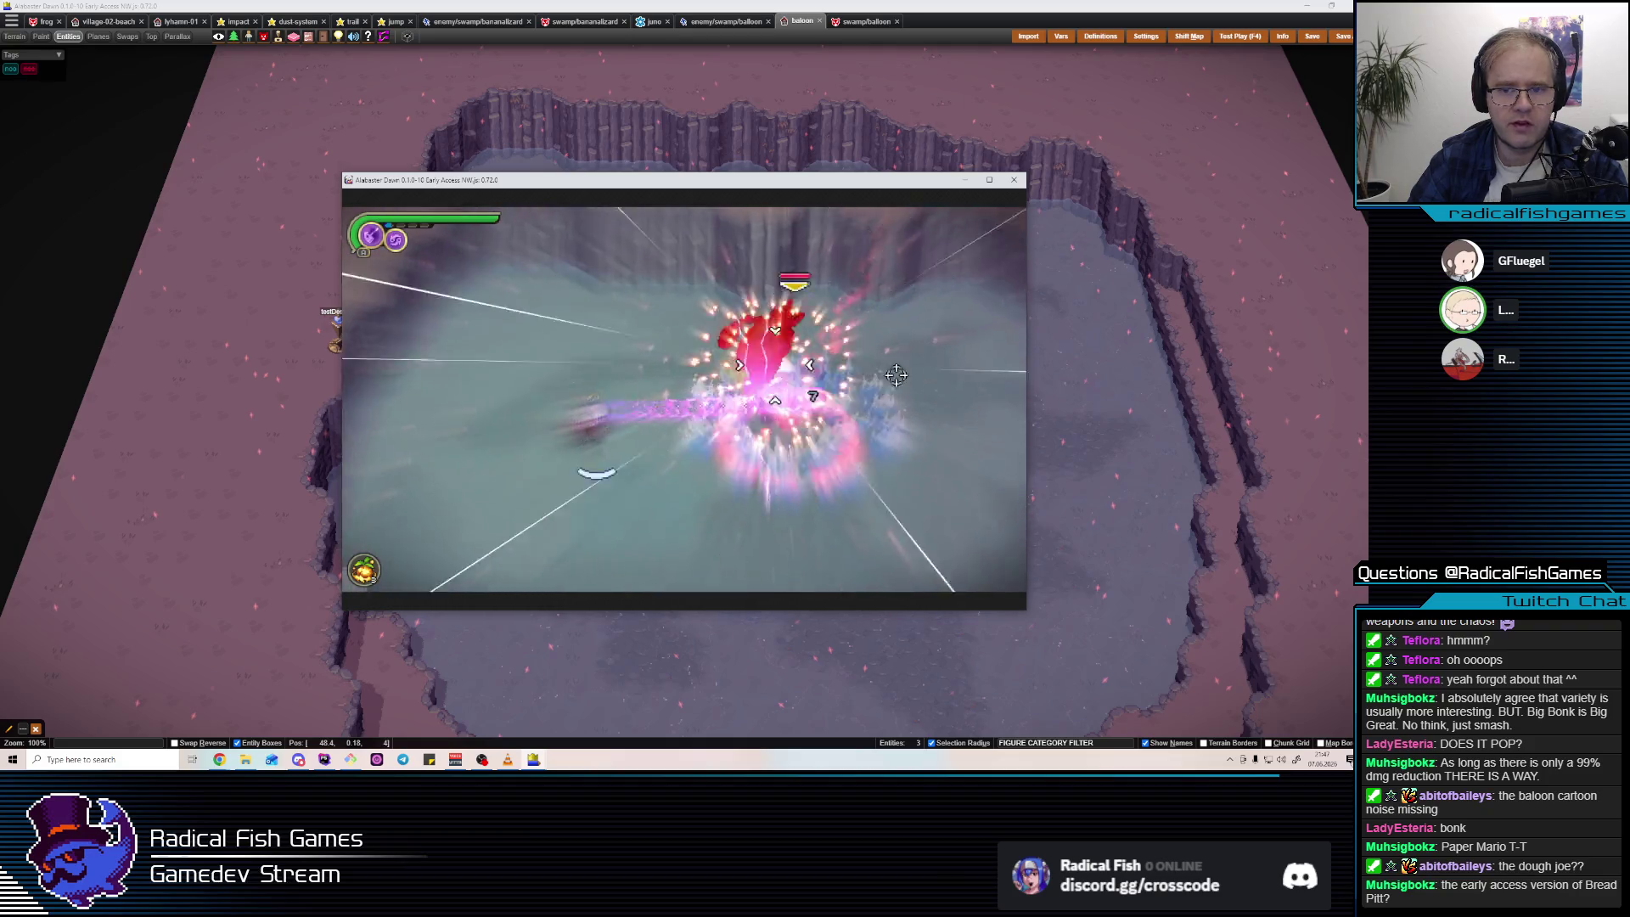
key(w)
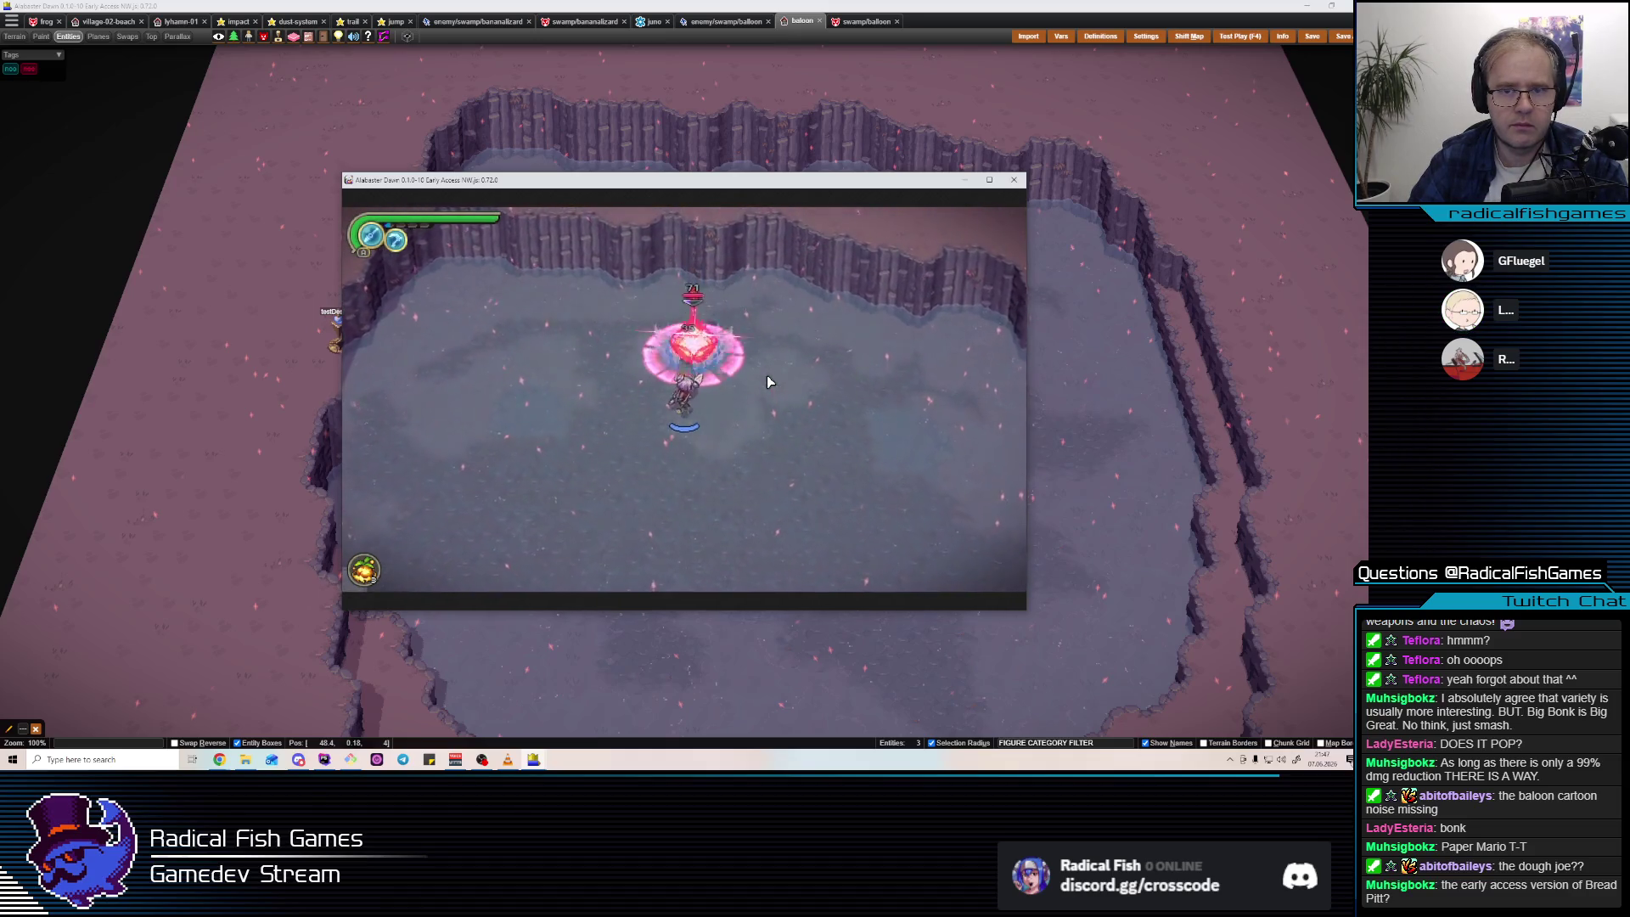
key(alt+F4)
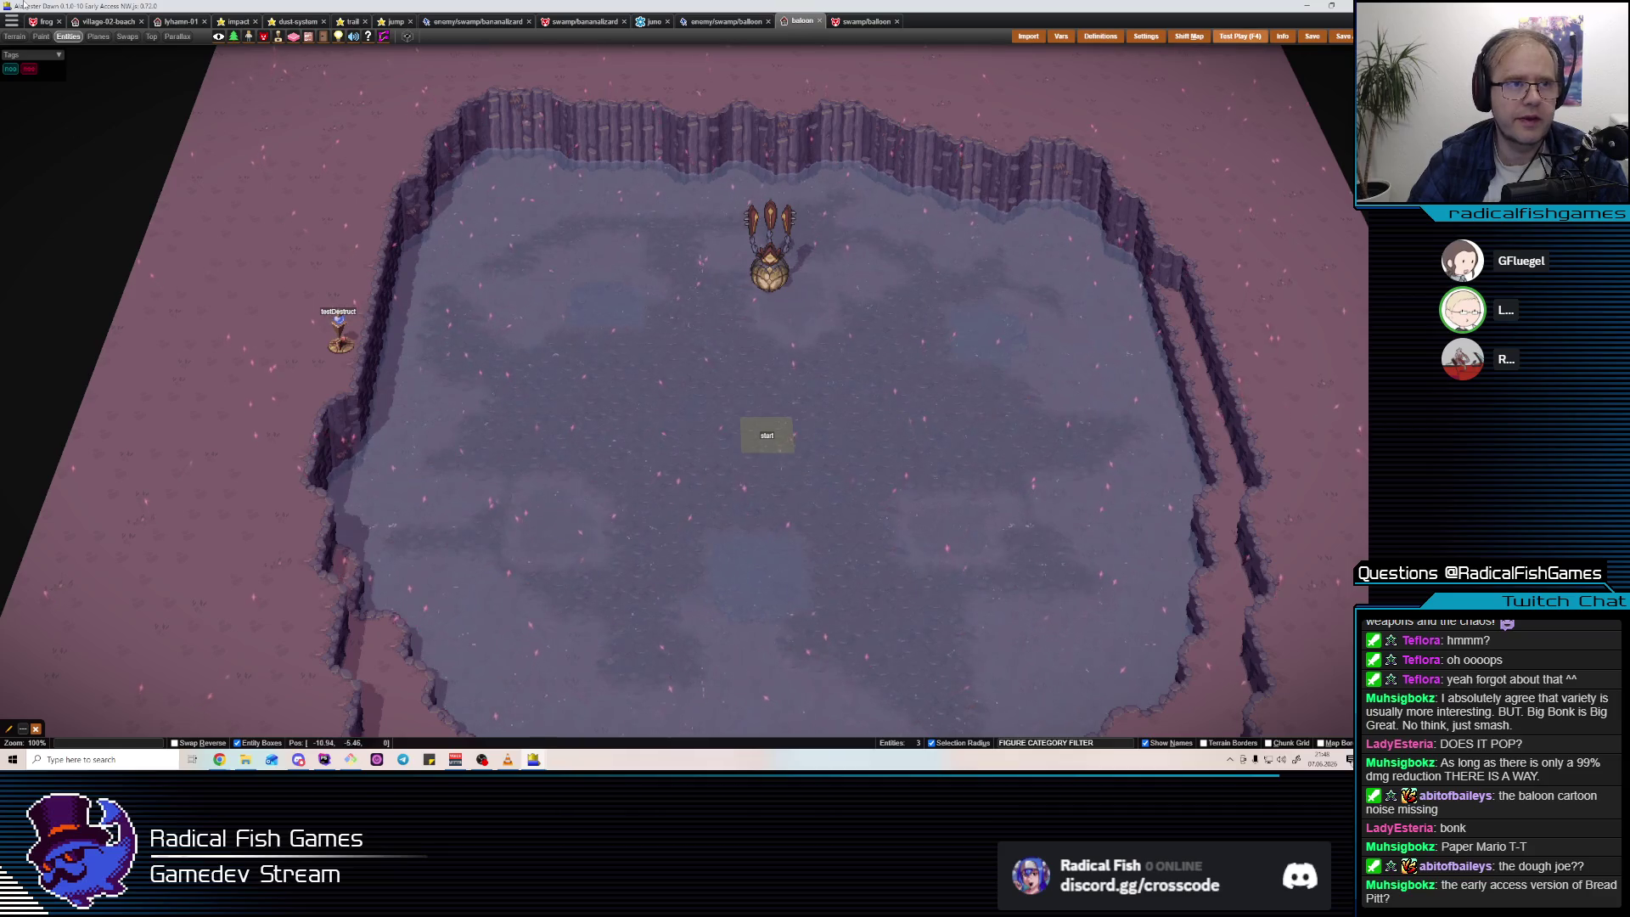
Tick hitResist on the balloon's main hit tracker and start entering its resistance values.
key(ctrl+Tab)
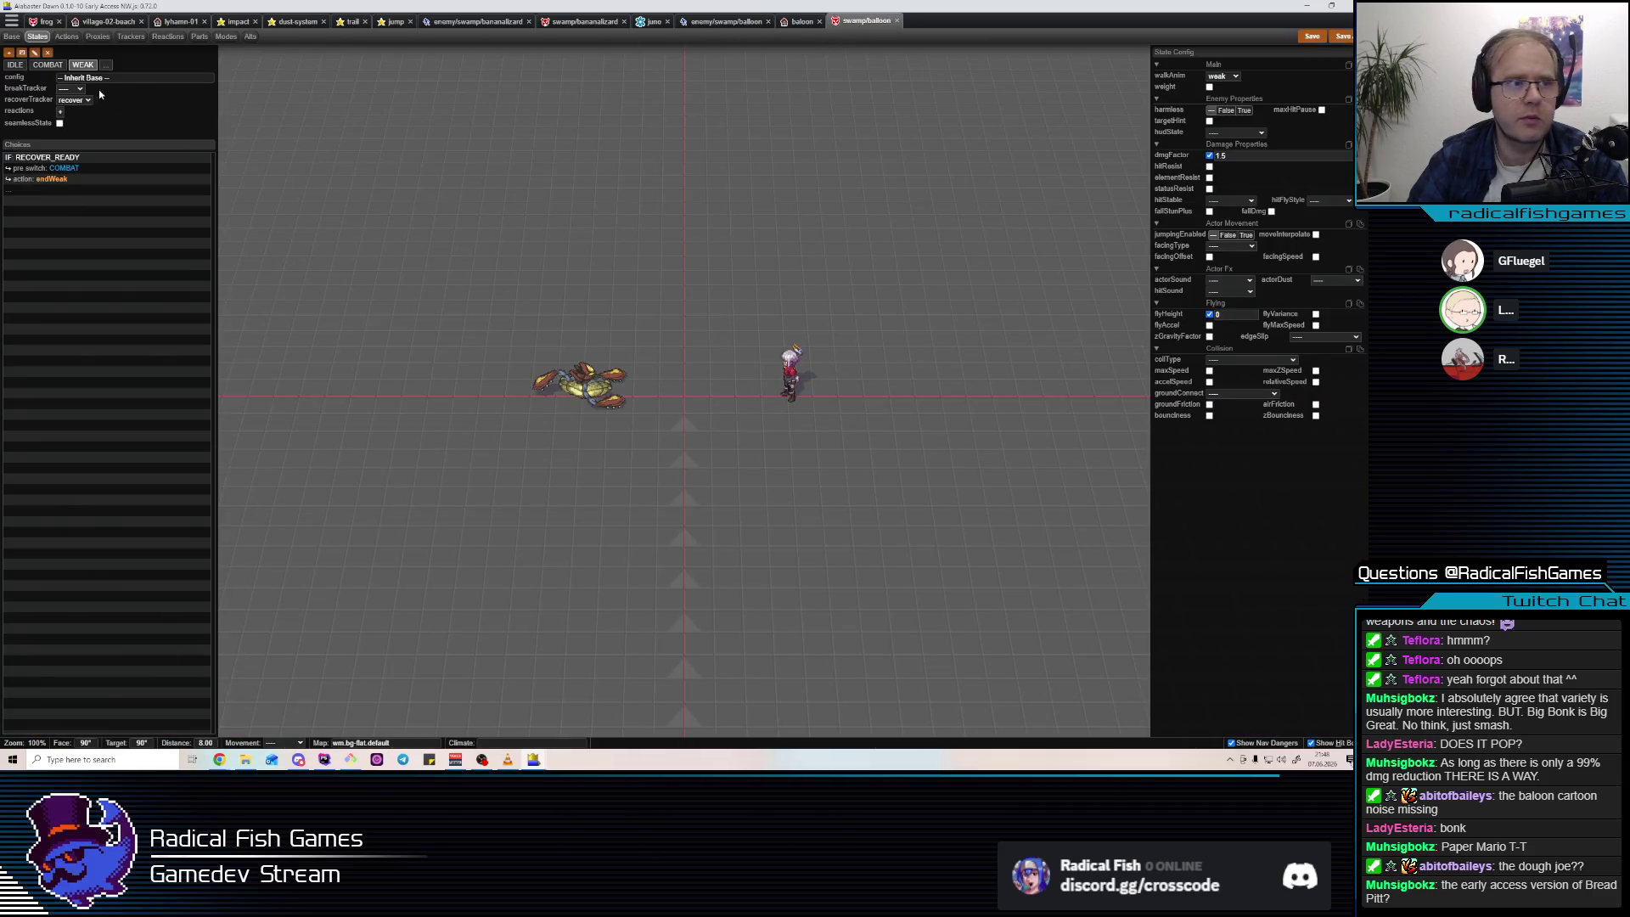
click(132, 37)
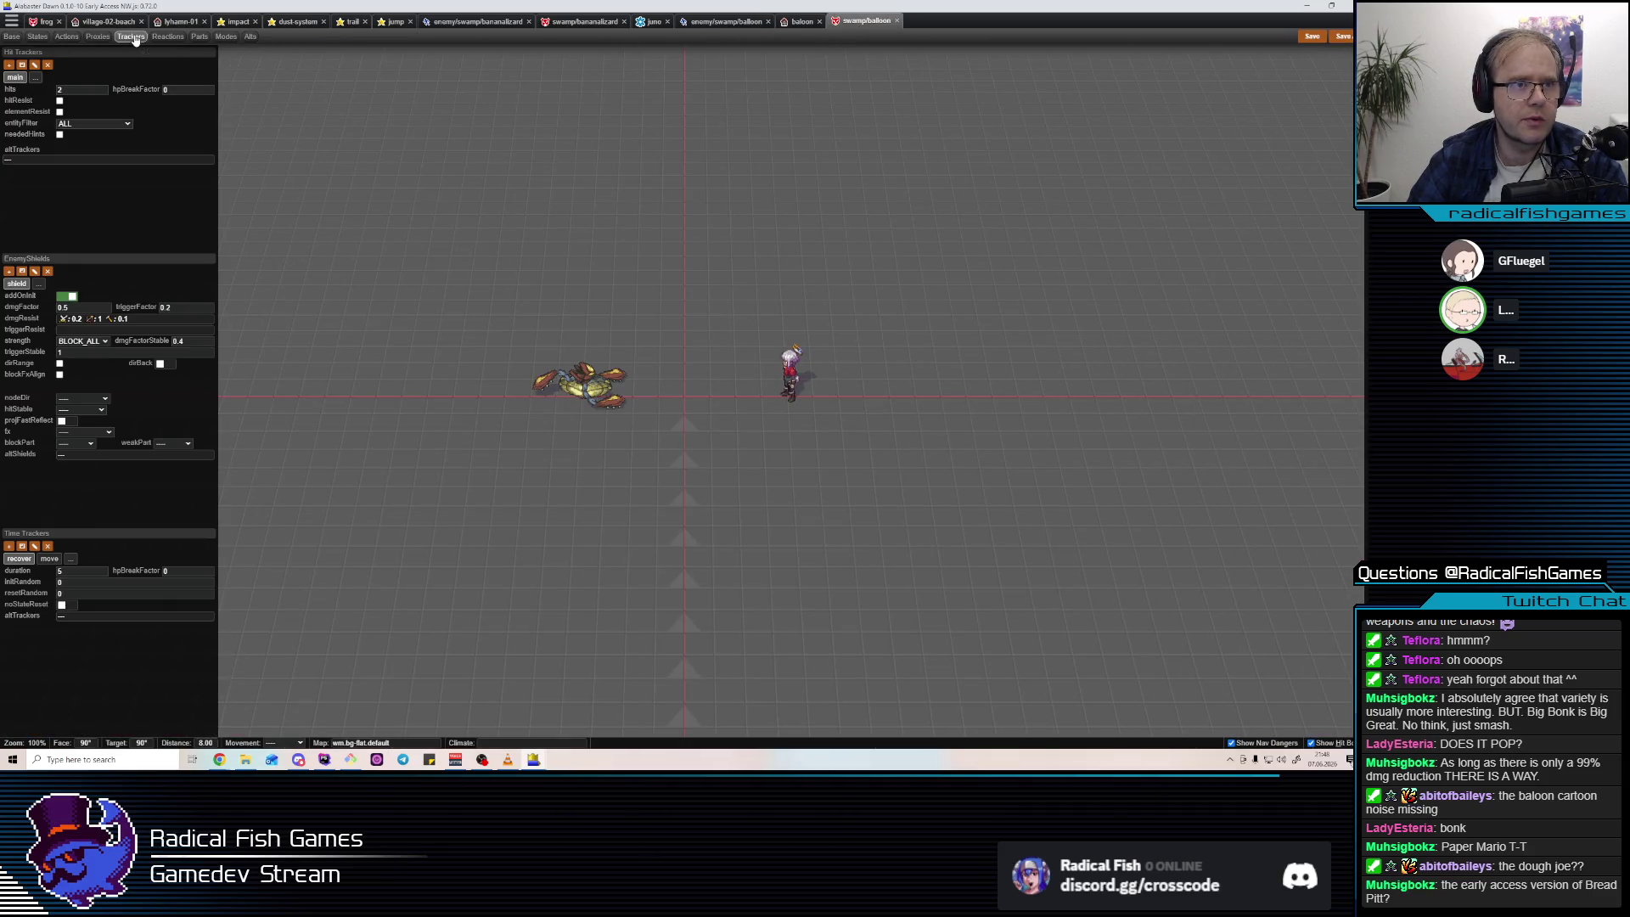
click(60, 100)
key(Tab)
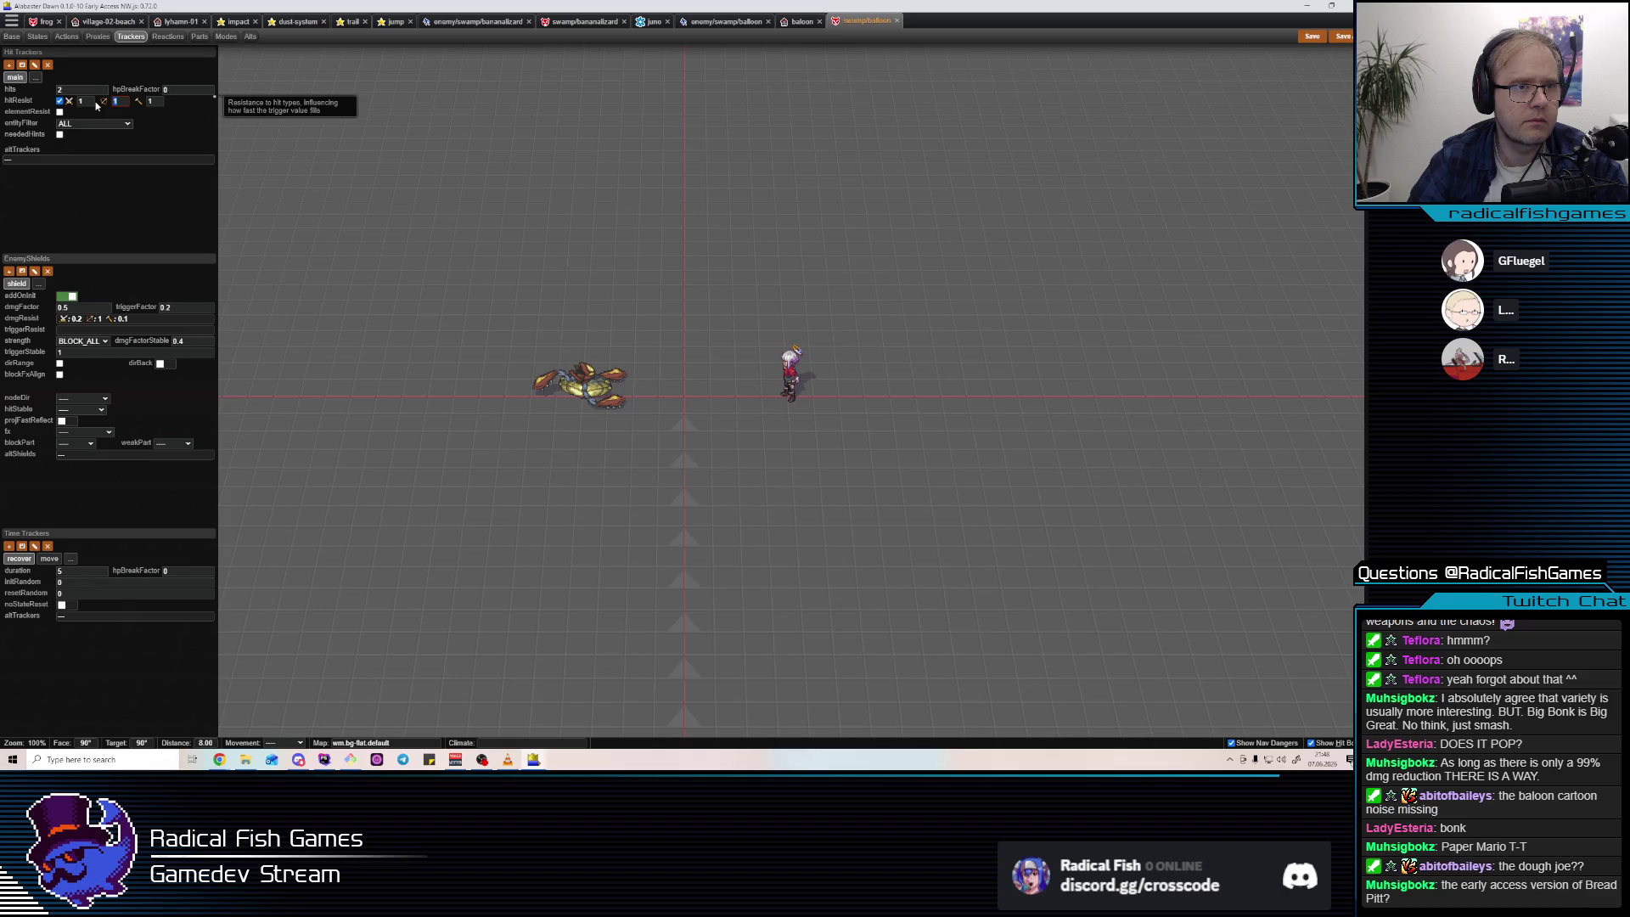
text(0.6)
key(BackSpace)
text(8)
Finish the hit resistances at 0.2, 1 and 0.1, save the balloon, and switch to the game.
click(91, 101)
key(BackSpace)
text(5)
click(120, 101)
key(BackSpace)
text(1)
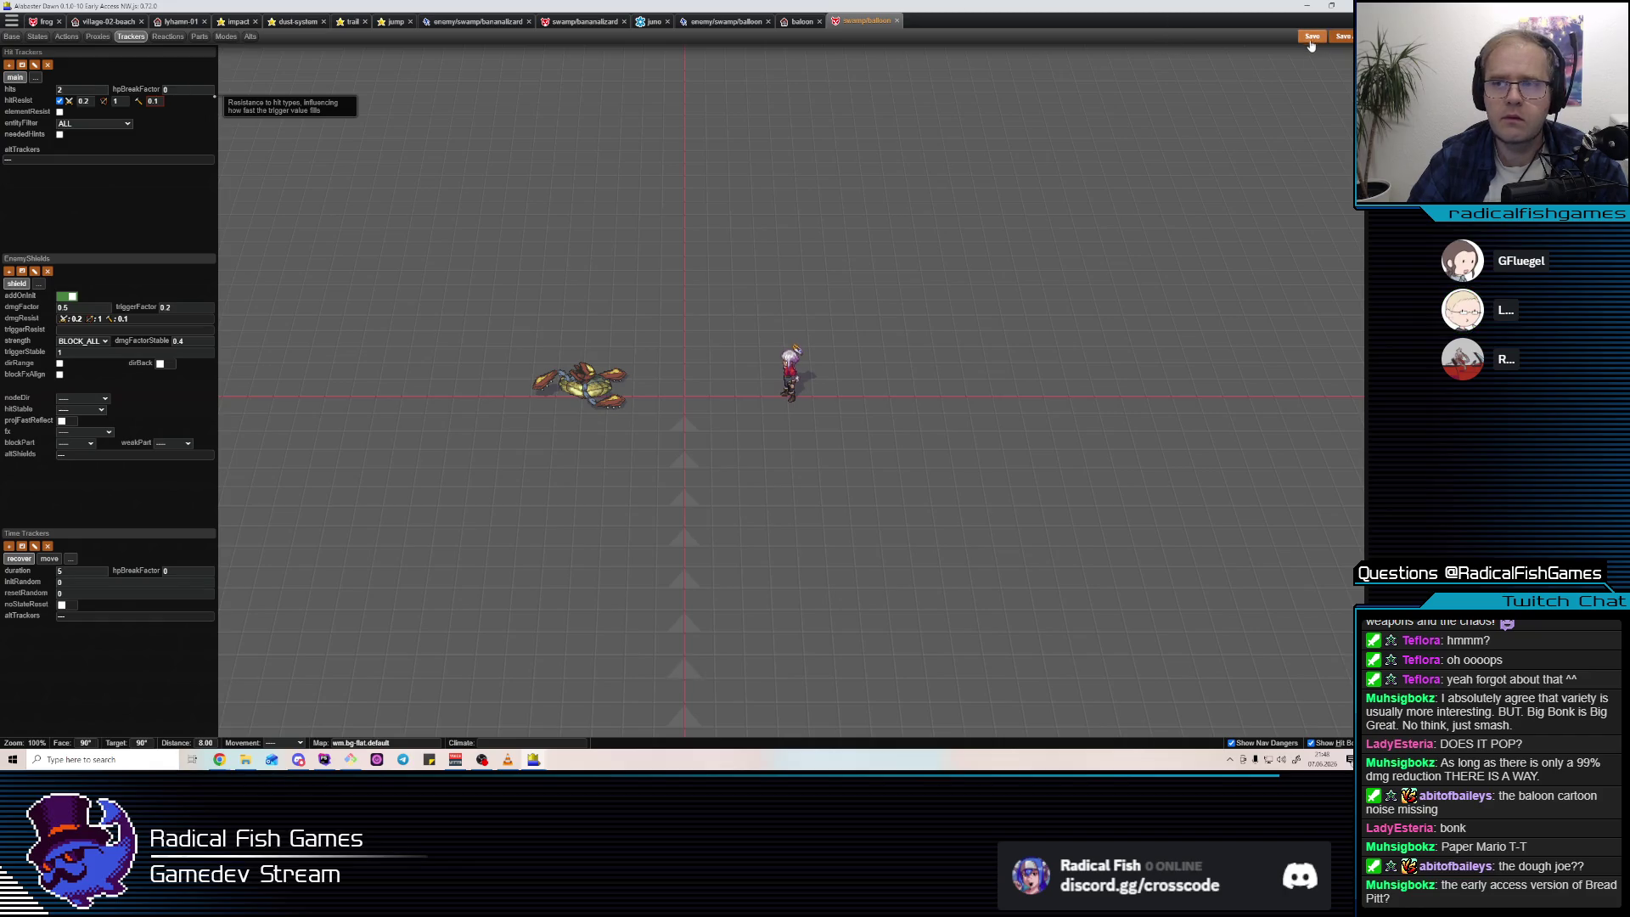
click(1313, 40)
key(alt+Tab)
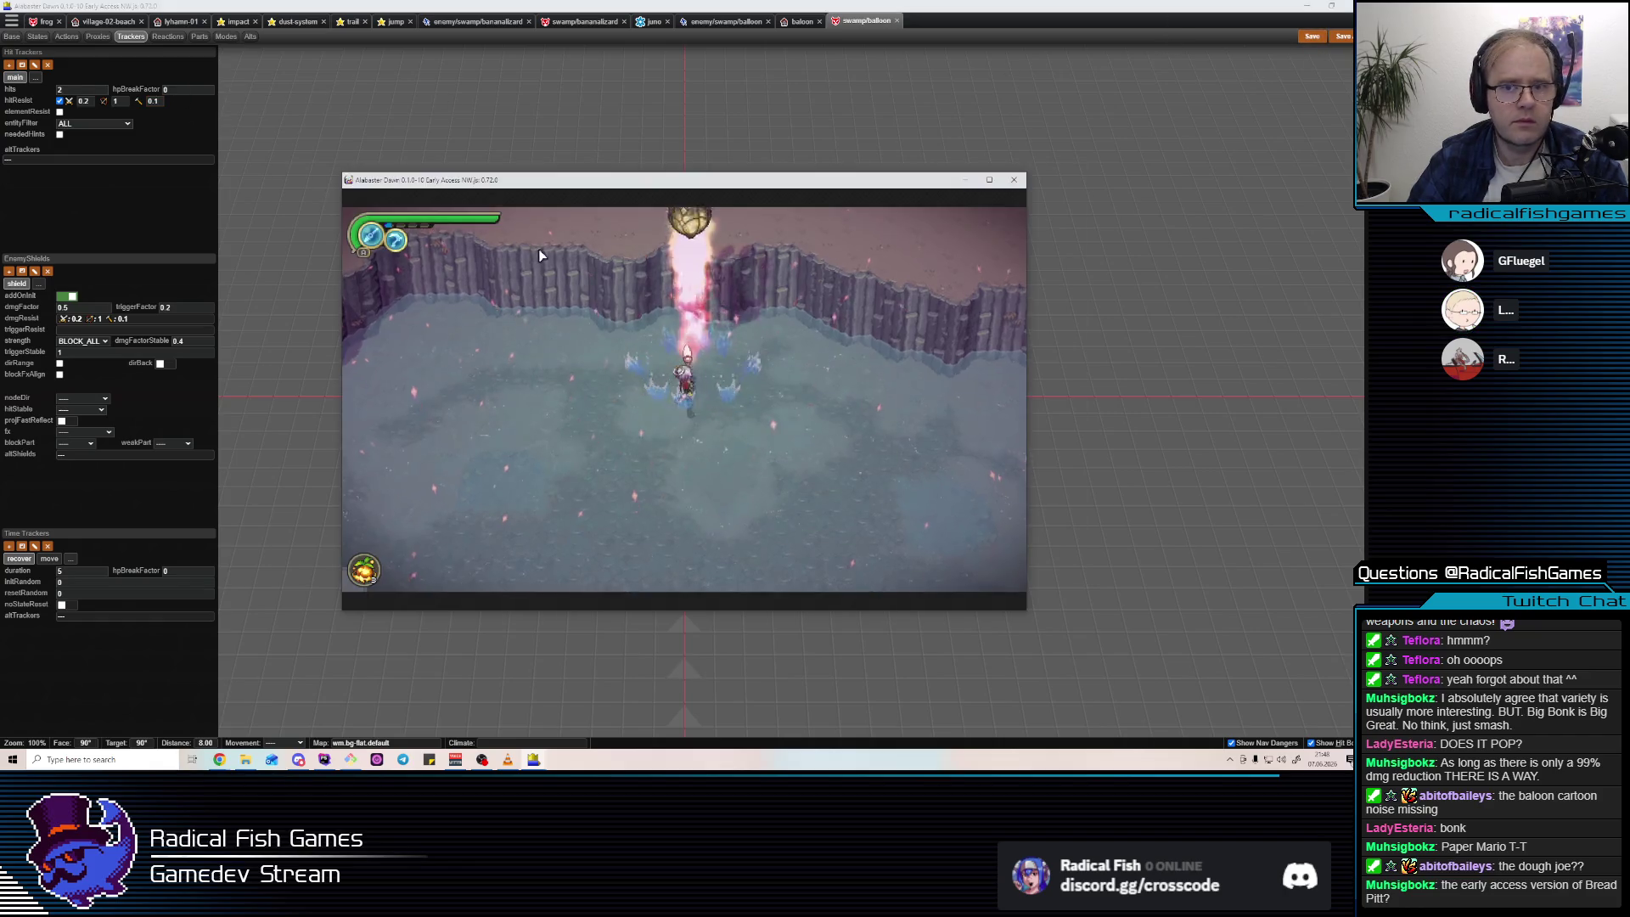
Walk up to the balloon in-game and hit it, then return to the editor's file search.
key(w)
click(680, 344)
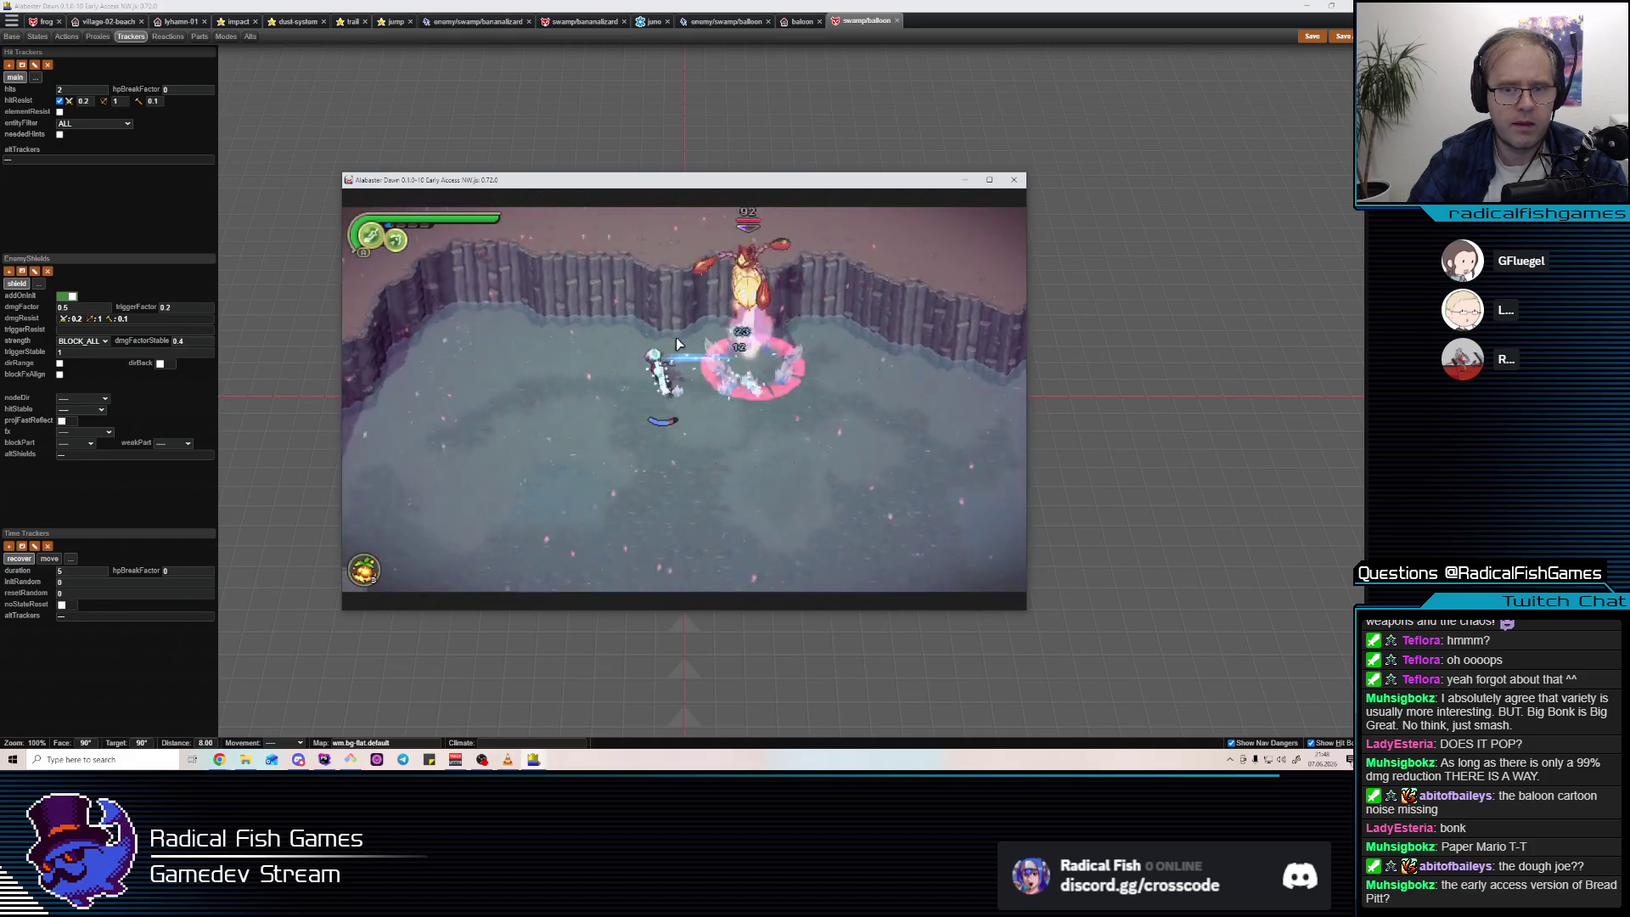
key(alt+Tab)
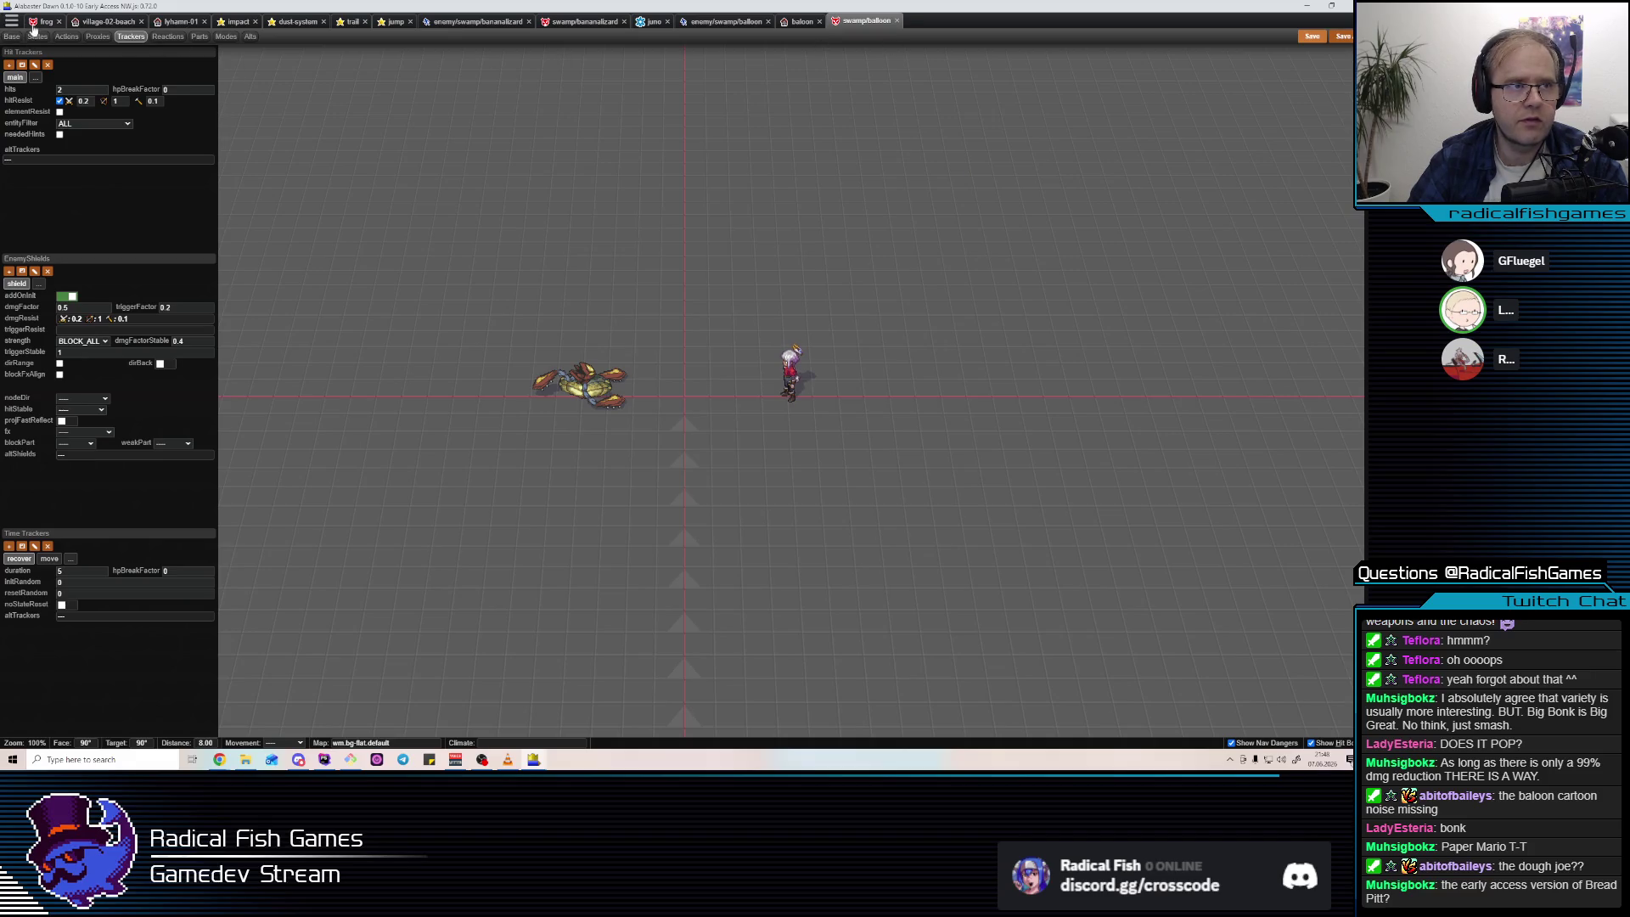
key(ctrl+p)
Open the algae enemy file and check which shield hit effect its dropdown uses.
text(alga)
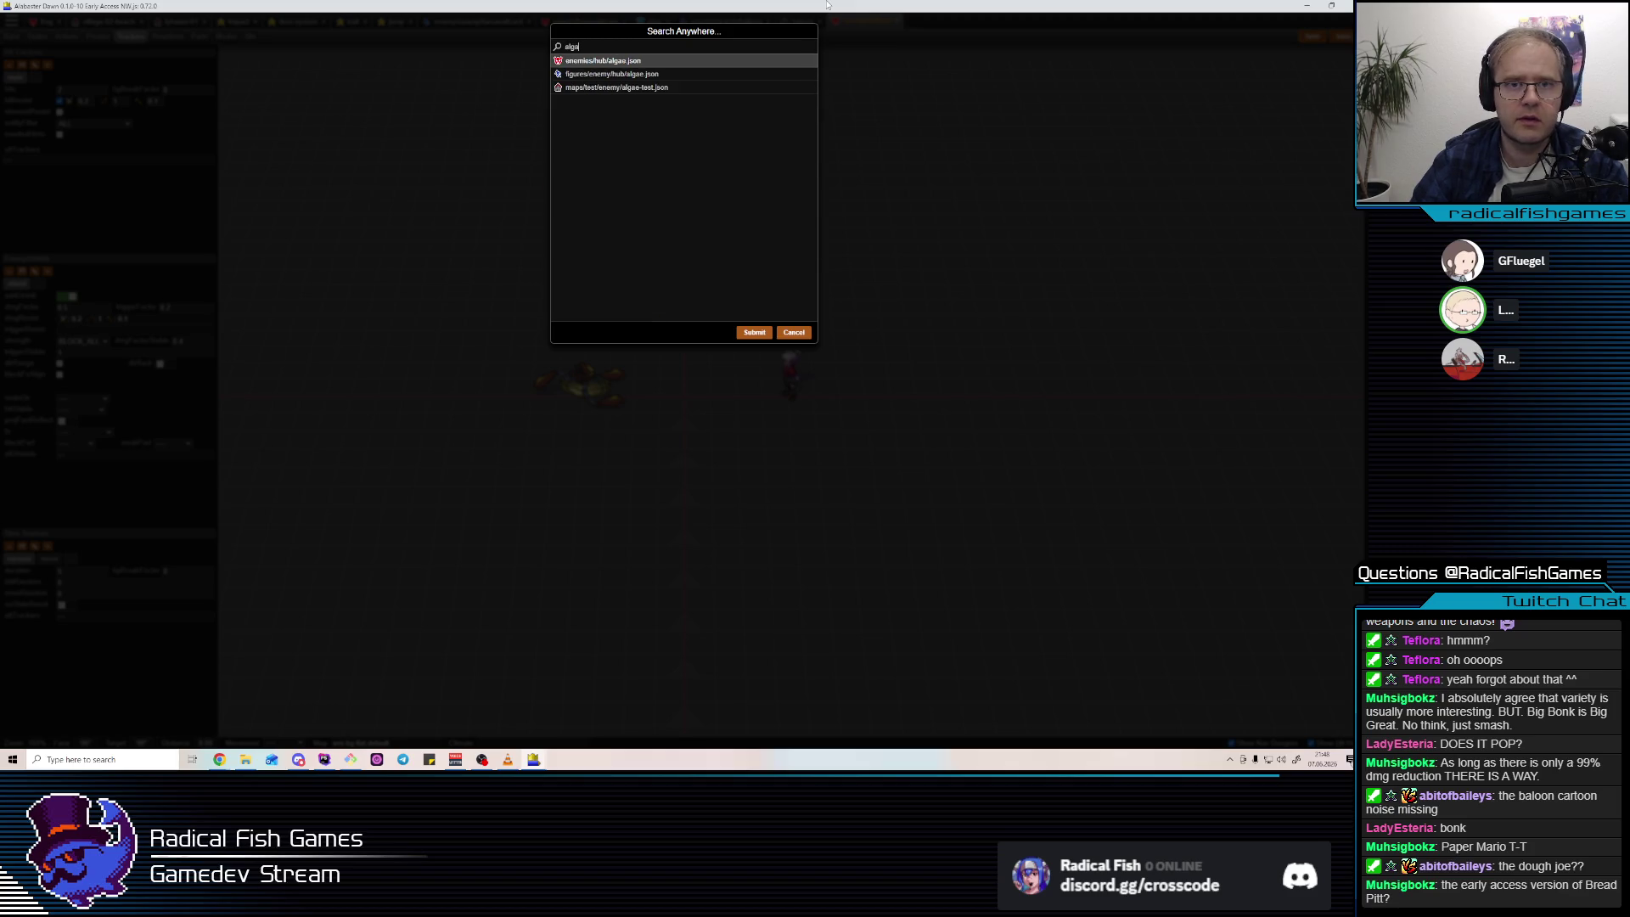
click(639, 61)
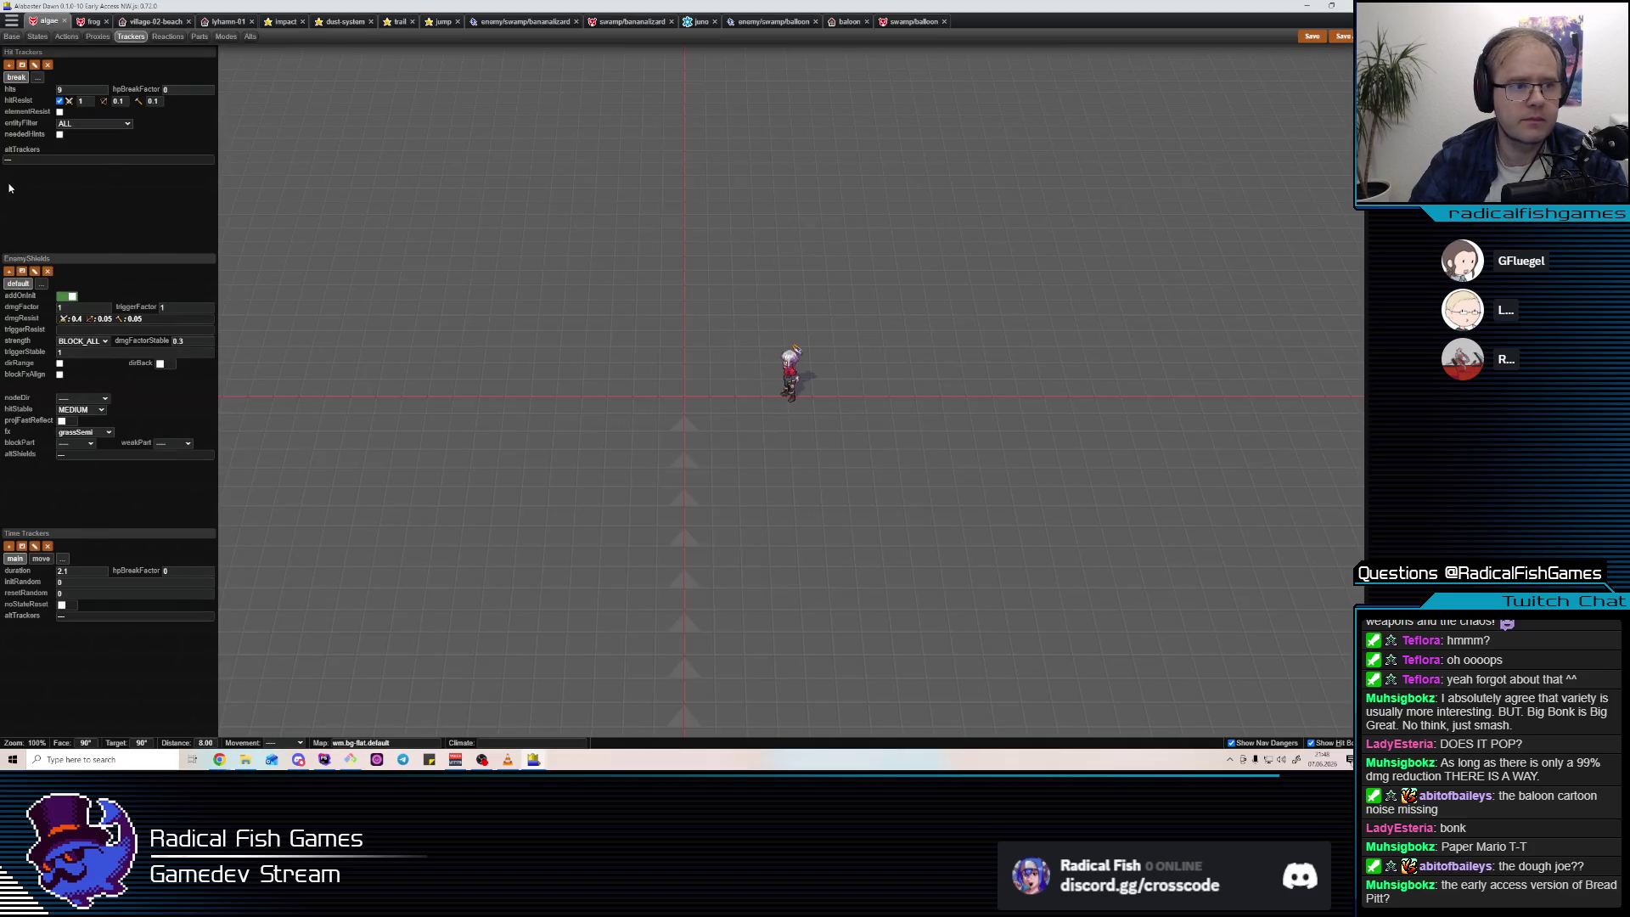
click(73, 434)
click(73, 435)
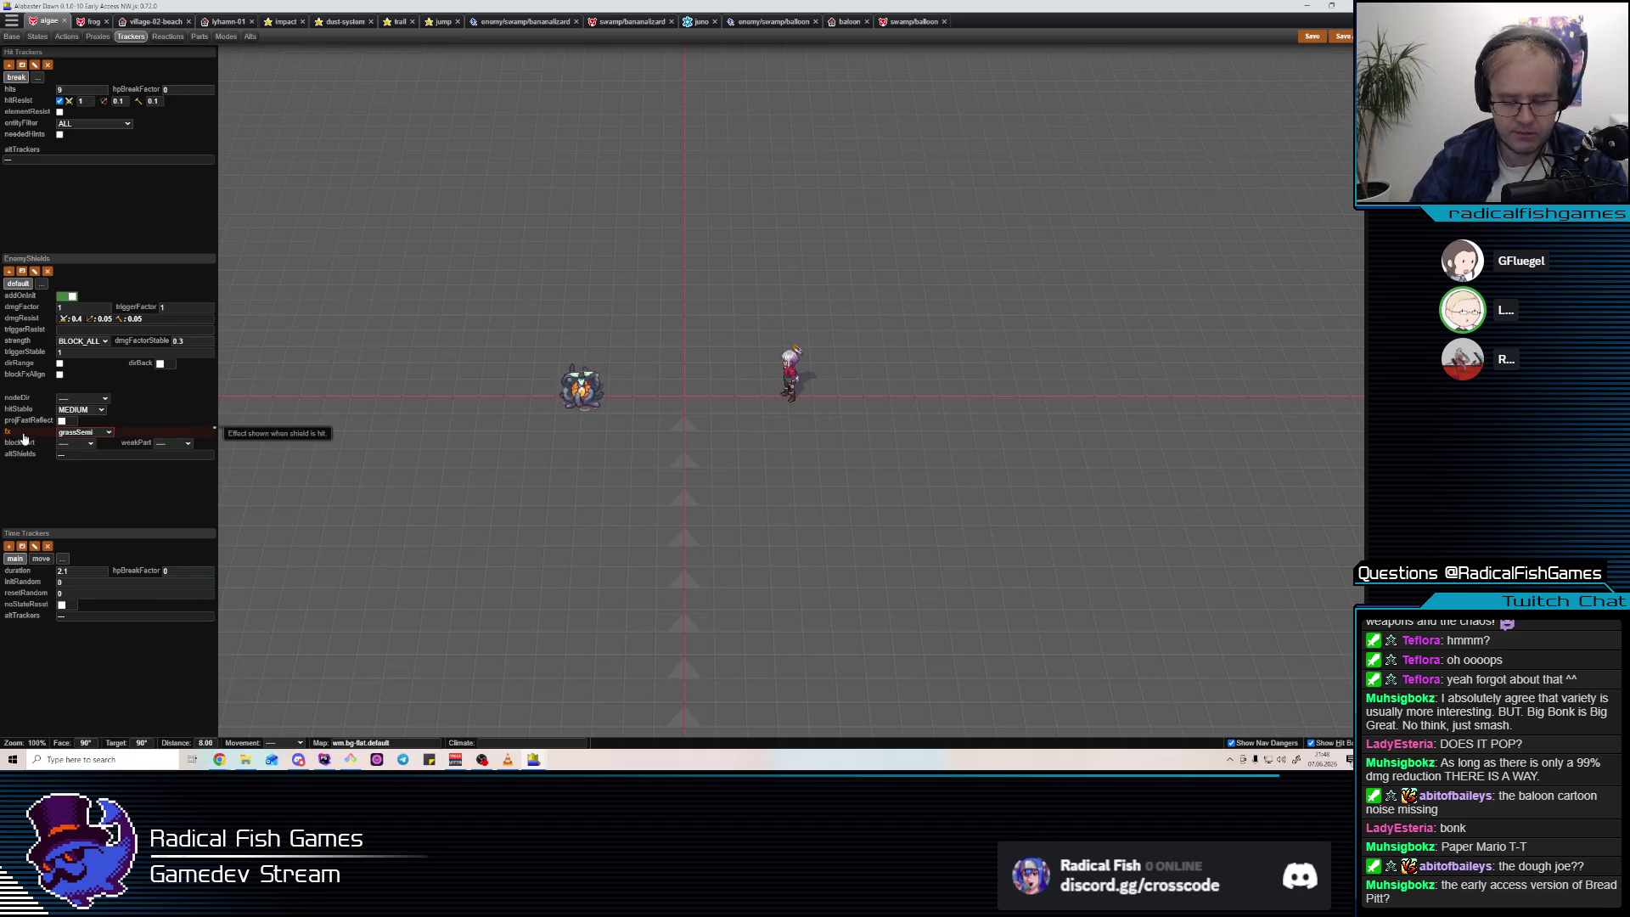
Open the fx-connect database file and show its Effects section.
key(ctrl+p)
text(hit)
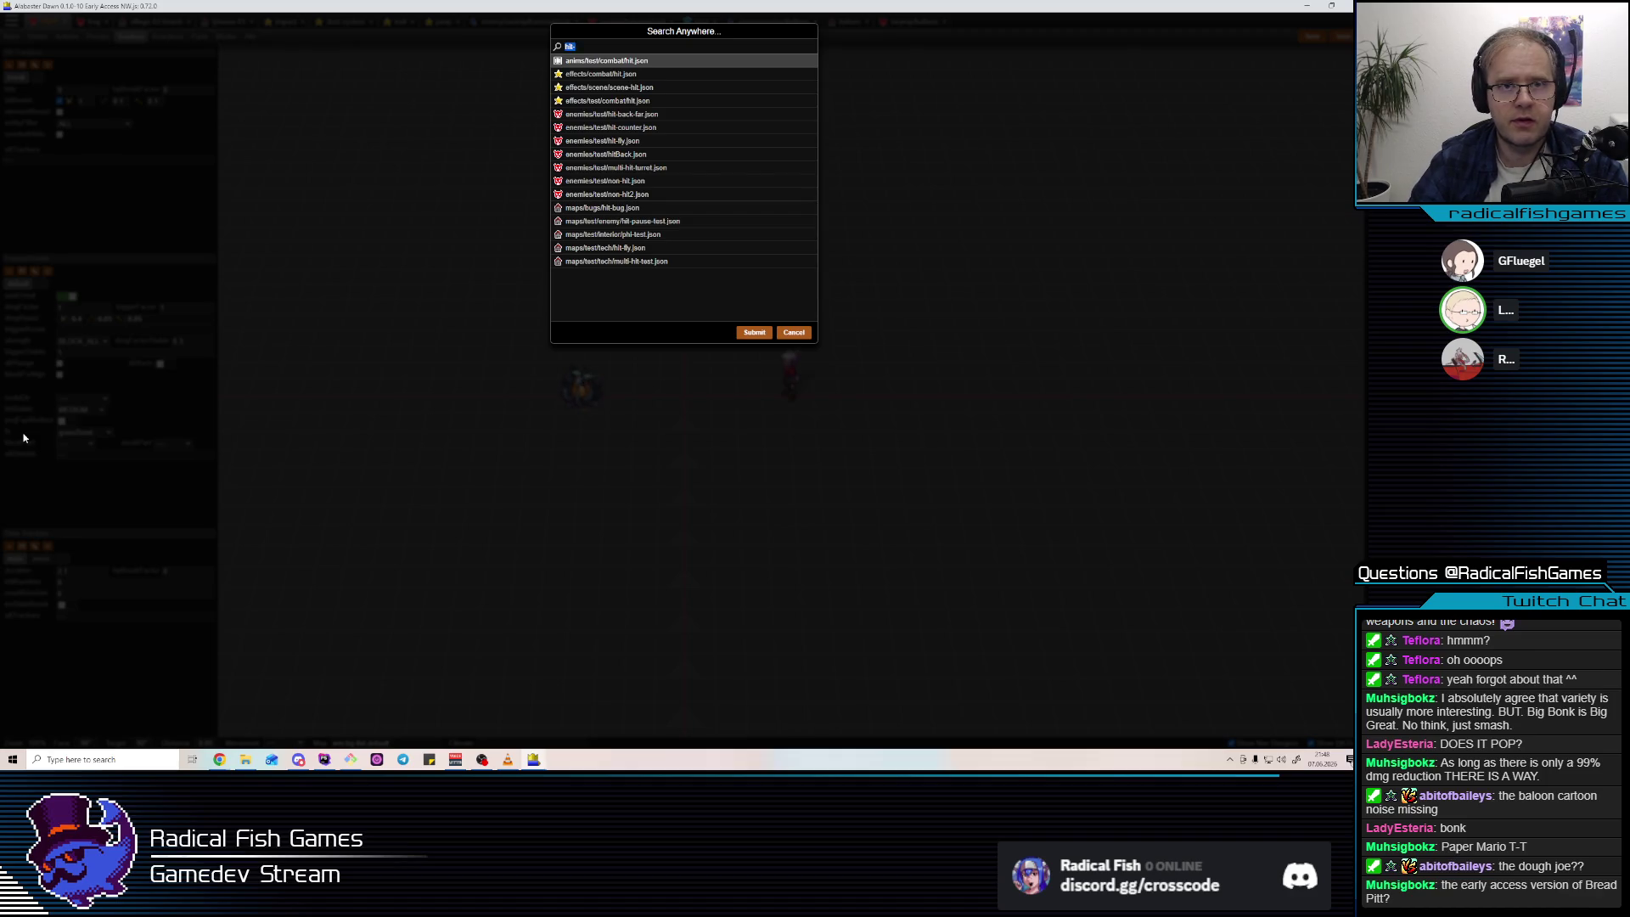
text(fx-c)
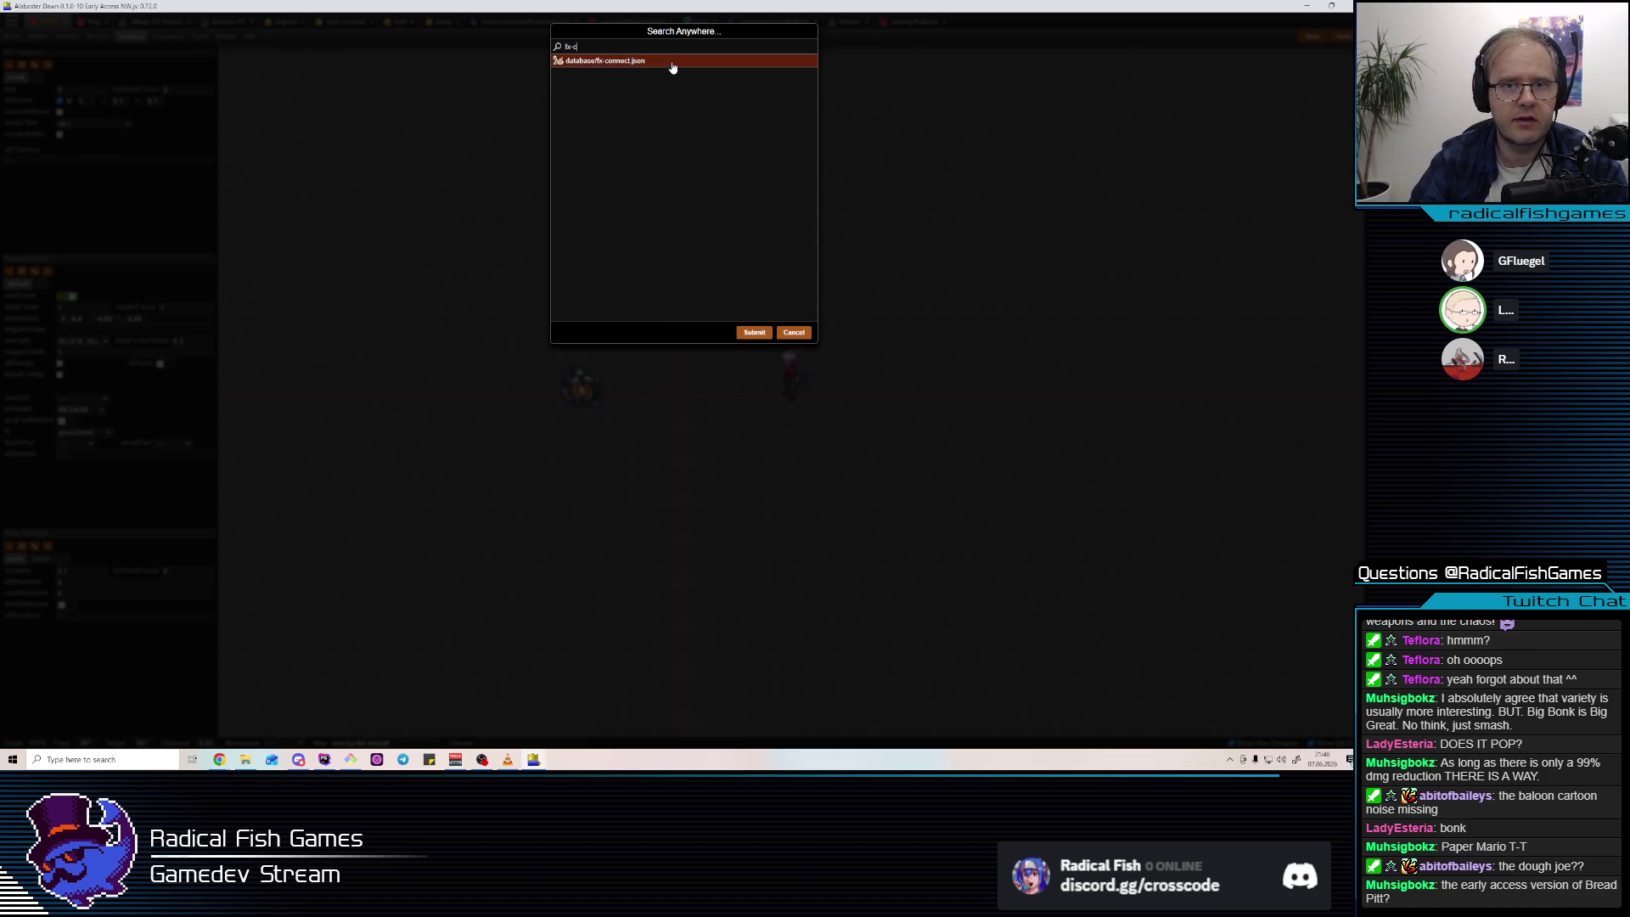
click(669, 61)
click(47, 36)
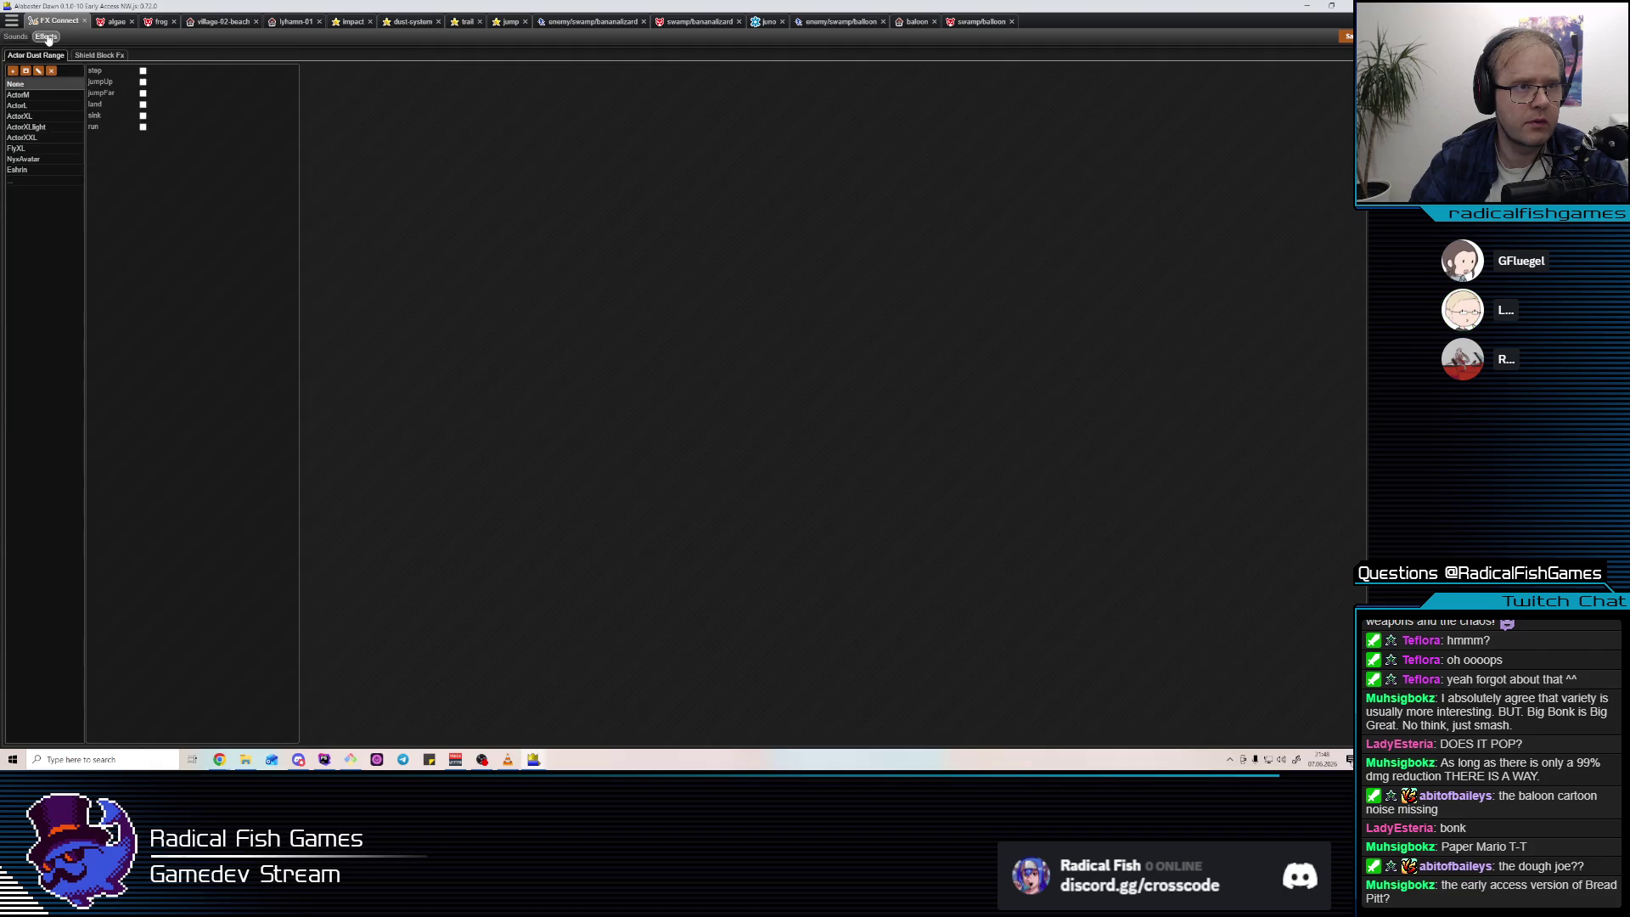
Add a new shield-block effect entry named 'balloon' to the shield block effects list.
click(95, 56)
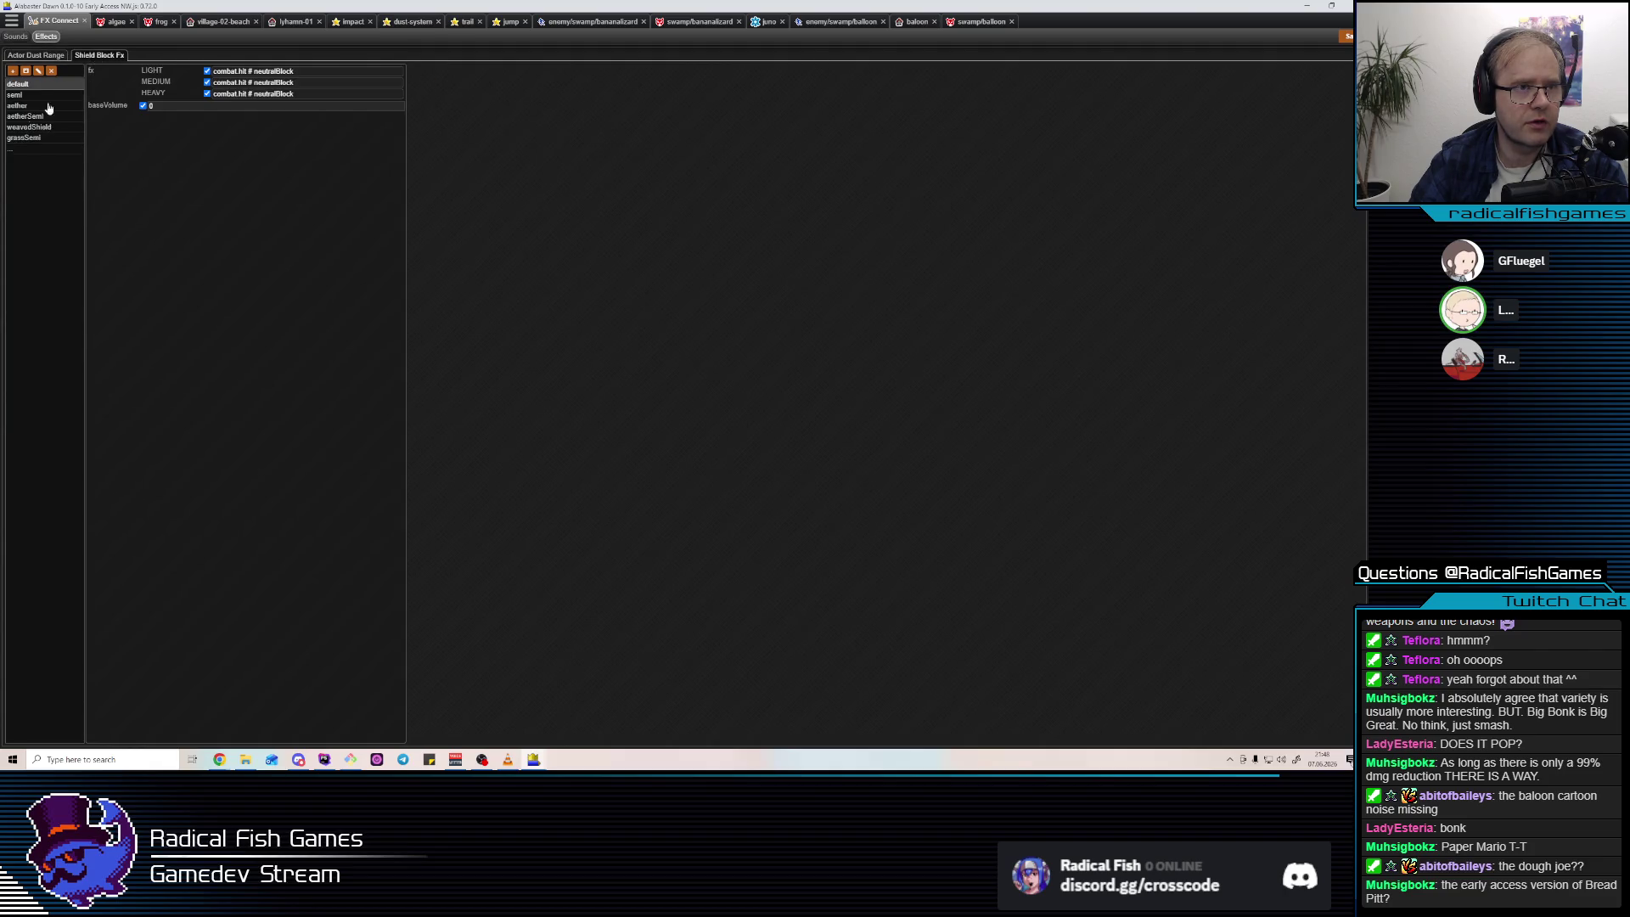
click(22, 151)
click(30, 116)
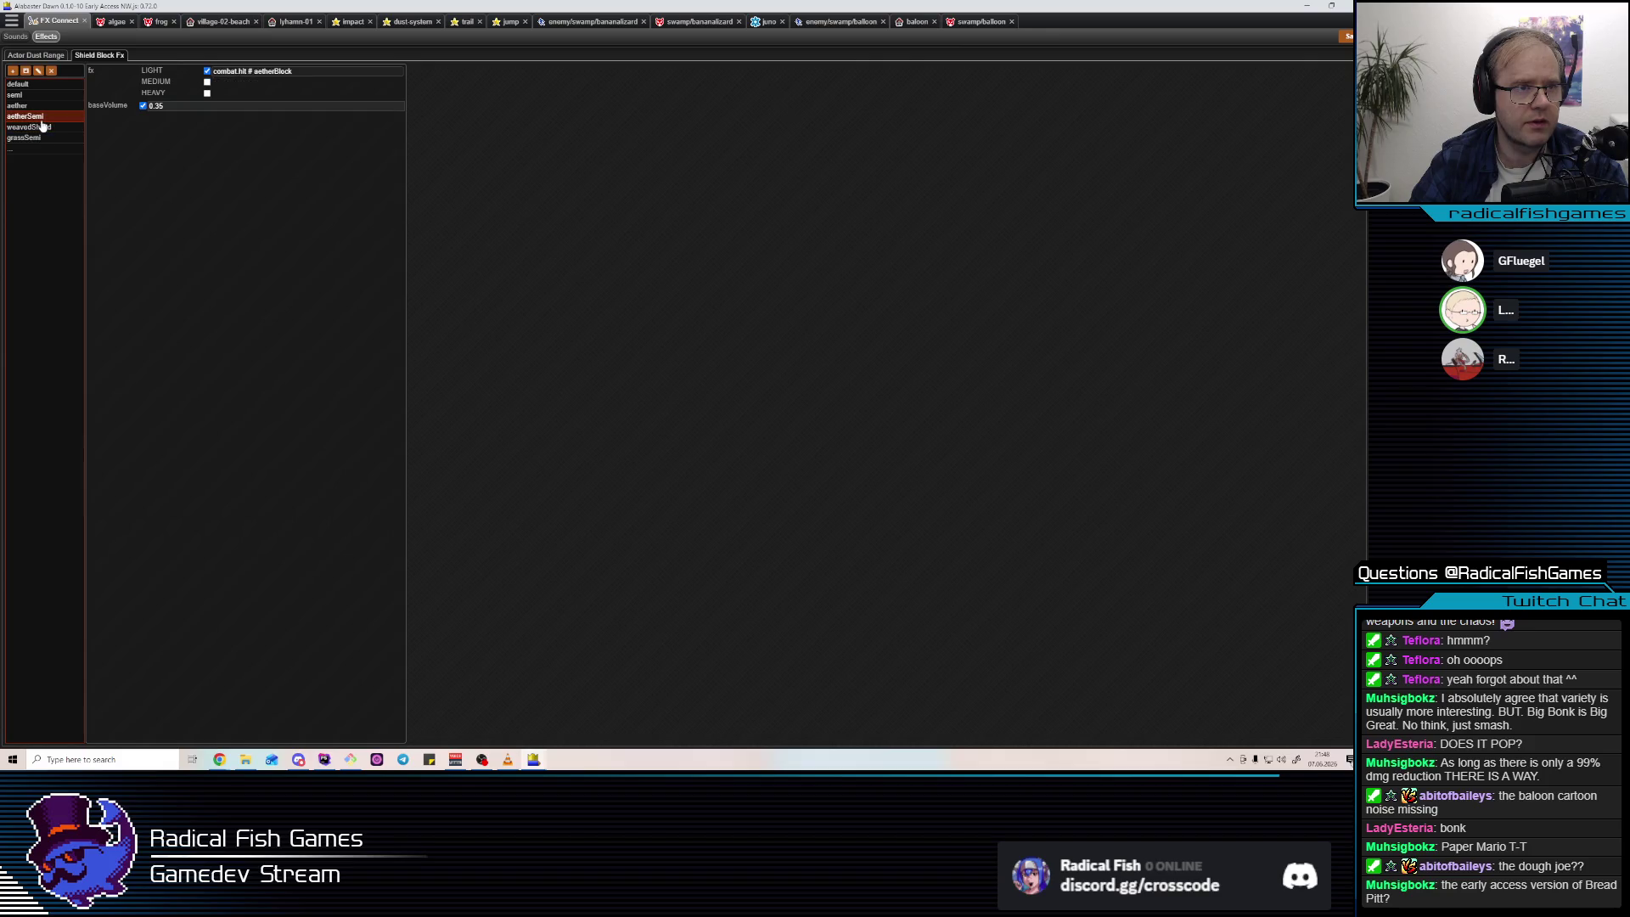
click(34, 150)
click(49, 151)
text(ball)
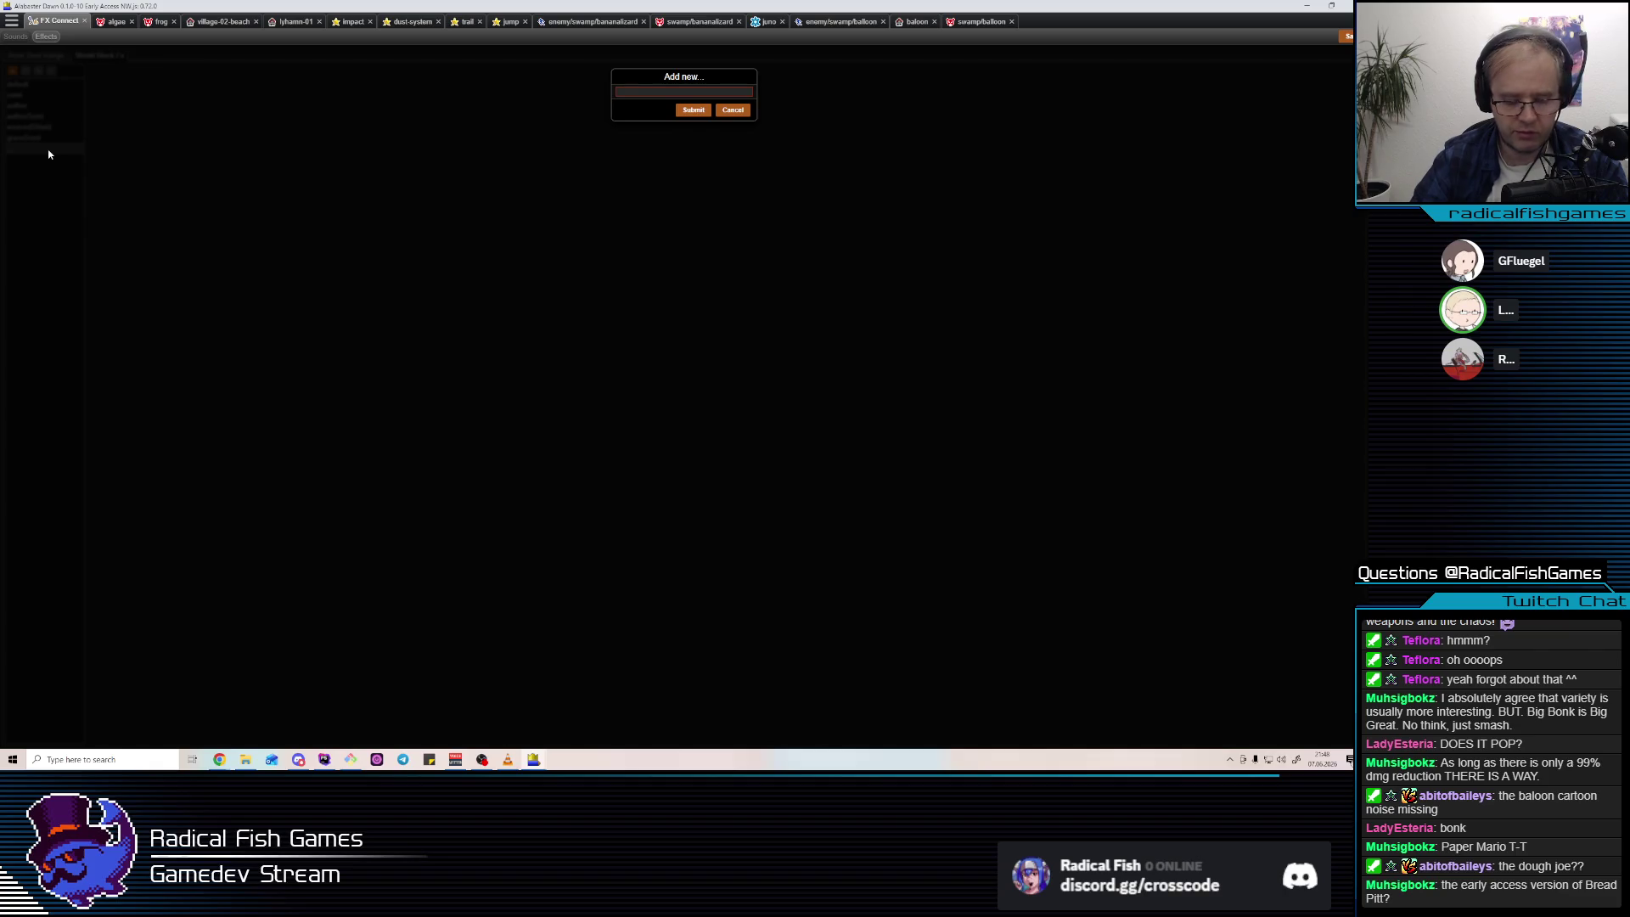
text(oon)
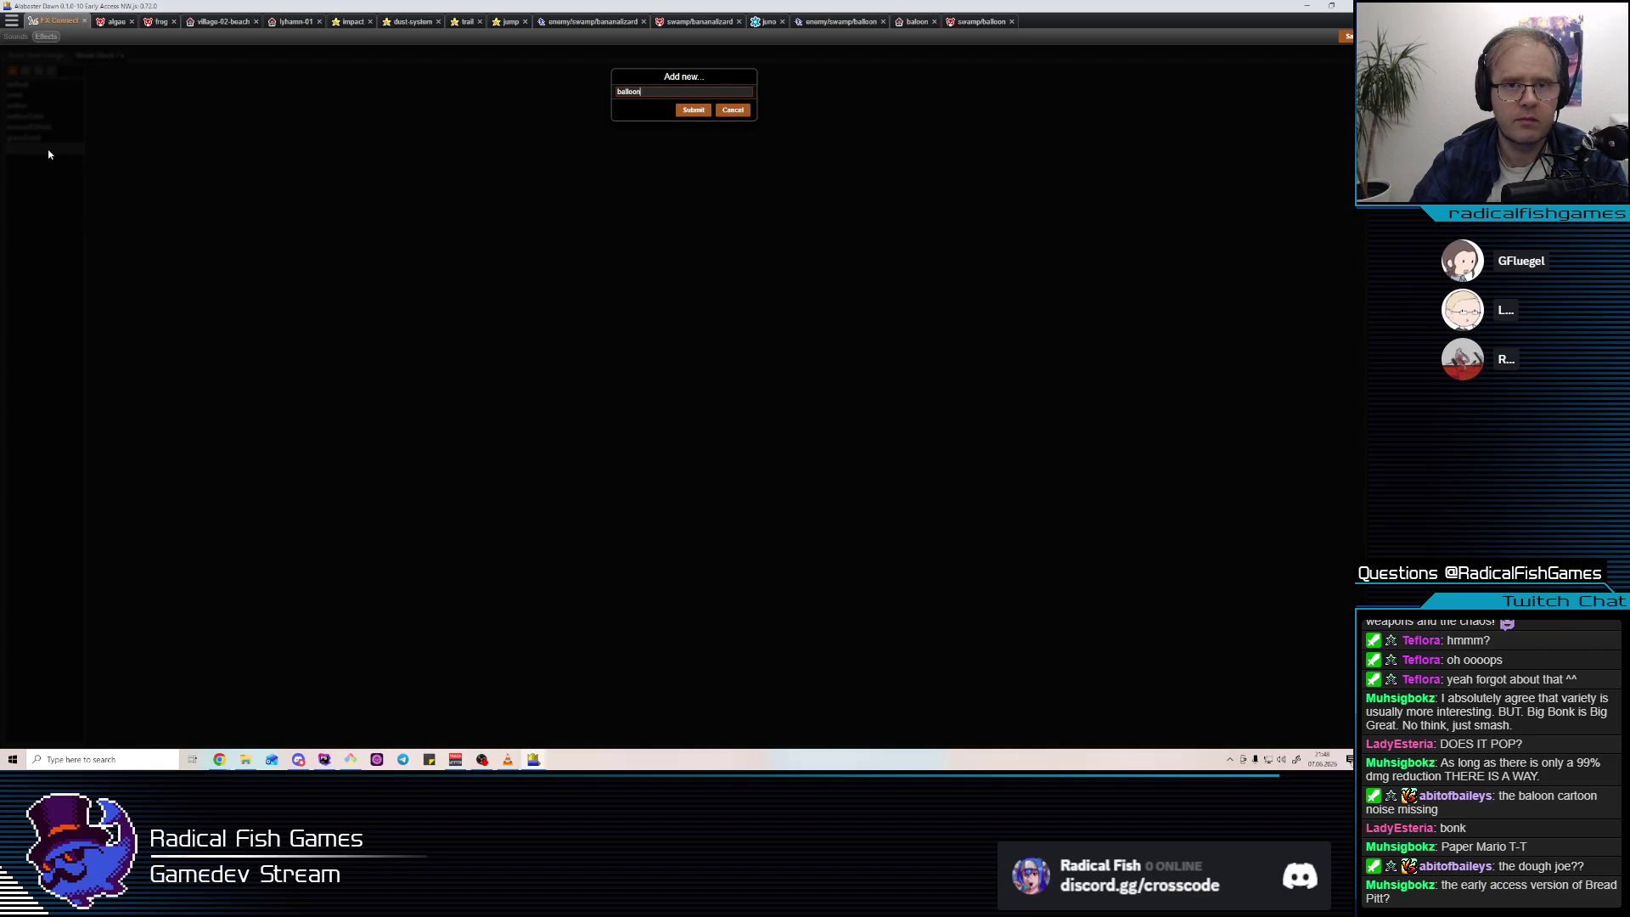
key(Return)
Give the balloon effect a light-hit effect and a base volume of .25, modelled on grassSemi.
click(34, 138)
click(29, 150)
click(207, 71)
click(307, 76)
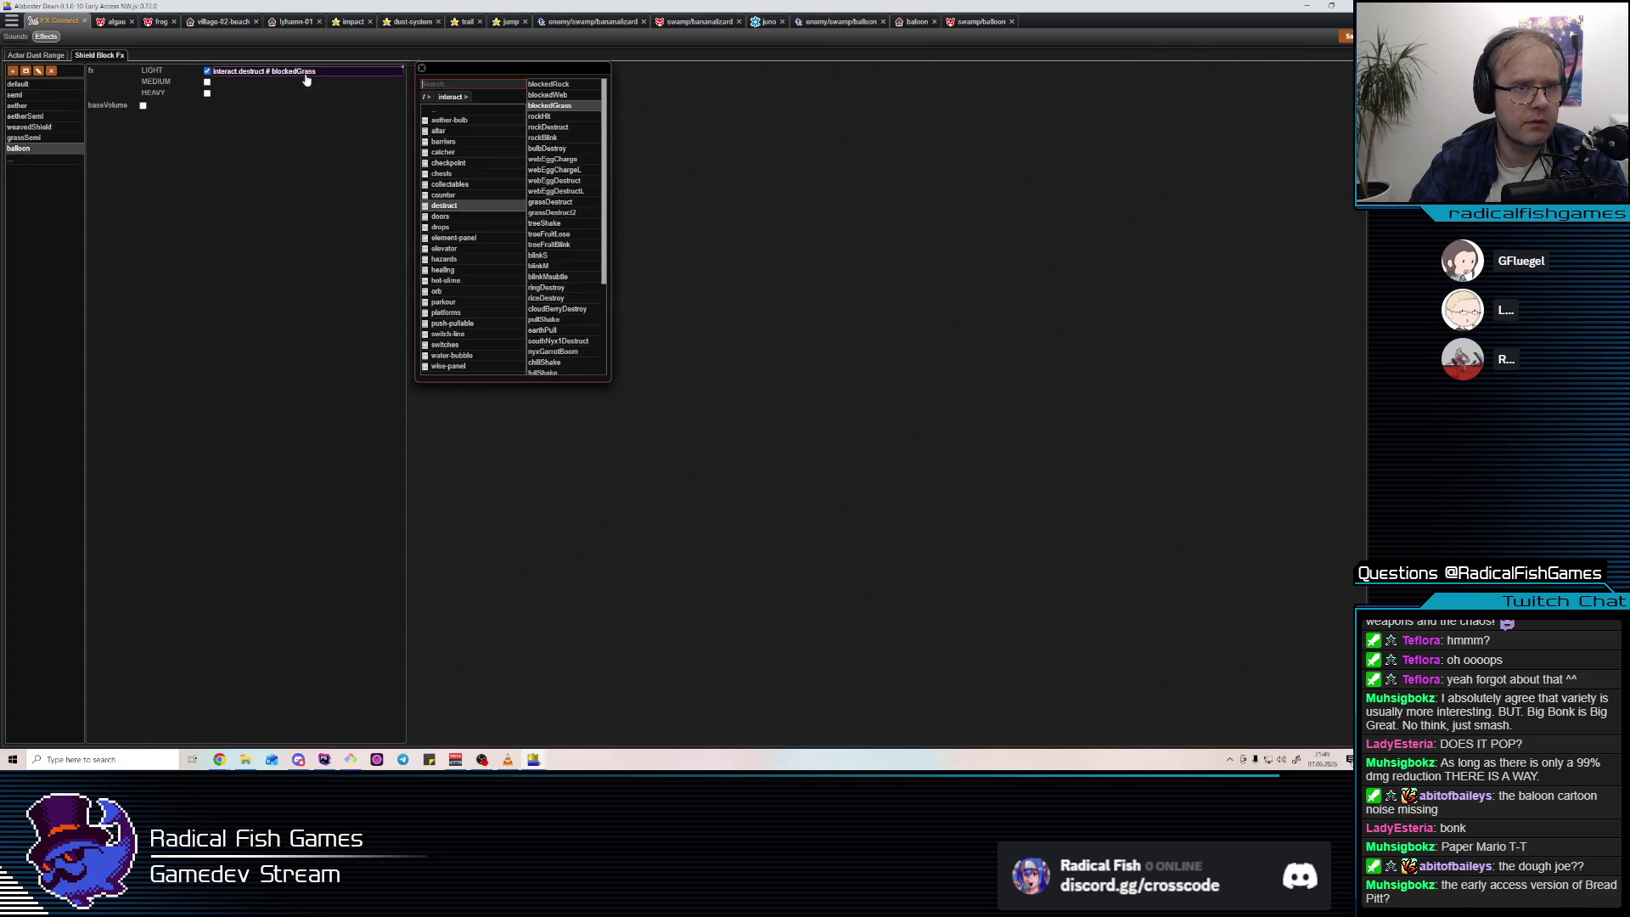
click(143, 106)
text(.25)
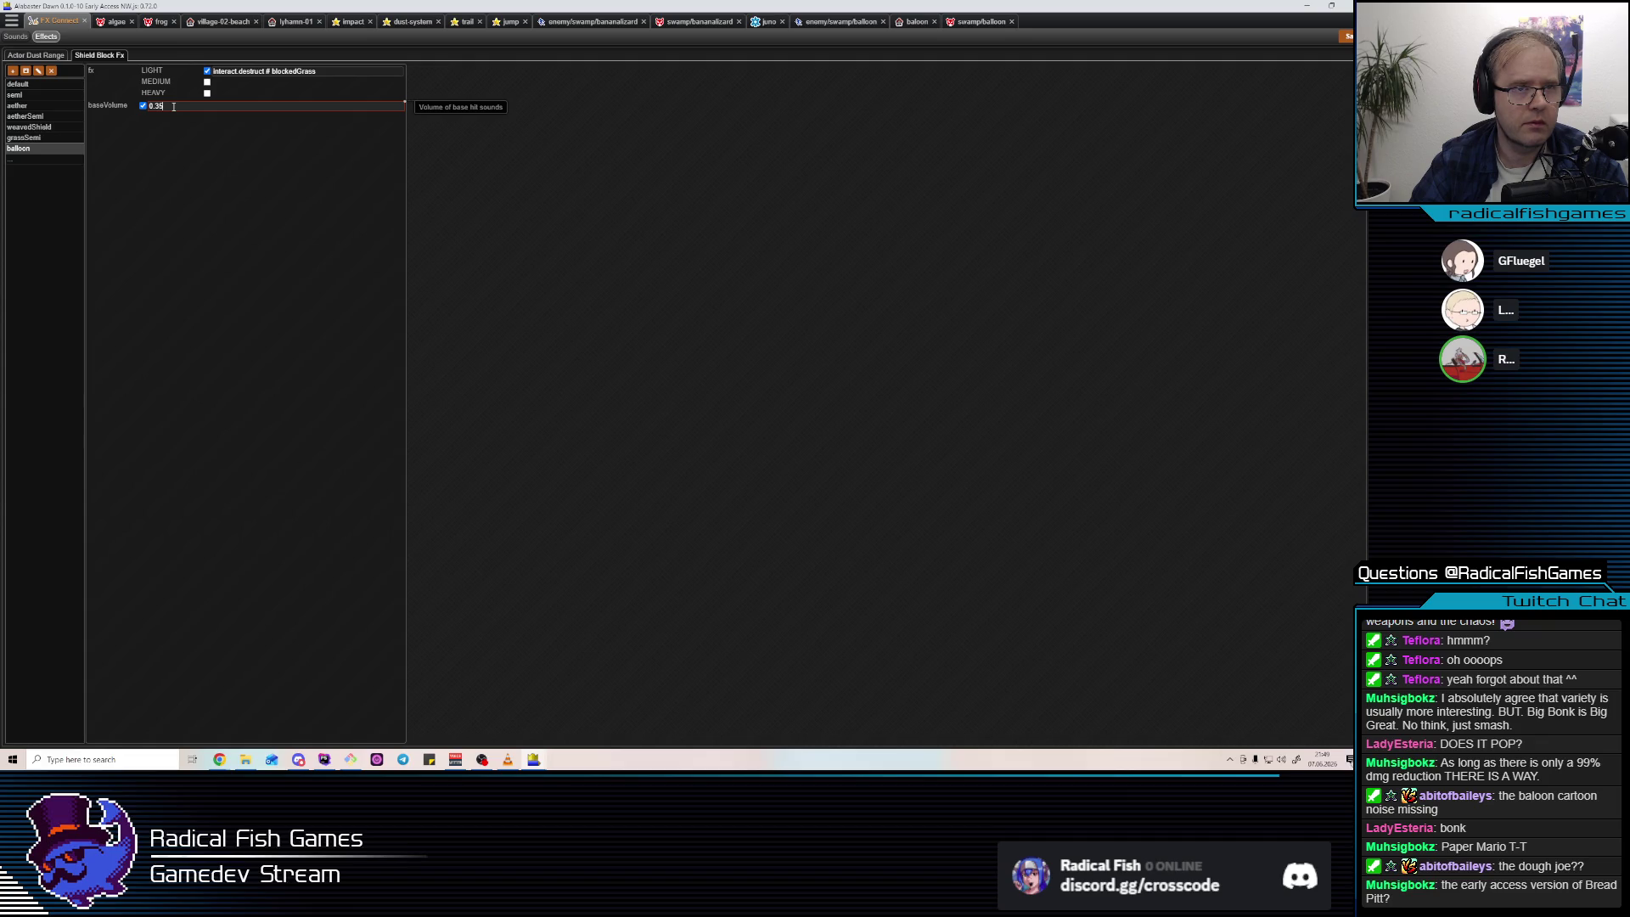
click(34, 138)
click(42, 149)
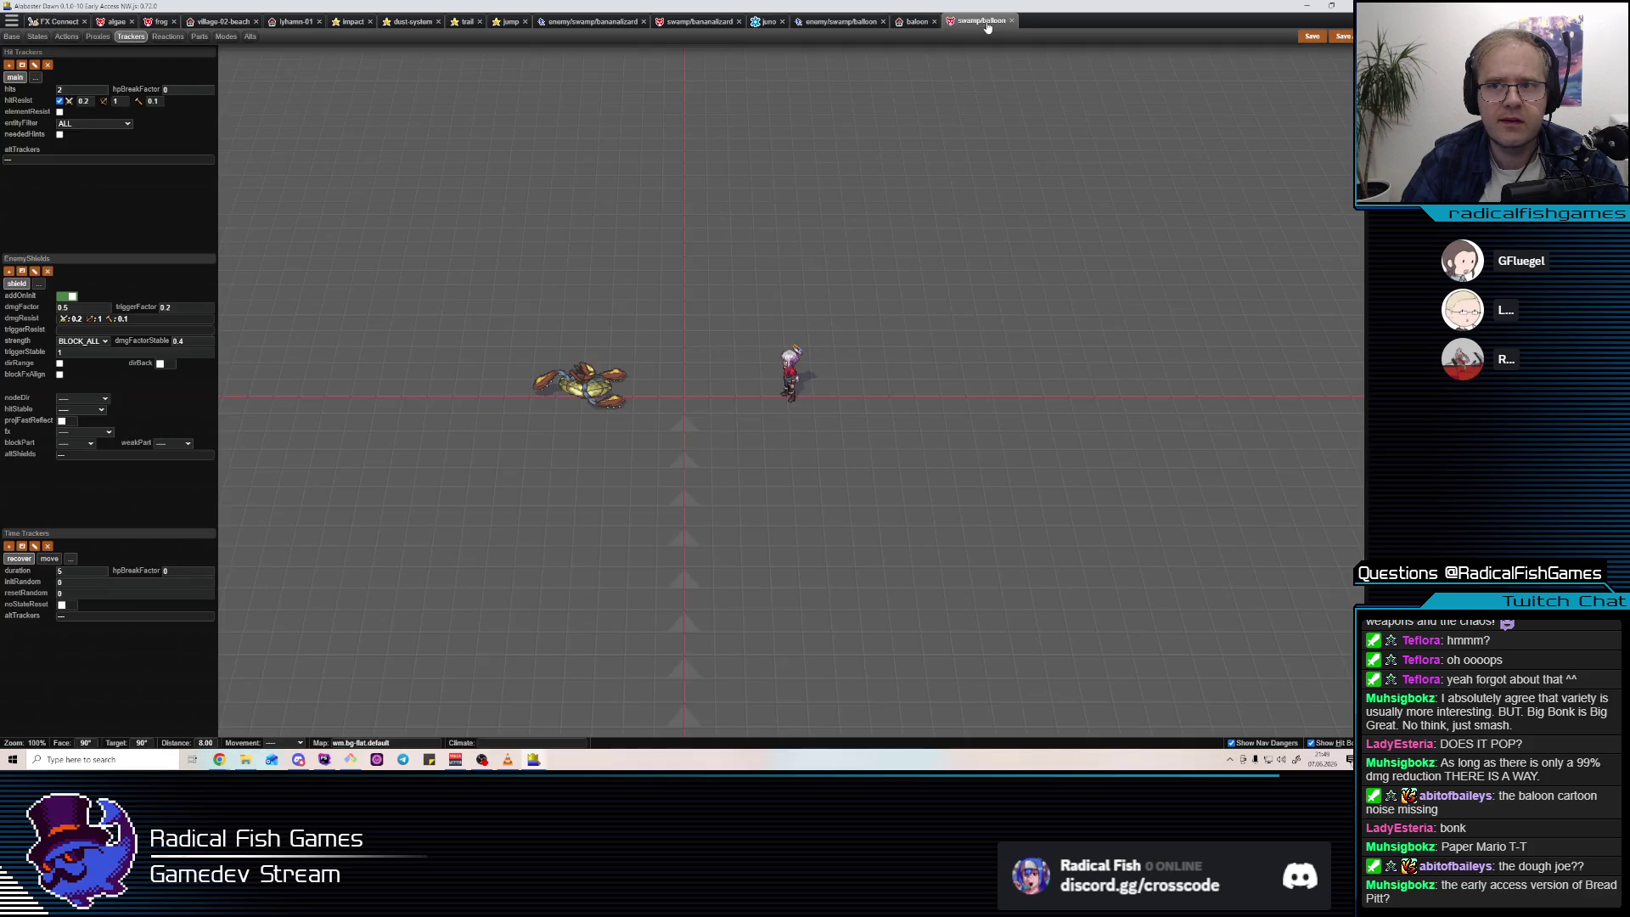
Set the balloon enemy's shield fx to balloon and switch to the running game.
click(980, 22)
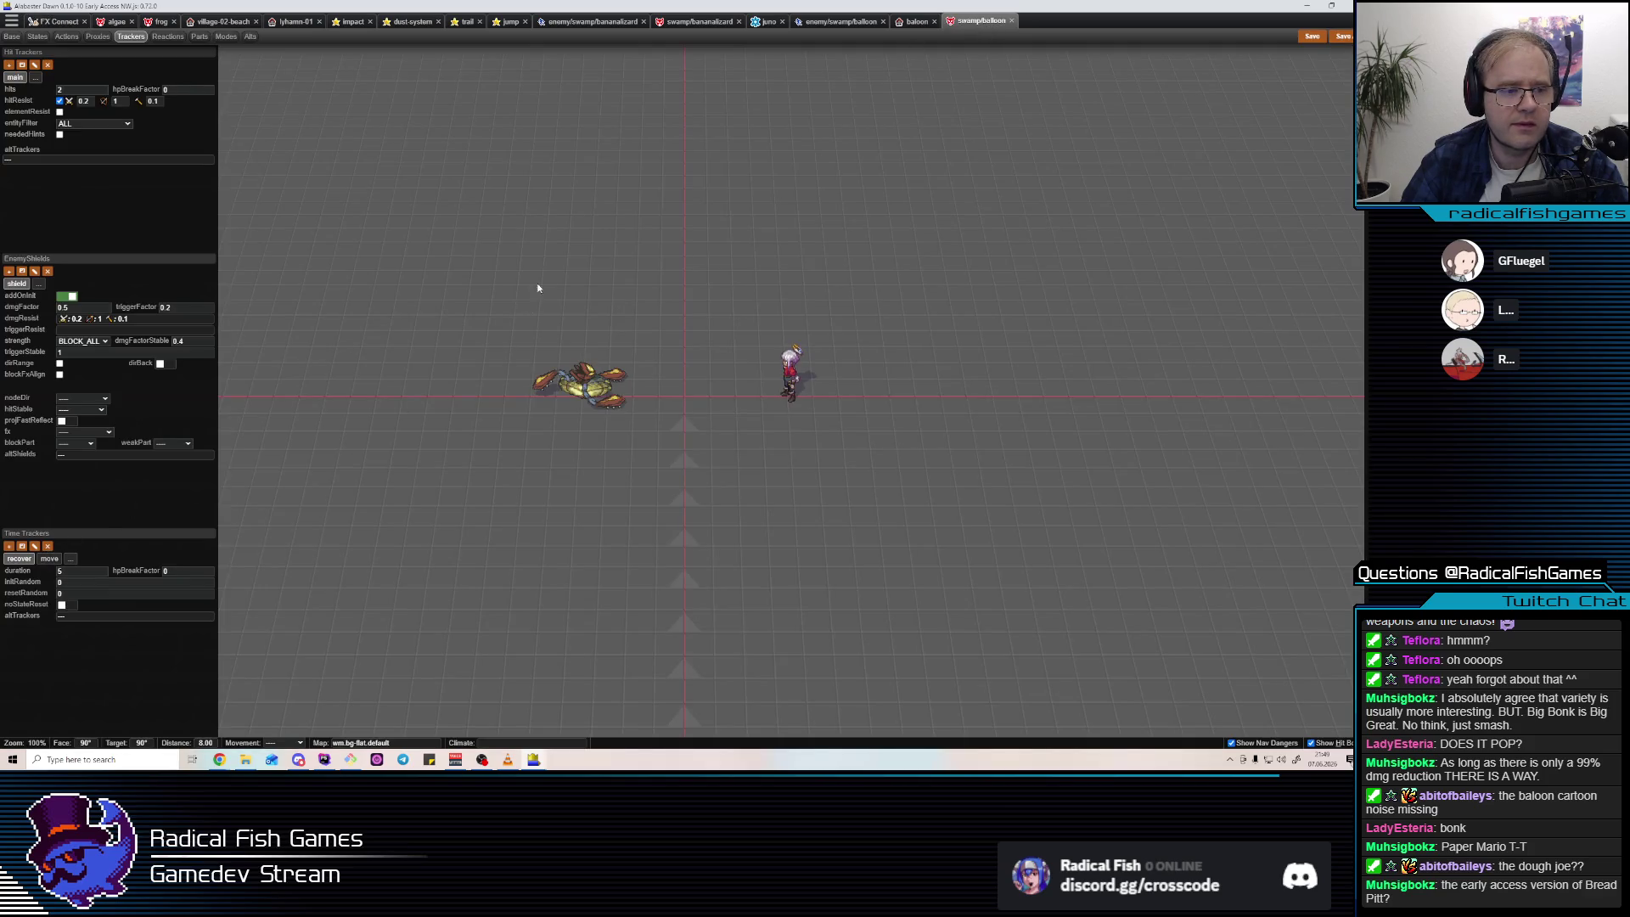
click(85, 433)
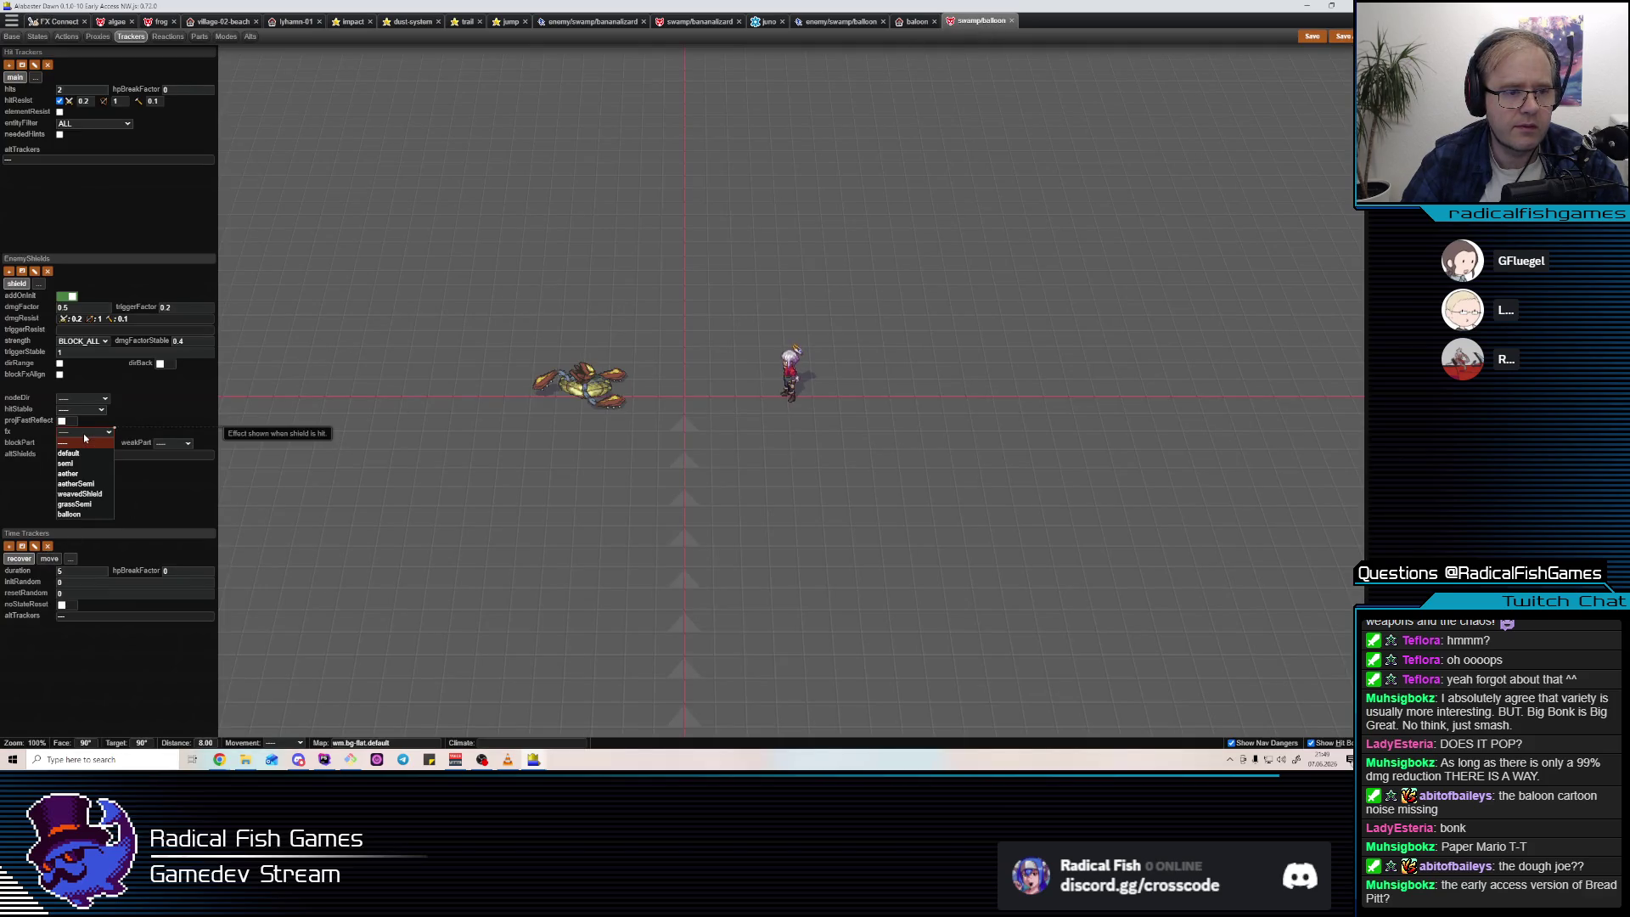
click(69, 515)
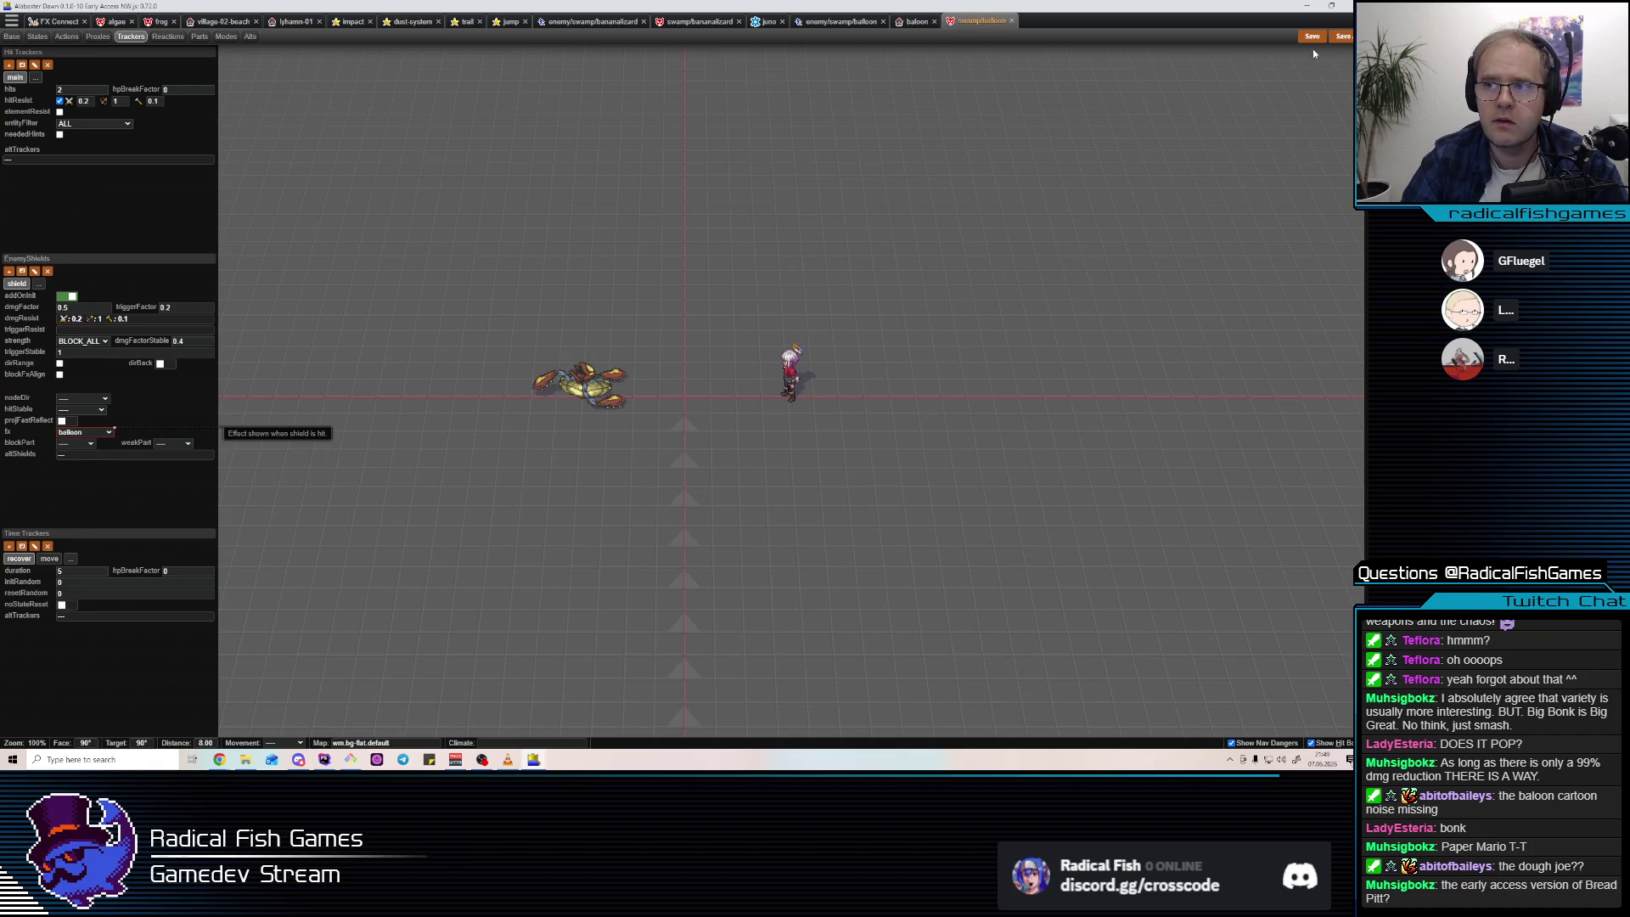
key(alt+Tab)
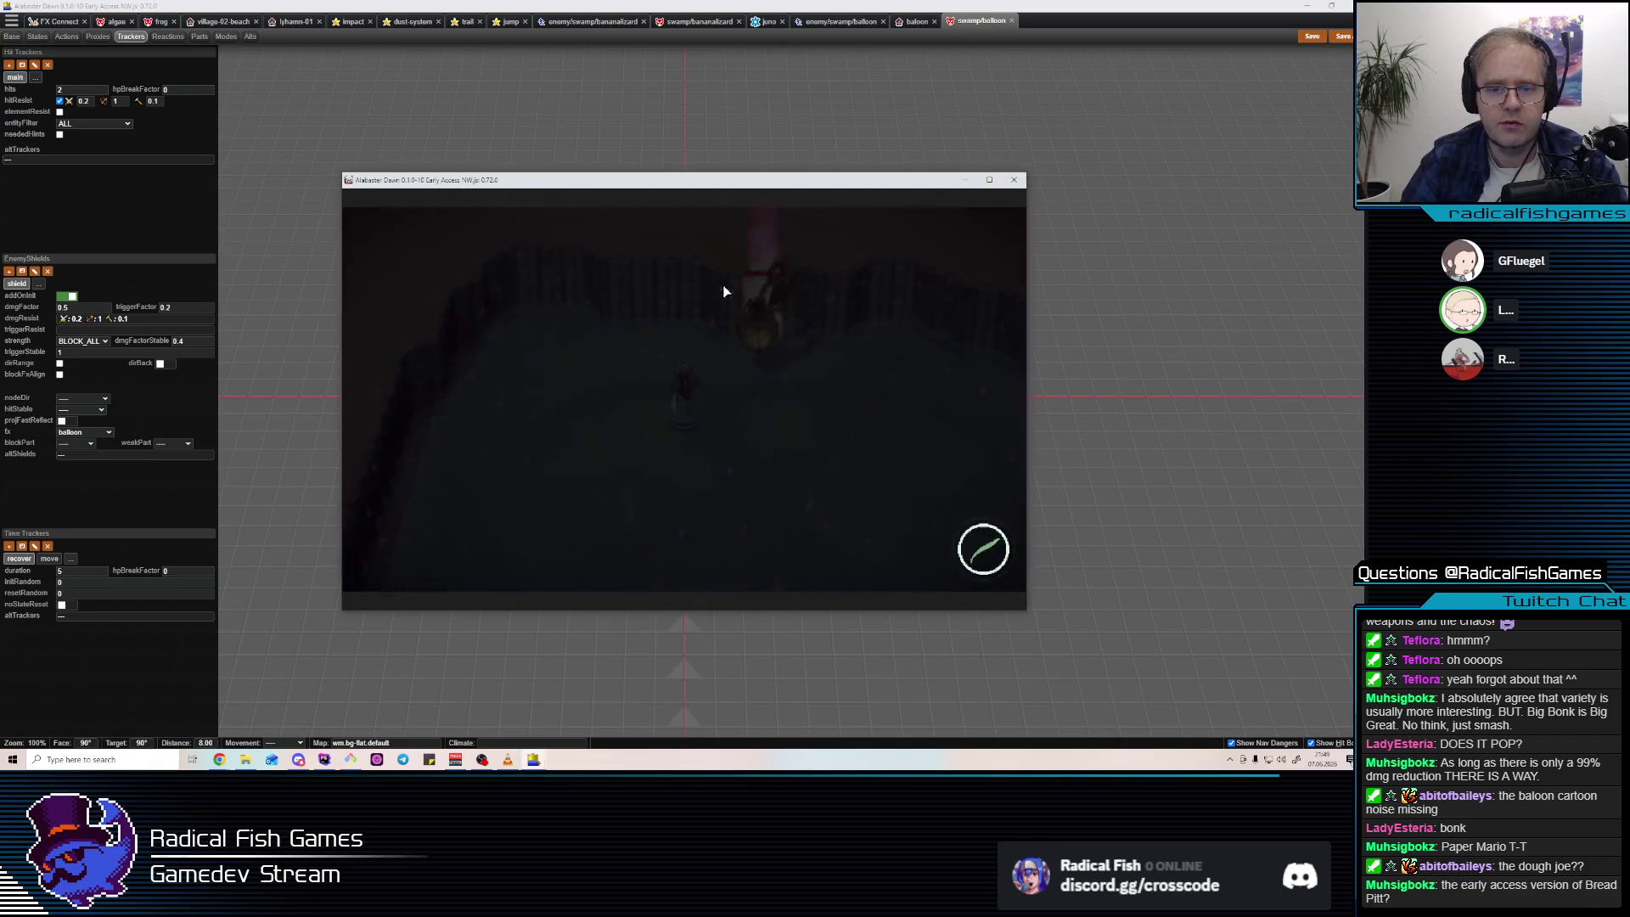
Slash and fire projectiles at the balloon enemy to test its shield hit effect, then close the game.
click(717, 373)
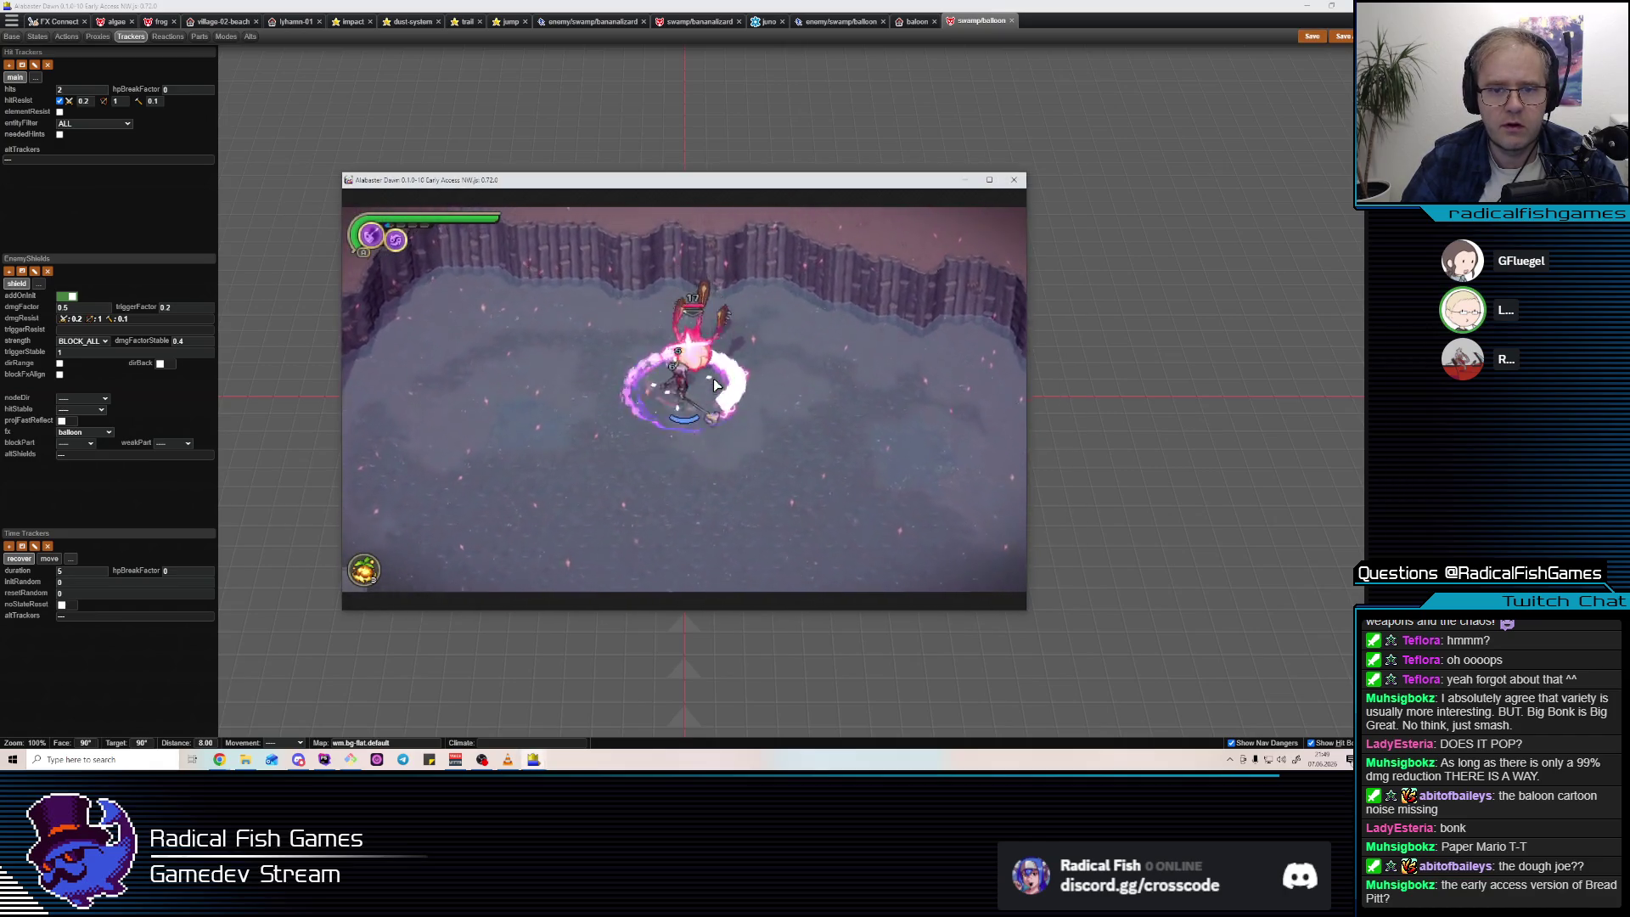
click(950, 316)
click(693, 392)
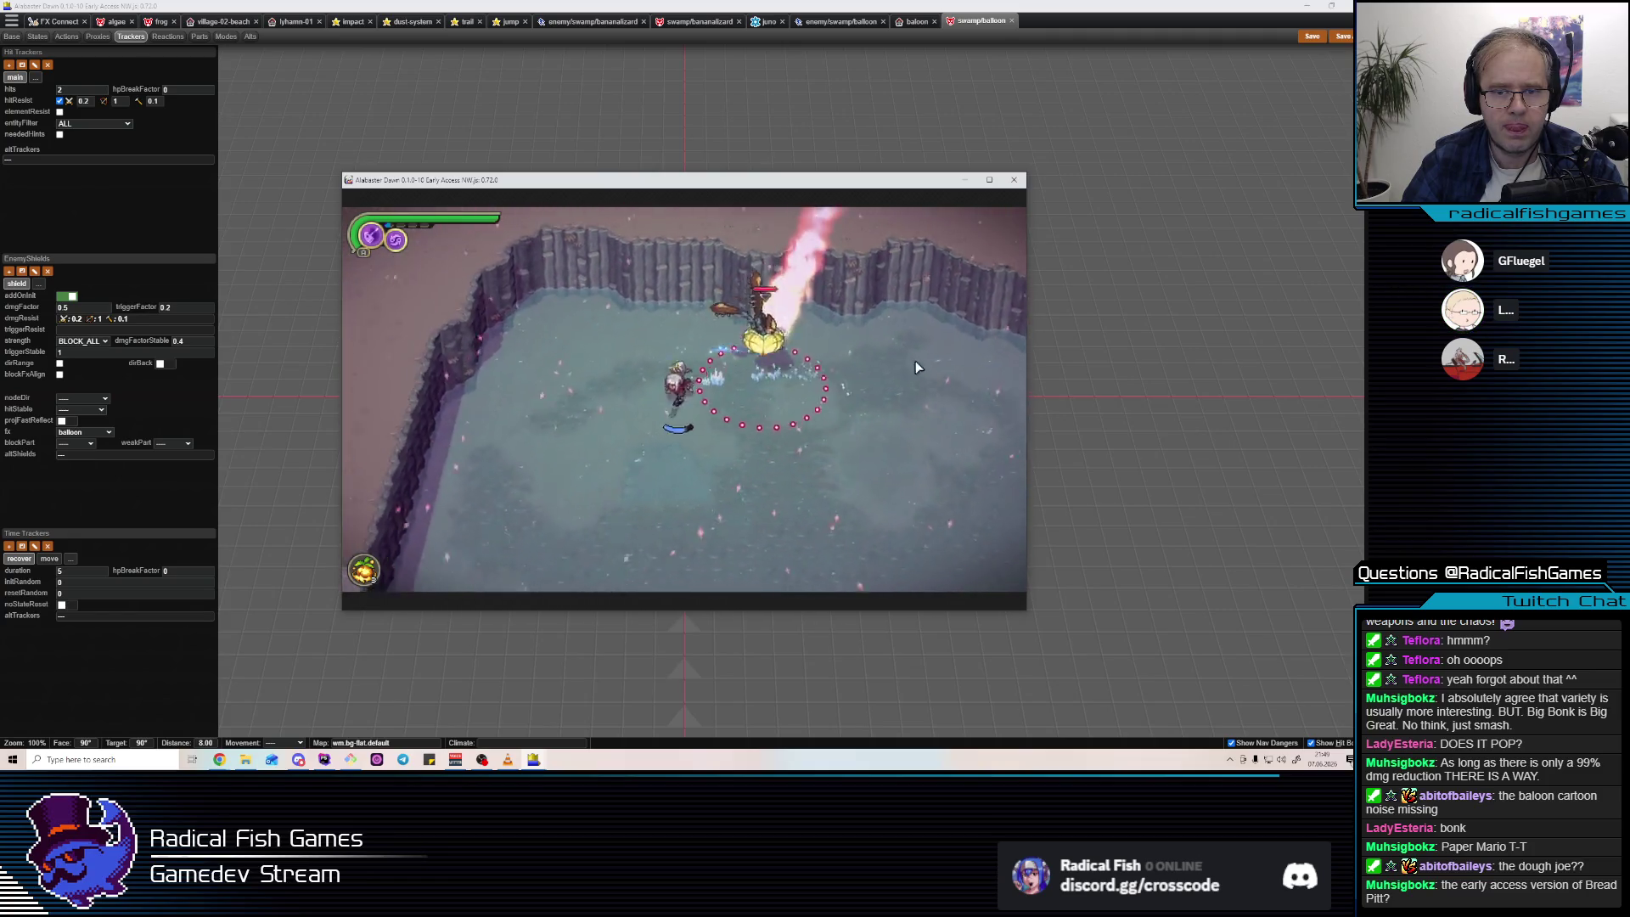
click(728, 404)
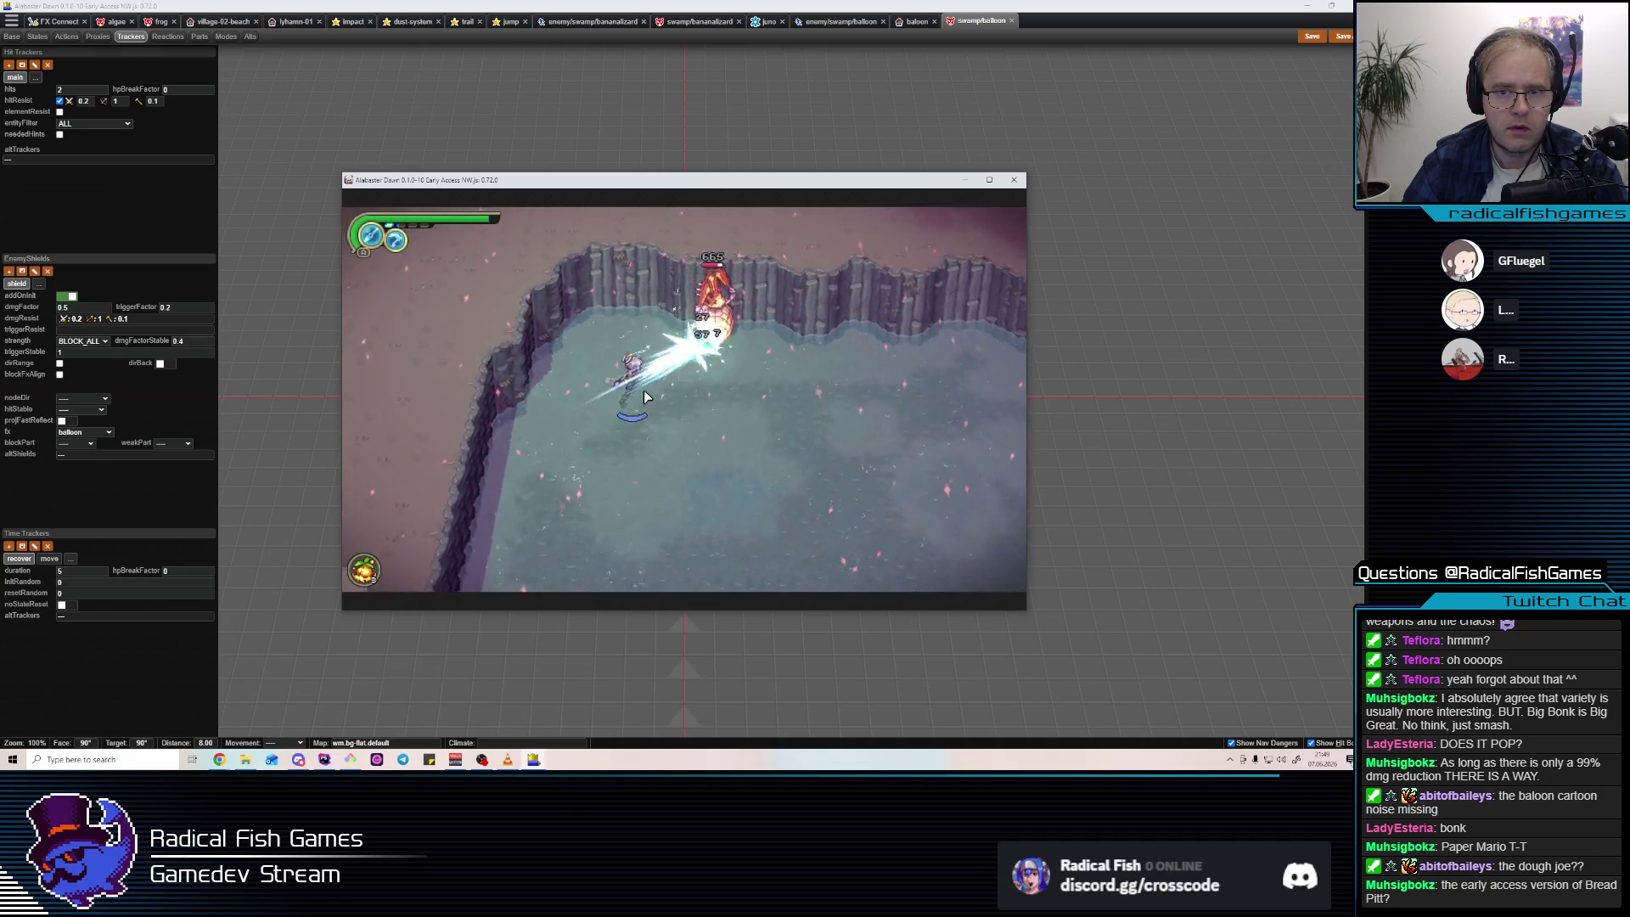
click(1014, 179)
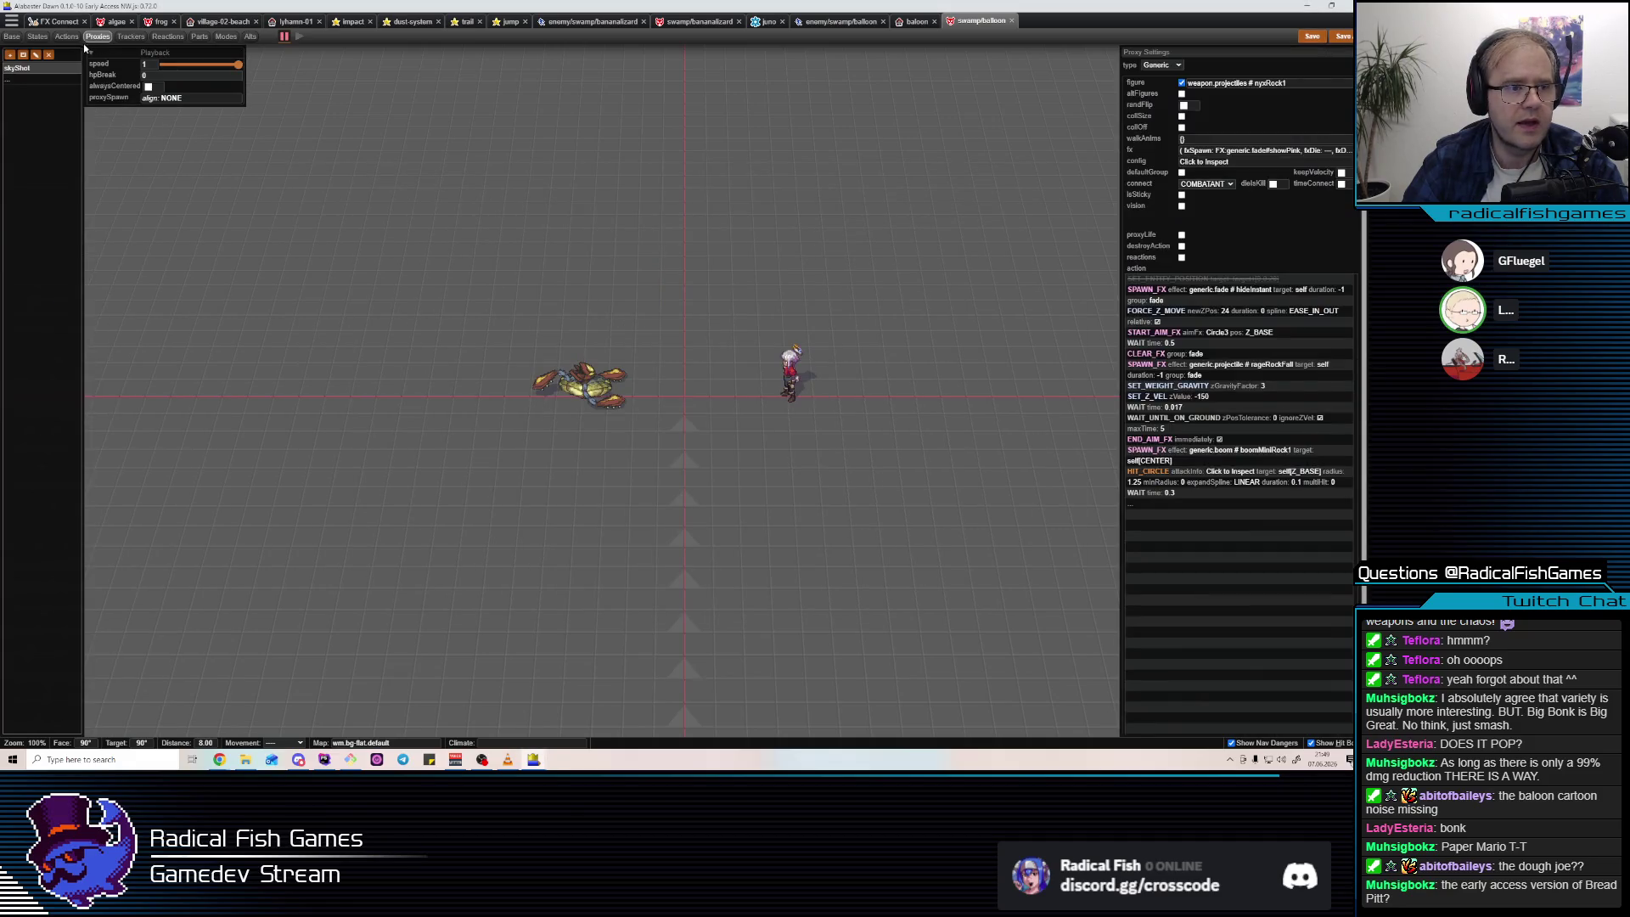
Look through the enemy's Break, Trackers, Proxy and State tabs, then return to Actions.
click(169, 38)
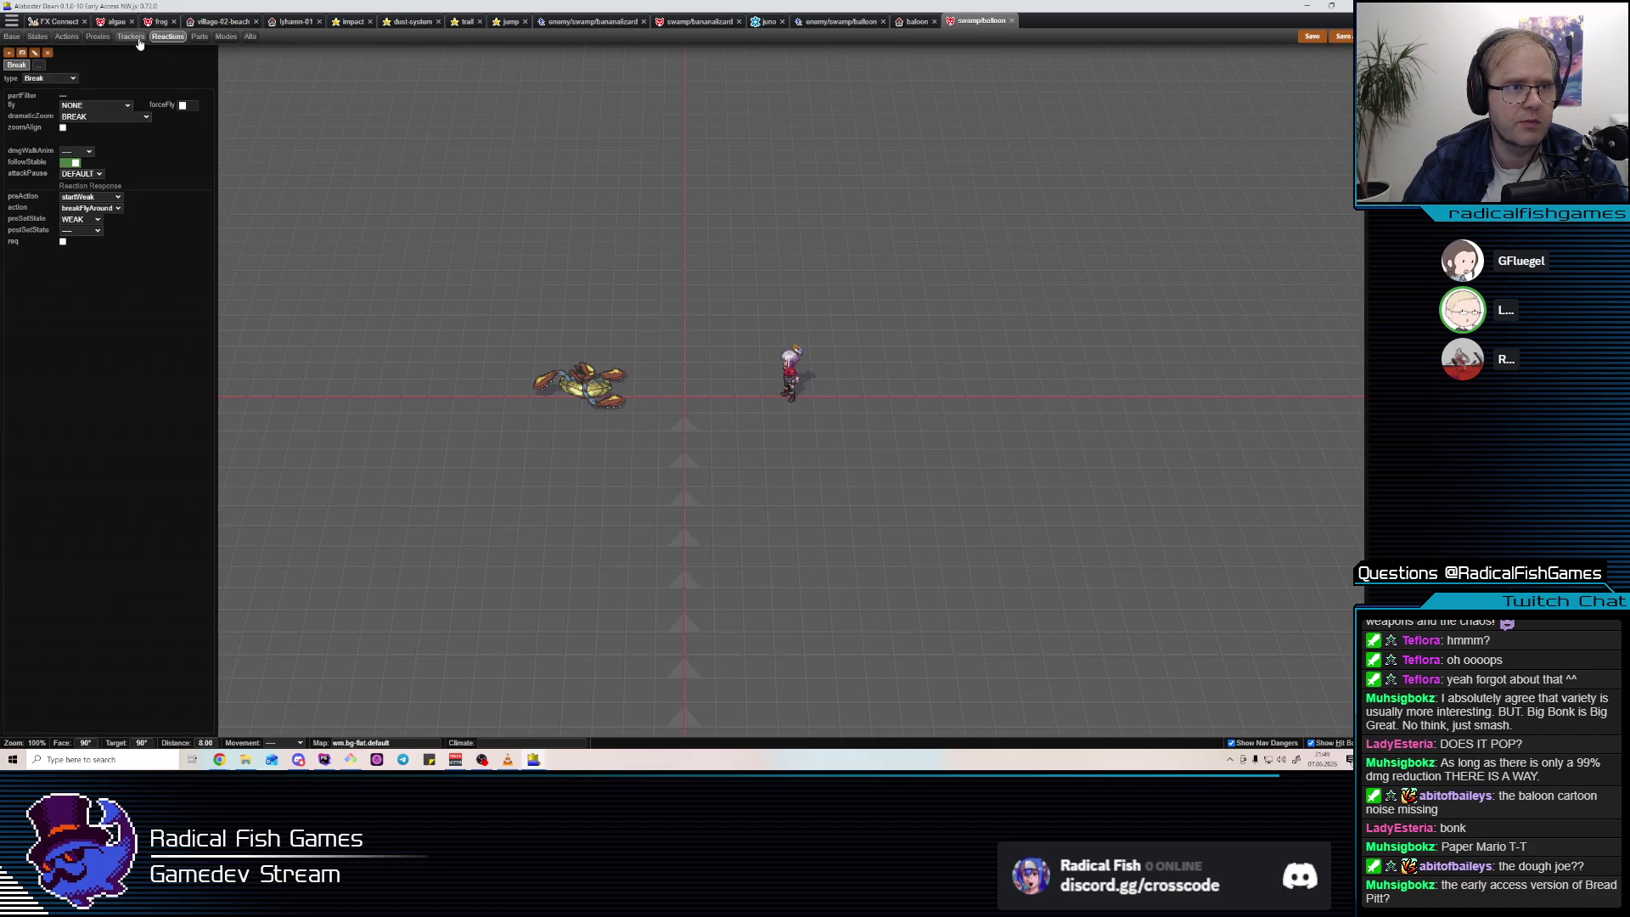
click(67, 38)
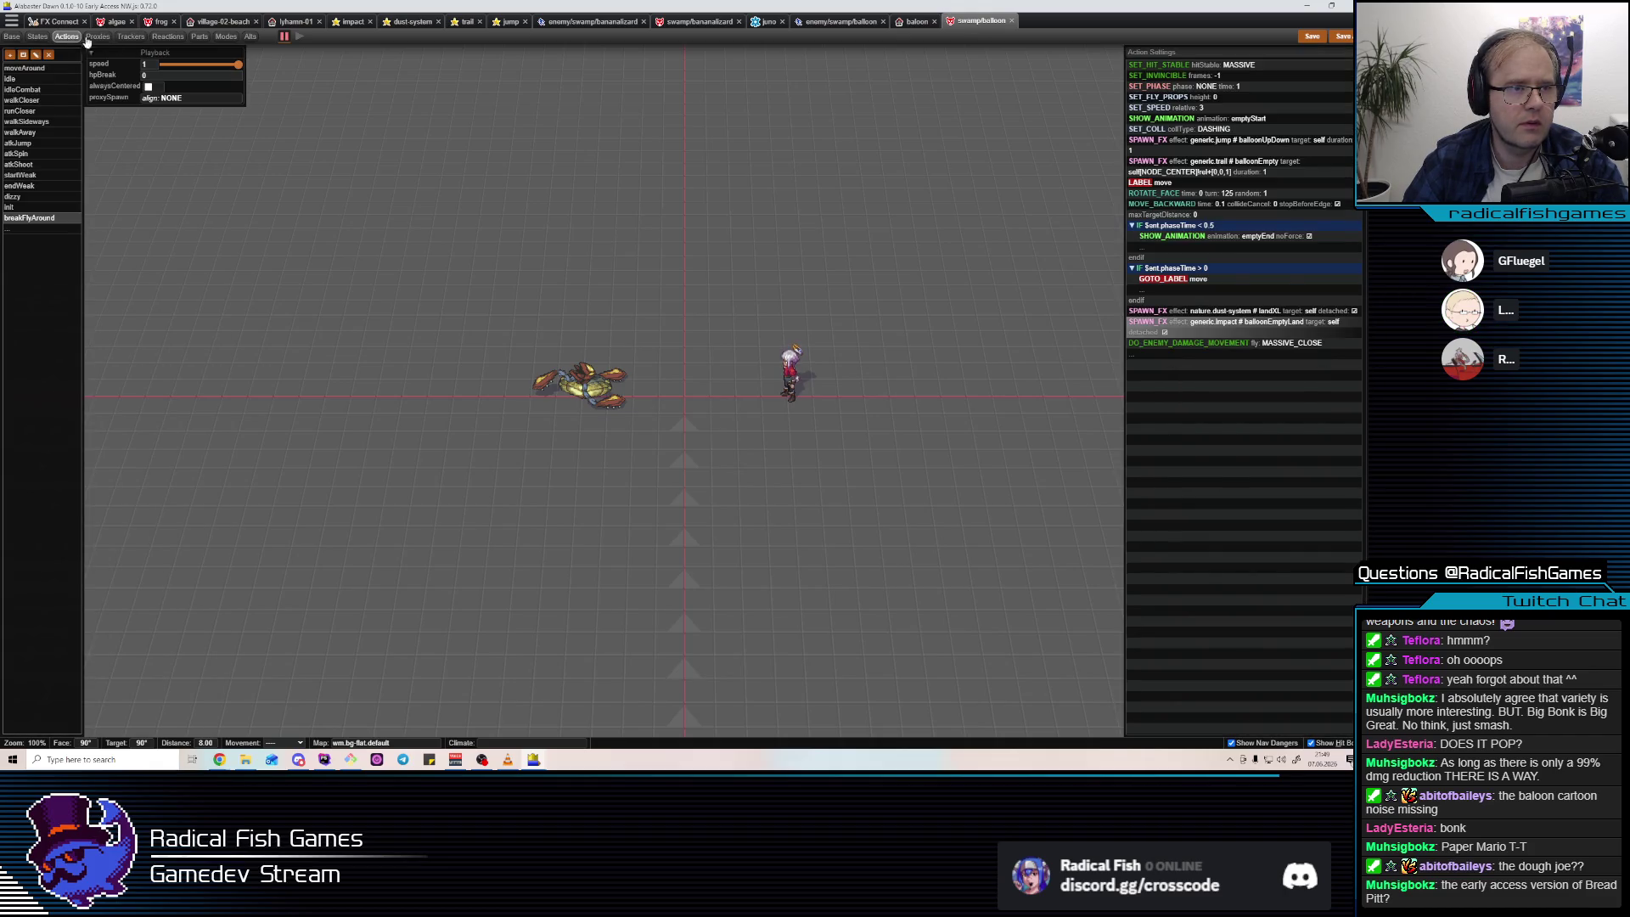
click(131, 37)
click(99, 38)
click(38, 38)
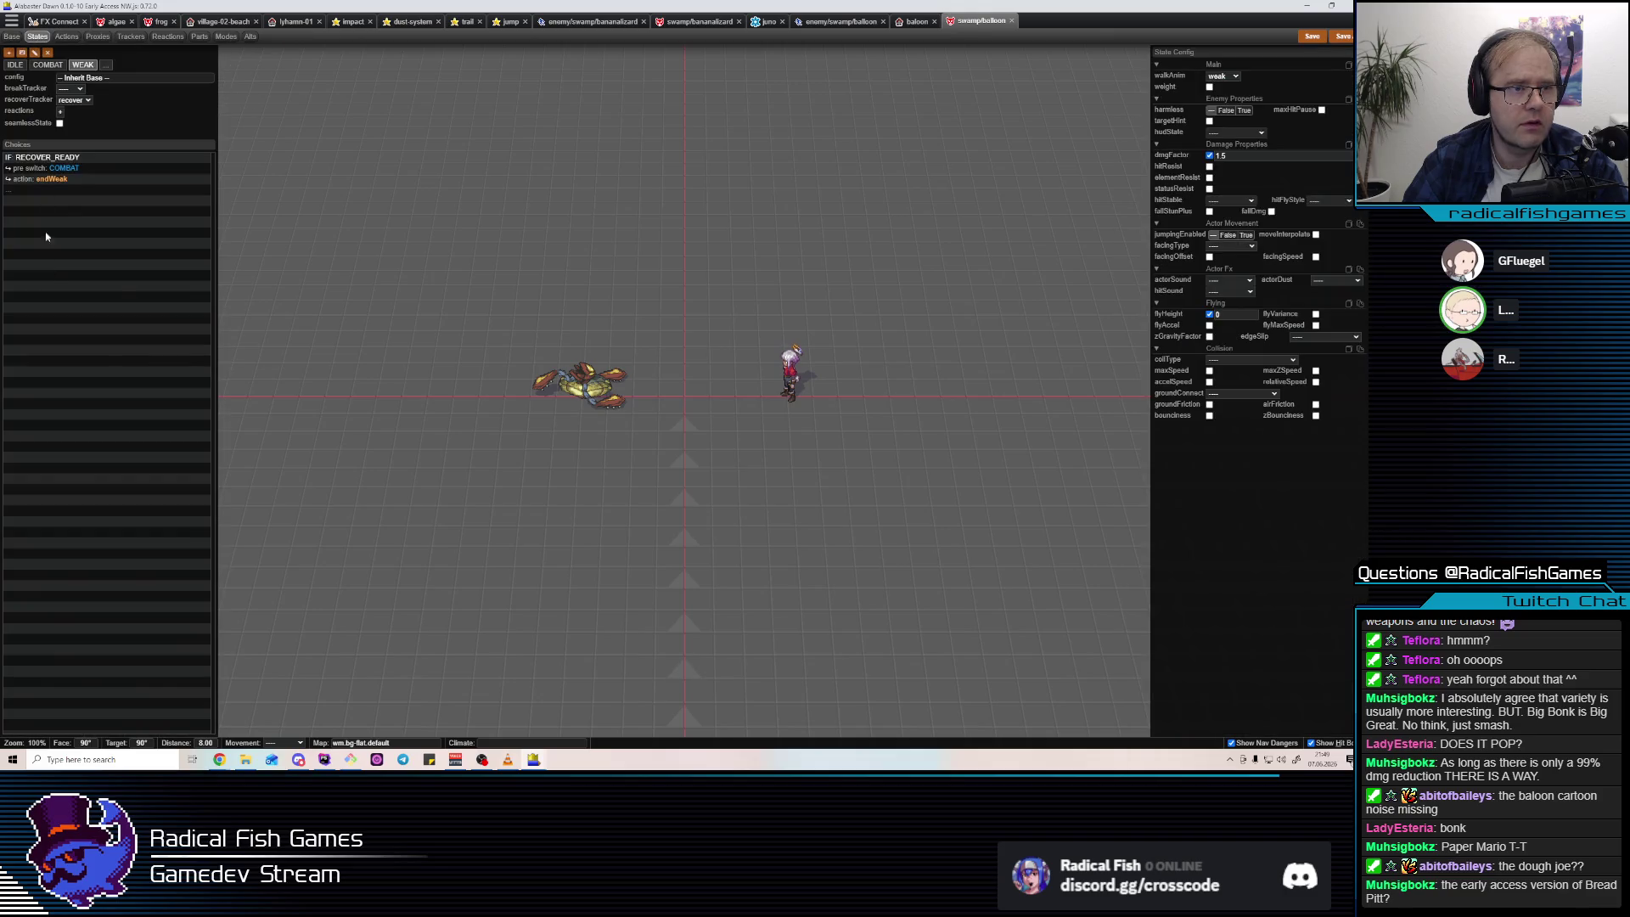
click(65, 37)
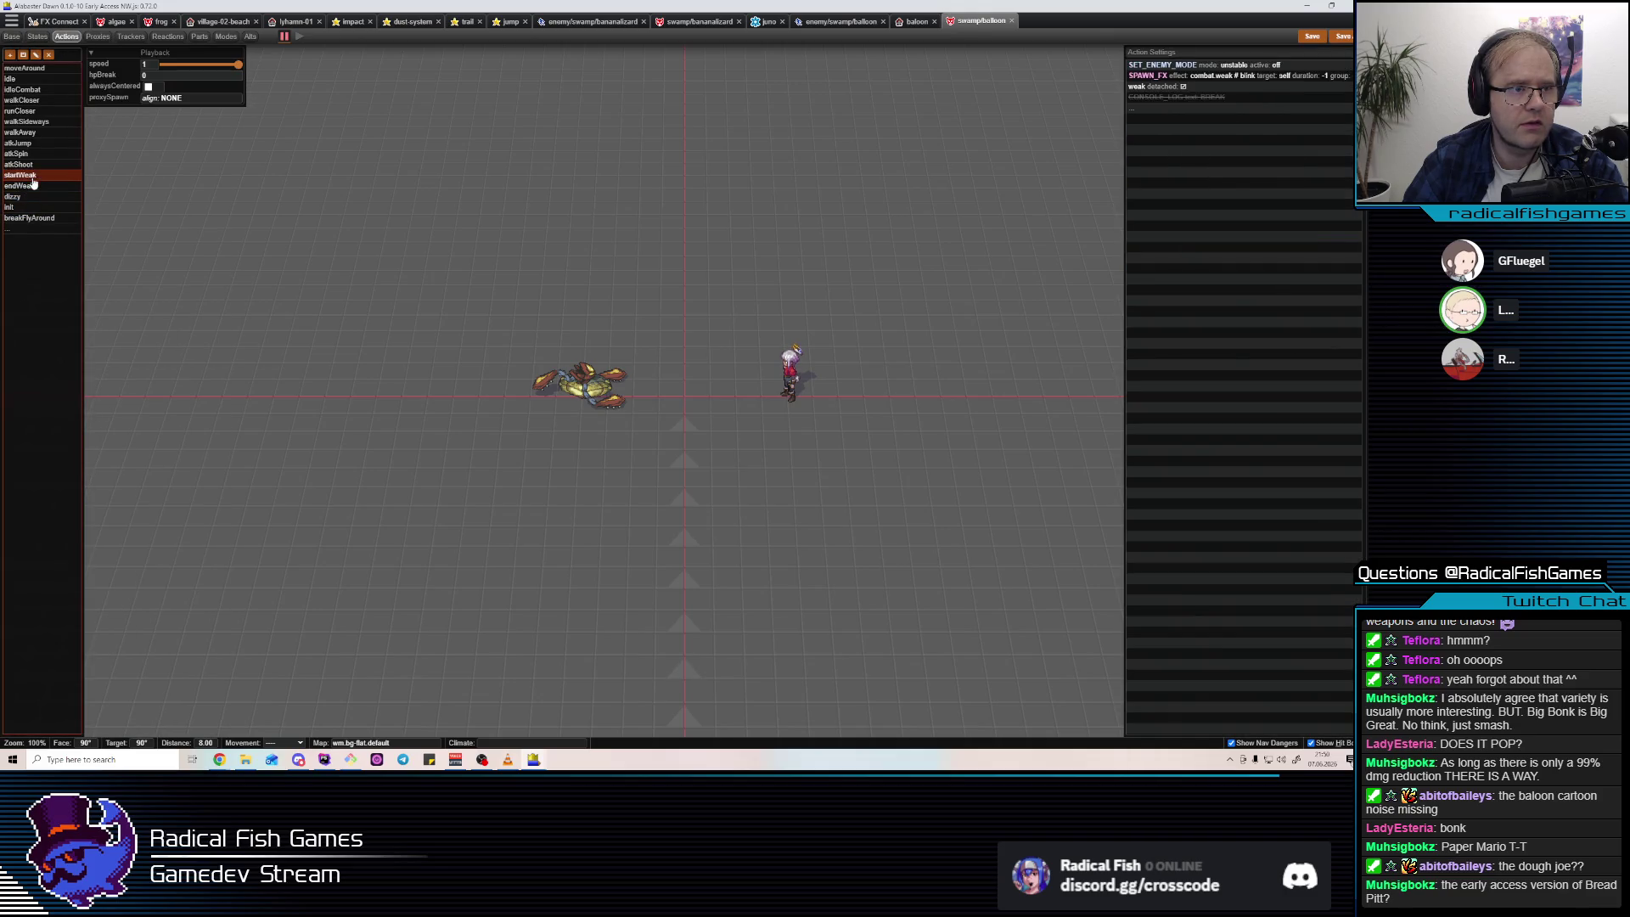
Insert REMOVE_ENEMY_SHIELD (shield) into startWeak, replacing a wrongly inserted action.
click(1211, 103)
text(REMOVE_SHIELD)
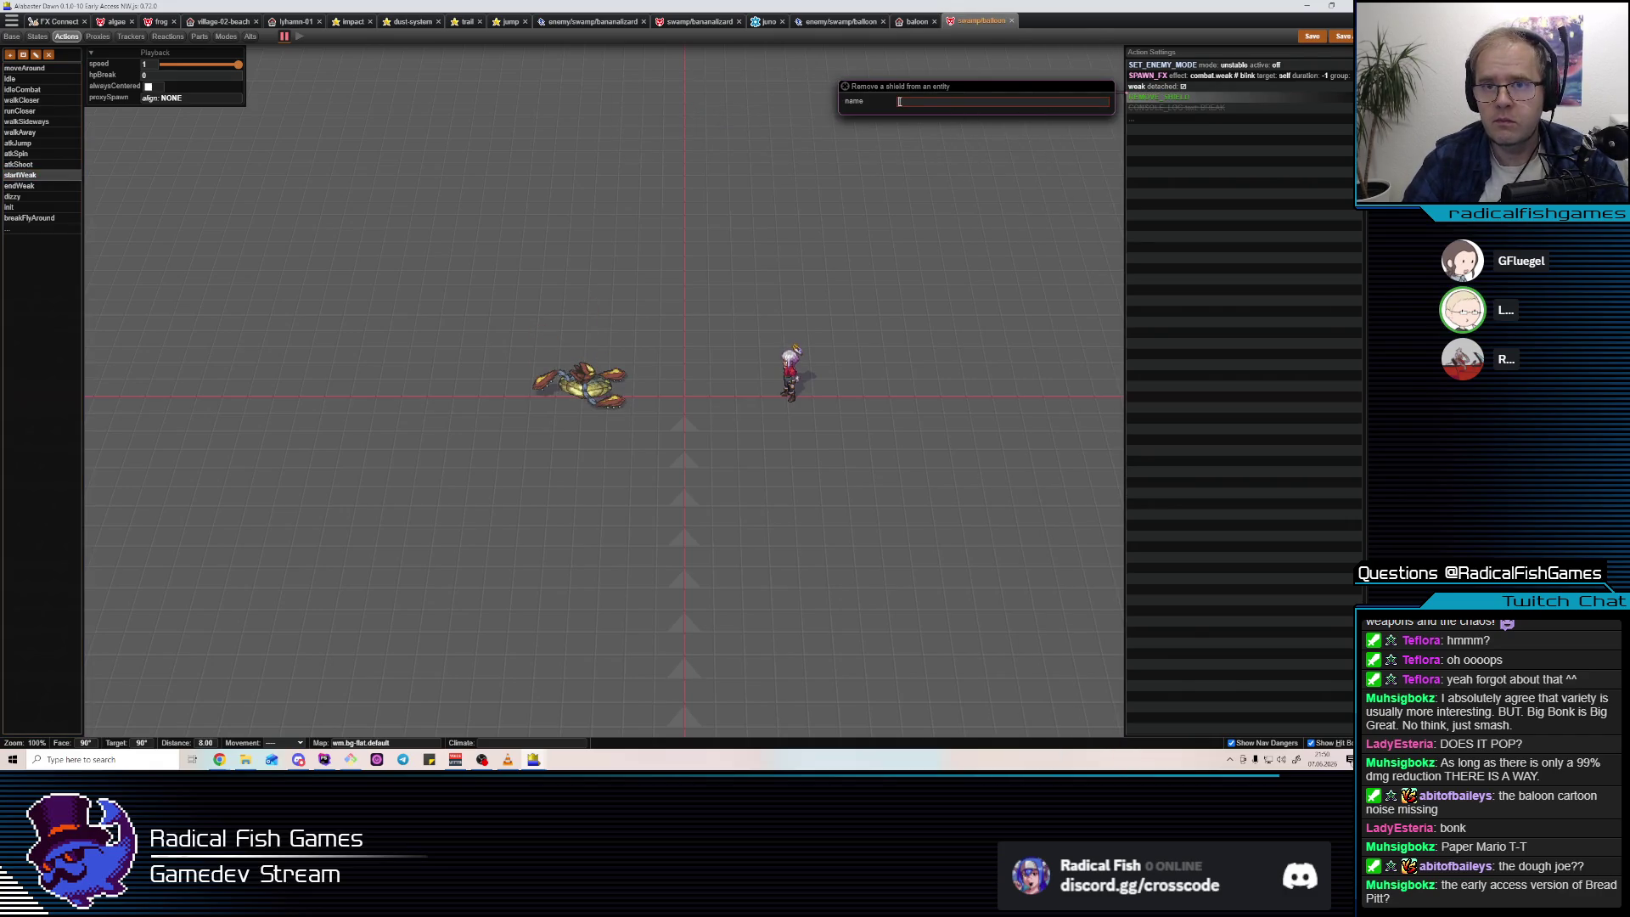
key(Delete)
click(1164, 100)
text(REMO)
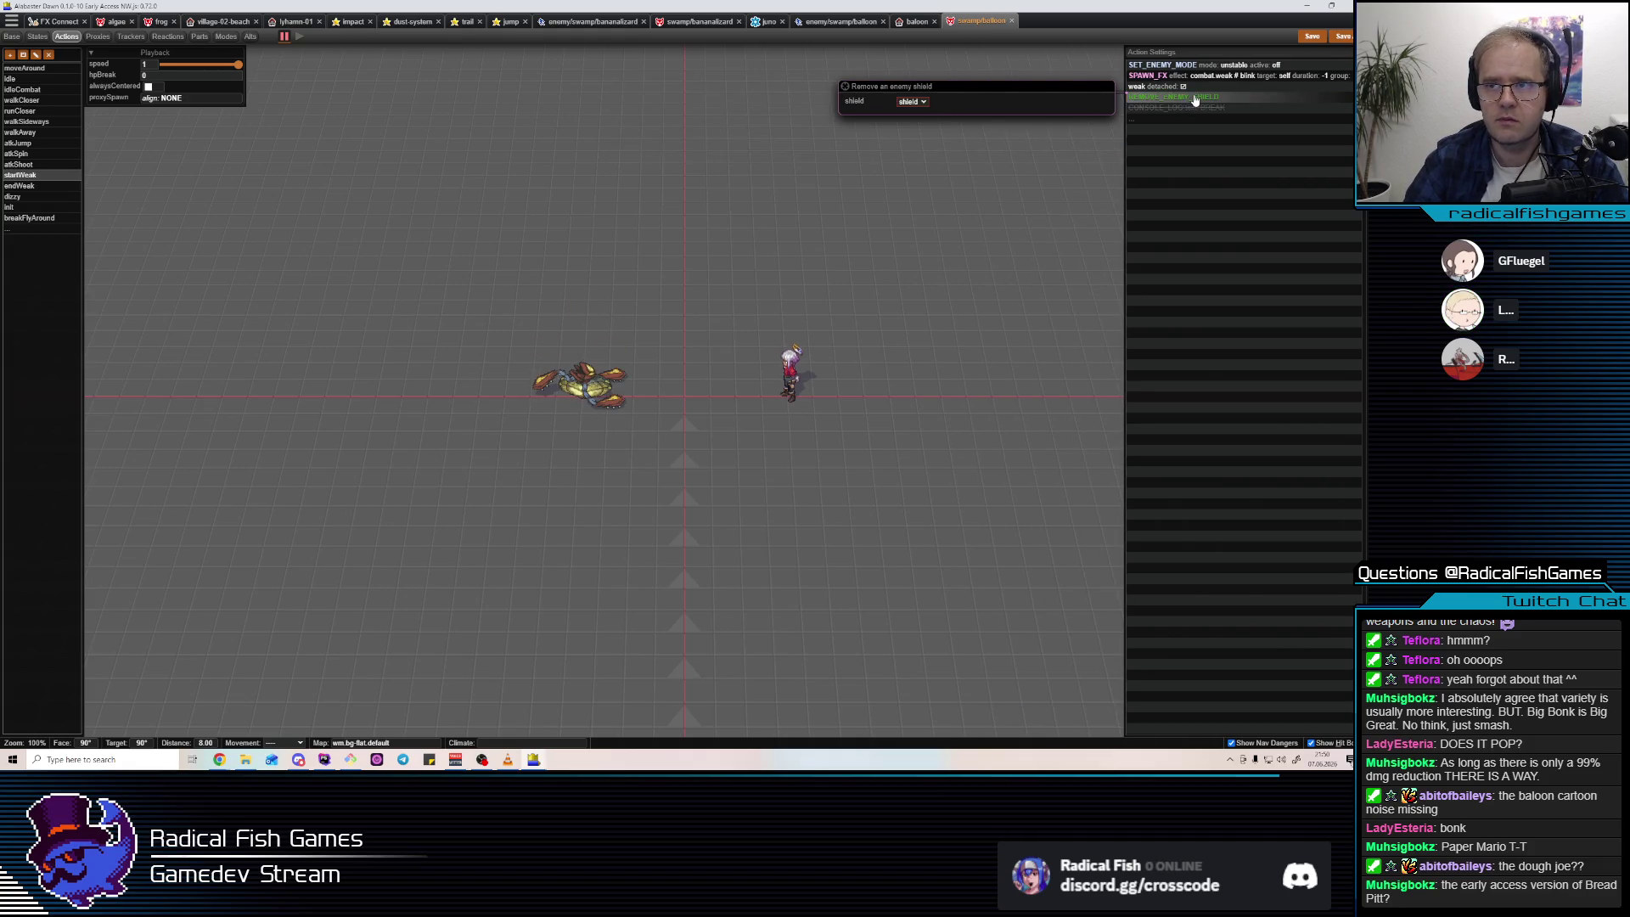
Insert ADD_ENEMY_SHIELD (shield) into endWeak, review both actions, and switch to the game.
click(26, 188)
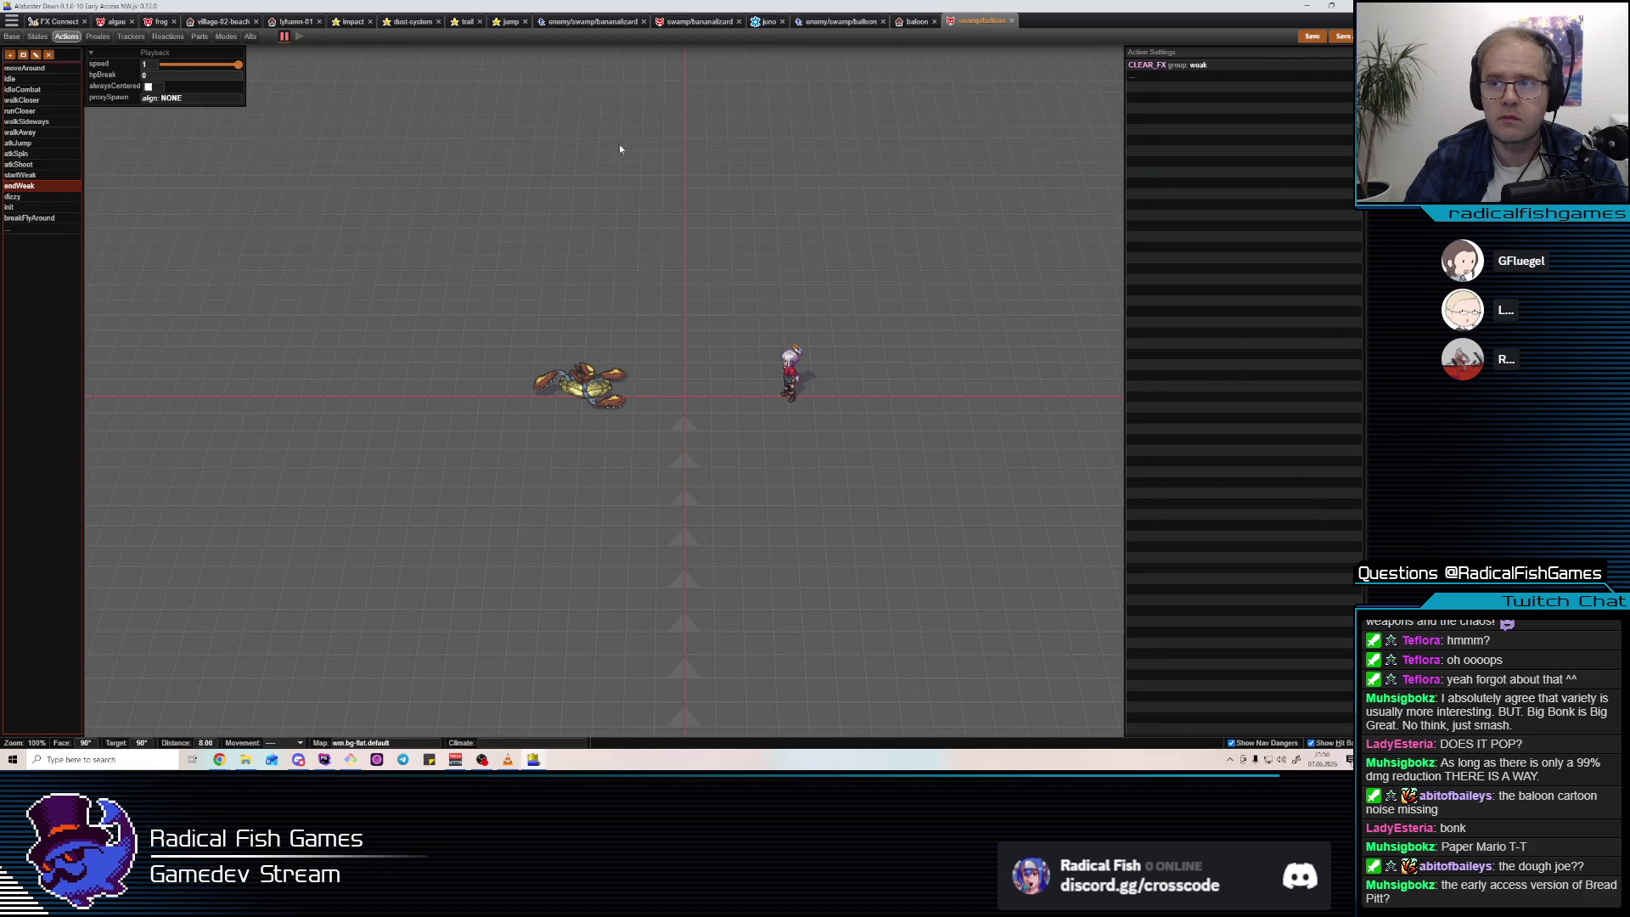
click(1182, 77)
text(ADD_ENEMY_SHIELD shield: shield)
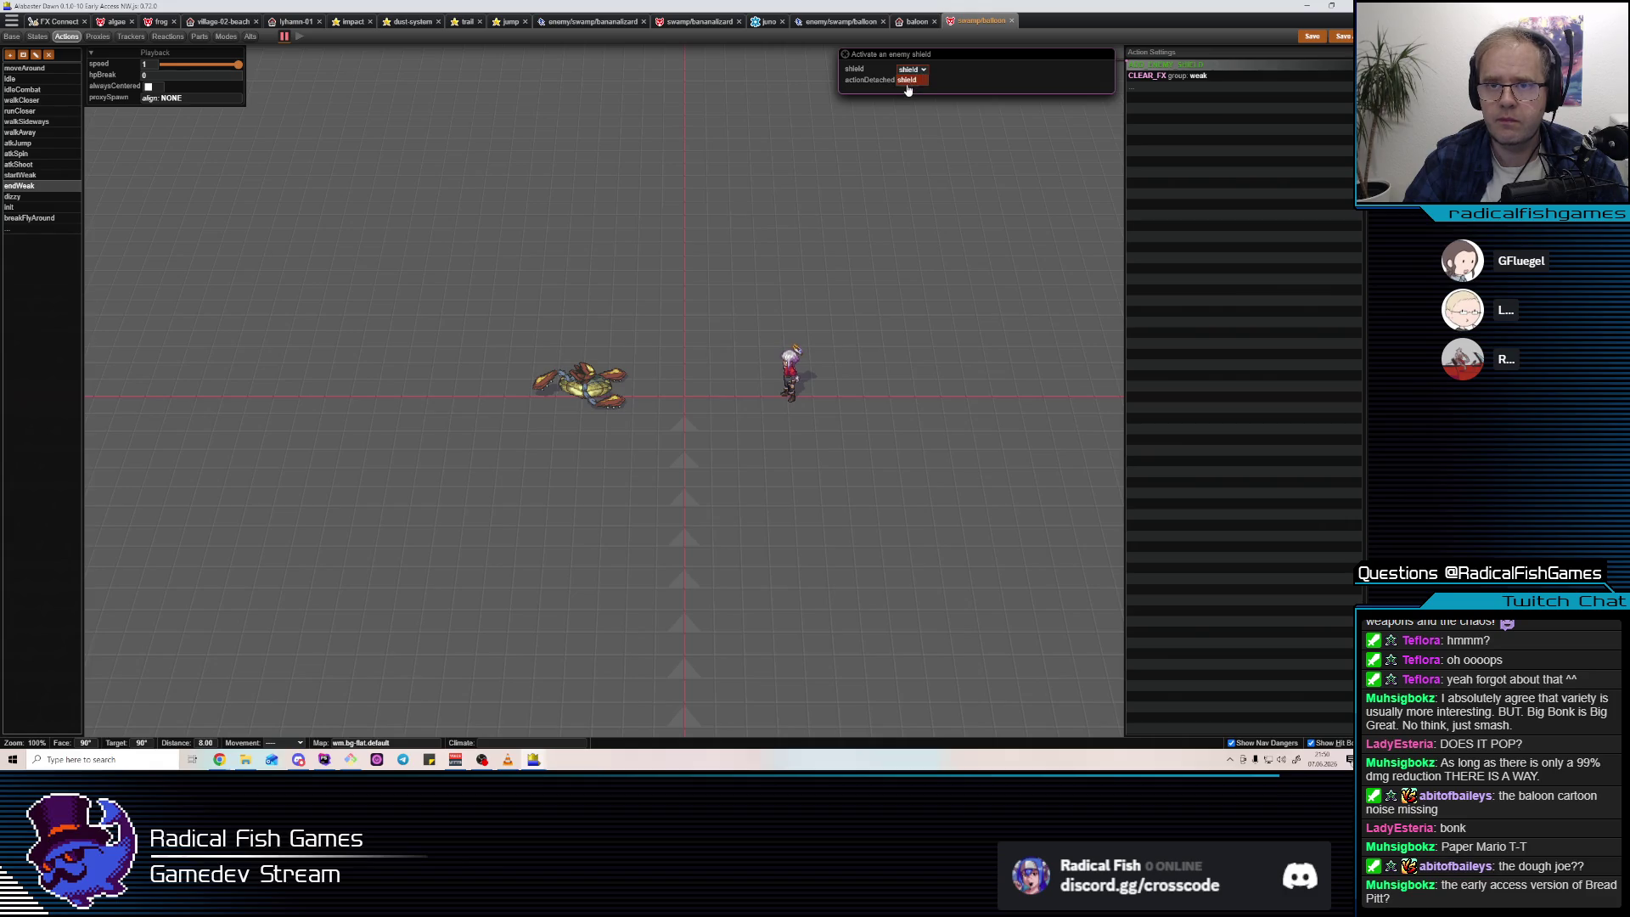
click(23, 176)
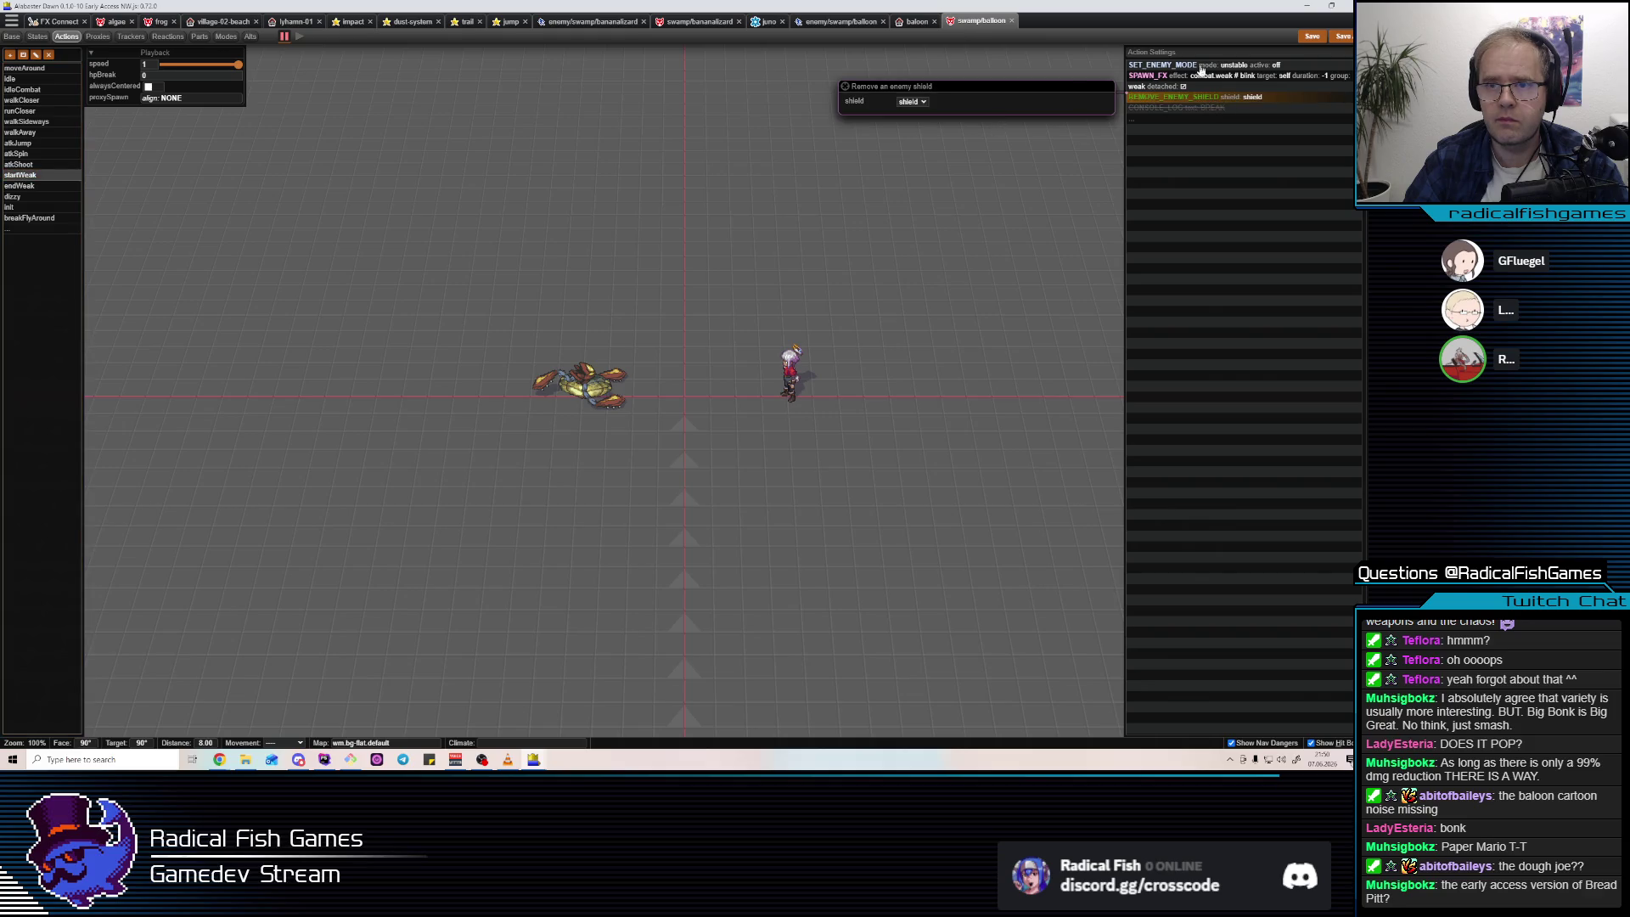
click(24, 187)
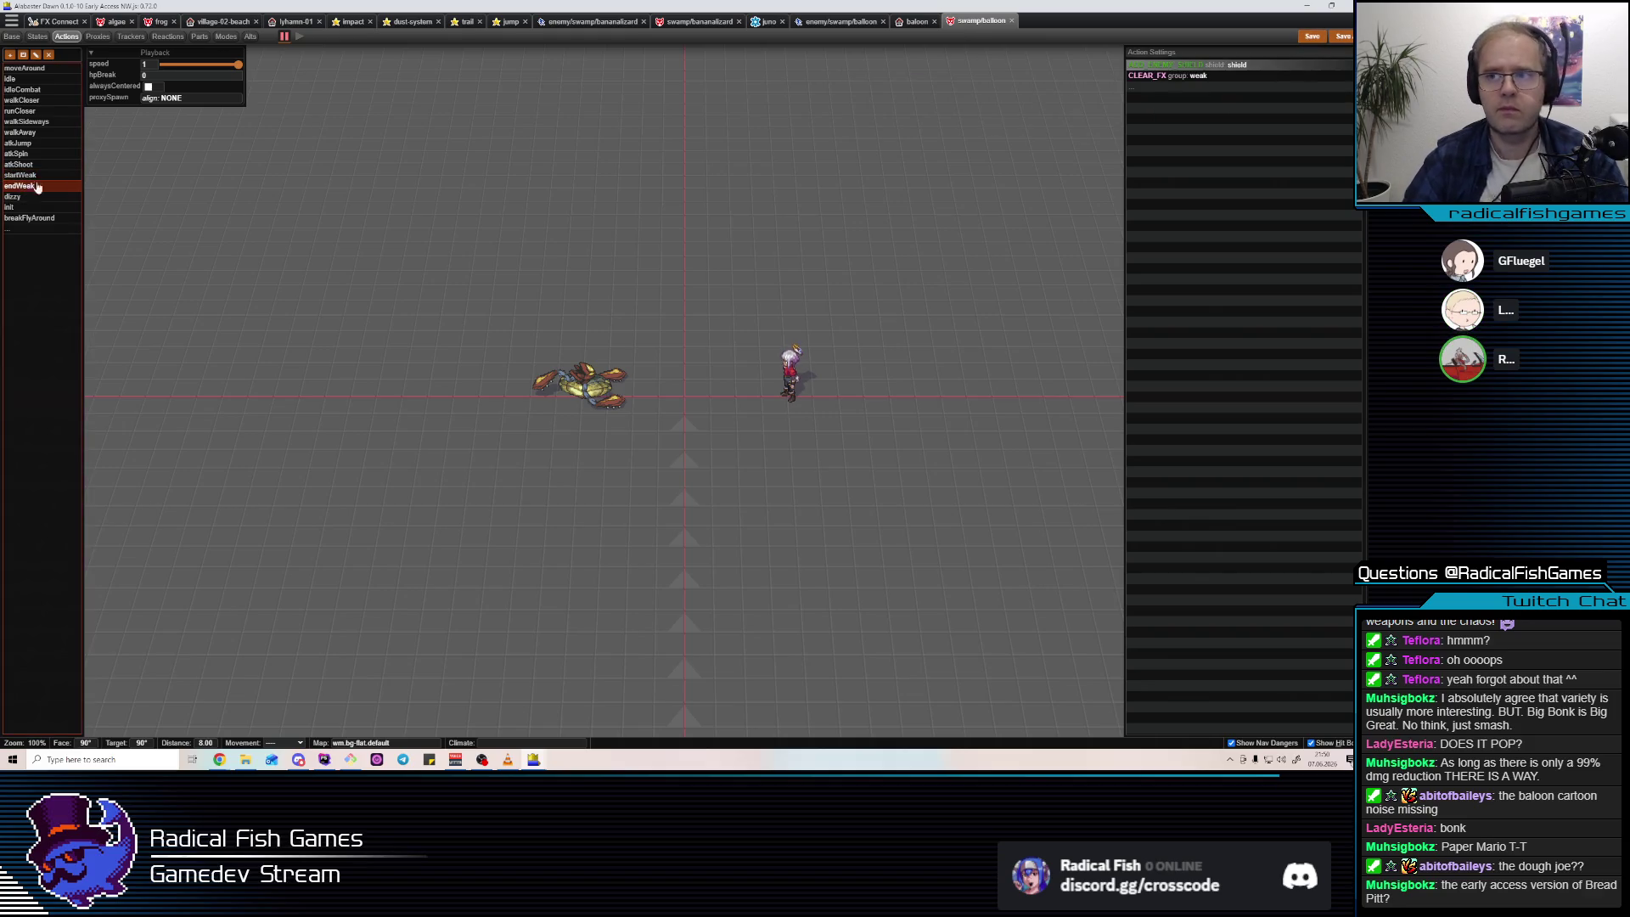
key(alt+Tab)
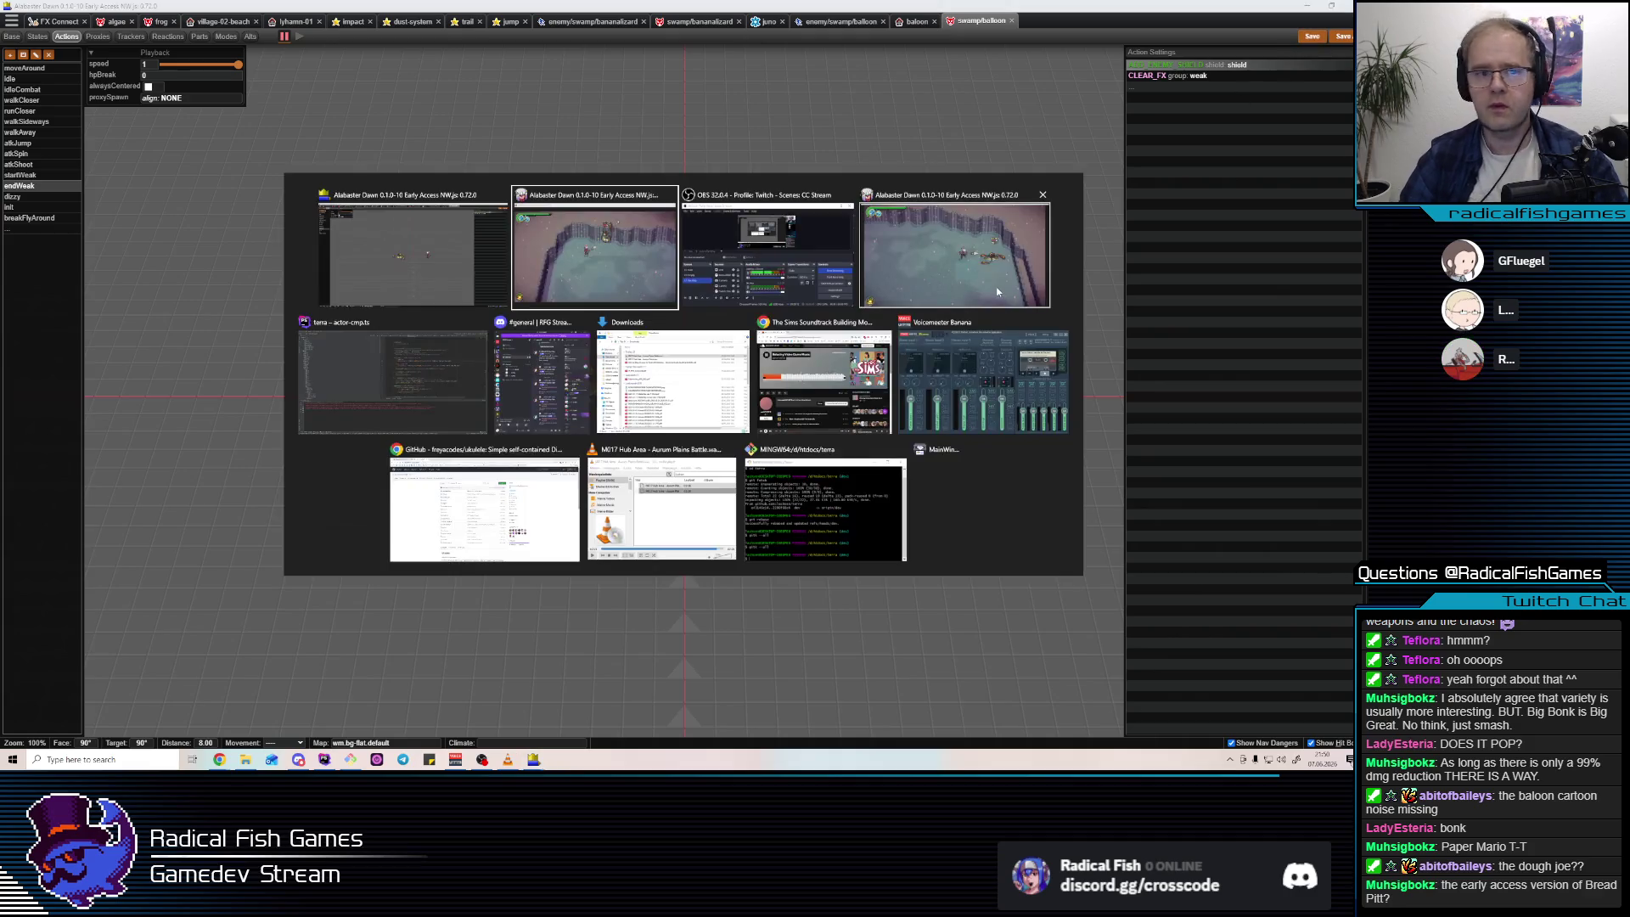
Restart the test.enemy.baloon map from the Radical Debug Session panel, then close the panel.
key(F5)
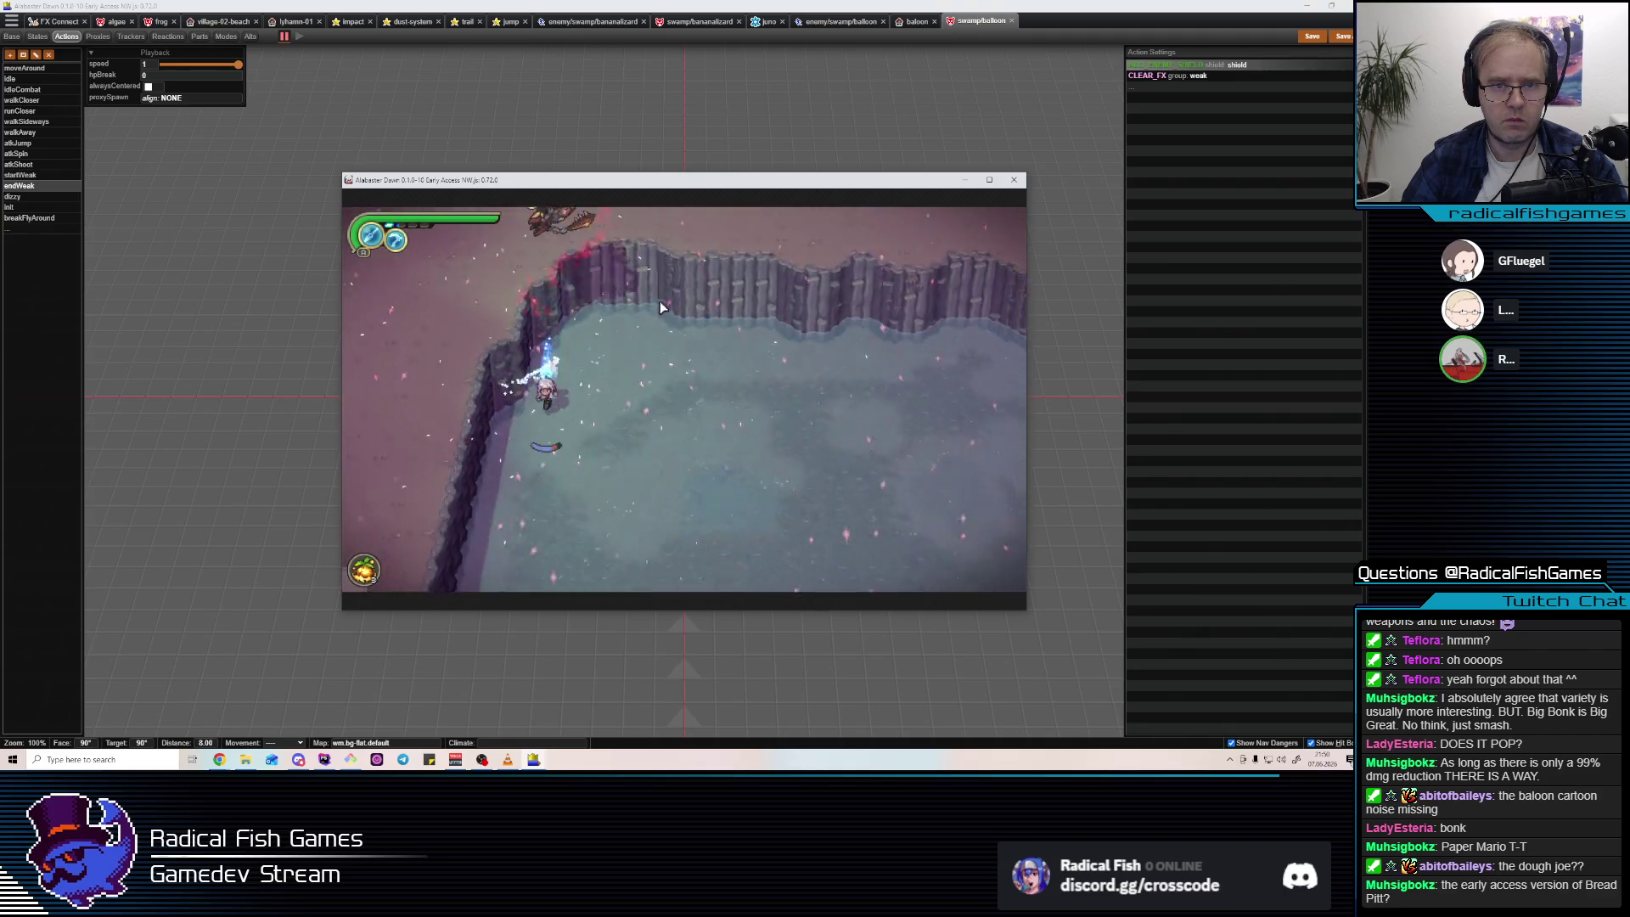
key(F5)
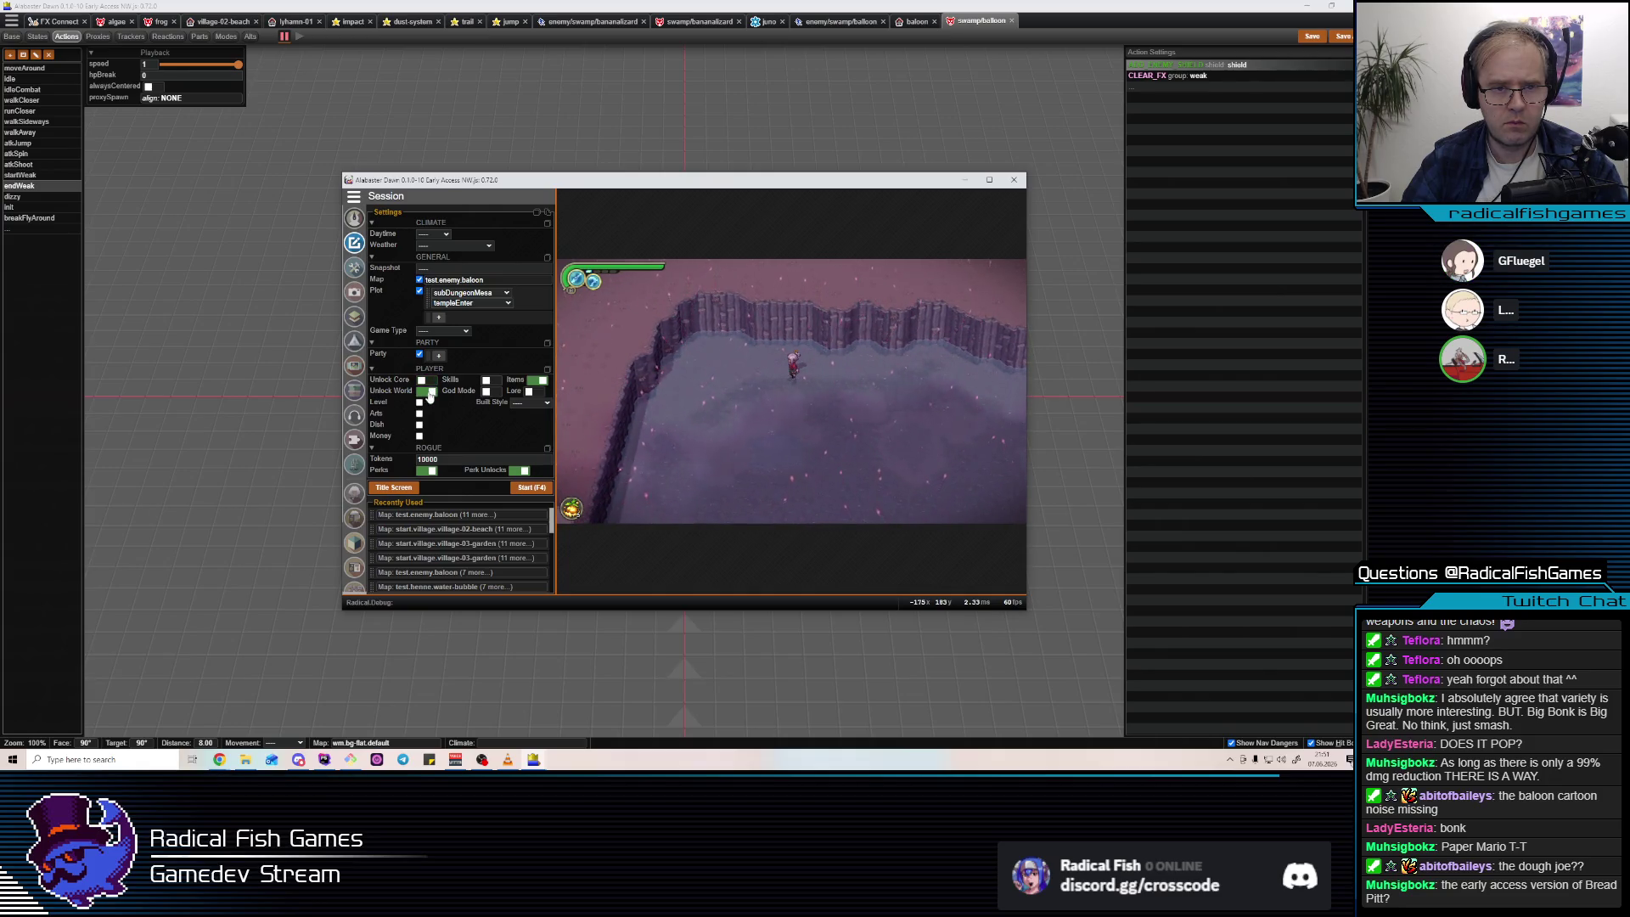
click(528, 490)
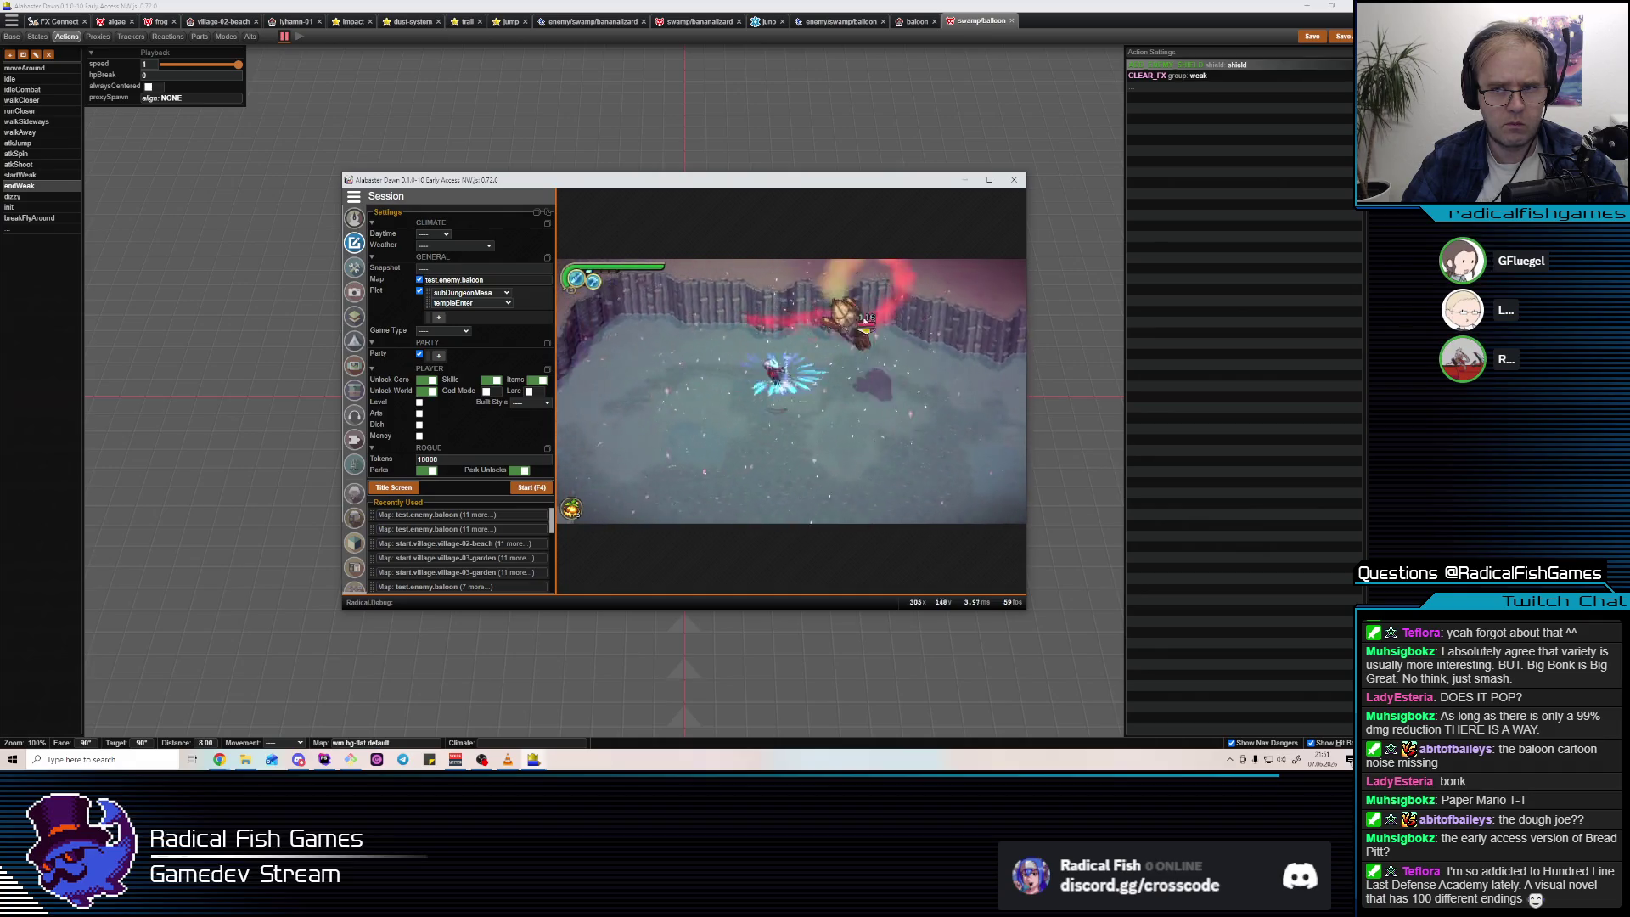
click(1024, 529)
key(alt+Tab)
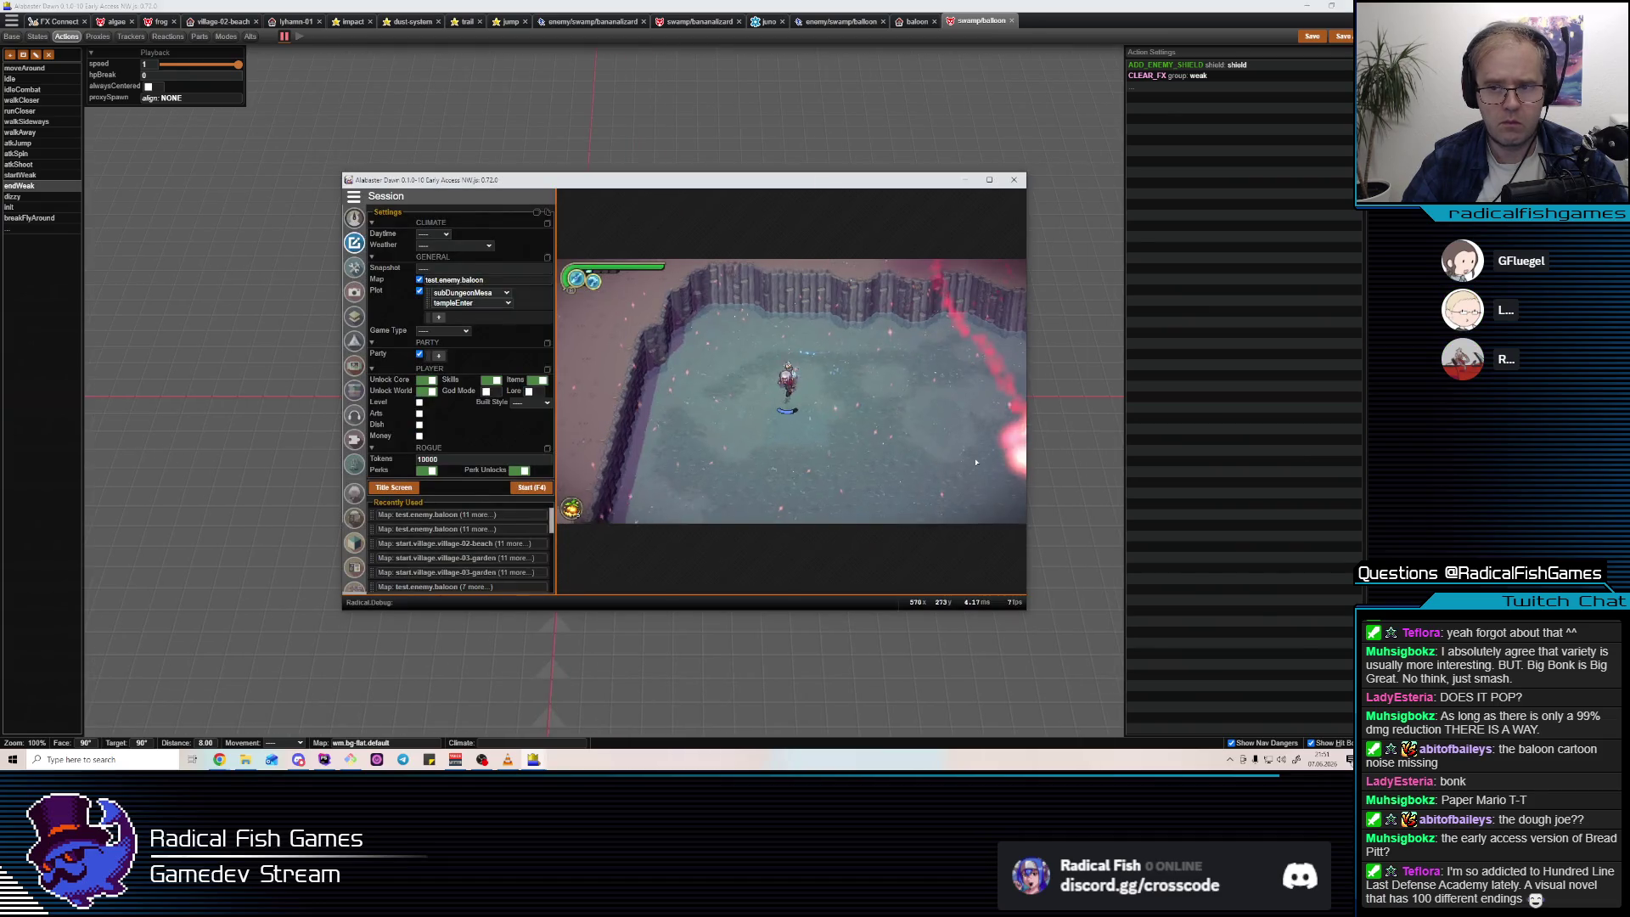
key(Escape)
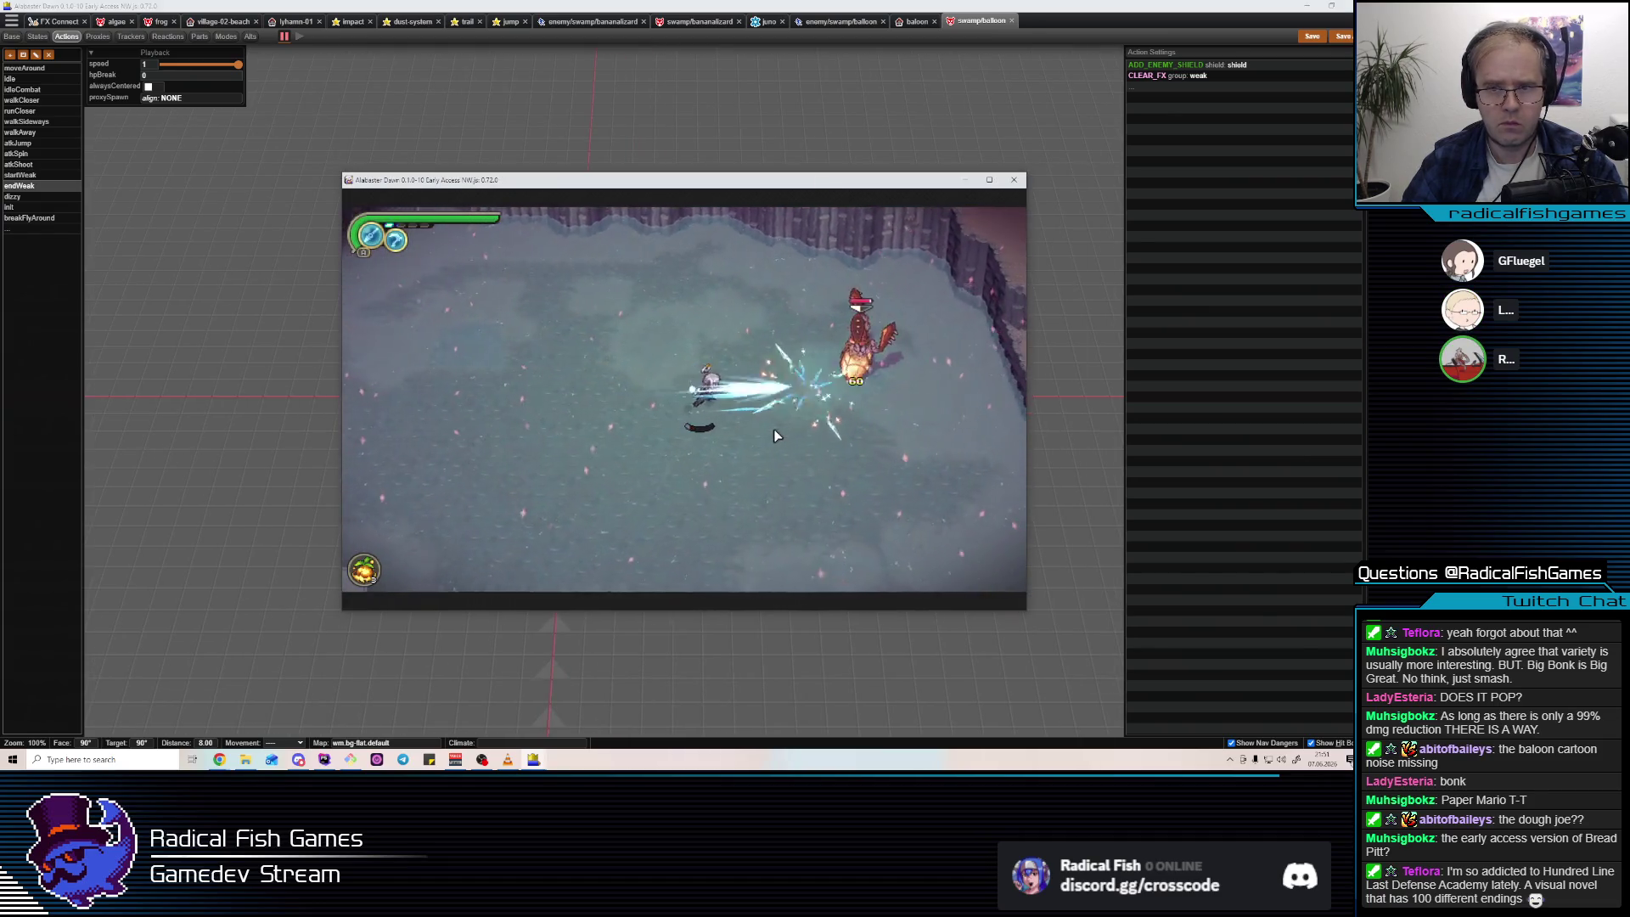
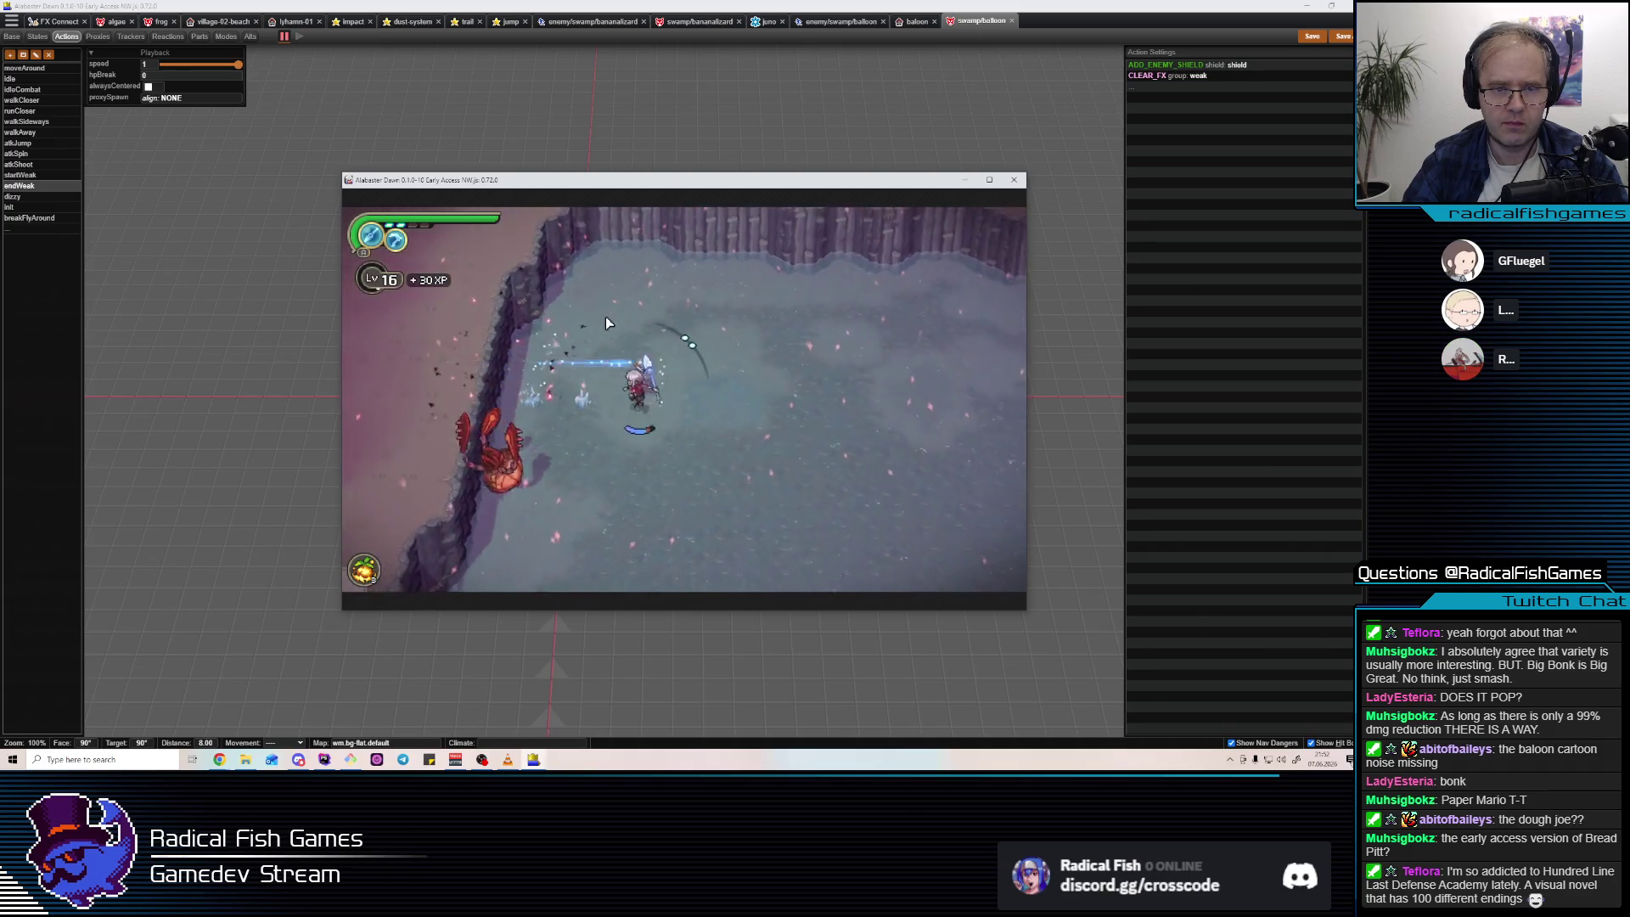
Return to the running game test and kill the crab with slashes and dodges.
key(alt+Tab)
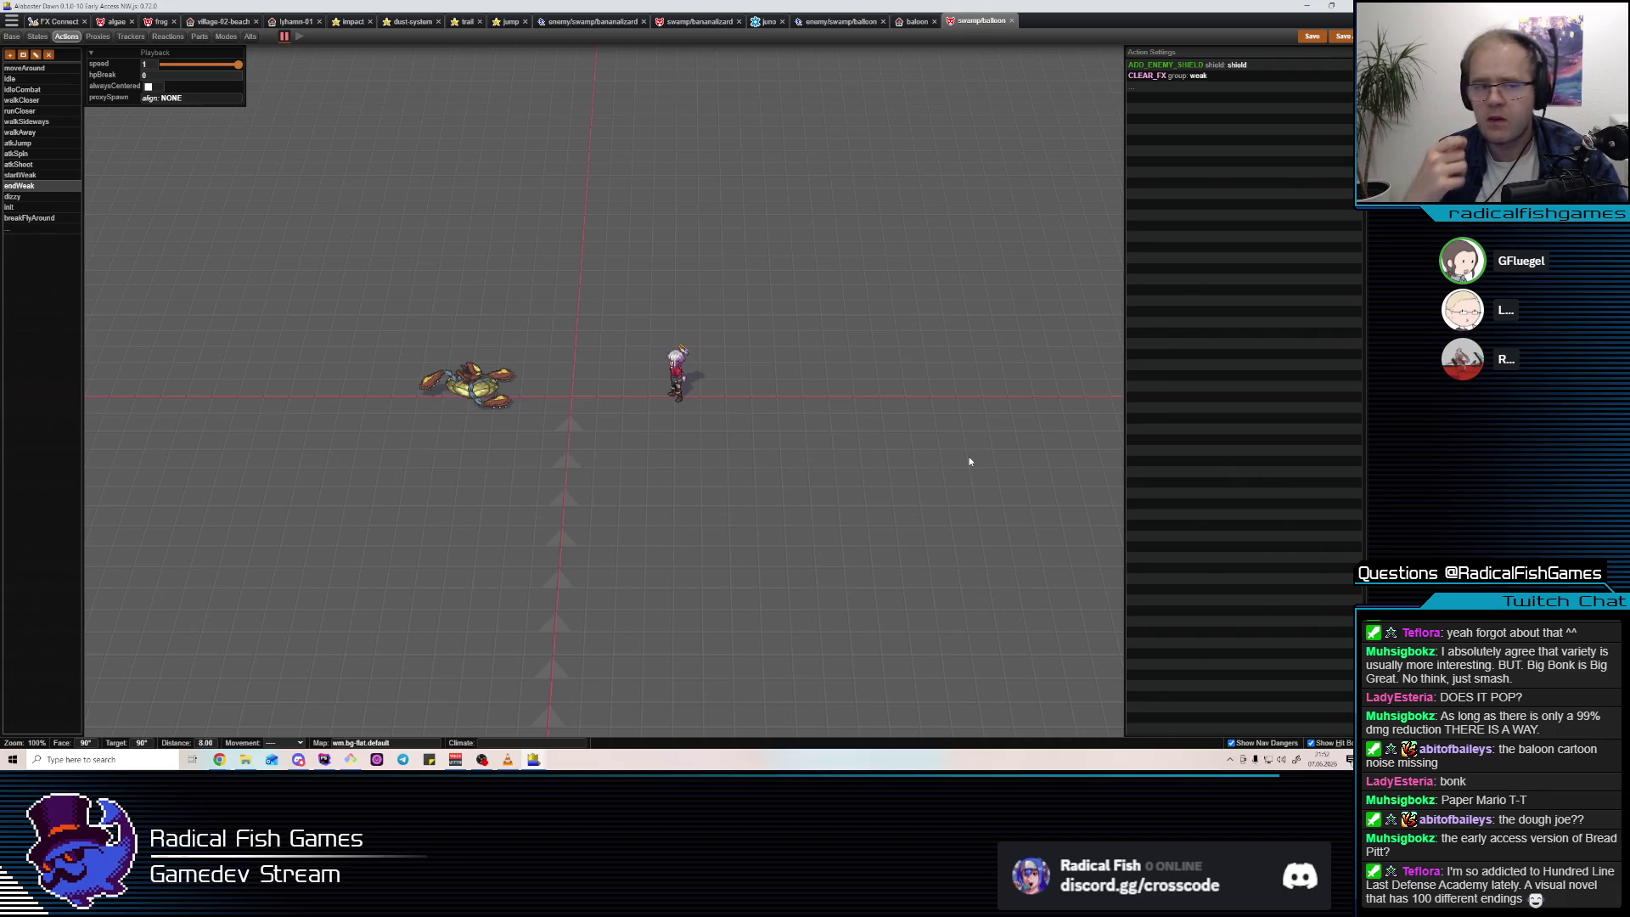
key(alt+Tab)
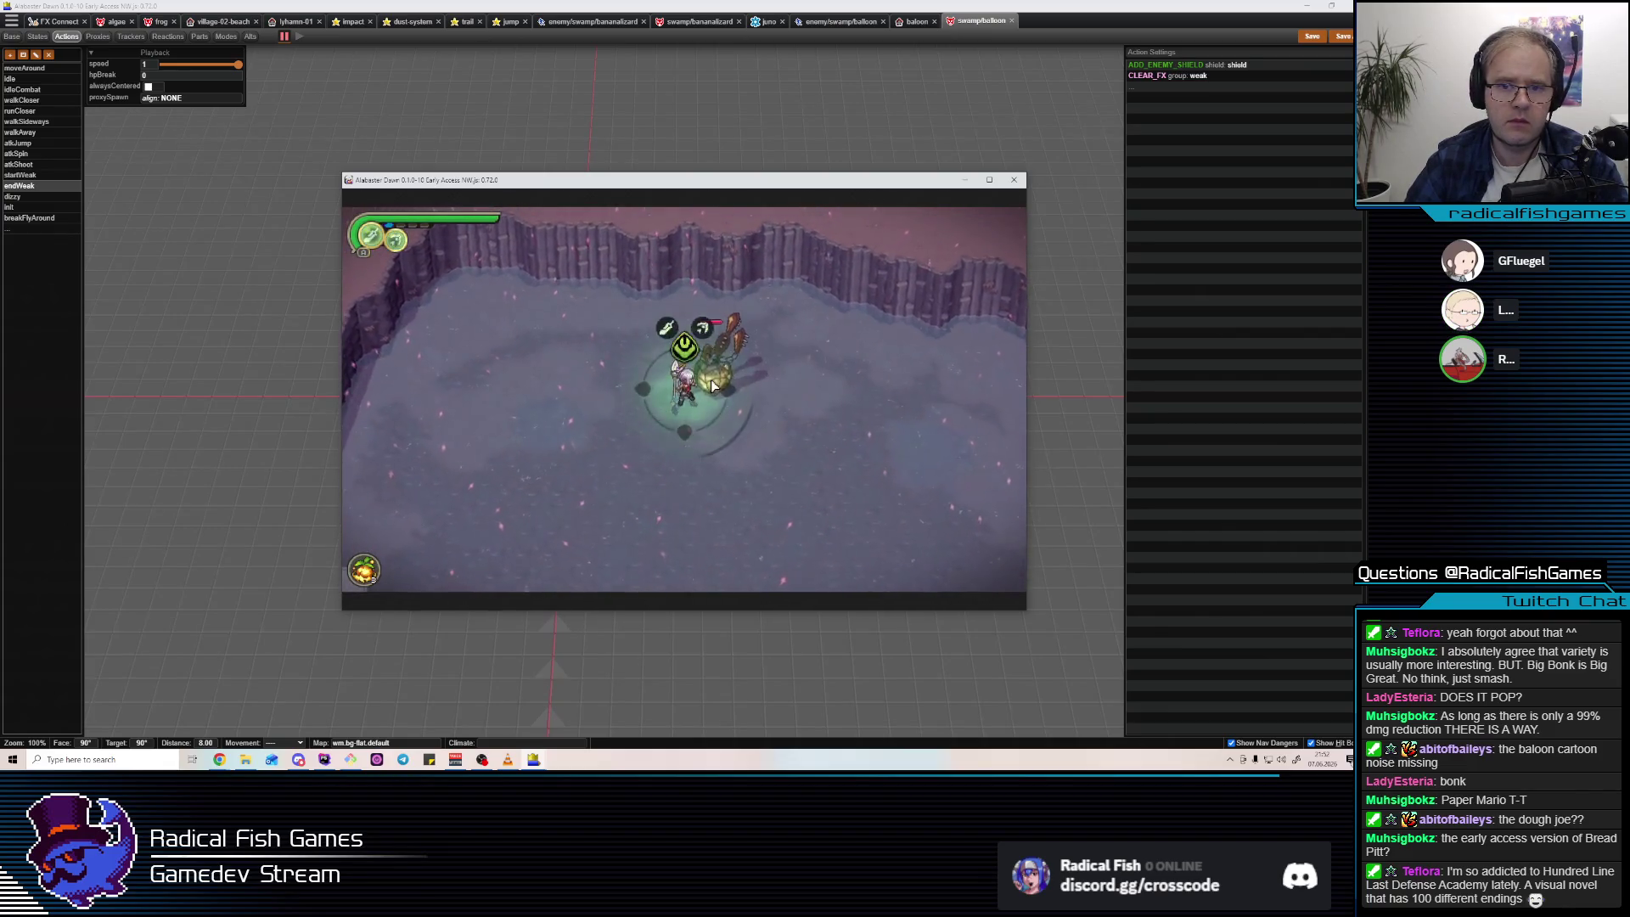
click(953, 357)
key(d)
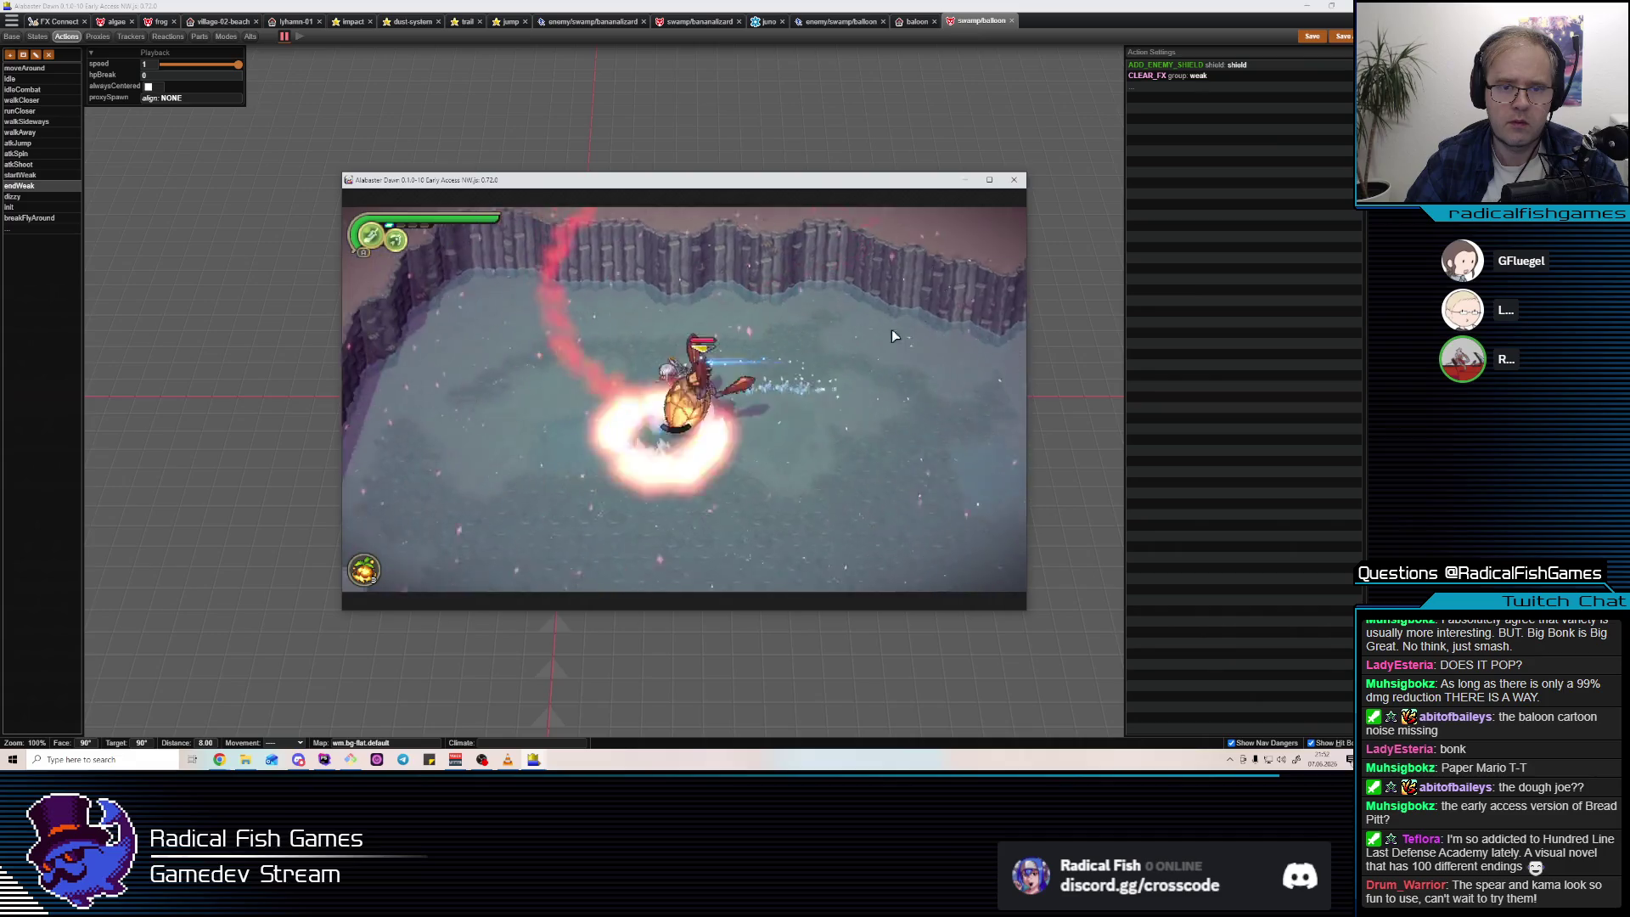
click(670, 379)
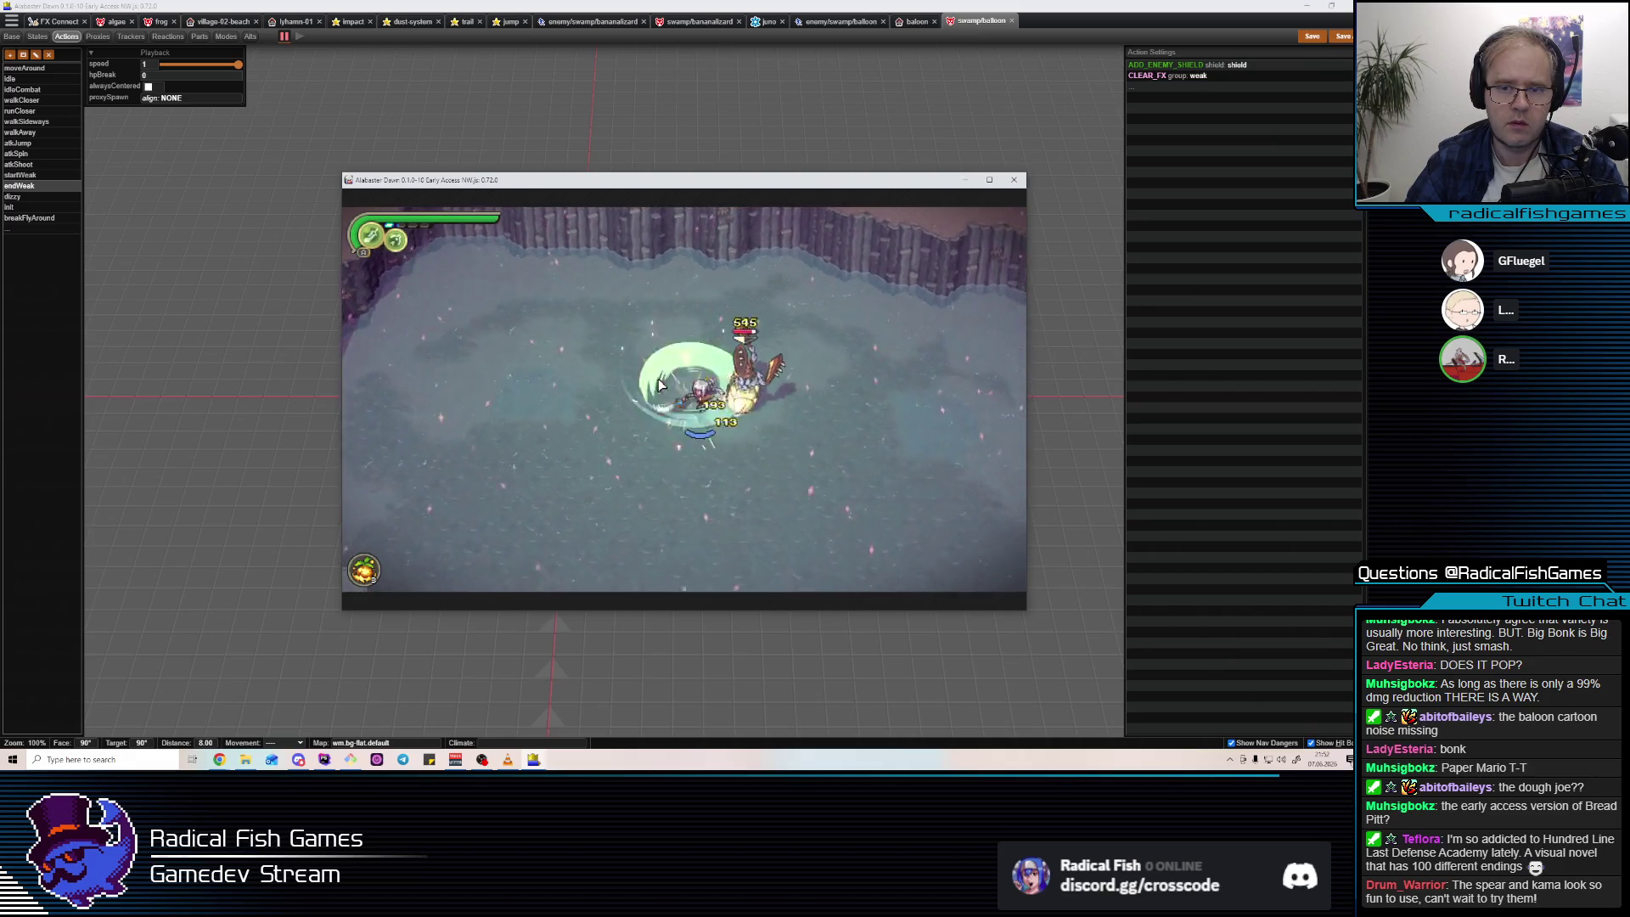
key(d)
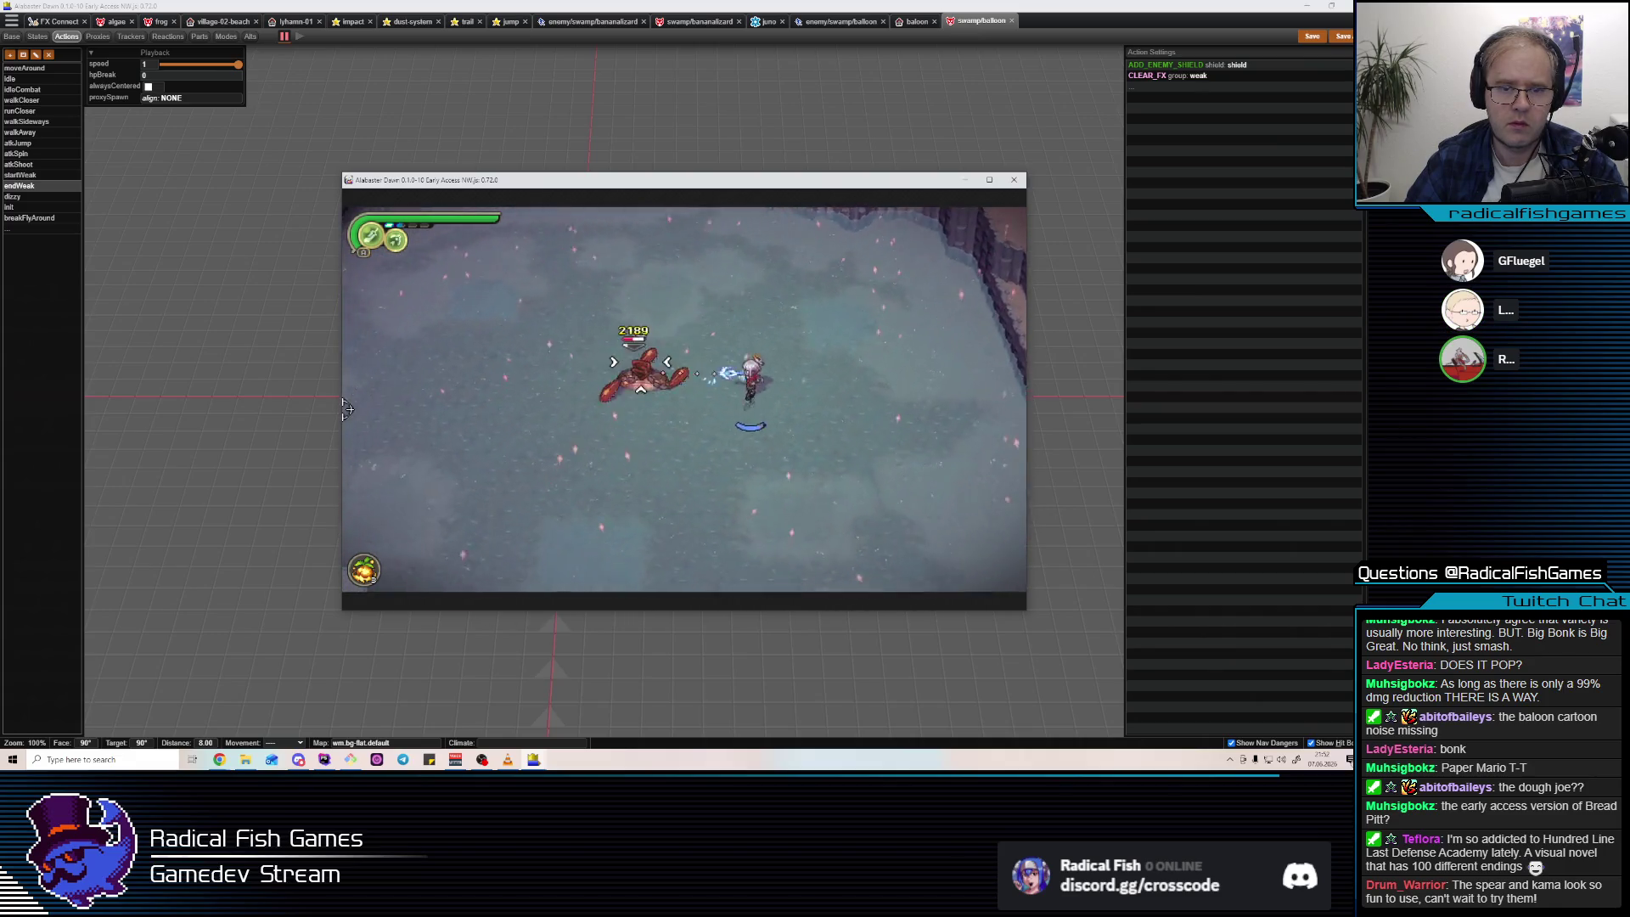
key(a)
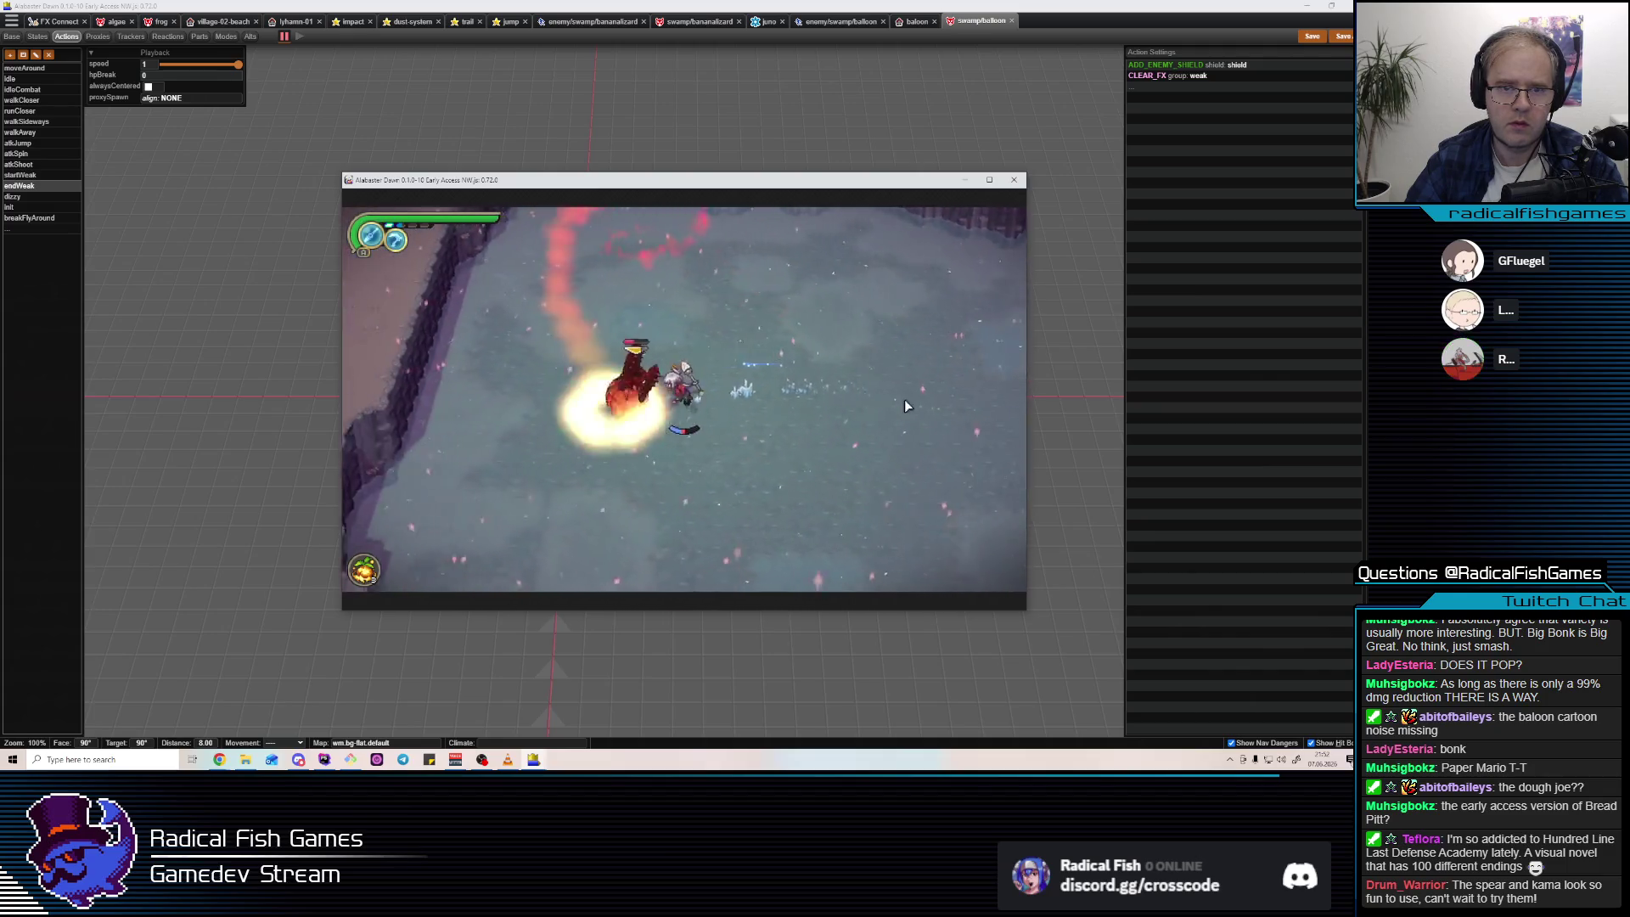
click(559, 420)
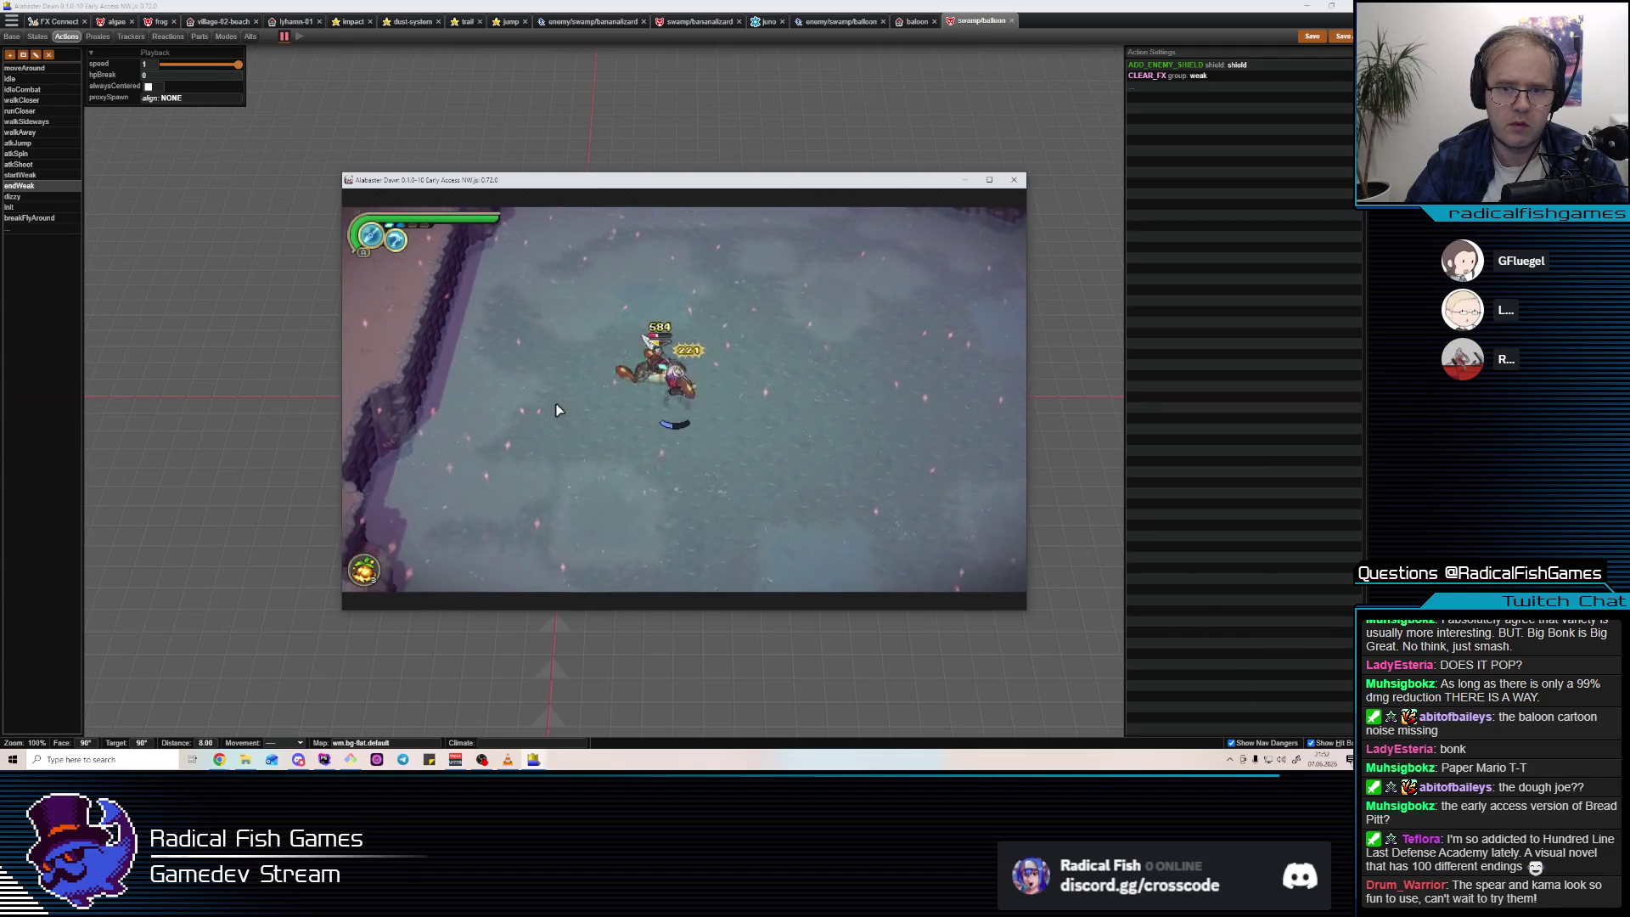
click(578, 394)
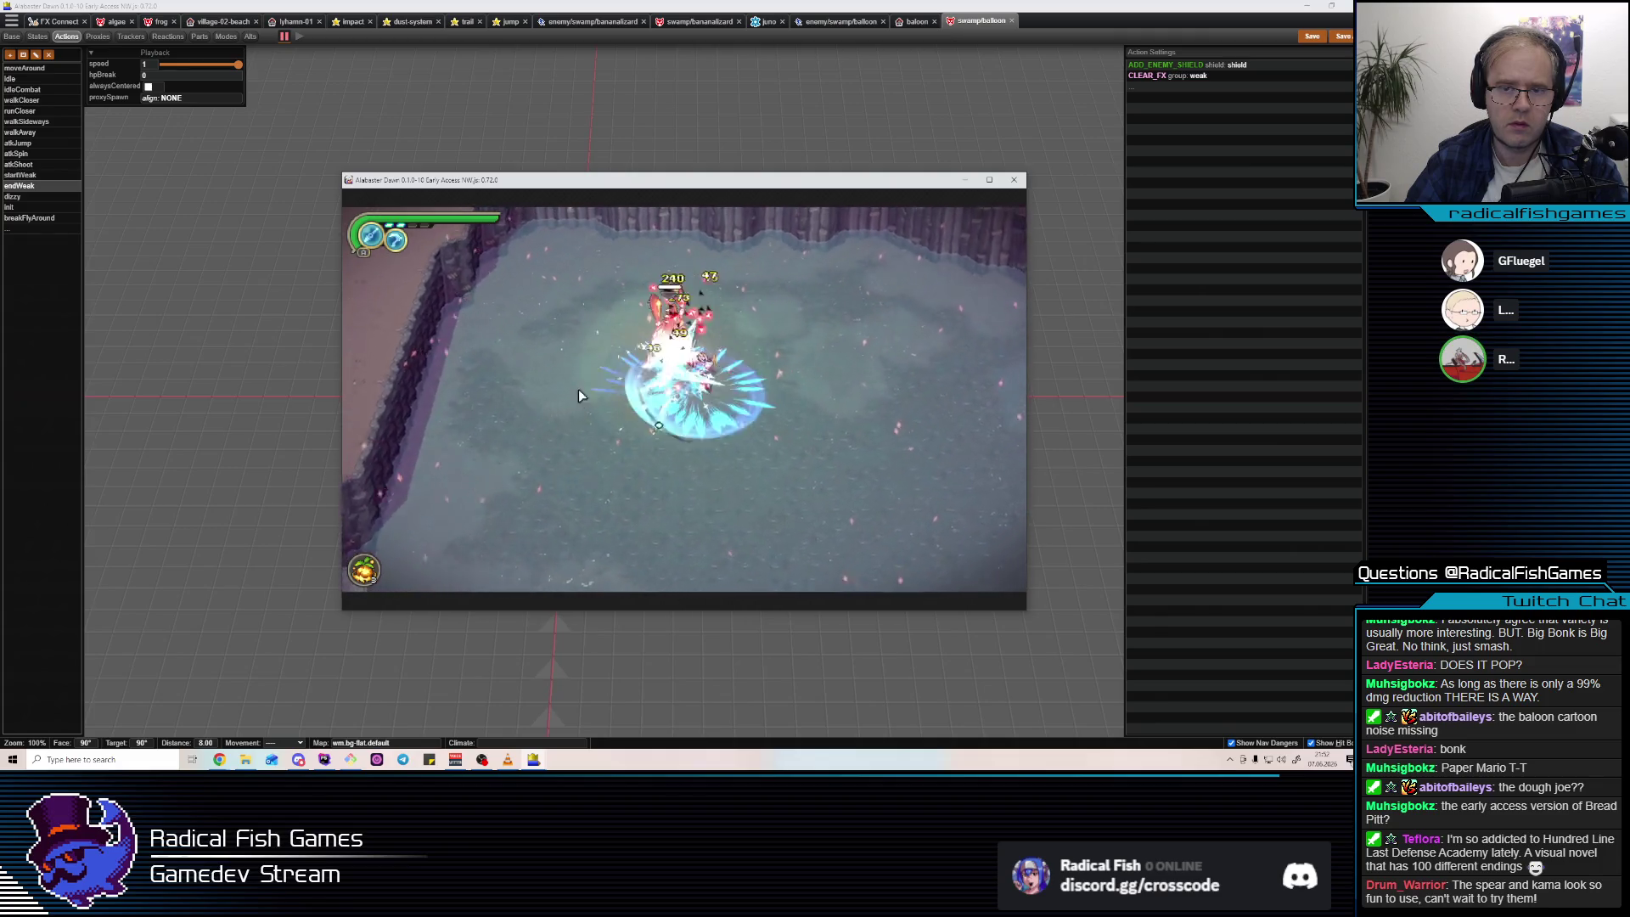
click(604, 388)
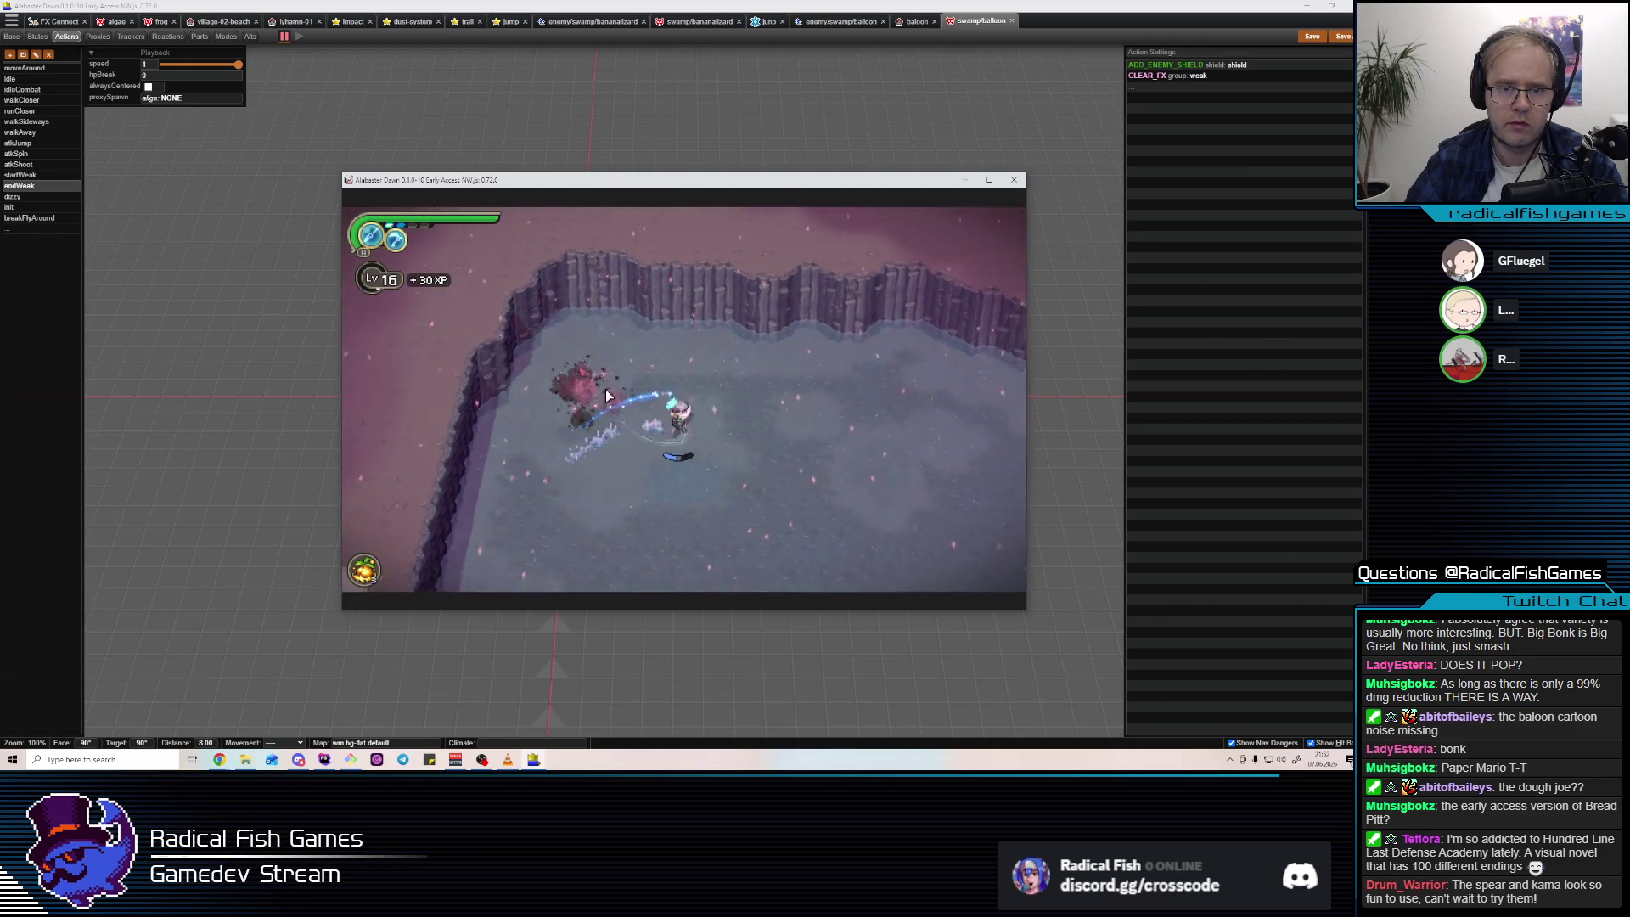
Knock the balloon enemy into the air and hit it as it crashes and swoops.
key(d)
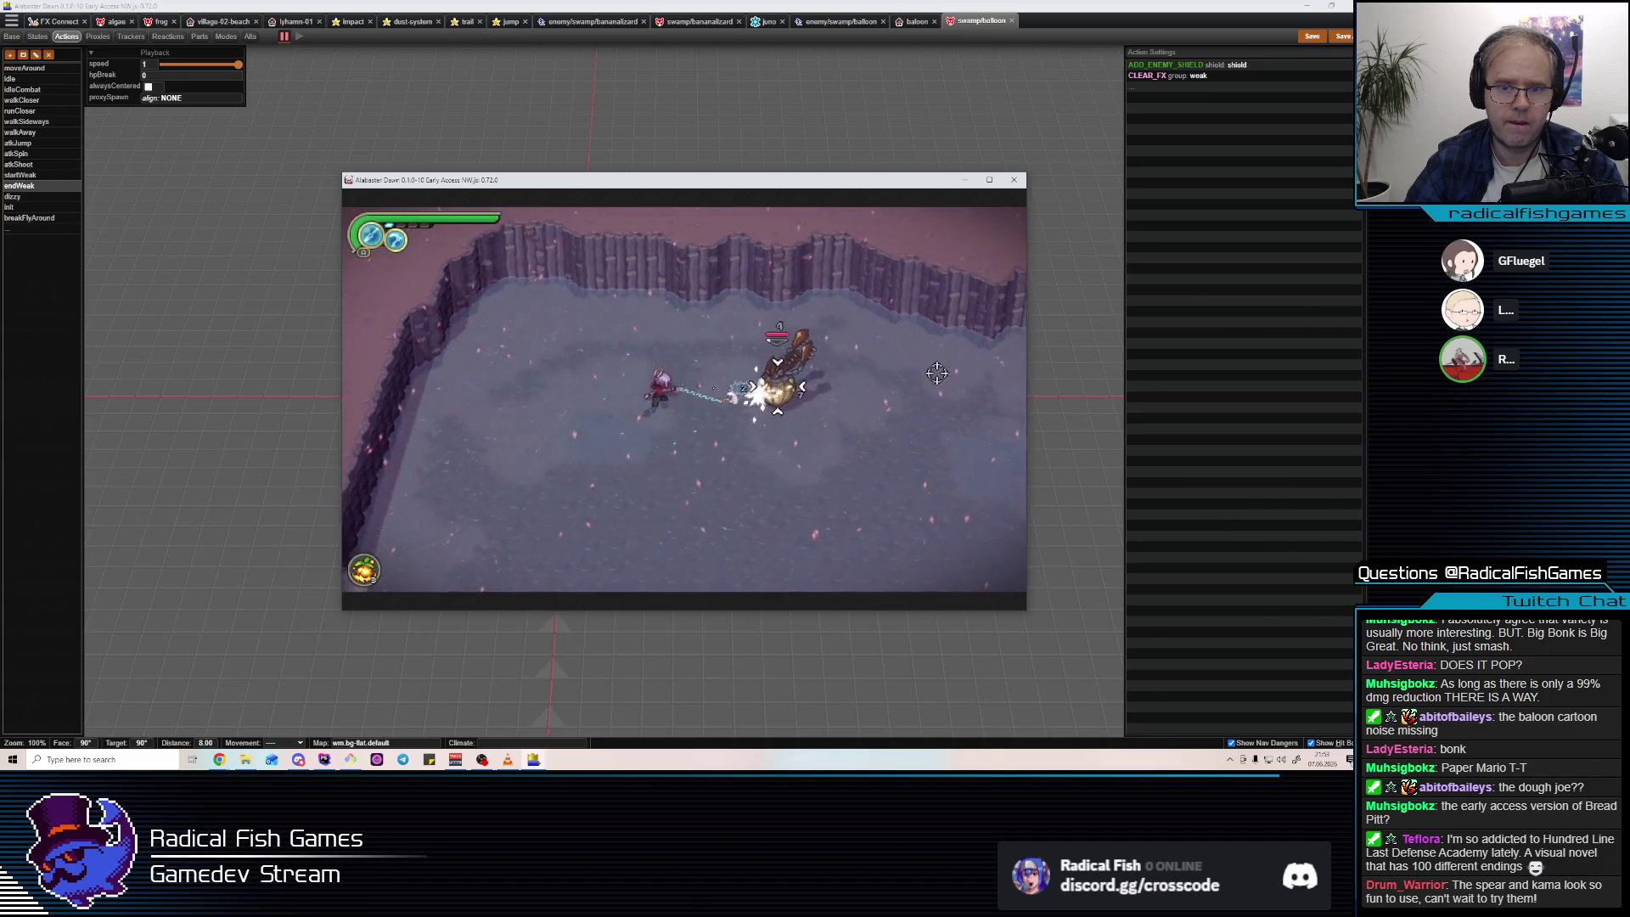
click(618, 377)
click(618, 370)
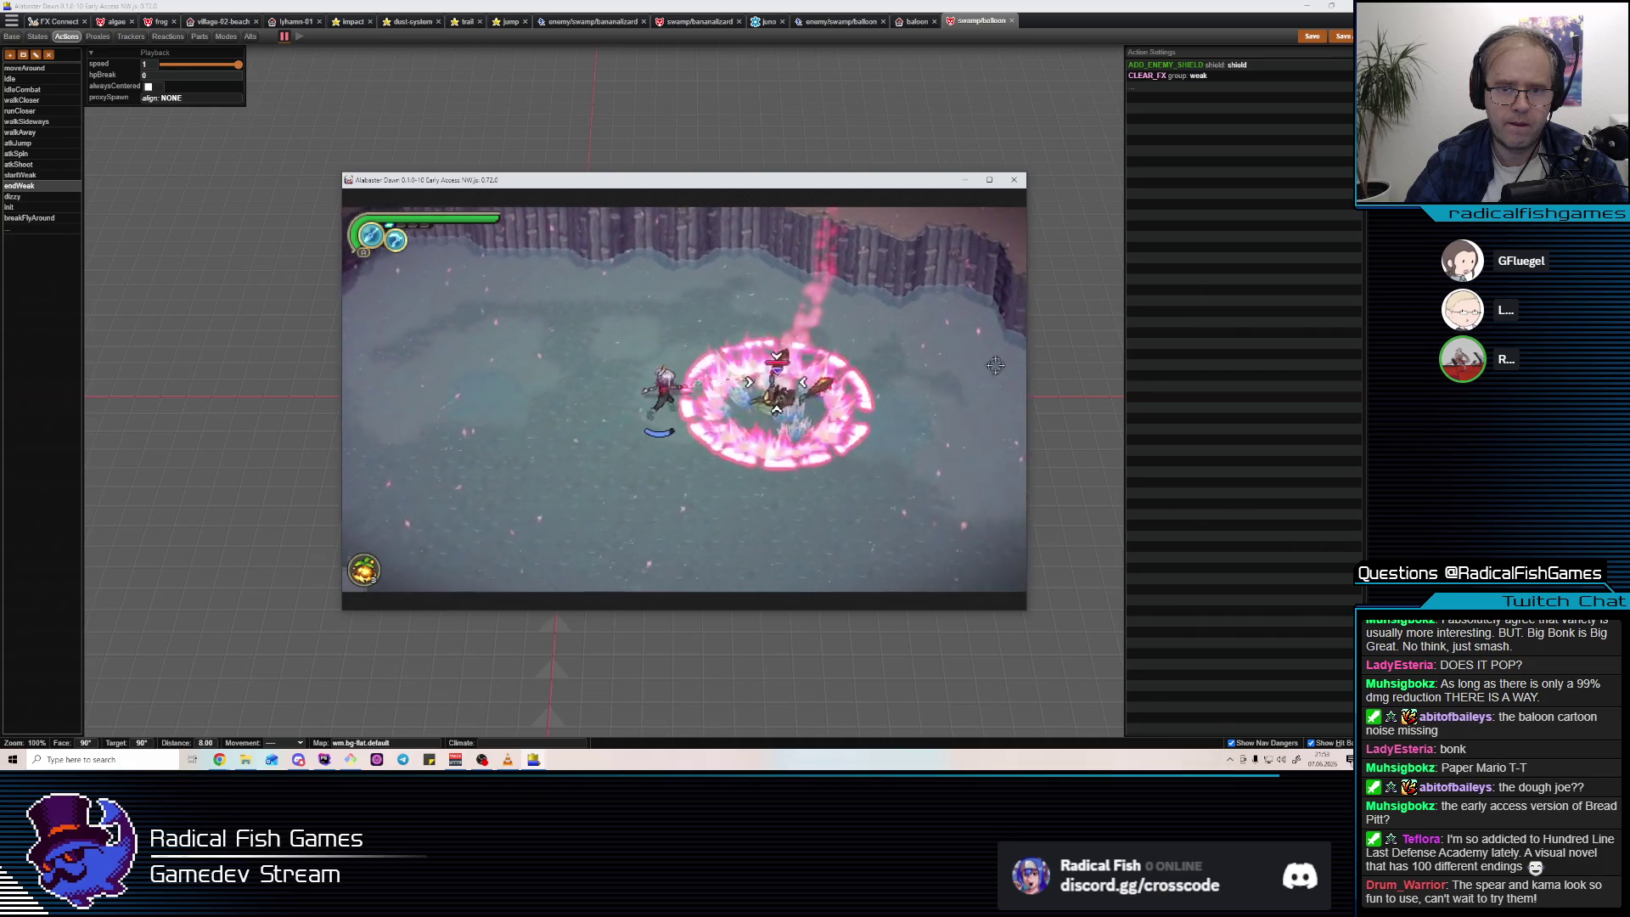
click(412, 323)
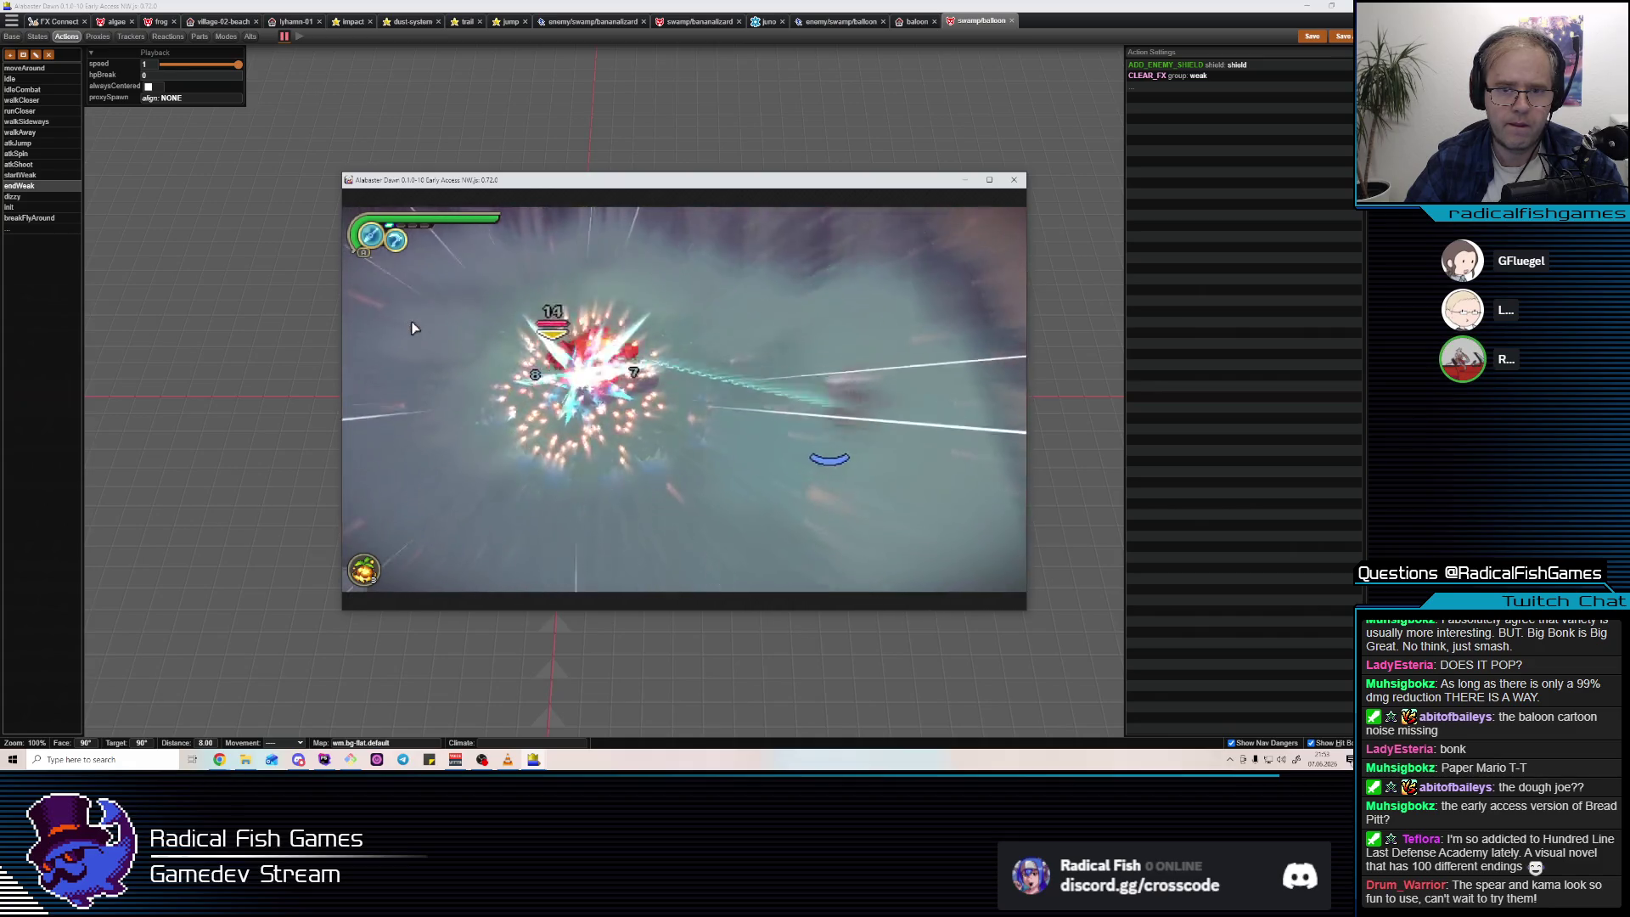
click(974, 339)
click(718, 363)
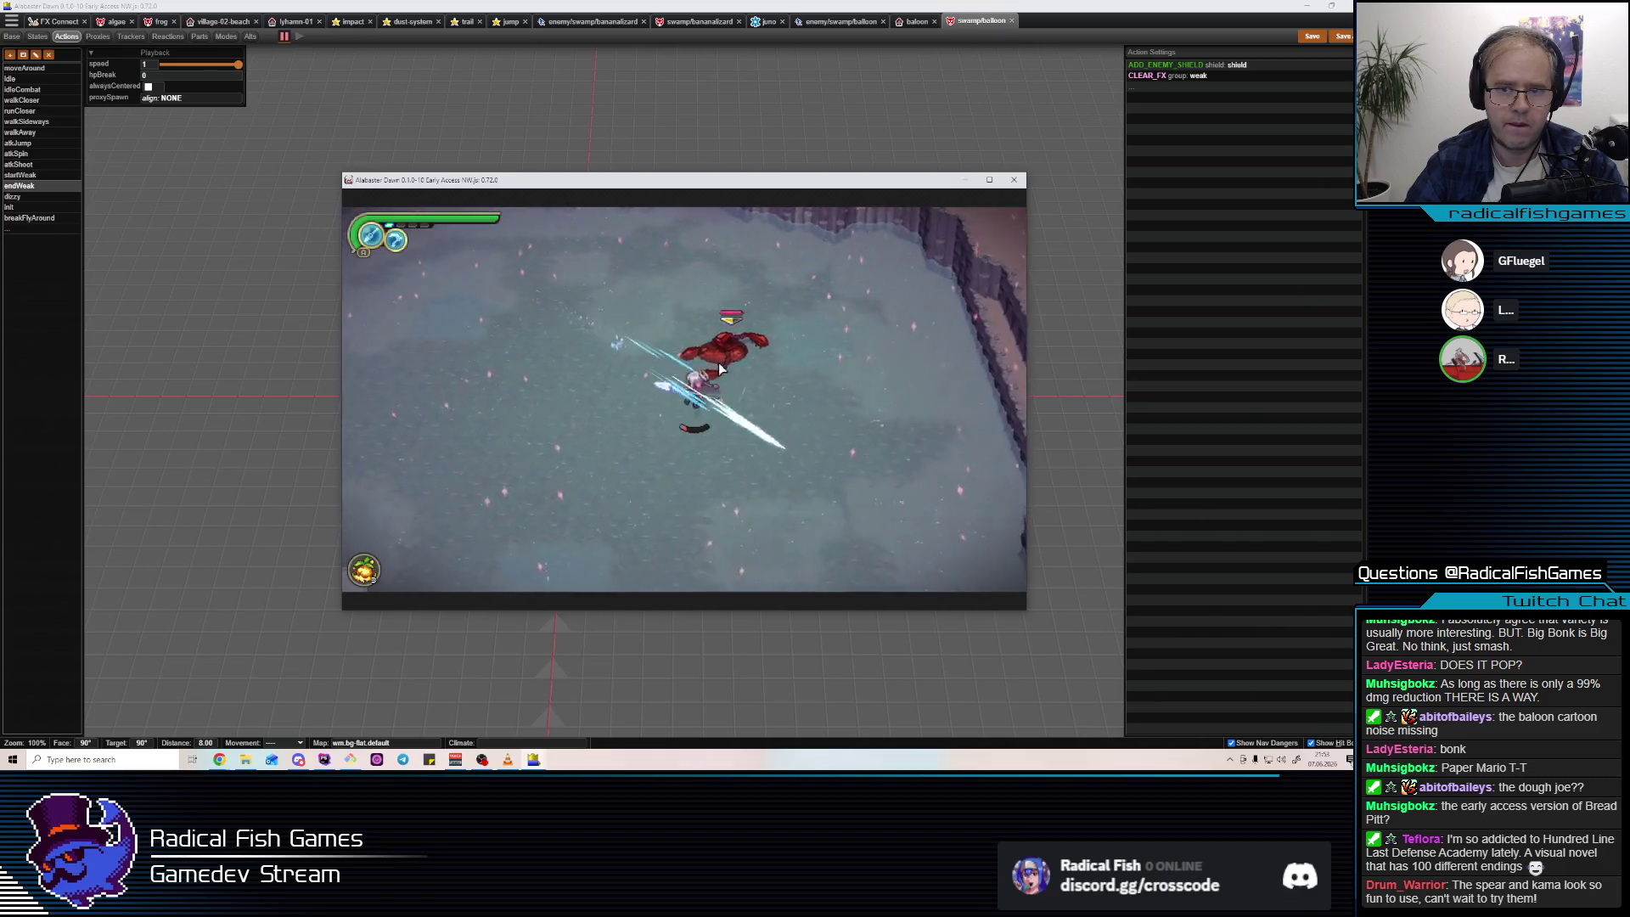
click(712, 351)
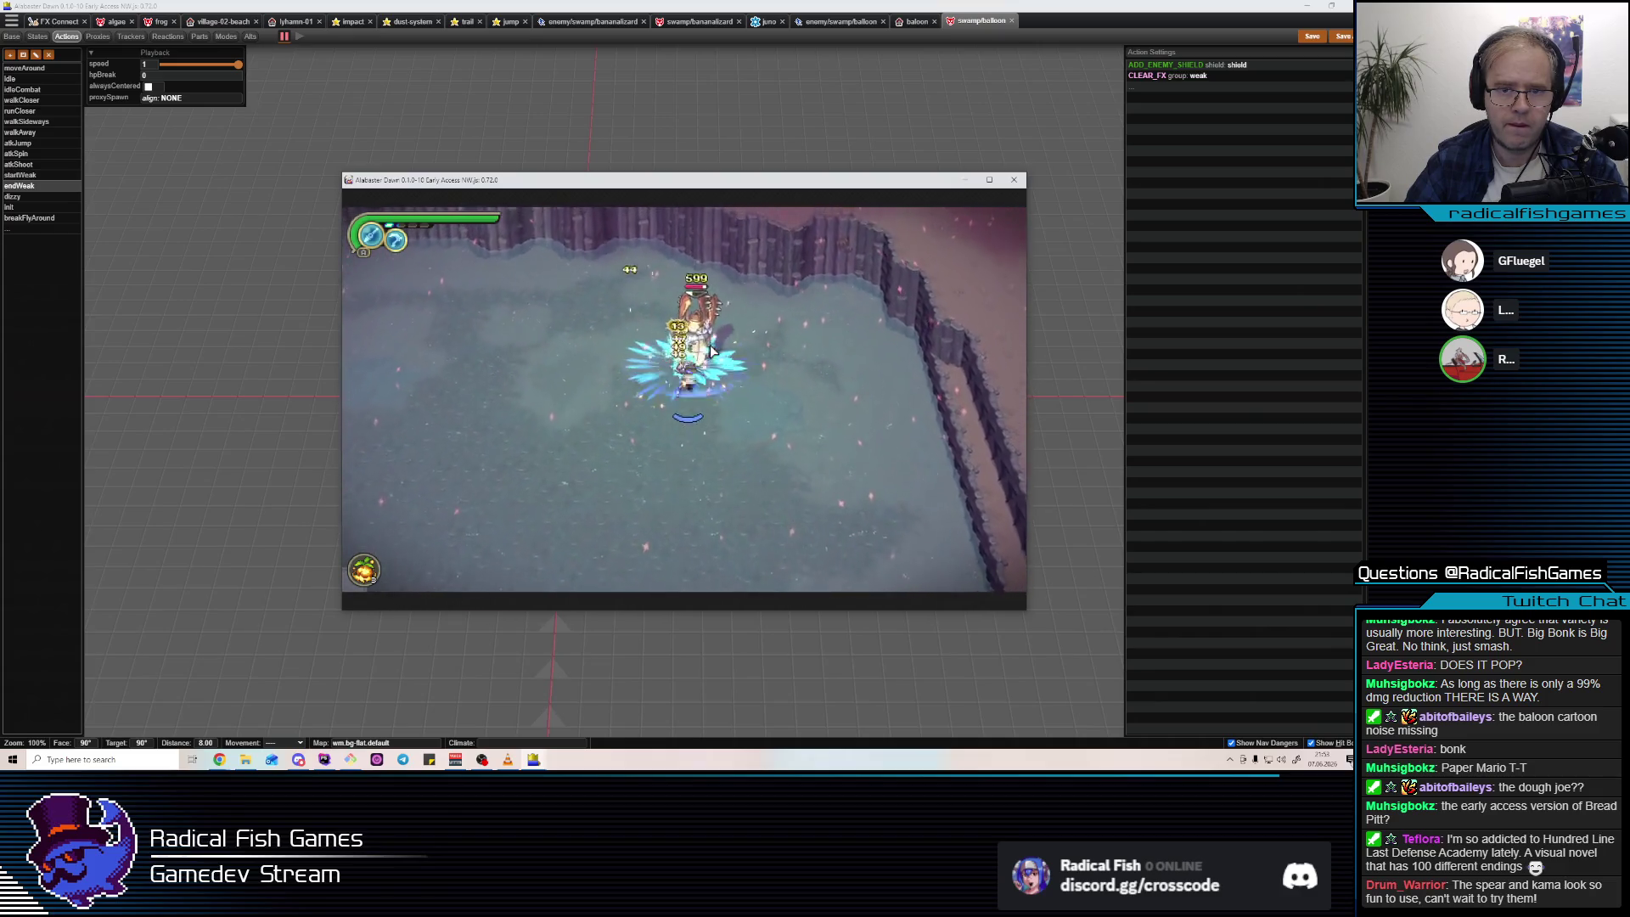
Finish off the balloon enemy while avoiding its beams, then close the game window.
click(710, 339)
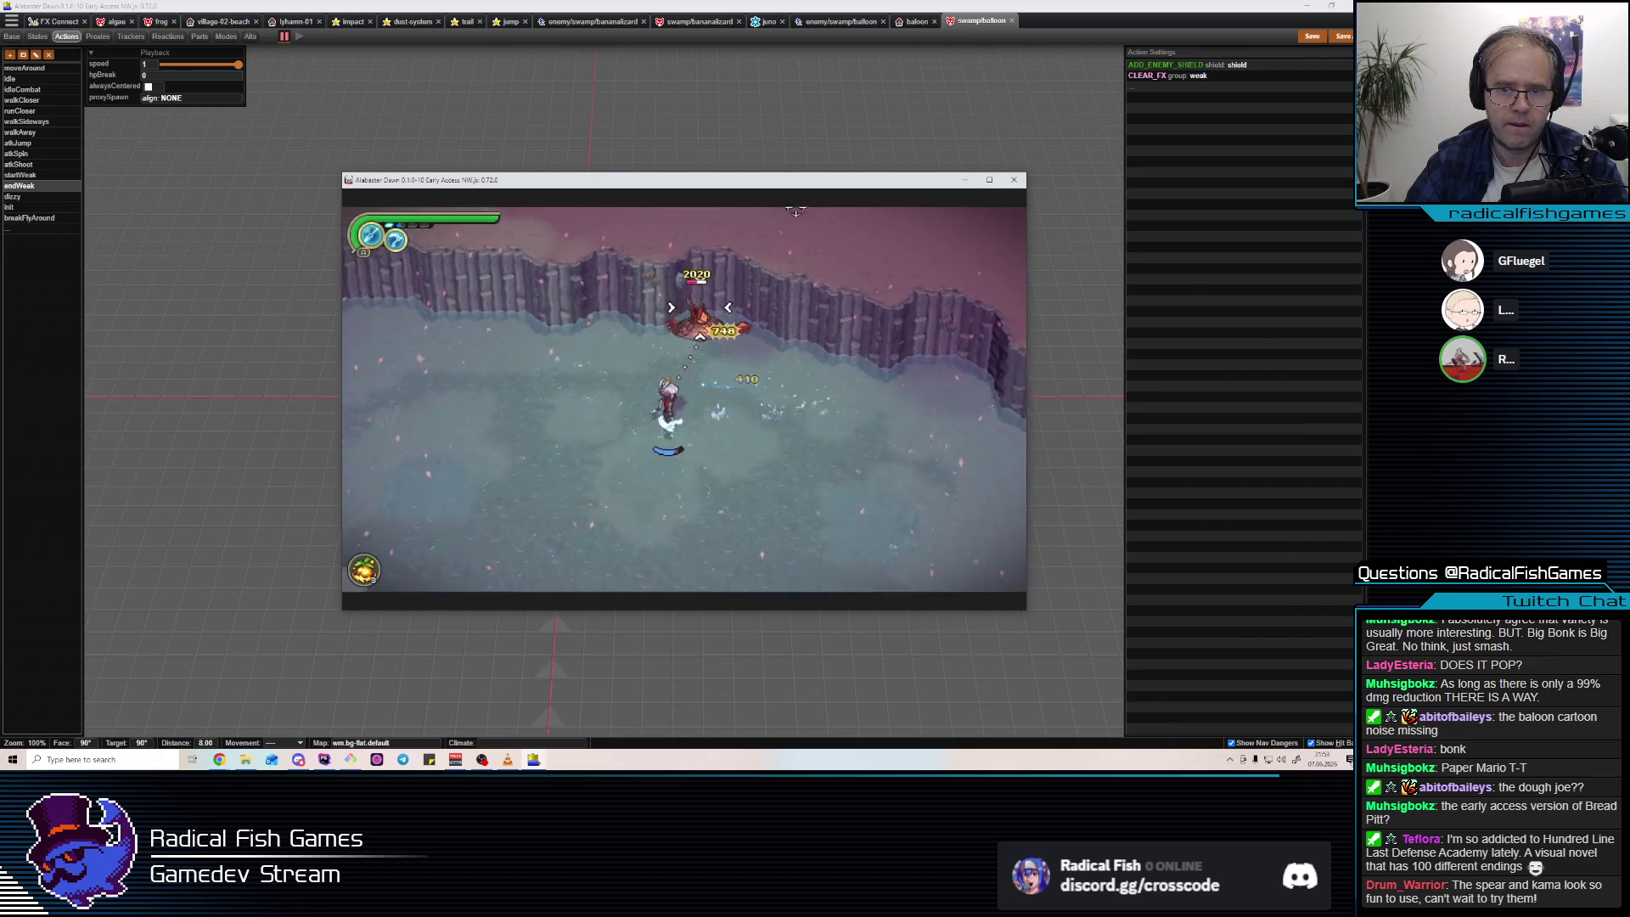
click(934, 272)
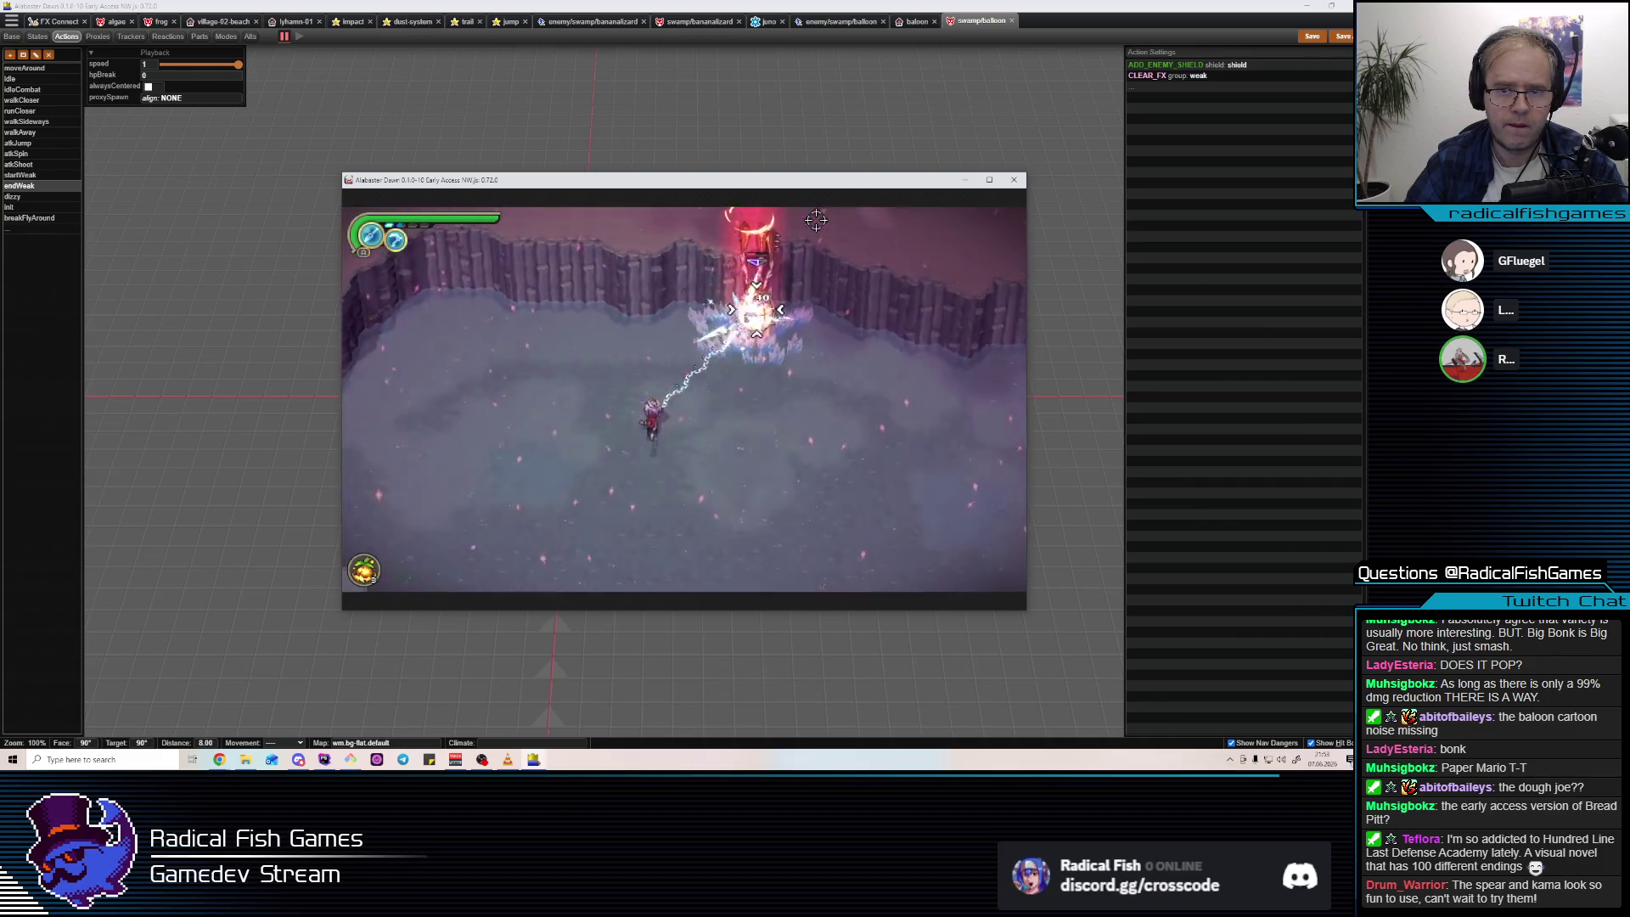
click(930, 307)
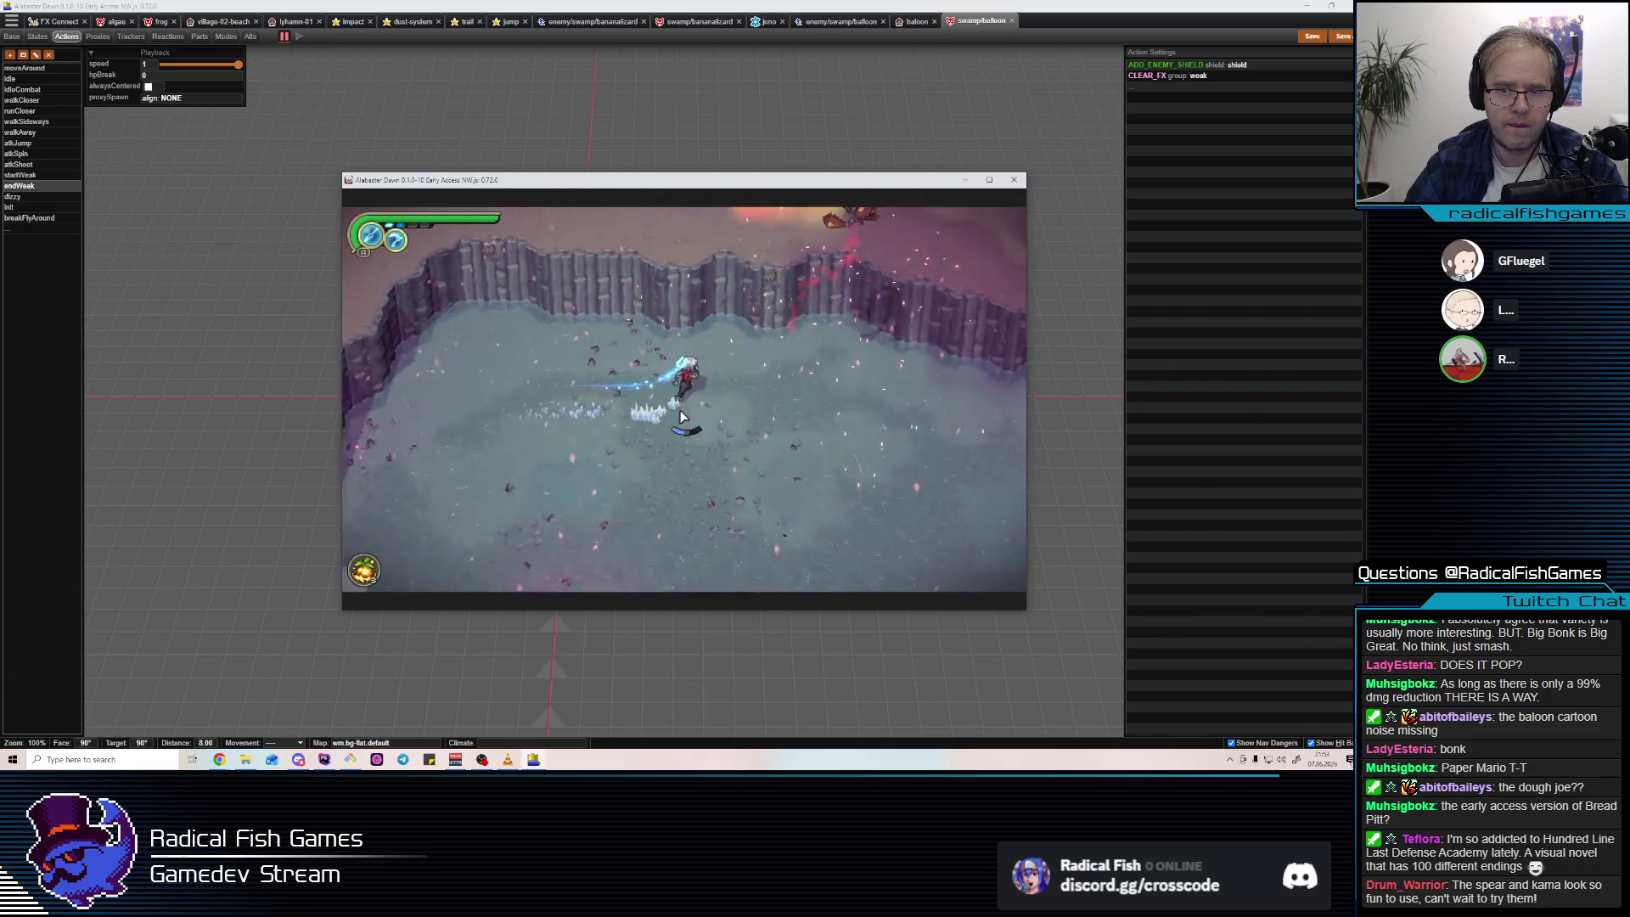
click(598, 366)
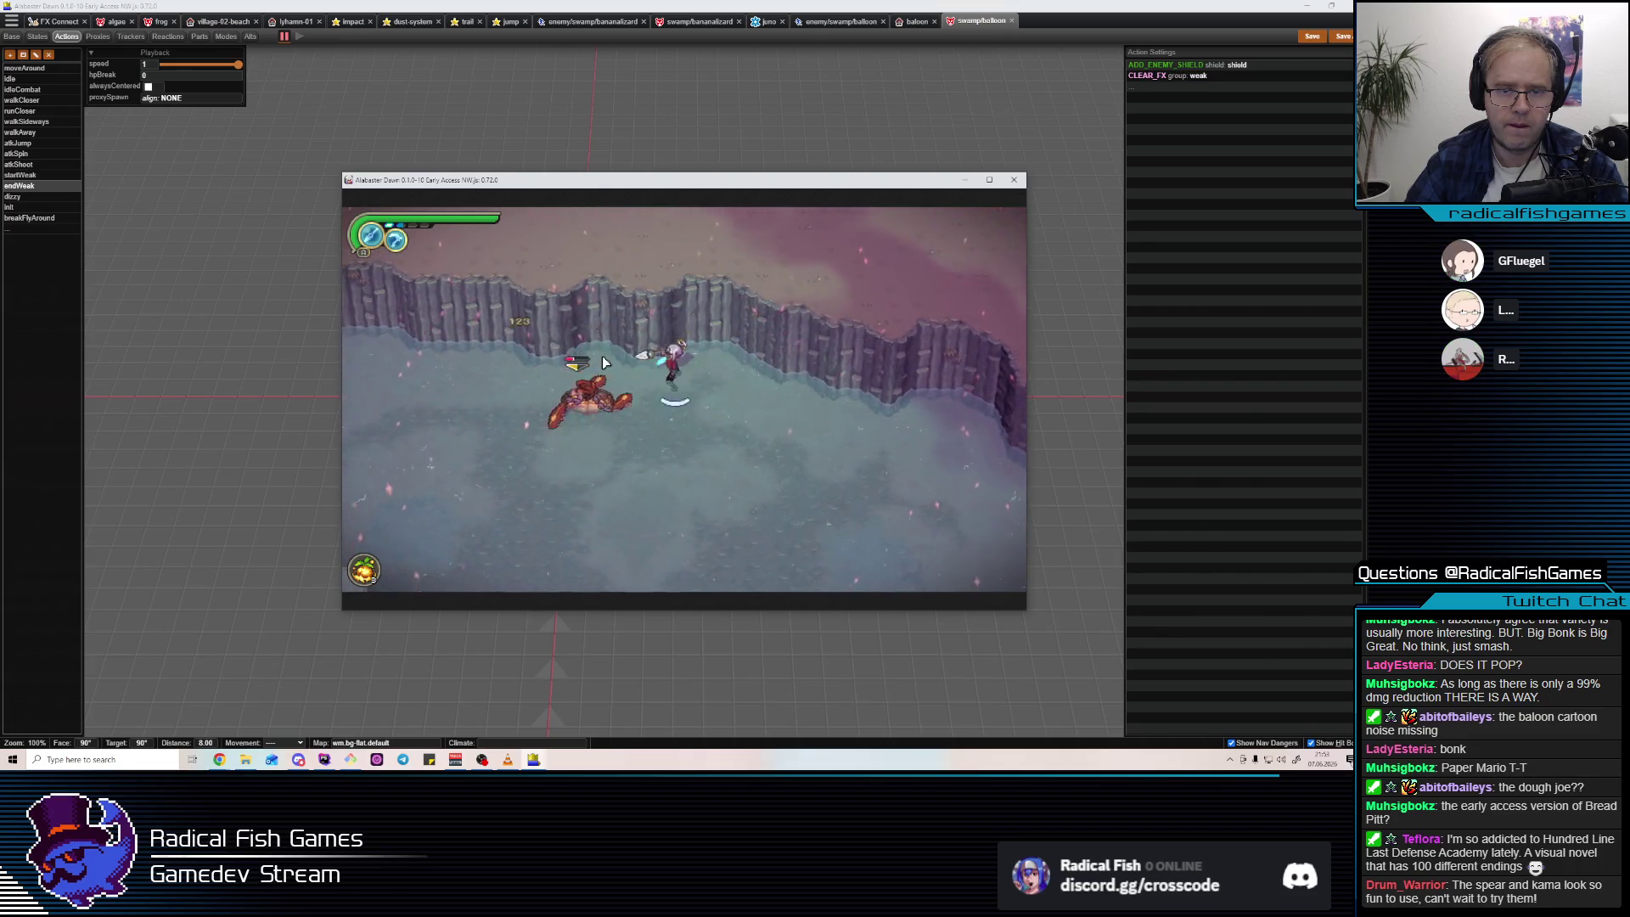
click(600, 355)
key(a)
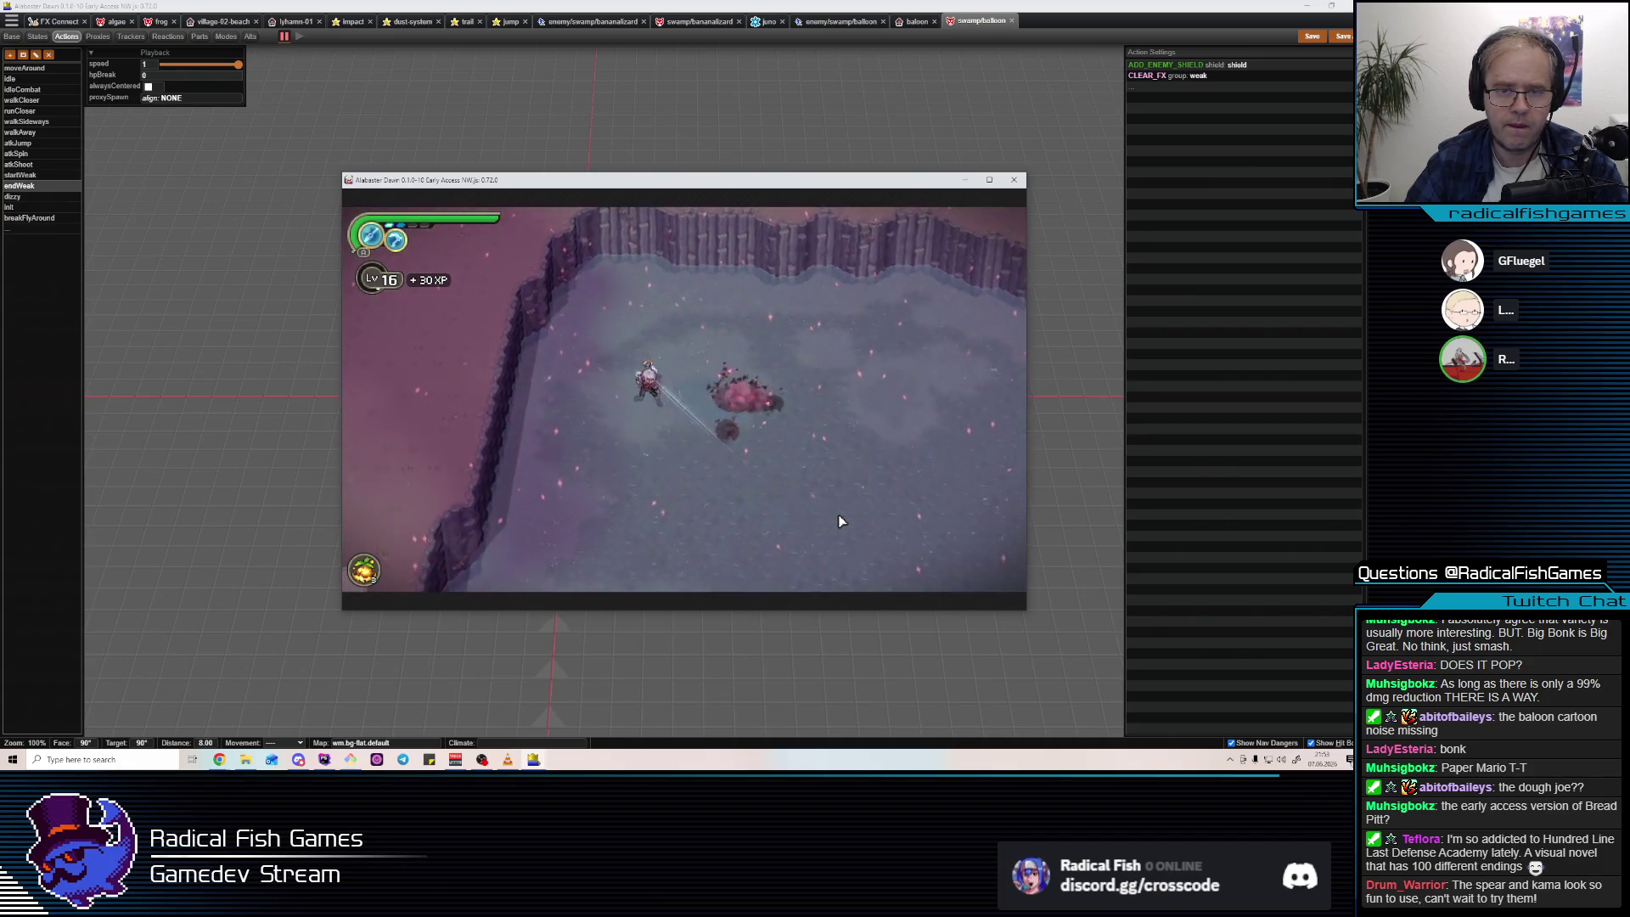
key(Escape)
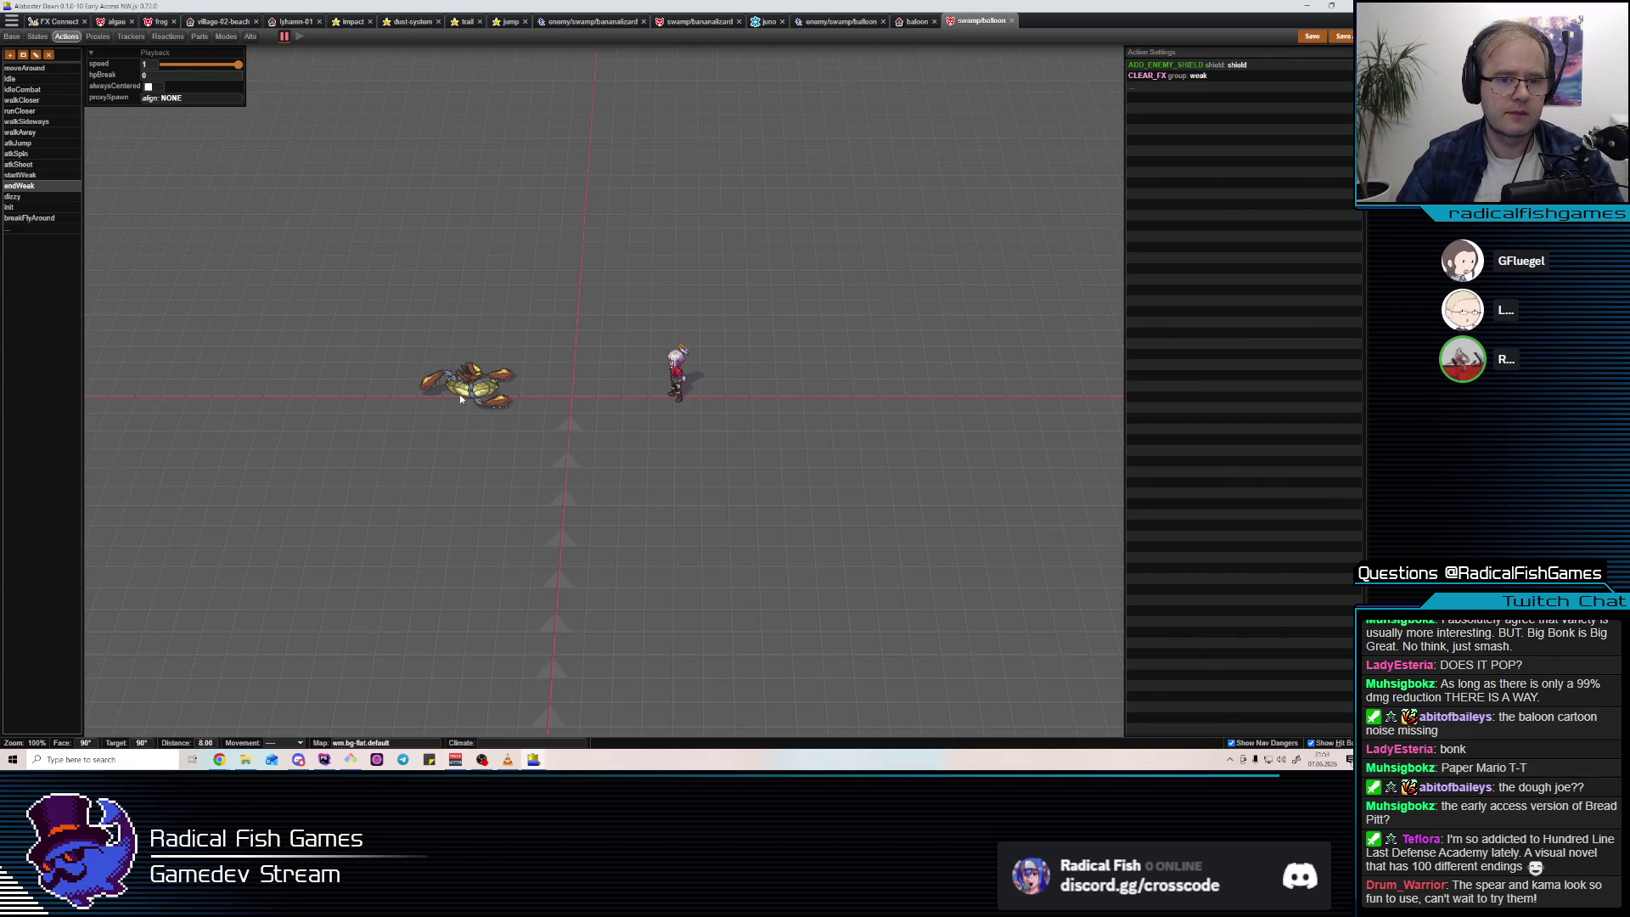
Zoom and recentre the action preview, then open the enemy/swamp/balloon entity's figure.
click(98, 35)
click(17, 68)
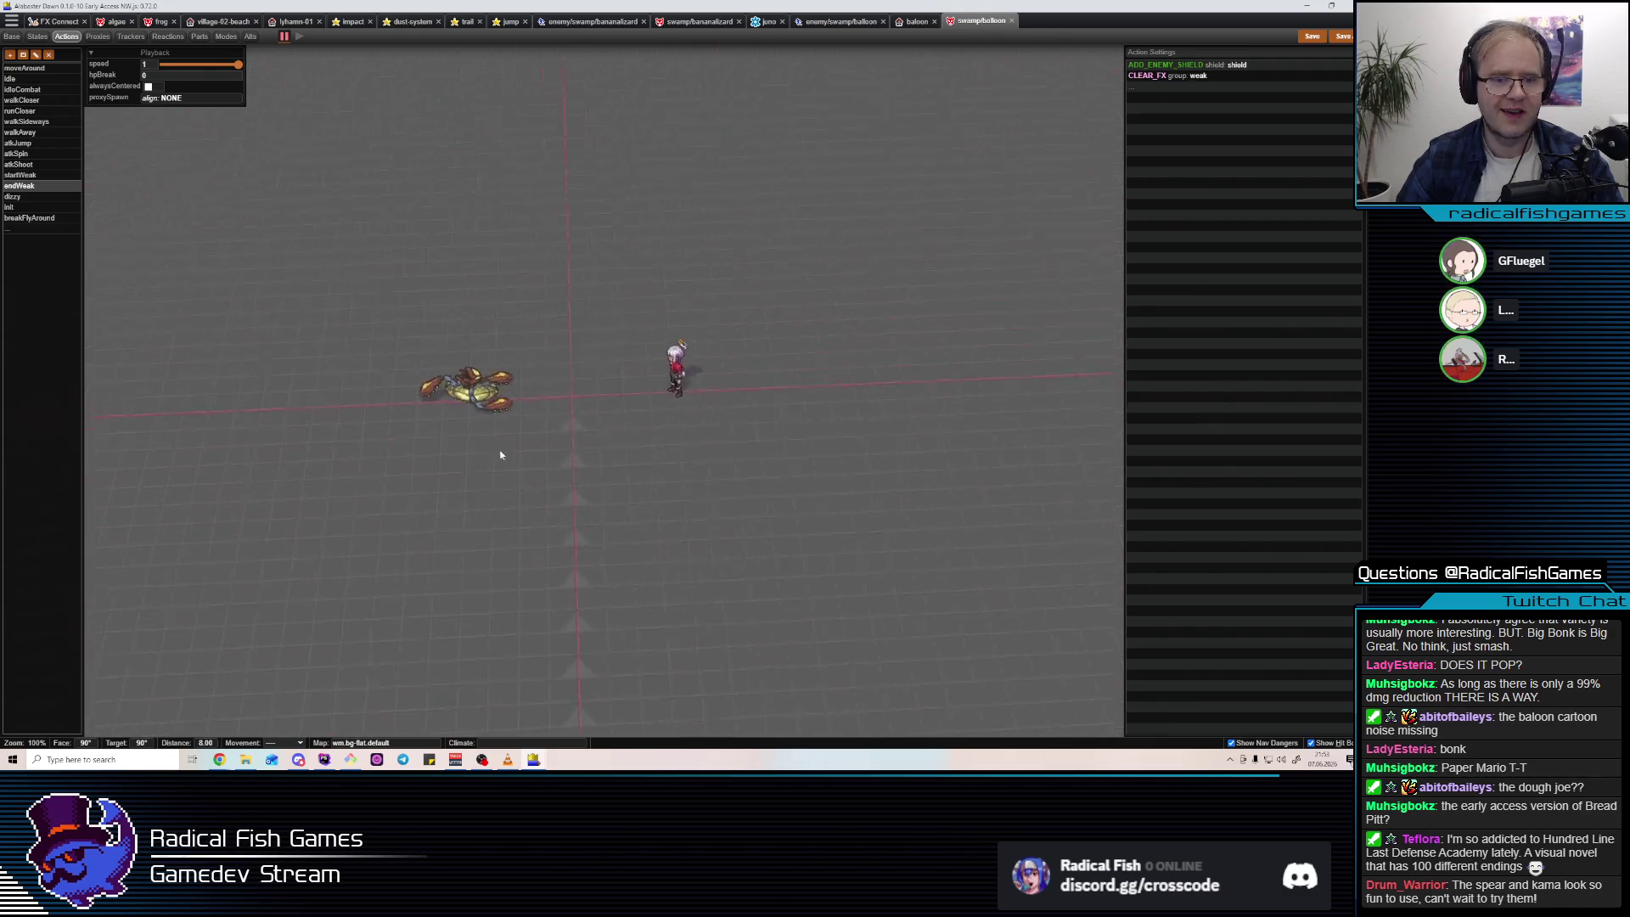
scroll(459, 399, up, 1)
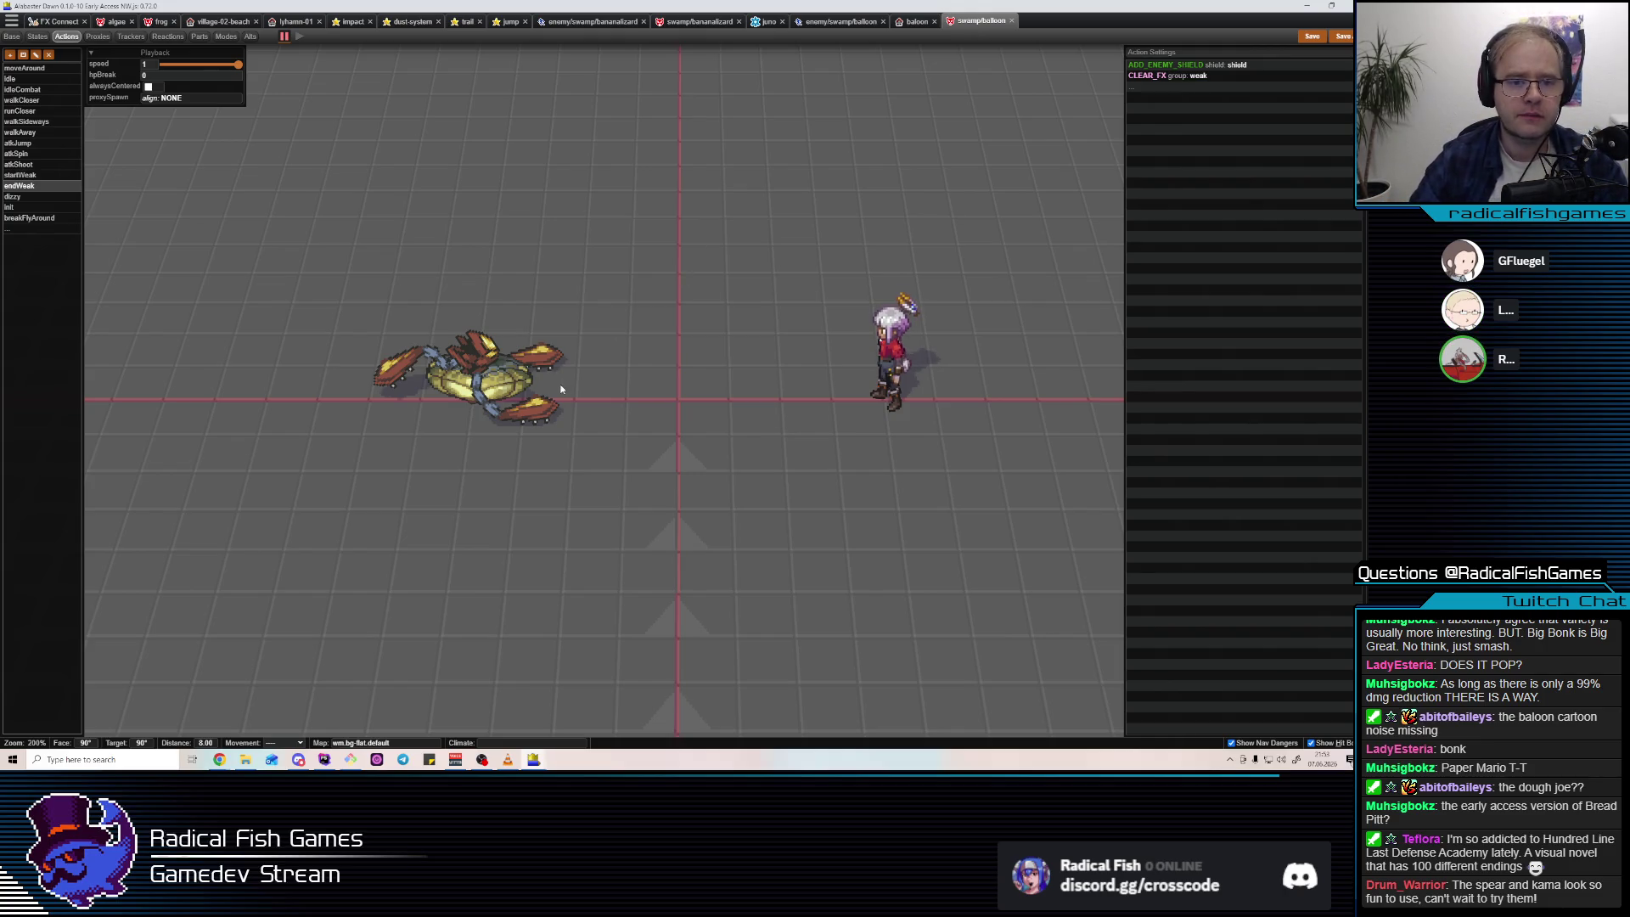
drag(490, 413, 630, 423)
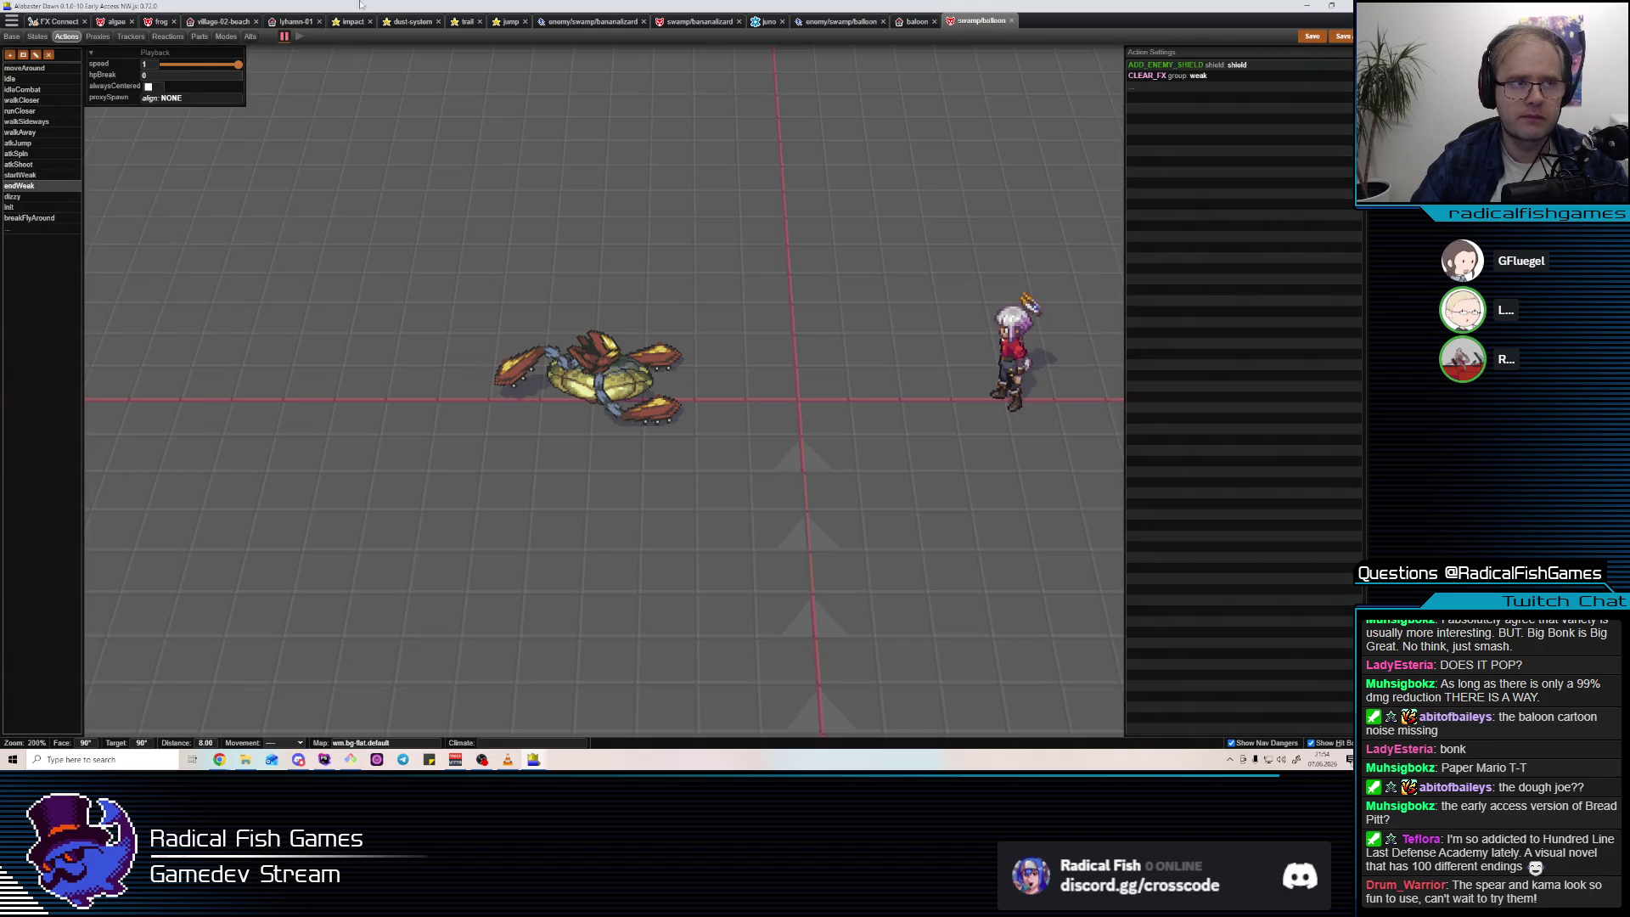
click(841, 21)
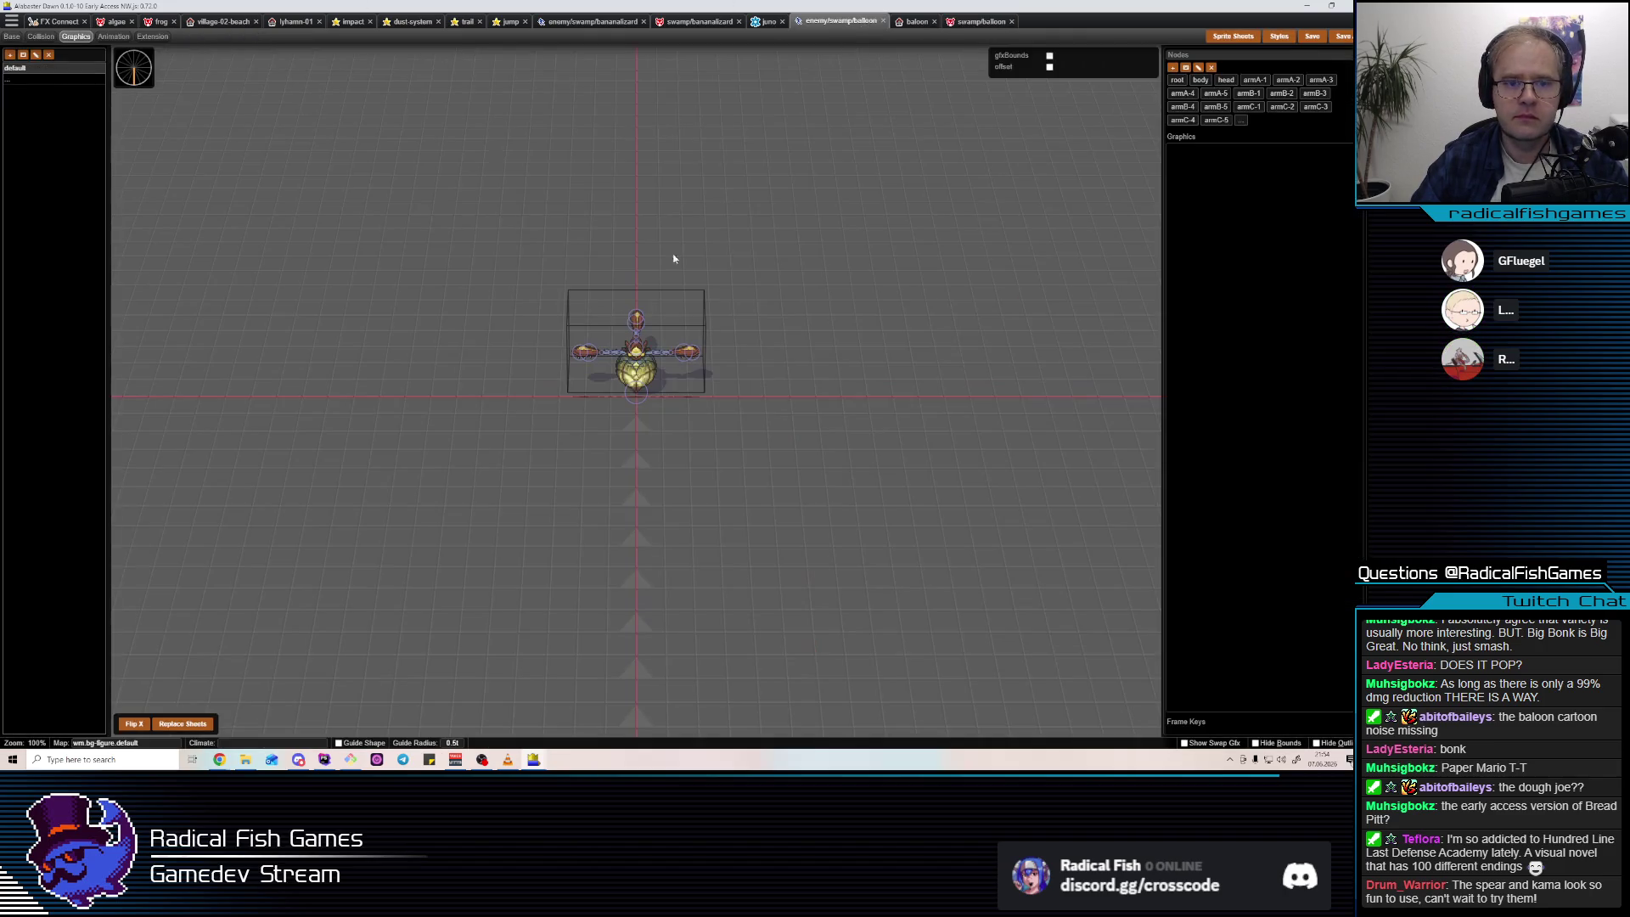
Play through the crab's dmgFly, dmgFall and dmgLand damage animations.
click(117, 38)
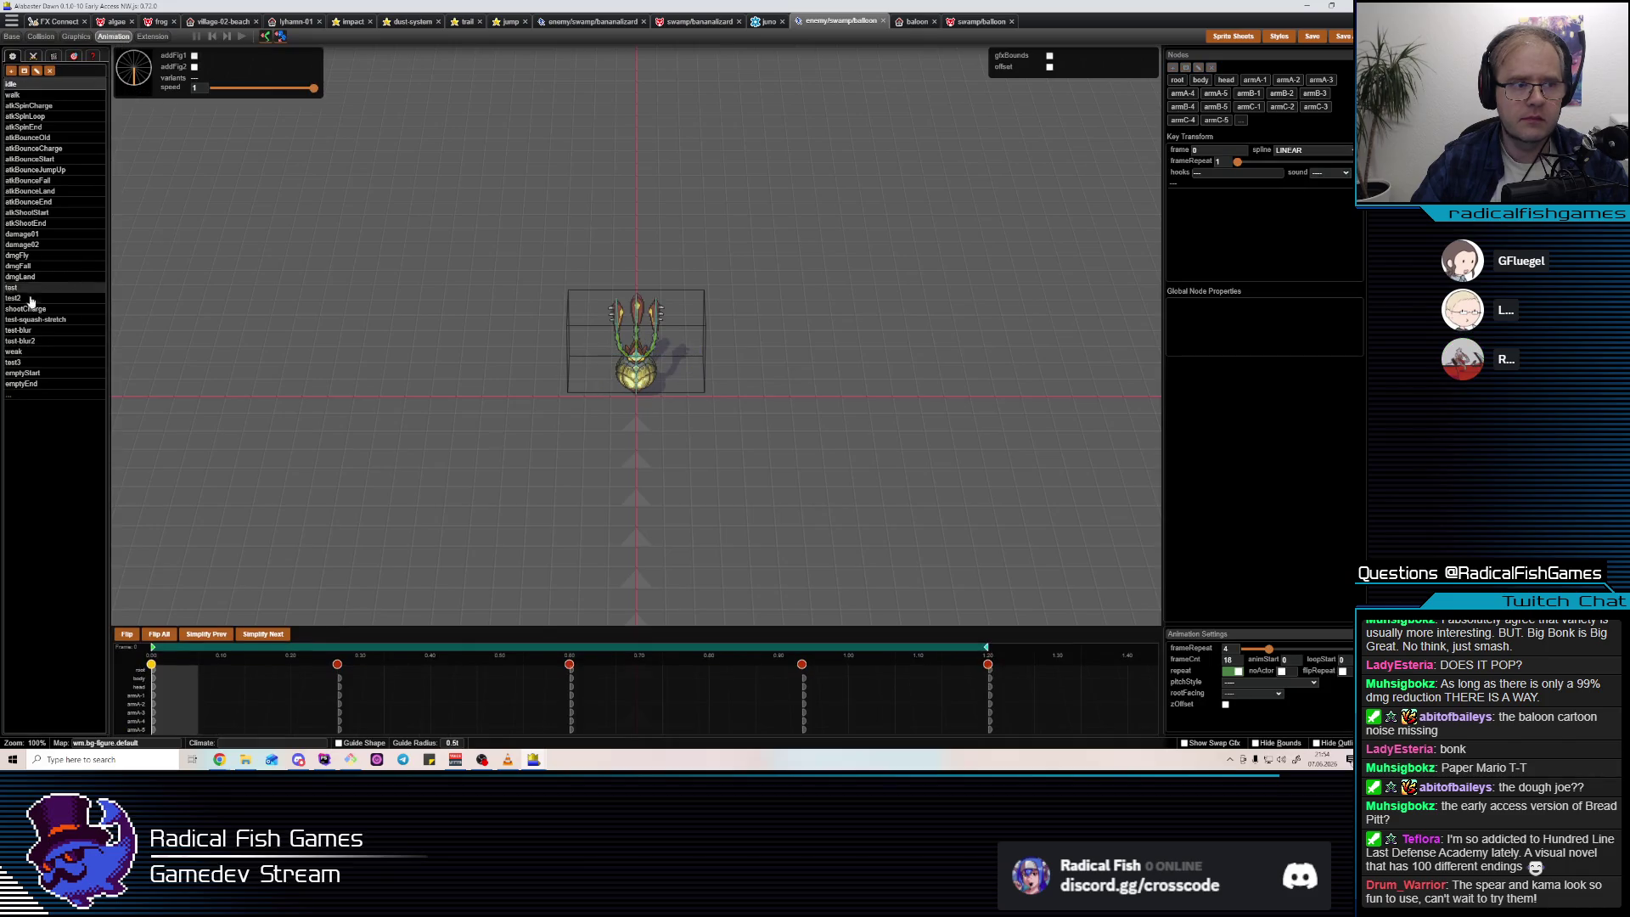
click(25, 384)
key(space)
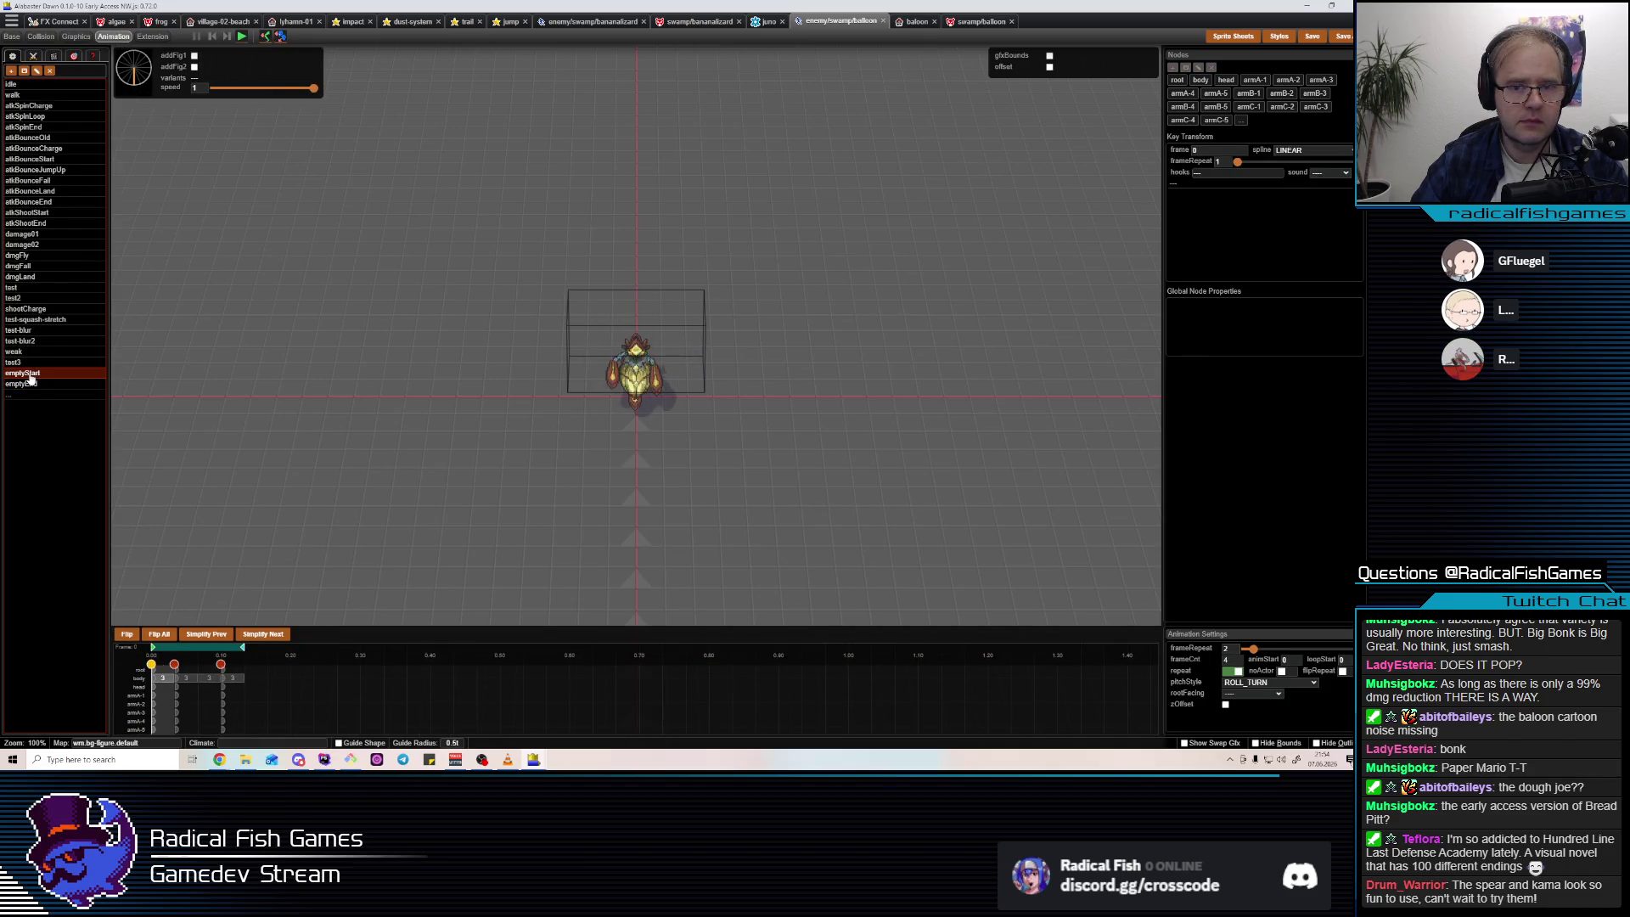
click(24, 255)
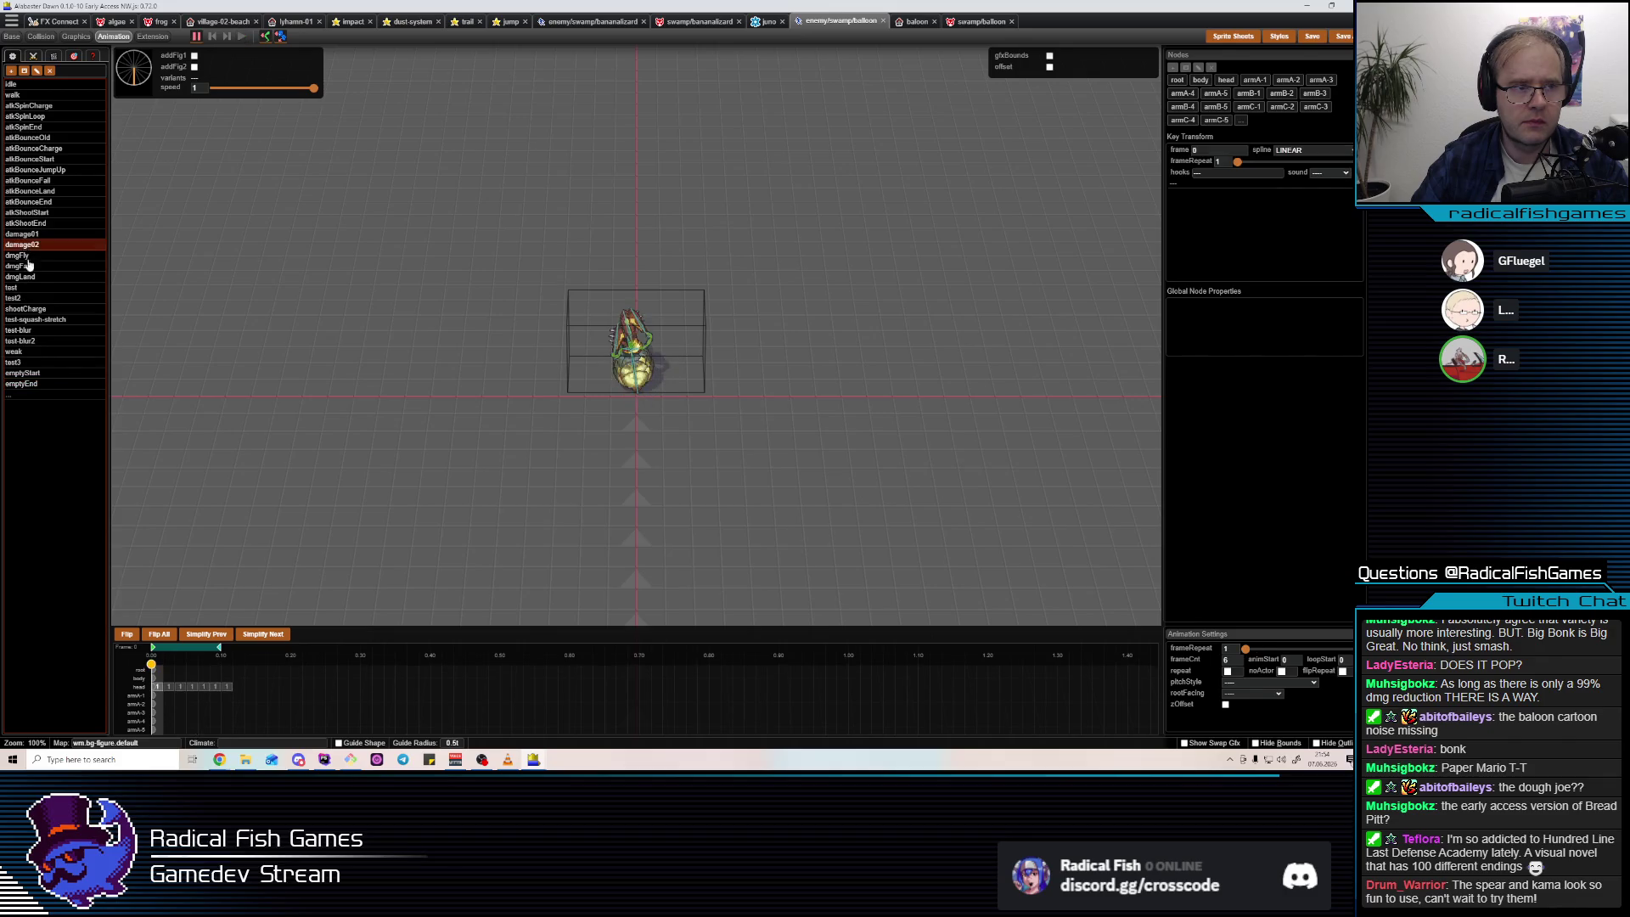
click(25, 266)
click(35, 276)
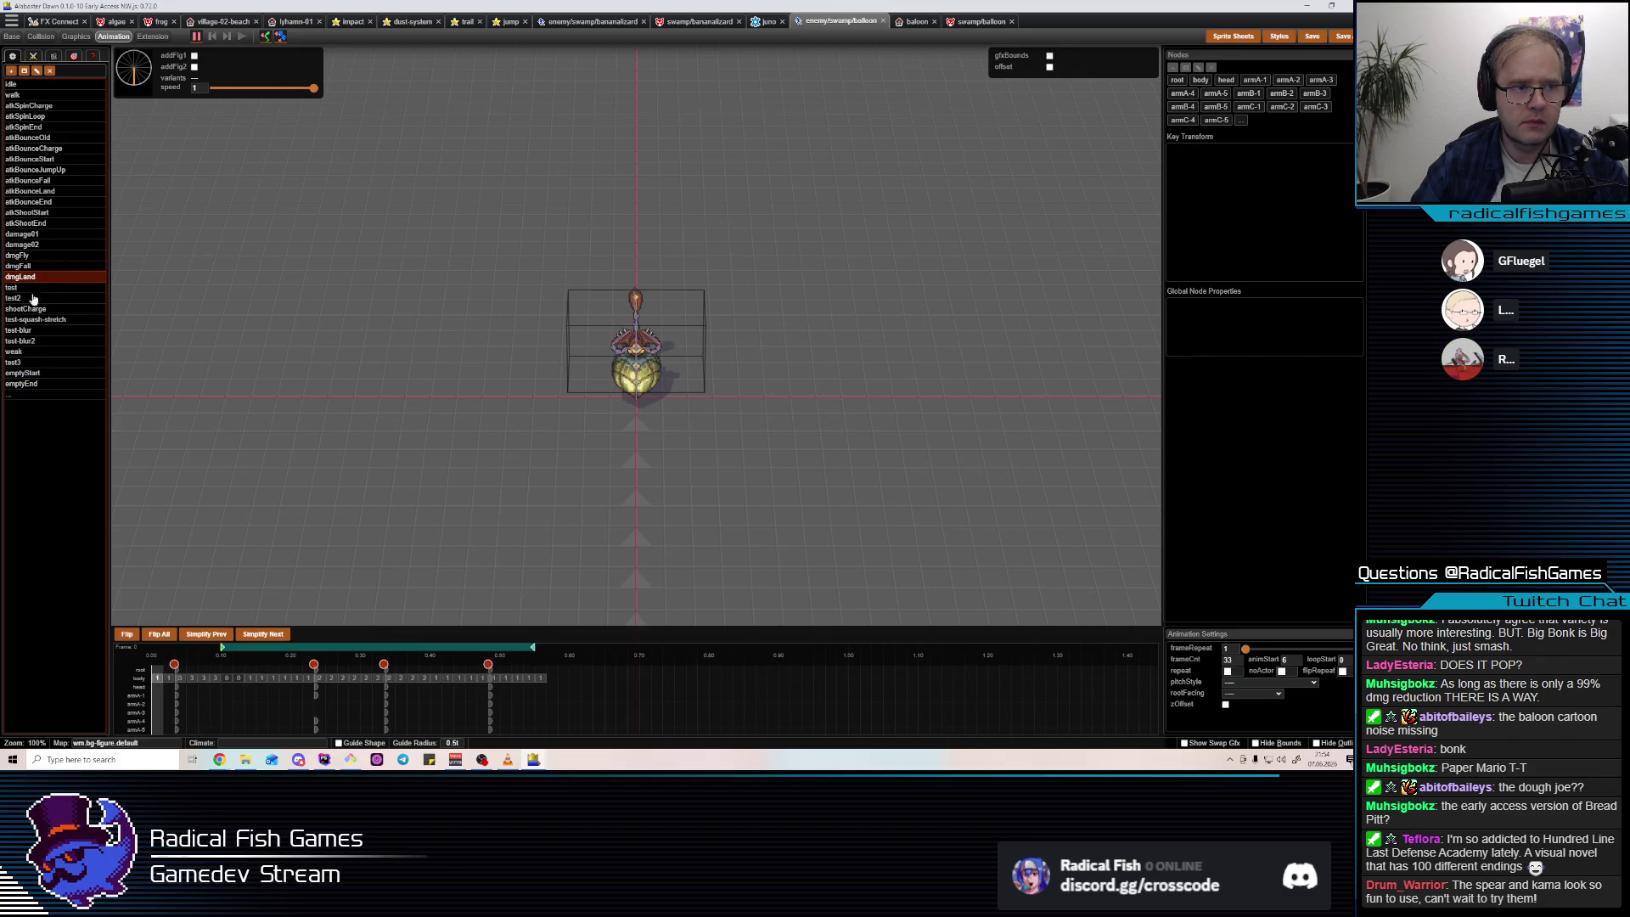
Play the weak animation zoomed in, toggling to Graphics and back to Animation.
click(25, 352)
key(space)
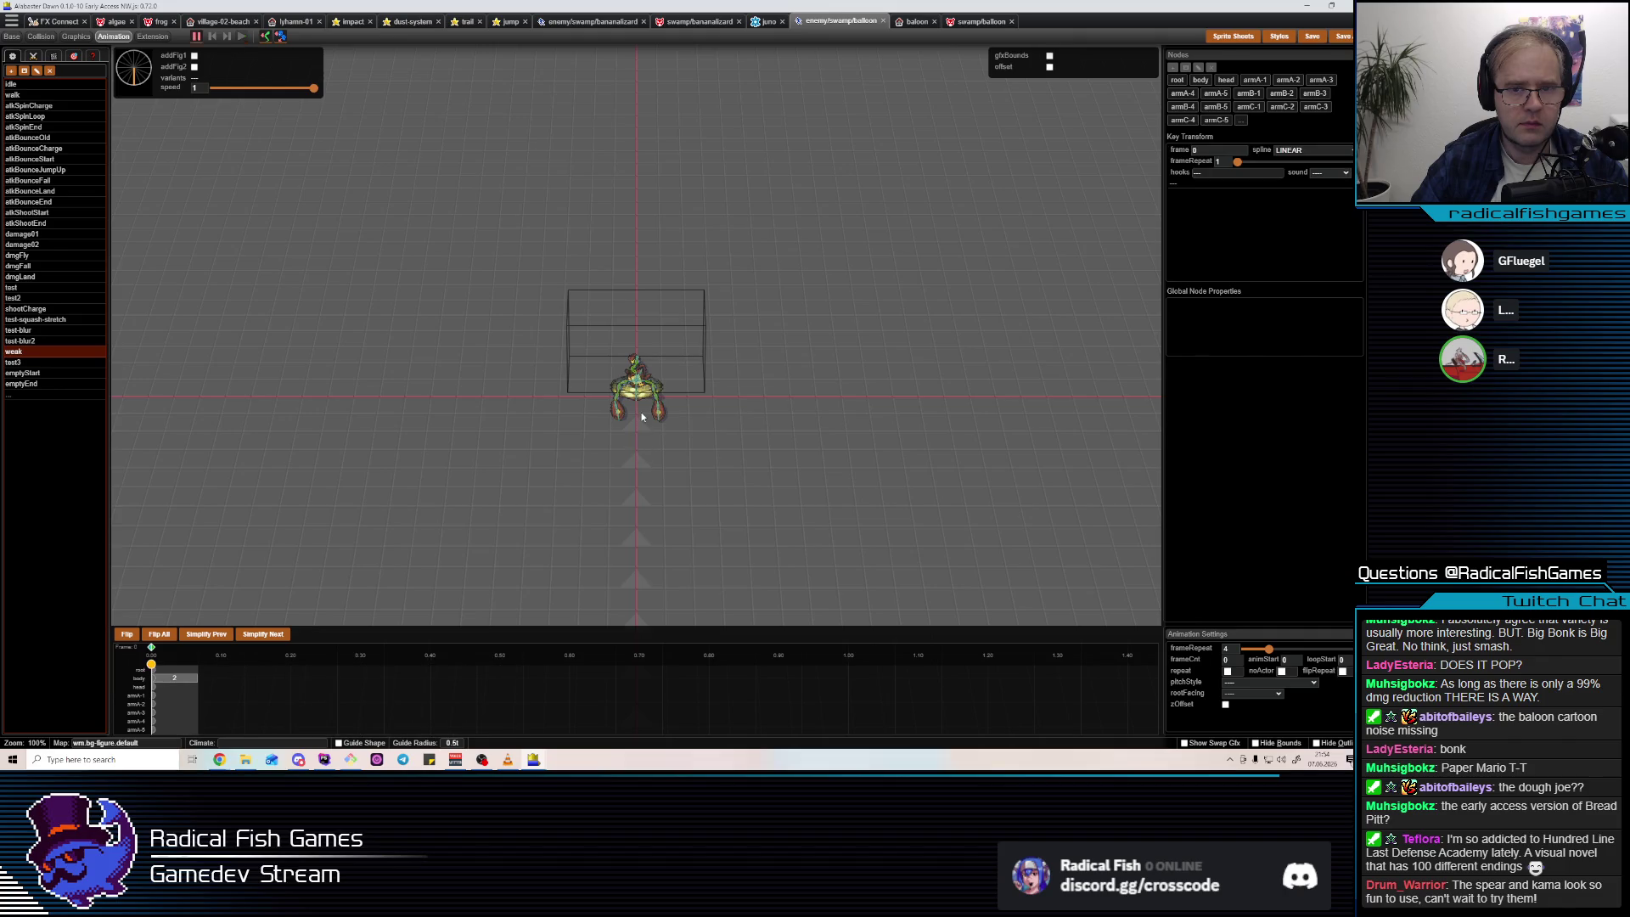
scroll(639, 446, up, 2)
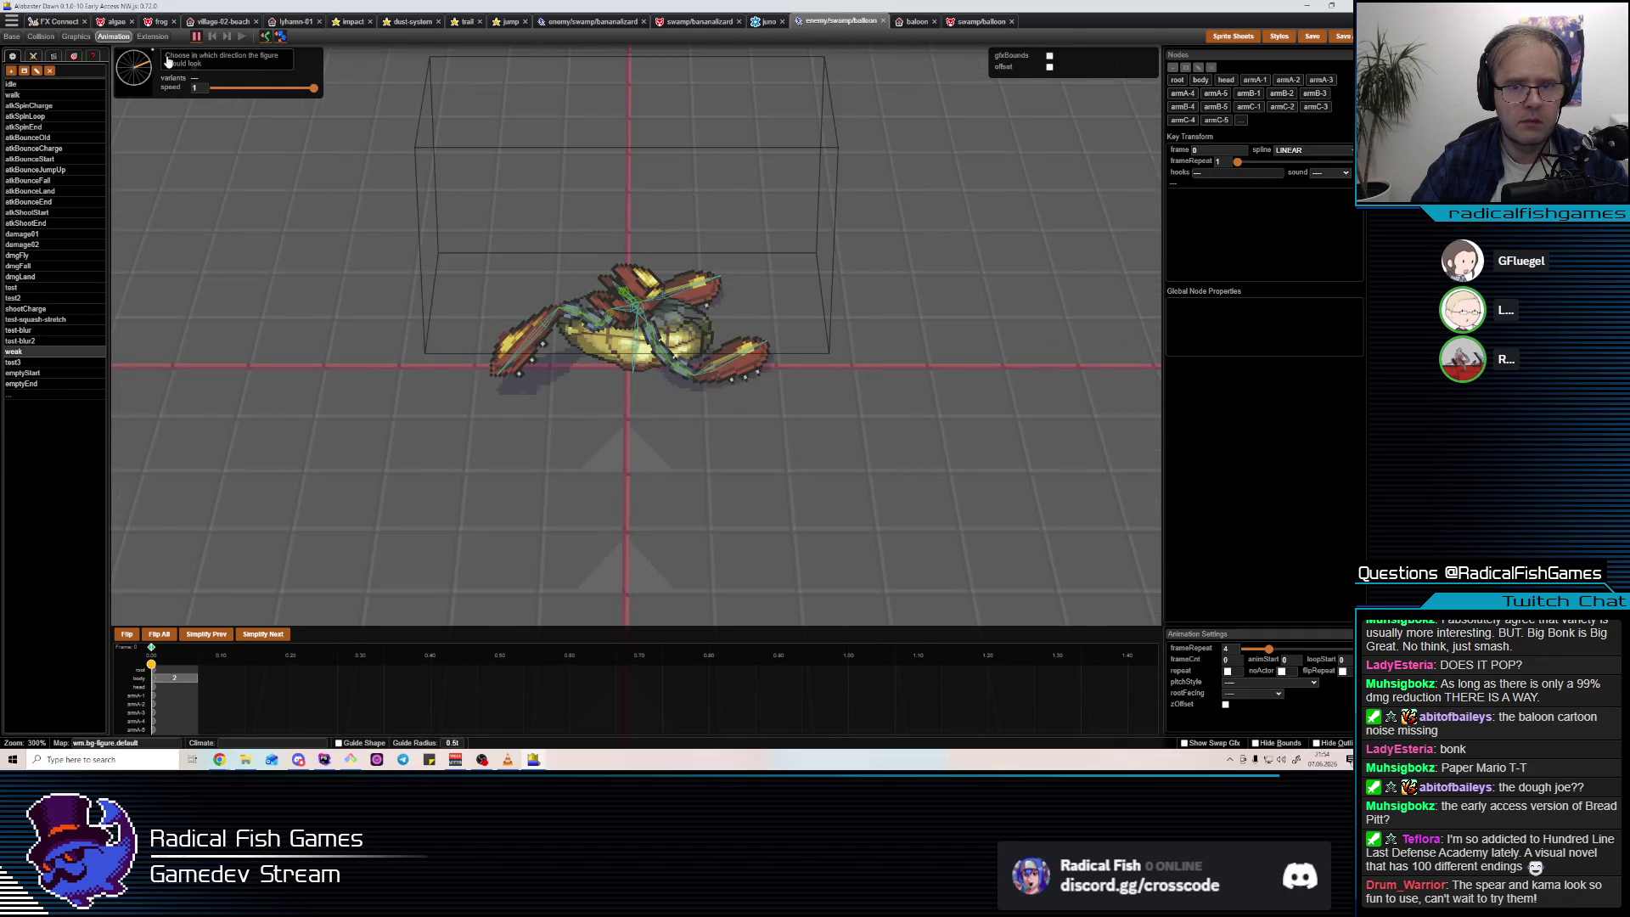
key(3)
click(626, 358)
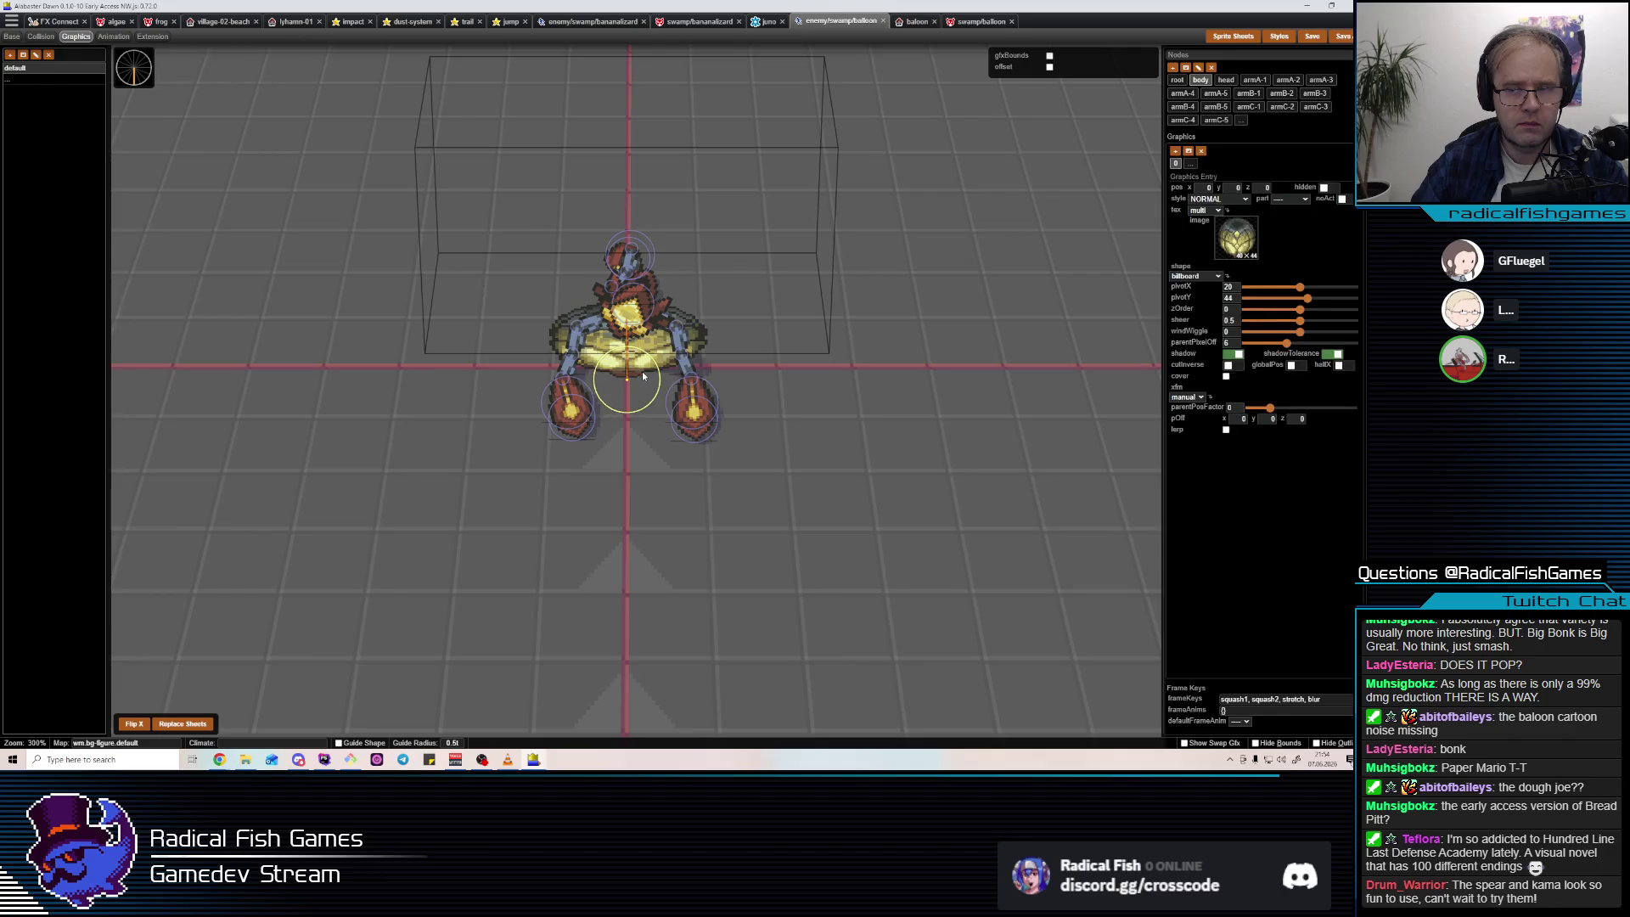
key(1)
key(4)
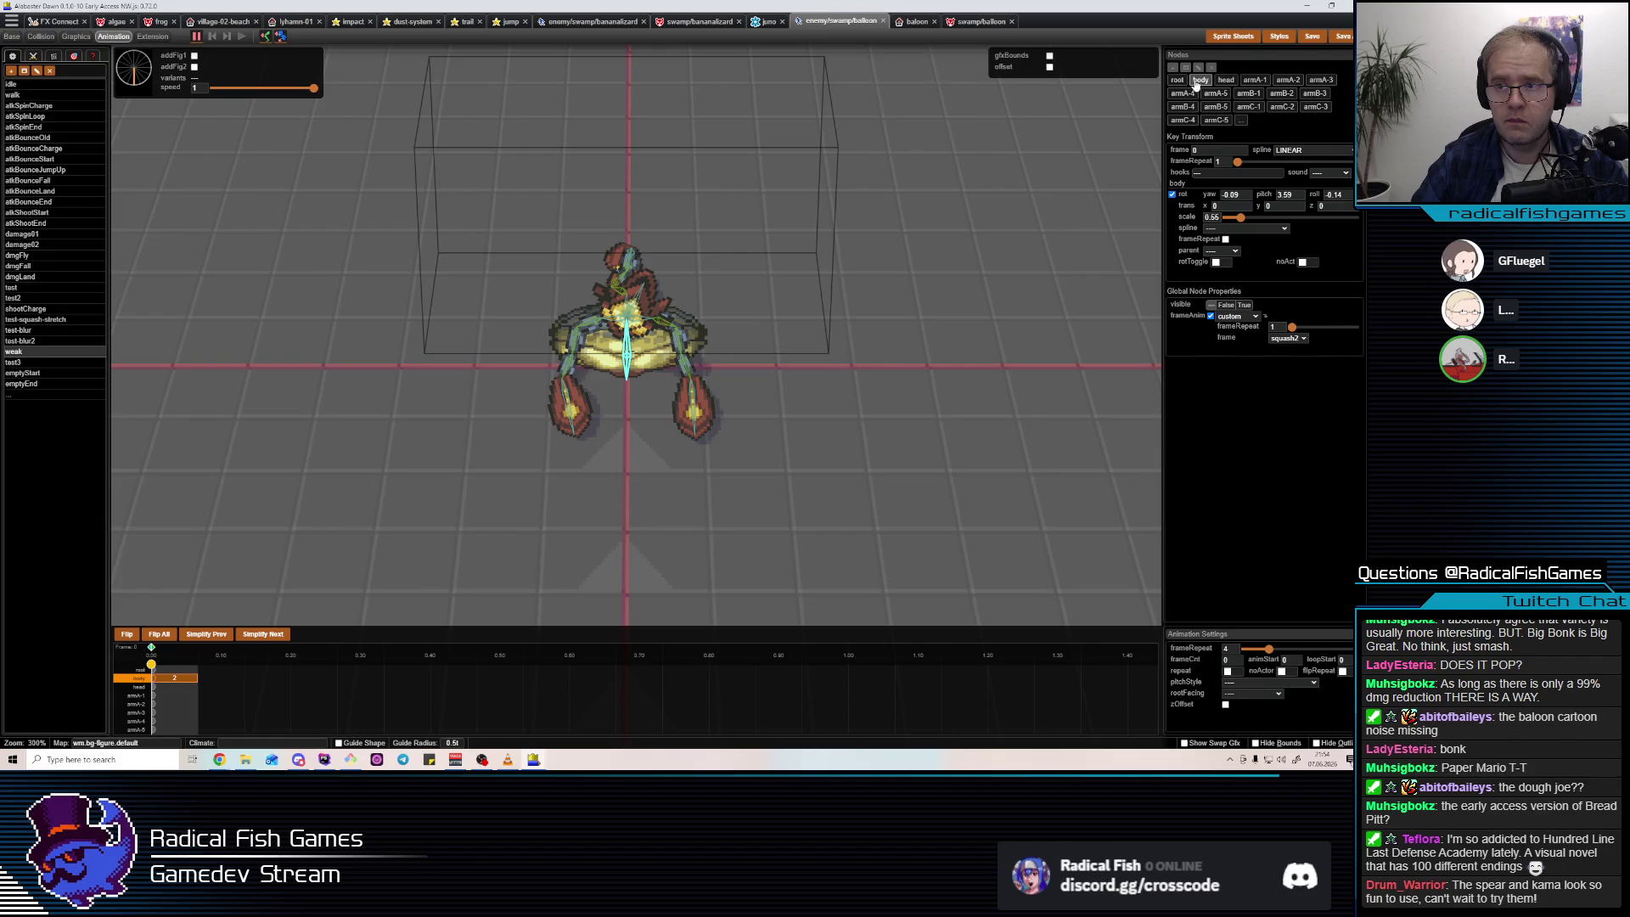
Scale the crab's body to 0.78 in the weak animation, undoing a stray pitch tilt.
click(599, 391)
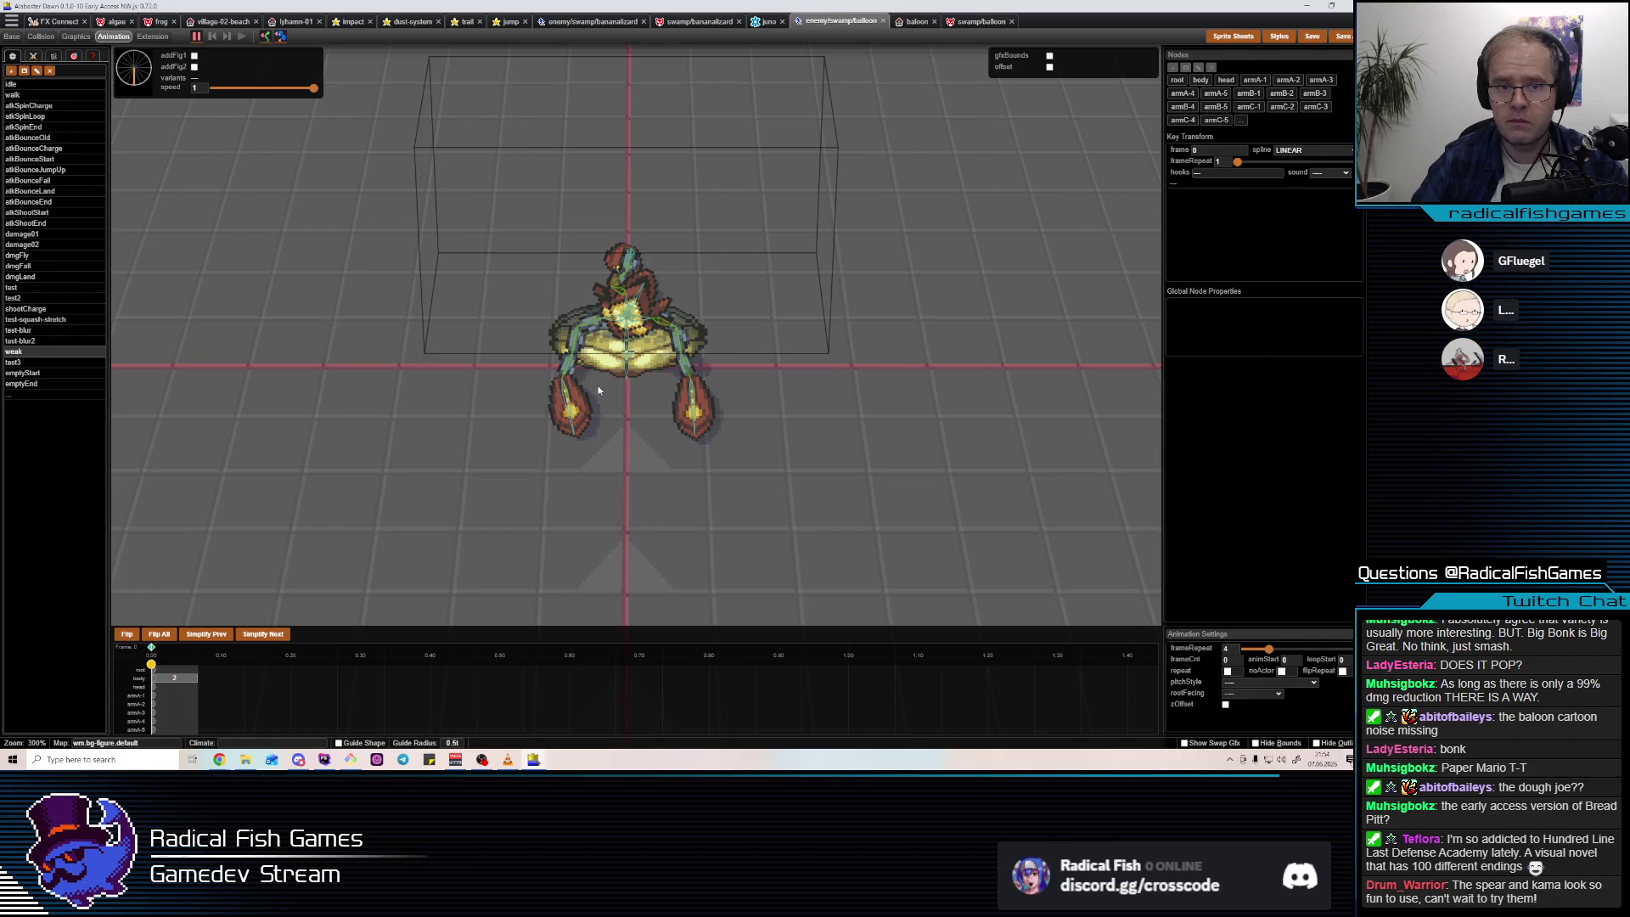
click(626, 348)
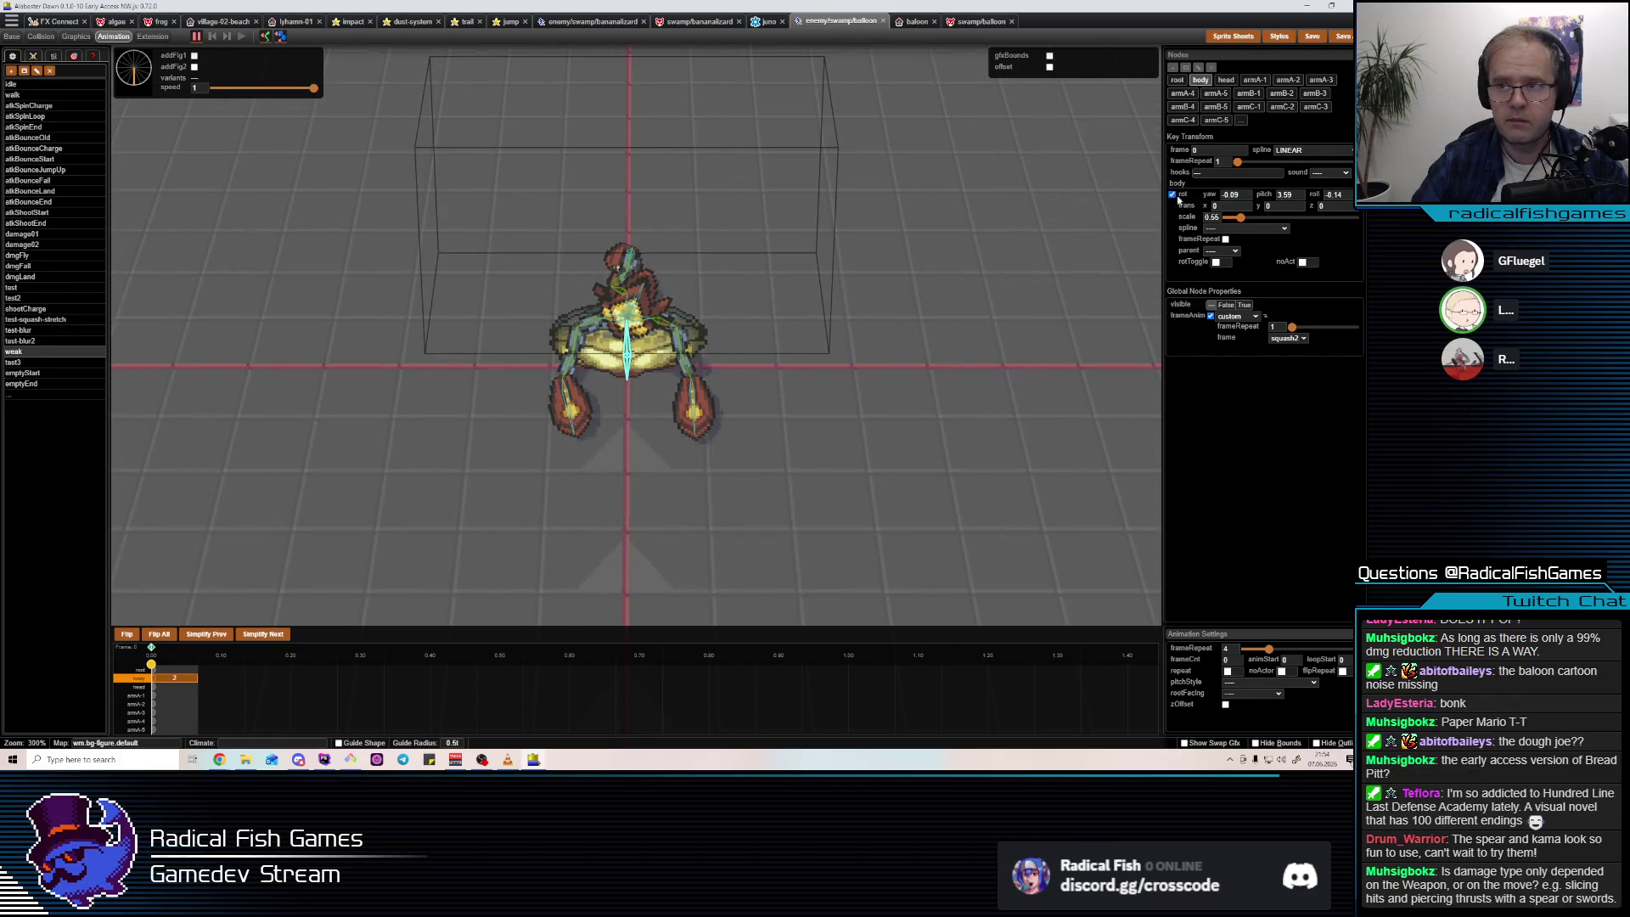
drag(1245, 220, 1248, 221)
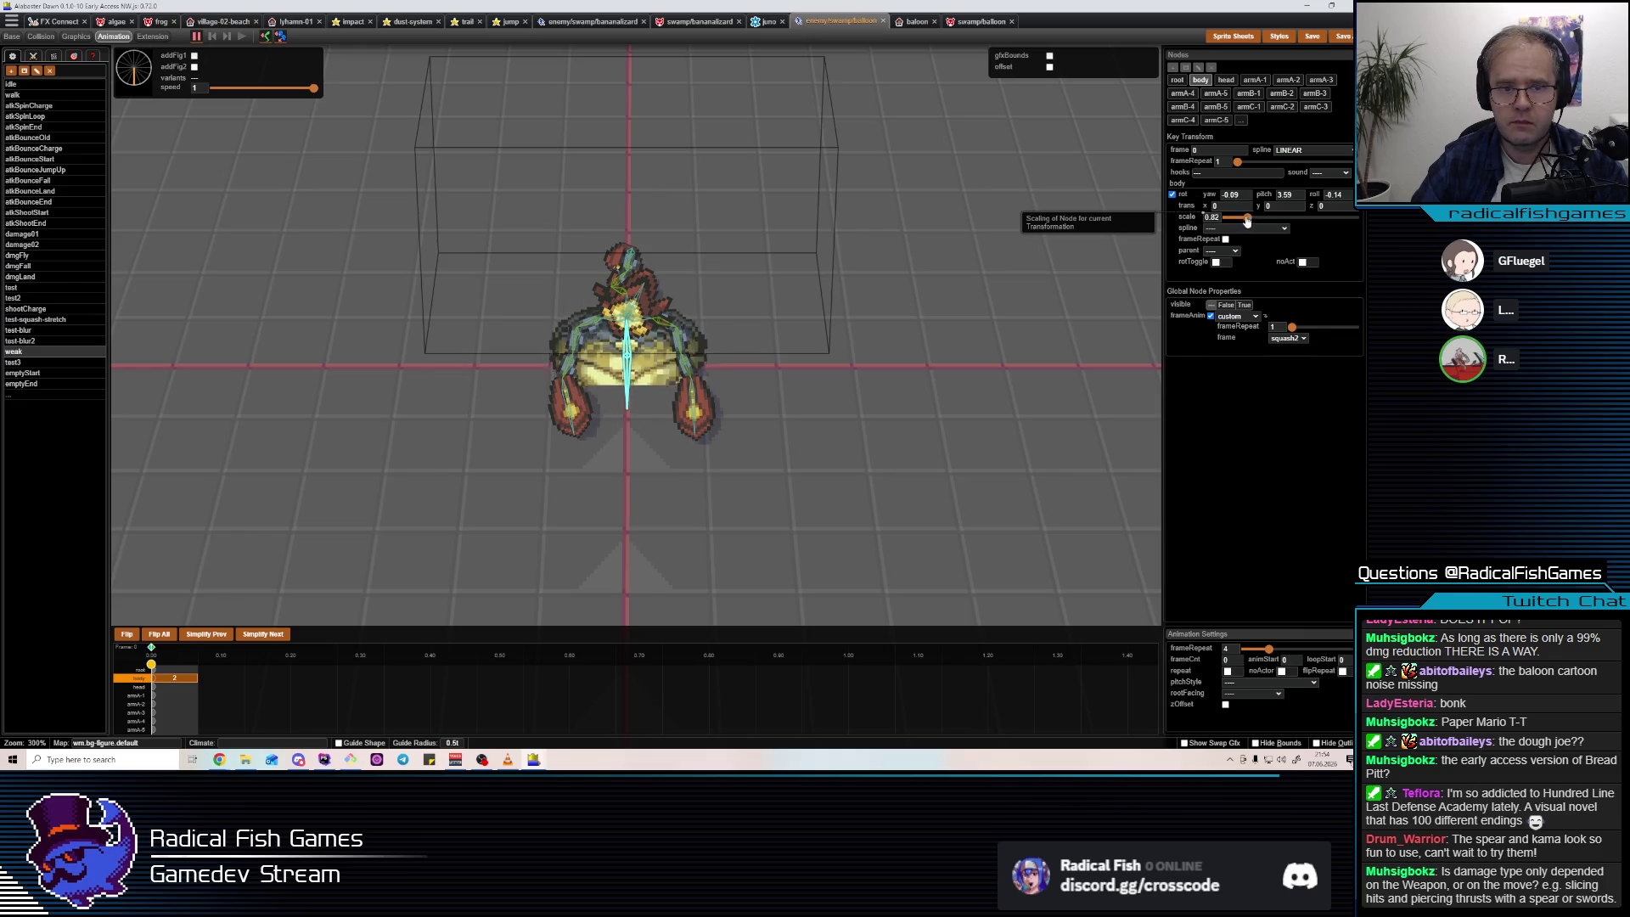
mouse_move(632, 348)
mouse_down()
mouse_move(748, 280)
mouse_move(812, 289)
mouse_move(633, 350)
mouse_up()
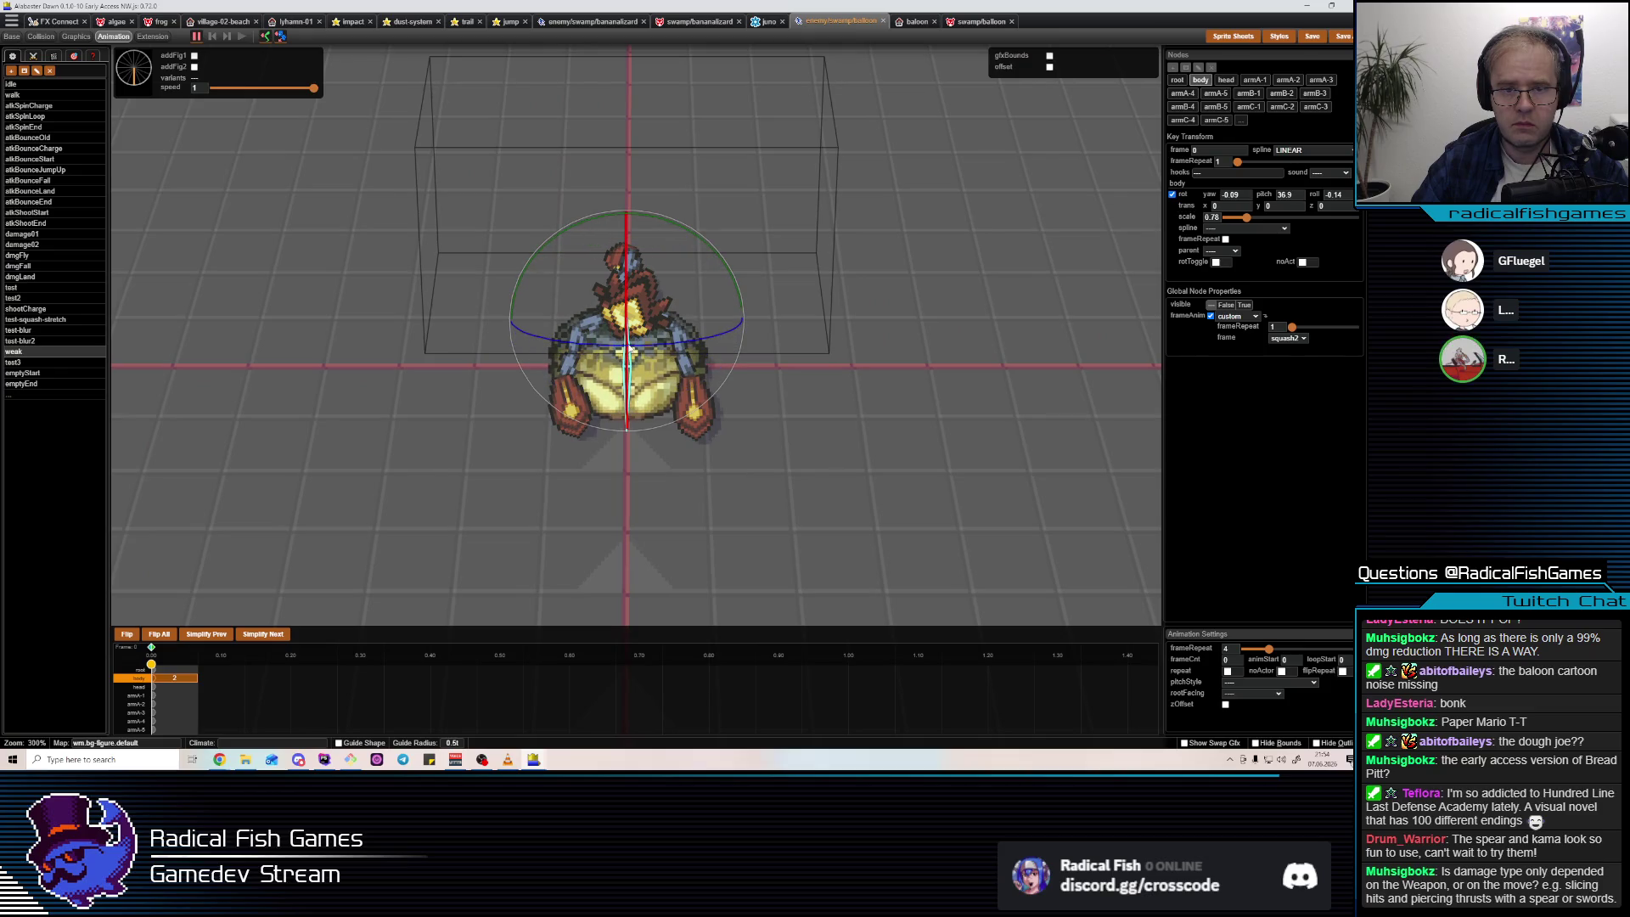
drag(635, 379, 735, 447)
key(ctrl+z)
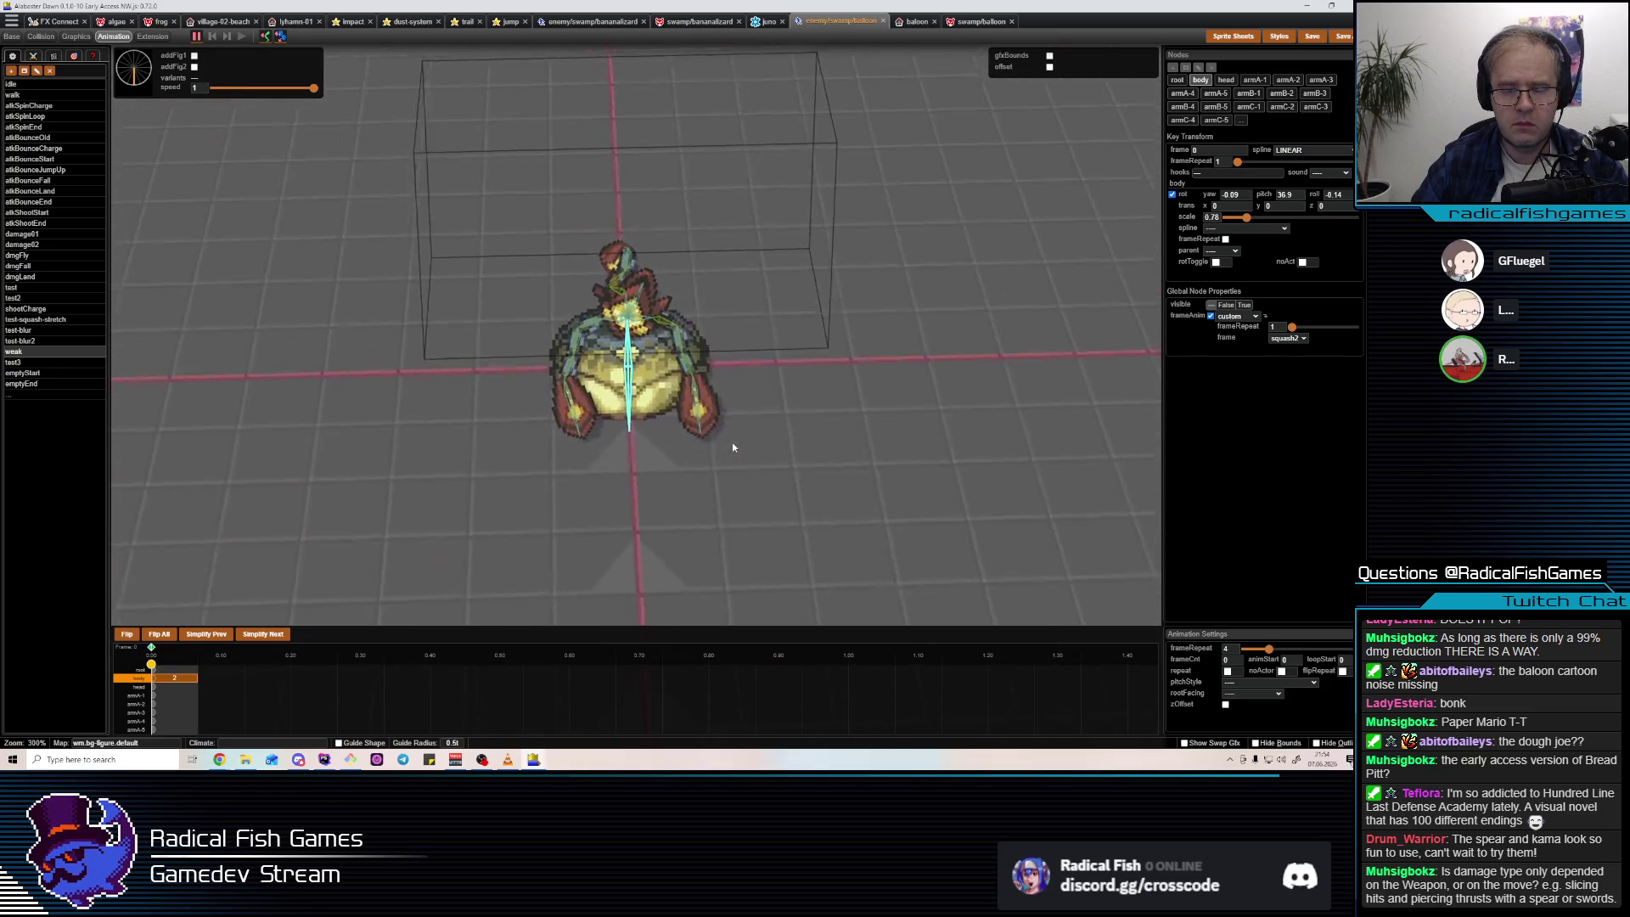
Add a 'weak' frame key to the body's first graphics entry.
key(3)
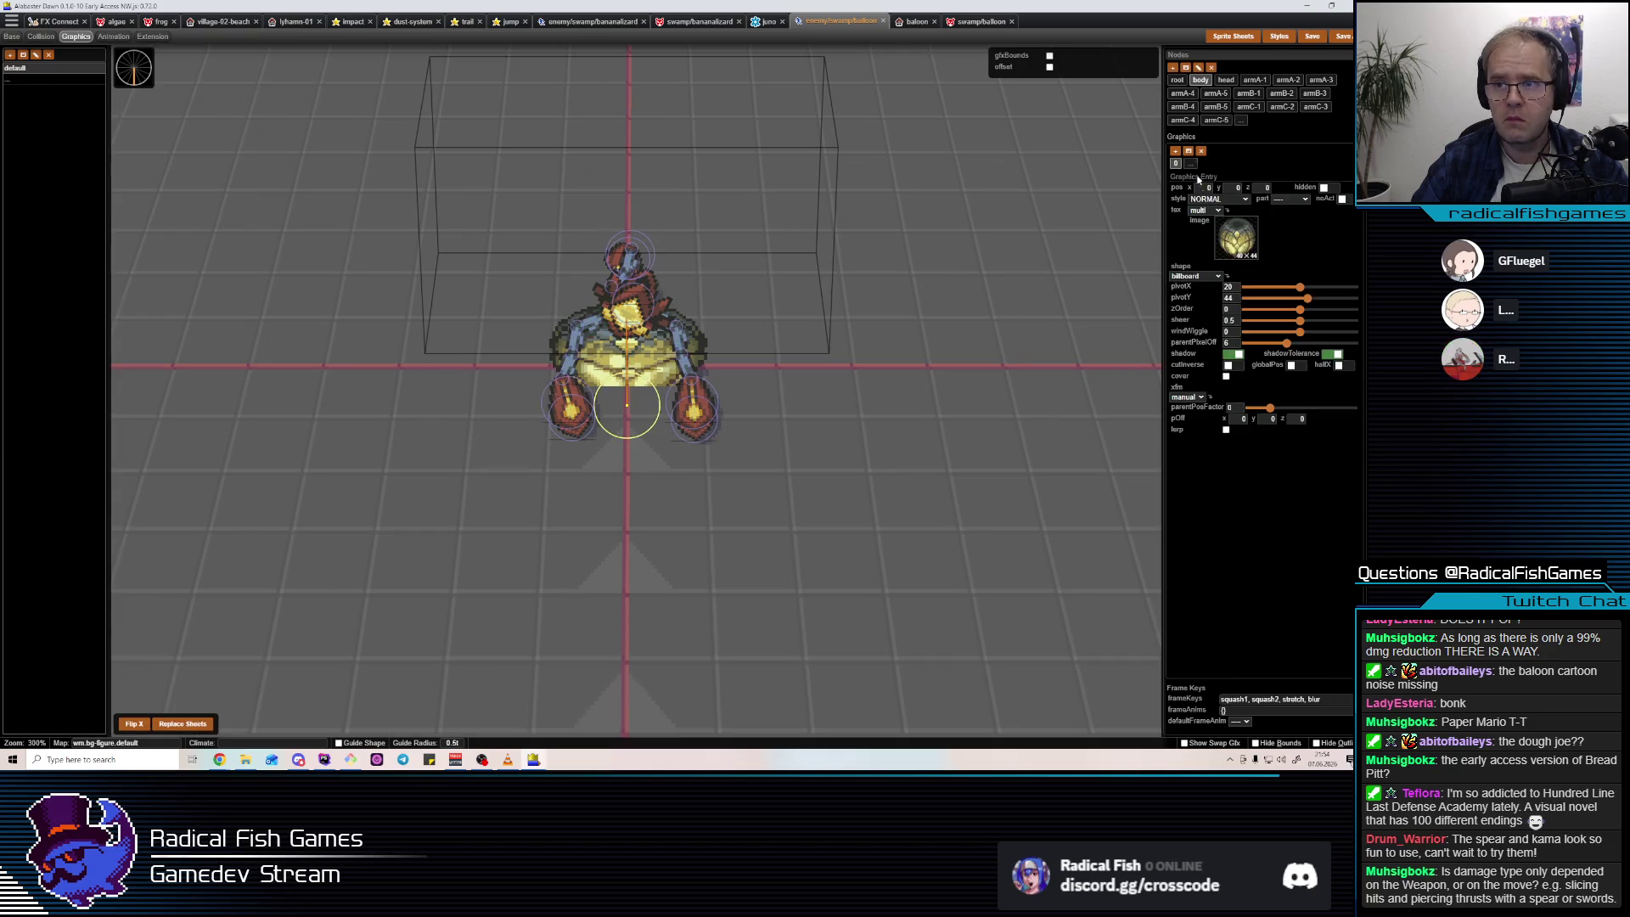
click(1175, 163)
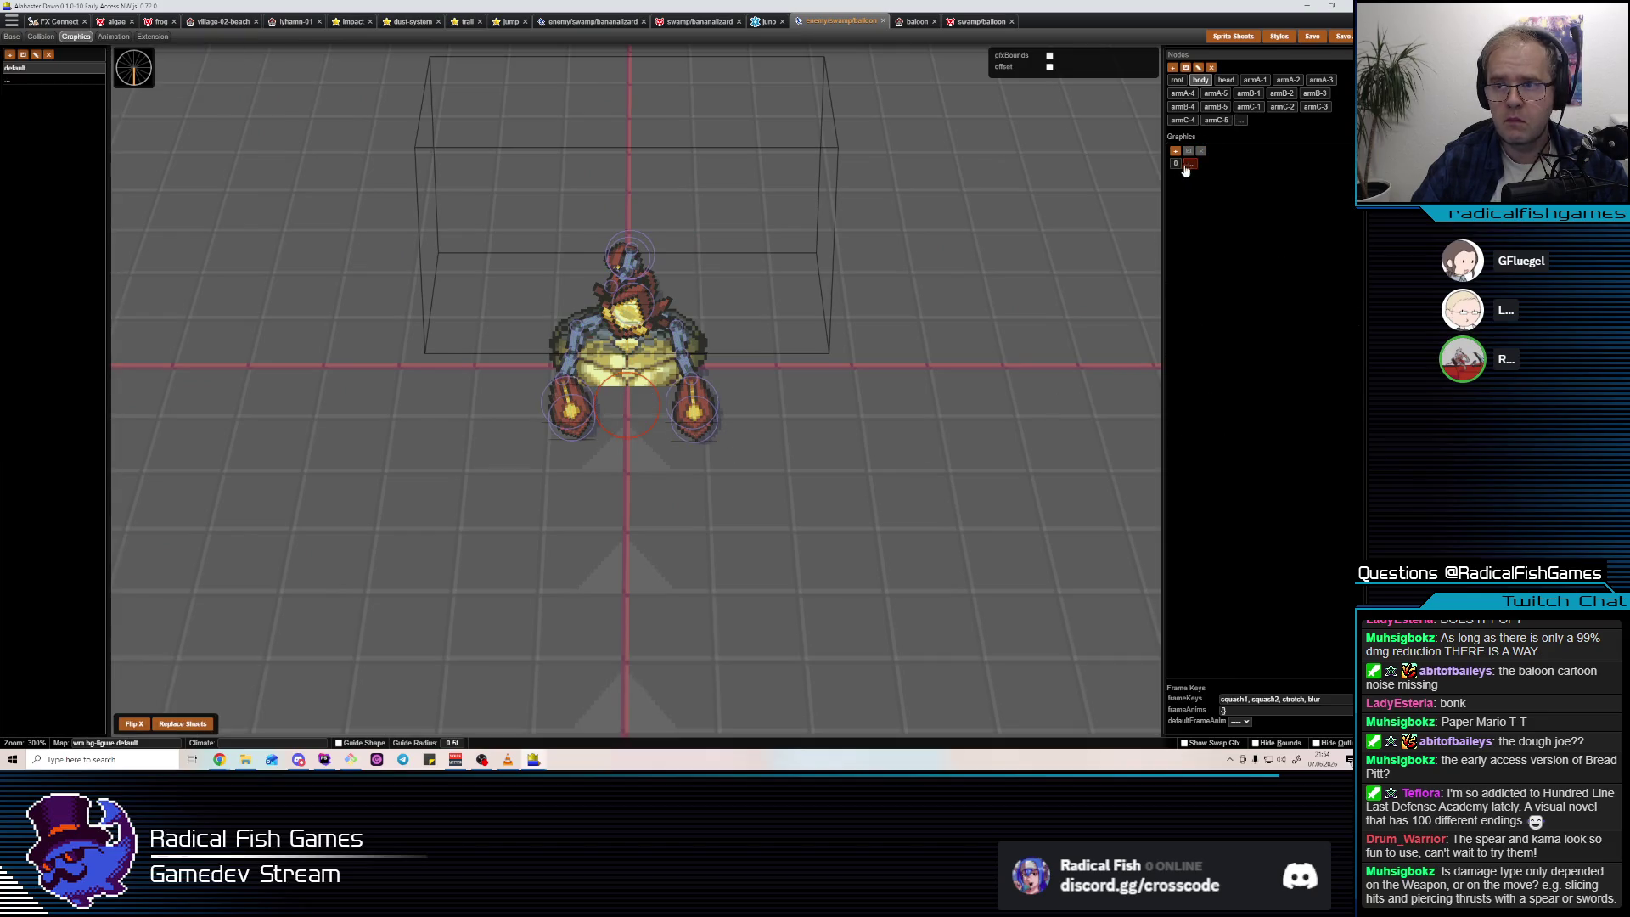
click(1306, 701)
click(1057, 616)
text(weak)
key(Return)
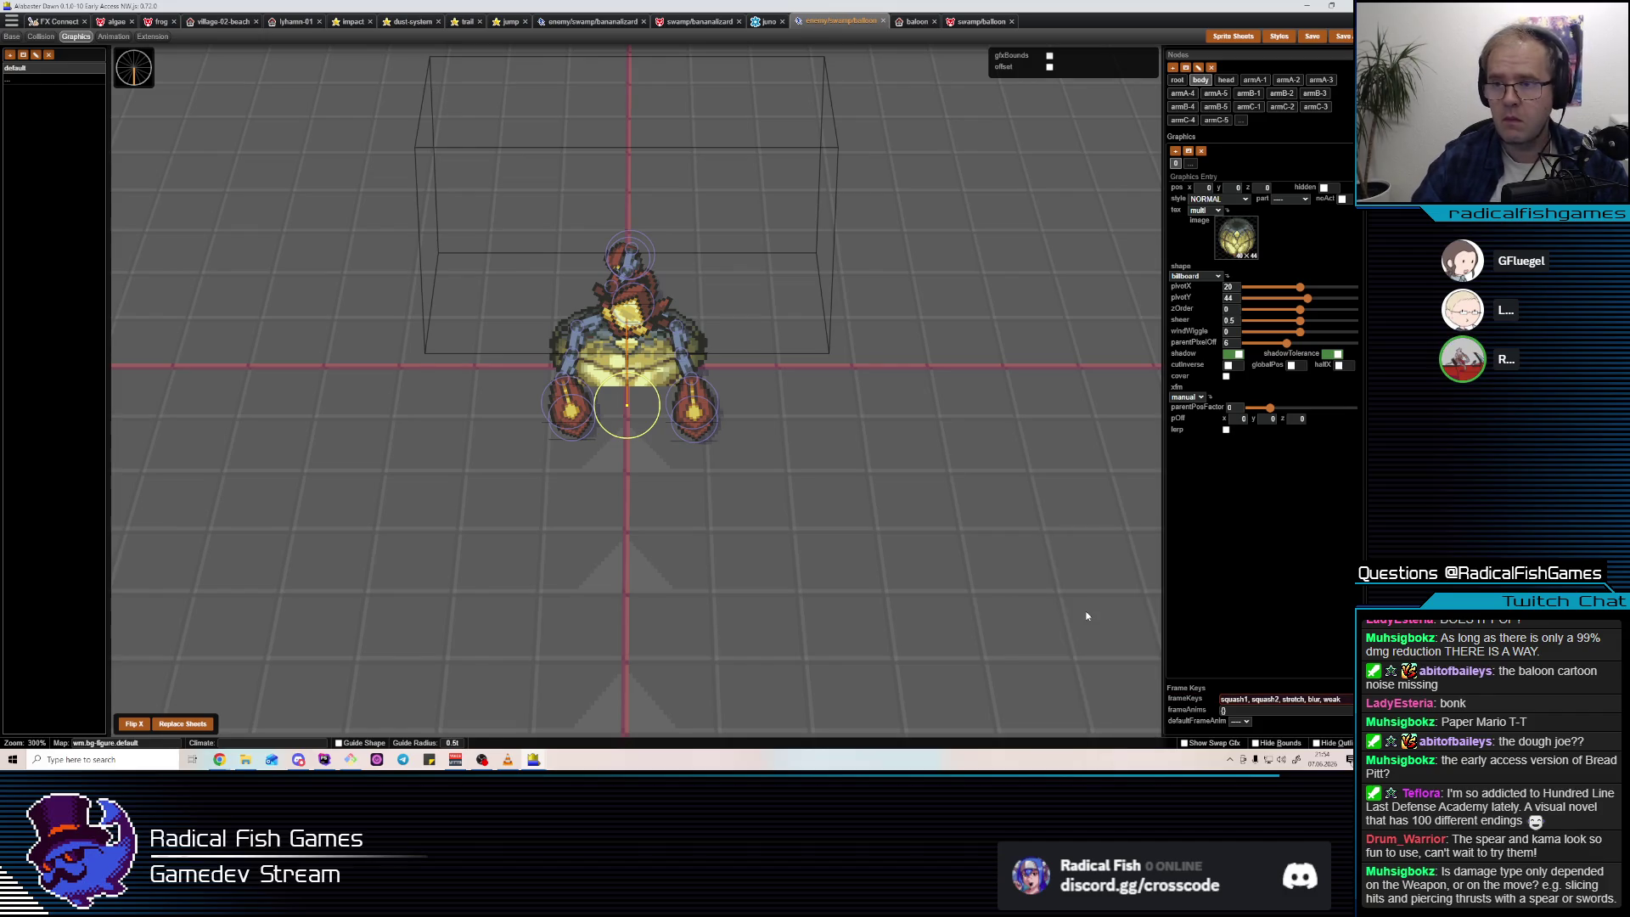
Set onMissingFrame to HIDE in the entry's Multi Texture Content.
click(1233, 238)
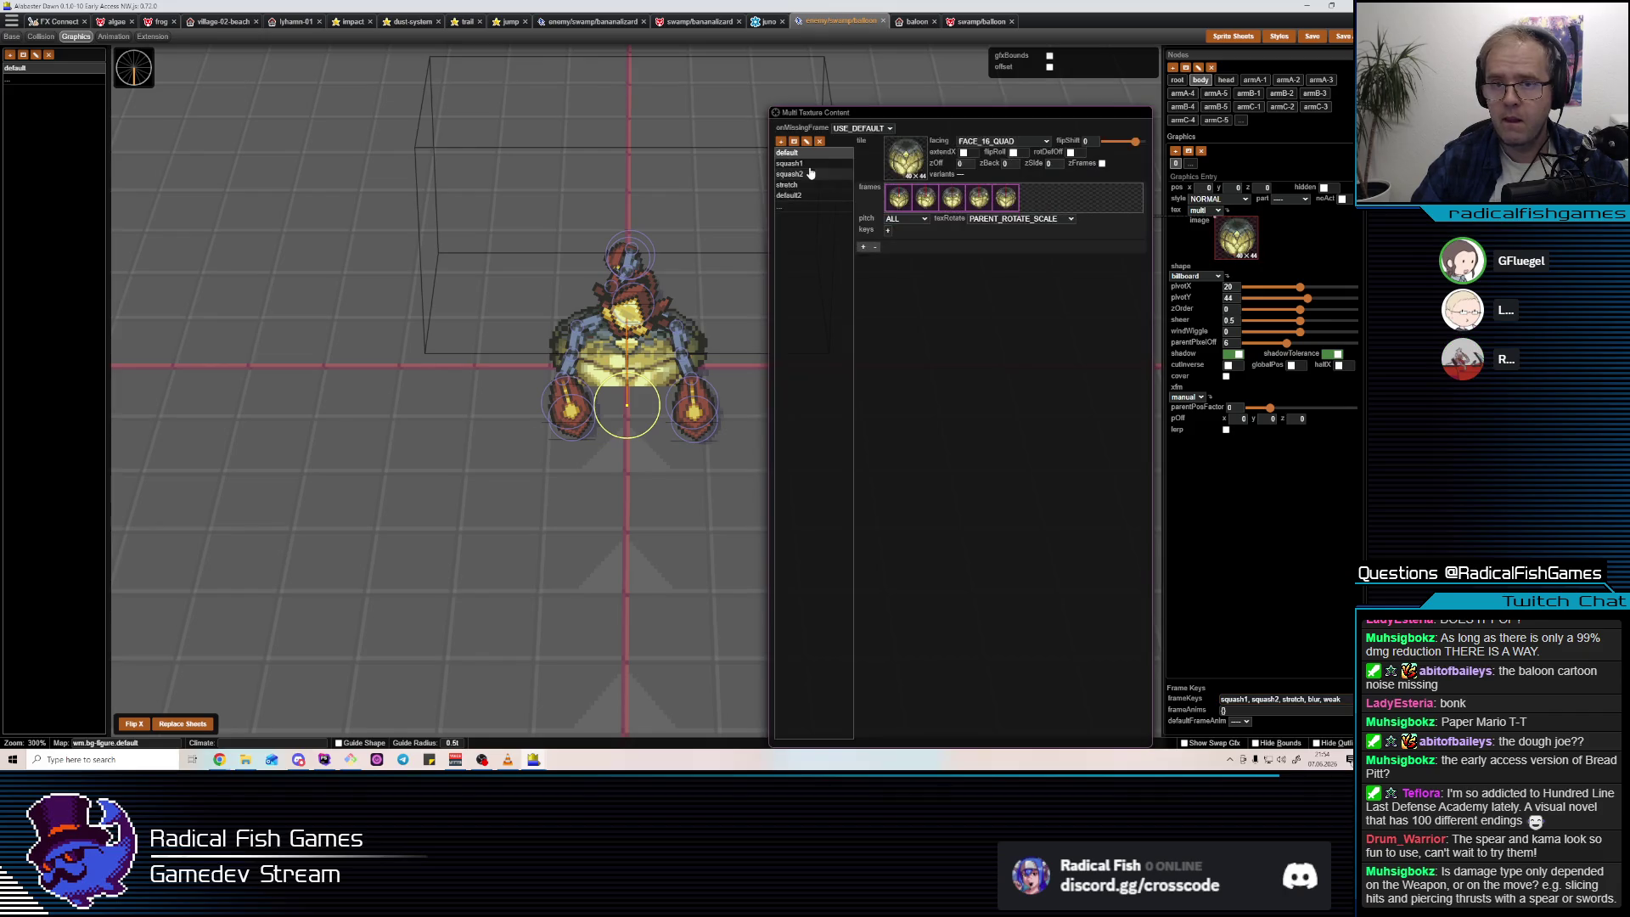
click(862, 129)
click(840, 149)
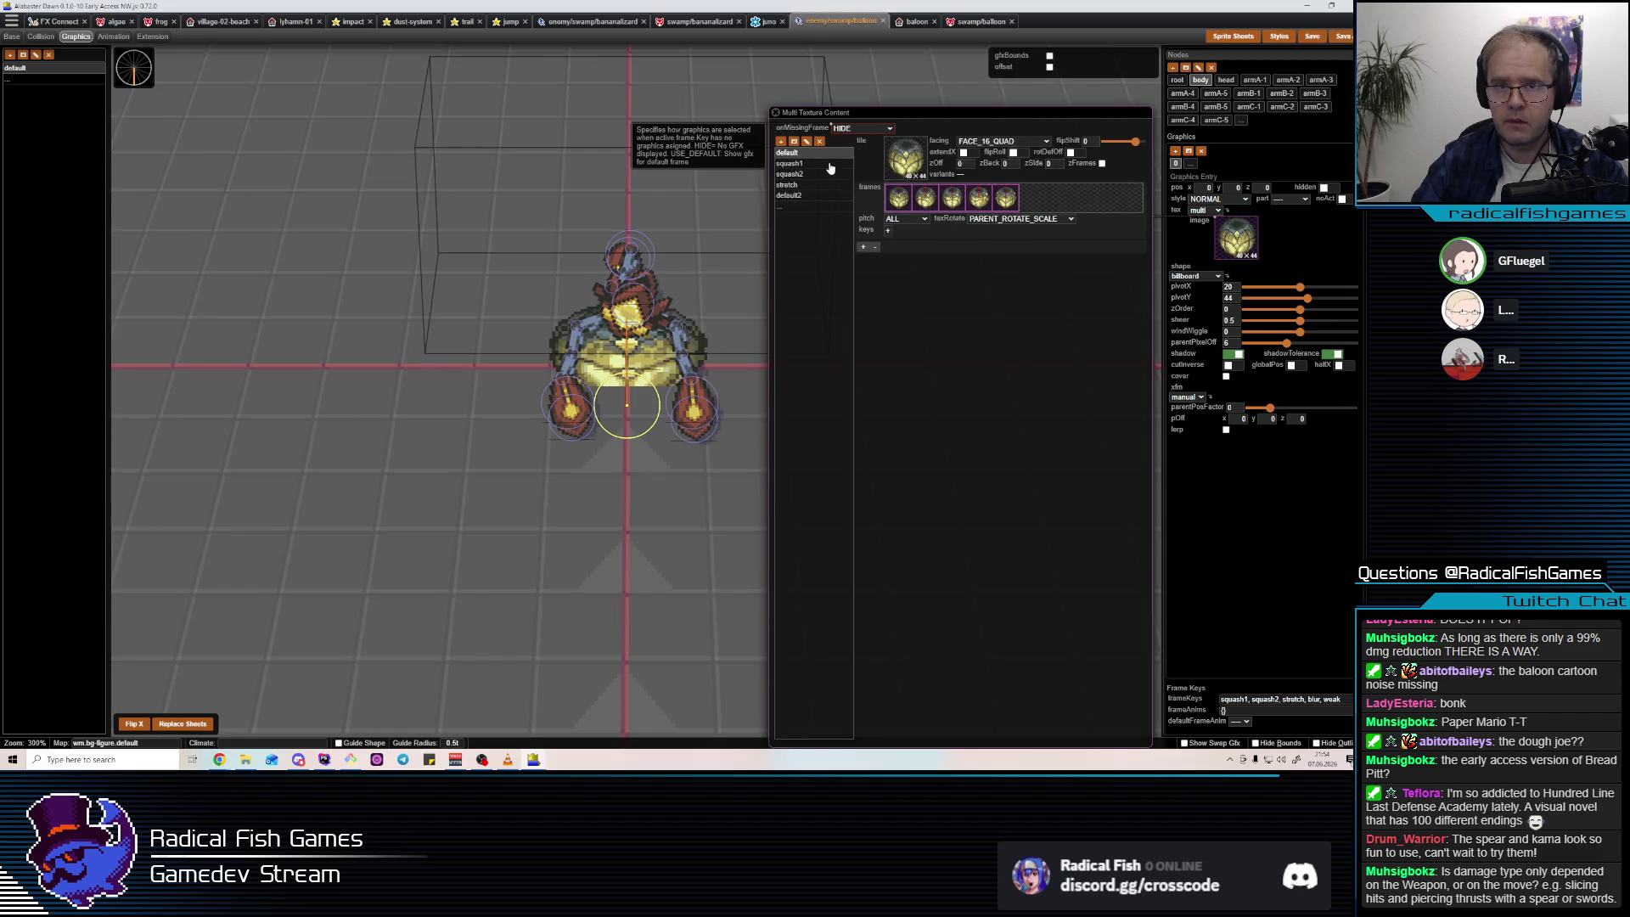
click(798, 174)
click(807, 195)
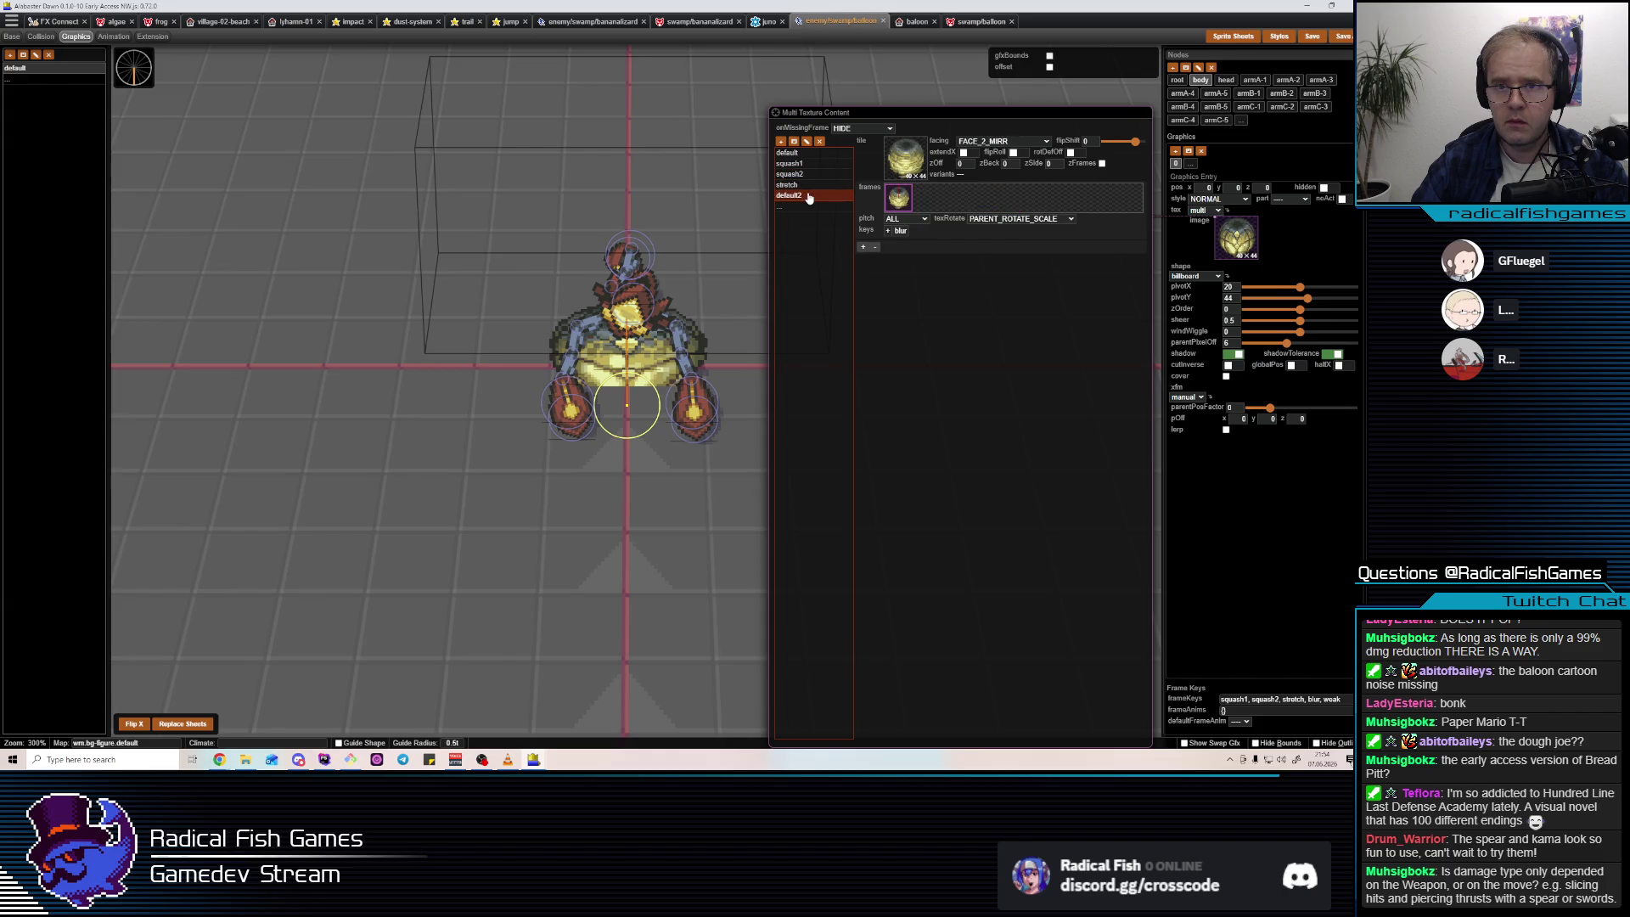
click(1234, 166)
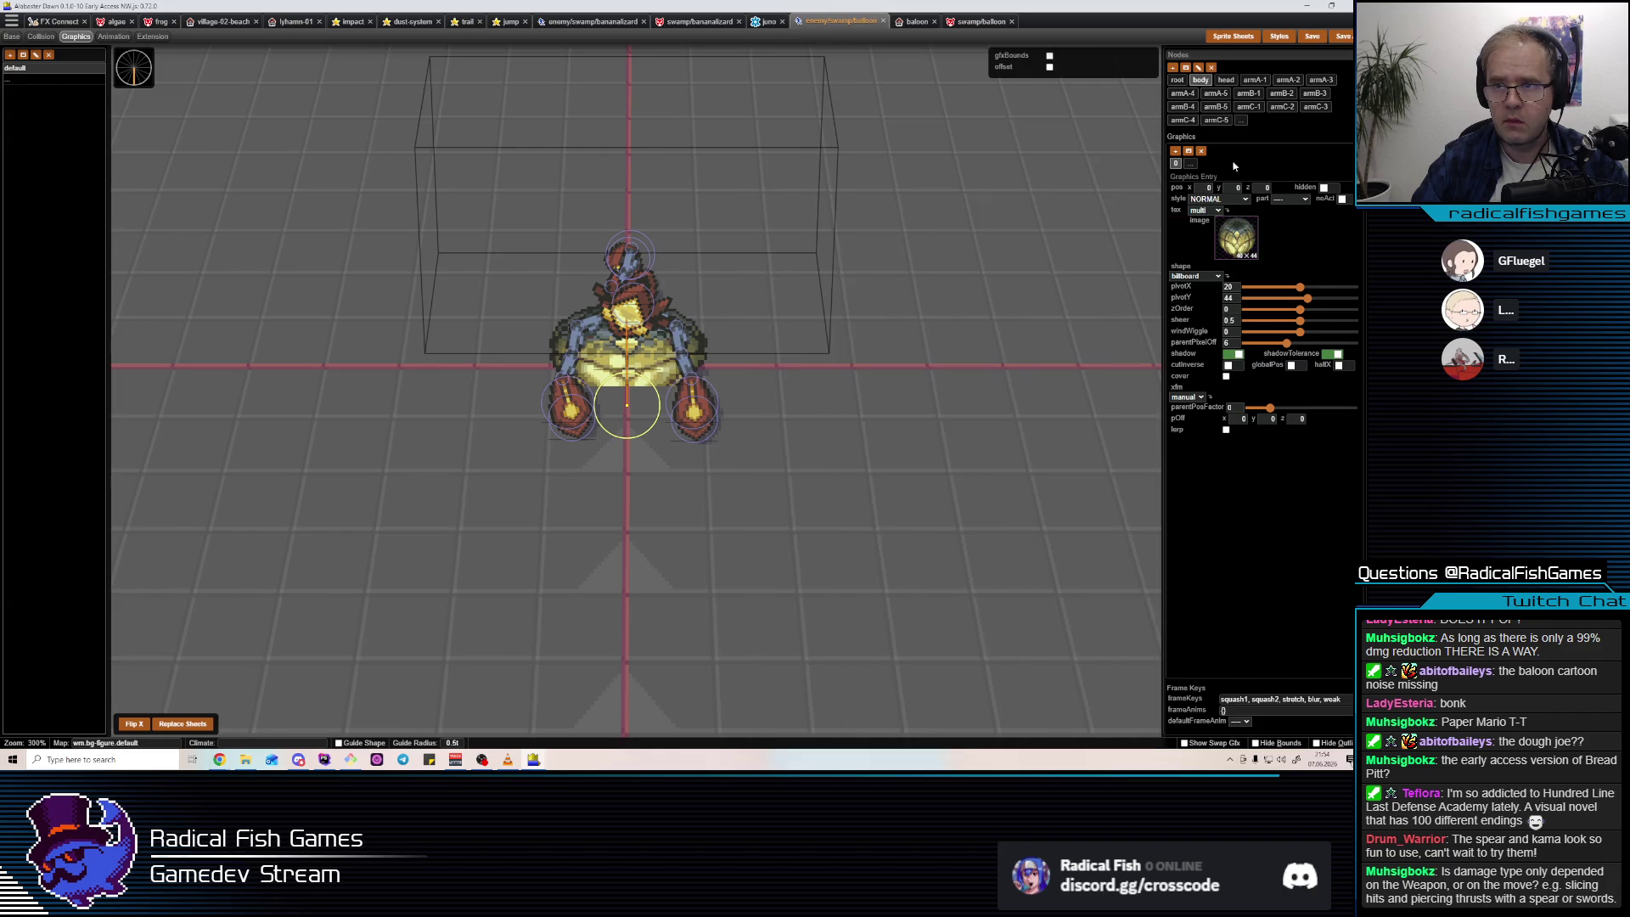
Give the second entry's default frame wider 52x44 balloon sprites from Reference Tile.
click(1190, 163)
click(1233, 238)
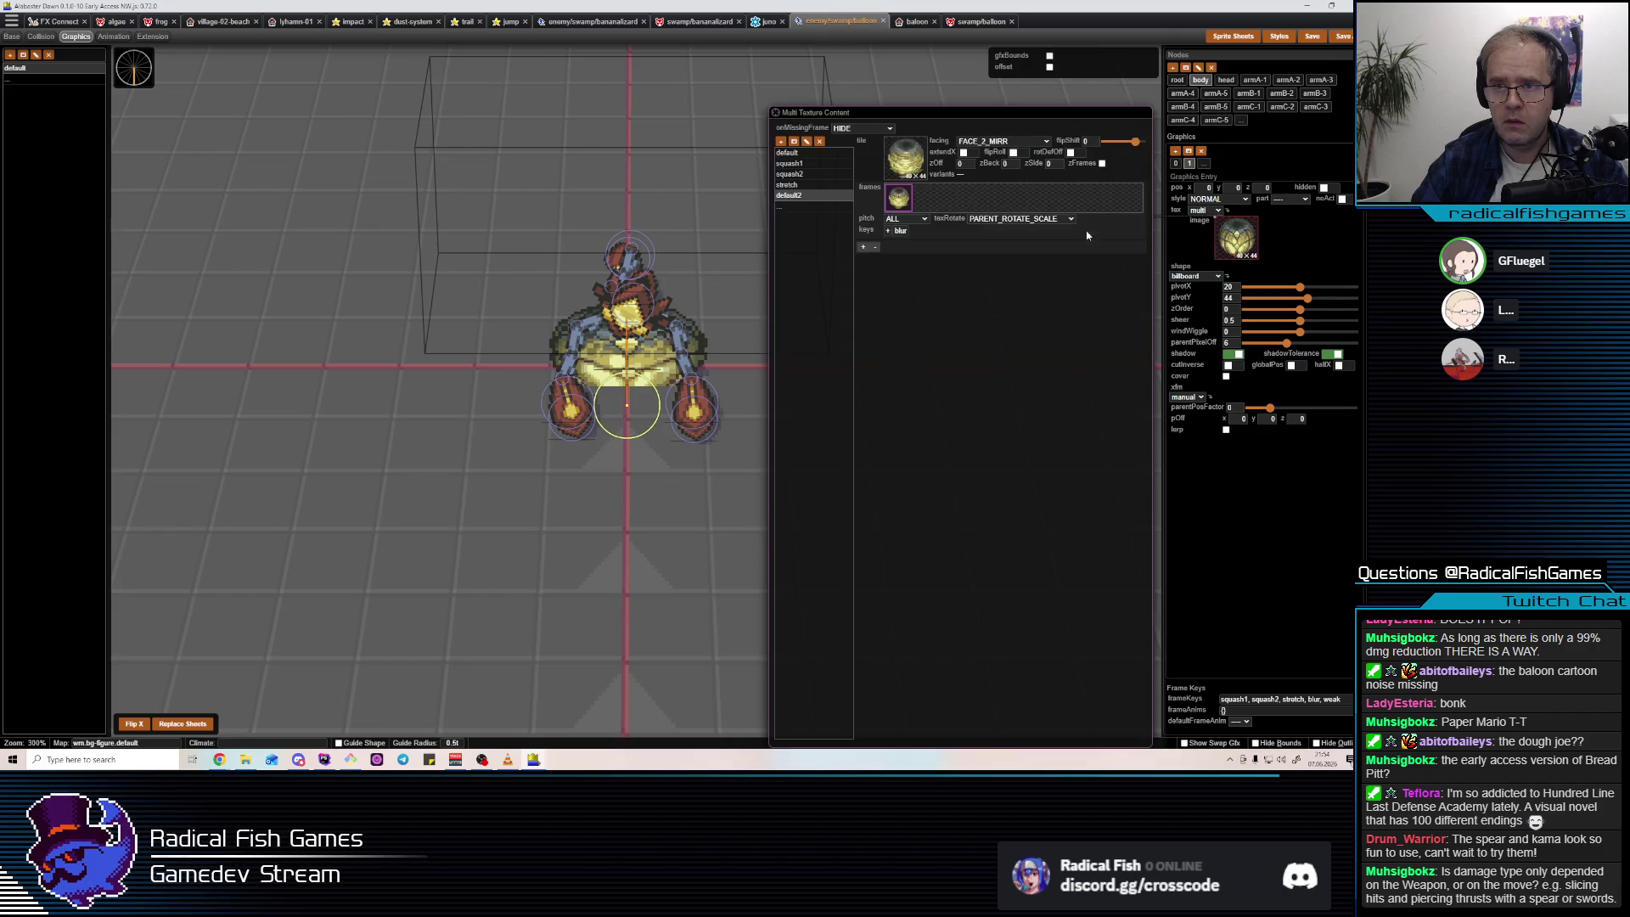
click(787, 153)
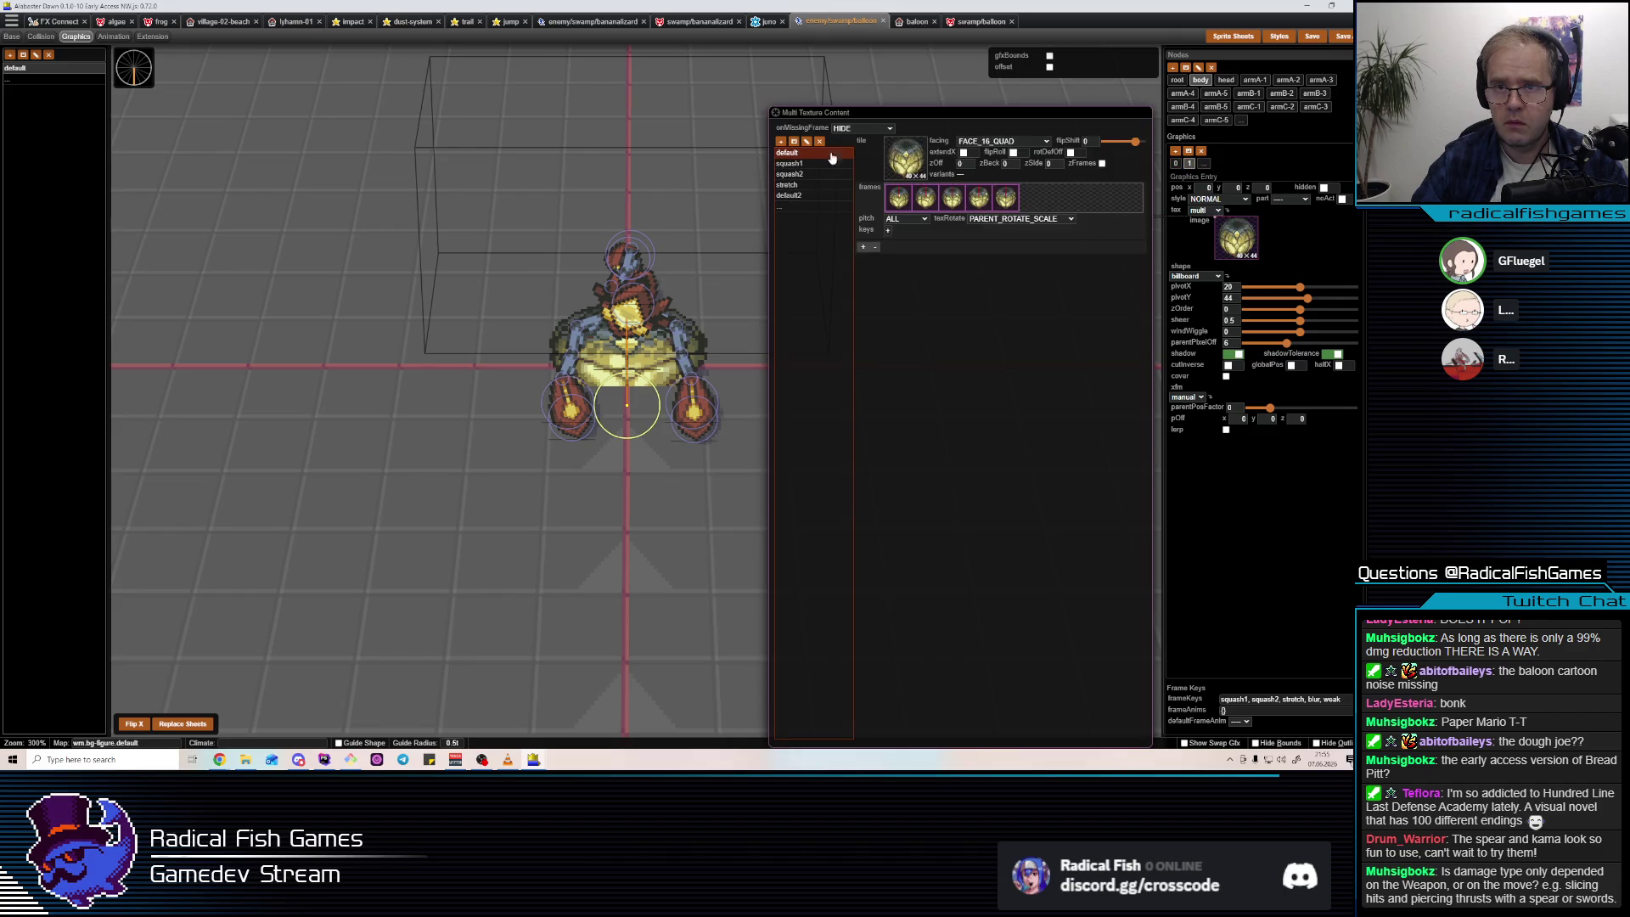
click(905, 158)
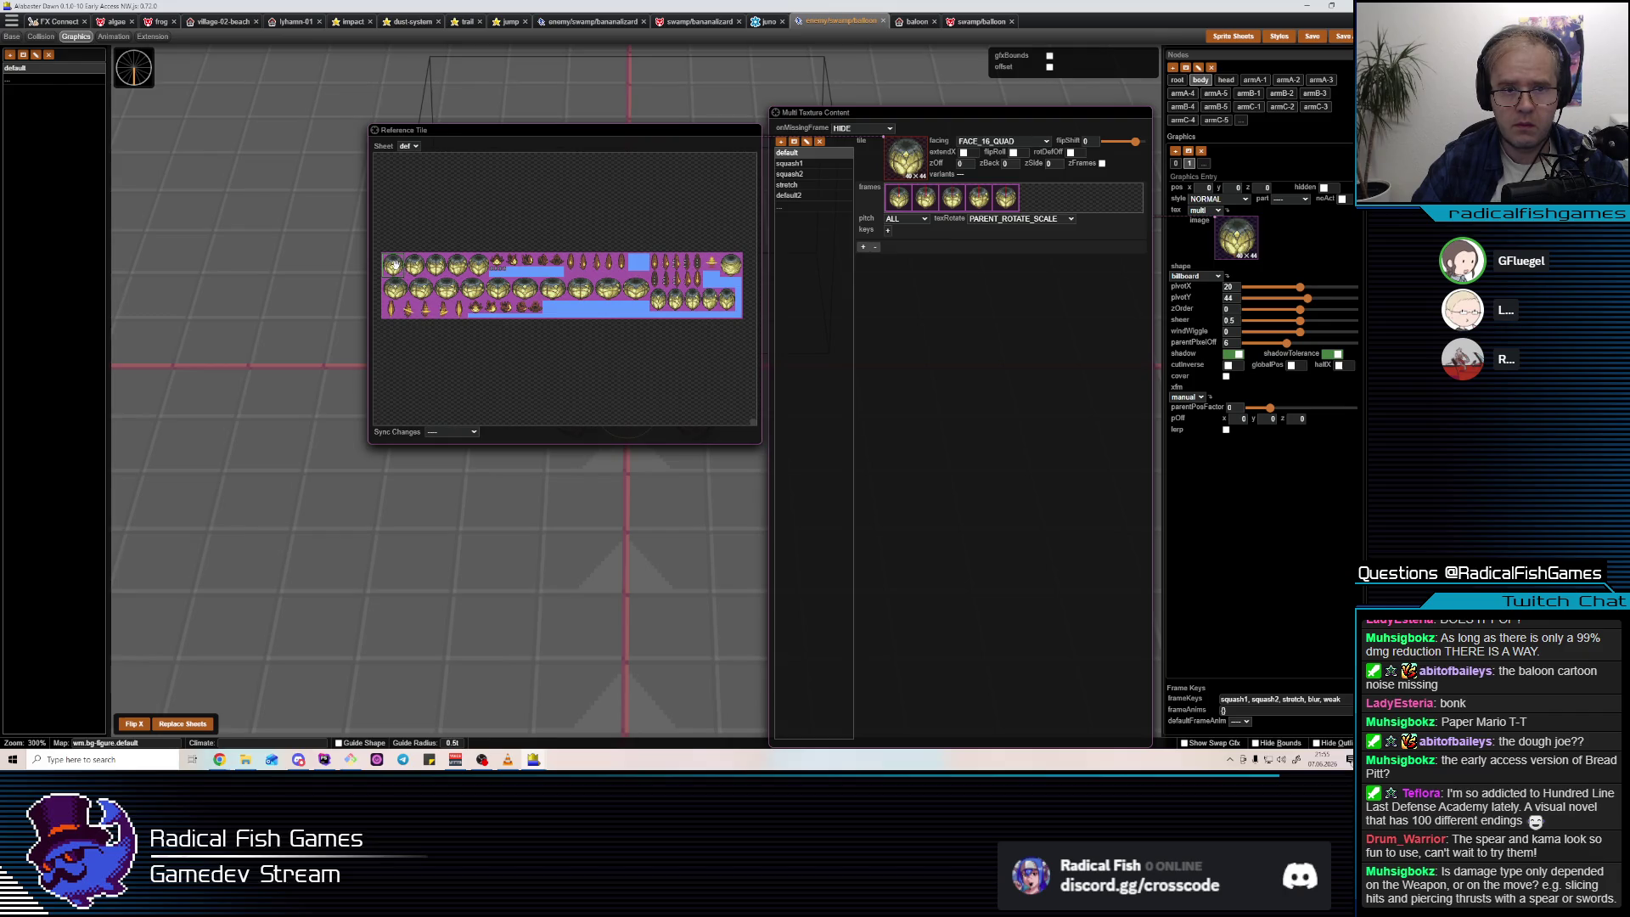
click(393, 265)
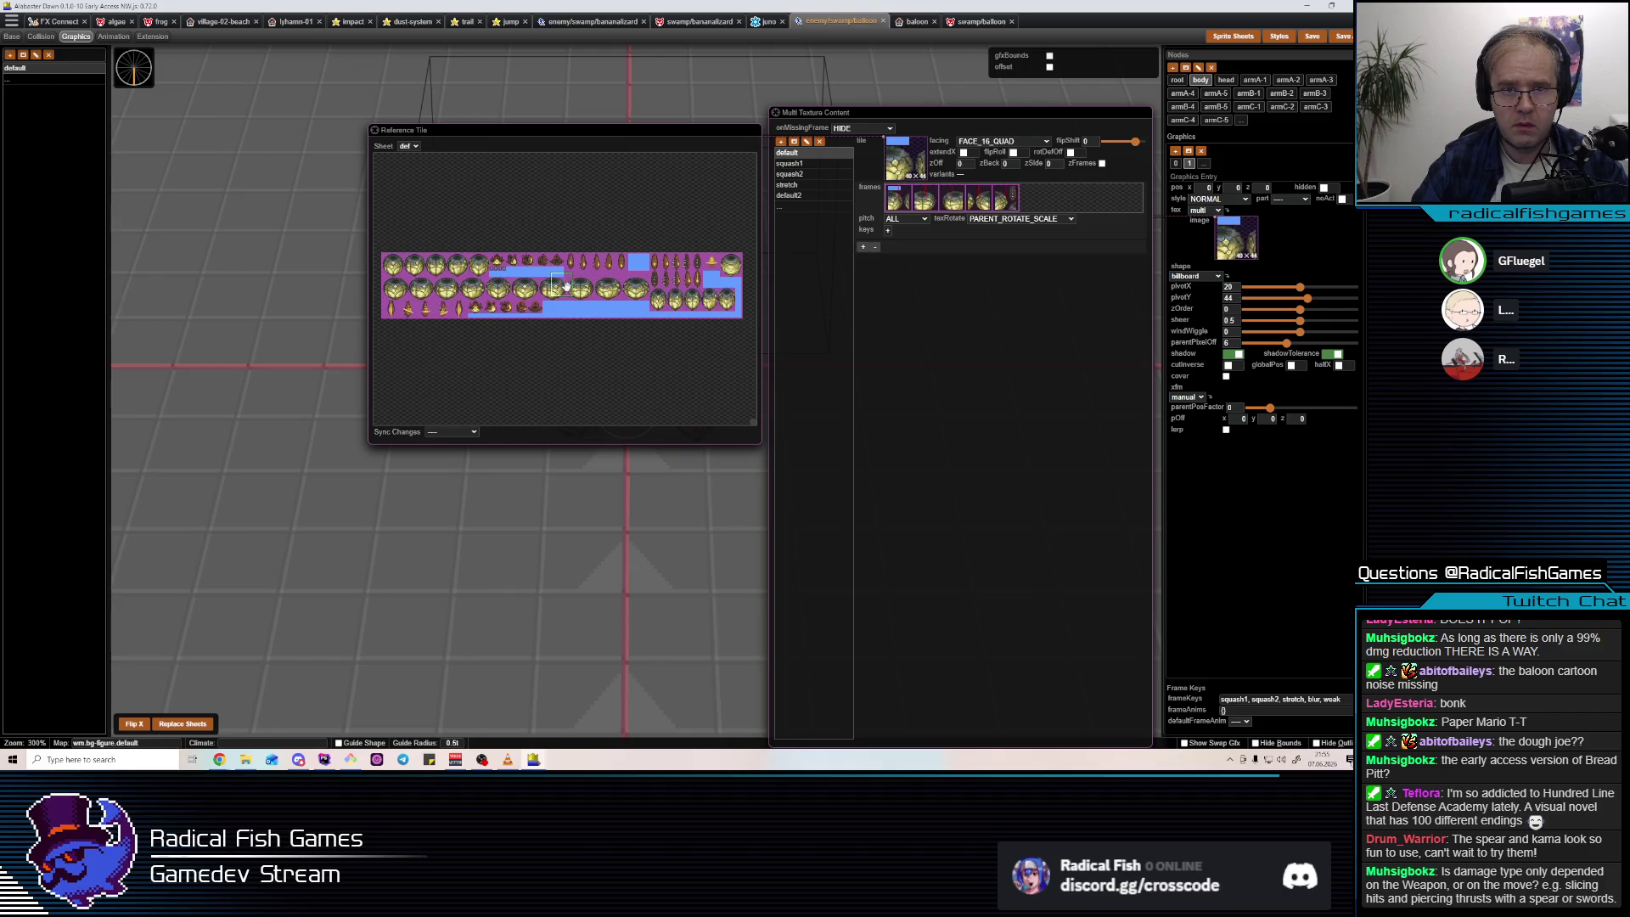
click(526, 288)
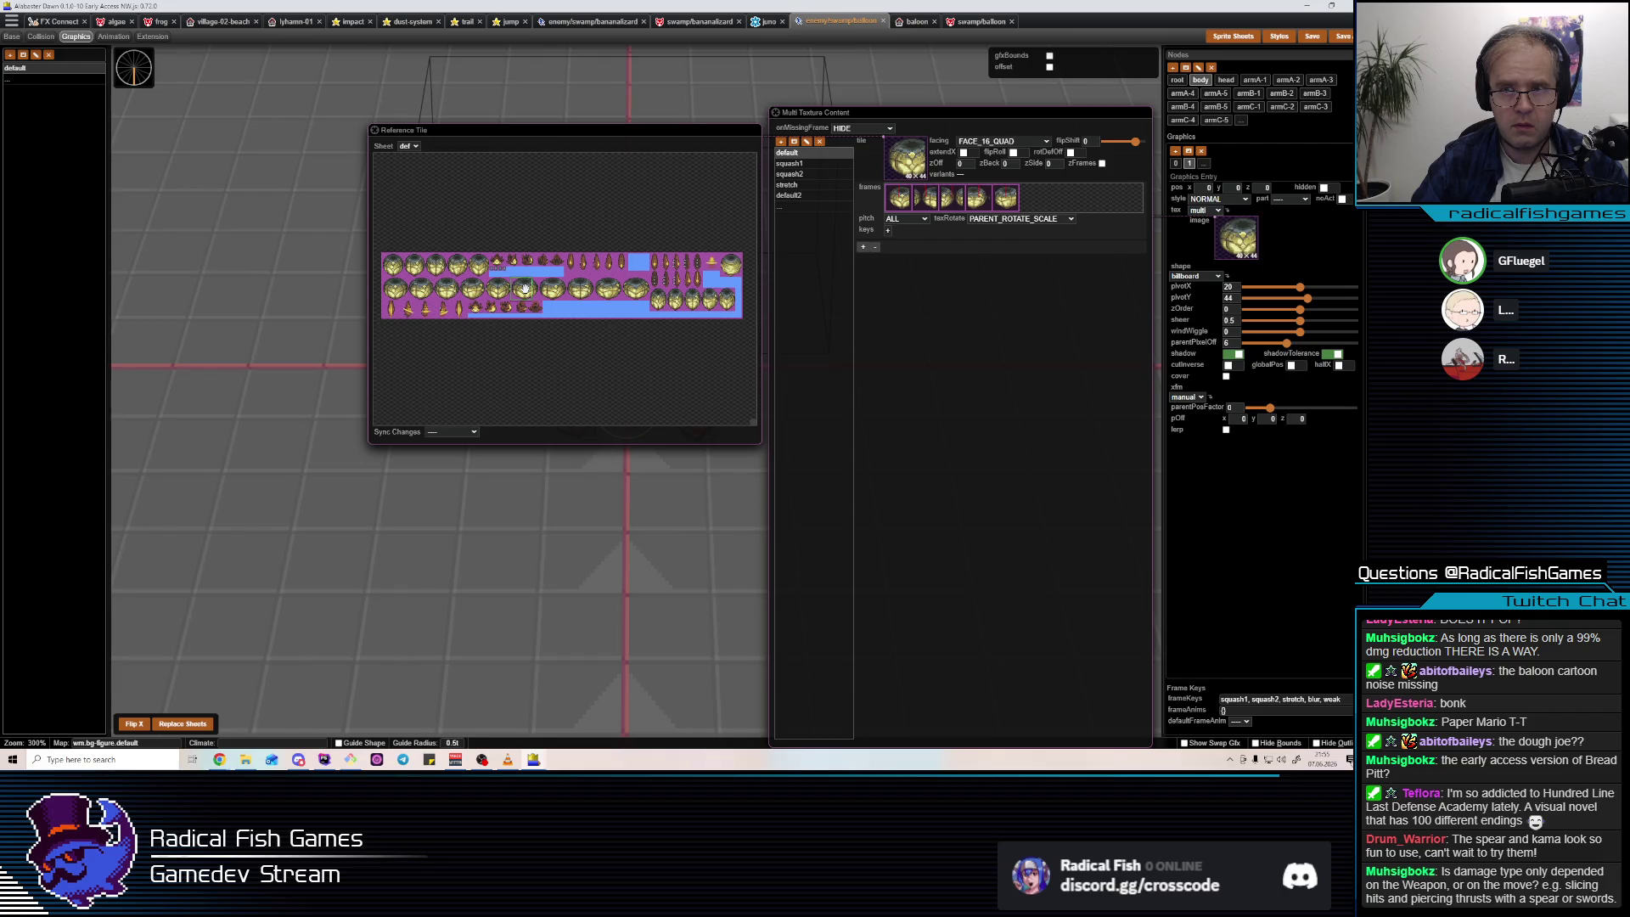
click(540, 288)
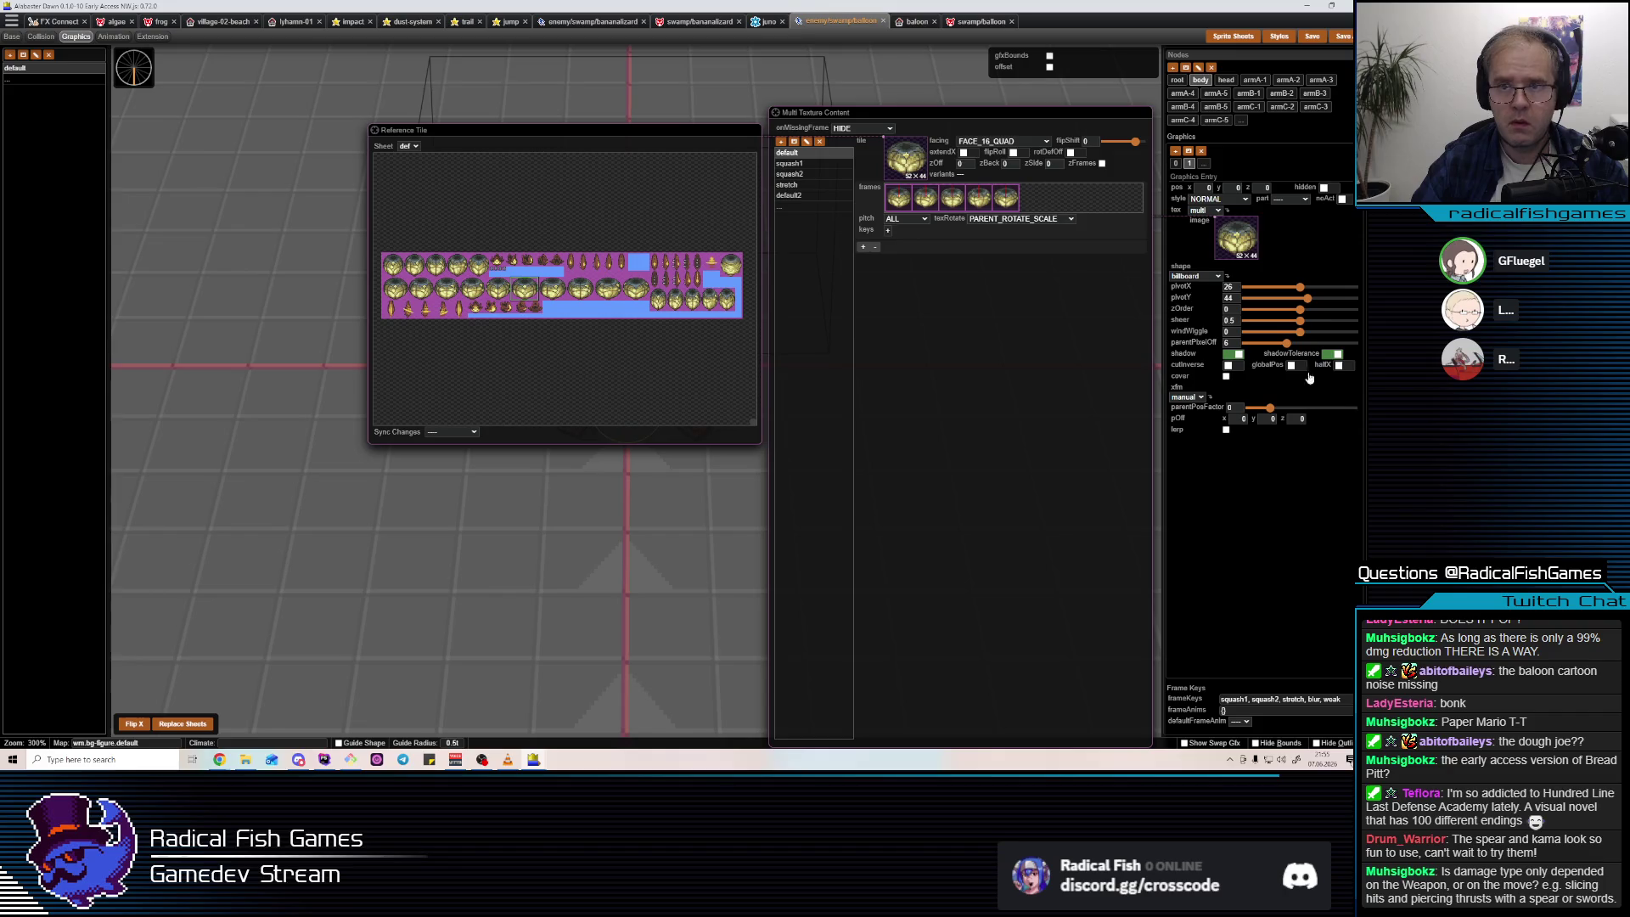
key(Escape)
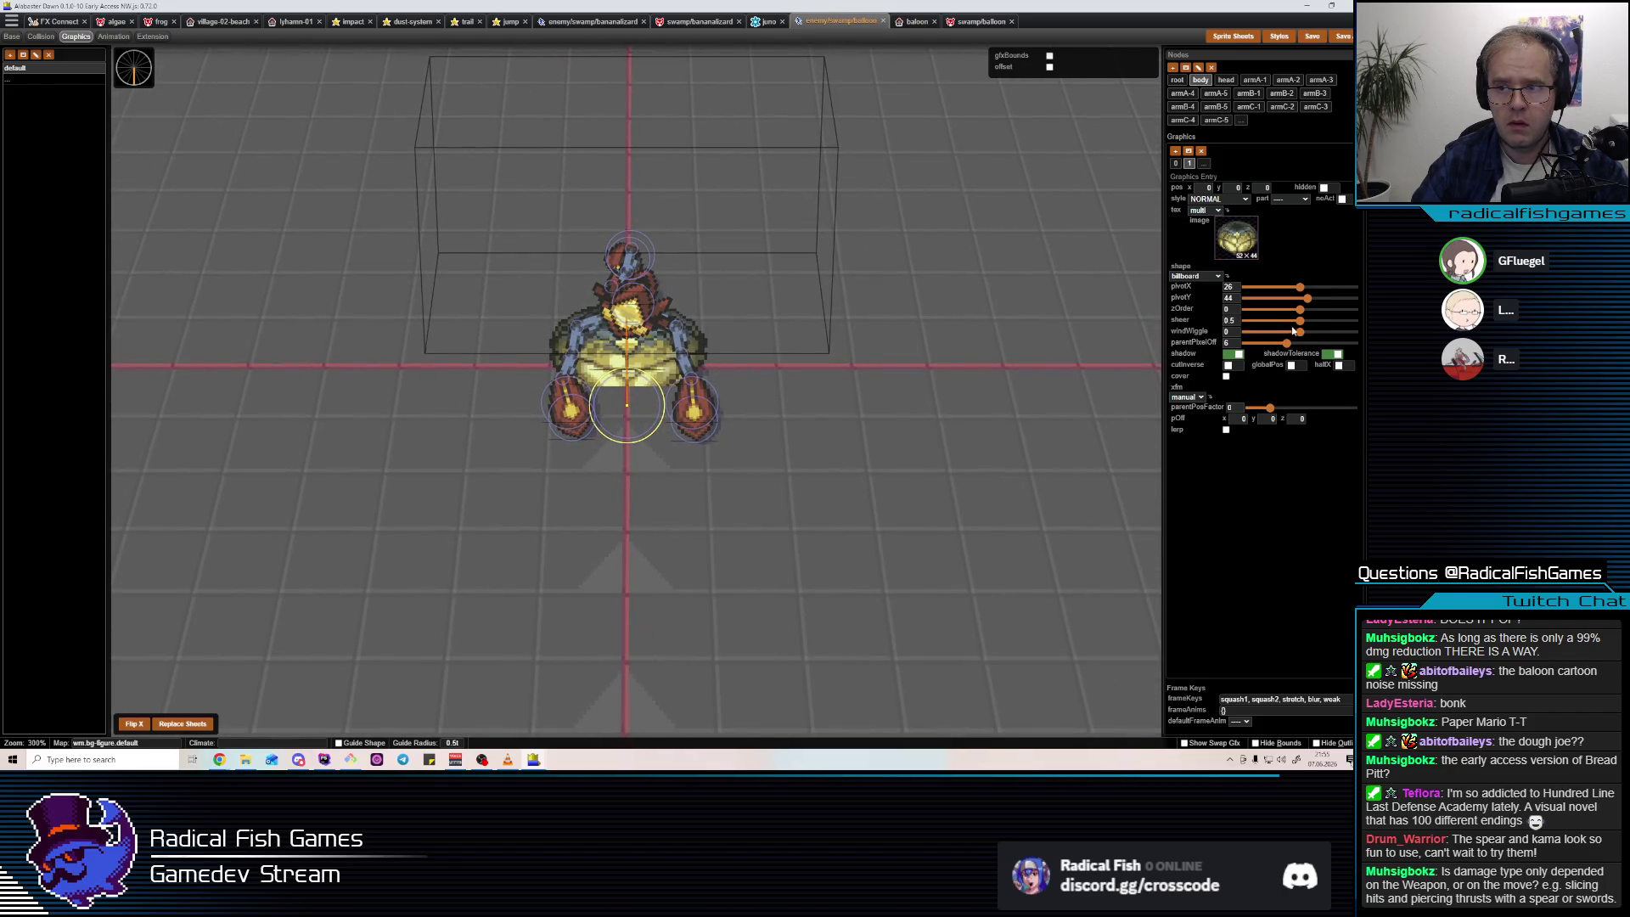
Raise the body graphic's sheer to 1, undoing an accidental sideways shift.
click(1274, 320)
drag(1246, 321, 1353, 321)
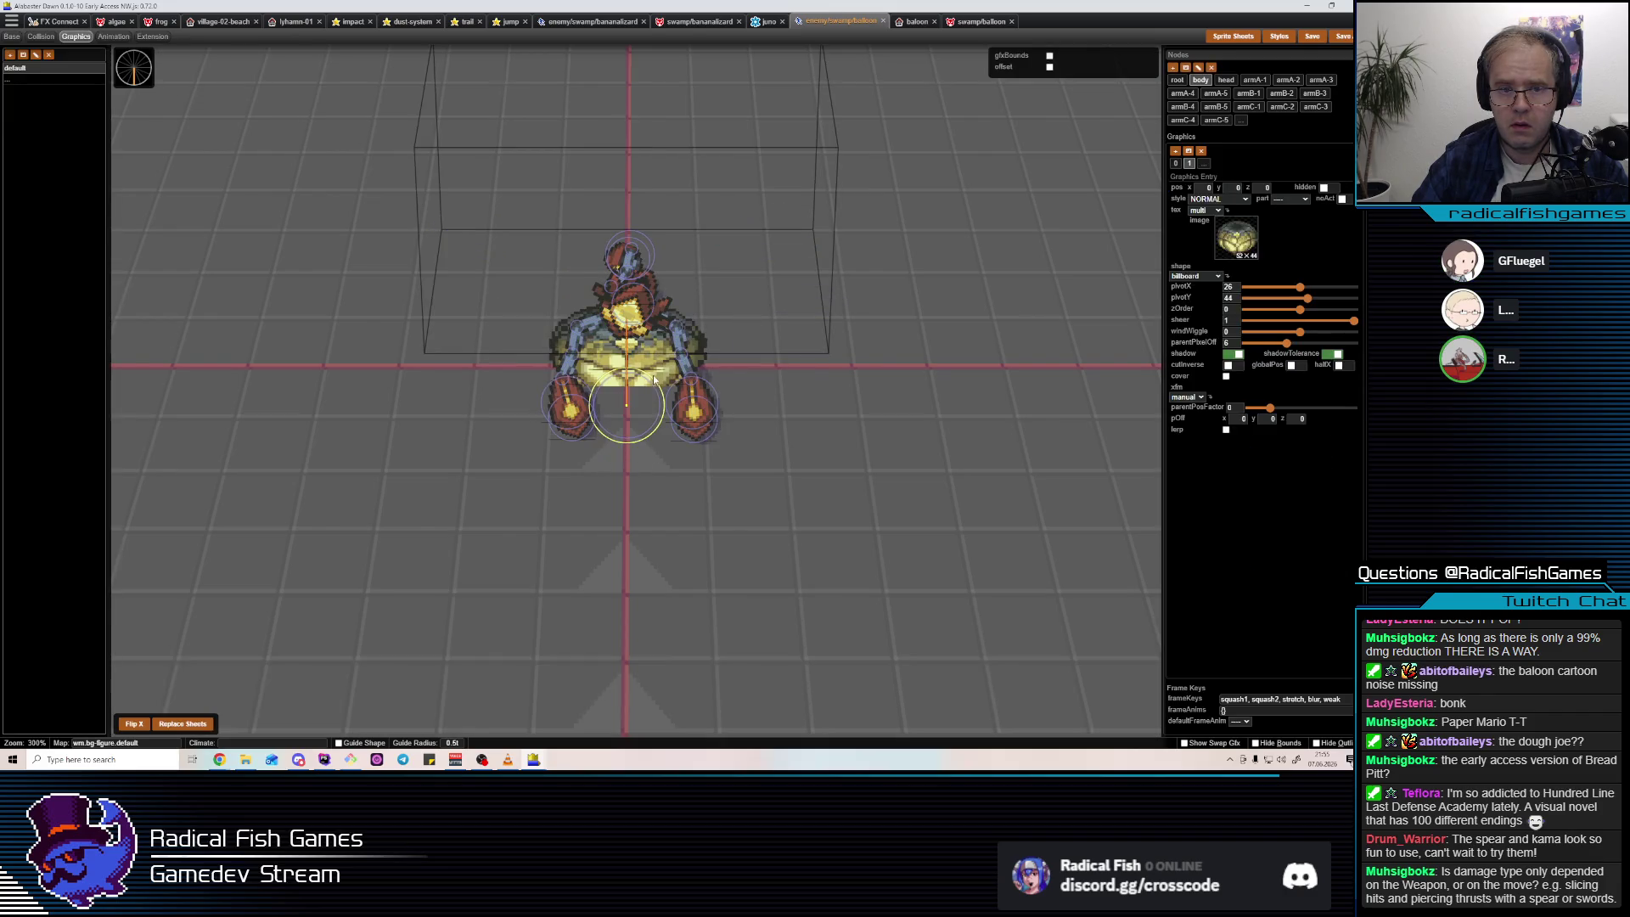
drag(657, 389, 679, 390)
key(ctrl+z)
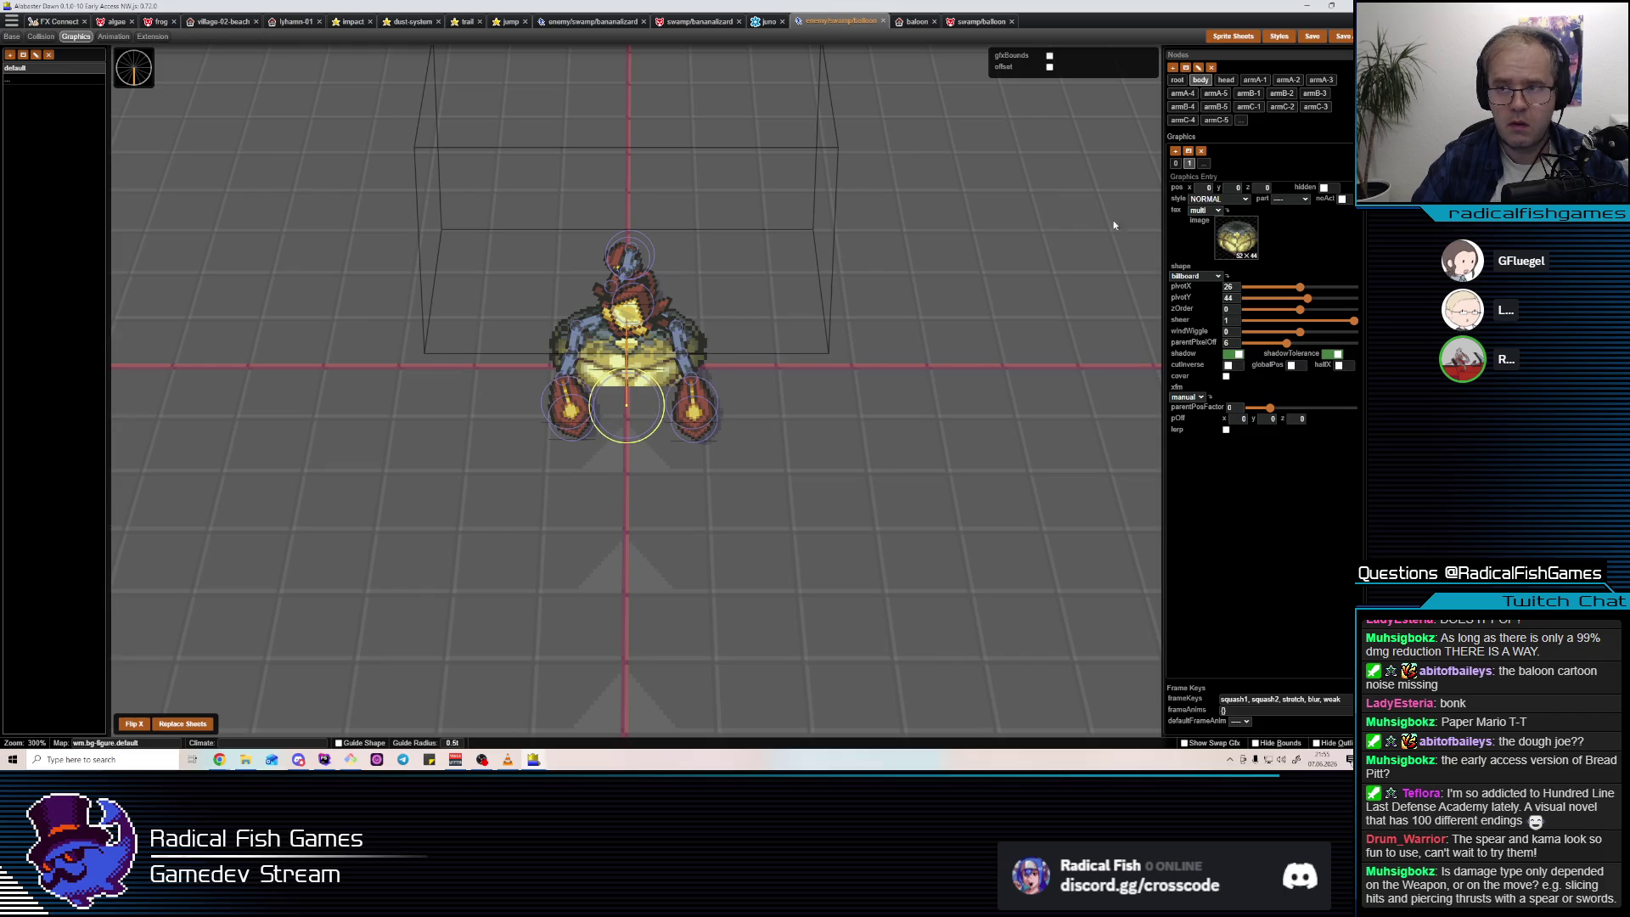
Add squash1 as a frame key and key the default entry to weak.
click(1236, 238)
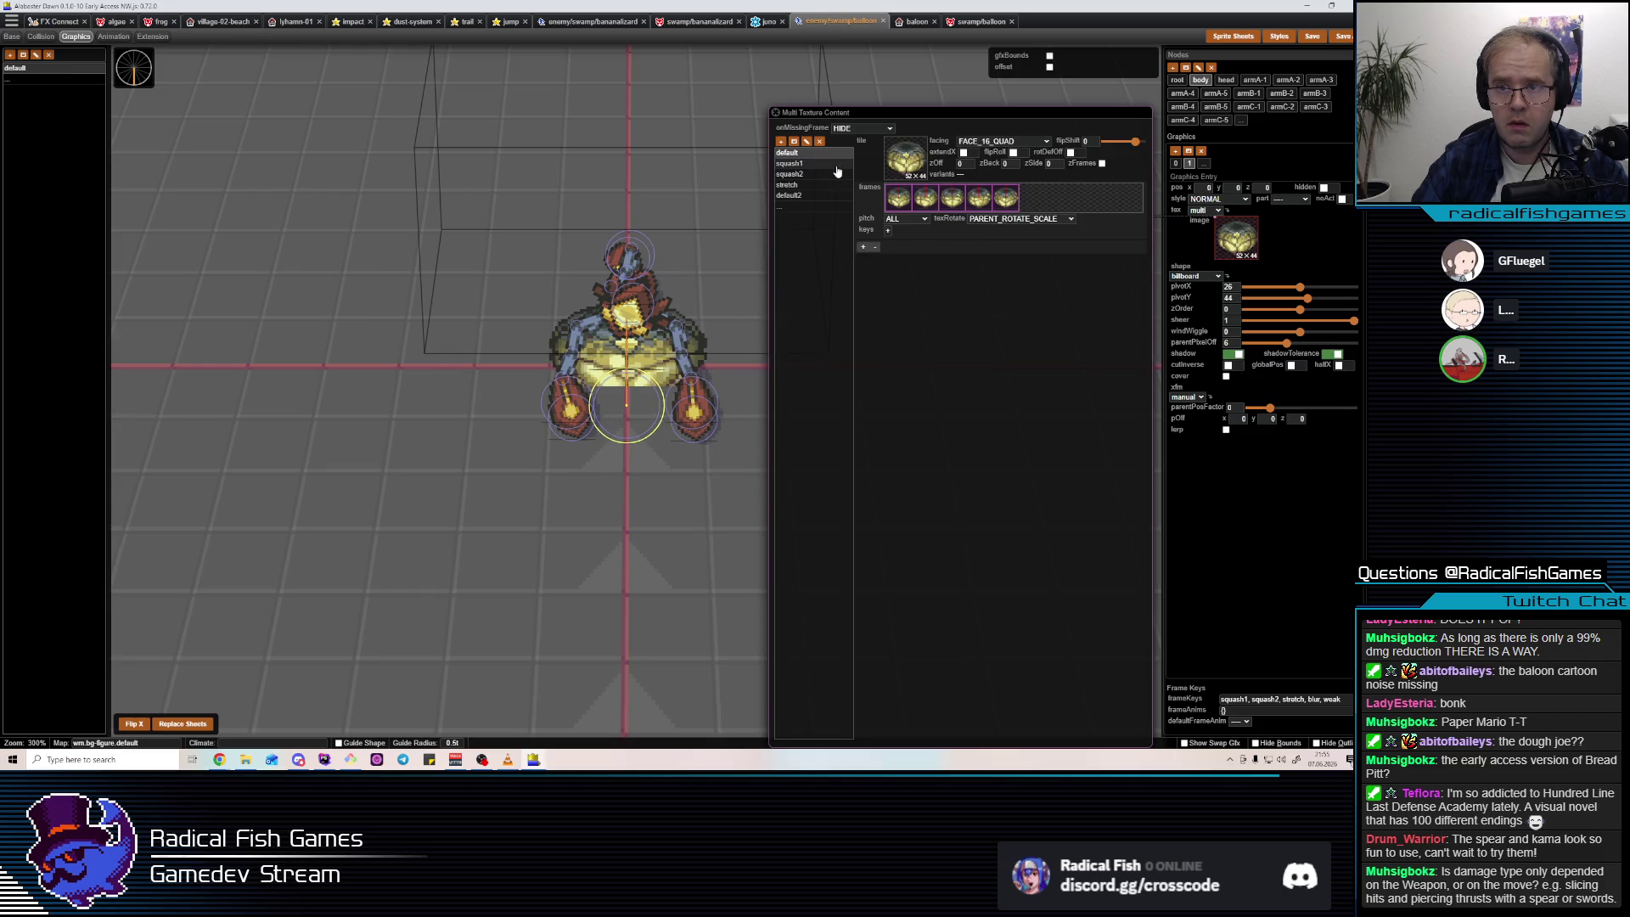
click(889, 233)
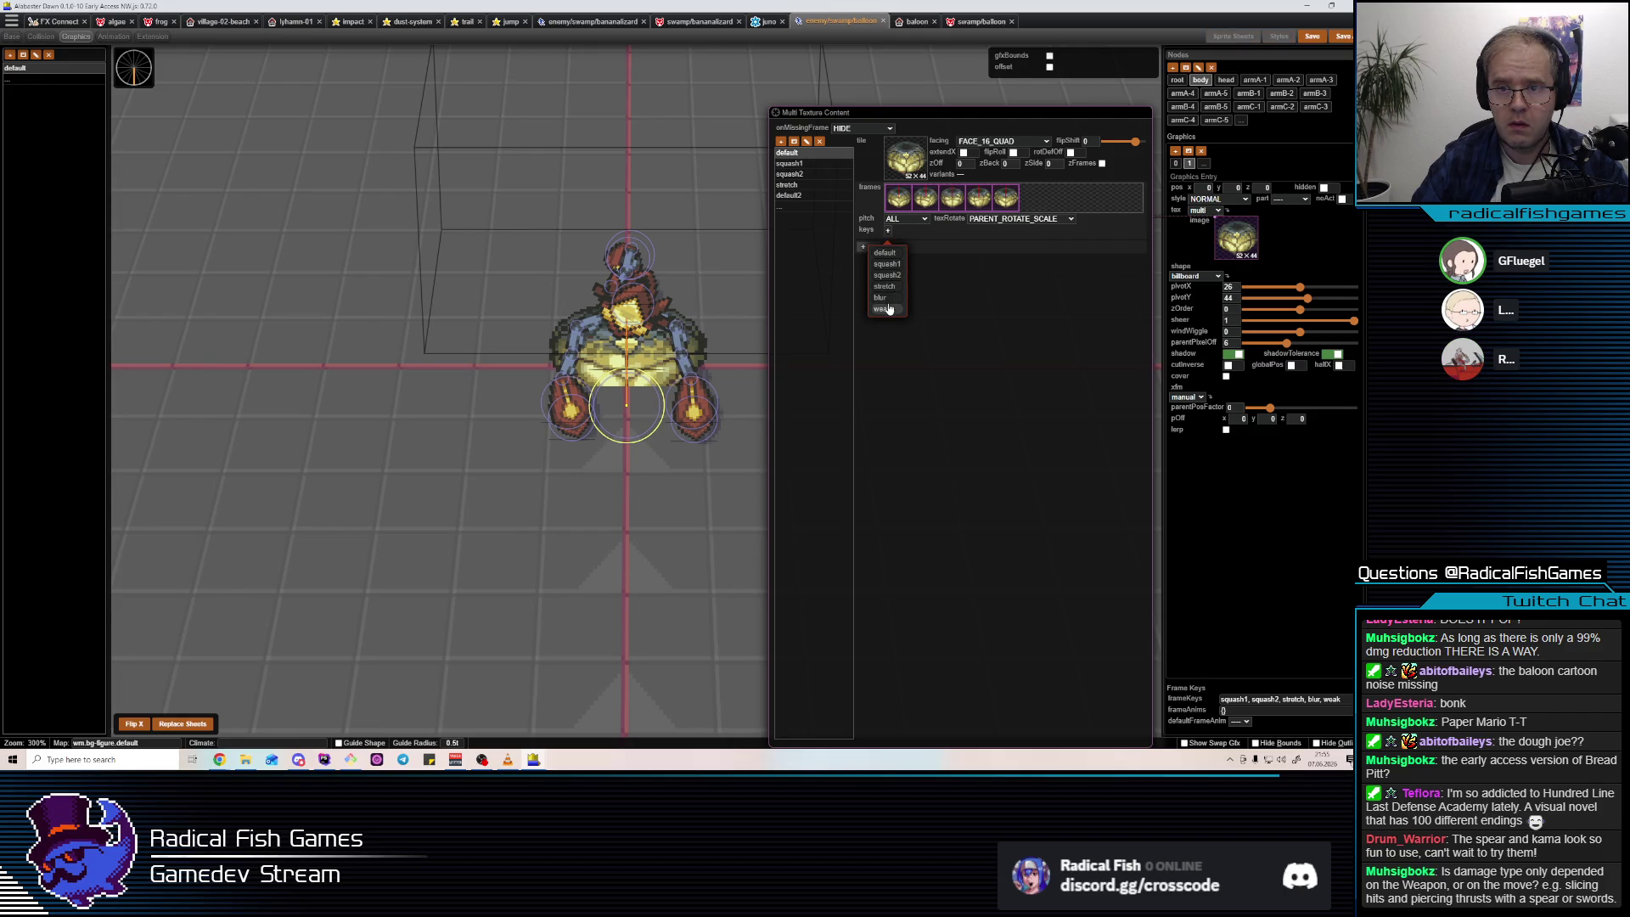
click(886, 264)
click(807, 164)
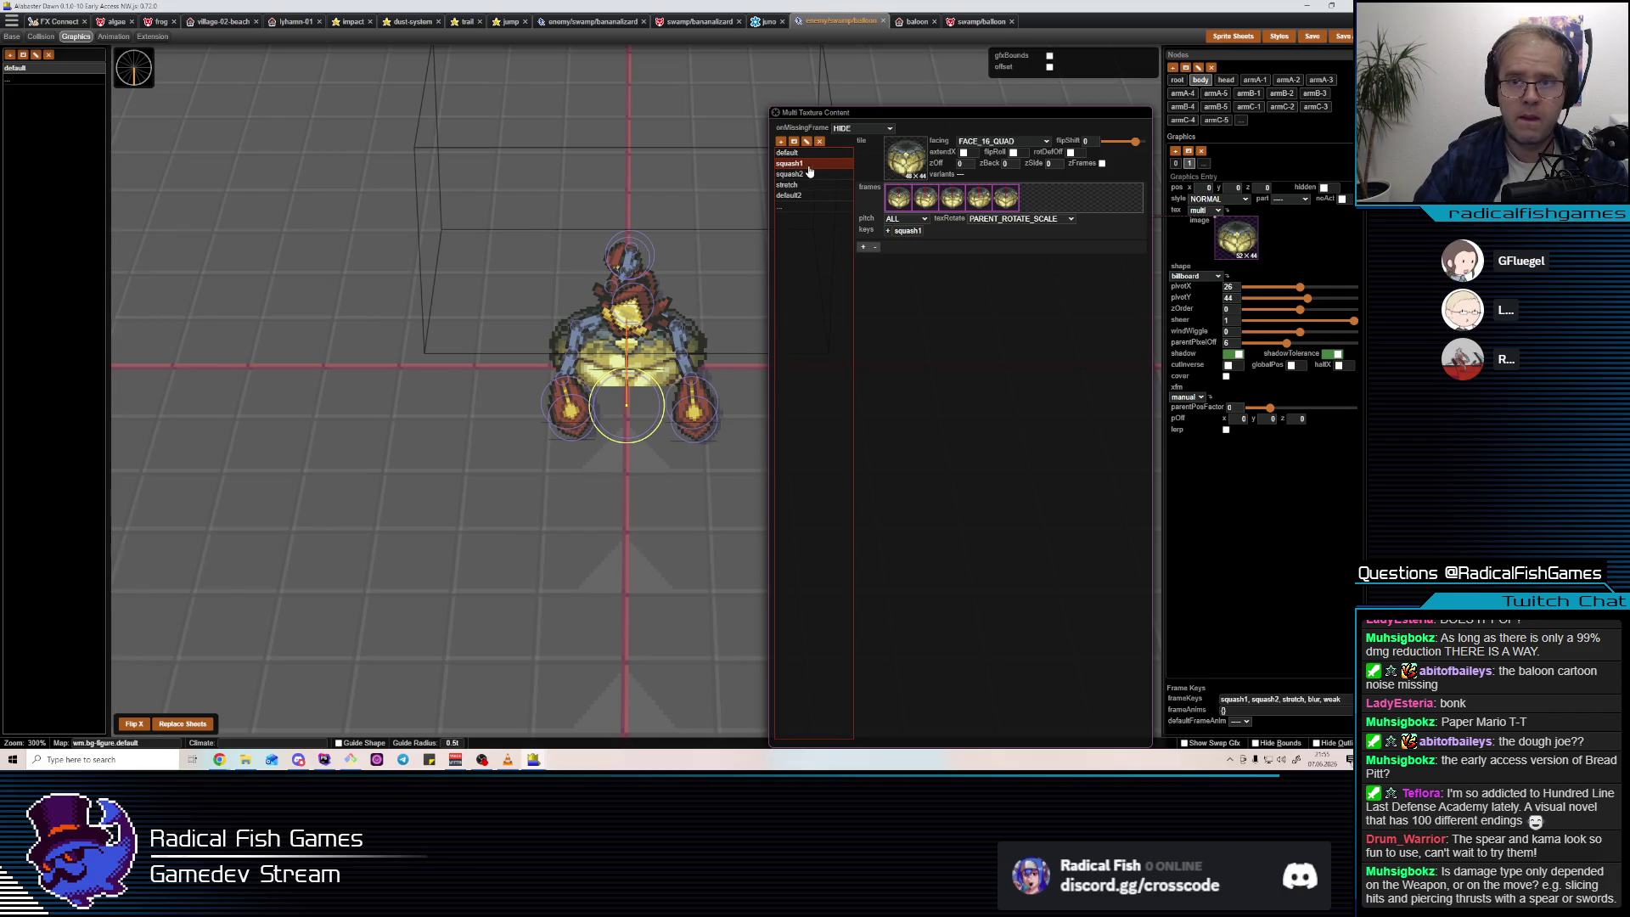
key(ctrl+z)
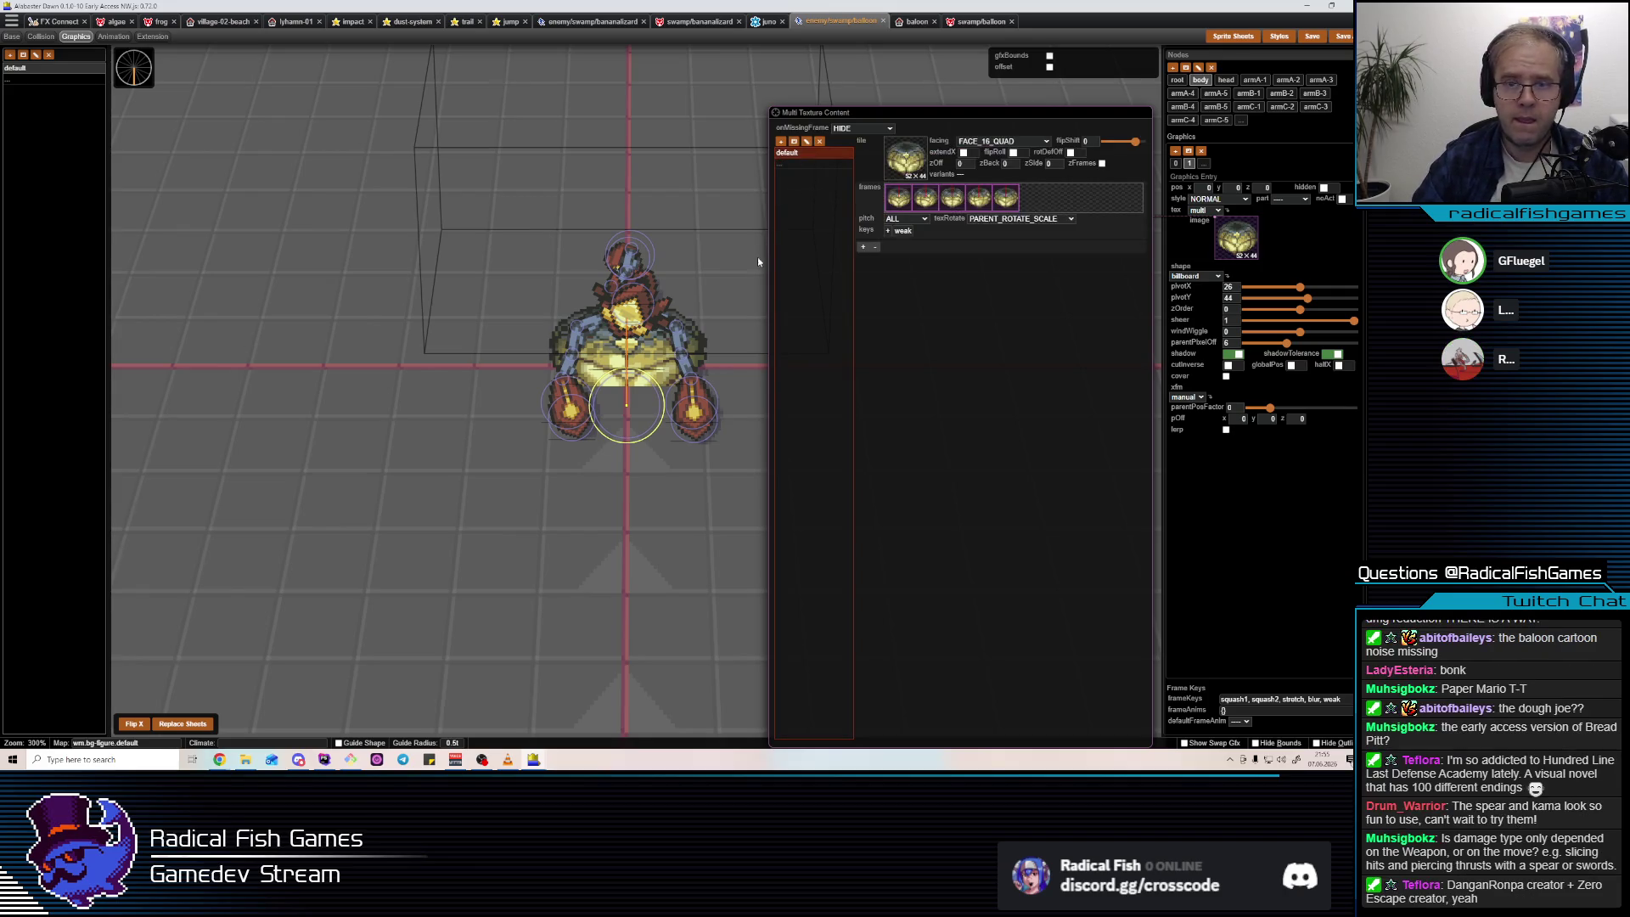
key(Escape)
key(4)
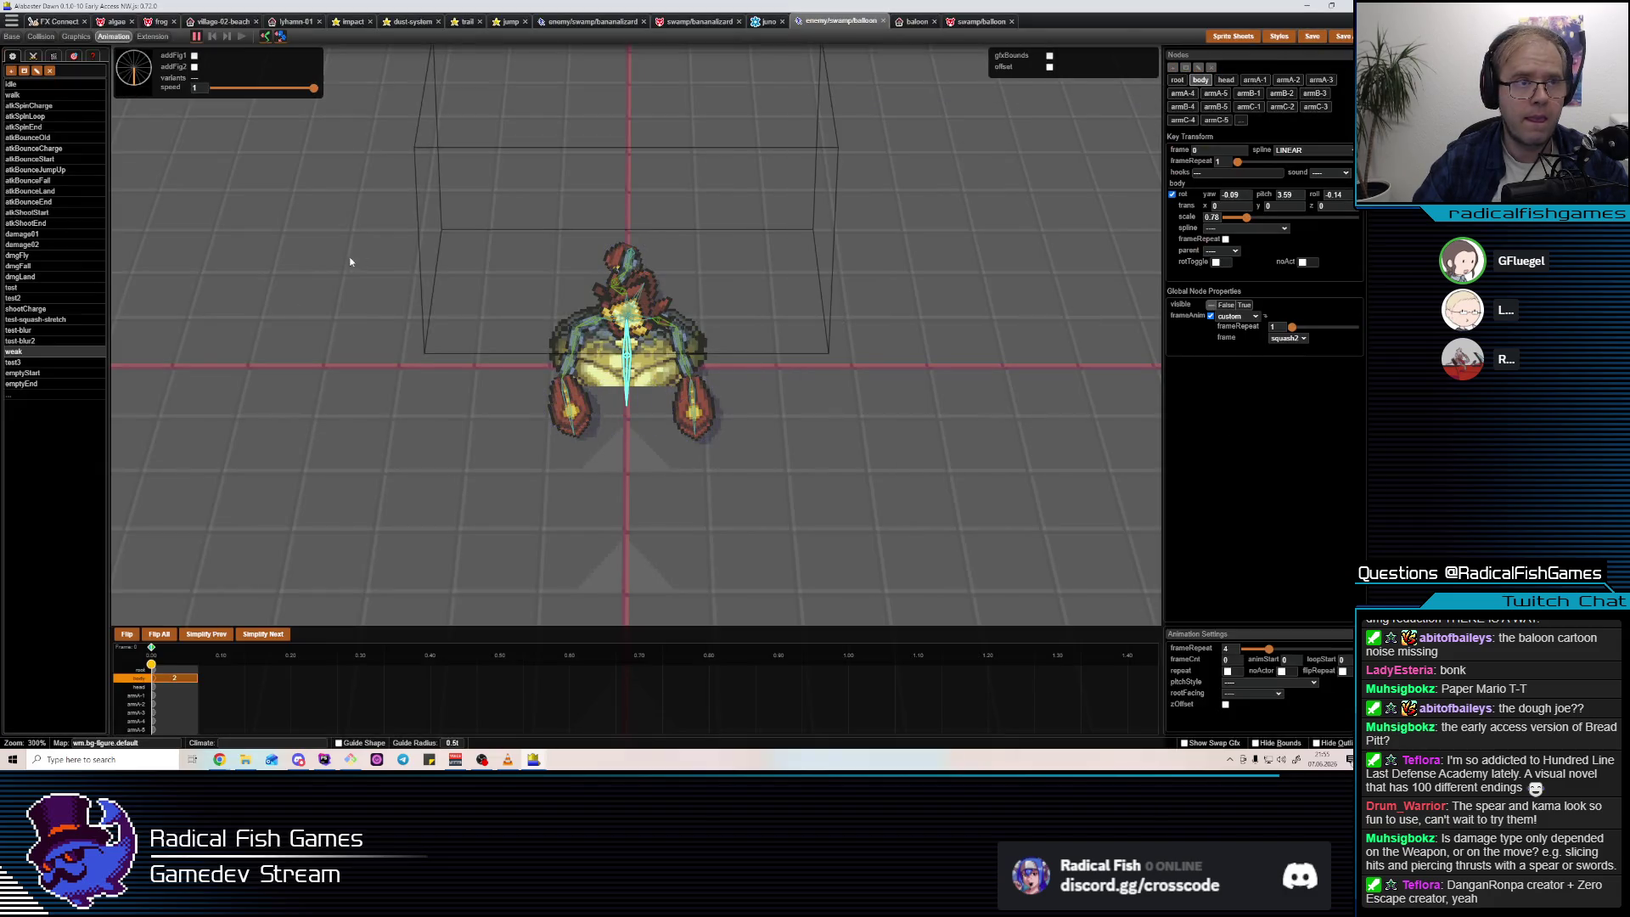
Switch the body node to the weak frame in the weak animation.
click(1286, 338)
click(1279, 399)
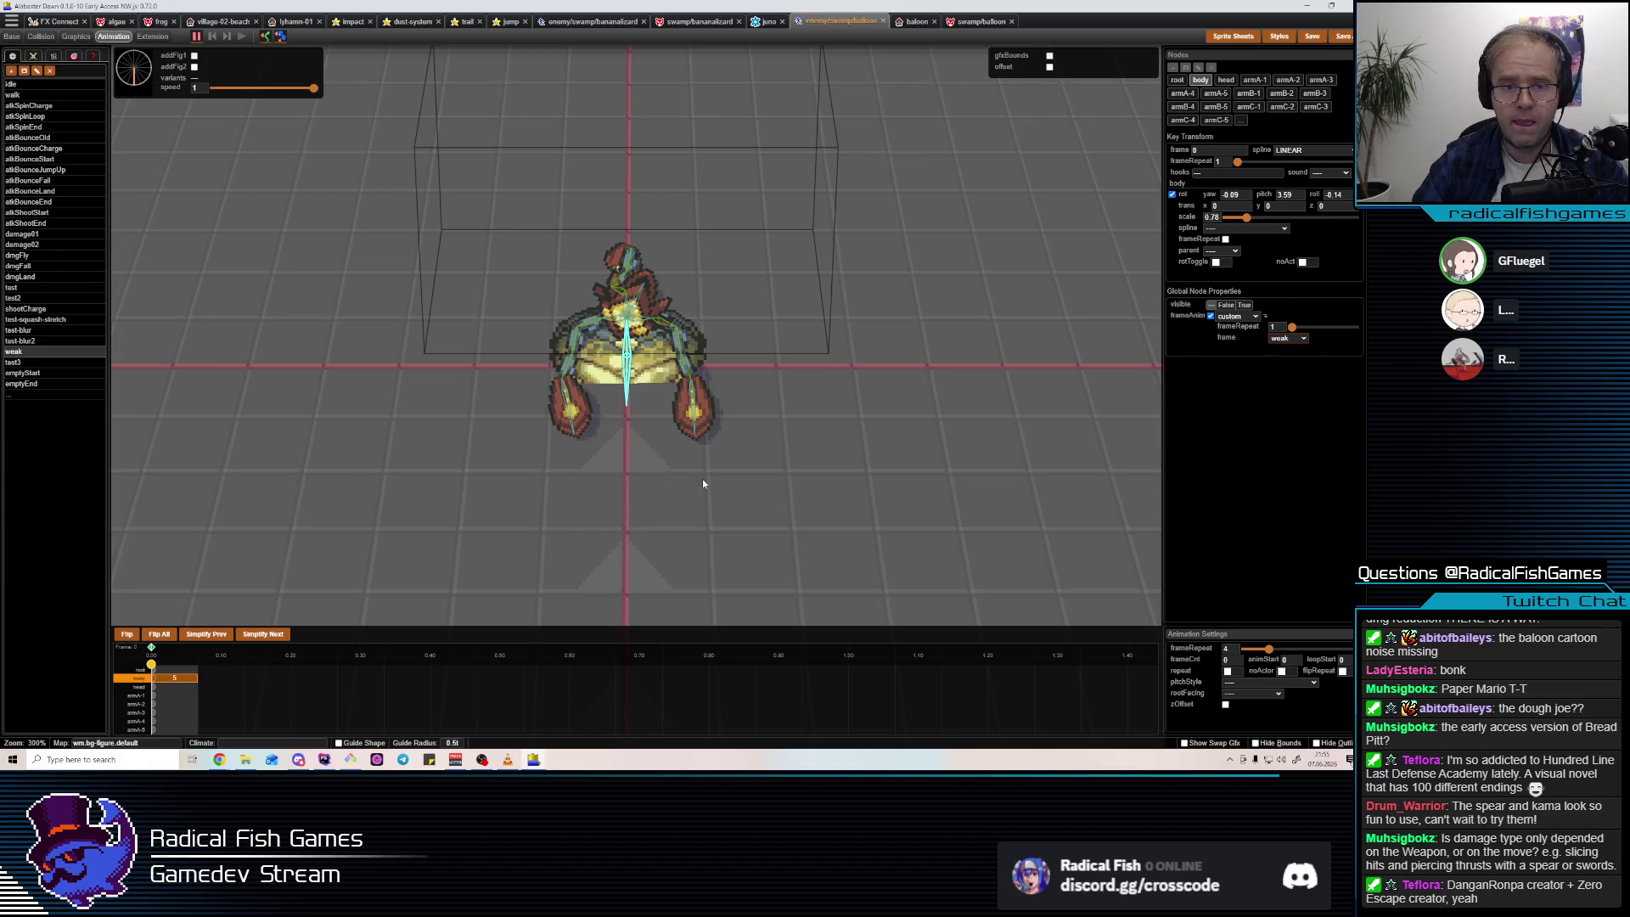
key(3)
key(4)
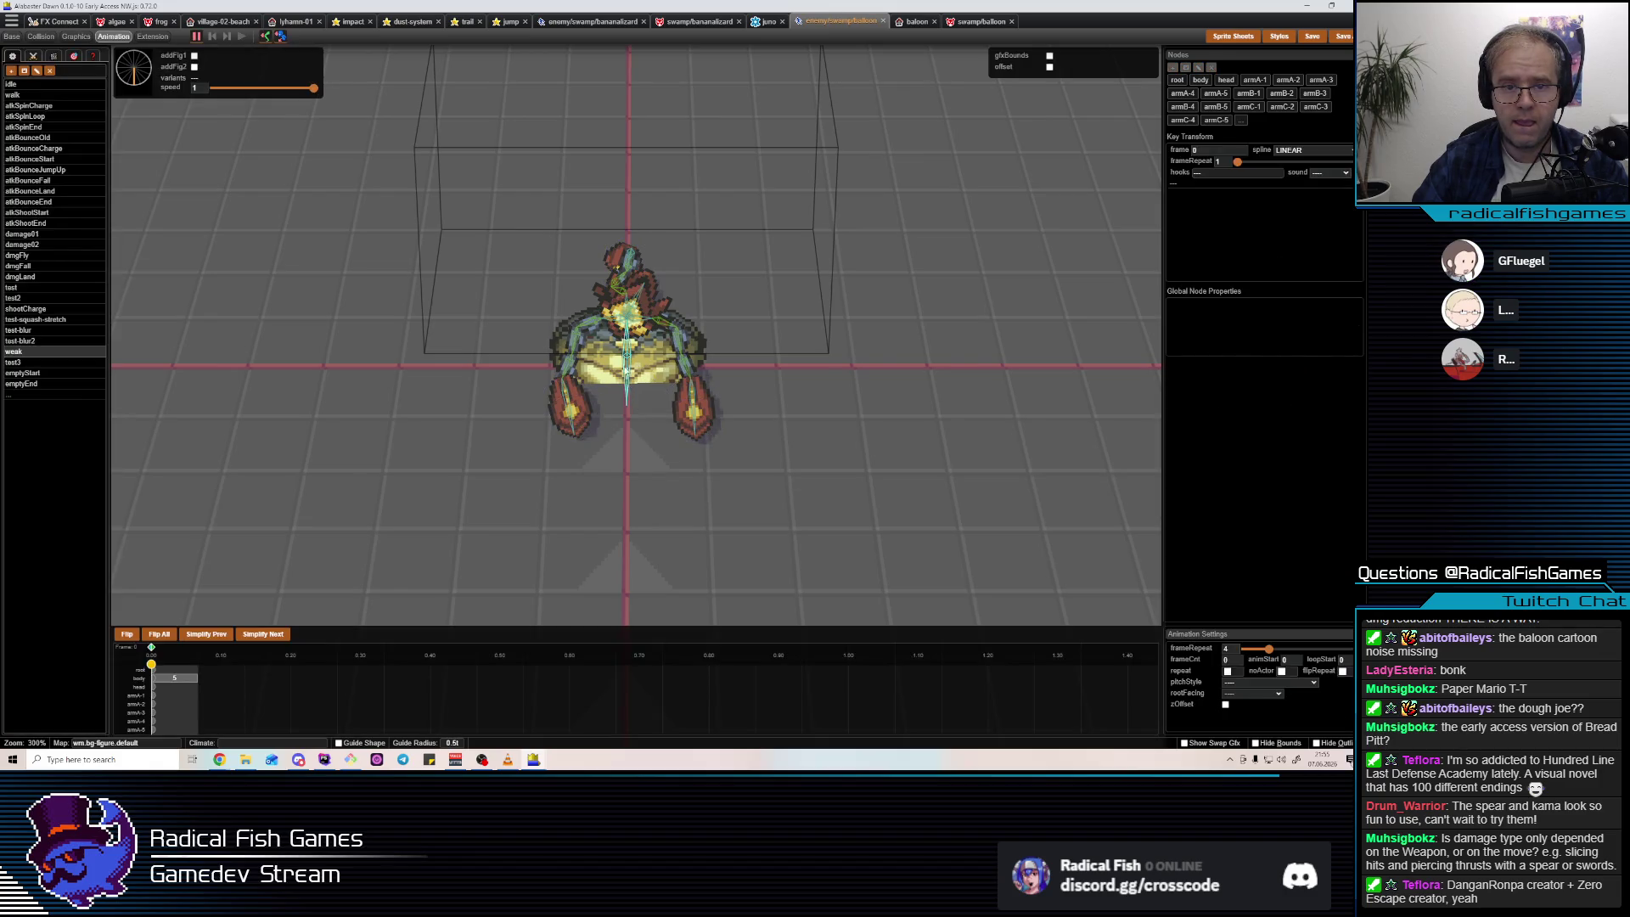
key(3)
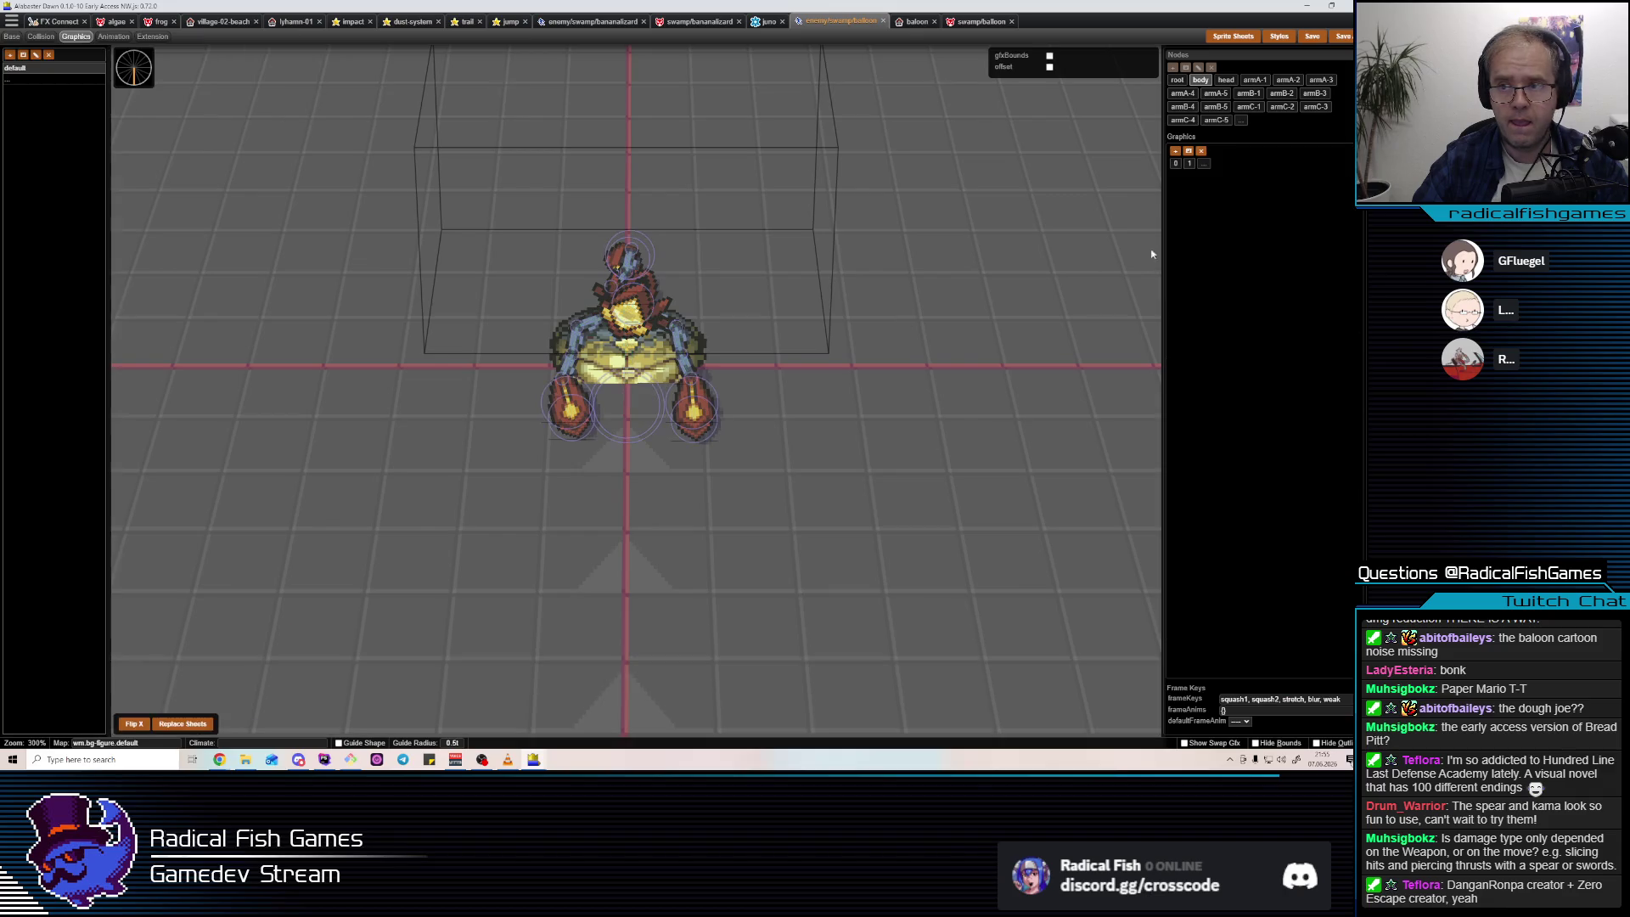
key(4)
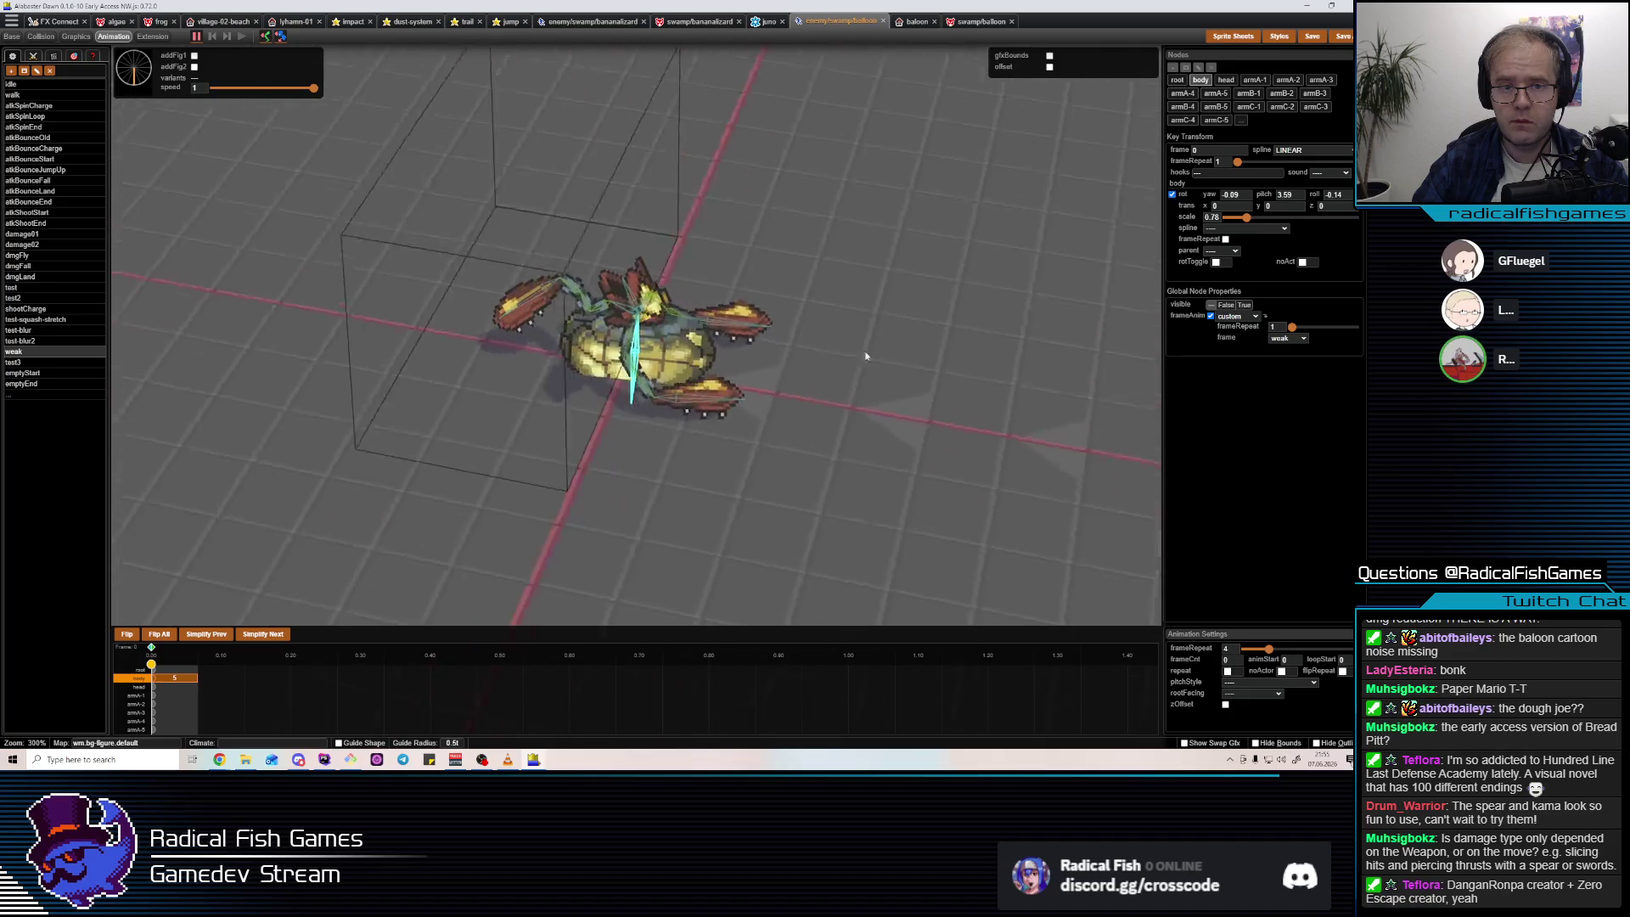
Nudge the crab's body upward and enlarge it to about 0.96 scale.
click(629, 348)
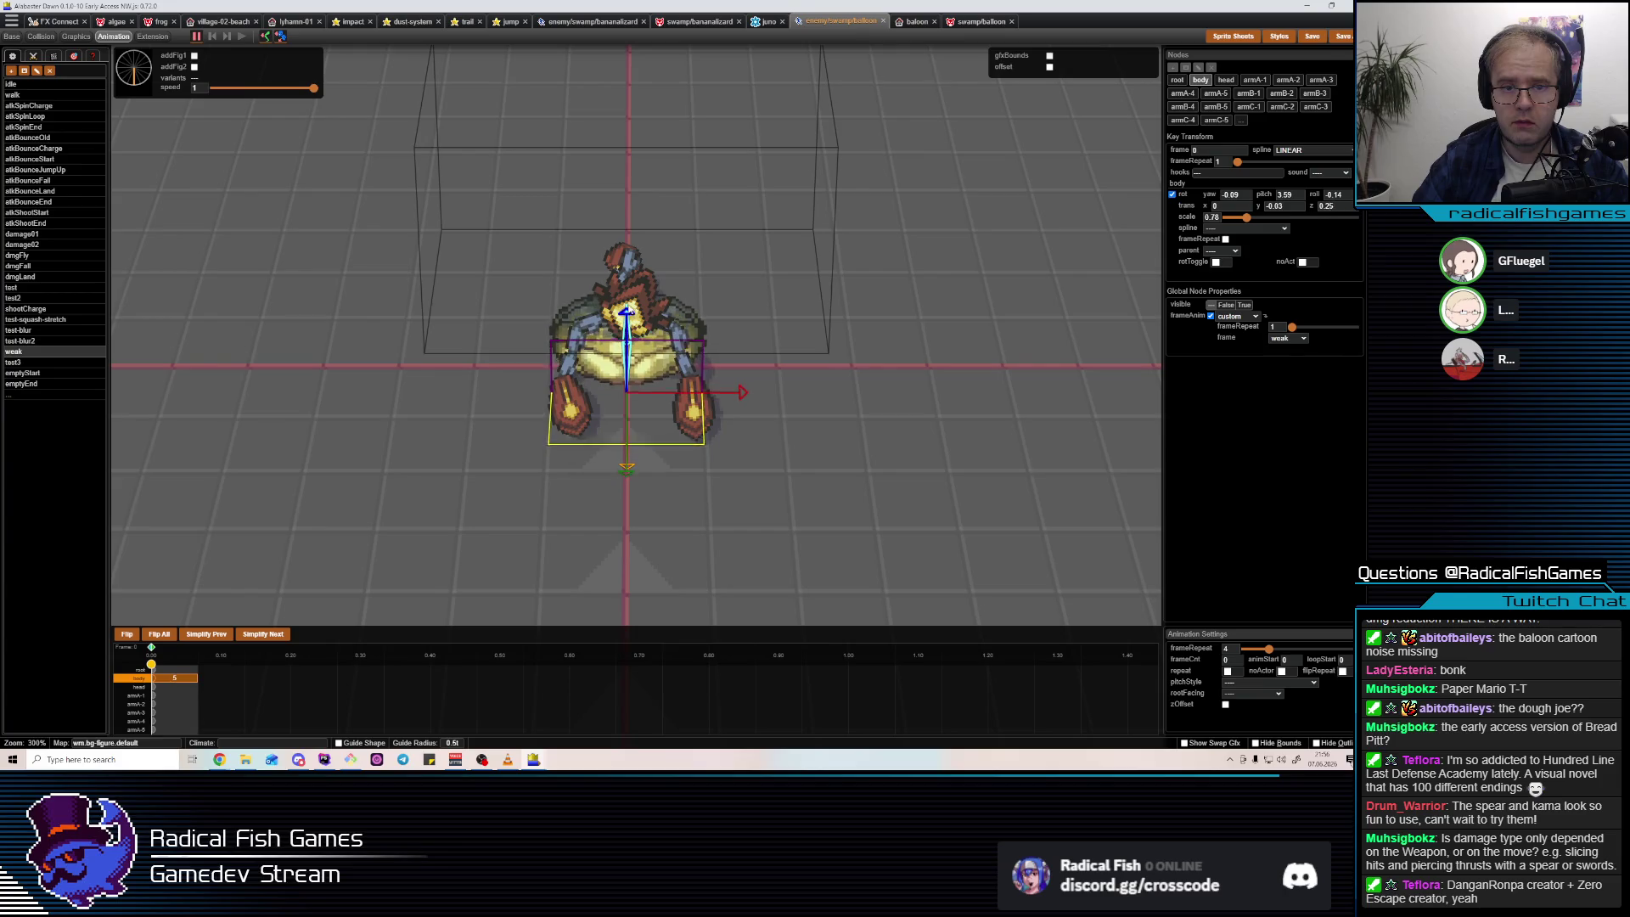
drag(627, 327, 629, 305)
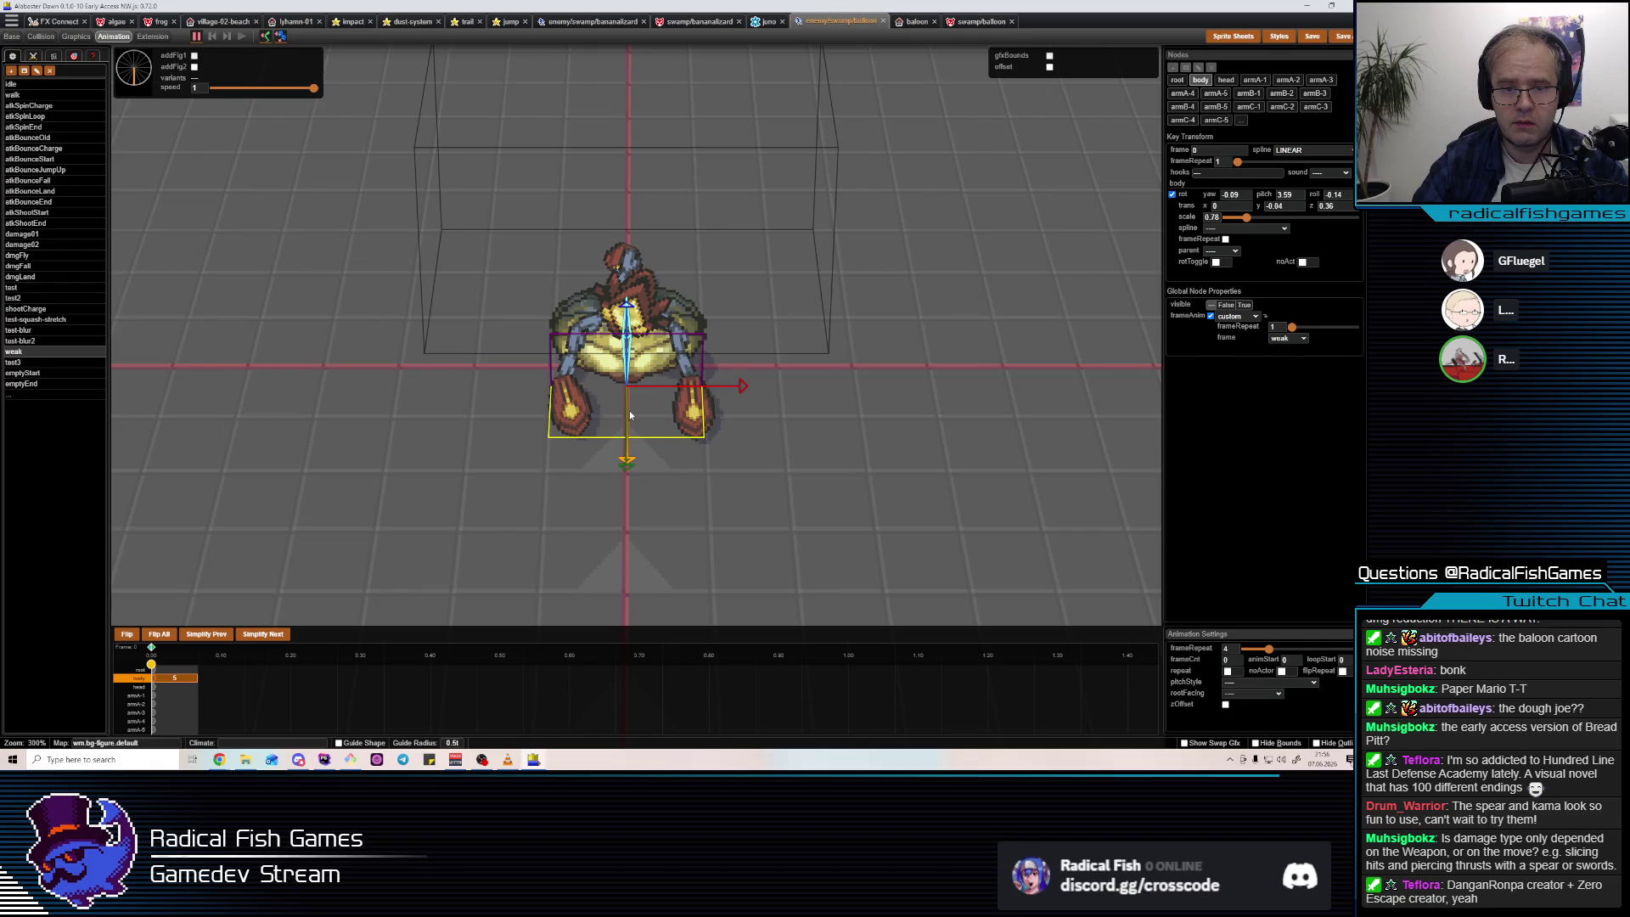
drag(628, 467, 693, 429)
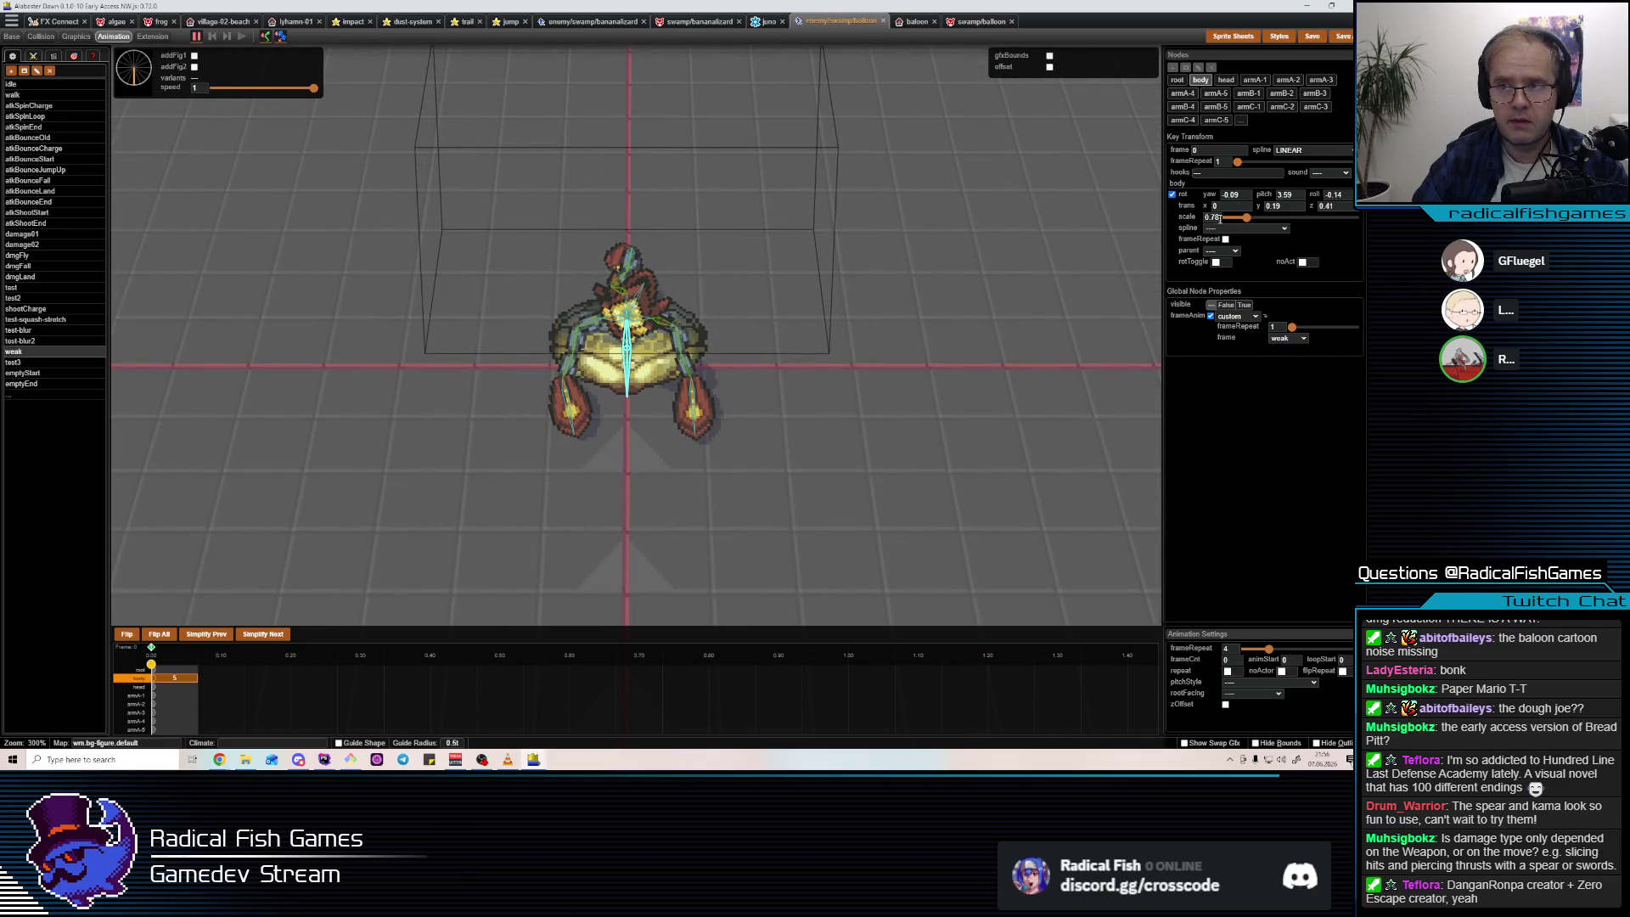
drag(1256, 223, 1253, 220)
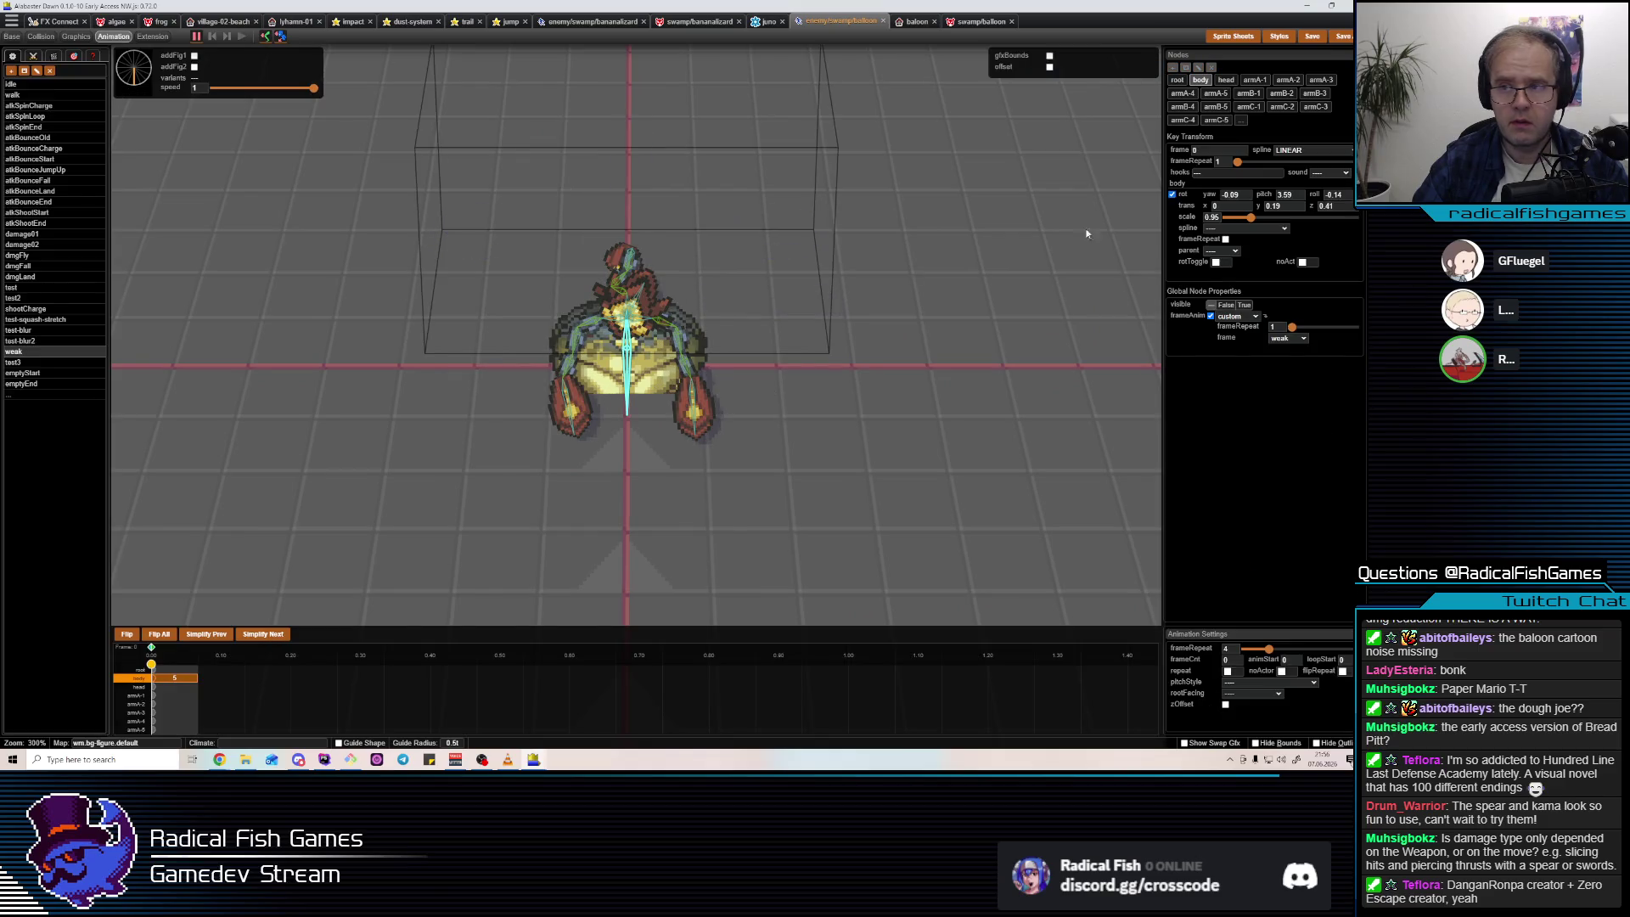
Set the body texture's texRotate to NONE in Multi Texture Content.
key(3)
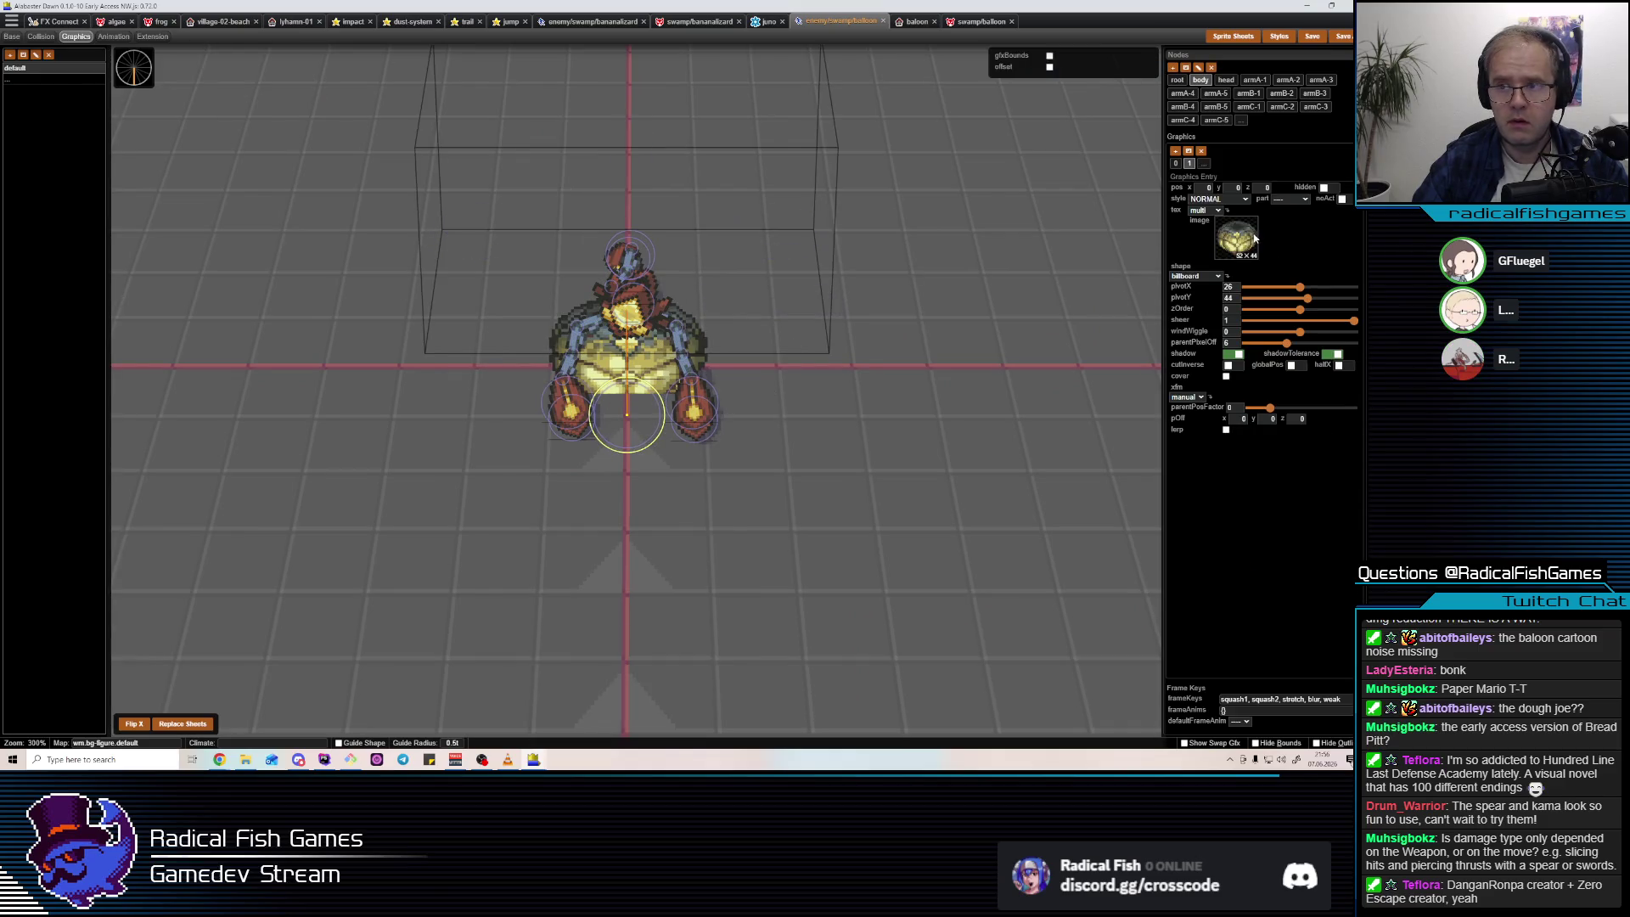
click(1253, 240)
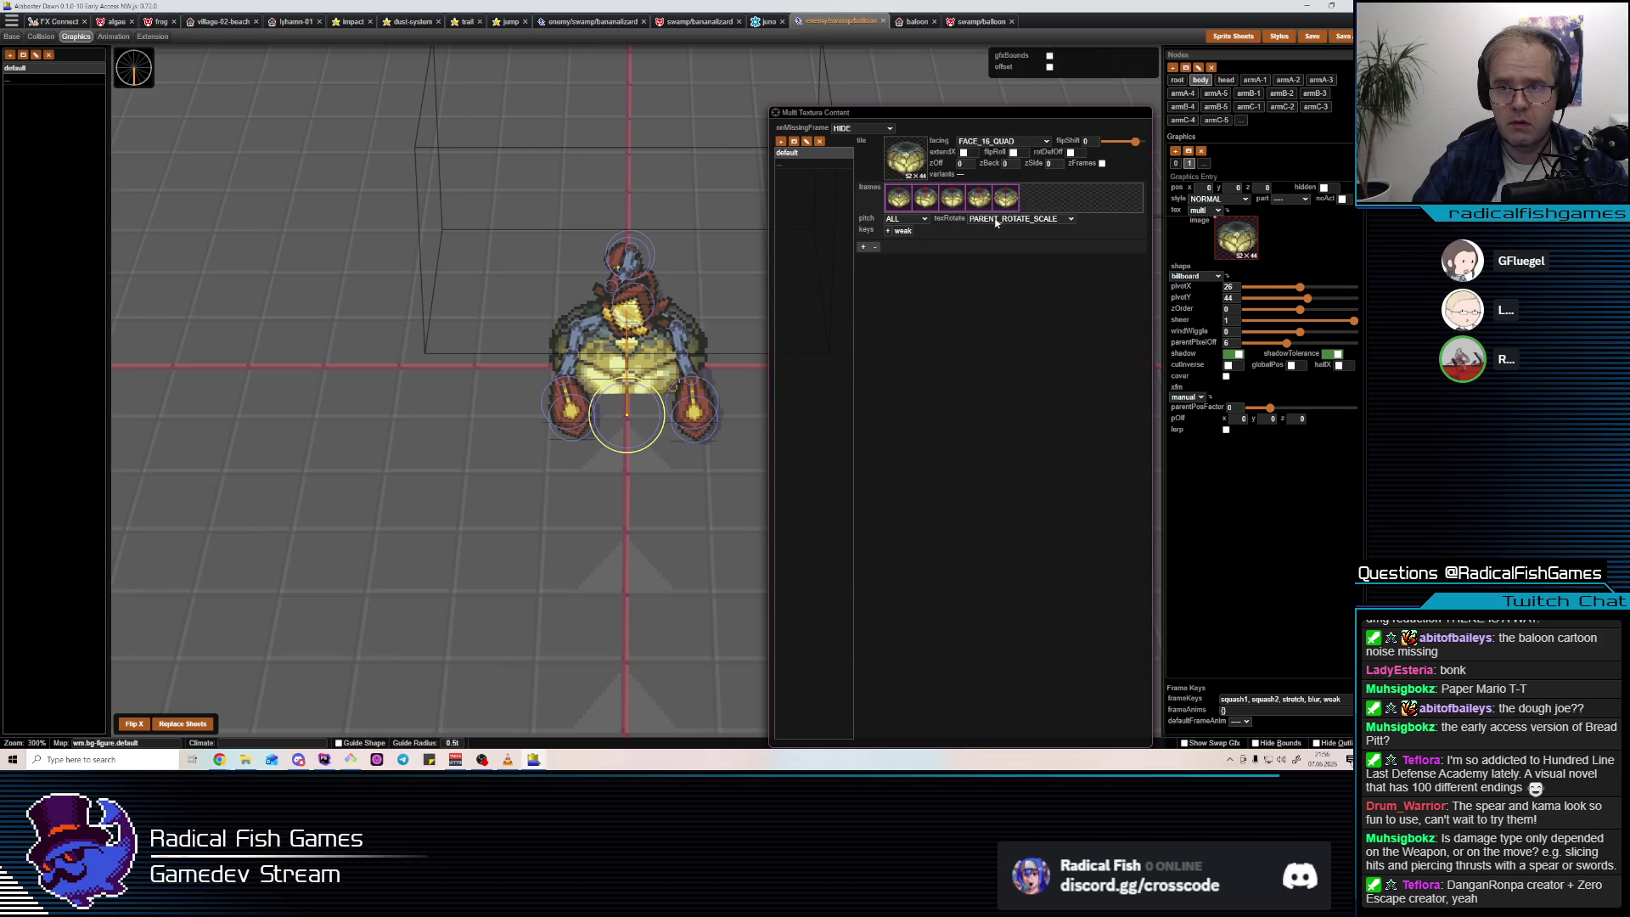
click(997, 221)
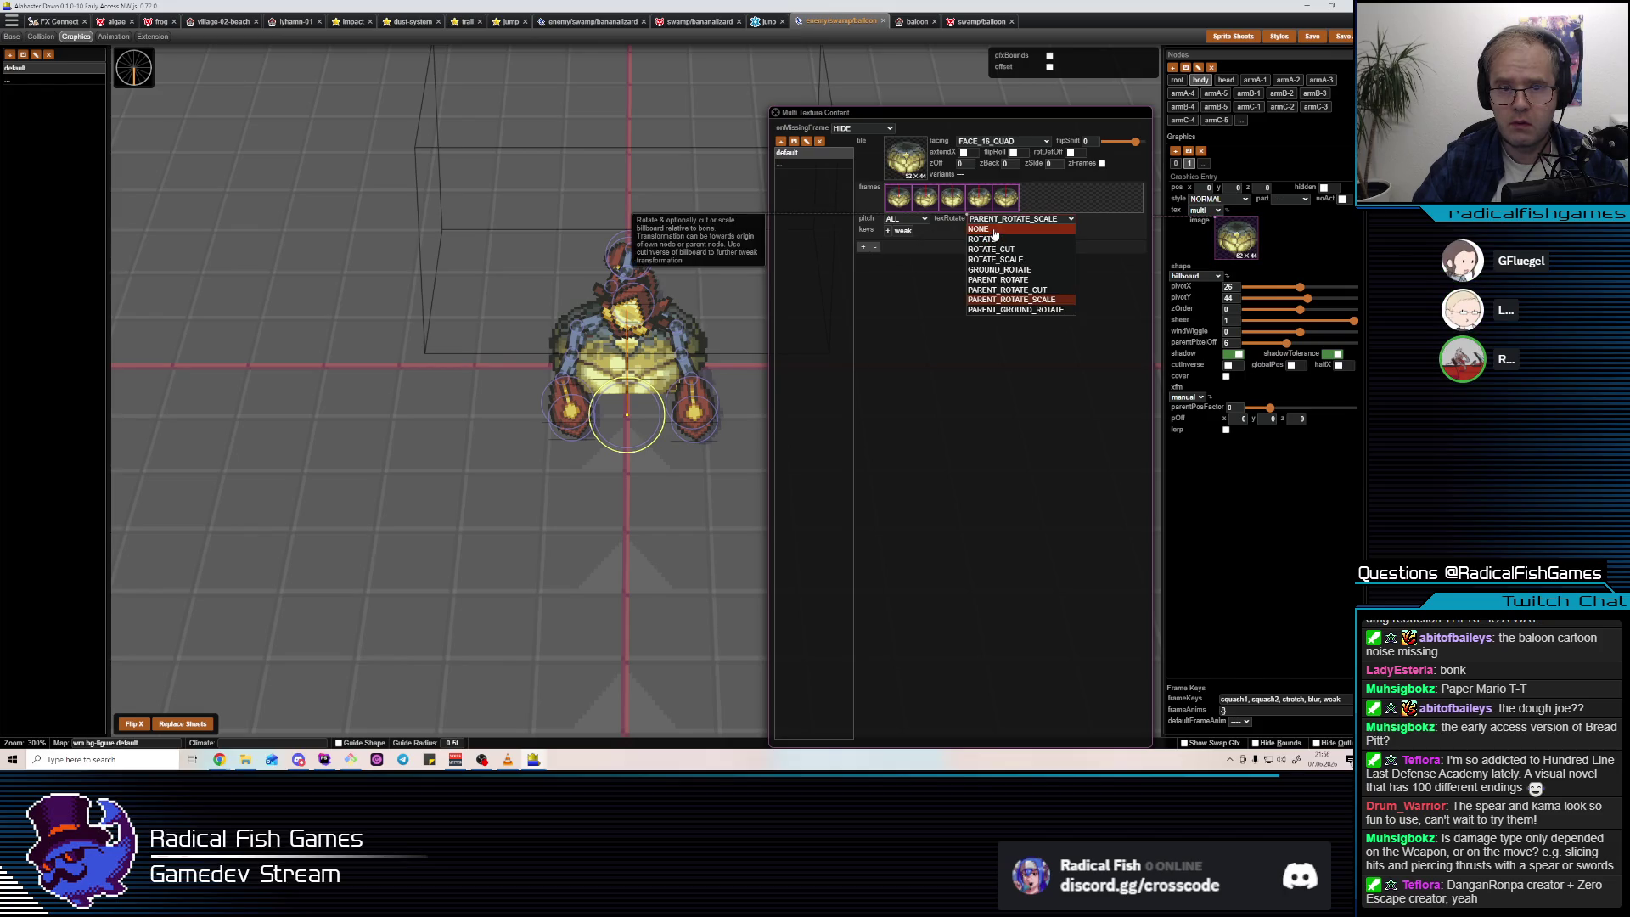
click(981, 230)
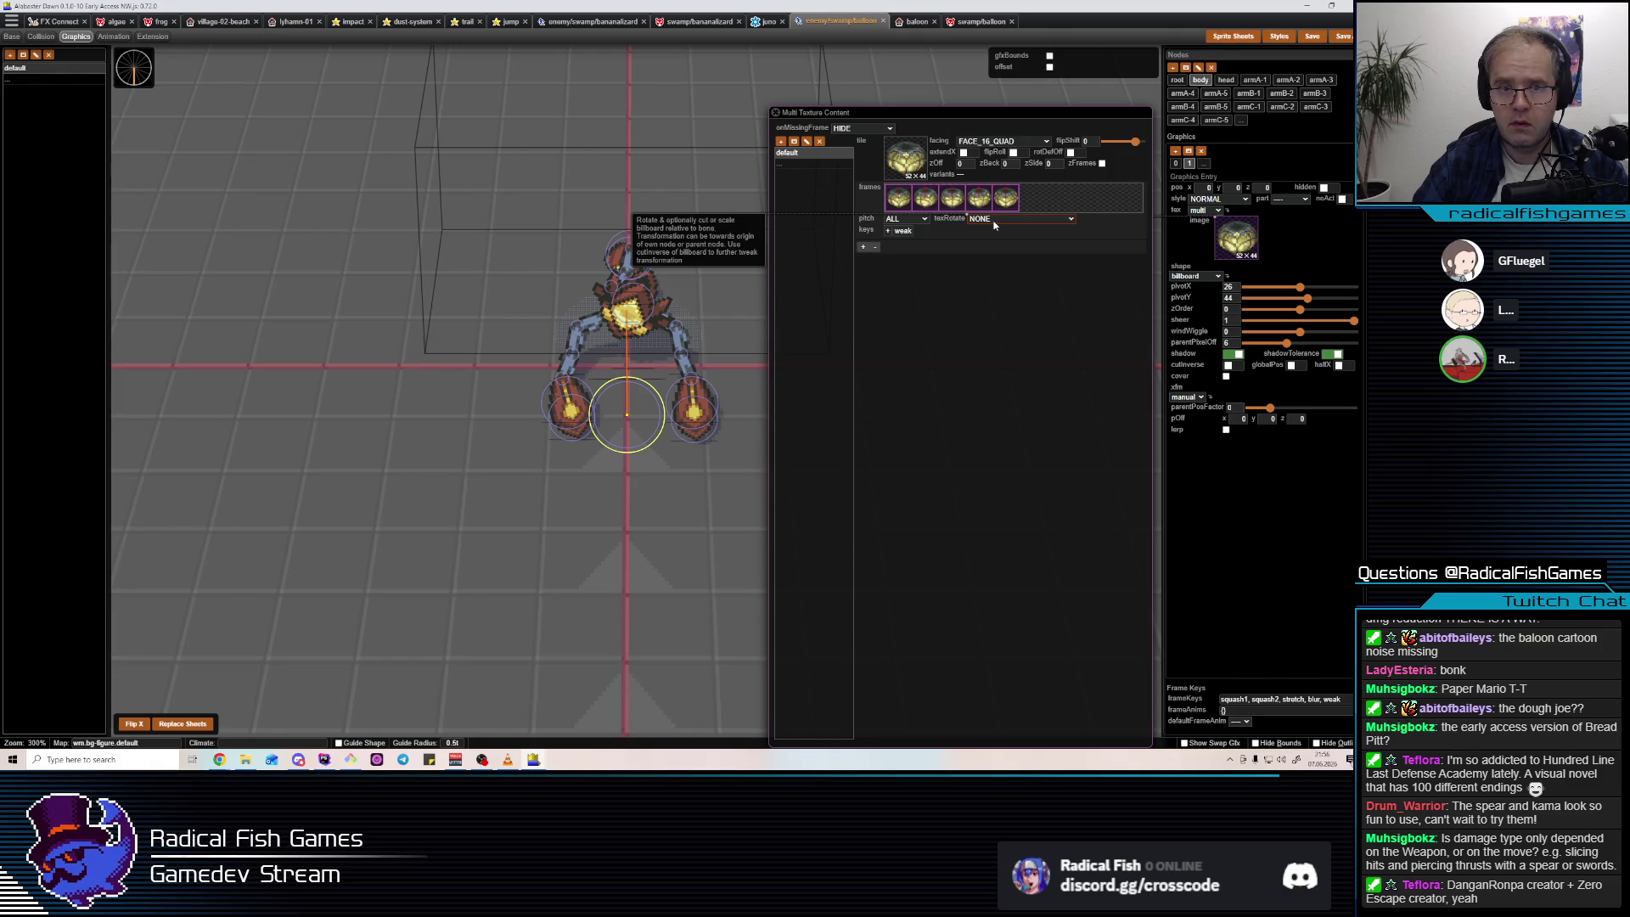
key(1)
Select the crab's body and lift it higher in the weak pose.
key(4)
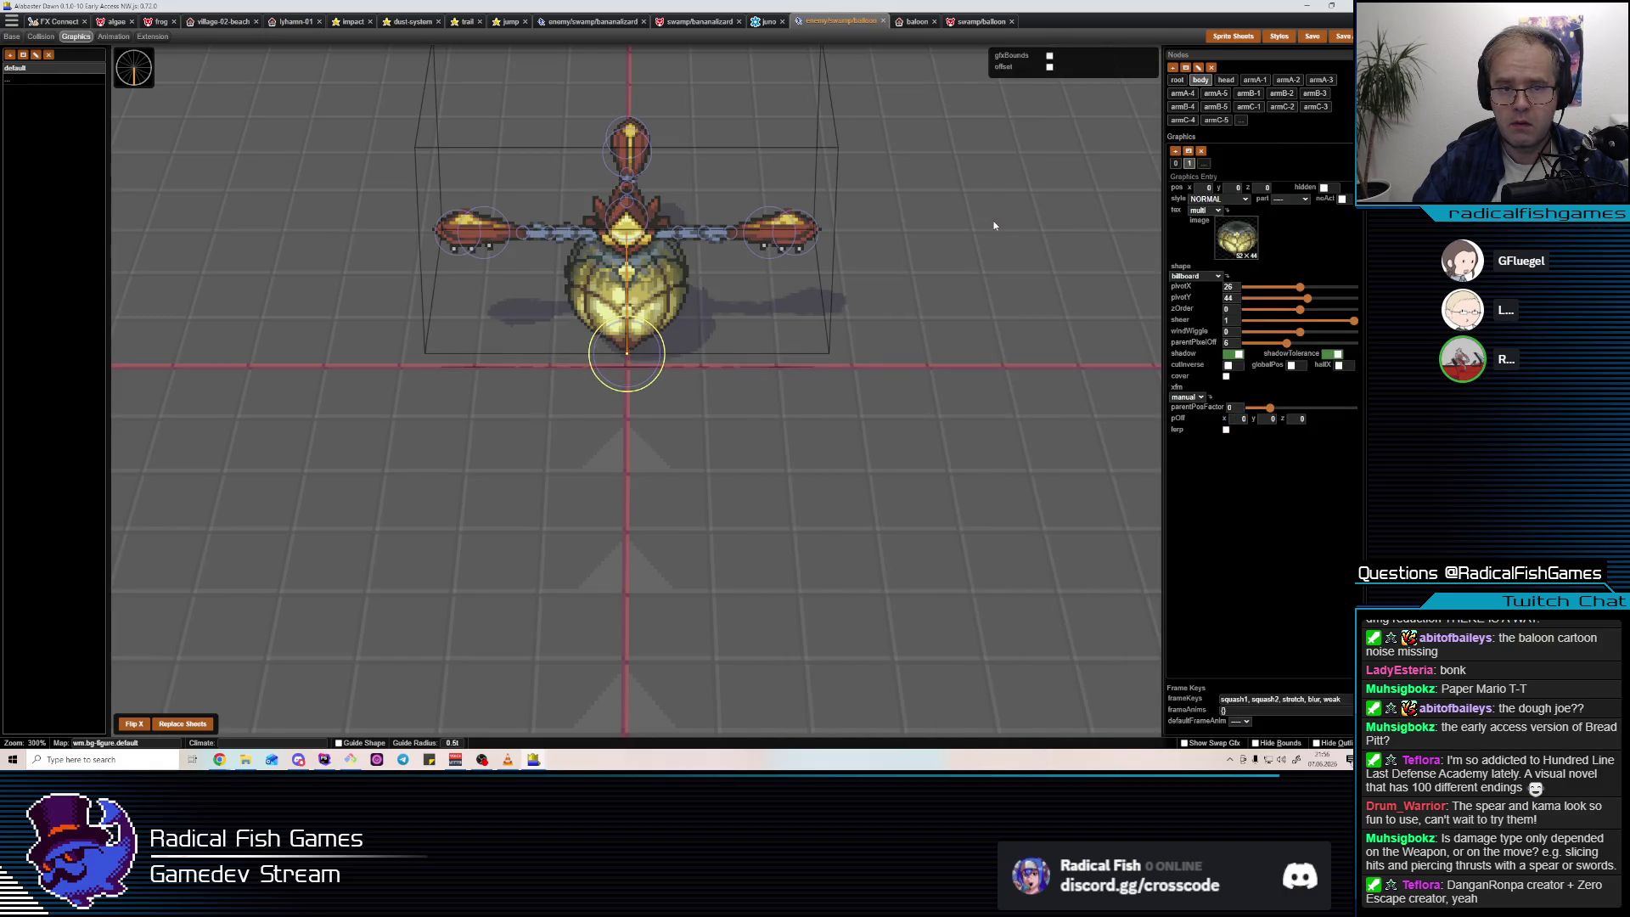
click(621, 293)
mouse_move(631, 343)
mouse_down()
mouse_move(629, 326)
mouse_move(732, 455)
mouse_move(630, 469)
mouse_move(631, 499)
mouse_move(675, 457)
mouse_move(633, 327)
mouse_move(637, 434)
mouse_up()
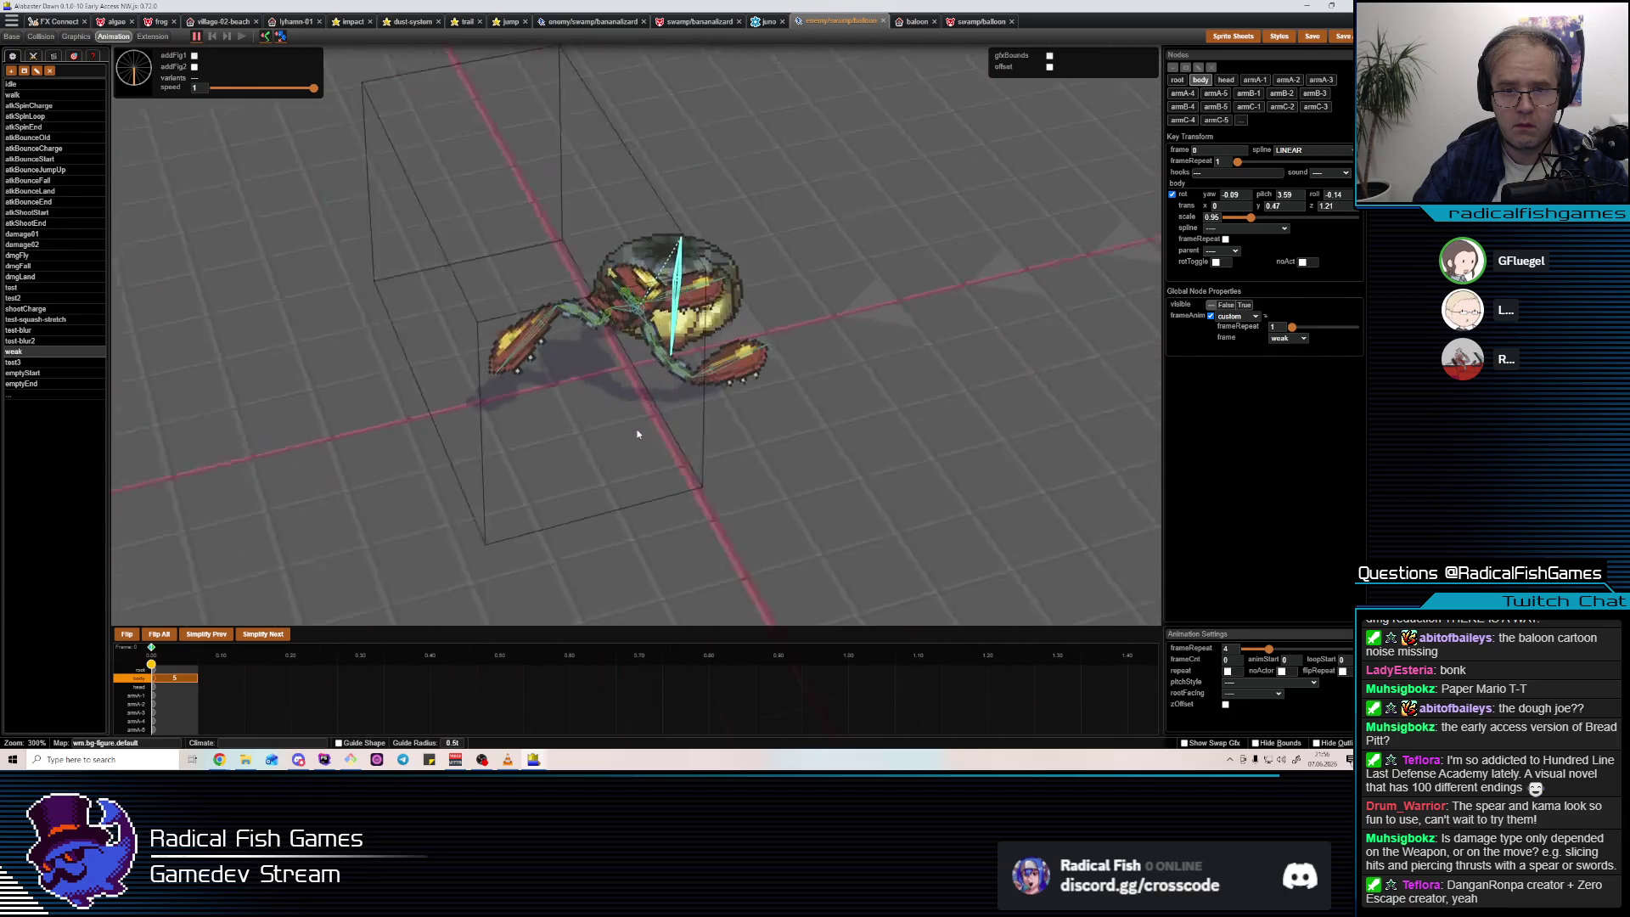
Set the body graphic's pivotY to 8.
key(3)
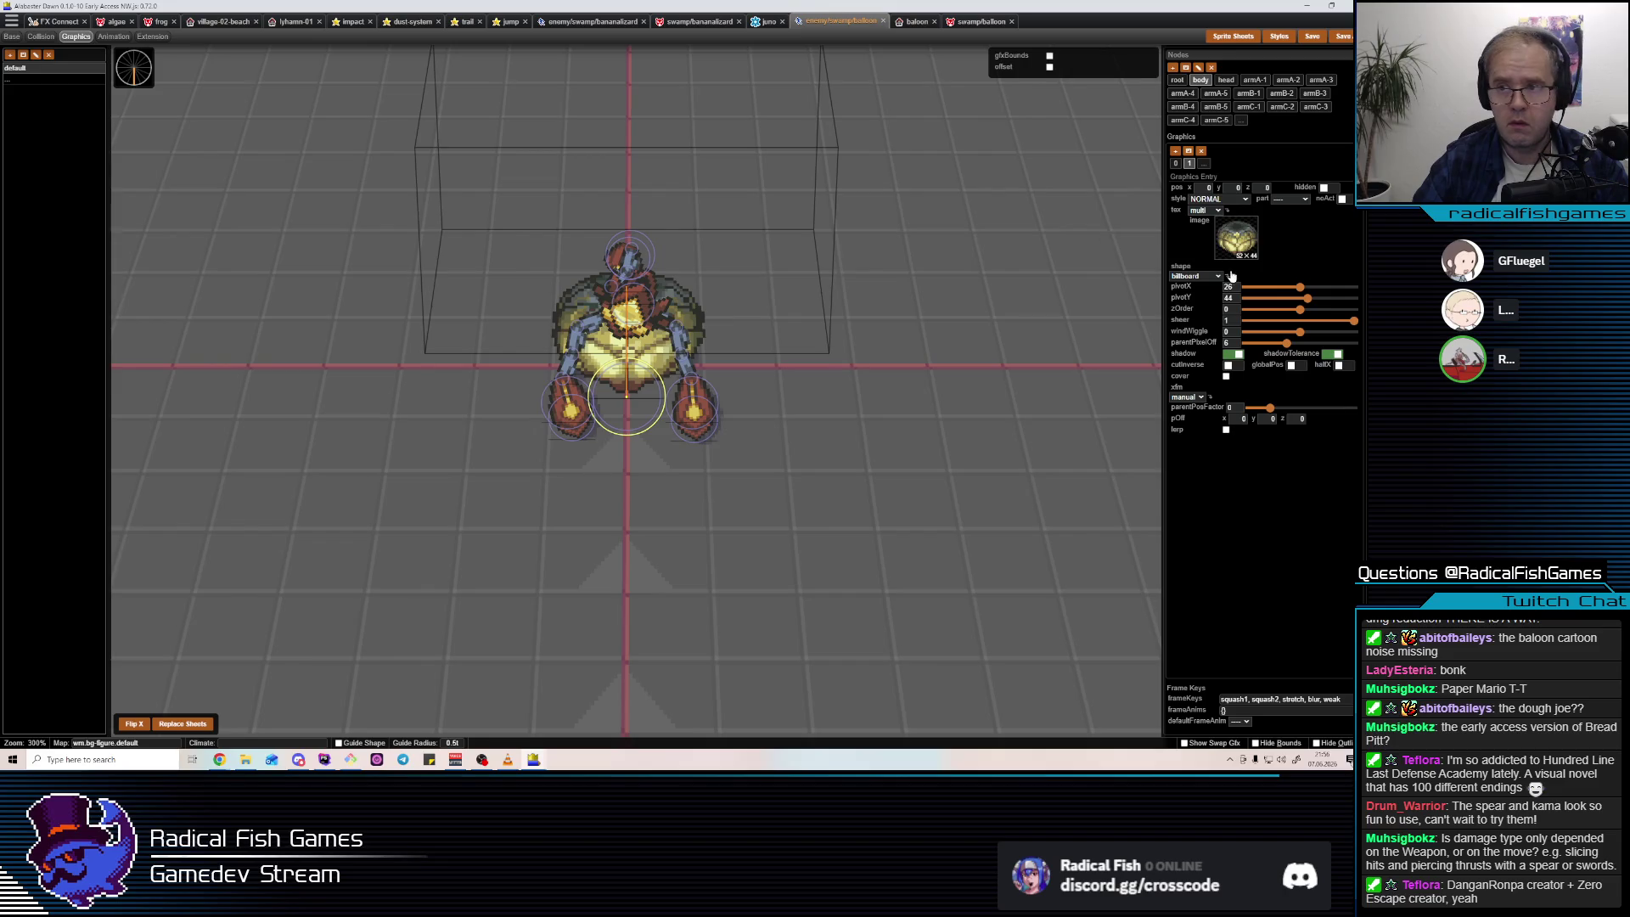
double_click(1229, 298)
text(22)
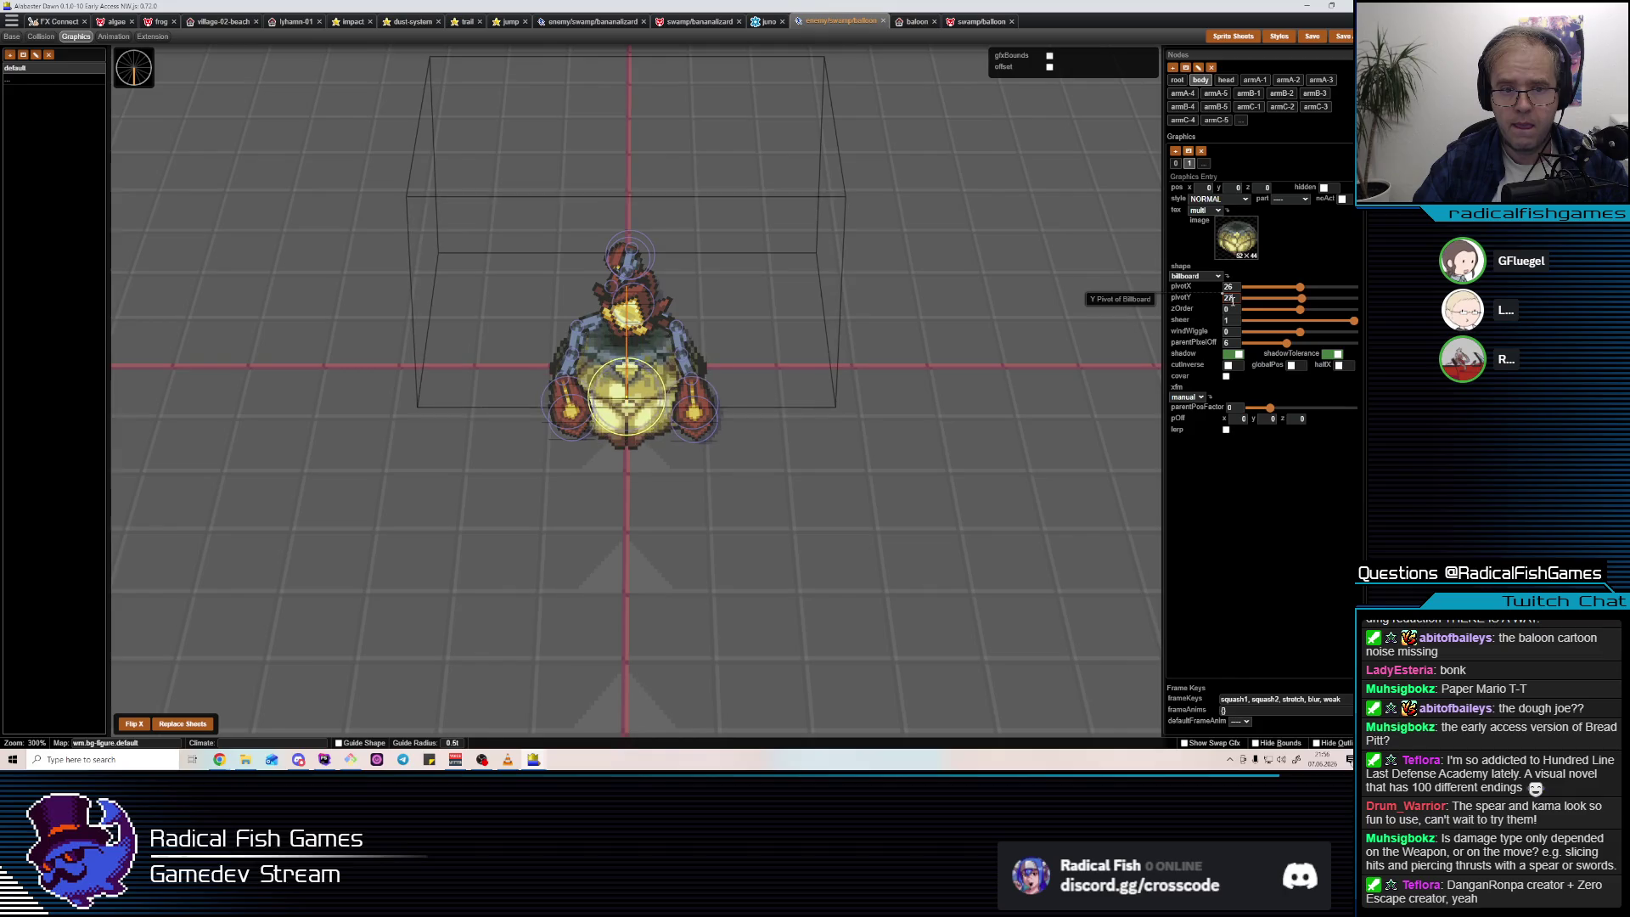
key(BackSpace)
key(BackSpace)
text(12)
key(BackSpace)
key(BackSpace)
text(8)
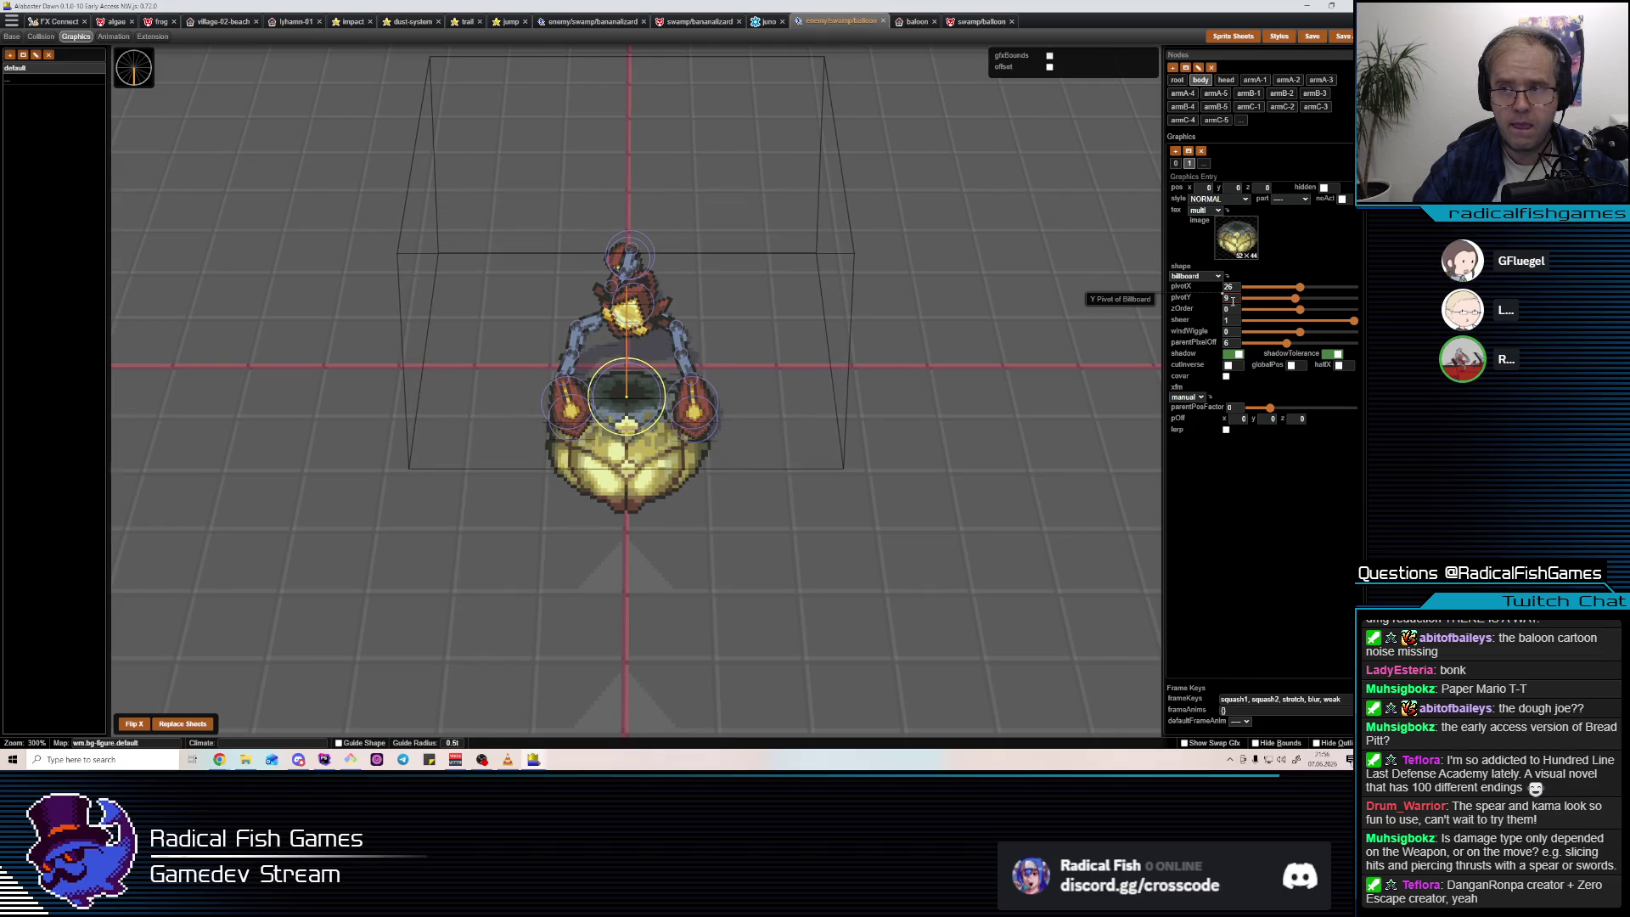
Check the body's reference sprite sheet and reduce its sheer to 0.
click(1236, 238)
click(907, 158)
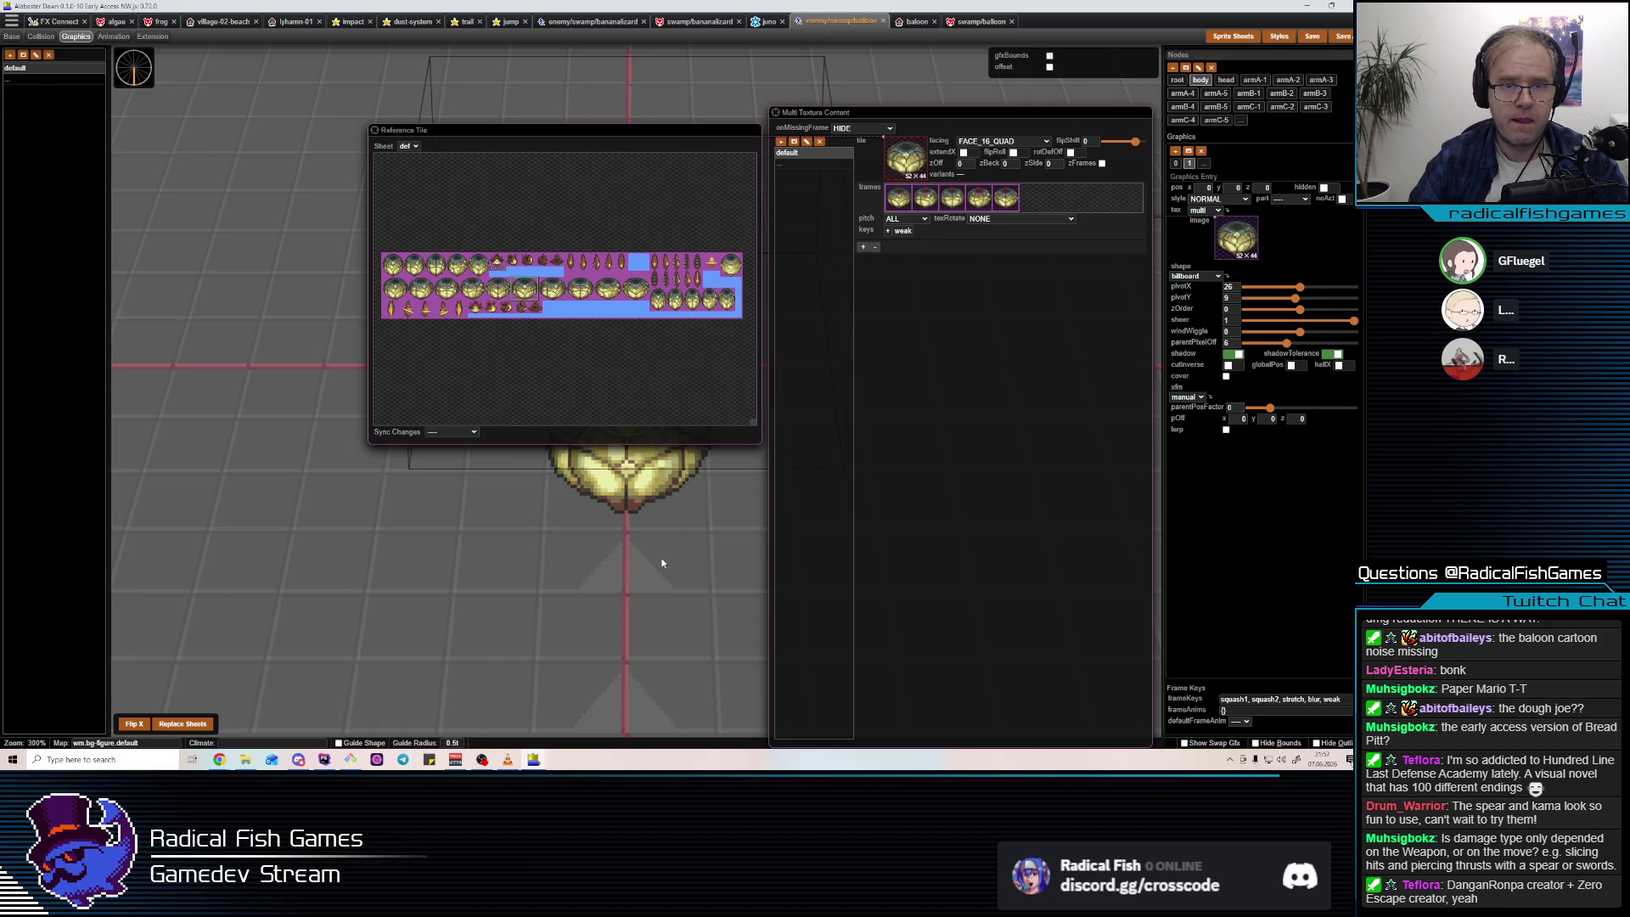
click(1160, 575)
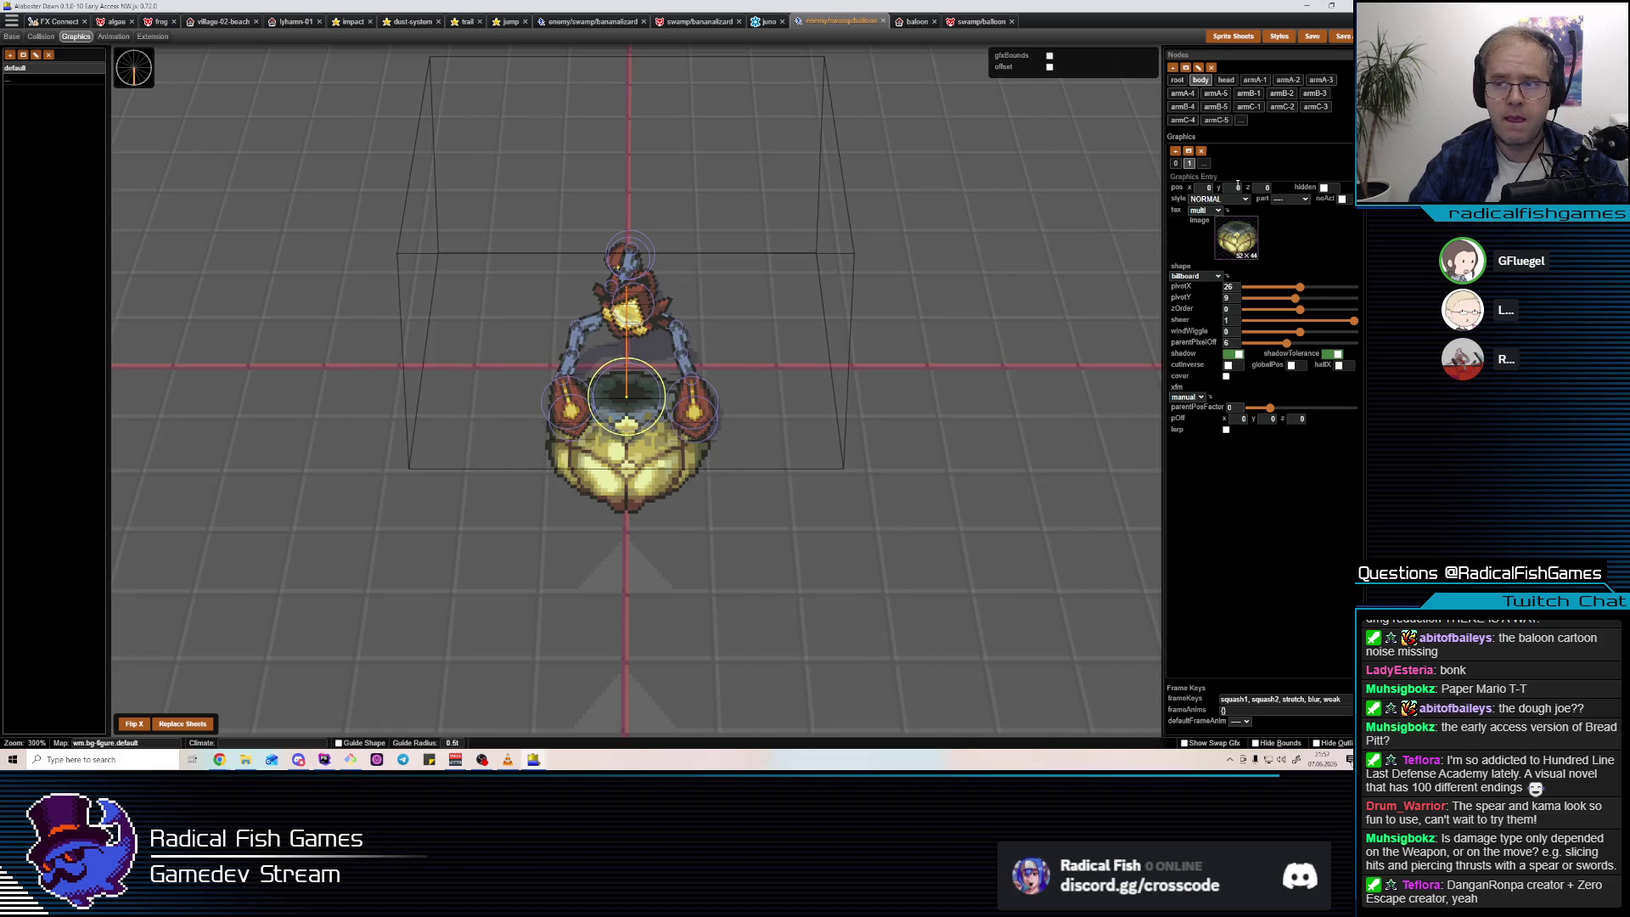
mouse_move(1353, 320)
mouse_down()
mouse_move(1179, 326)
mouse_move(1355, 321)
mouse_up()
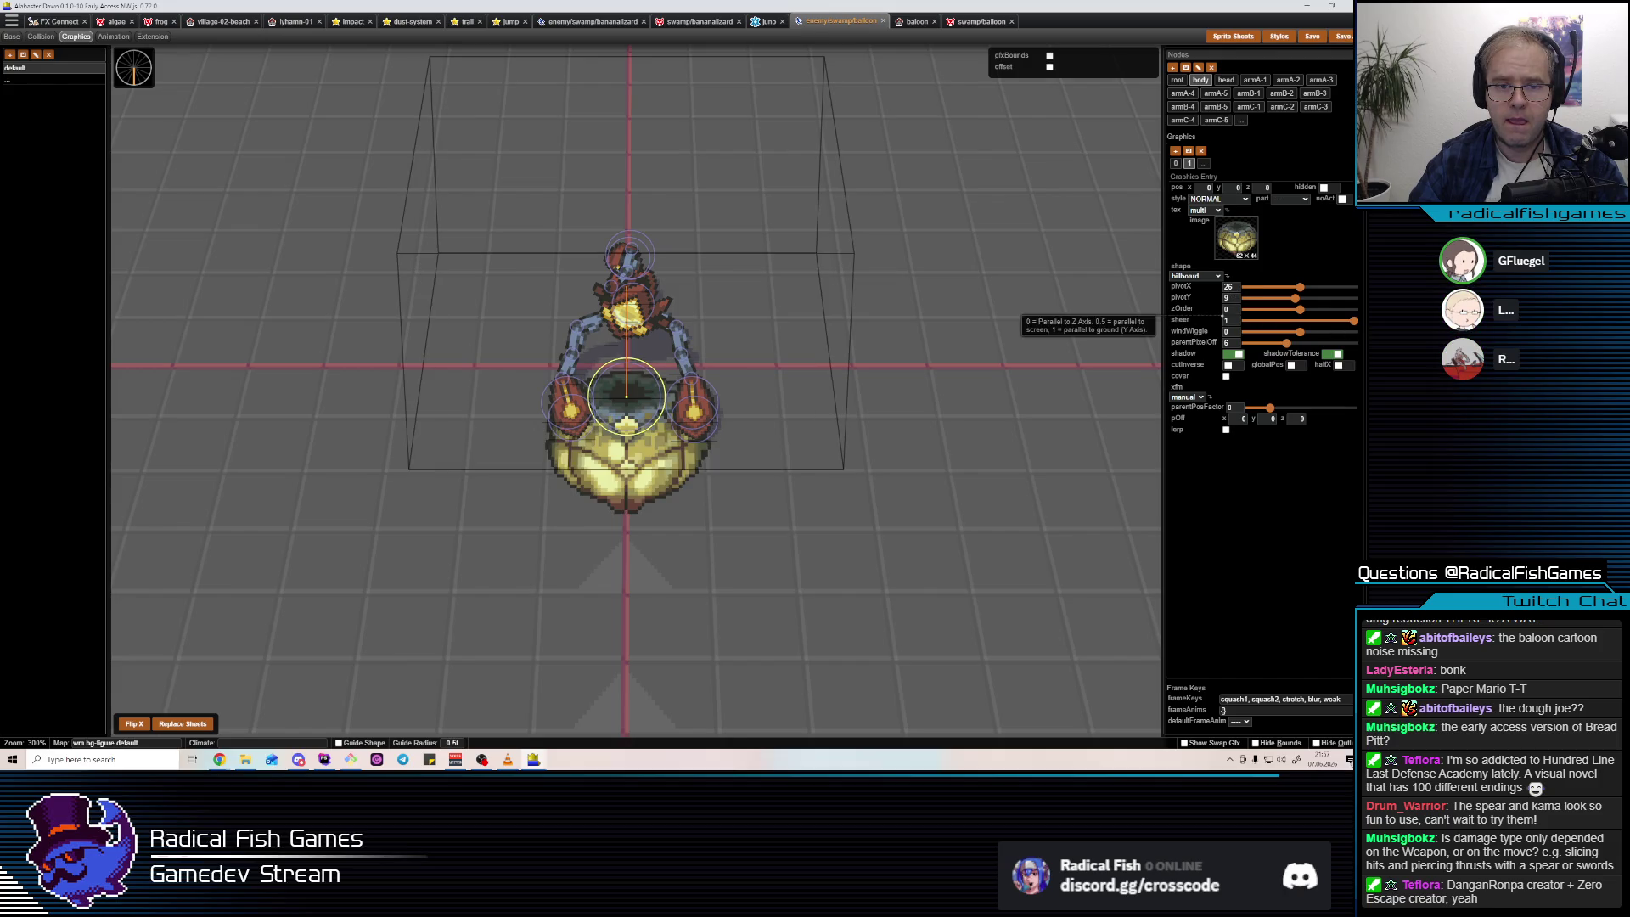
Click through the armA-4, armC-2 and body nodes, viewing the crab at an angle.
click(894, 503)
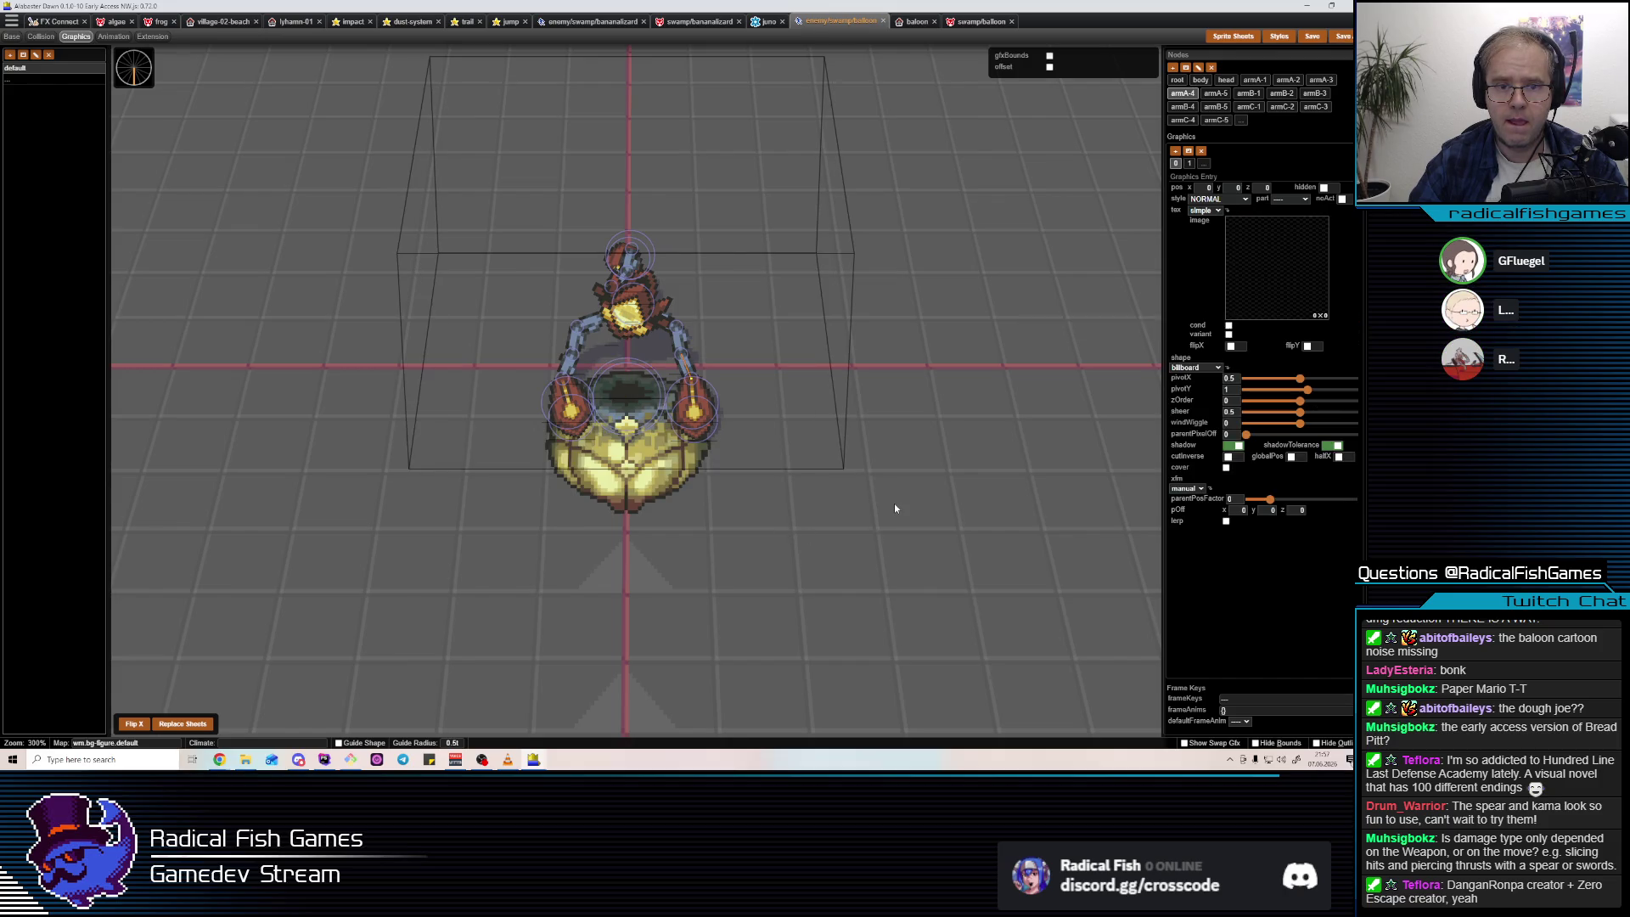
click(647, 408)
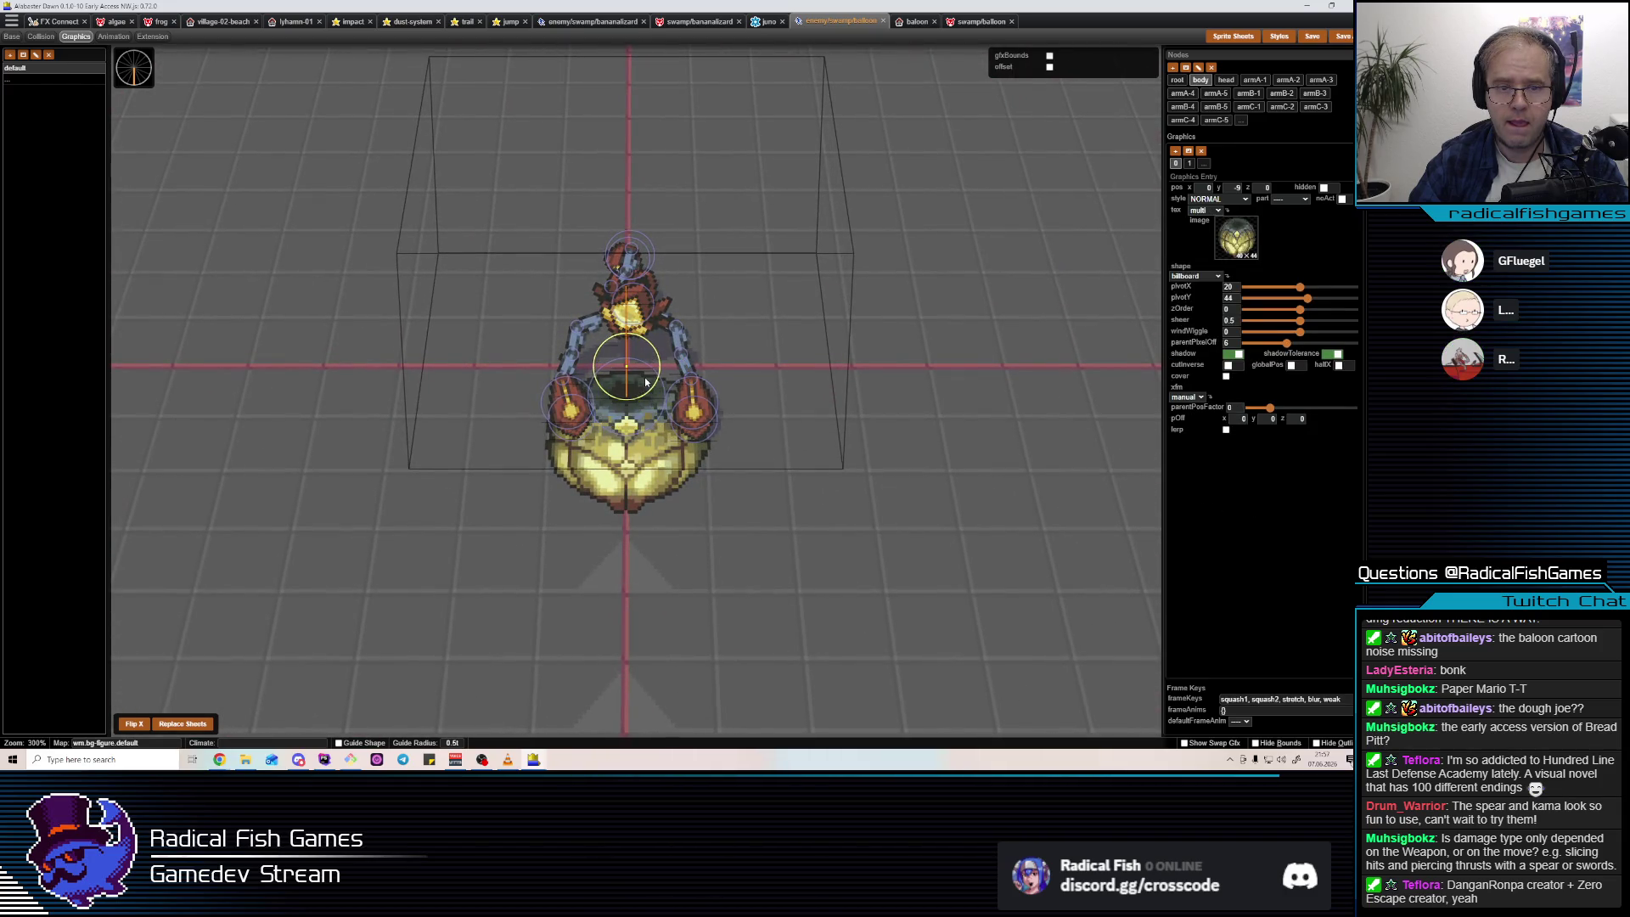
click(642, 436)
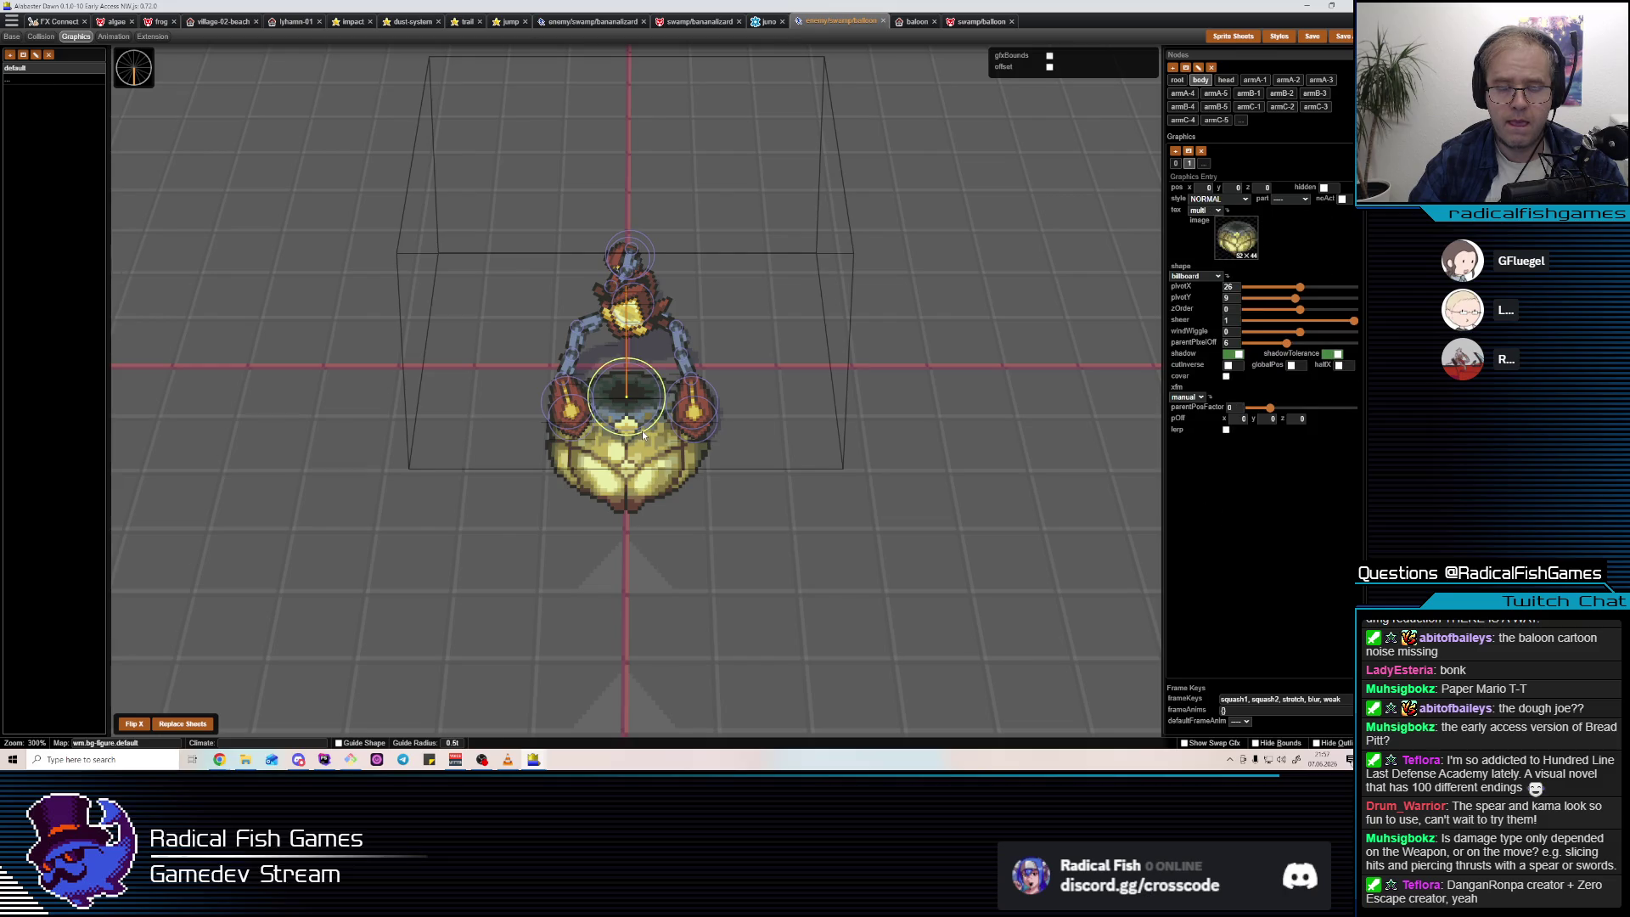
click(650, 404)
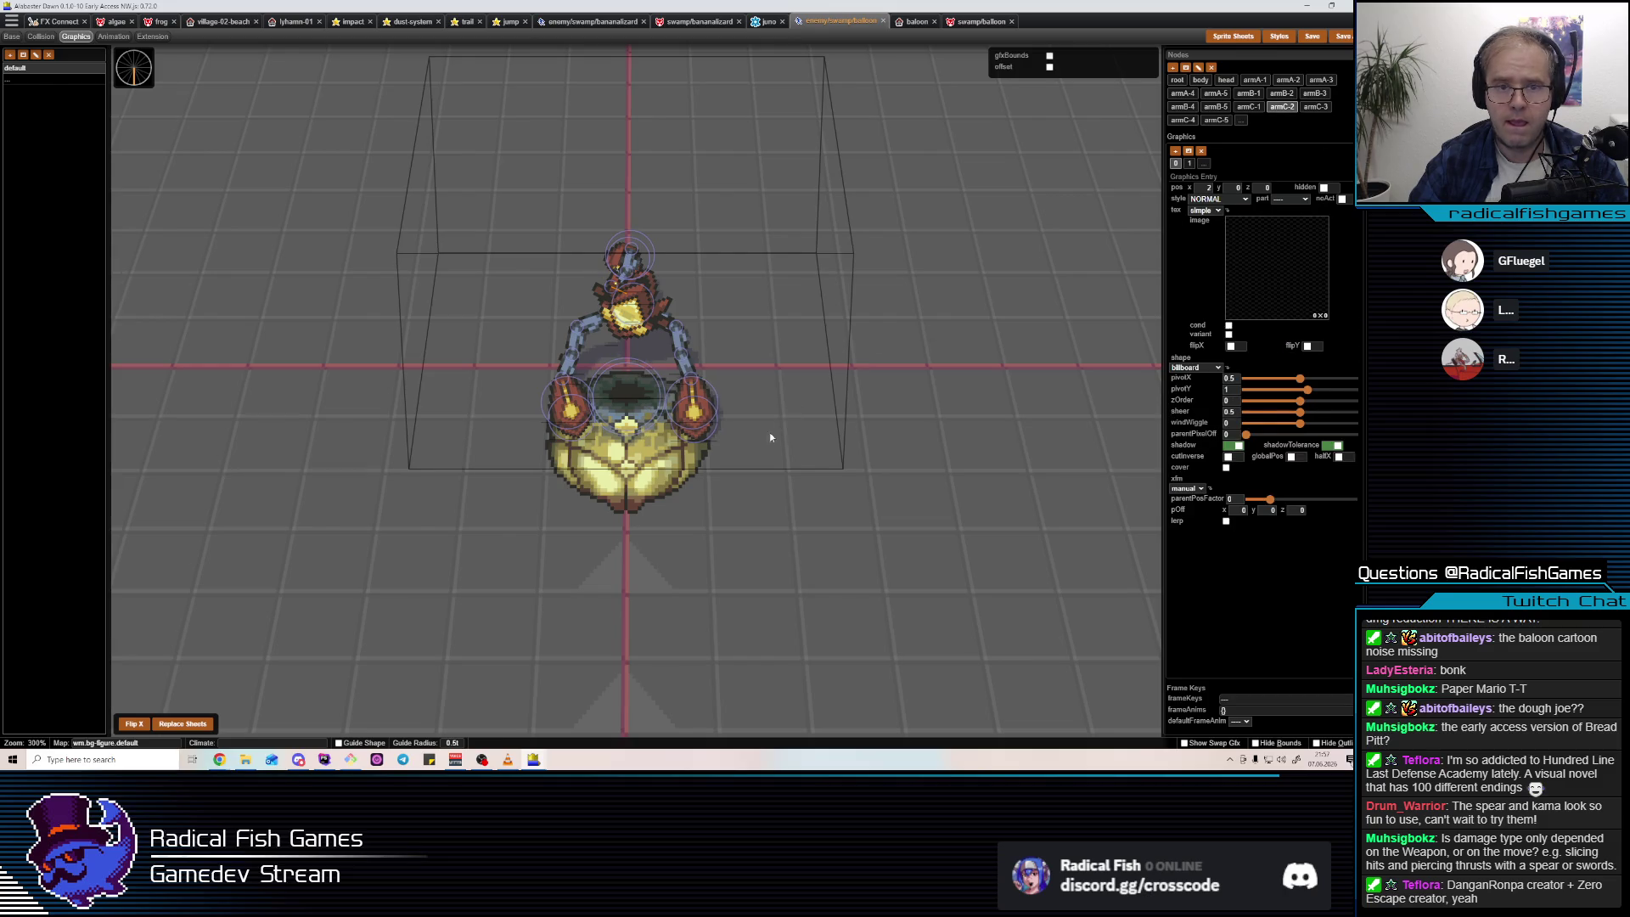
click(645, 383)
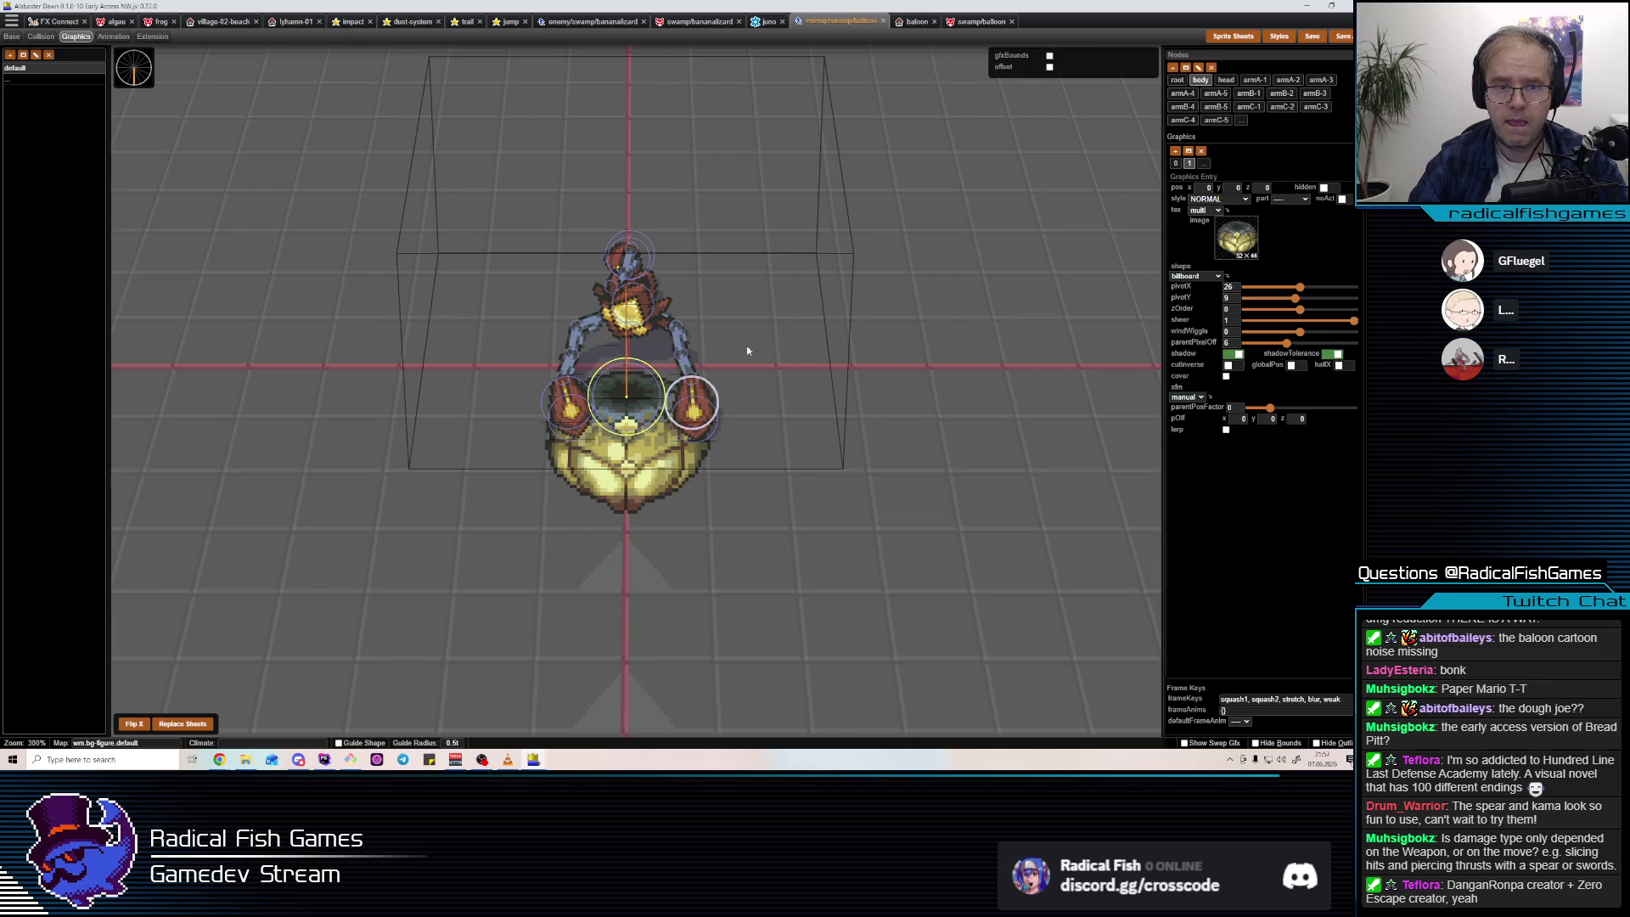
drag(809, 517, 837, 499)
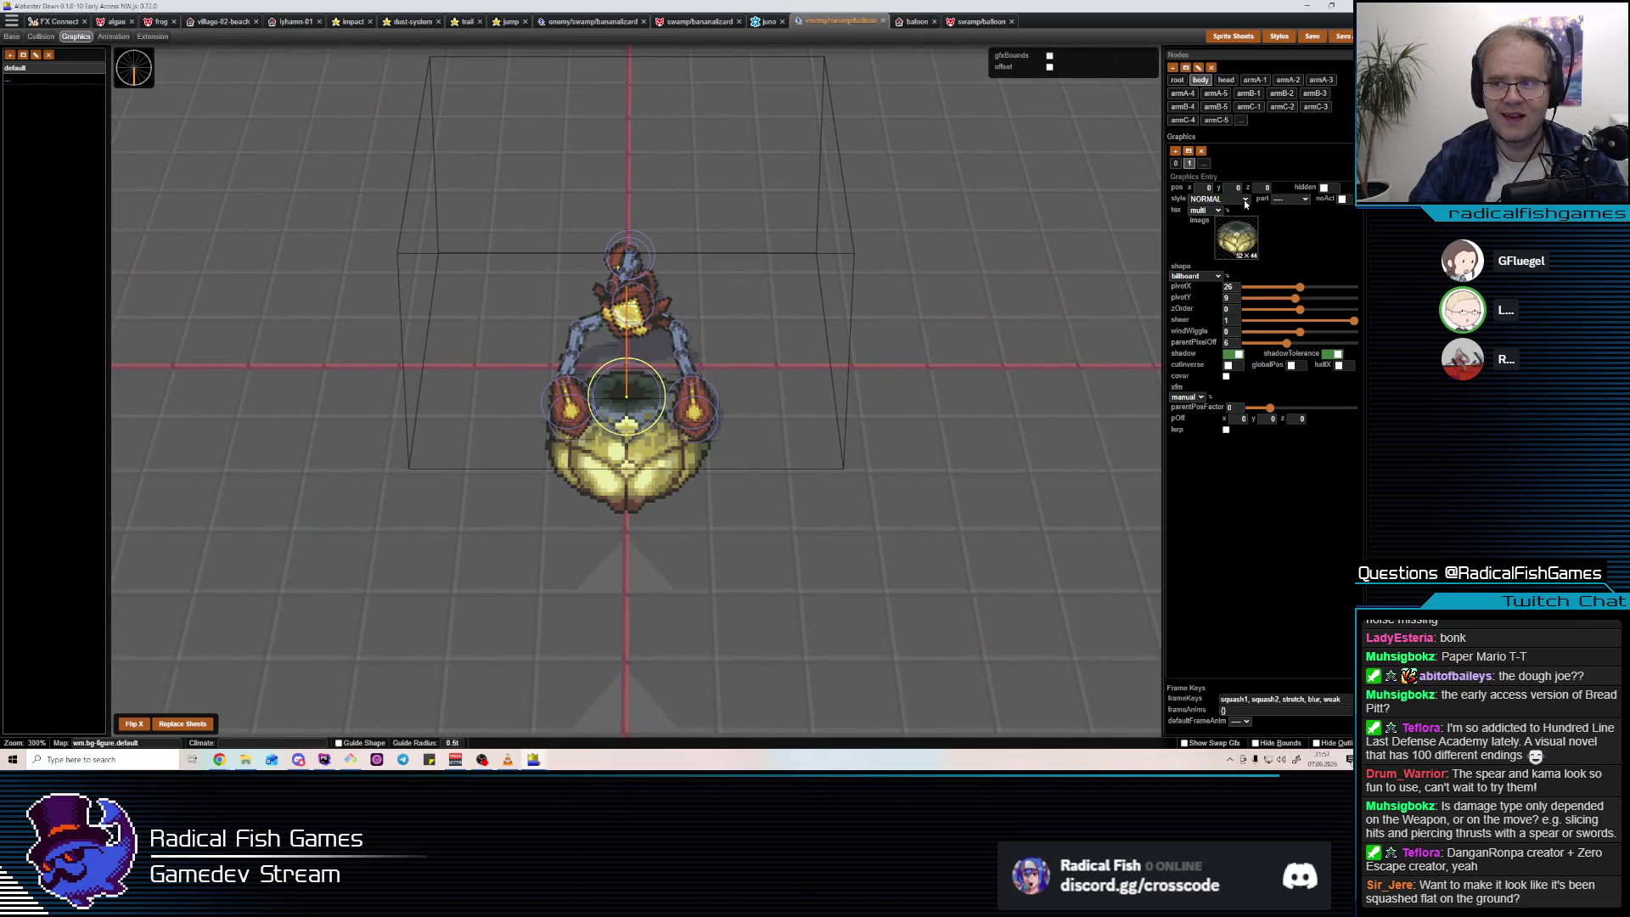
Set the body graphic's z position to 9 and return to the weak animation.
click(1270, 187)
text(12)
key(BackSpace)
key(BackSpace)
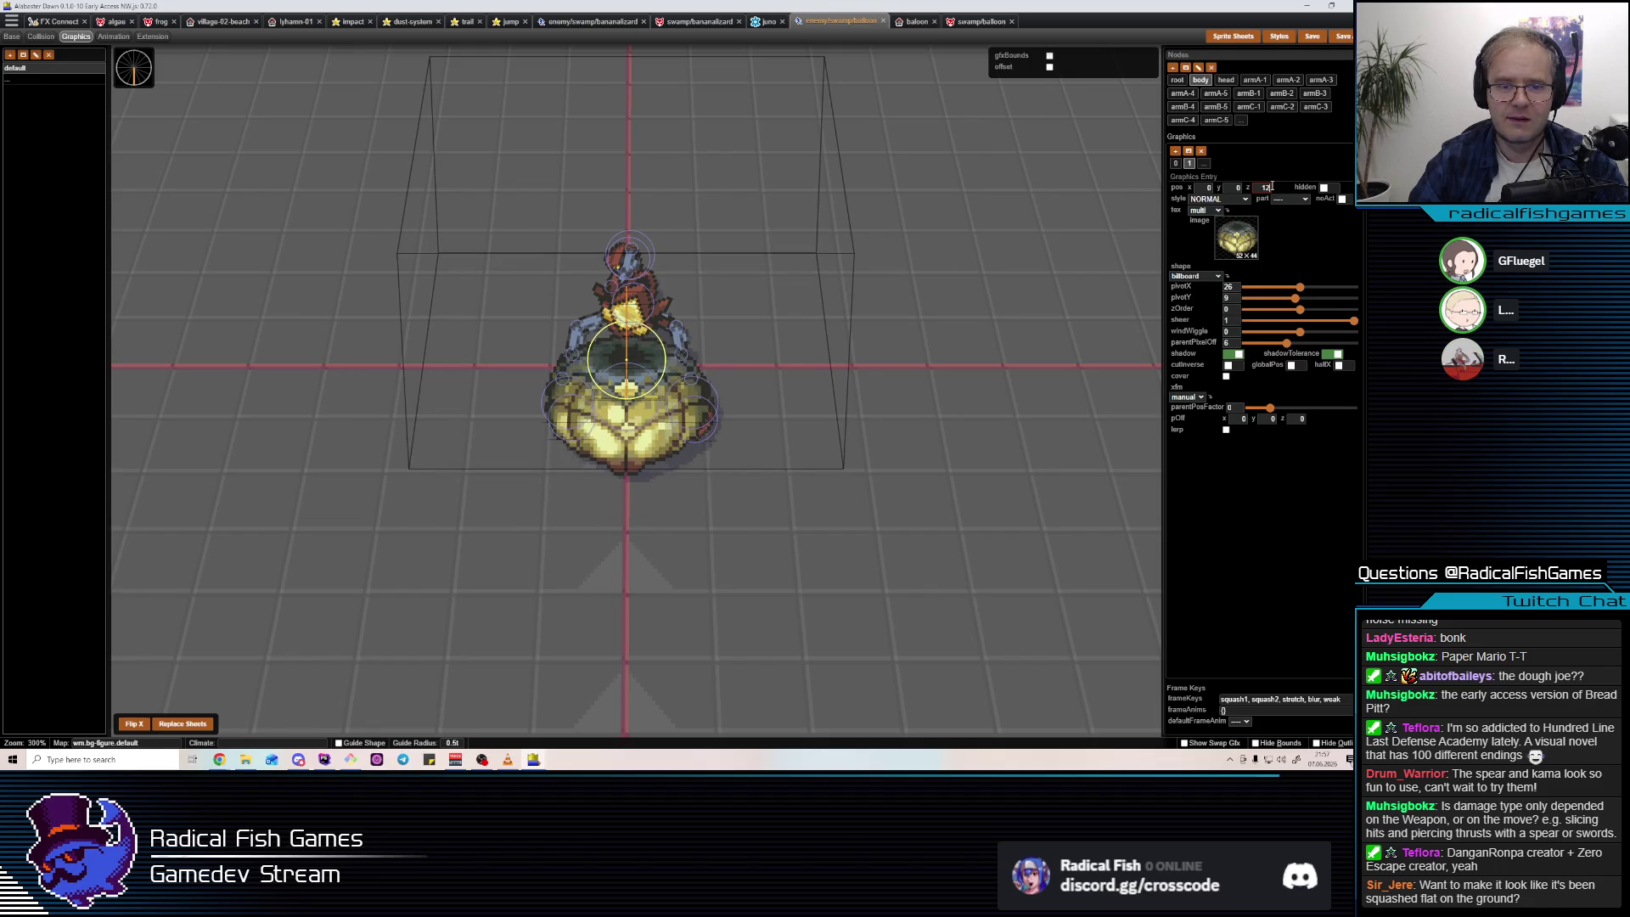
text(9)
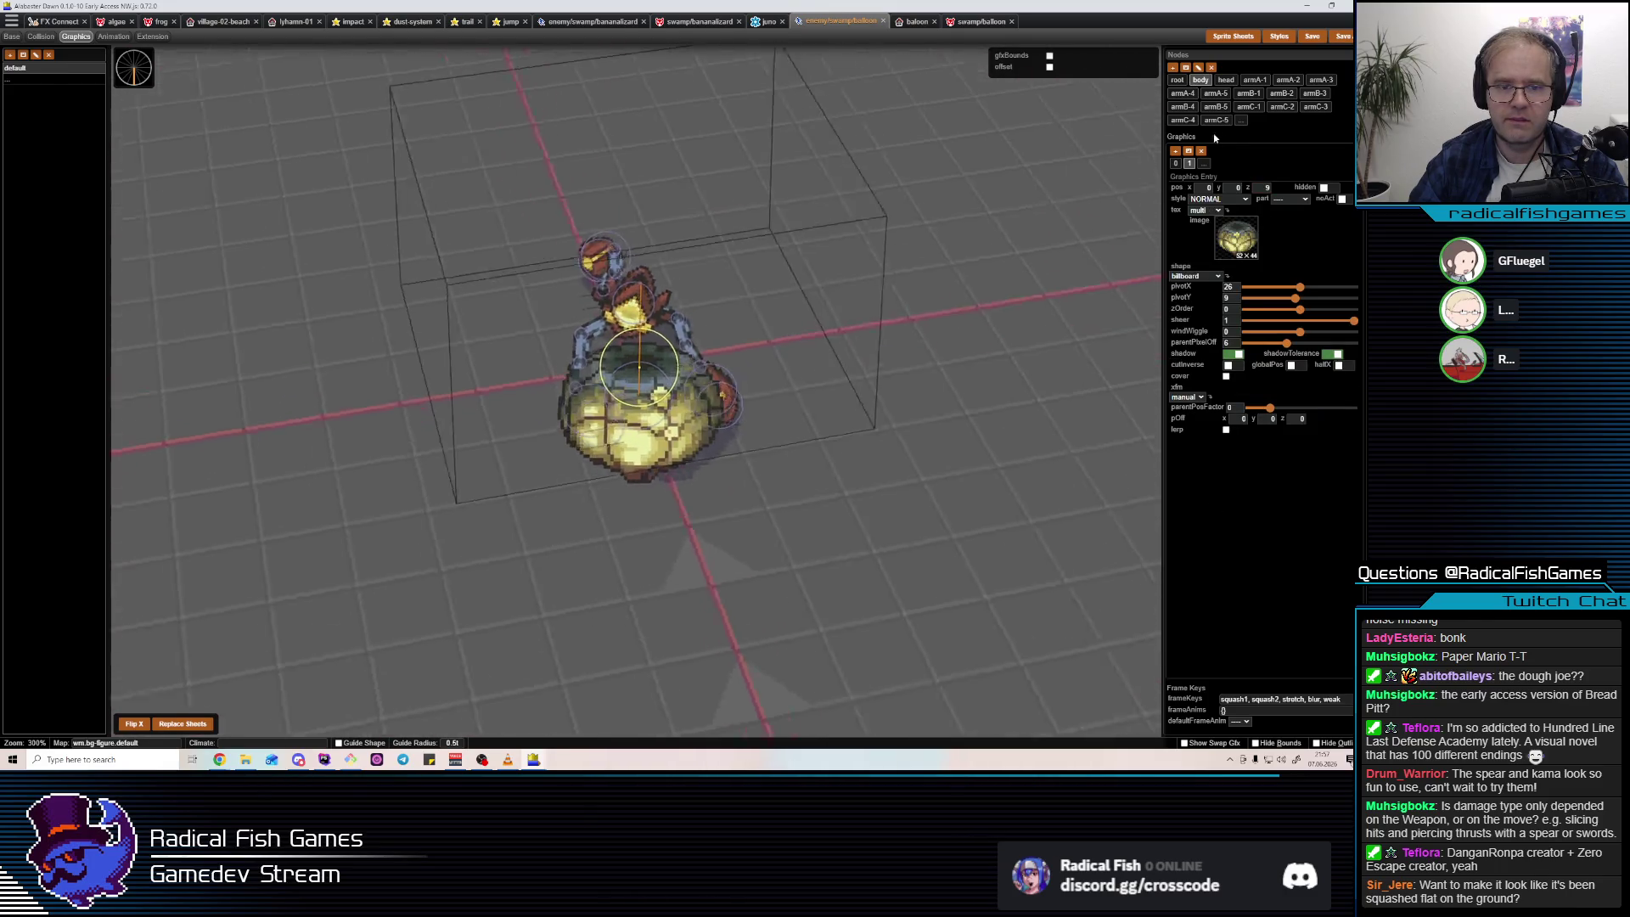
scroll(1267, 188, up, 6)
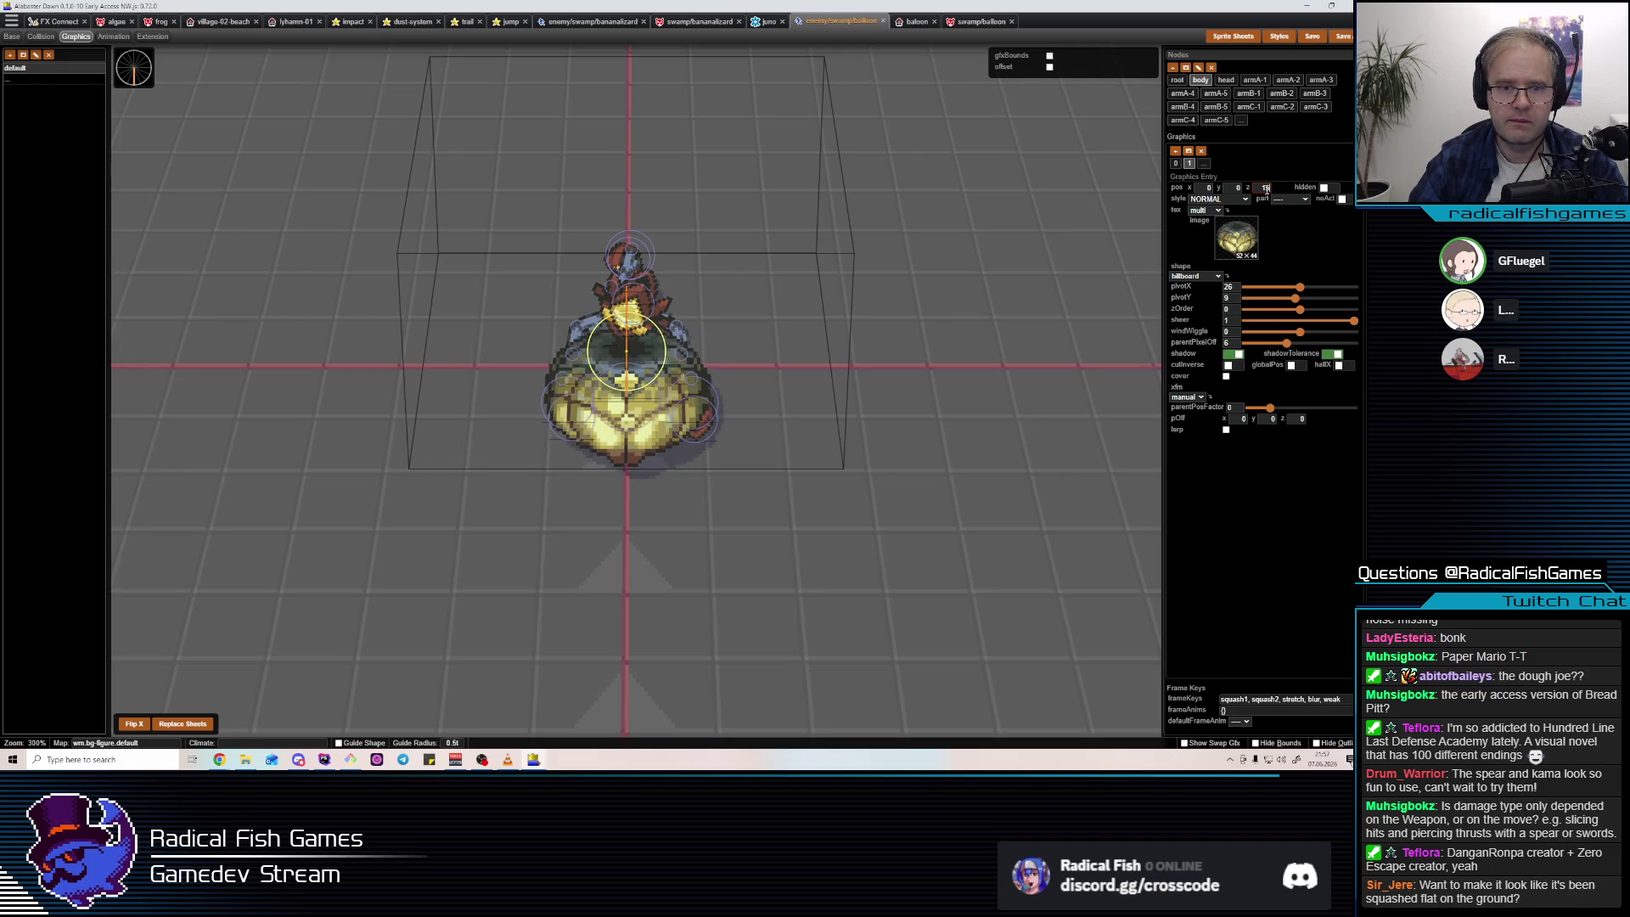
scroll(1266, 188, up, 2)
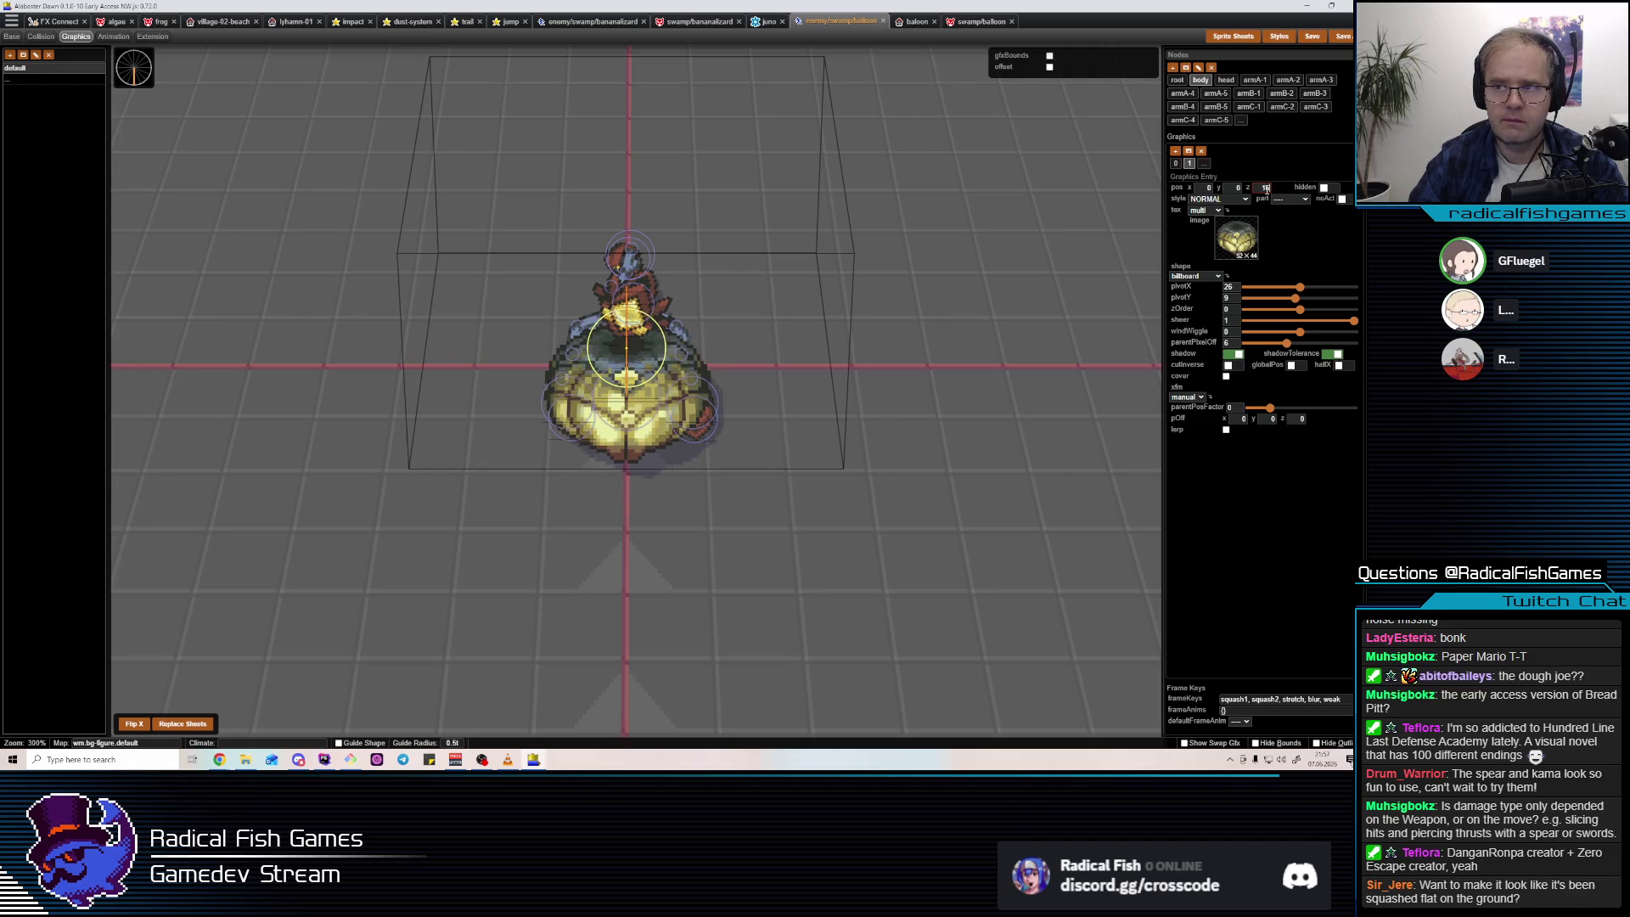
click(634, 348)
key(F4)
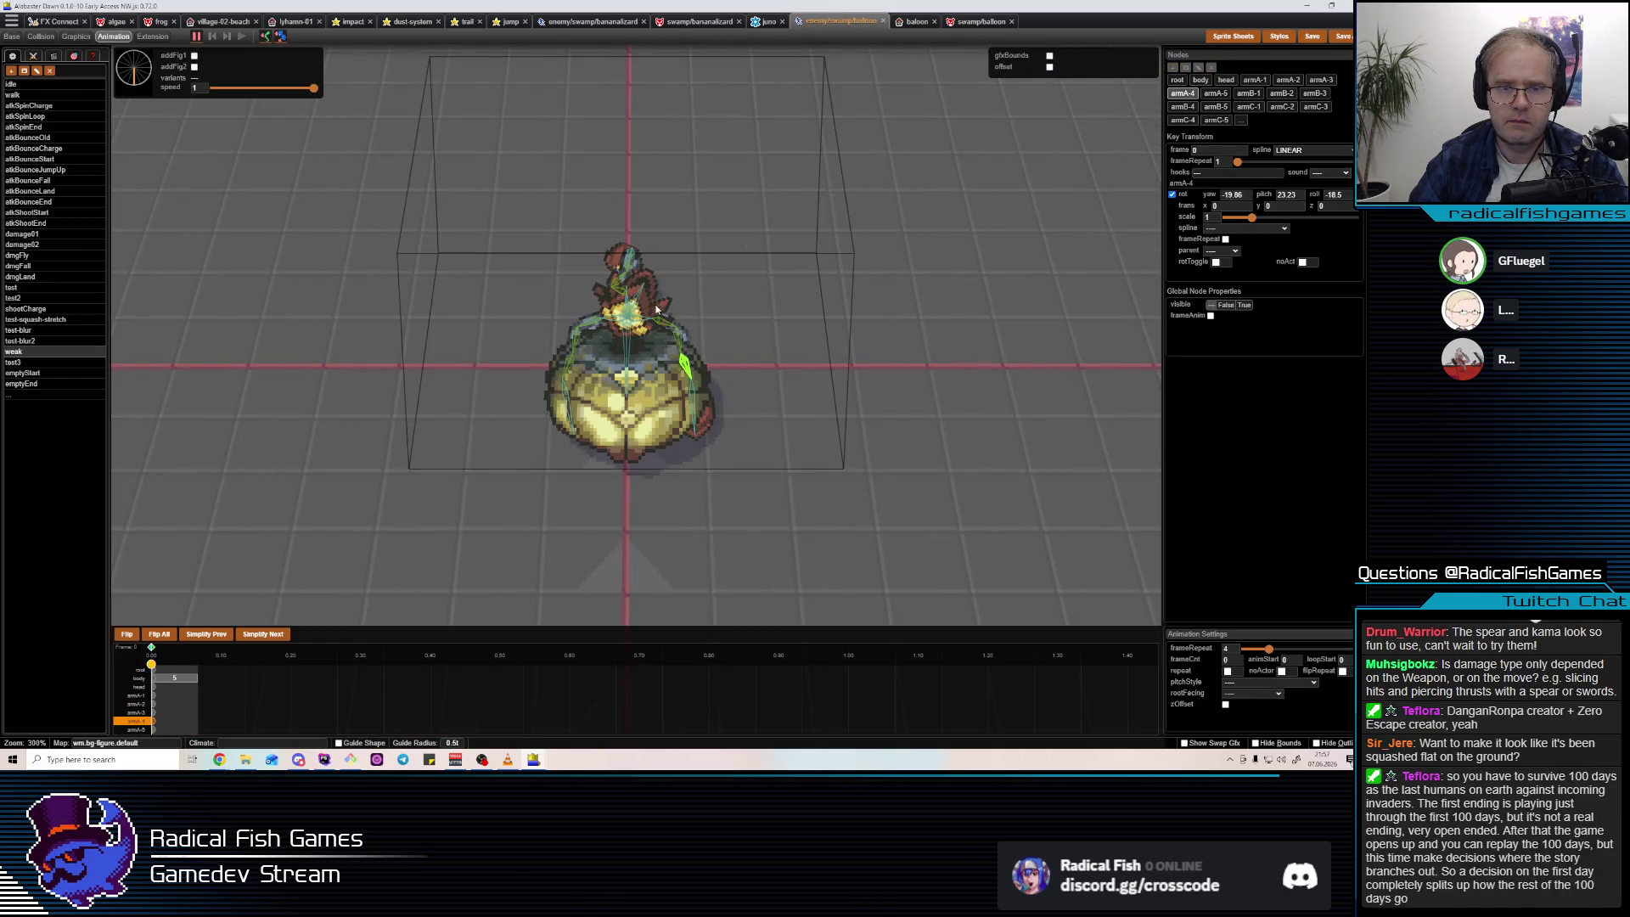
Reset the body's y translation to 0, then drag the body upward.
click(720, 420)
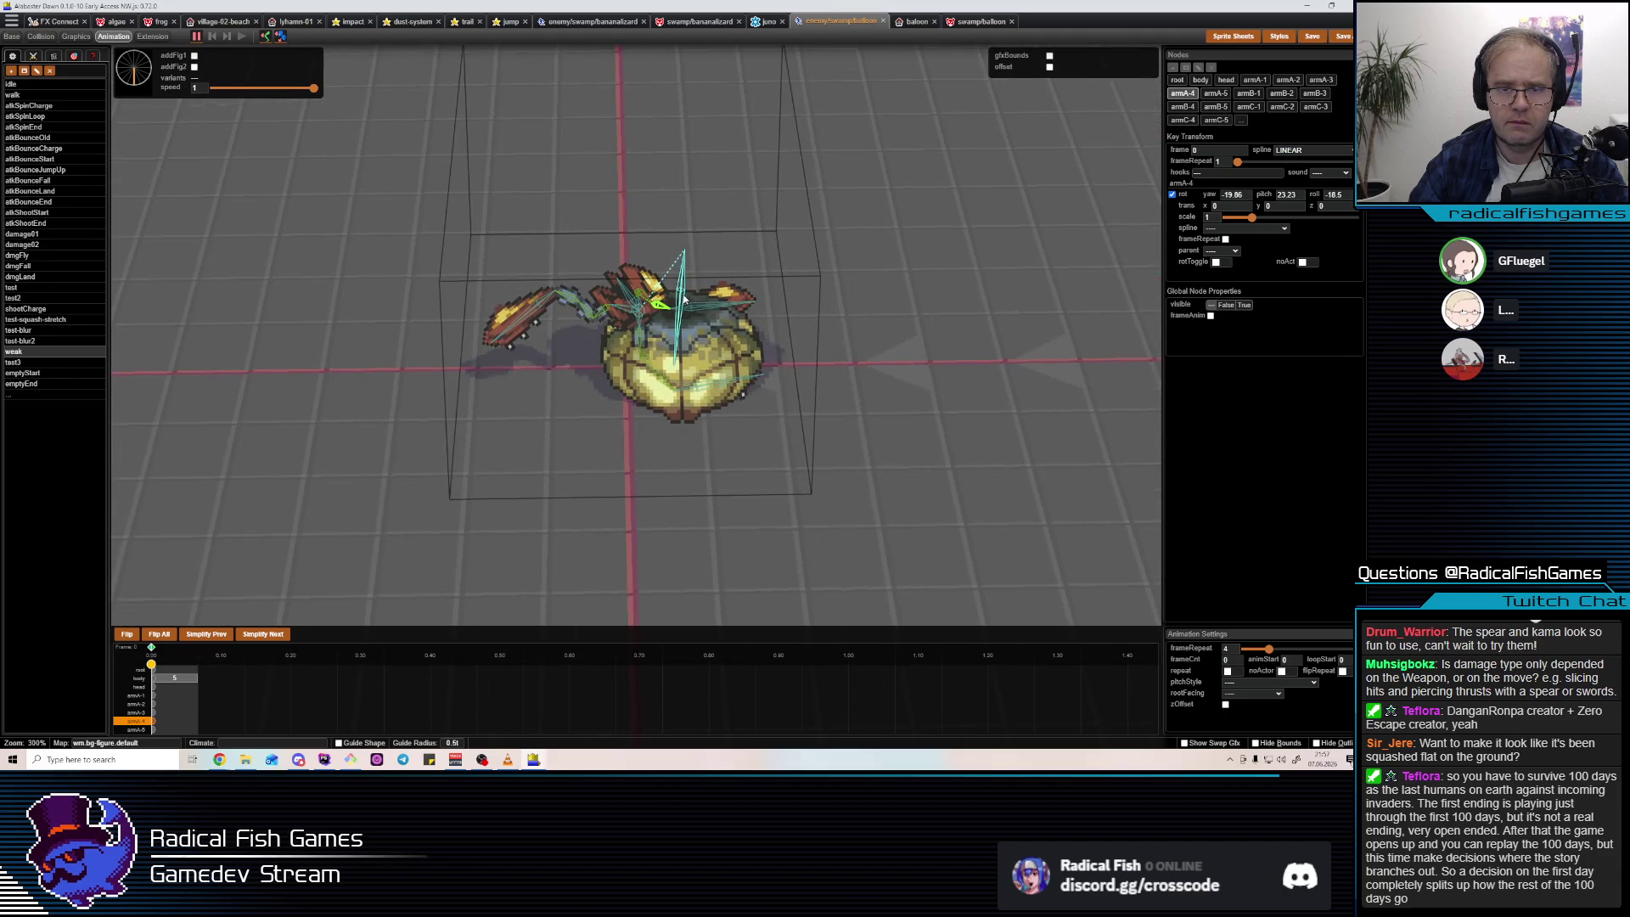
double_click(1272, 205)
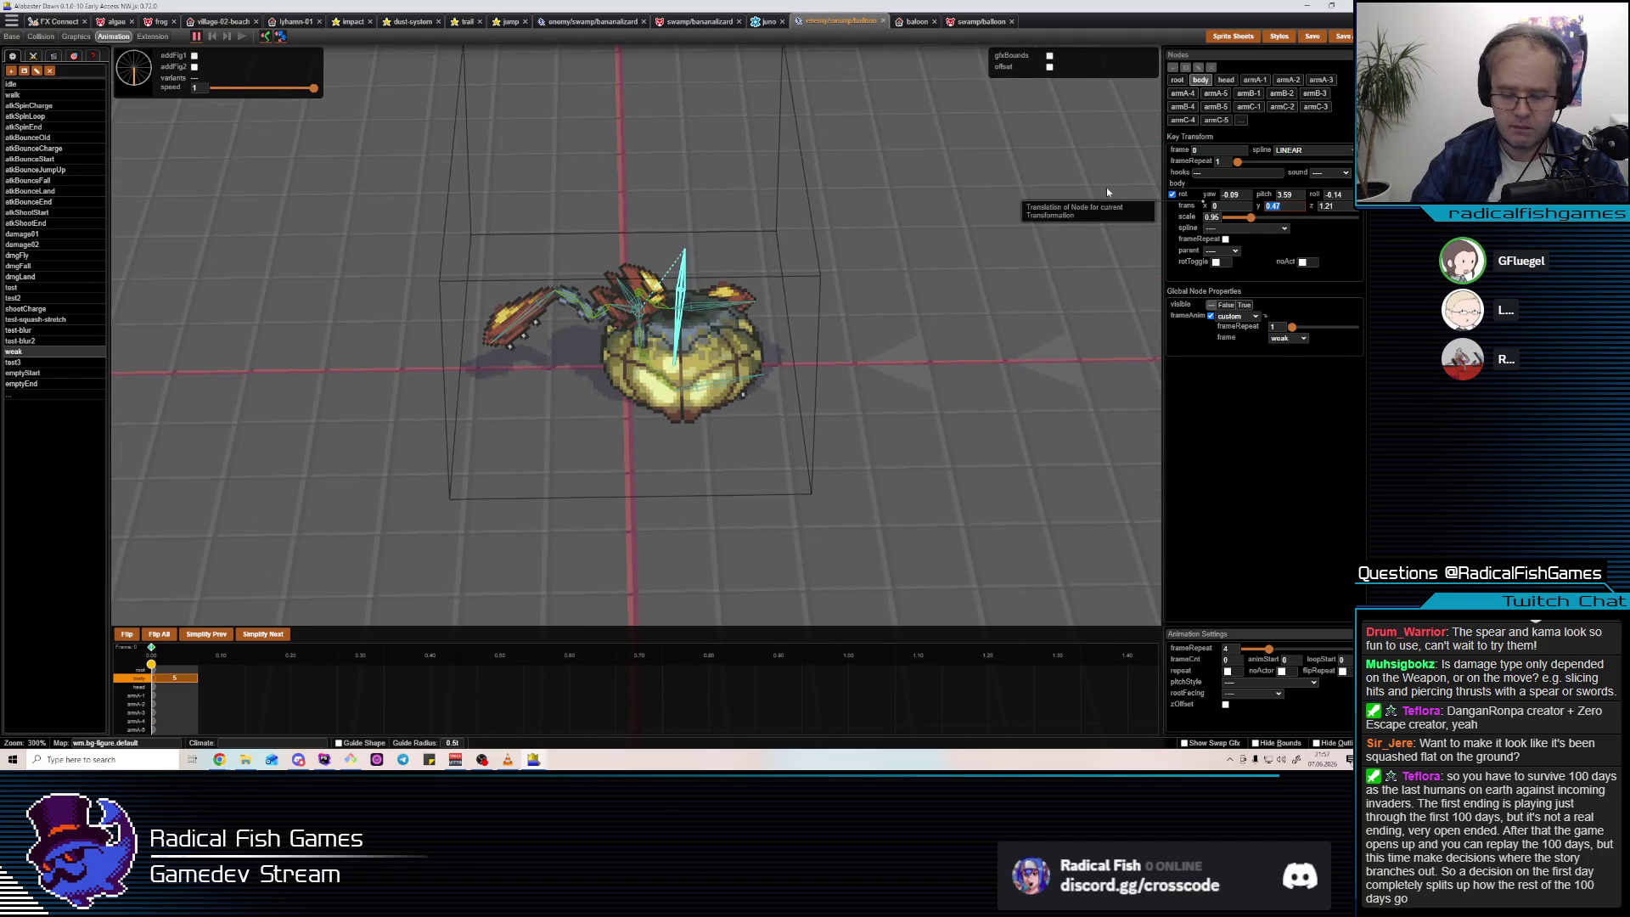
text(0)
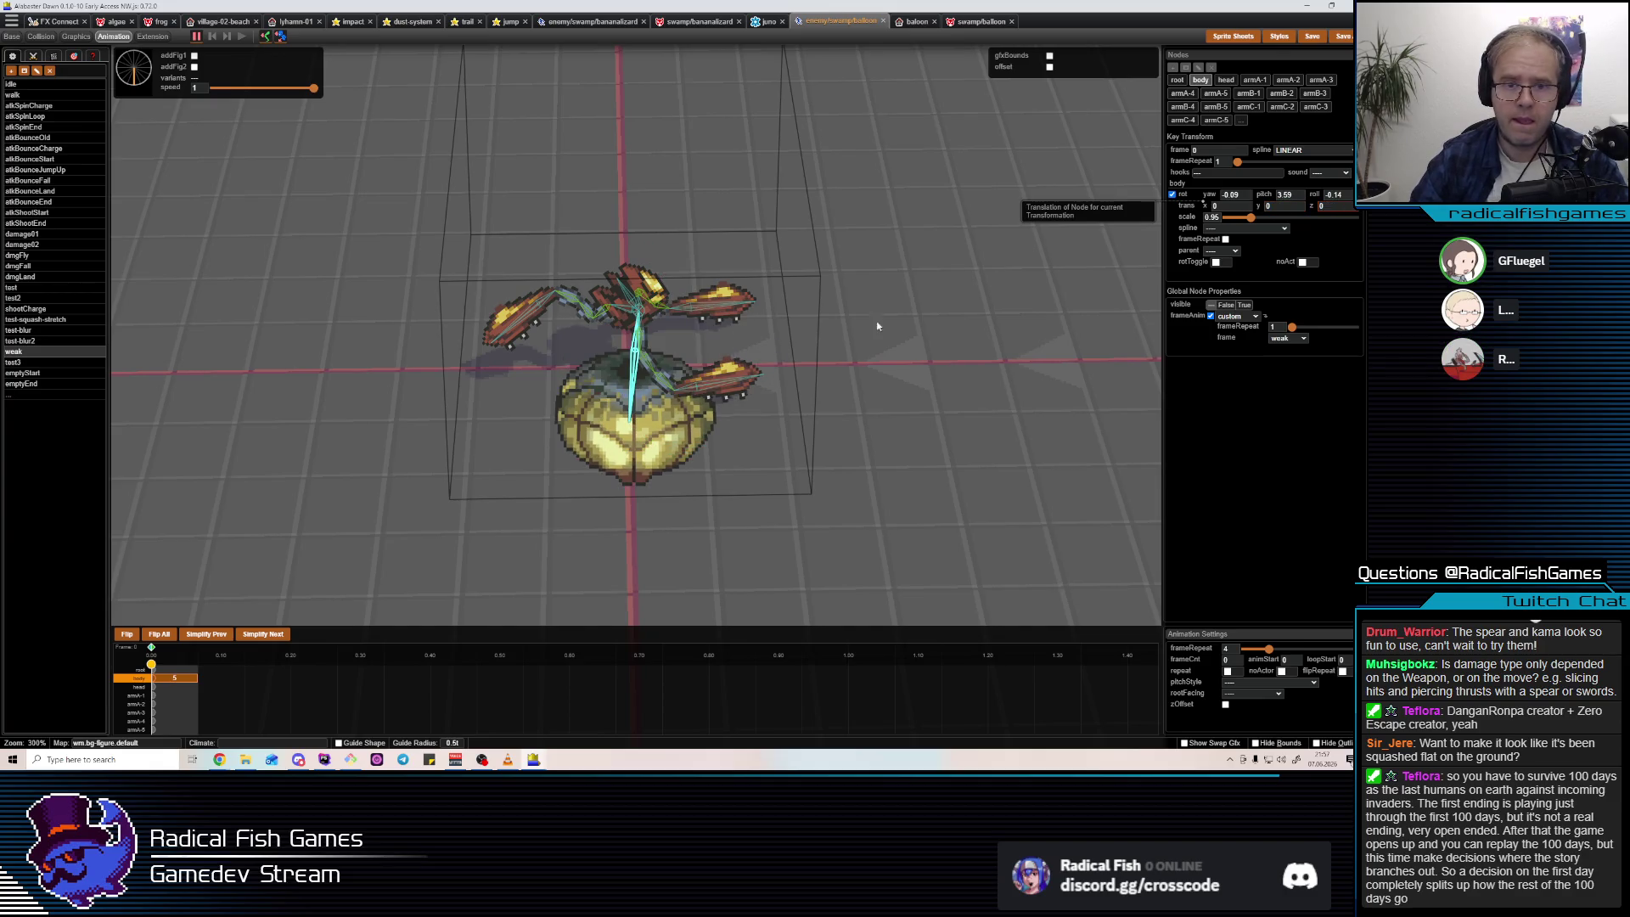
click(877, 328)
click(644, 421)
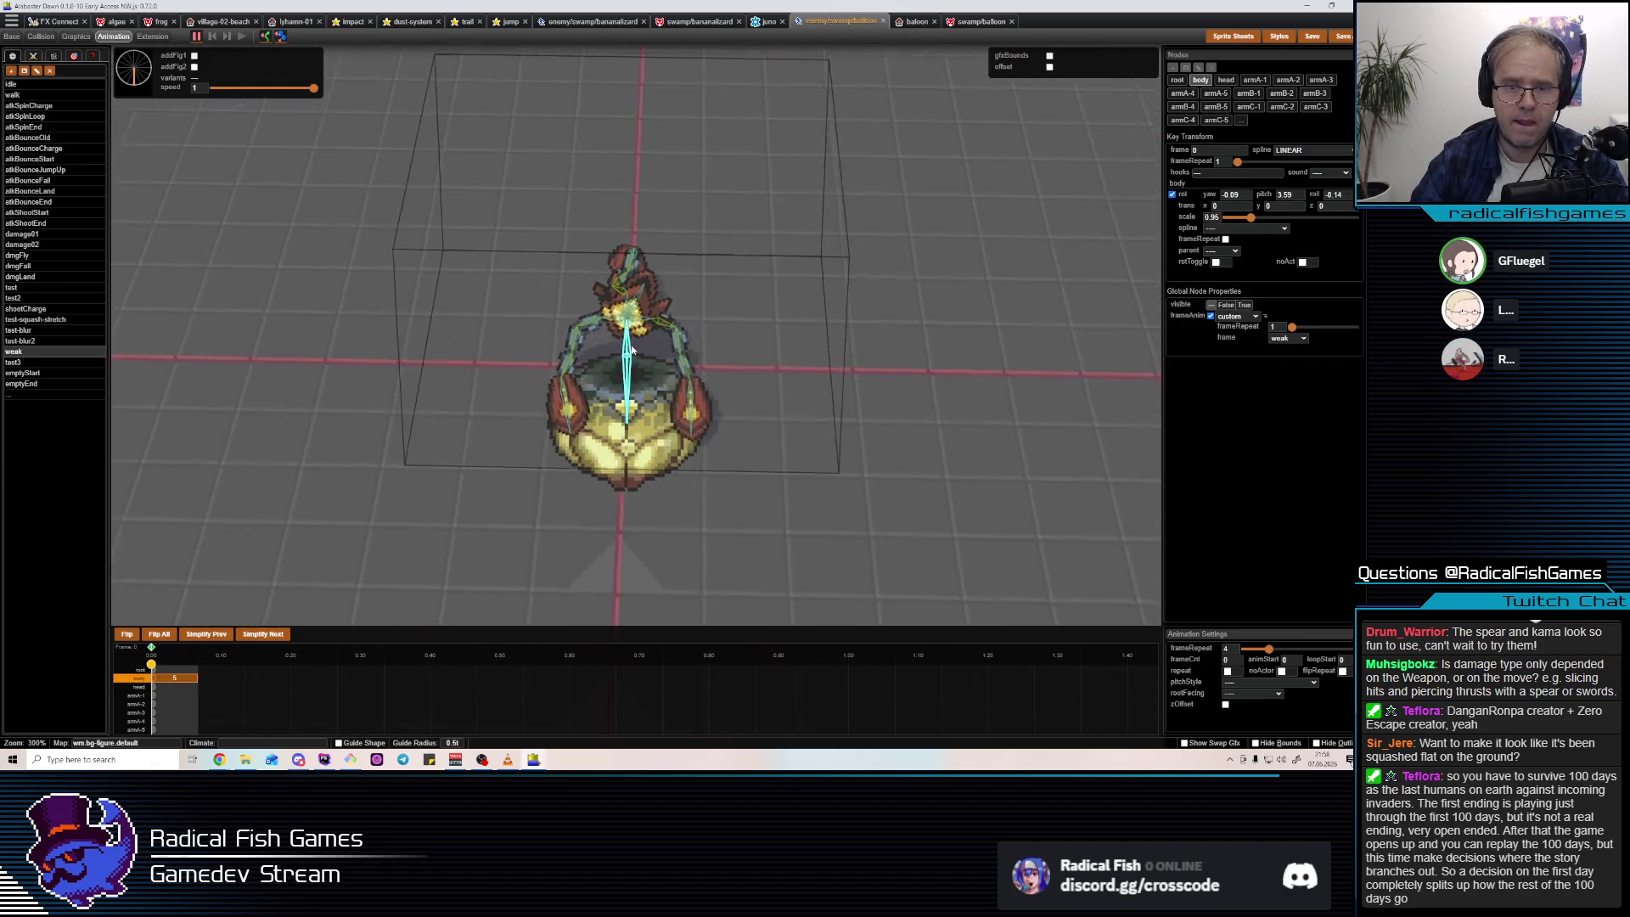
mouse_move(633, 355)
mouse_down()
mouse_move(632, 316)
mouse_move(742, 420)
mouse_up()
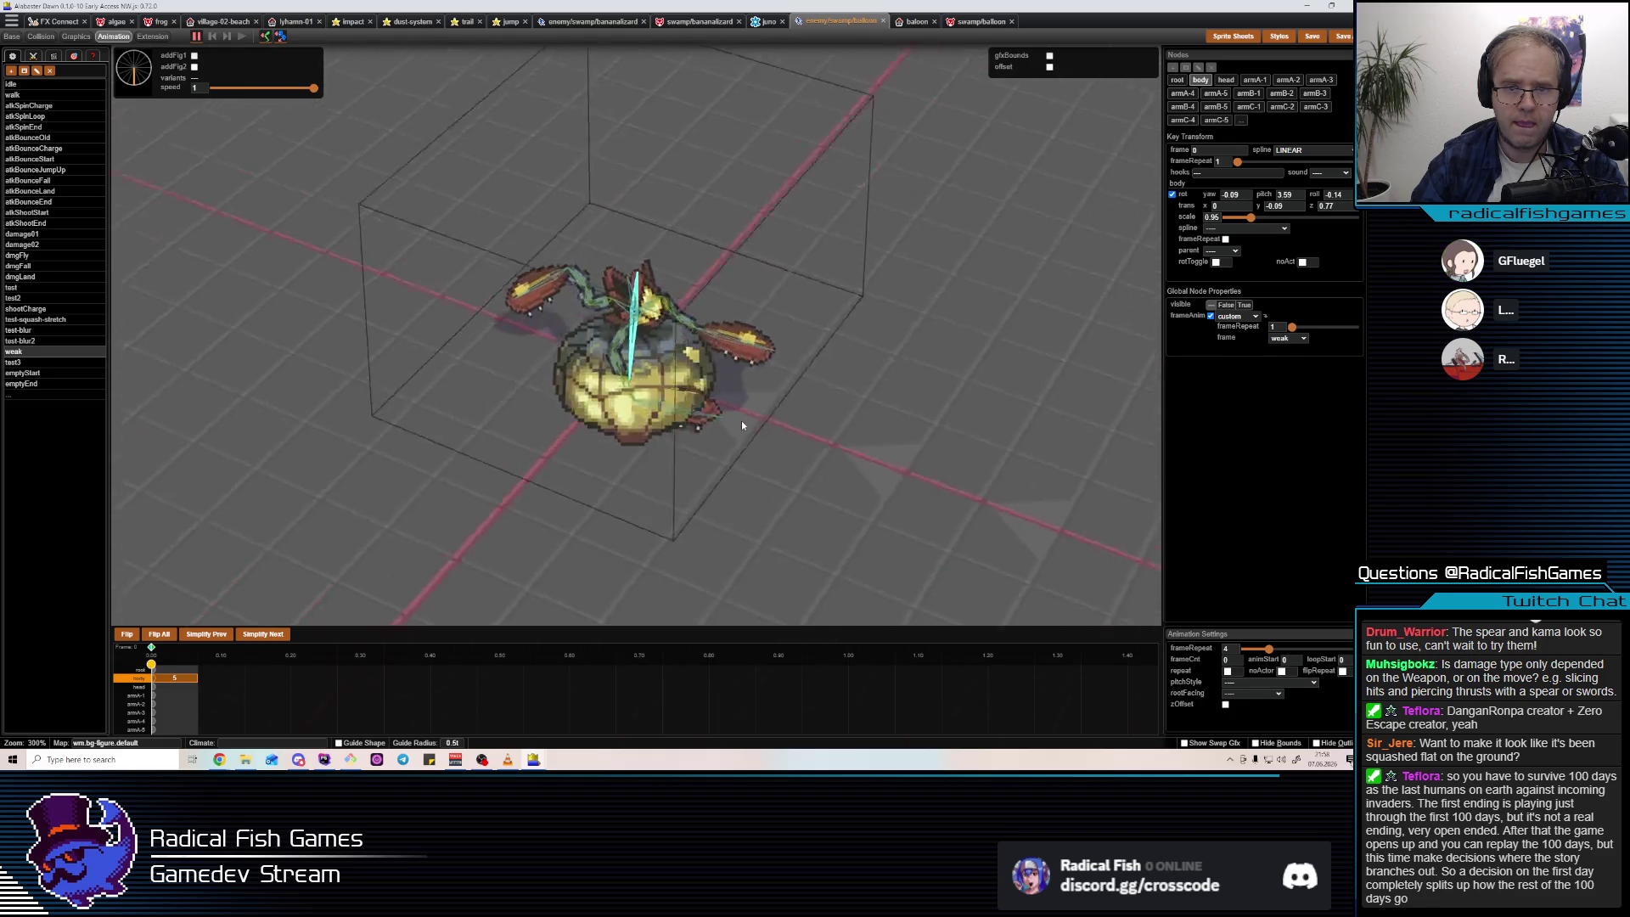
click(742, 564)
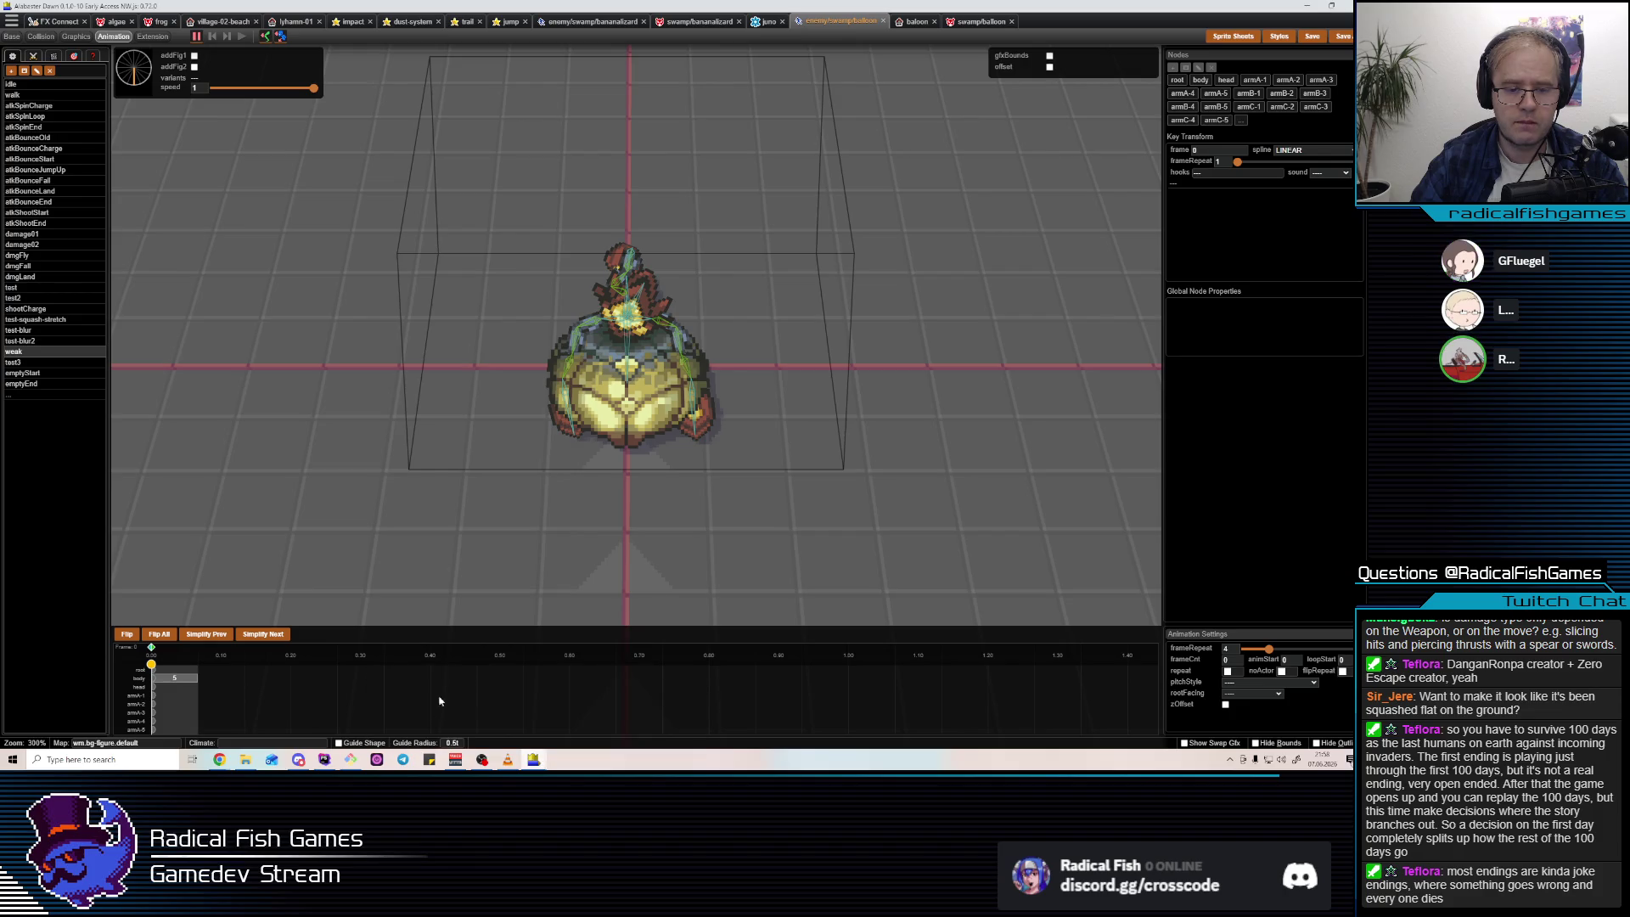
Search 'ase' in the Windows taskbar and launch Aseprite.
click(89, 764)
text(ase)
click(75, 475)
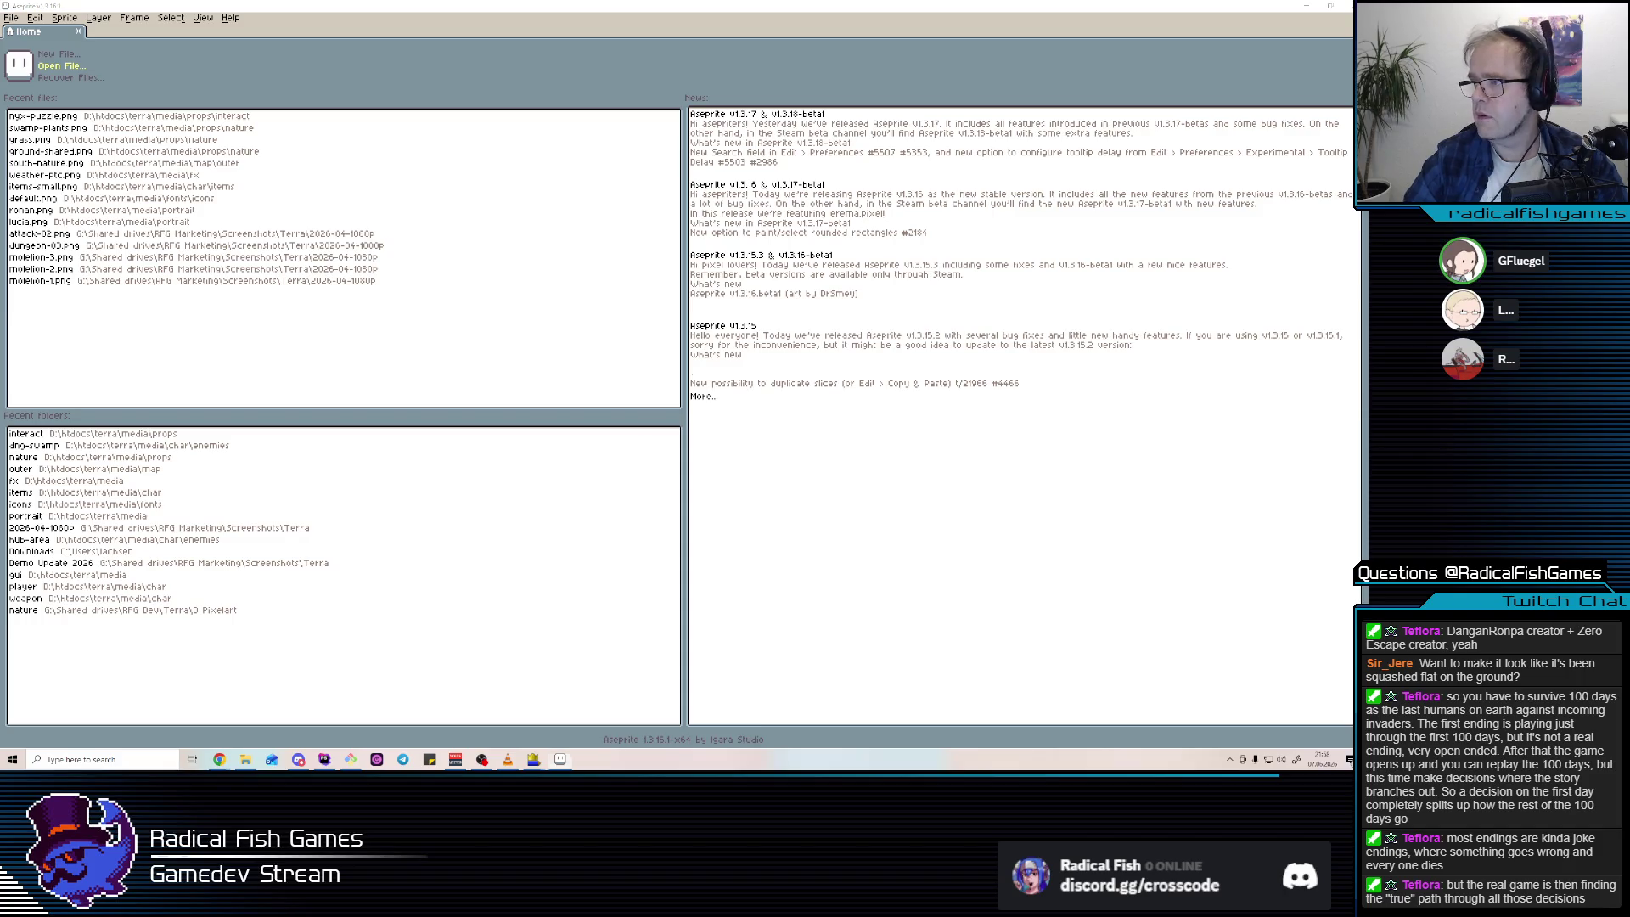
Copy one balloon sprite into the empty blue area of the sheet's bottom row.
scroll(764, 382, up, 1)
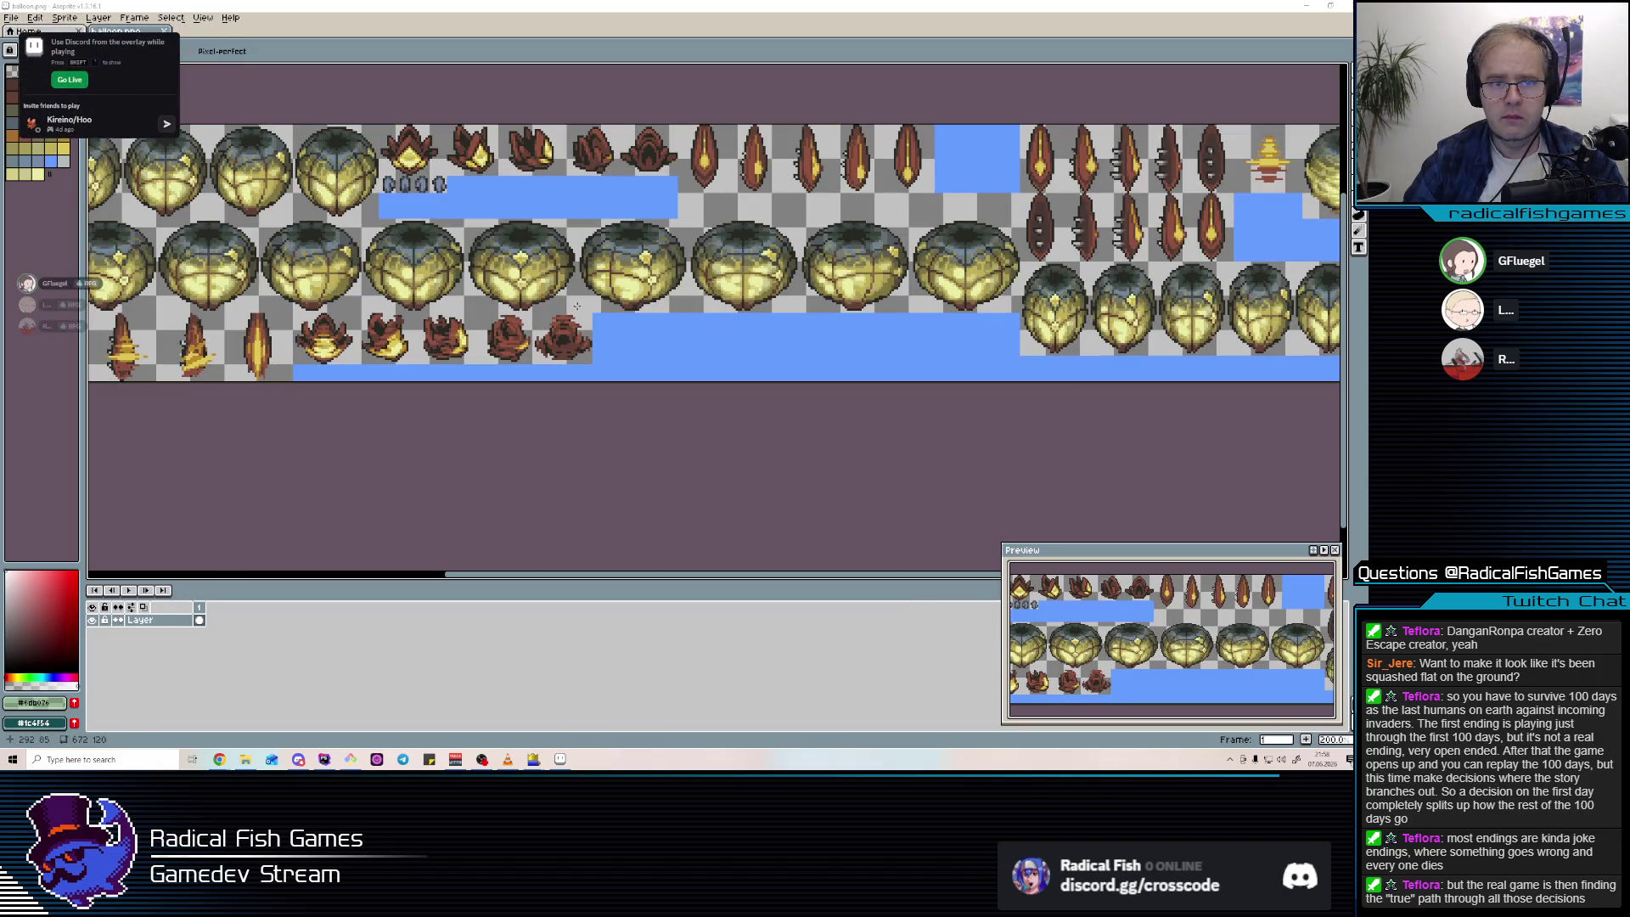
scroll(698, 314, down, 1)
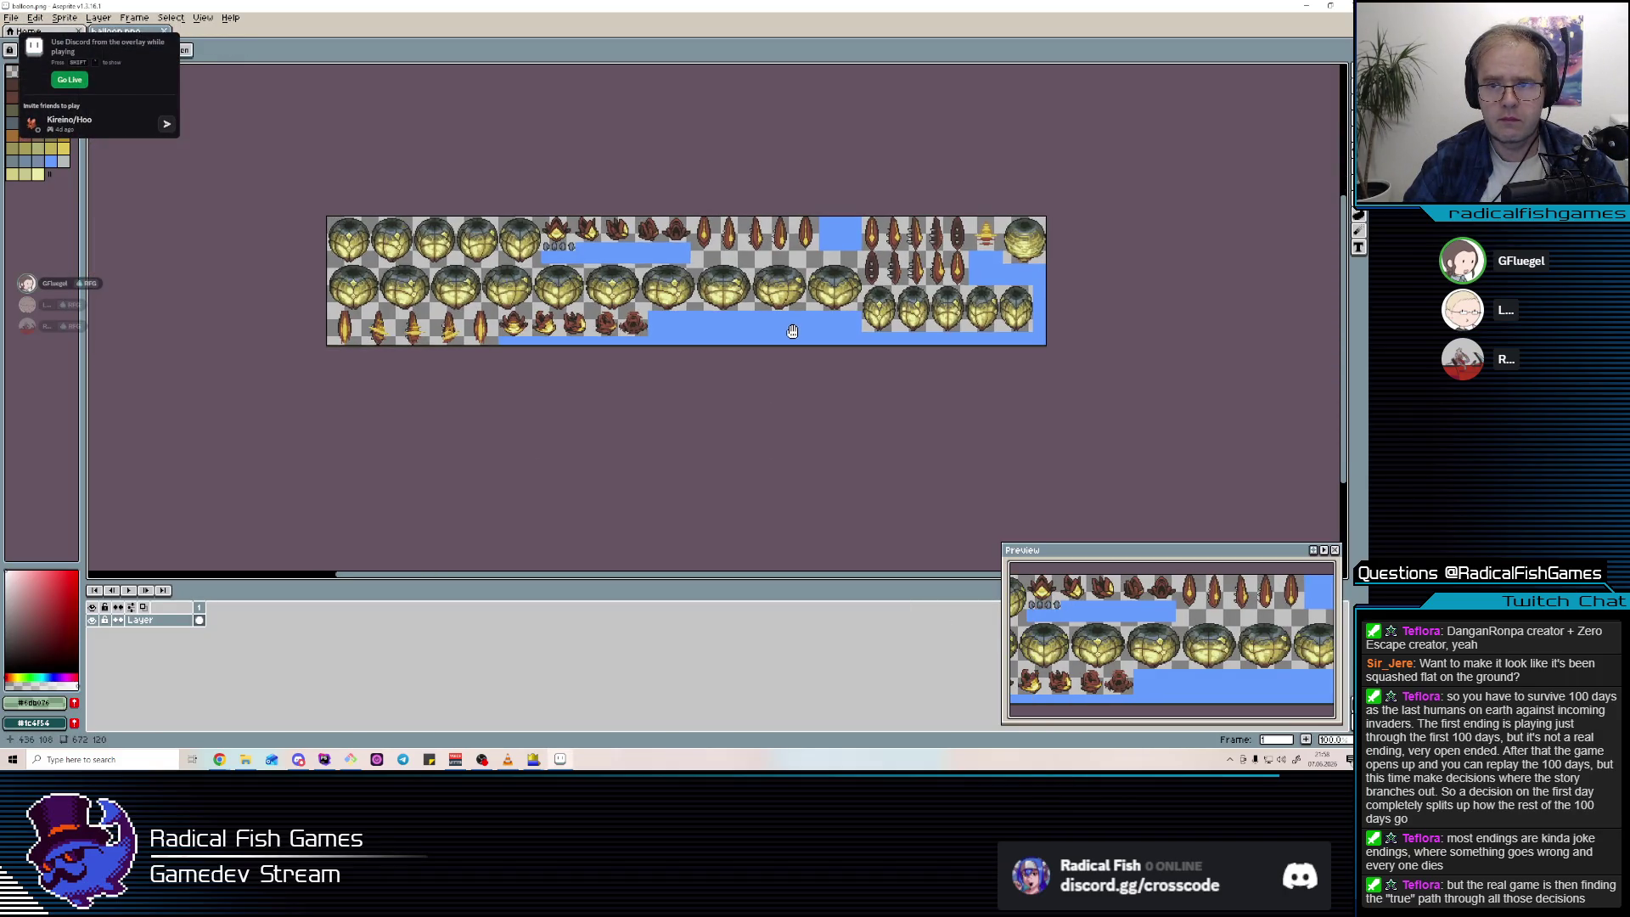
scroll(580, 282, up, 1)
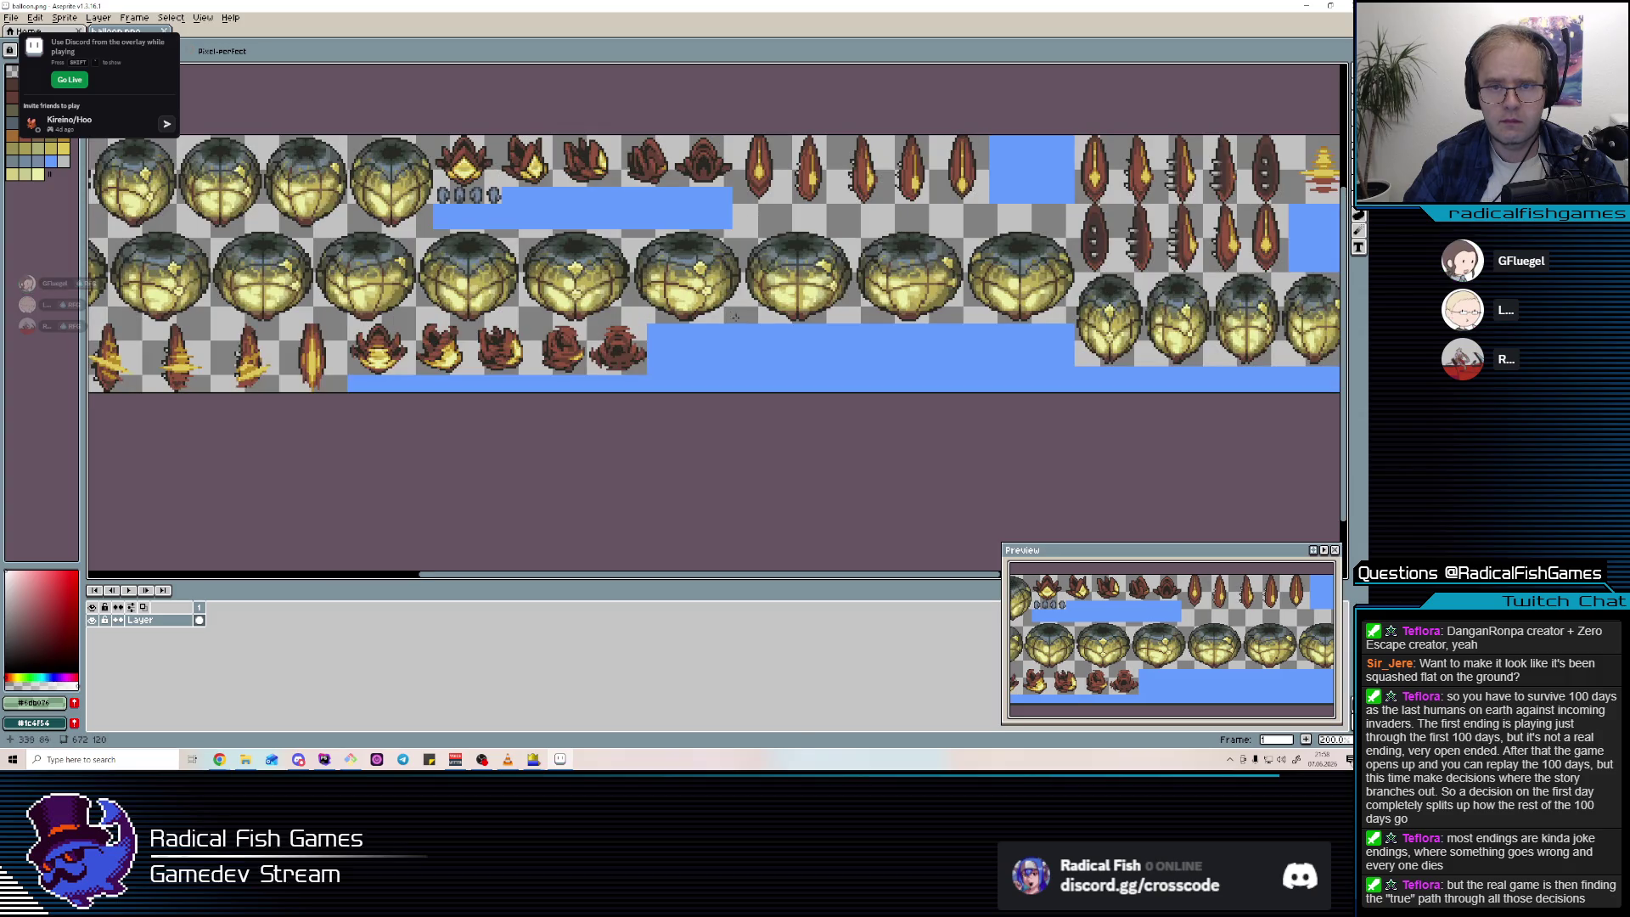
drag(739, 322, 635, 231)
drag(723, 291, 713, 408)
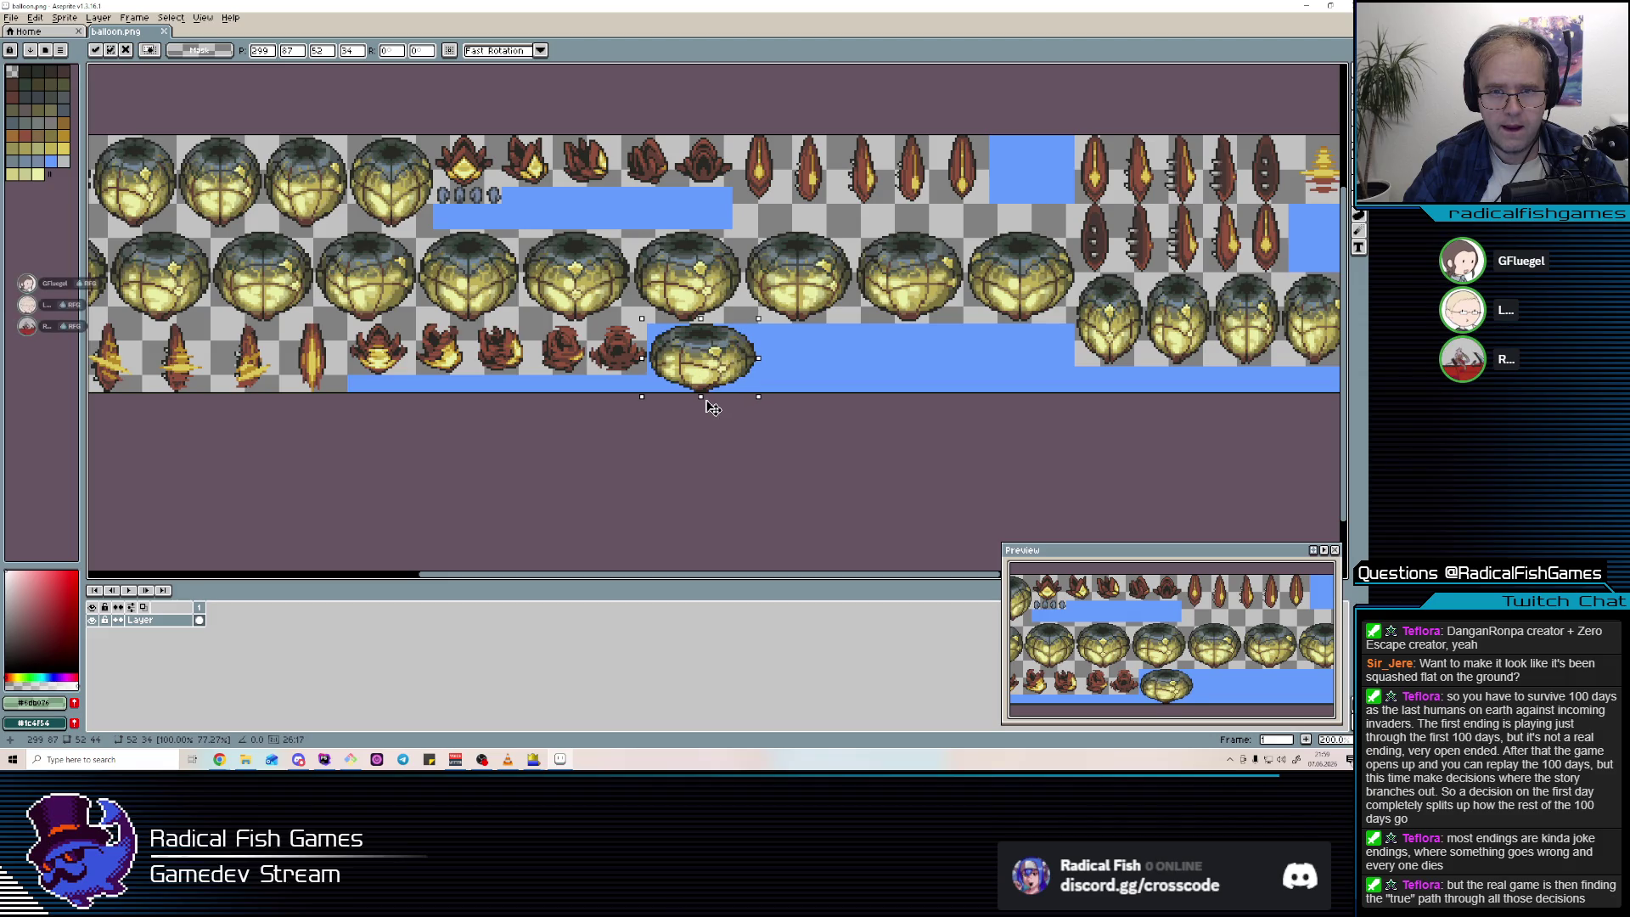
scroll(705, 361, up, 2)
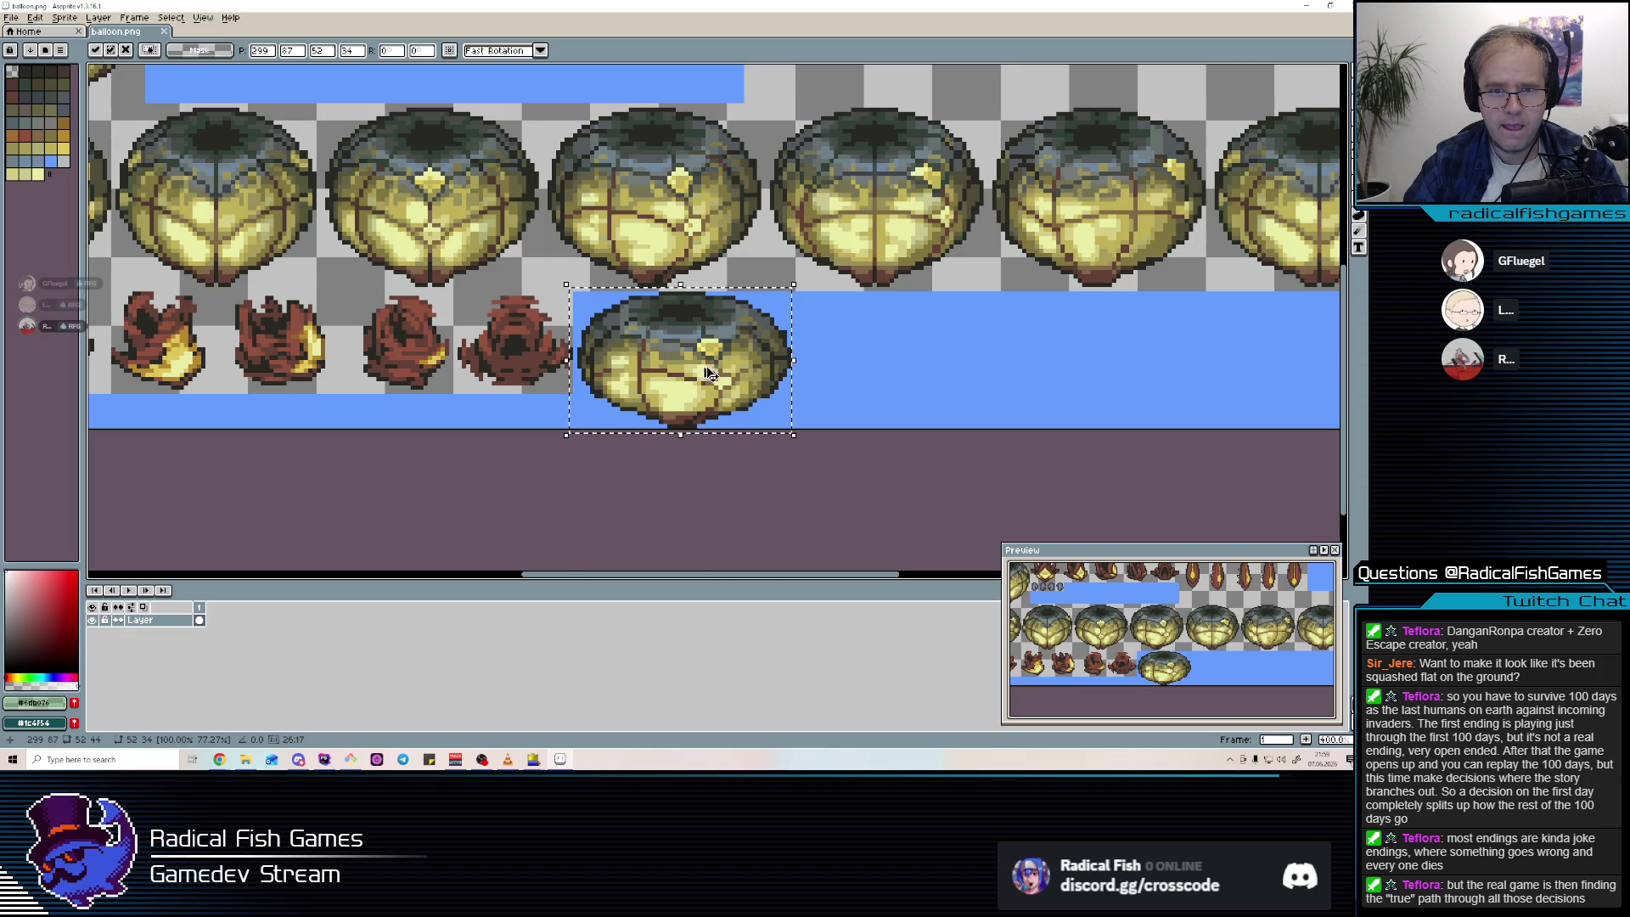
key(ctrl+d)
Squash the copied balloon by shifting its top down, then pick a dark pencil colour.
mouse_move(737, 353)
mouse_down()
mouse_move(622, 305)
mouse_move(665, 326)
mouse_up()
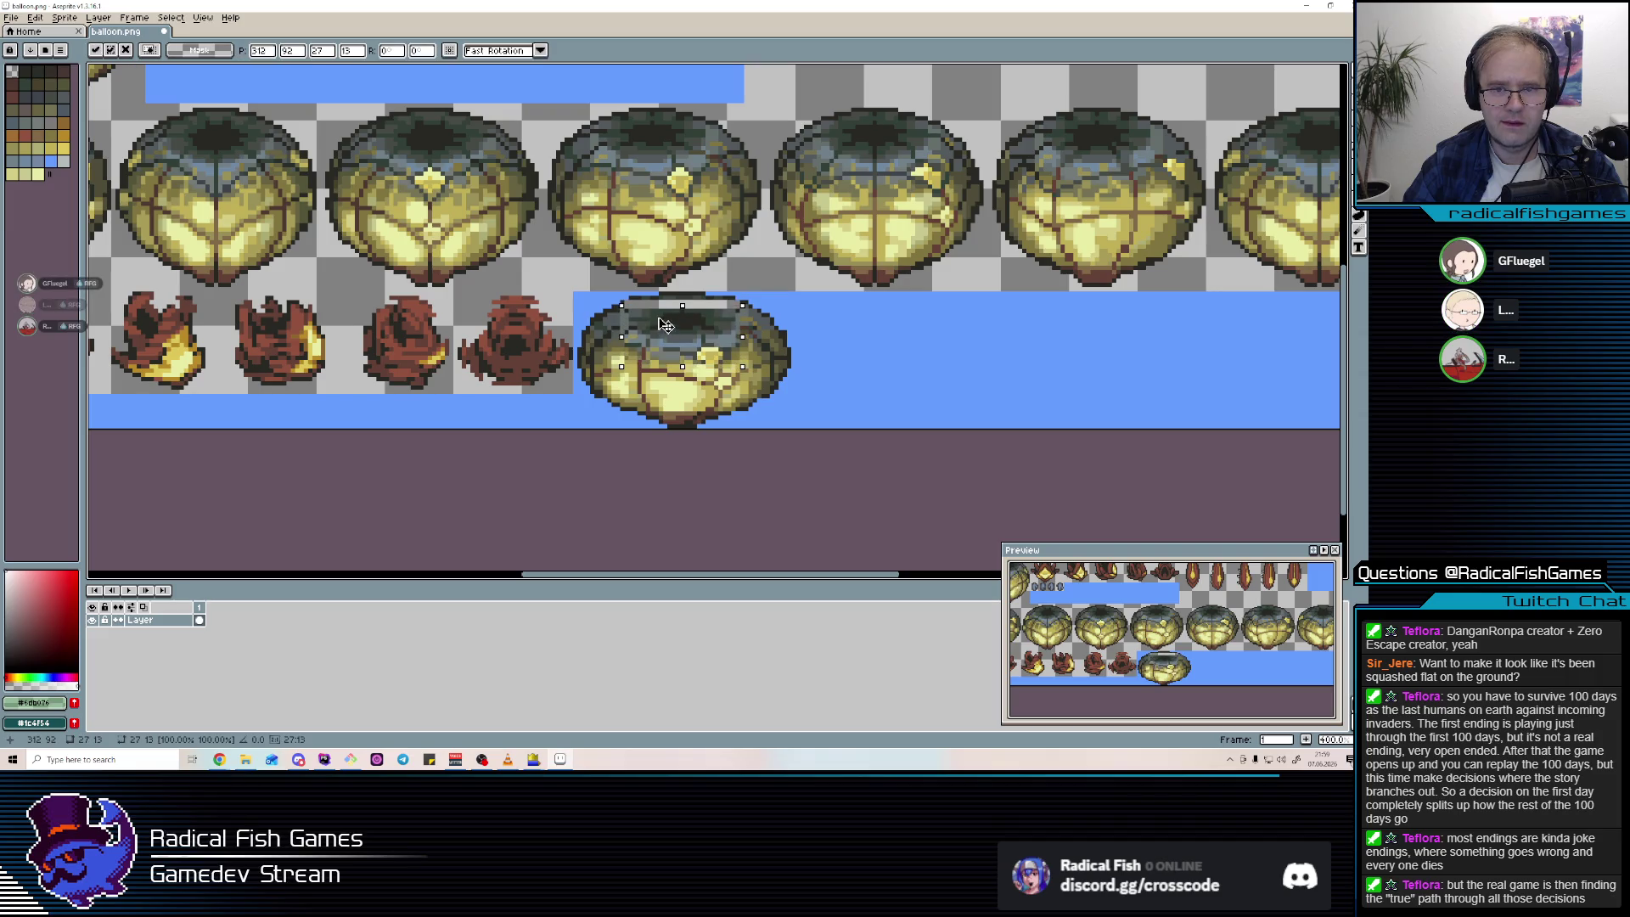
key(ctrl+d)
key(b)
alt+click(639, 371)
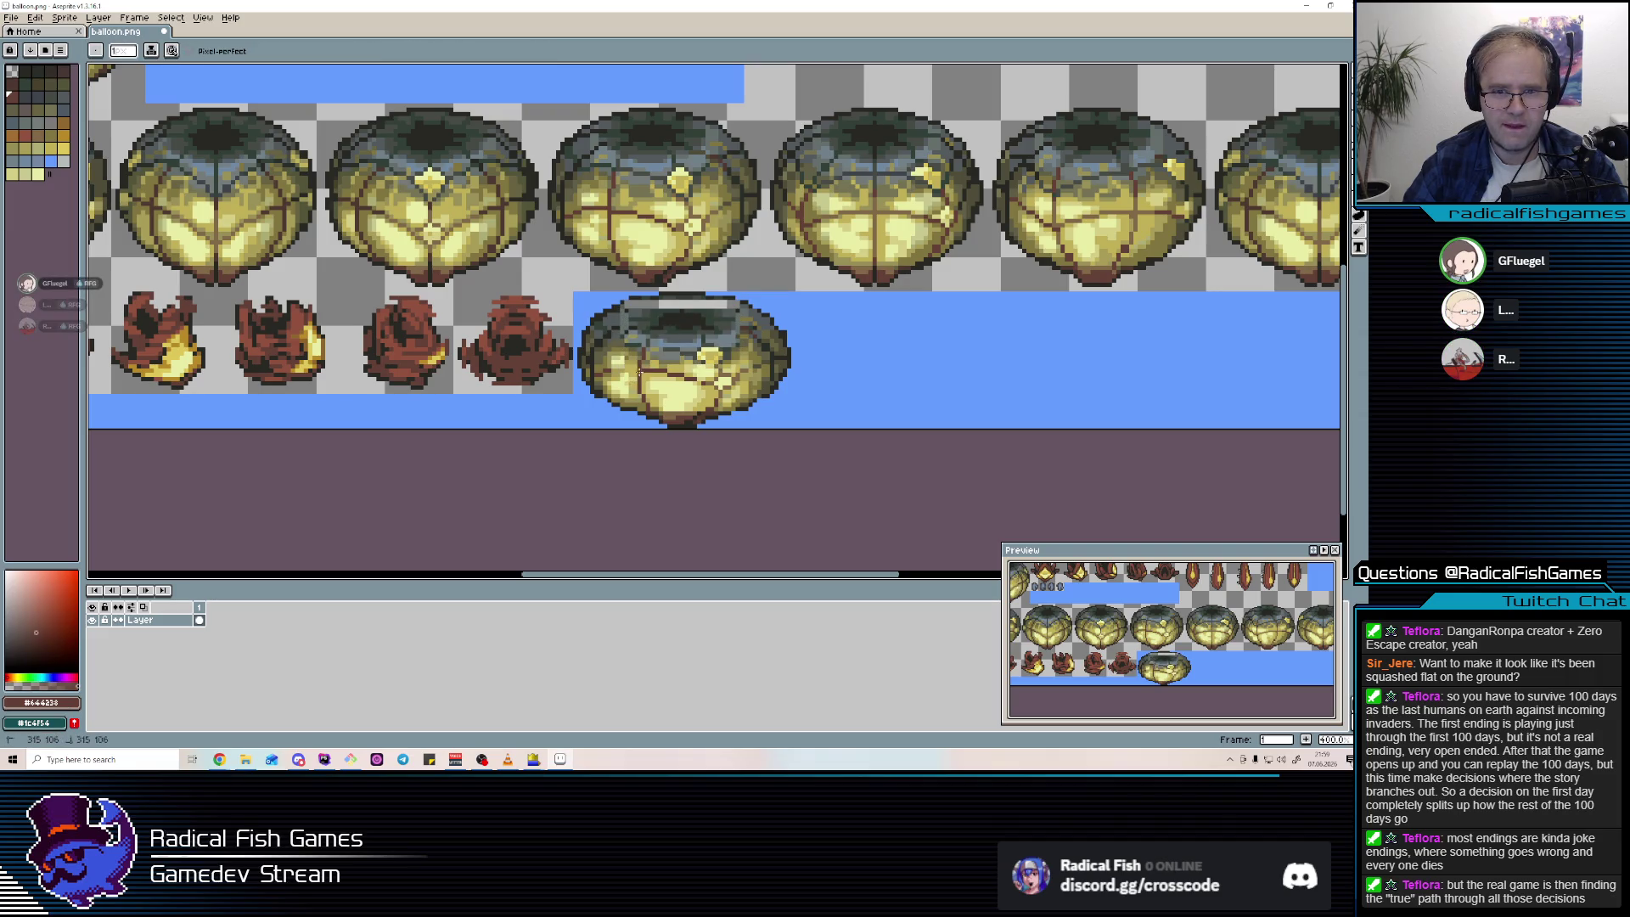
Paint over the squashed balloon's top highlight with sampled dark grey and near-black outline colours.
alt+click(643, 390)
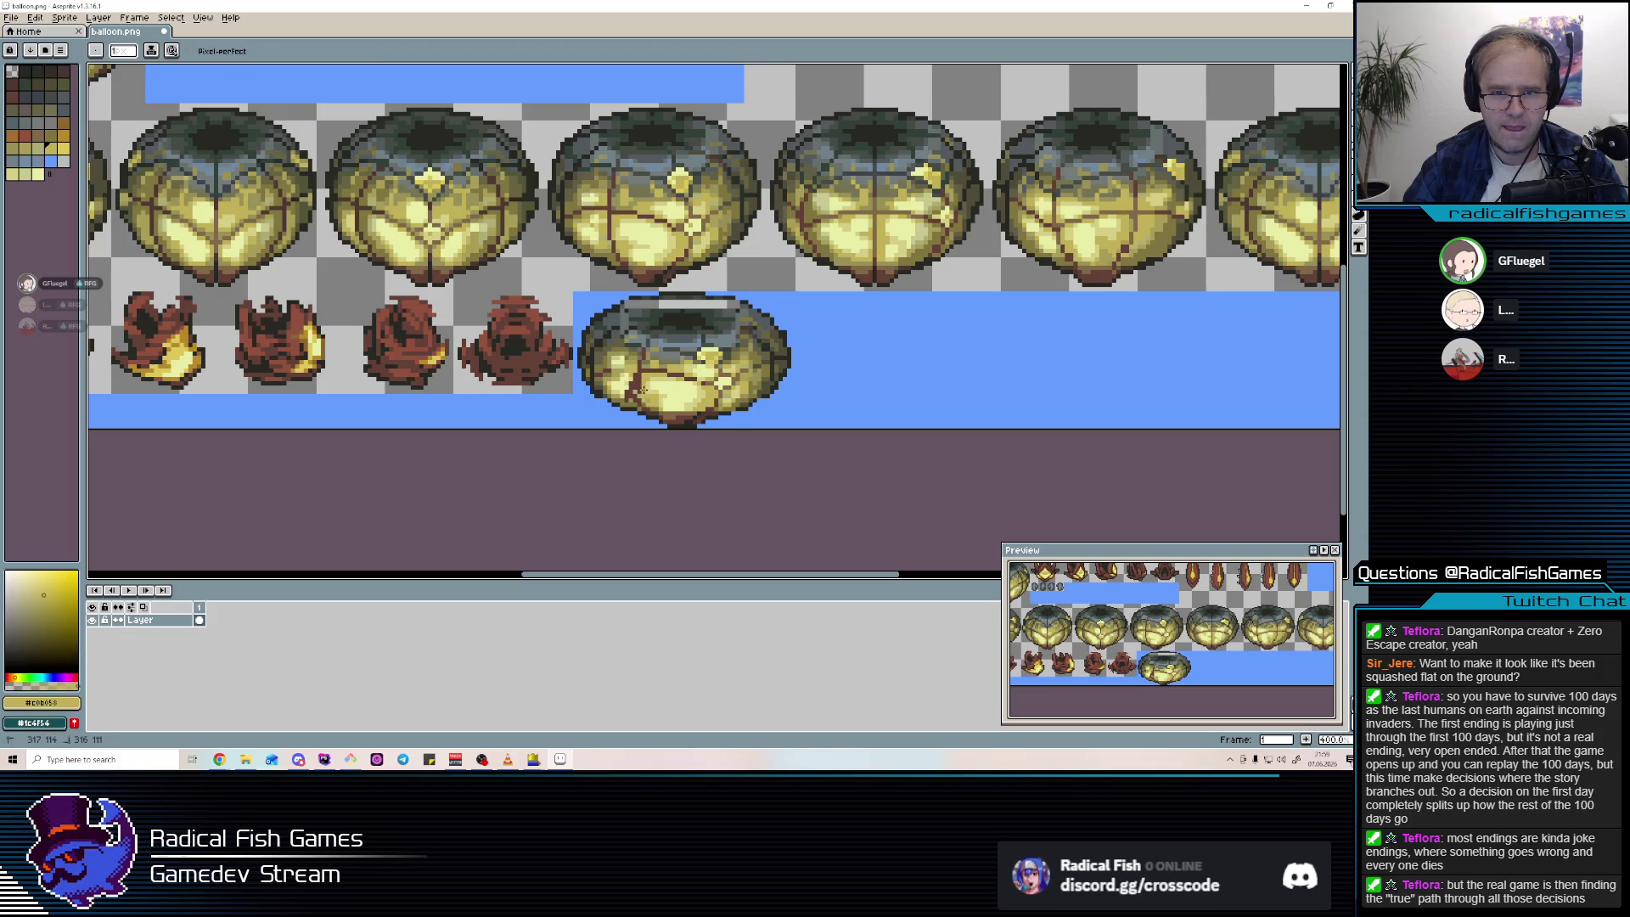
alt+click(727, 387)
alt+click(713, 401)
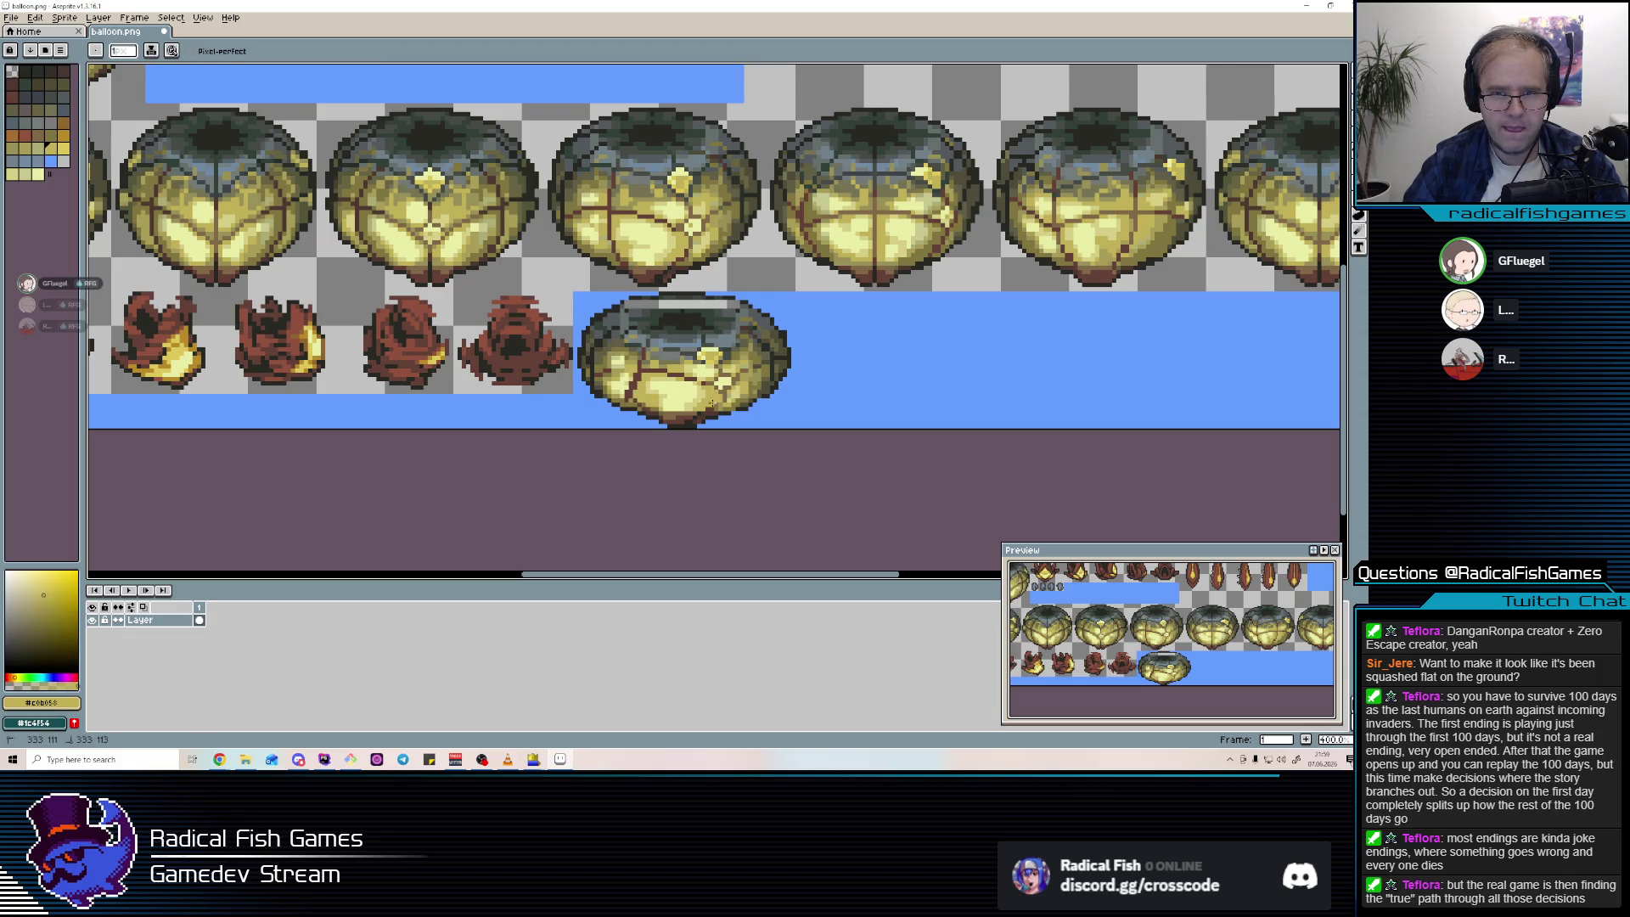
alt+click(715, 405)
key(alt)
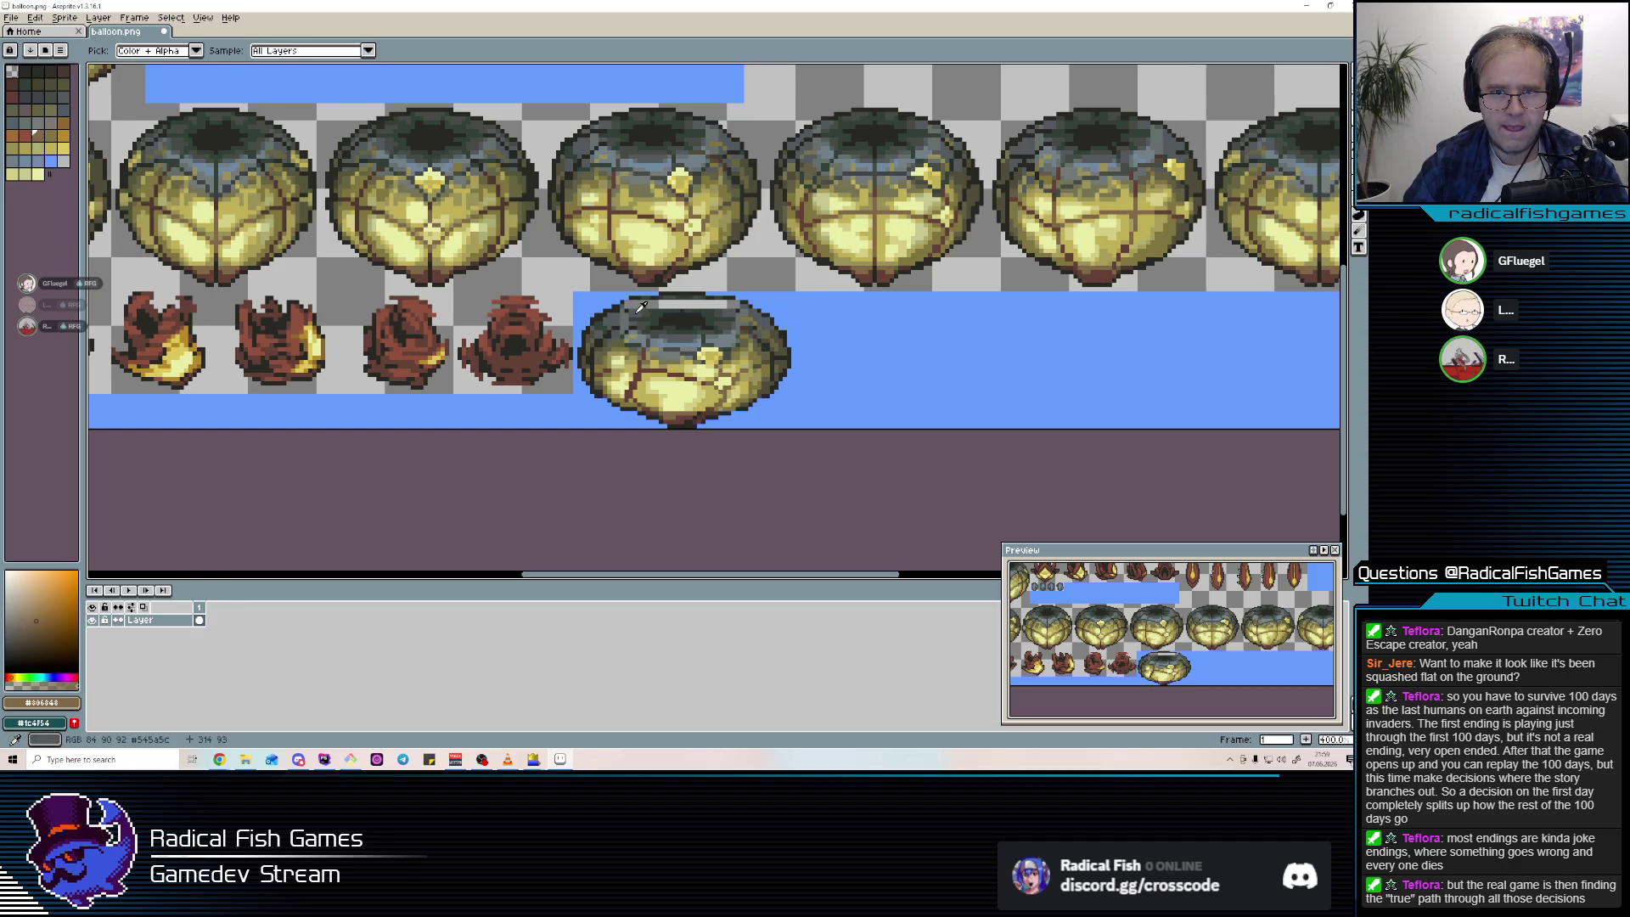
alt+click(641, 307)
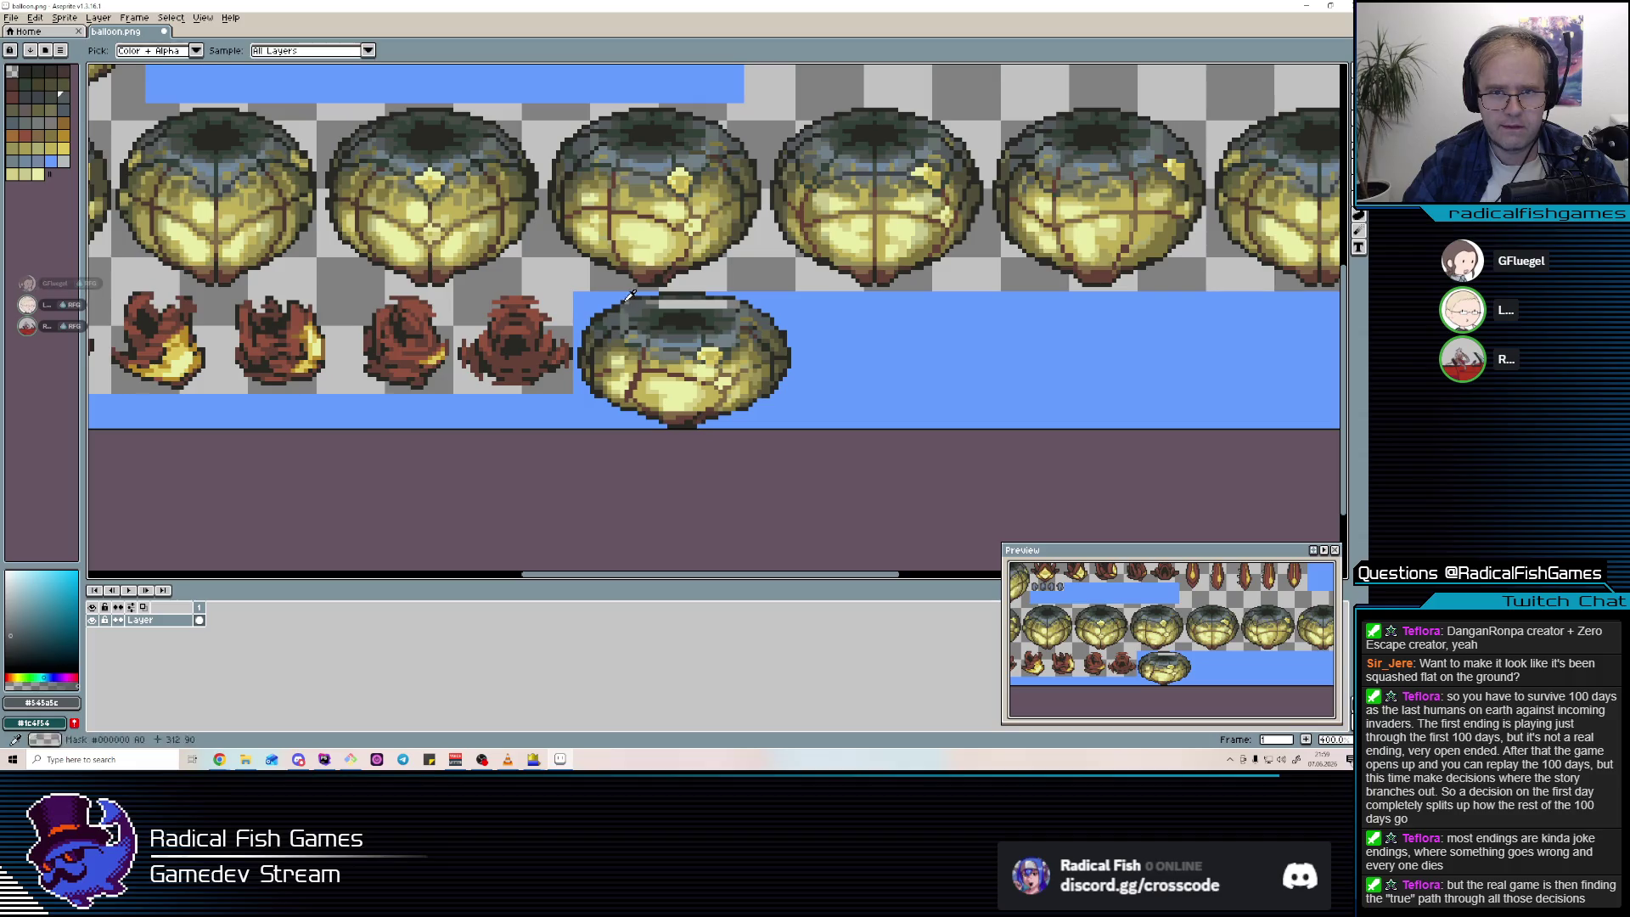
mouse_move(695, 307)
mouse_down()
mouse_move(731, 303)
mouse_move(662, 303)
mouse_move(709, 304)
mouse_up()
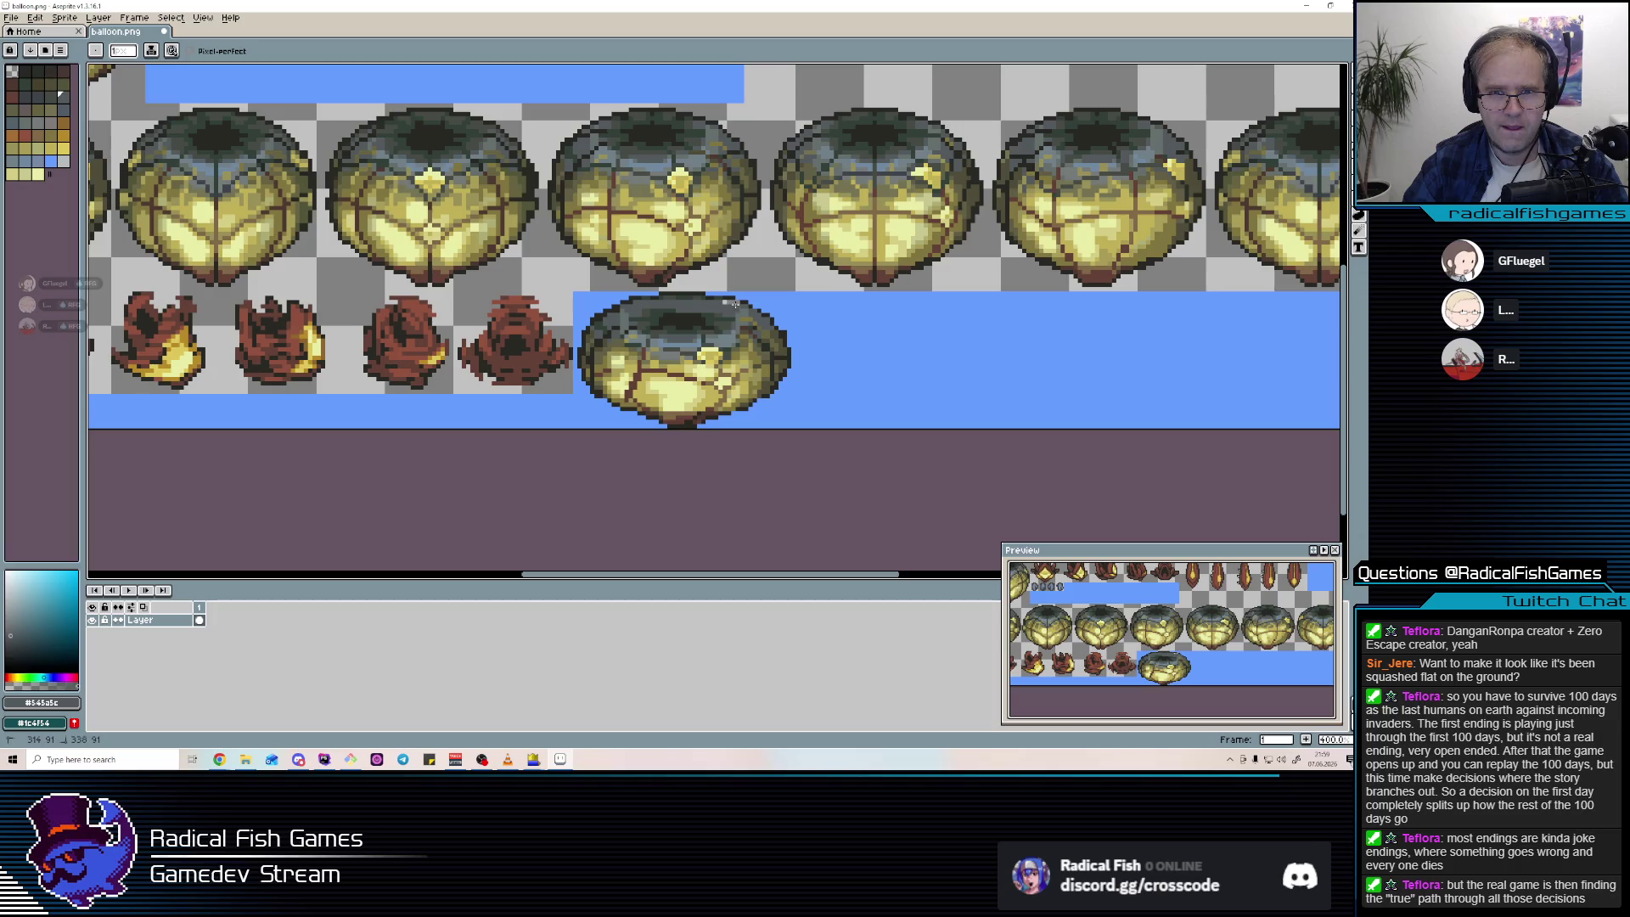
alt+click(739, 303)
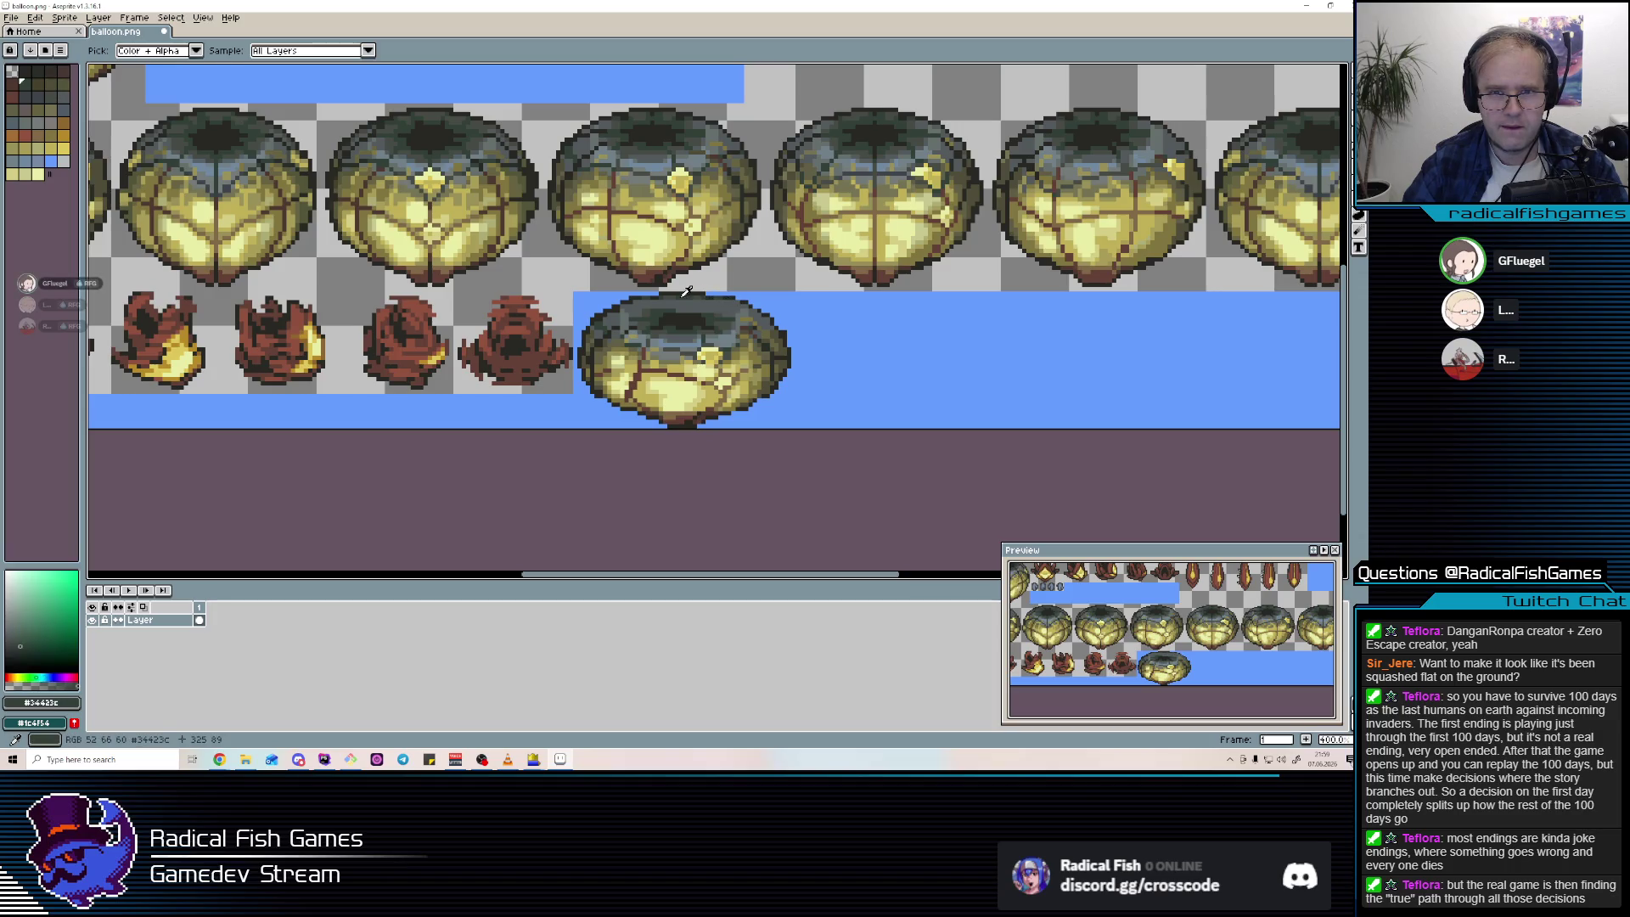
alt+click(743, 303)
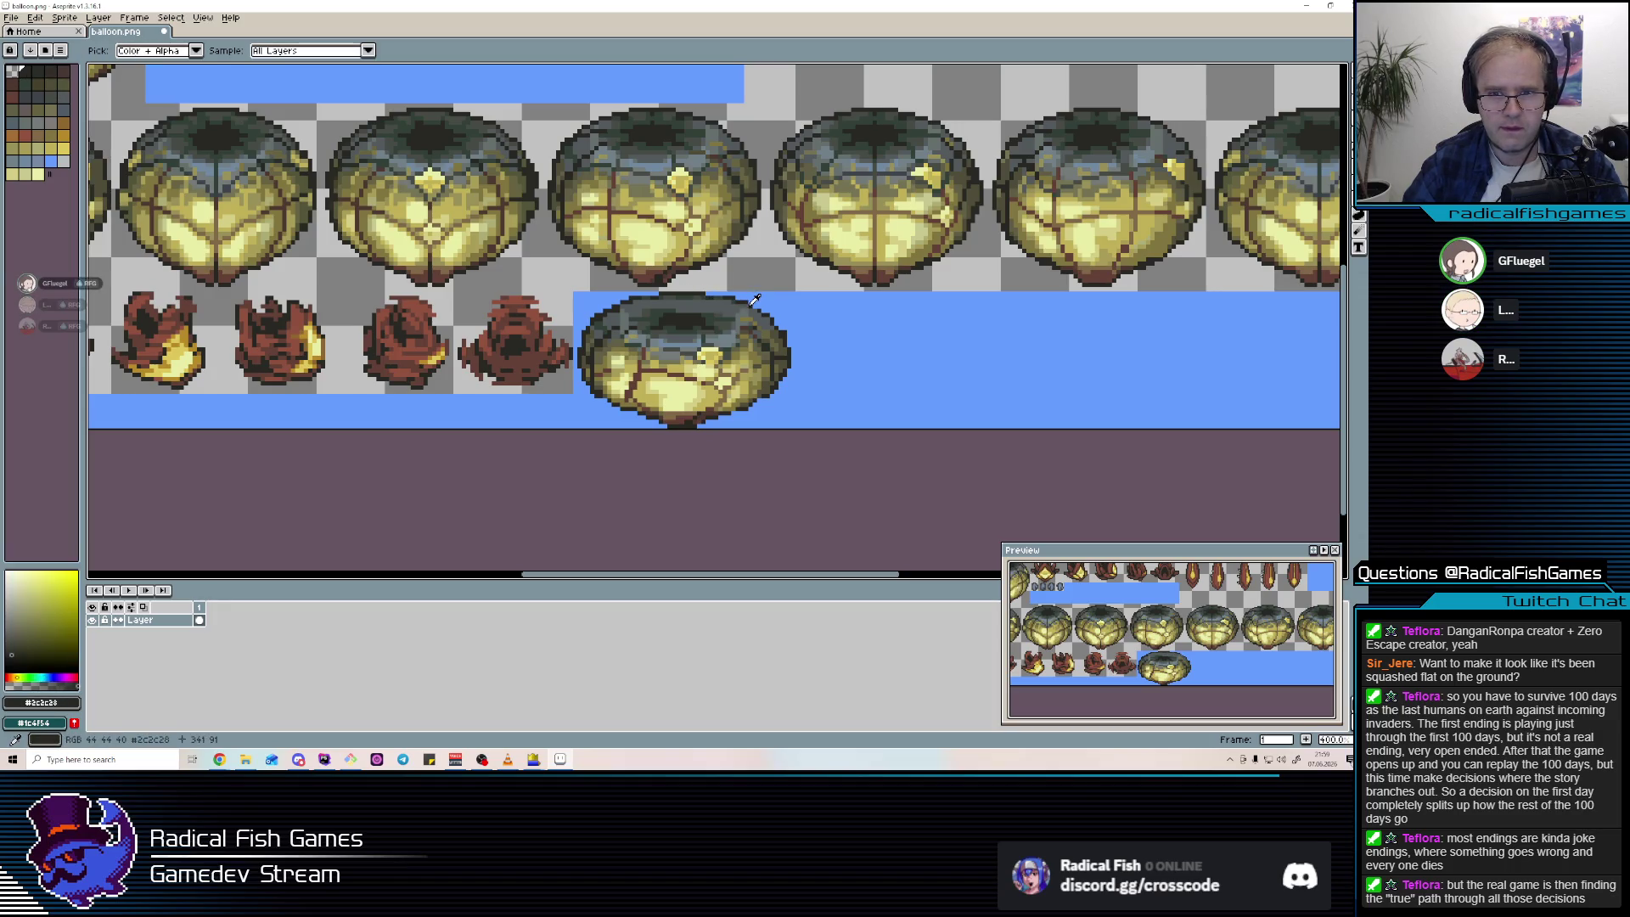
alt+click(798, 331)
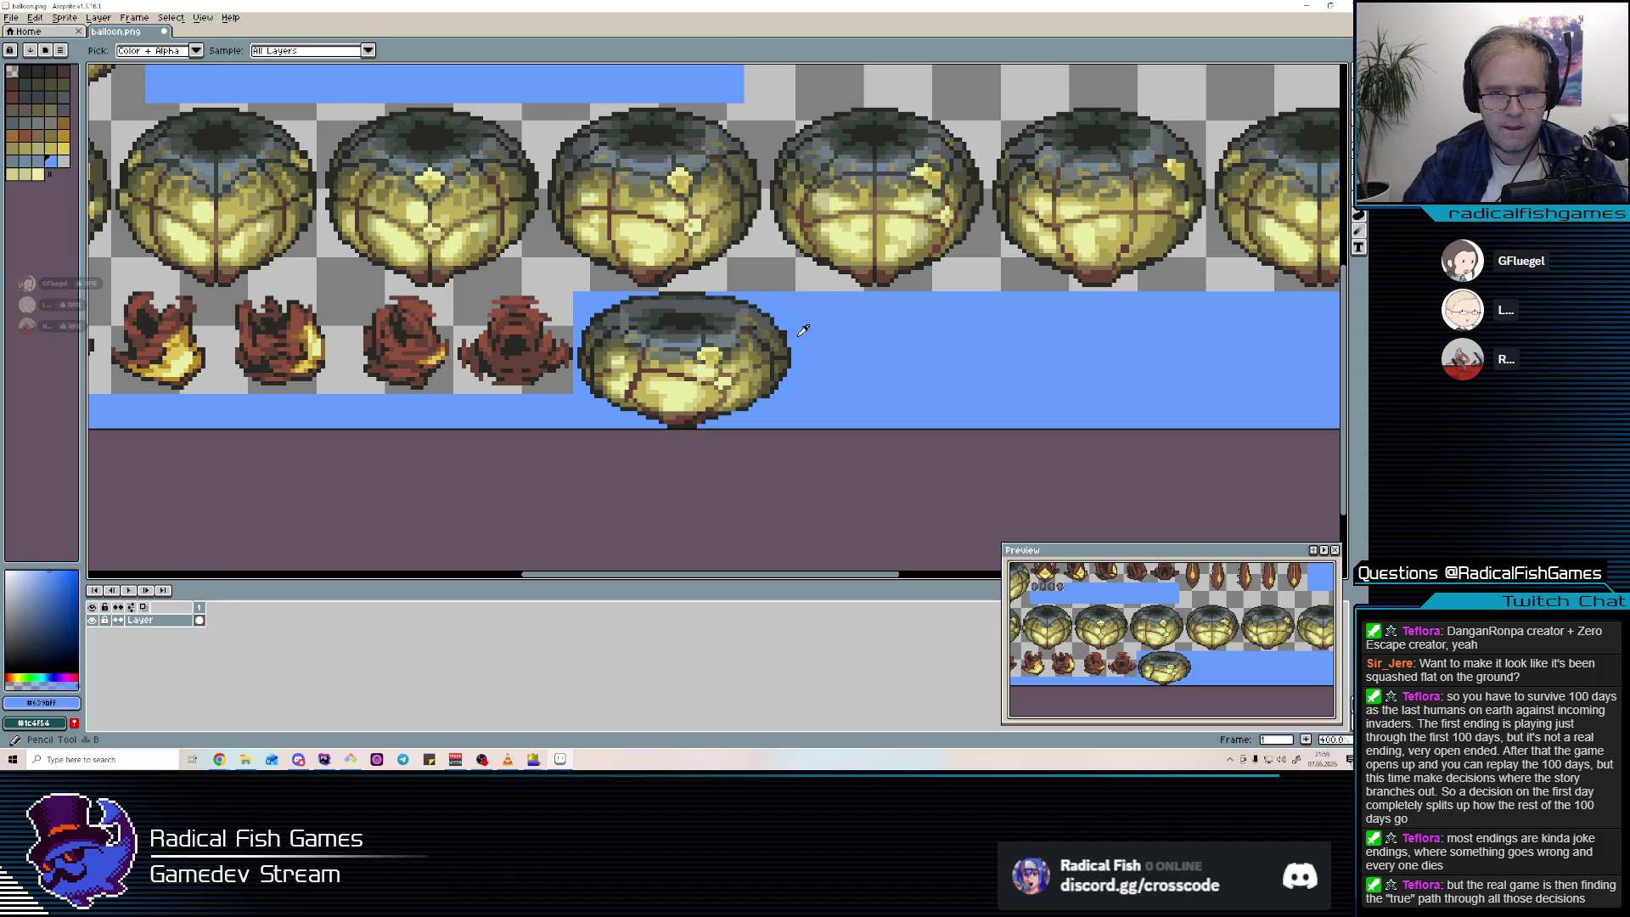
alt+click(665, 422)
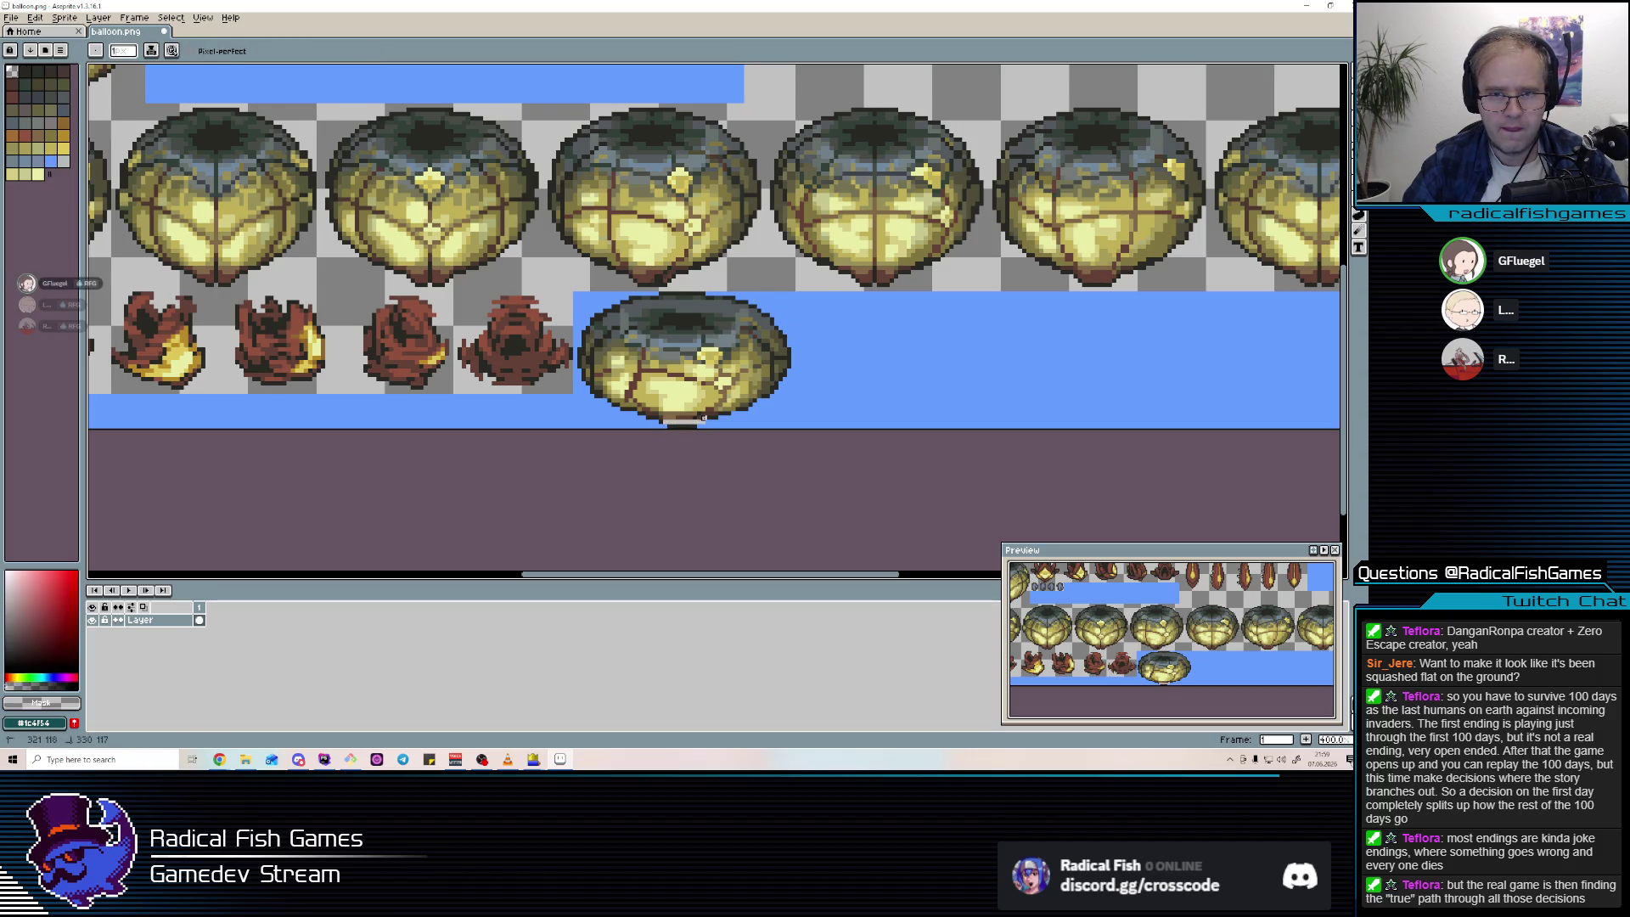
alt+click(643, 414)
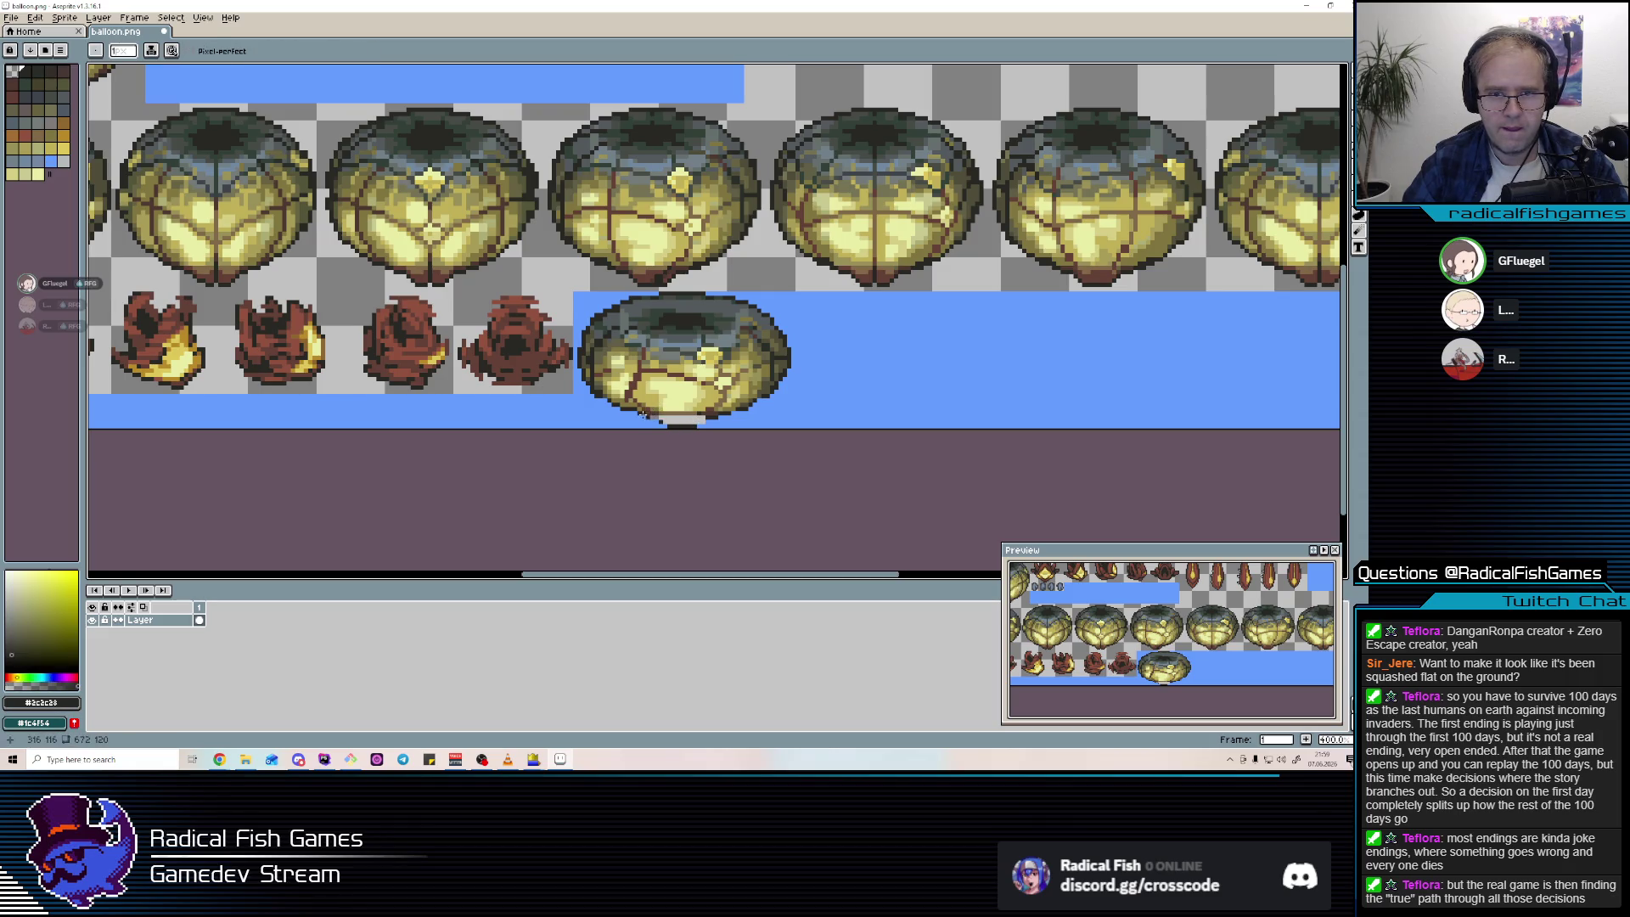
alt+click(669, 424)
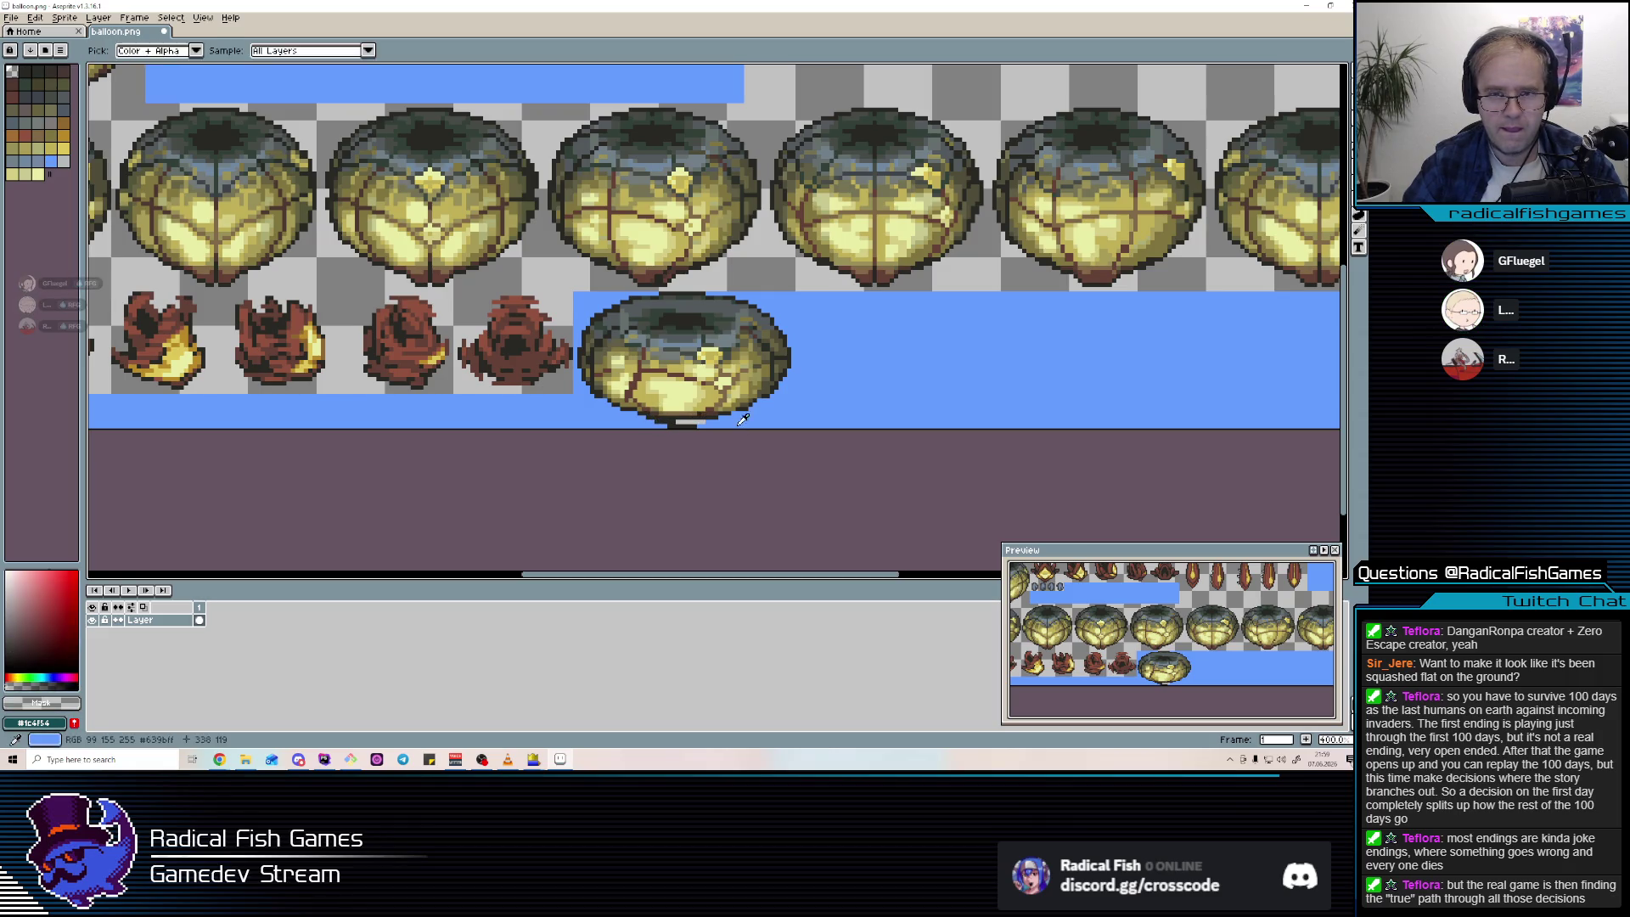
Shade the balloon's sunken top with dark grey, olive and dark green-grey.
scroll(754, 423, down, 2)
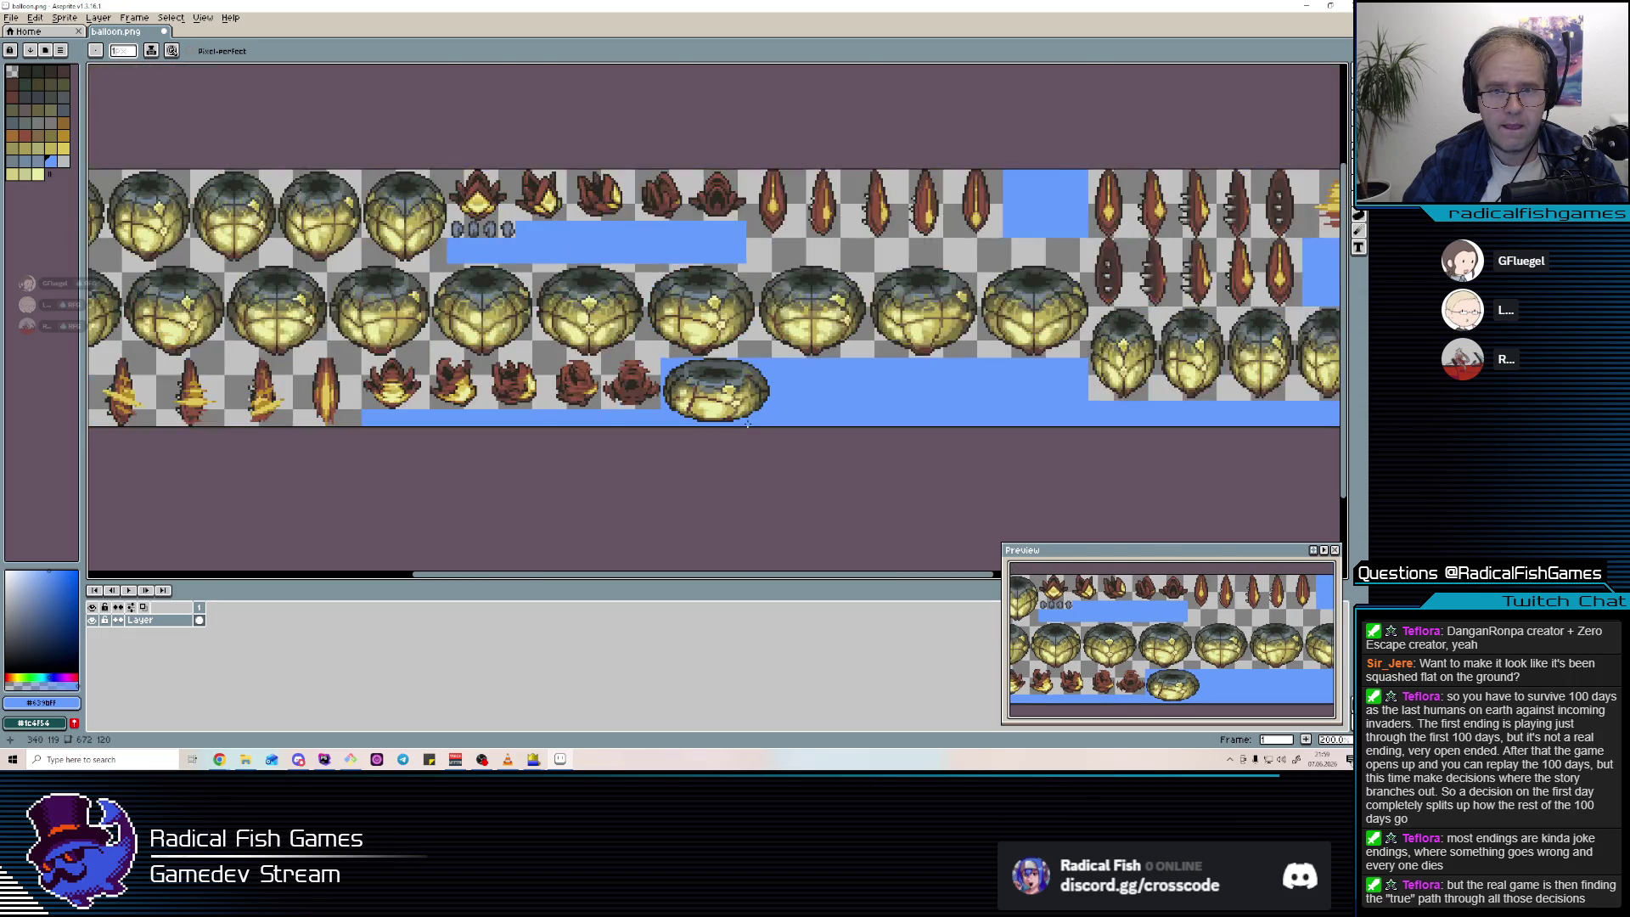
scroll(722, 411, up, 2)
scroll(704, 345, up, 2)
alt+click(580, 341)
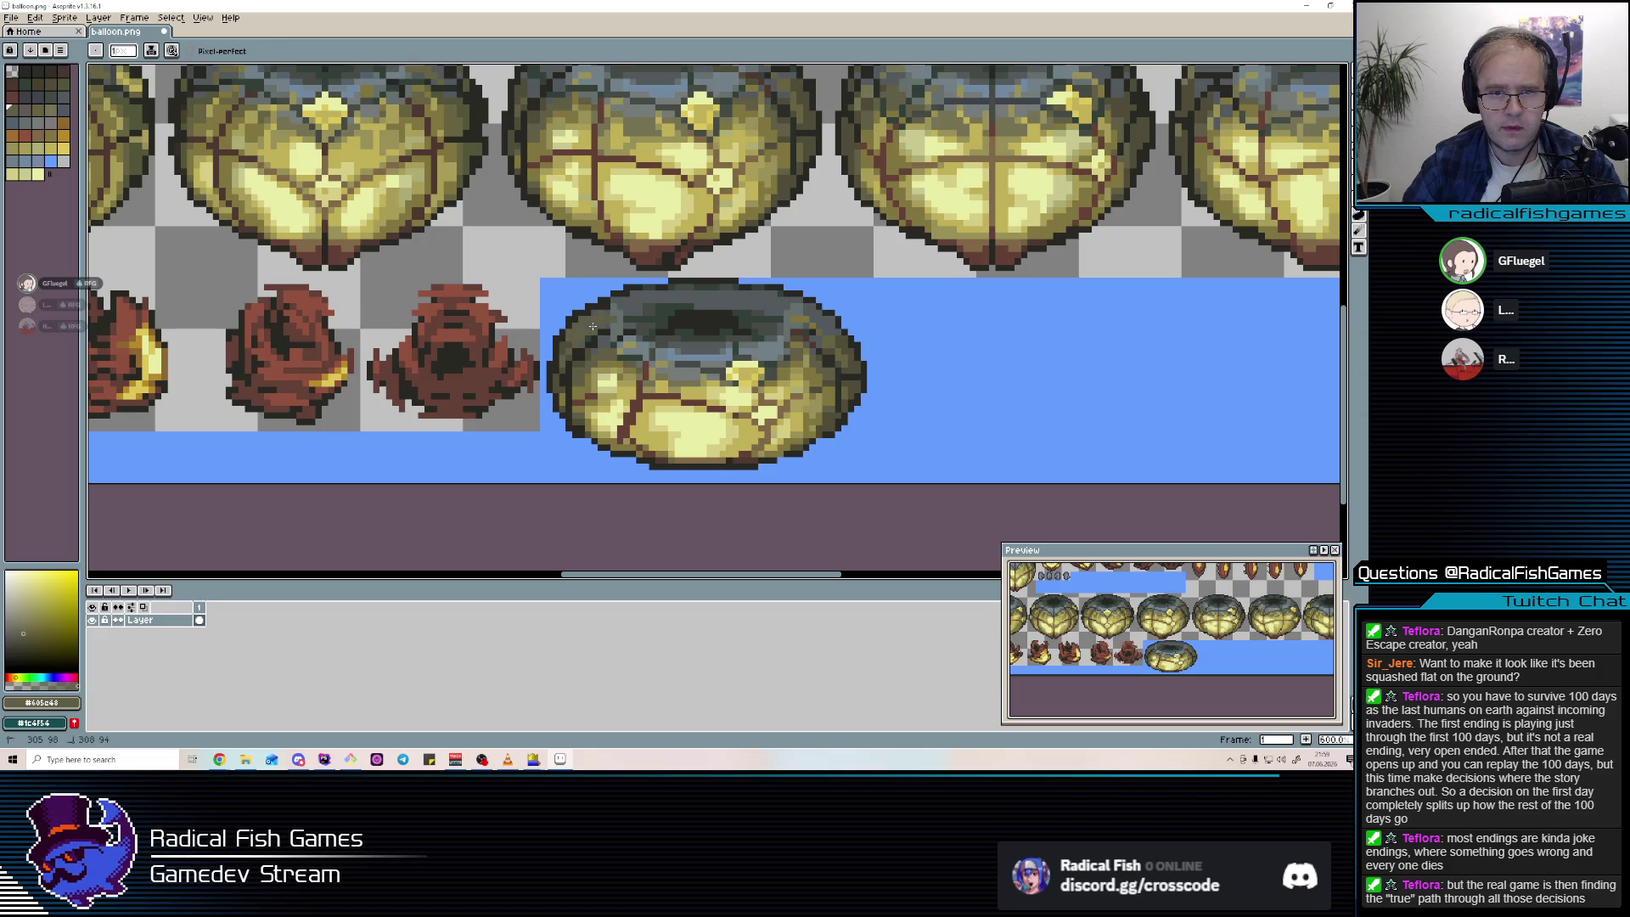
alt+click(610, 320)
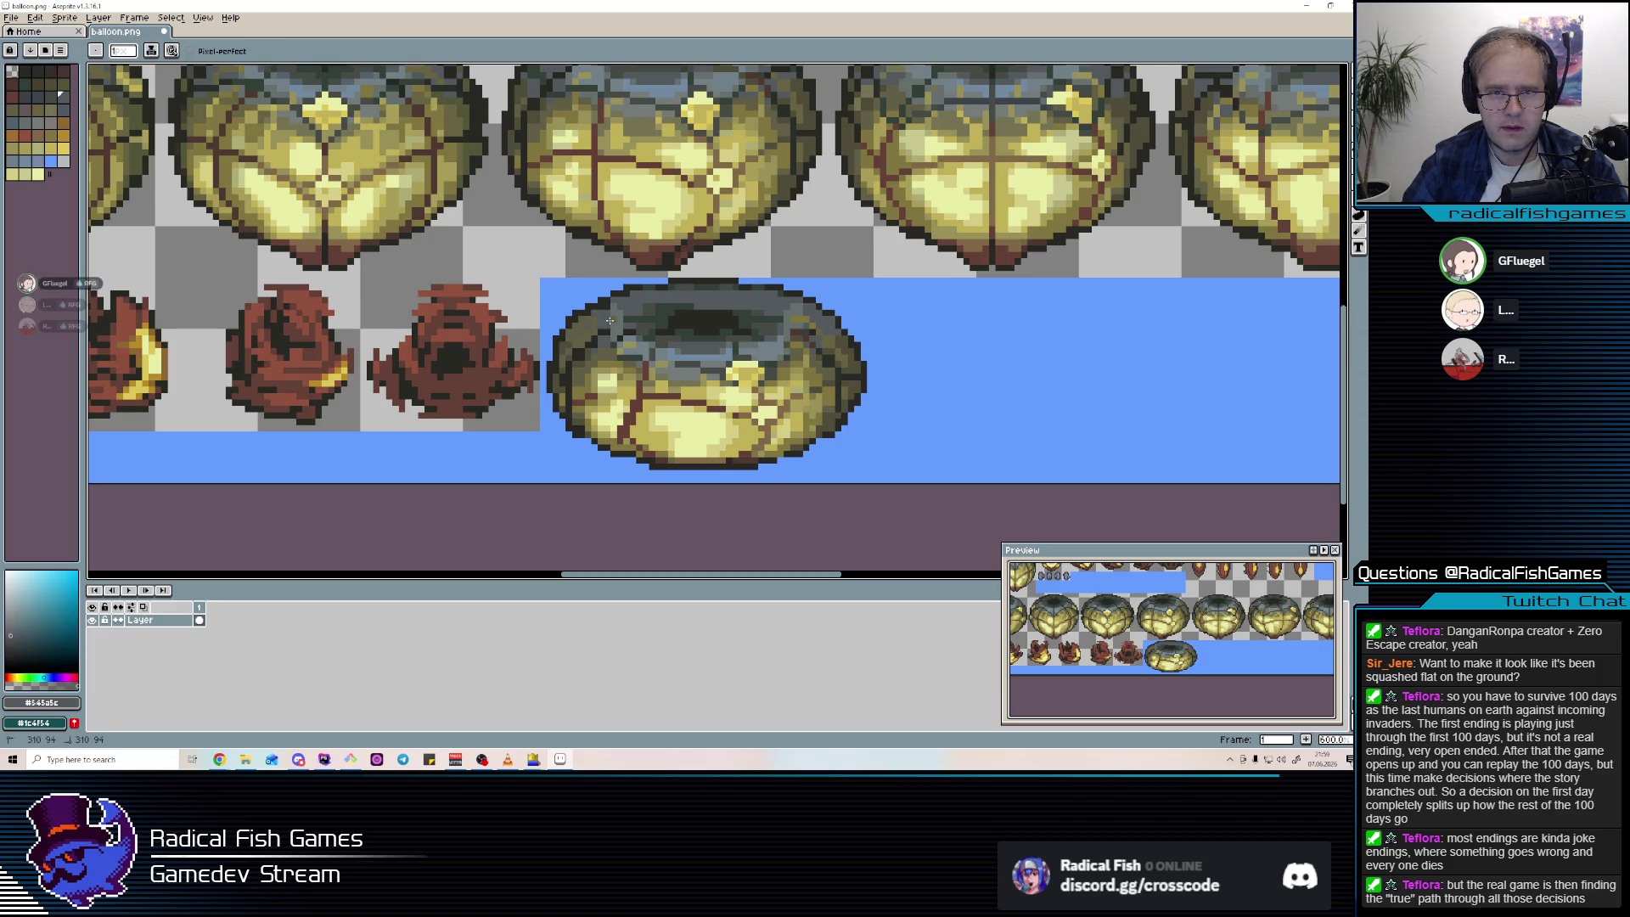
alt+click(579, 344)
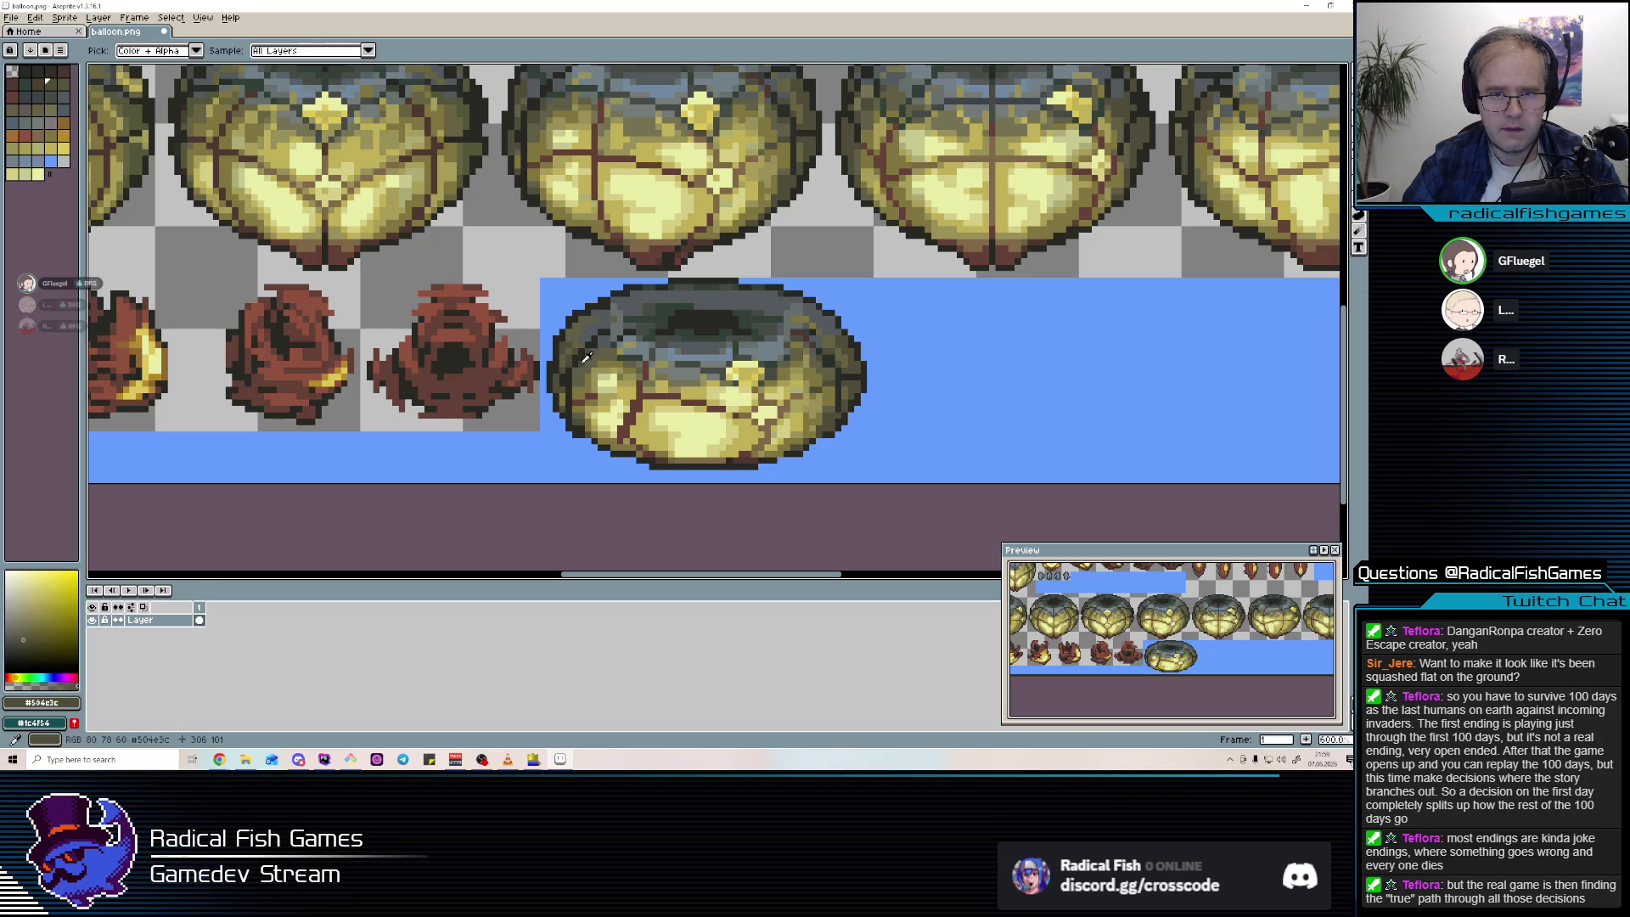
alt+click(605, 330)
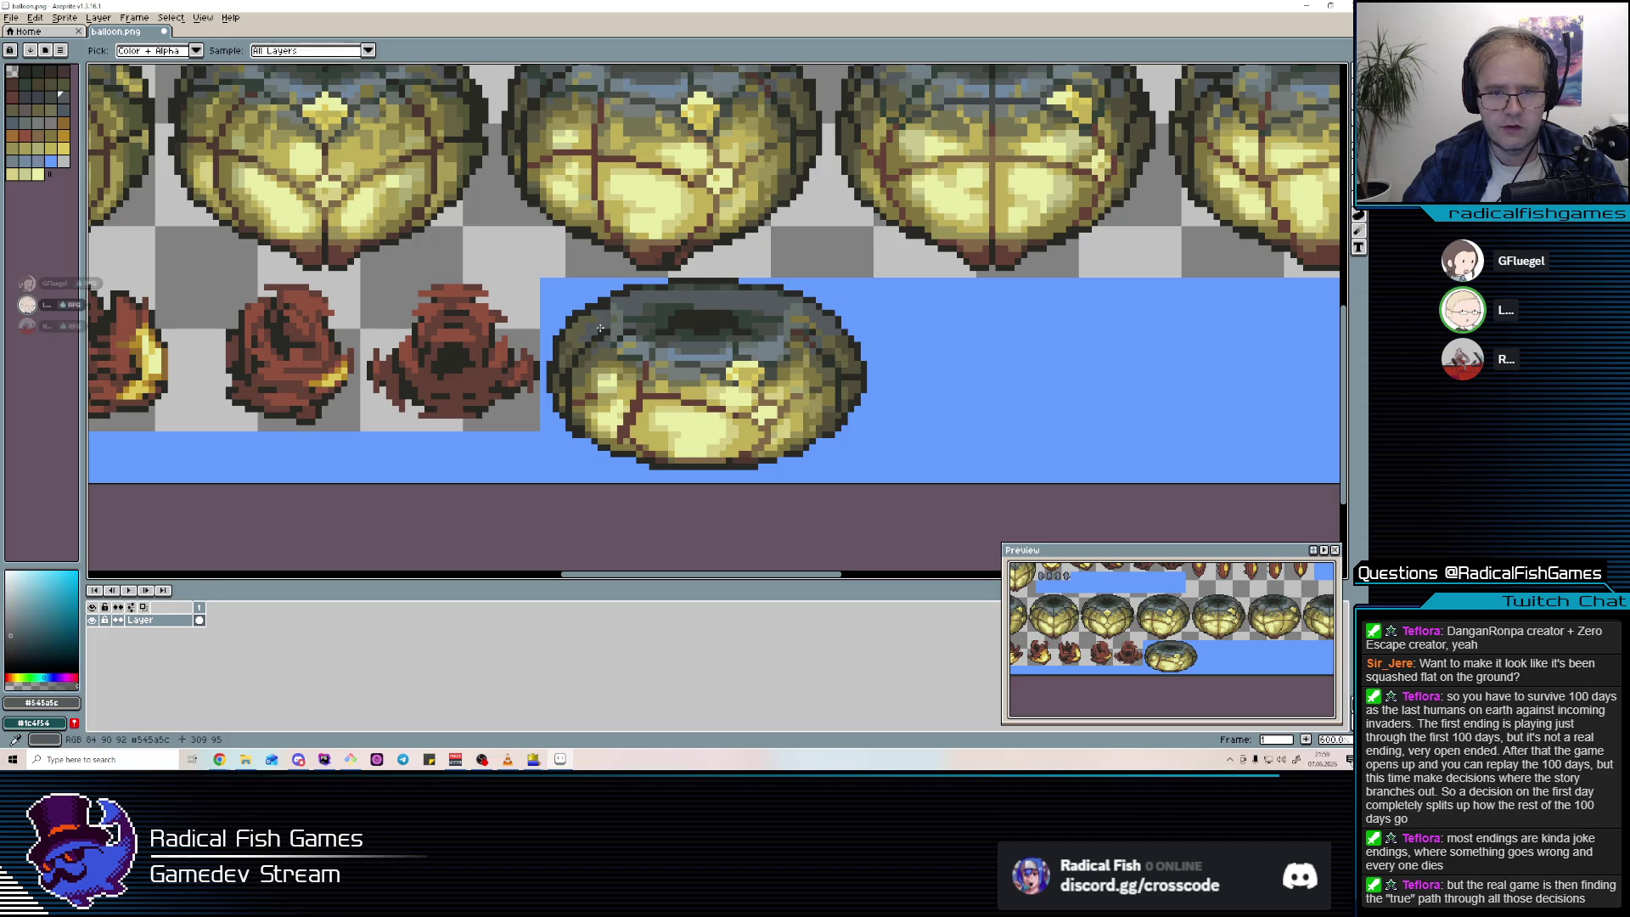
drag(622, 339, 661, 354)
scroll(660, 354, up, 1)
alt+click(640, 310)
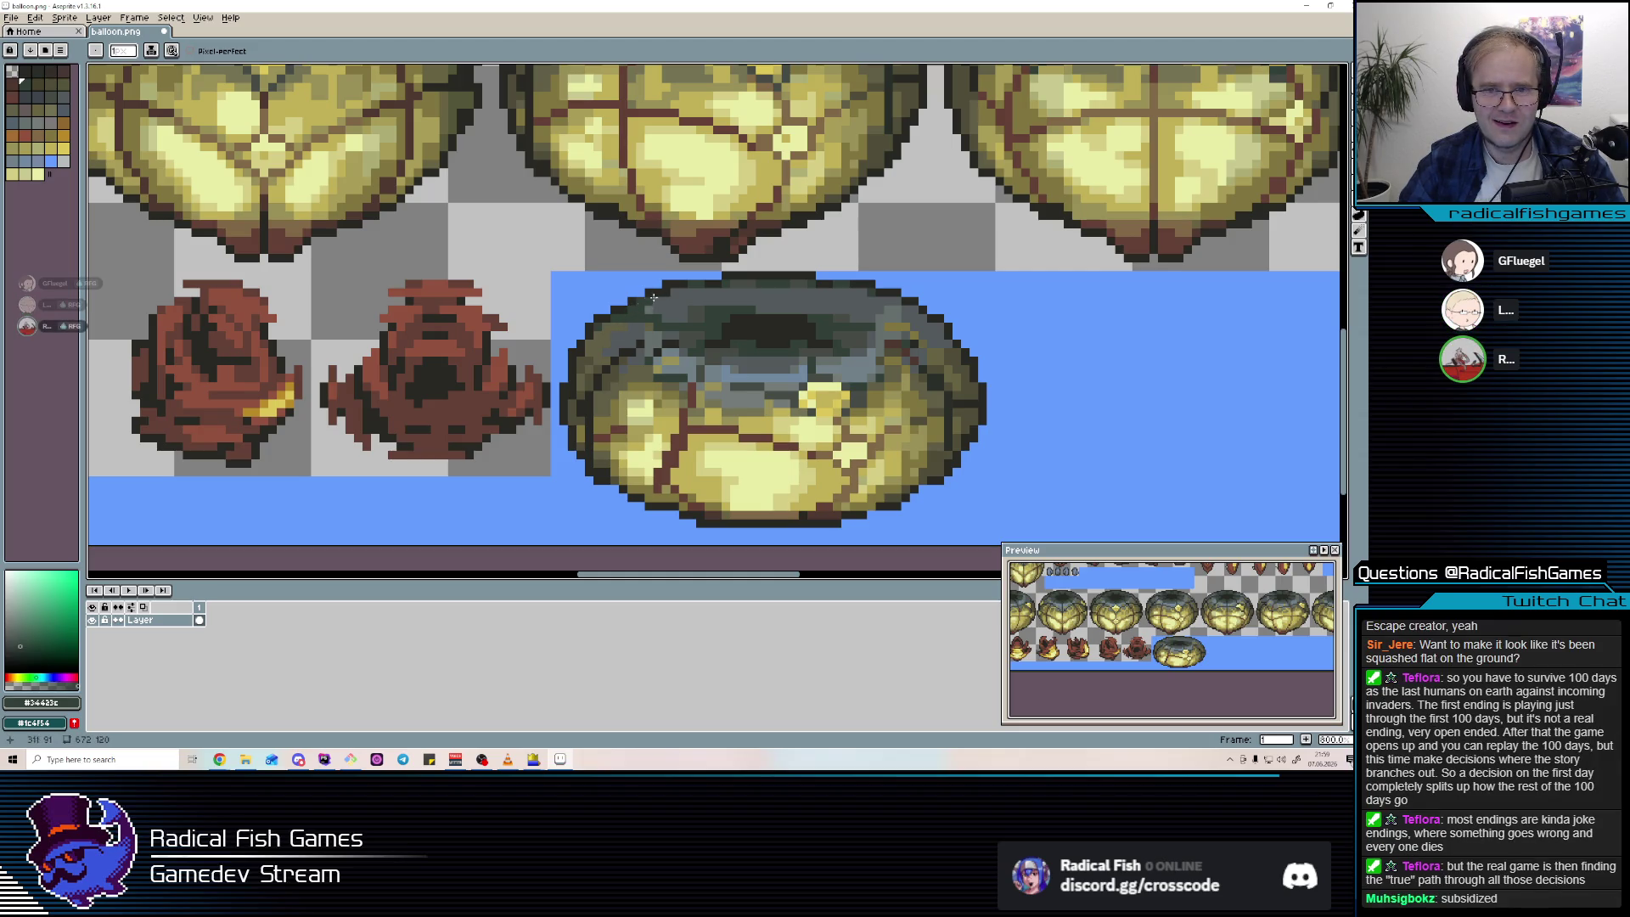
scroll(875, 246, down, 2)
scroll(903, 289, up, 2)
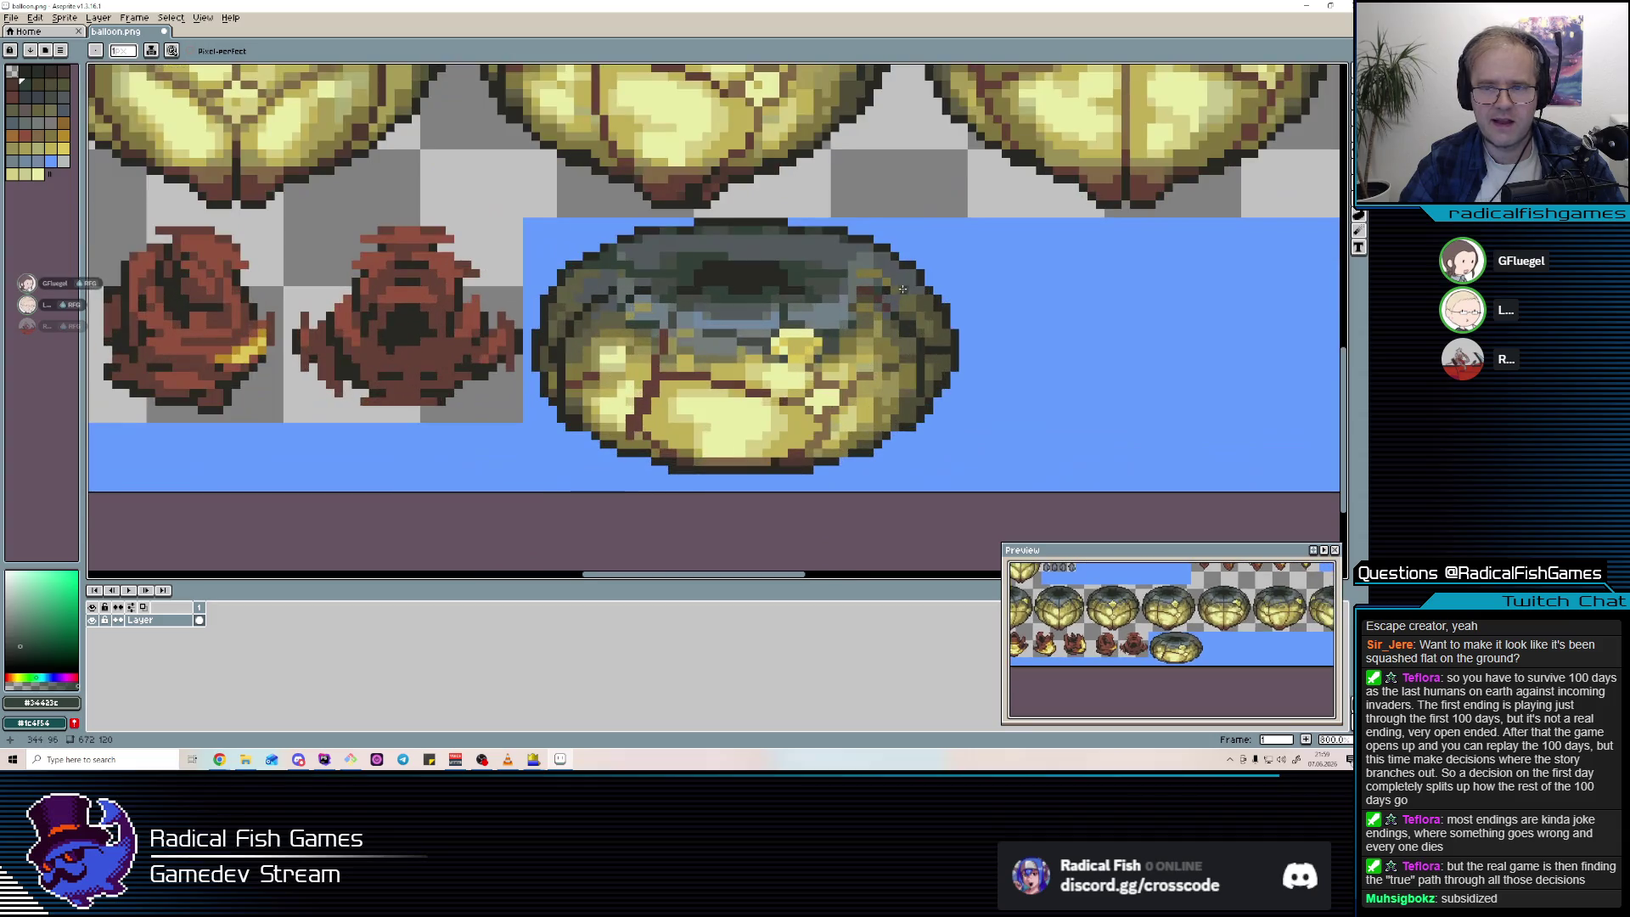
scroll(915, 285, down, 4)
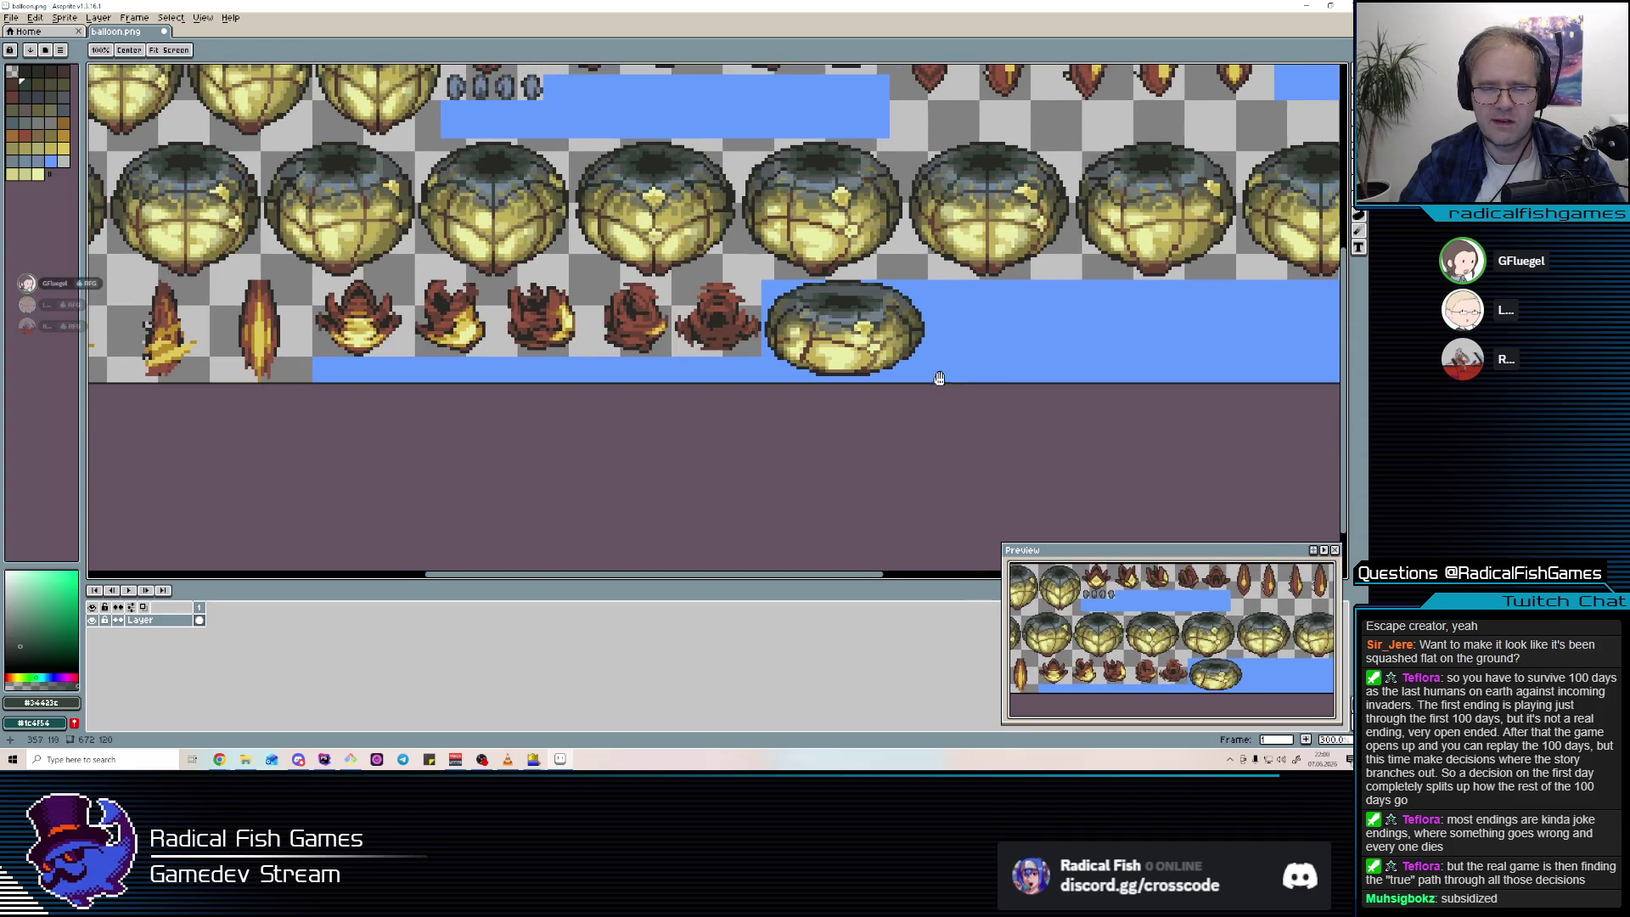
scroll(860, 306, up, 3)
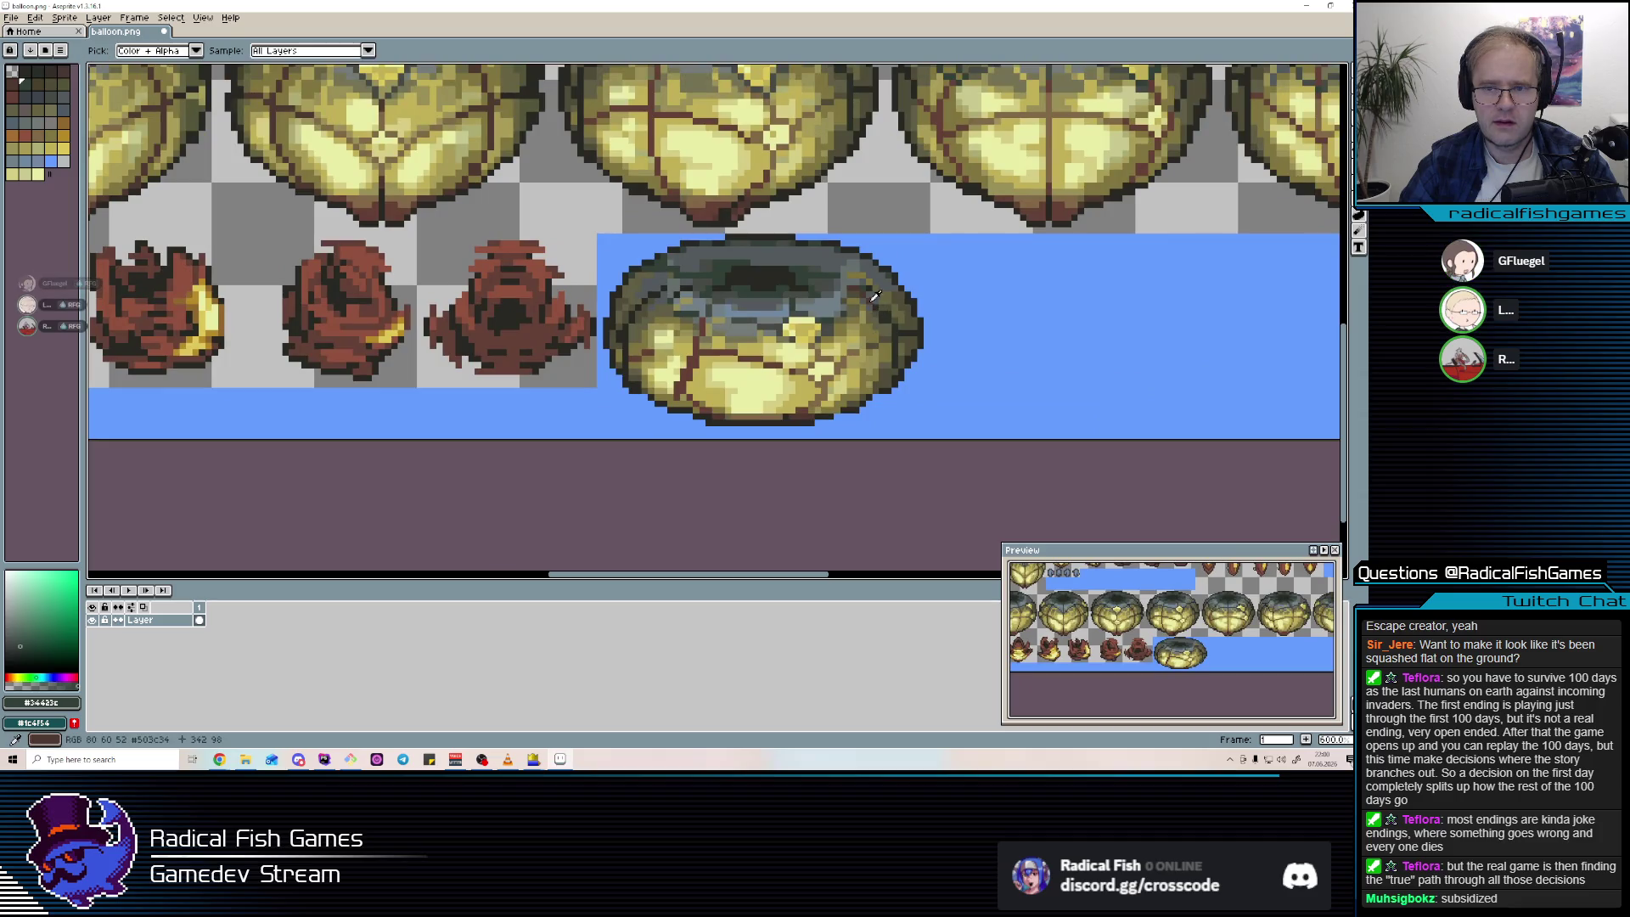
Touch up the bottom and lower-left outlines, then box-select the squashed donut.
alt+click(868, 304)
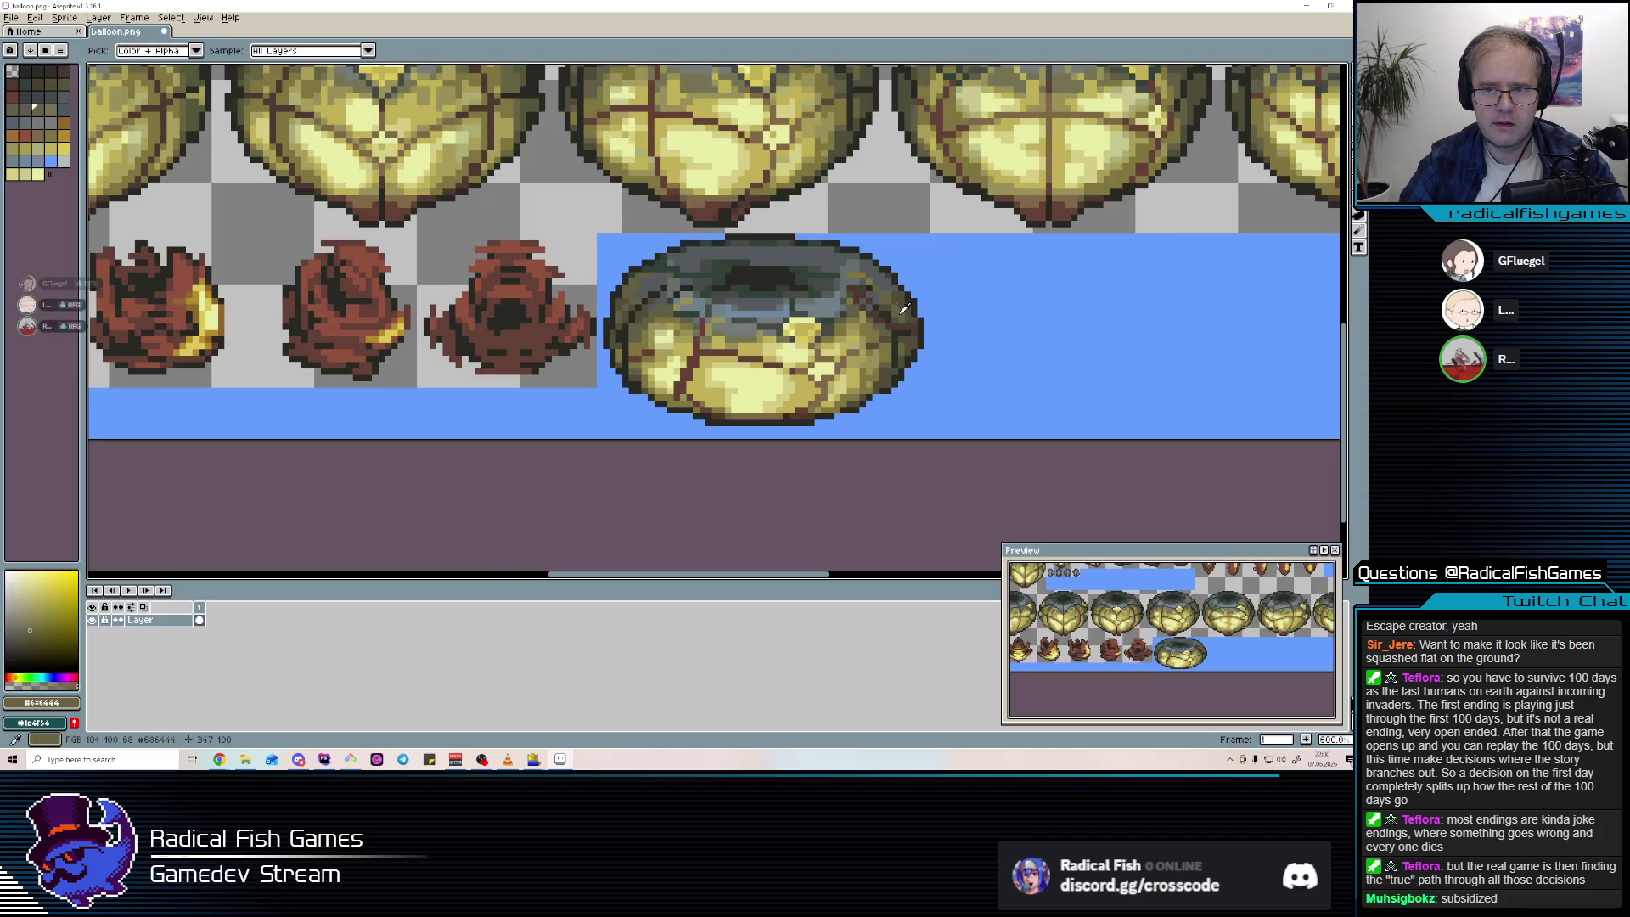
alt+click(796, 418)
alt+click(828, 419)
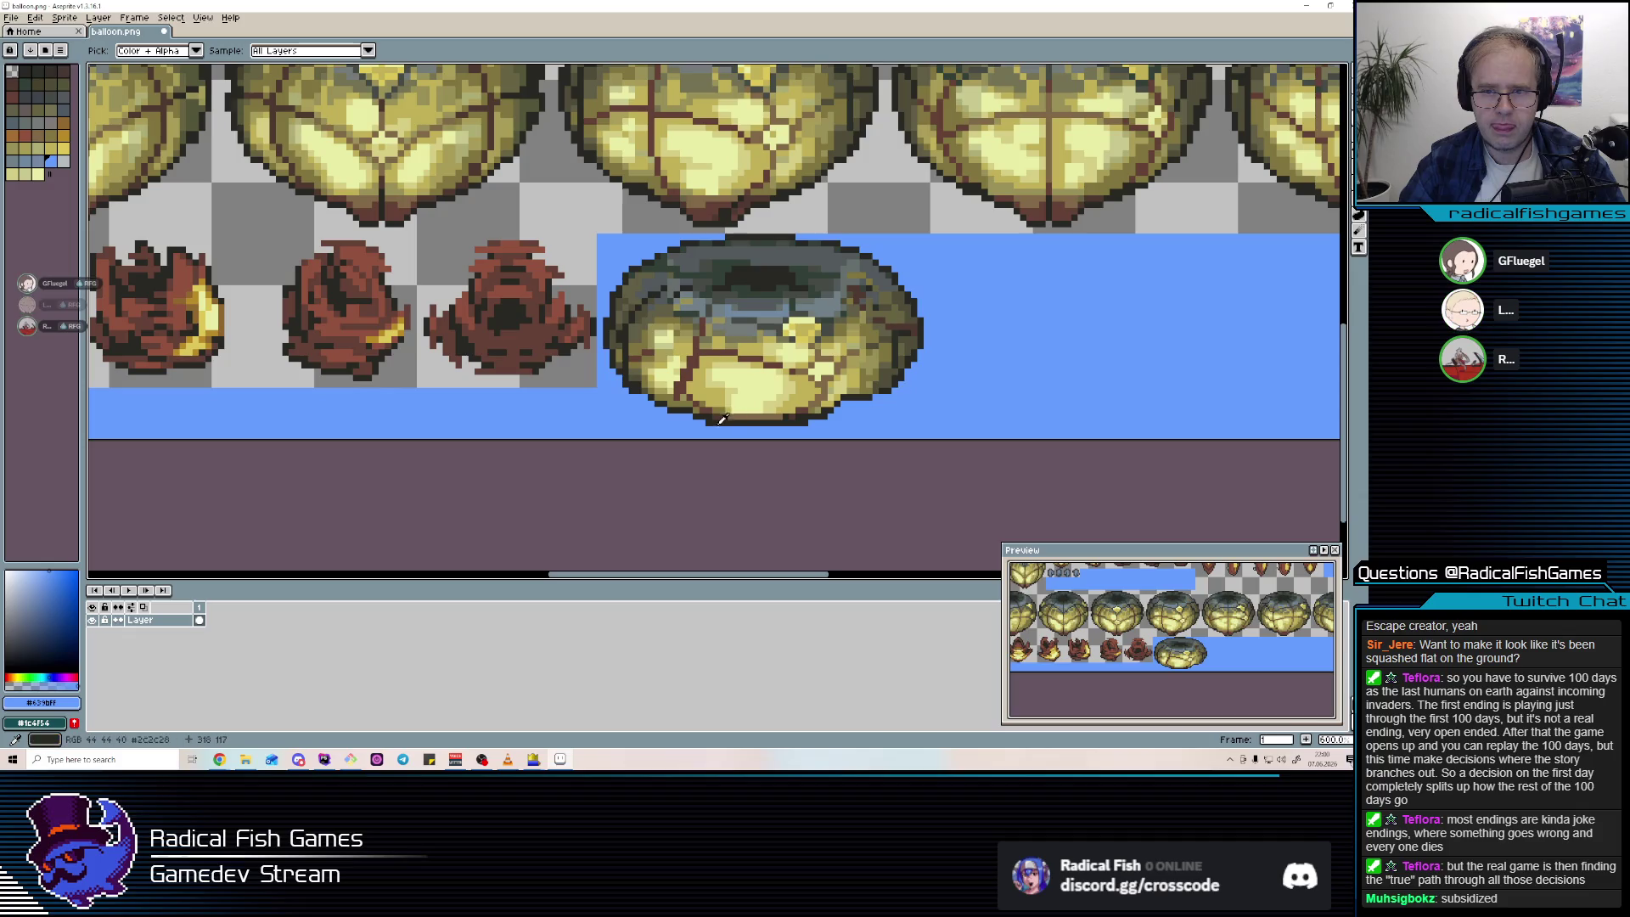
alt+click(668, 396)
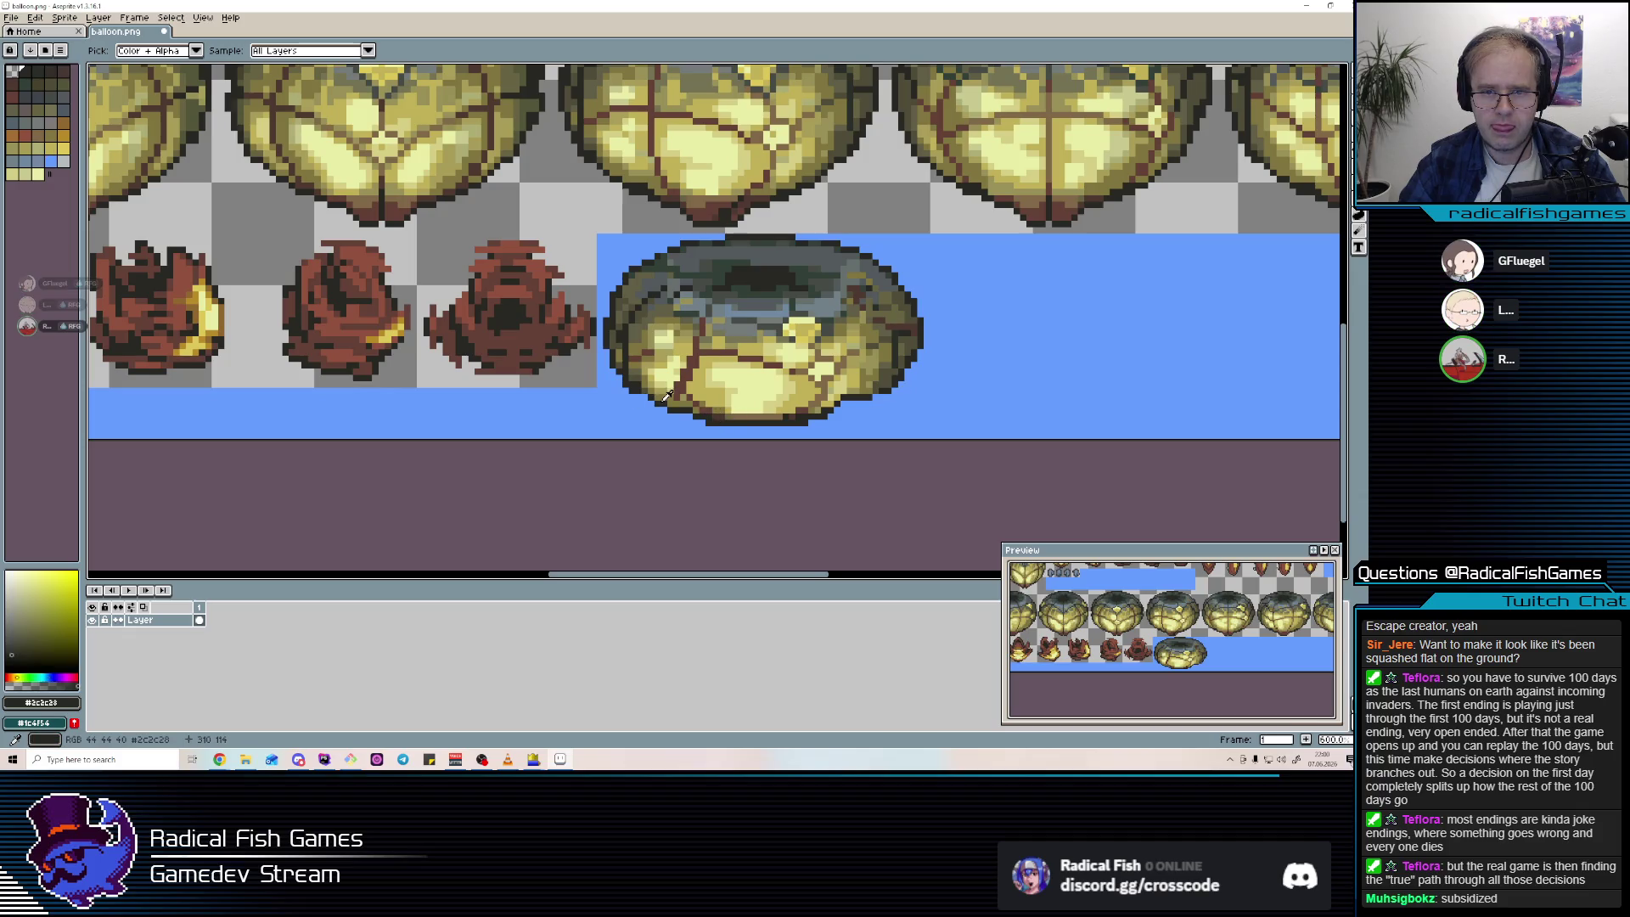
alt+click(667, 355)
alt+click(632, 345)
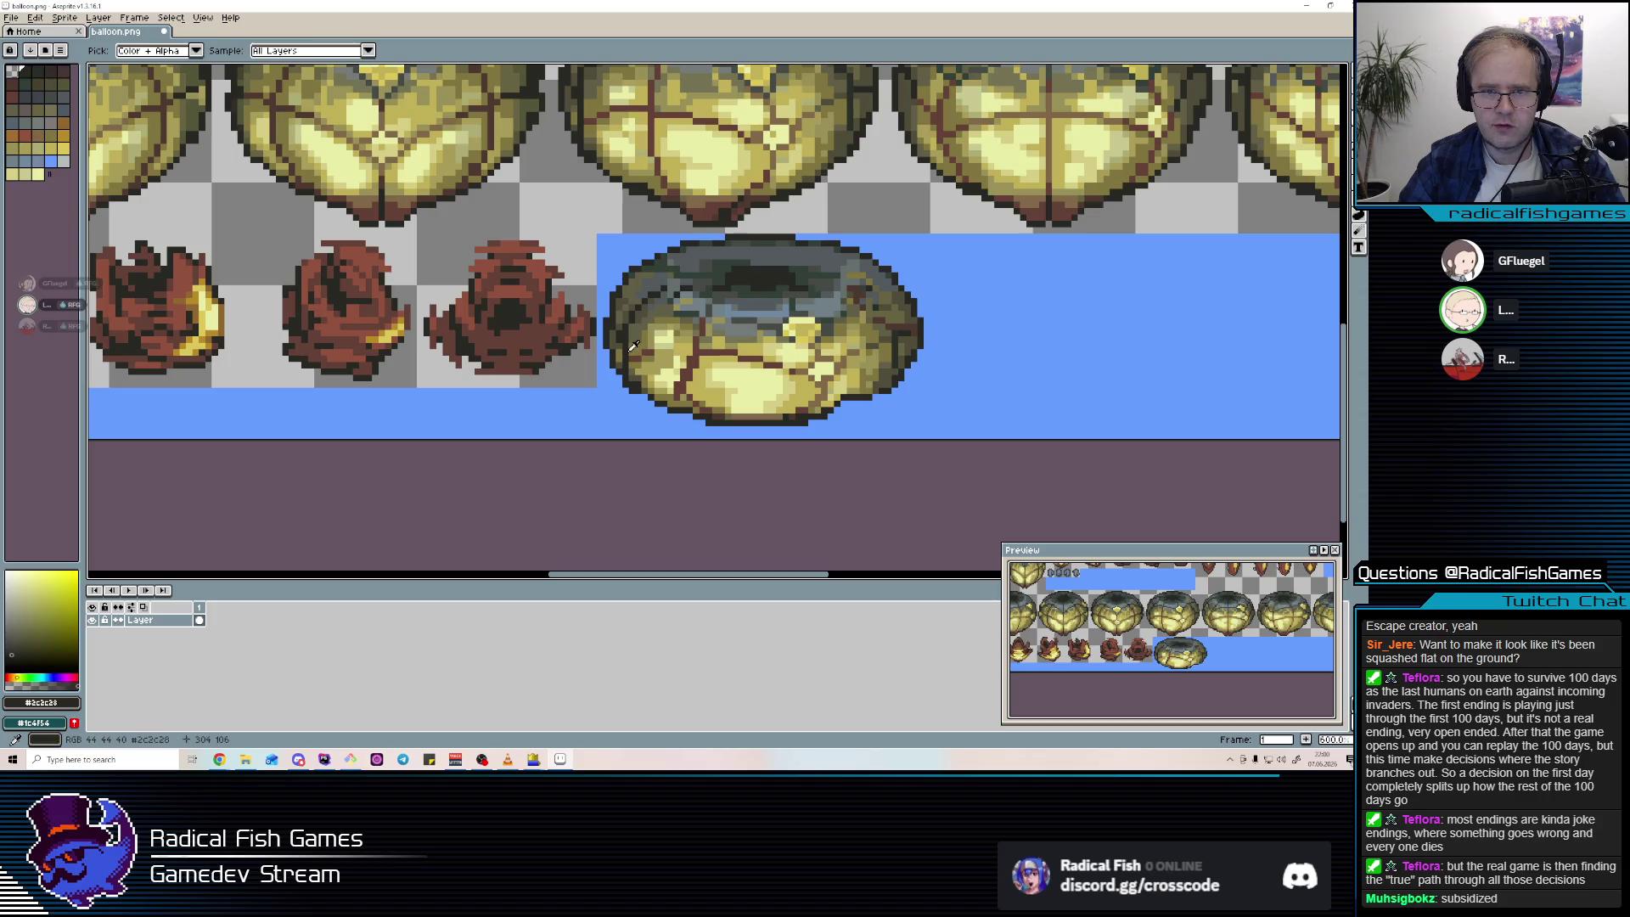
alt+click(658, 306)
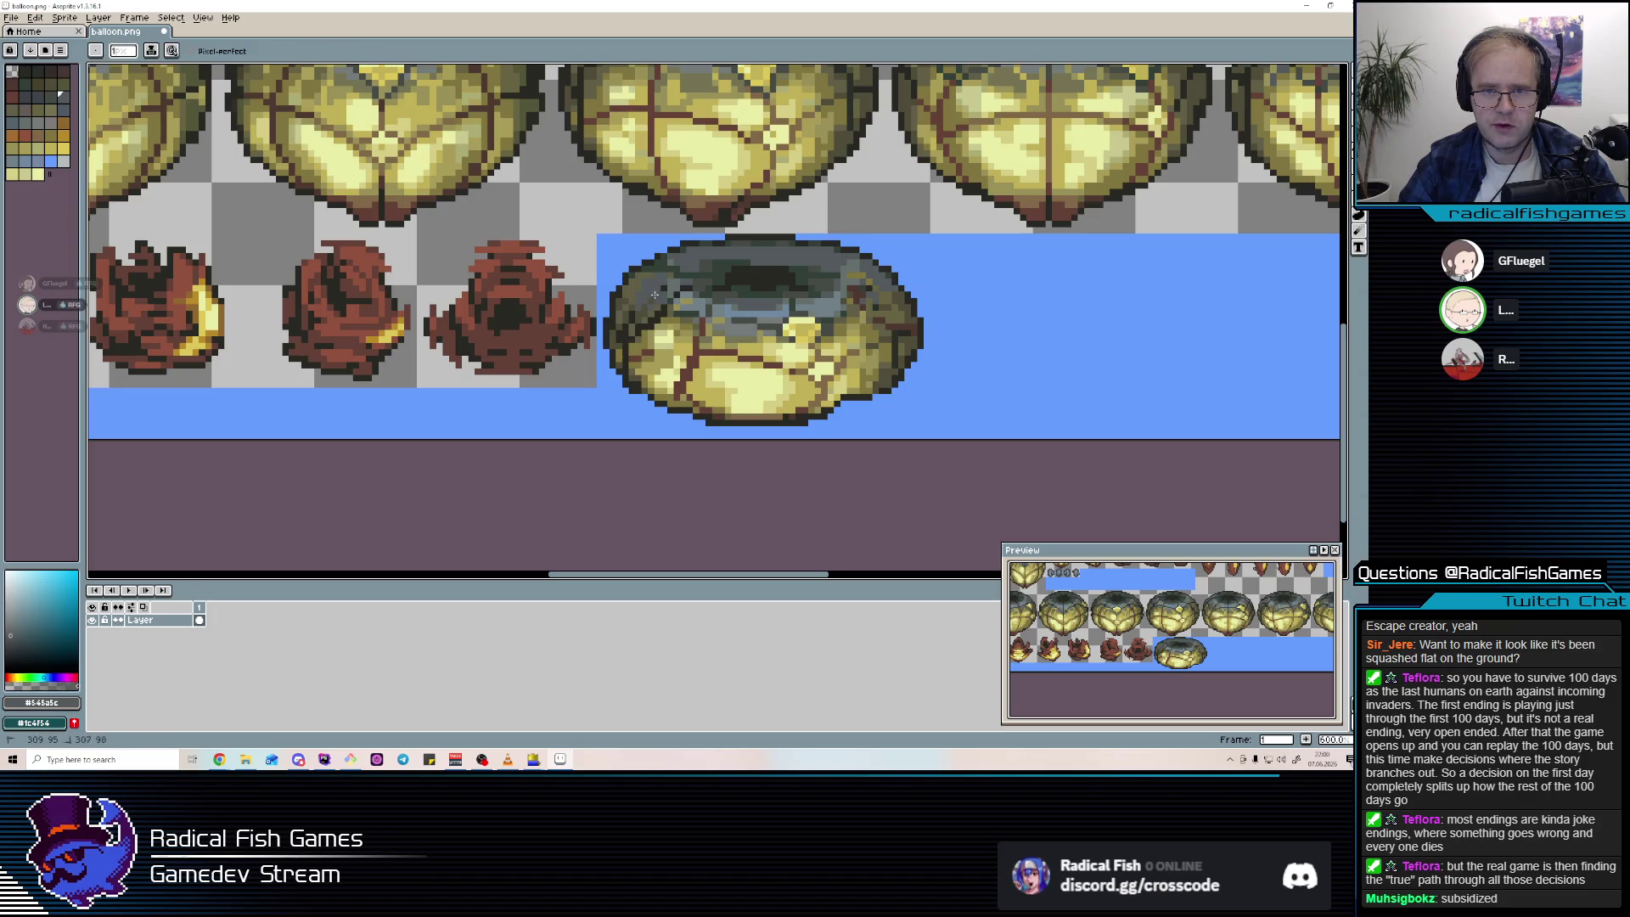
alt+click(626, 319)
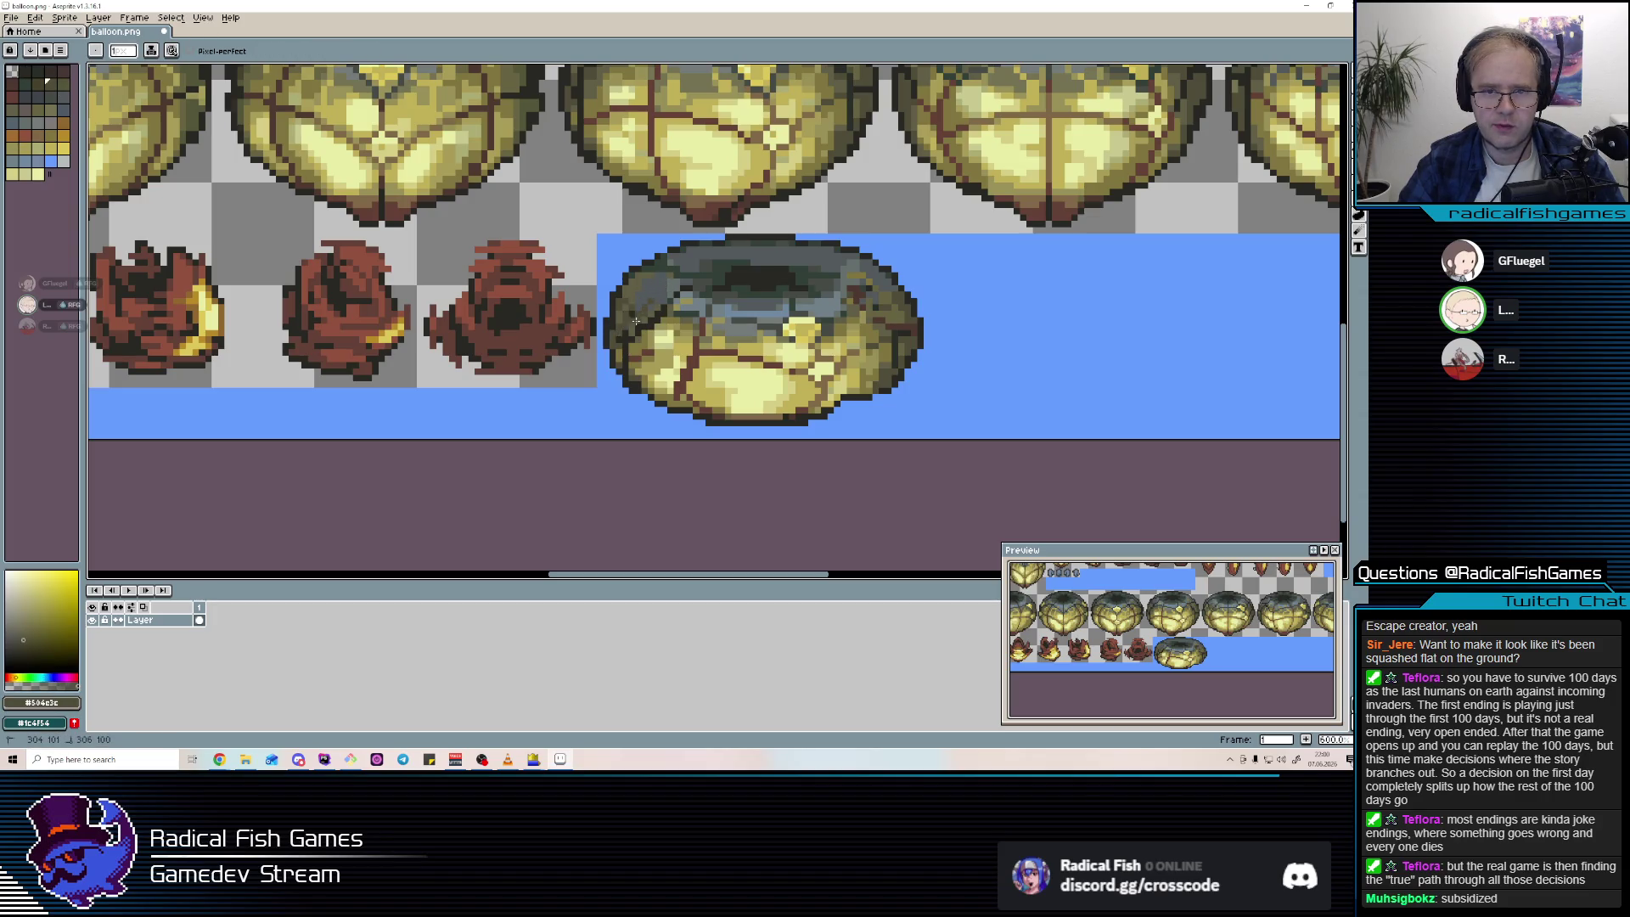
scroll(637, 326, down, 3)
scroll(782, 346, up, 2)
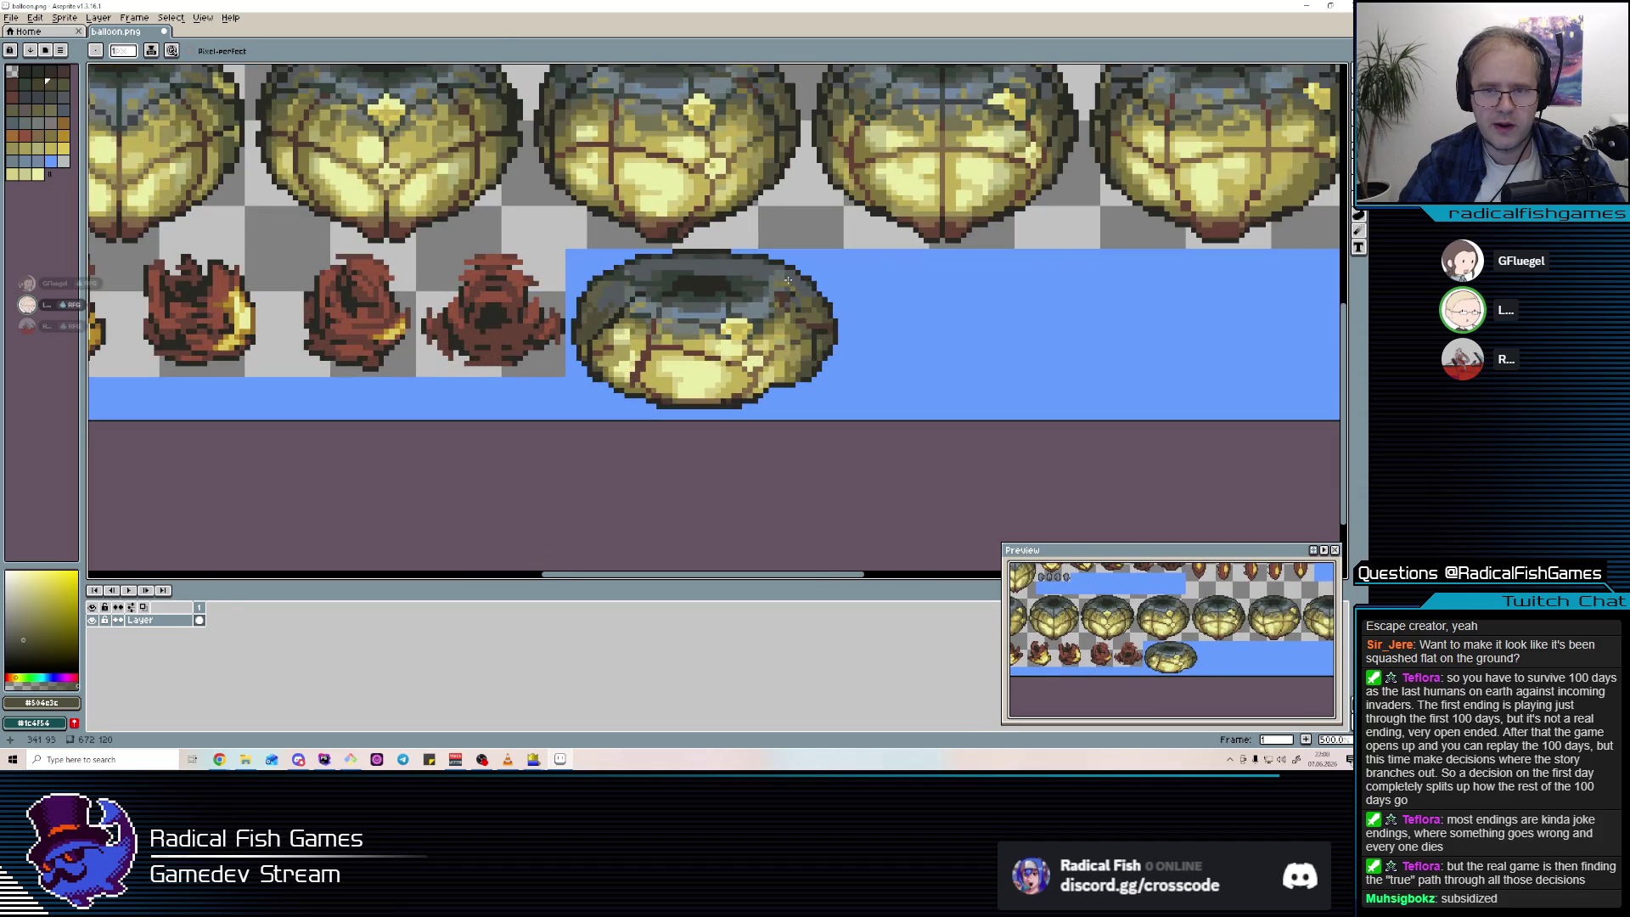
key(m)
drag(841, 417, 564, 248)
Clear the blue background around the donut and reposition its pixels.
key(w)
alt+click(828, 269)
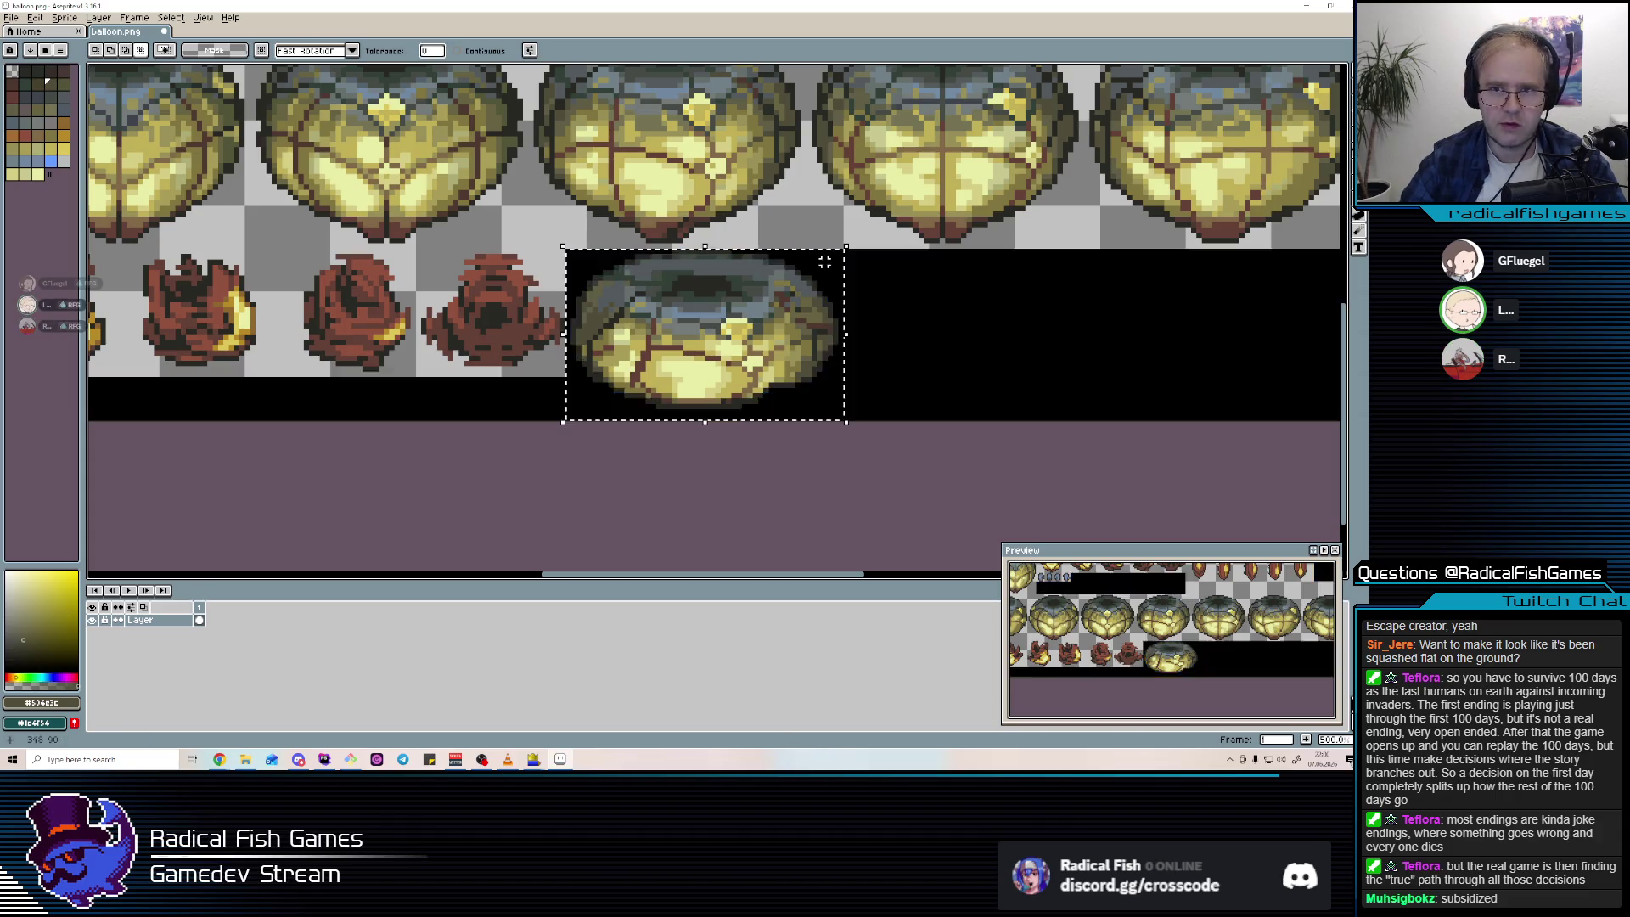
key(Delete)
key(ctrl+d)
key(m)
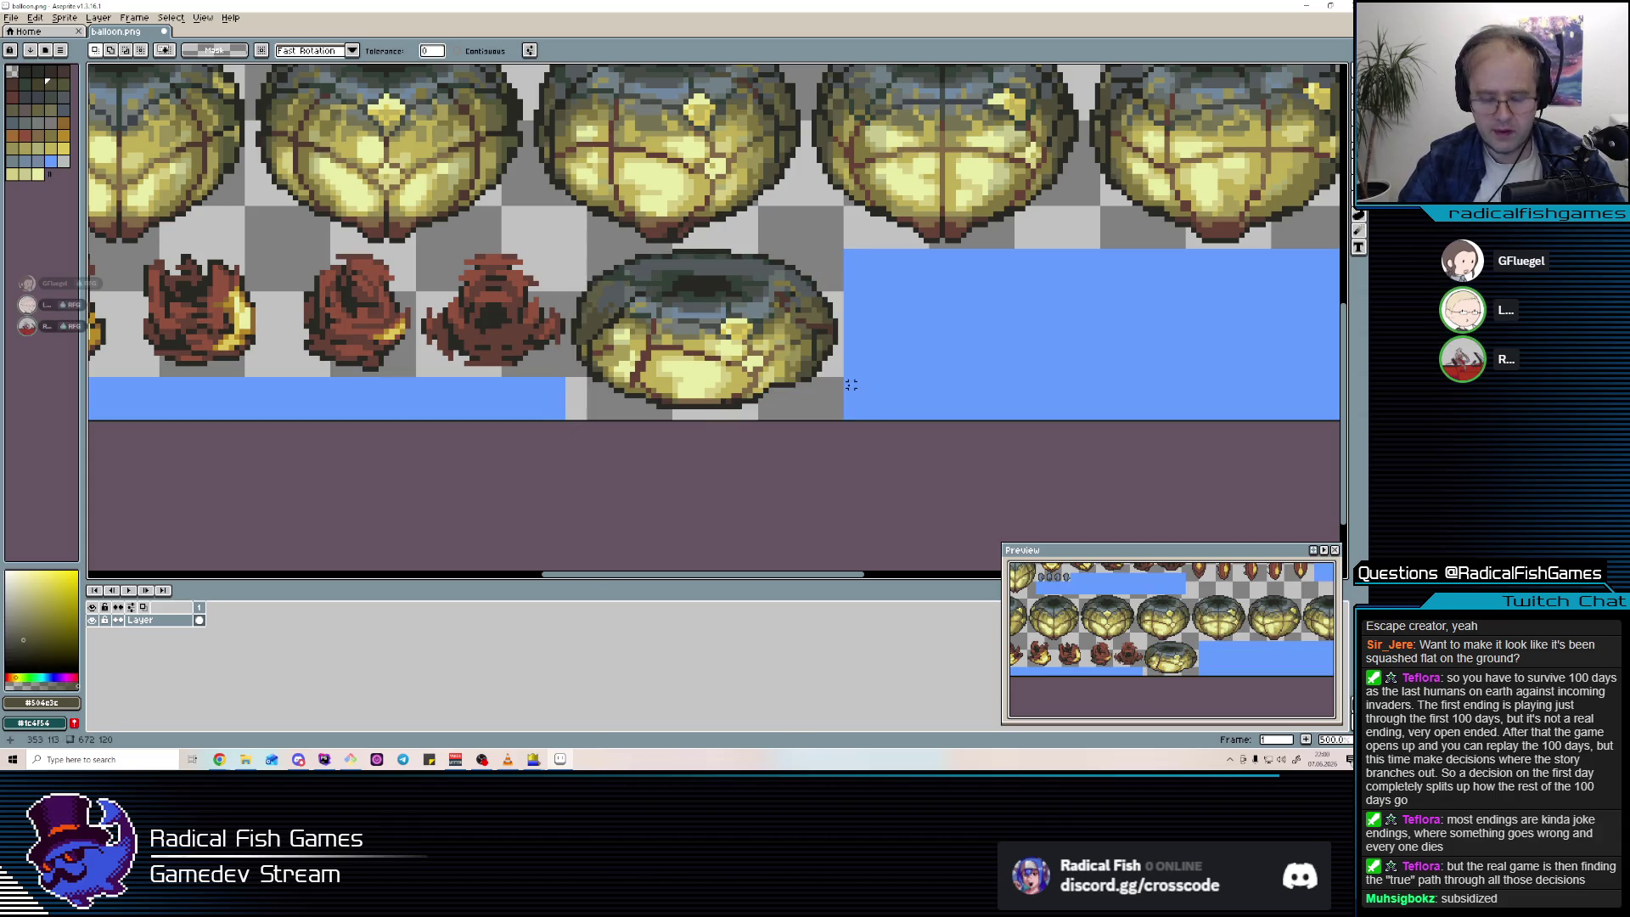
drag(842, 406, 568, 273)
key(ctrl+d)
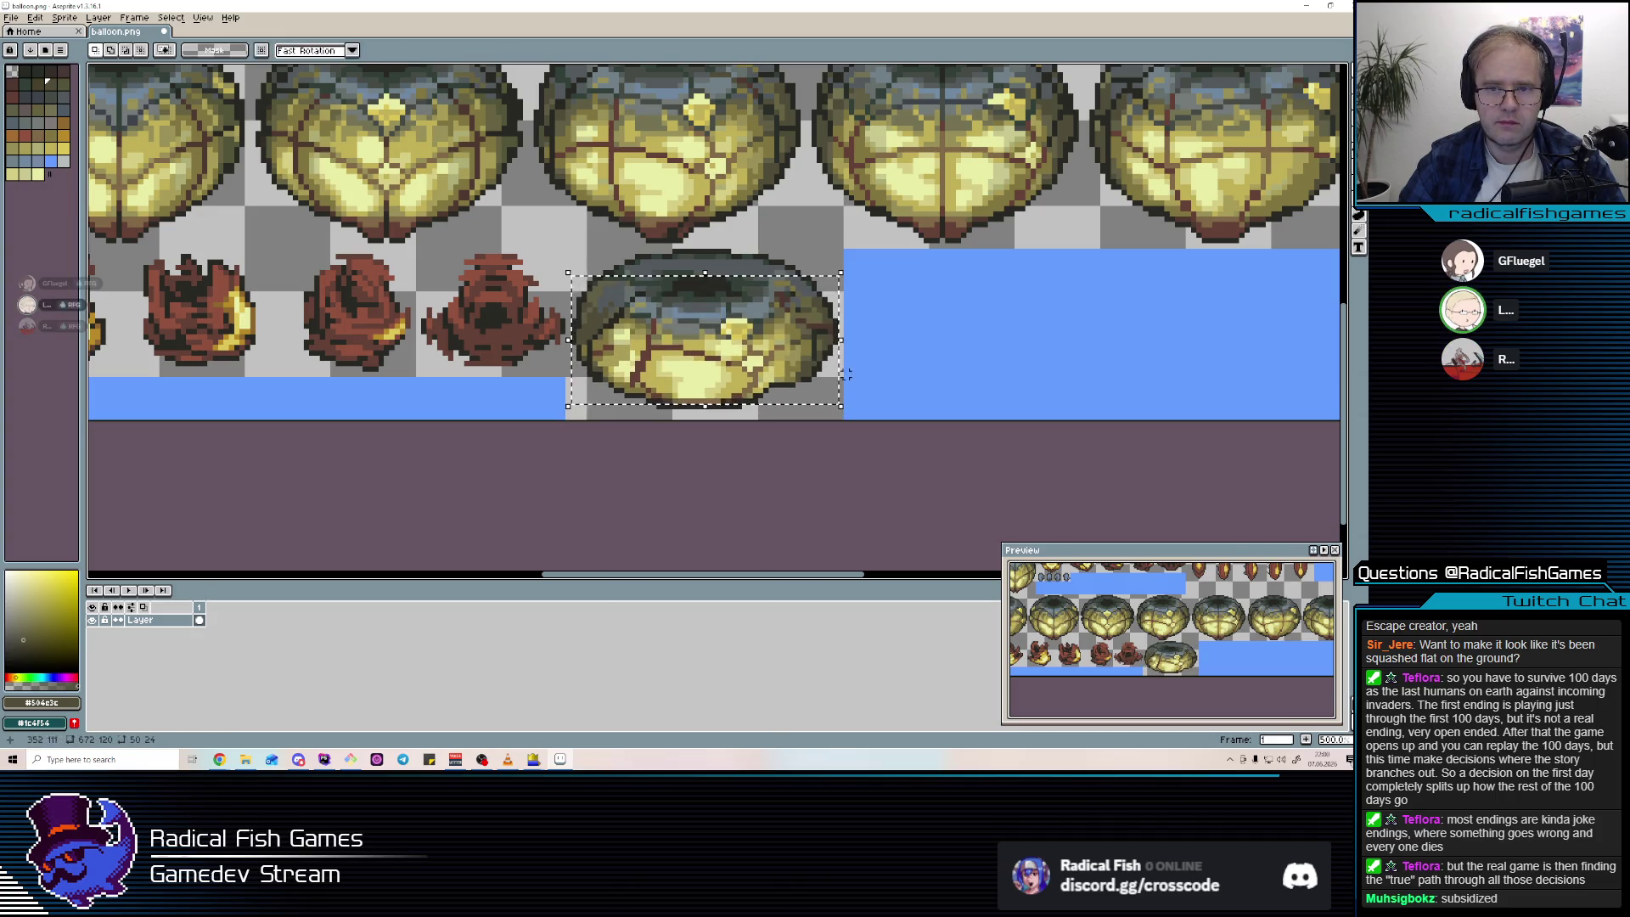
mouse_move(840, 411)
mouse_down()
mouse_move(572, 269)
mouse_move(558, 278)
mouse_up()
click(620, 300)
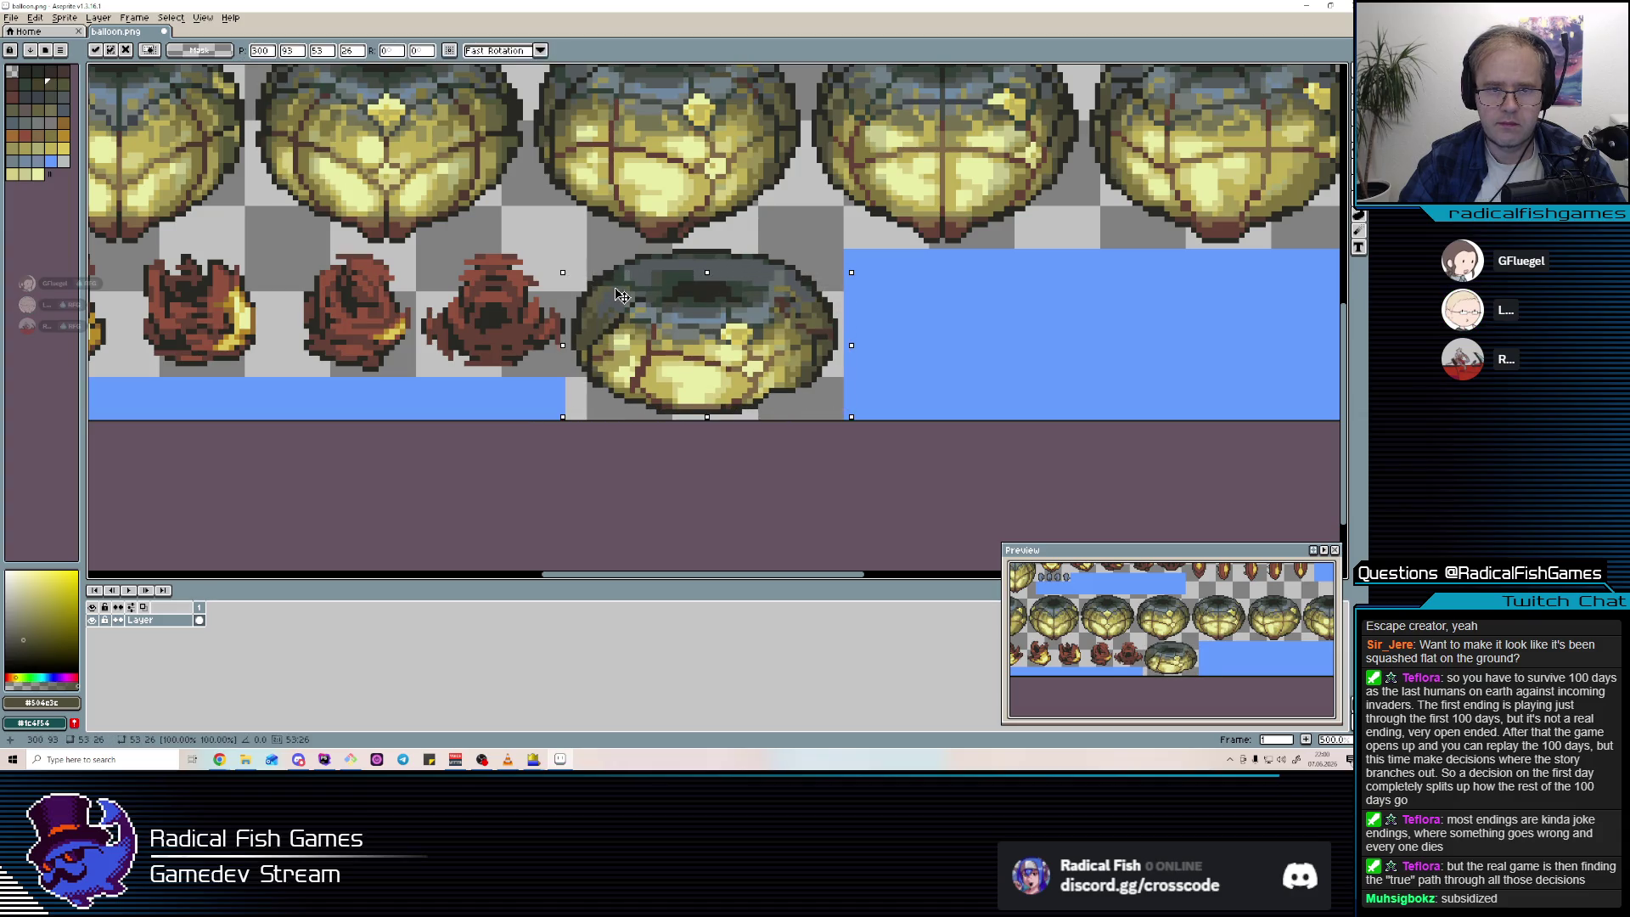
key(ctrl+d)
Shade the donut's top with #34423c, #807440, #545a5c, #2c2c28, #666444 and #504e3c.
key(b)
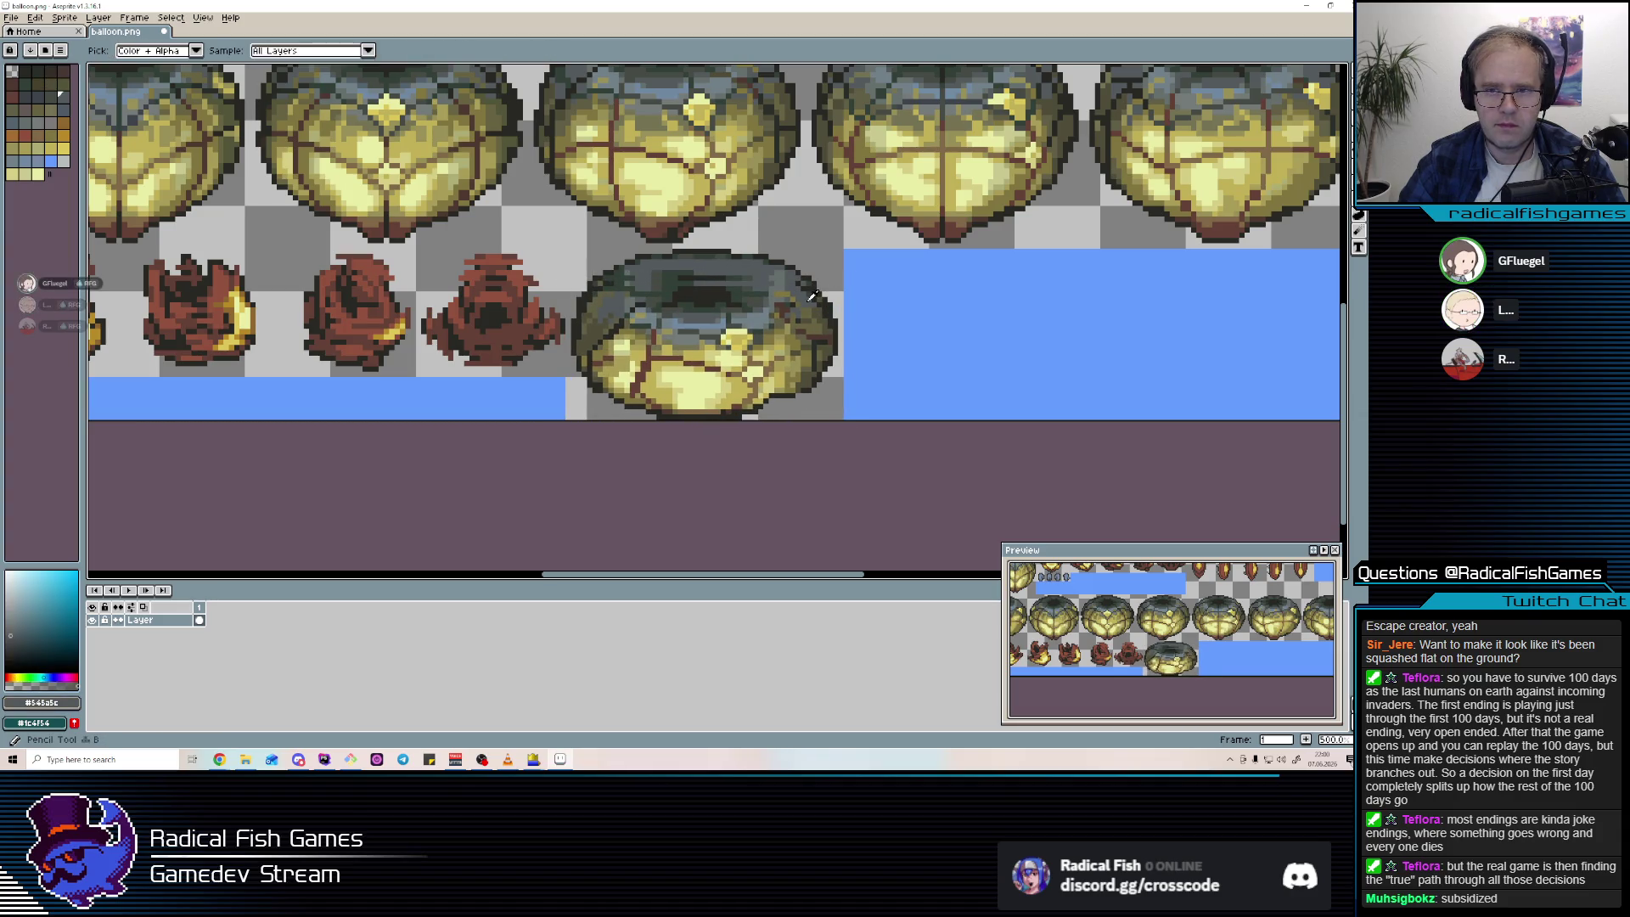
alt+click(808, 285)
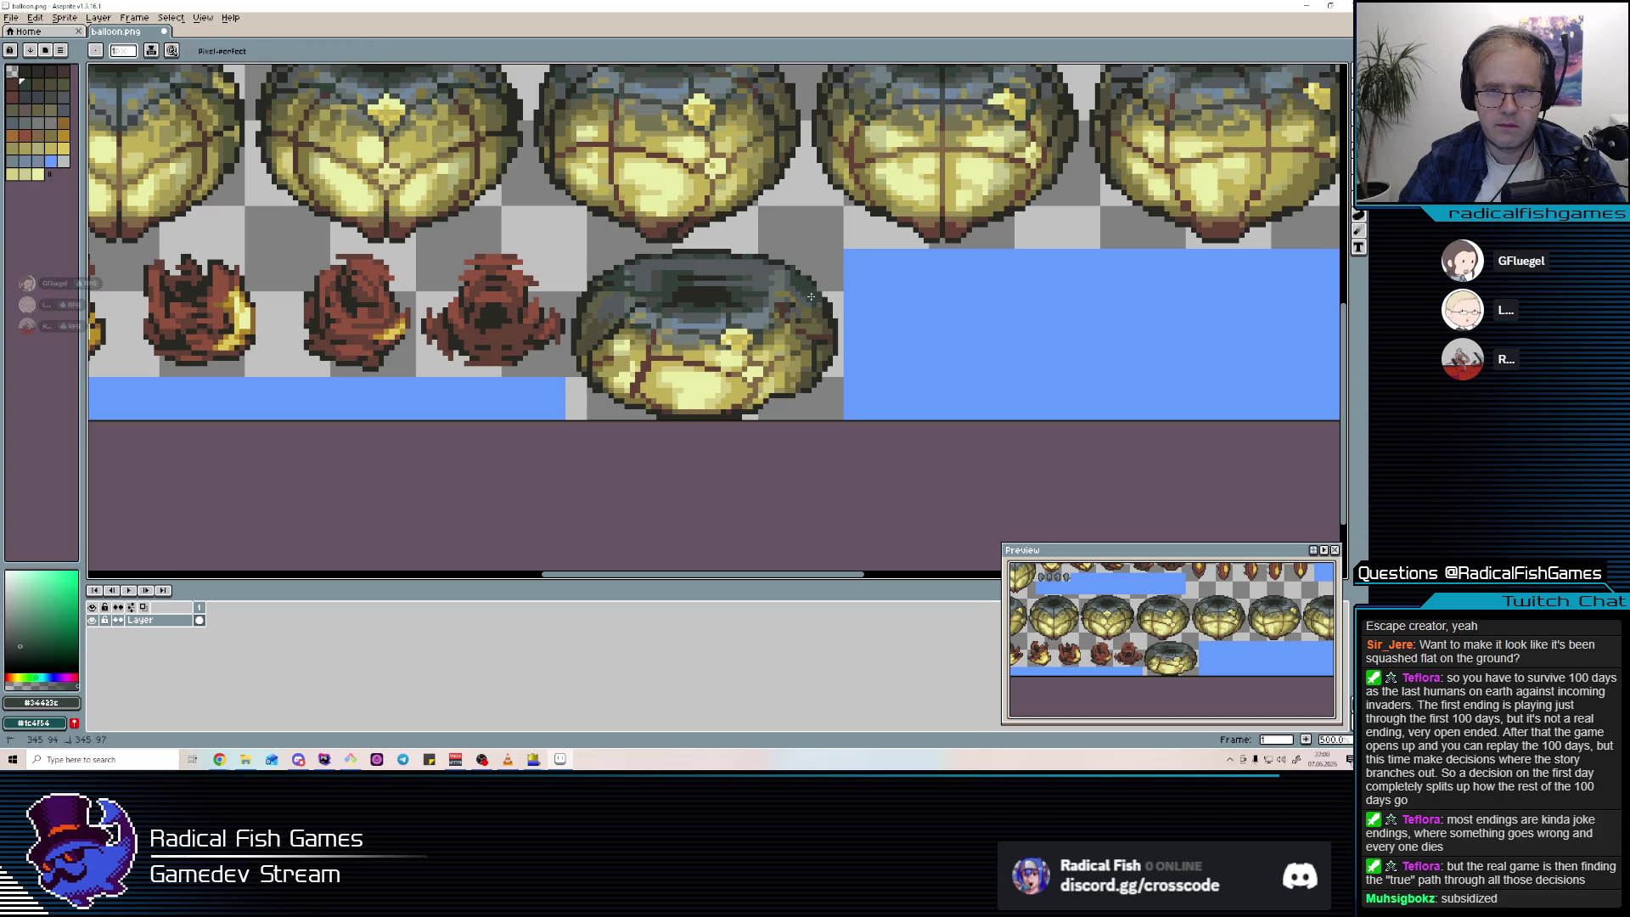
alt+click(779, 278)
alt+click(782, 270)
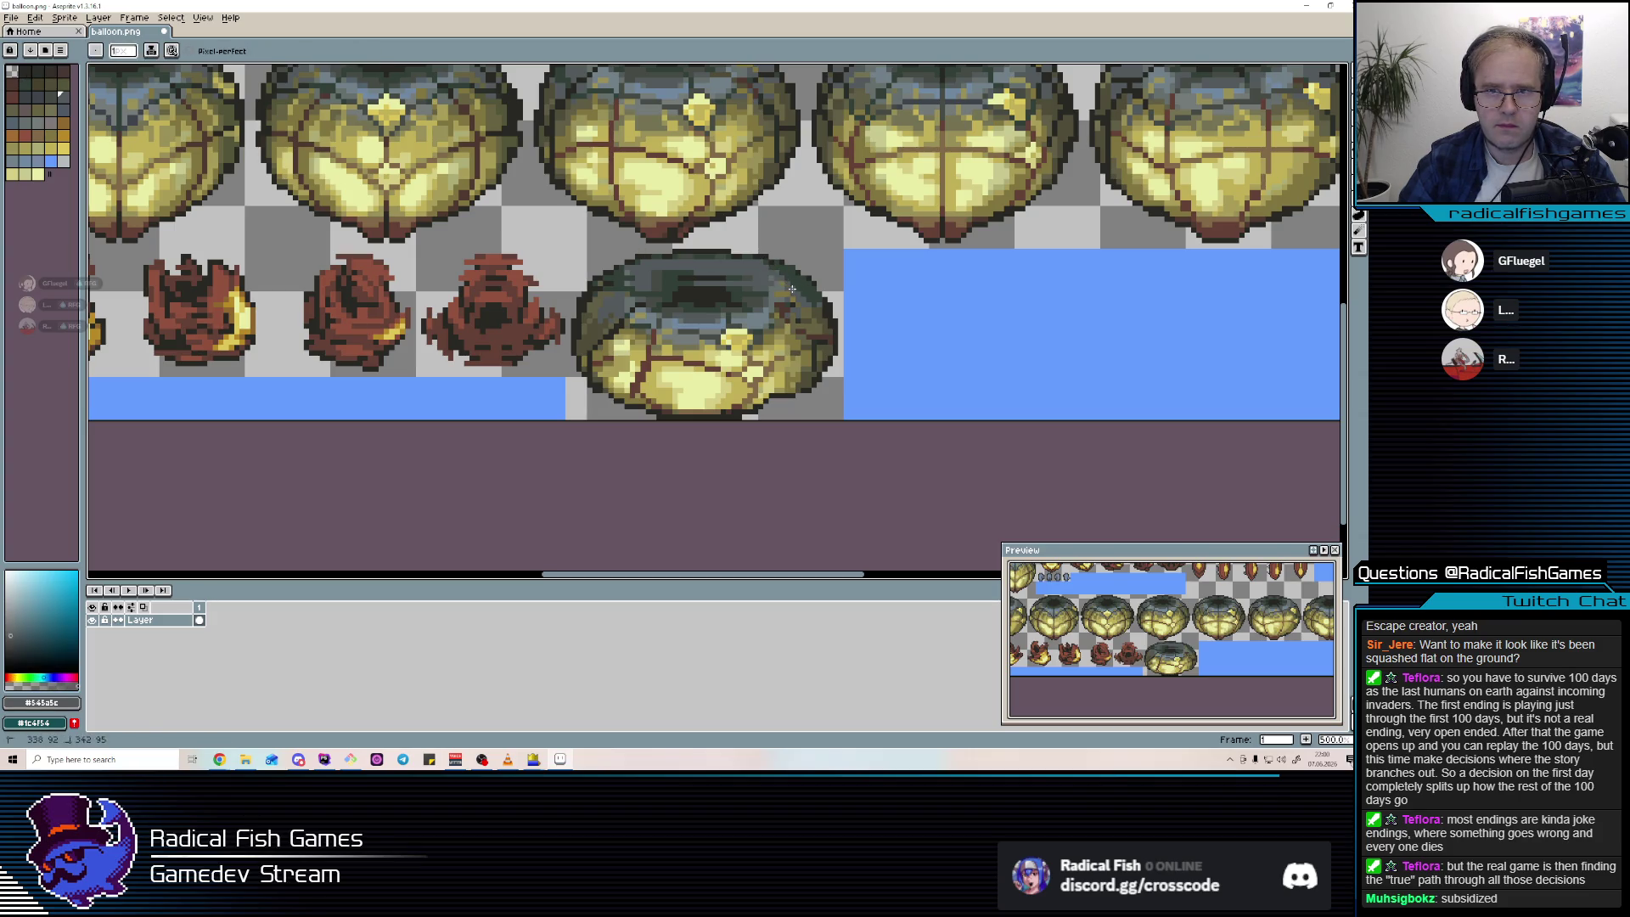
alt+click(597, 293)
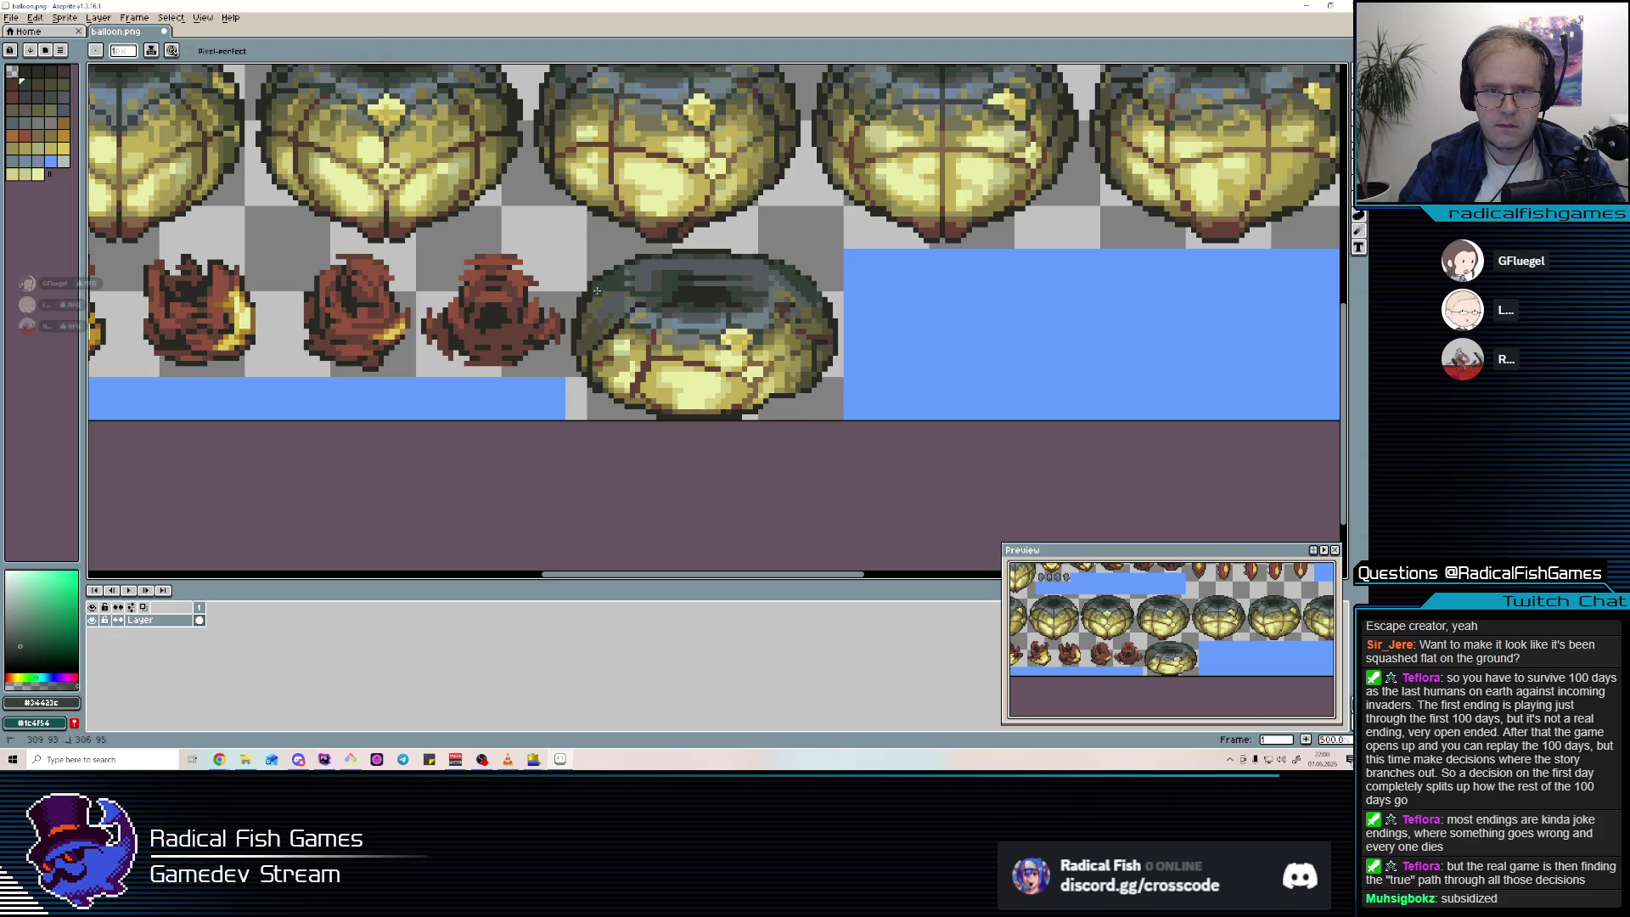
alt+click(599, 280)
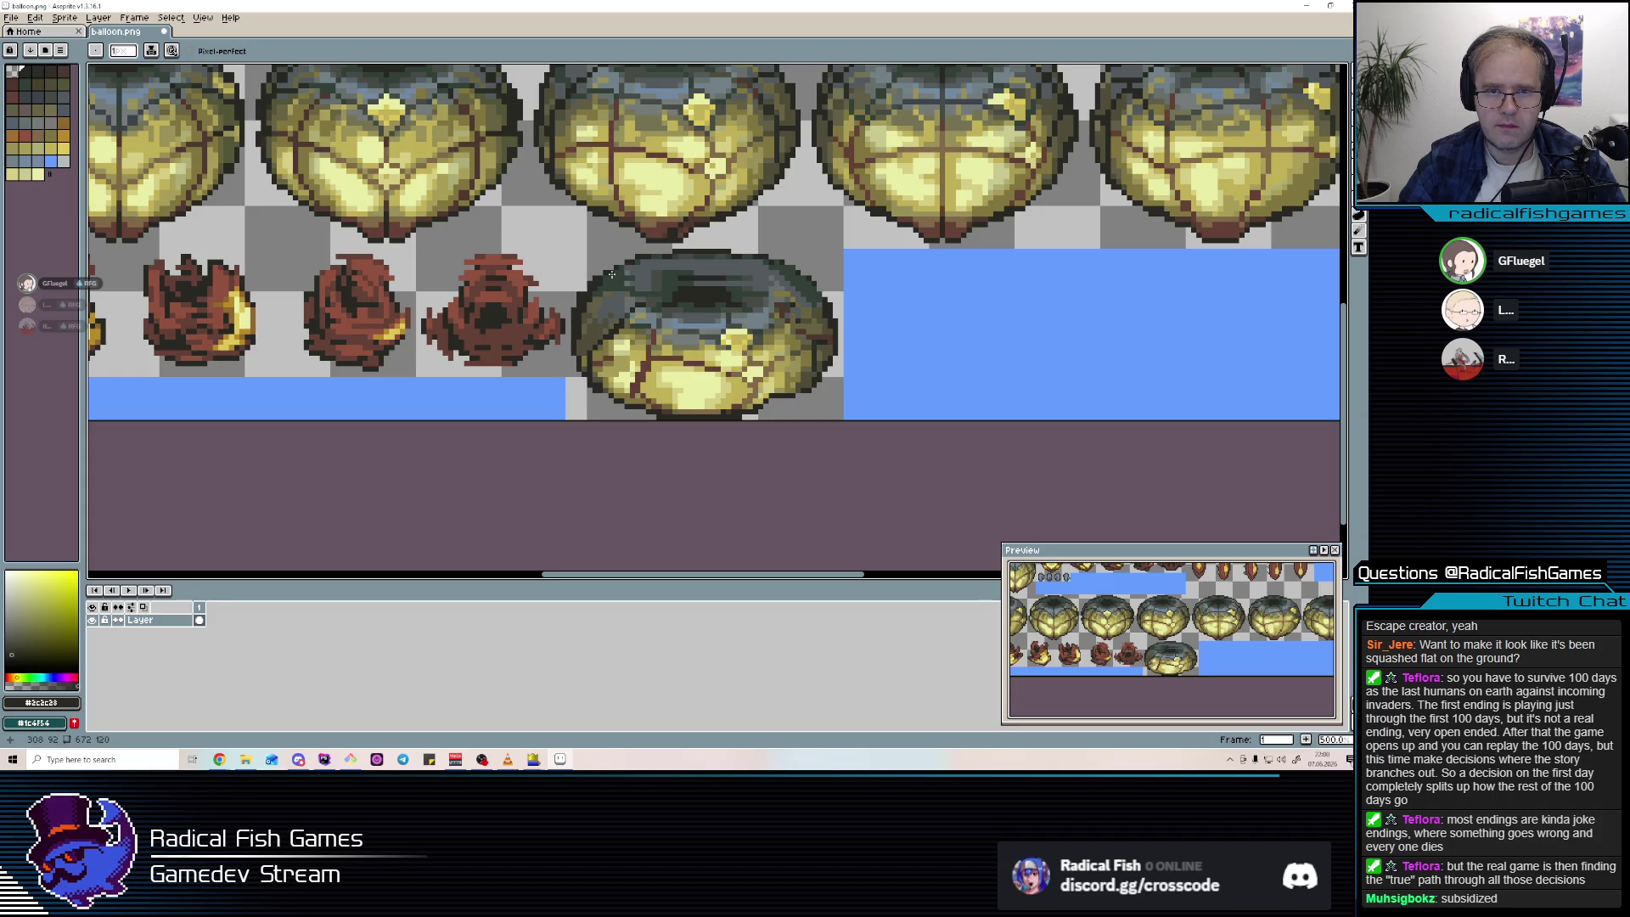
alt+click(649, 262)
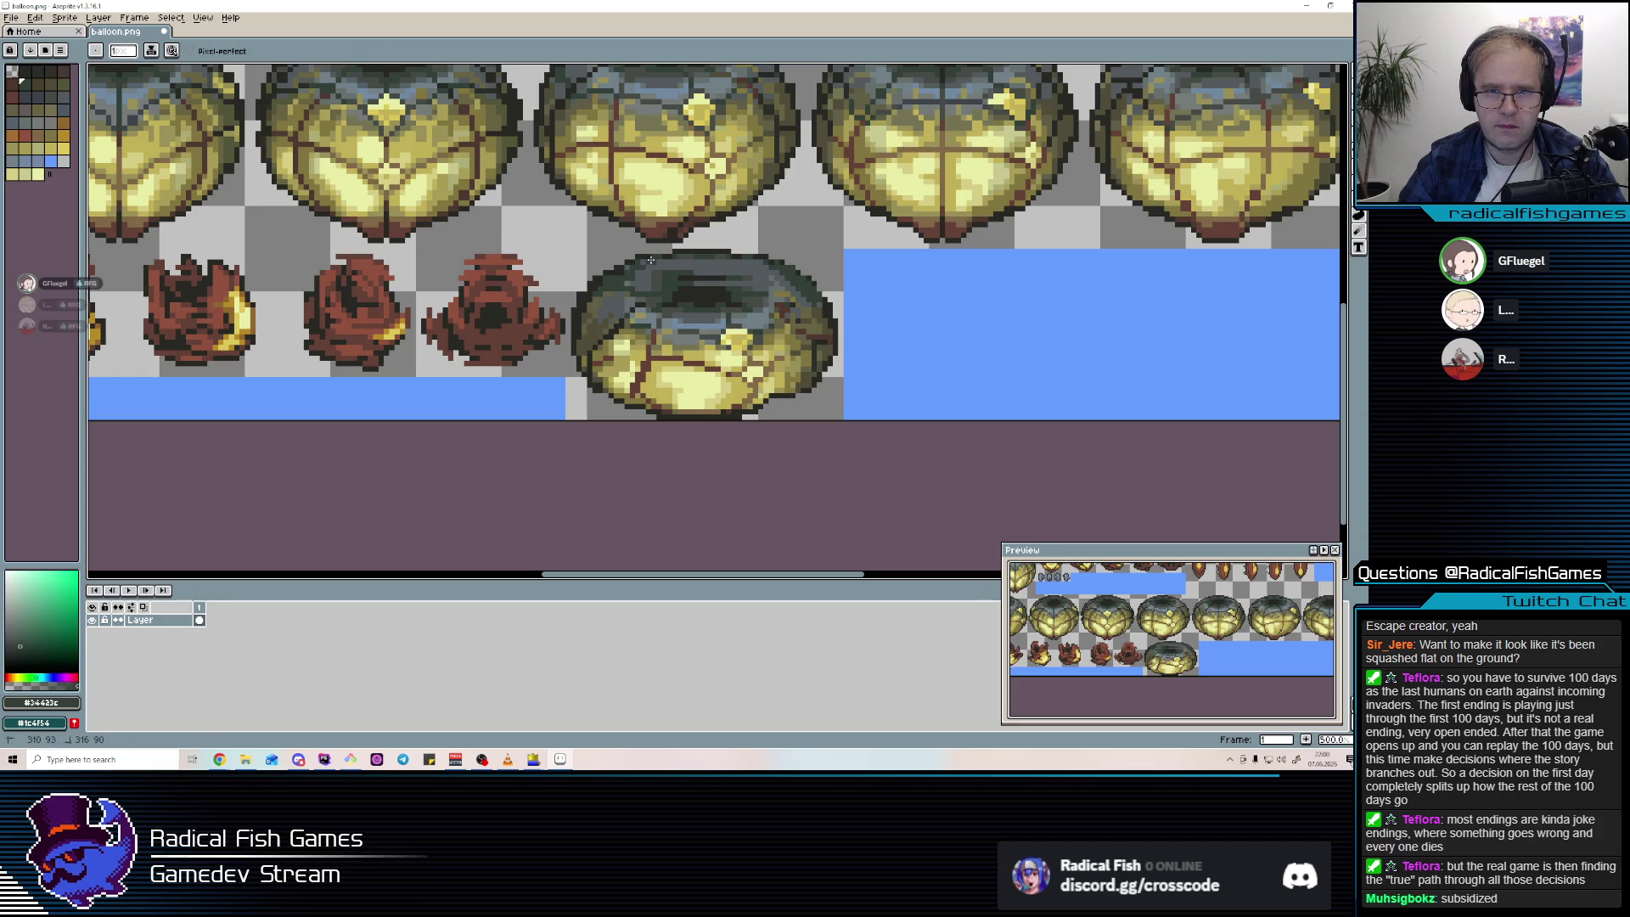
alt+click(691, 292)
alt+click(801, 290)
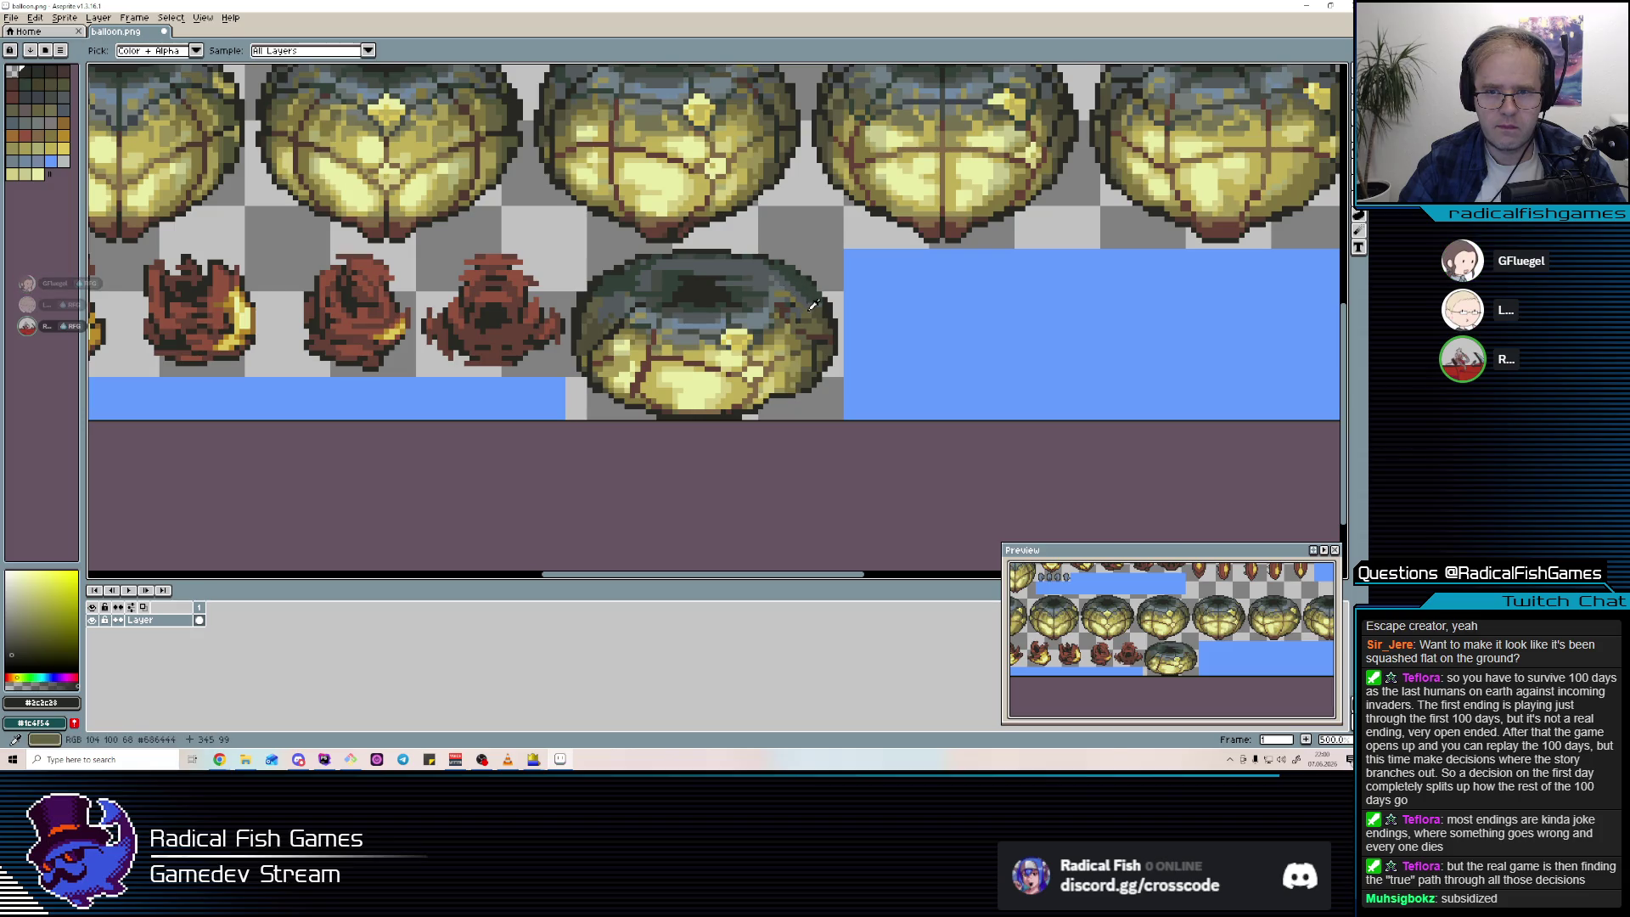
alt+click(814, 289)
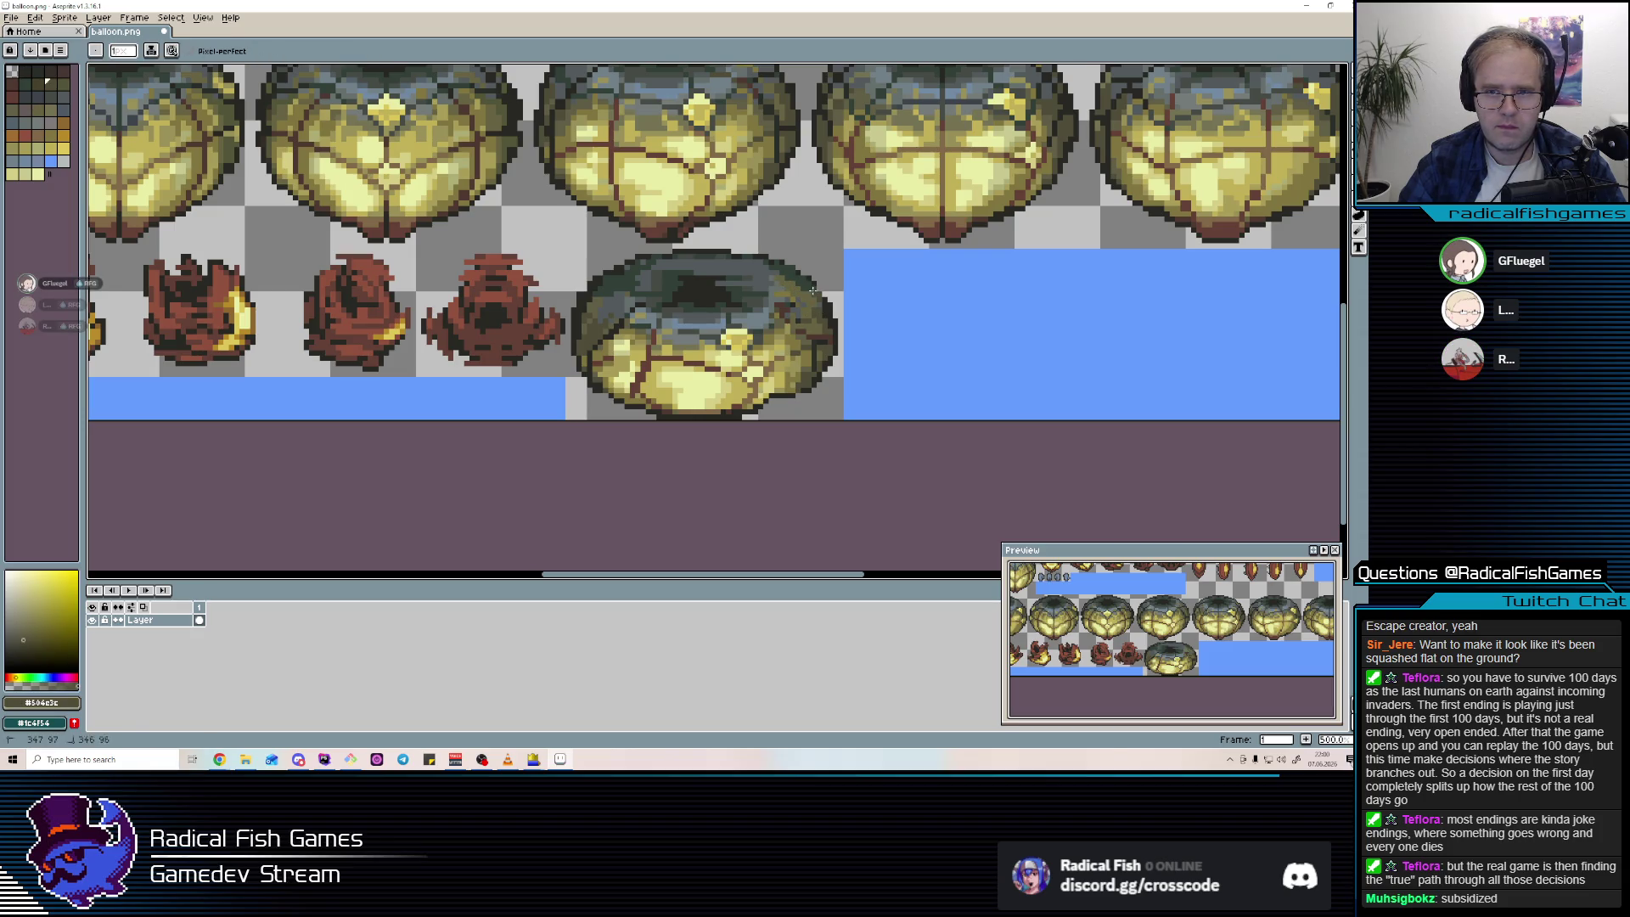
alt+click(769, 266)
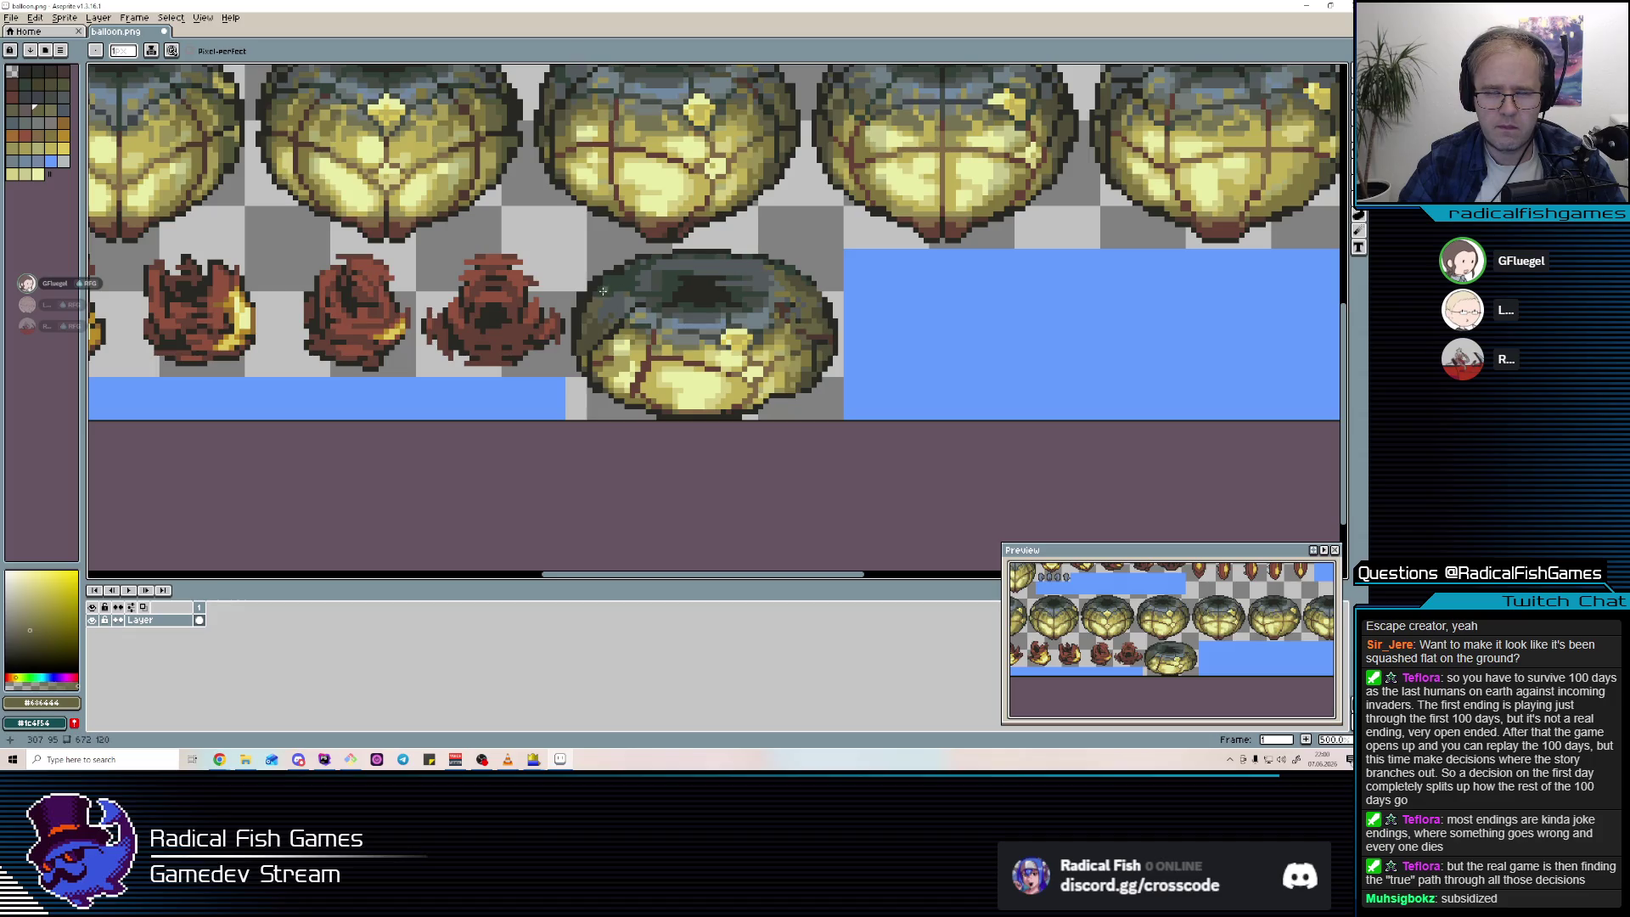
Clean up the donut's left and right outlines using #2c2c28, #34423c and #504e3c, erasing stray edge pixels.
alt+click(643, 371)
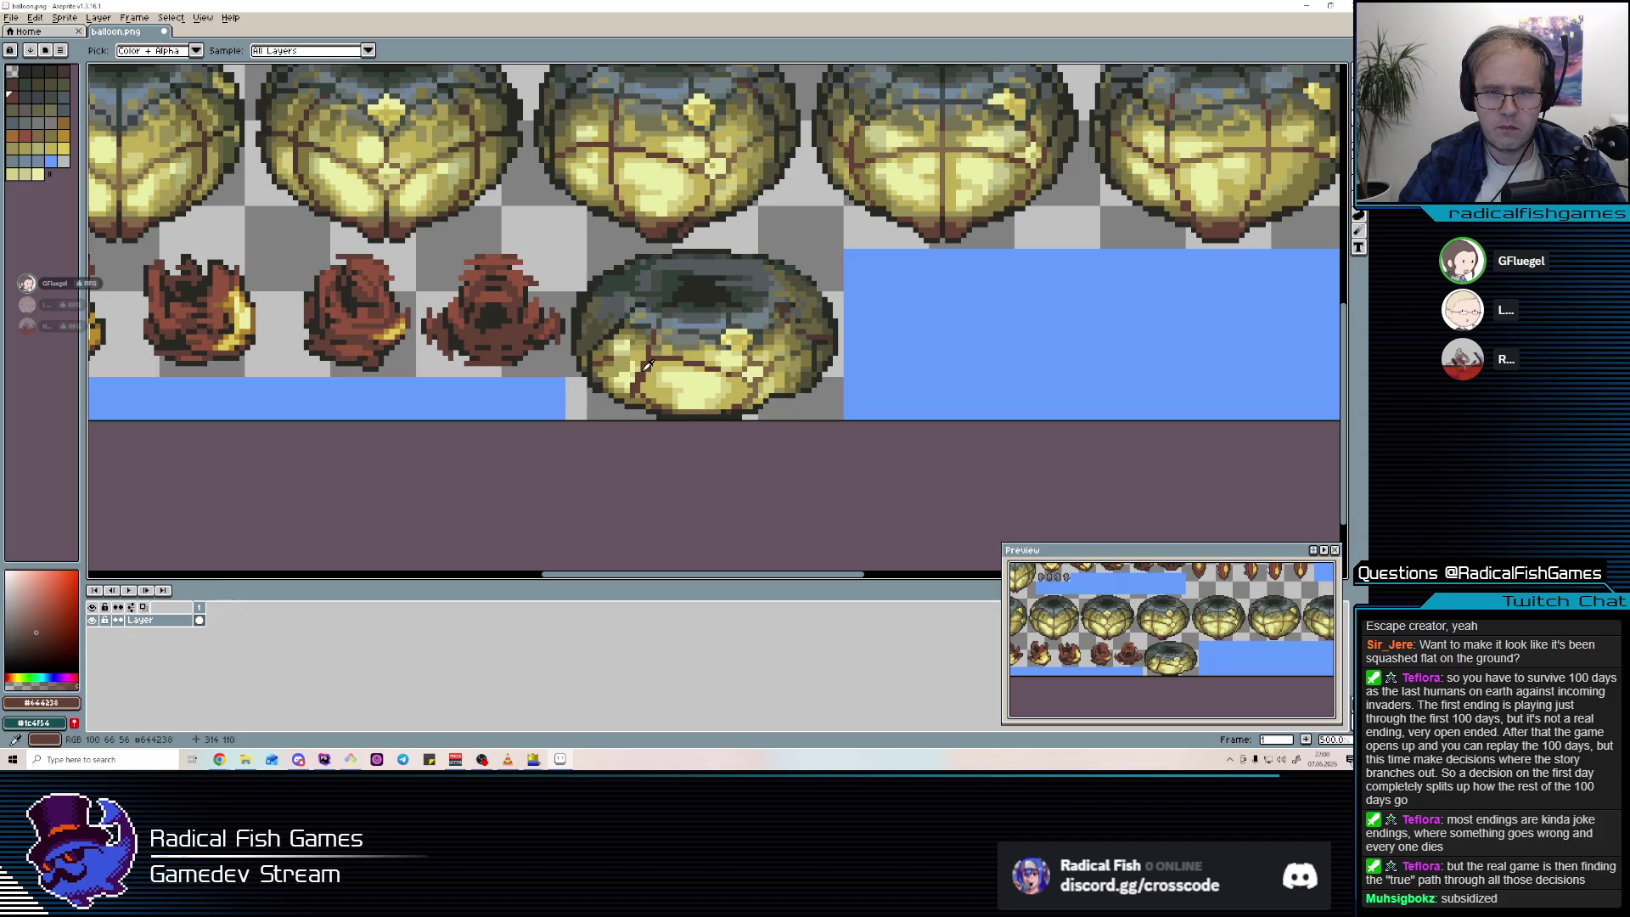
alt+click(620, 399)
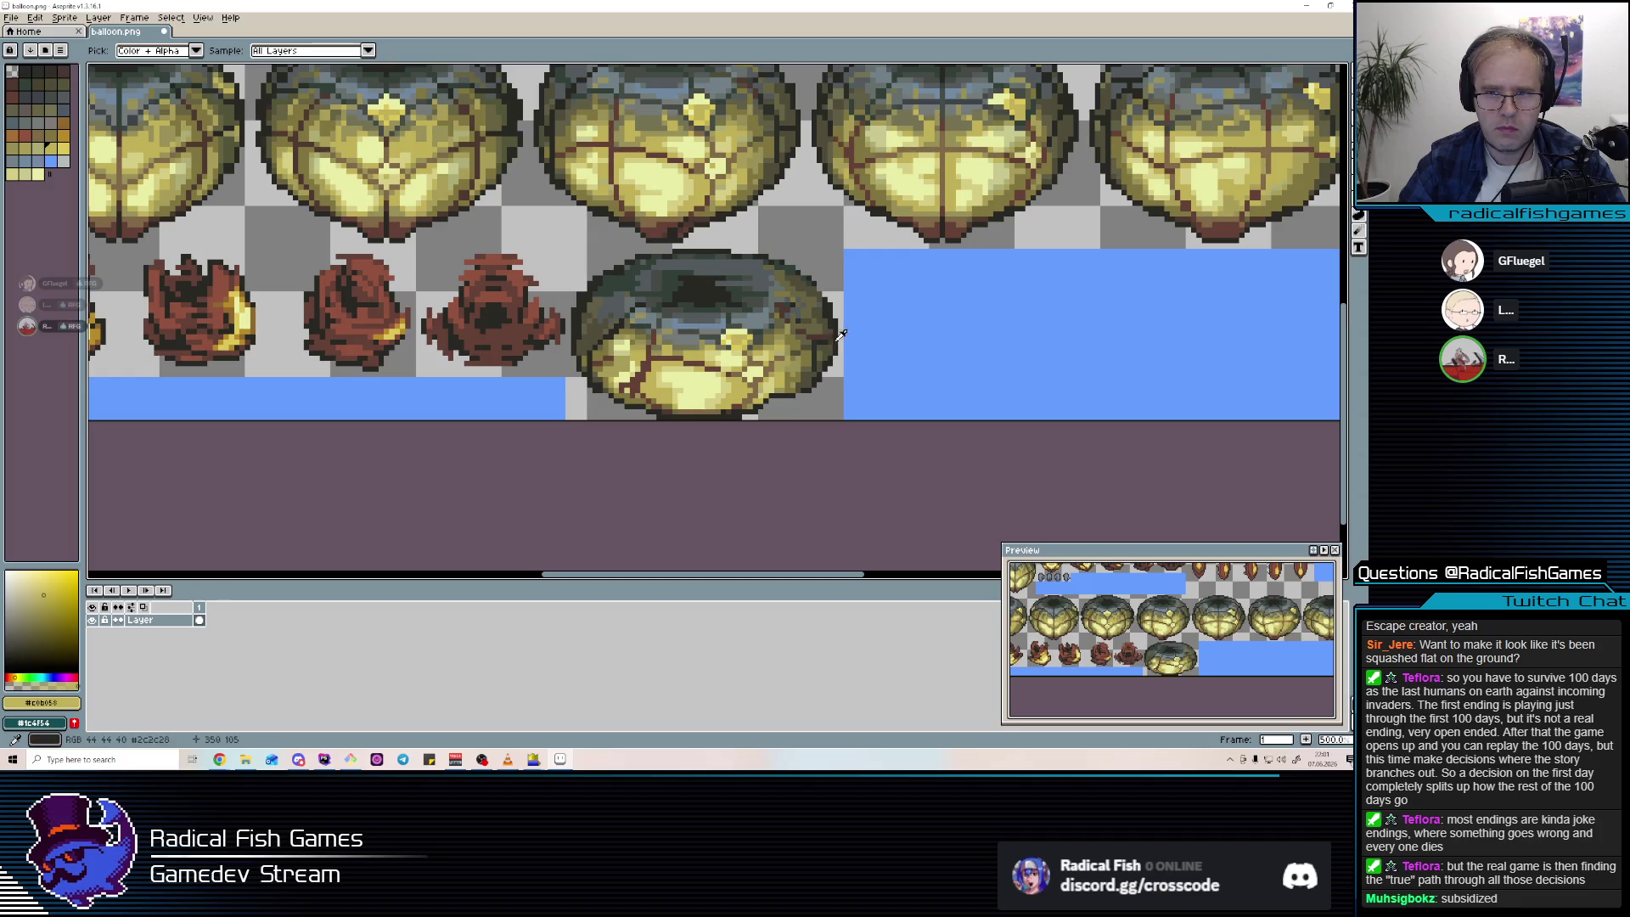
alt+click(832, 337)
alt+click(834, 324)
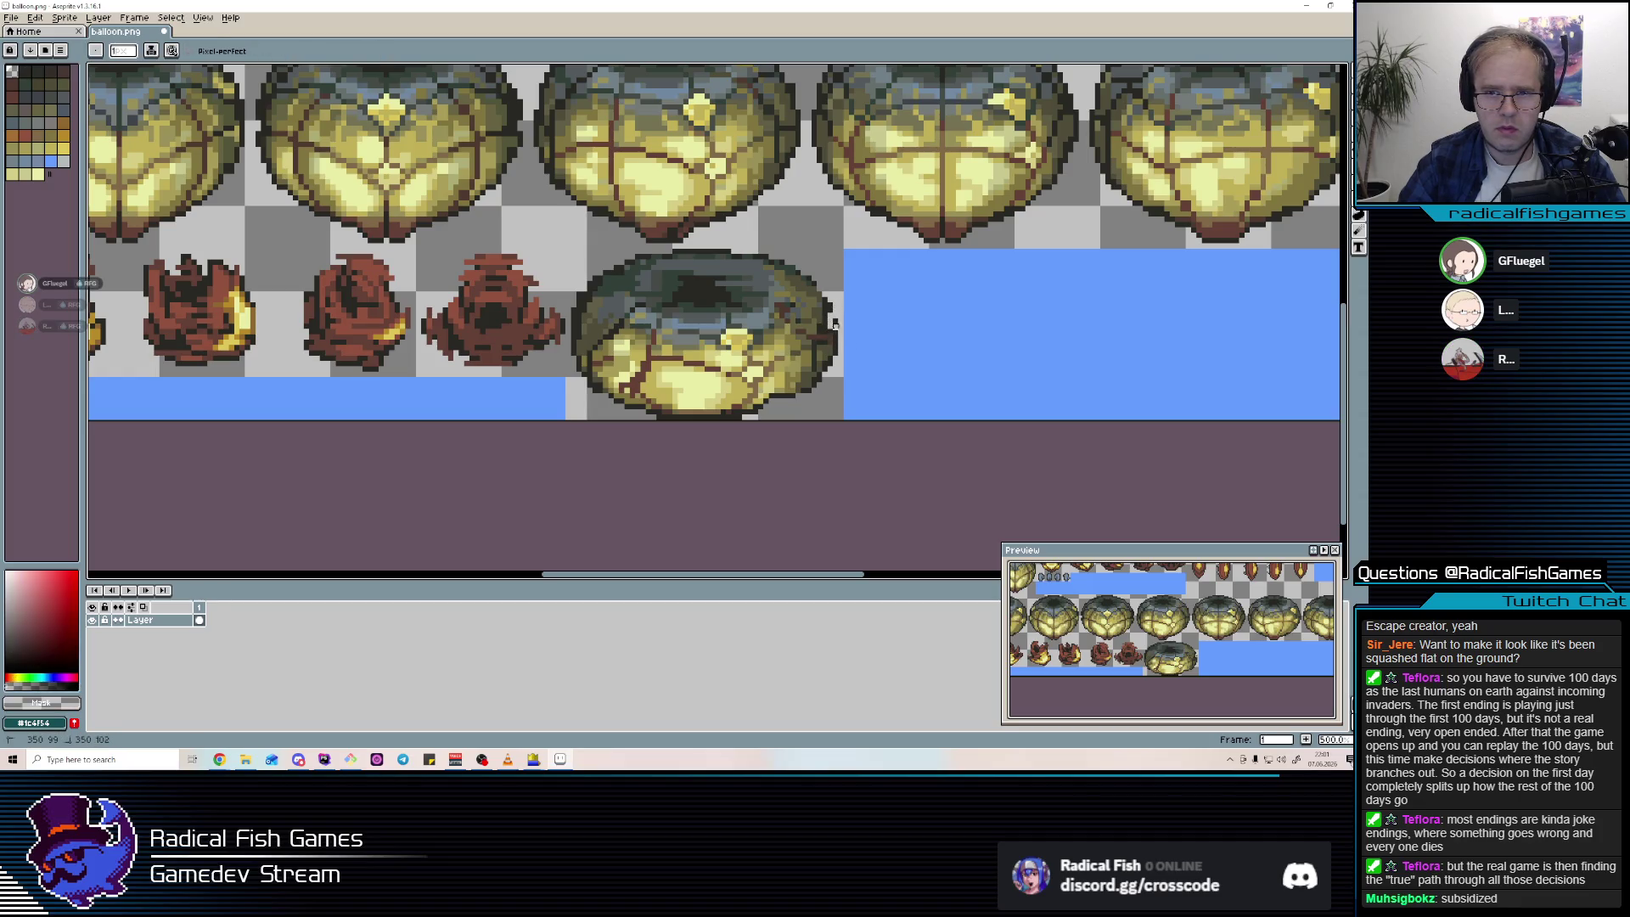
alt+click(821, 295)
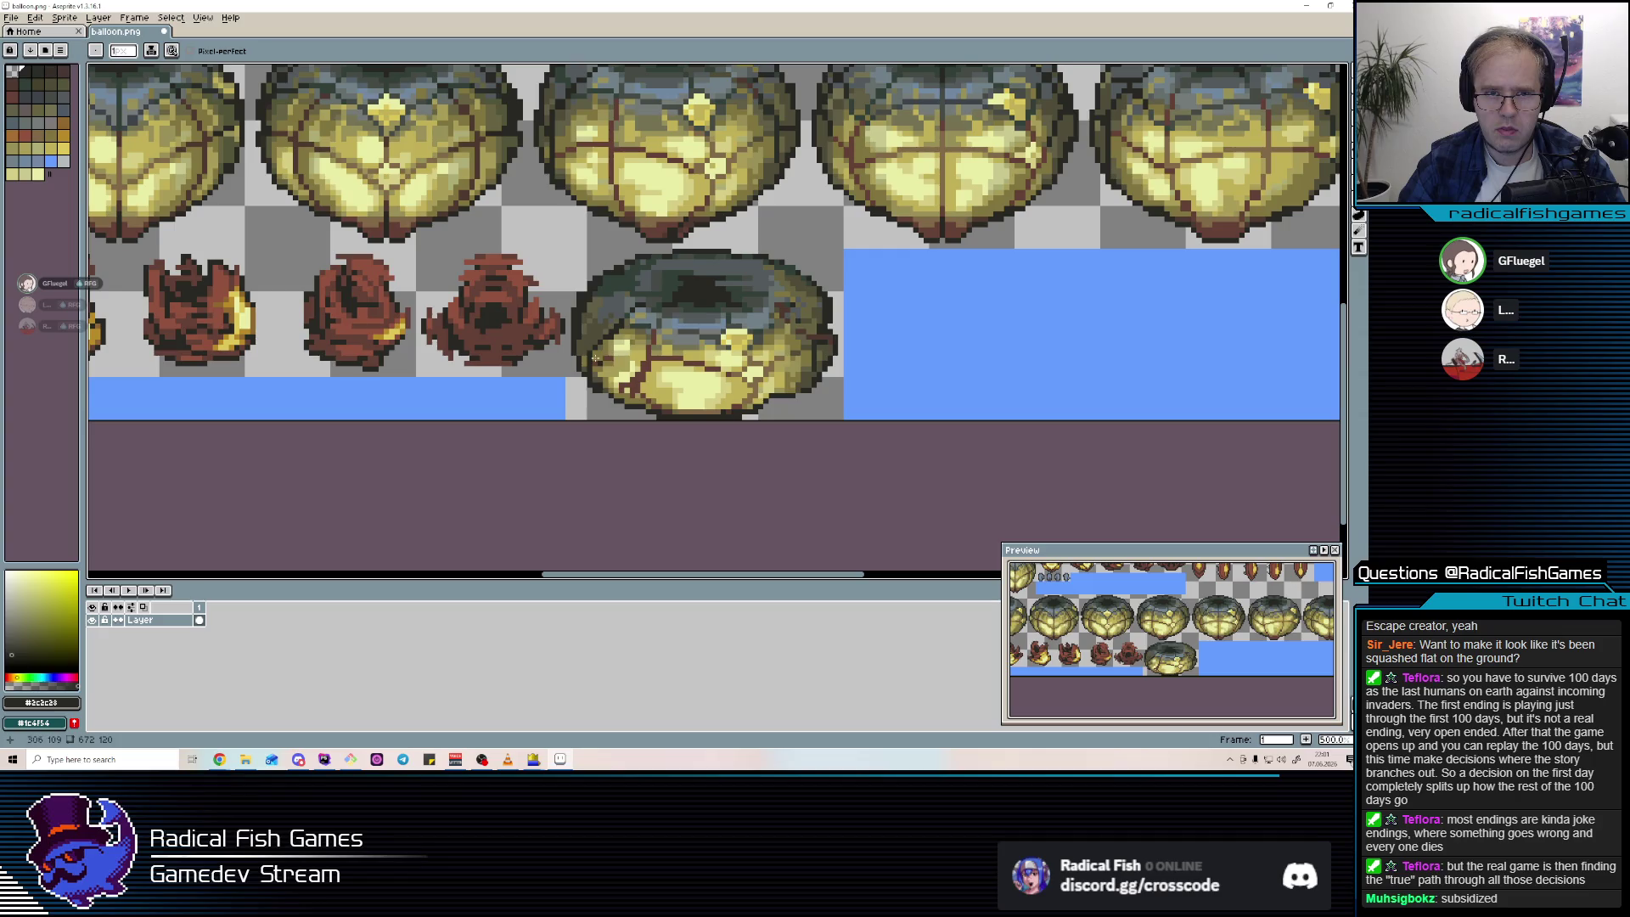
alt+click(573, 326)
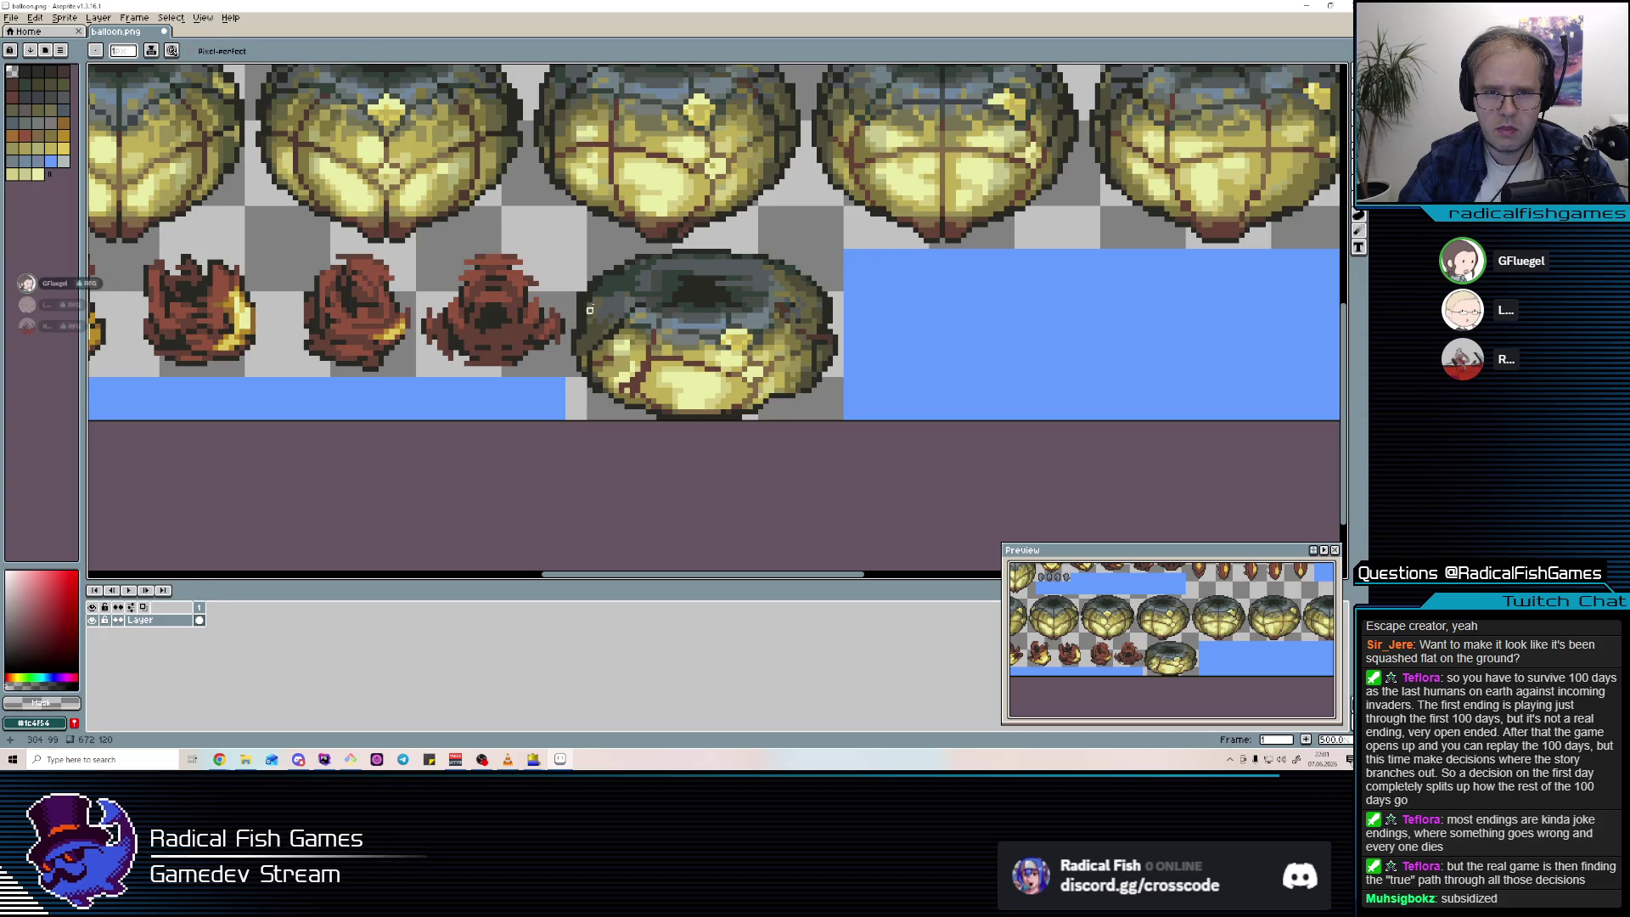
alt+click(590, 310)
alt+click(577, 294)
alt+click(587, 305)
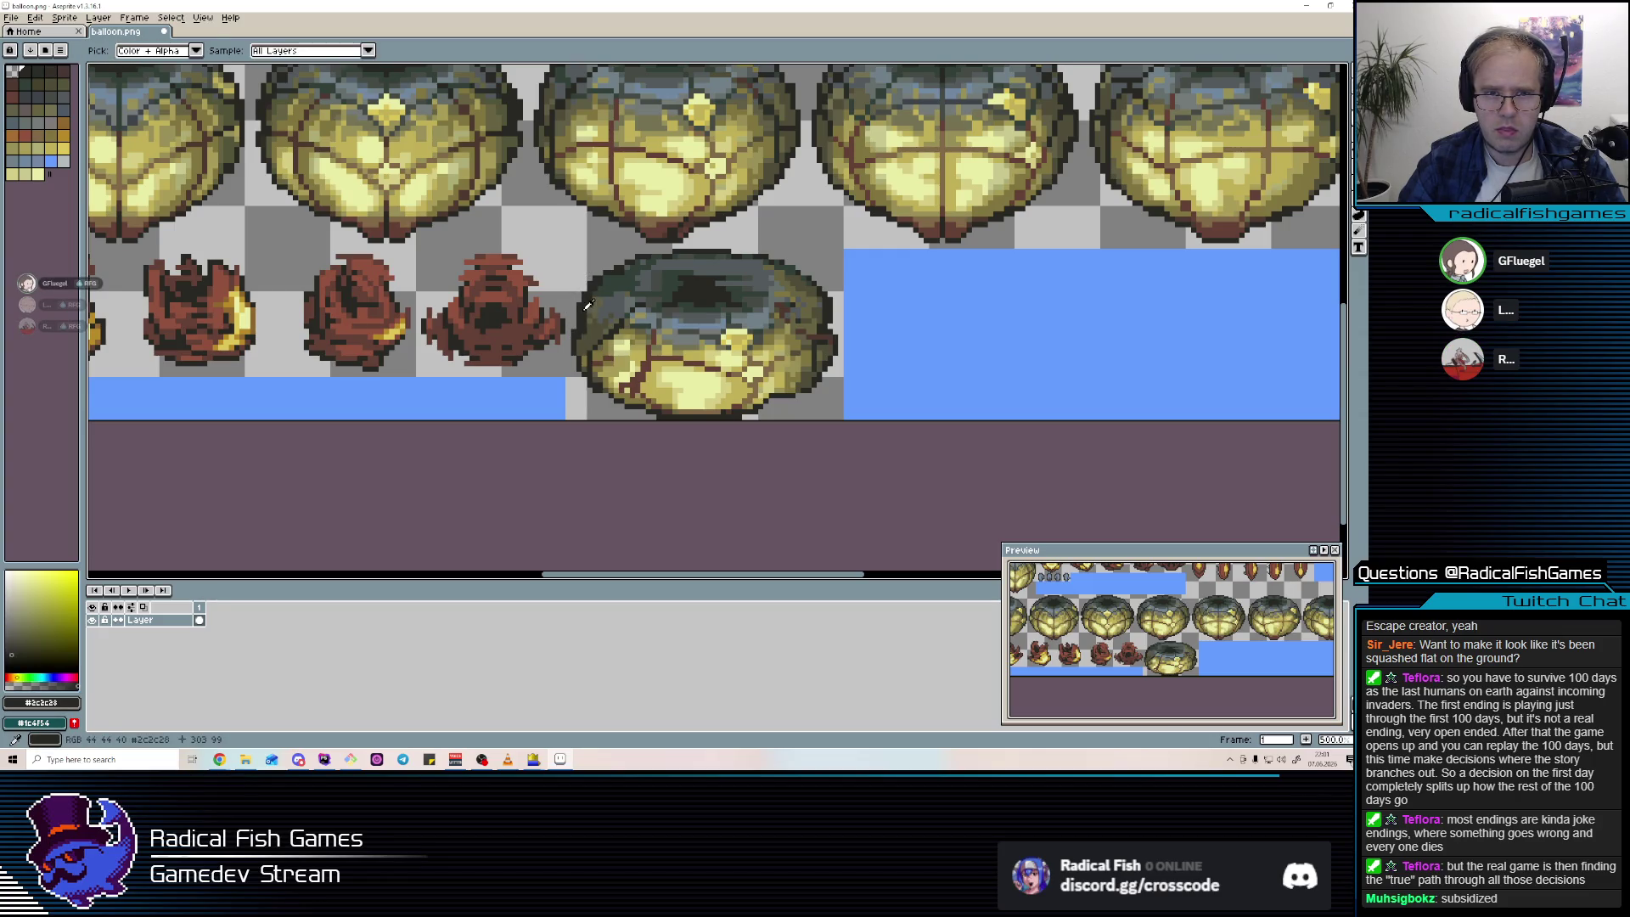
alt+click(589, 289)
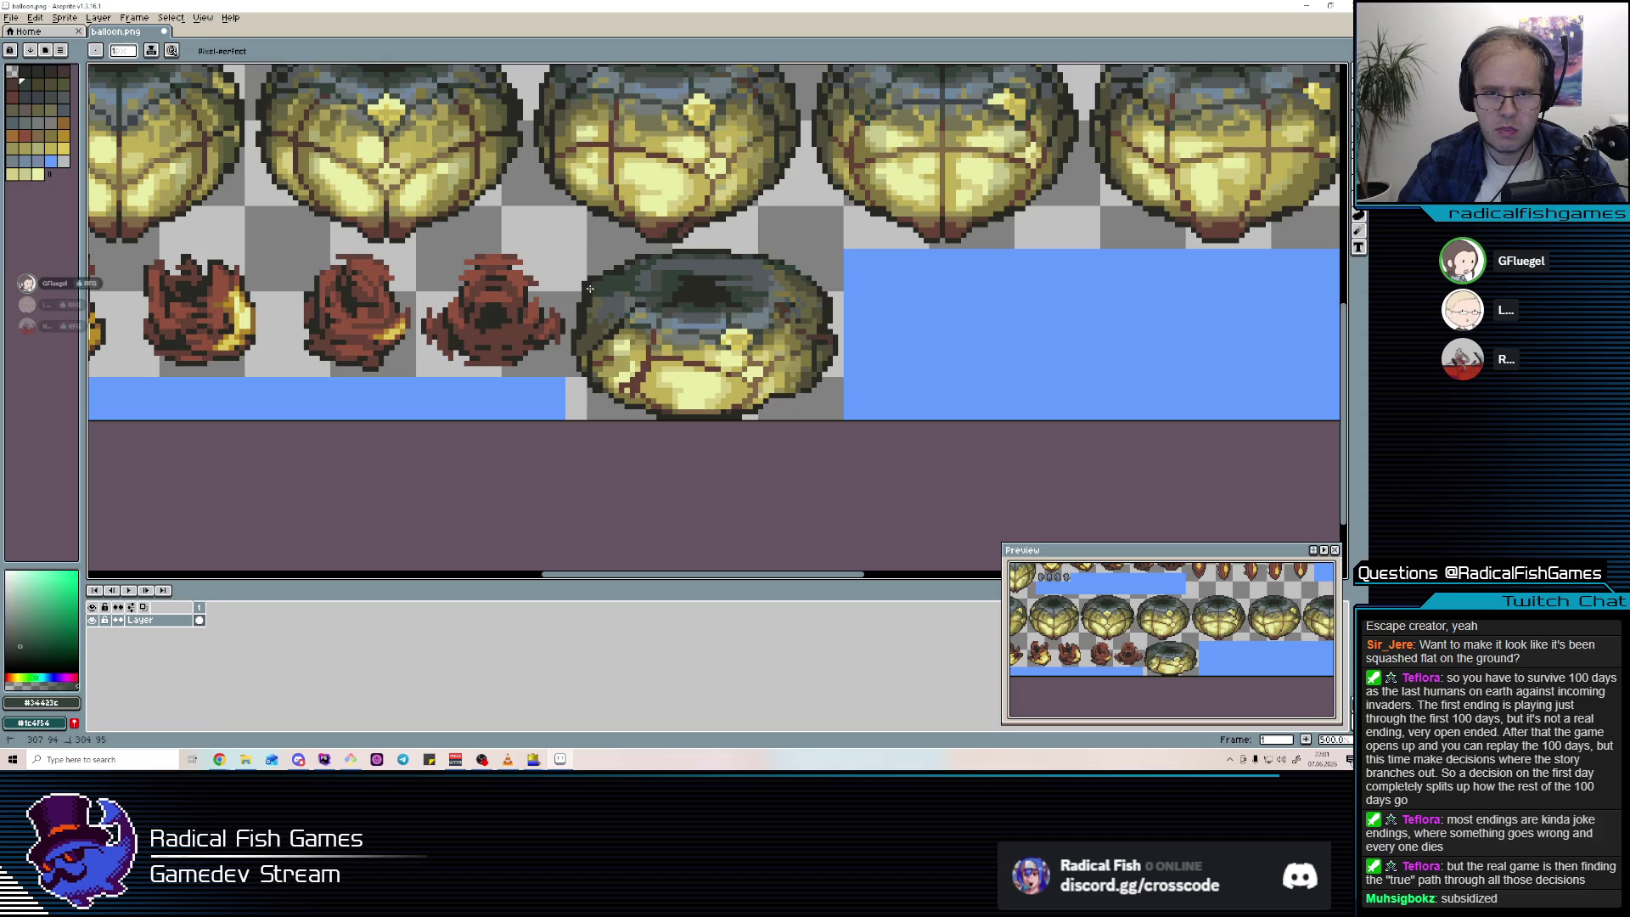
alt+click(585, 314)
alt+click(583, 332)
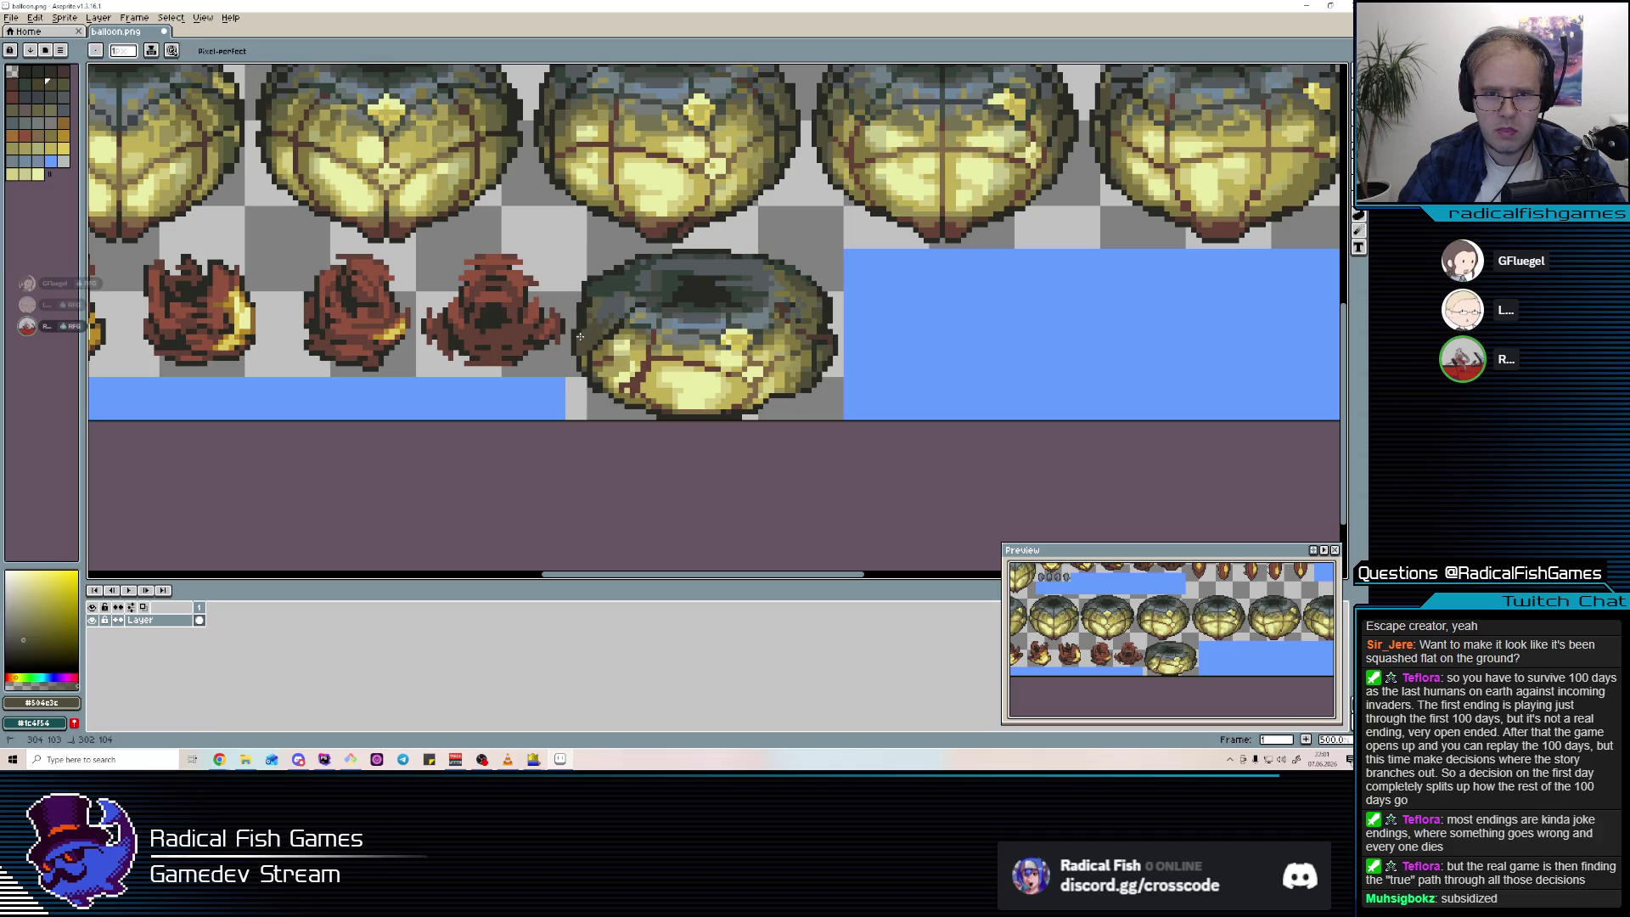
alt+click(592, 283)
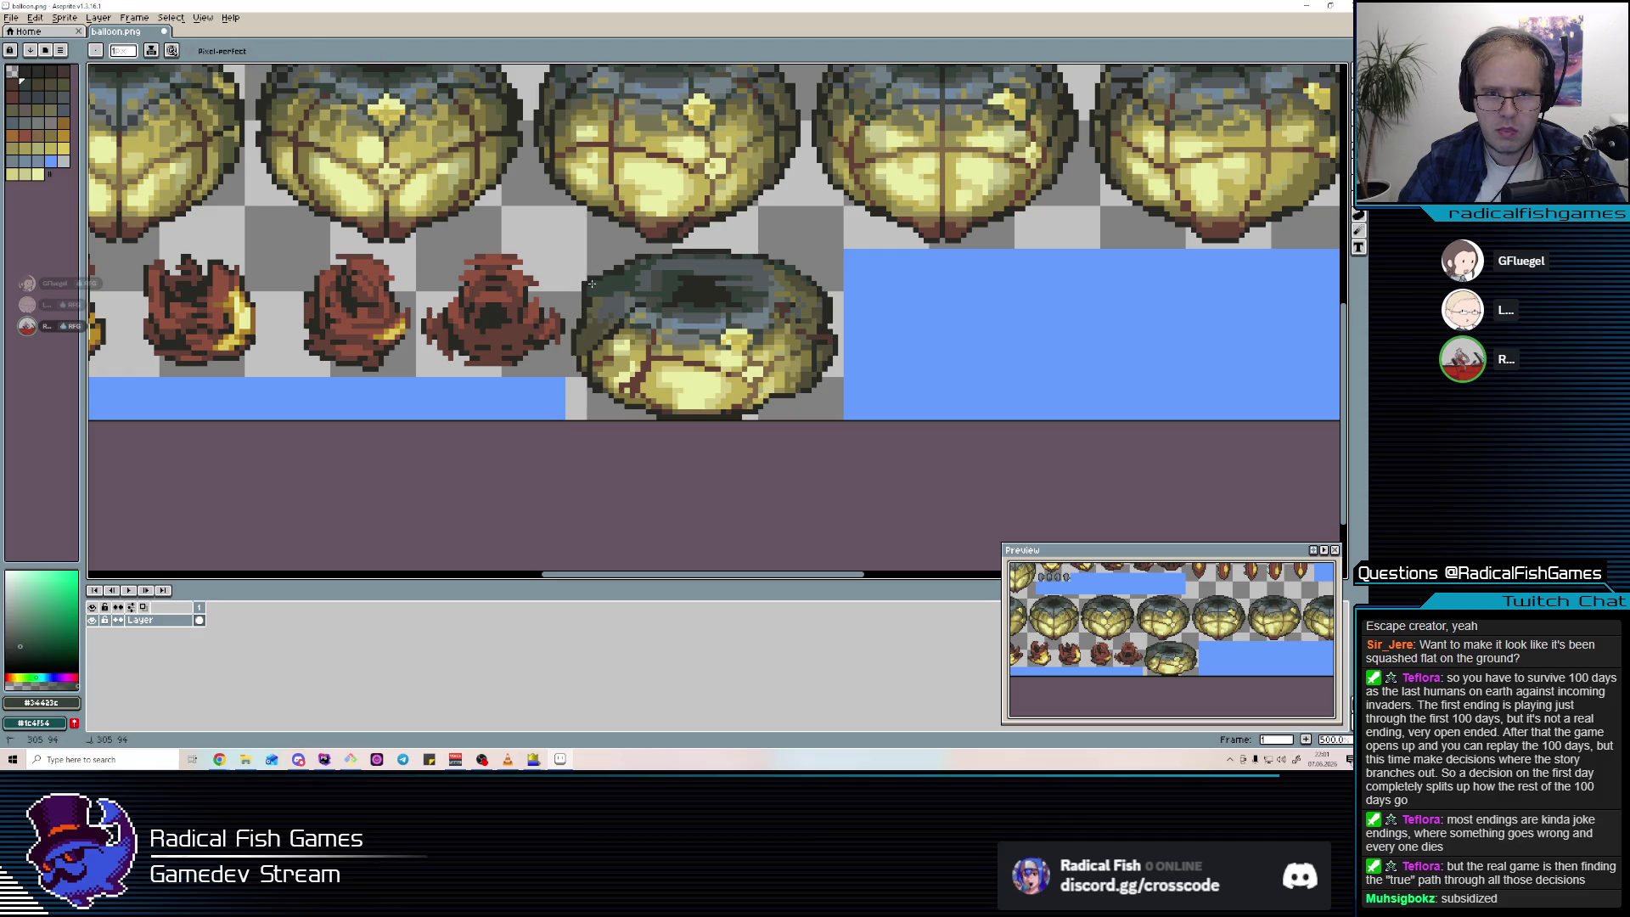
alt+click(611, 277)
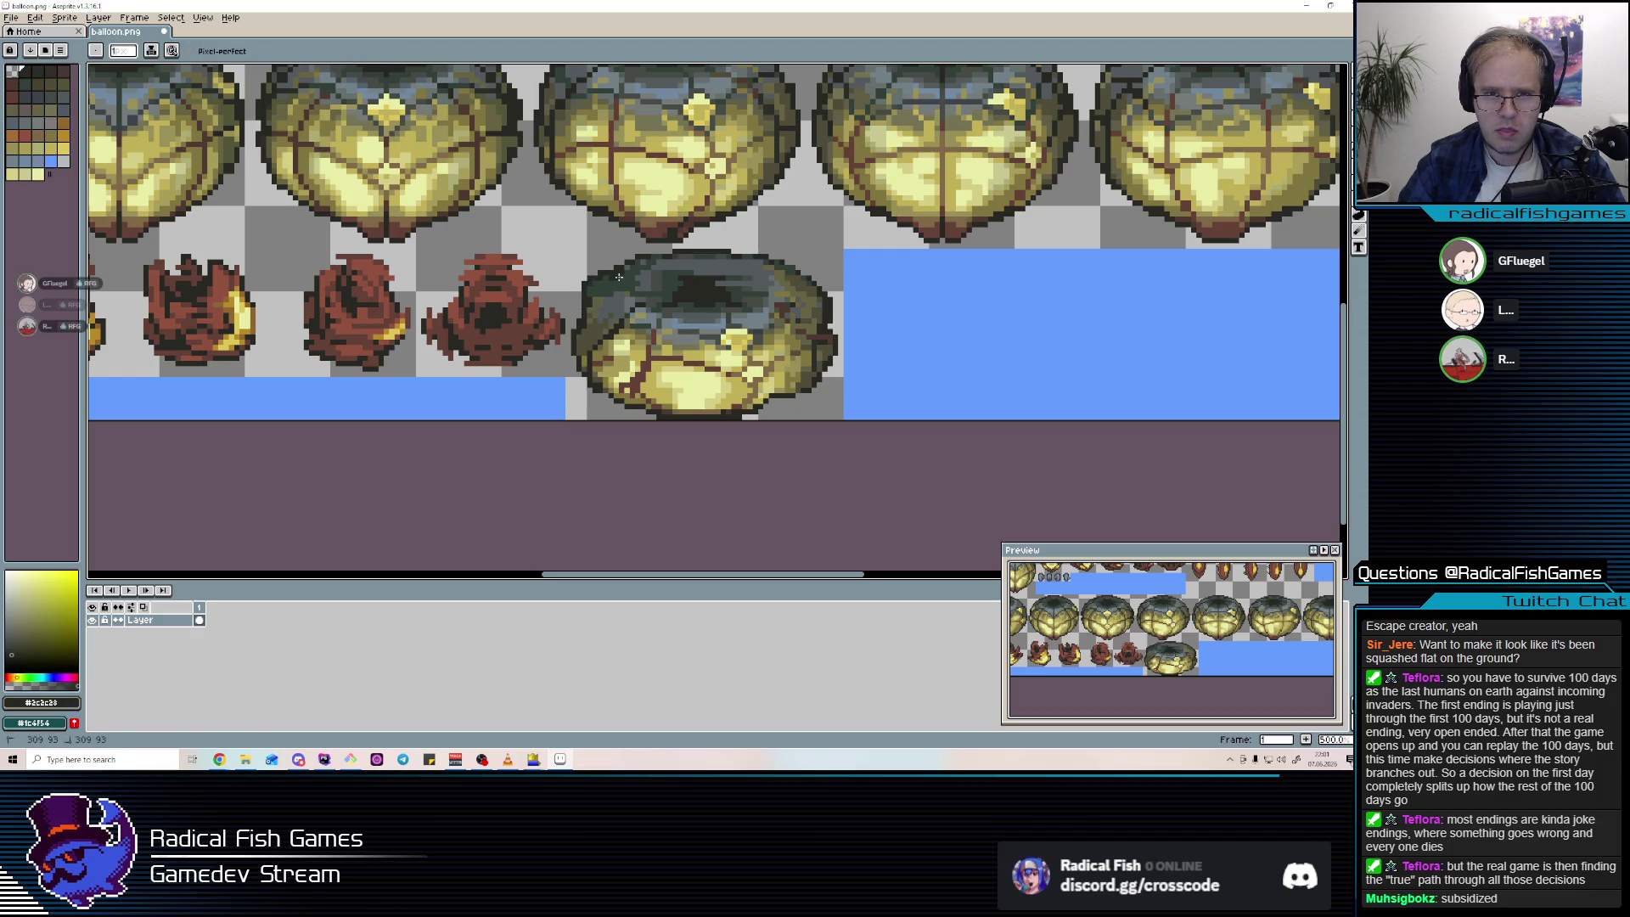
Touch up the lower yellow area with #807440, #c0b058, #808868 and #d4ce84, erasing stray pixels.
alt+click(663, 404)
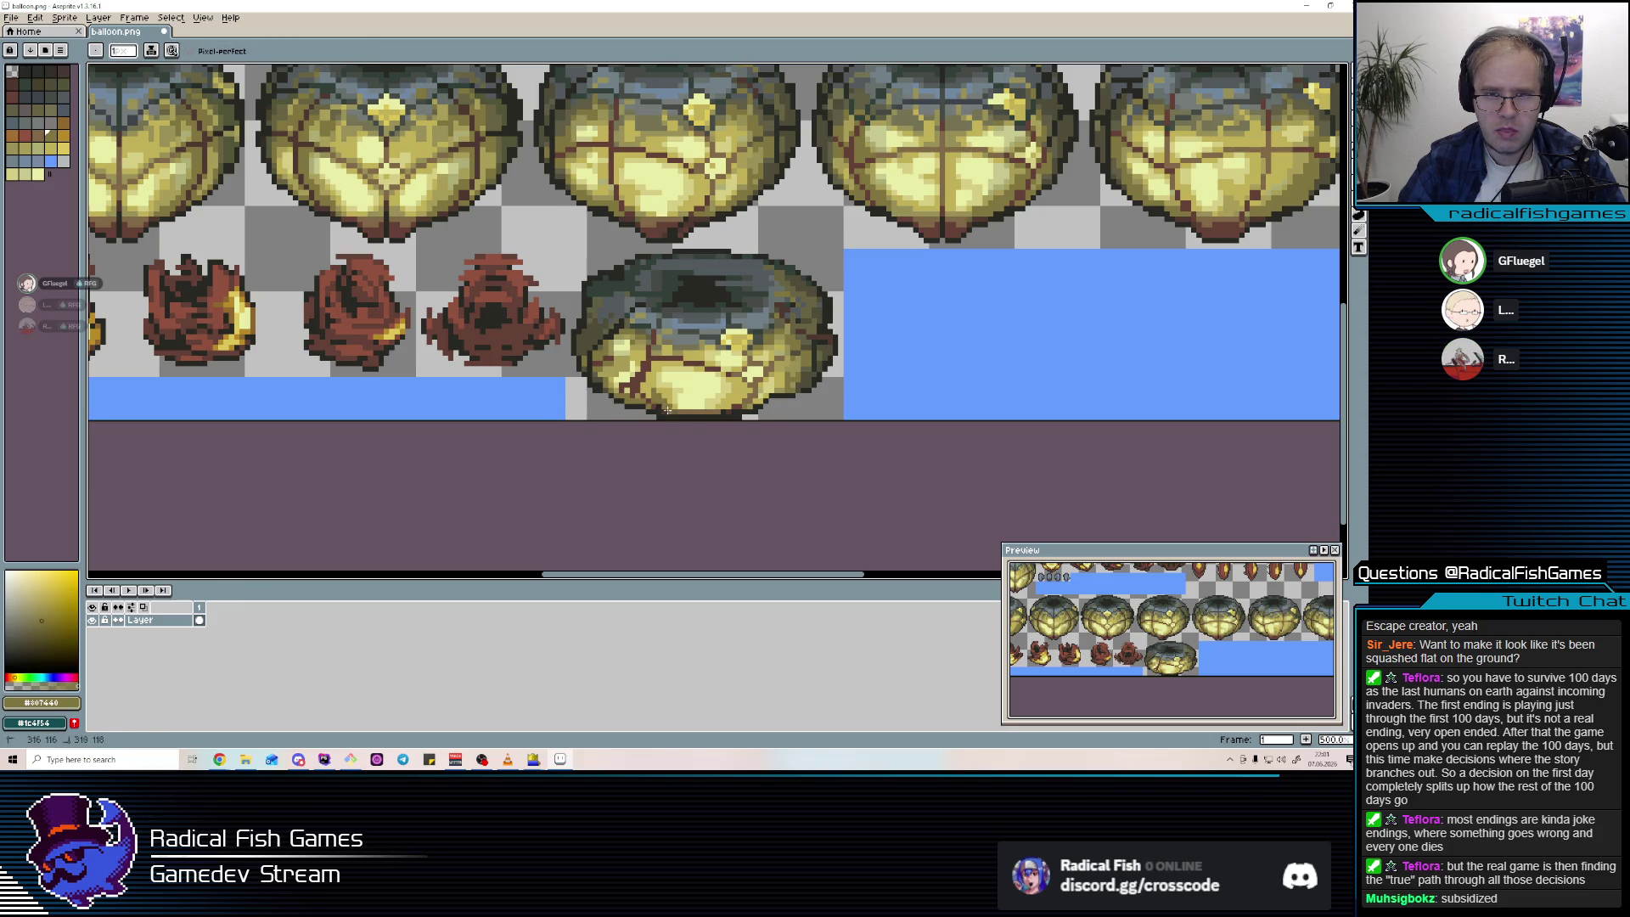
alt+click(668, 412)
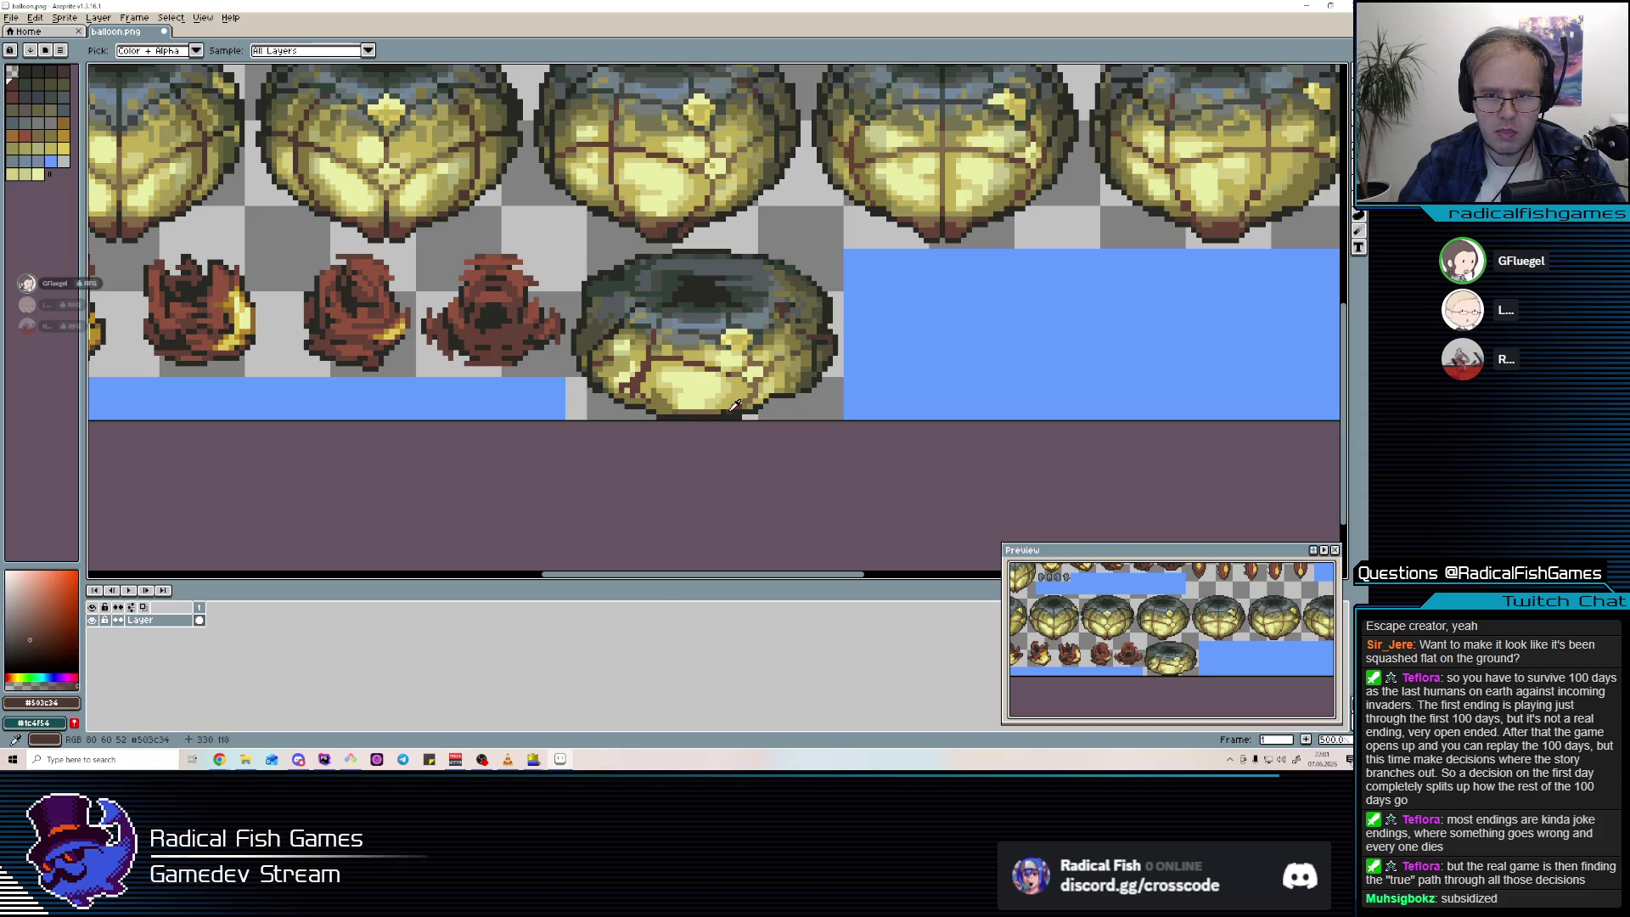
alt+click(649, 350)
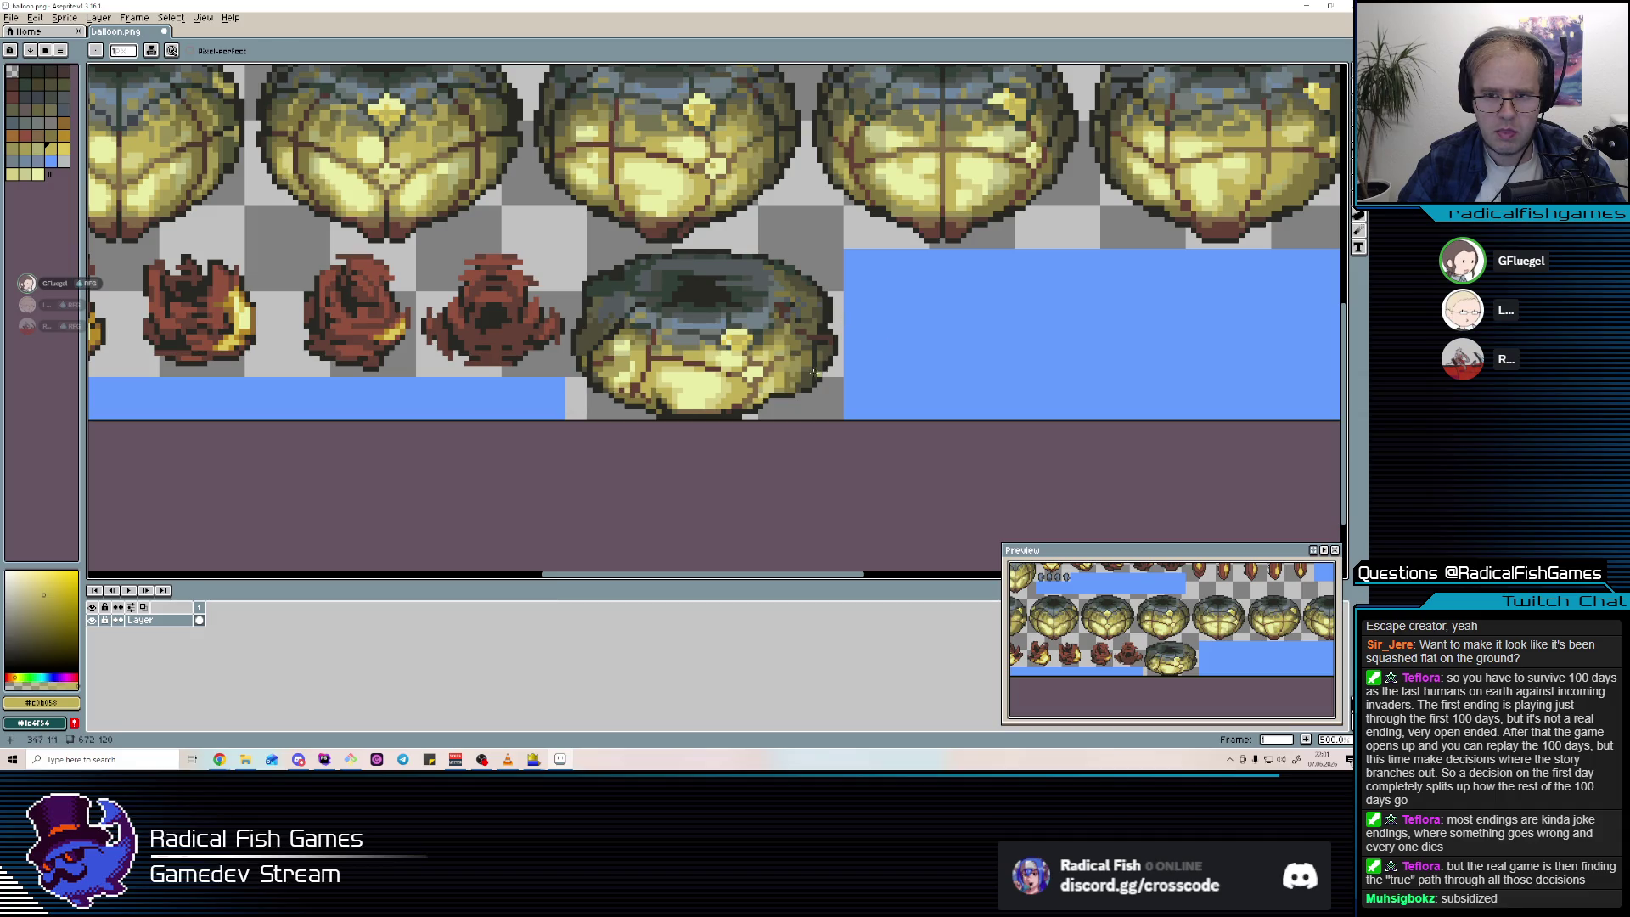
alt+click(768, 387)
alt+click(597, 283)
alt+click(601, 276)
alt+click(608, 255)
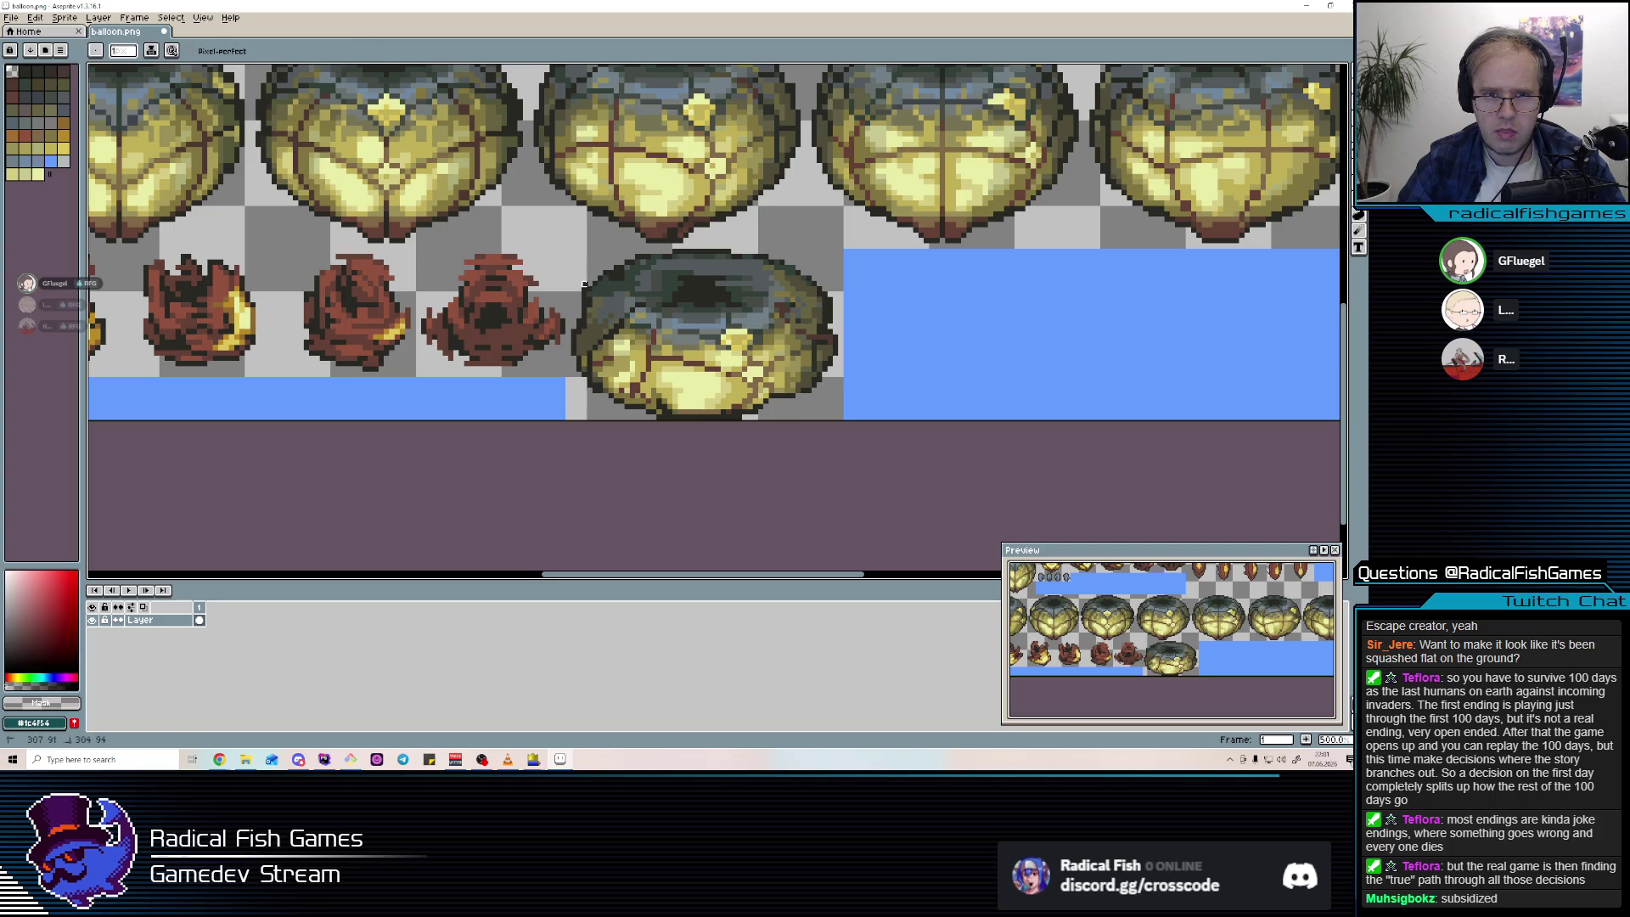
scroll(744, 401, down, 3)
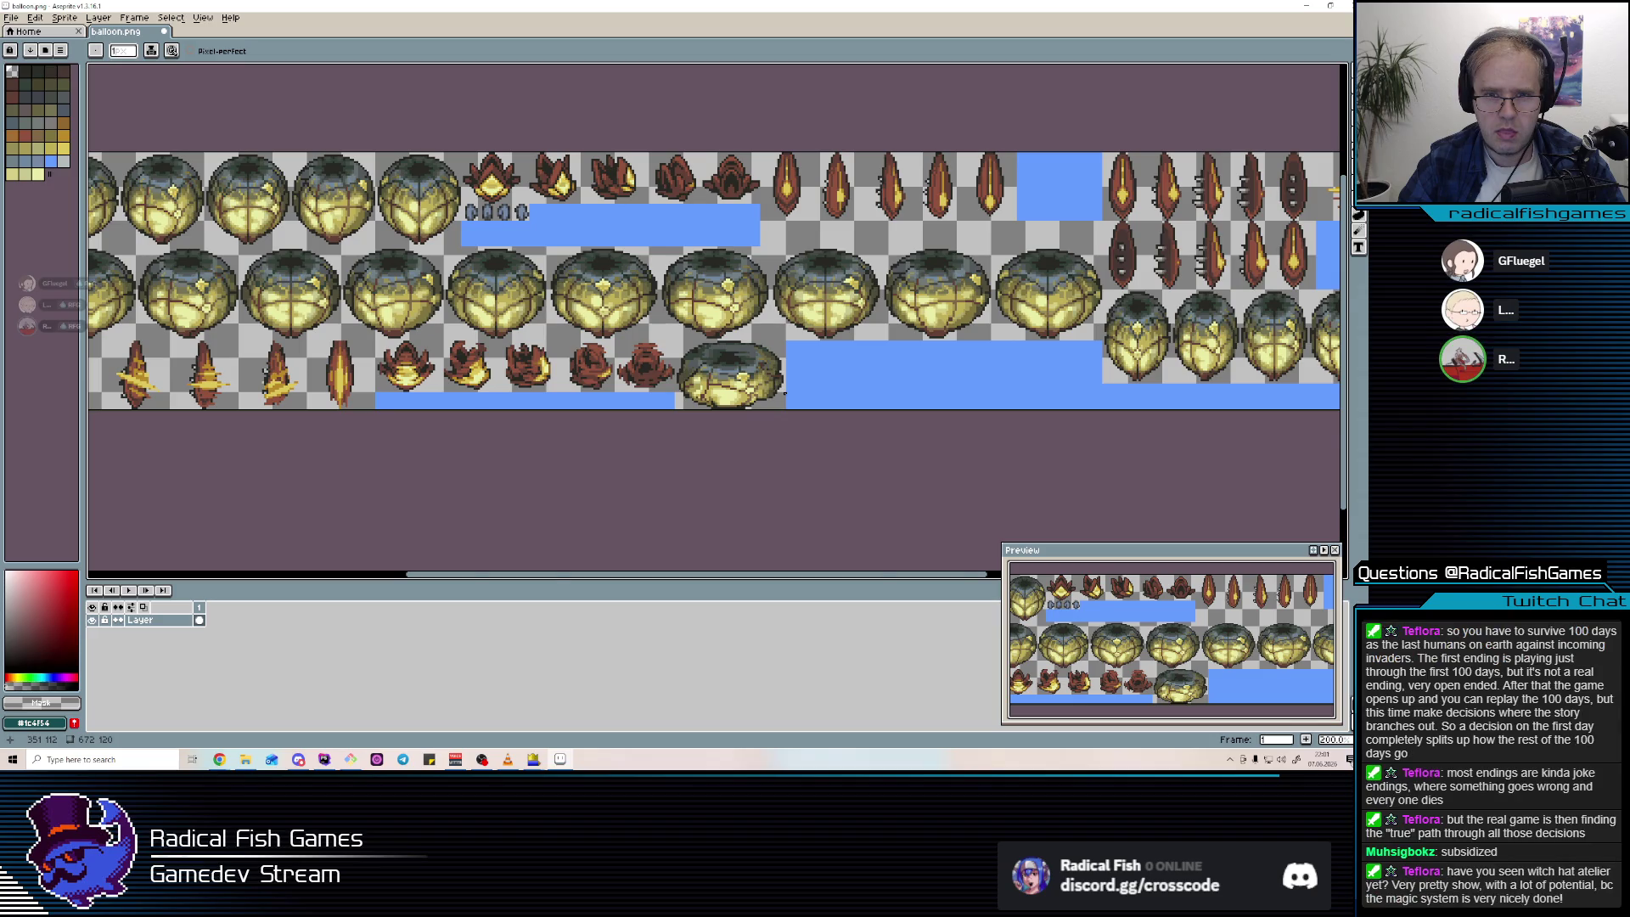
scroll(780, 393, up, 3)
alt+click(678, 391)
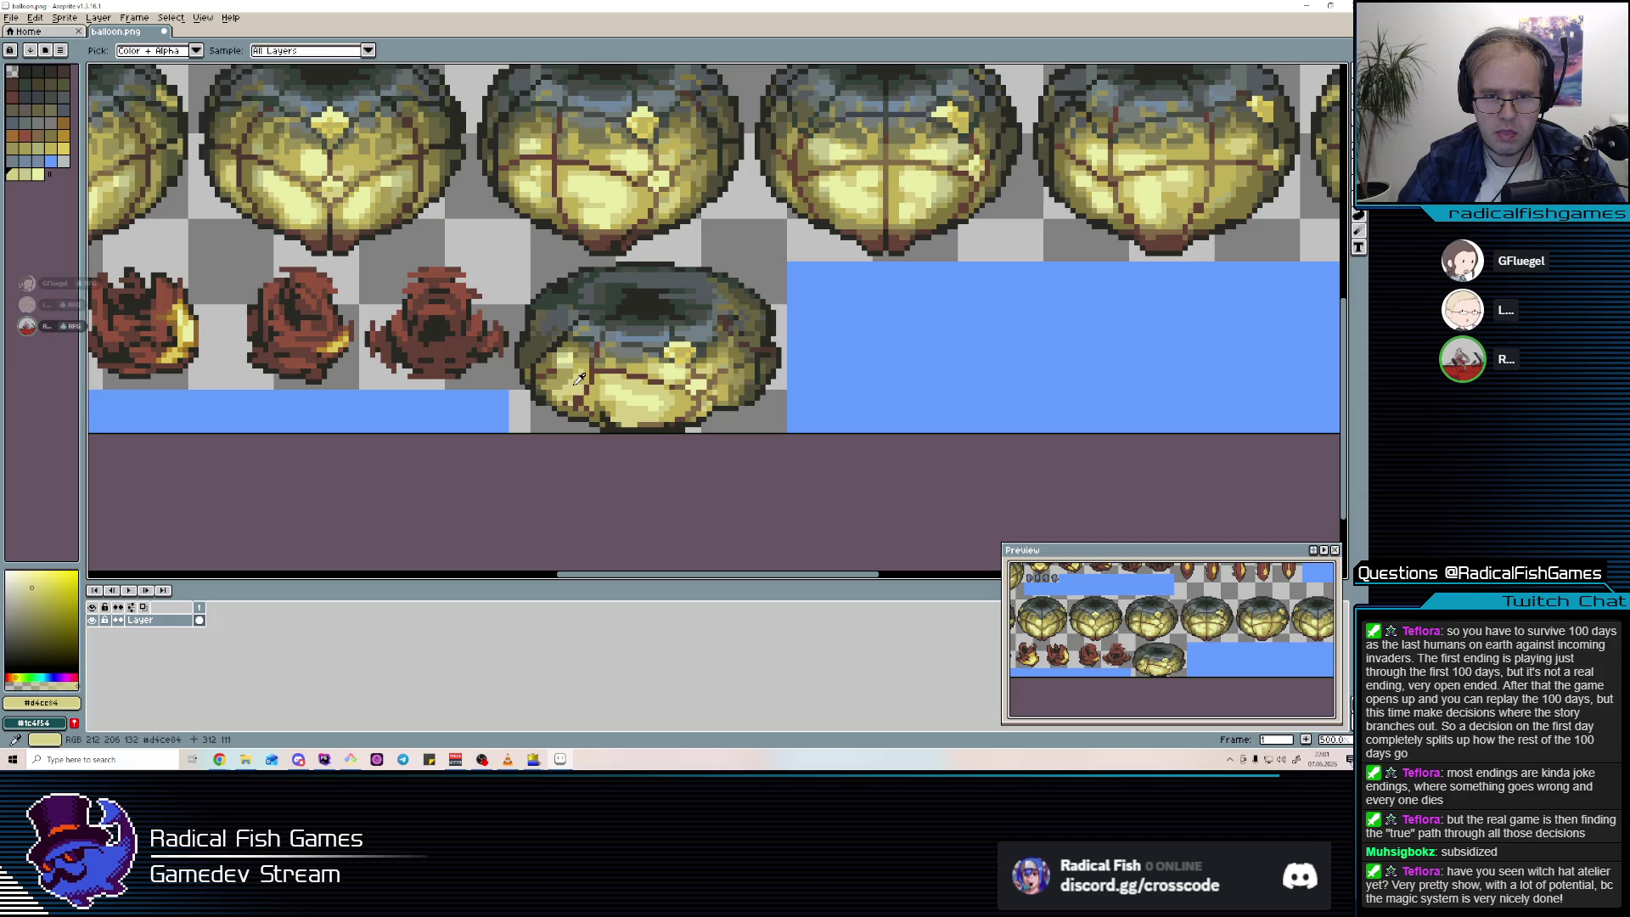
alt+click(562, 372)
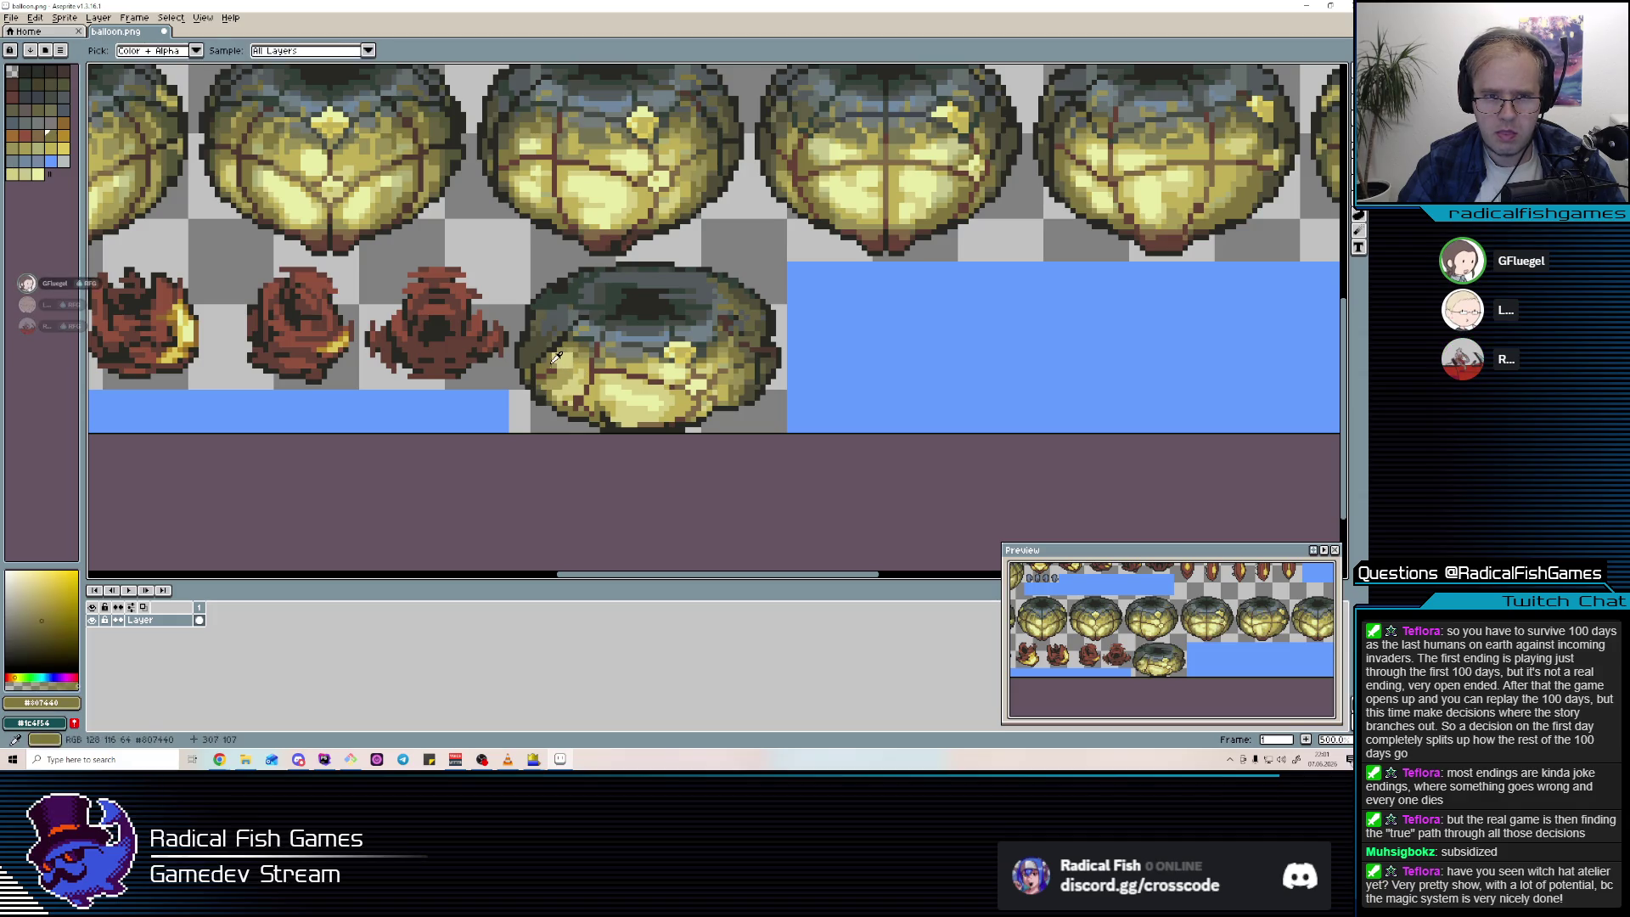
alt+click(571, 366)
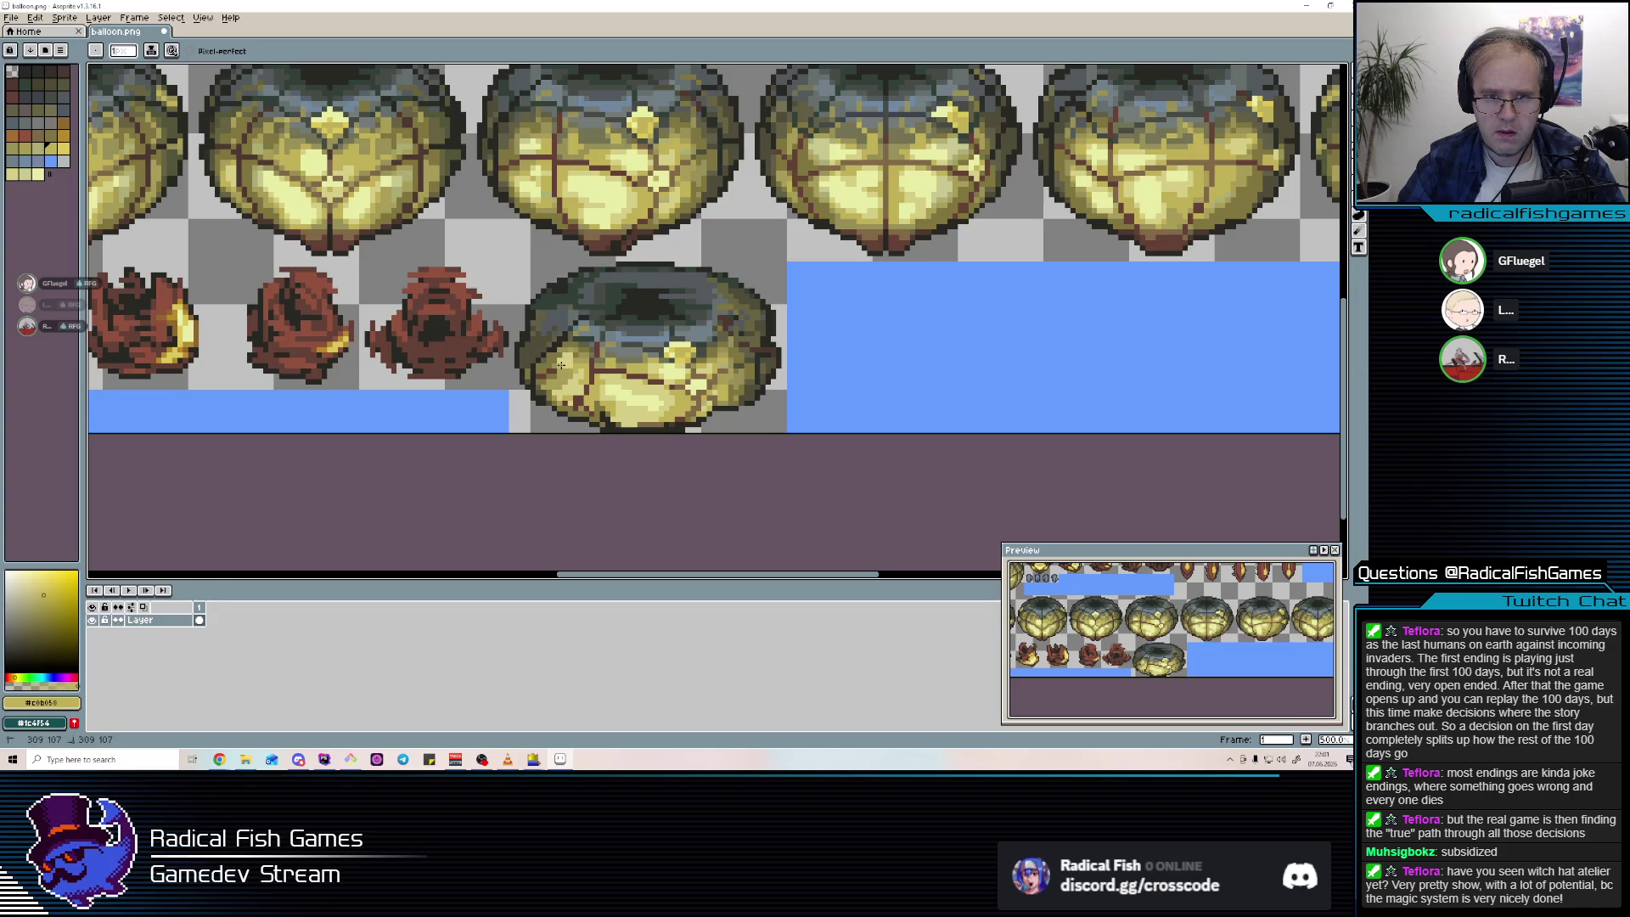
Zoom out to check the sheet and return to the Alabaster Dawn editor.
scroll(572, 374, down, 1)
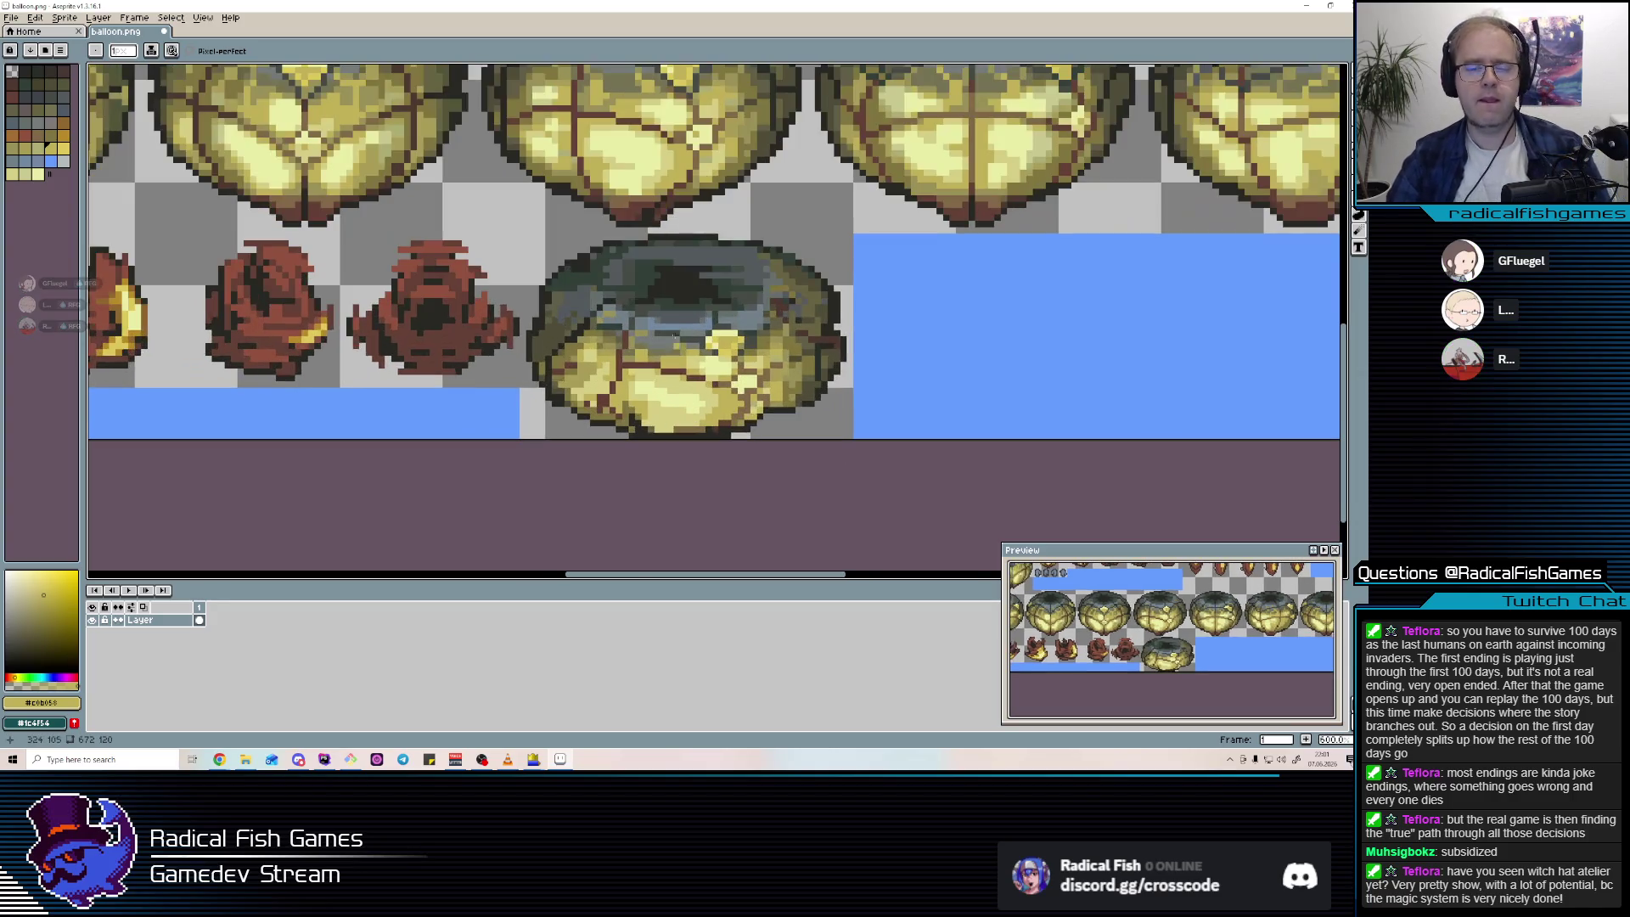
scroll(772, 389, down, 1)
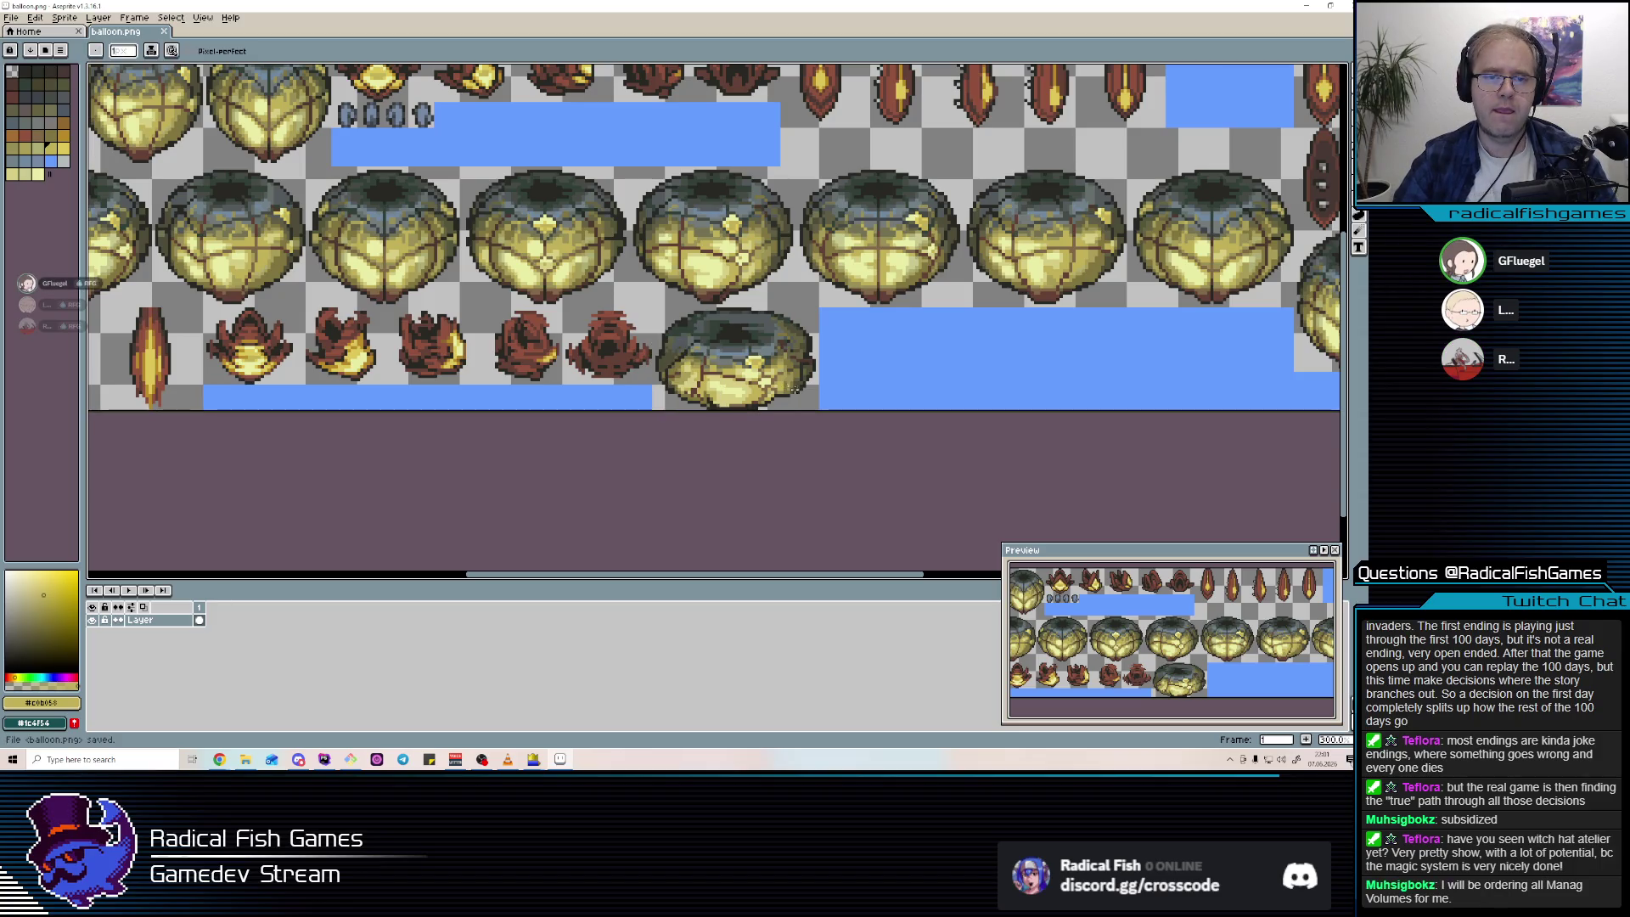
key(alt+Tab)
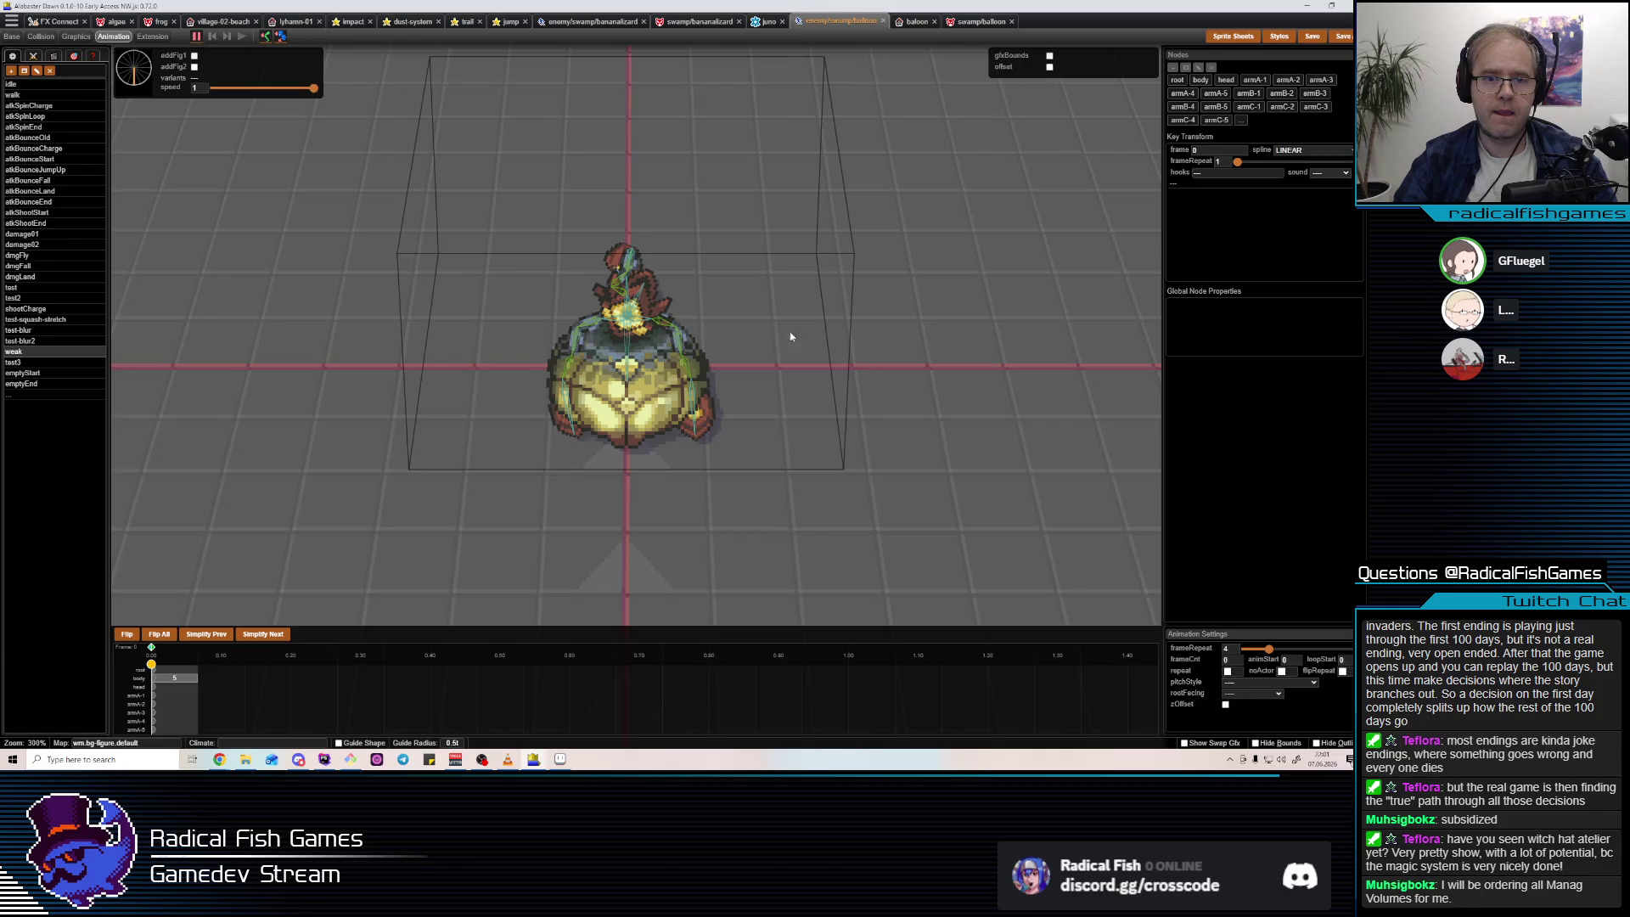
In graphics mode, select the body node and open its Multi Texture Content.
key(1)
key(3)
key(4)
key(2)
key(3)
click(1226, 80)
click(1200, 81)
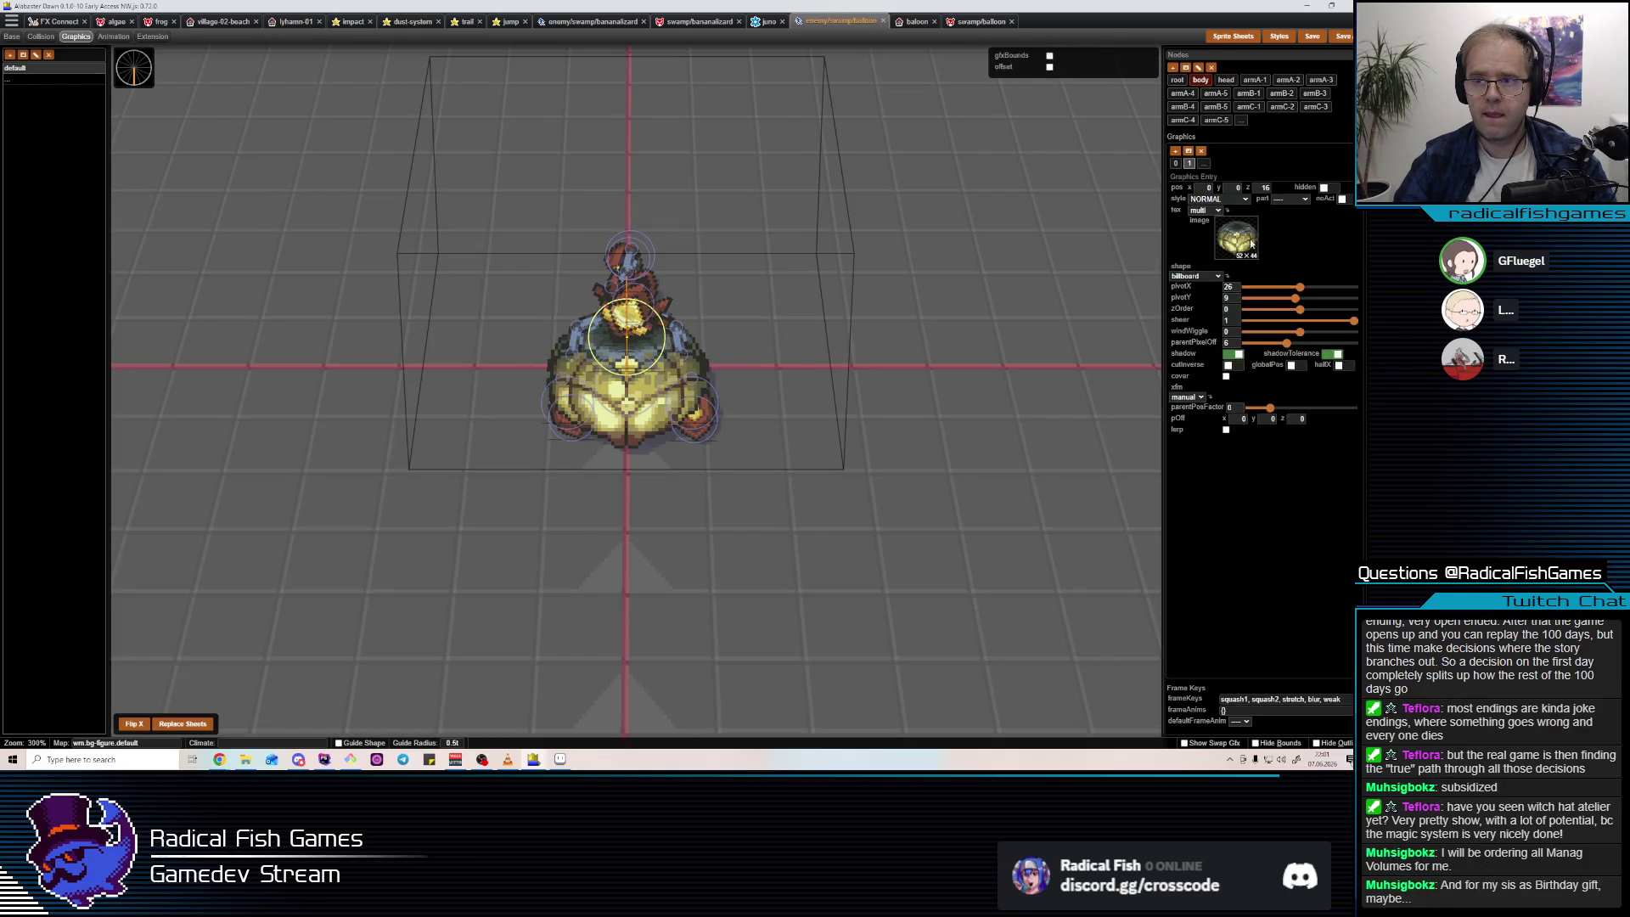
click(1233, 237)
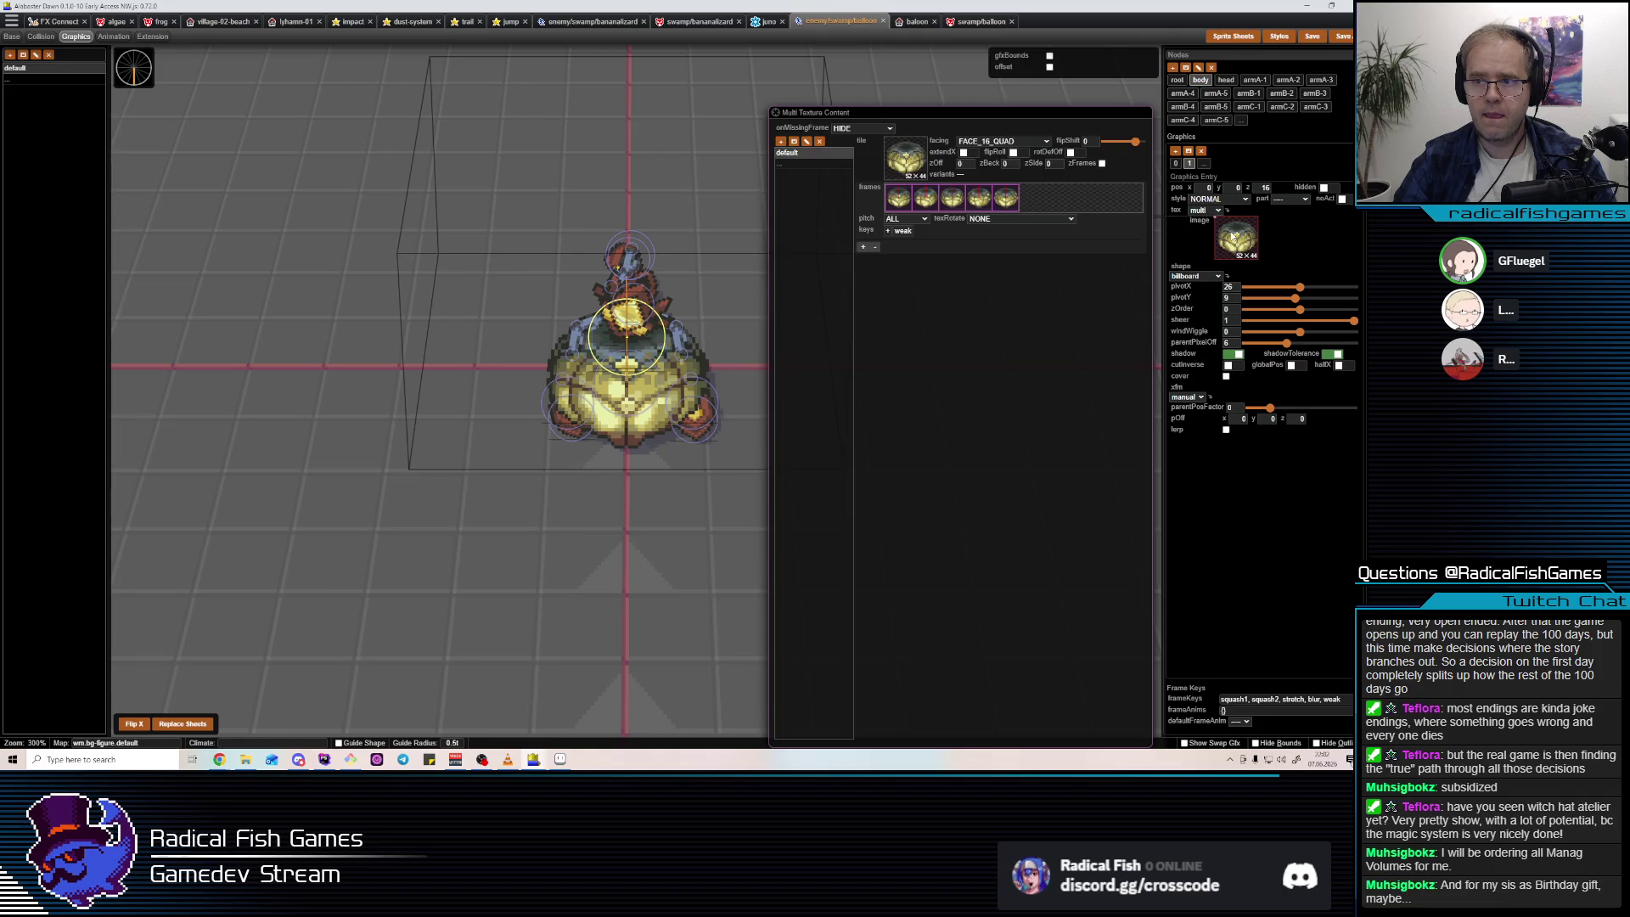
Set the texture's facing to FACE_1 and choose the flattened donut as Reference Tile.
click(902, 163)
click(1002, 141)
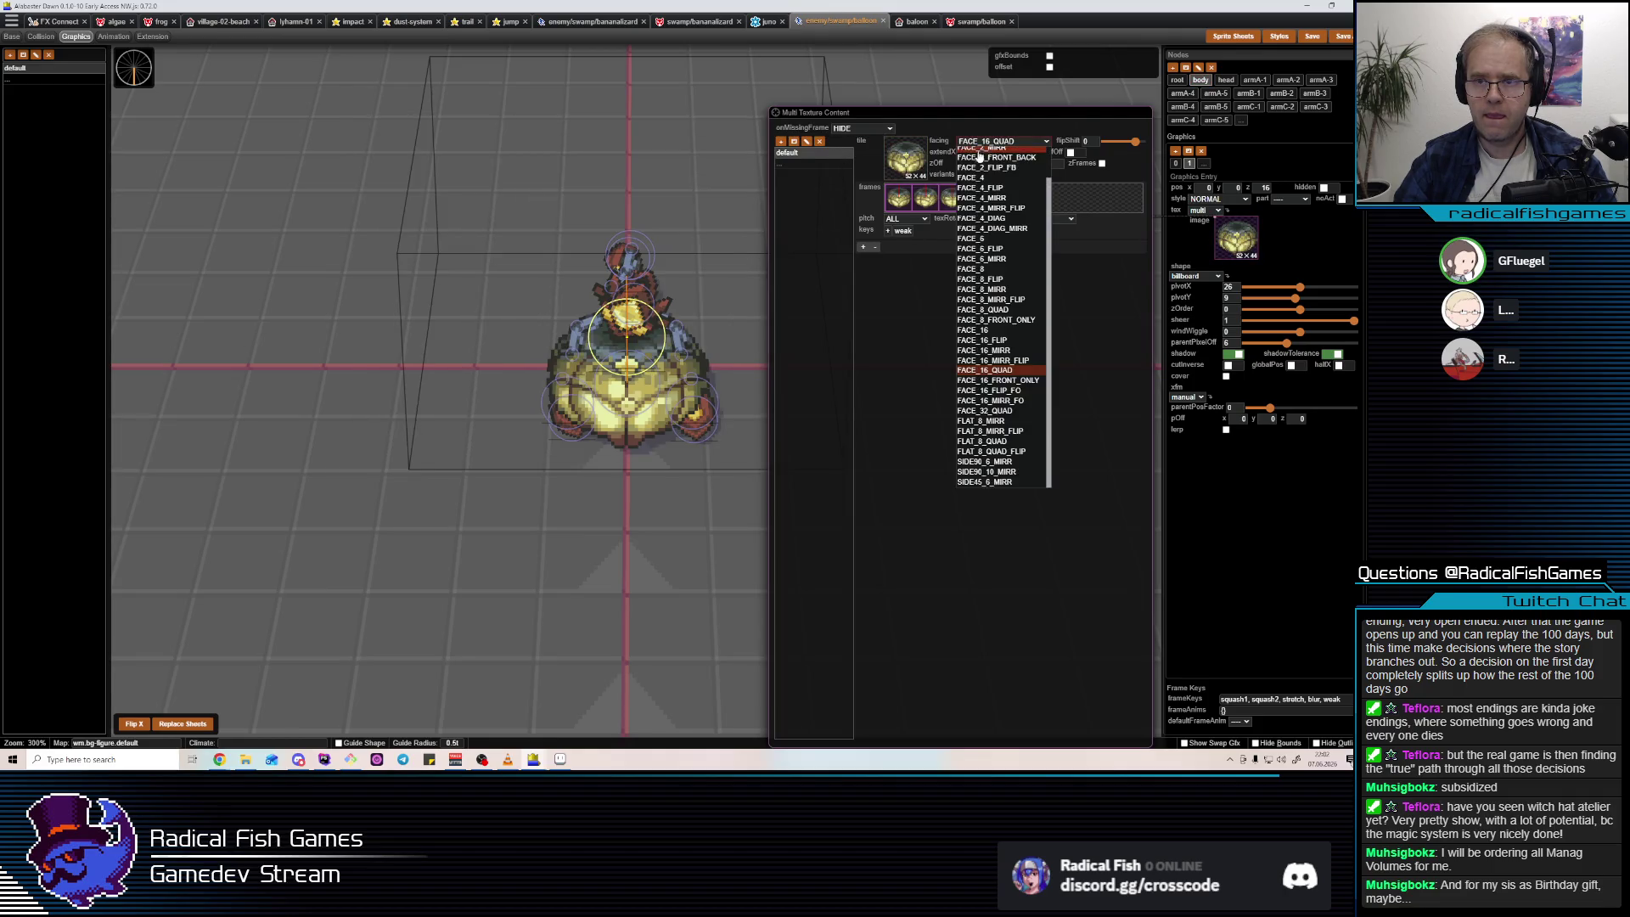
click(980, 153)
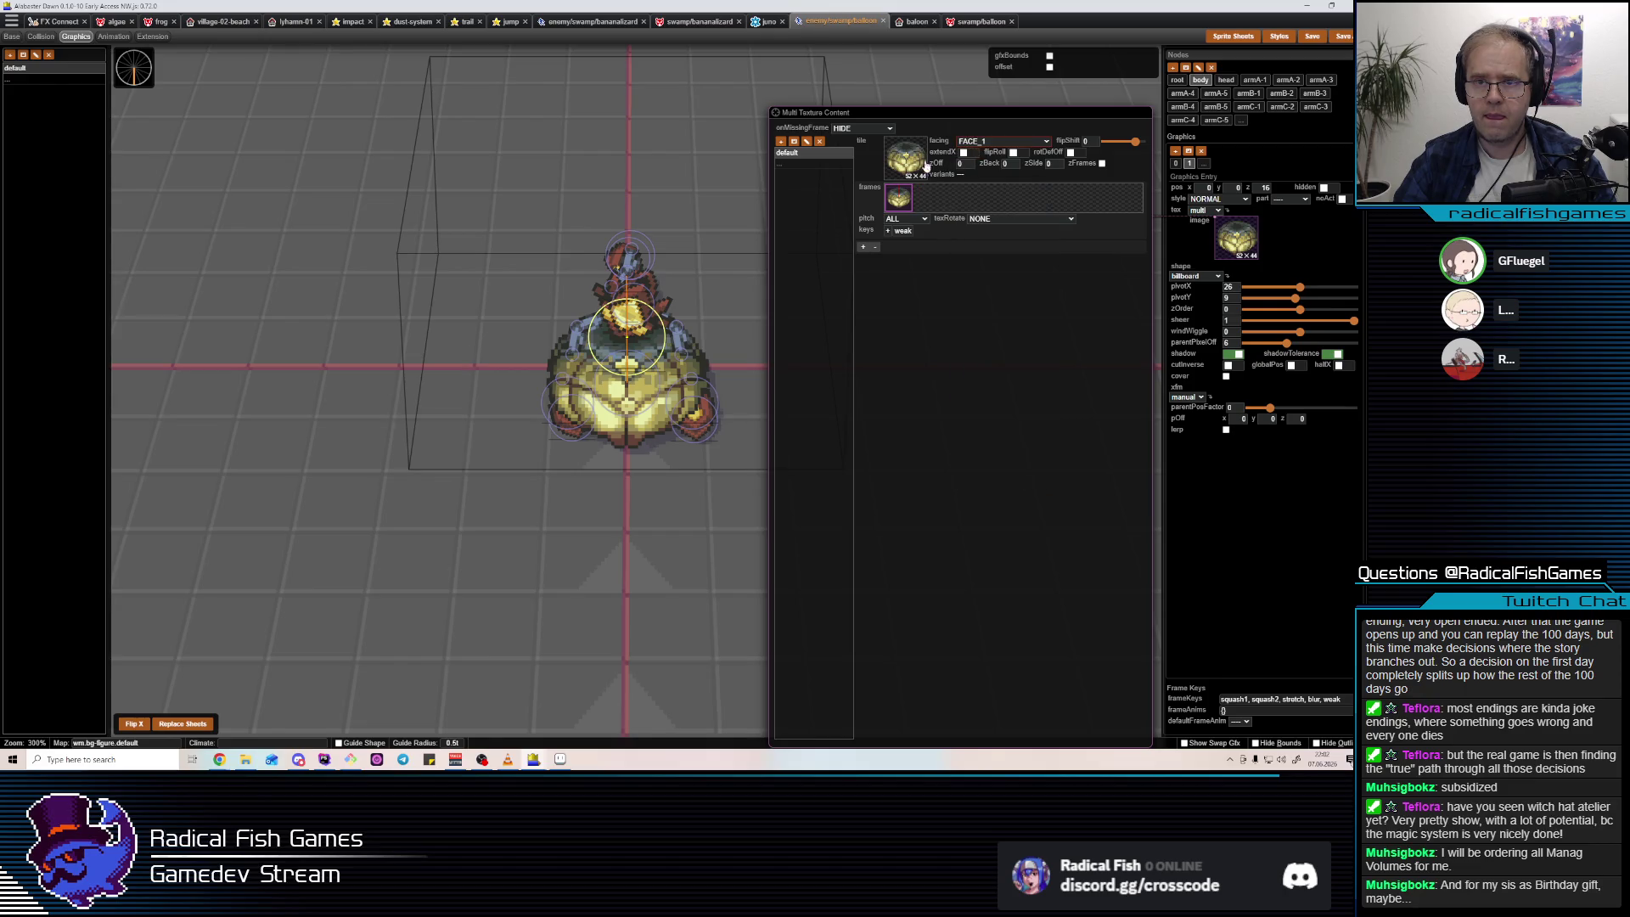
click(925, 168)
click(560, 297)
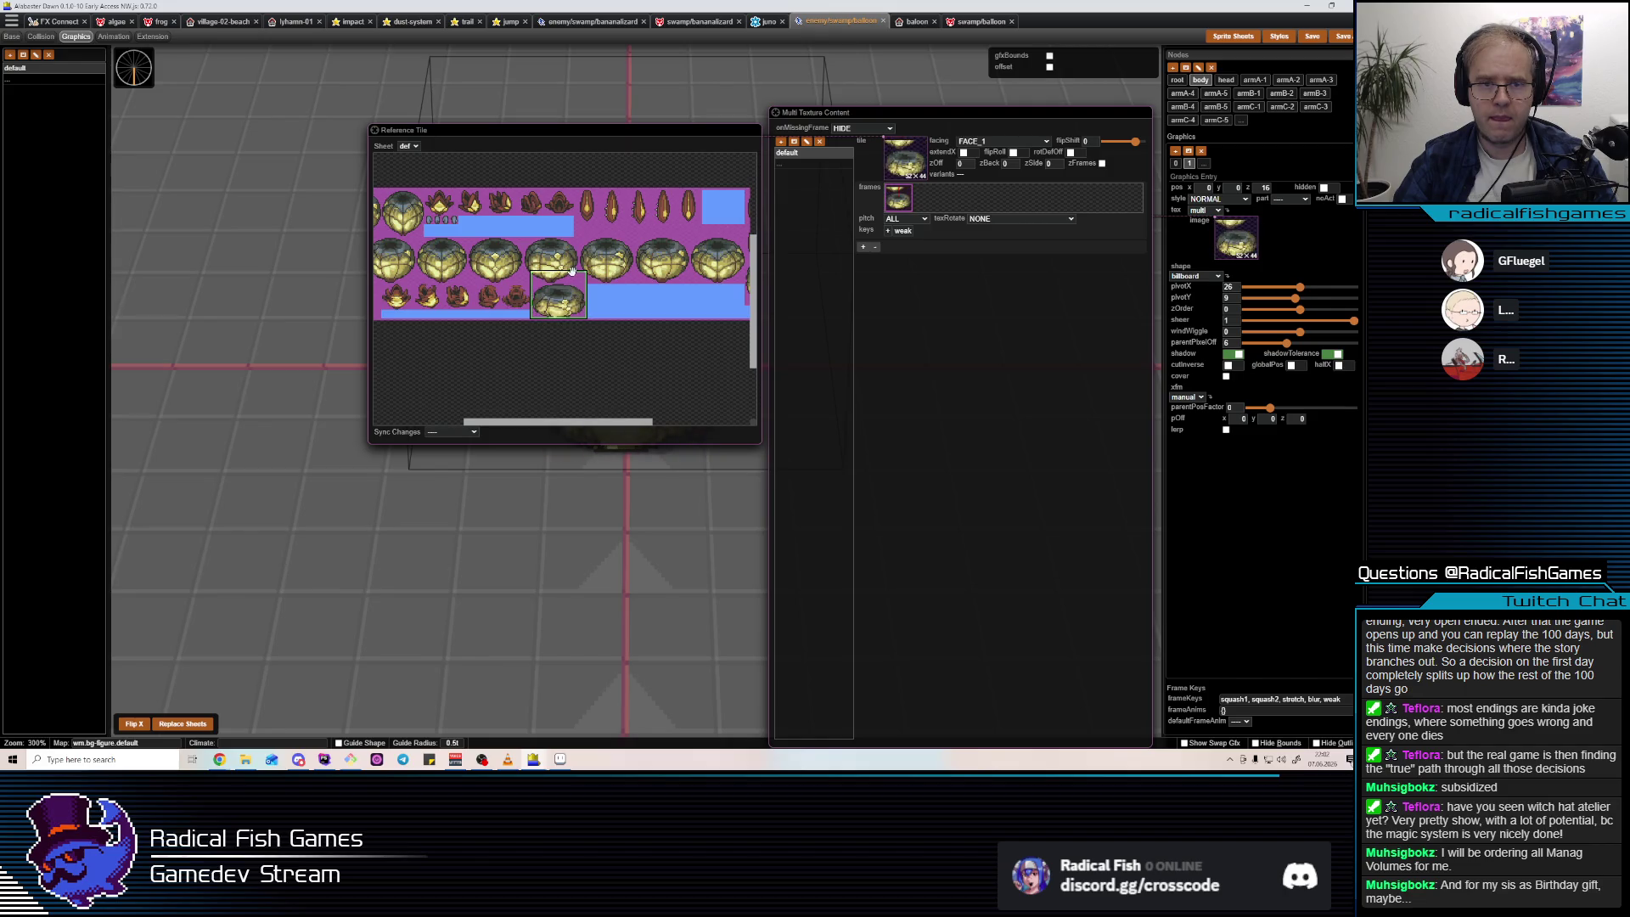
click(664, 486)
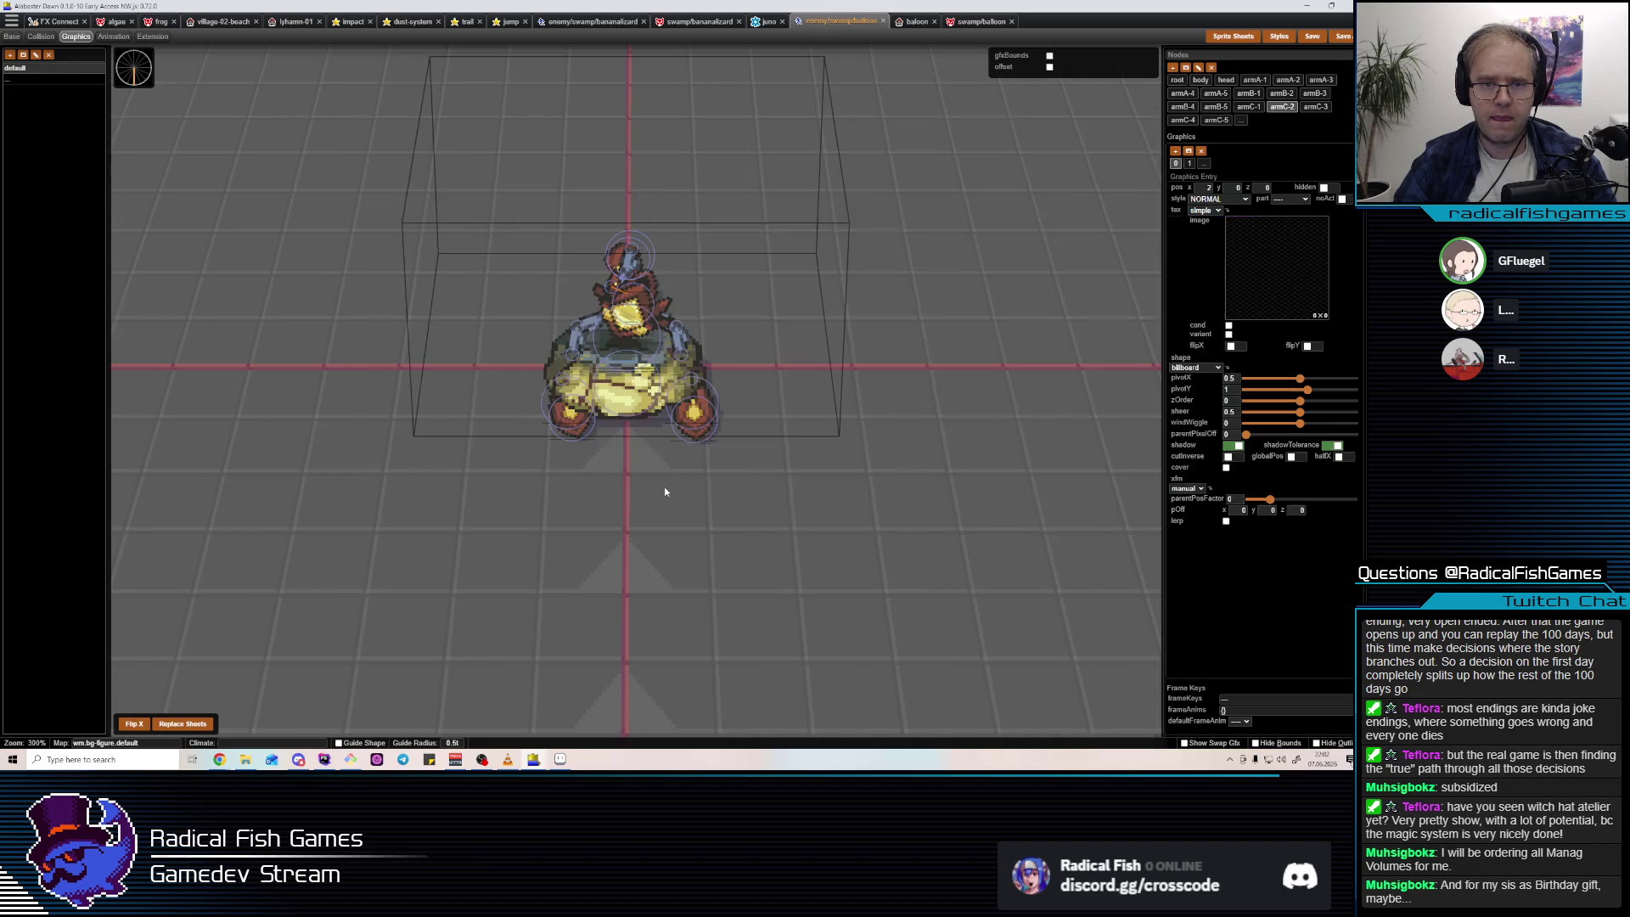
Select the crab's body in the weak animation pose and view it from an angle.
click(639, 384)
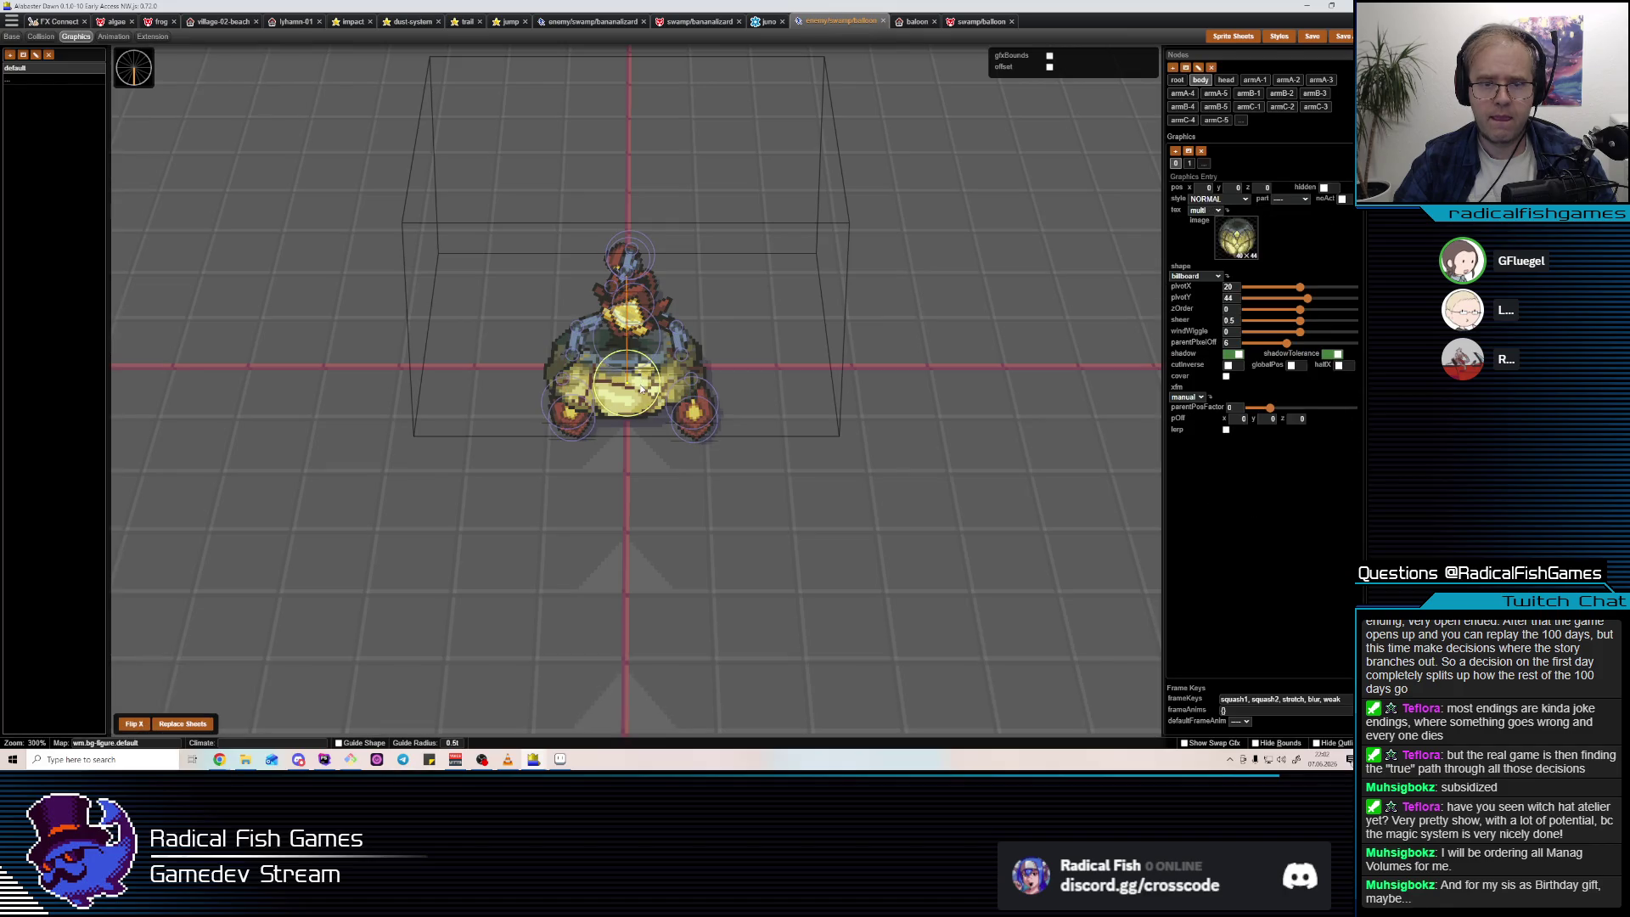
key(4)
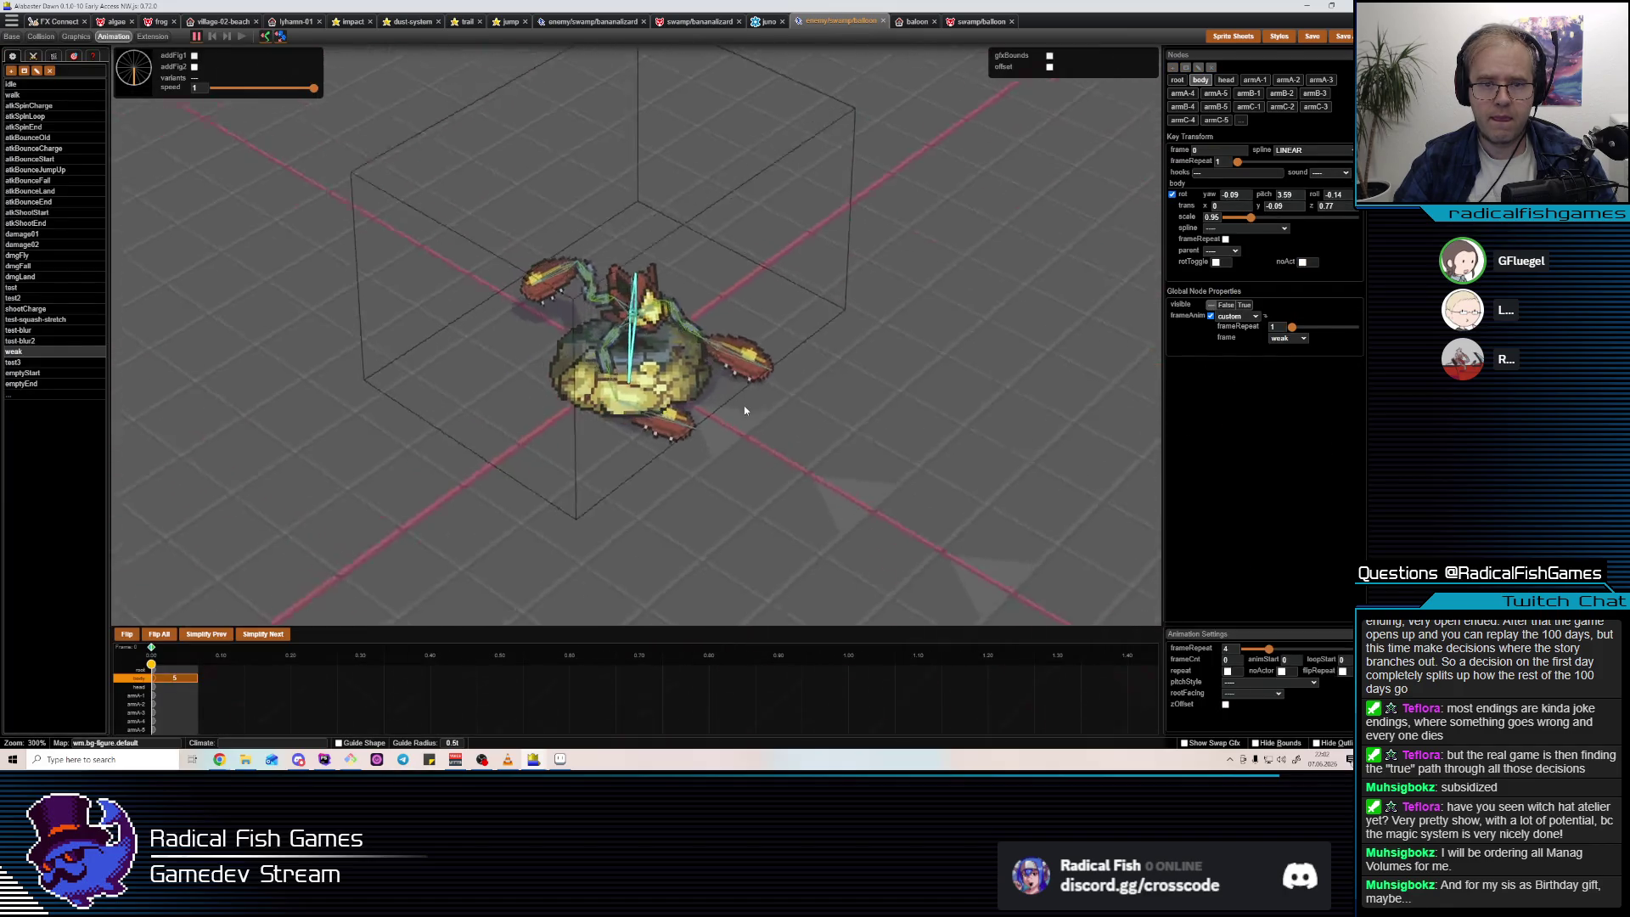
mouse_move(744, 405)
mouse_down()
mouse_move(649, 423)
mouse_move(694, 421)
mouse_up()
click(638, 384)
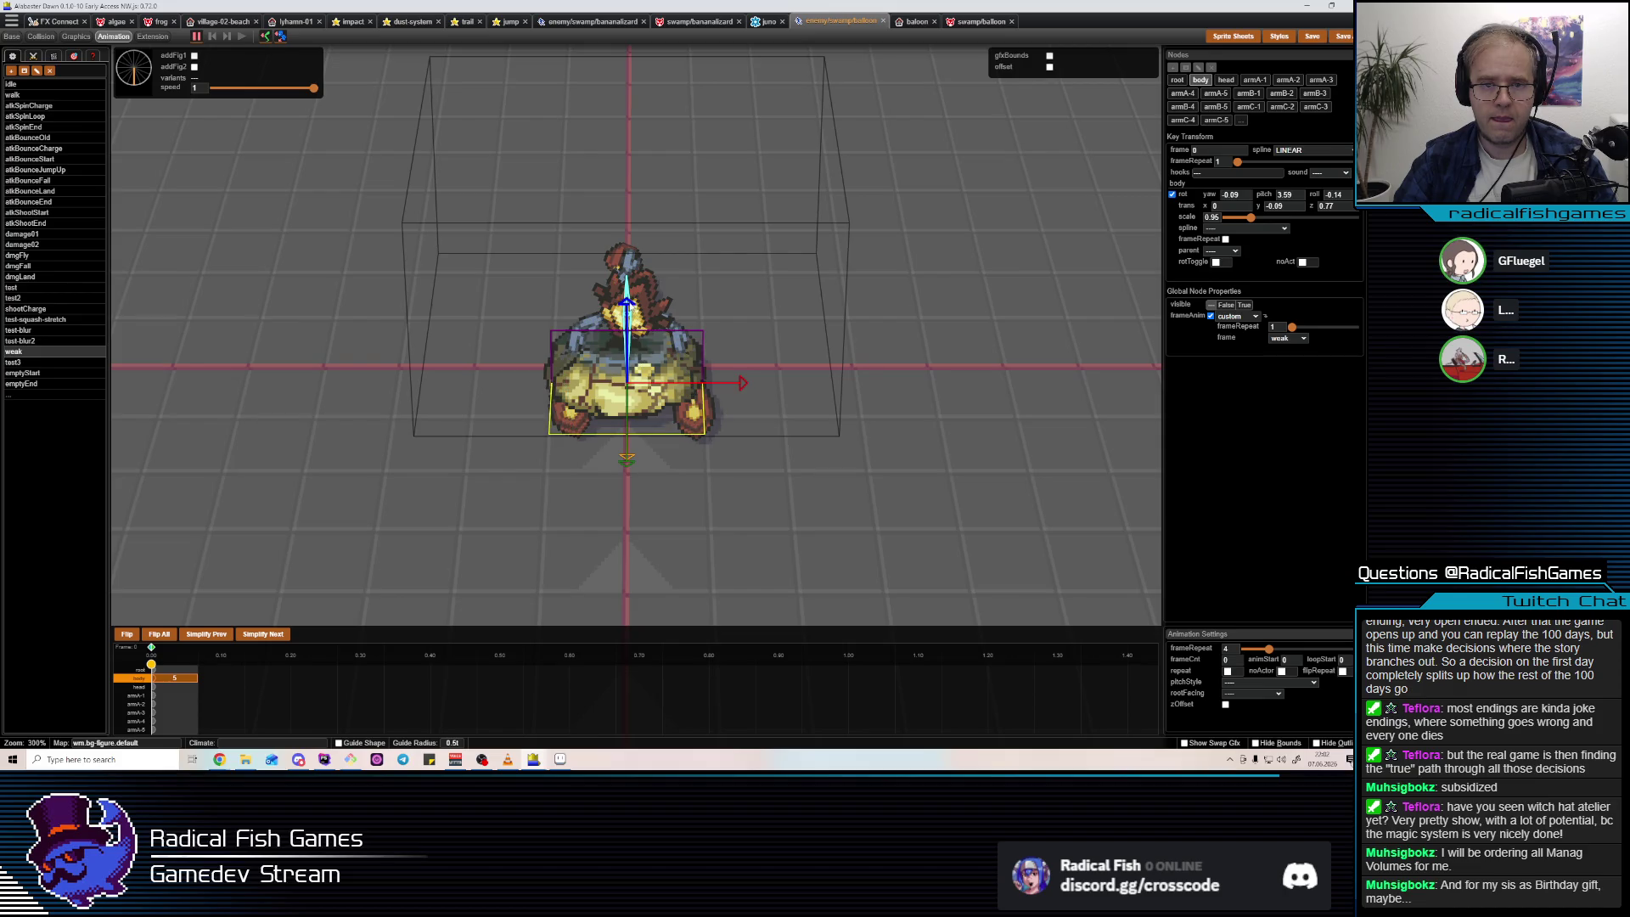
drag(646, 386, 675, 380)
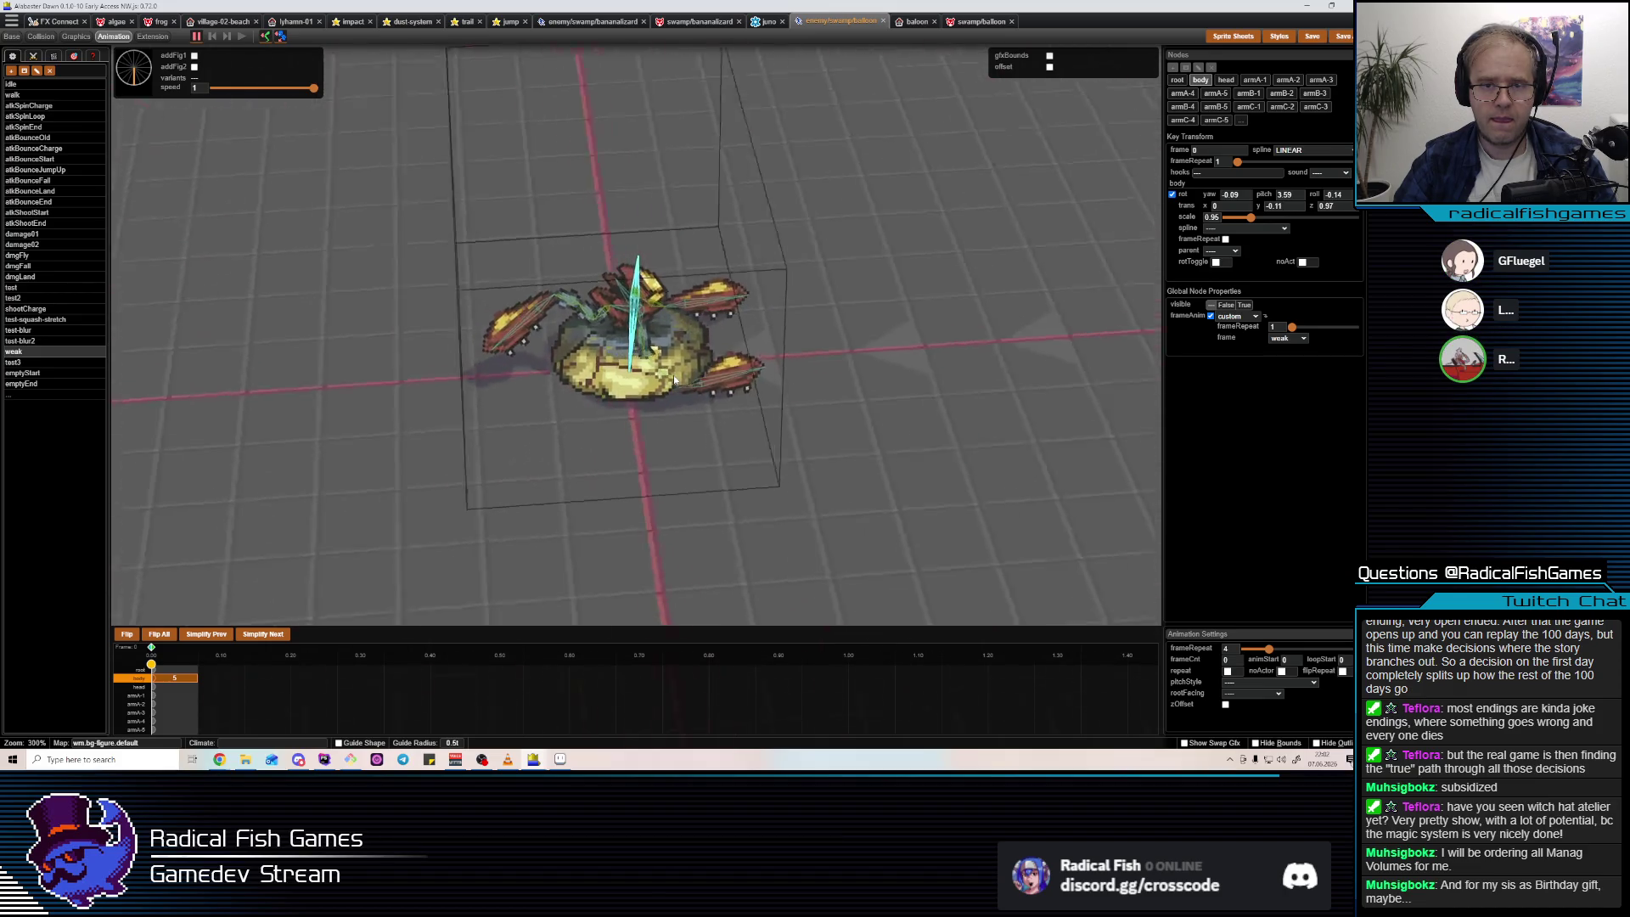
Keep the body graphic's draw order at 0 and inspect the armA-4 node.
key(3)
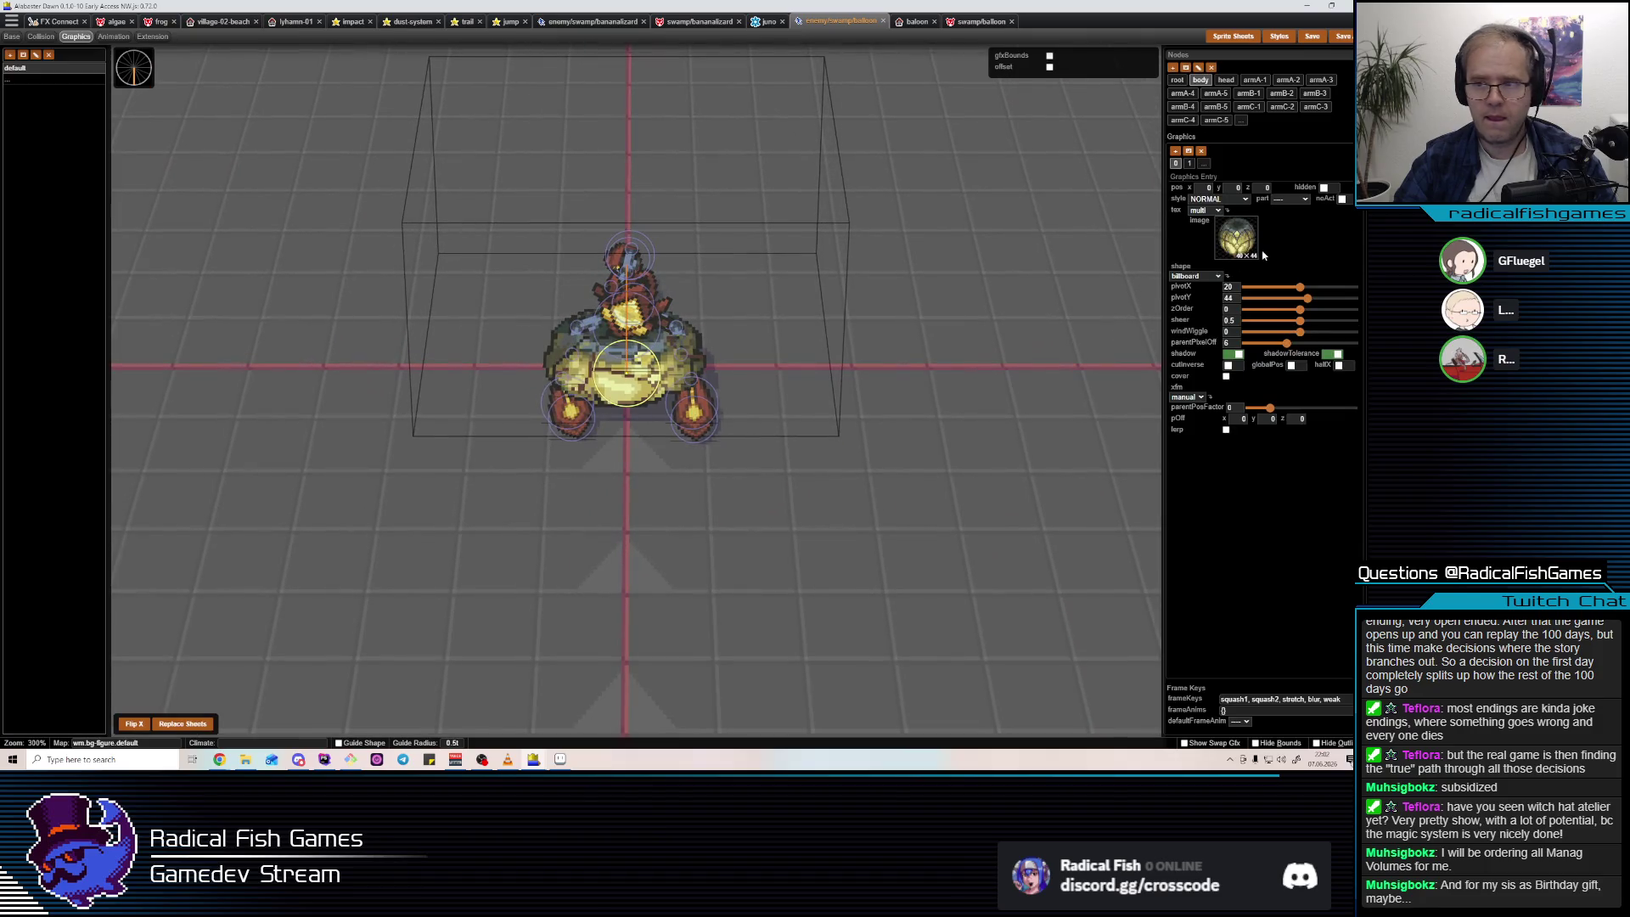
drag(1301, 312, 1305, 316)
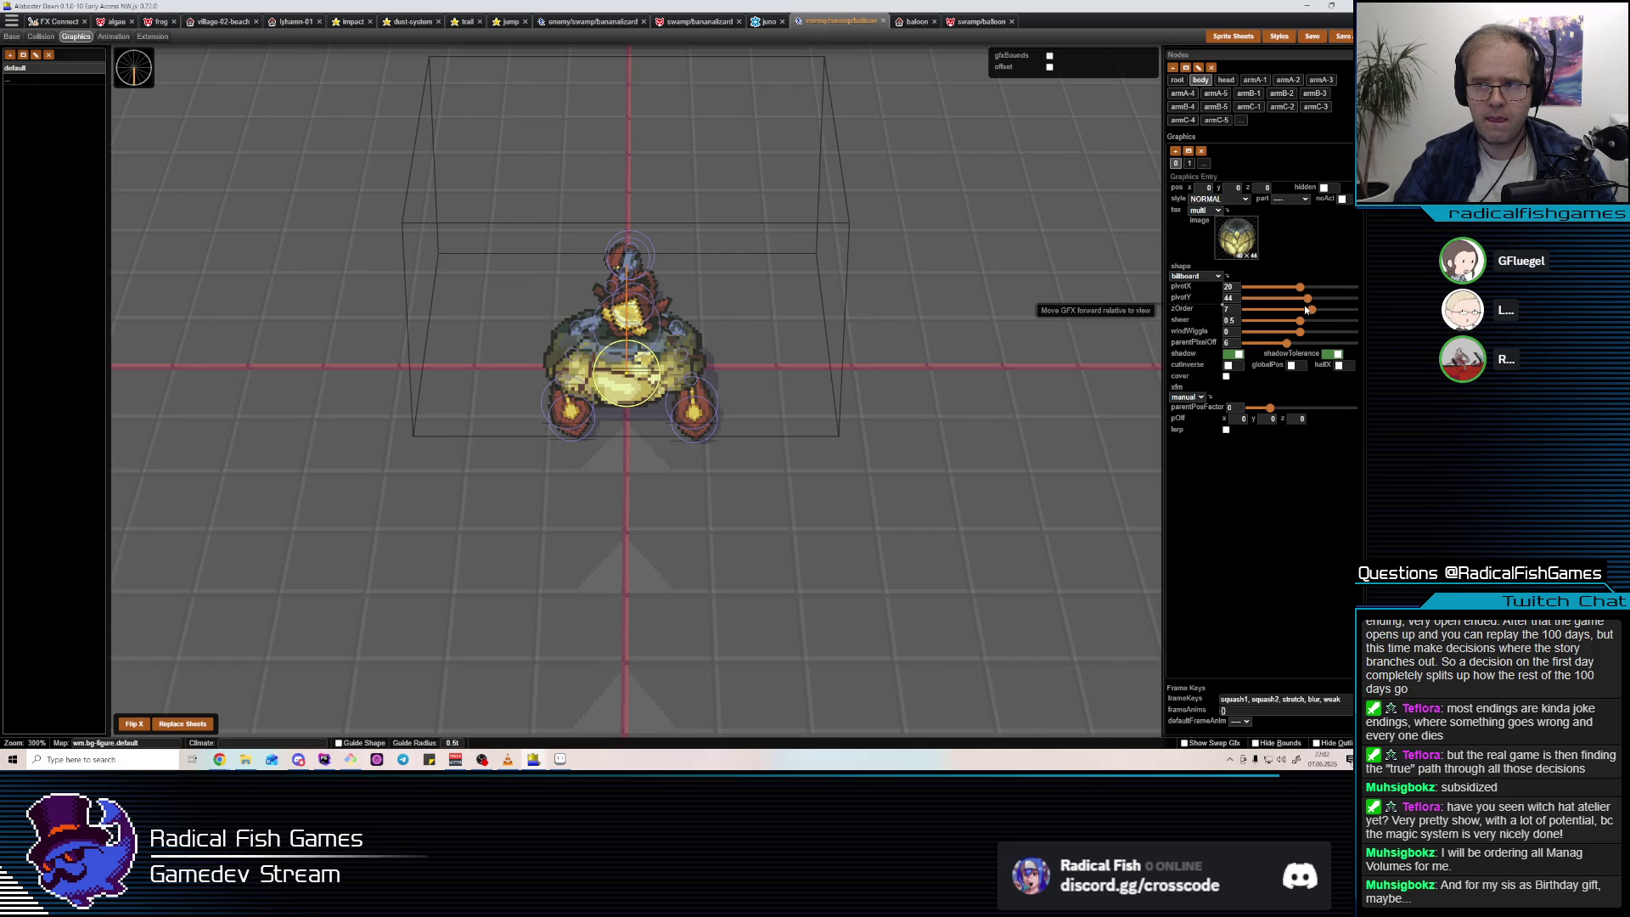
drag(1305, 310, 1300, 312)
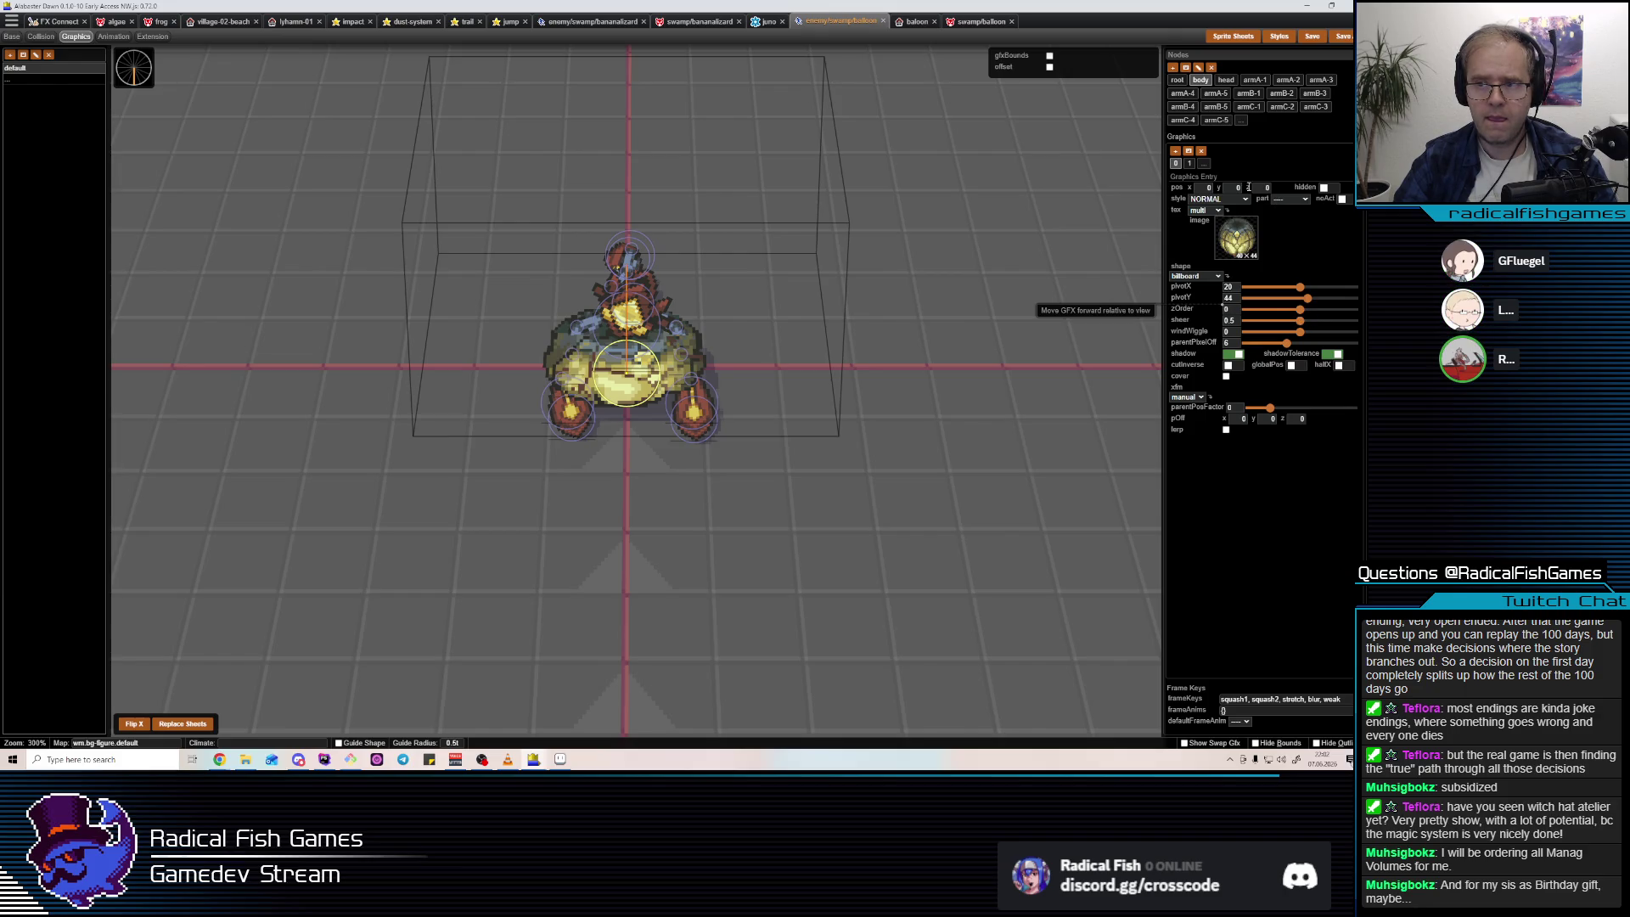
click(1189, 164)
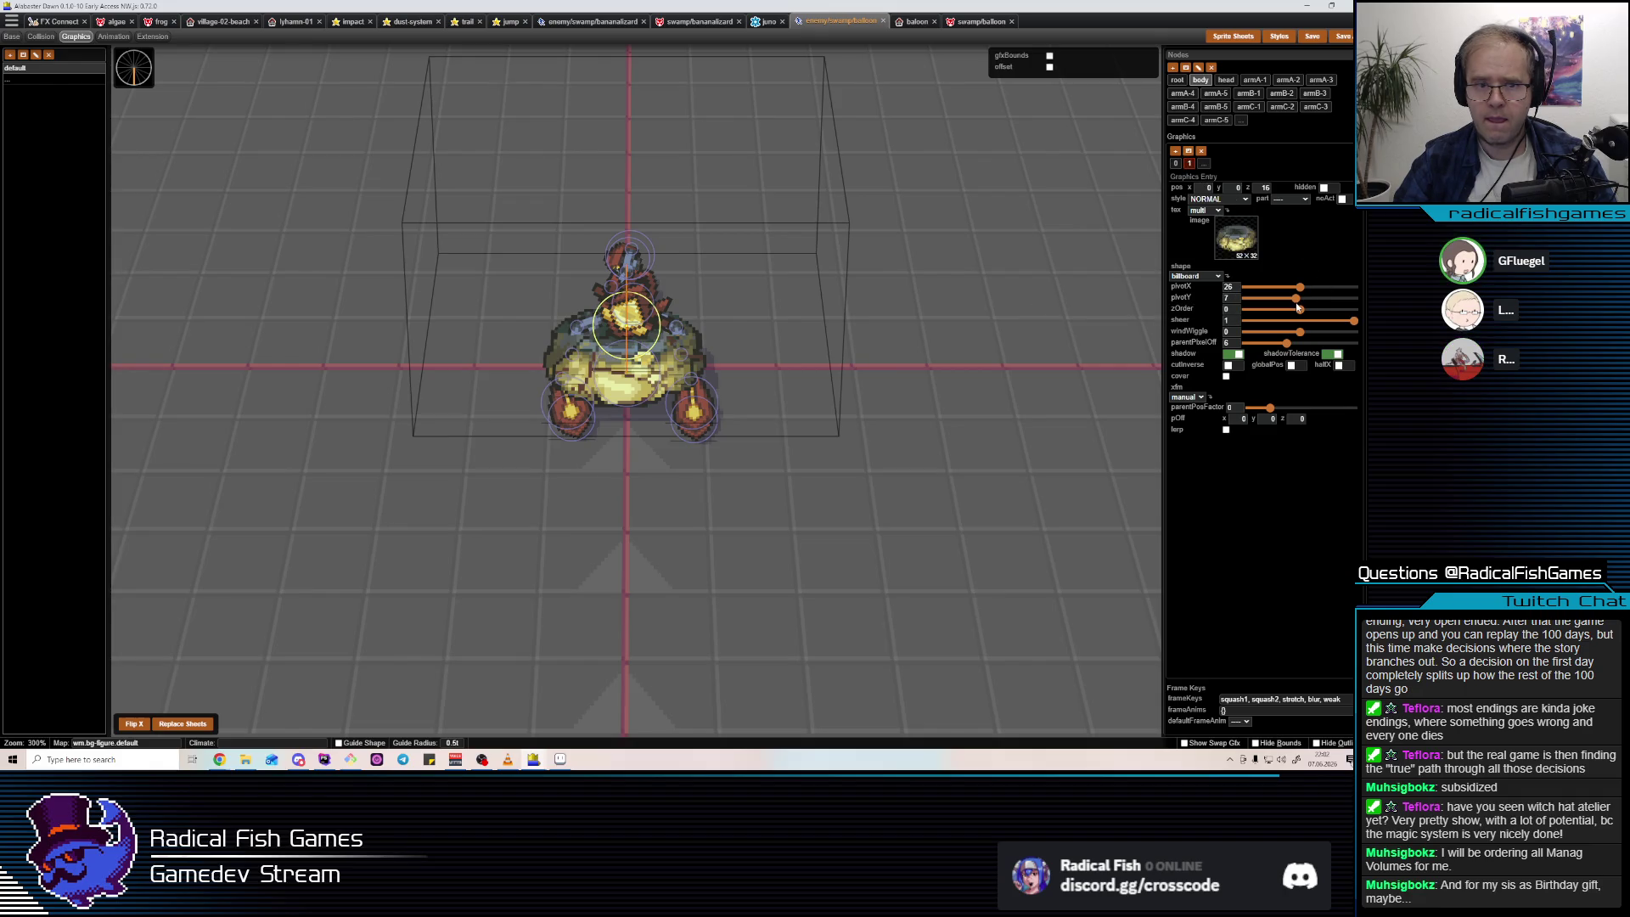
click(1183, 92)
drag(837, 404, 775, 384)
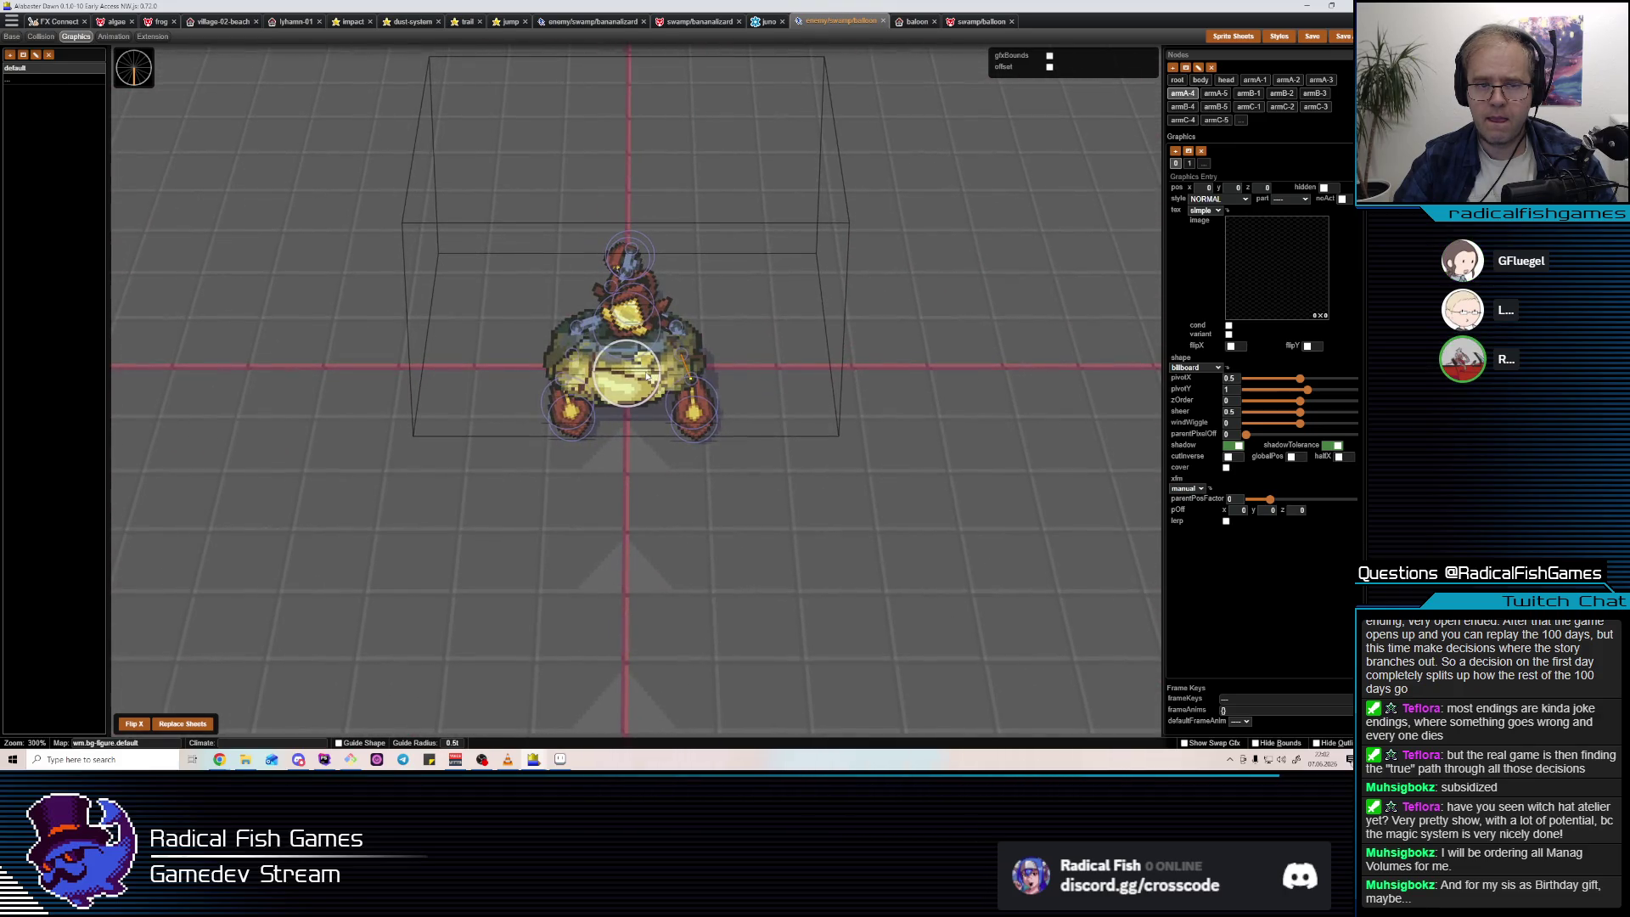
Lower the body into the balloon to y -0.84, z 8.34 in the weak animation.
click(632, 388)
key(ctrl+4)
drag(632, 297, 635, 333)
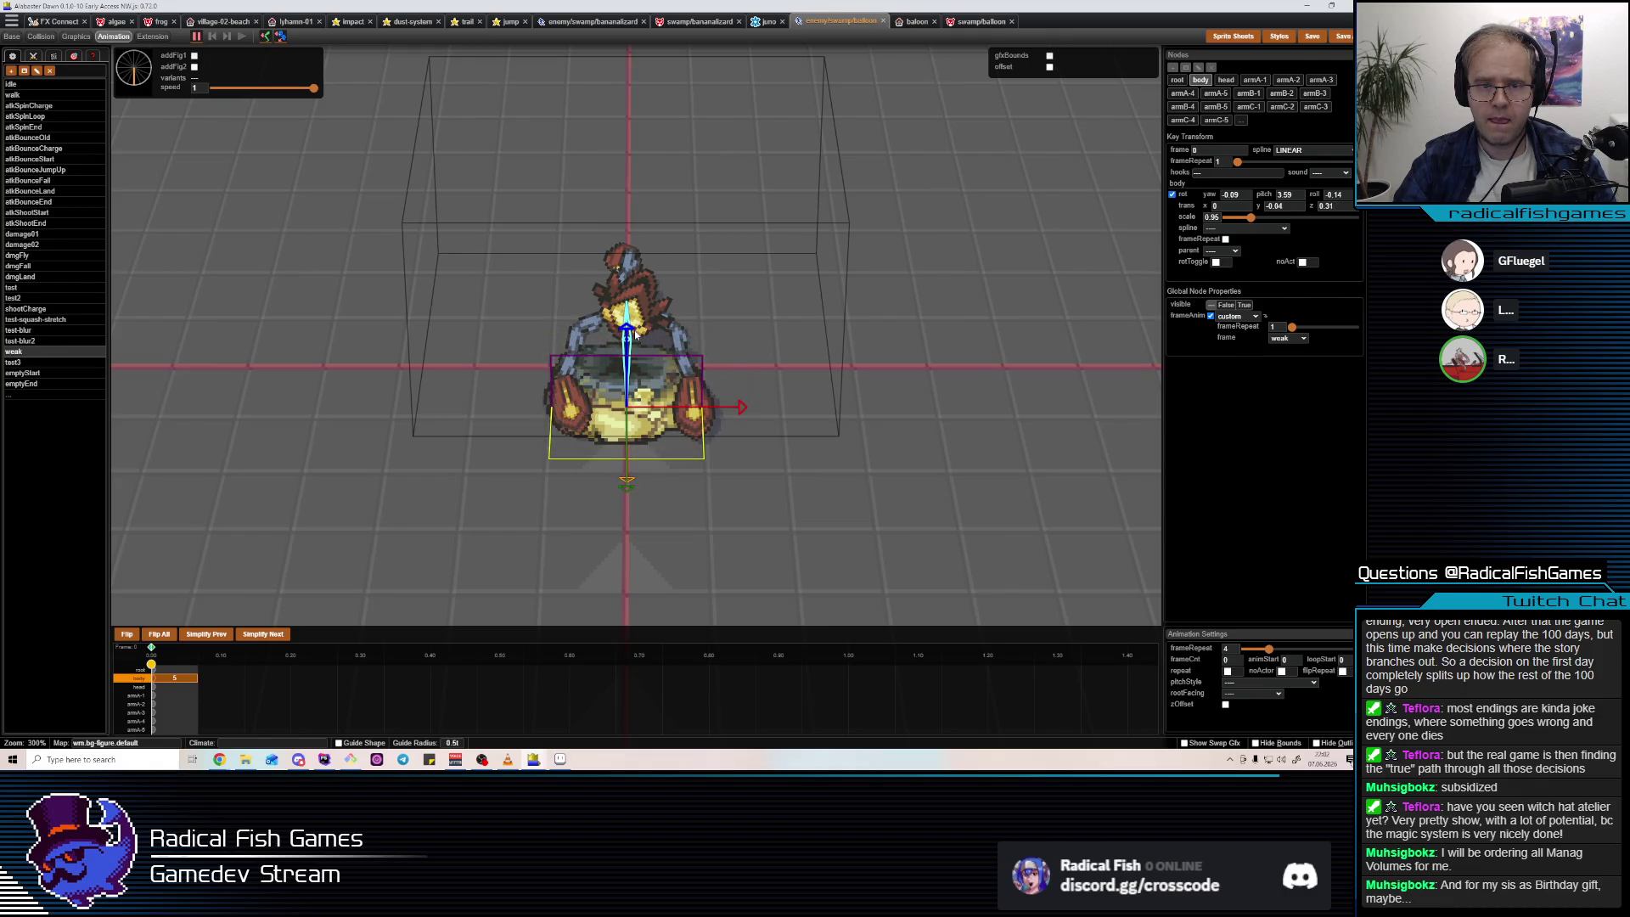
key(ctrl+1)
key(ctrl+1)
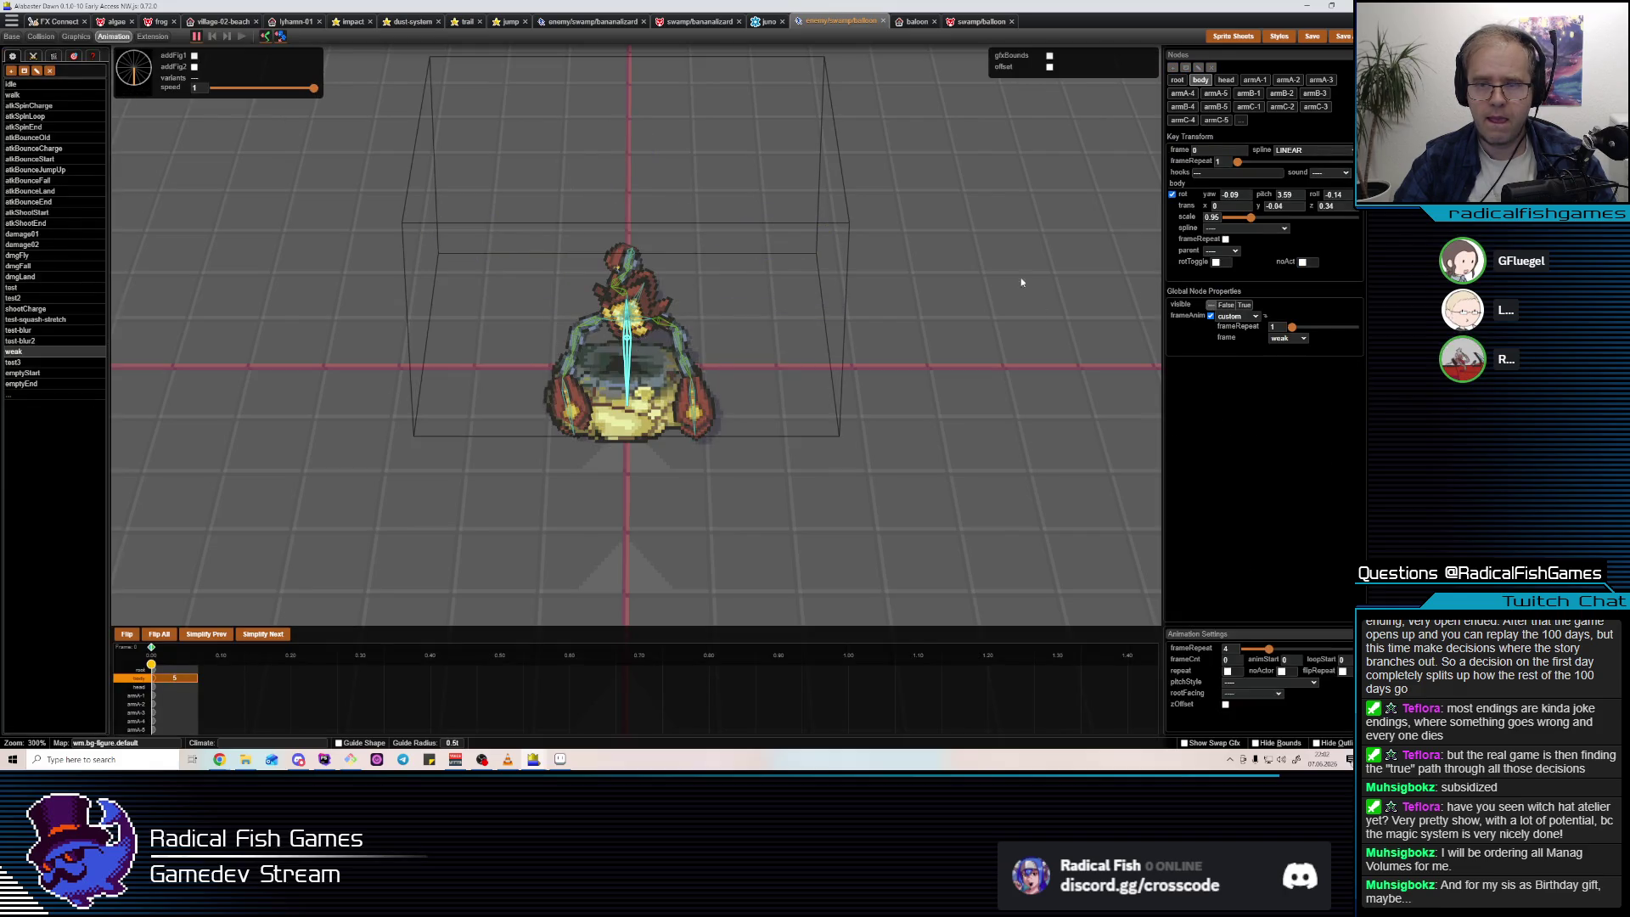
Reduce the body's second graphics entry sheer to 0.65.
key(3)
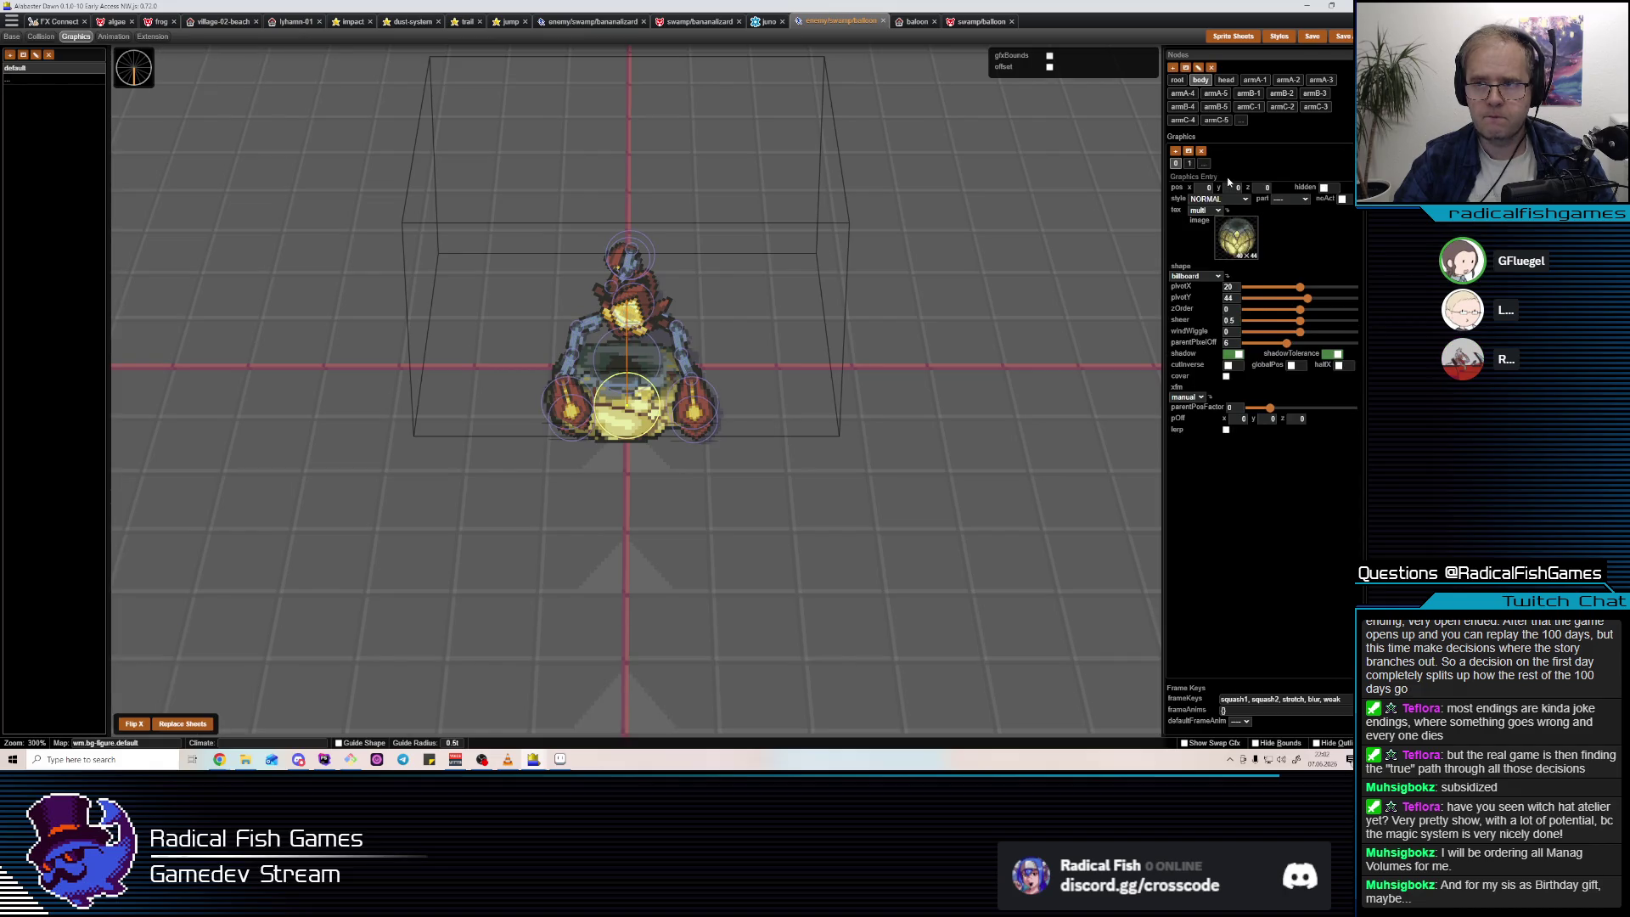
click(1190, 164)
drag(1354, 325, 1317, 328)
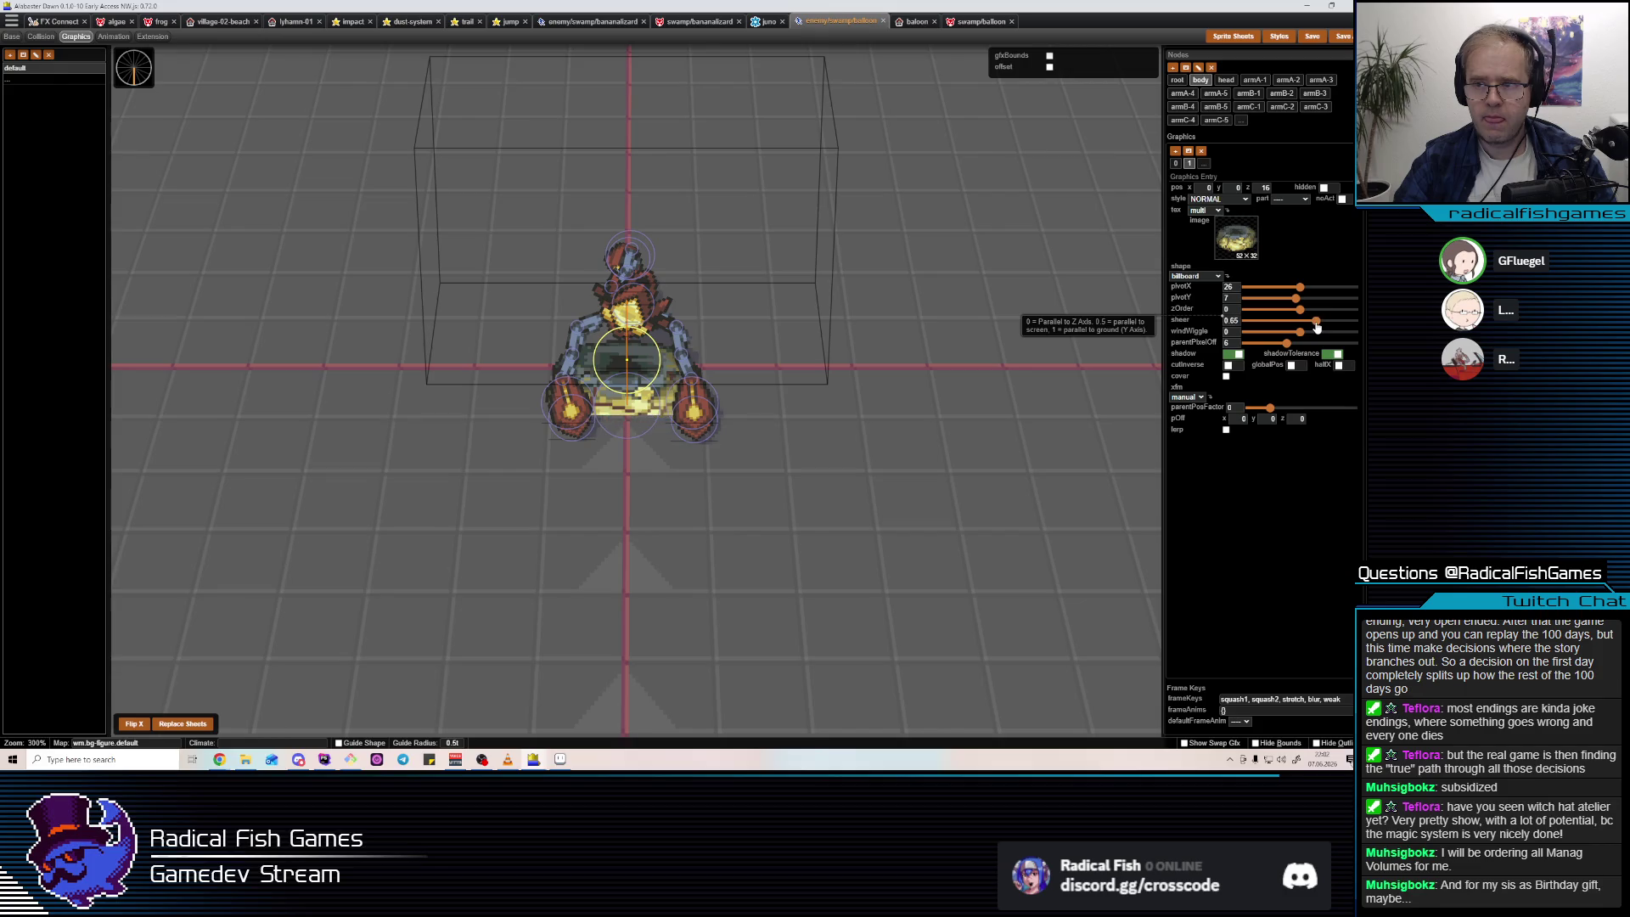
Recheck the weak pose in animation mode, reverting a trial pitch tilt, then leave the editor.
key(4)
click(628, 361)
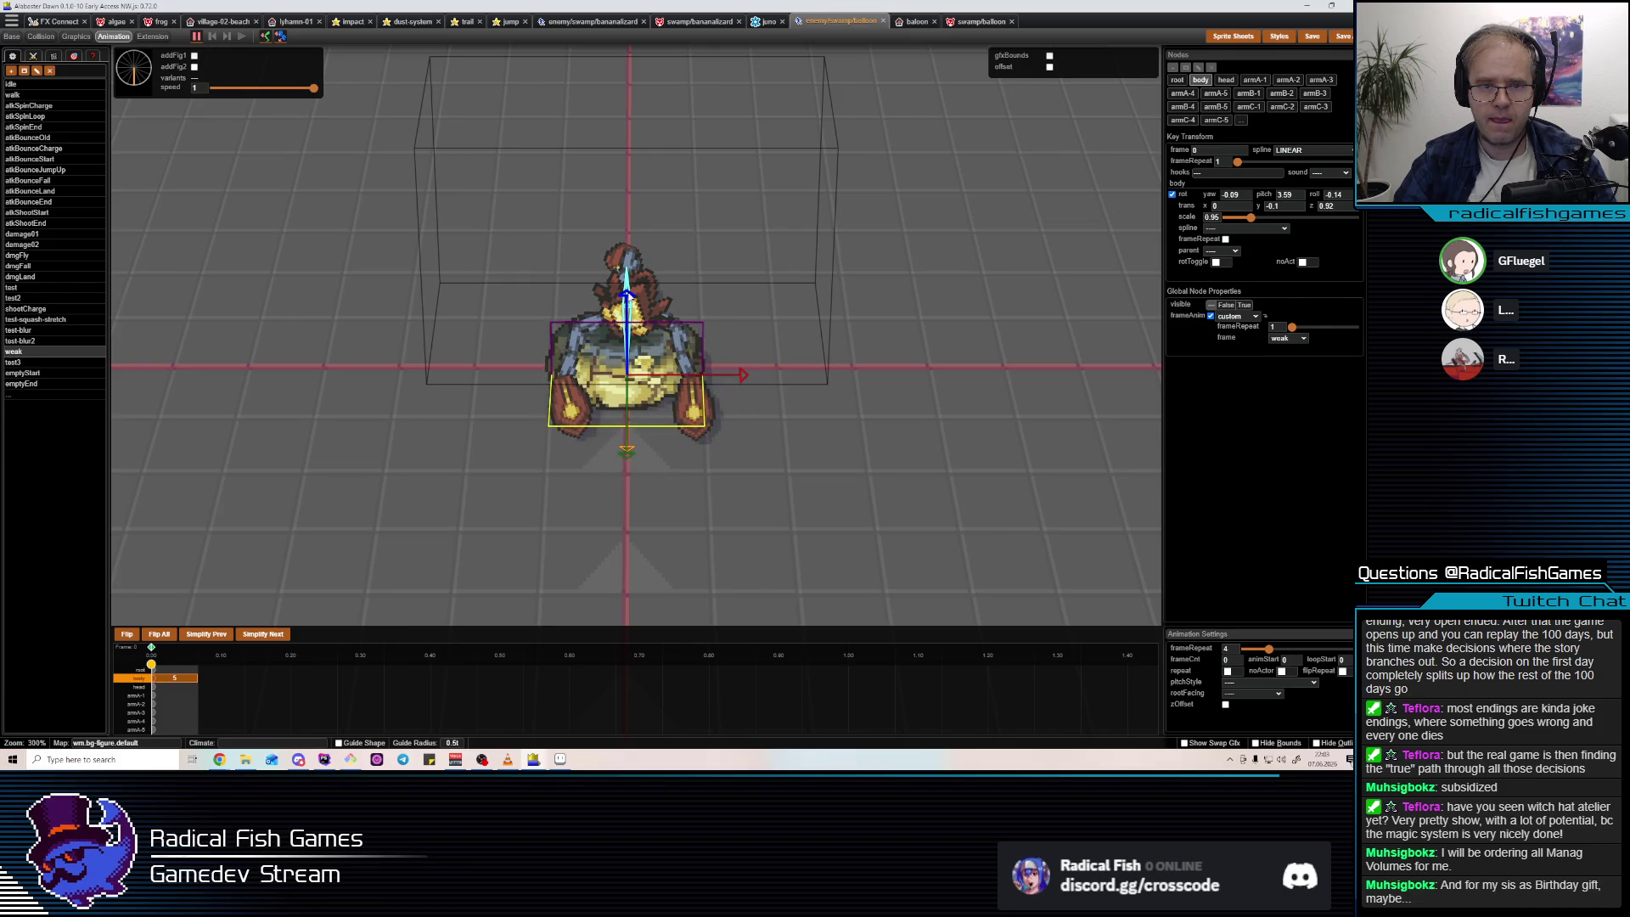
drag(595, 382, 674, 421)
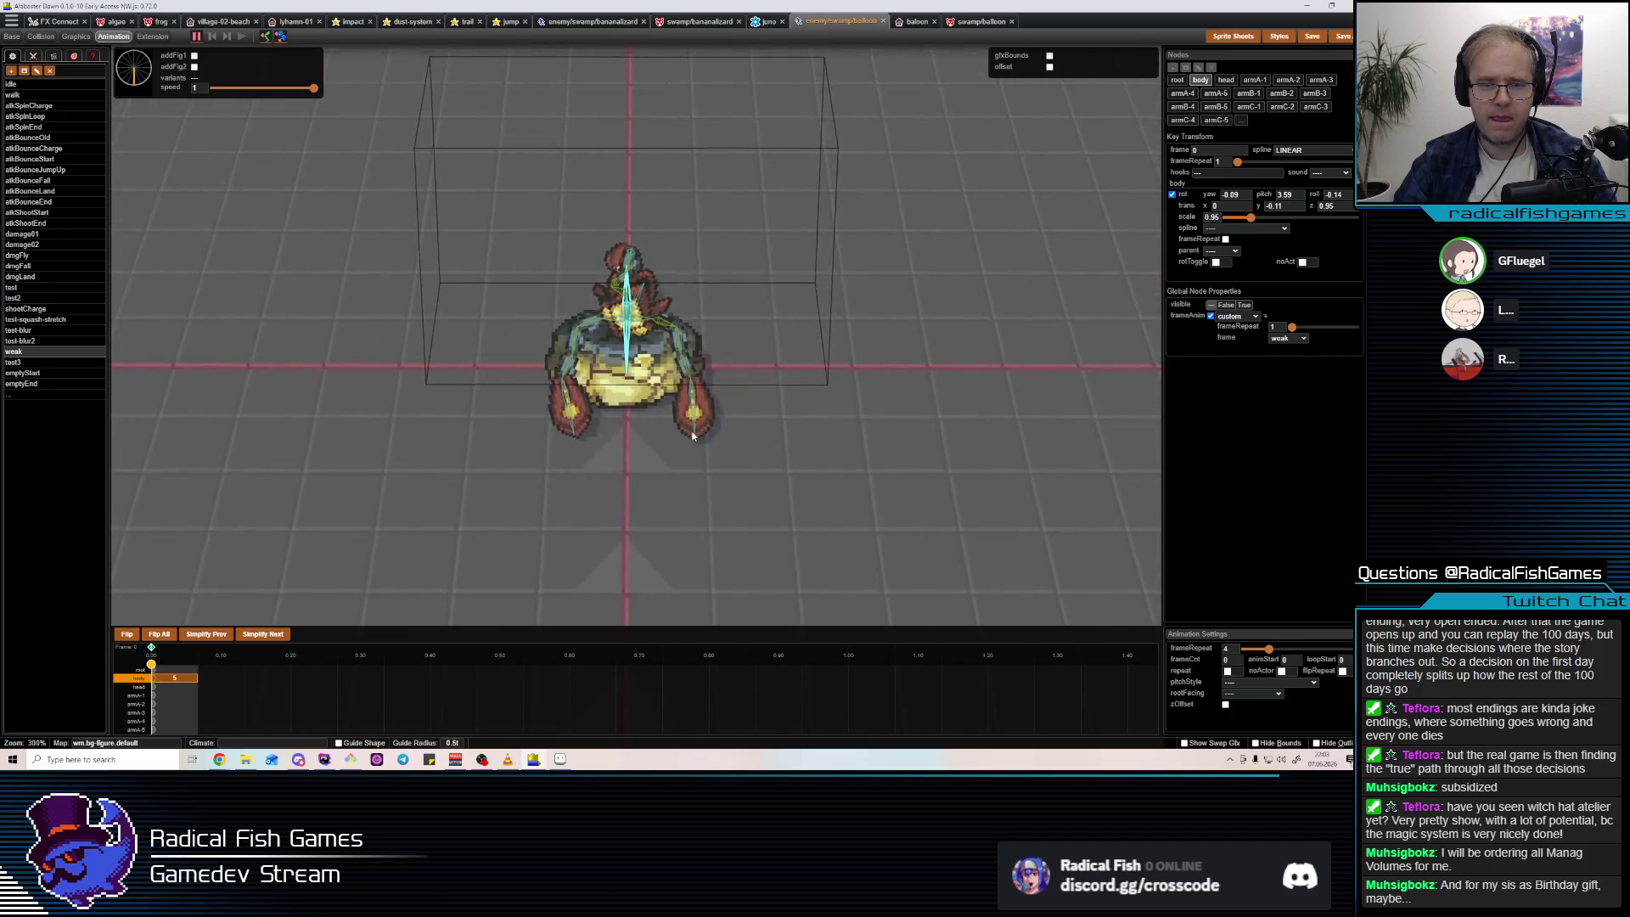
click(628, 301)
key(Escape)
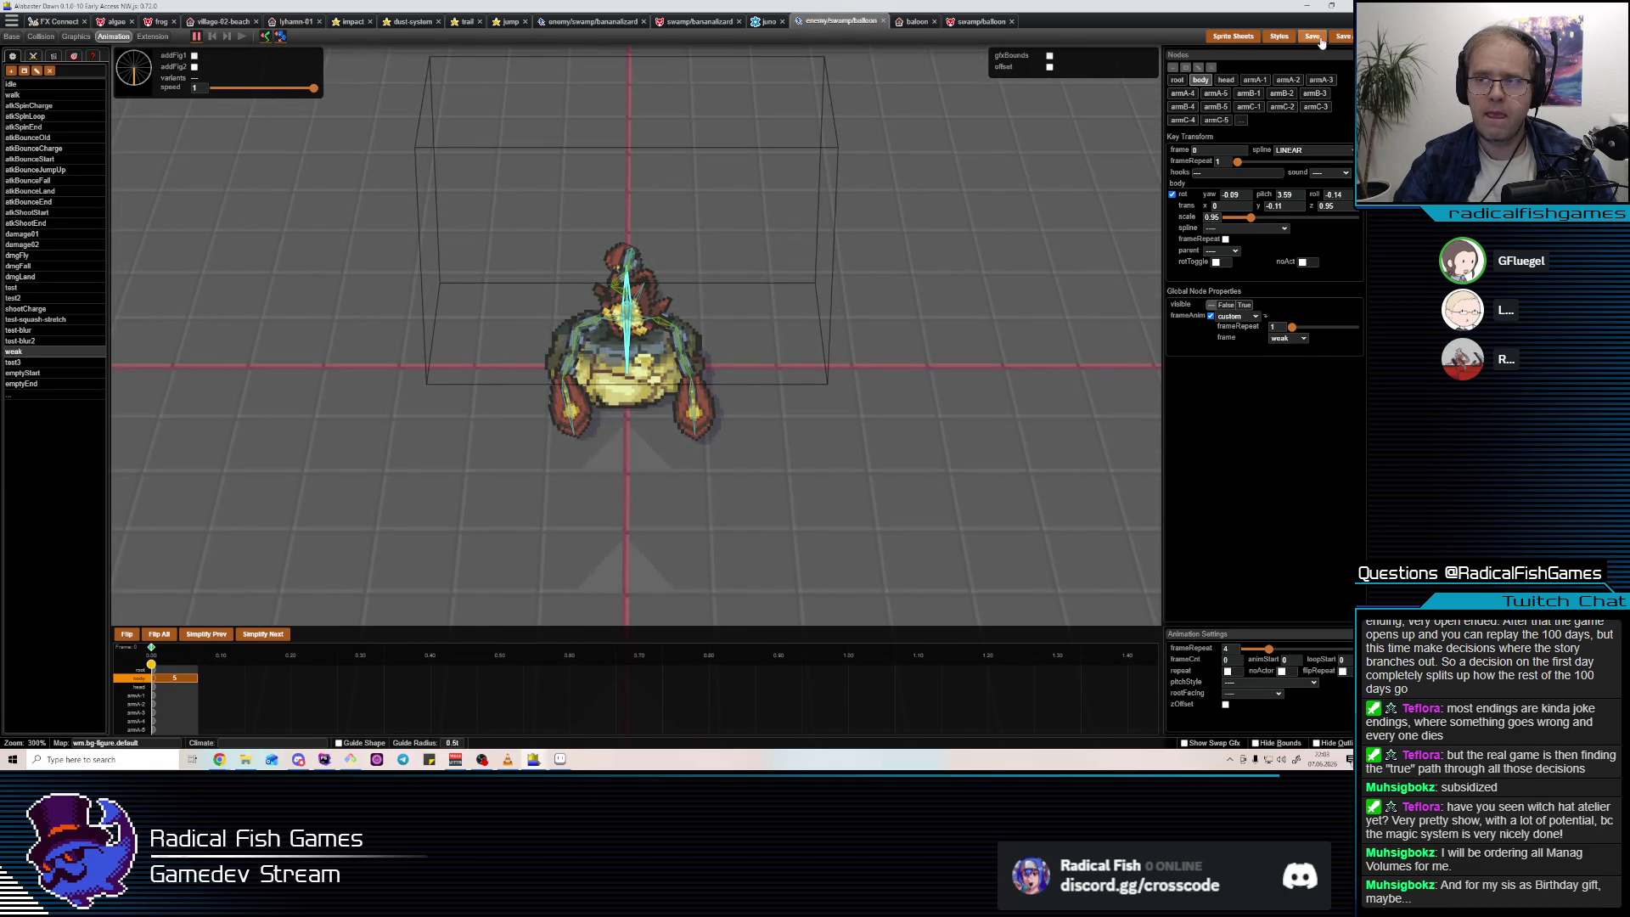
key(alt+Tab)
key(alt+Tab)
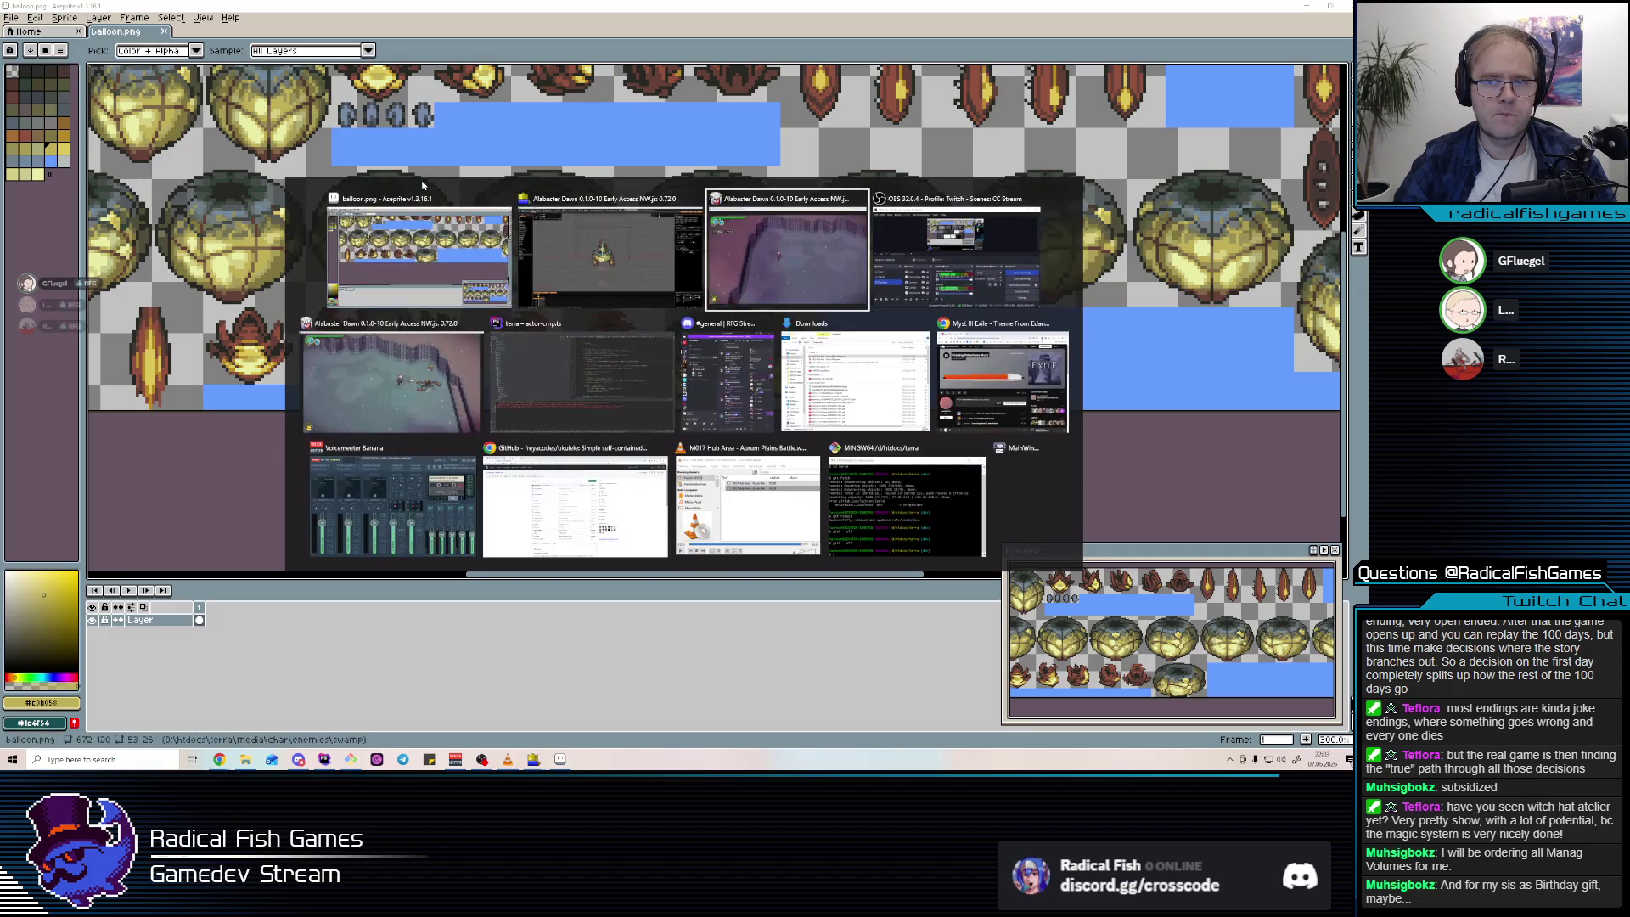
Close in on the balloon enemy, dodge its pink blast and slash at it.
key(w)
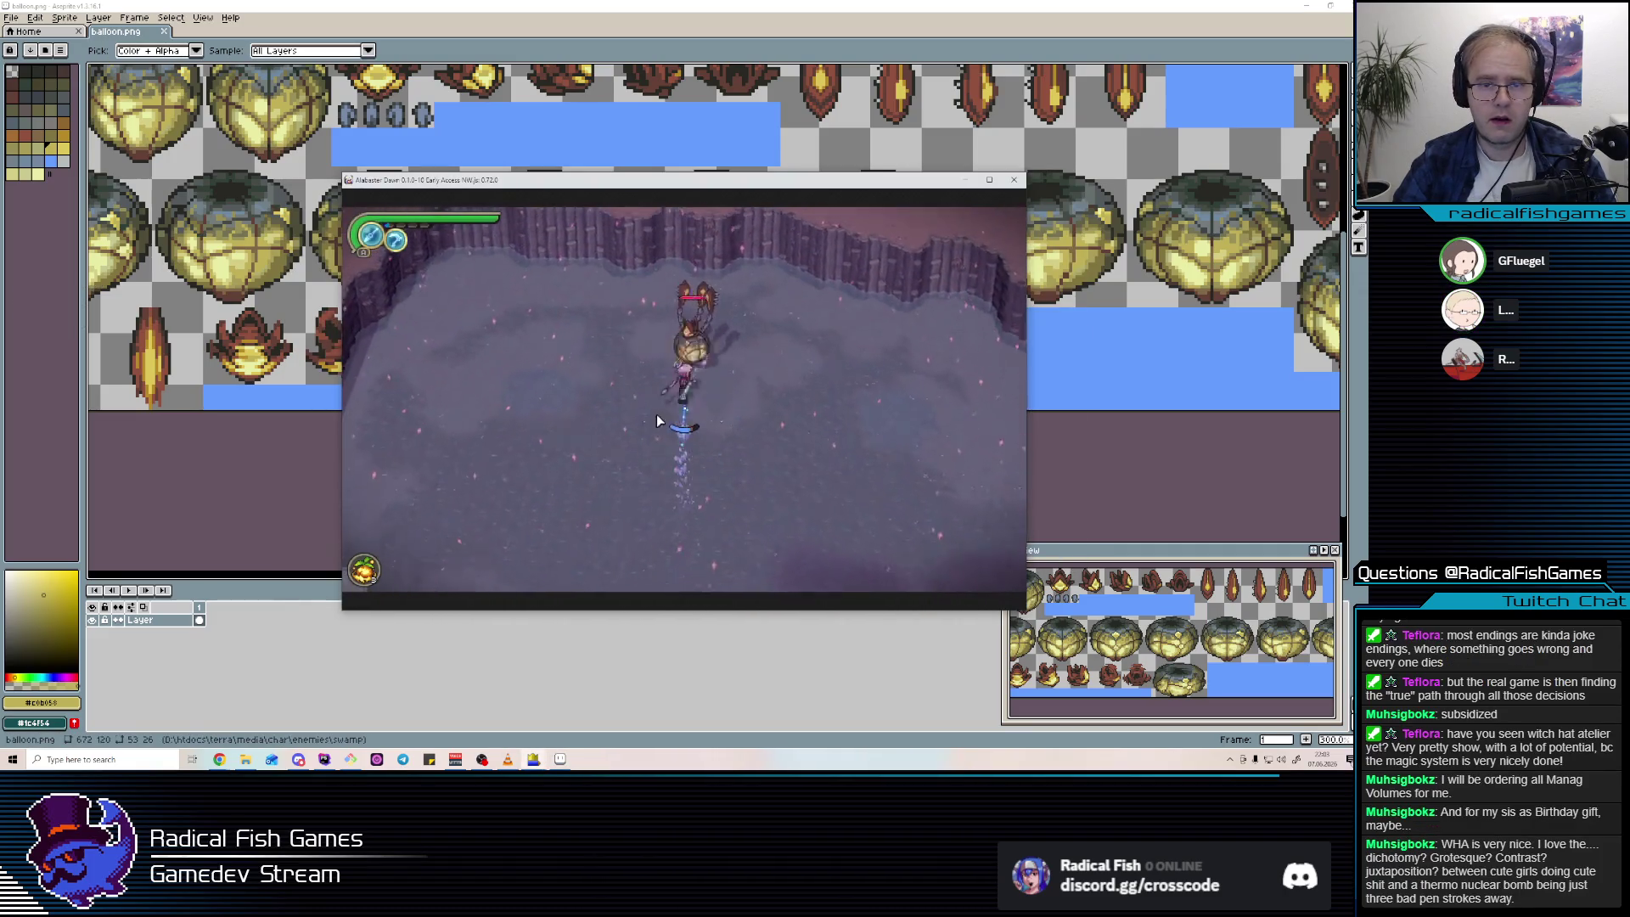
click(679, 340)
key(s)
key(a)
click(1005, 326)
click(1004, 325)
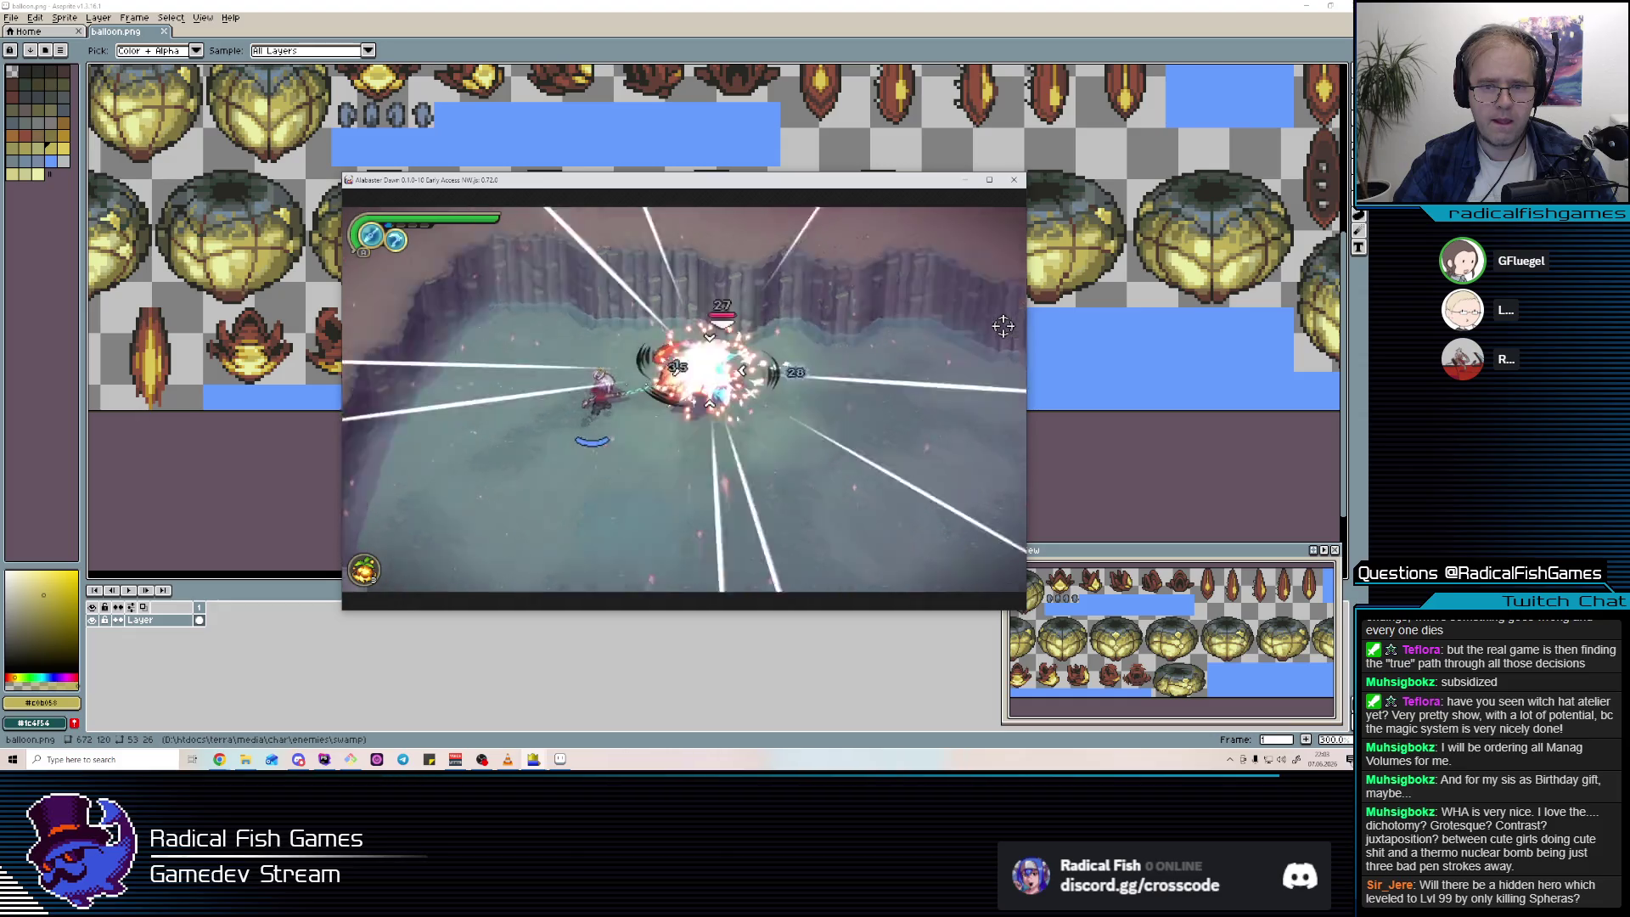
key(d)
key(d)
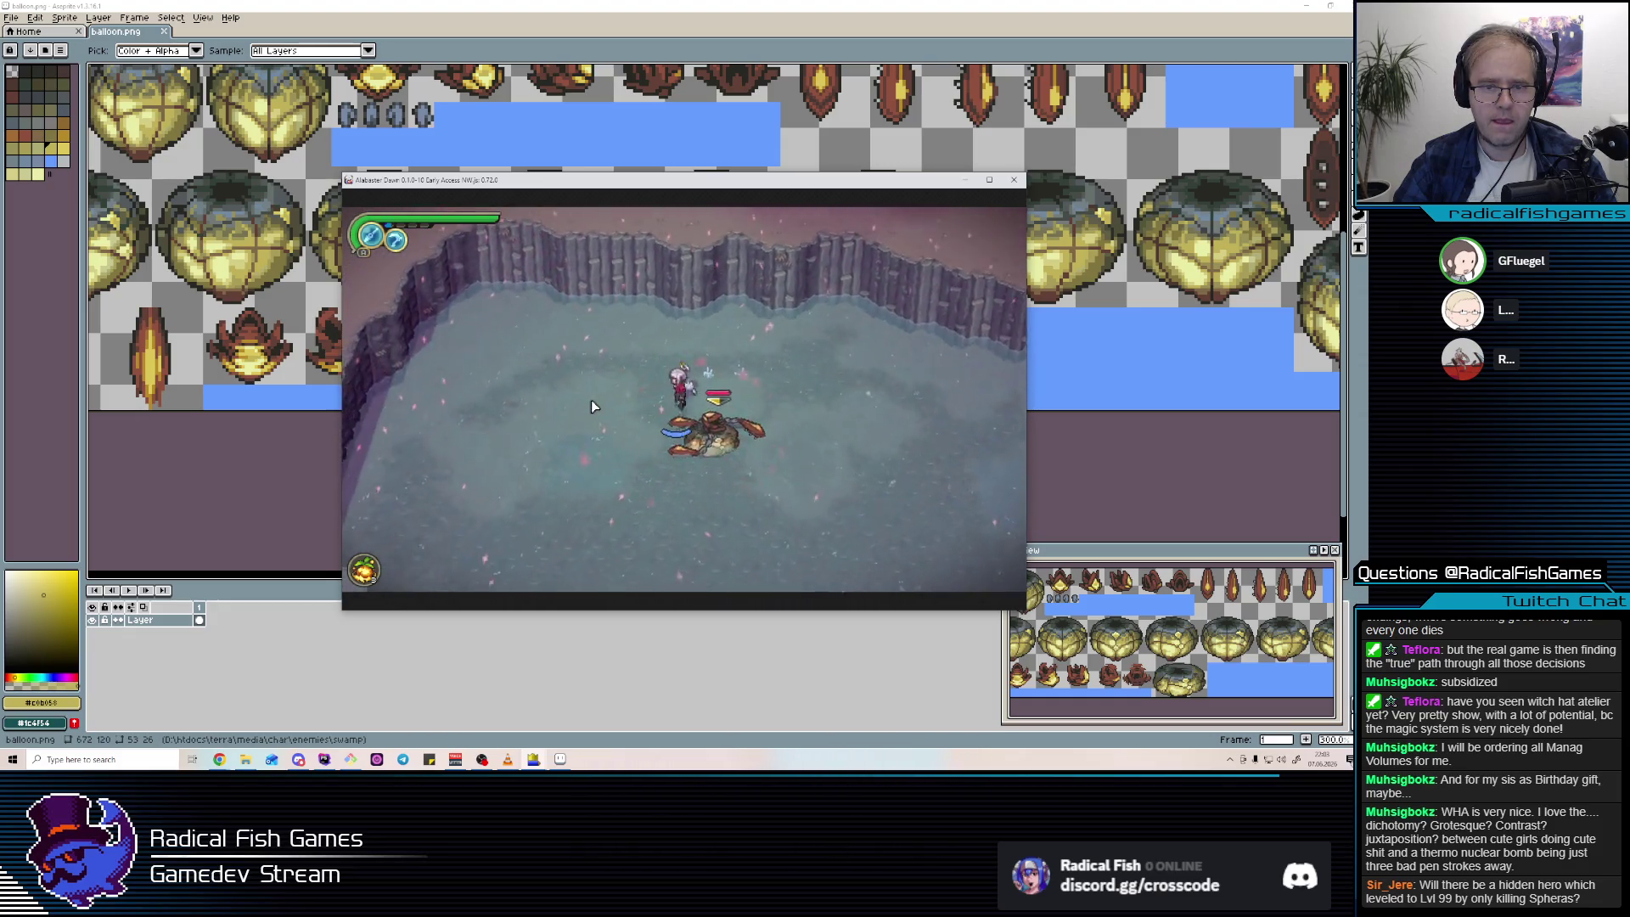
Keep attacking the red balloon crab, then leave the game to reveal the balloon.png sheet.
click(609, 406)
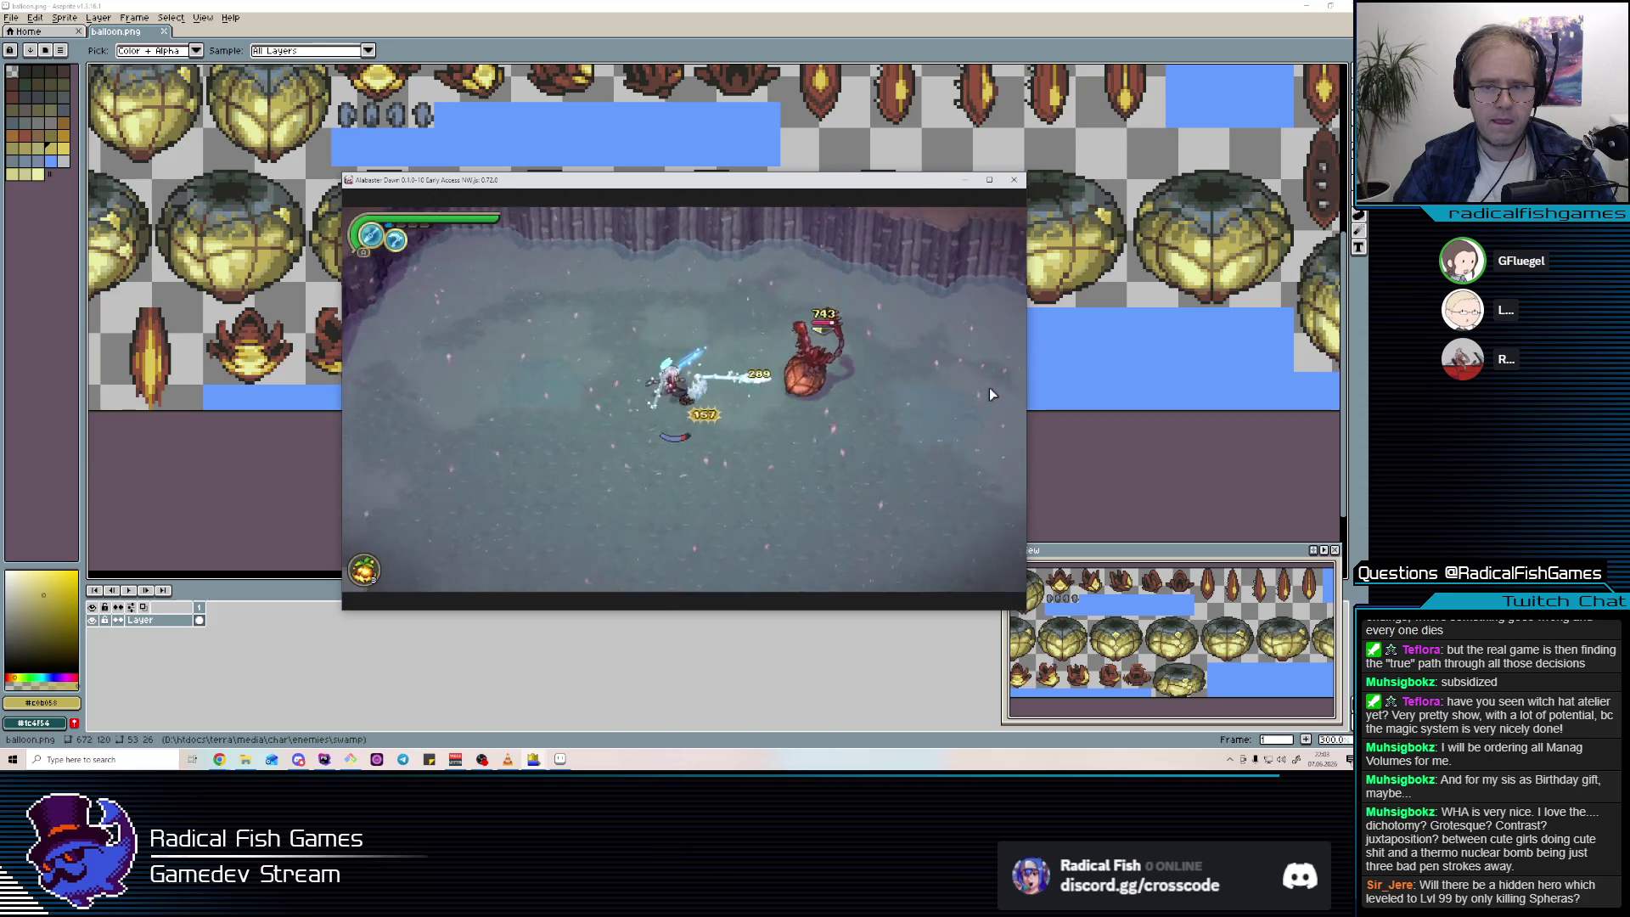
click(919, 390)
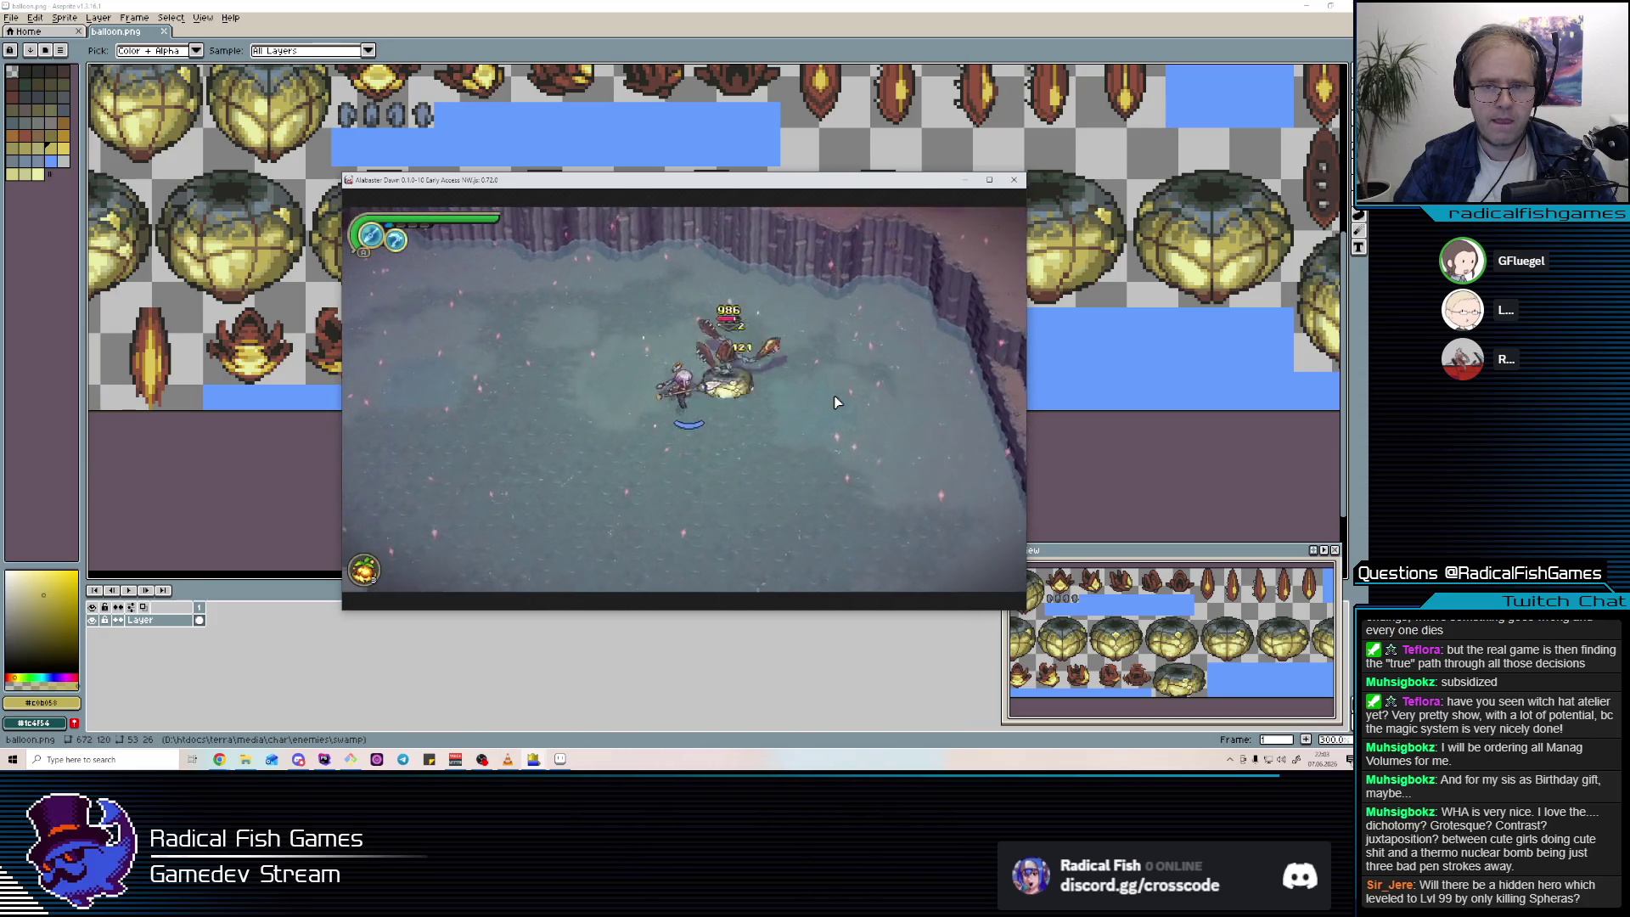
click(835, 401)
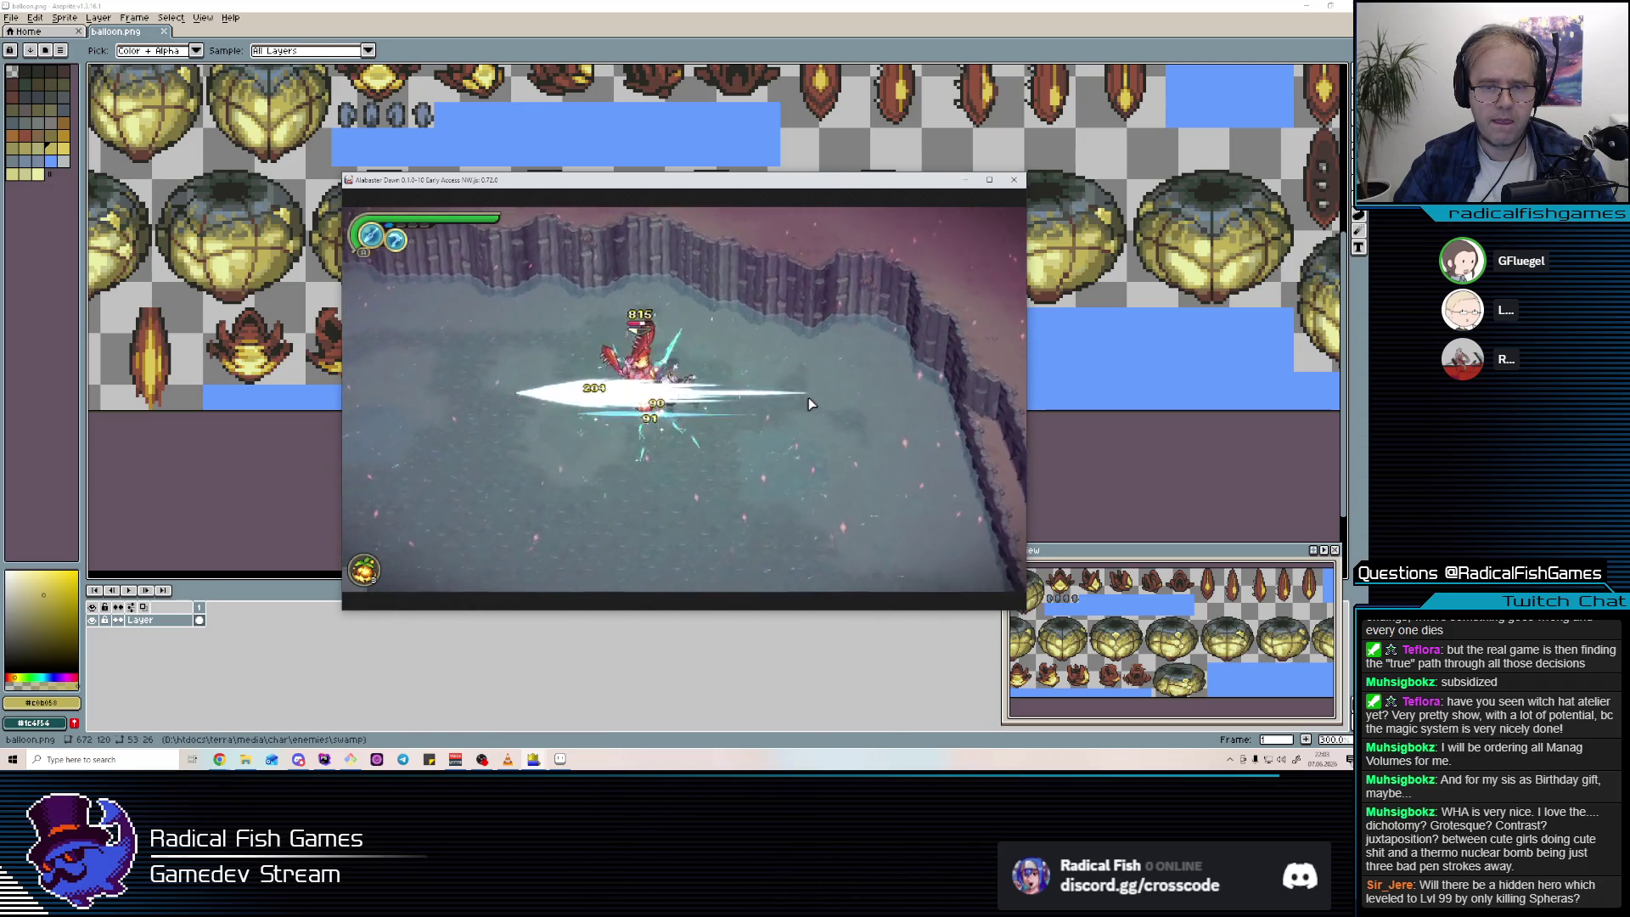
click(532, 374)
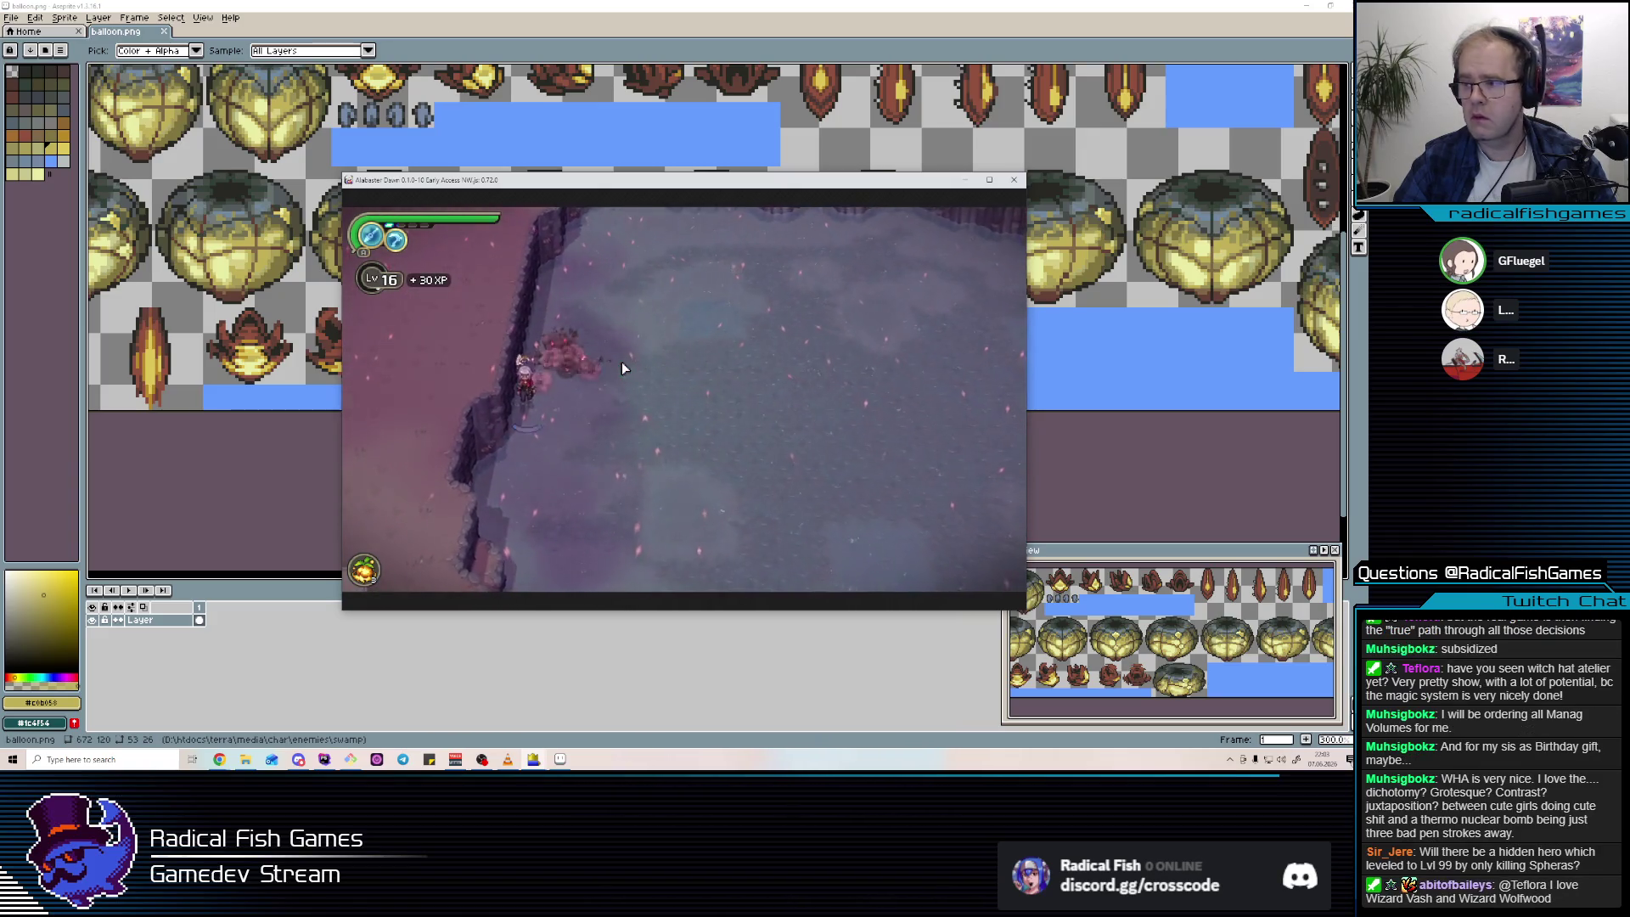
key(alt+Tab)
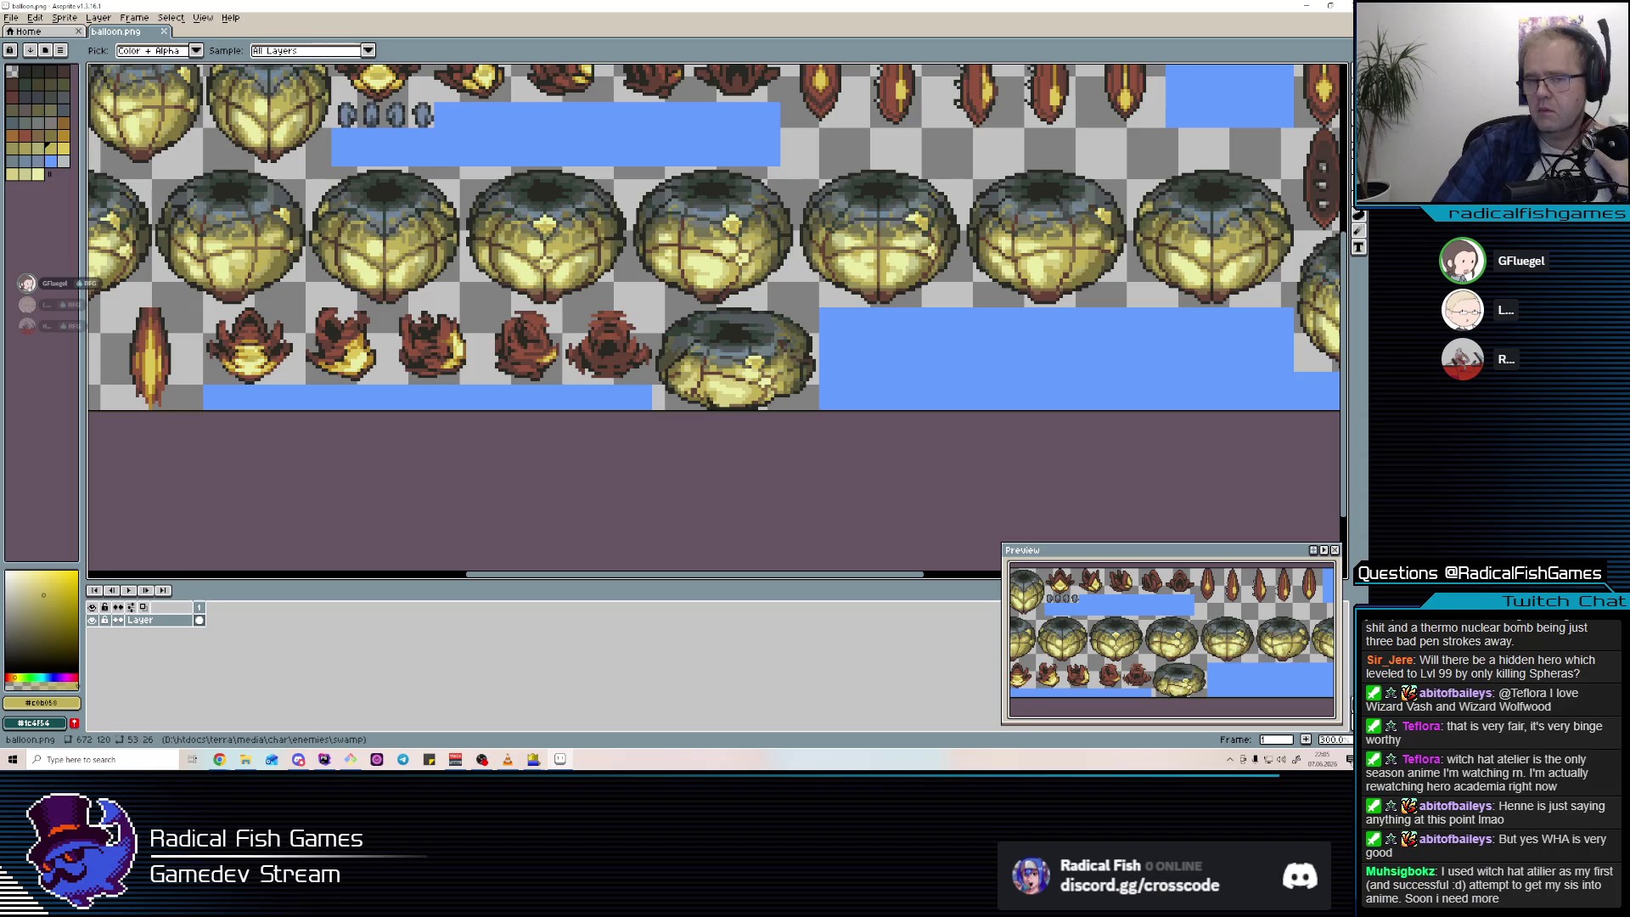
Zoom into the flattened donut balloon and sample its dark outline colours.
key(b)
scroll(711, 362, up, 4)
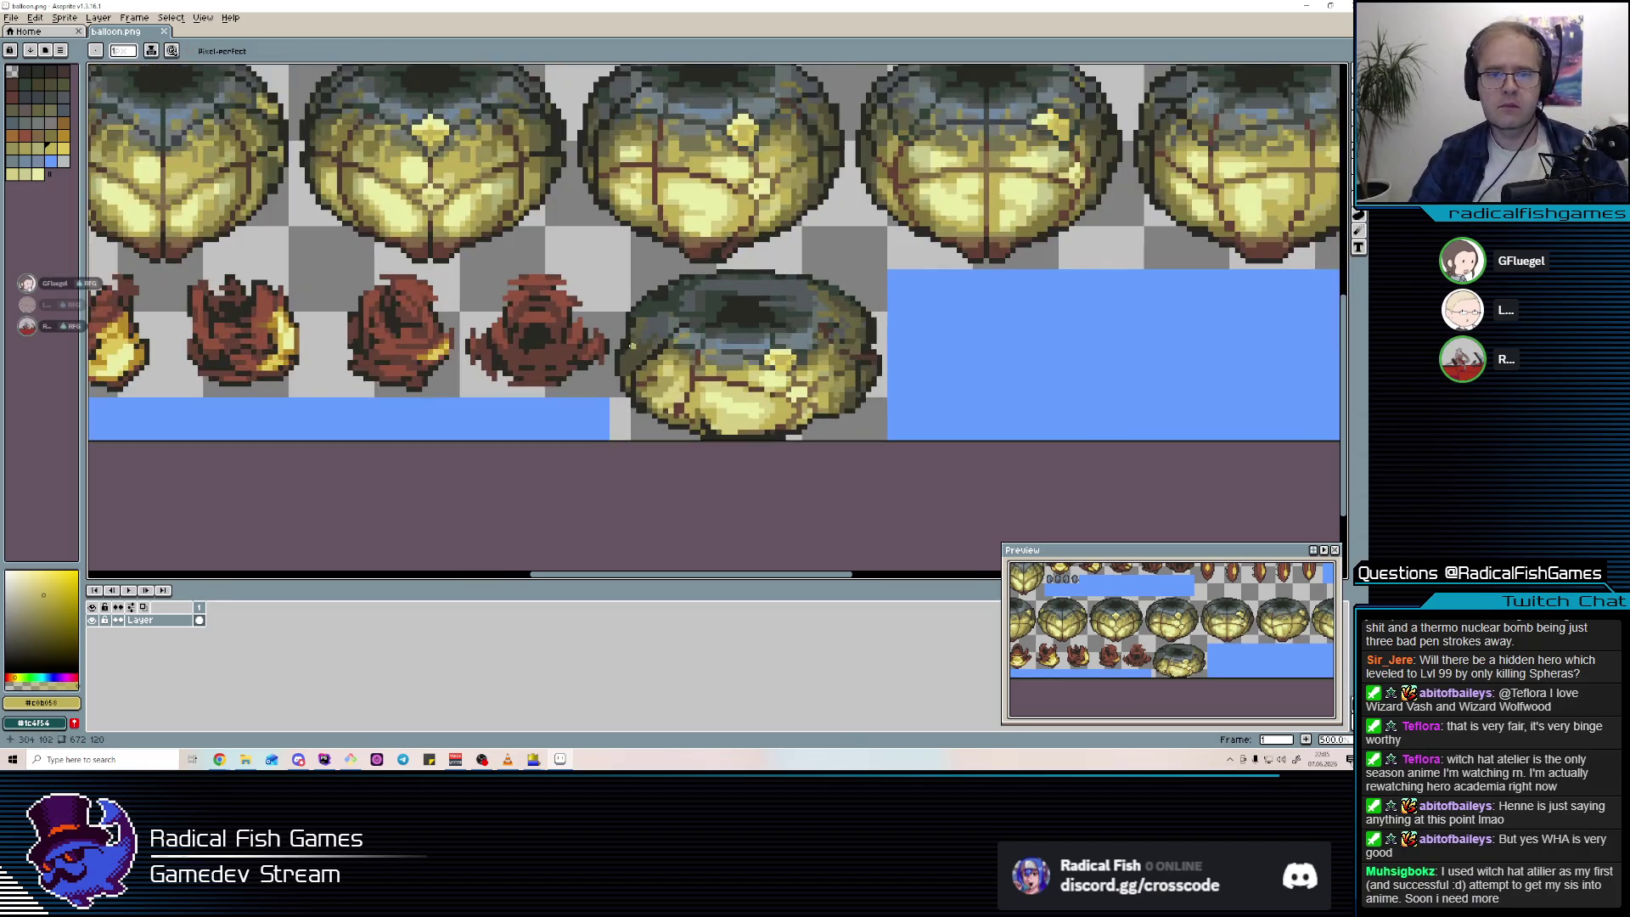
key(i)
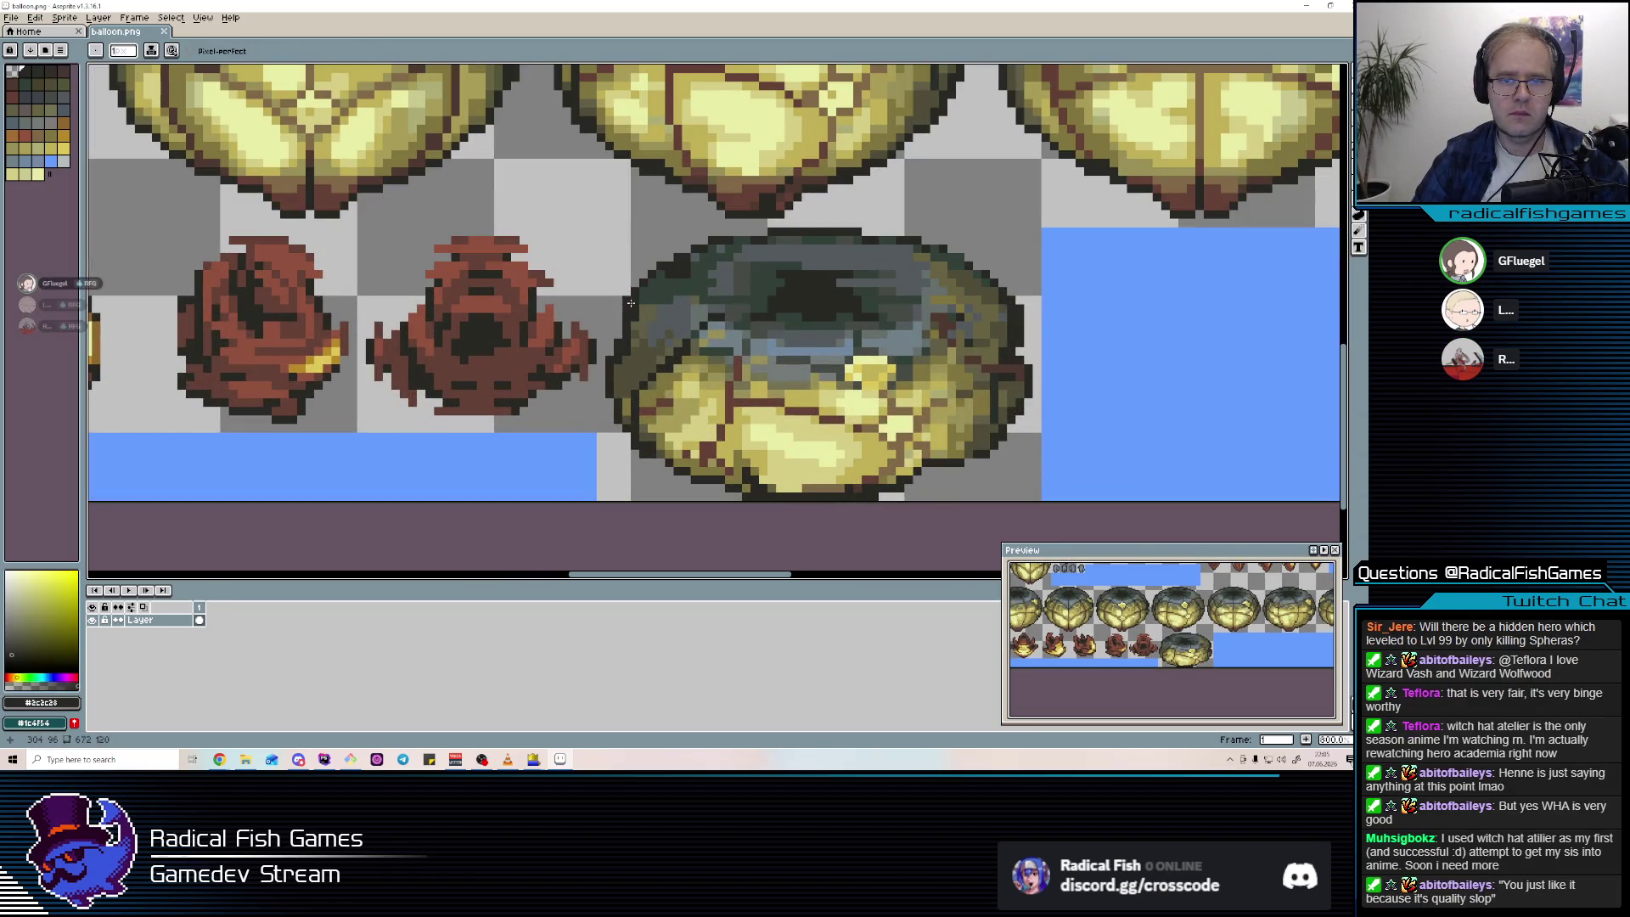
alt+click(618, 357)
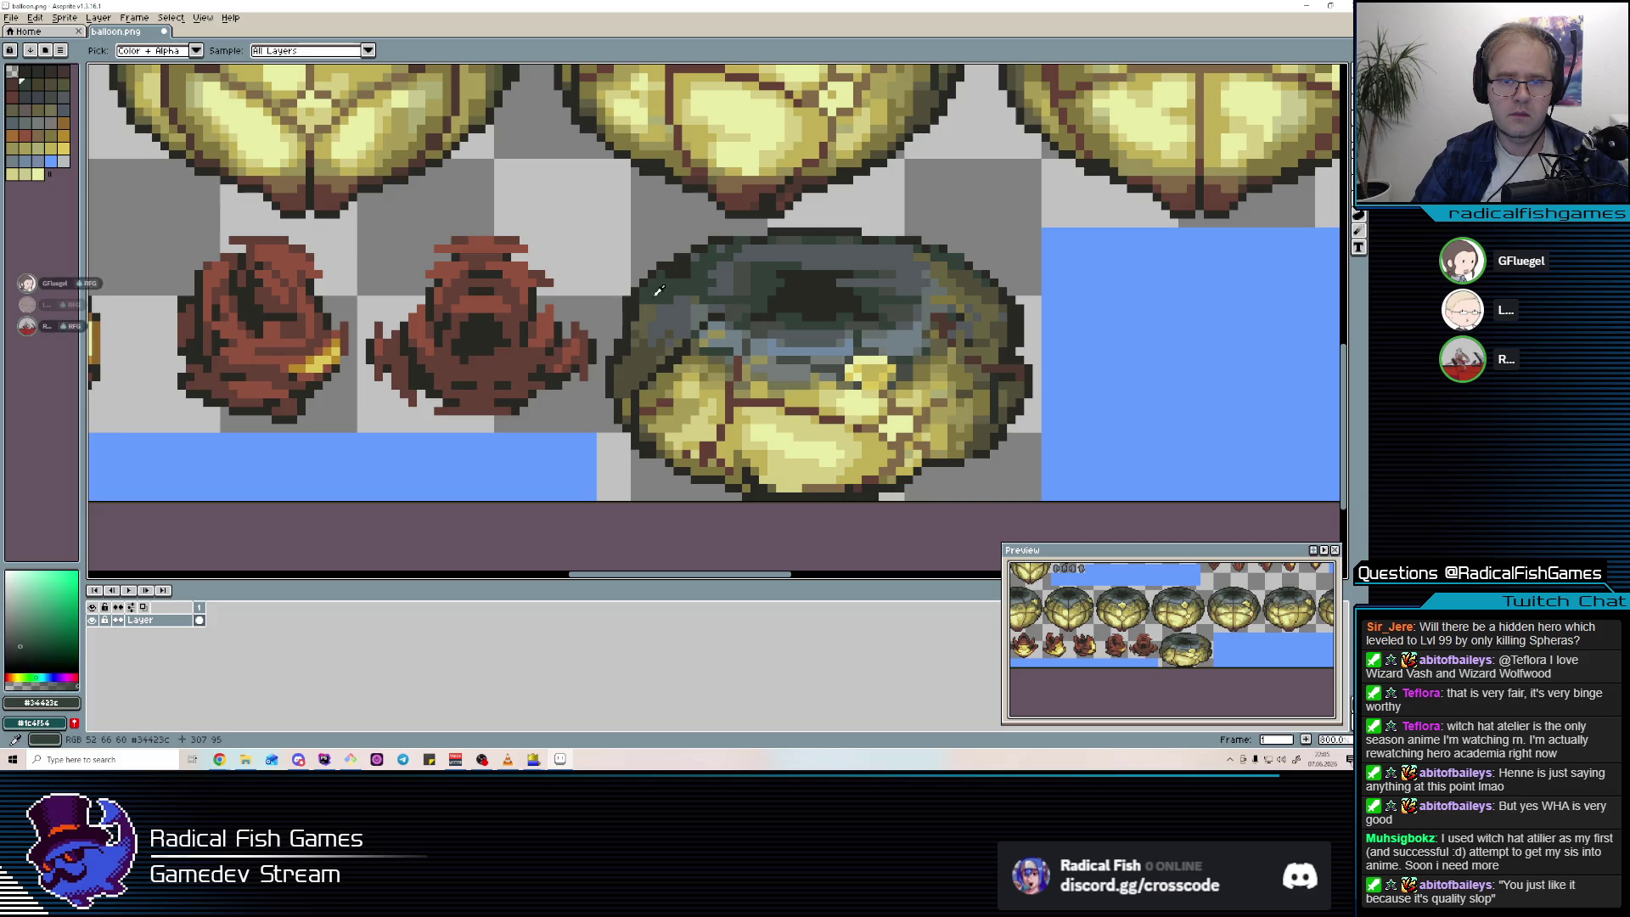
alt+click(620, 357)
scroll(631, 352, down, 2)
scroll(631, 352, up, 1)
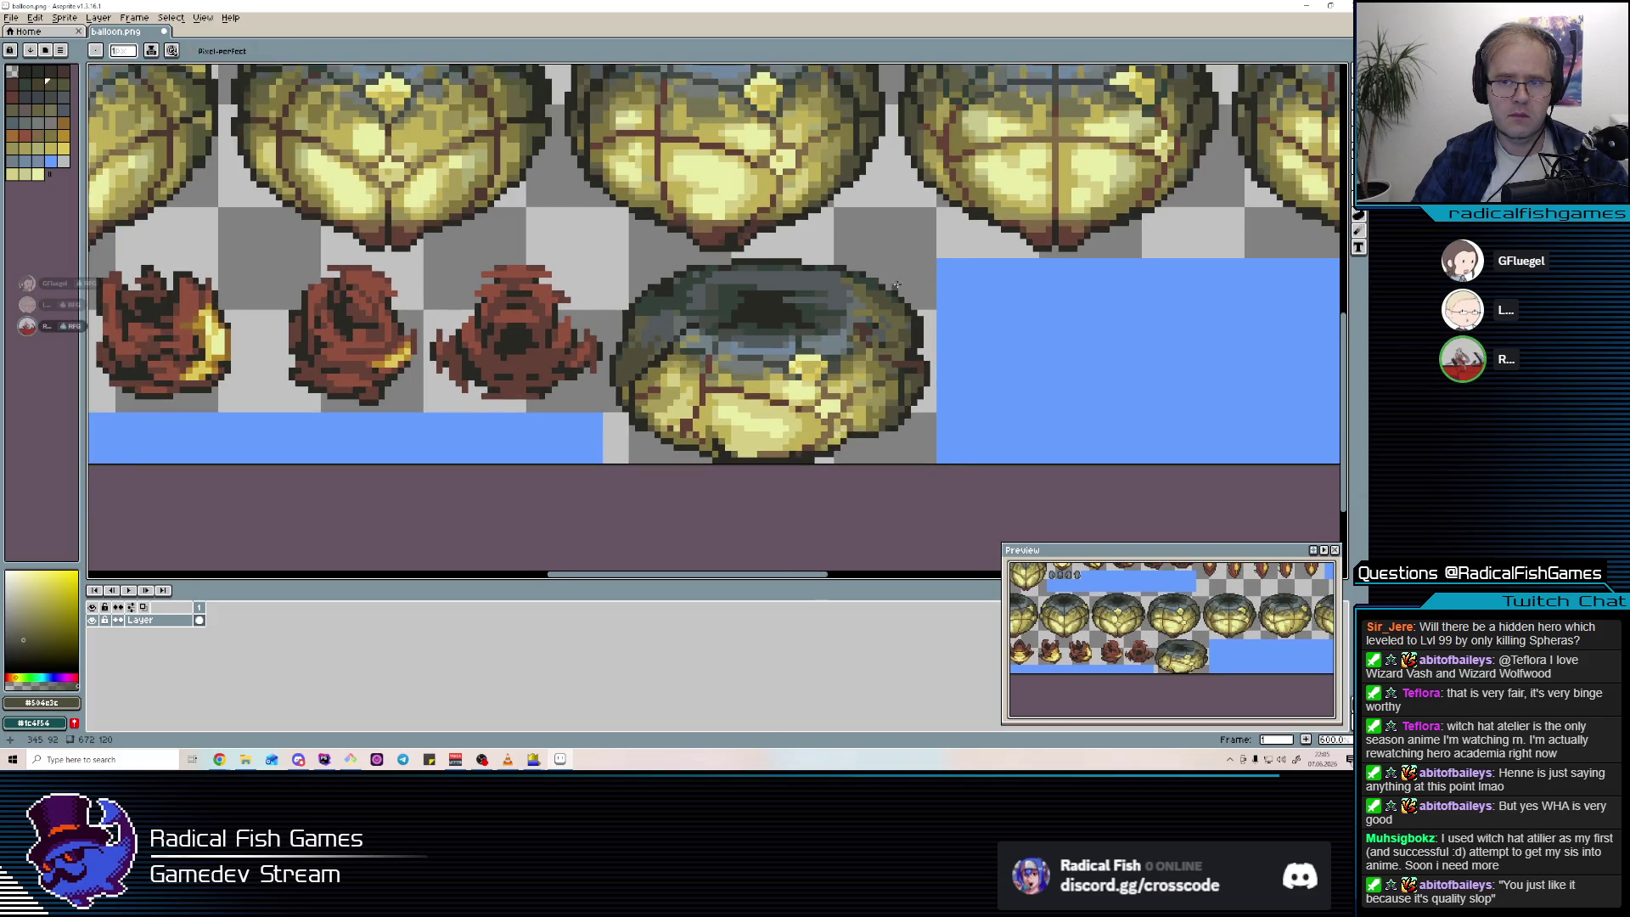
alt+click(906, 311)
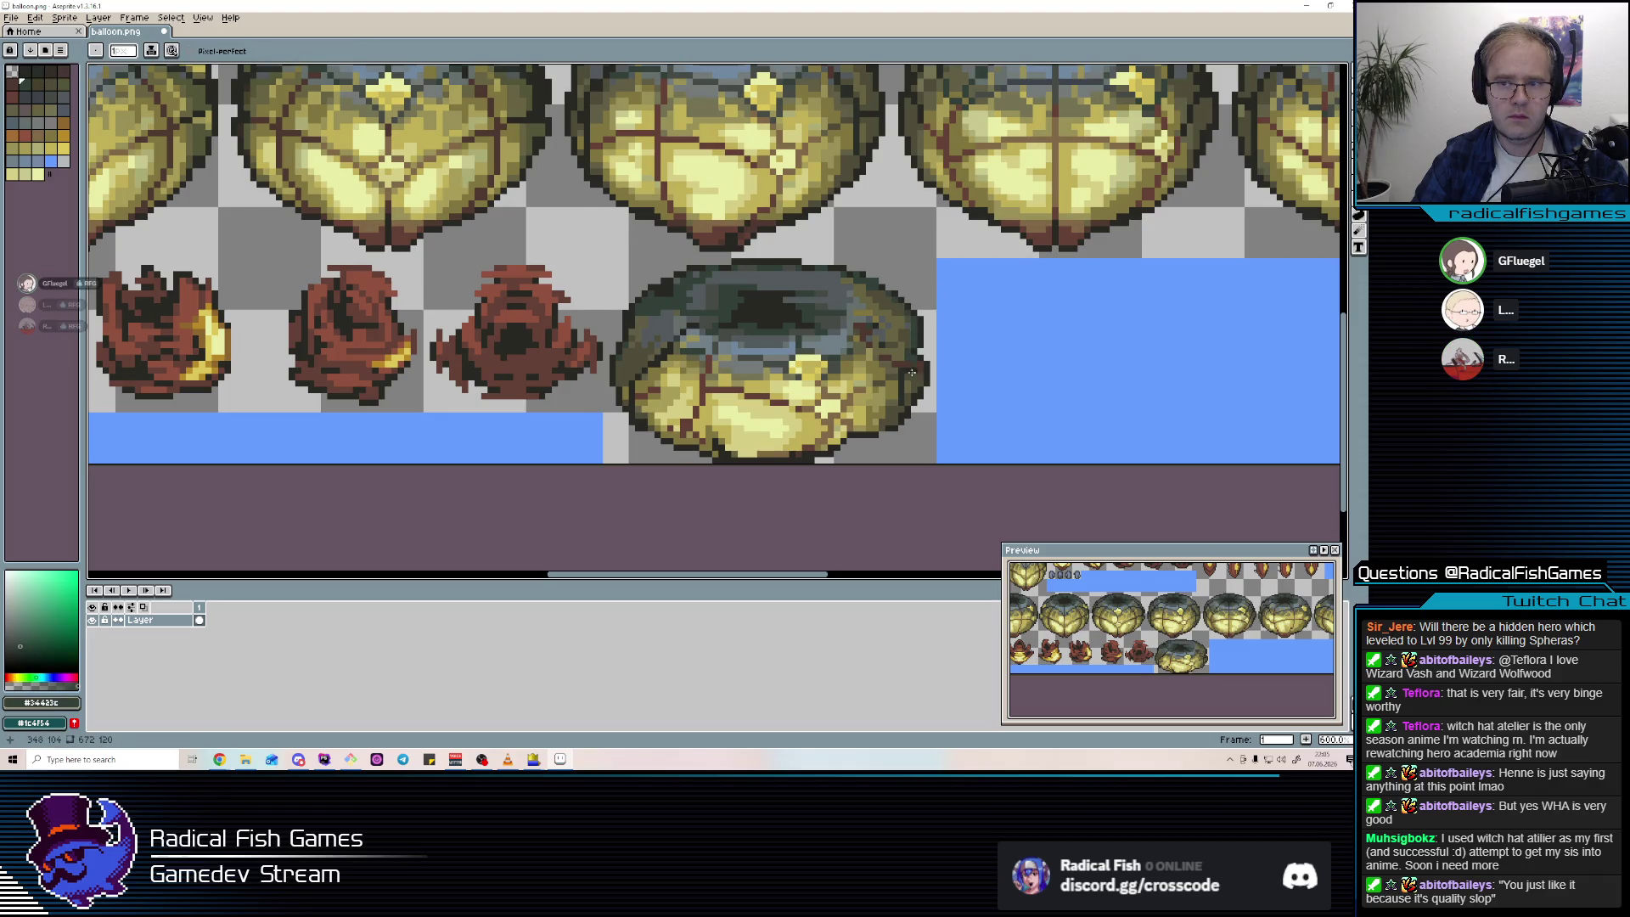
Resample the near-black outline with the eraser, pick the move tool, and return to the animation editor.
scroll(911, 372, down, 2)
scroll(799, 372, up, 3)
key(e)
alt+click(642, 295)
alt+click(642, 294)
scroll(659, 301, down, 1)
key(v)
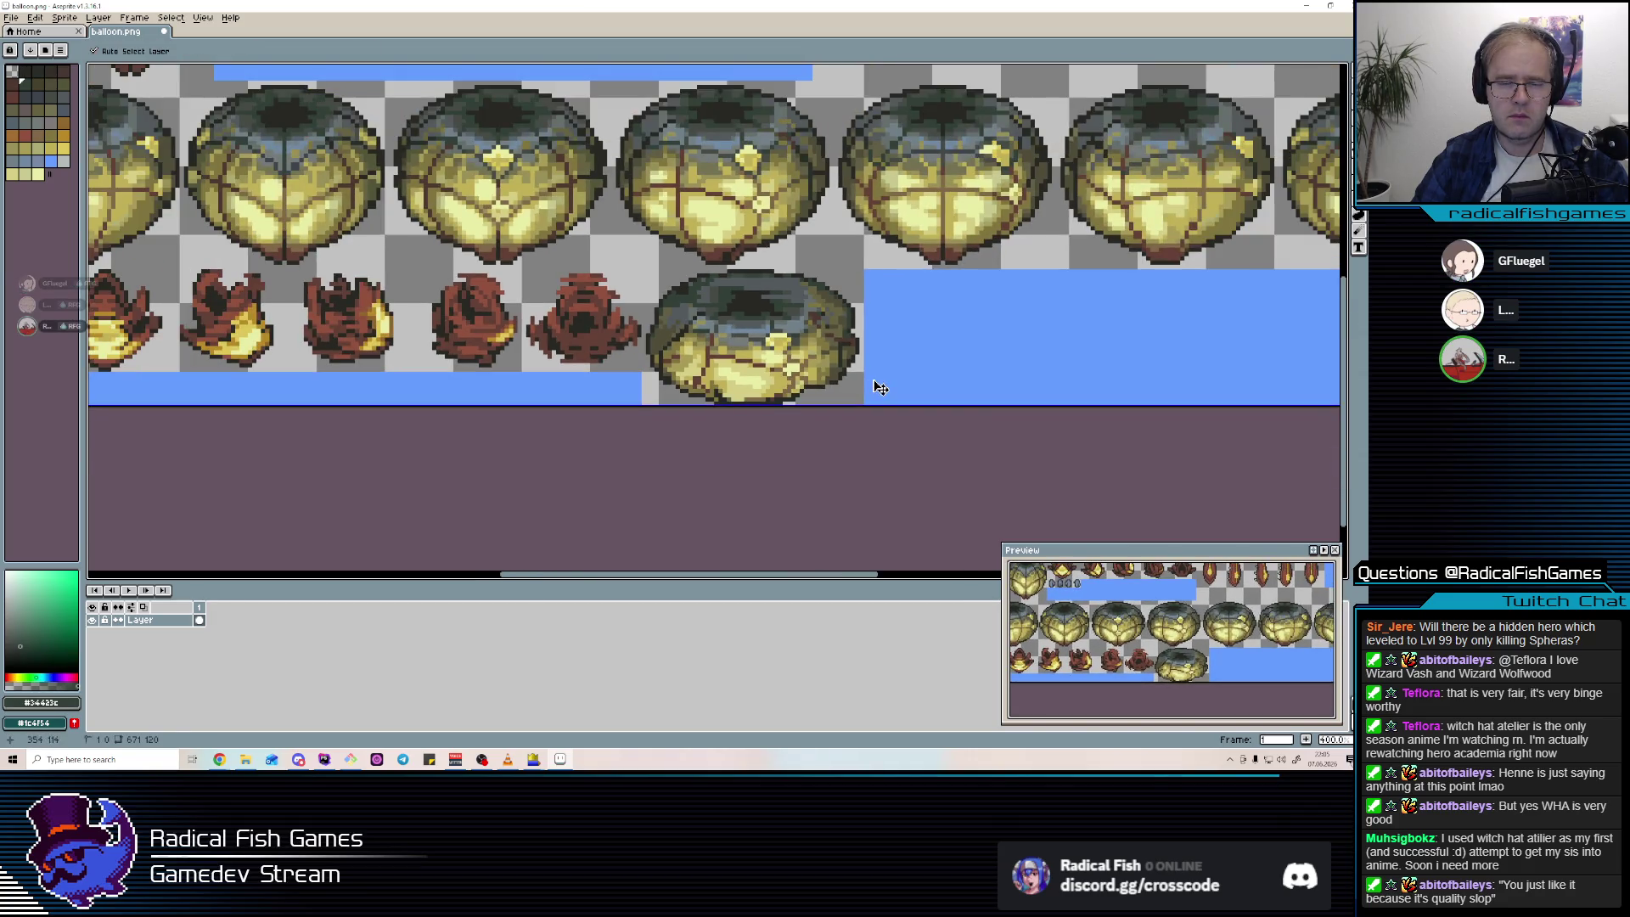
key(alt+Tab)
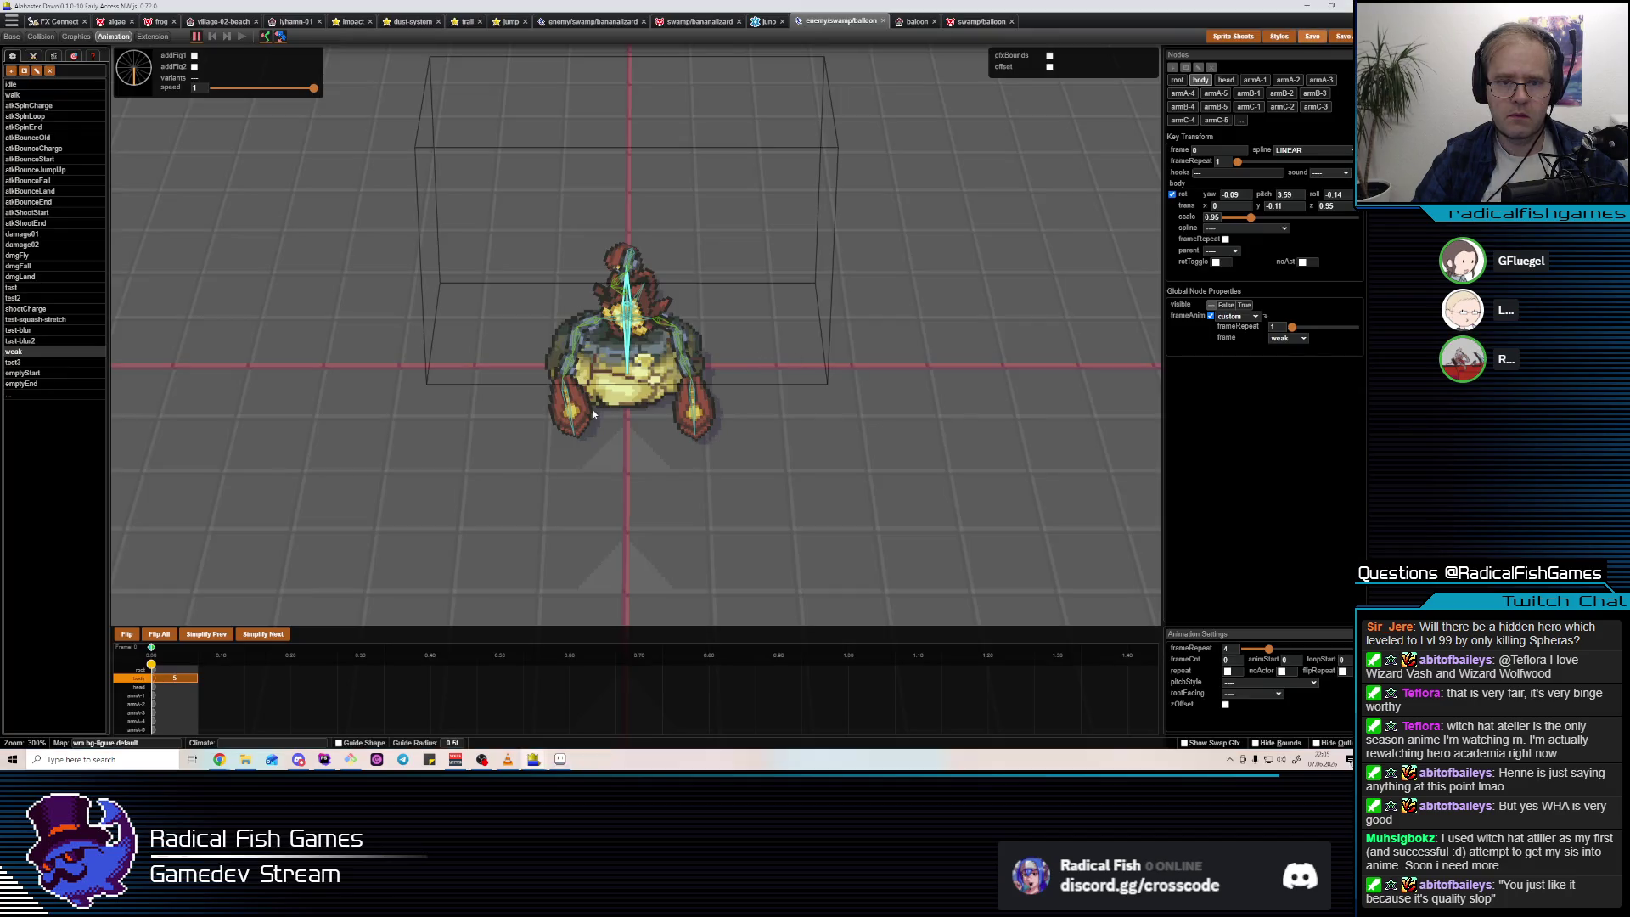
Briefly test the balloon crab in the running game, then come back to the editor and switch windows.
key(alt+Tab)
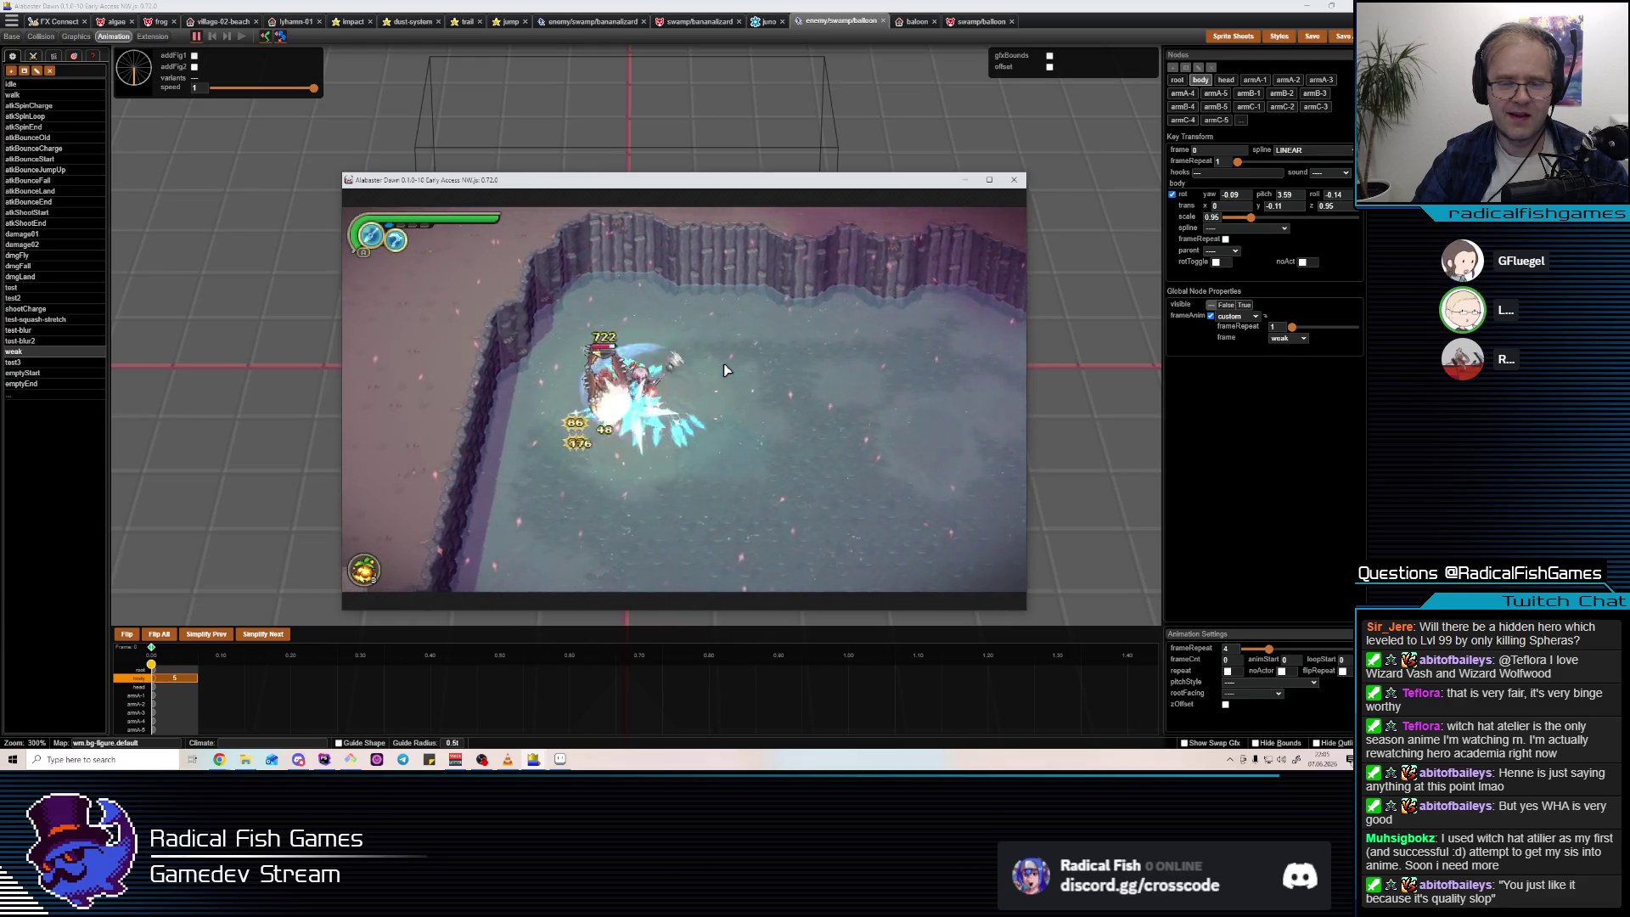
click(1053, 441)
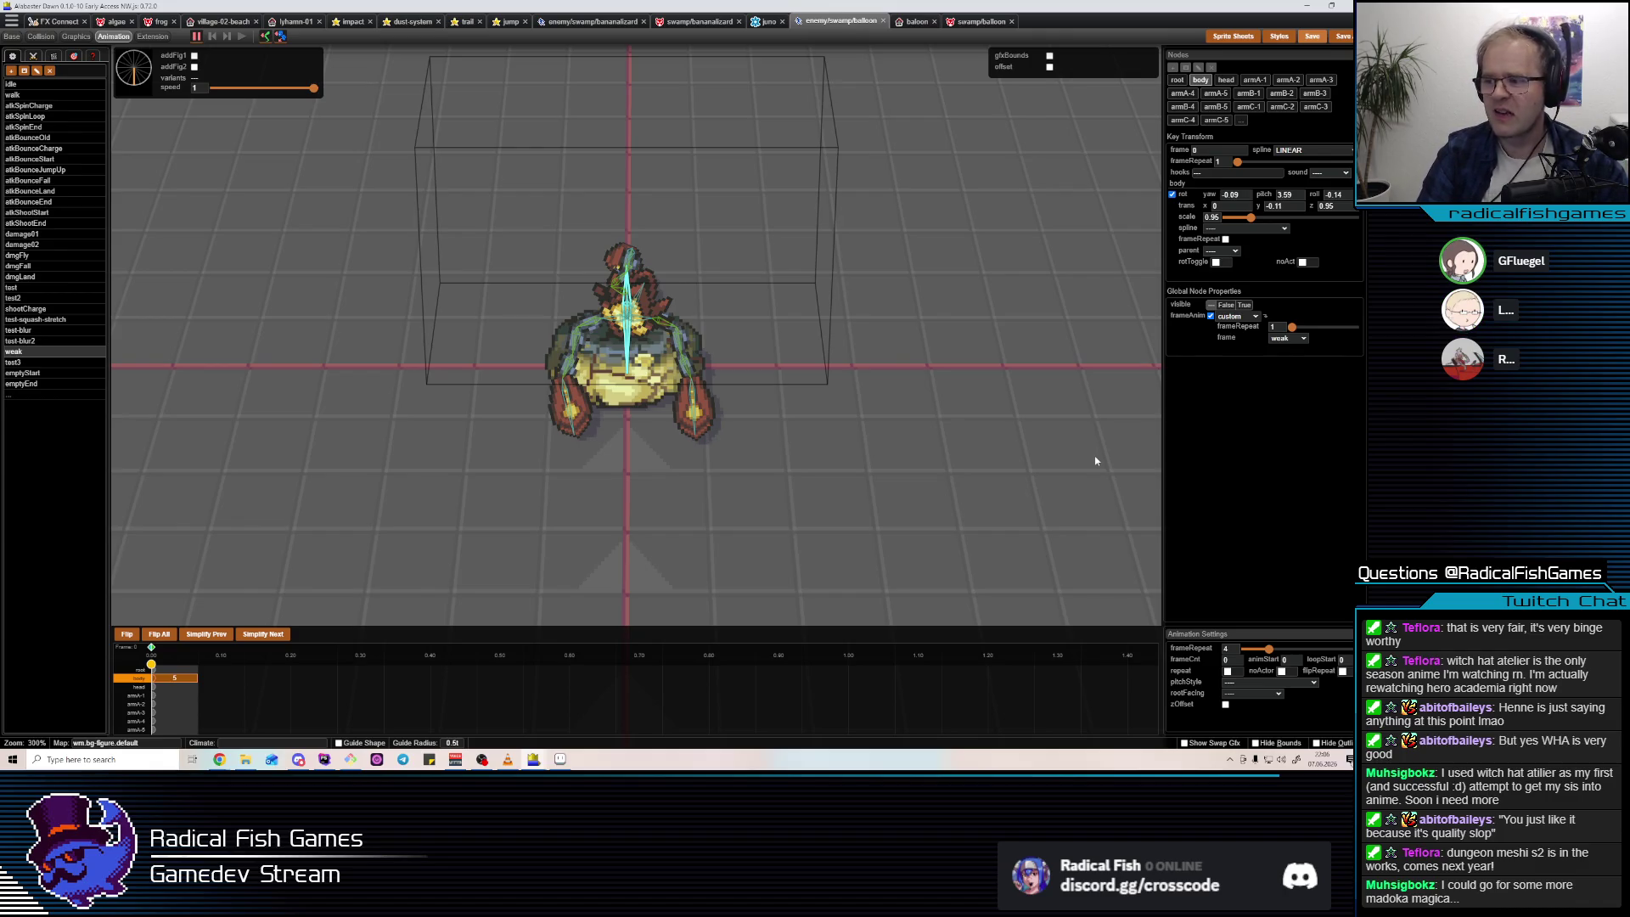
key(alt+Tab)
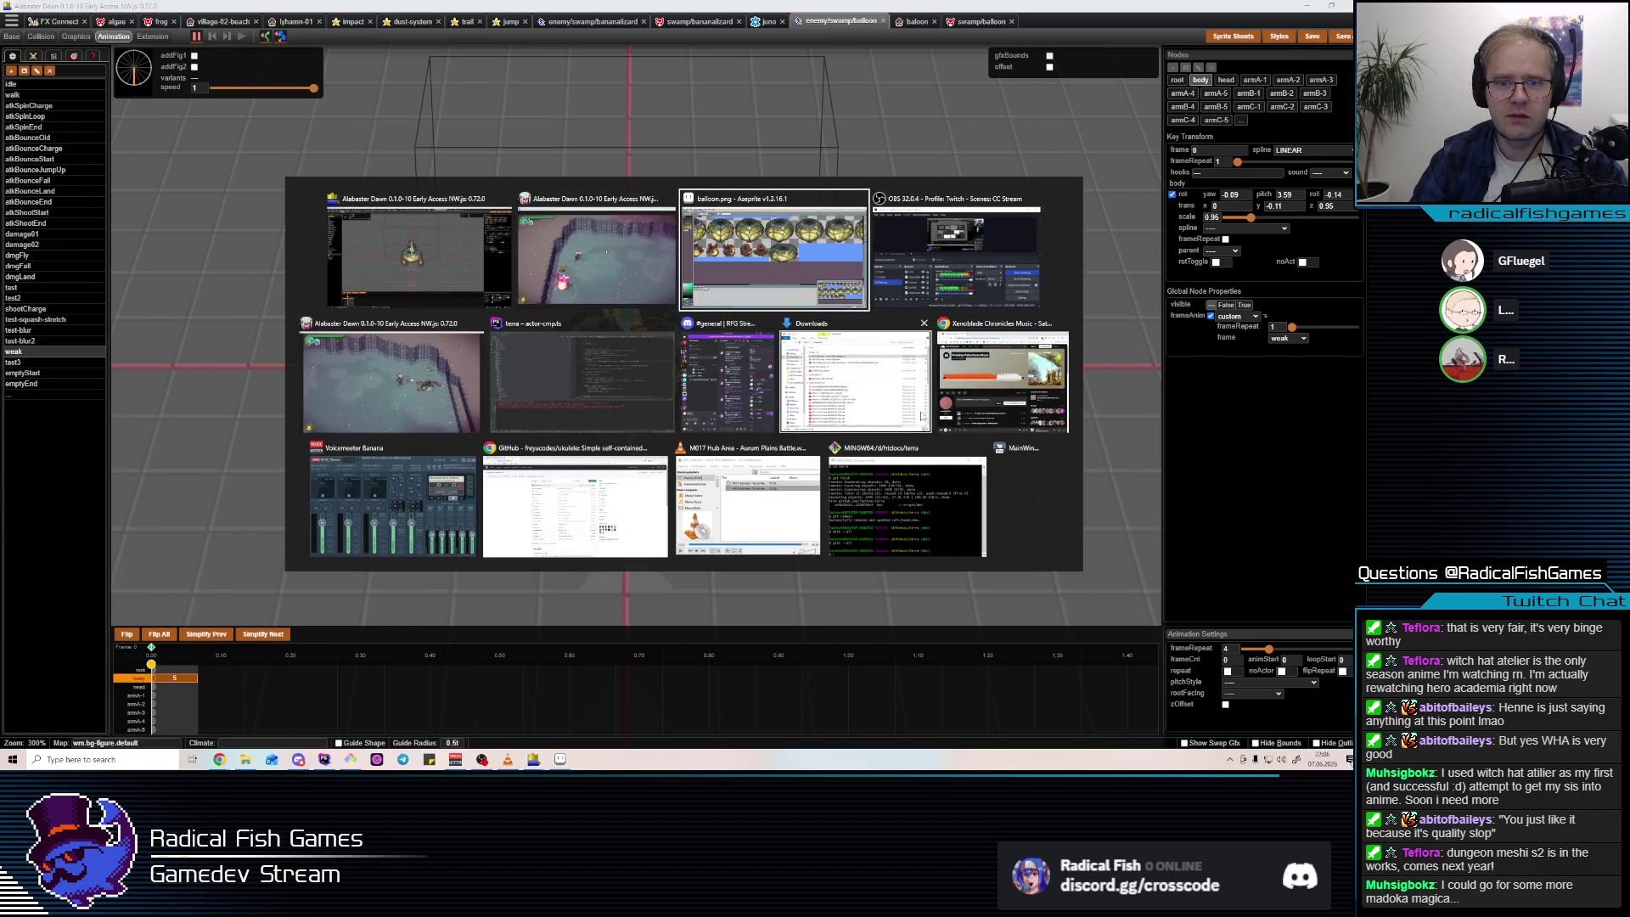
Bring the running game window to the front over the balloon sheet.
click(792, 281)
key(alt+Tab)
click(788, 287)
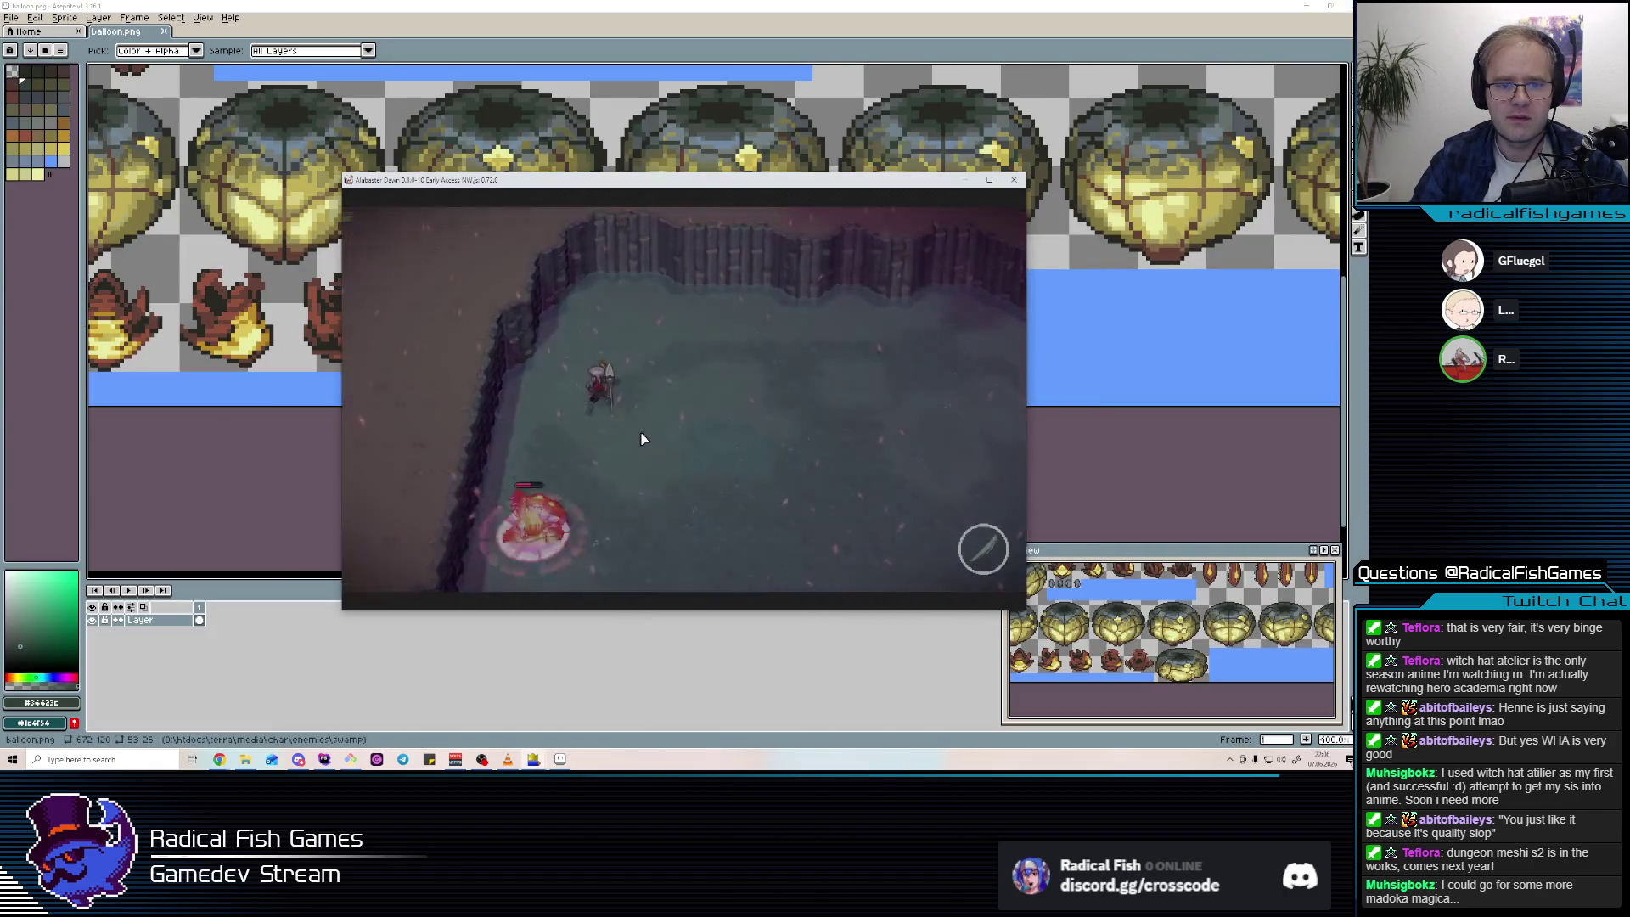
Walk up to the balloon crab, slash it and fire a ranged blast, then return to the editor.
key(w)
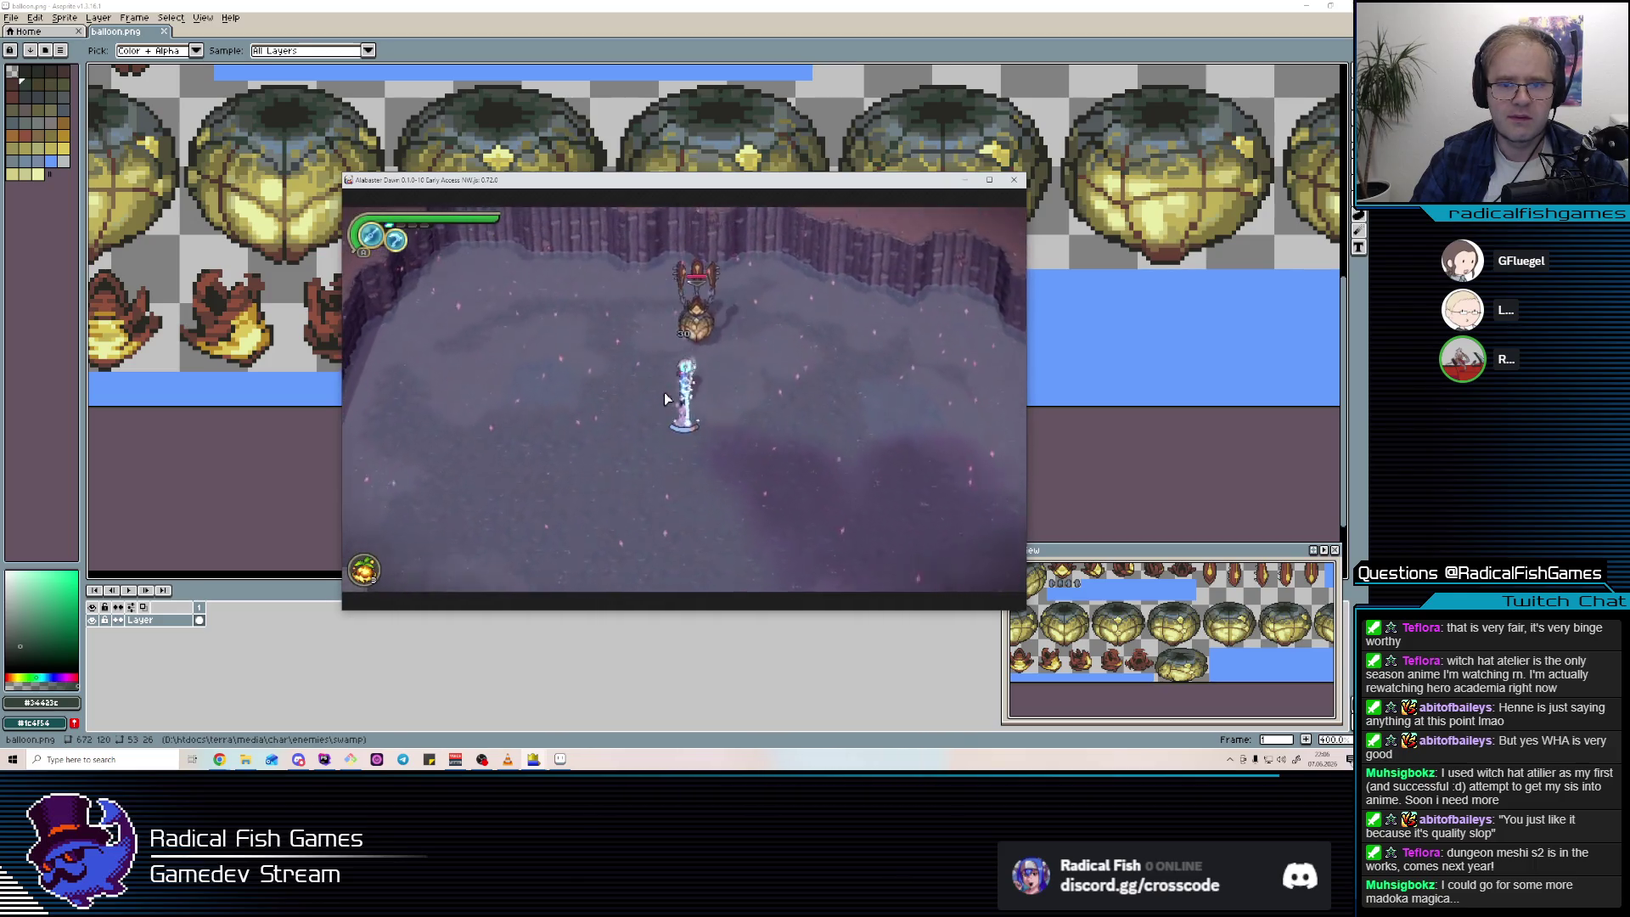
click(666, 388)
click(670, 384)
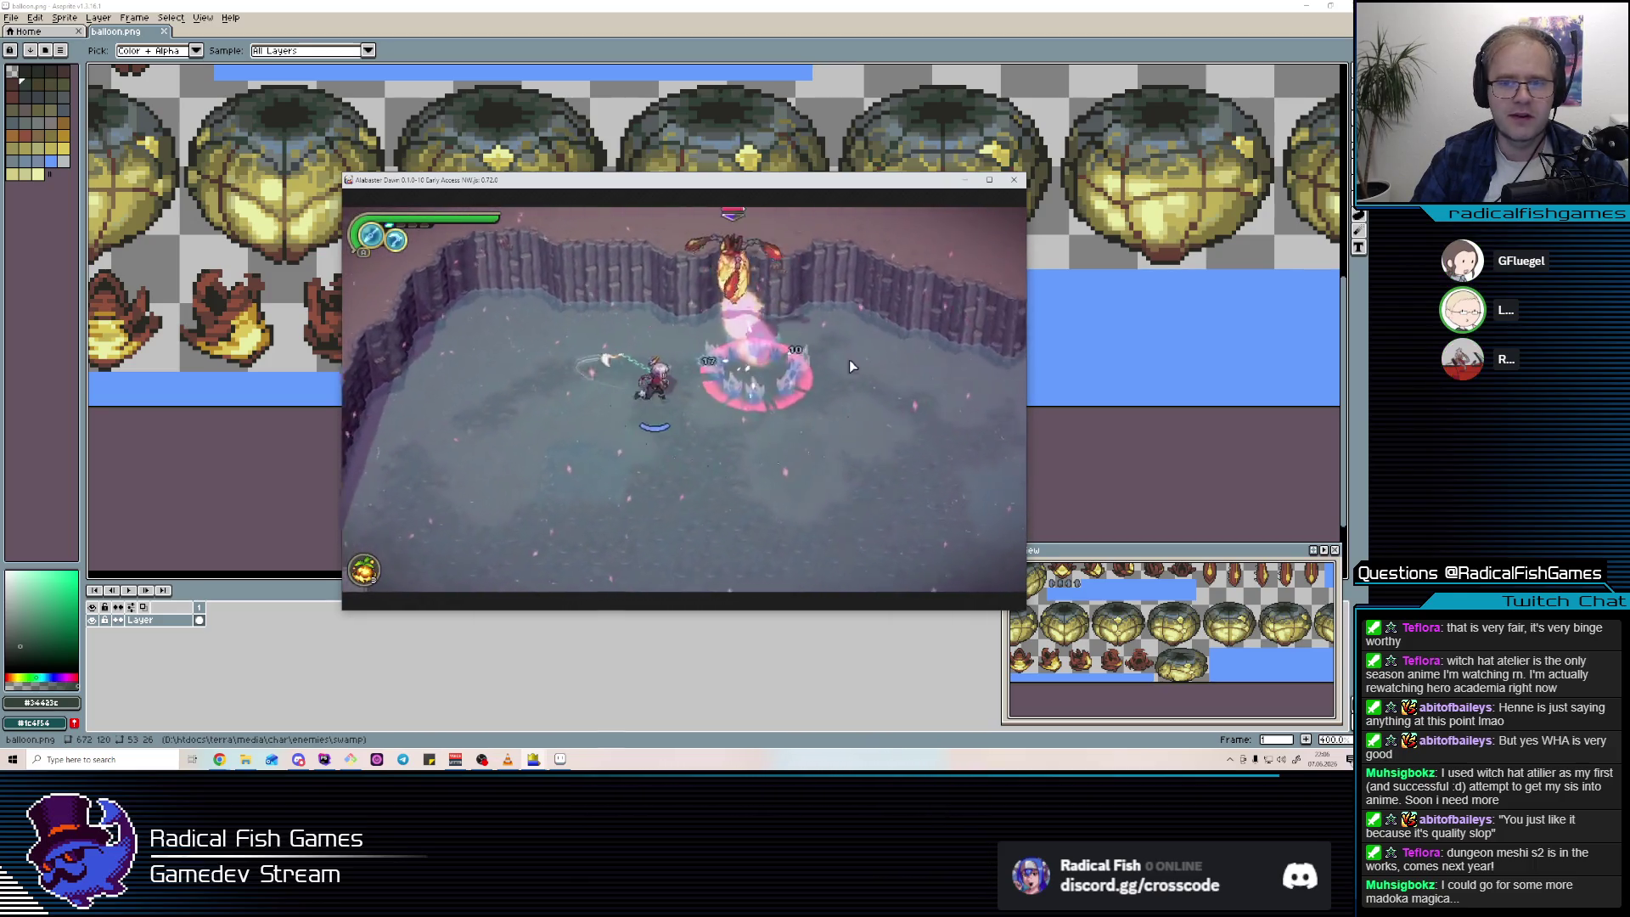
click(538, 375)
key(space)
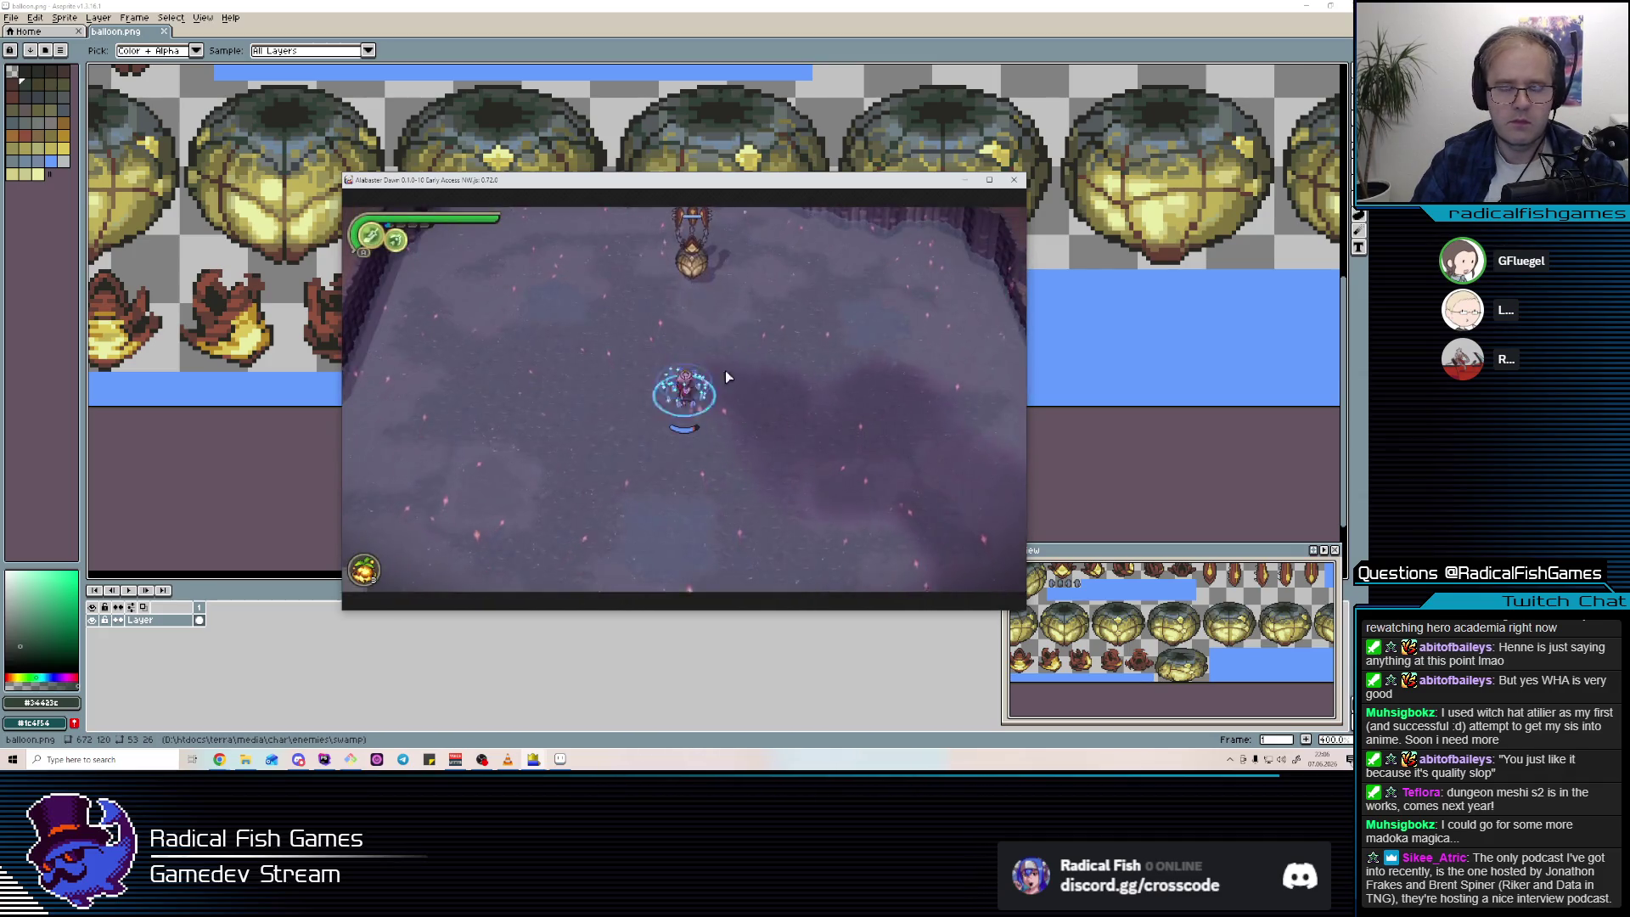
key(alt+Tab)
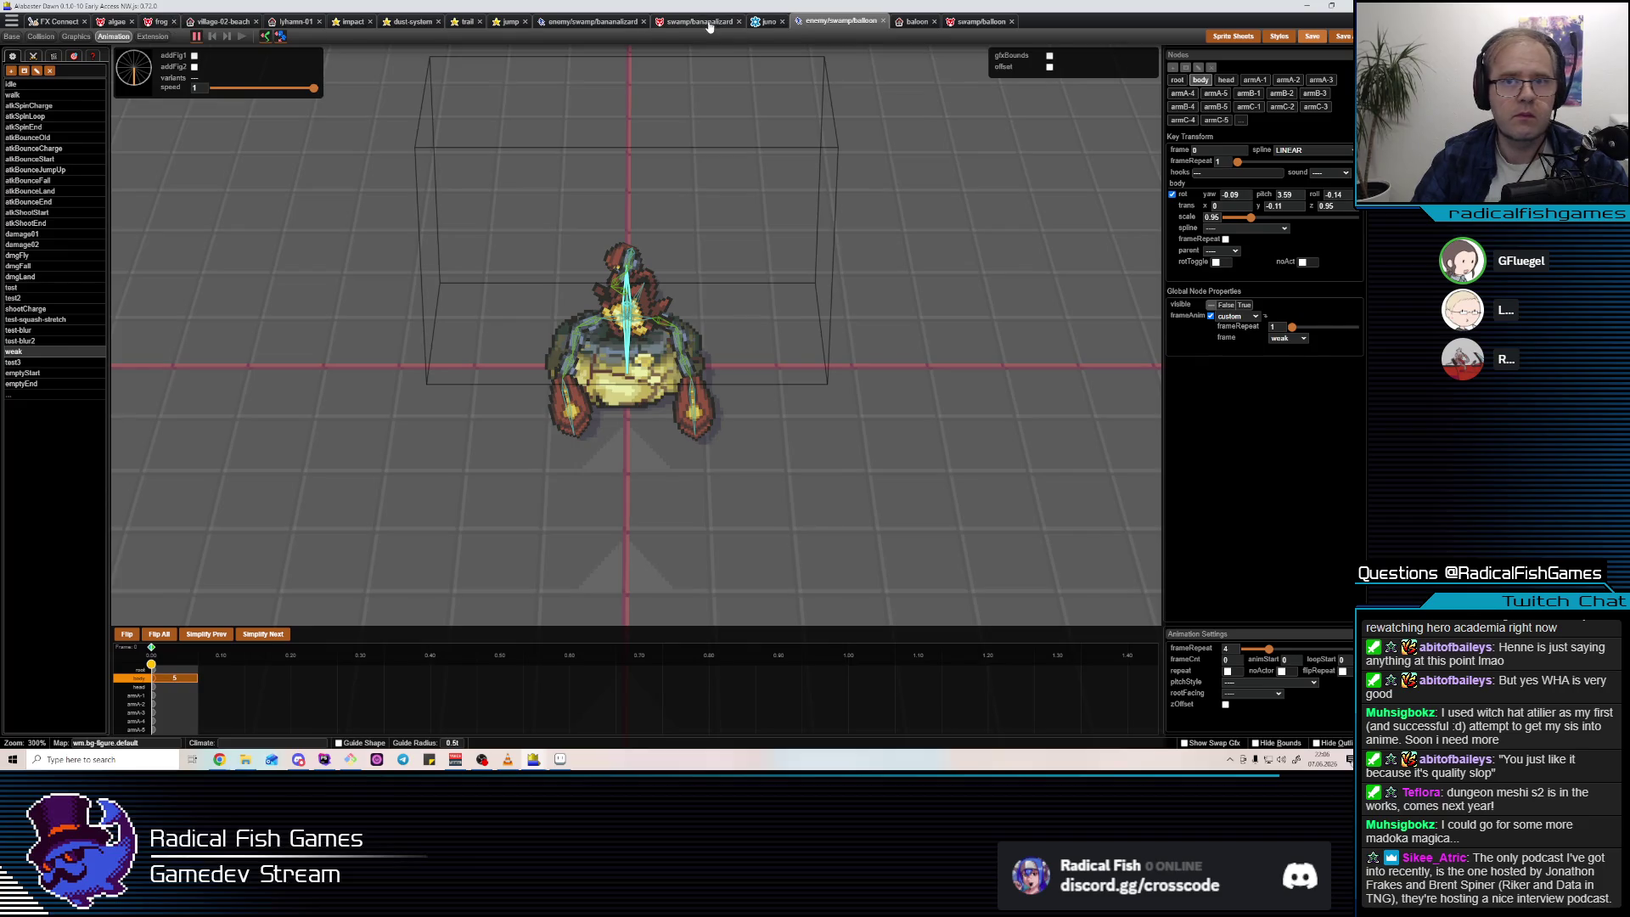
Preview the swamp/balloon breakFlyAround action after endWeak and select its landing dust effect step.
click(904, 25)
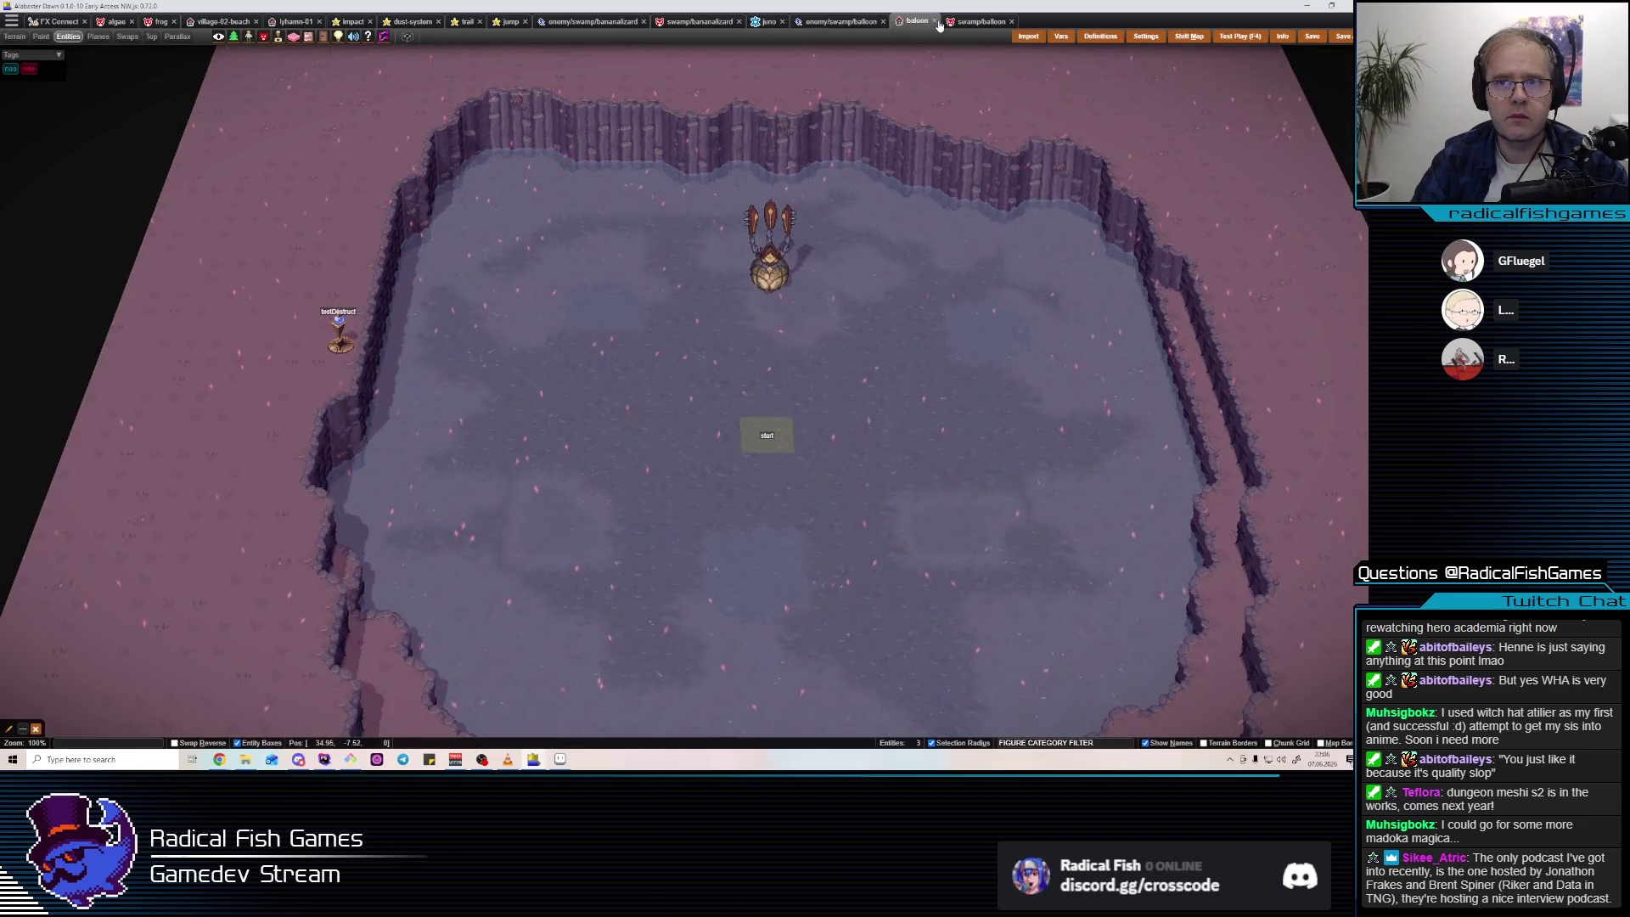
key(ctrl+Tab)
click(810, 24)
key(ctrl+Tab)
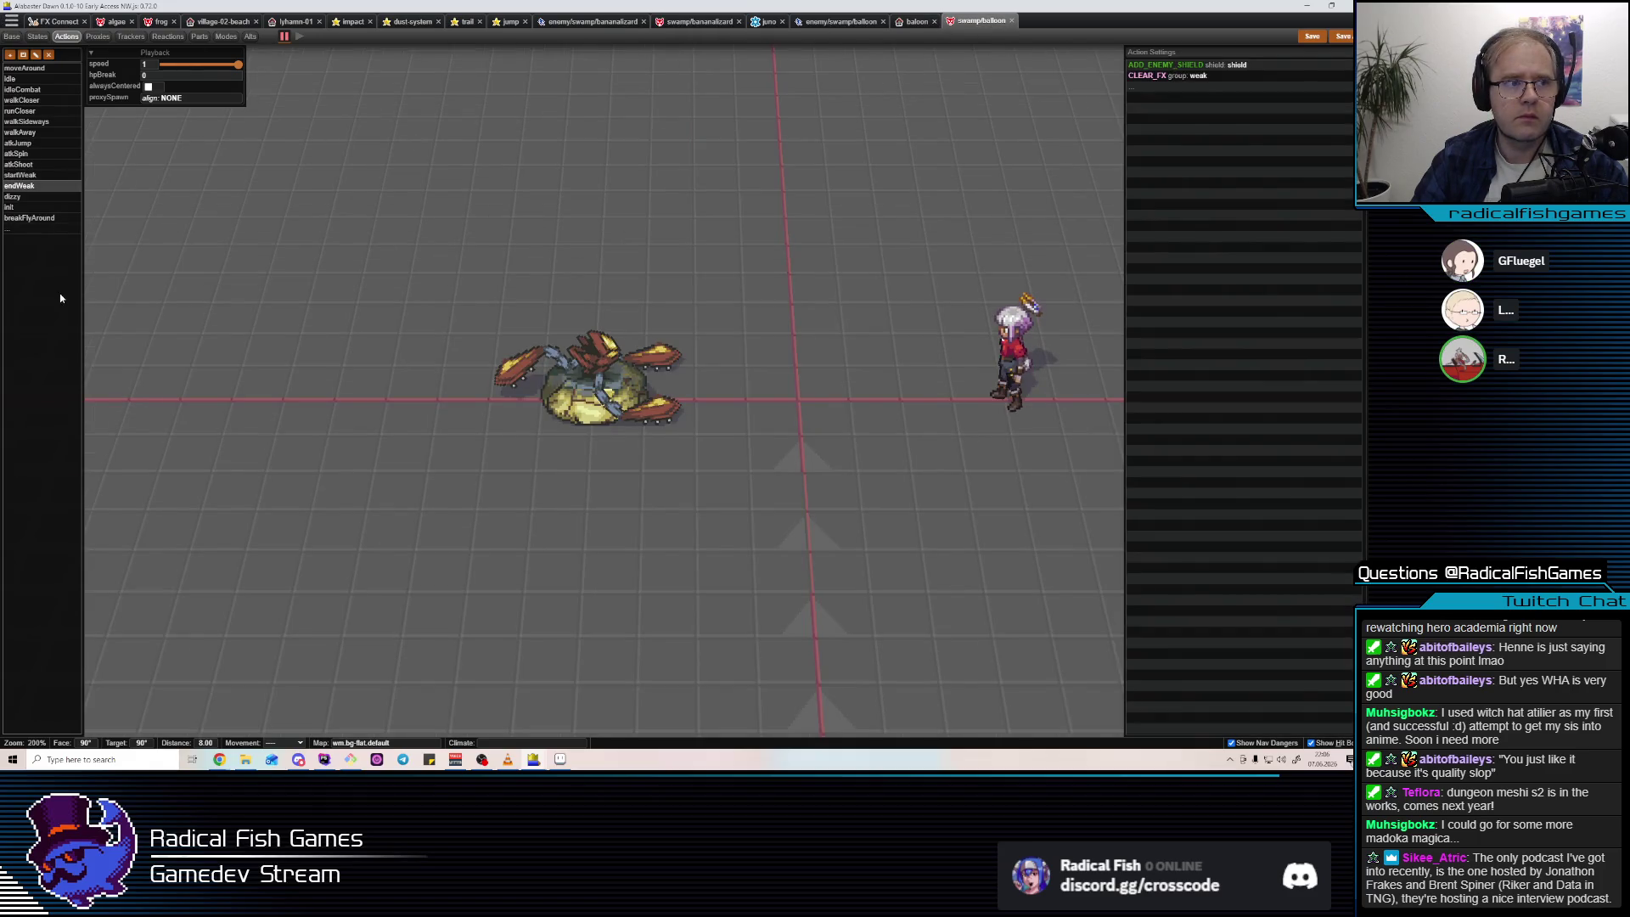
click(28, 188)
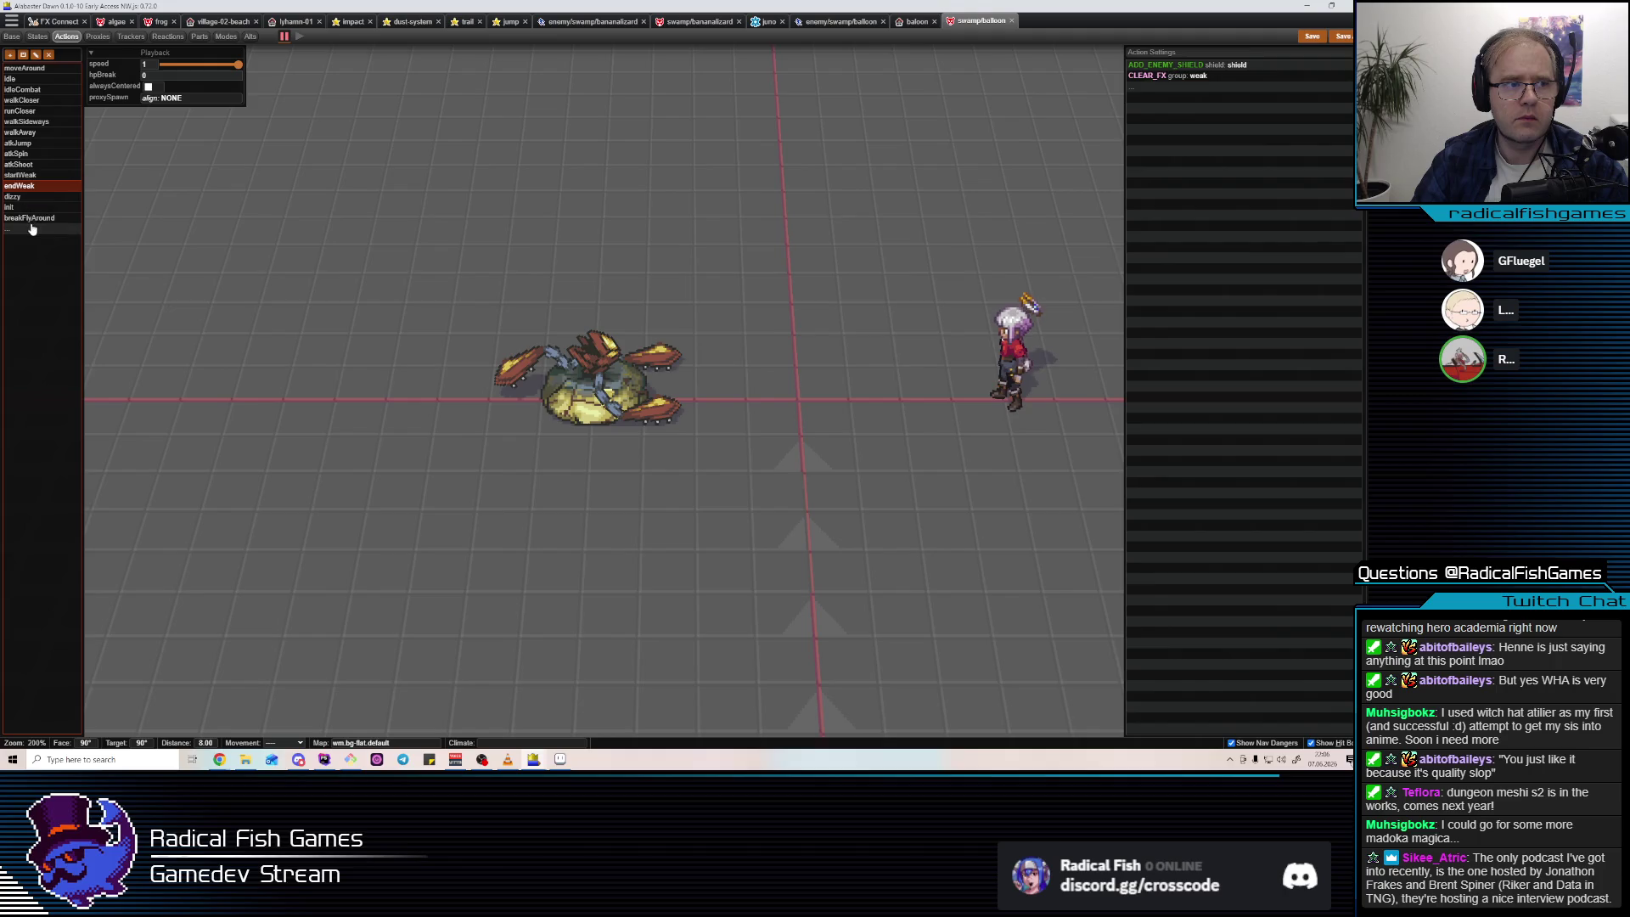
click(30, 219)
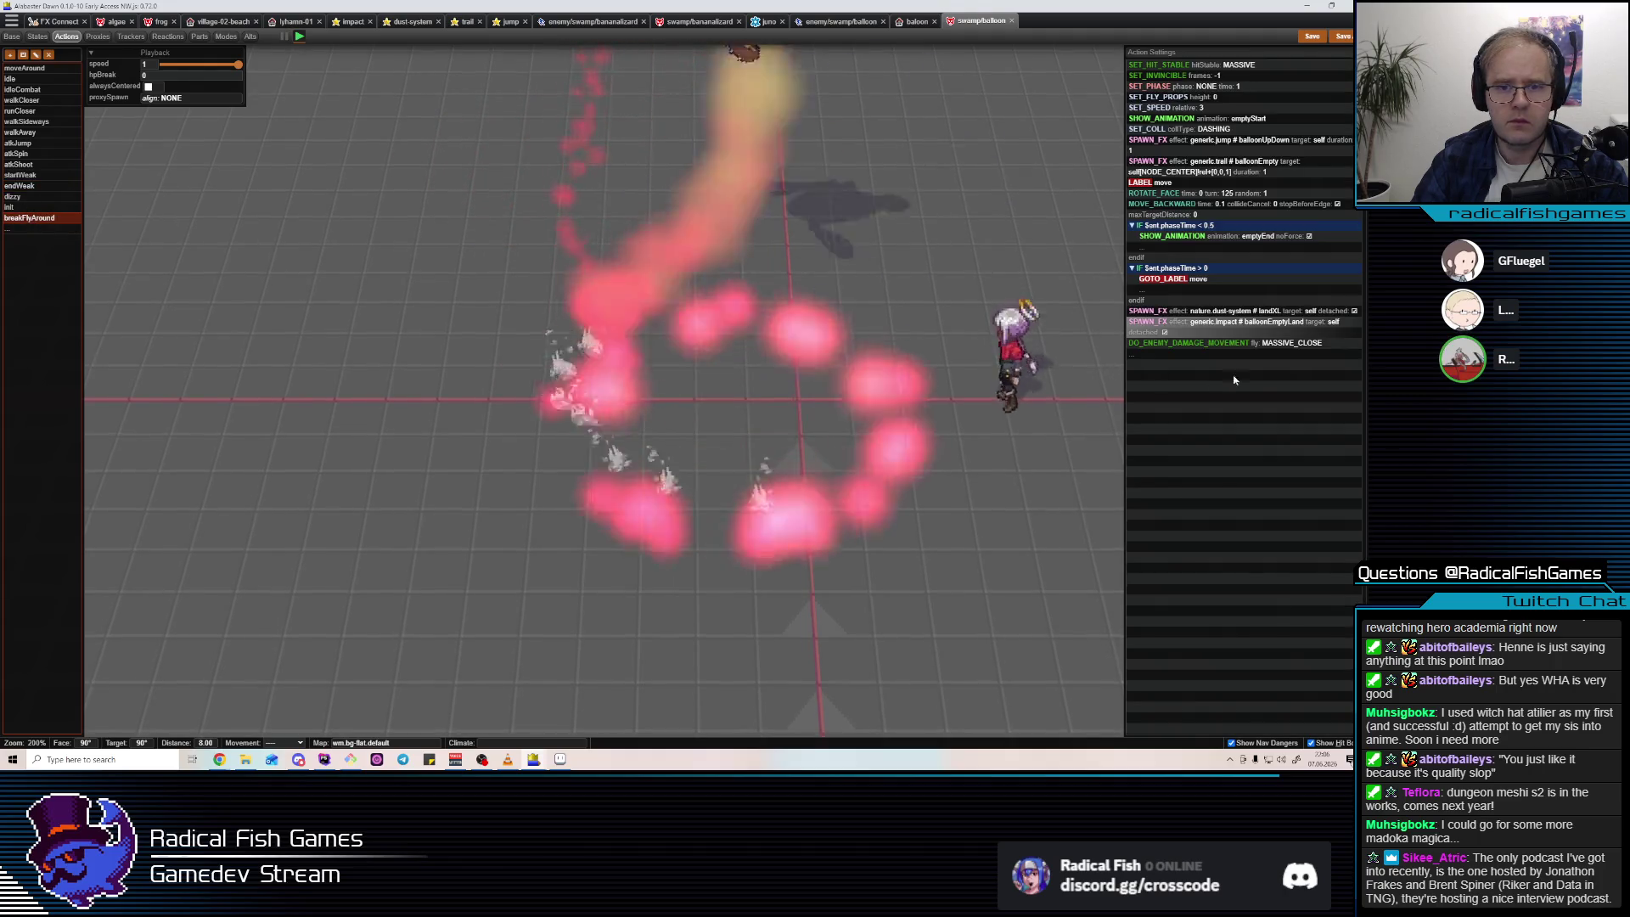
click(1215, 313)
Insert a STOP_XY step before the landing dust effect and save the swamp/balloon enemy.
key(Insert)
text(STOP)
click(996, 349)
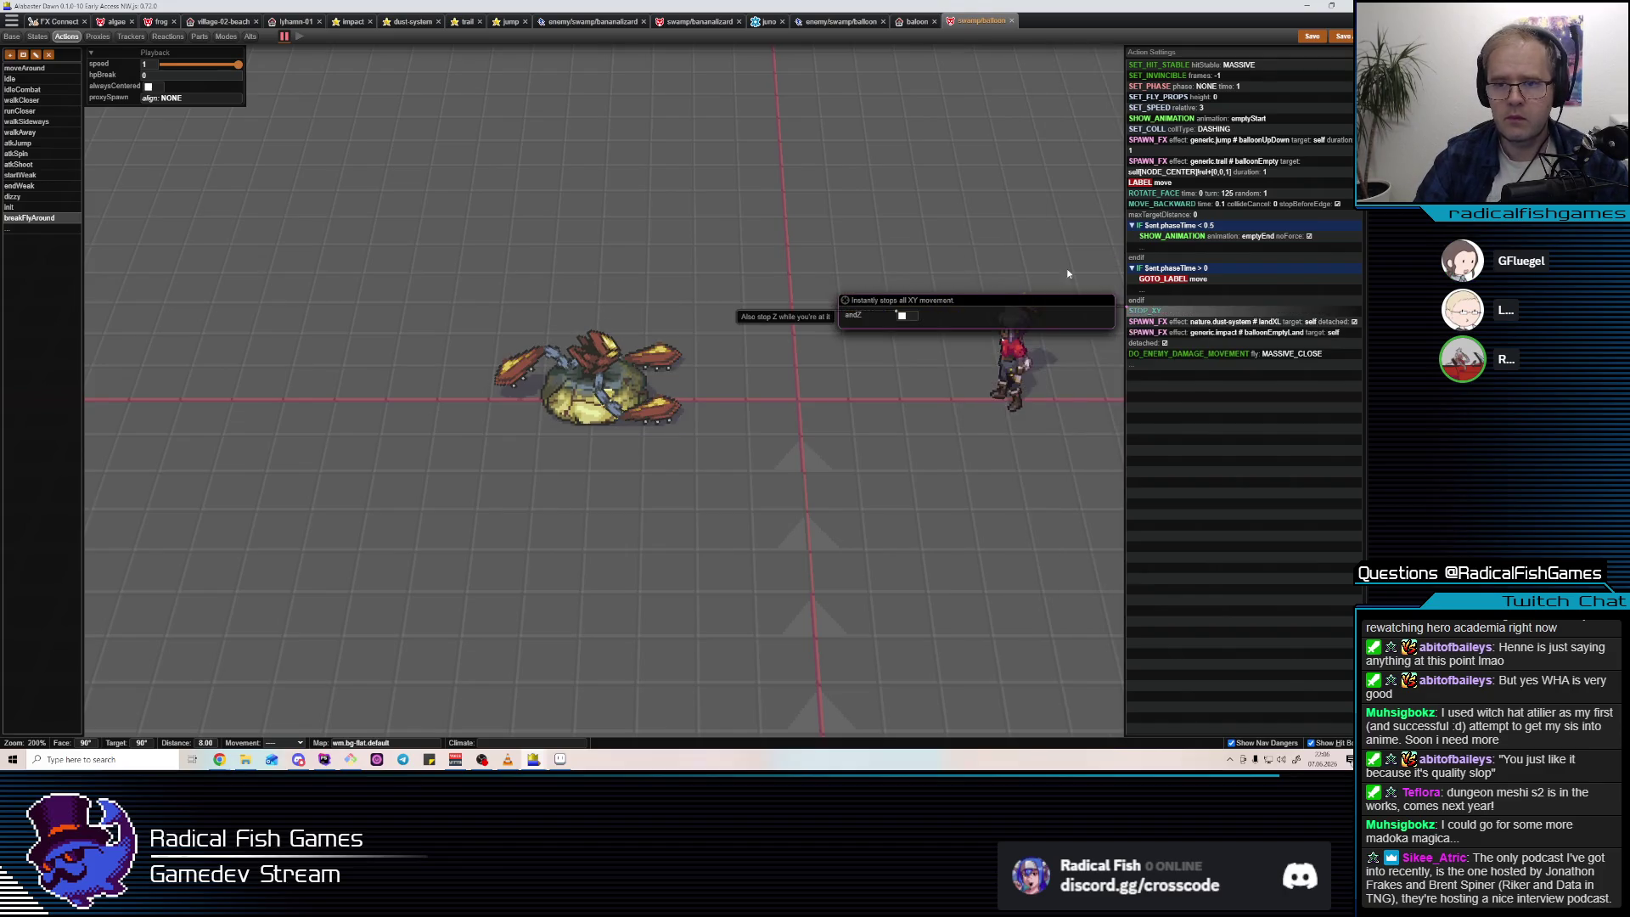
click(1314, 38)
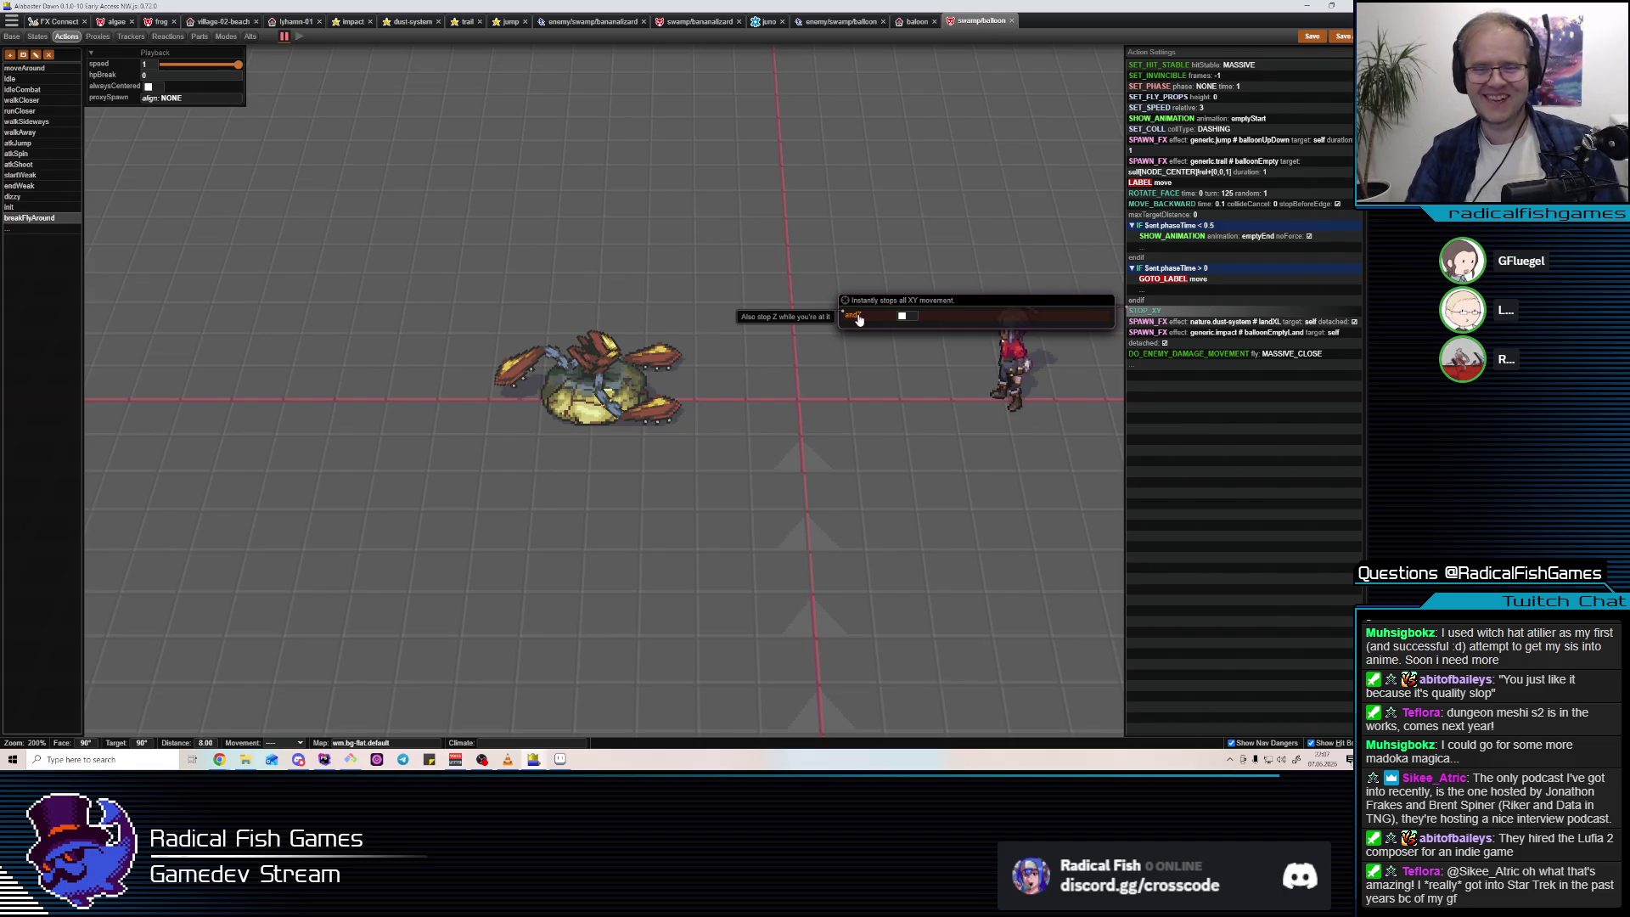
Toggle the STOP_XY step's andZ option and recheck its settings before testing in-game.
click(909, 318)
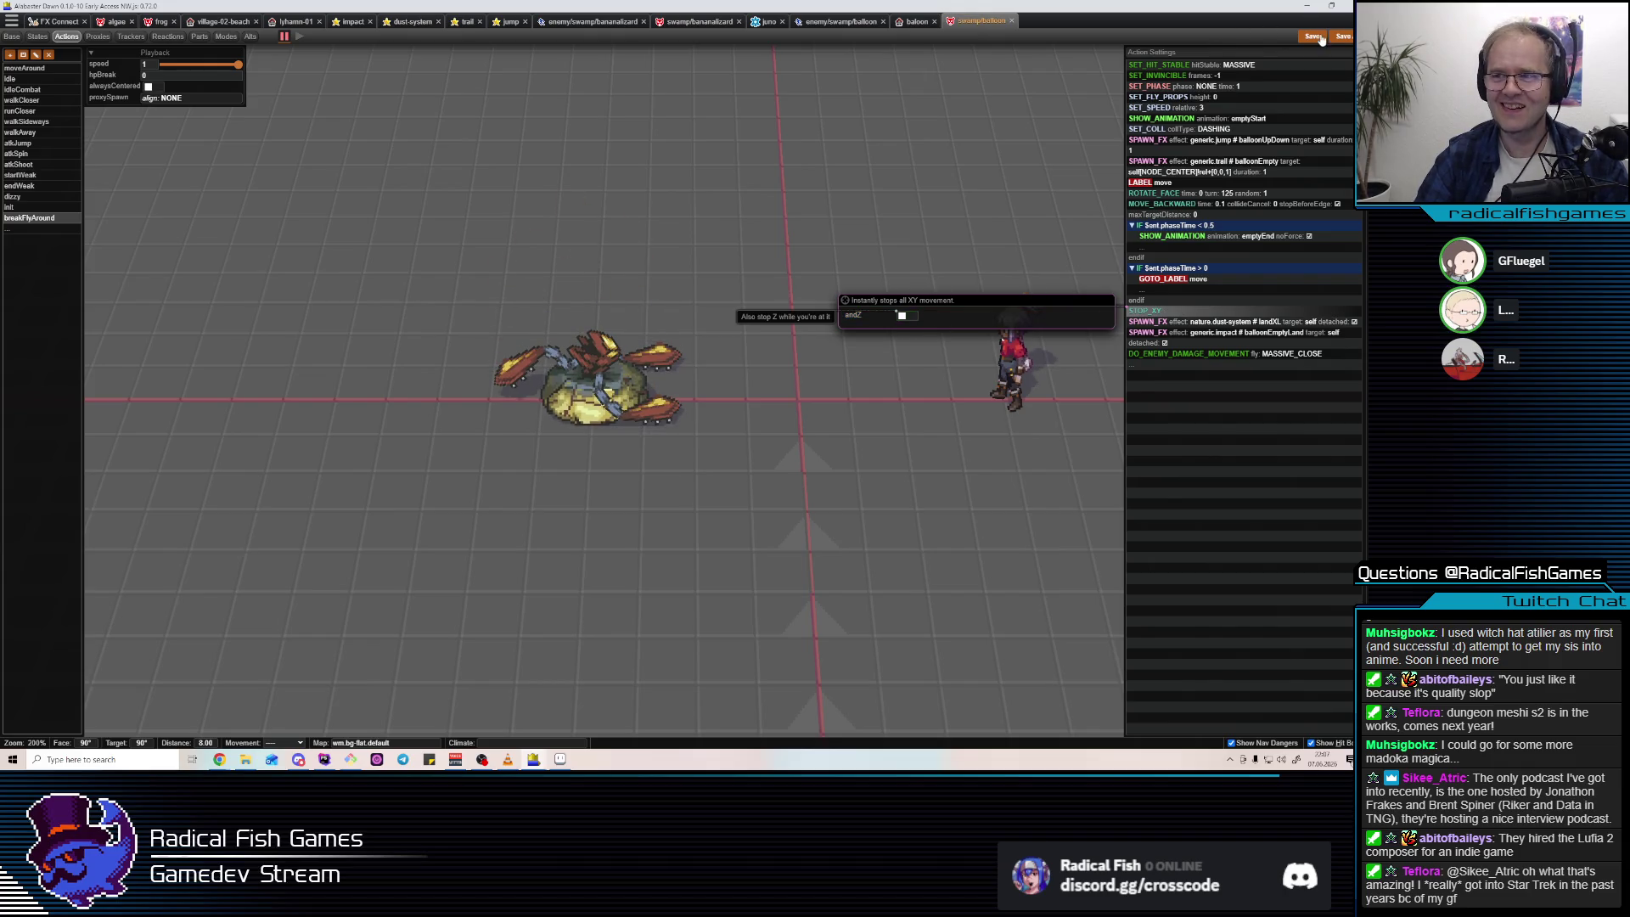
click(1180, 323)
click(1181, 310)
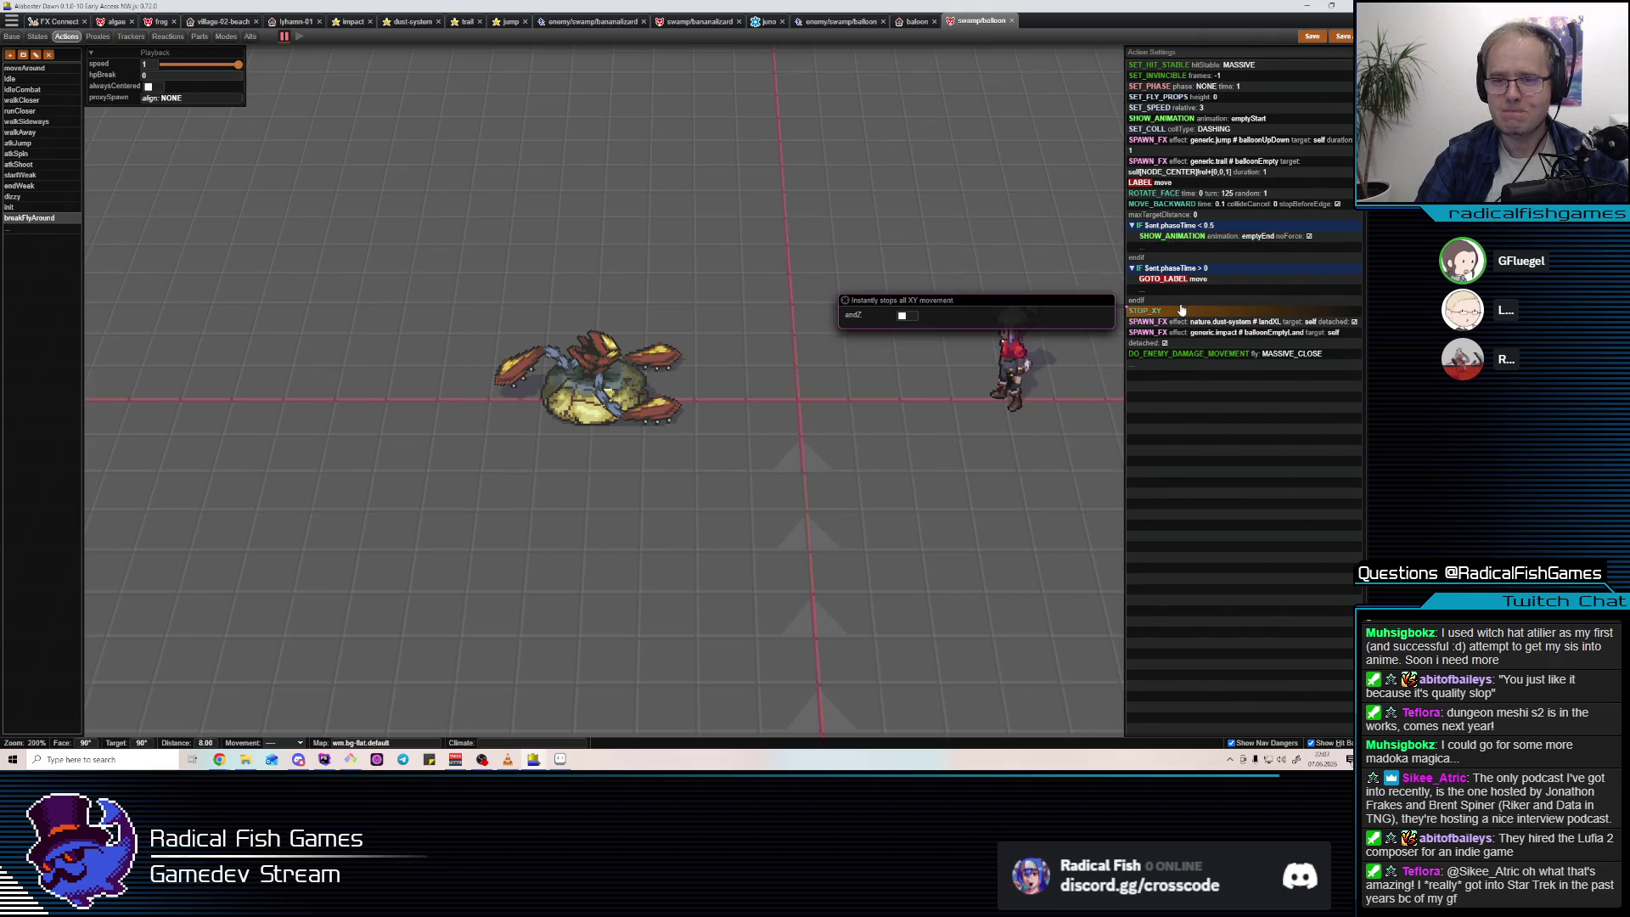
key(alt+Tab)
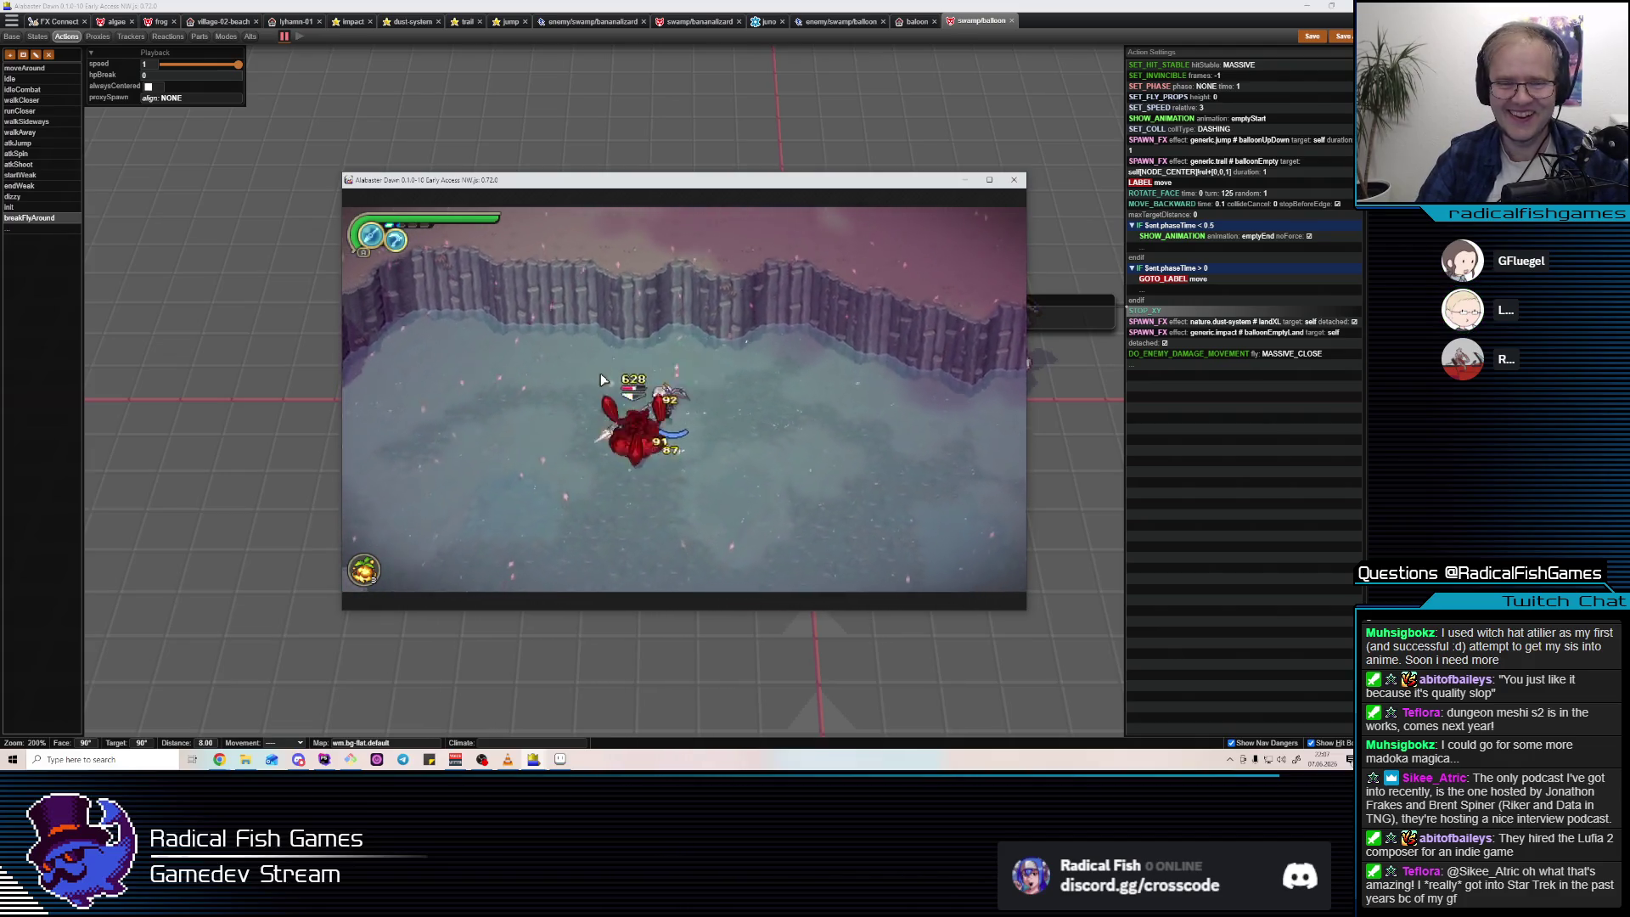
After playtesting, switch STOP_XY's andZ on and back off, leaving vertical movement unstopped.
key(Escape)
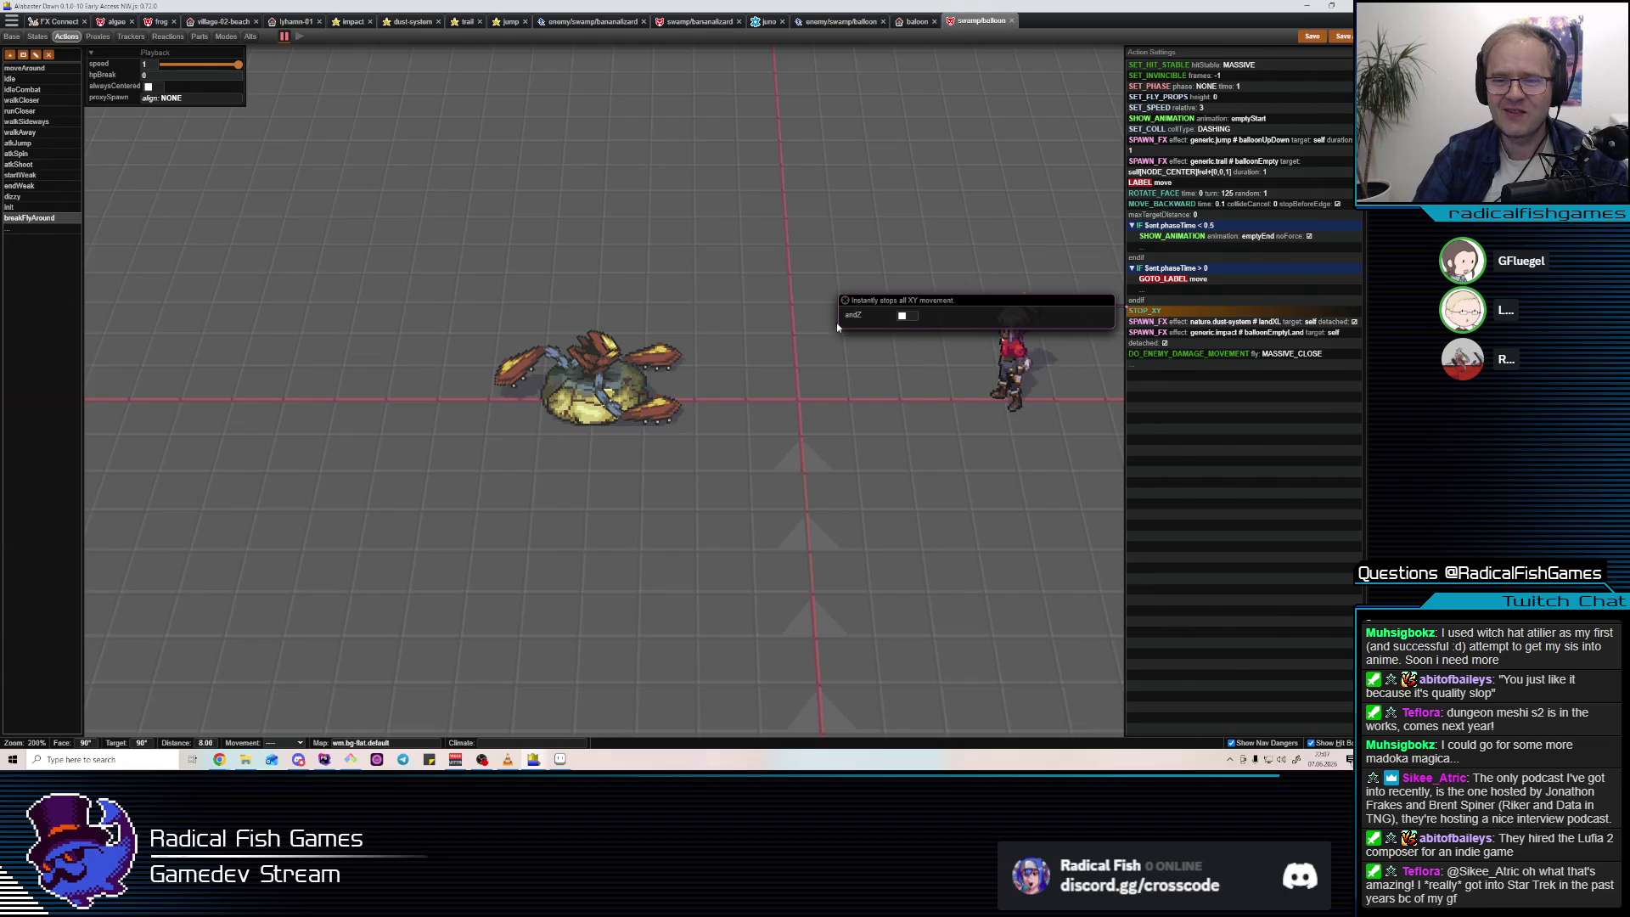
click(903, 317)
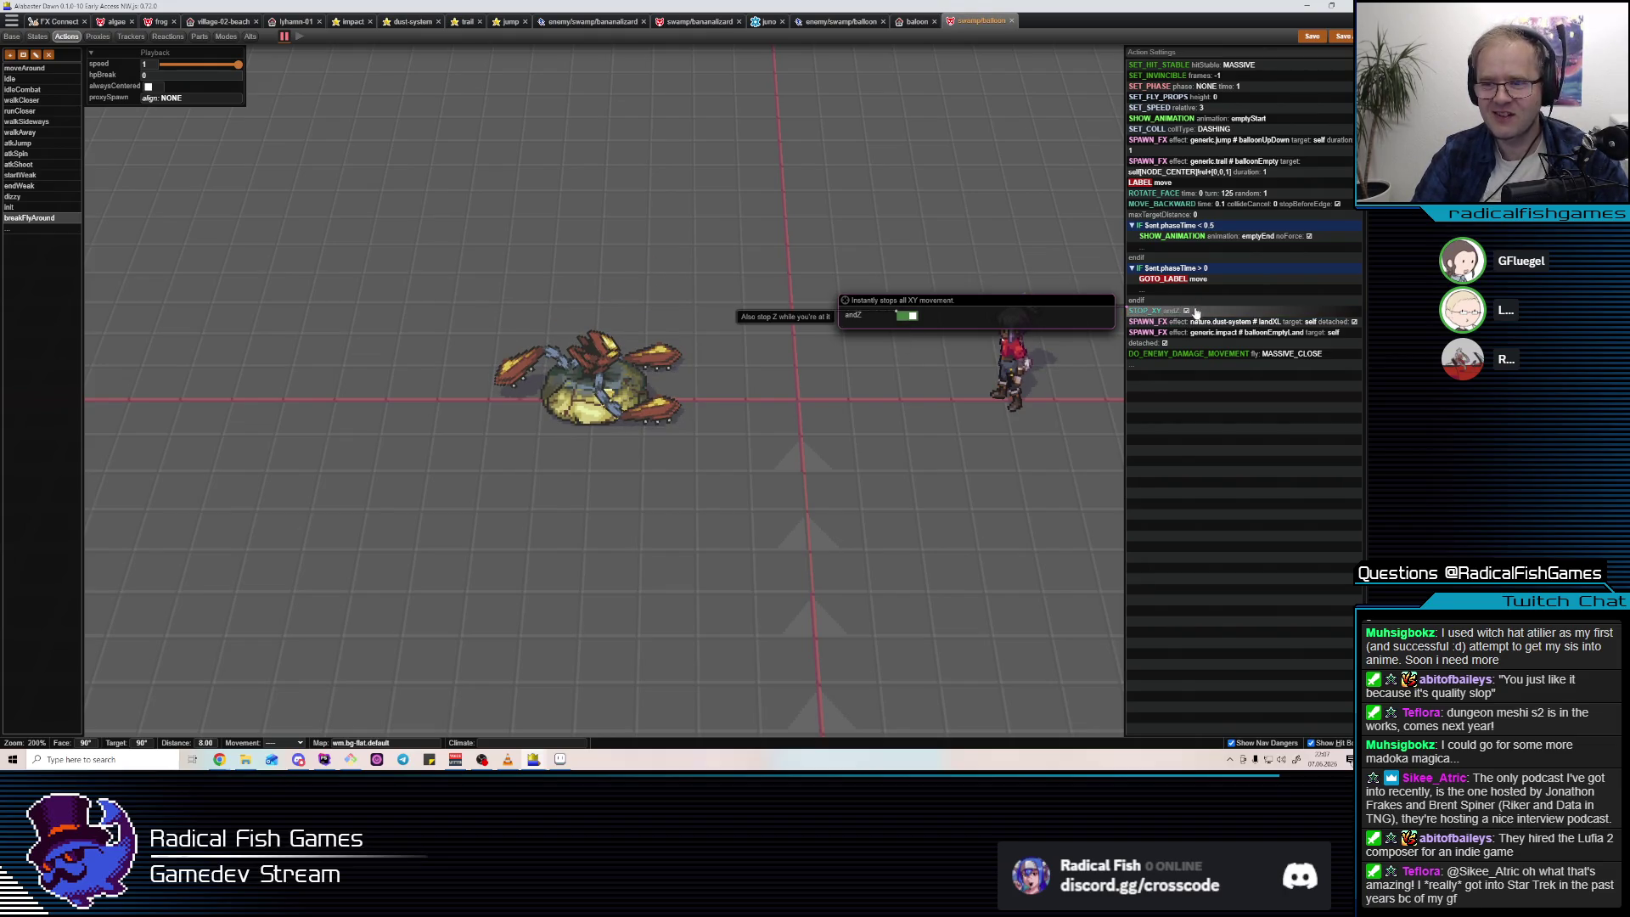
click(899, 316)
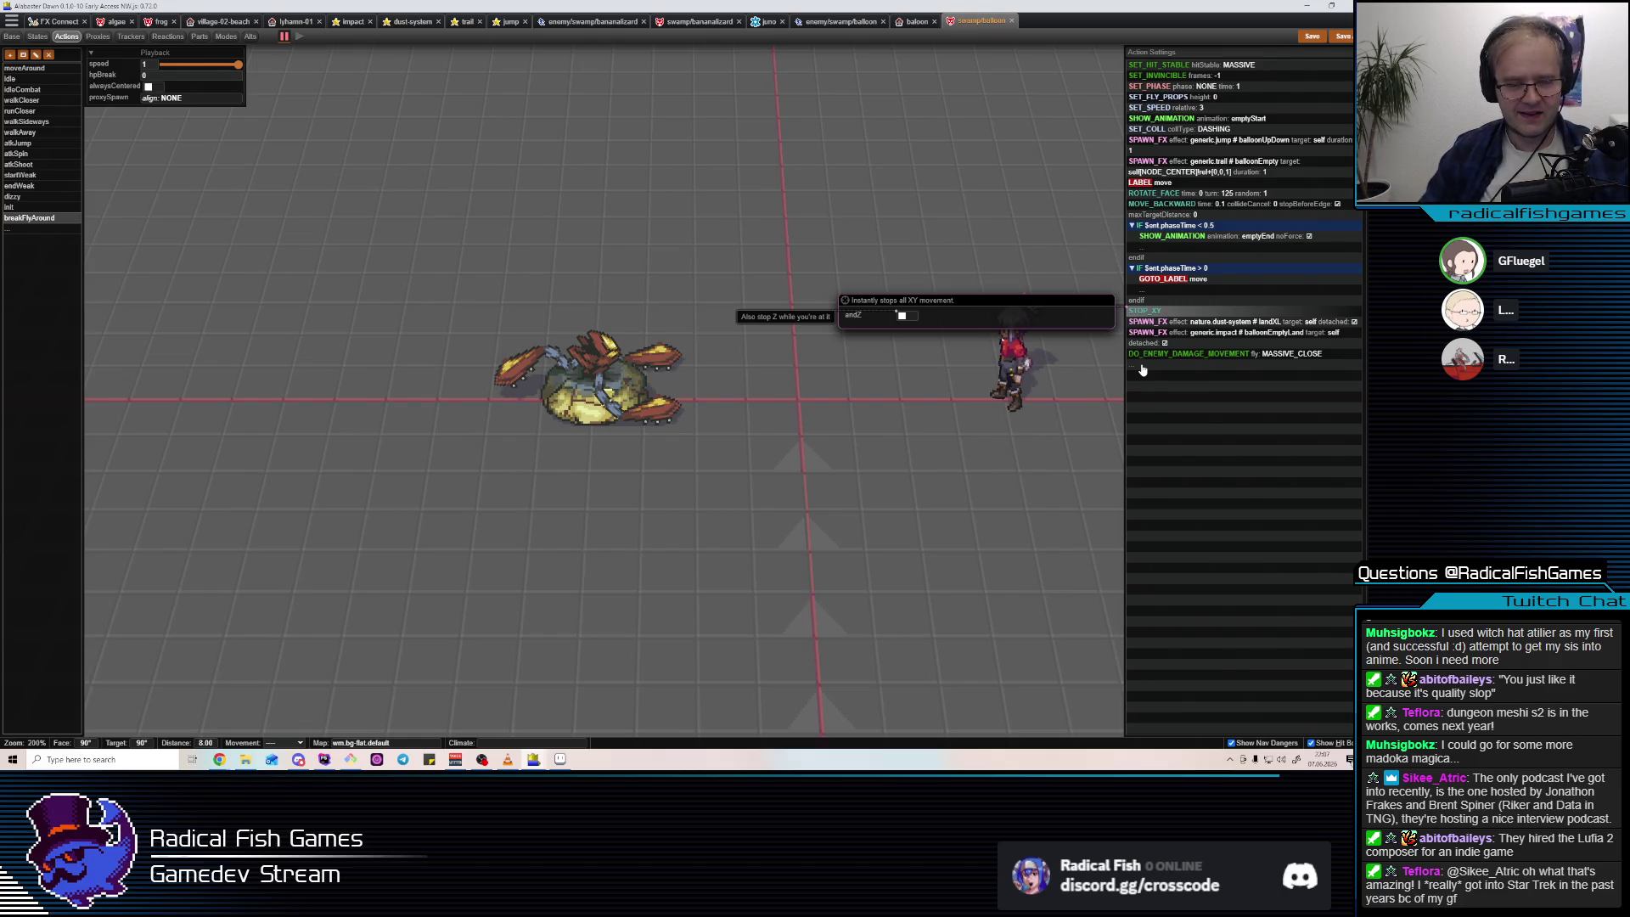
key(alt+Tab)
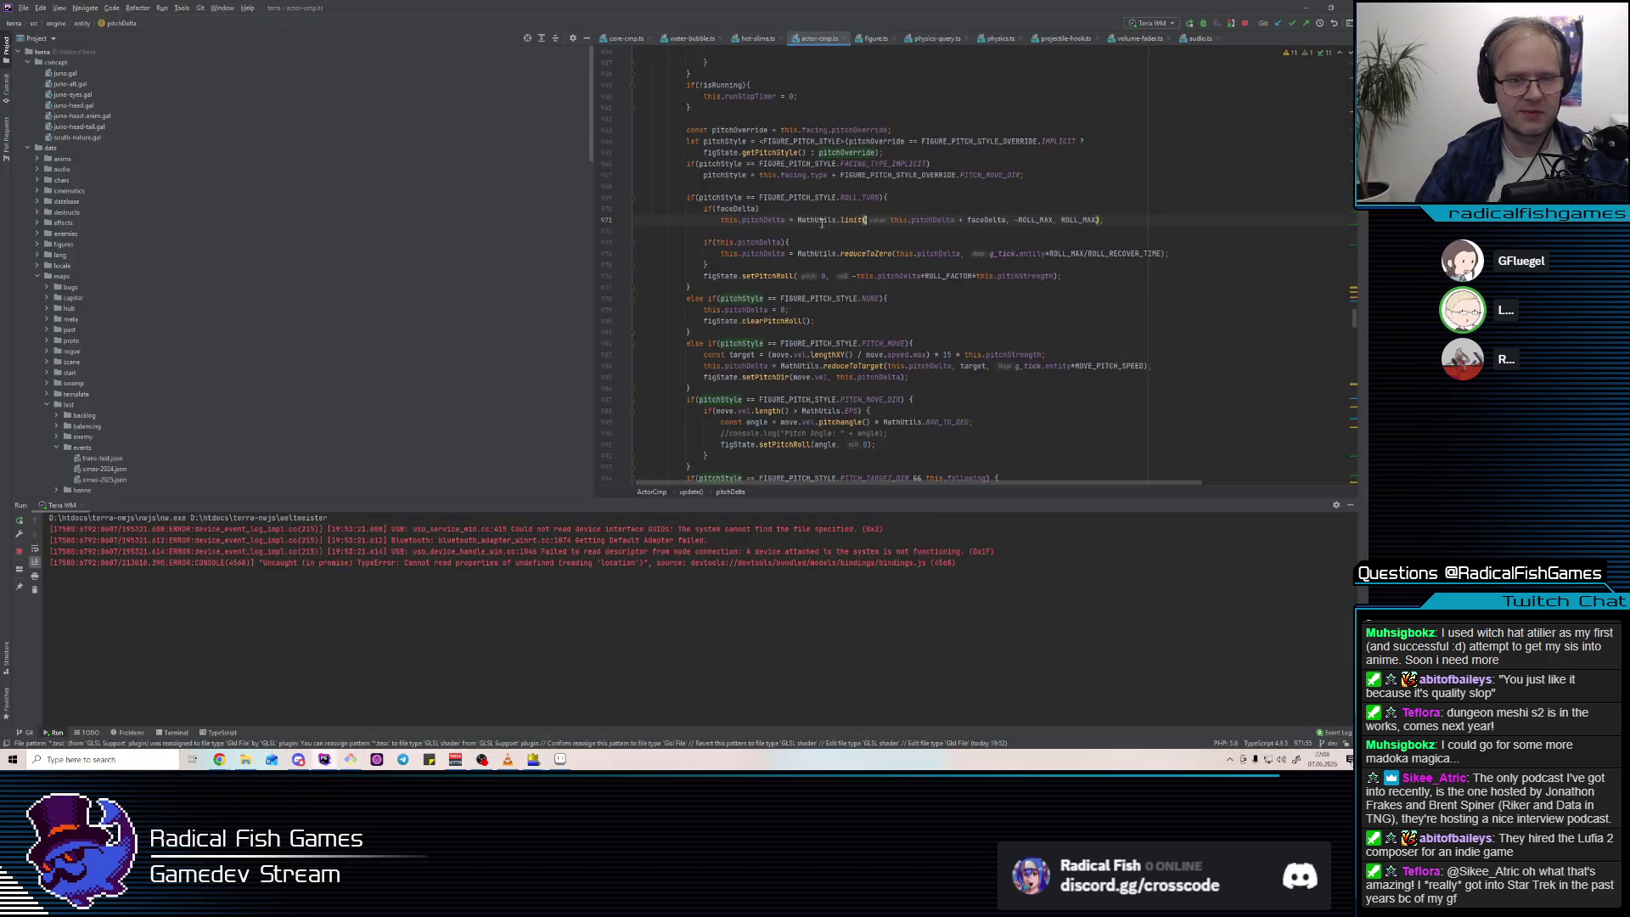
Search the project for andZ, skip the algae.json match, and open move-steps.ts at StopXYStep.
key(ctrl+shift+f)
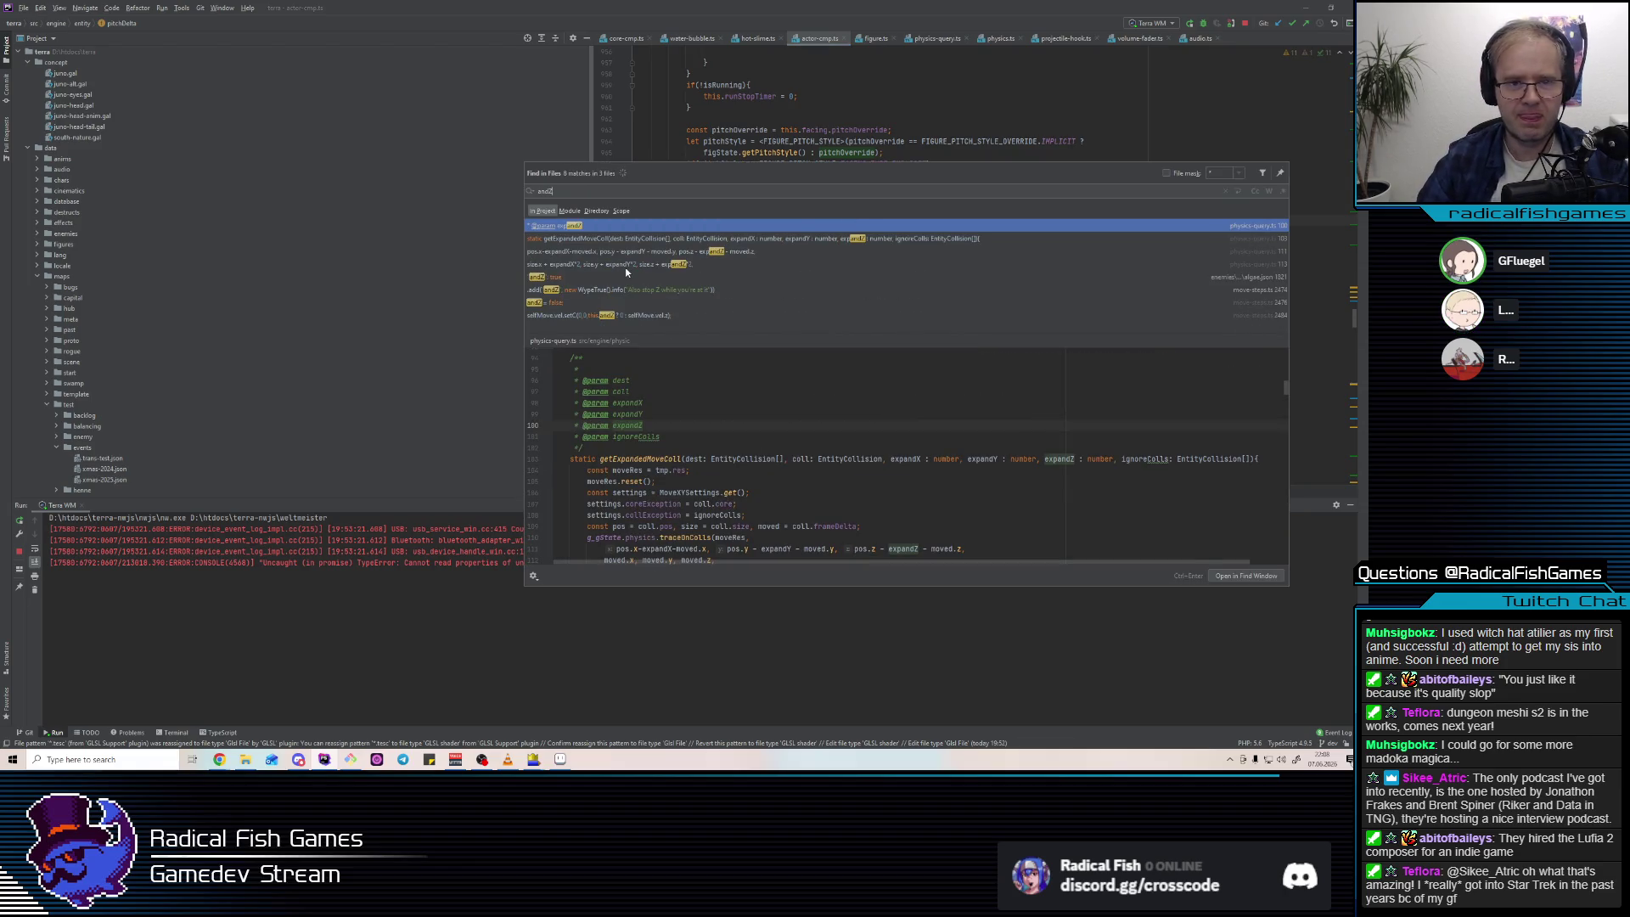
text(")
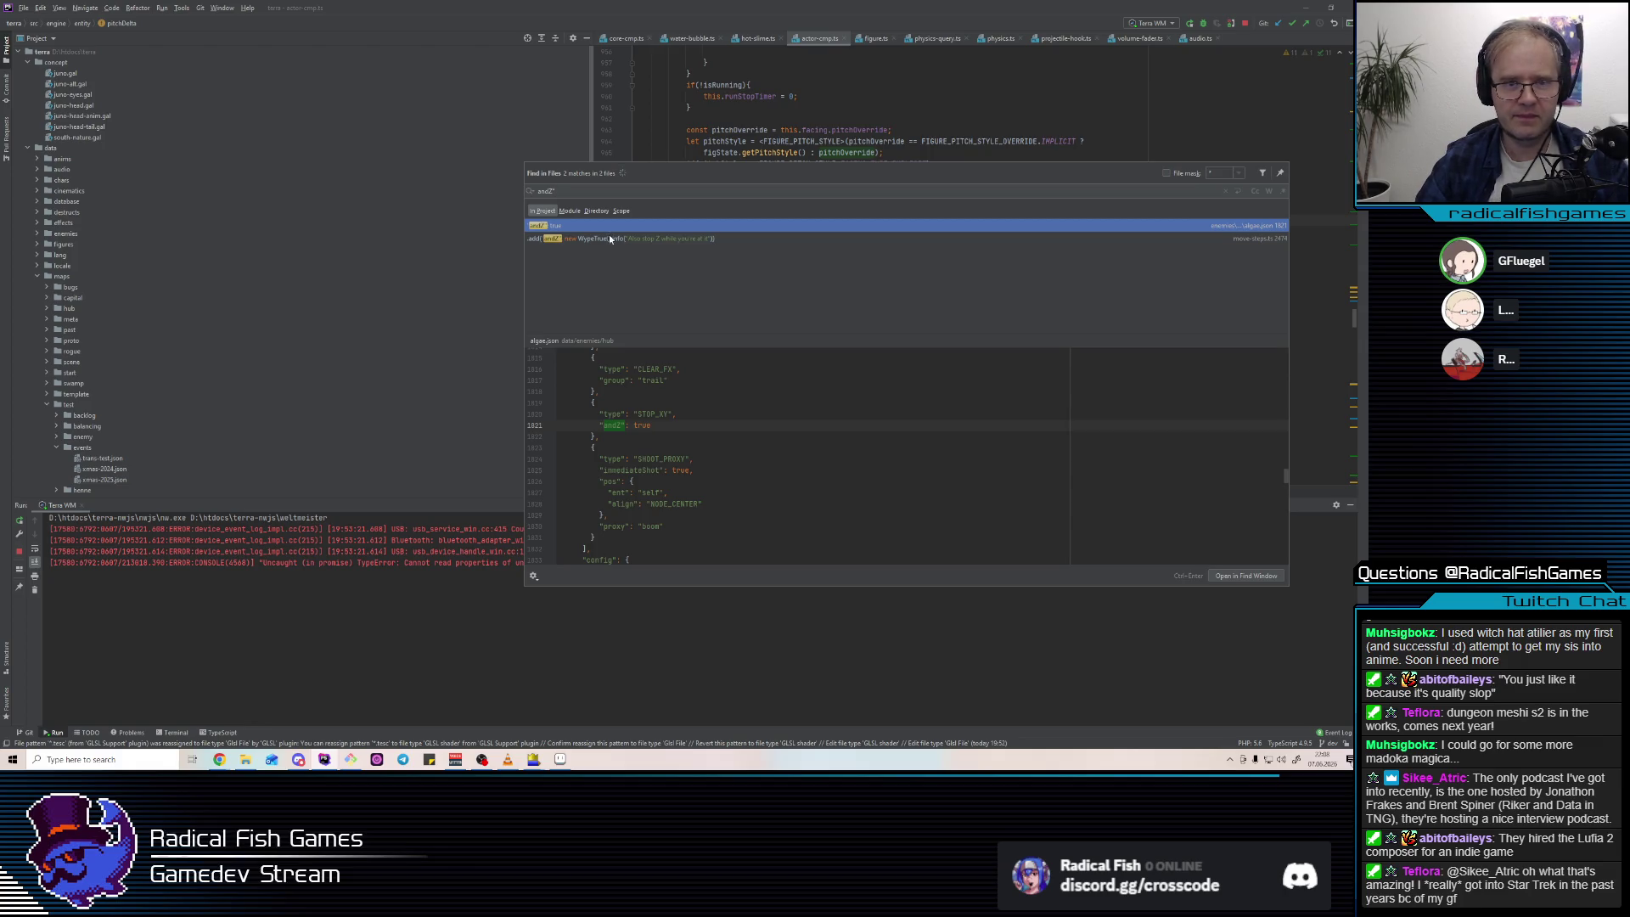
double_click(594, 222)
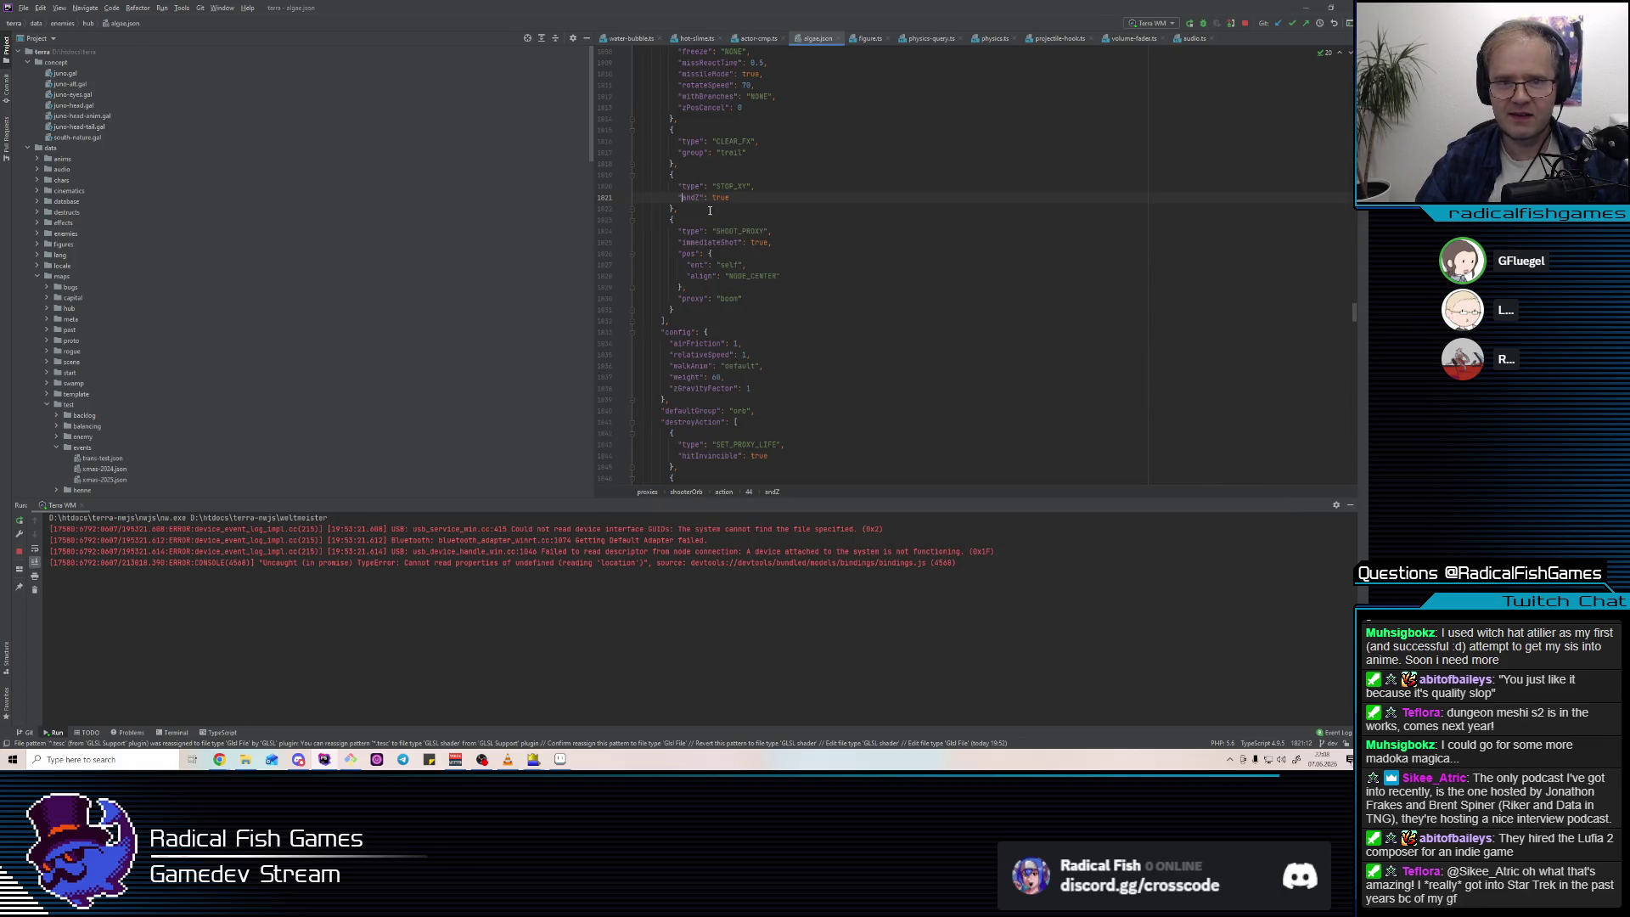
key(ctrl+shift+f)
double_click(562, 240)
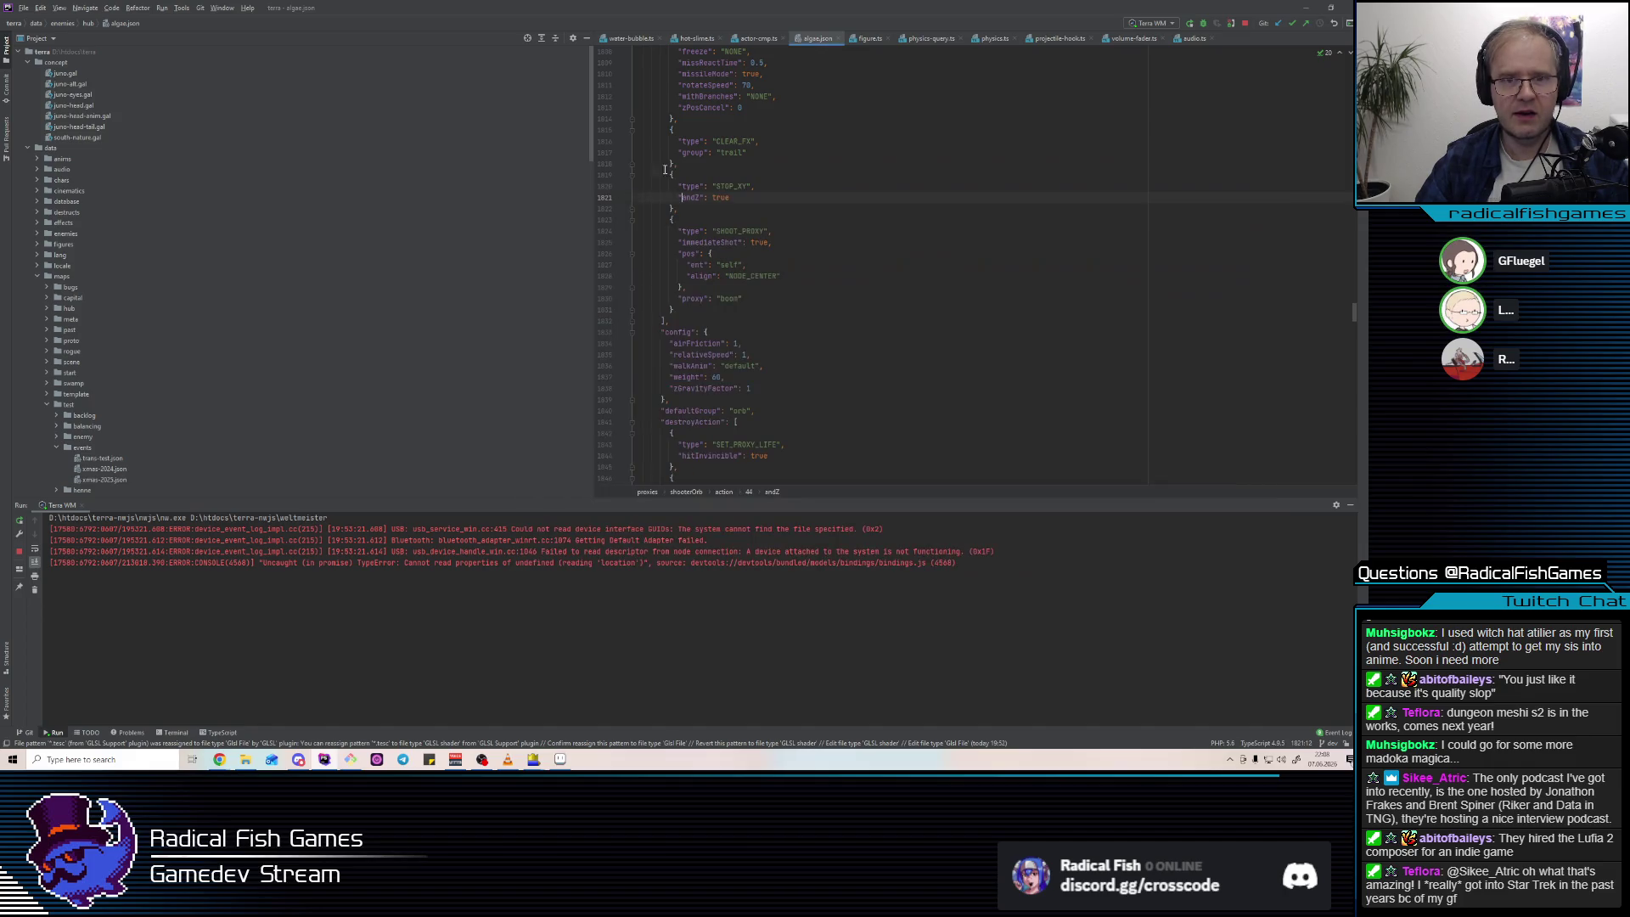
key(ctrl+shift+f)
key(Down)
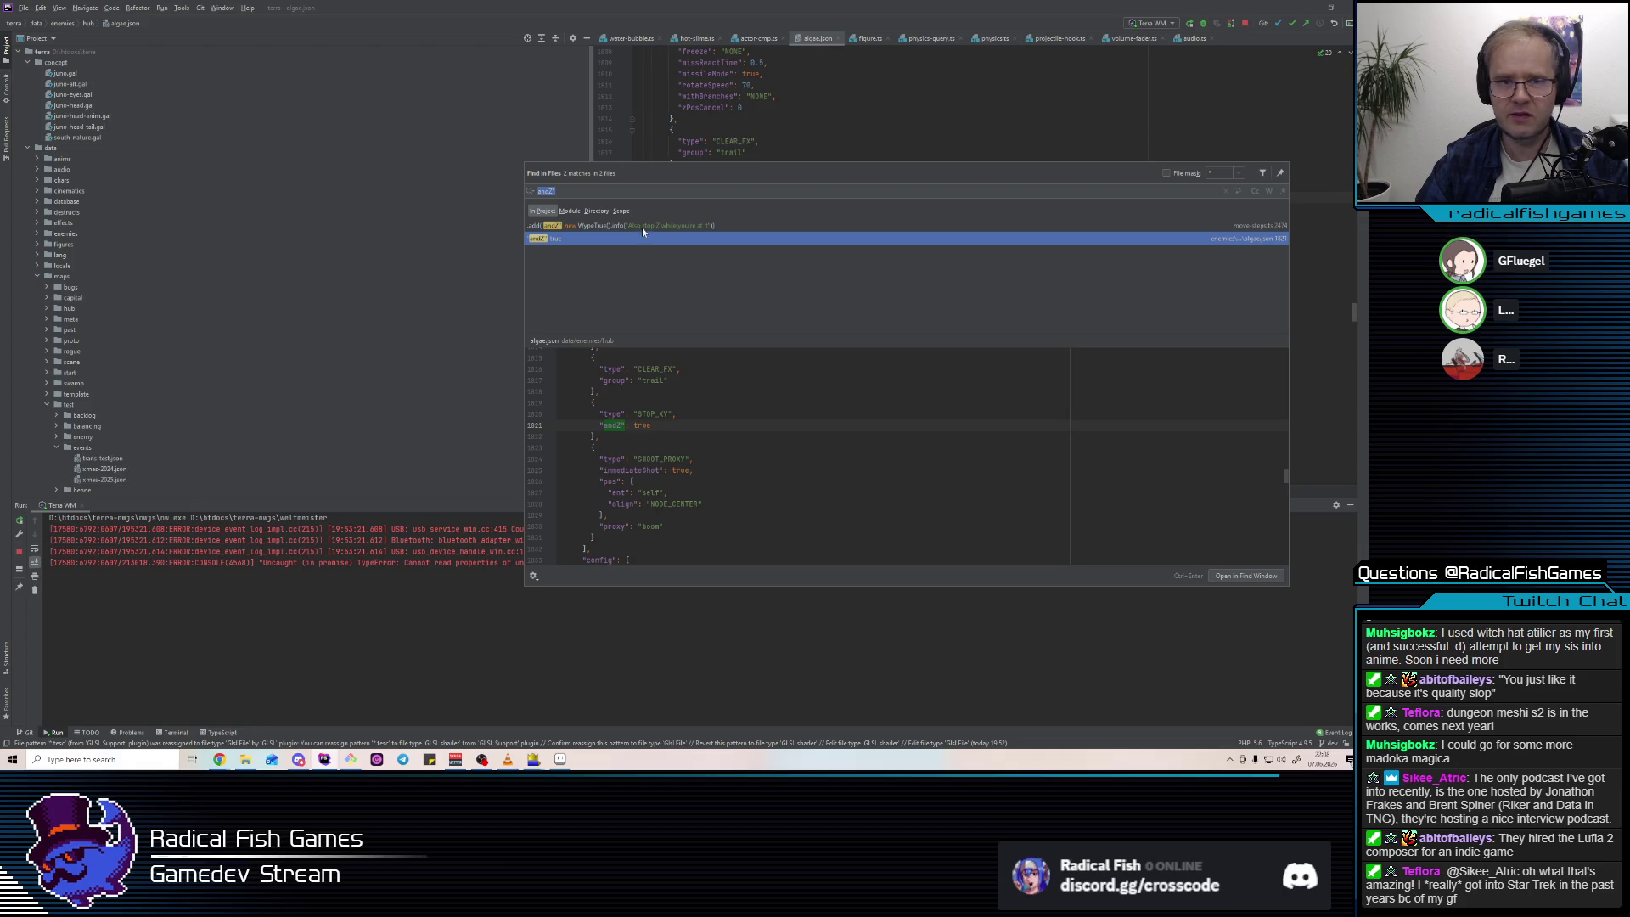
double_click(643, 226)
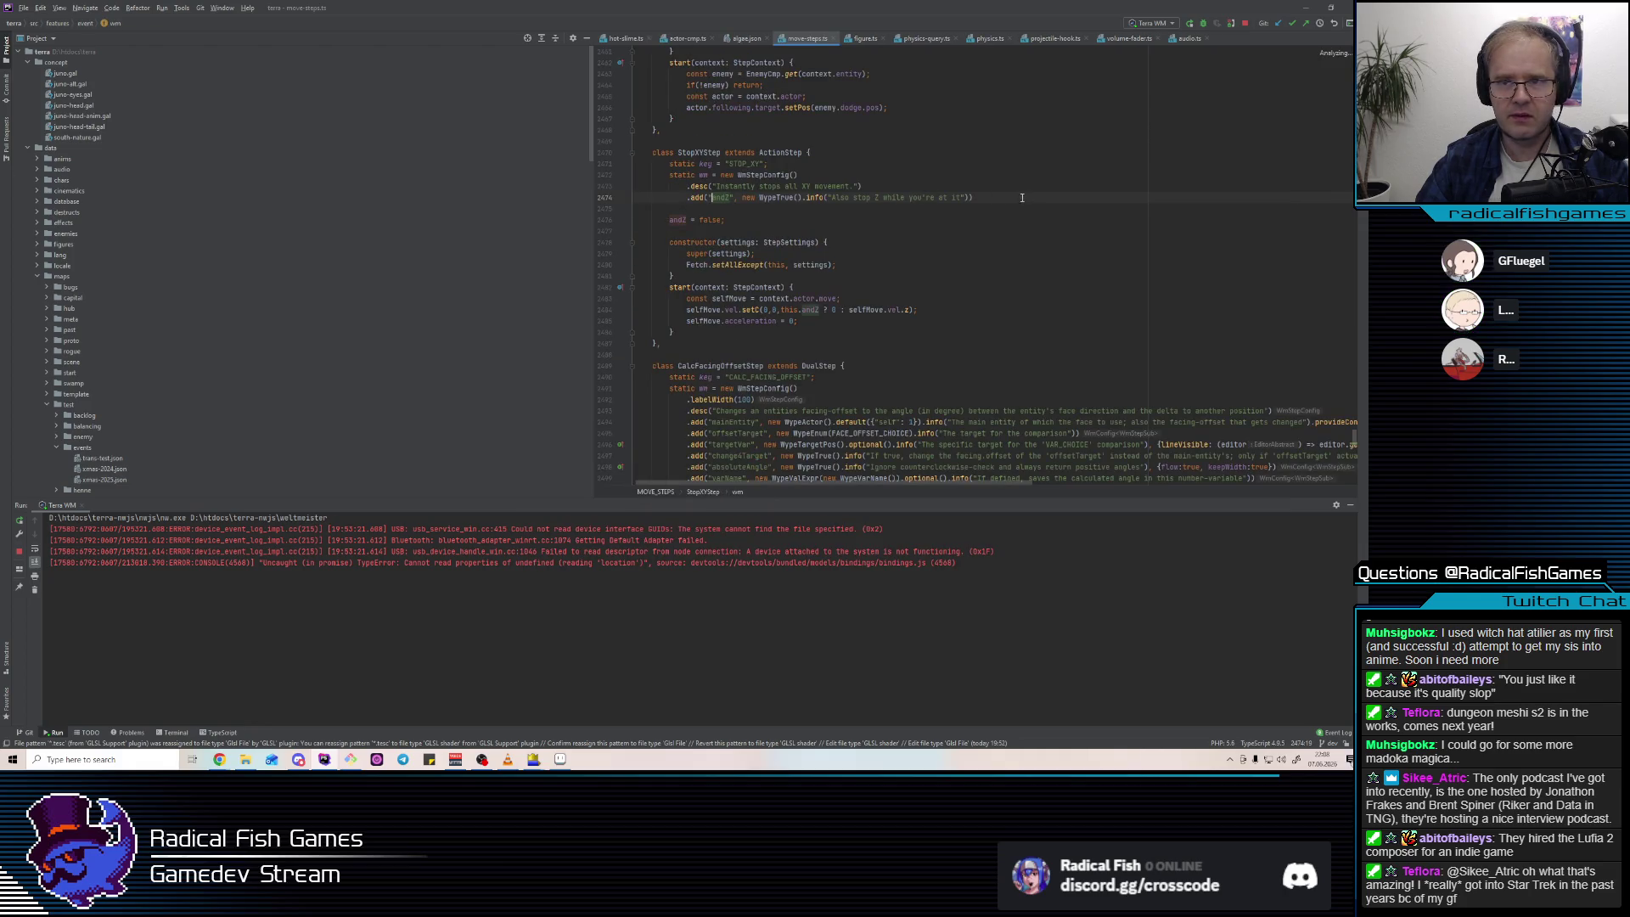
right_click(778, 204)
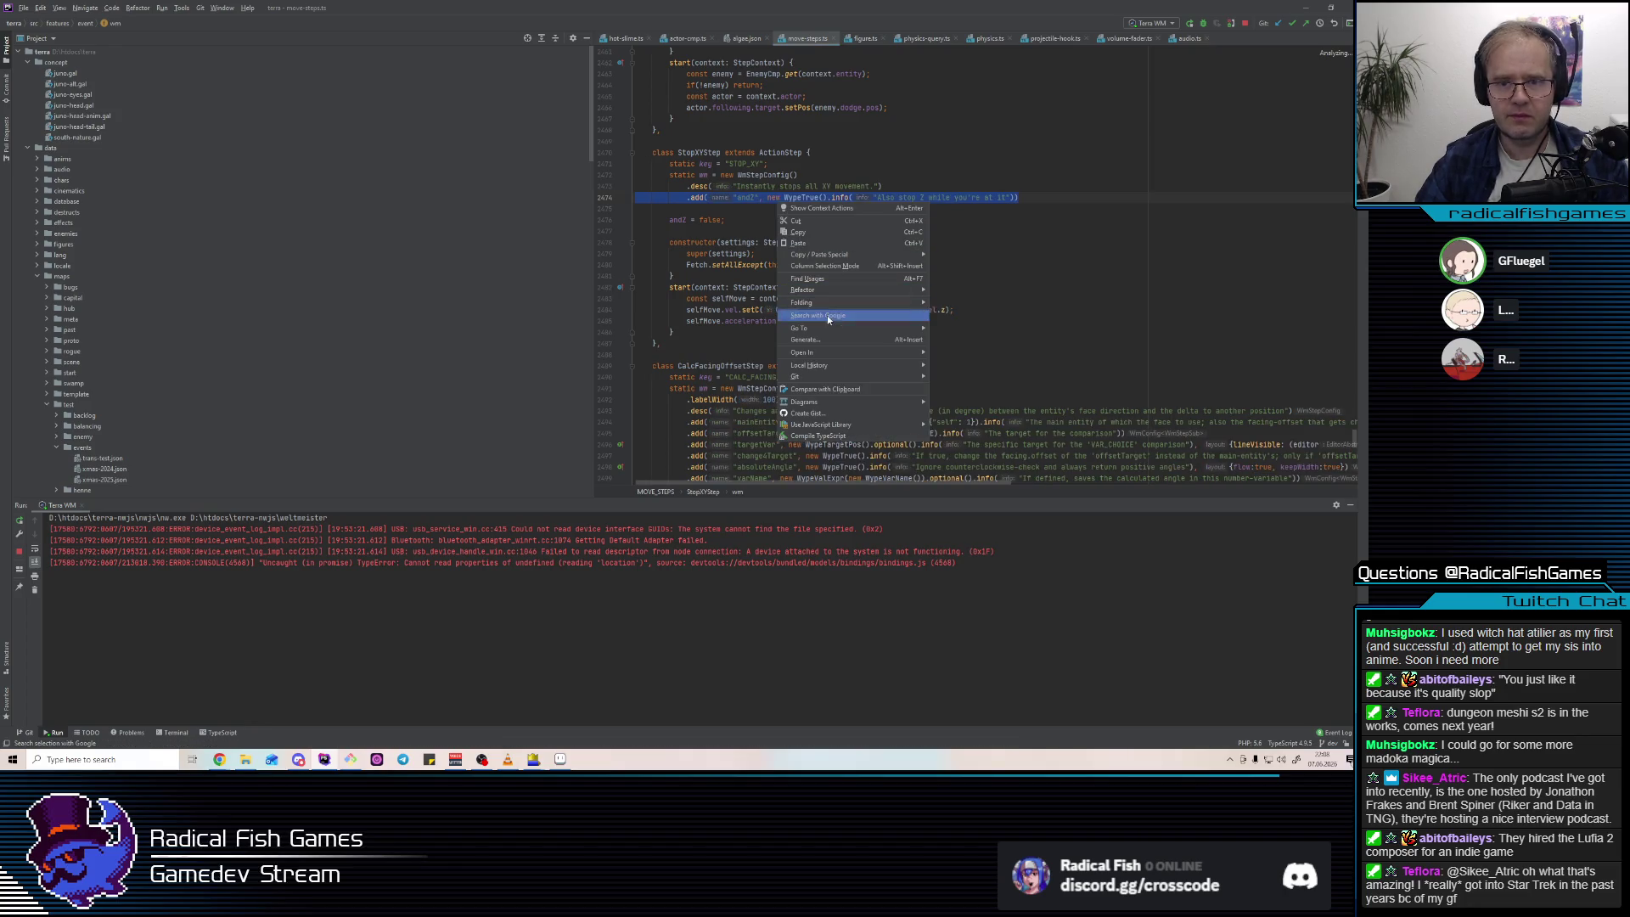
mouse_move(831, 379)
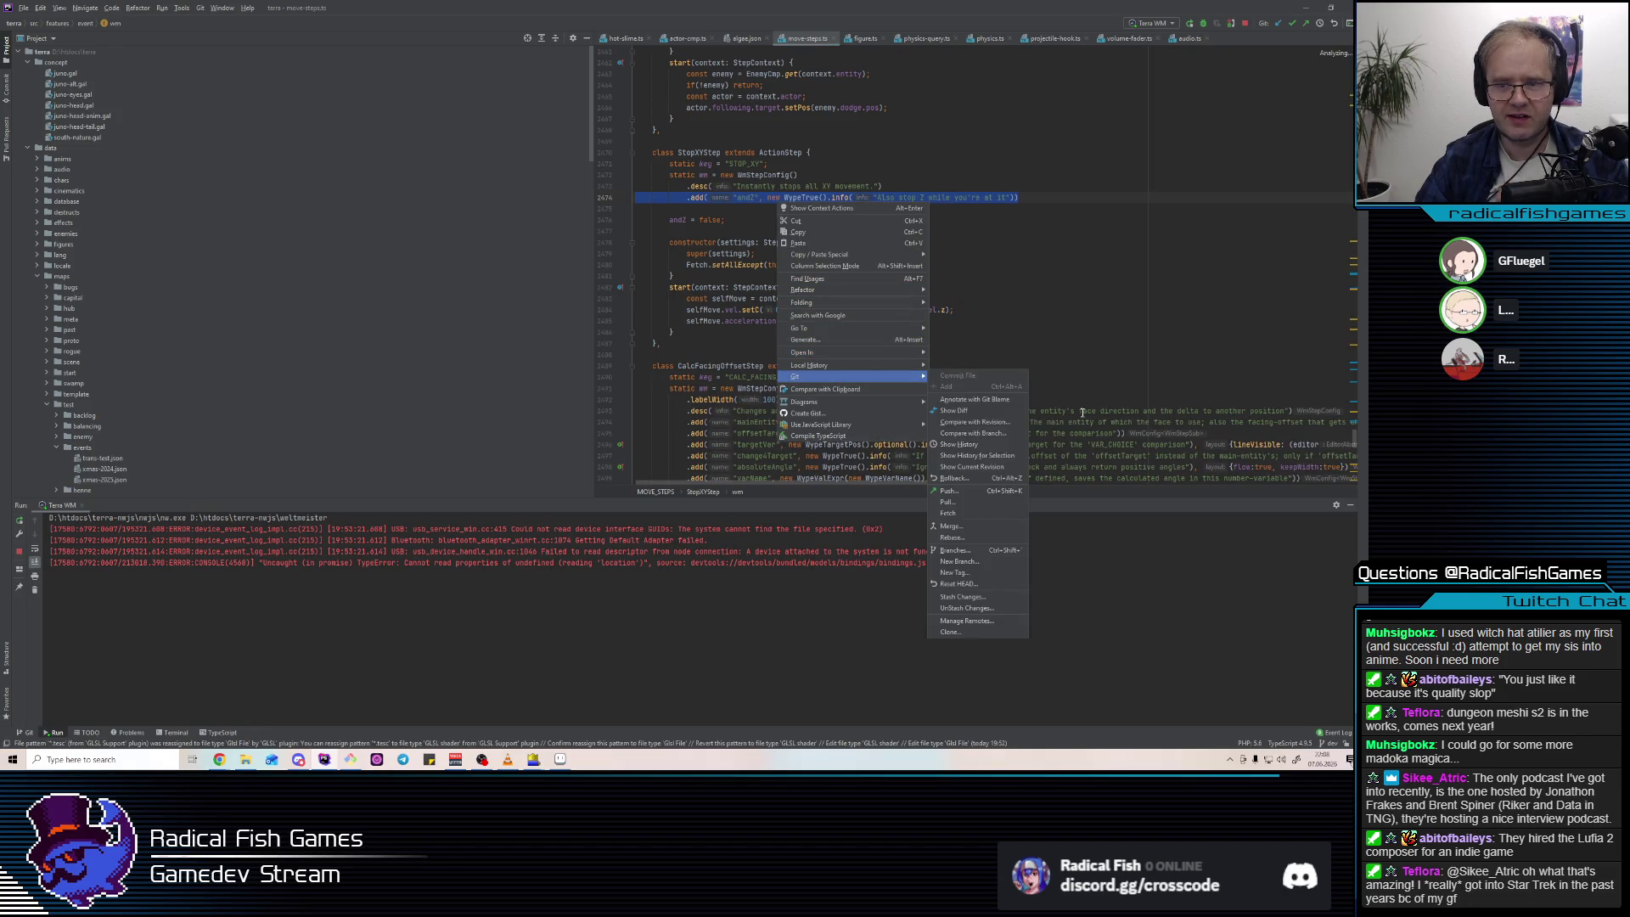
click(998, 456)
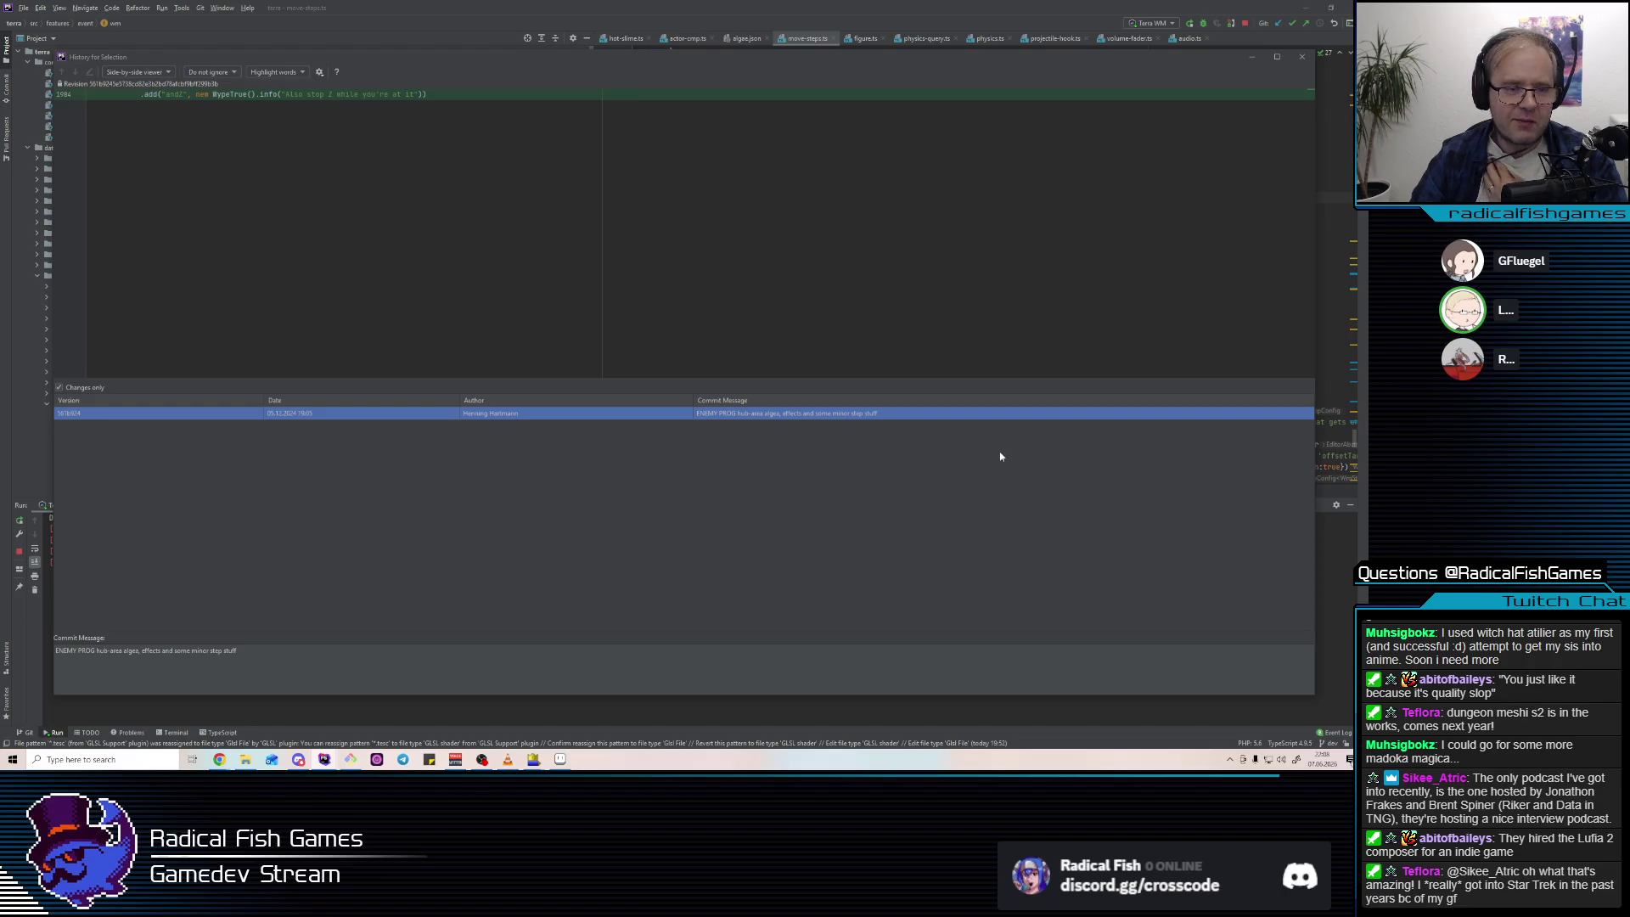
click(1306, 58)
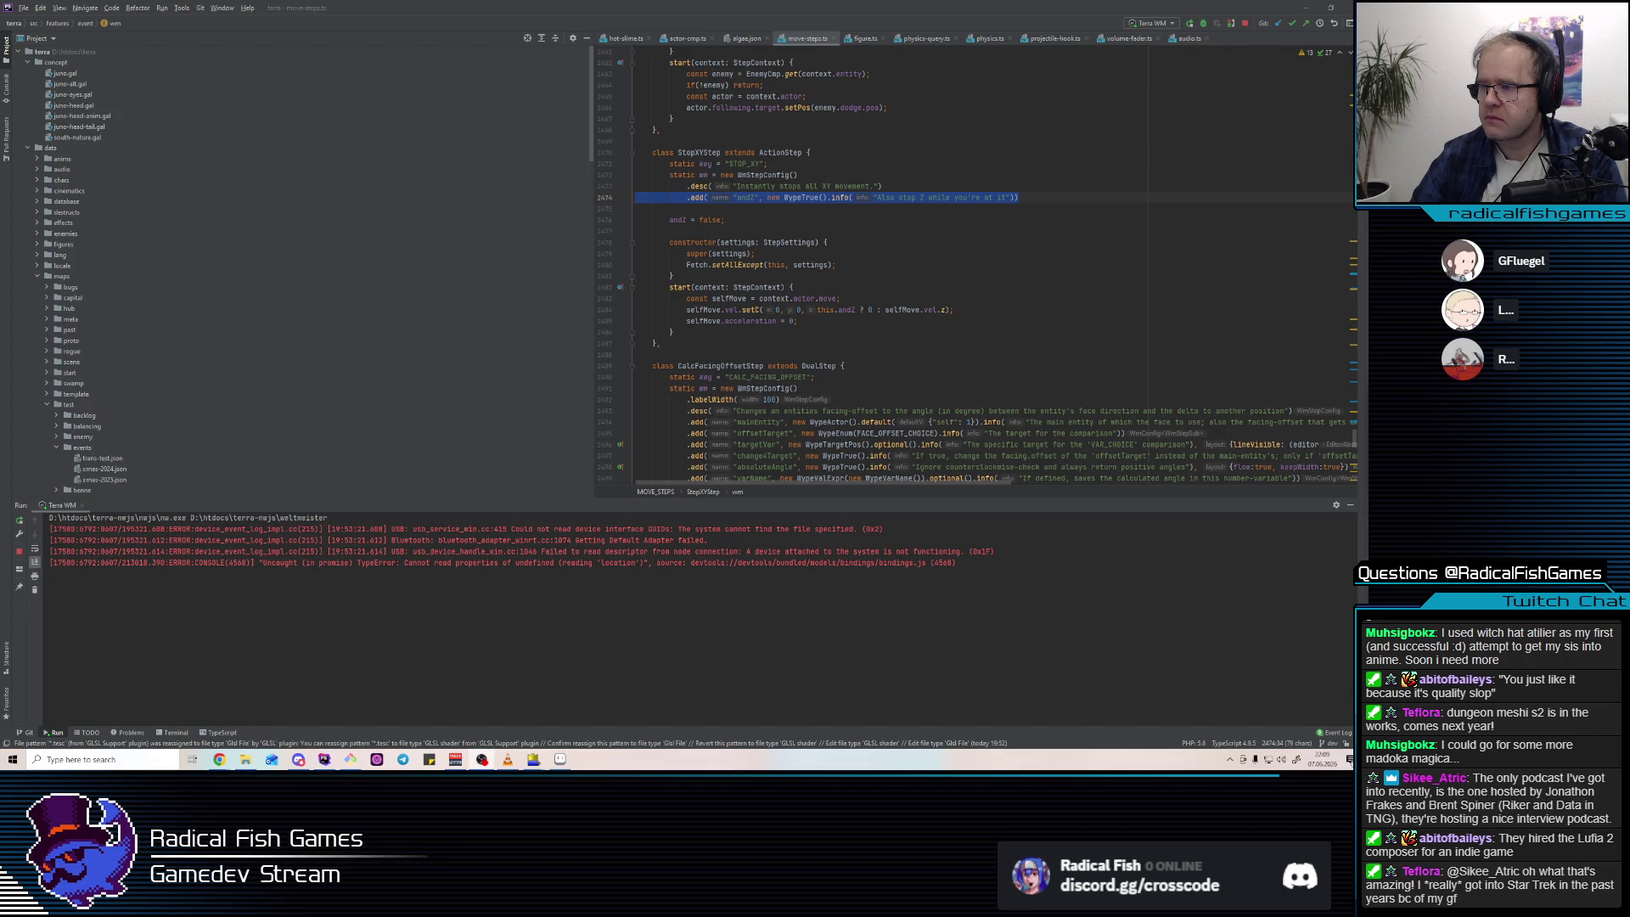
Leave the StopXYStep constructor in move-steps.ts and bring up the Alabaster Dawn game window.
click(845, 242)
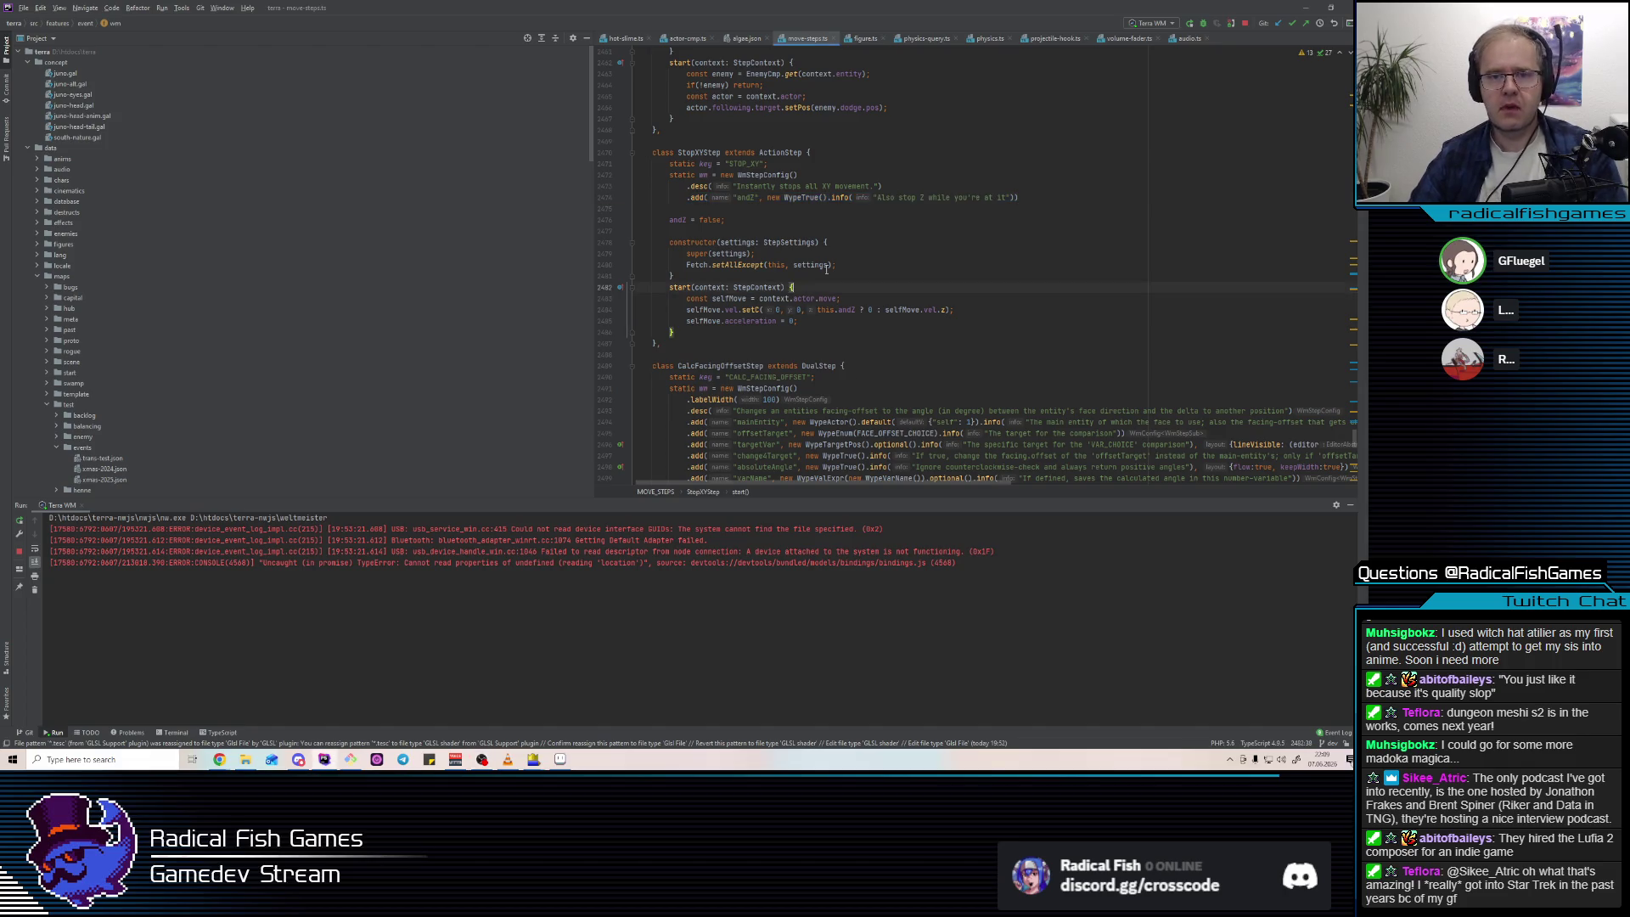
key(alt+Tab)
key(alt+Tab)
key(alt+Tab)
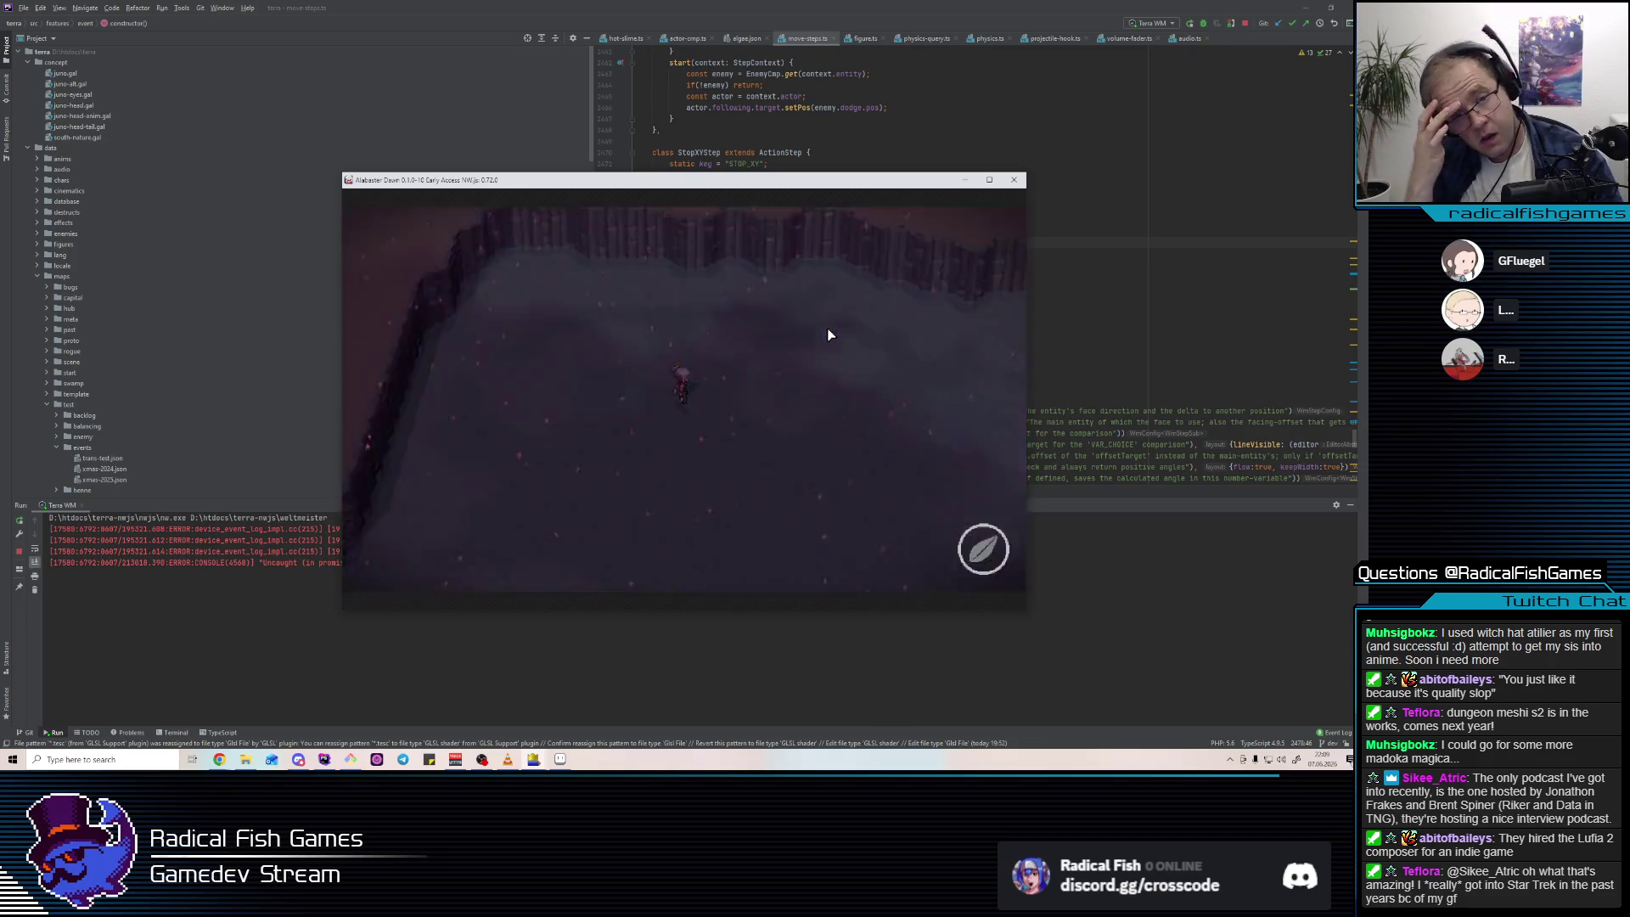
Advance on the crab in the swamp arena and strike it repeatedly.
key(w)
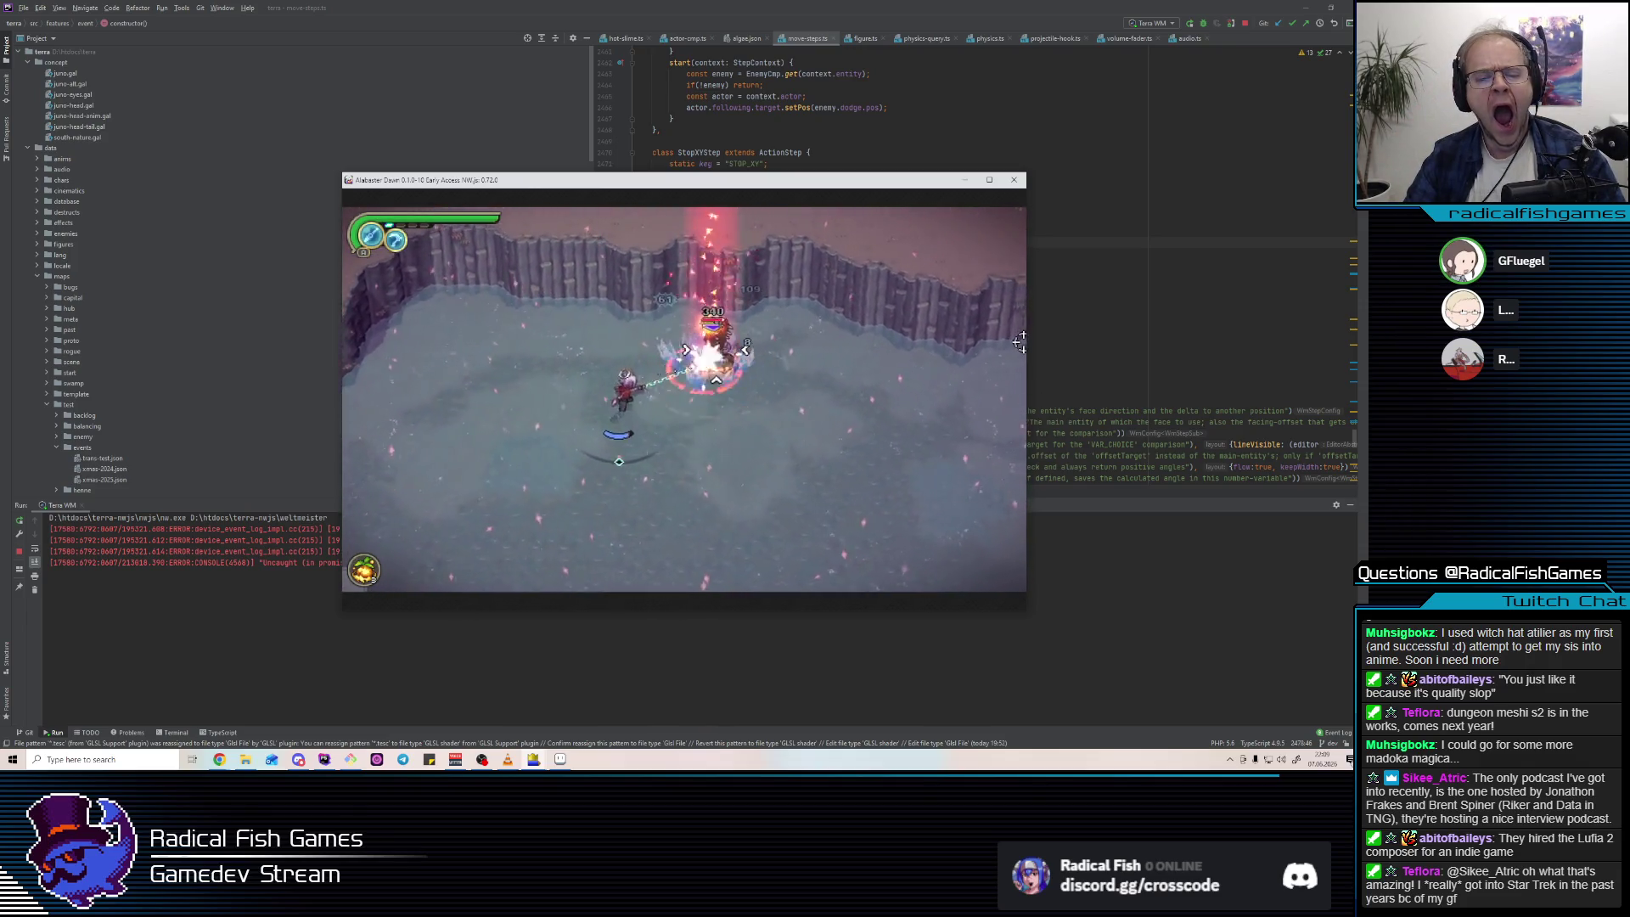
click(726, 355)
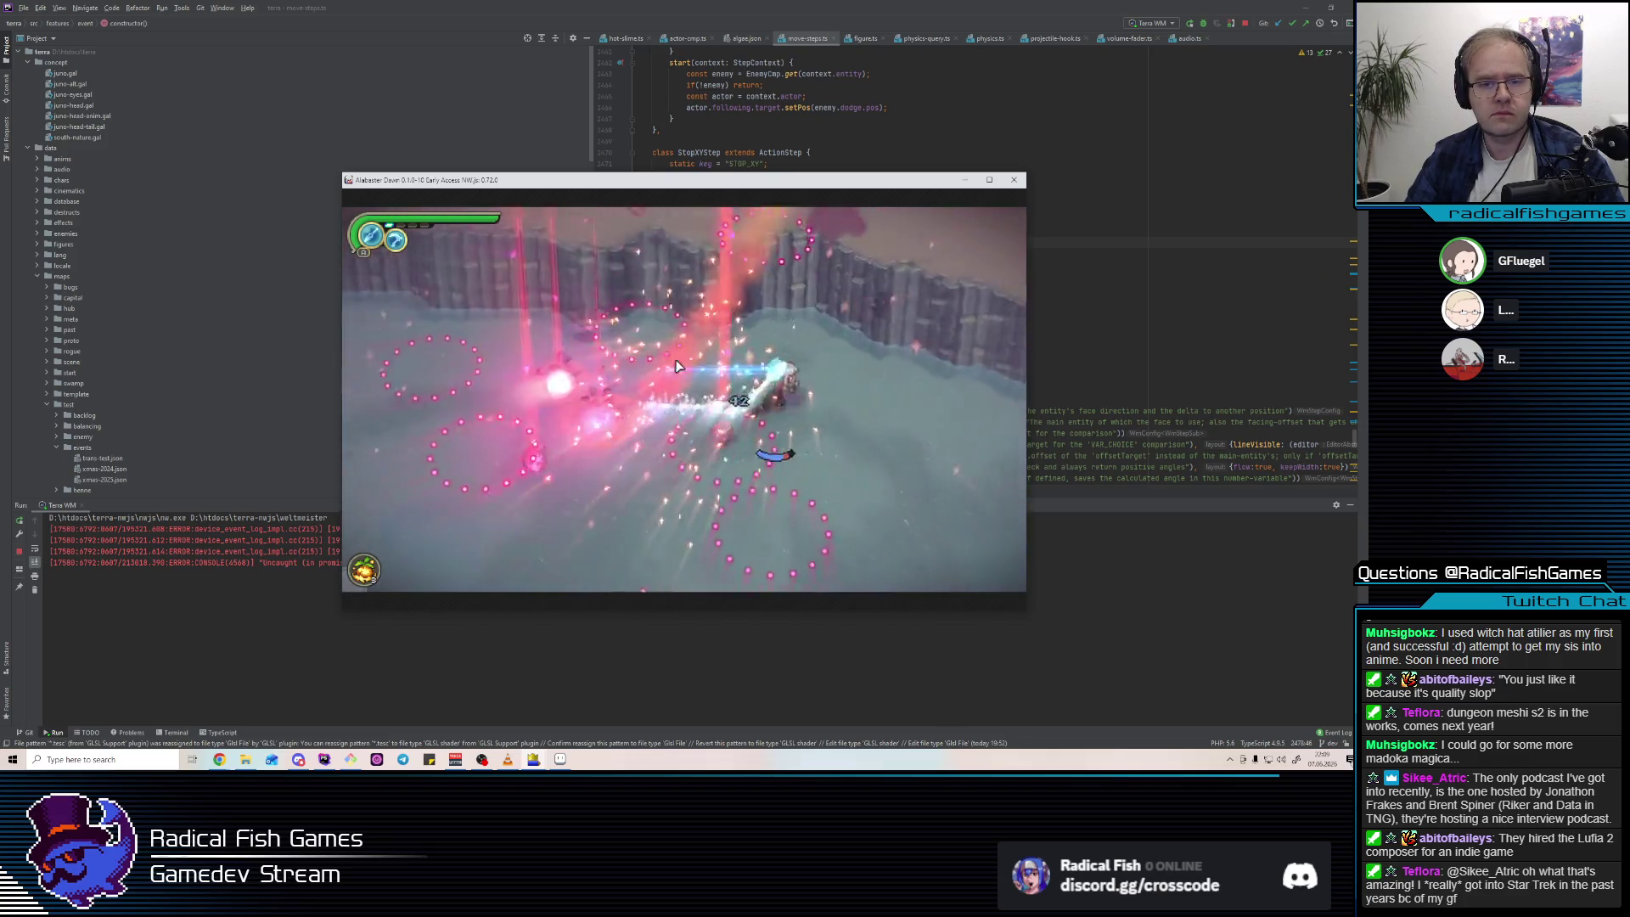
click(653, 361)
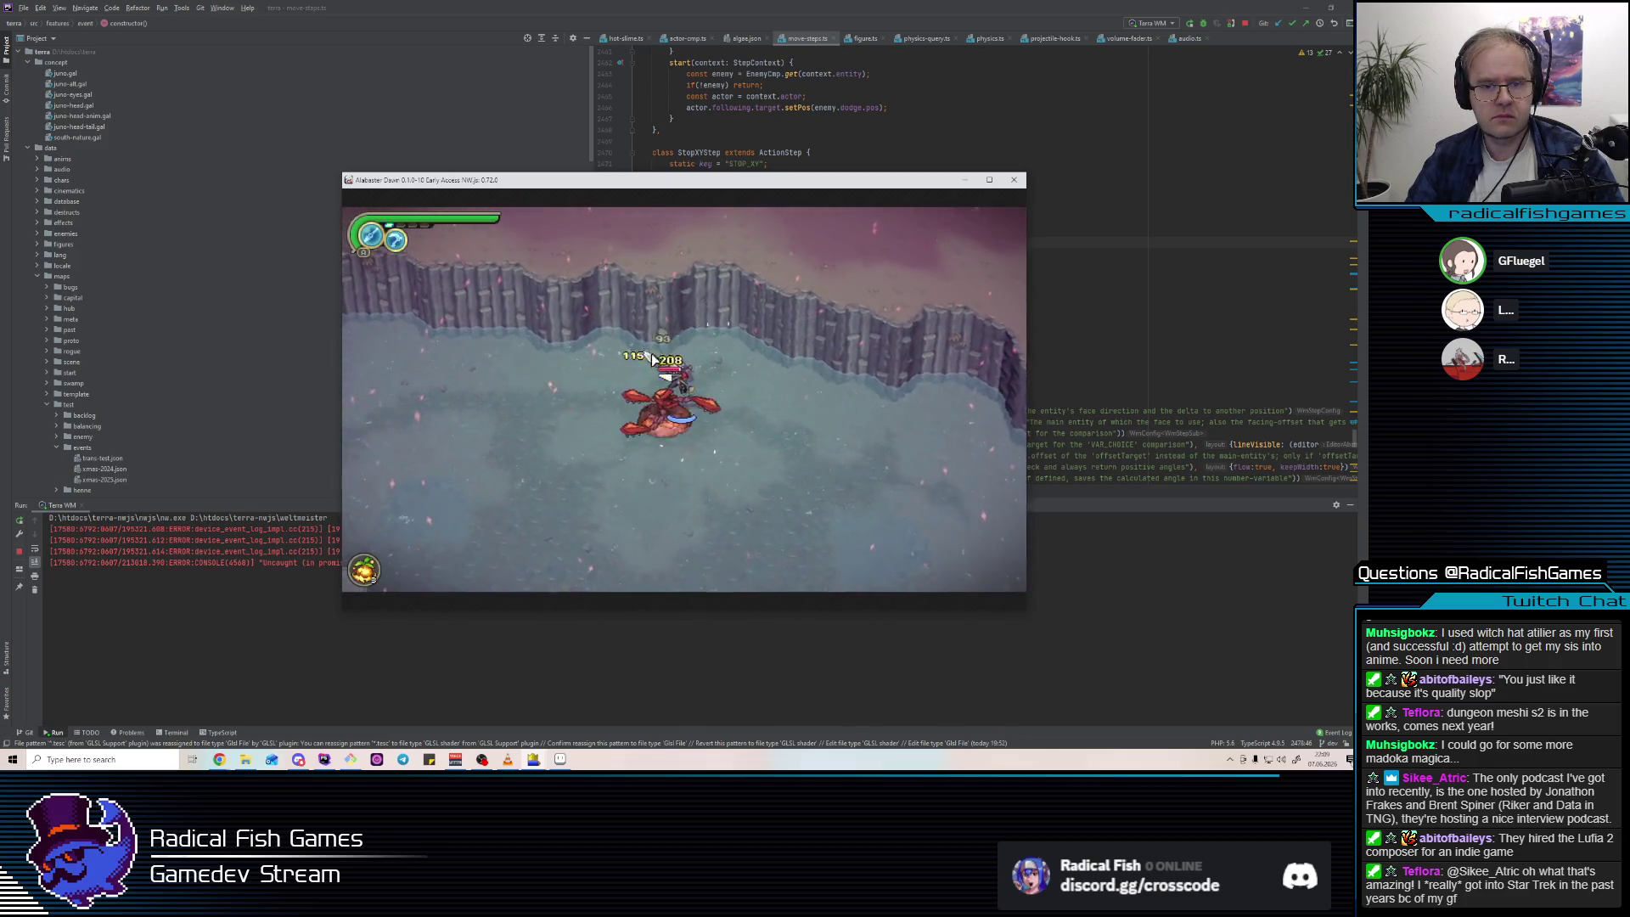
click(653, 355)
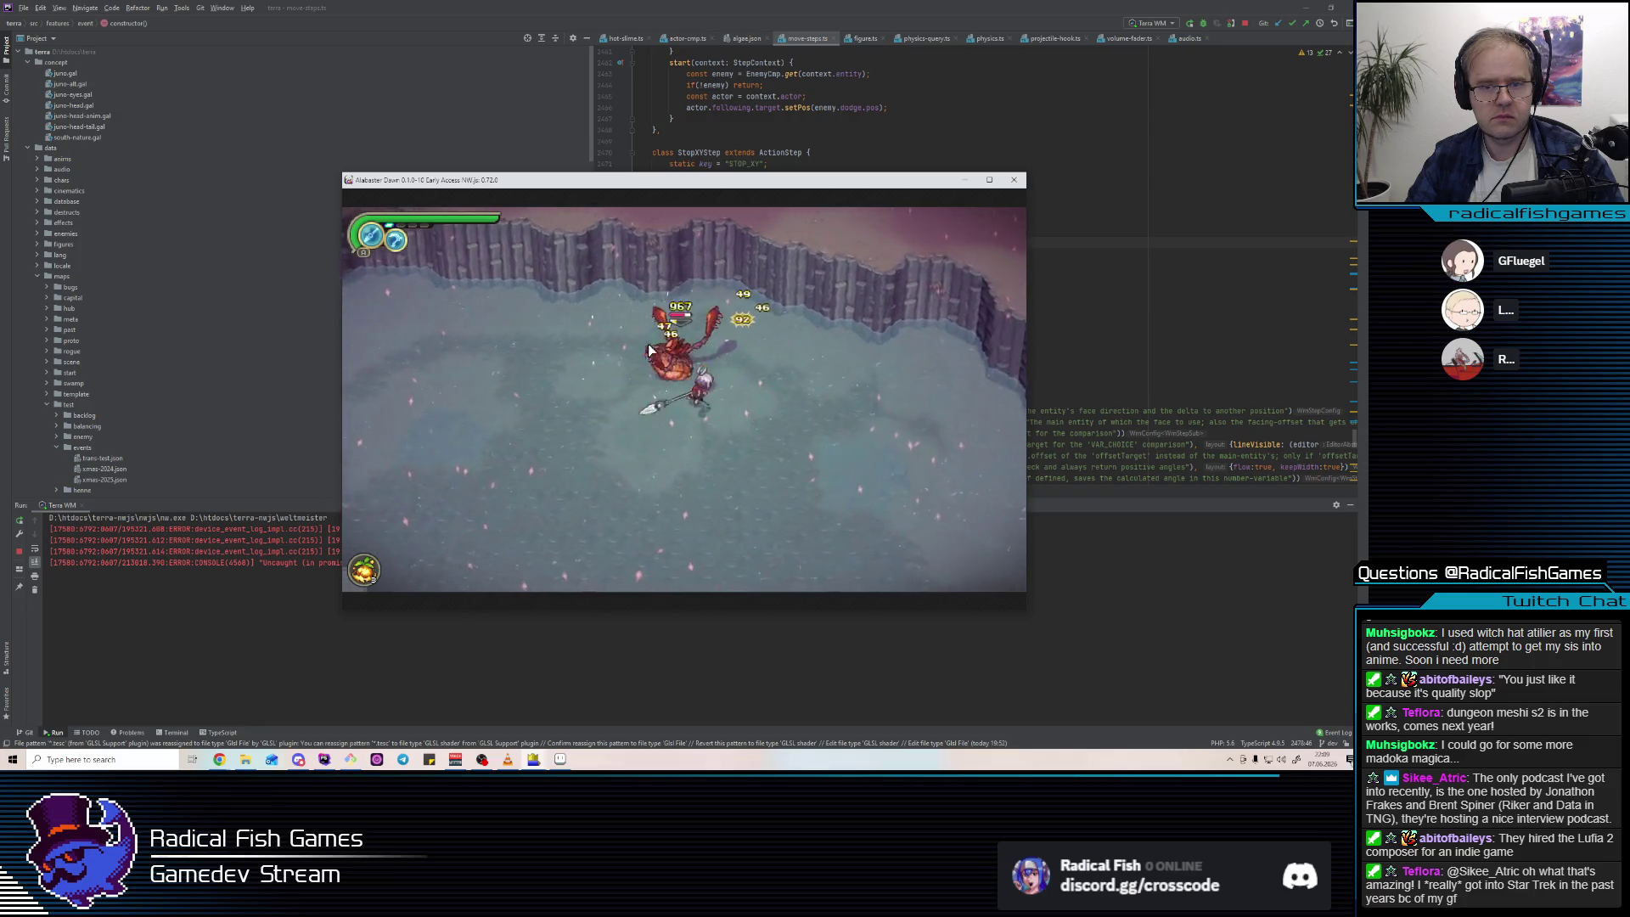
click(649, 346)
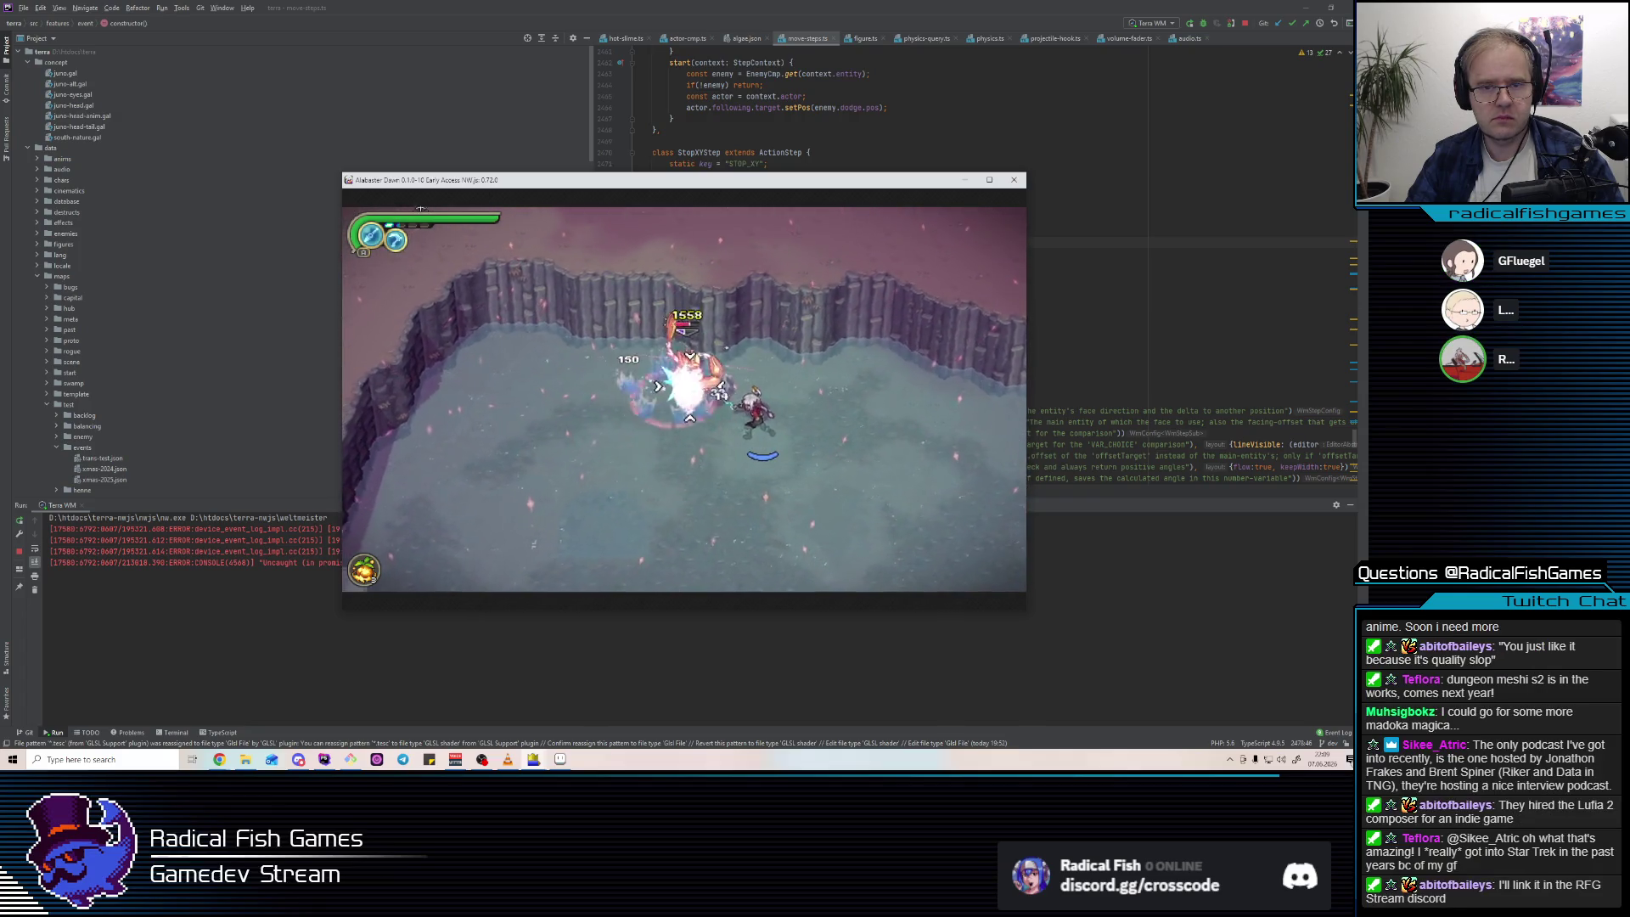
Toggle the weapon loadout wheel, then finish off the crab for 30 XP and return to WebStorm.
key(Tab)
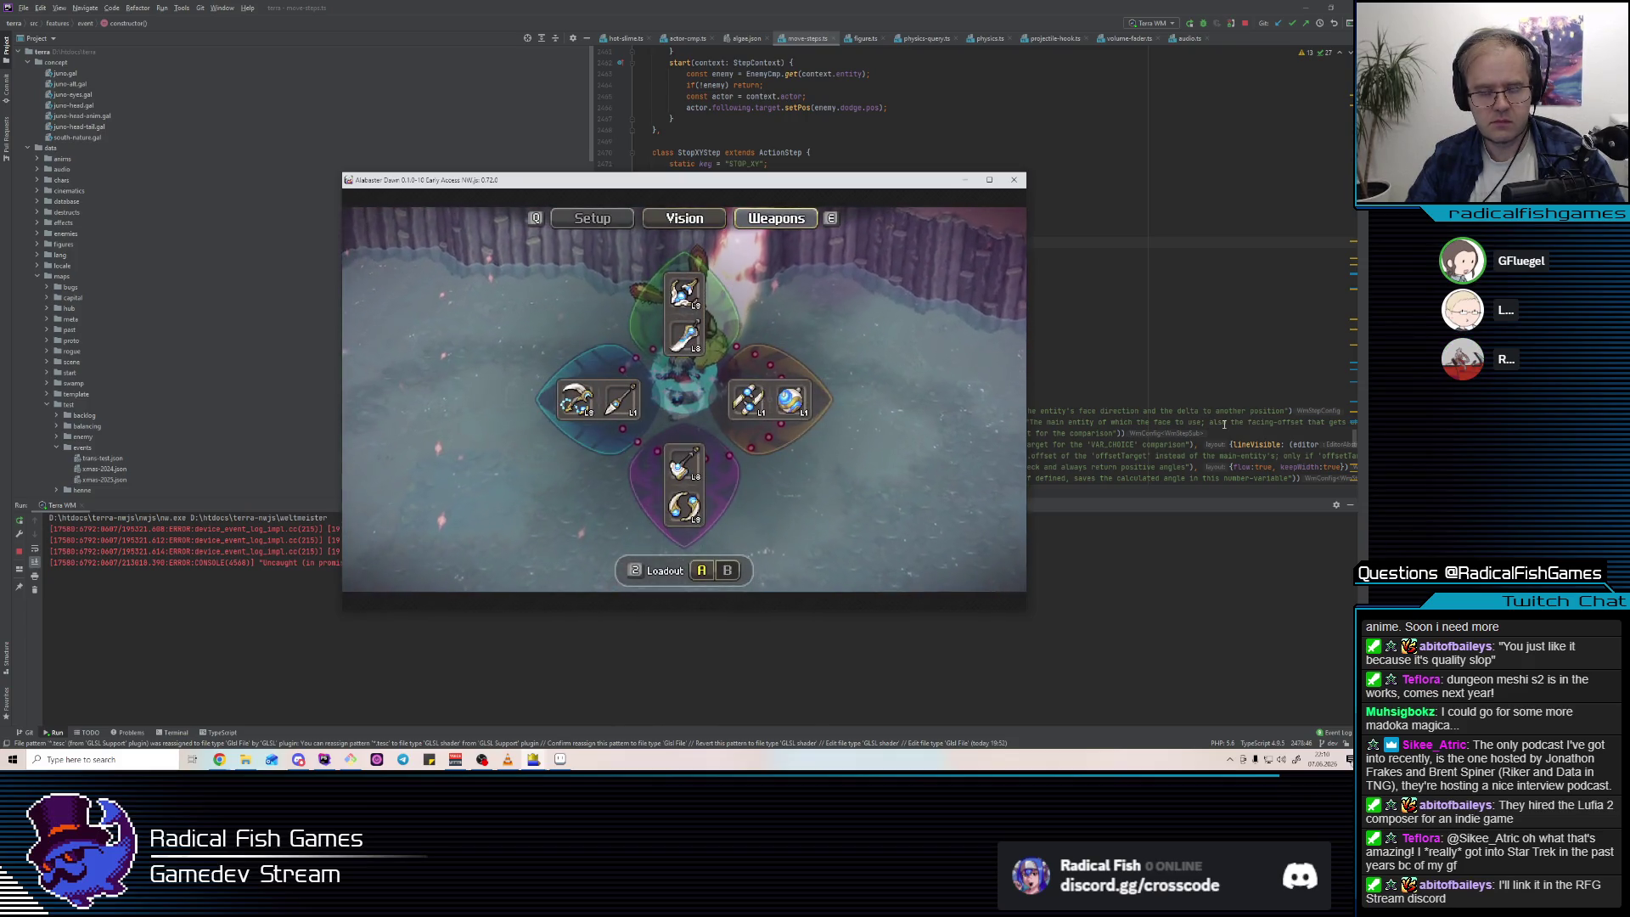
key(Tab)
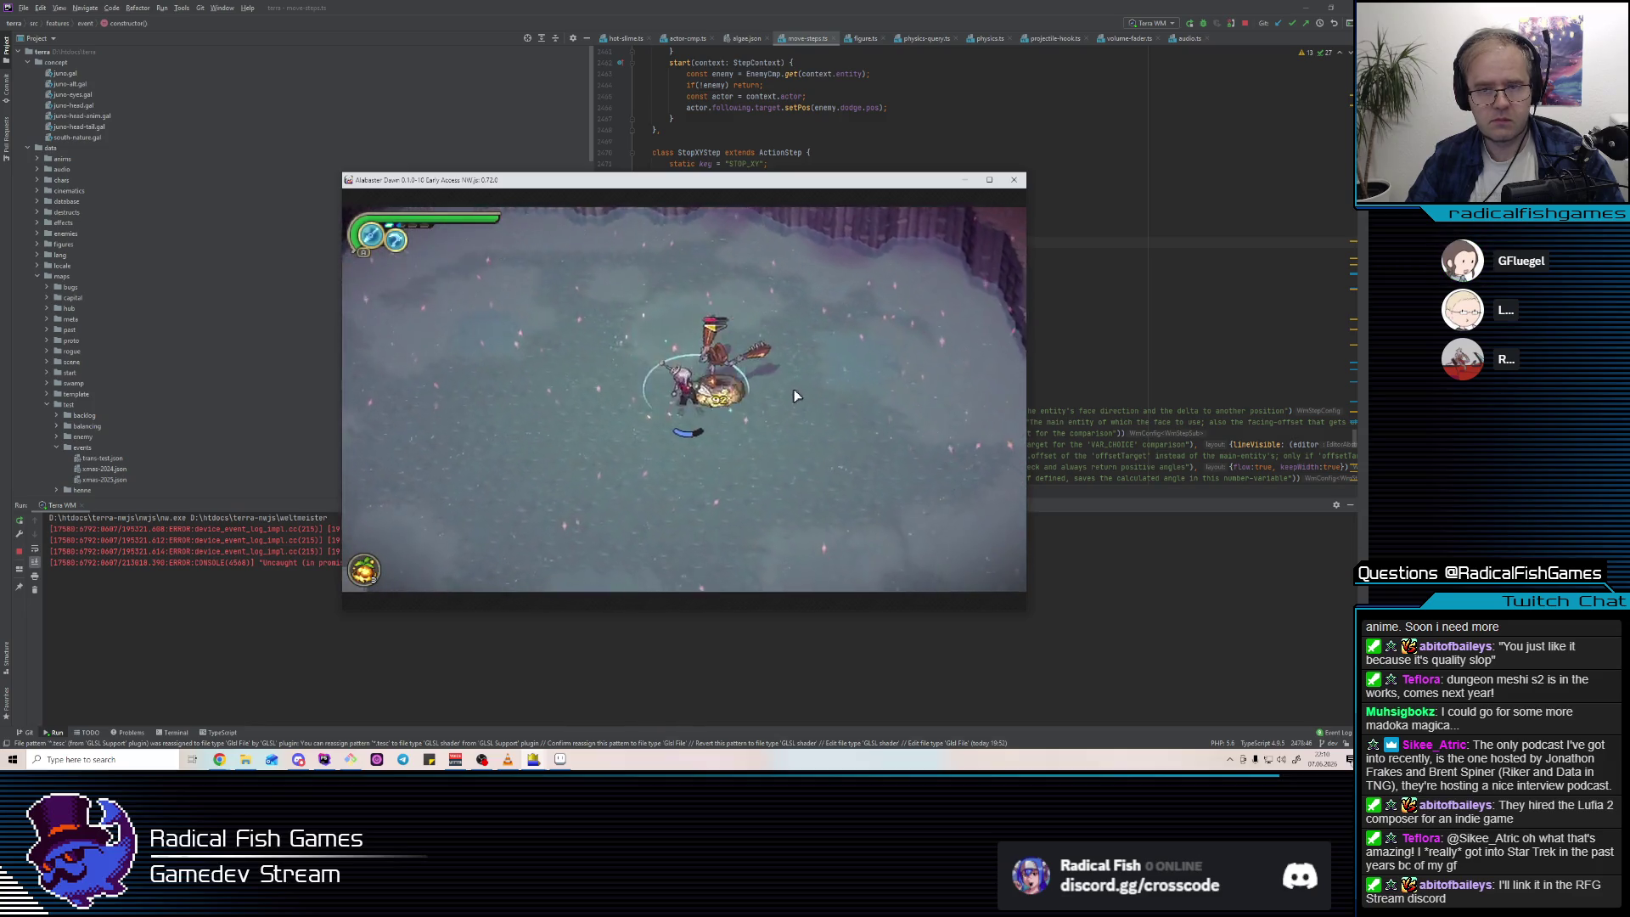
click(703, 363)
click(537, 372)
click(553, 369)
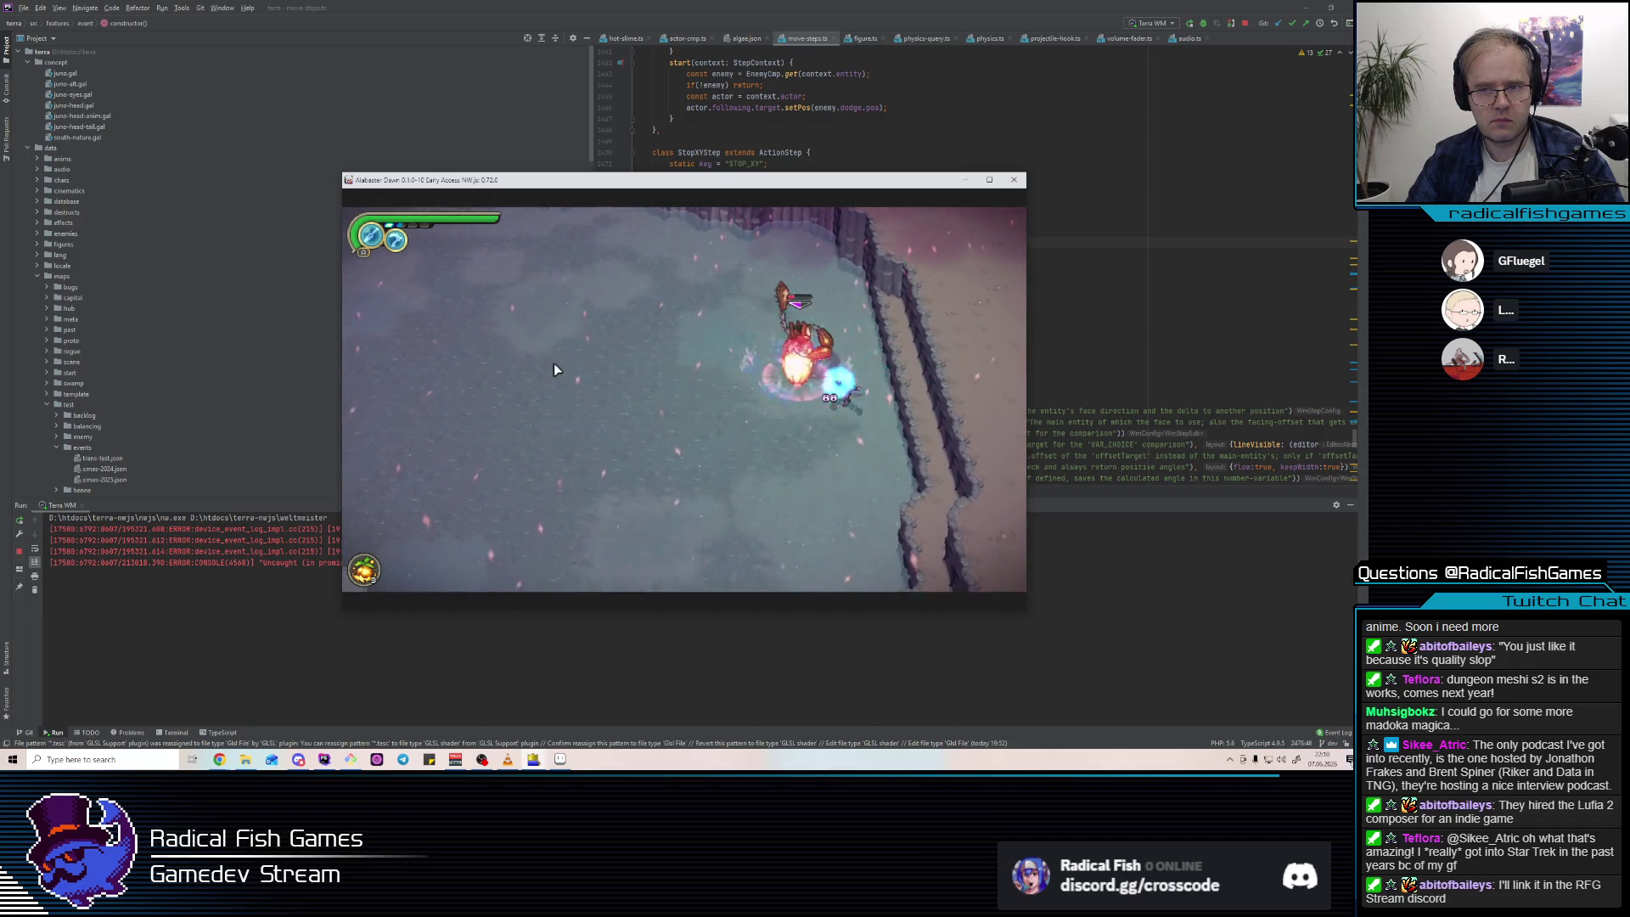
click(552, 359)
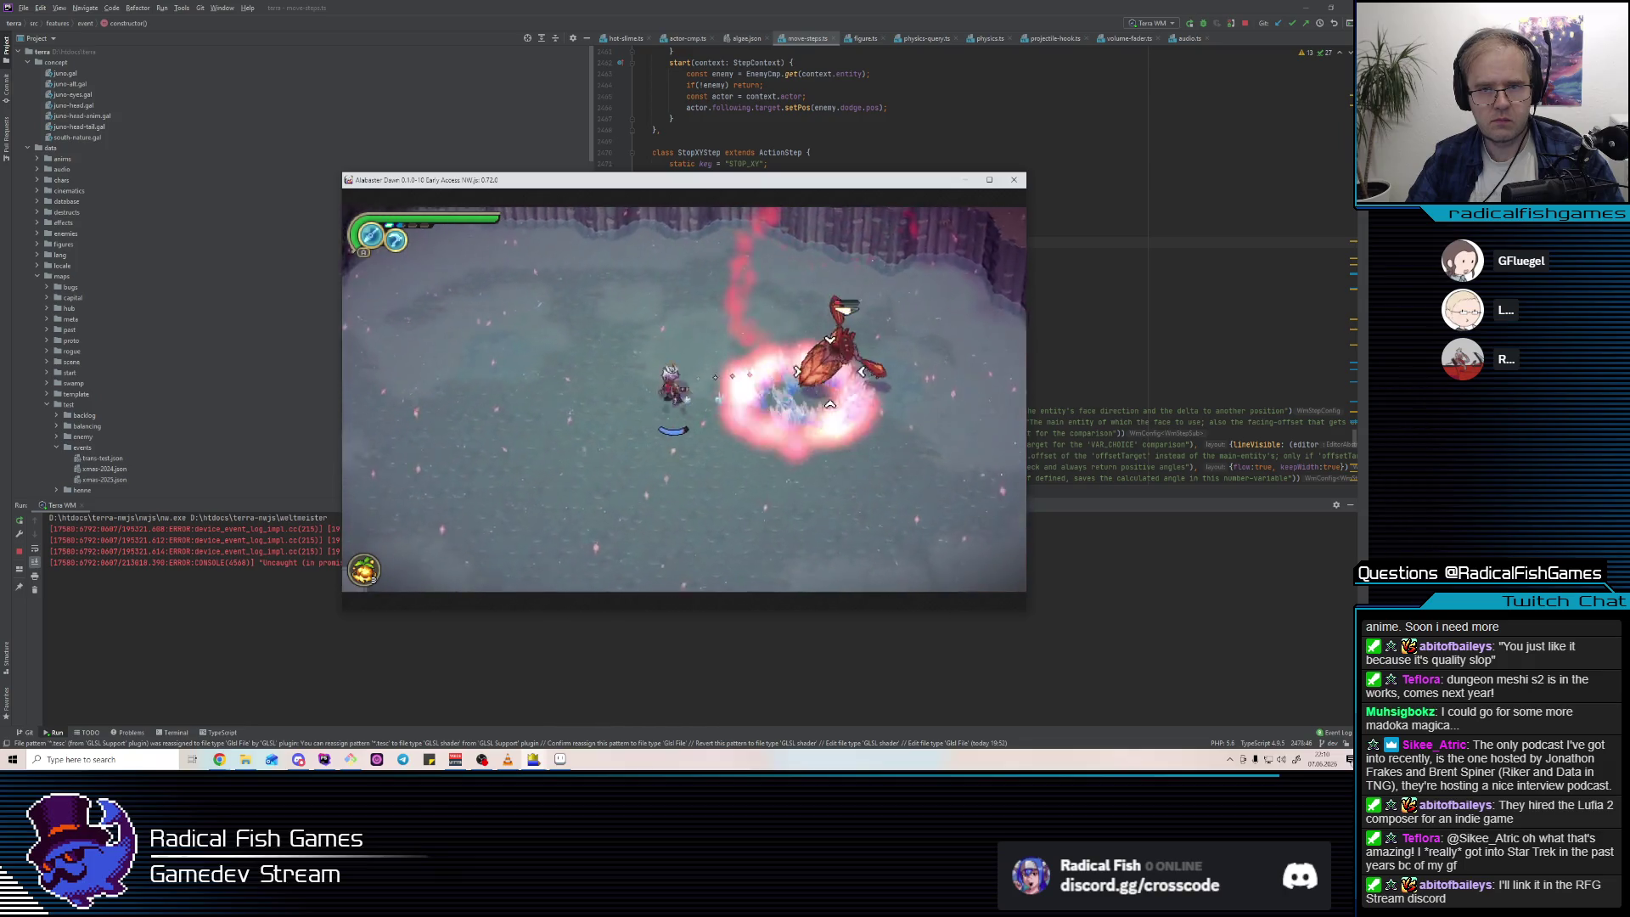
click(666, 401)
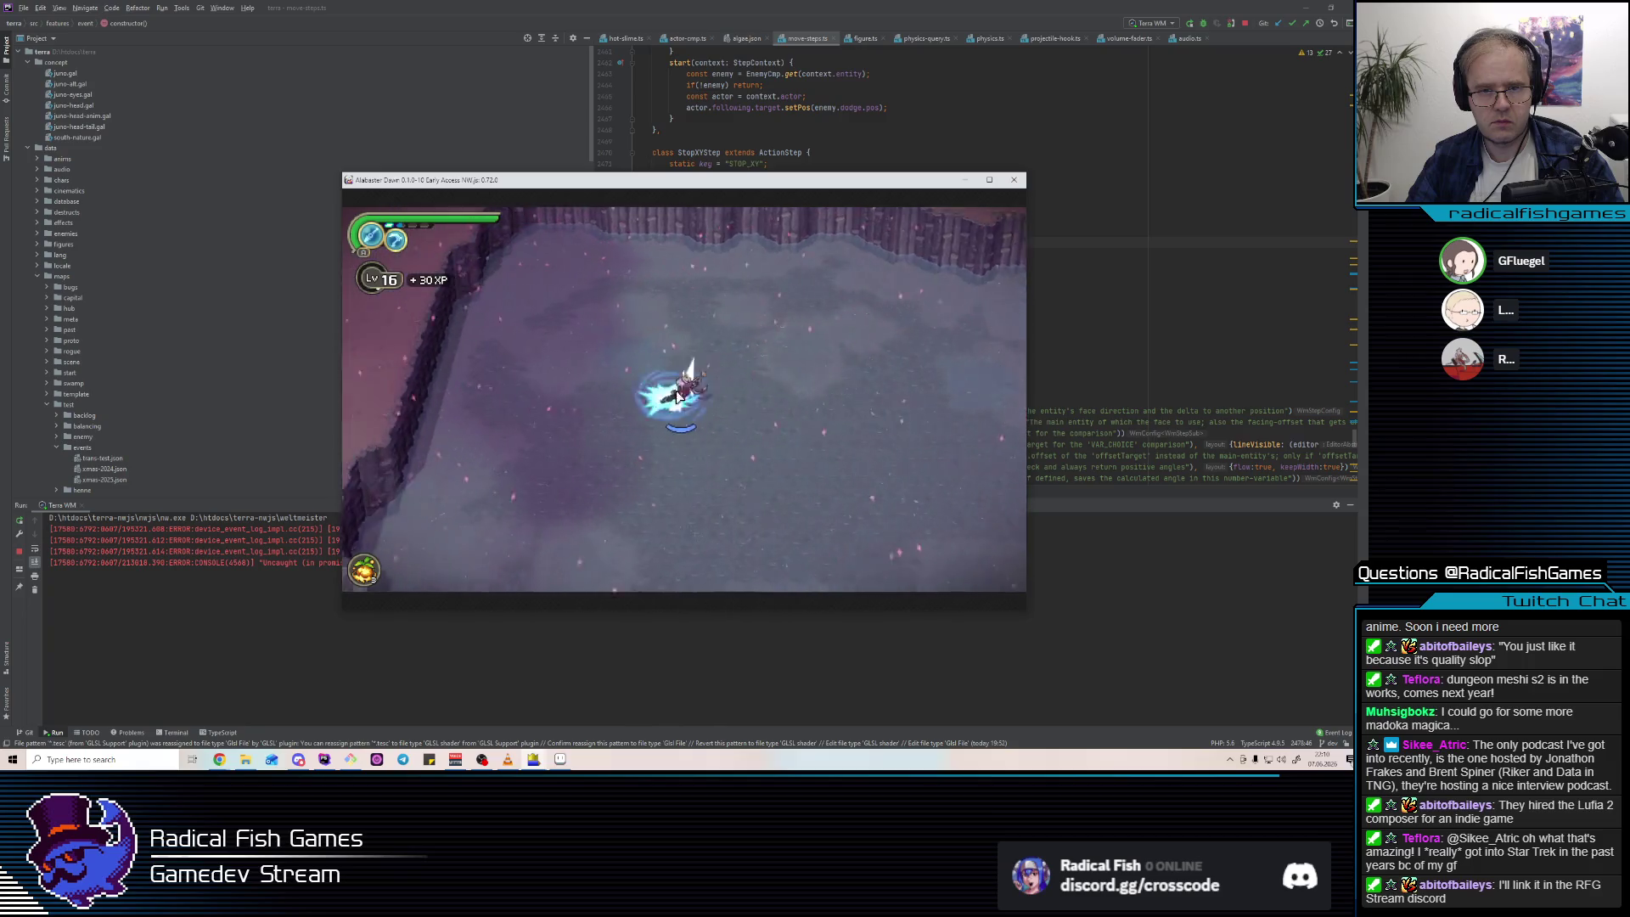
key(alt+Tab)
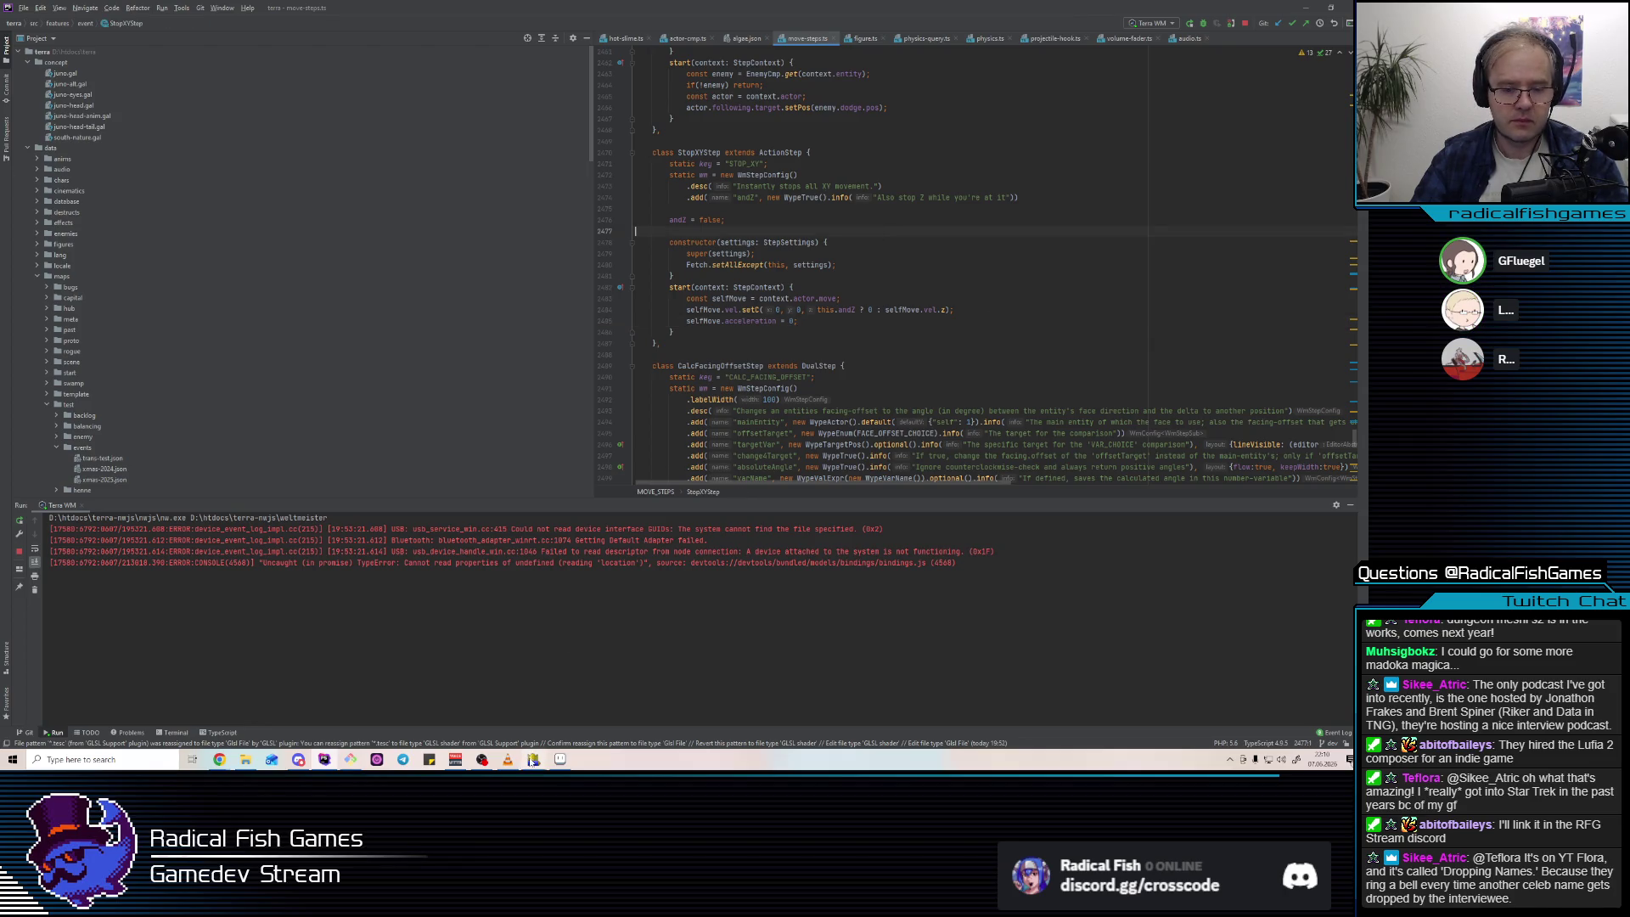
In the entity editor, preview the breakFlyAround action and the skyShot proxy.
mouse_move(533, 760)
click(463, 709)
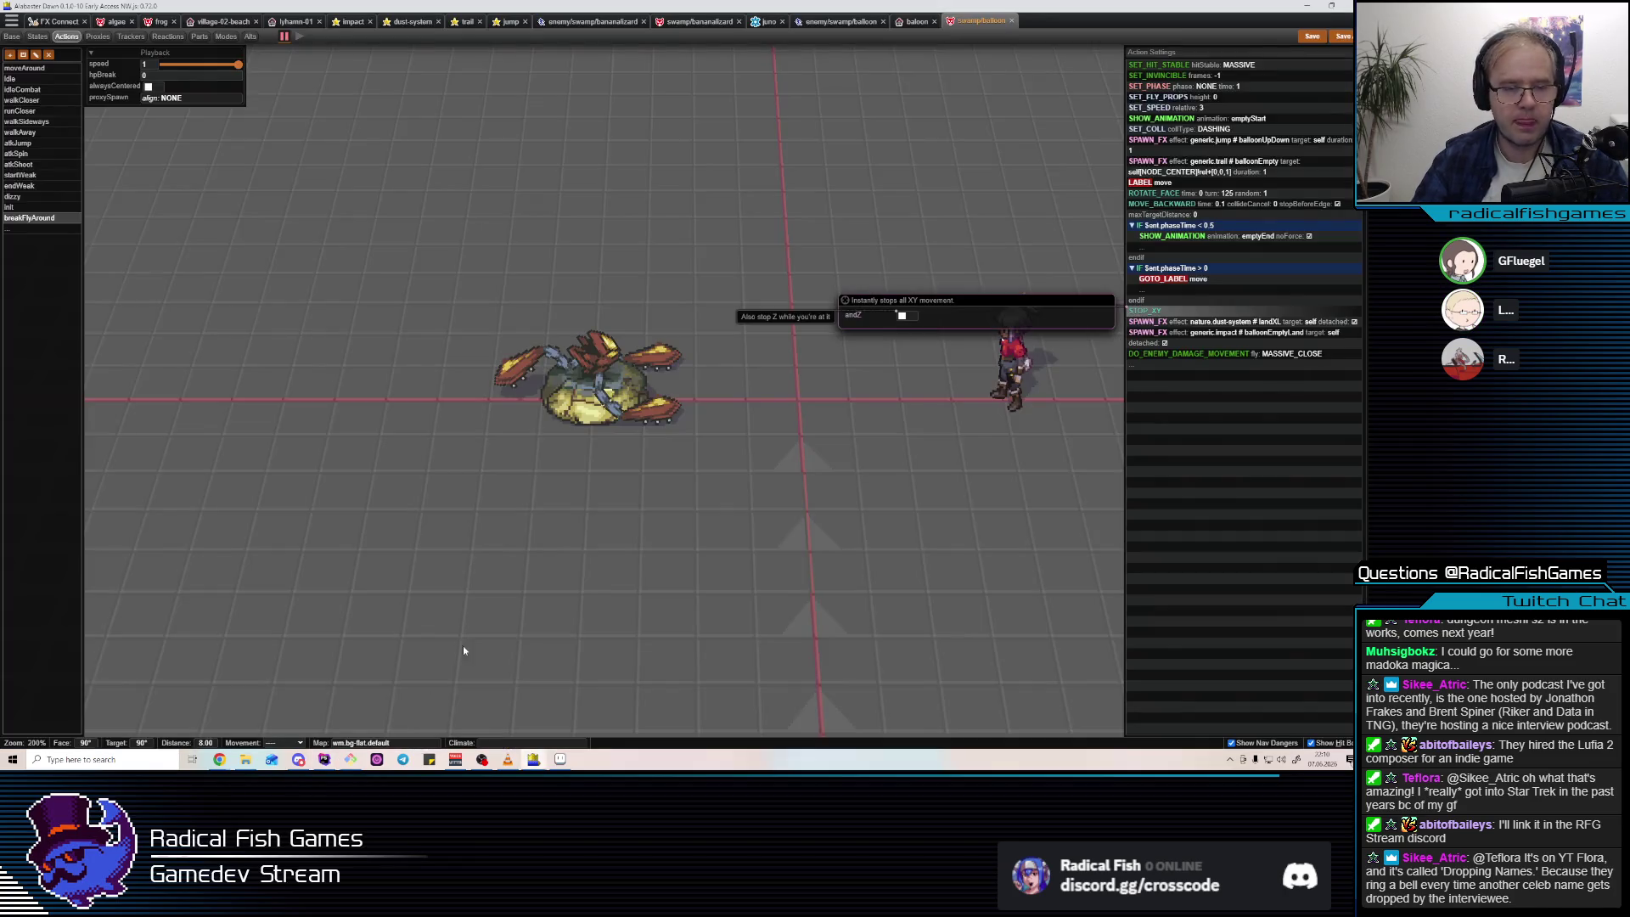
click(59, 222)
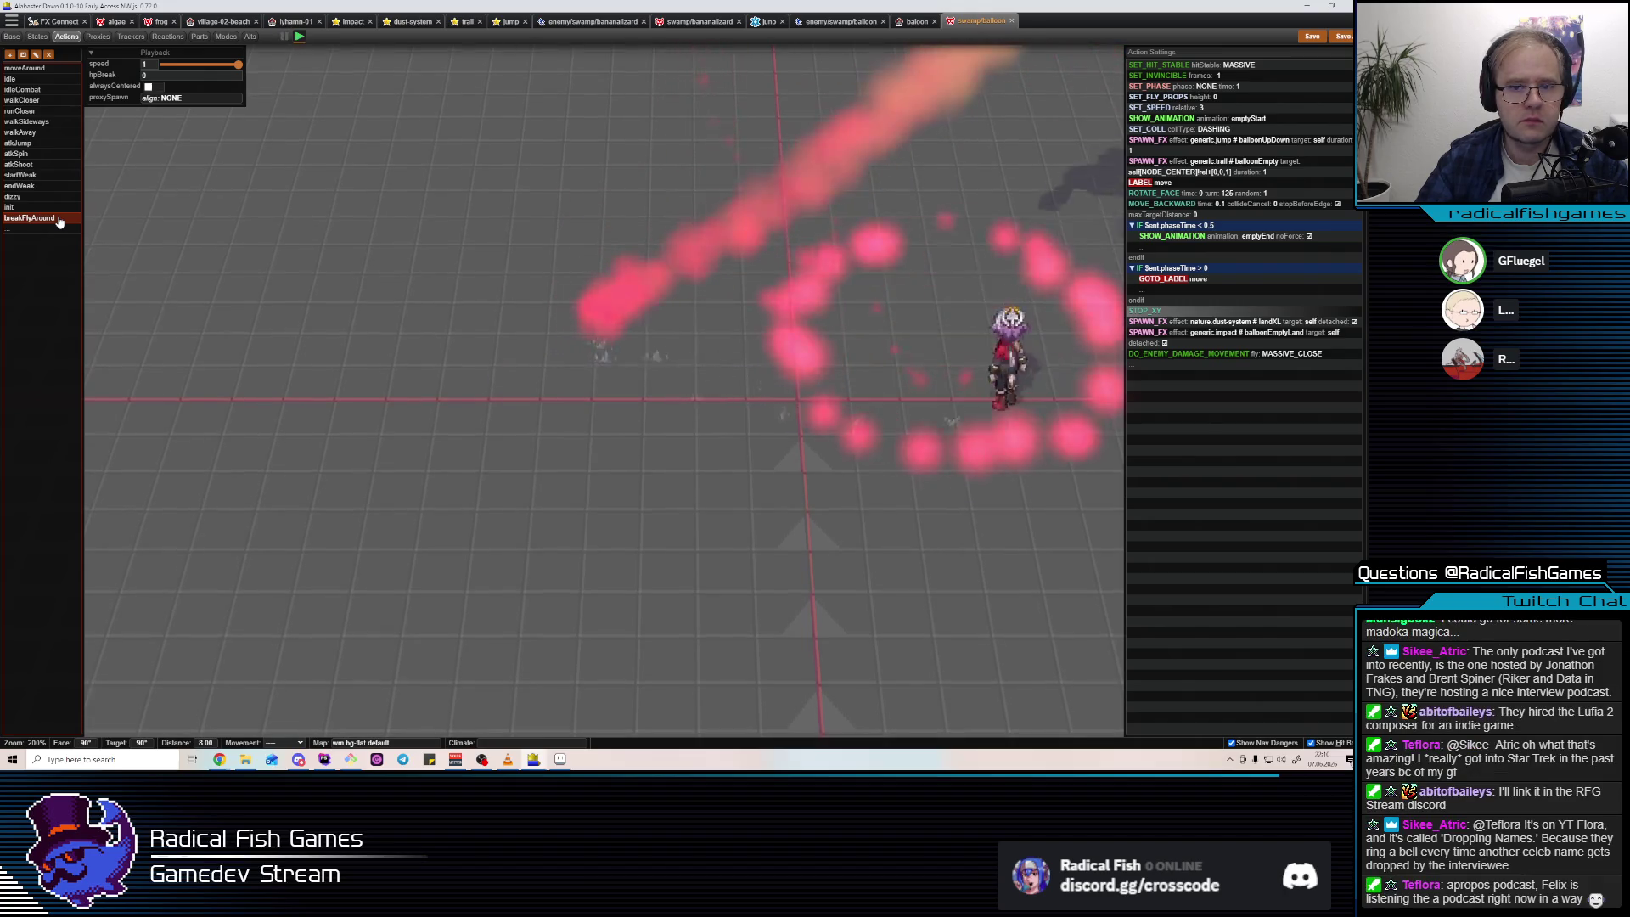
click(102, 37)
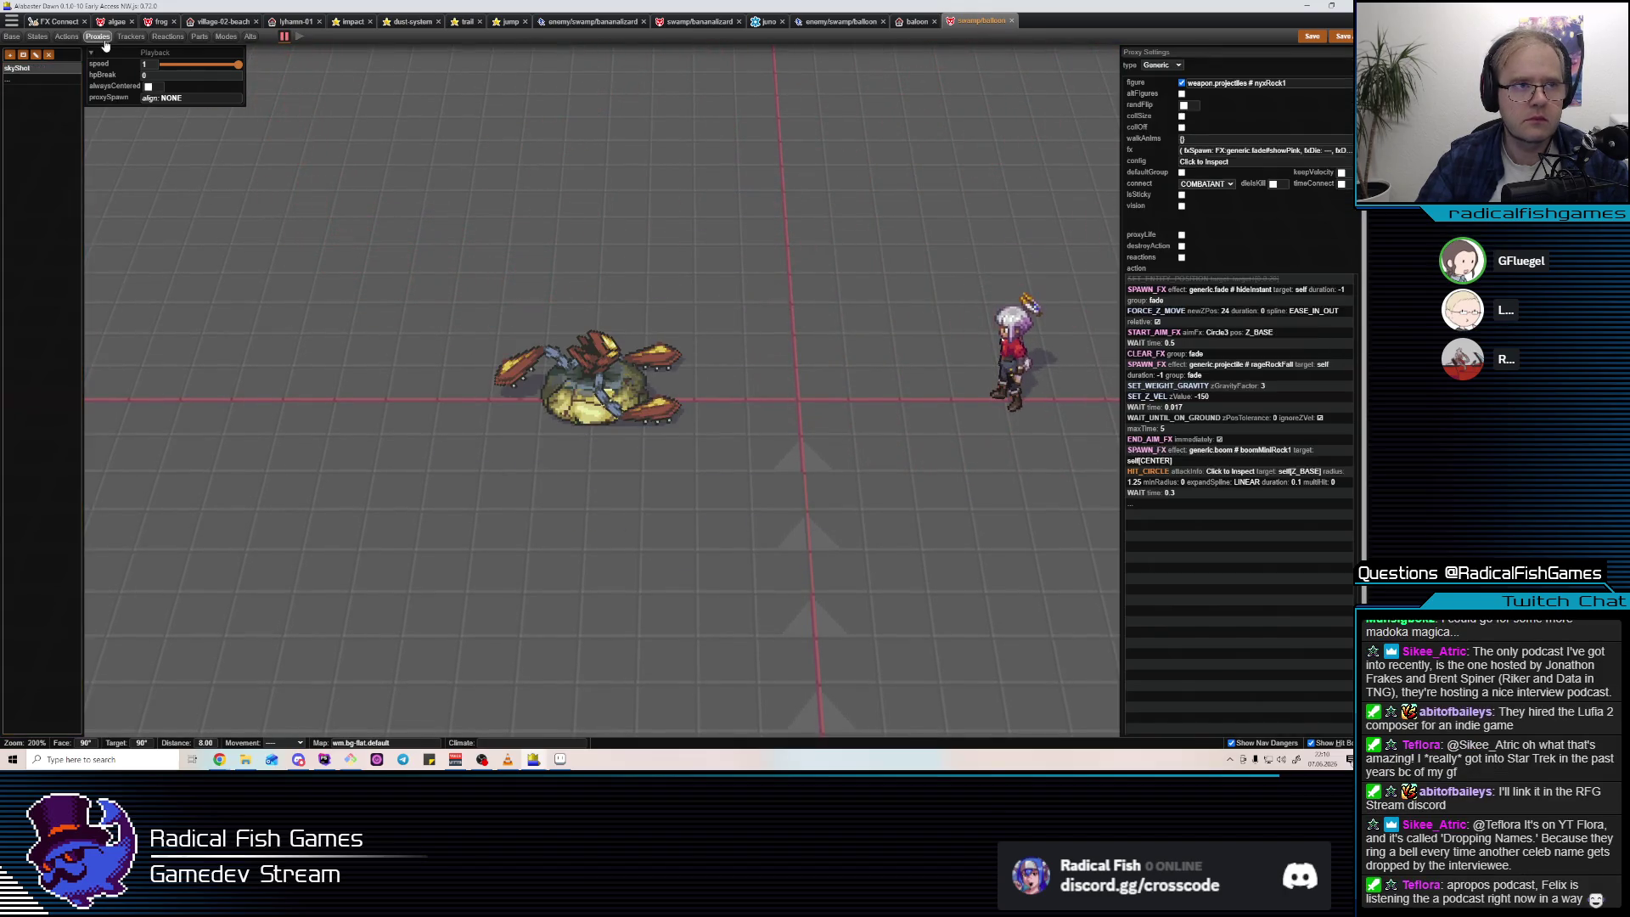
click(35, 68)
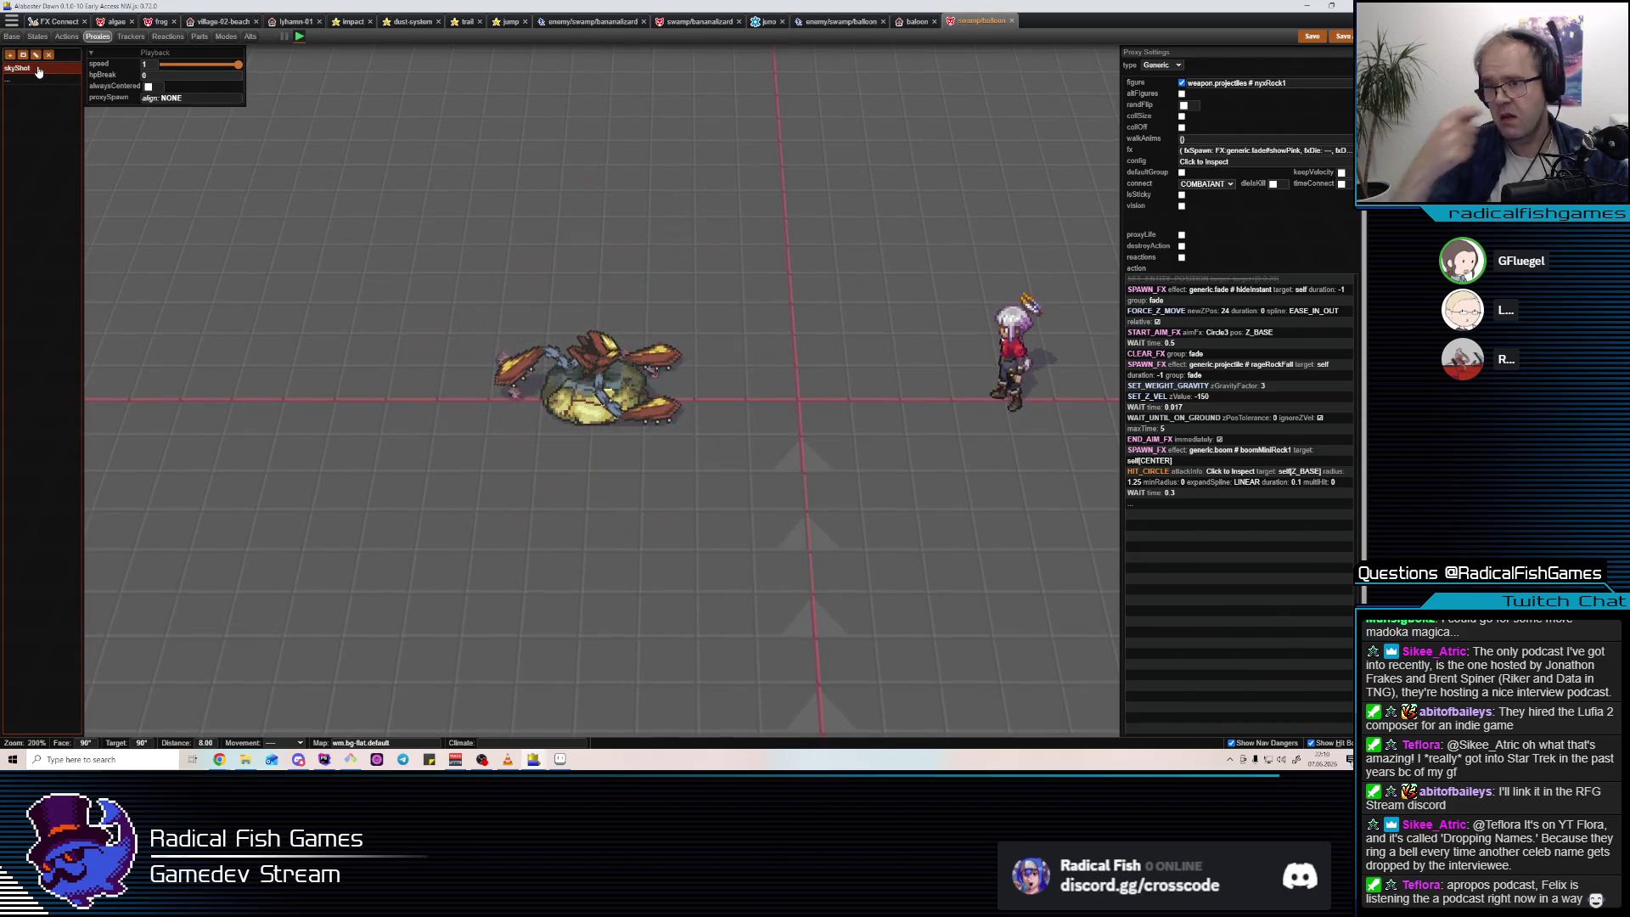
Inspect skyShot's SPAWN_FX and CLEAR_FX steps and open rageRockFall in the effect editor.
click(1254, 297)
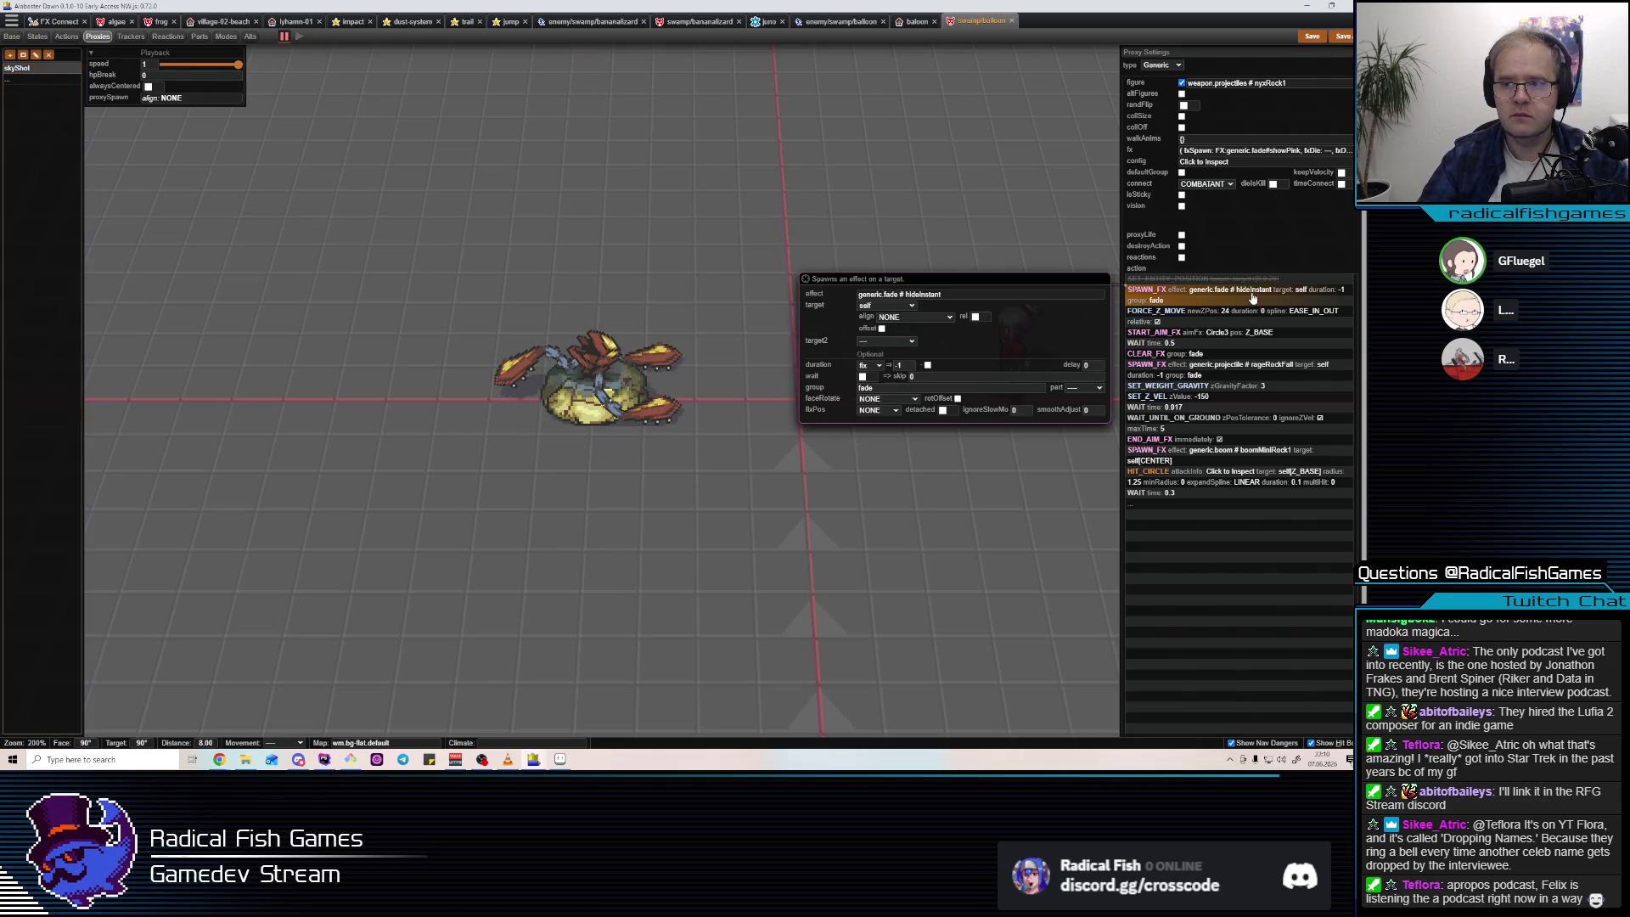
click(1251, 282)
click(1226, 341)
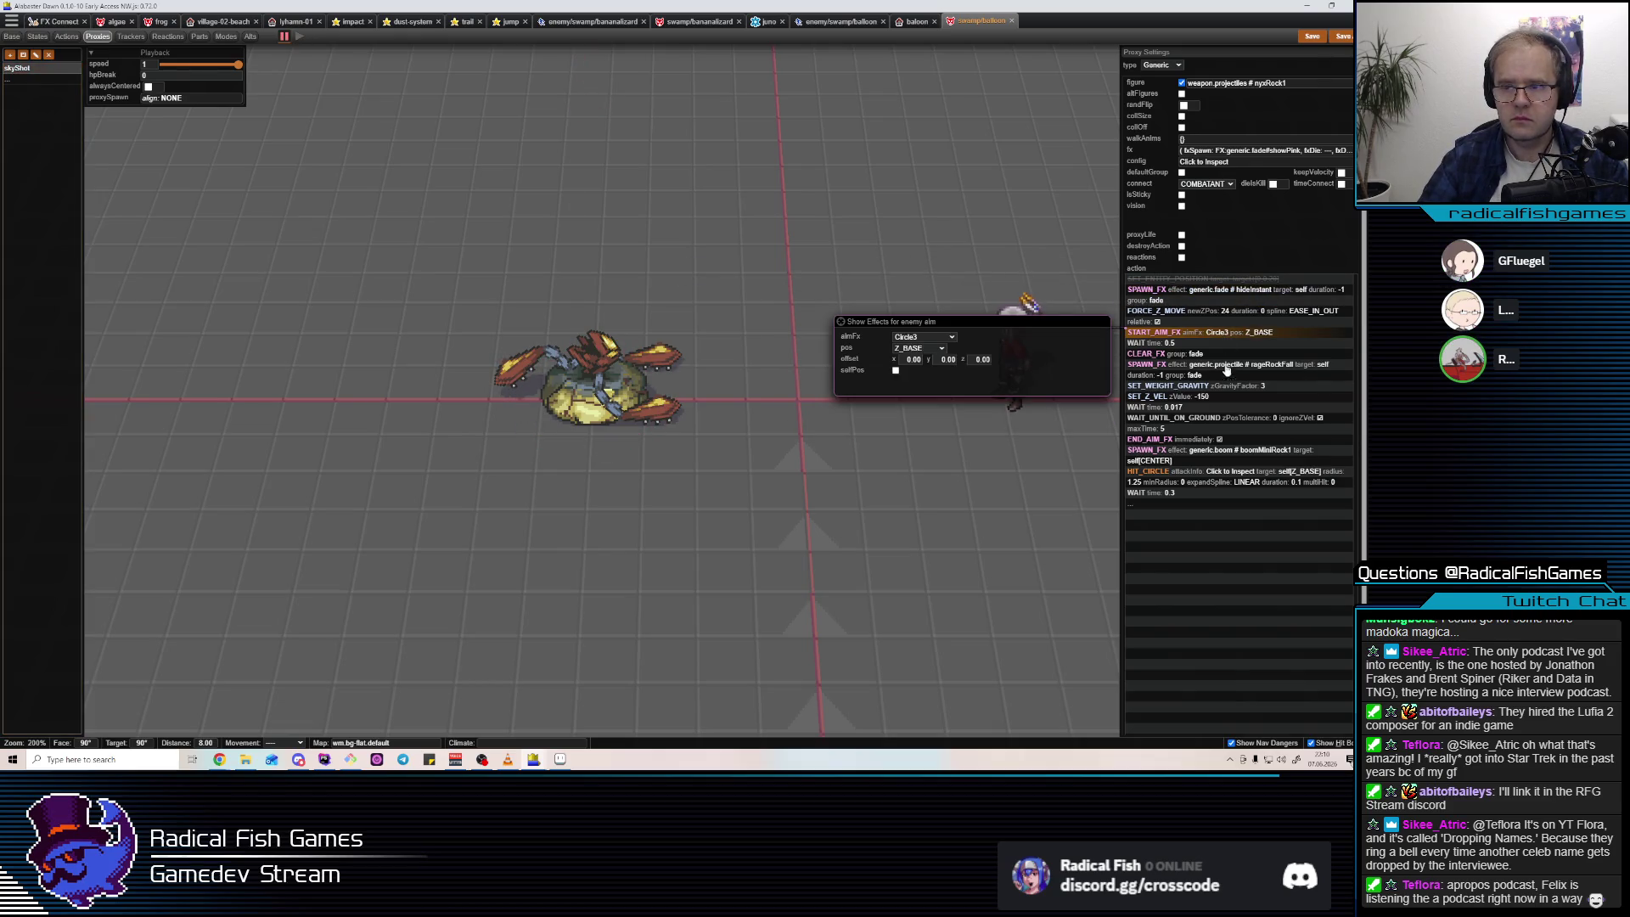
click(1225, 356)
click(1228, 370)
click(990, 367)
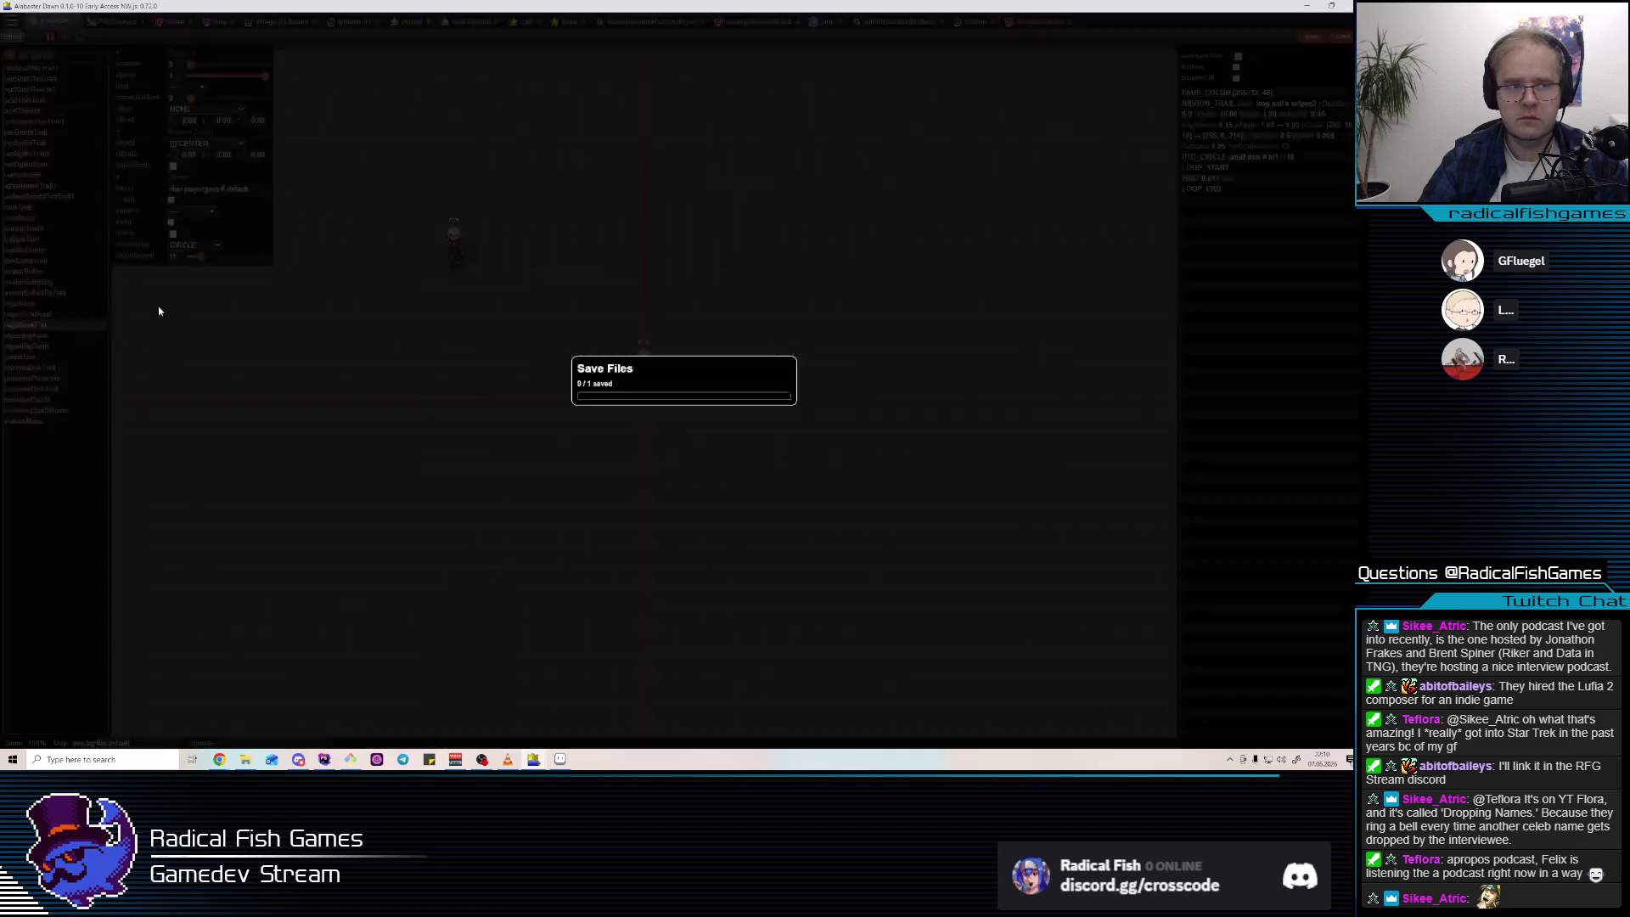
Create an empty effect called balloonSkyShot from the '...' slot at the list's end.
click(33, 435)
click(38, 435)
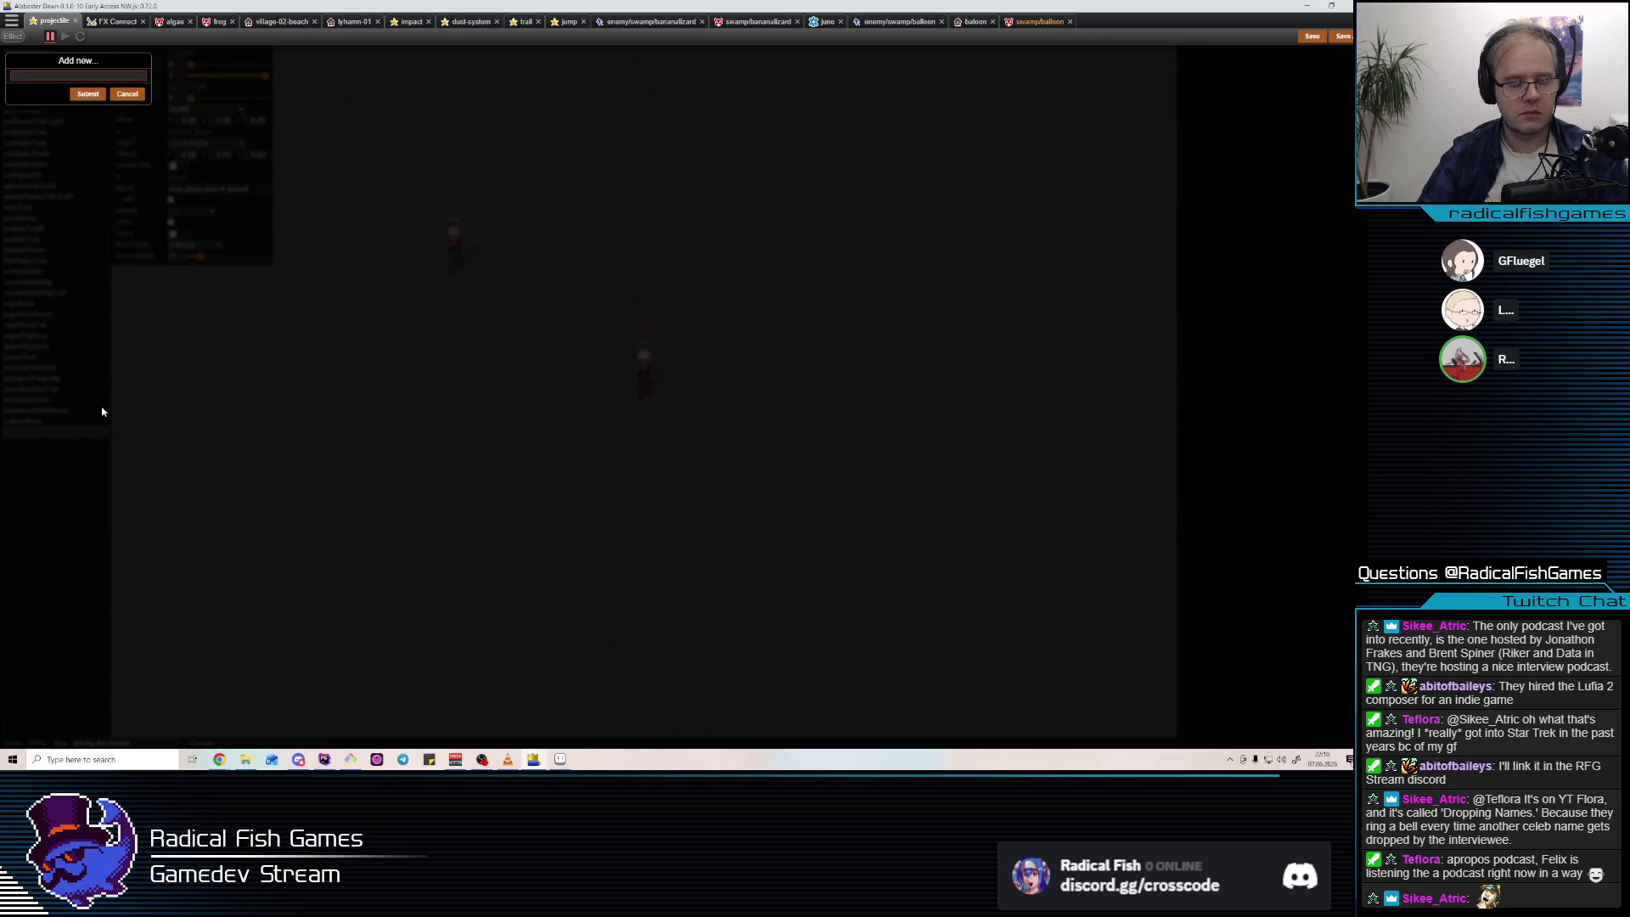
text(bal)
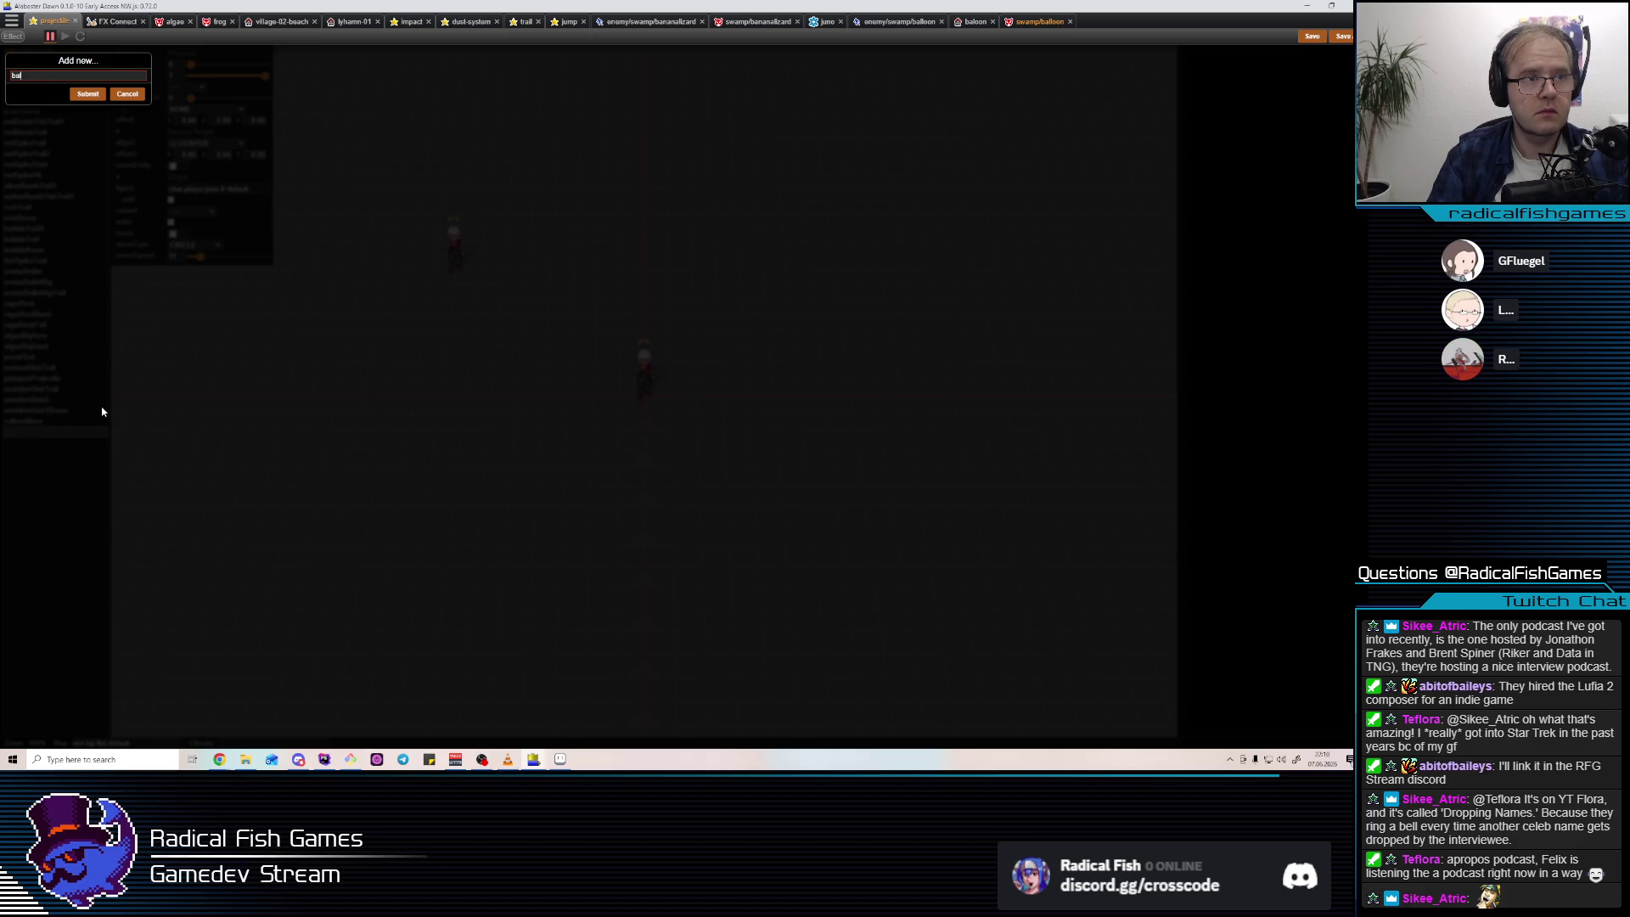
text(loonSkyShot)
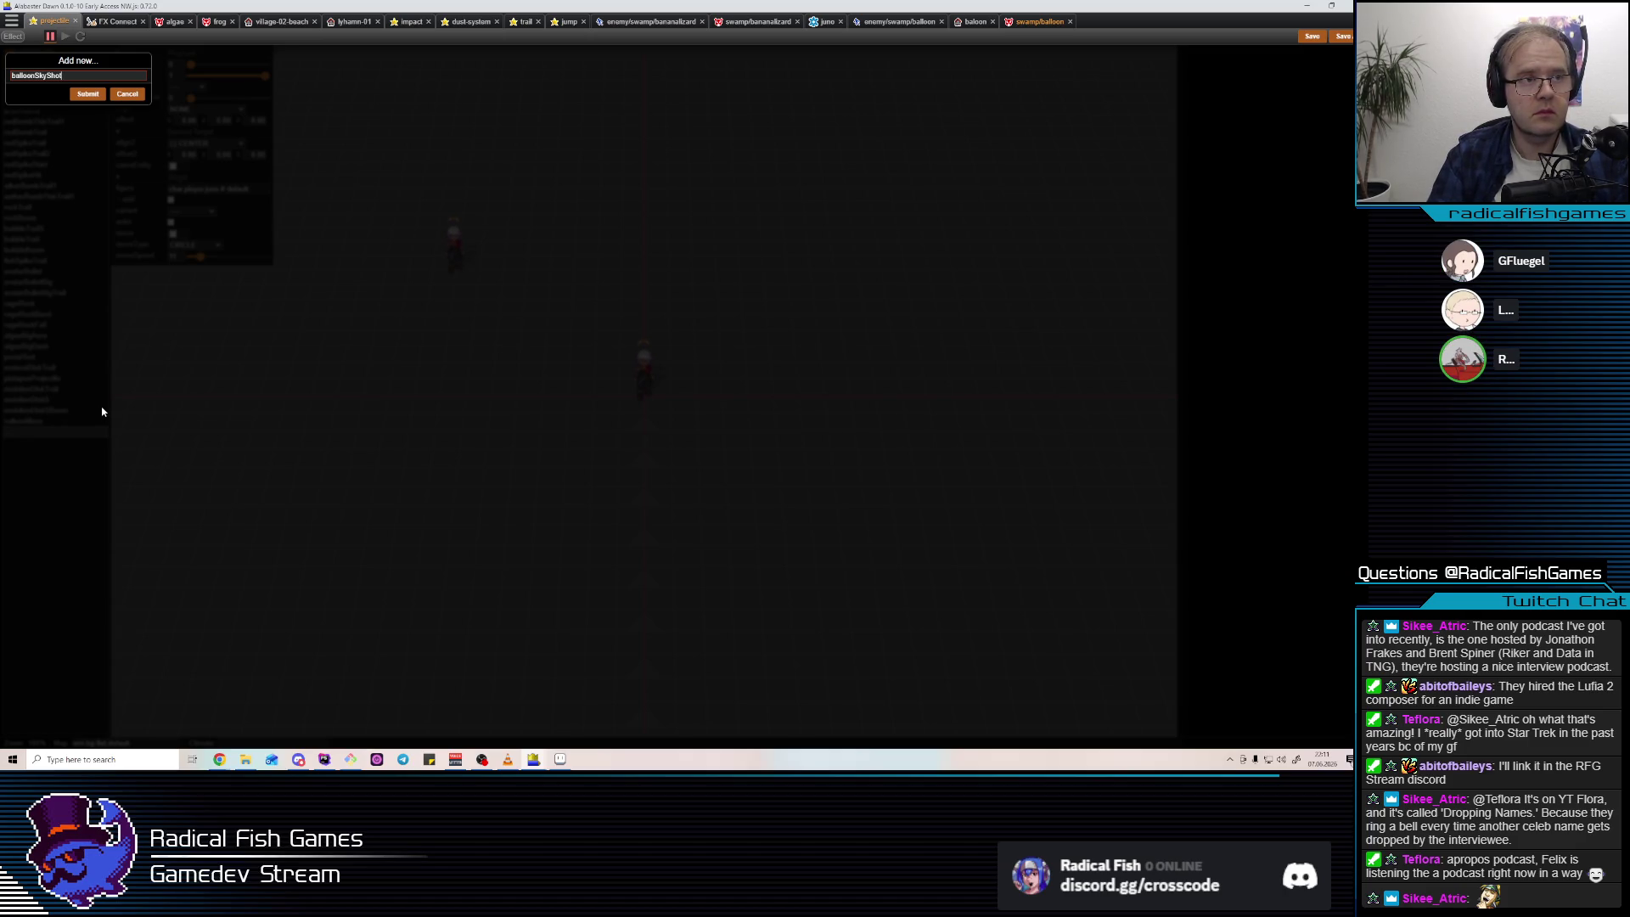
key(Return)
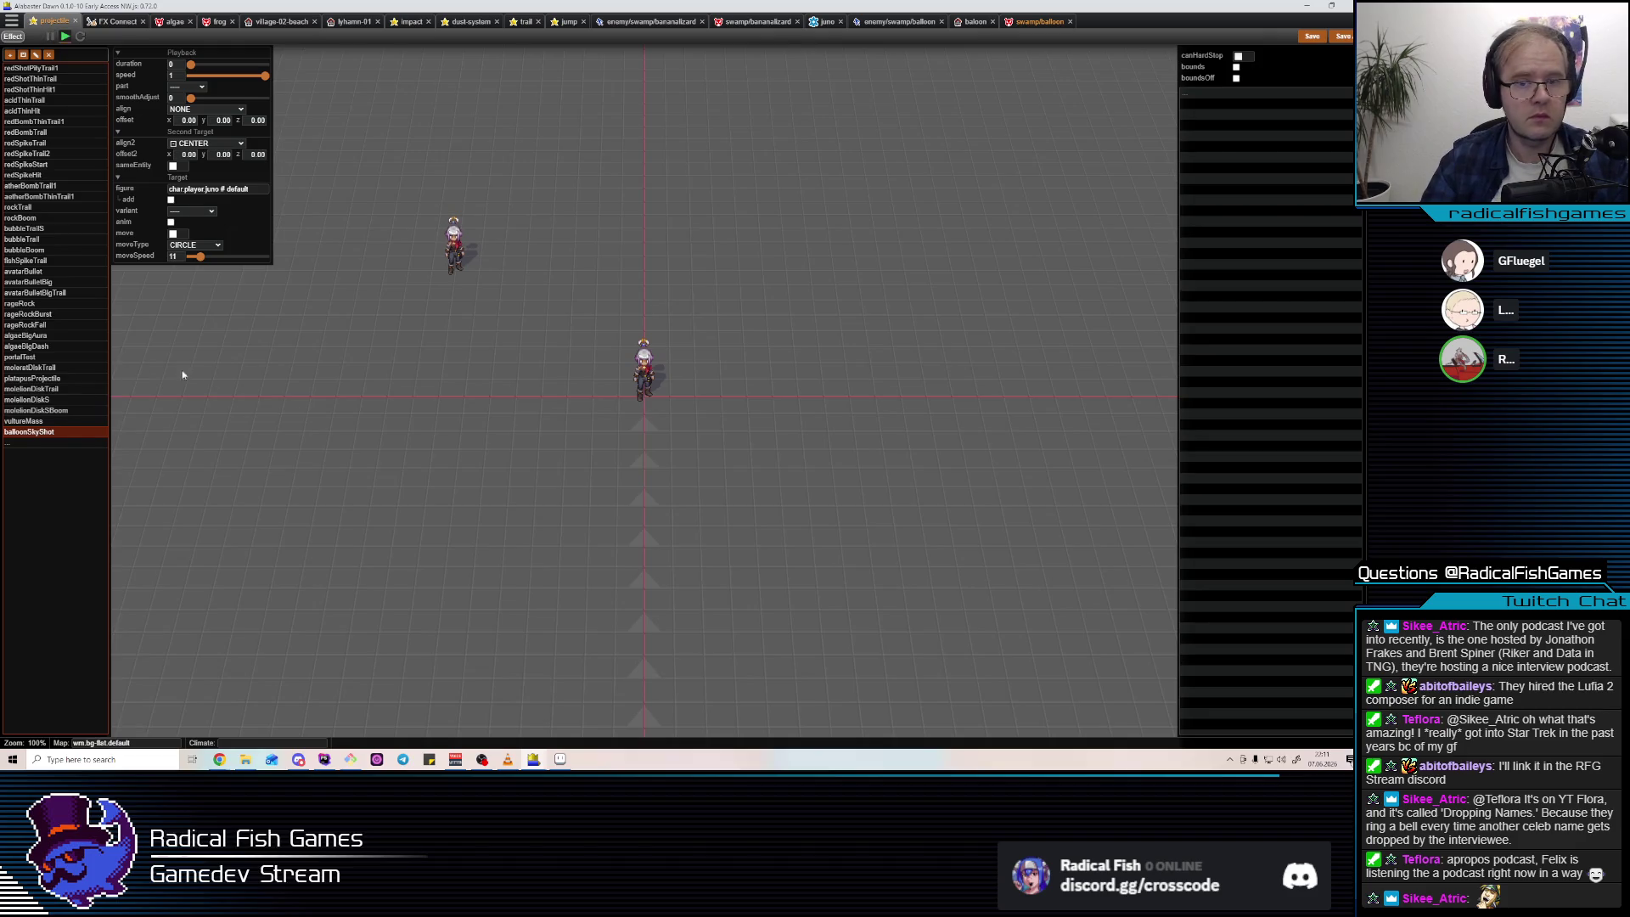
click(1221, 96)
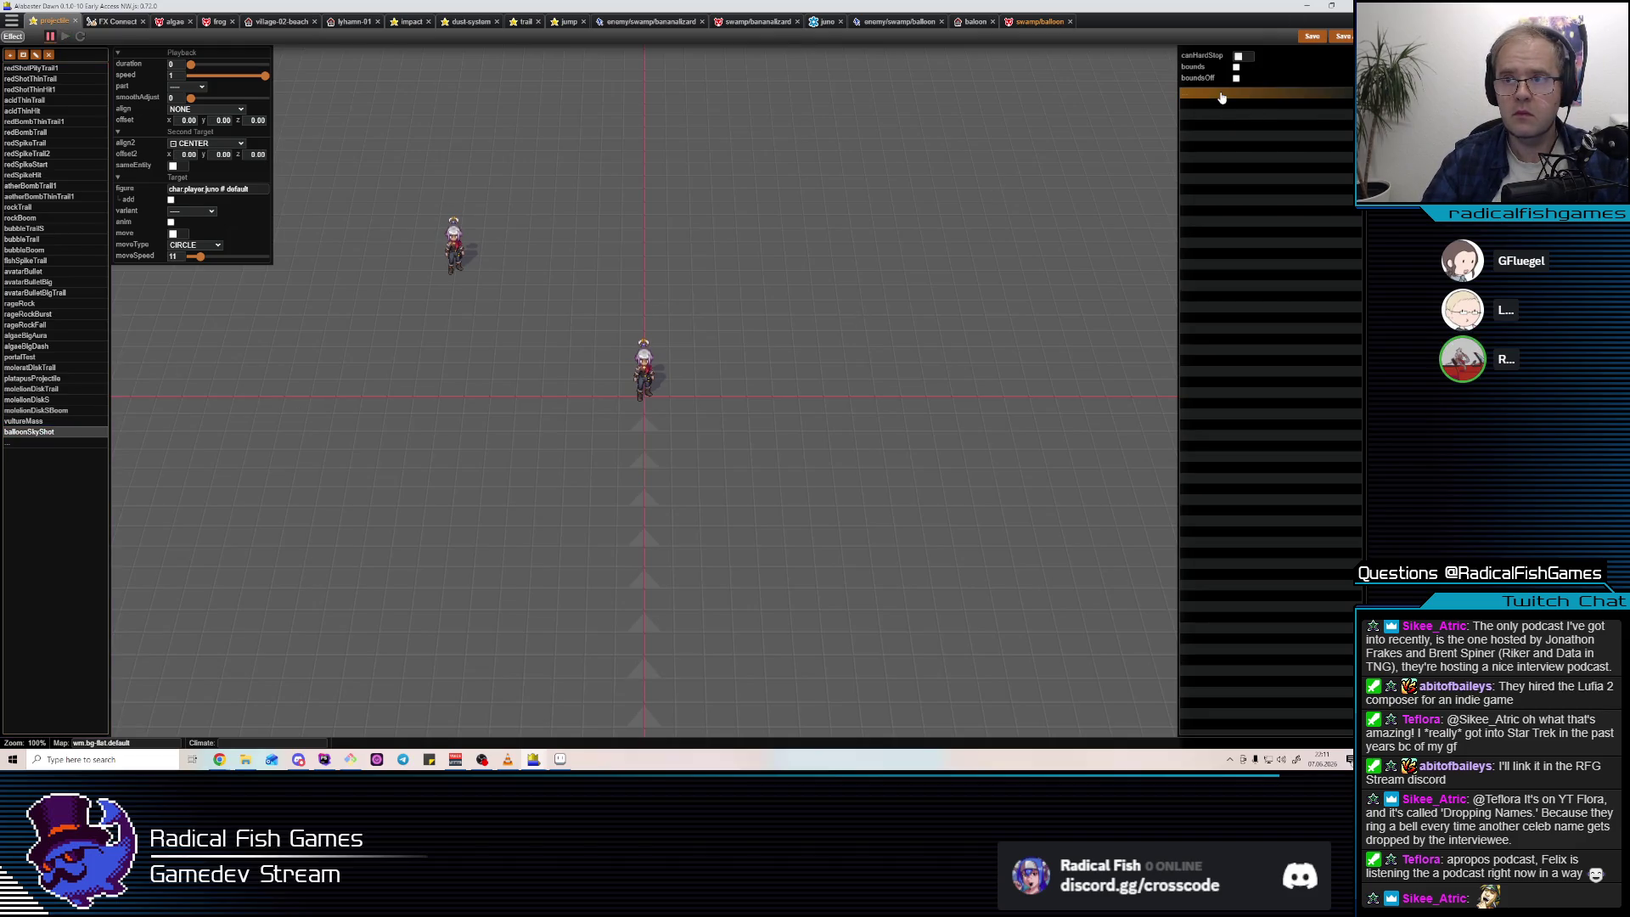
Insert a PTC_SPHERE step using the shape.round dot animation.
click(1221, 96)
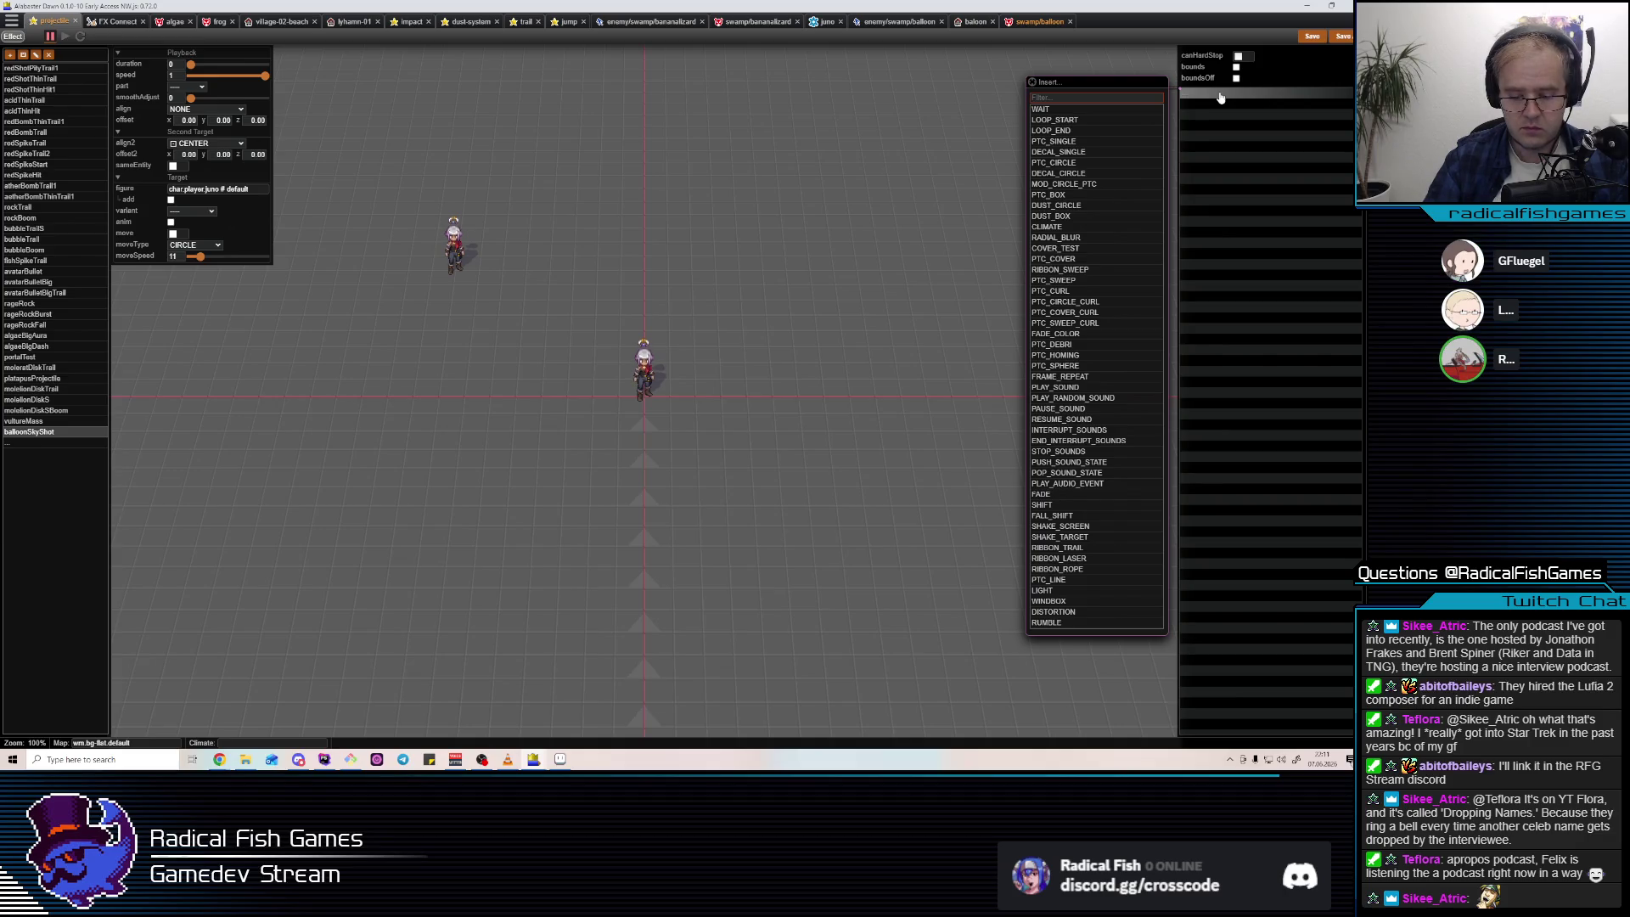
text(SPH)
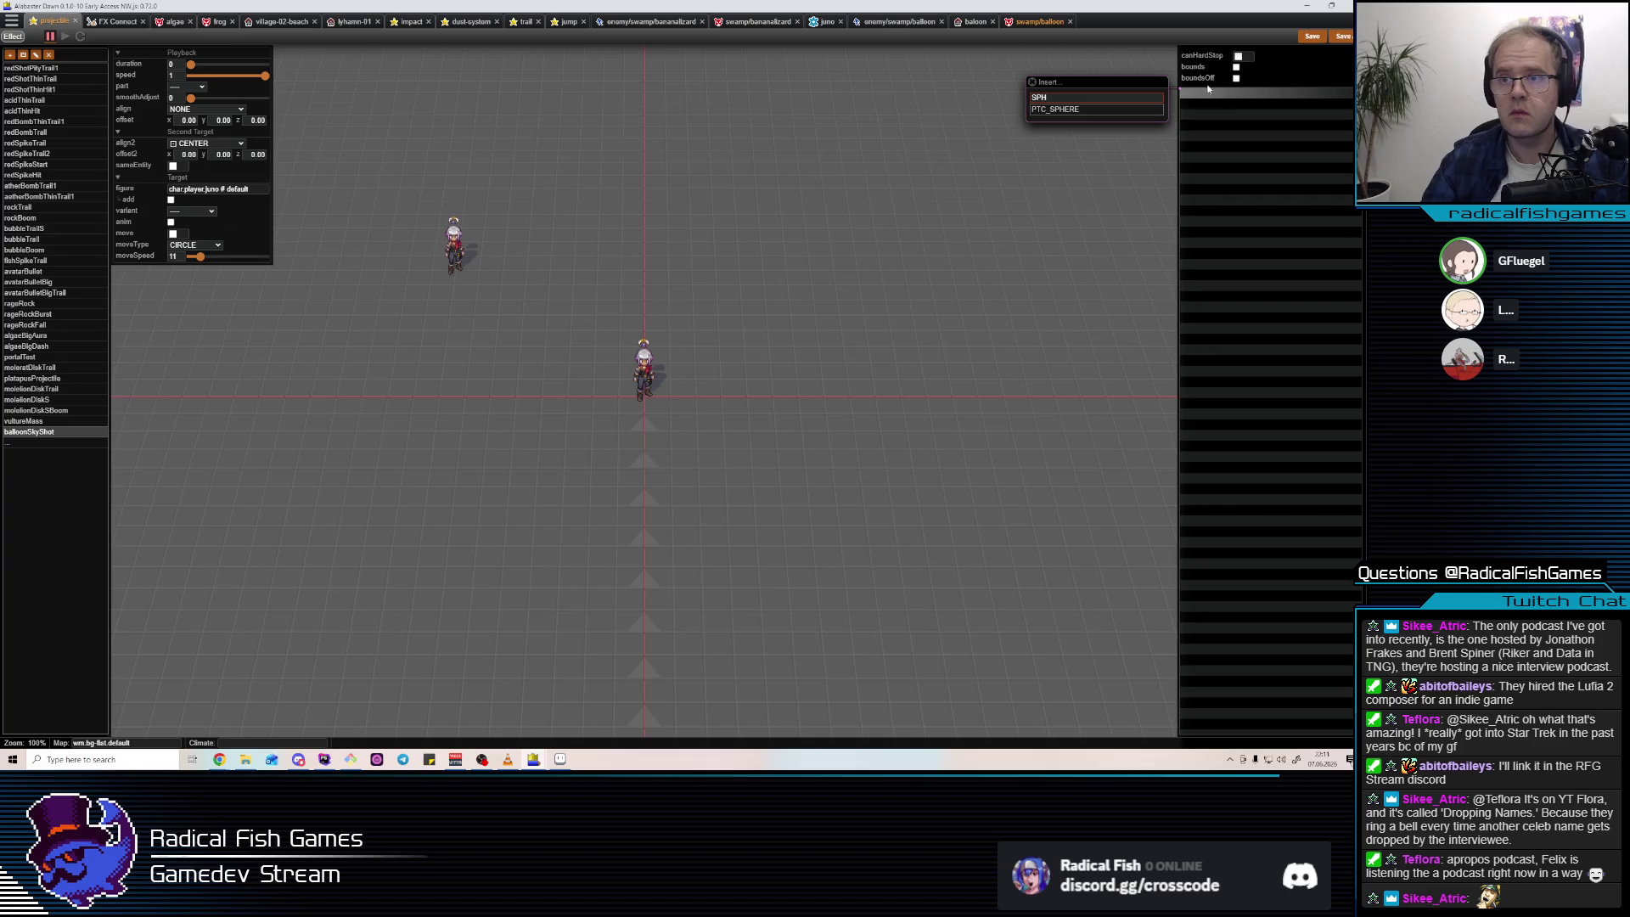
click(1084, 109)
click(1109, 161)
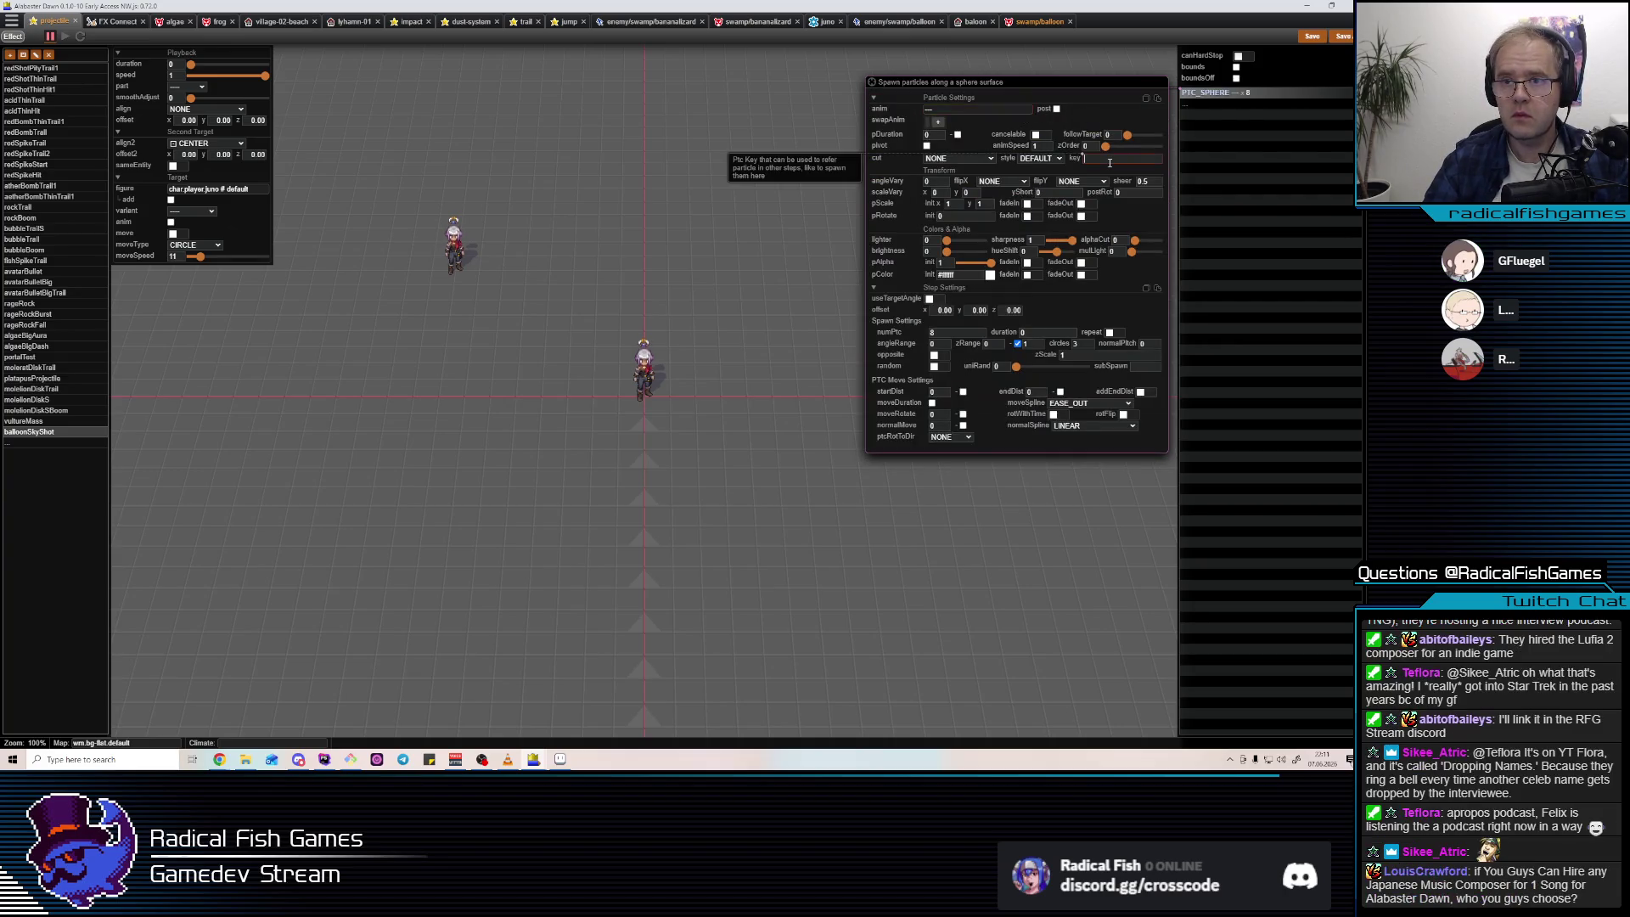
click(932, 112)
click(701, 179)
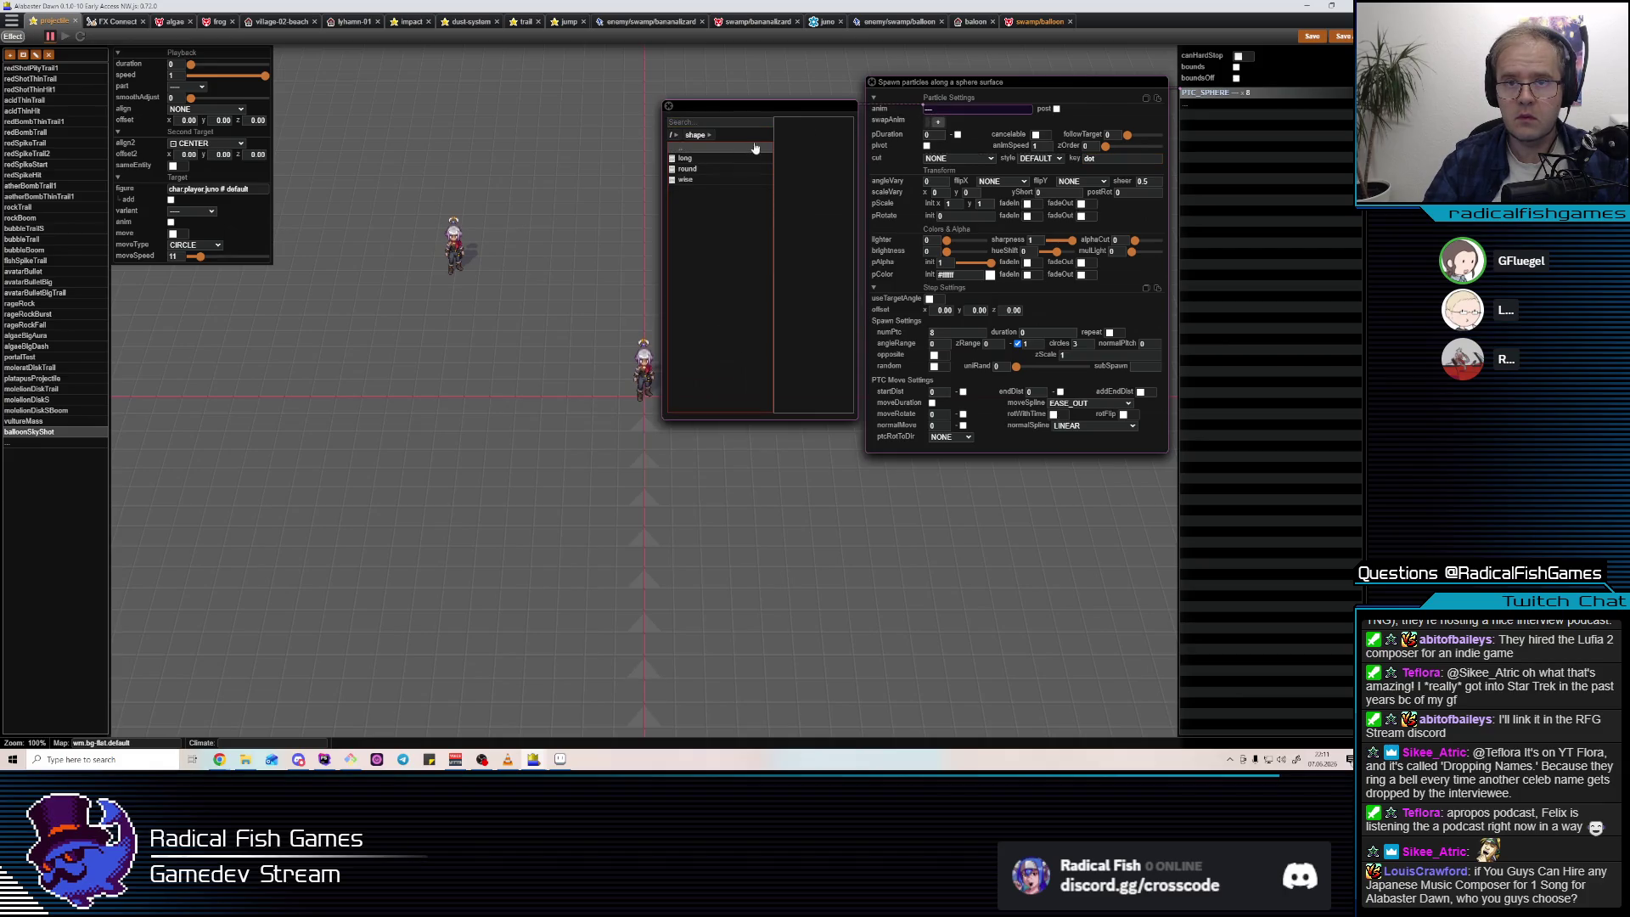
click(710, 170)
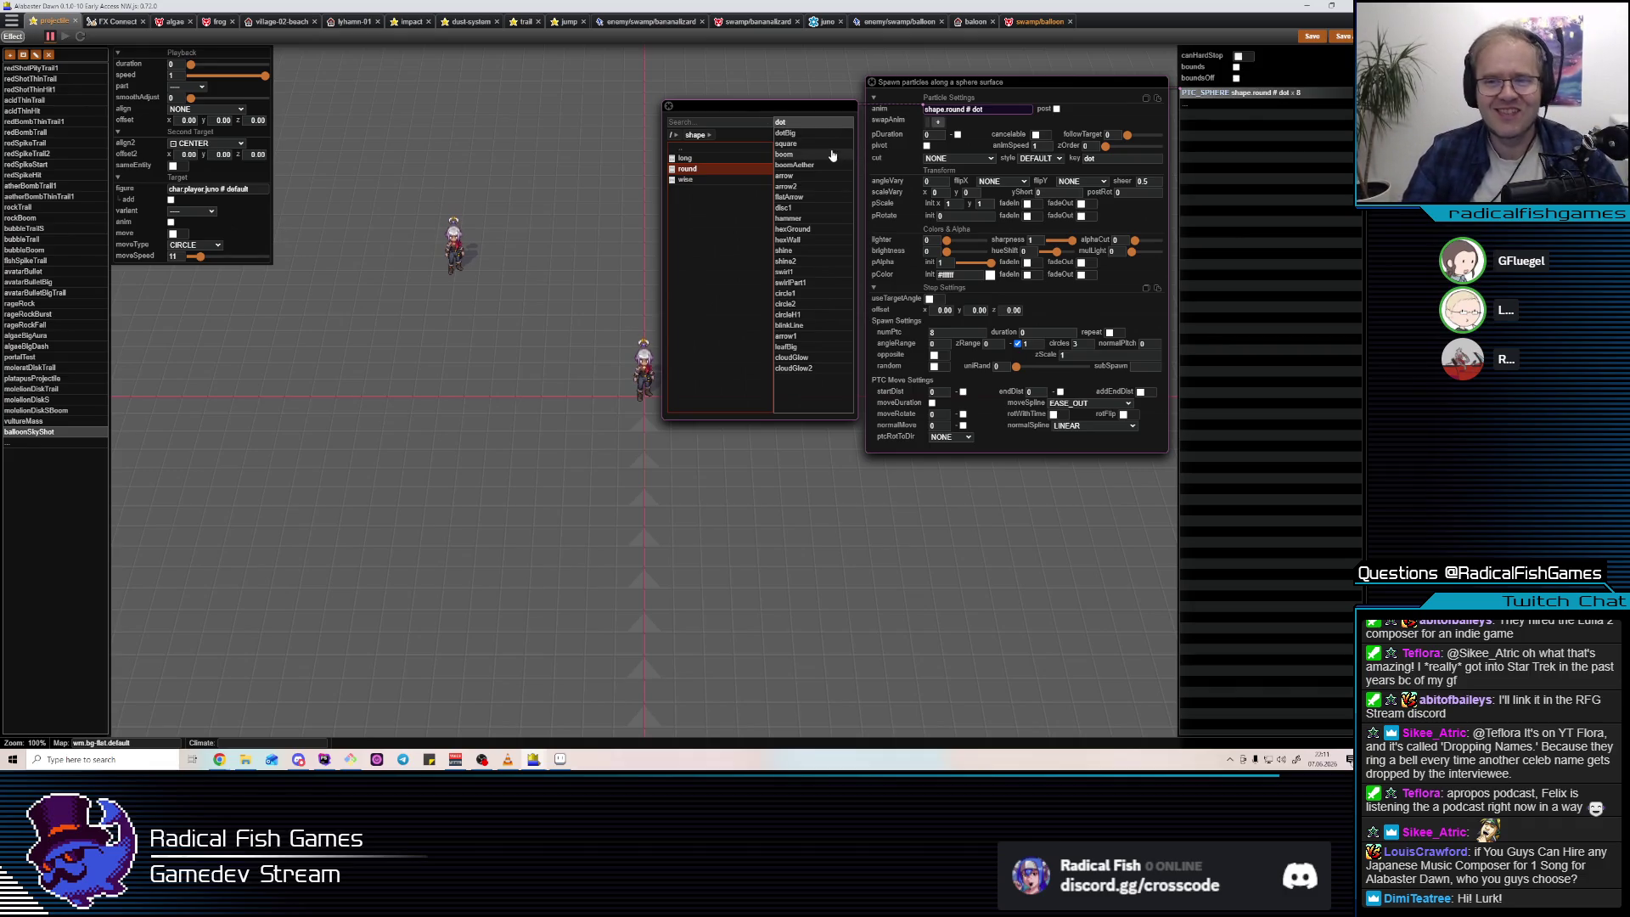
click(1212, 127)
Set the sphere step to spawn 1 particle with ptcRotToDir FAST.
double_click(943, 332)
text(1)
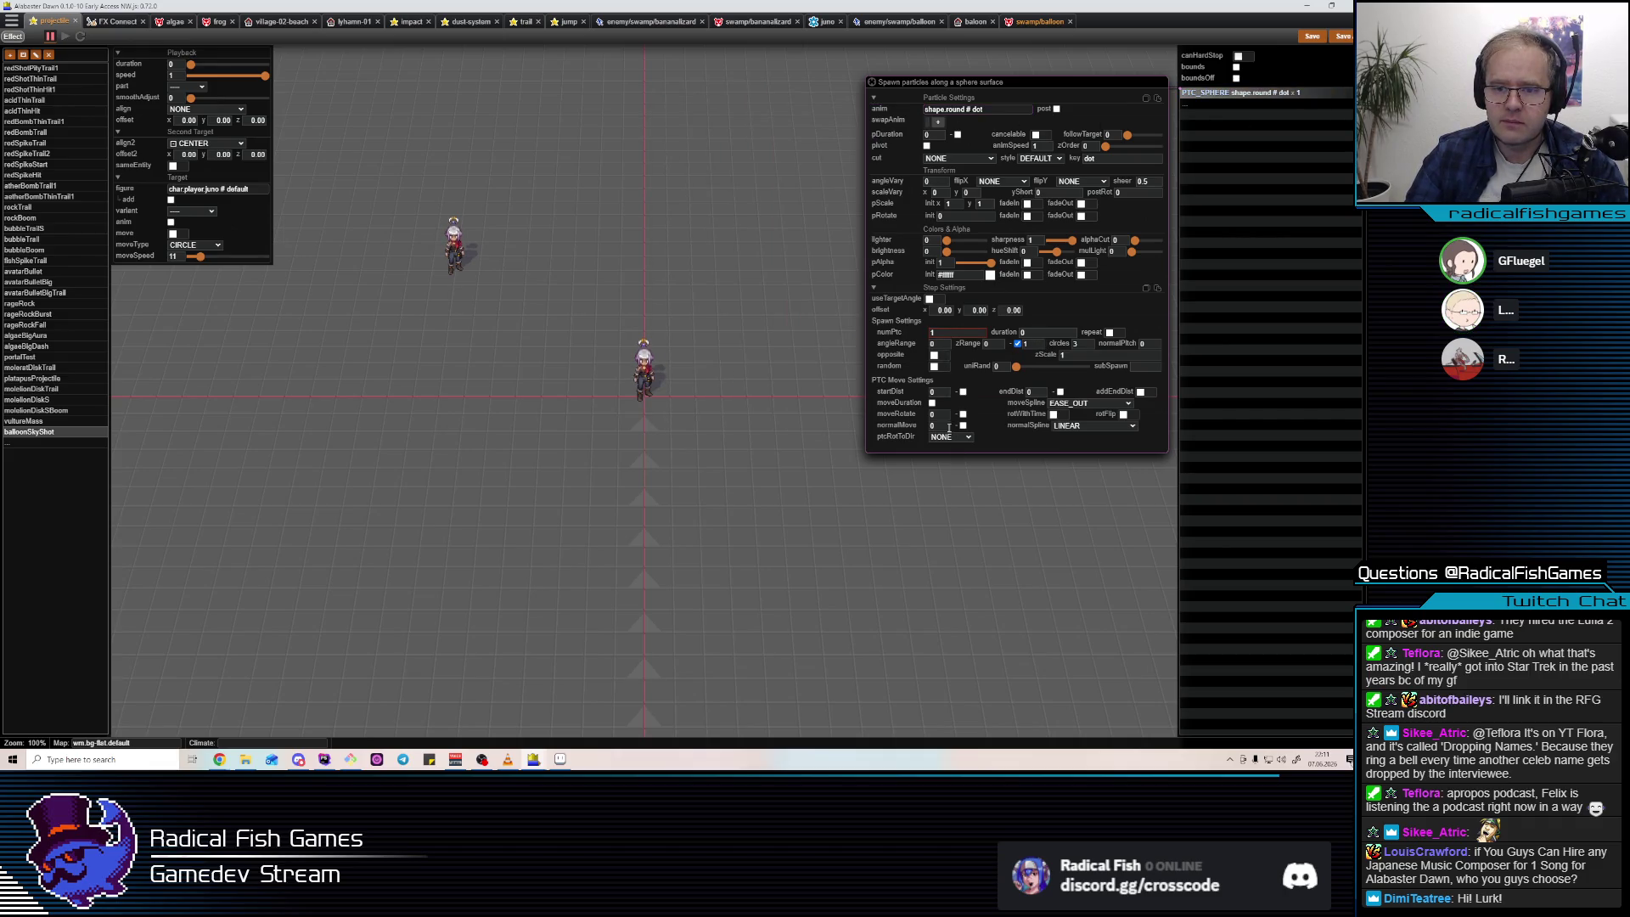
click(966, 439)
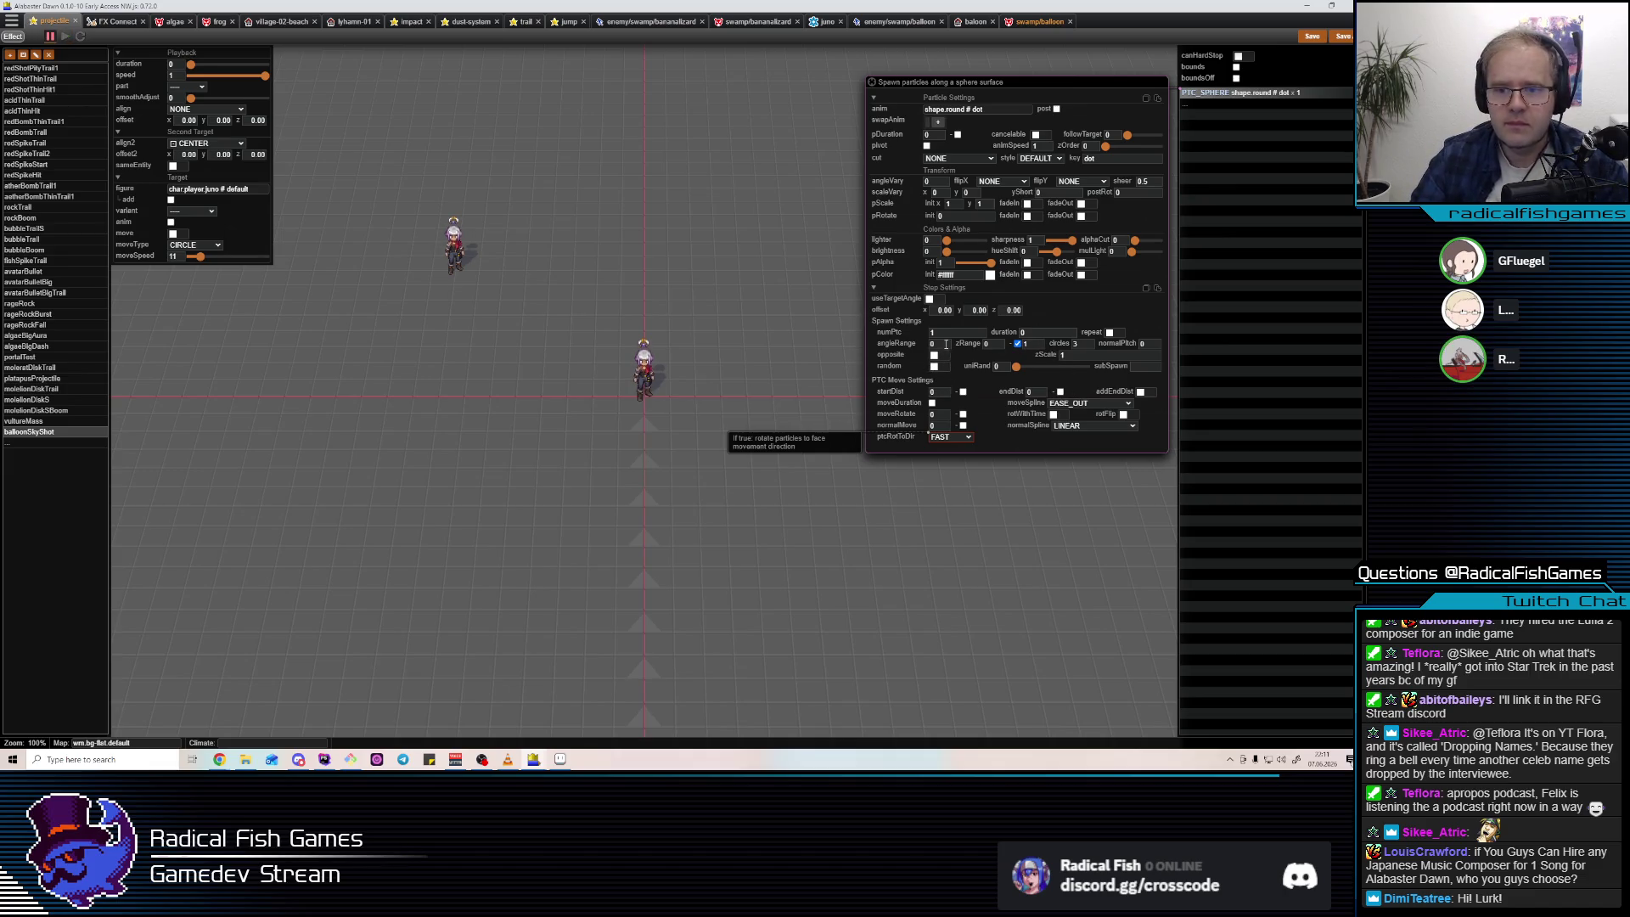
click(1033, 330)
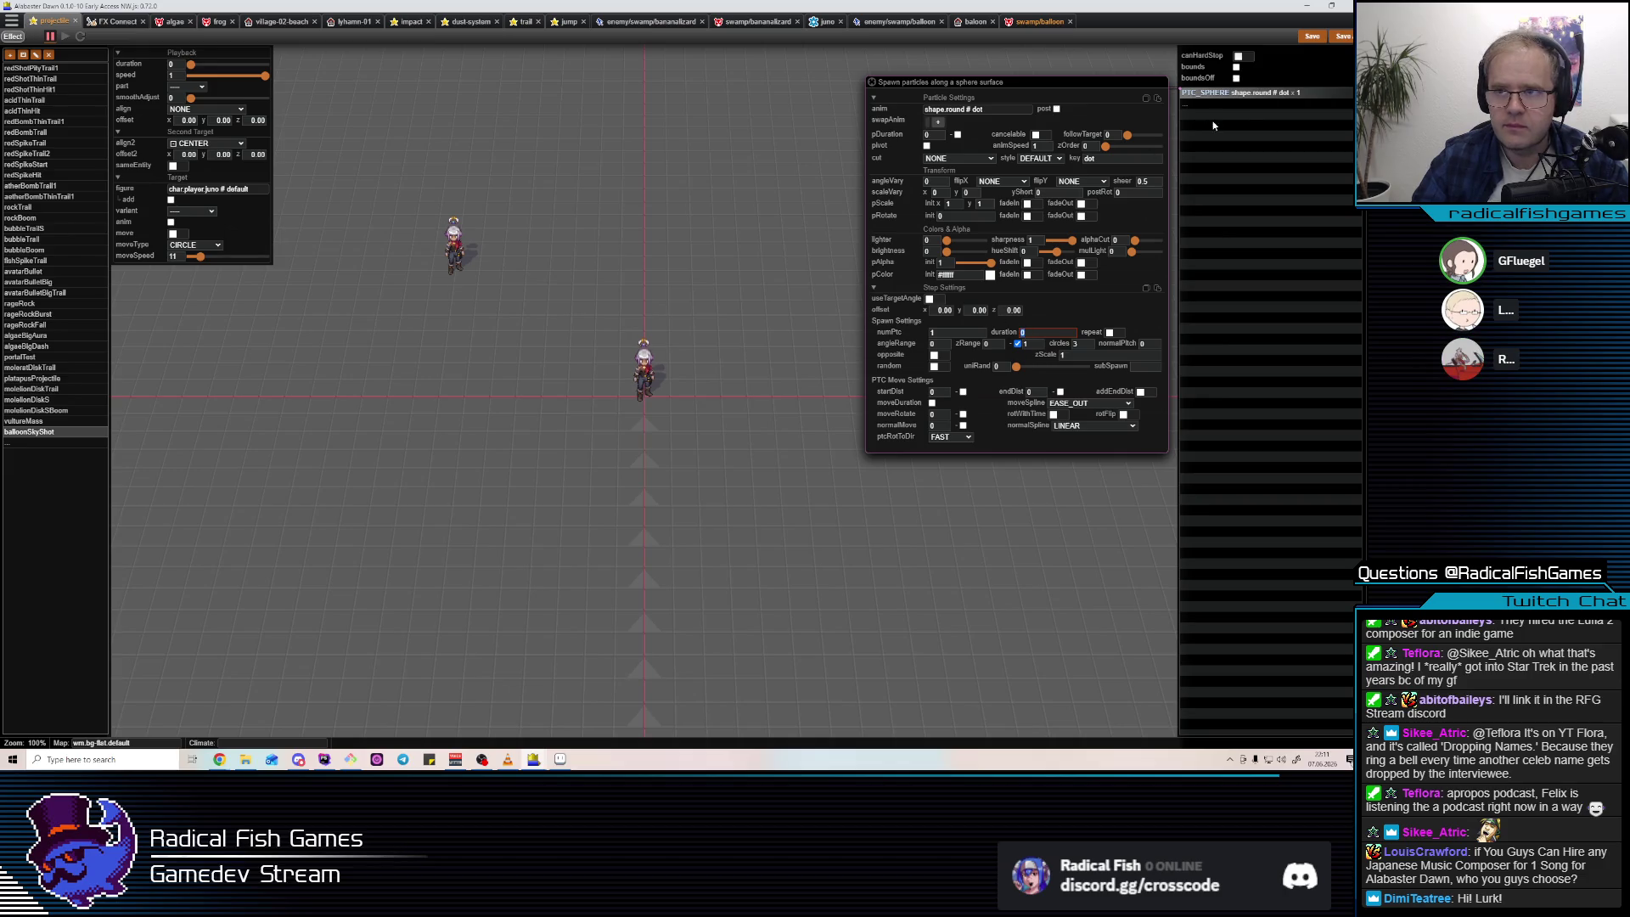
click(1237, 95)
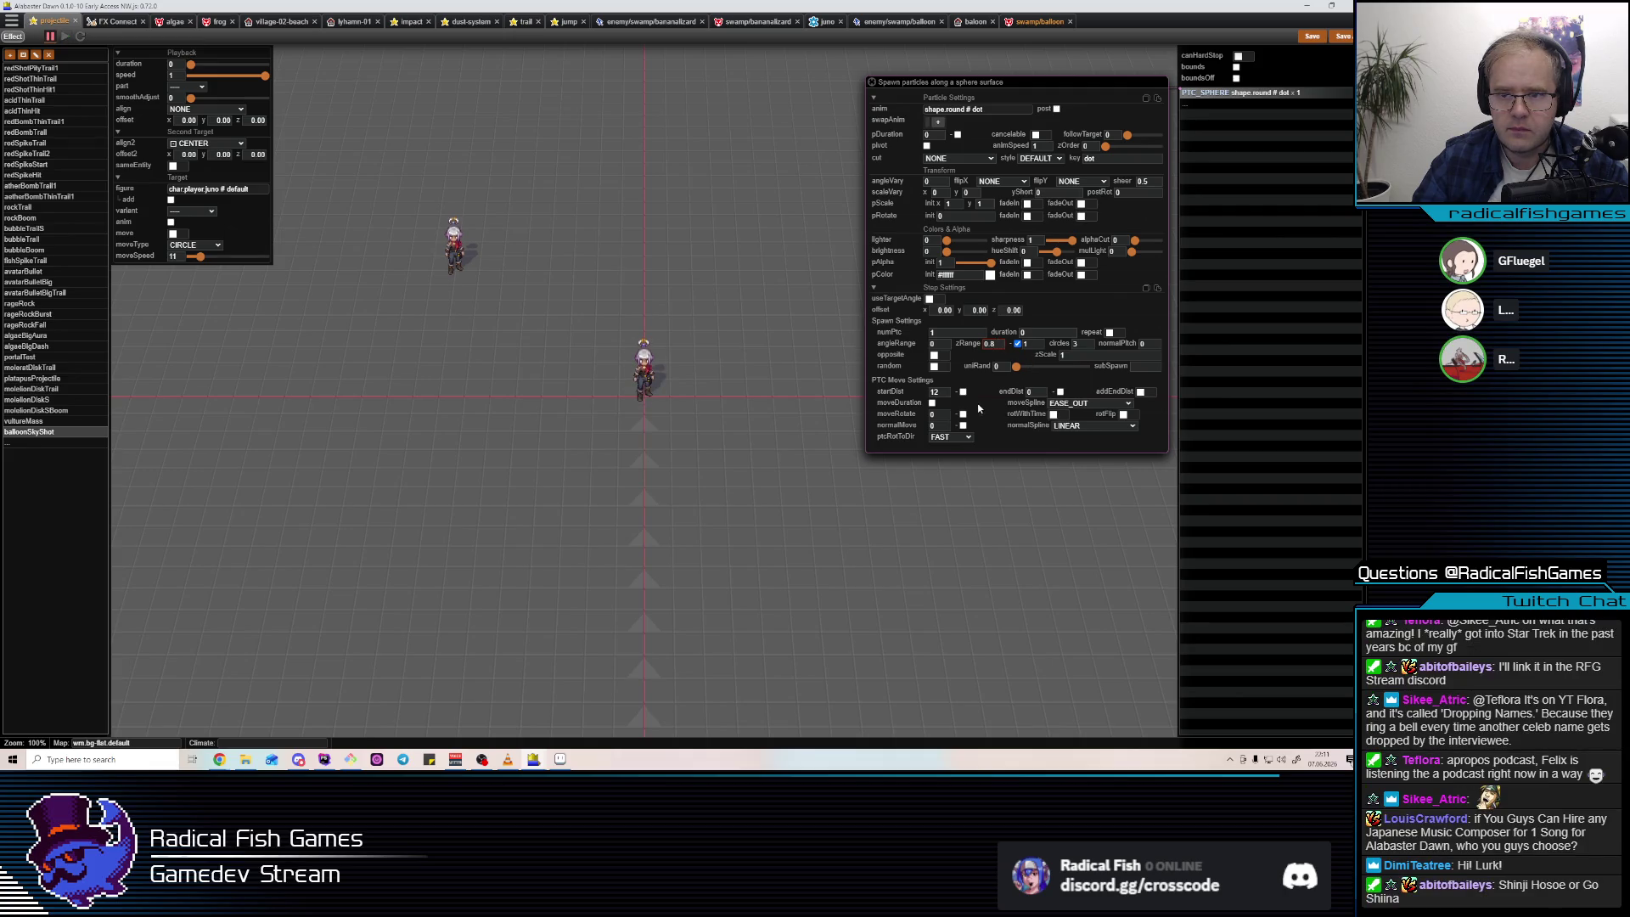
Give the particles zScale 3 and range 0.9, and enable random spawning.
click(1084, 357)
text(2)
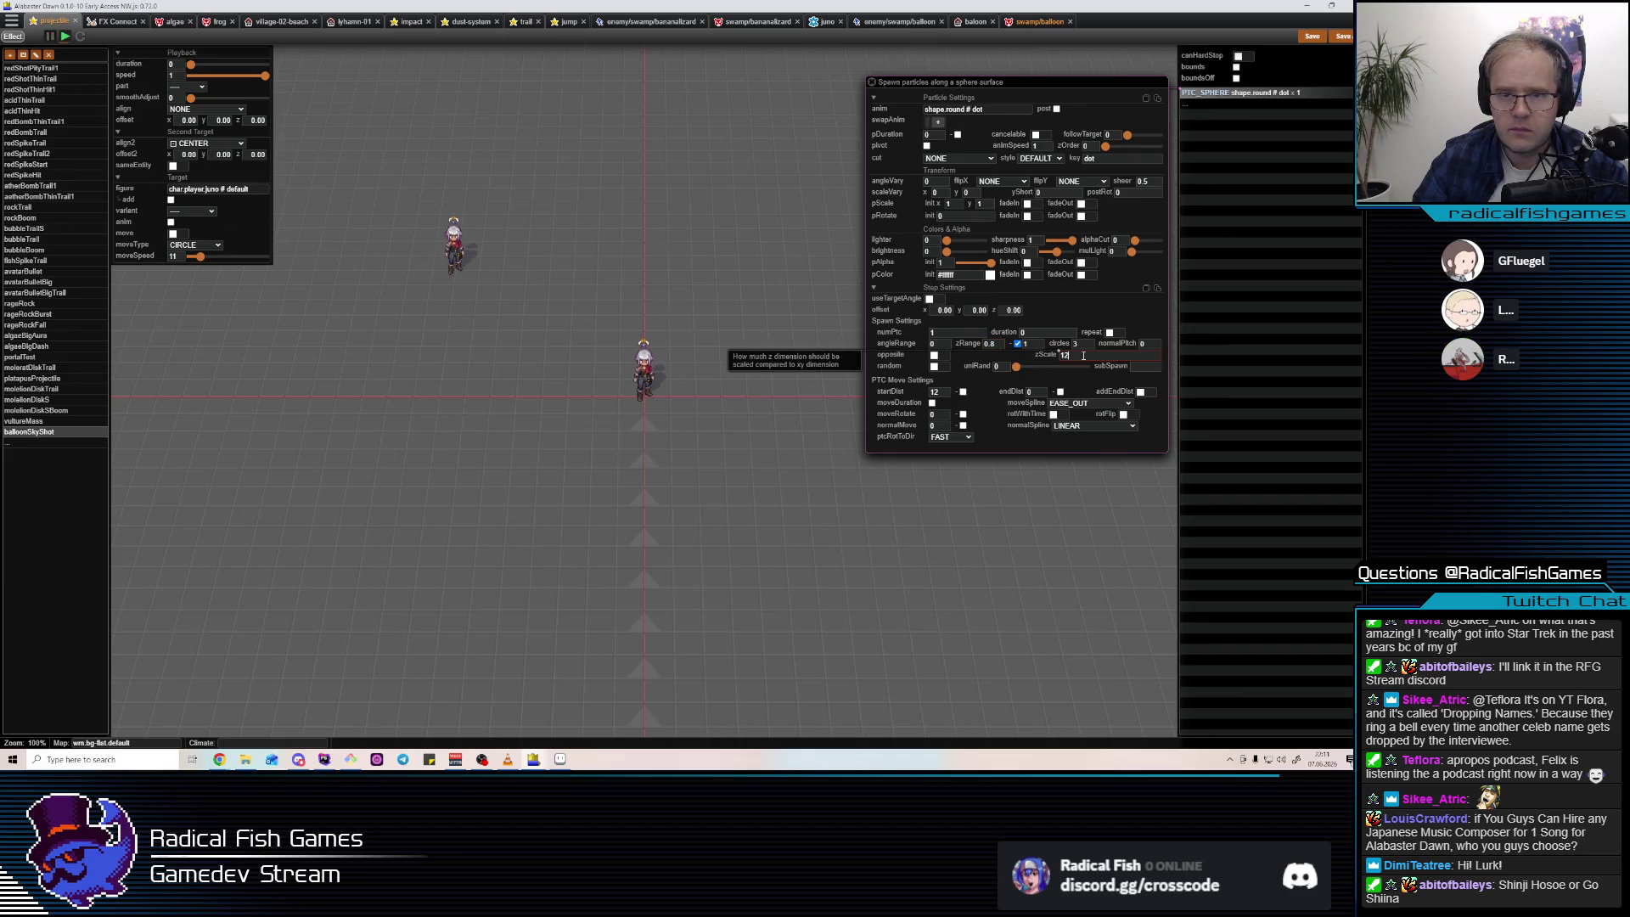
click(935, 136)
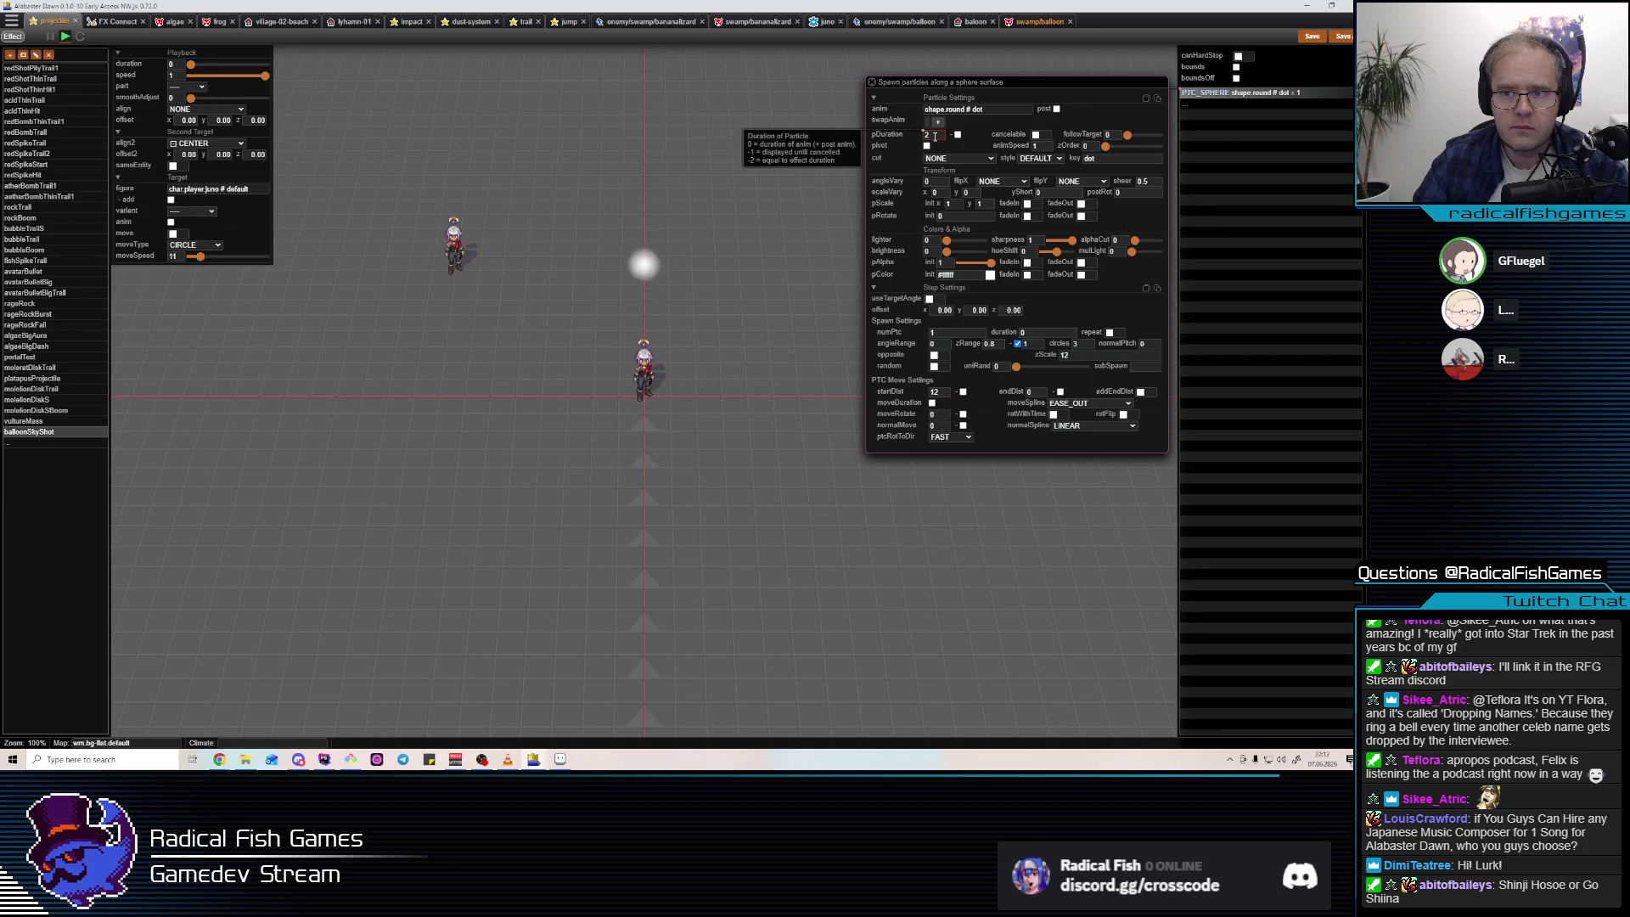
click(1123, 358)
text(3)
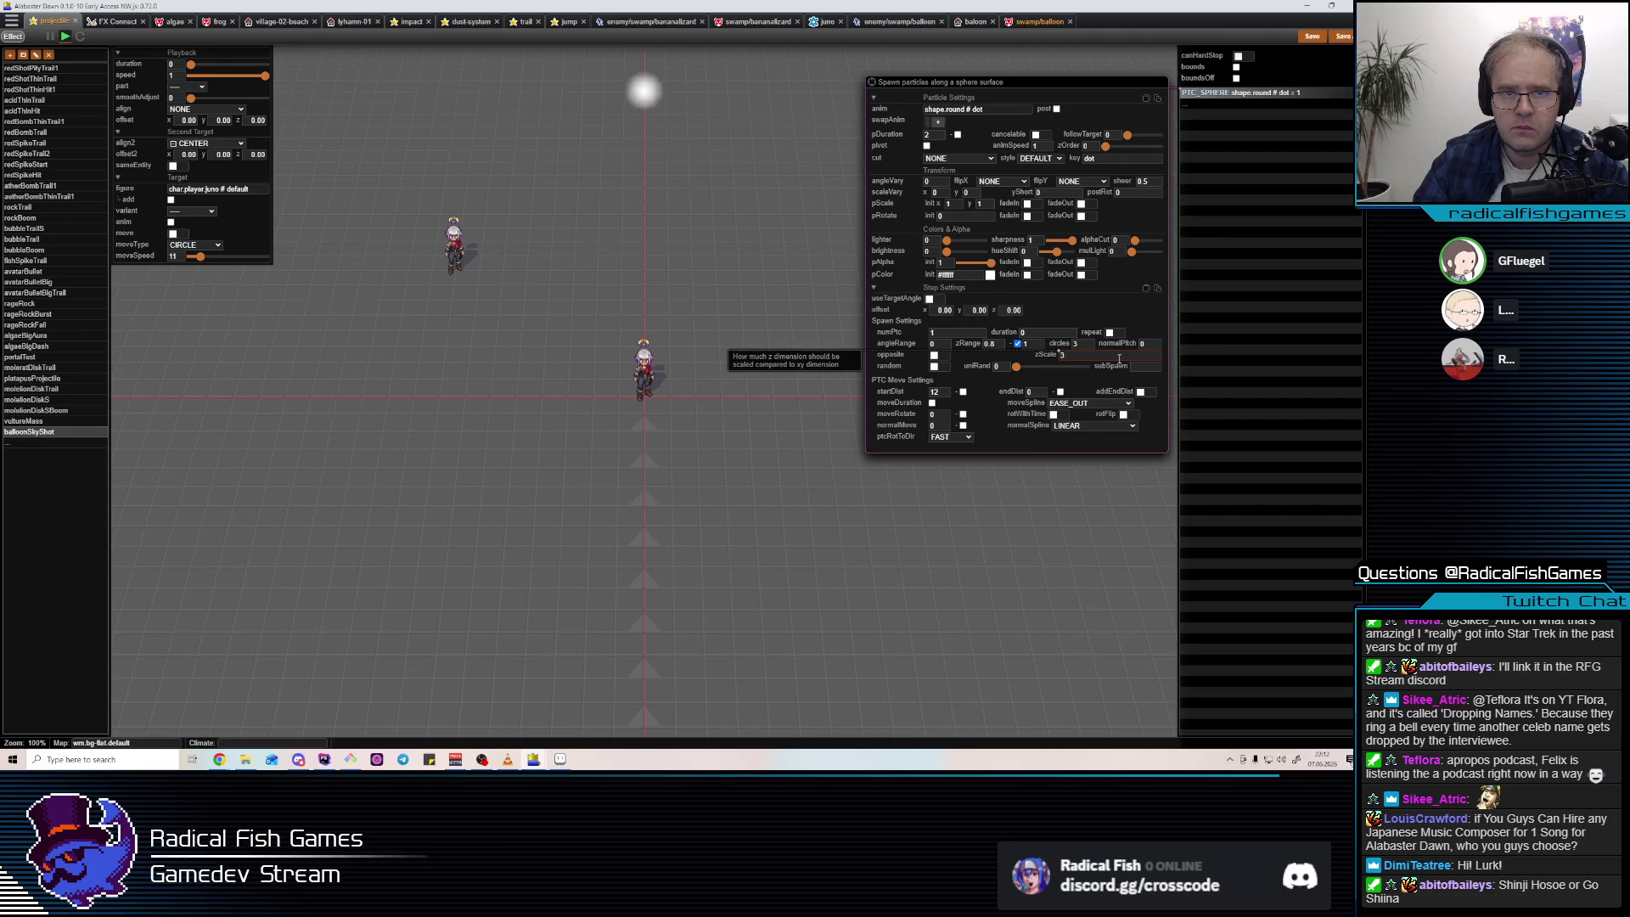
click(1029, 343)
text(0.5)
key(BackSpace)
text(9)
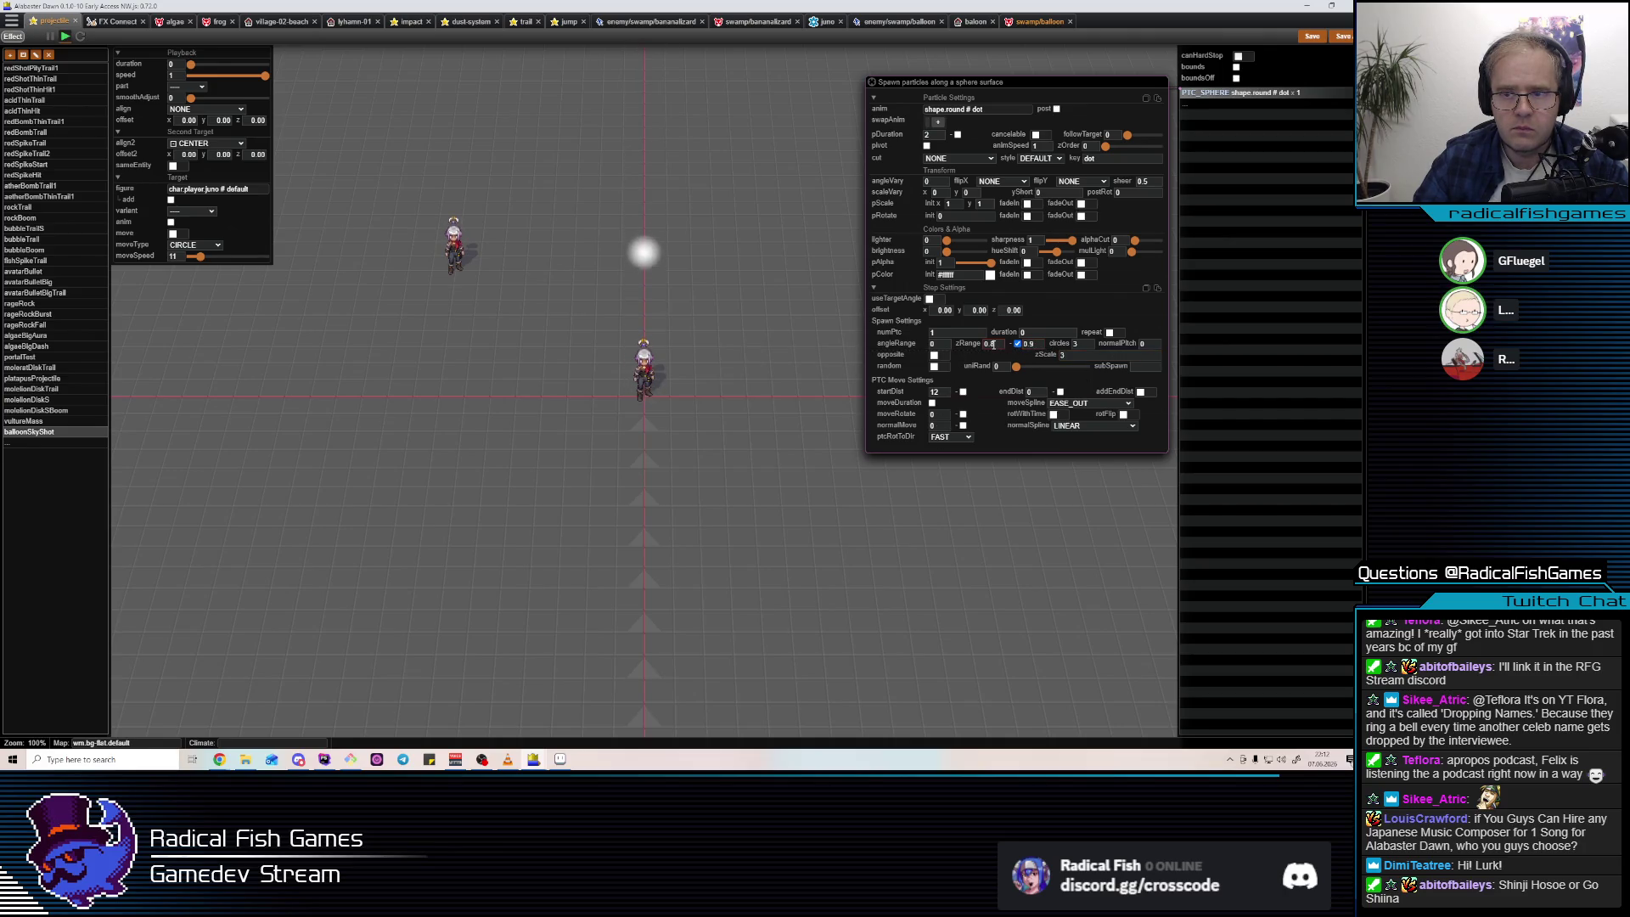
click(937, 366)
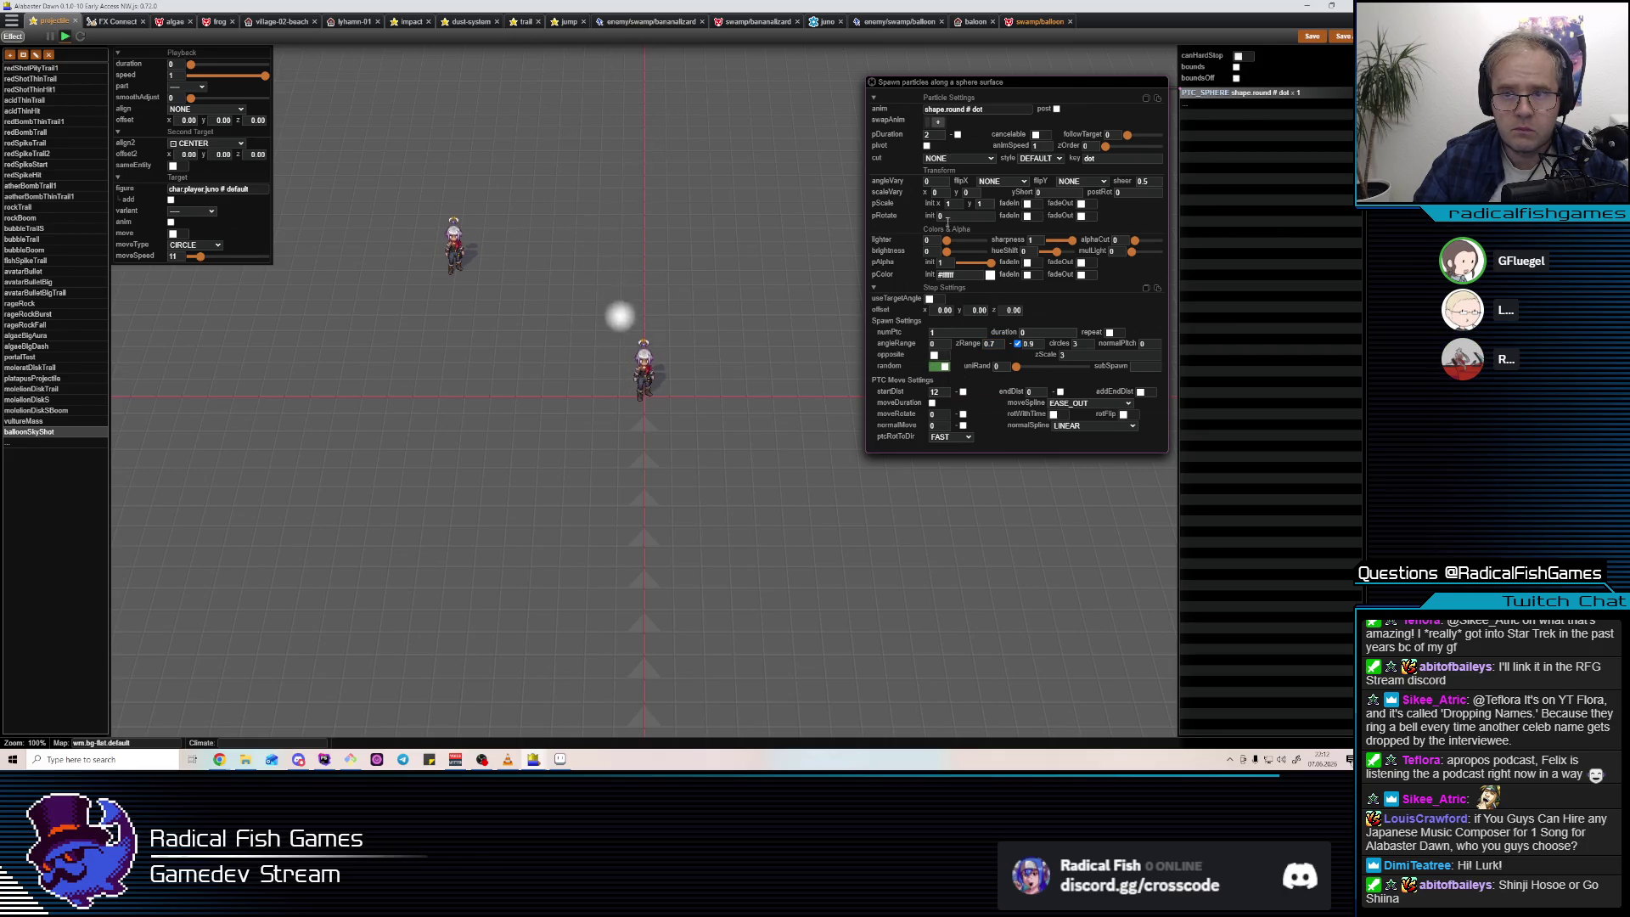
click(1221, 107)
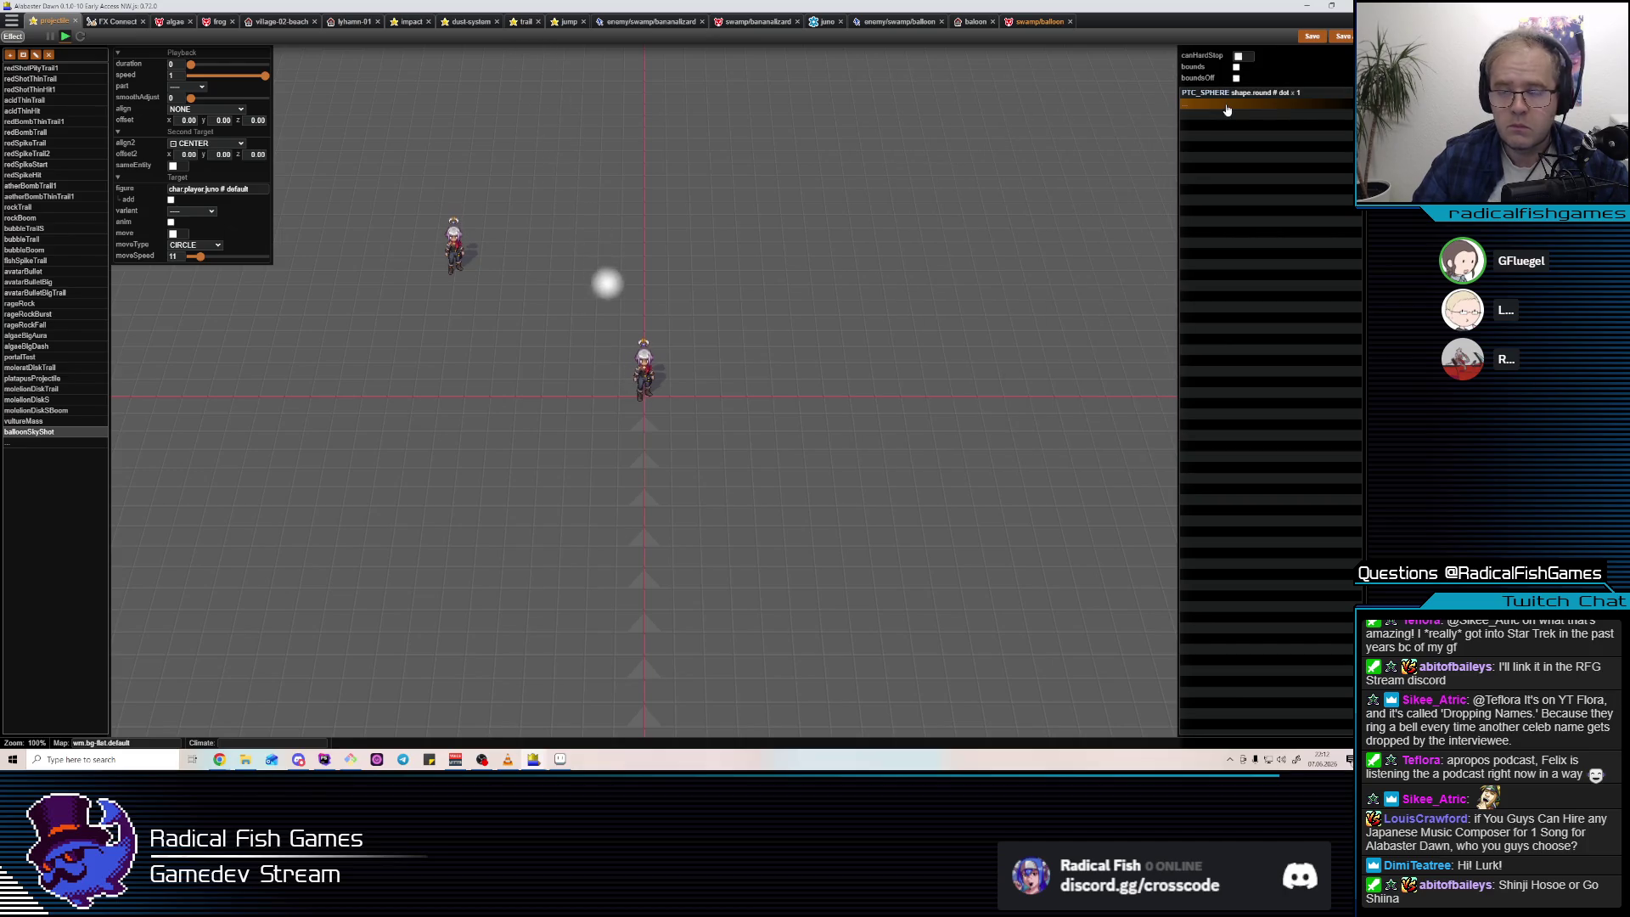
Add a LOOP_START step and place the PTC_SPHERE step inside the loop.
click(1226, 108)
text(LOO)
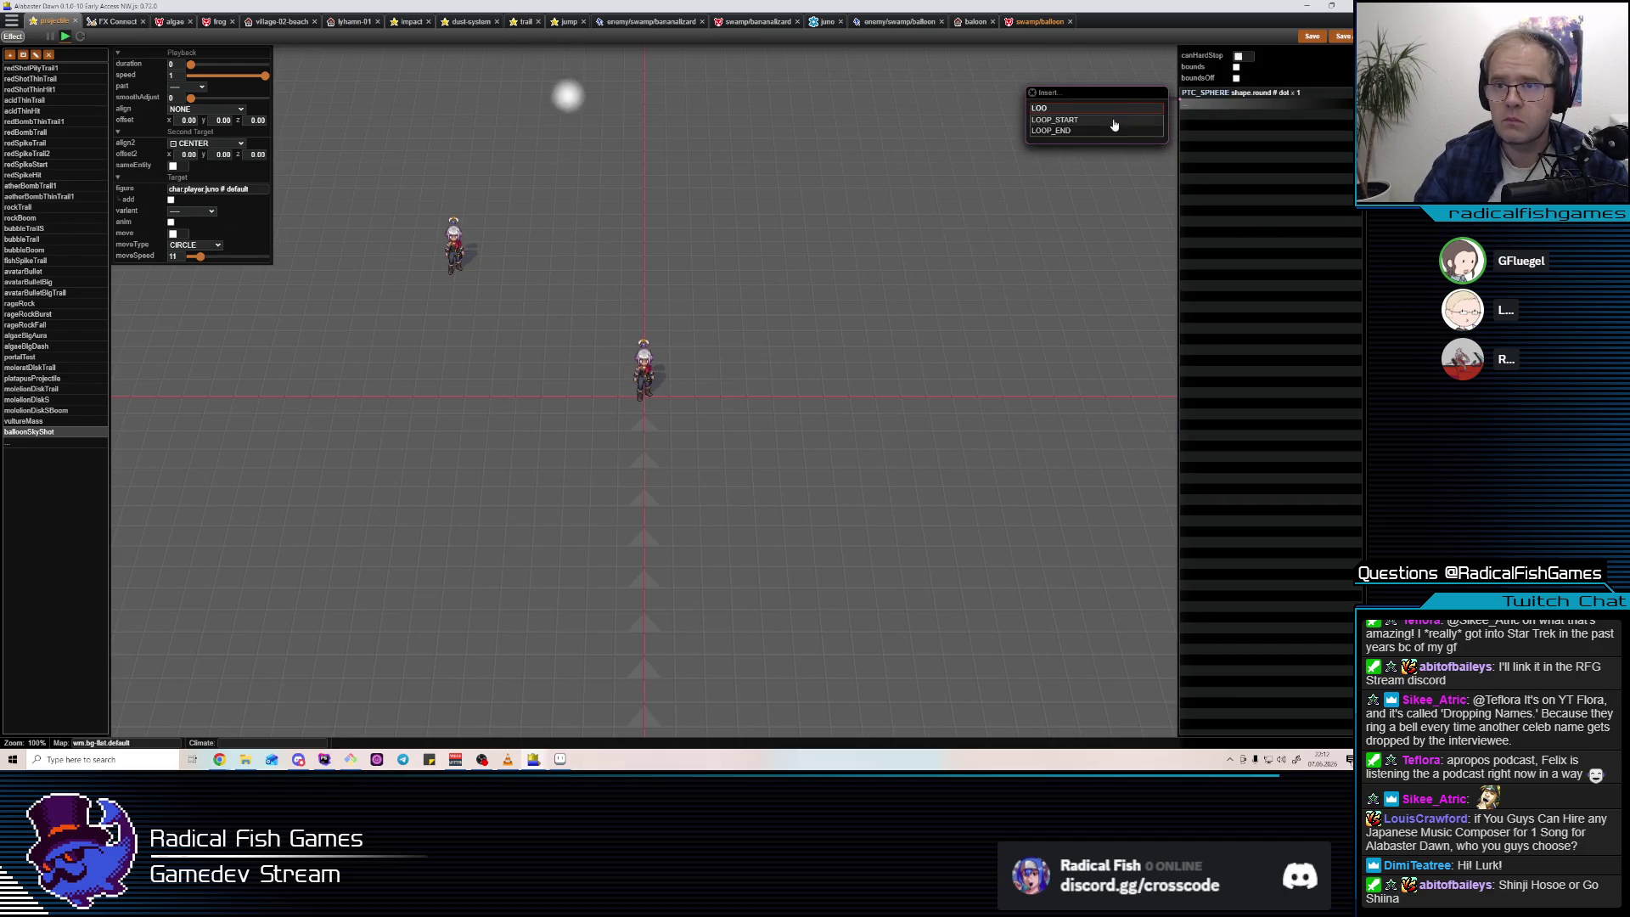
key(Return)
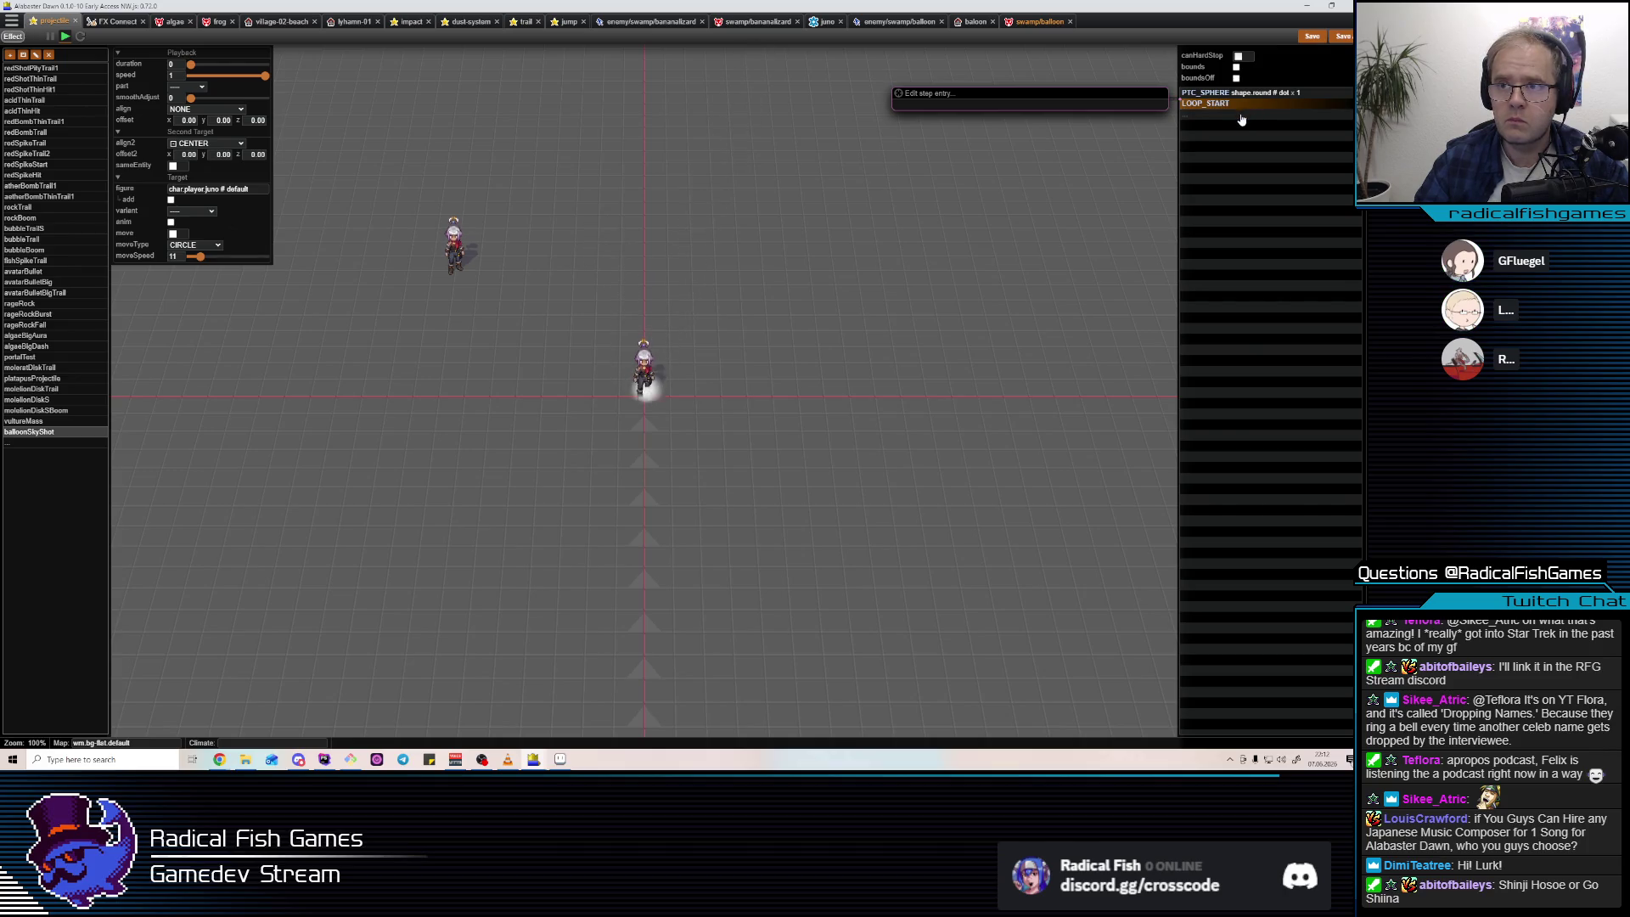
drag(1240, 94, 1240, 124)
Follow the sphere step with WAIT 0.1 and a closing LOOP_END.
click(1241, 120)
text(wait)
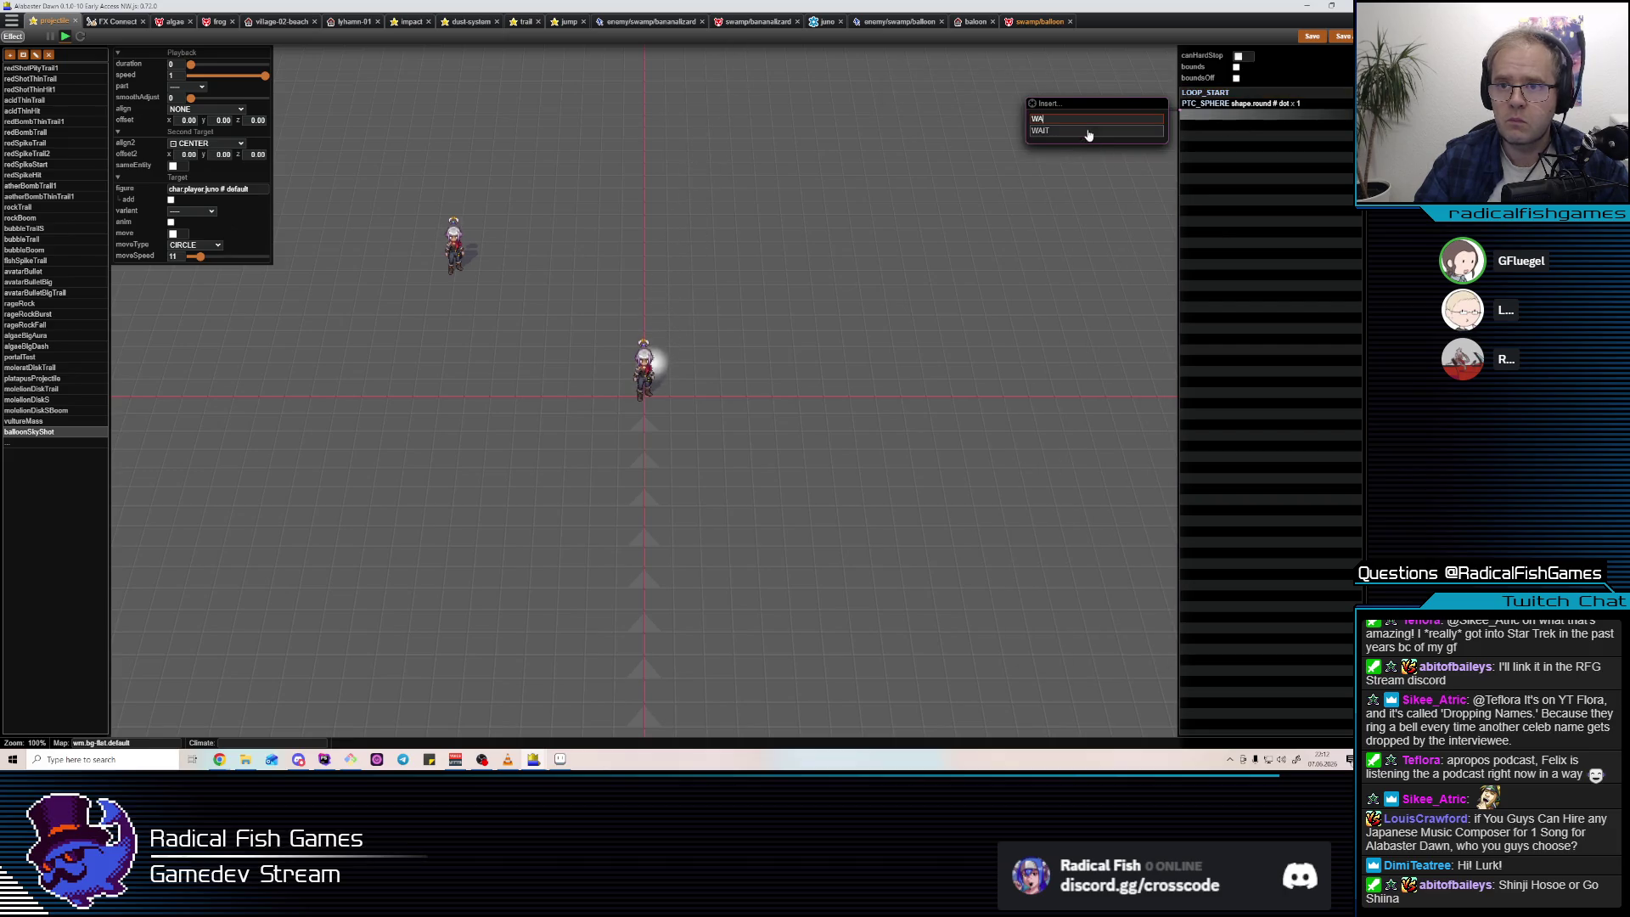
key(Return)
key(Return)
click(1257, 127)
text(LOO)
click(1104, 152)
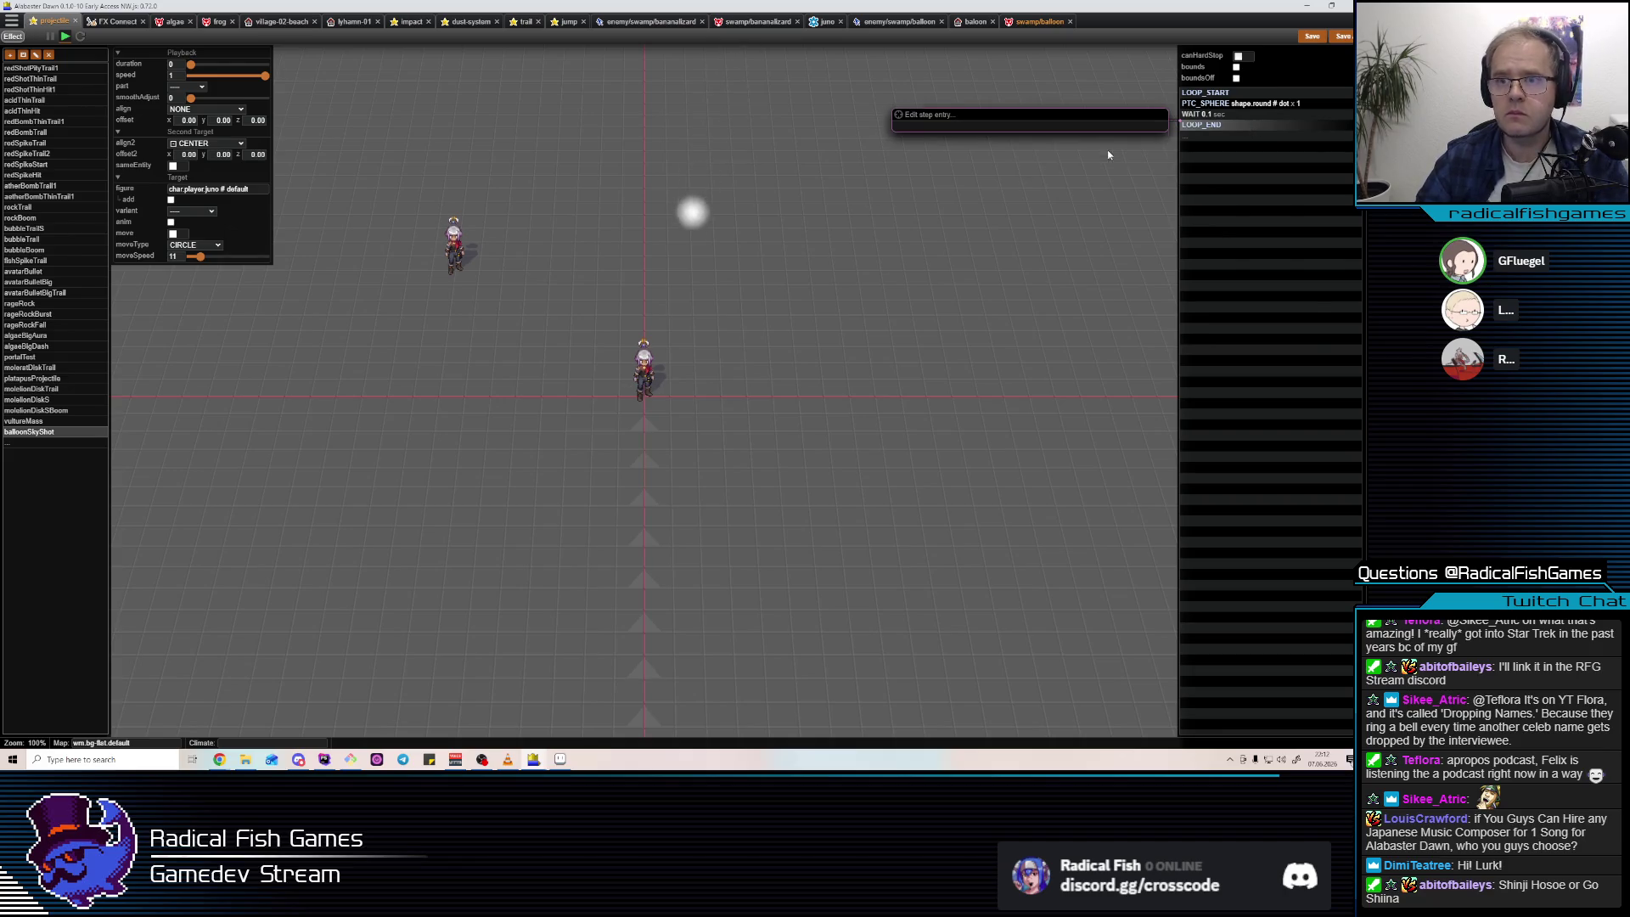
Set the sphere particles' moveRotate to 25.
mouse_move(1247, 113)
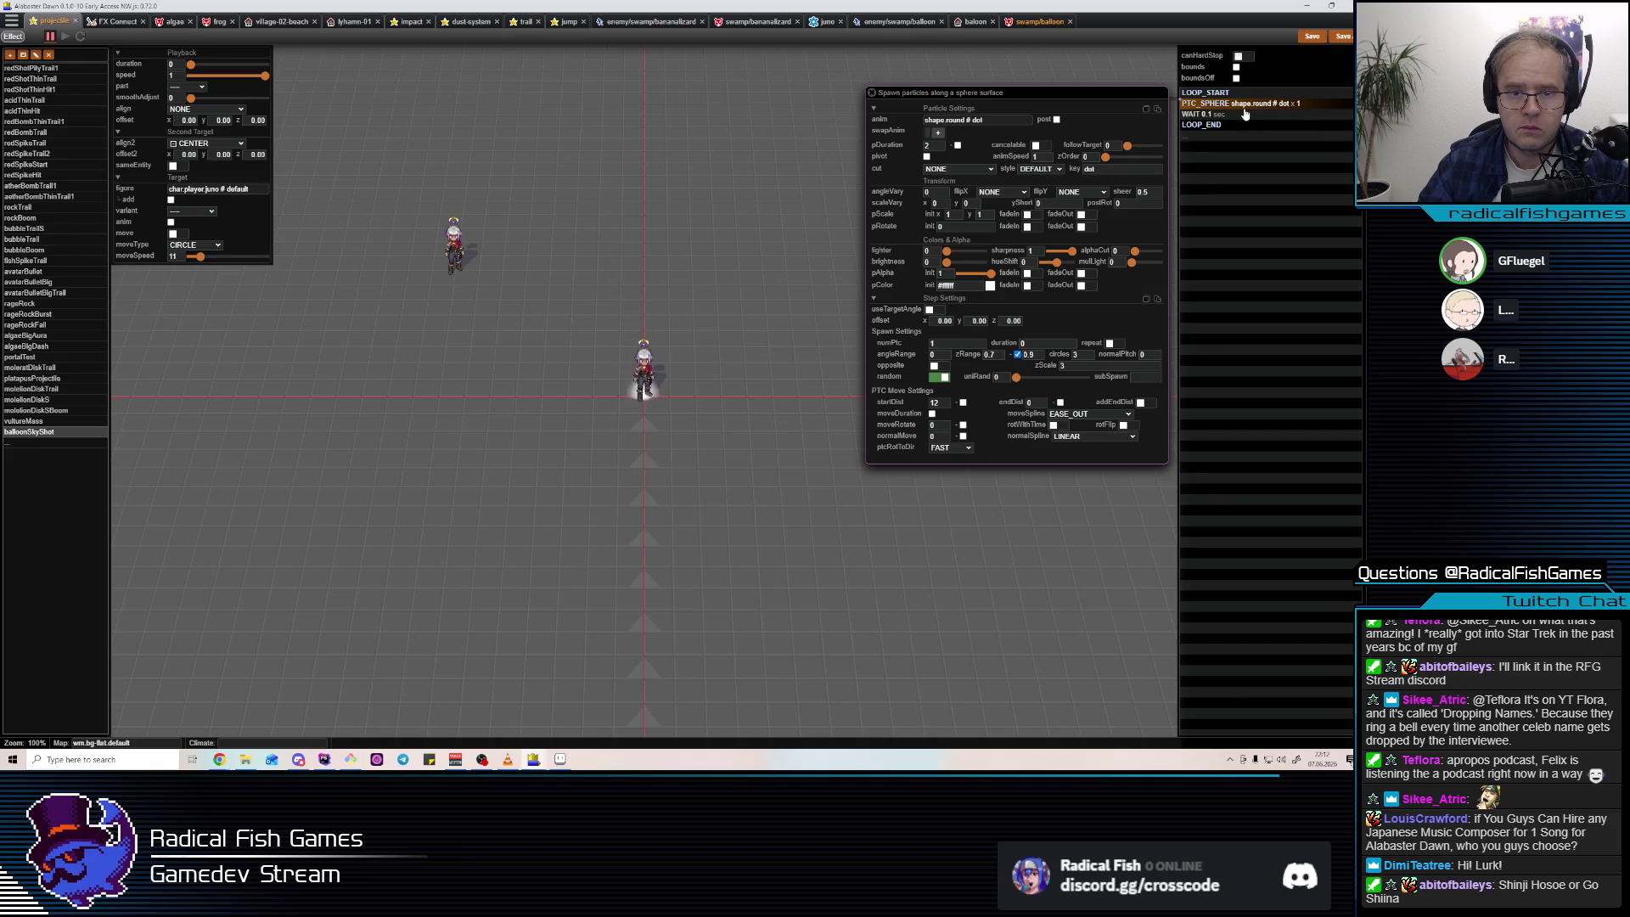
click(1238, 113)
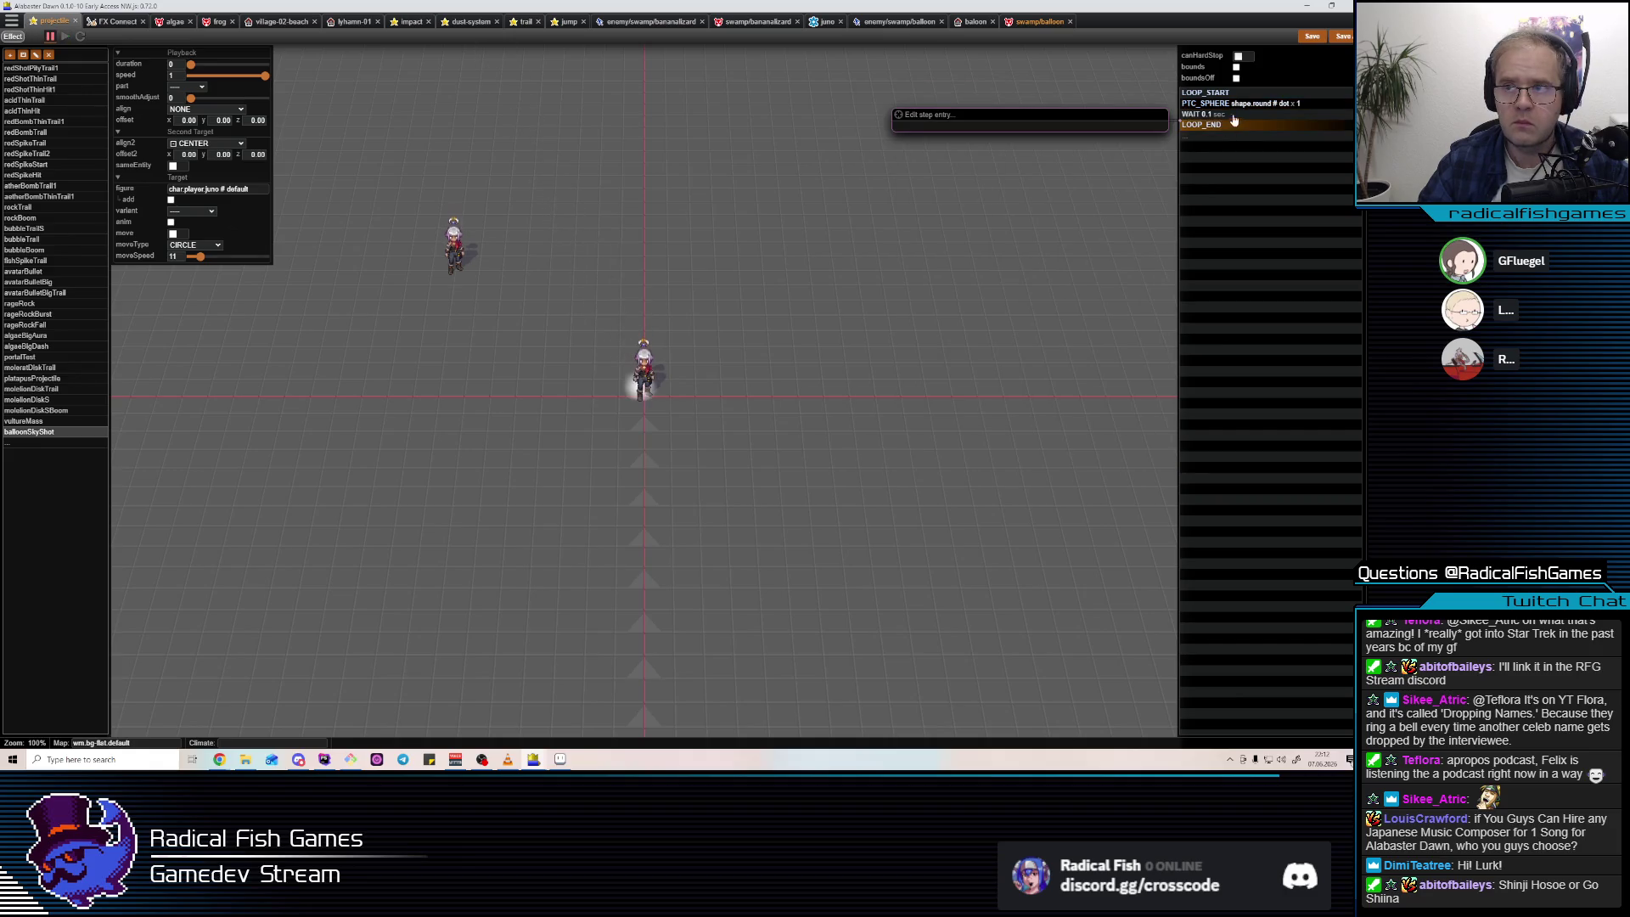
click(1236, 107)
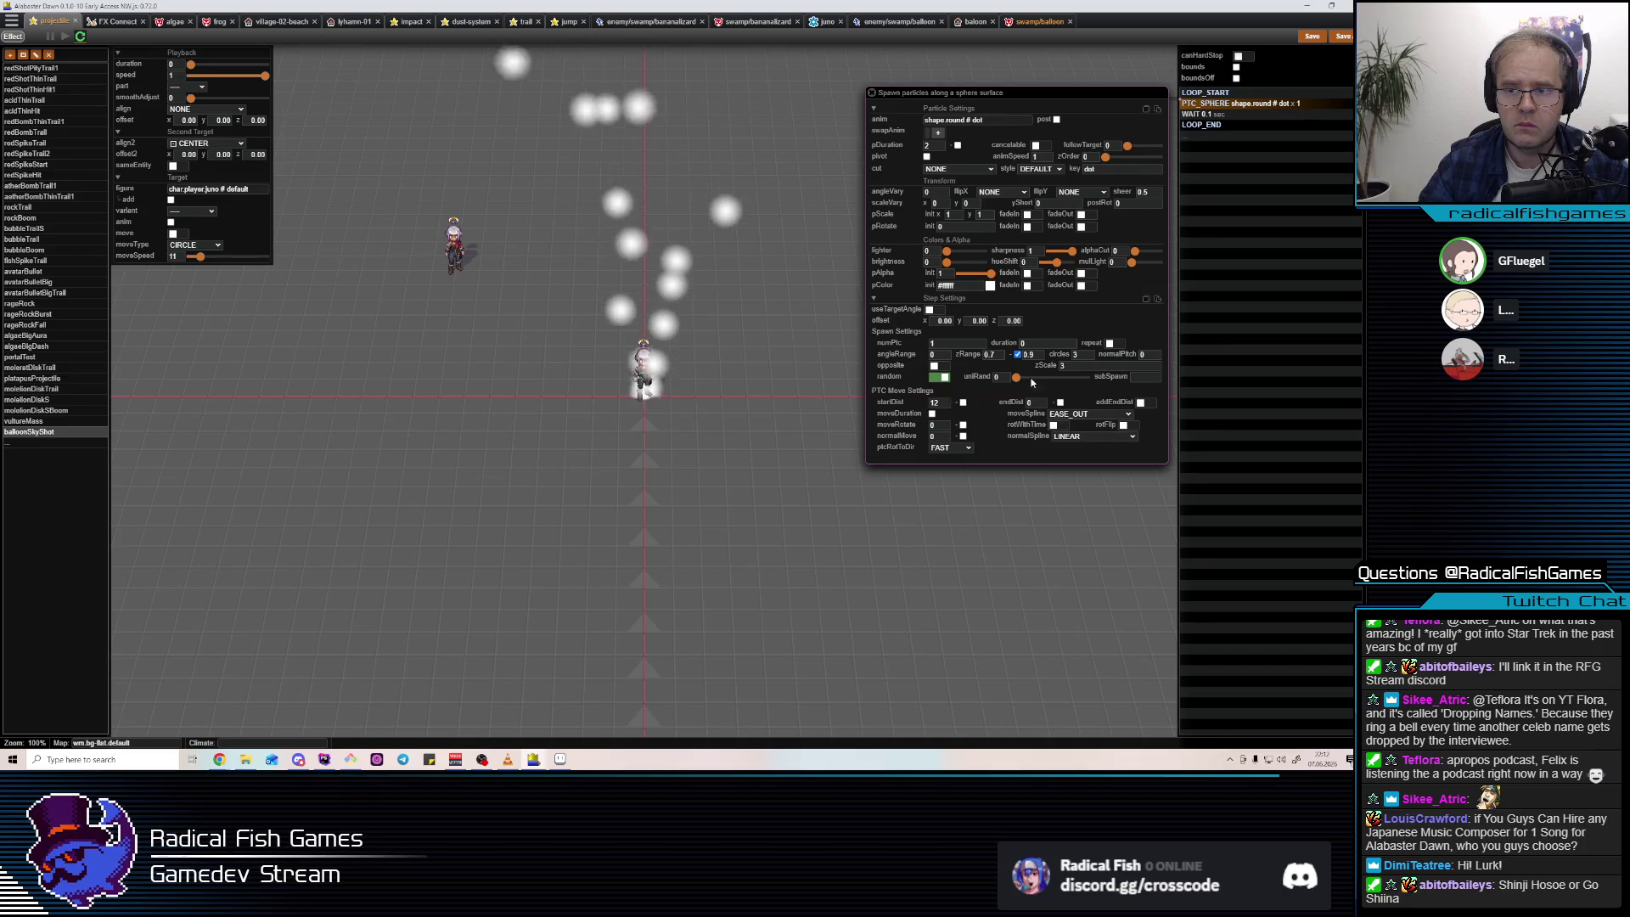
double_click(949, 404)
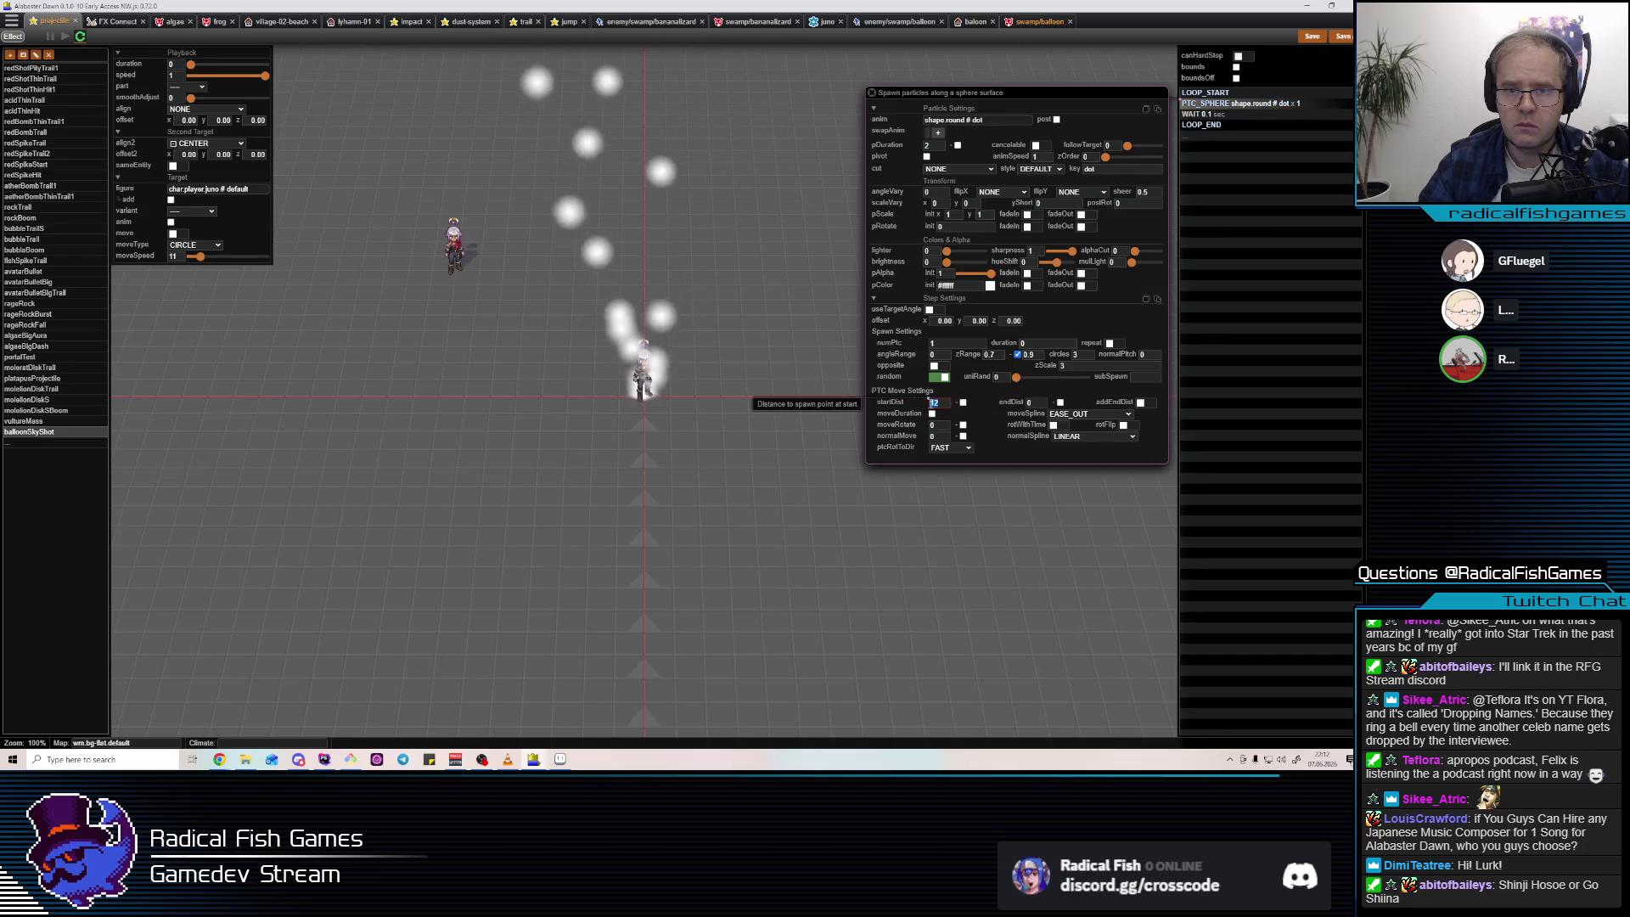
double_click(949, 426)
text(25)
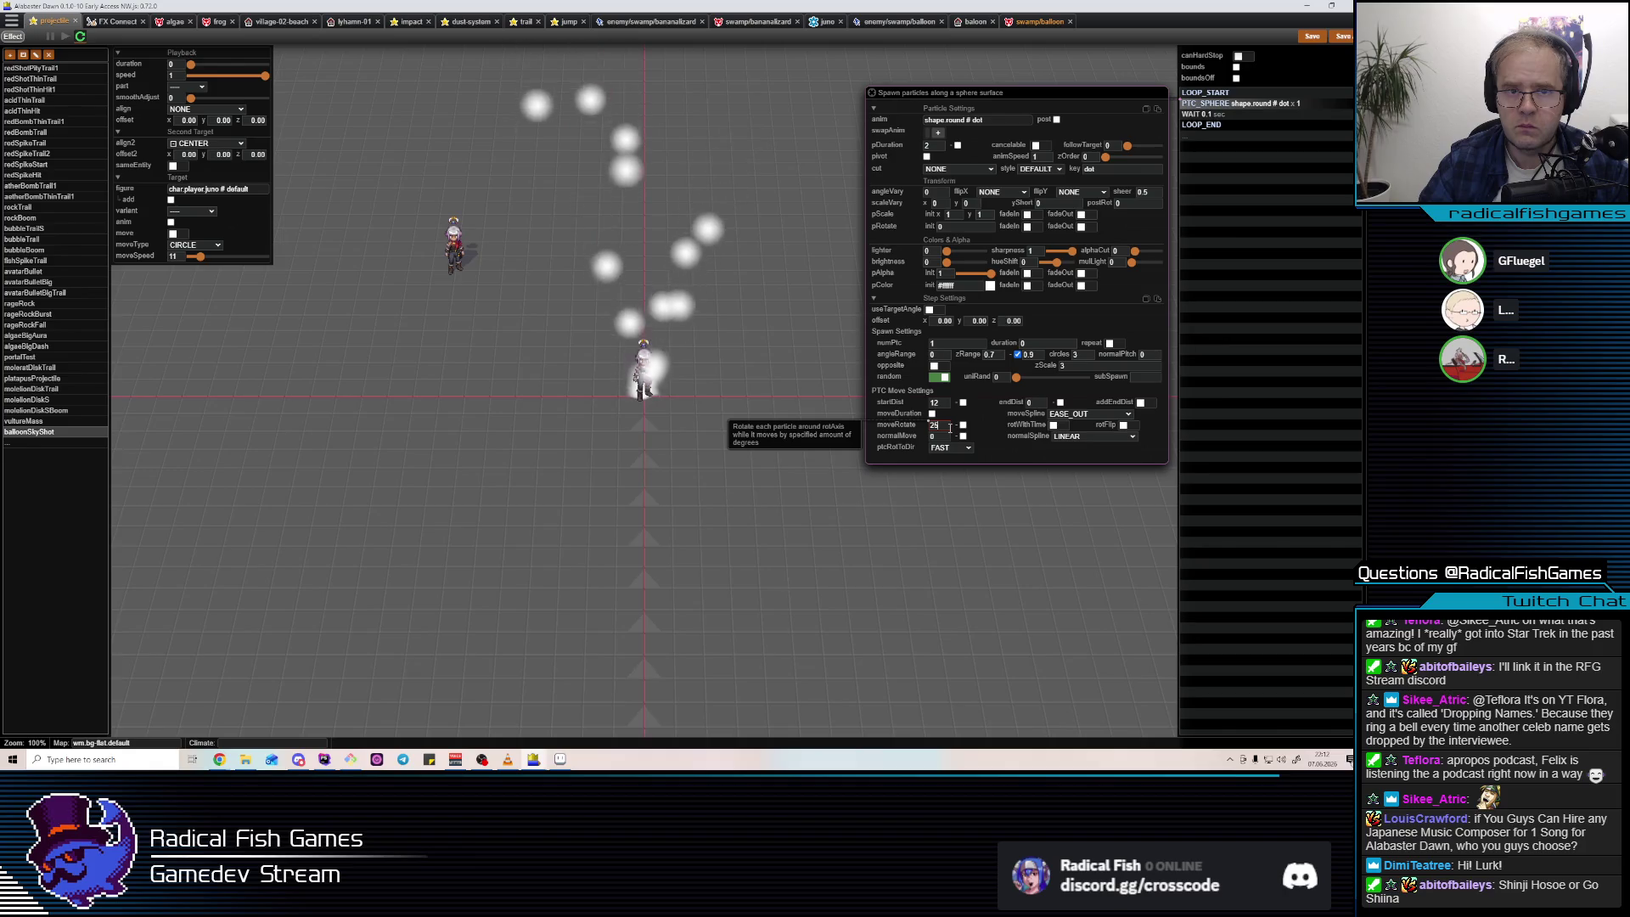
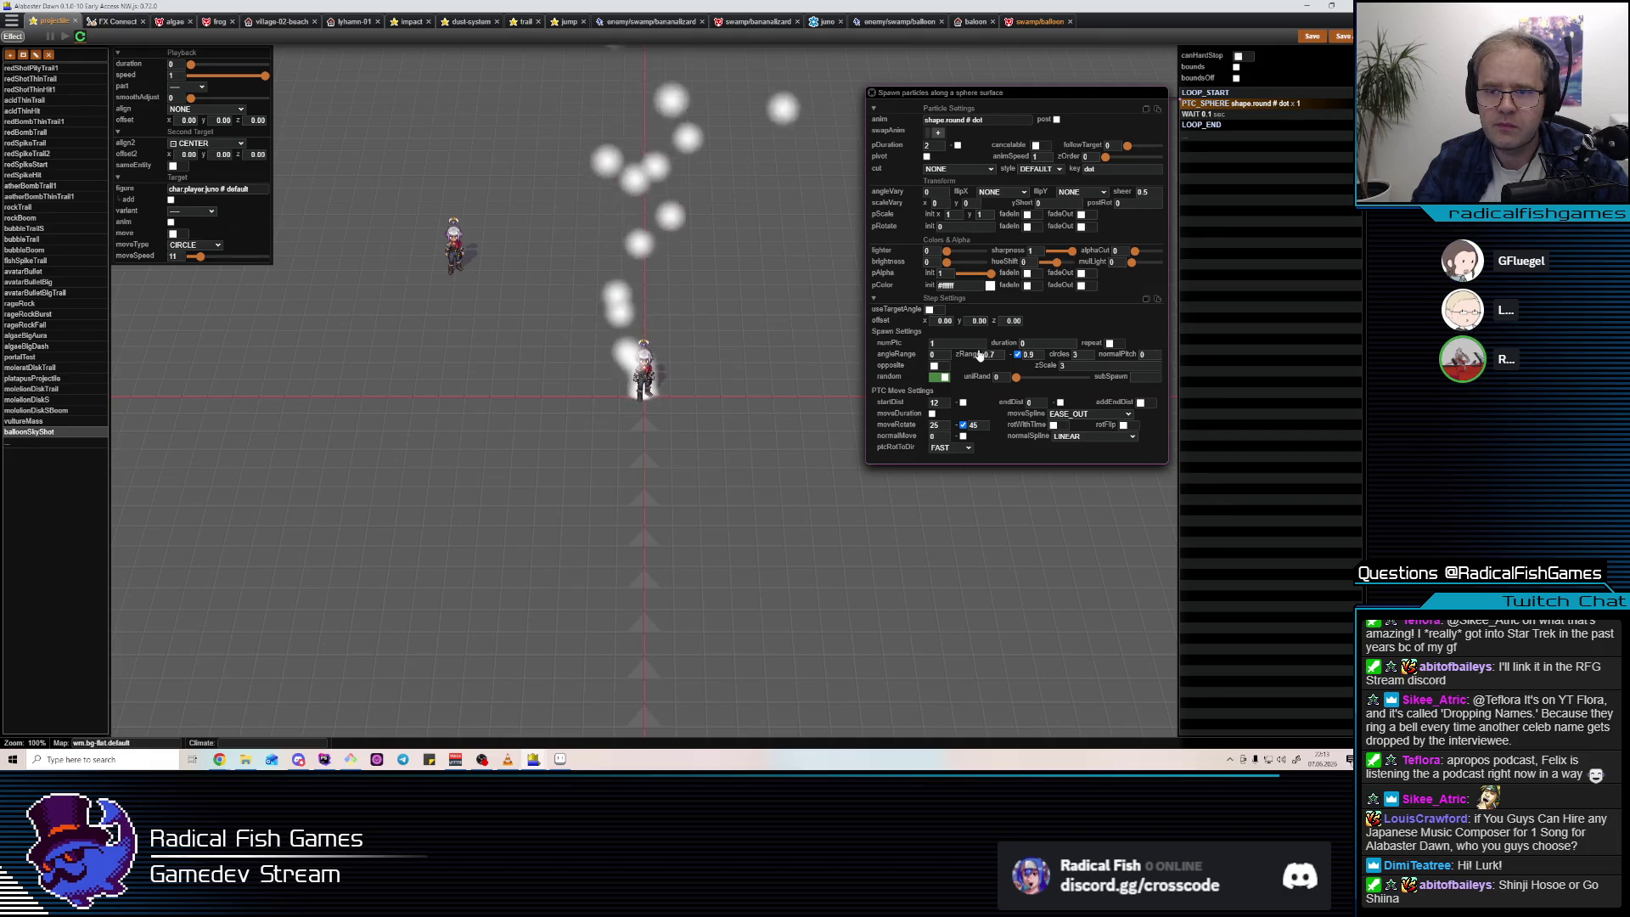
Raise the PTC_SPHERE particles' zOrder to 11 and refresh the preview.
drag(1106, 157, 1111, 162)
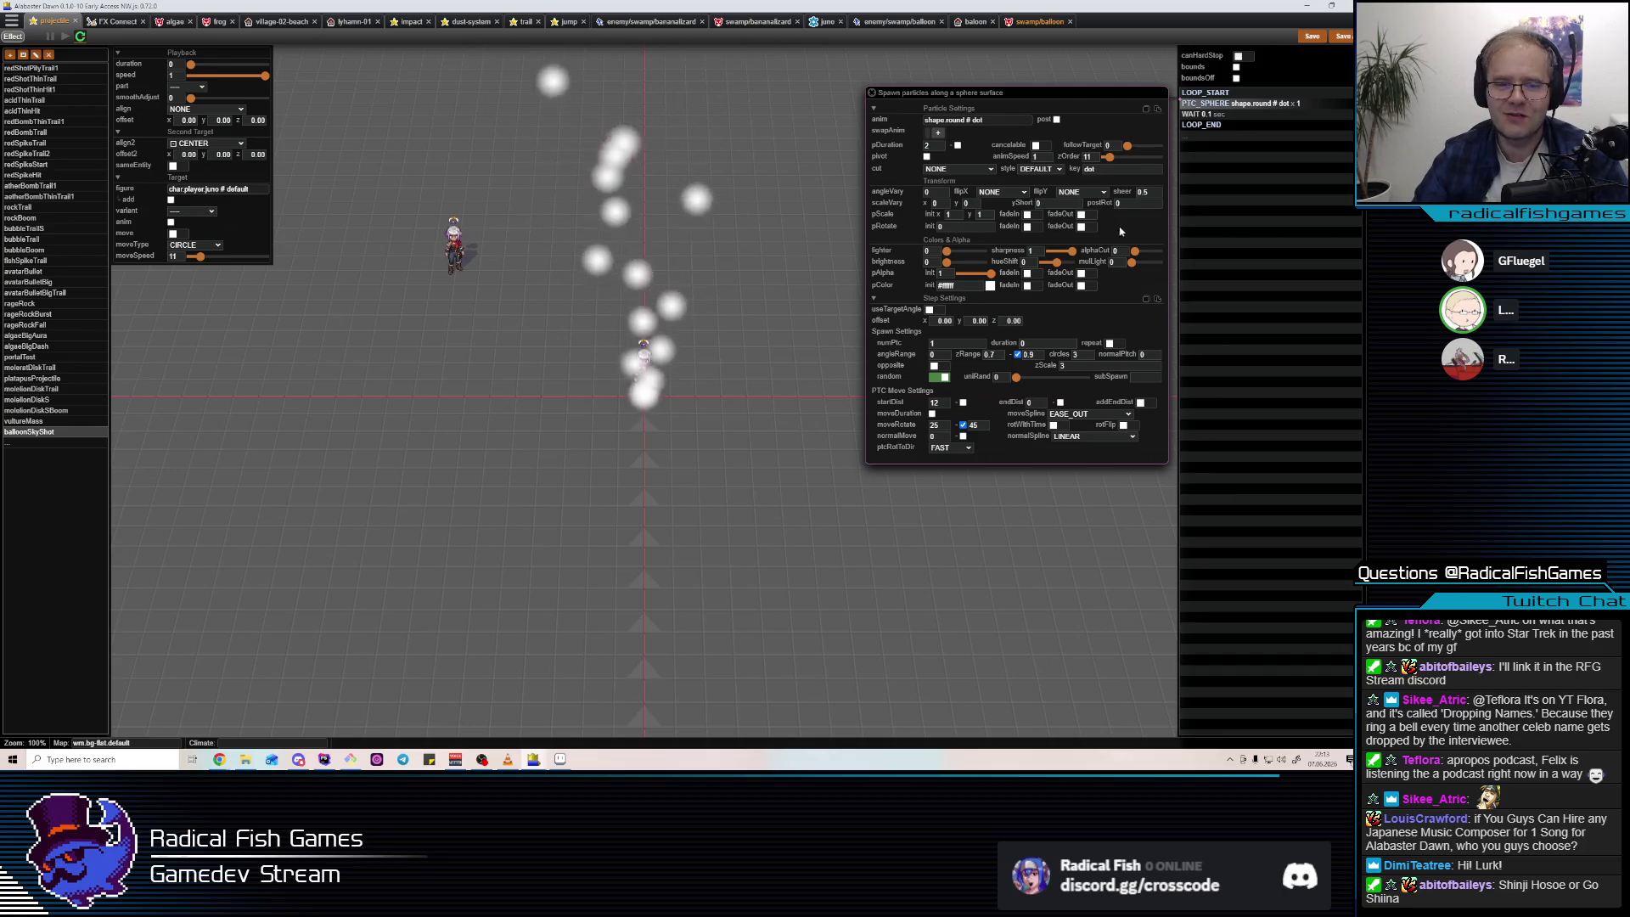
click(1238, 106)
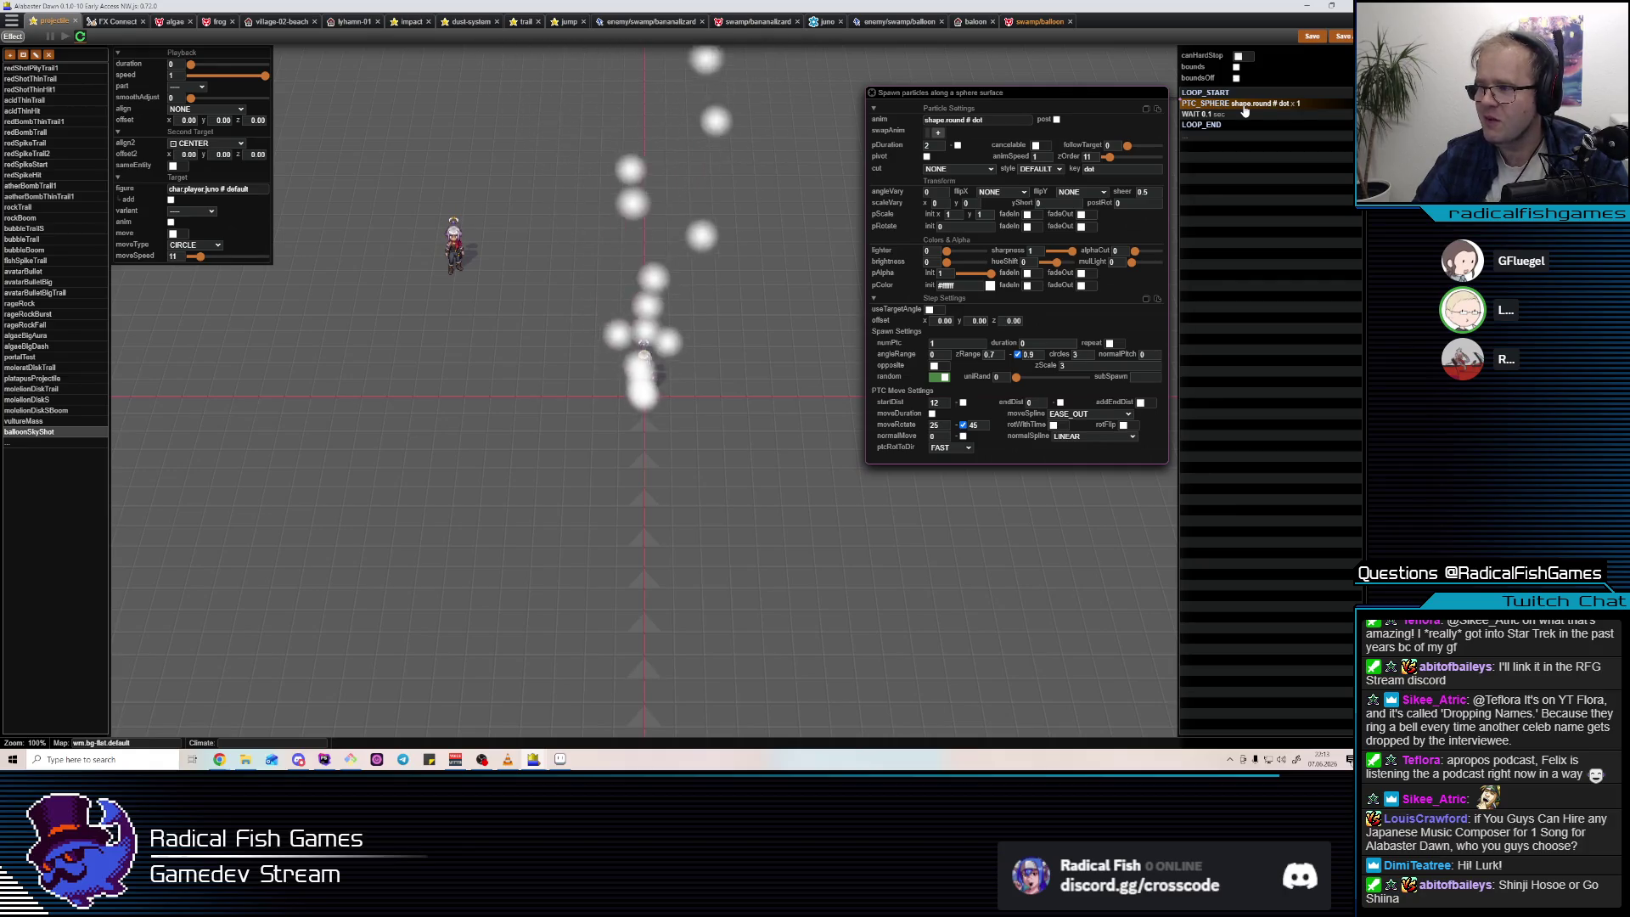
click(1250, 106)
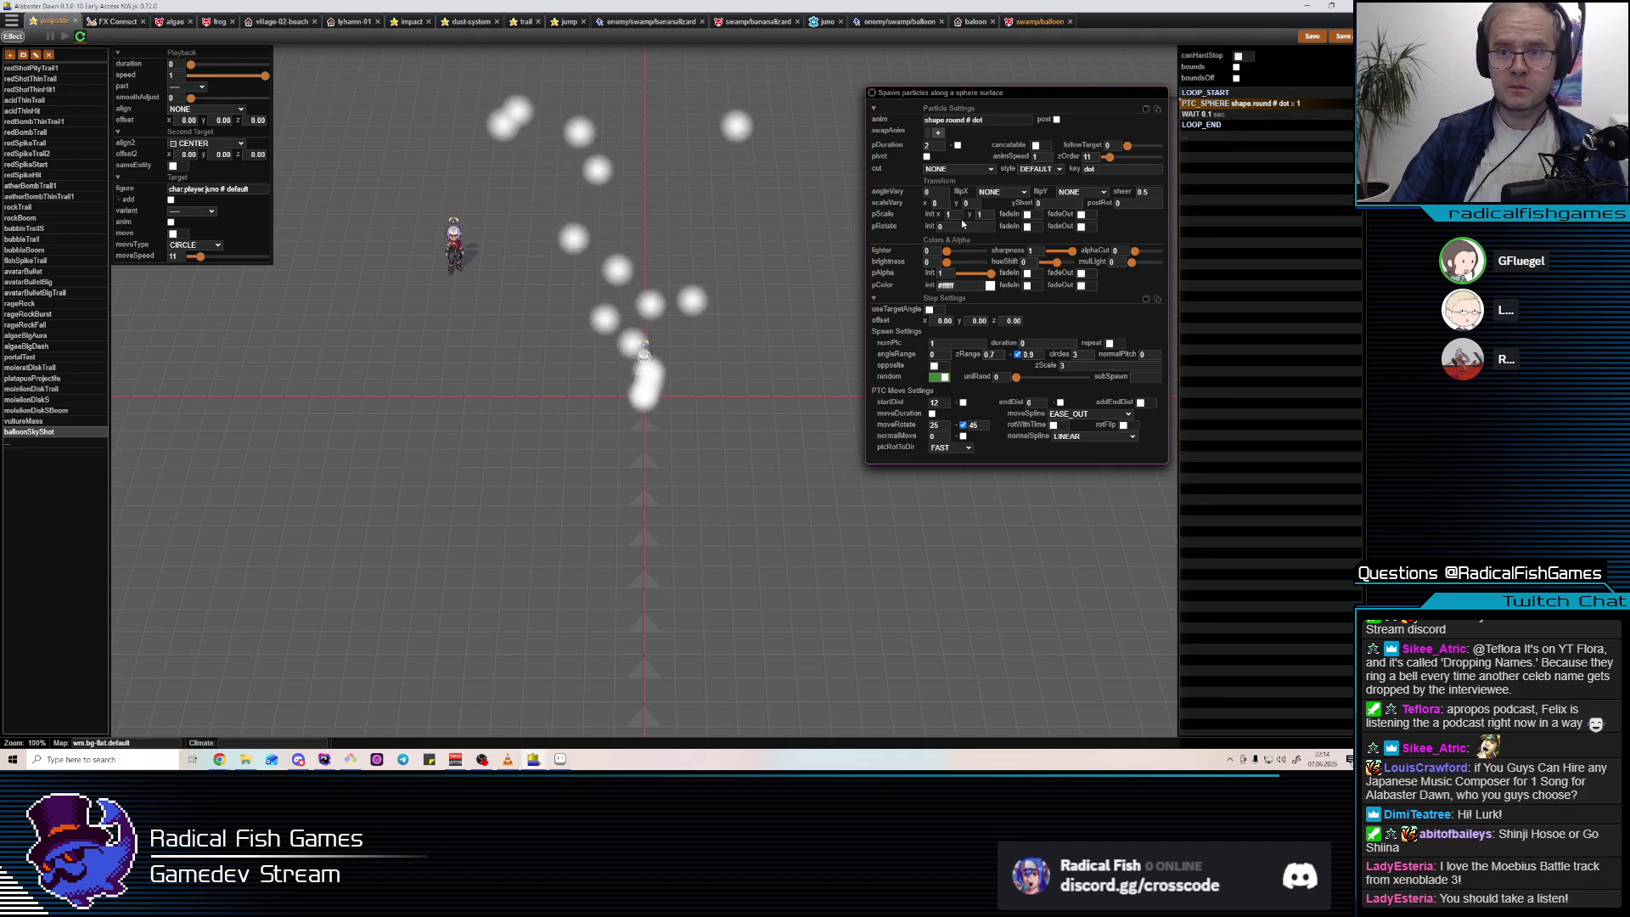
Set the sphere particles' pScale init to 0.5 × 0.5, moveSpline to LINEAR and pDuration to 1.
double_click(949, 214)
text(0.5)
double_click(983, 214)
text(0.5)
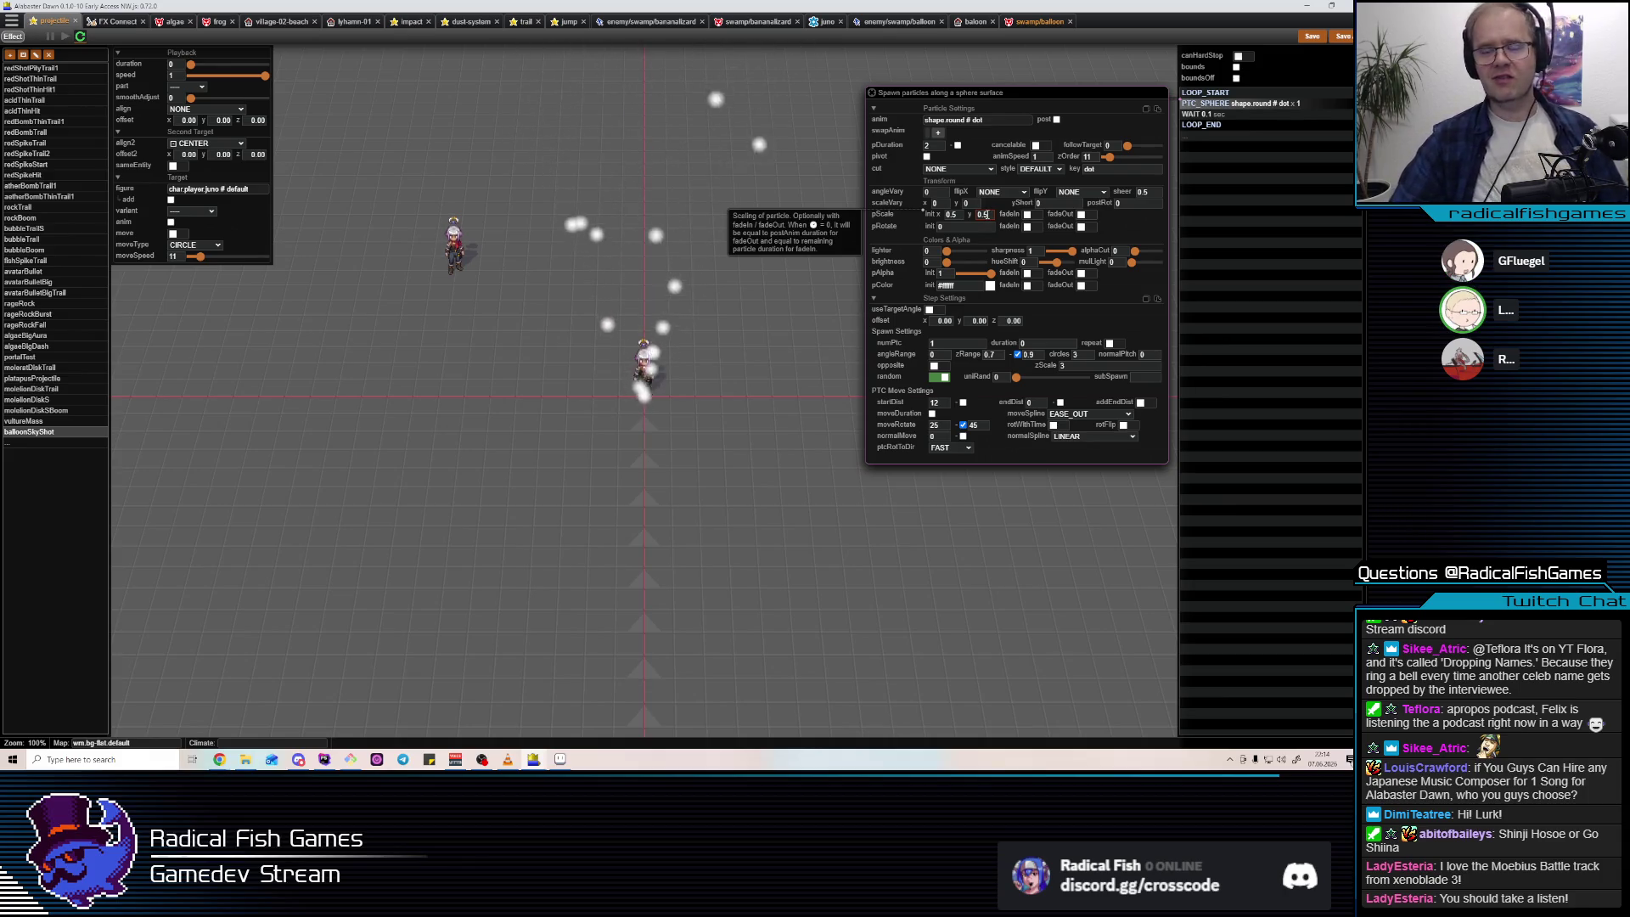
click(1263, 103)
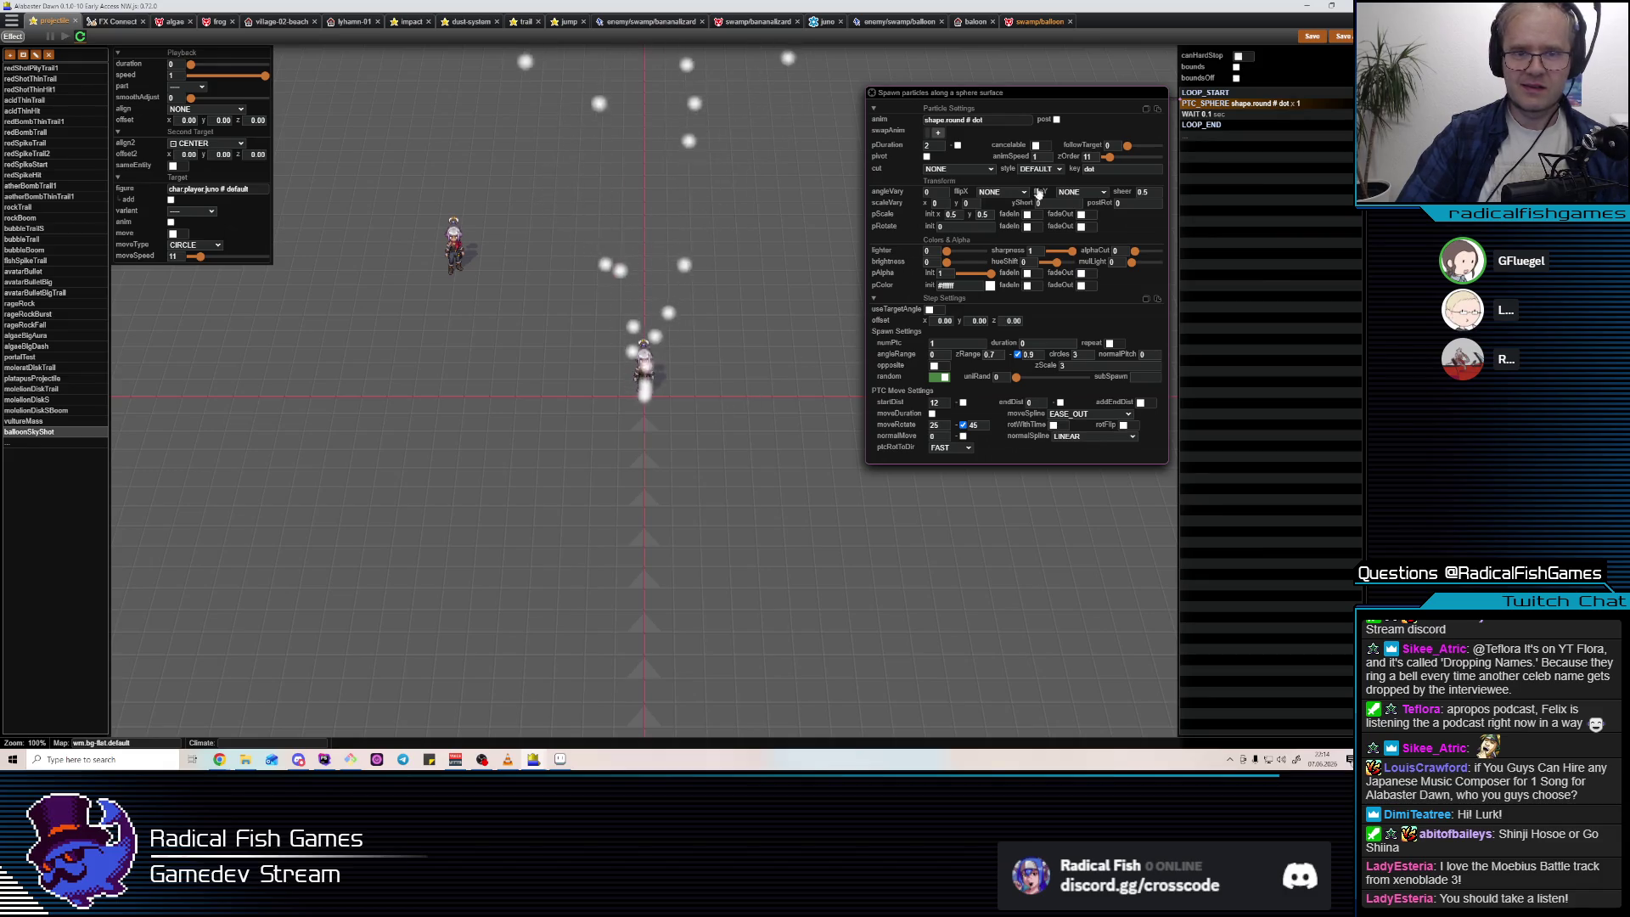
click(1074, 414)
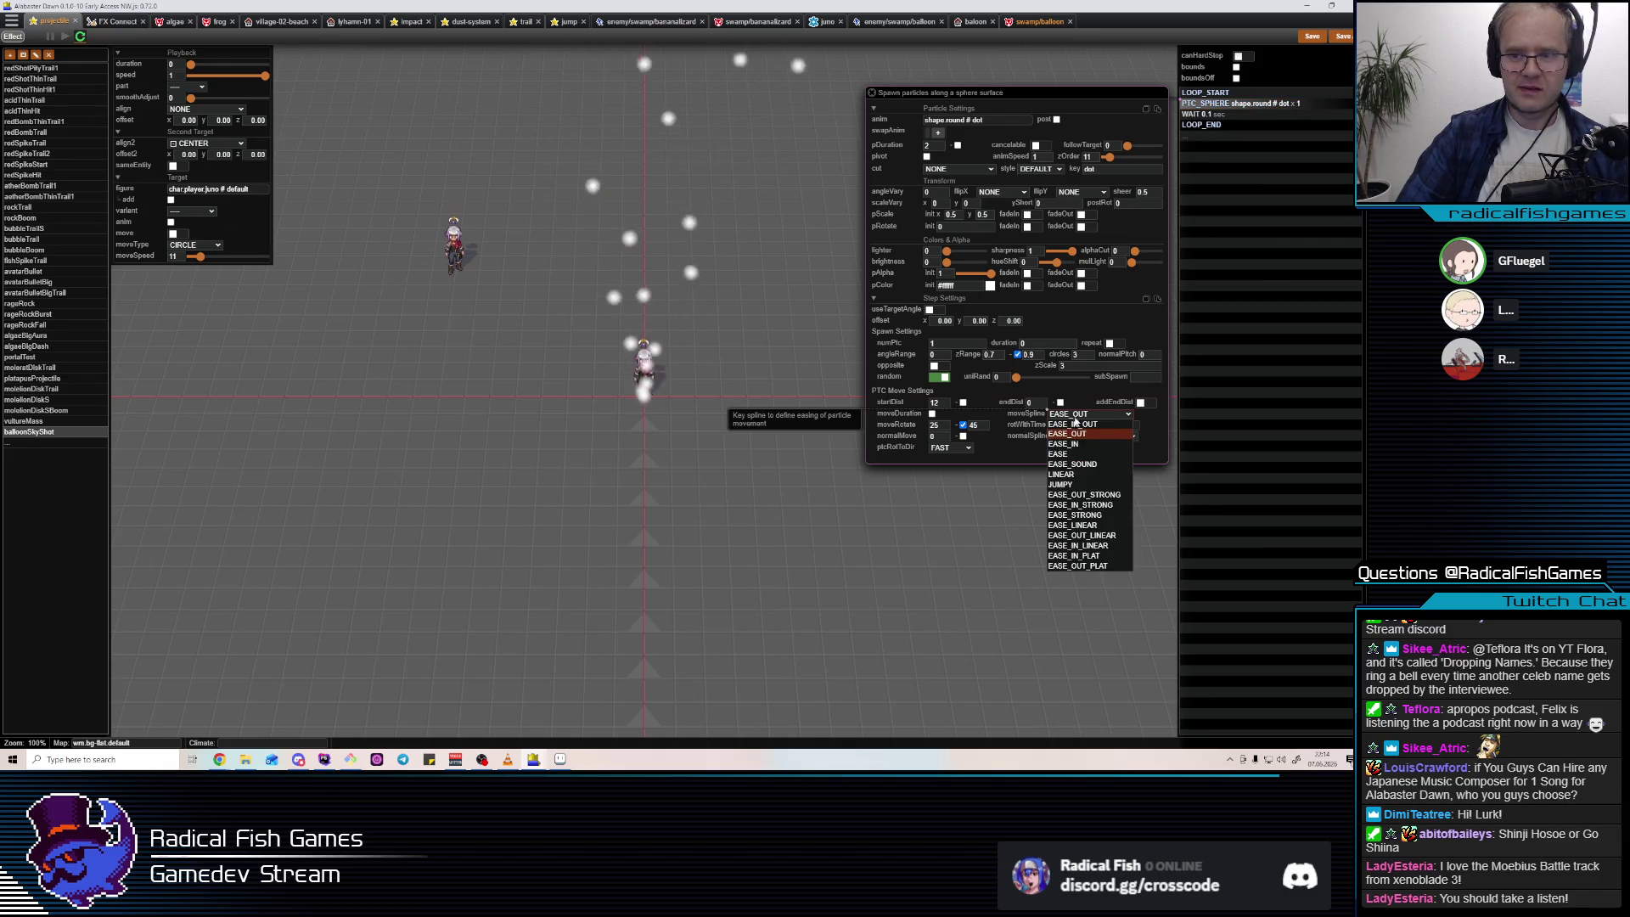
click(1089, 475)
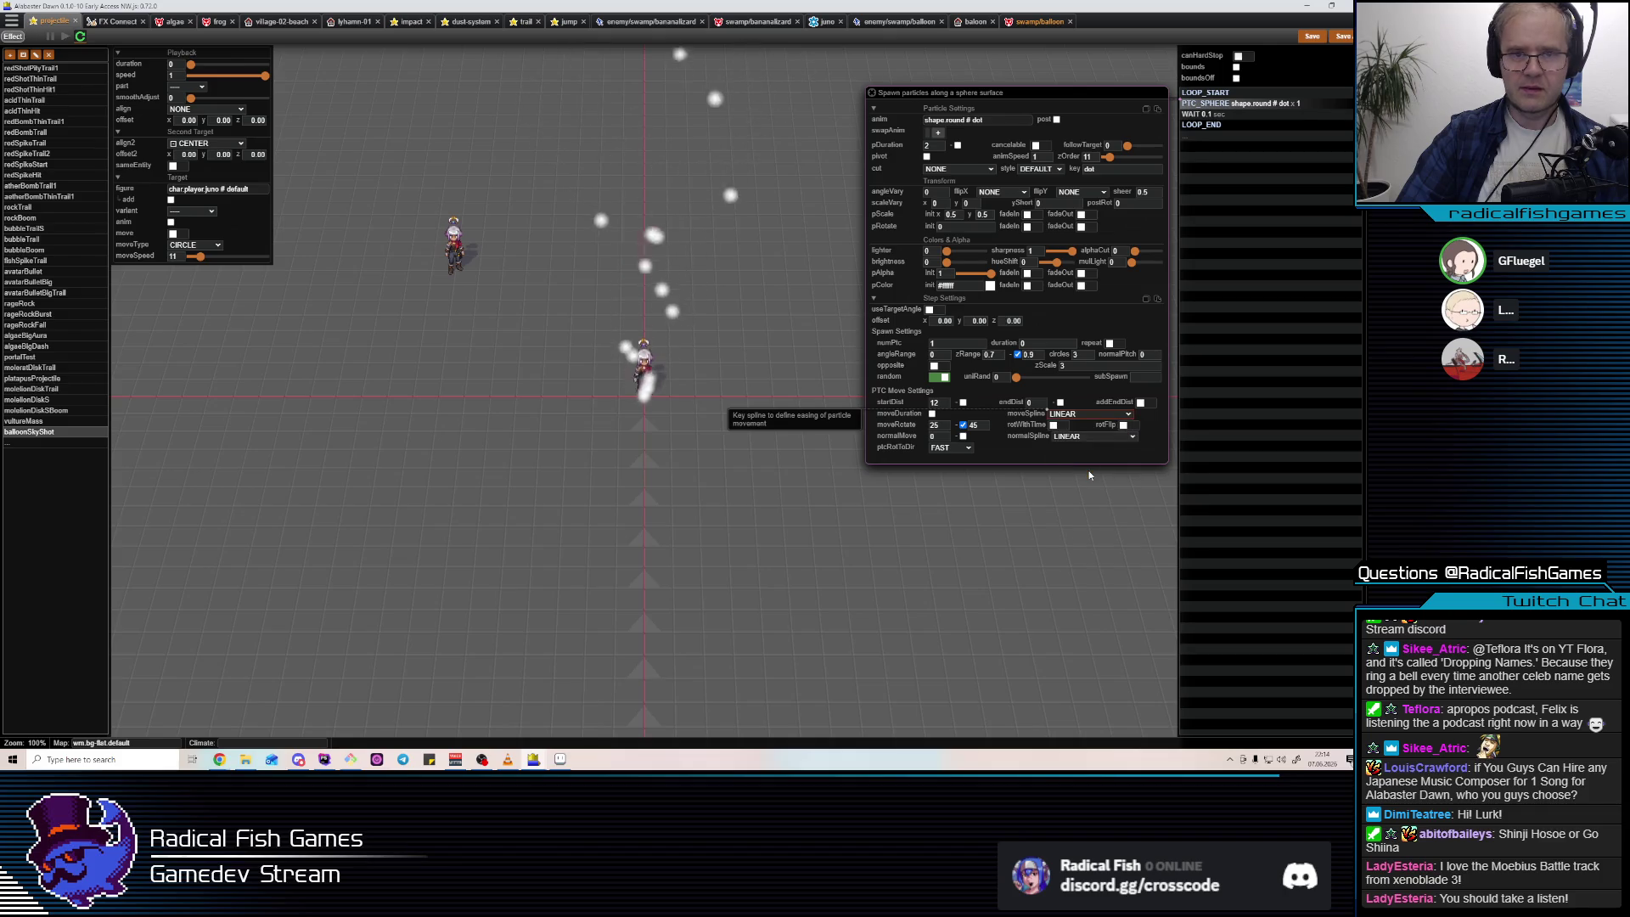
double_click(939, 145)
text(1)
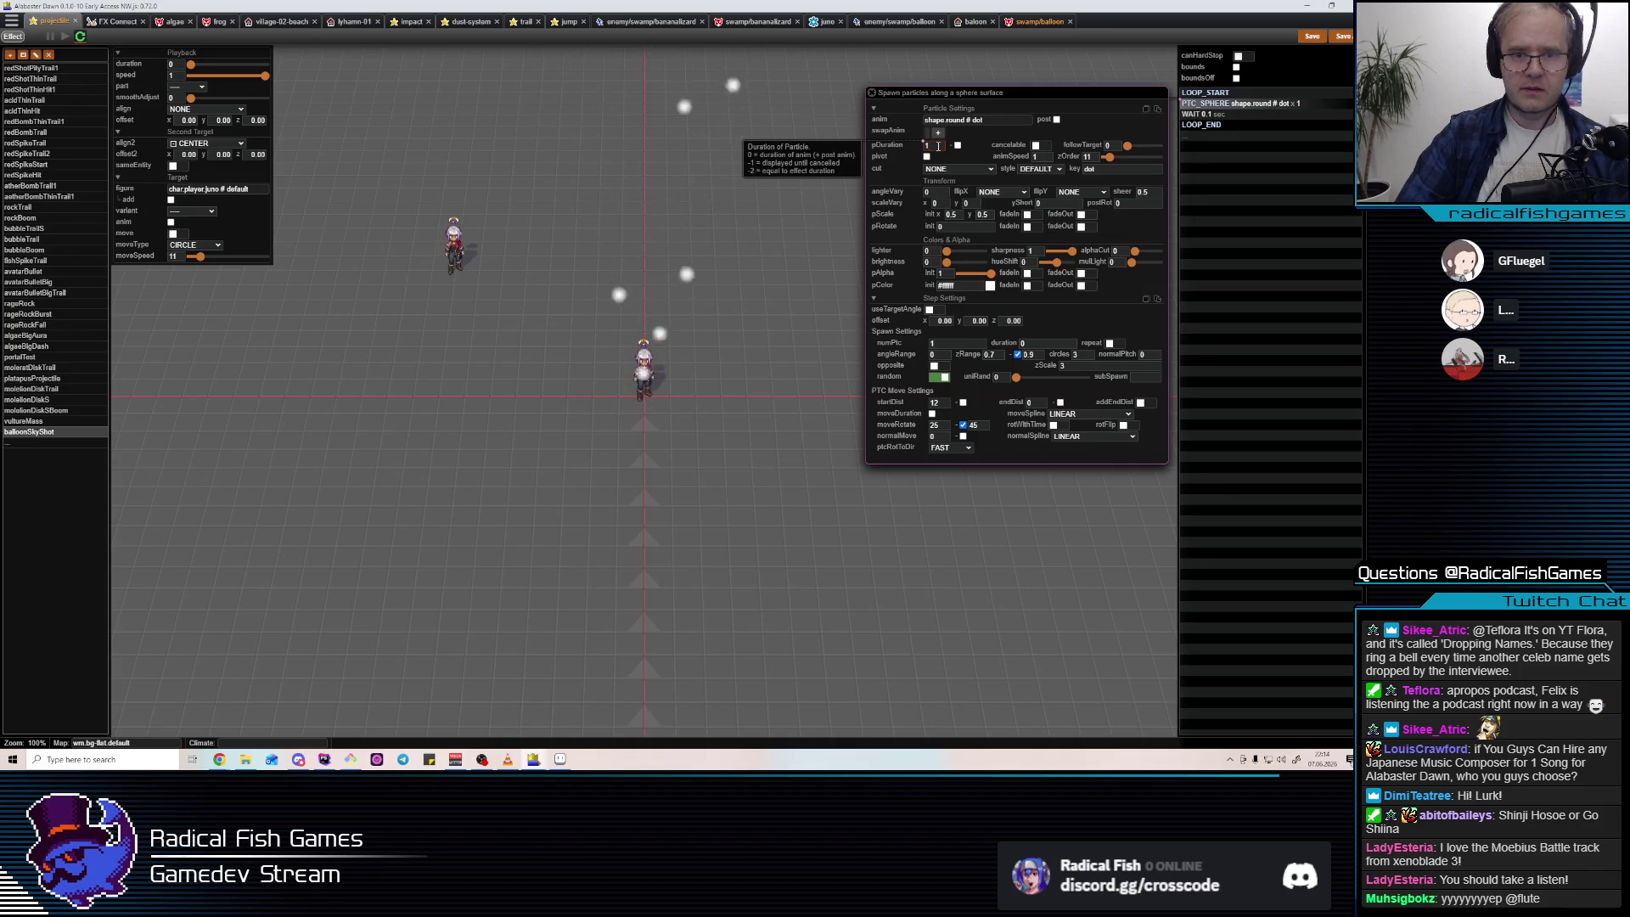
Move the PTC_SPHERE step above LOOP_START so it runs before the loop.
click(1216, 94)
click(1217, 103)
key(Delete)
key(ctrl+v)
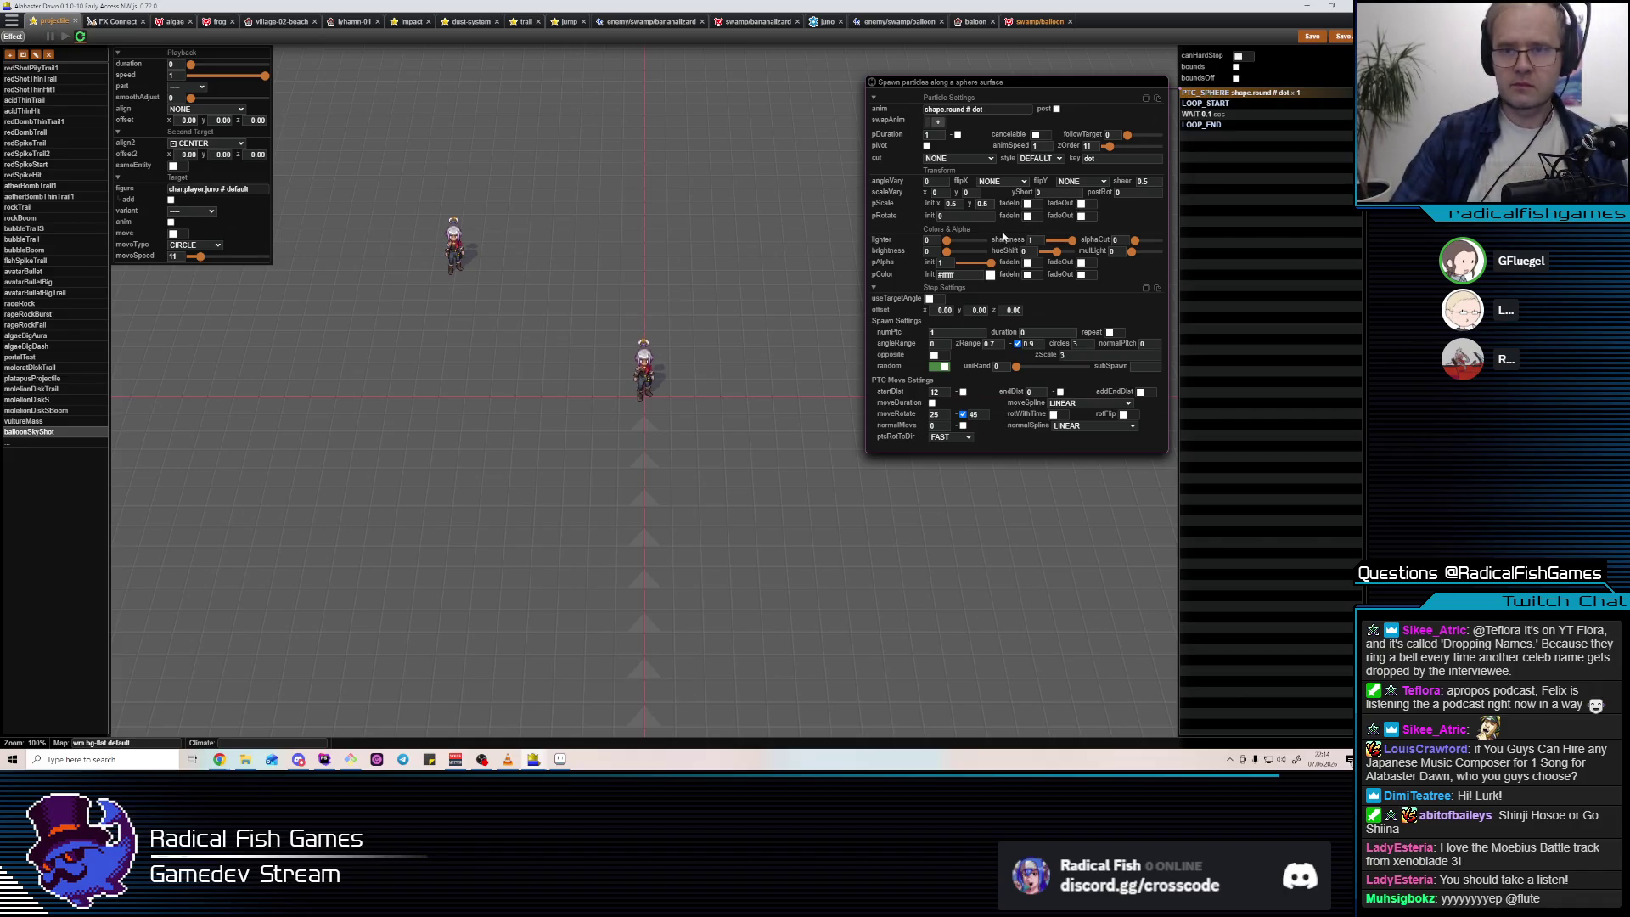
Set the sphere particles' lighter to 1 and brightness to 0.35, then begin inserting a PTC_ step.
drag(947, 241, 1081, 245)
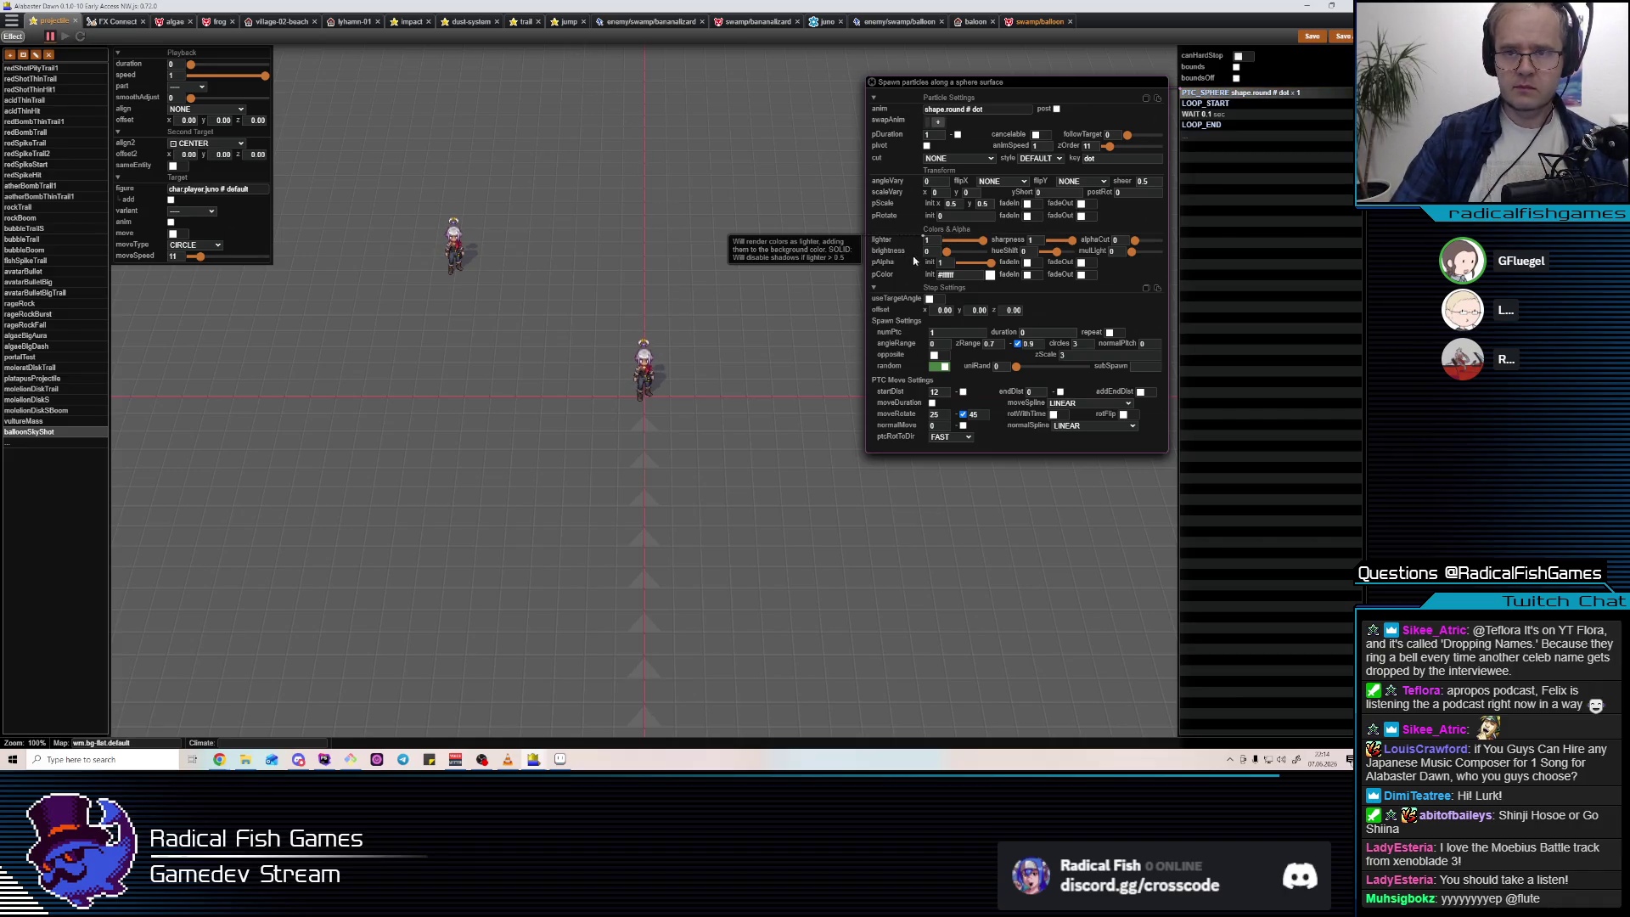
drag(946, 255, 964, 257)
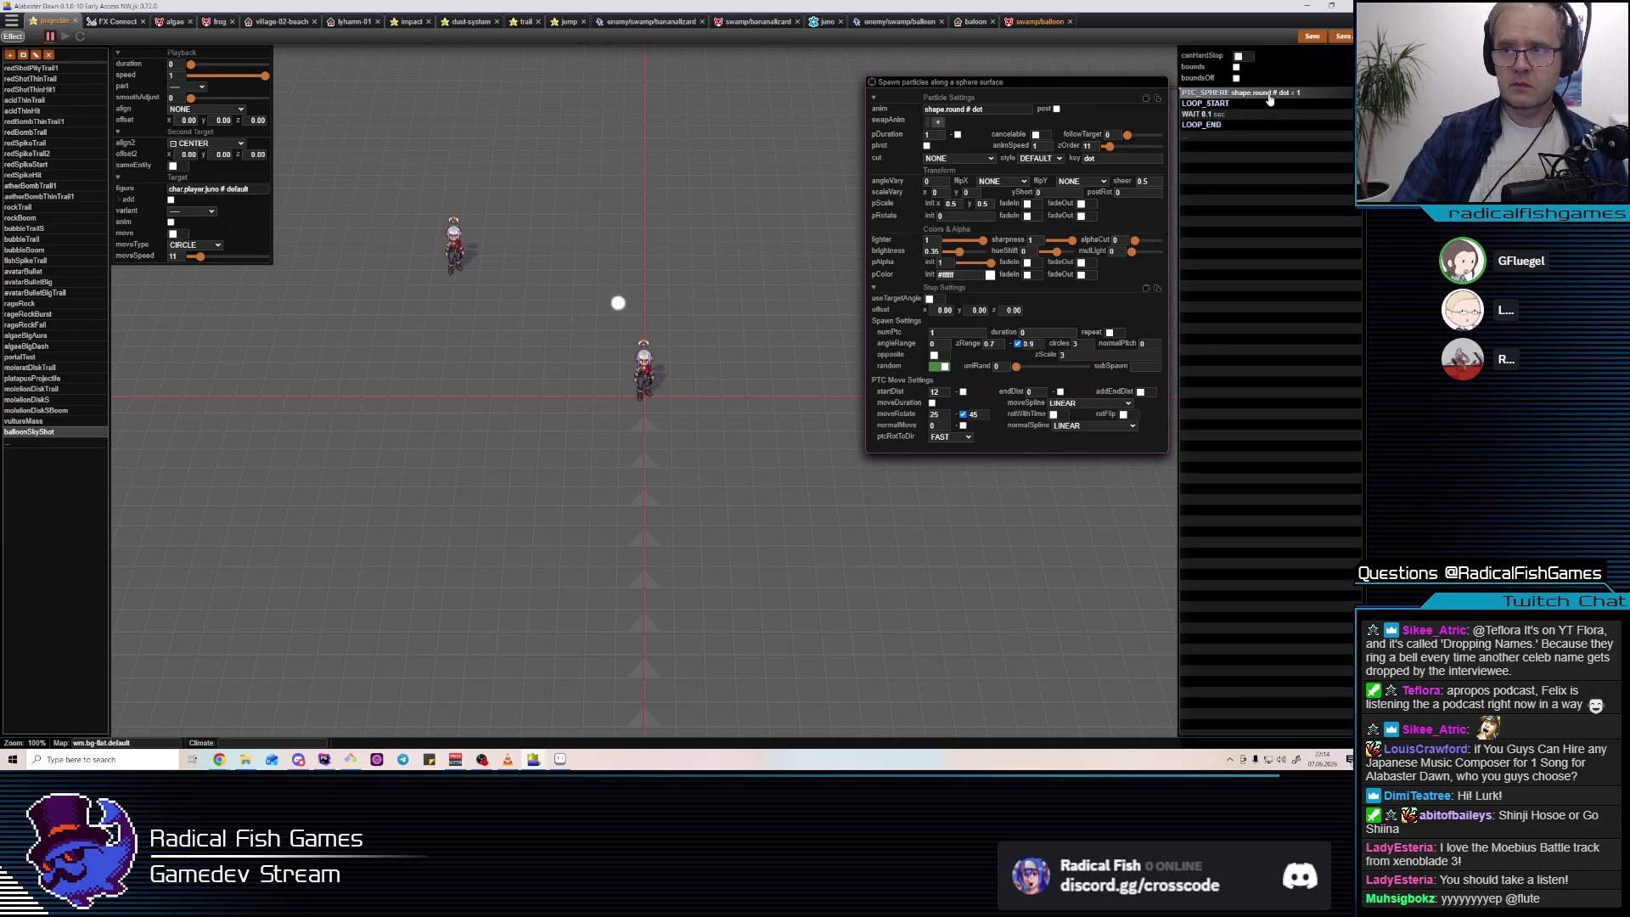
key(Insert)
text(OPT)
key(BackSpace)
key(BackSpace)
key(BackSpace)
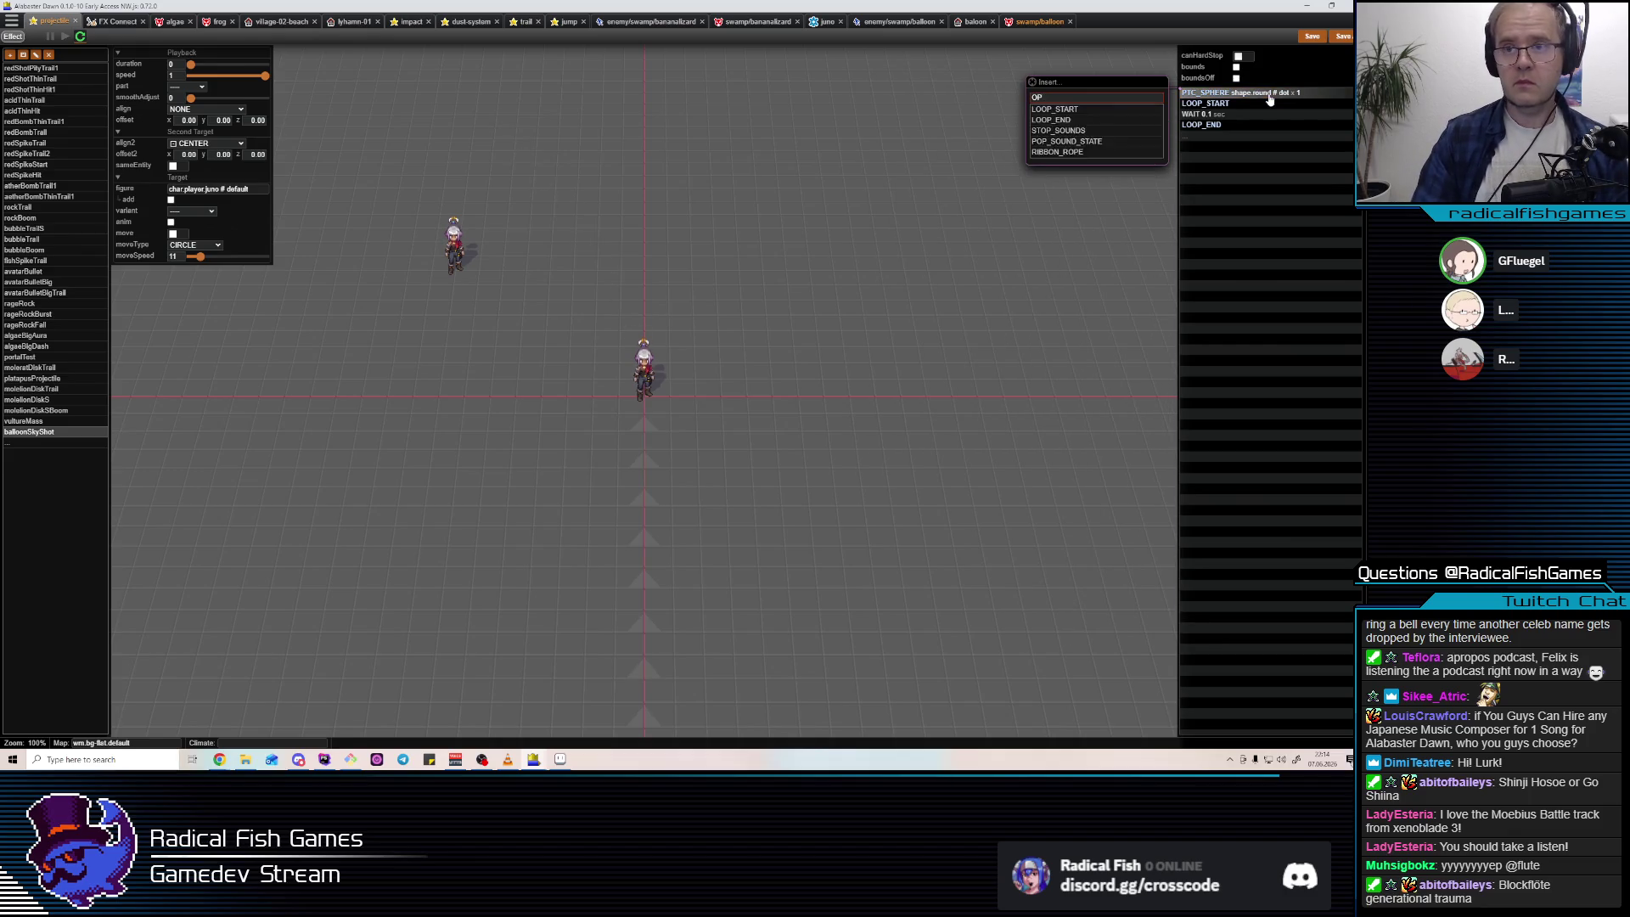
Abandon the PTC_ step insertion and open the rageRockBurst effect for comparison.
text(PT)
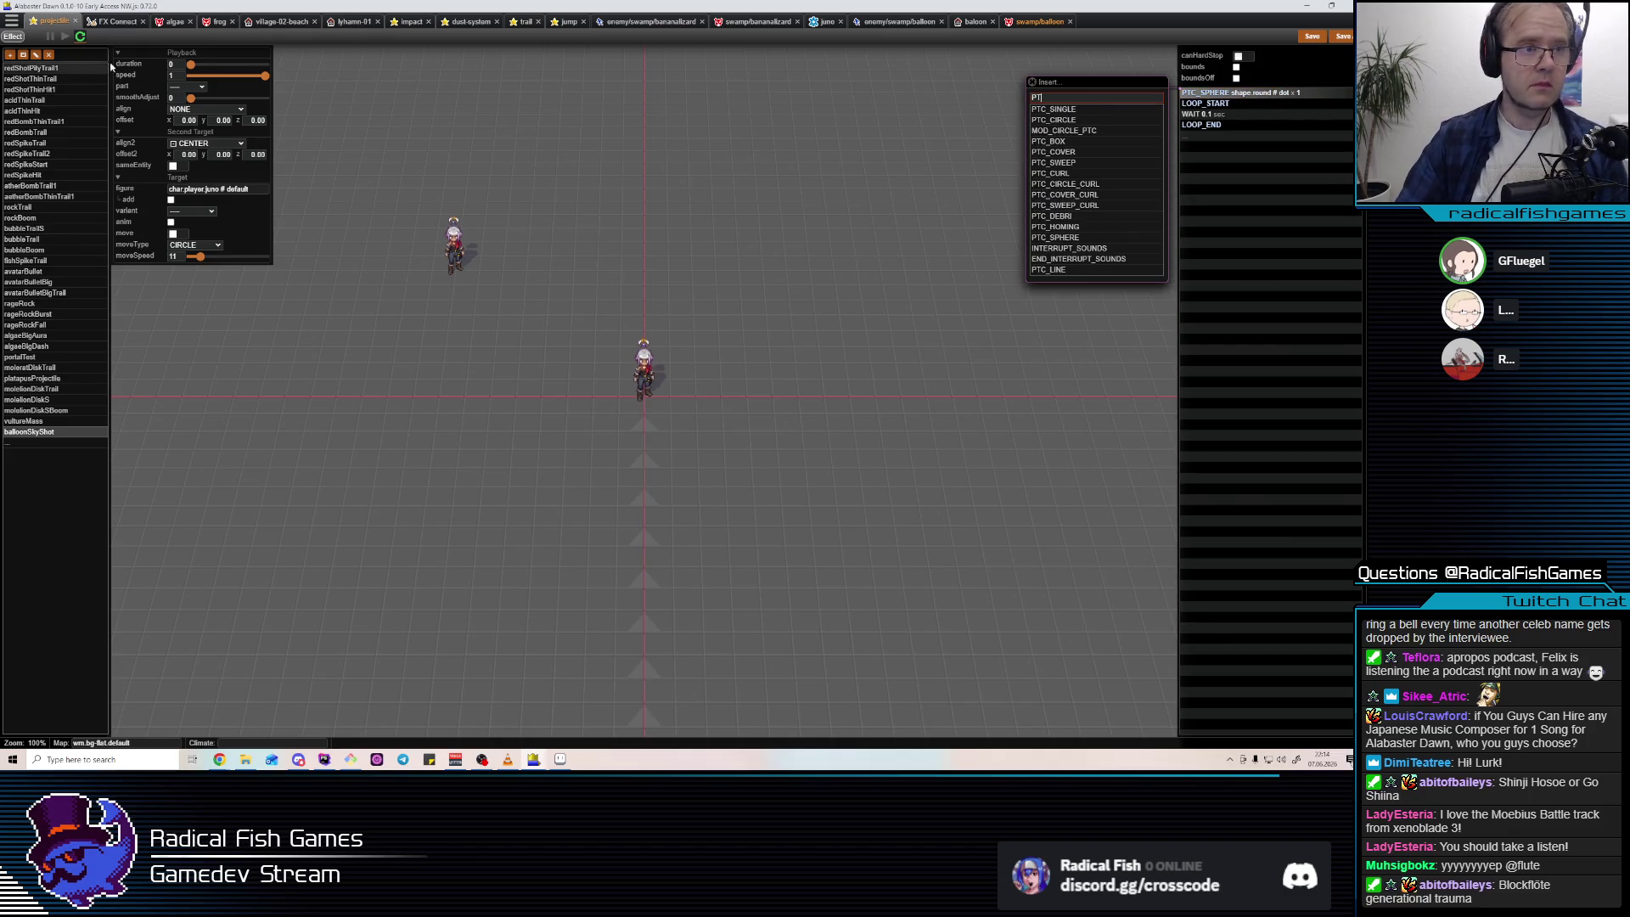
click(67, 155)
click(59, 188)
click(60, 239)
click(59, 326)
click(34, 314)
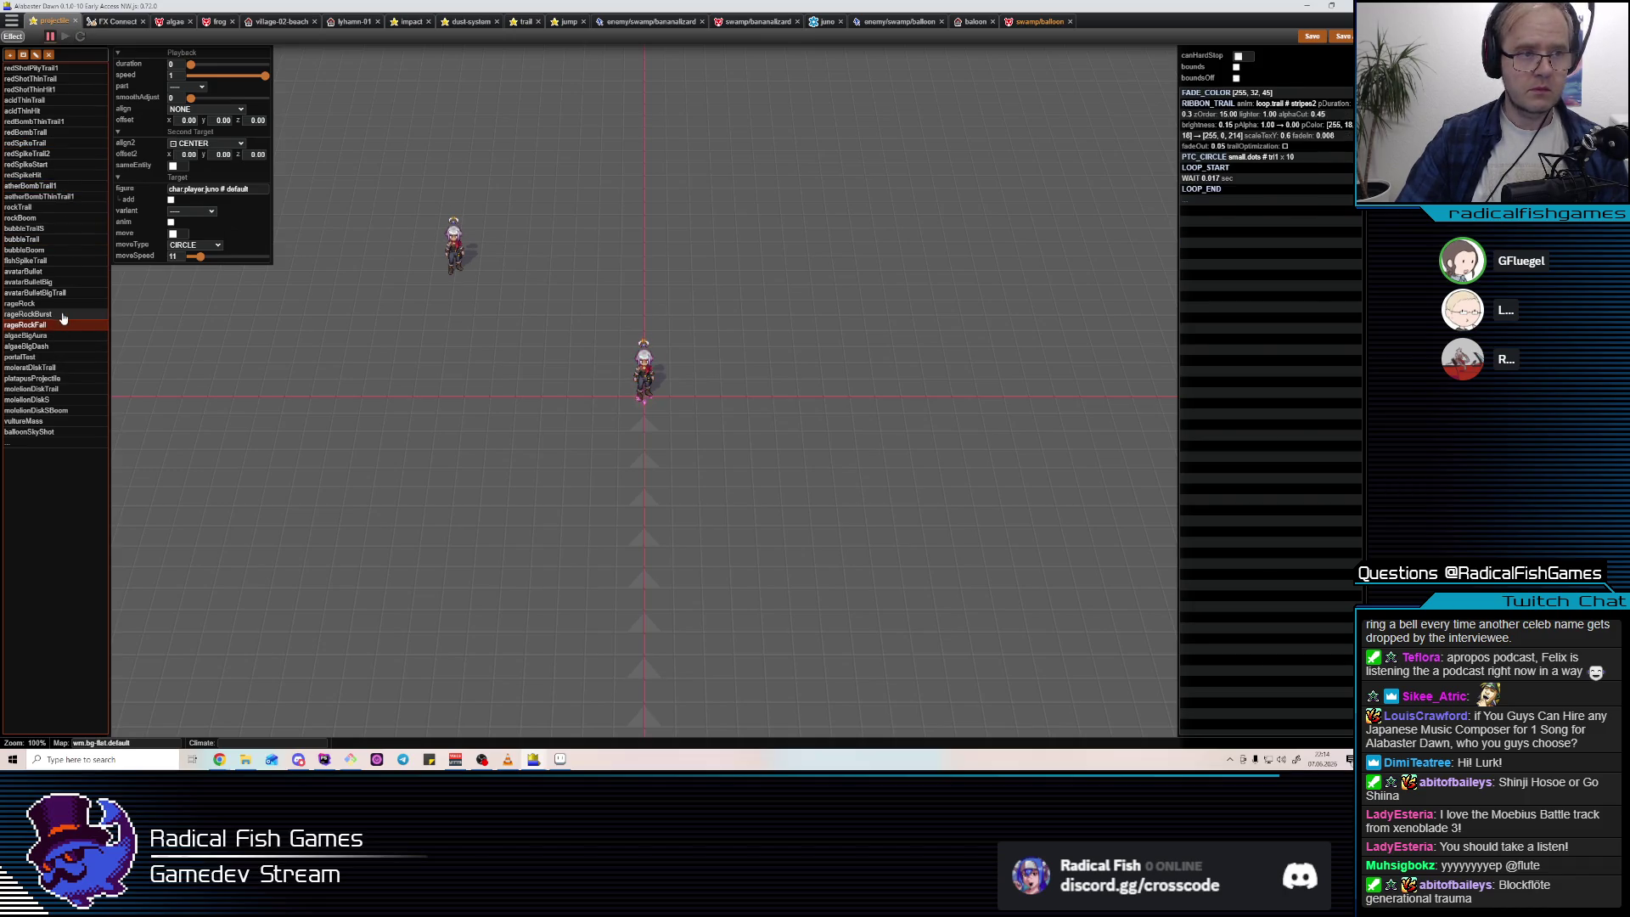
Replay the rageRockBurst preview, then return to balloonSkyShot.
click(48, 433)
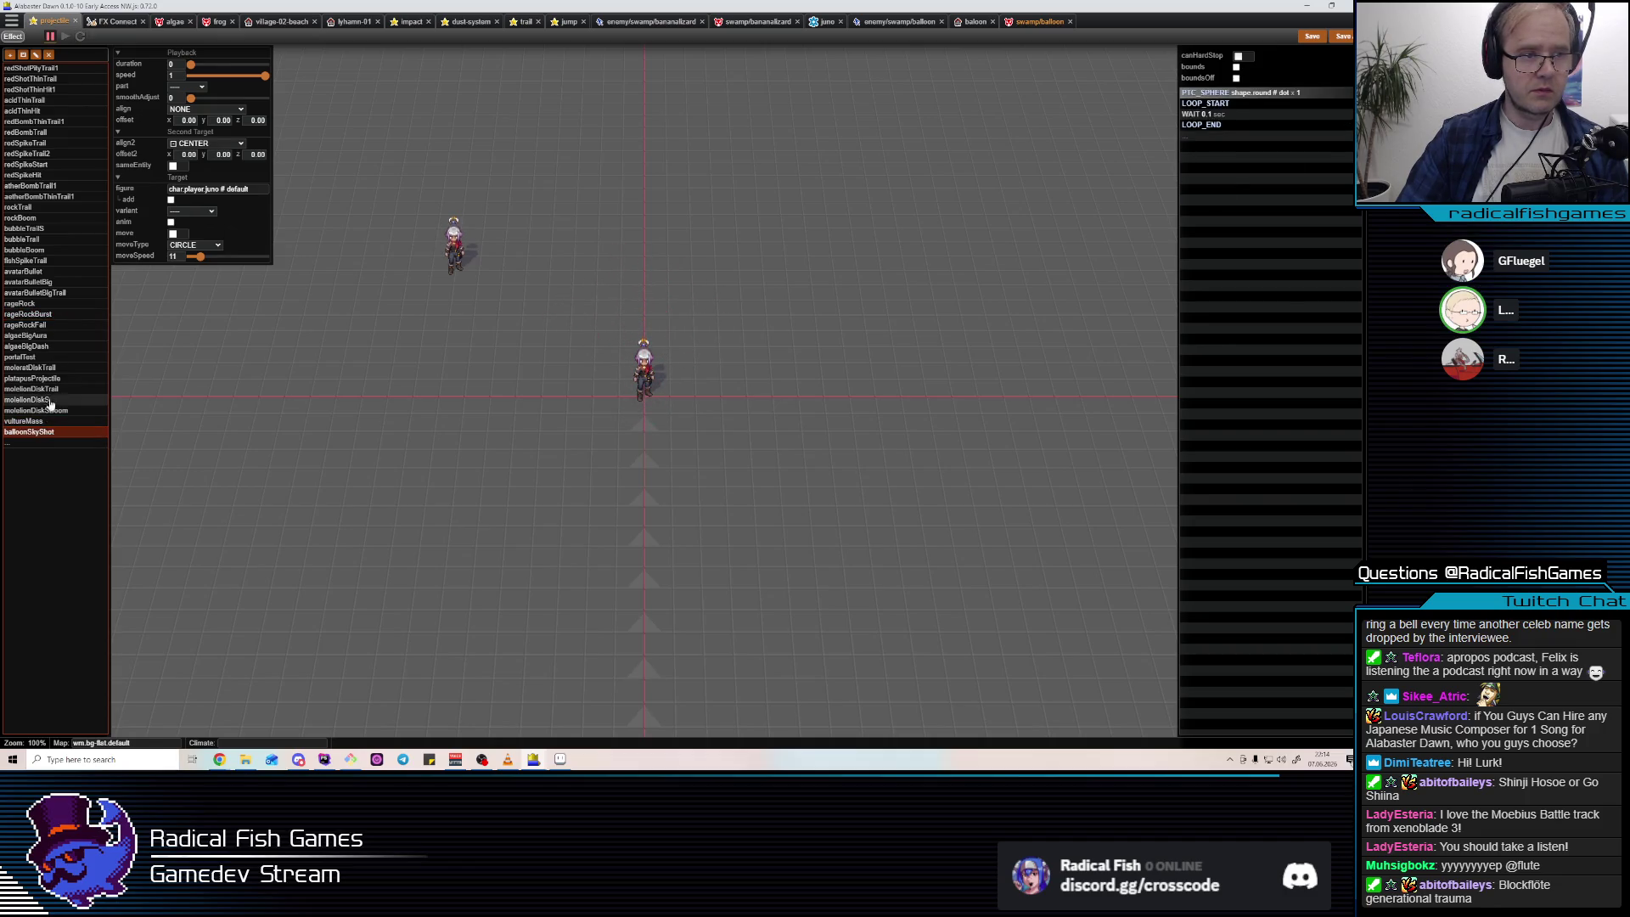
click(49, 368)
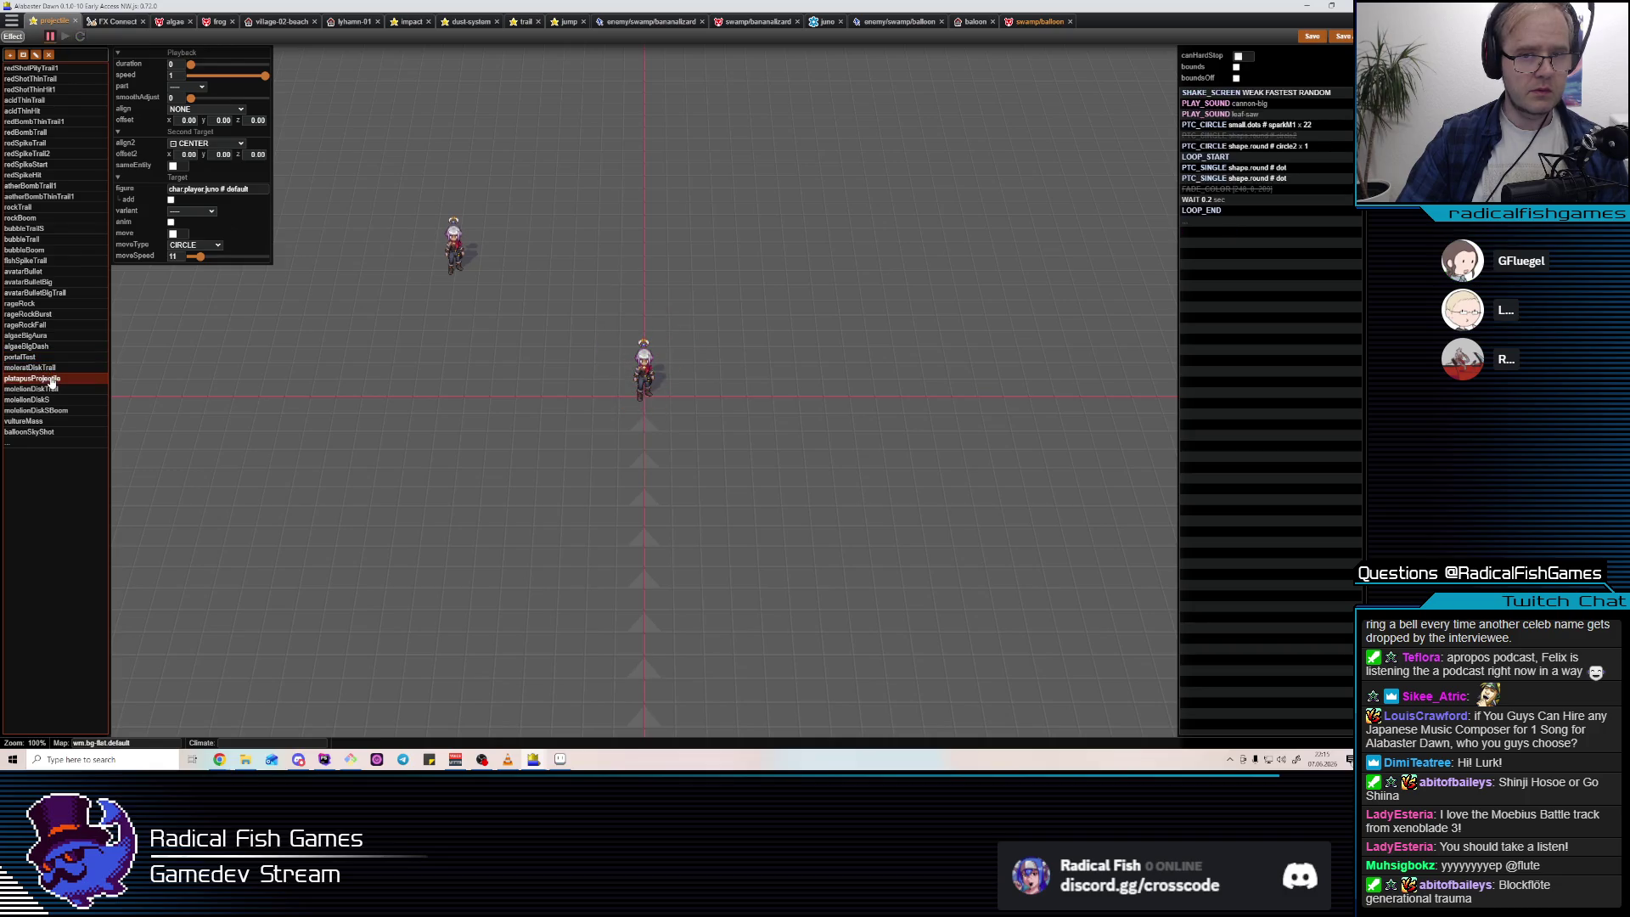
click(48, 315)
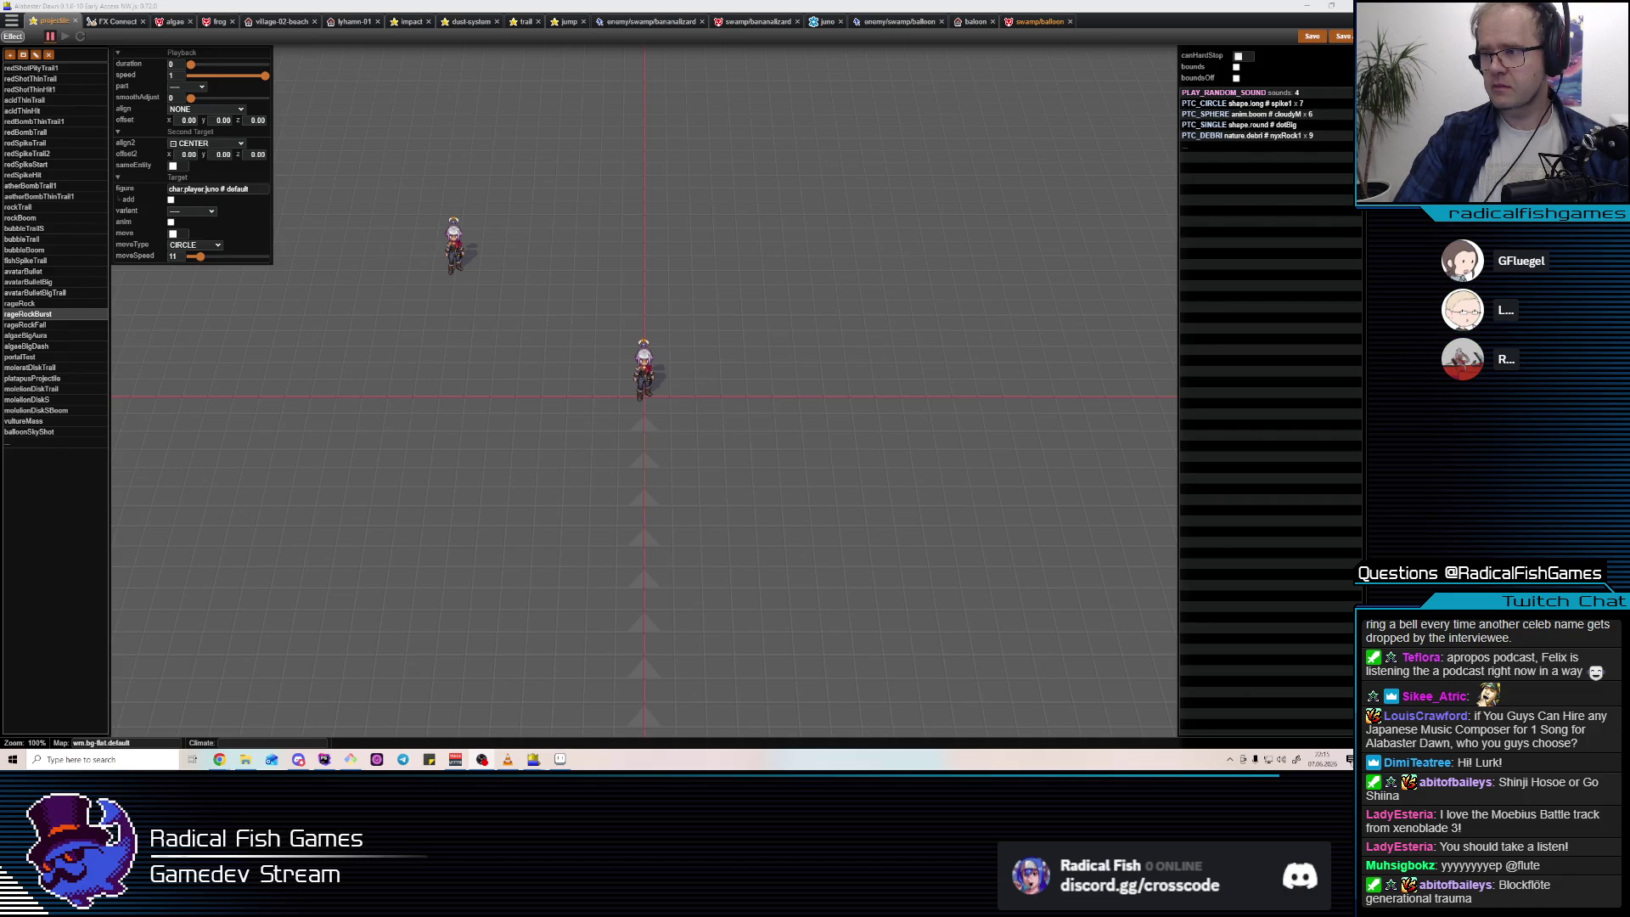
click(56, 315)
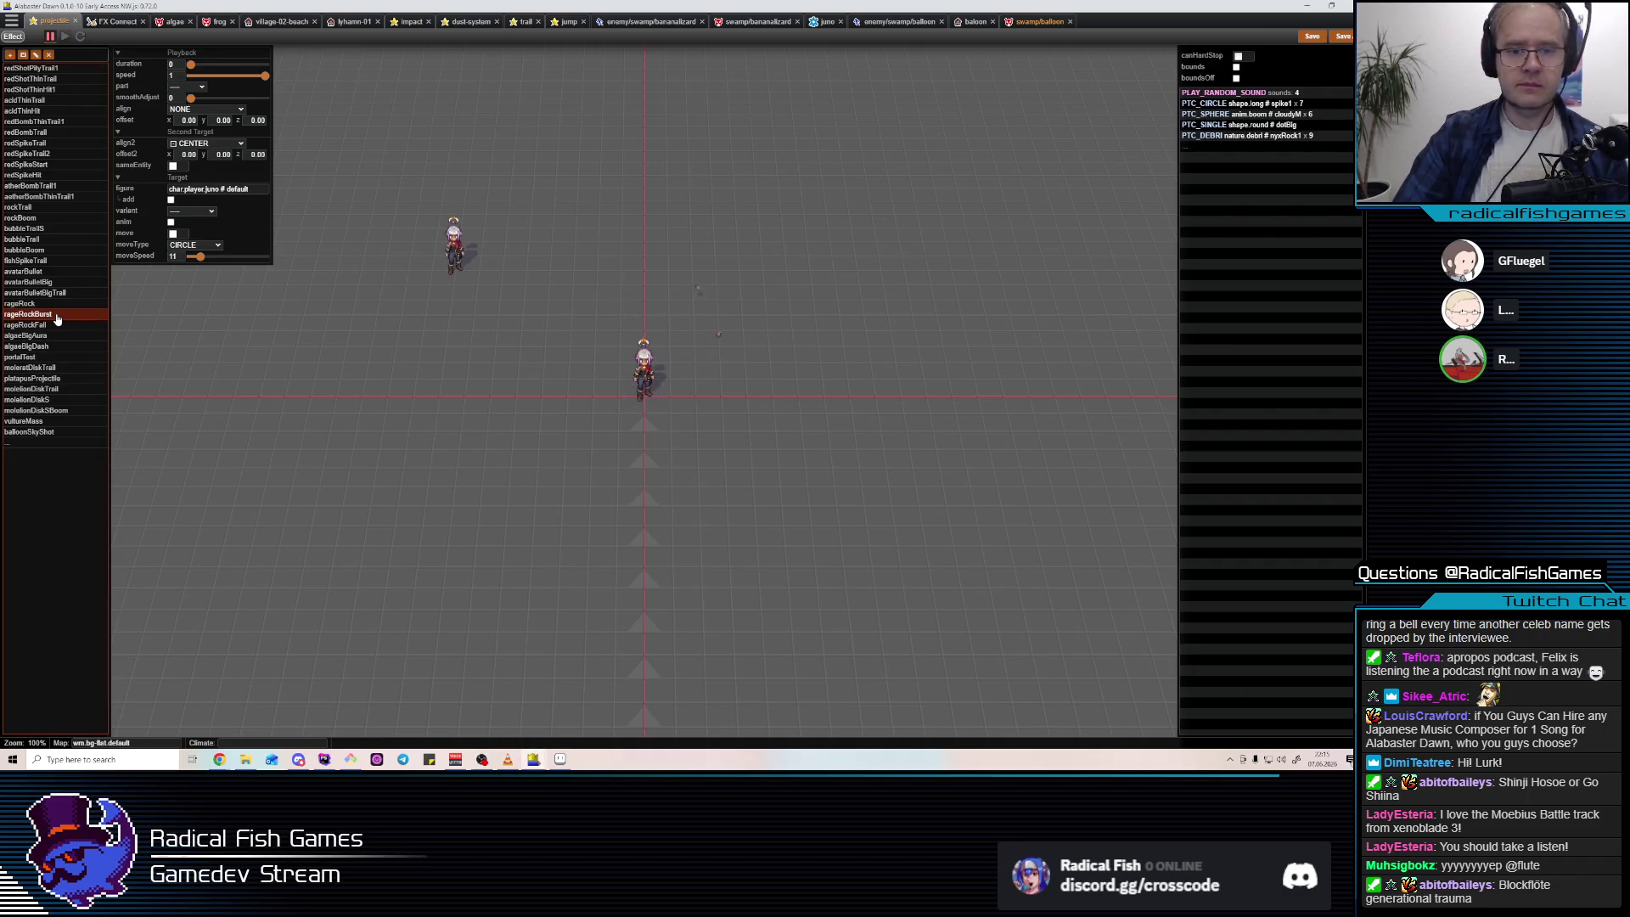
click(39, 433)
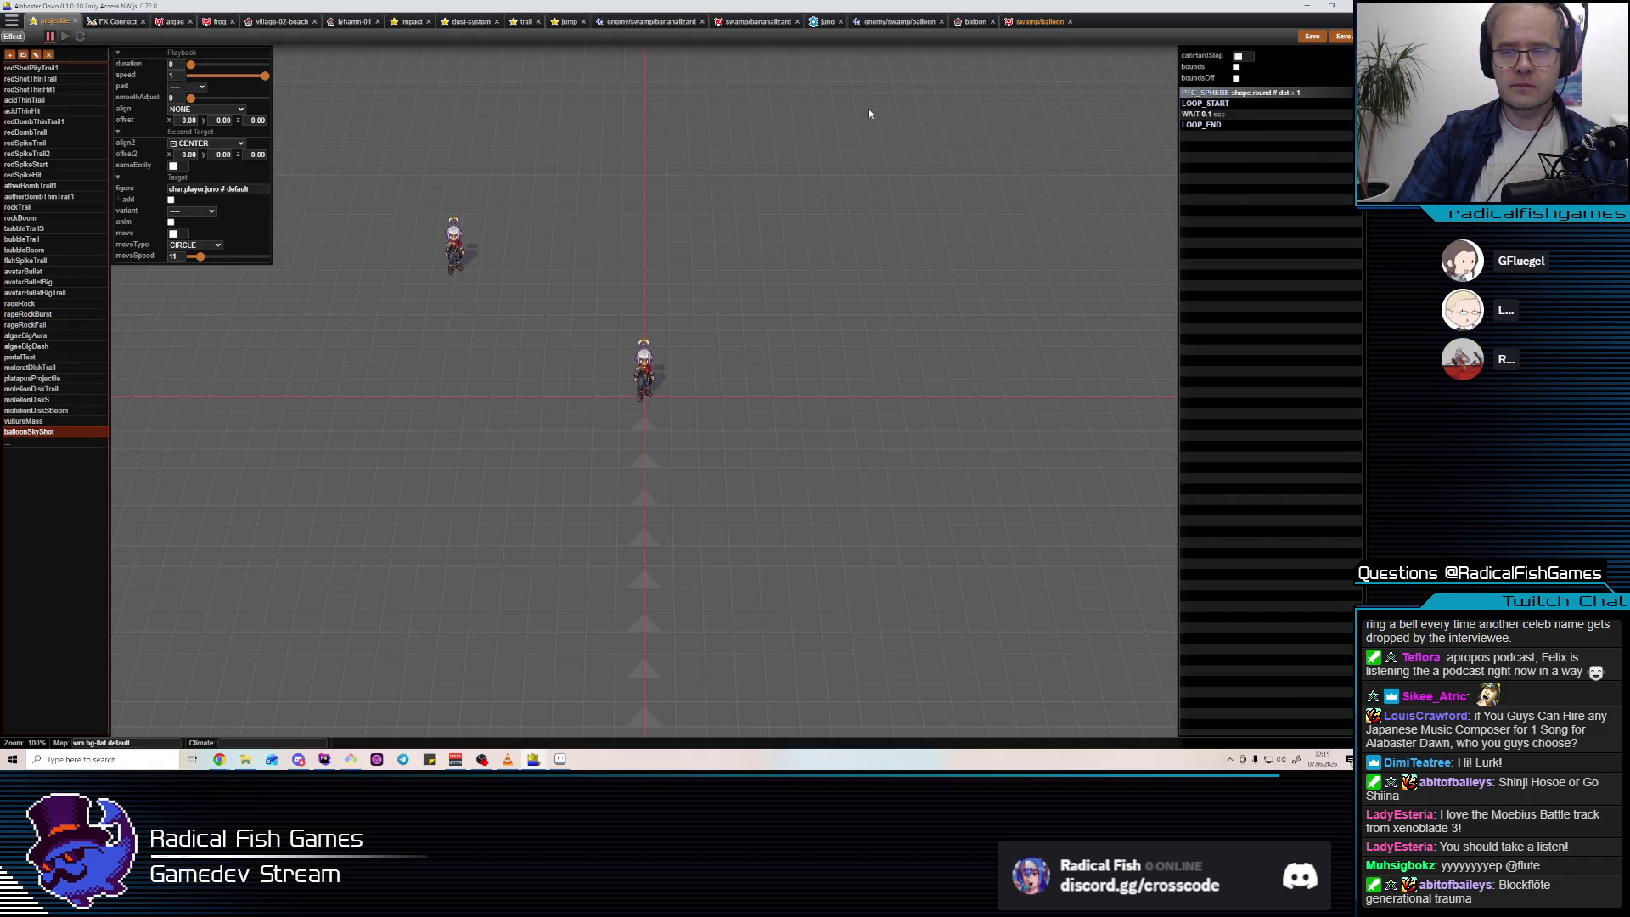
Copy rageRock's RIBBON_TRAIL step with its preview target moving in a circle.
click(1239, 93)
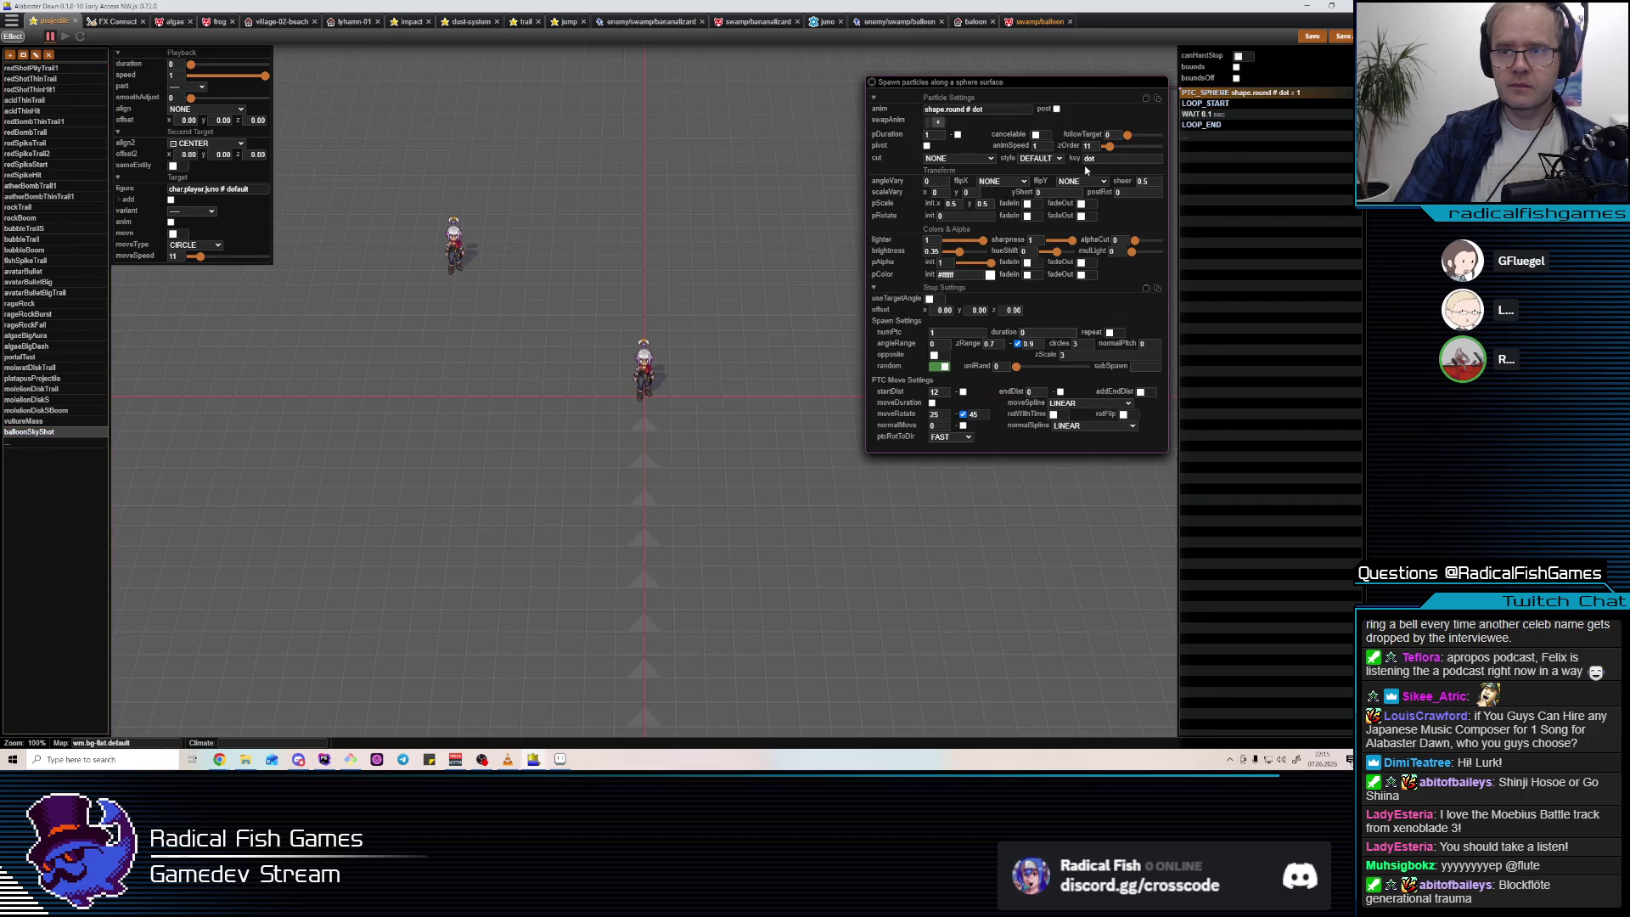
click(53, 306)
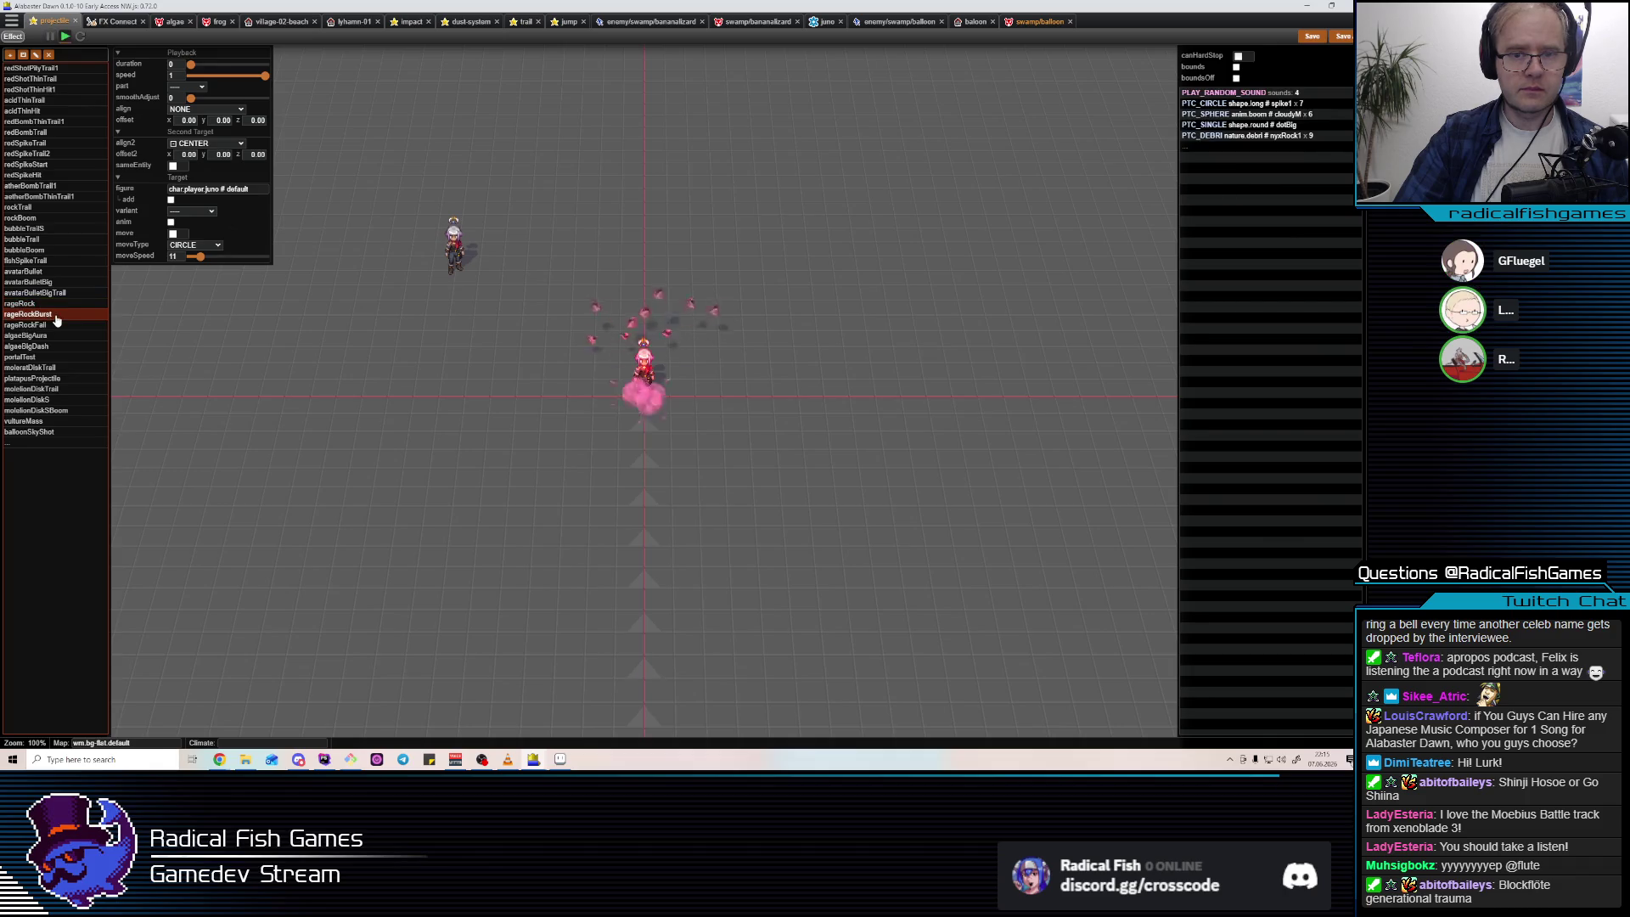
click(173, 234)
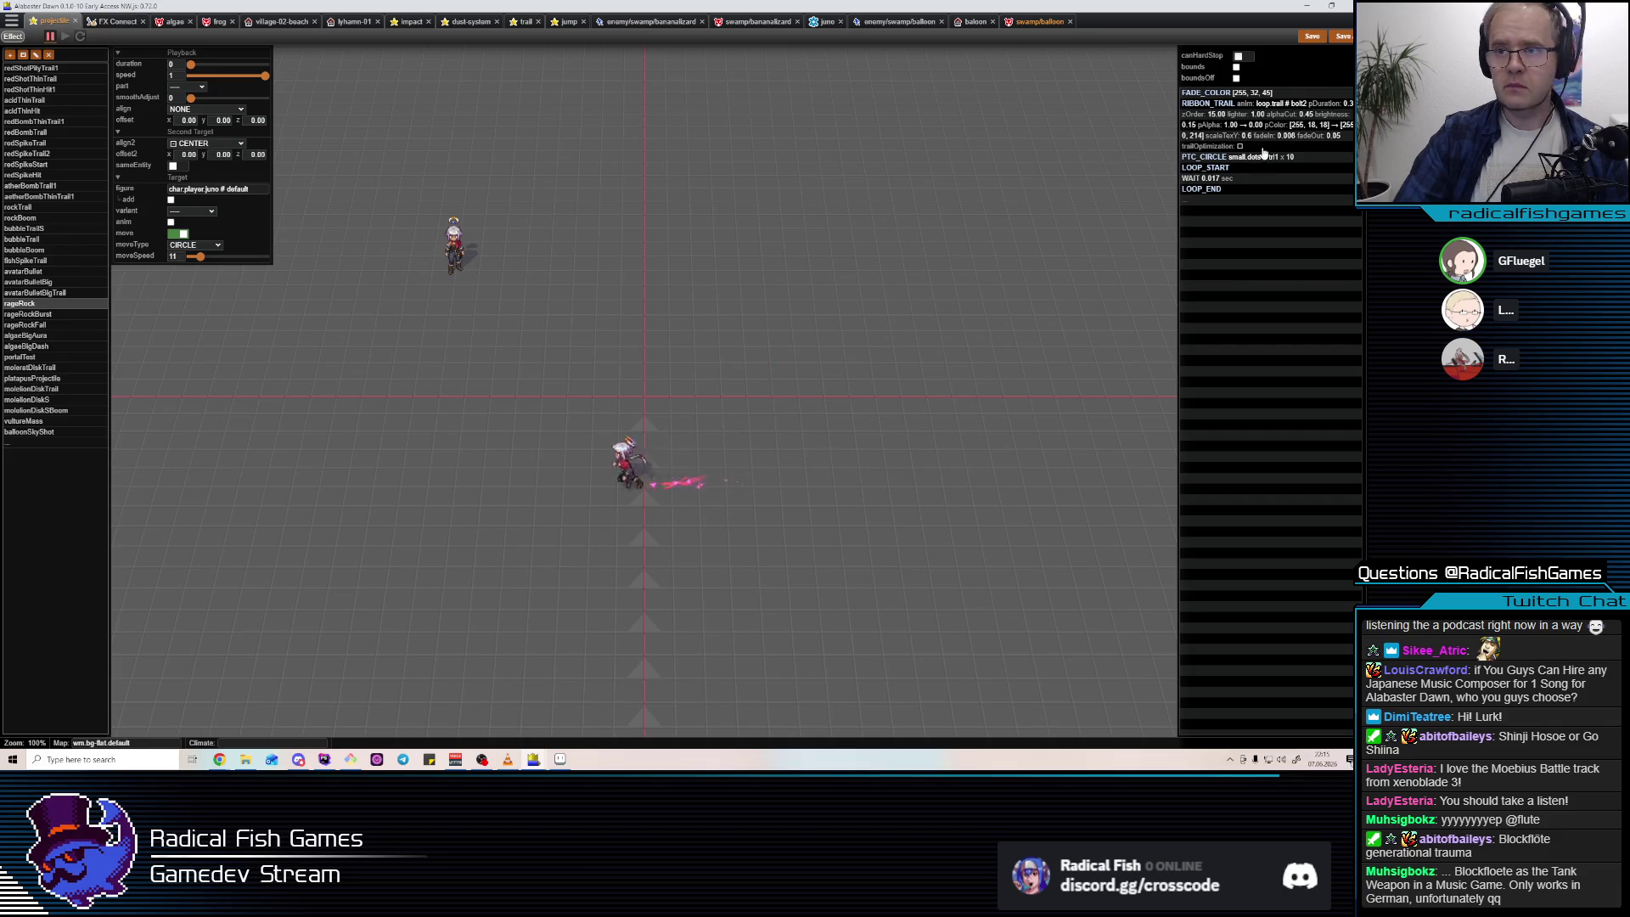
click(1222, 102)
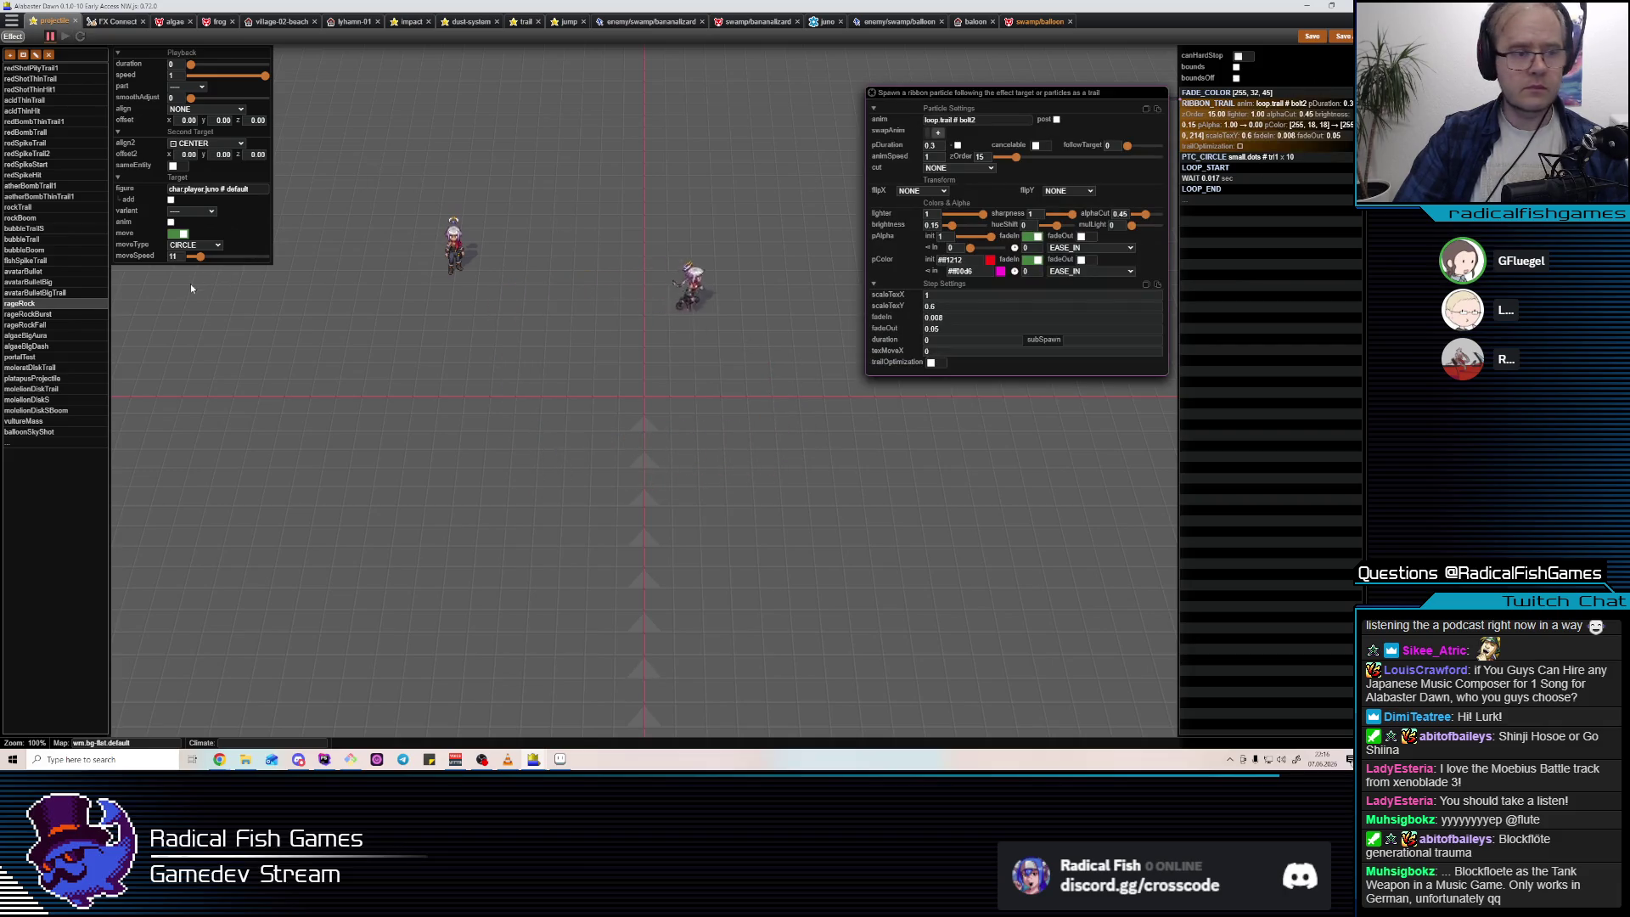
Paste the ribbon trail into balloonSkyShot after PTC_SPHERE with subSpawn 'dot', and stop the circling.
click(51, 433)
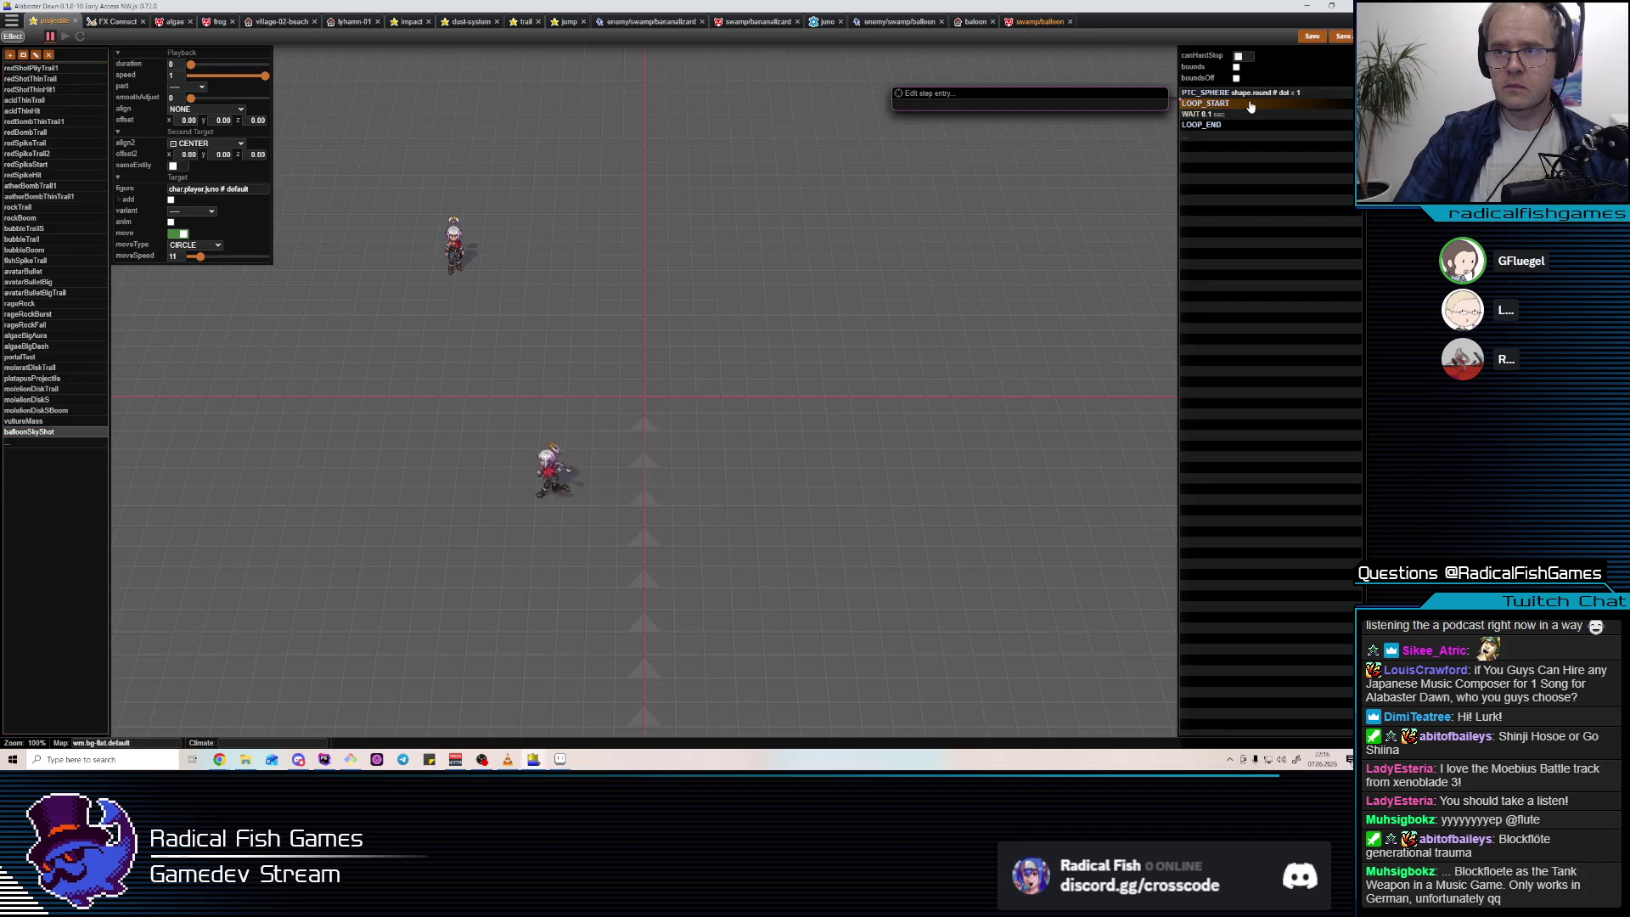
key(ctrl+v)
click(1086, 342)
text(dot)
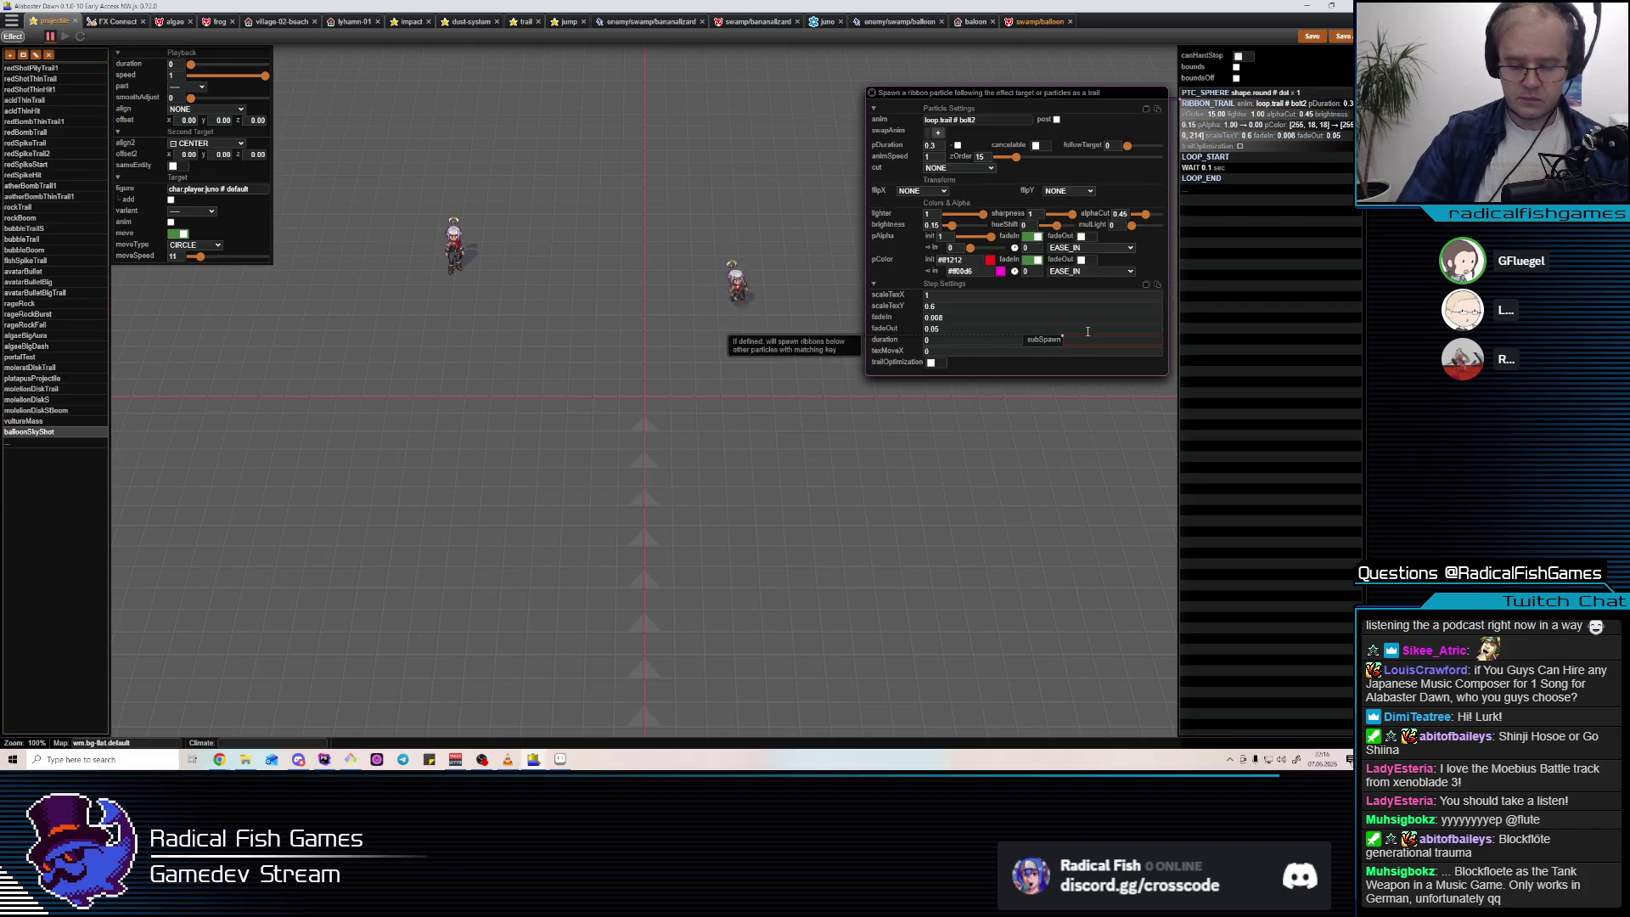
key(BackSpace)
text(t)
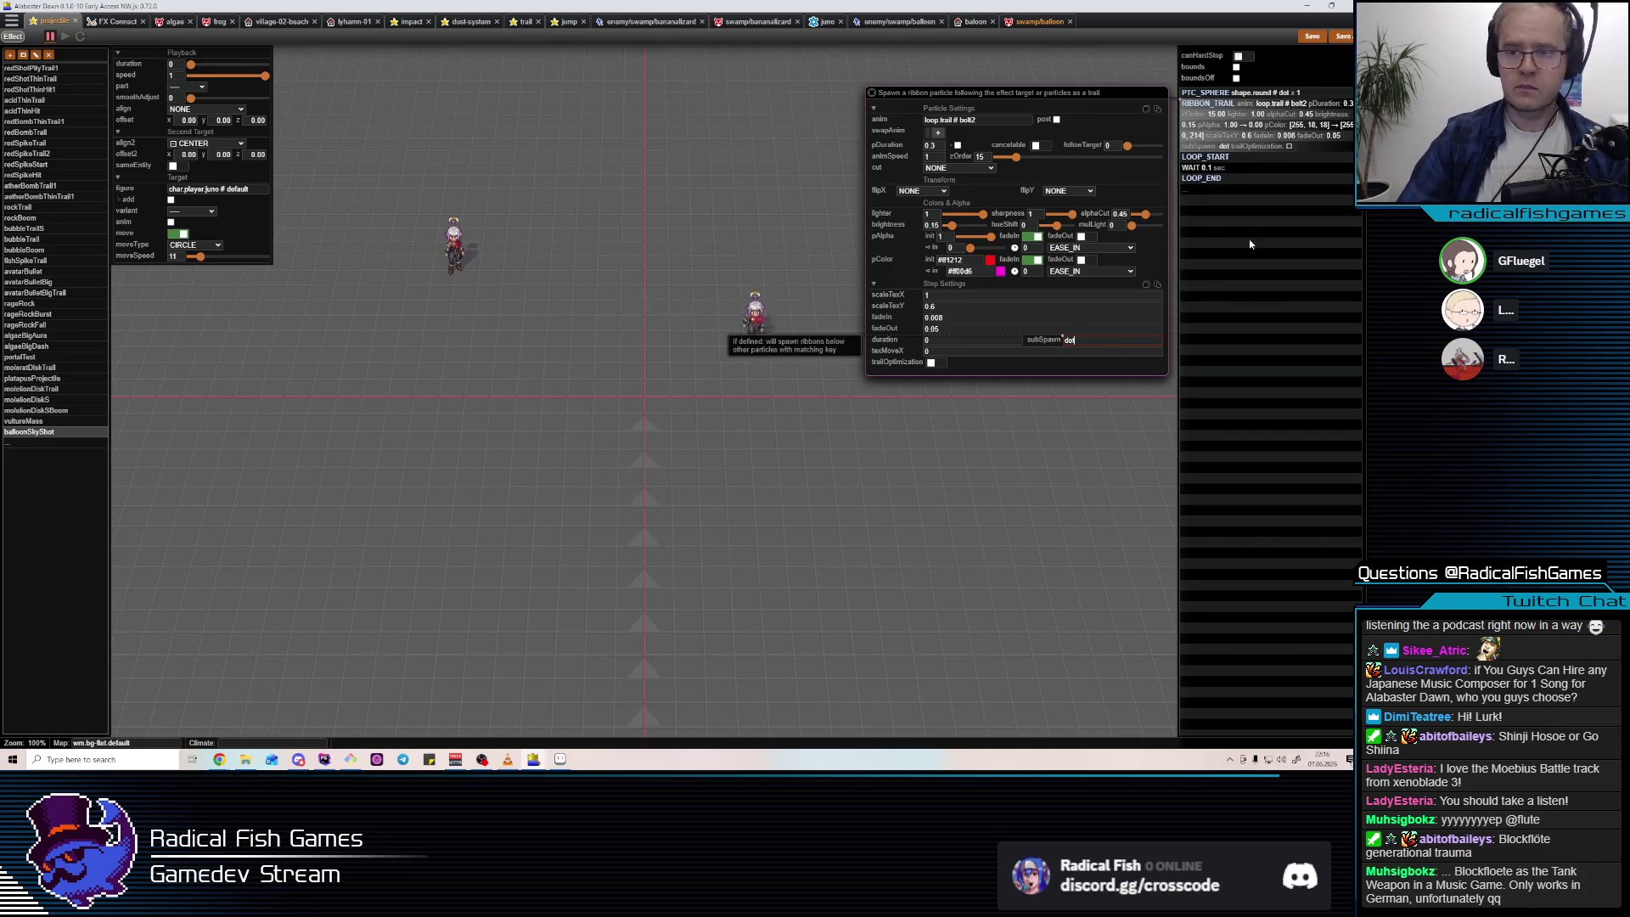
click(1248, 242)
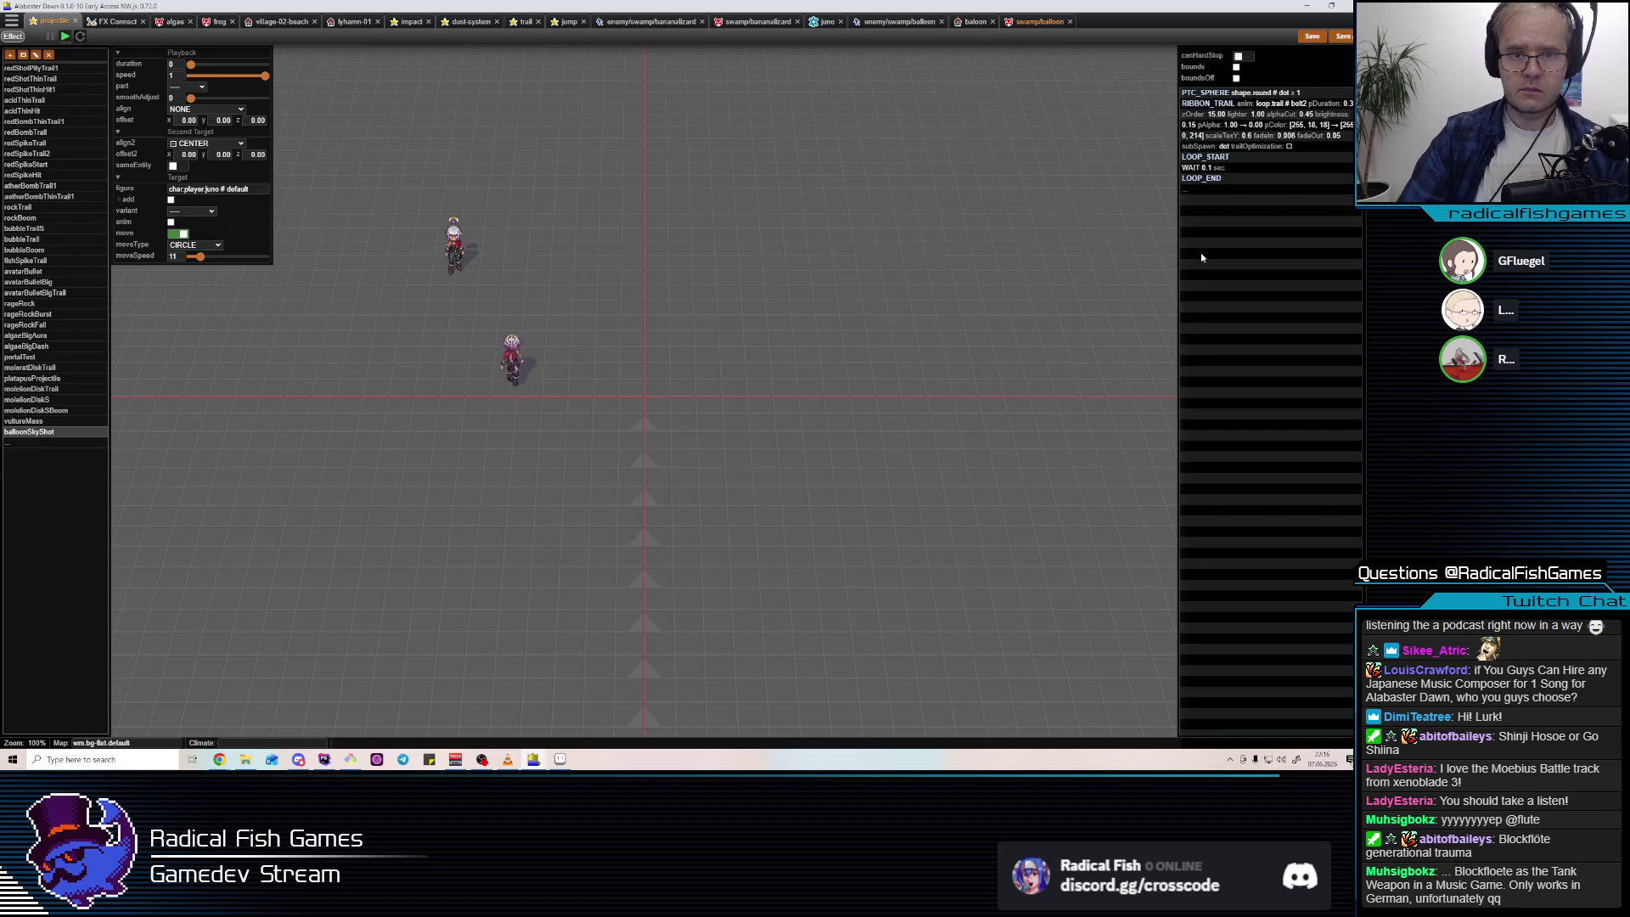
click(182, 235)
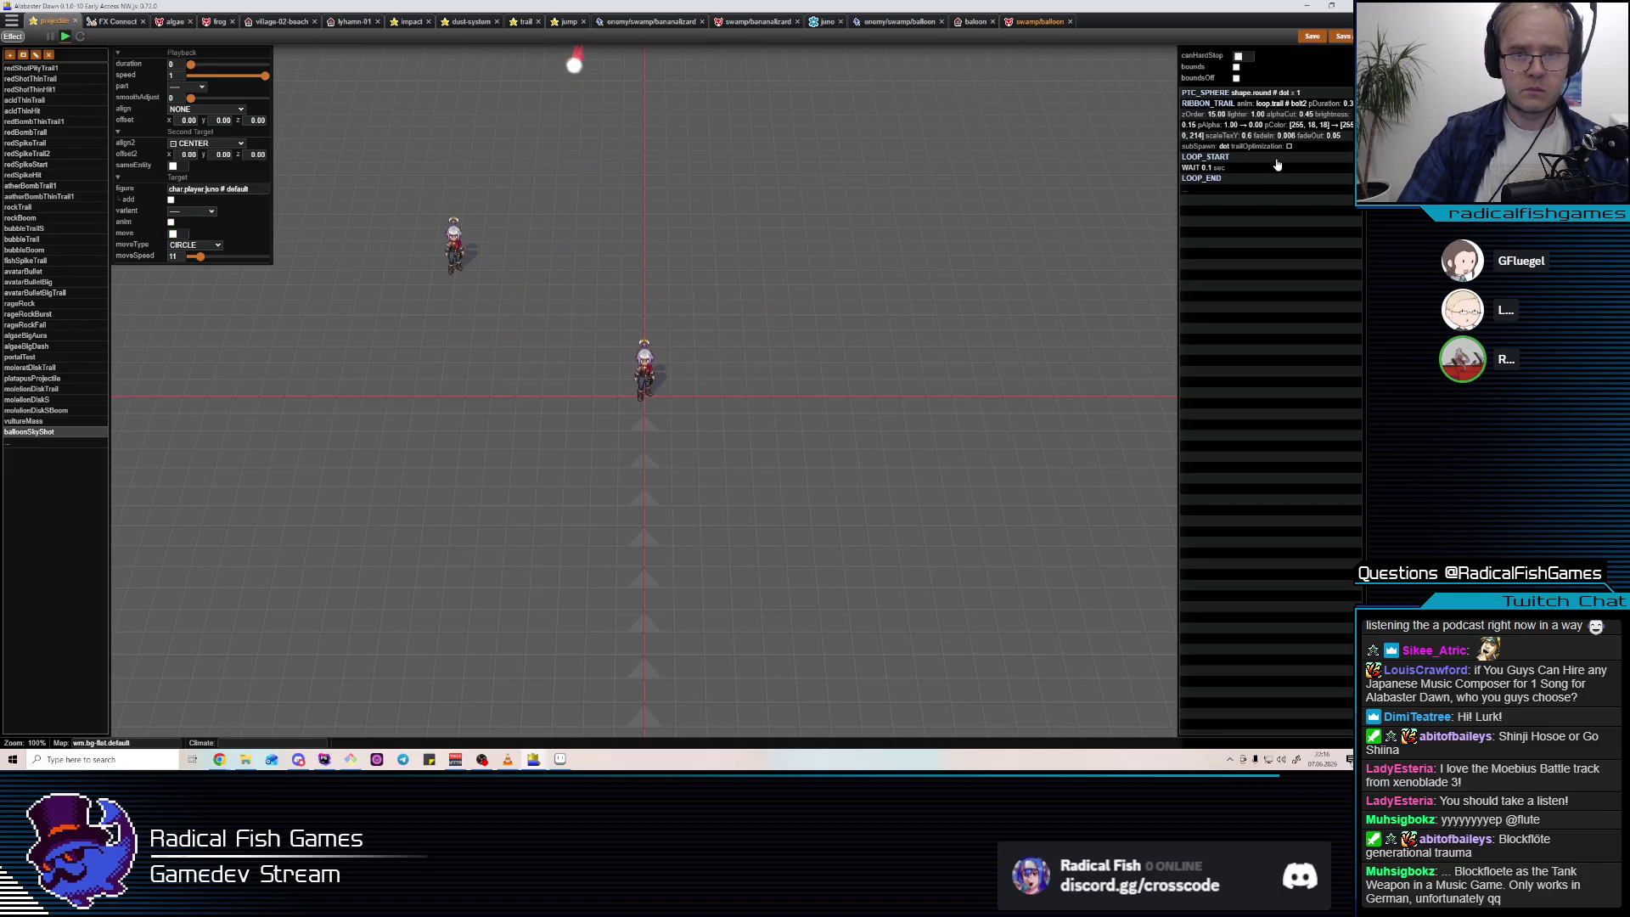
Lower the sphere particles' moveRotate values to 10 and 25.
click(1266, 133)
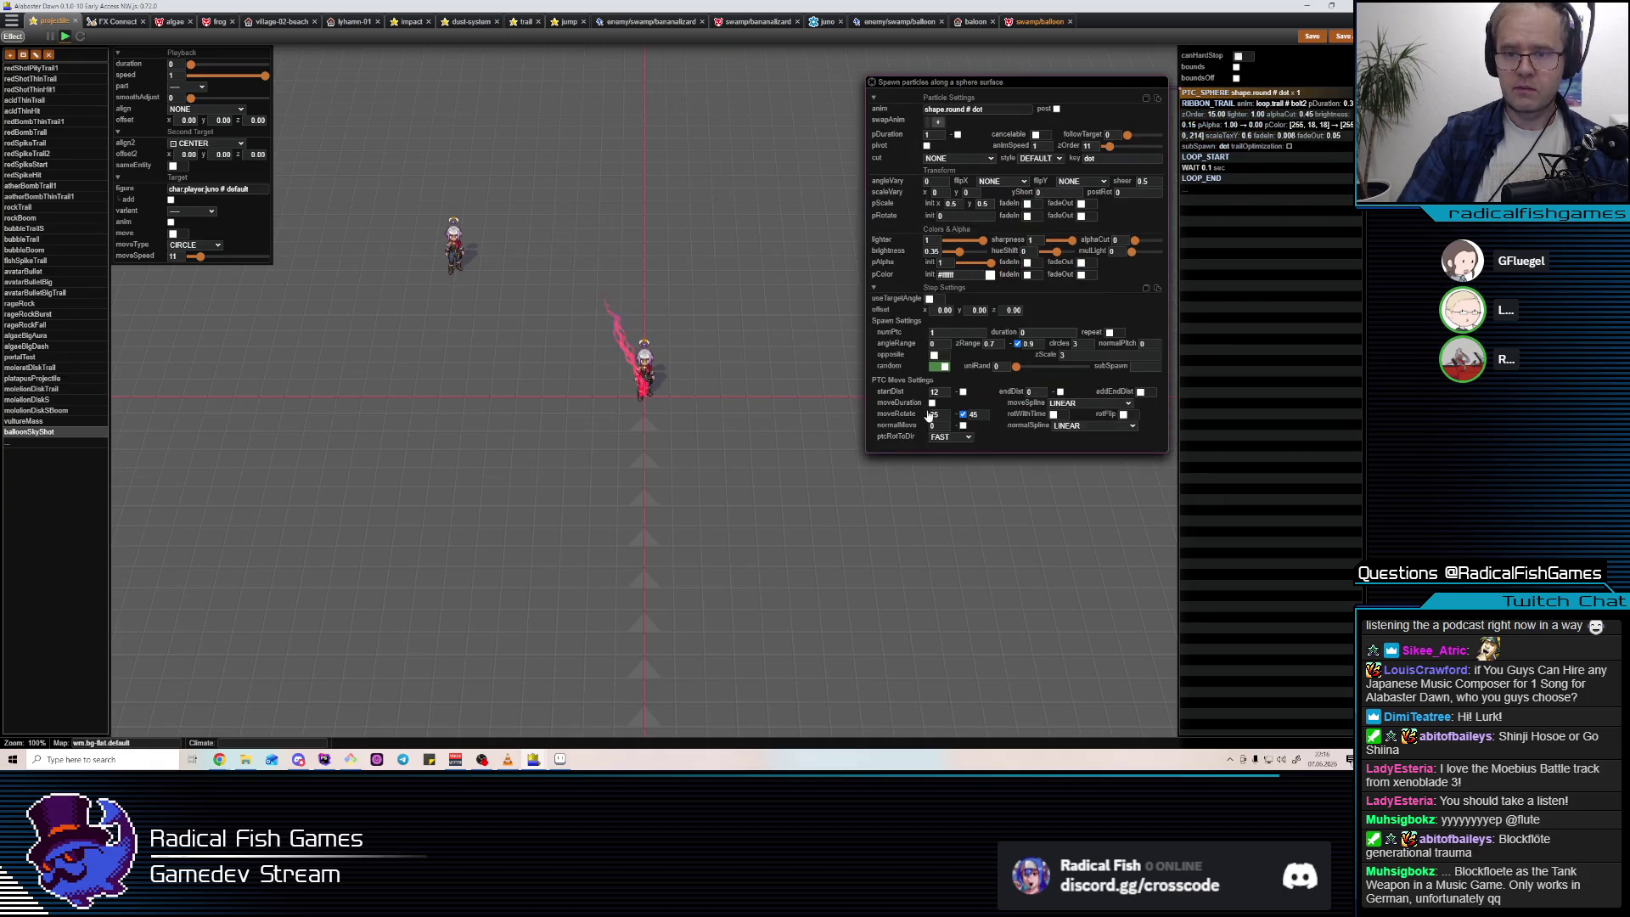
double_click(934, 414)
text(15)
double_click(975, 416)
text(25)
double_click(950, 414)
text(10)
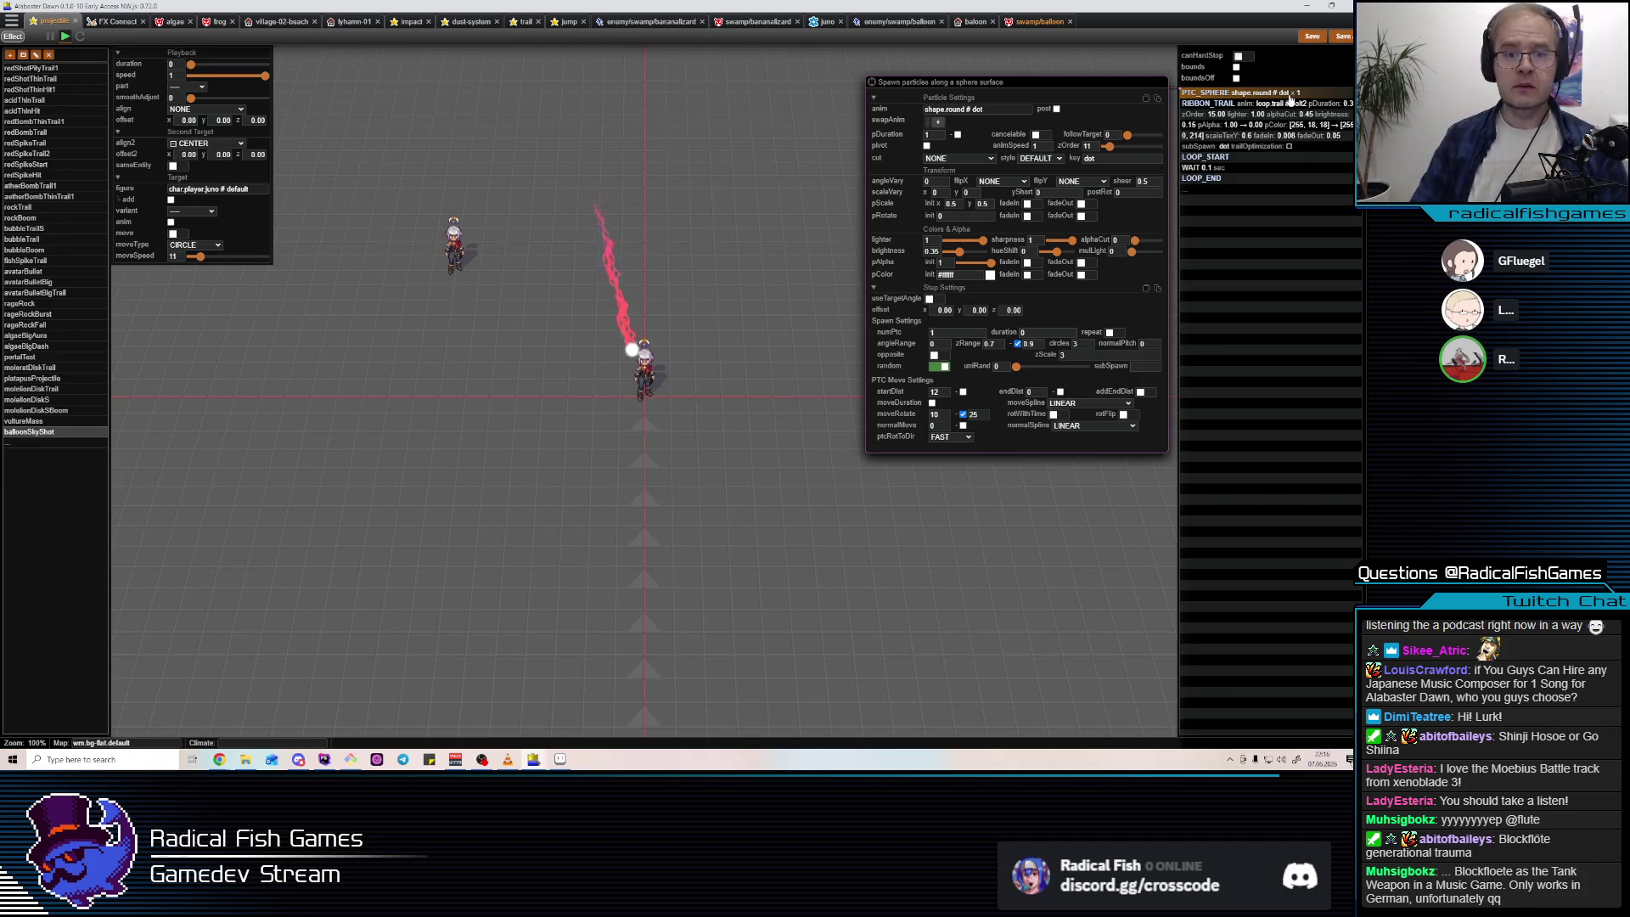
click(1206, 102)
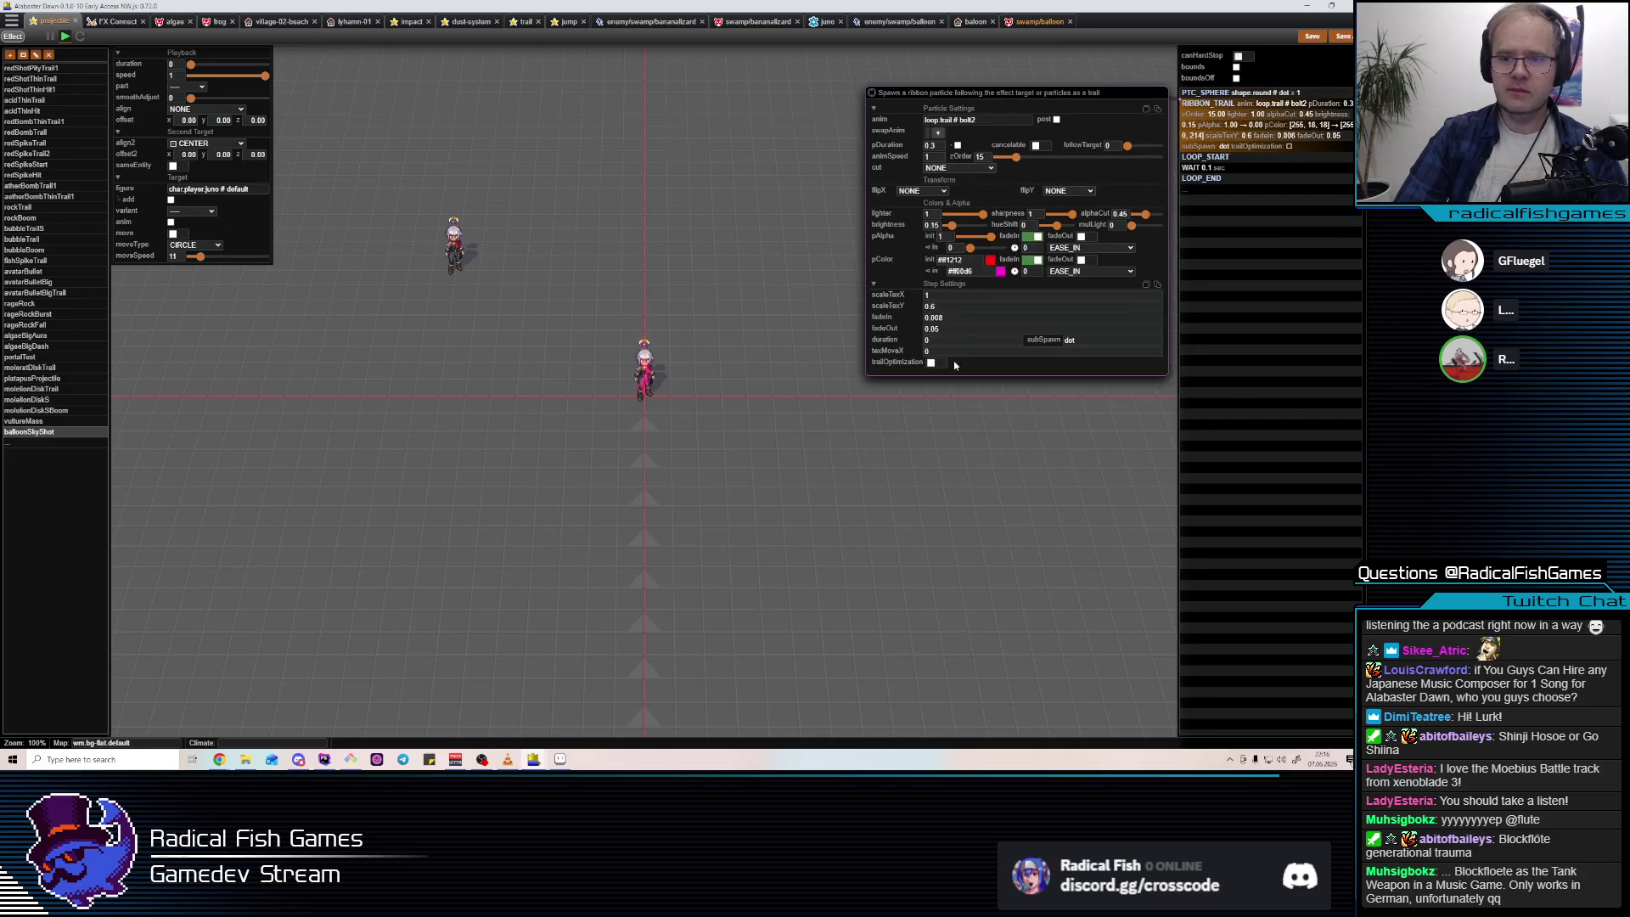
Recolour the ribbon trail's pColor from yellow-green #c1ff12 to green #00ff29.
click(991, 259)
click(750, 410)
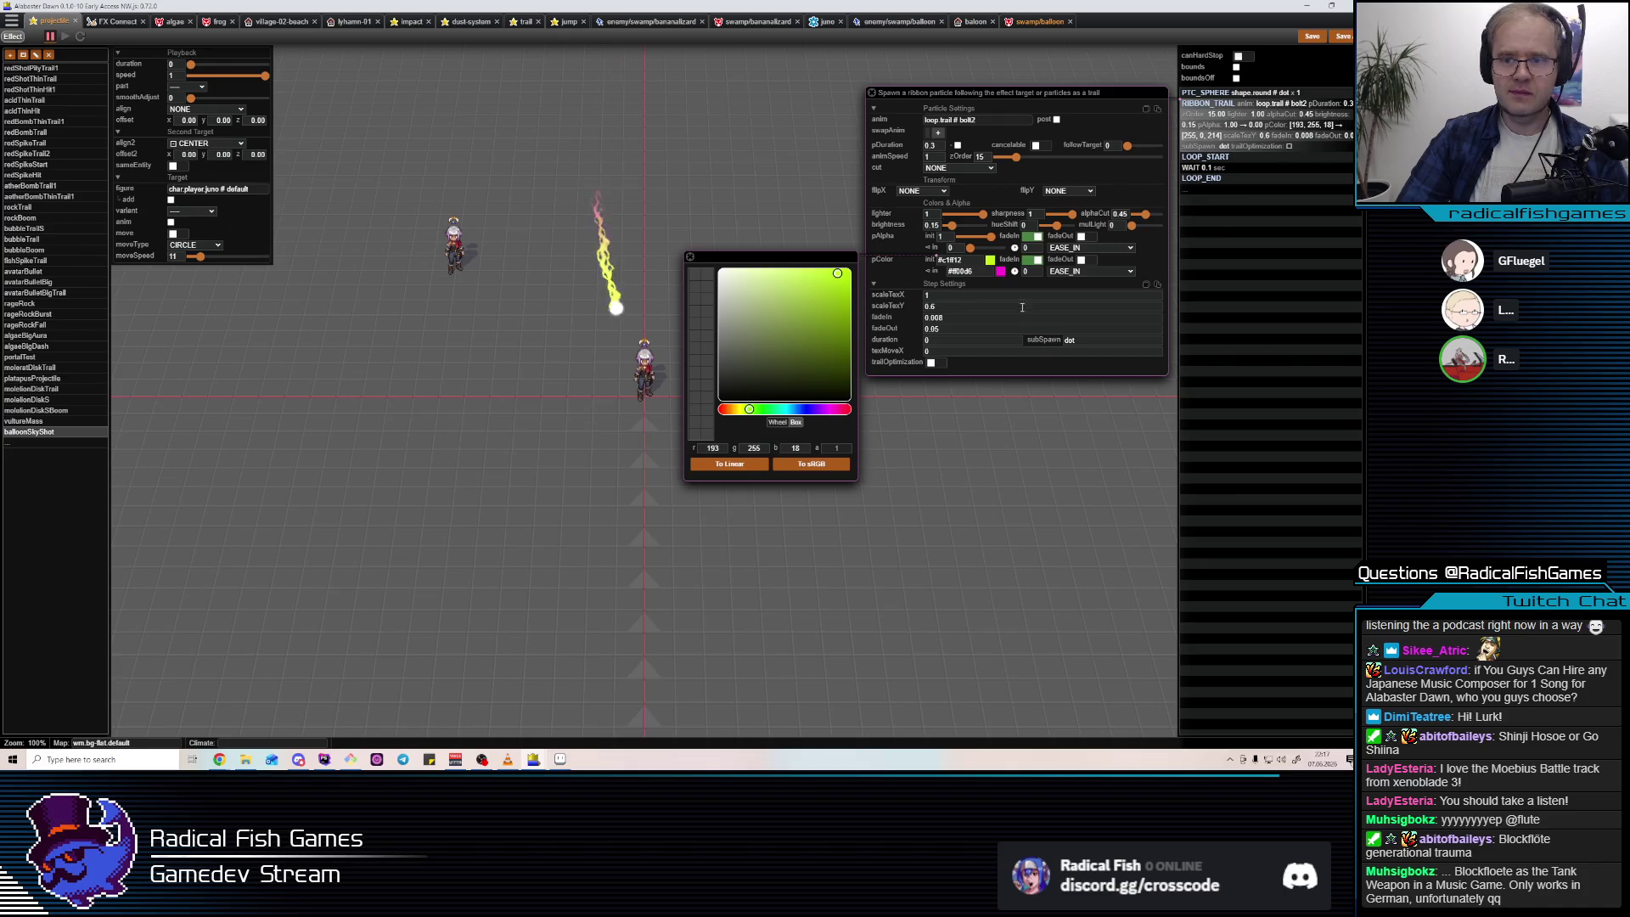
click(1001, 271)
click(747, 420)
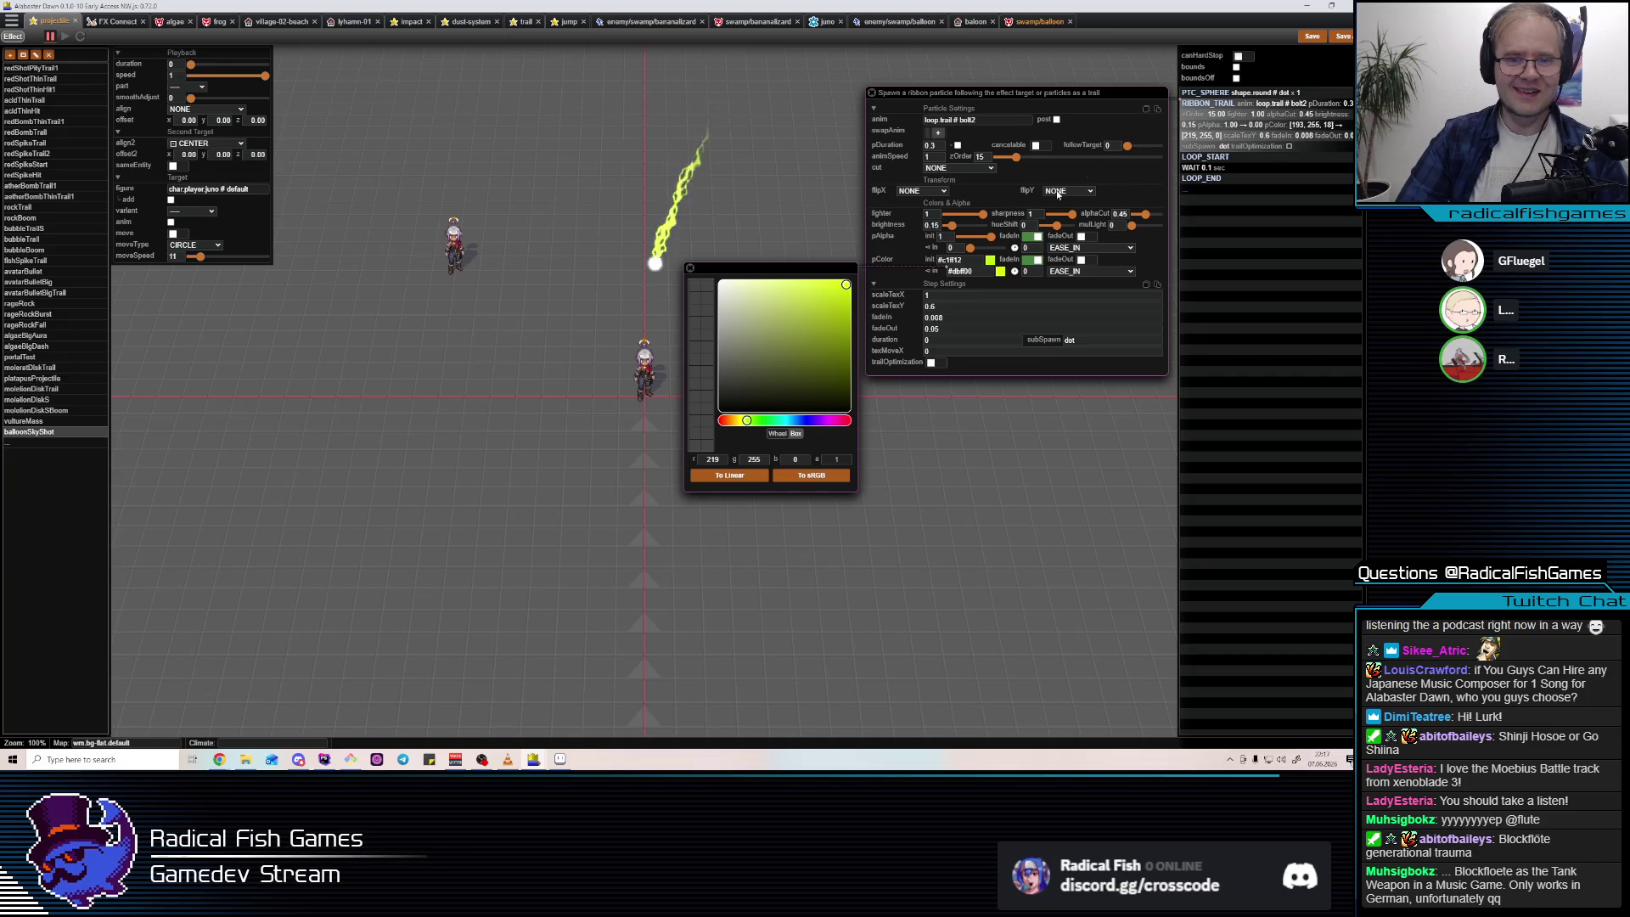
click(768, 421)
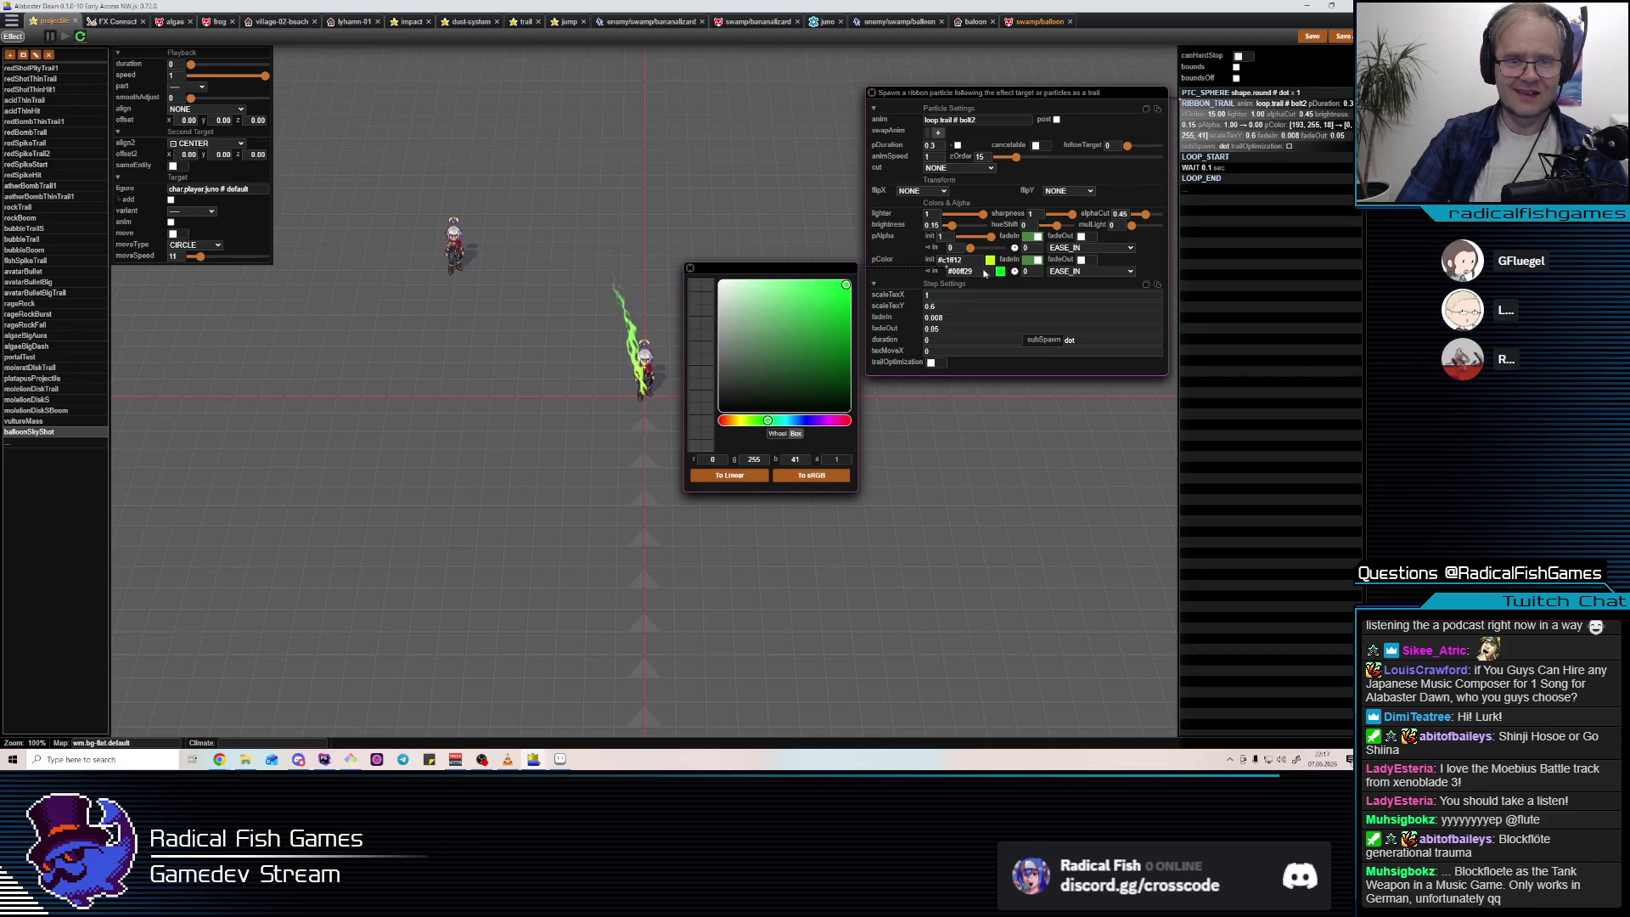
click(1276, 121)
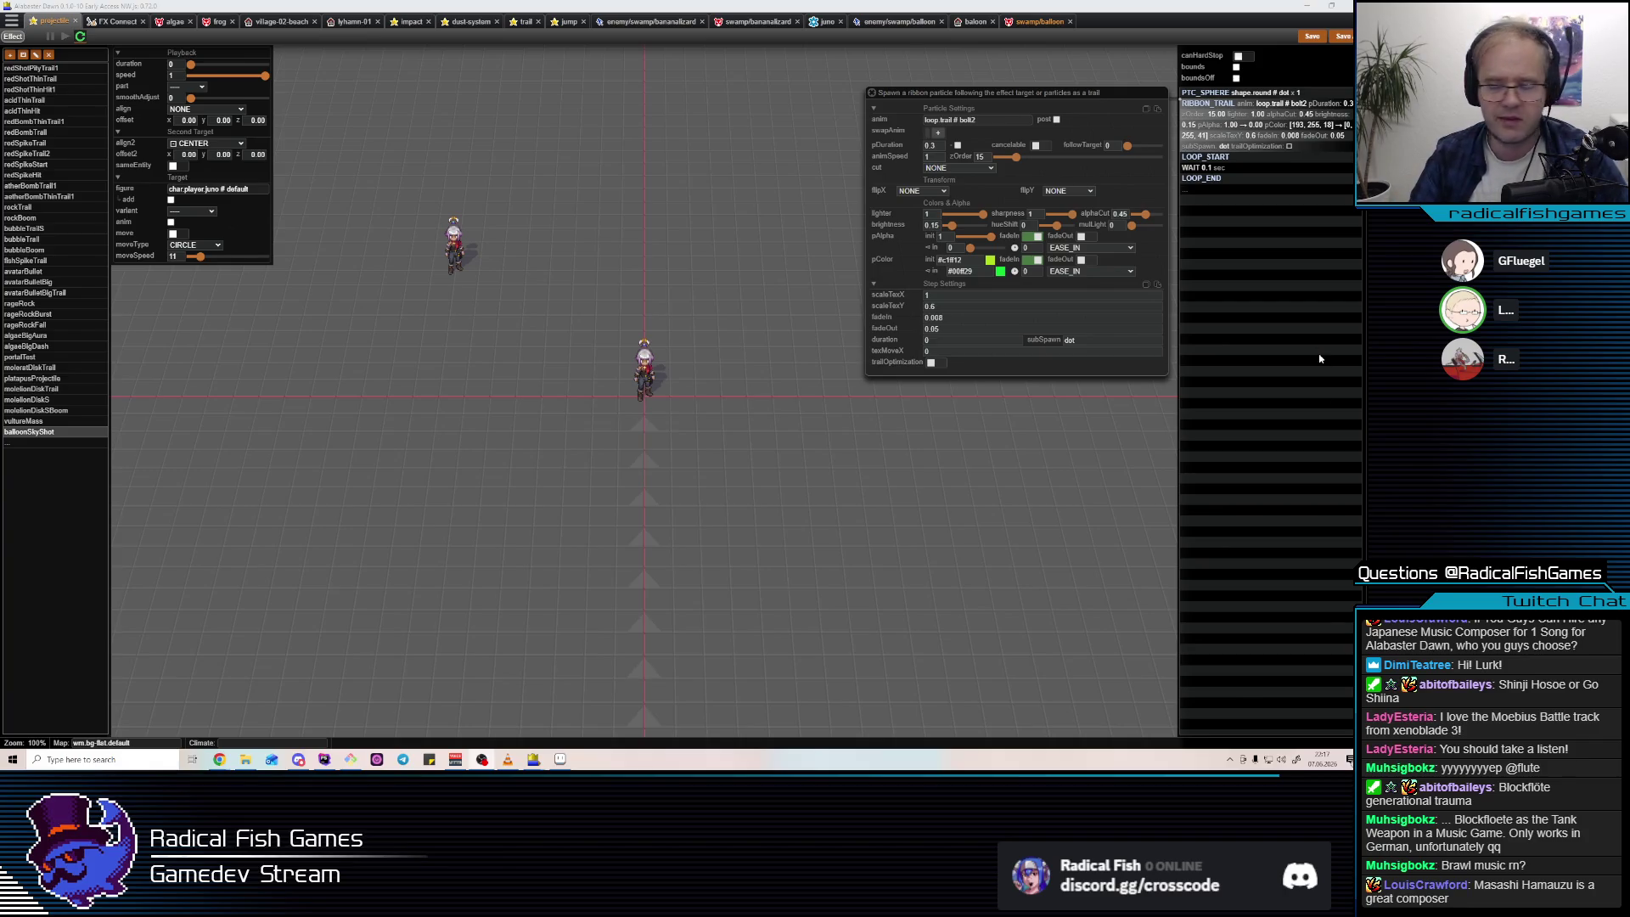
mouse_move(219, 759)
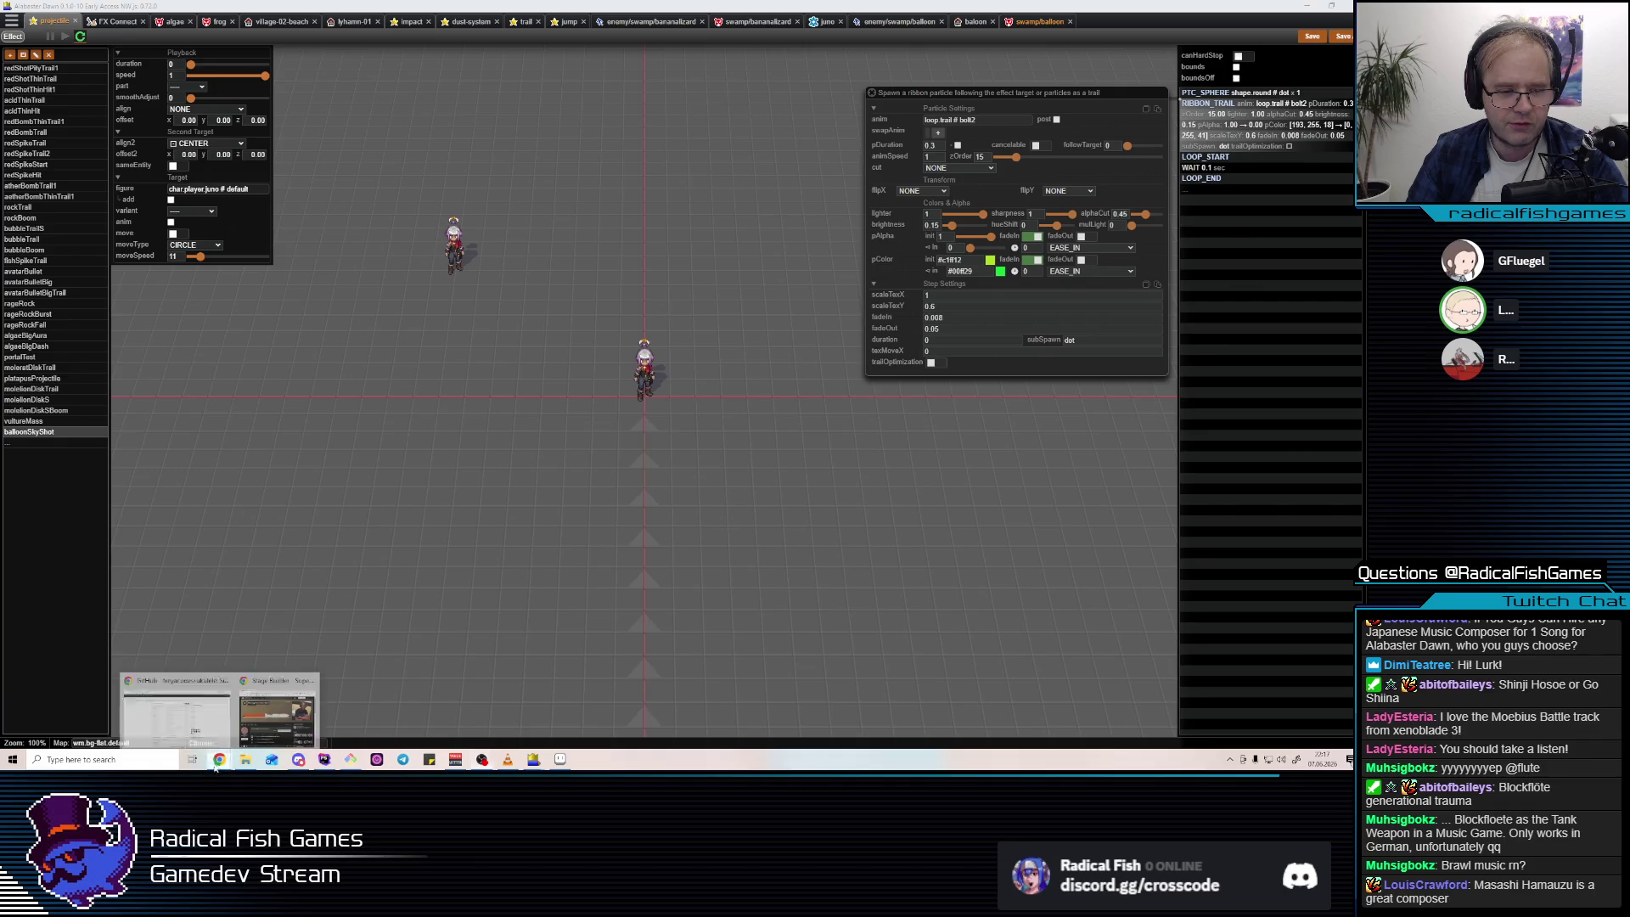
click(197, 717)
key(ctrl+t)
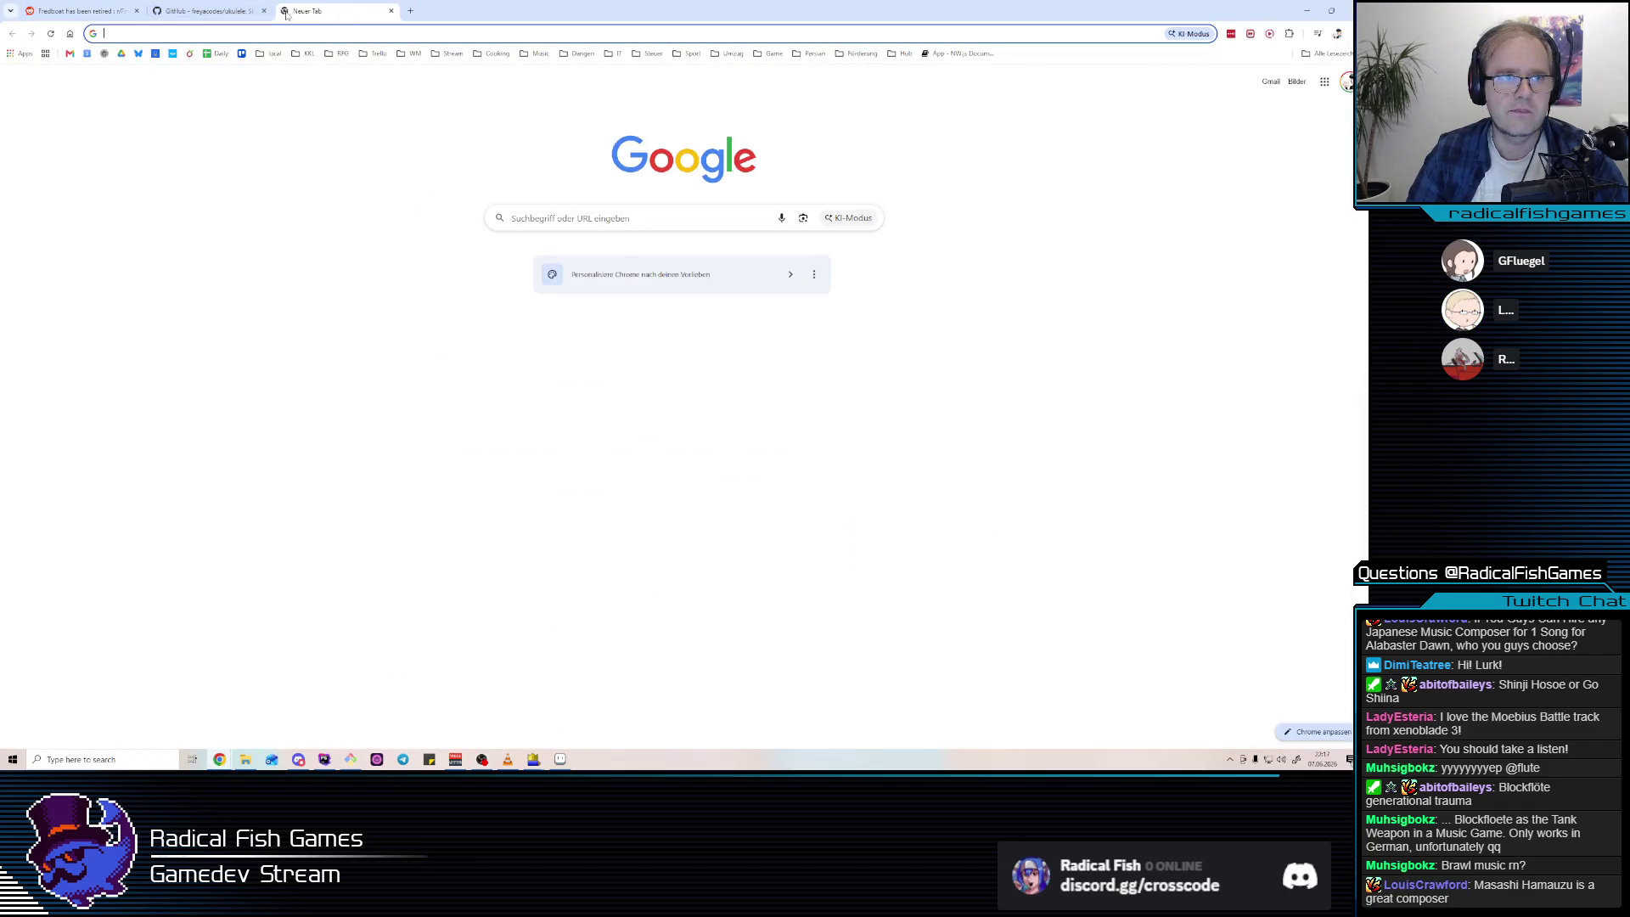
key(ctrl+w)
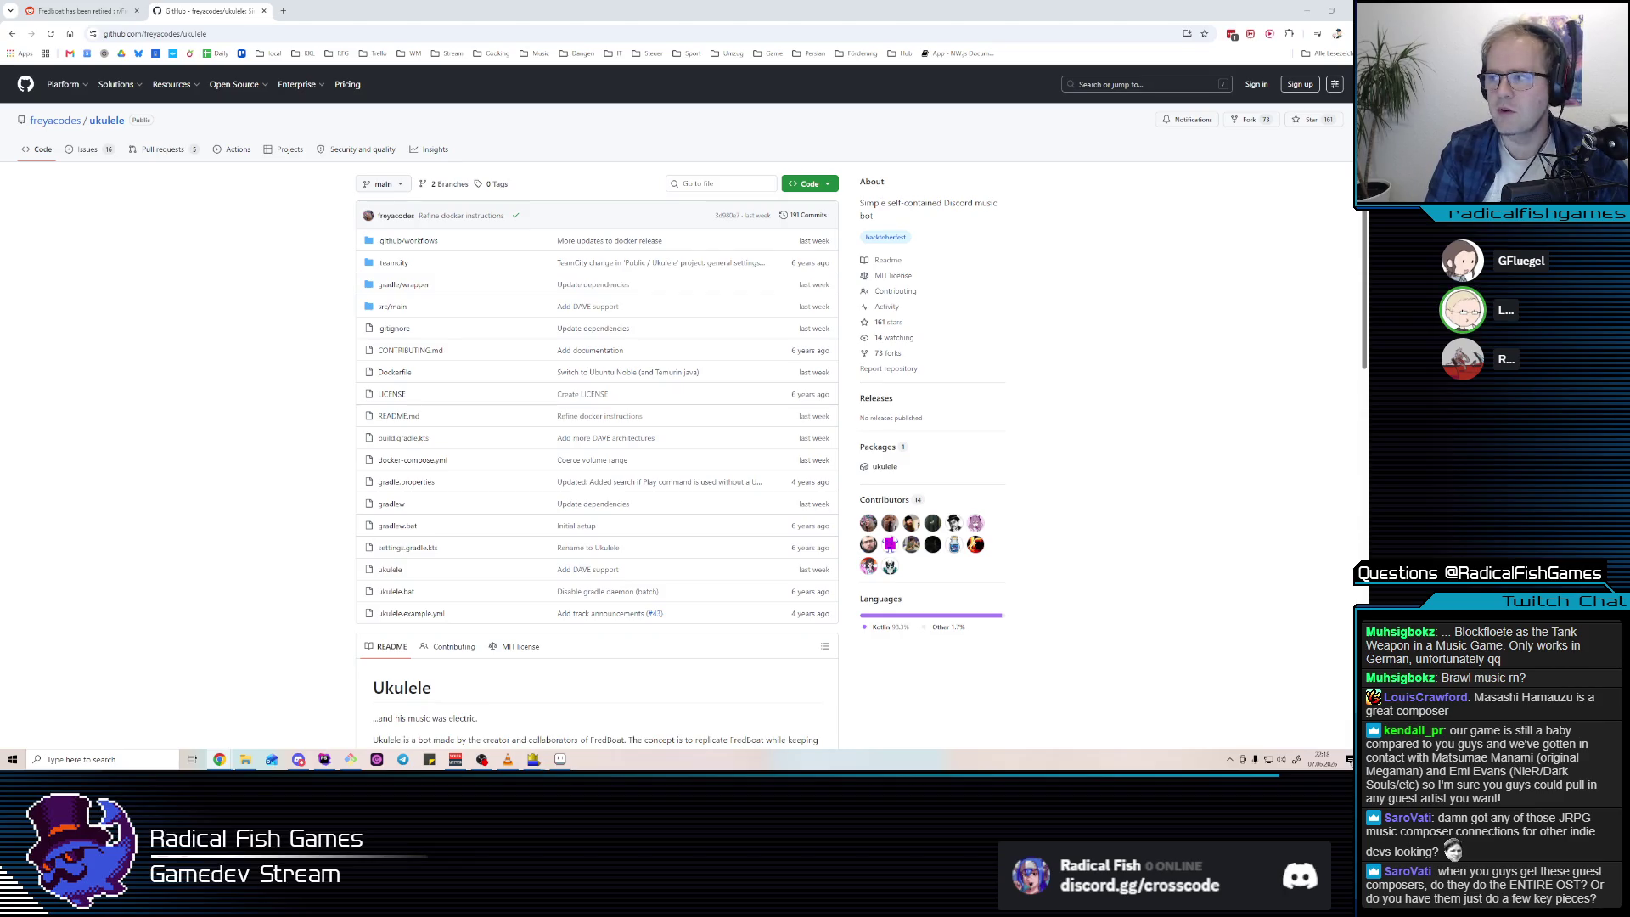
click(1306, 11)
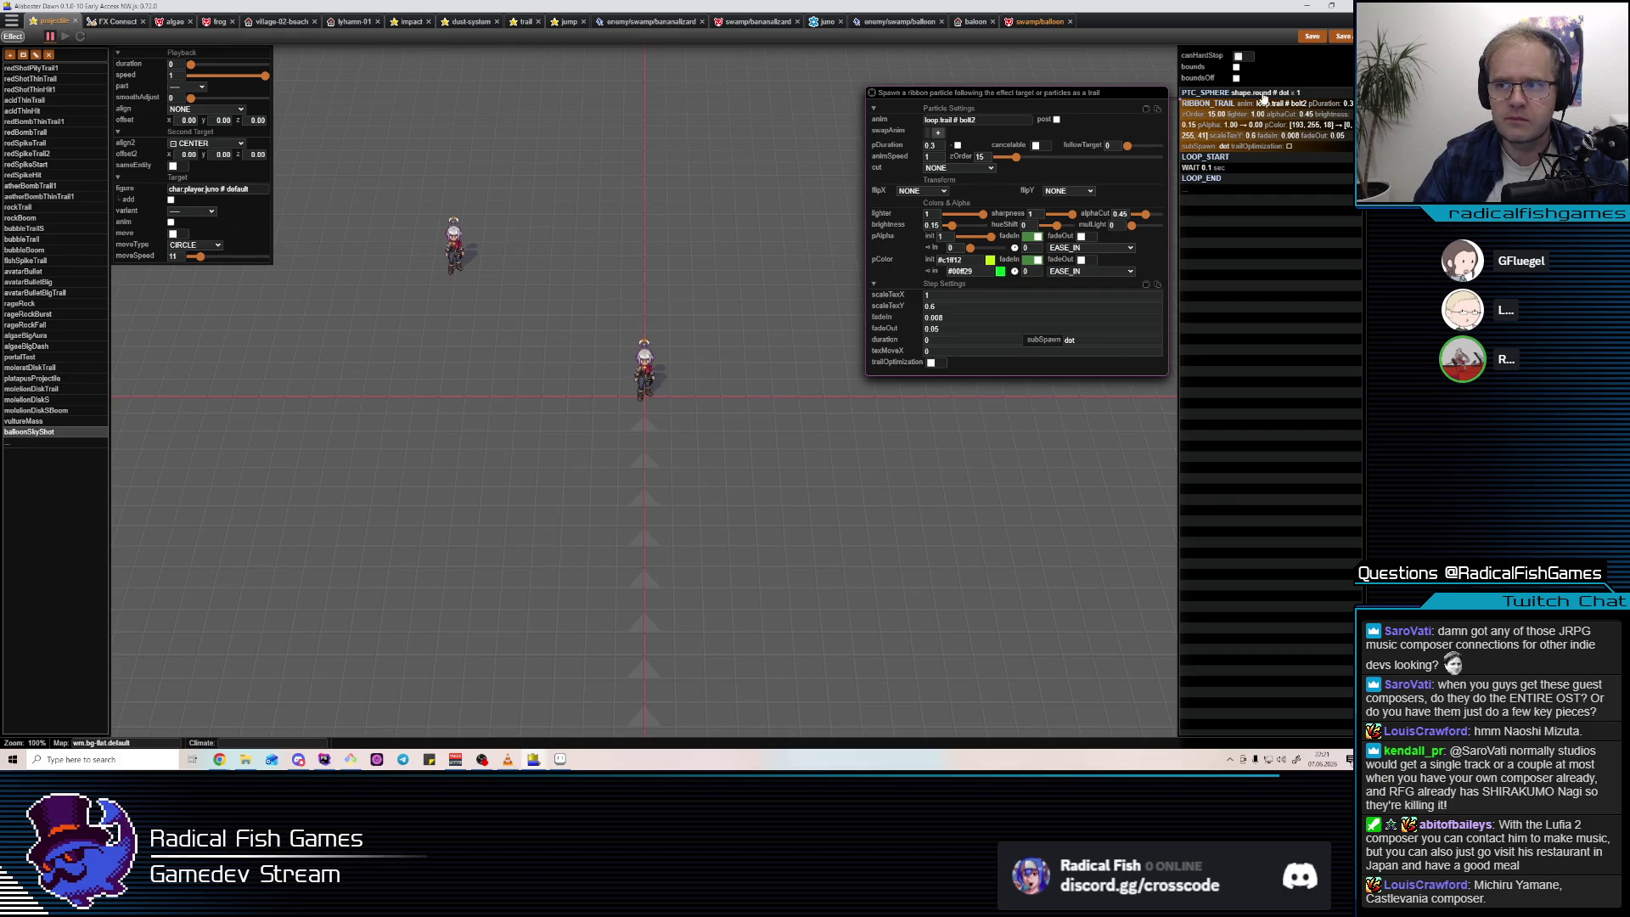
Change the sphere particles' pDuration from 1 to 0.4.
click(1261, 94)
double_click(931, 136)
text(0.5)
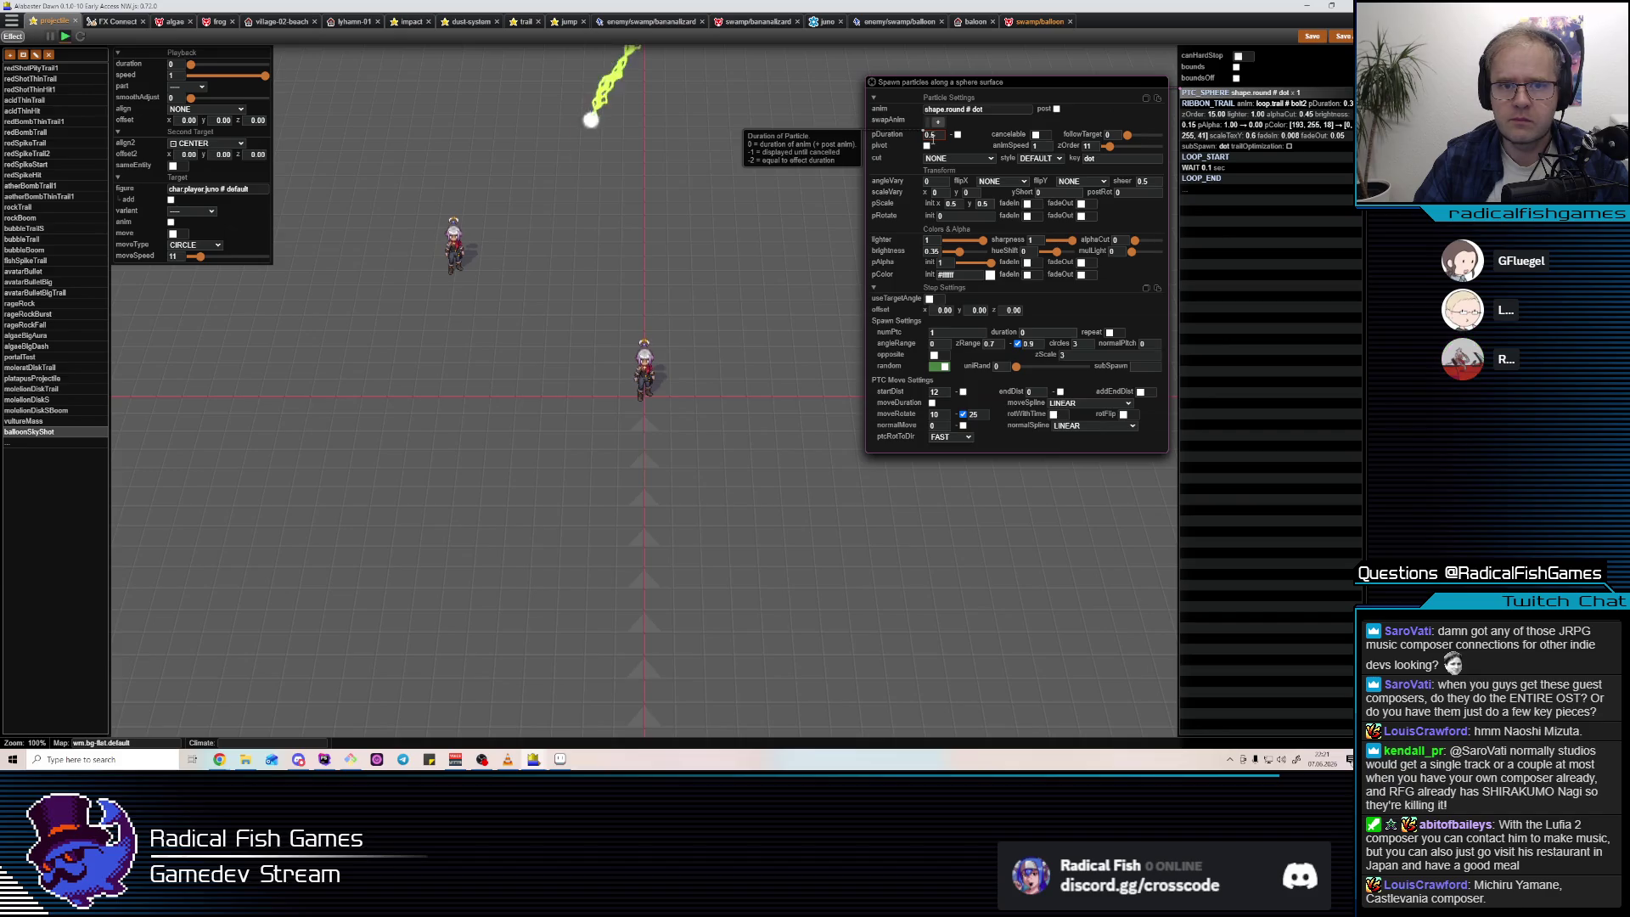
key(BackSpace)
text(4)
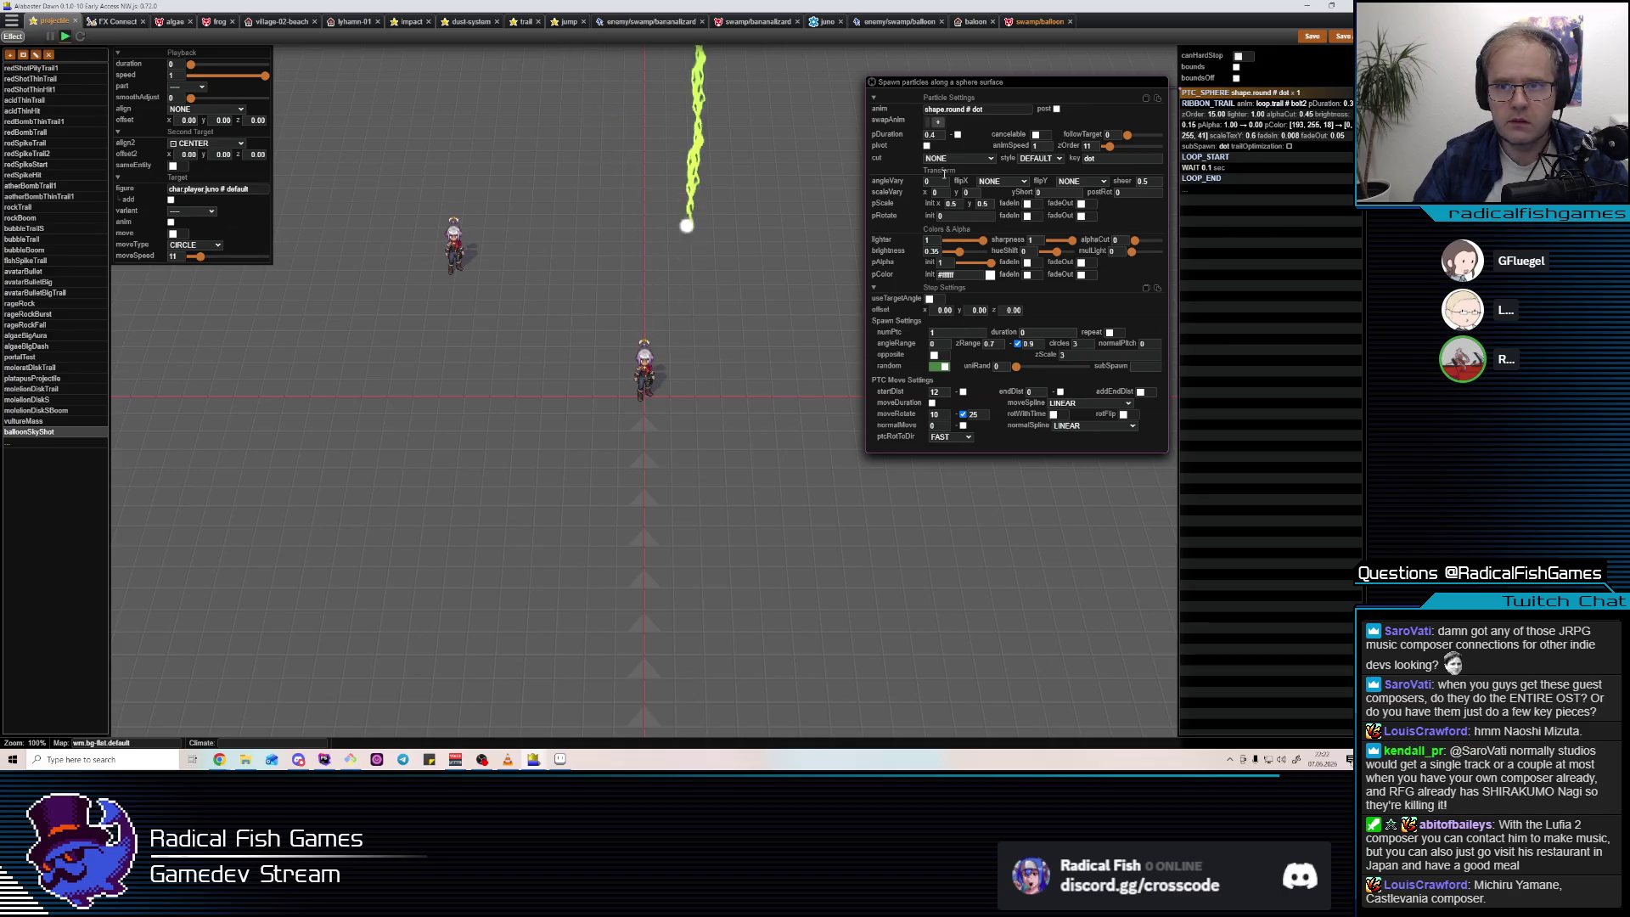
click(1004, 113)
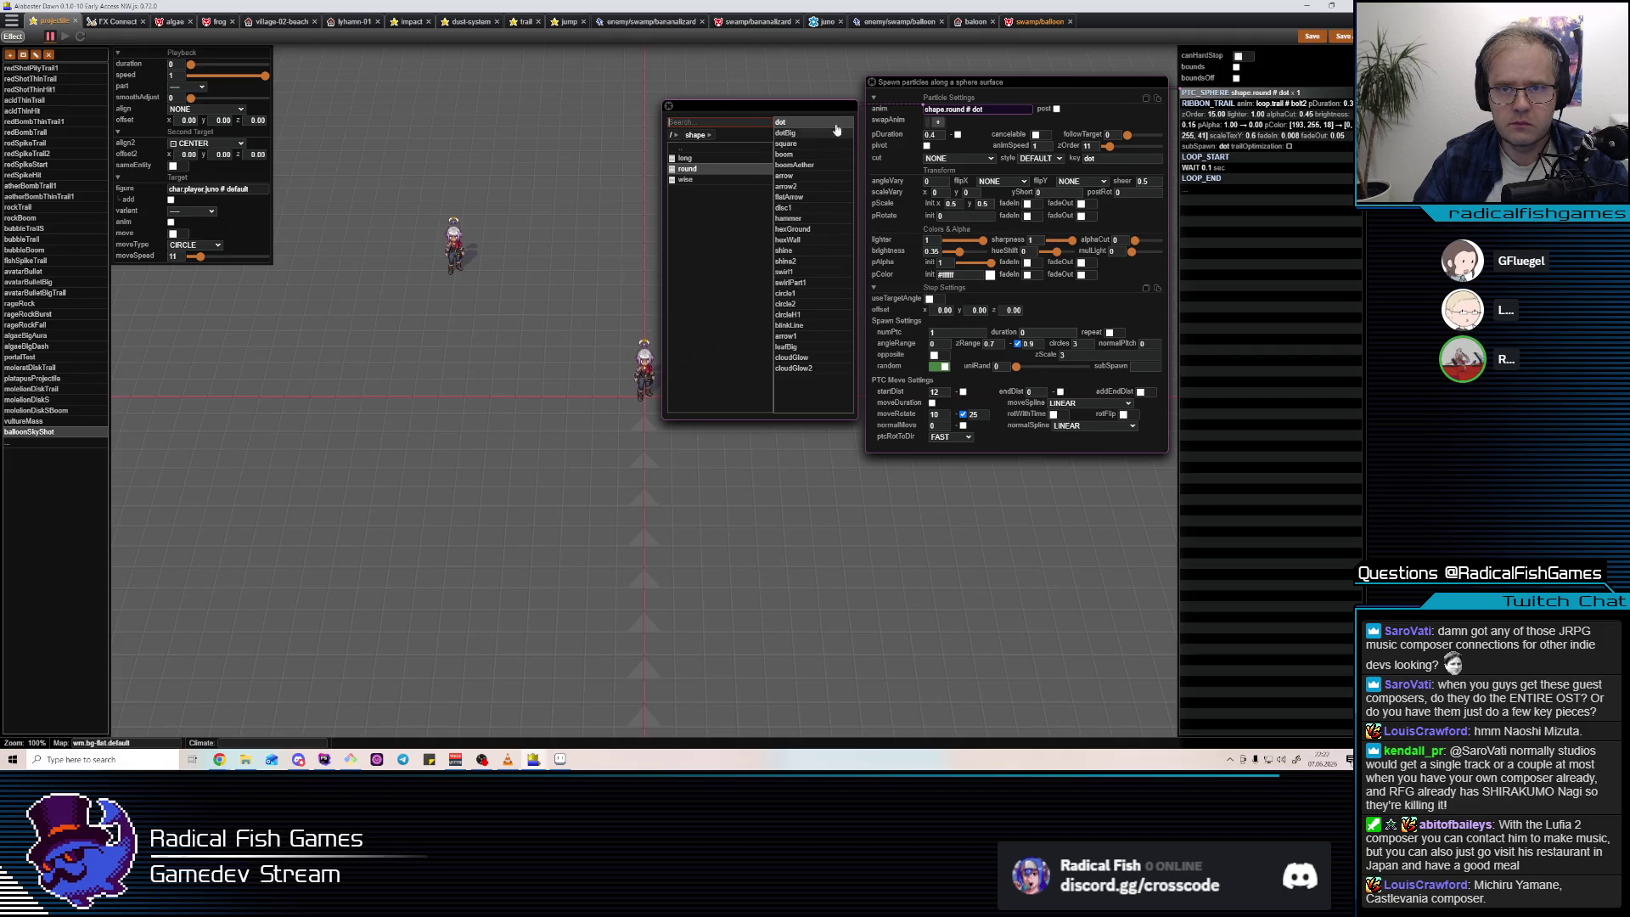
Swap the ribbon trail's sprite from bolt2 to loop.trail stripes after trying dots1 and stripesThin1.
click(1206, 102)
click(1004, 121)
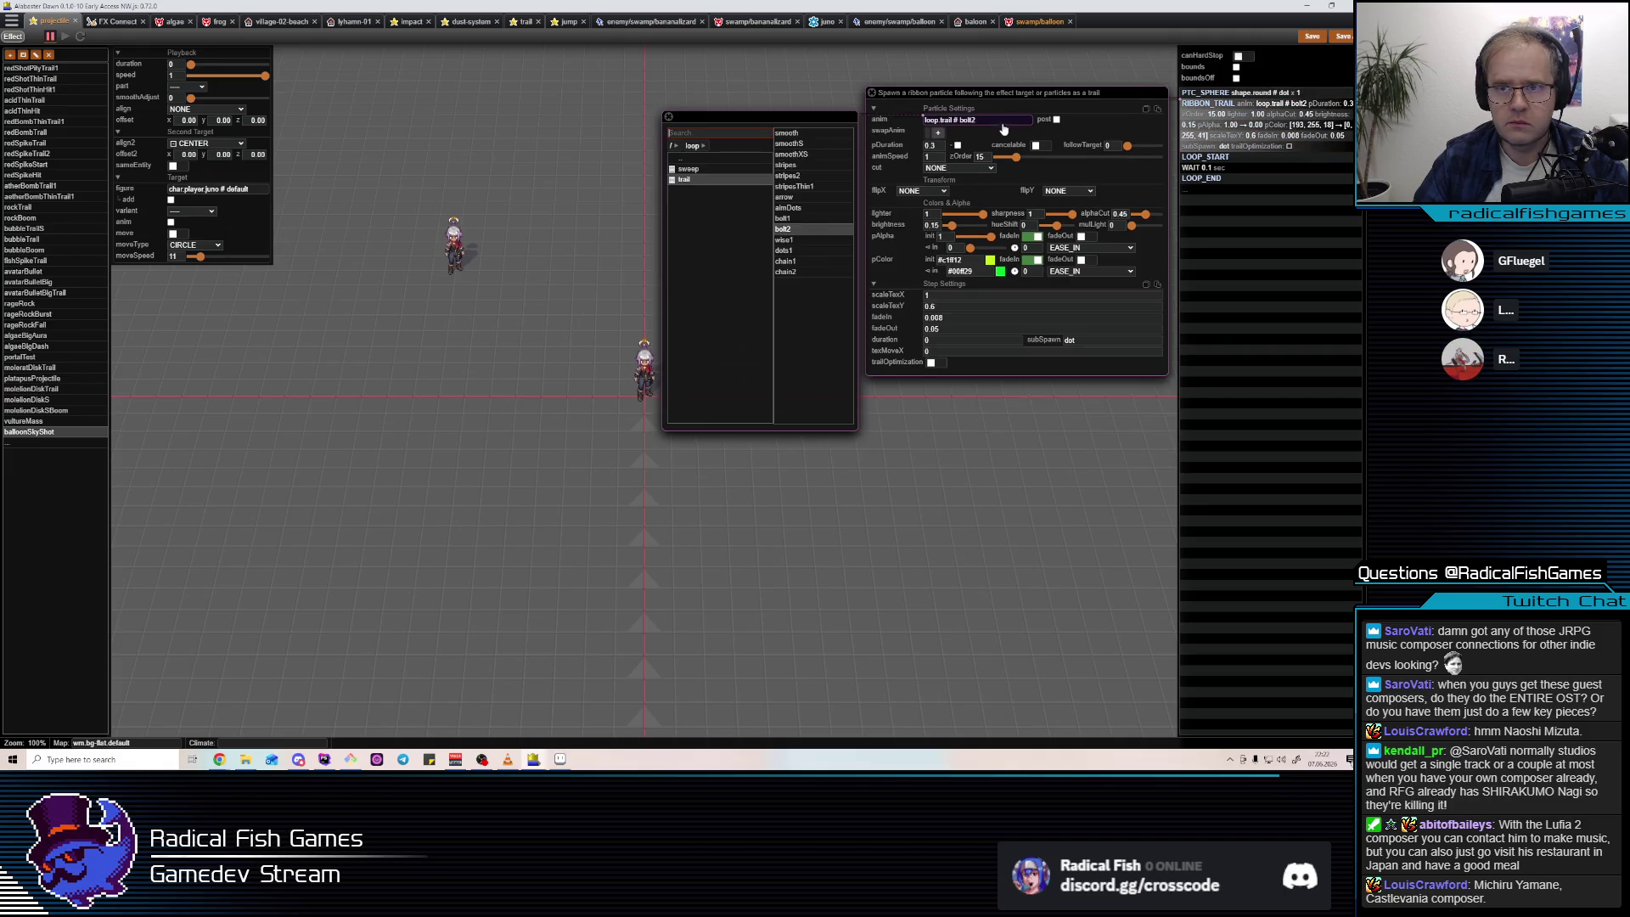
click(815, 244)
click(814, 252)
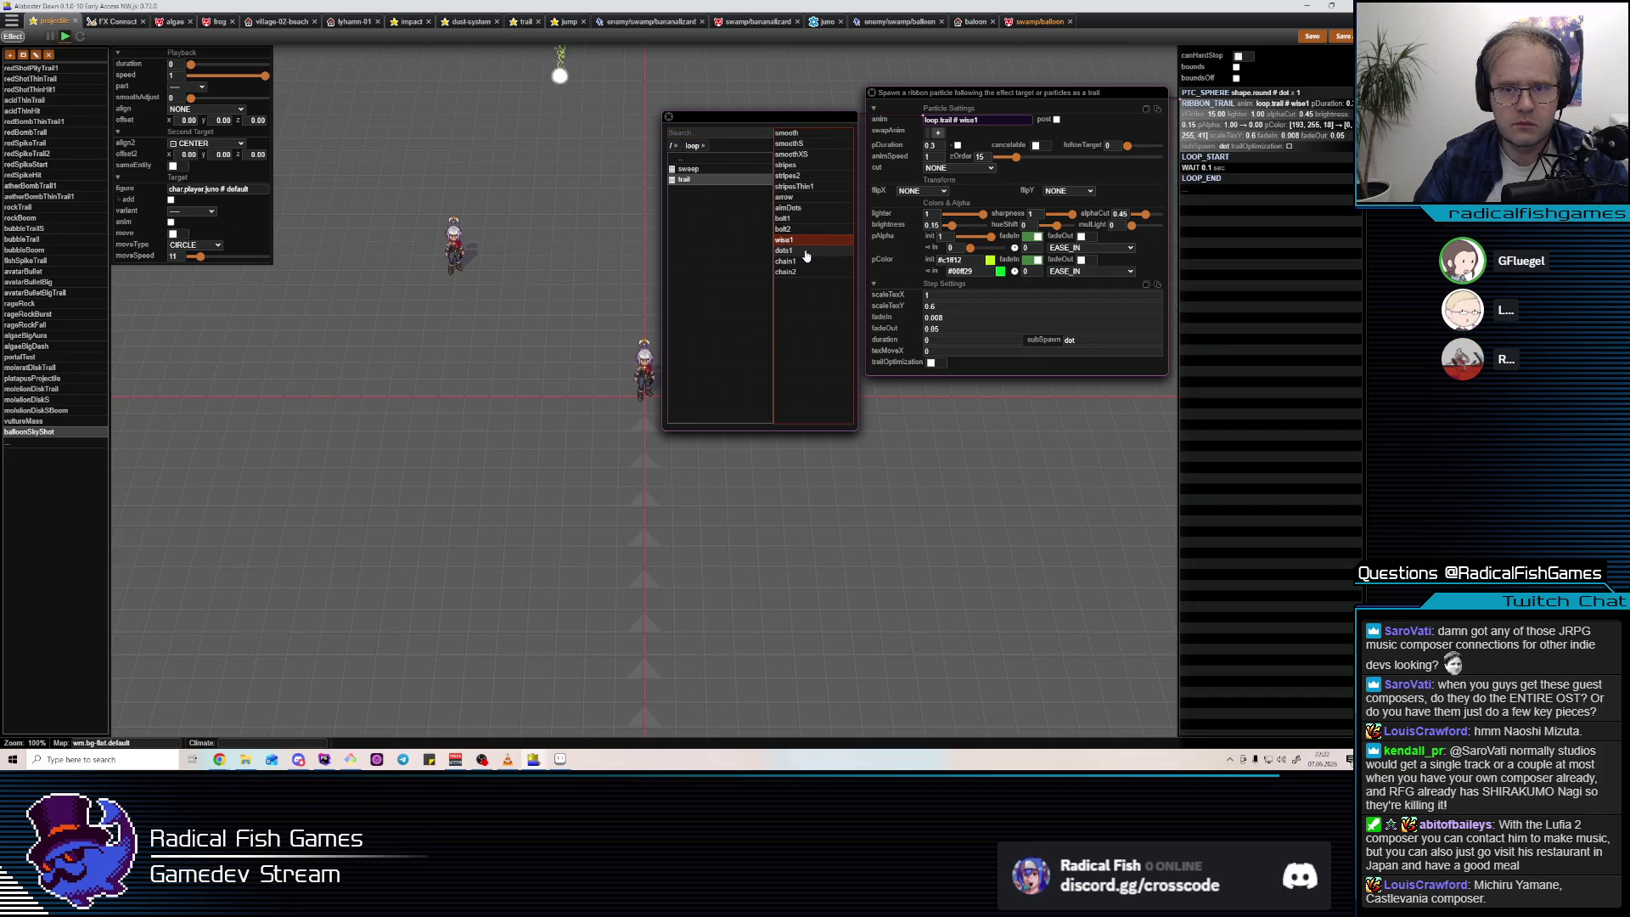
click(806, 187)
click(804, 166)
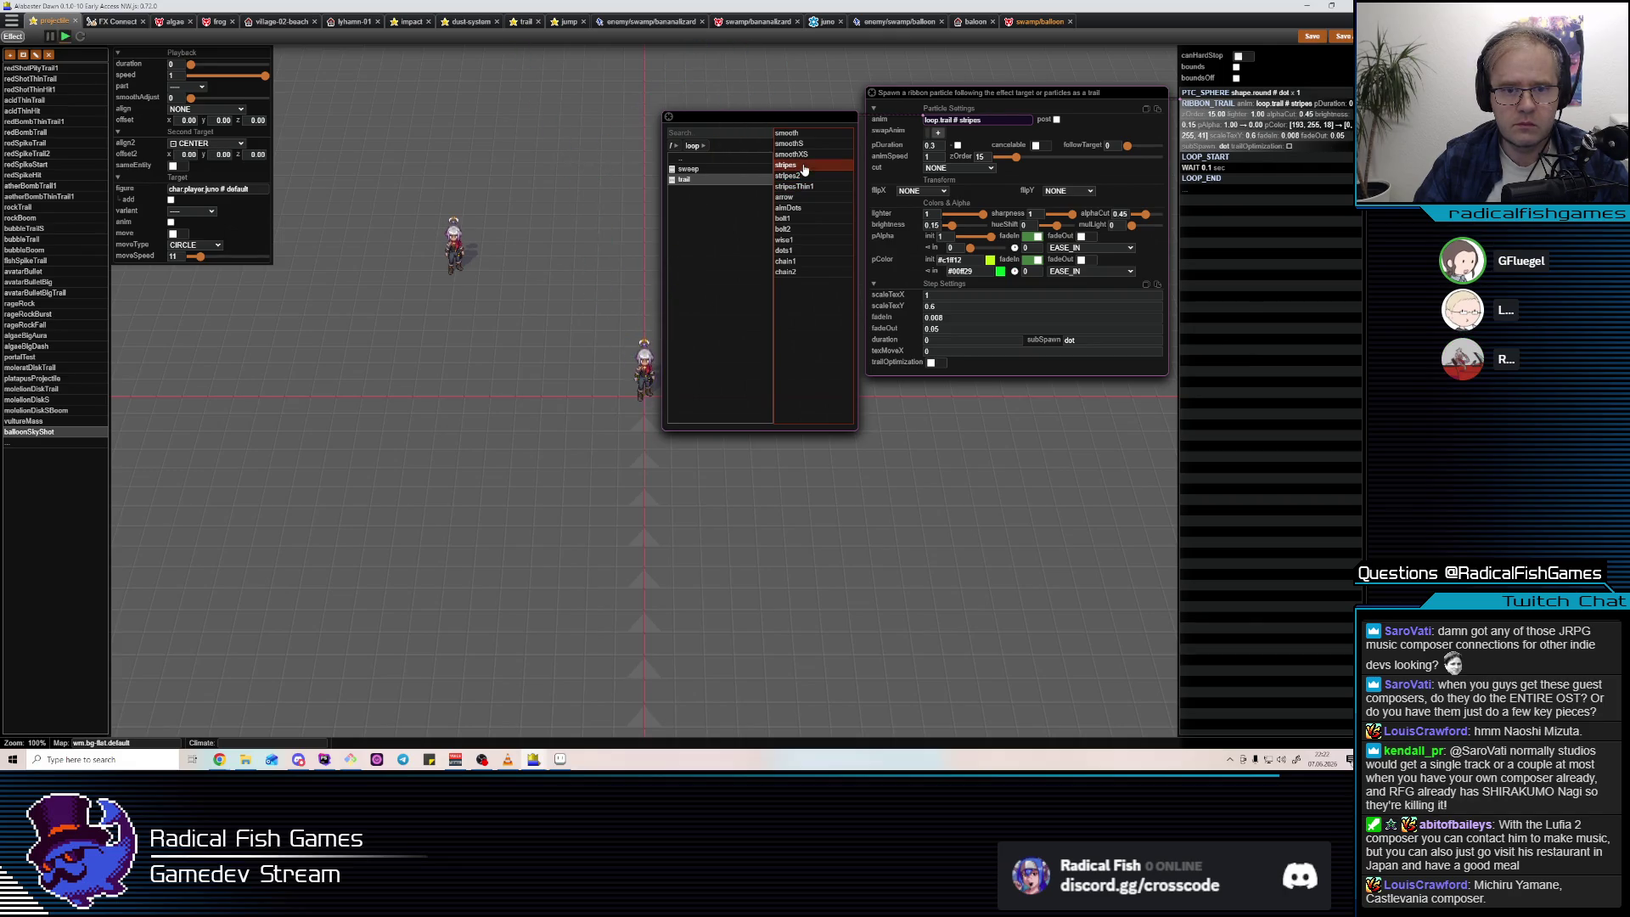
click(1224, 114)
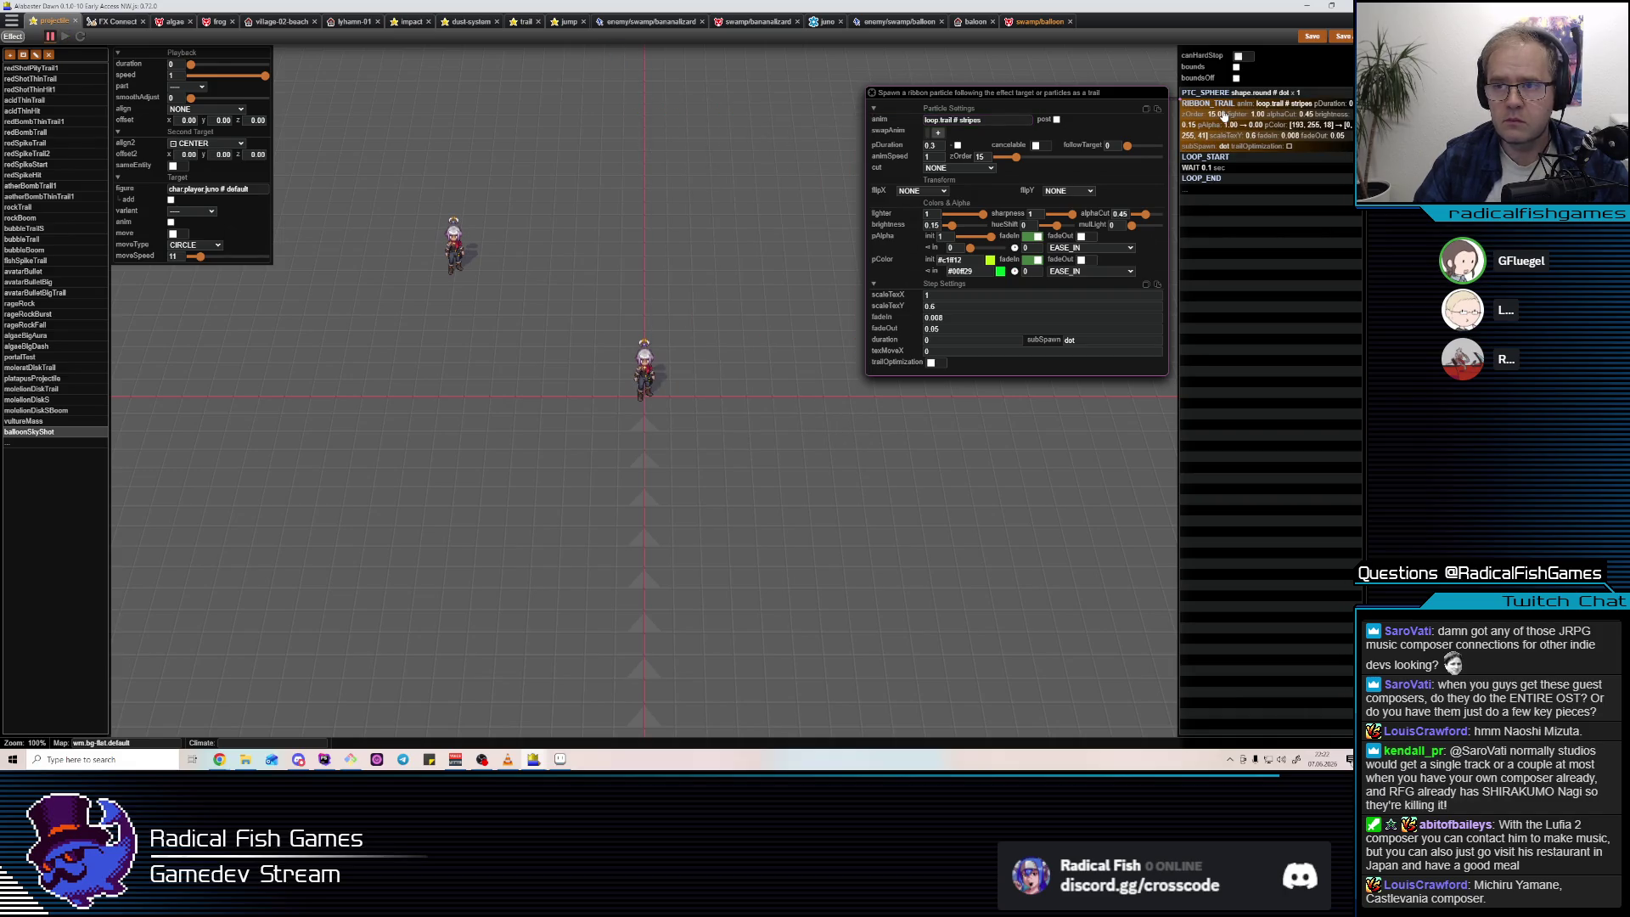
Switch between the sphere and ribbon trail steps, ending on the ribbon trail settings.
click(1228, 93)
click(1229, 103)
click(1229, 94)
click(1231, 105)
Paste a second sphere particle step and clear its key value.
key(ctrl+v)
double_click(1137, 170)
key(BackSpace)
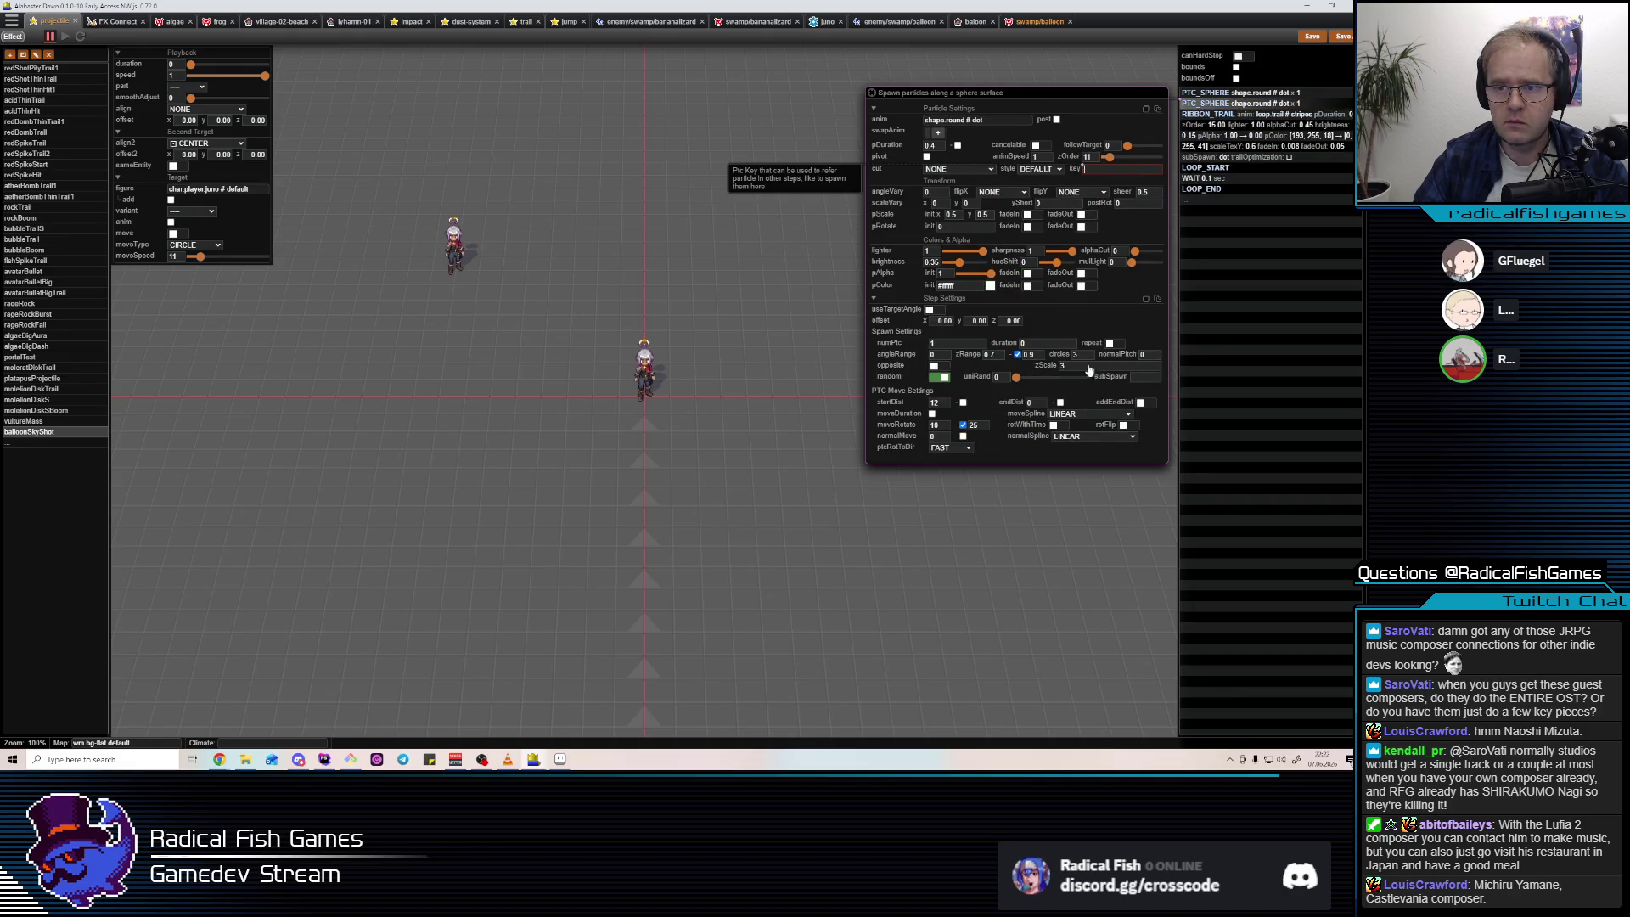
click(1142, 374)
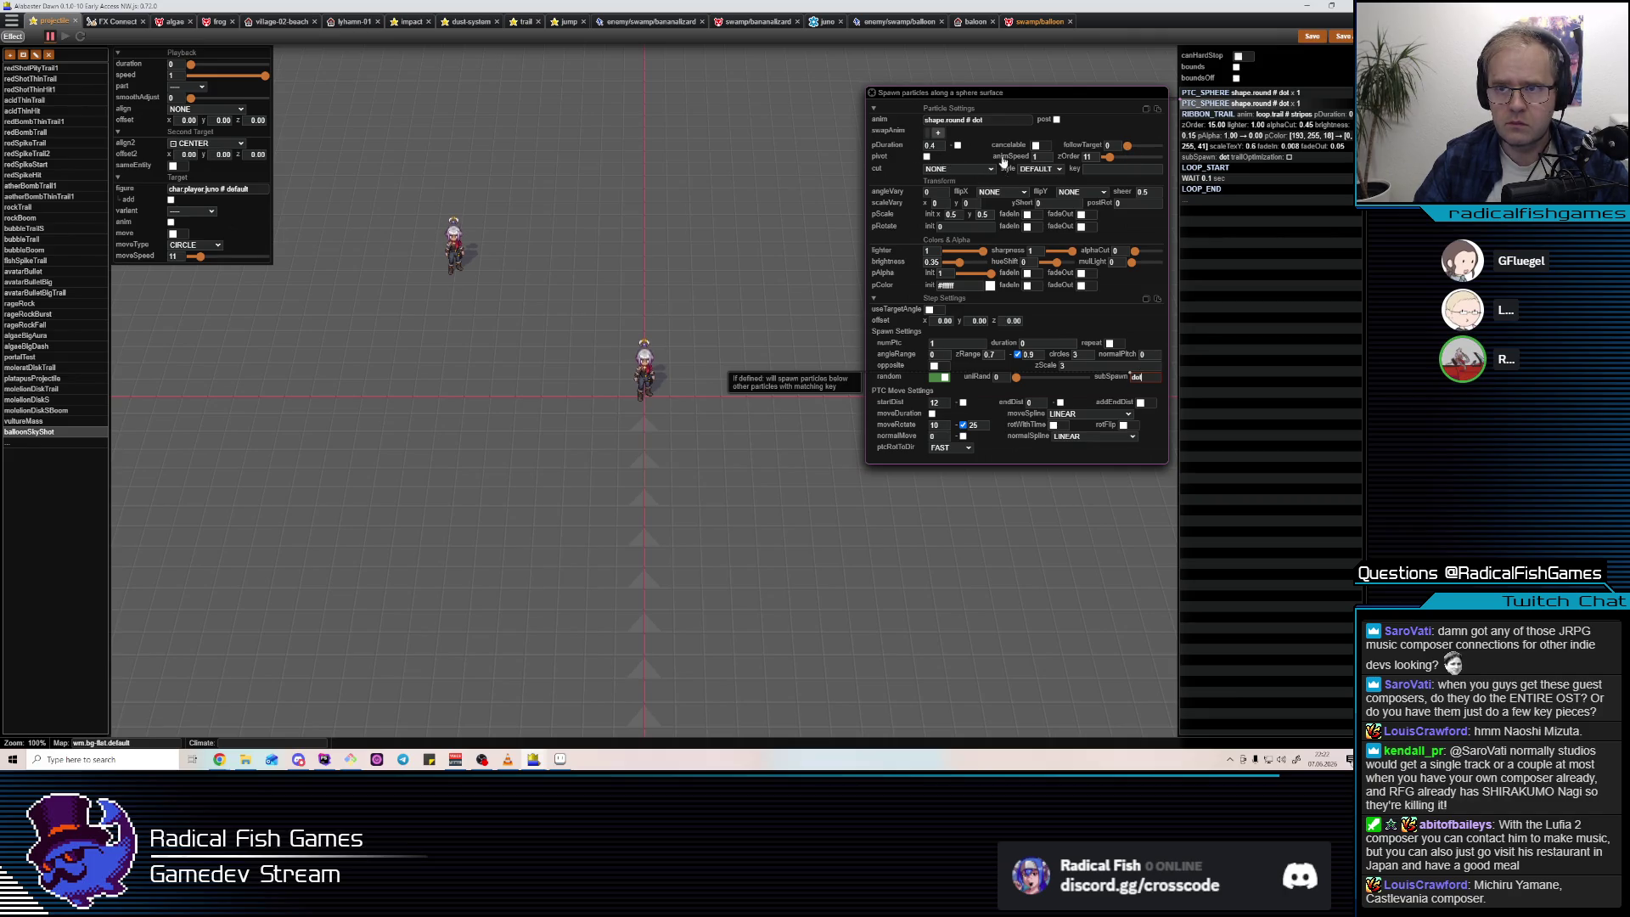
Make the circle spawn repeat every 0.1 with 12 particles, moving from distance 0 to 0.5.
click(1026, 343)
text(.1)
click(1111, 343)
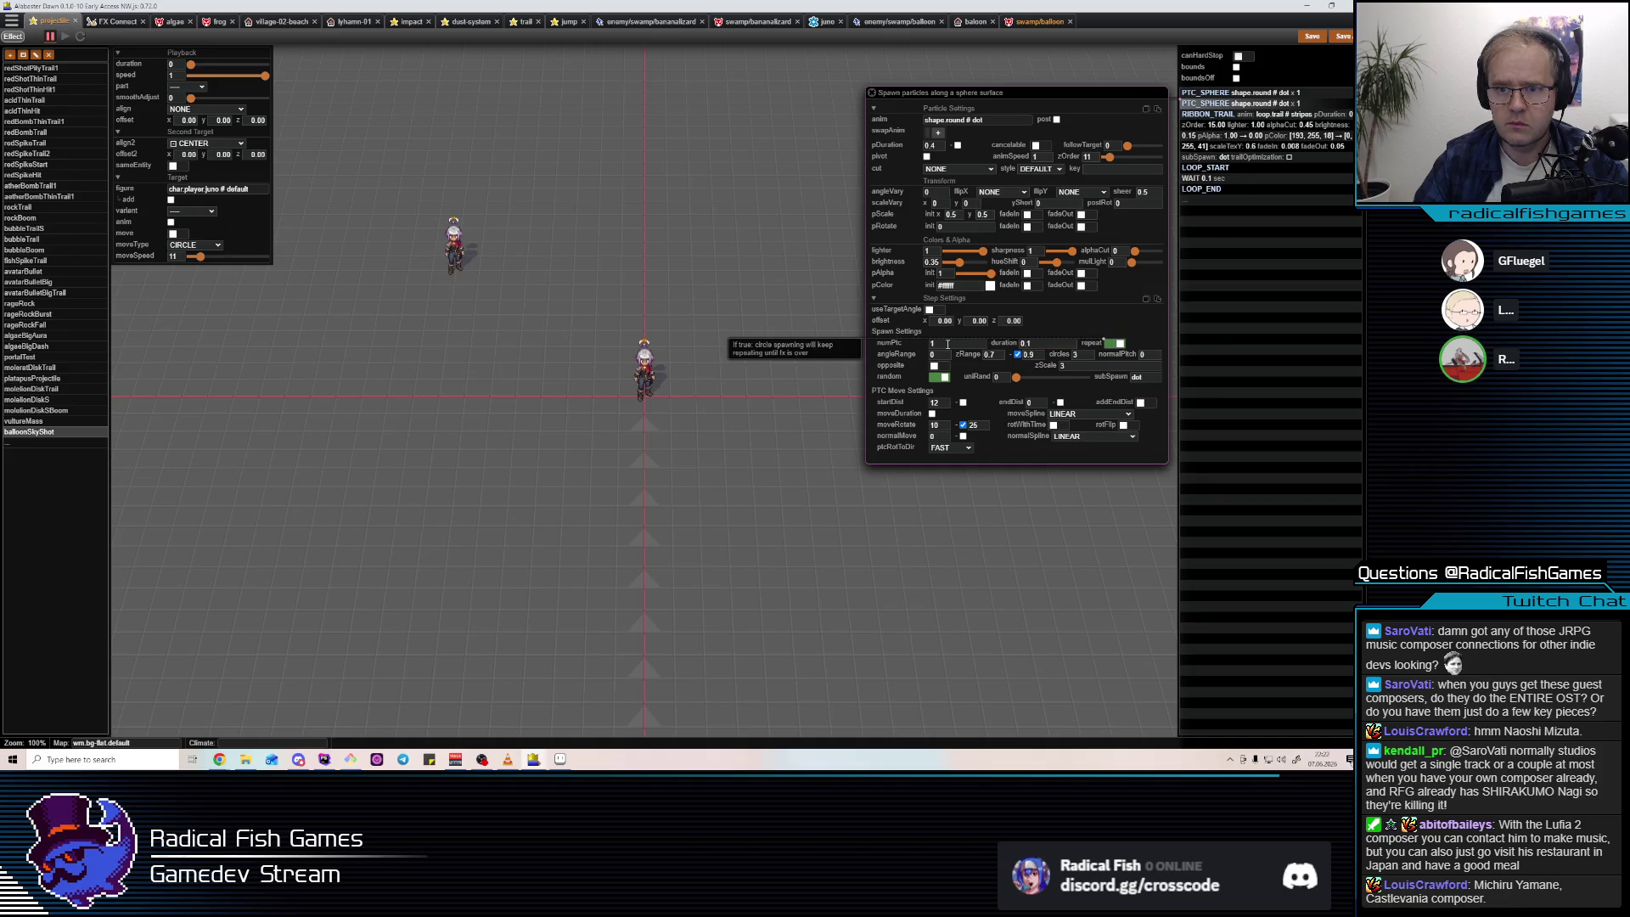
click(946, 343)
text(2)
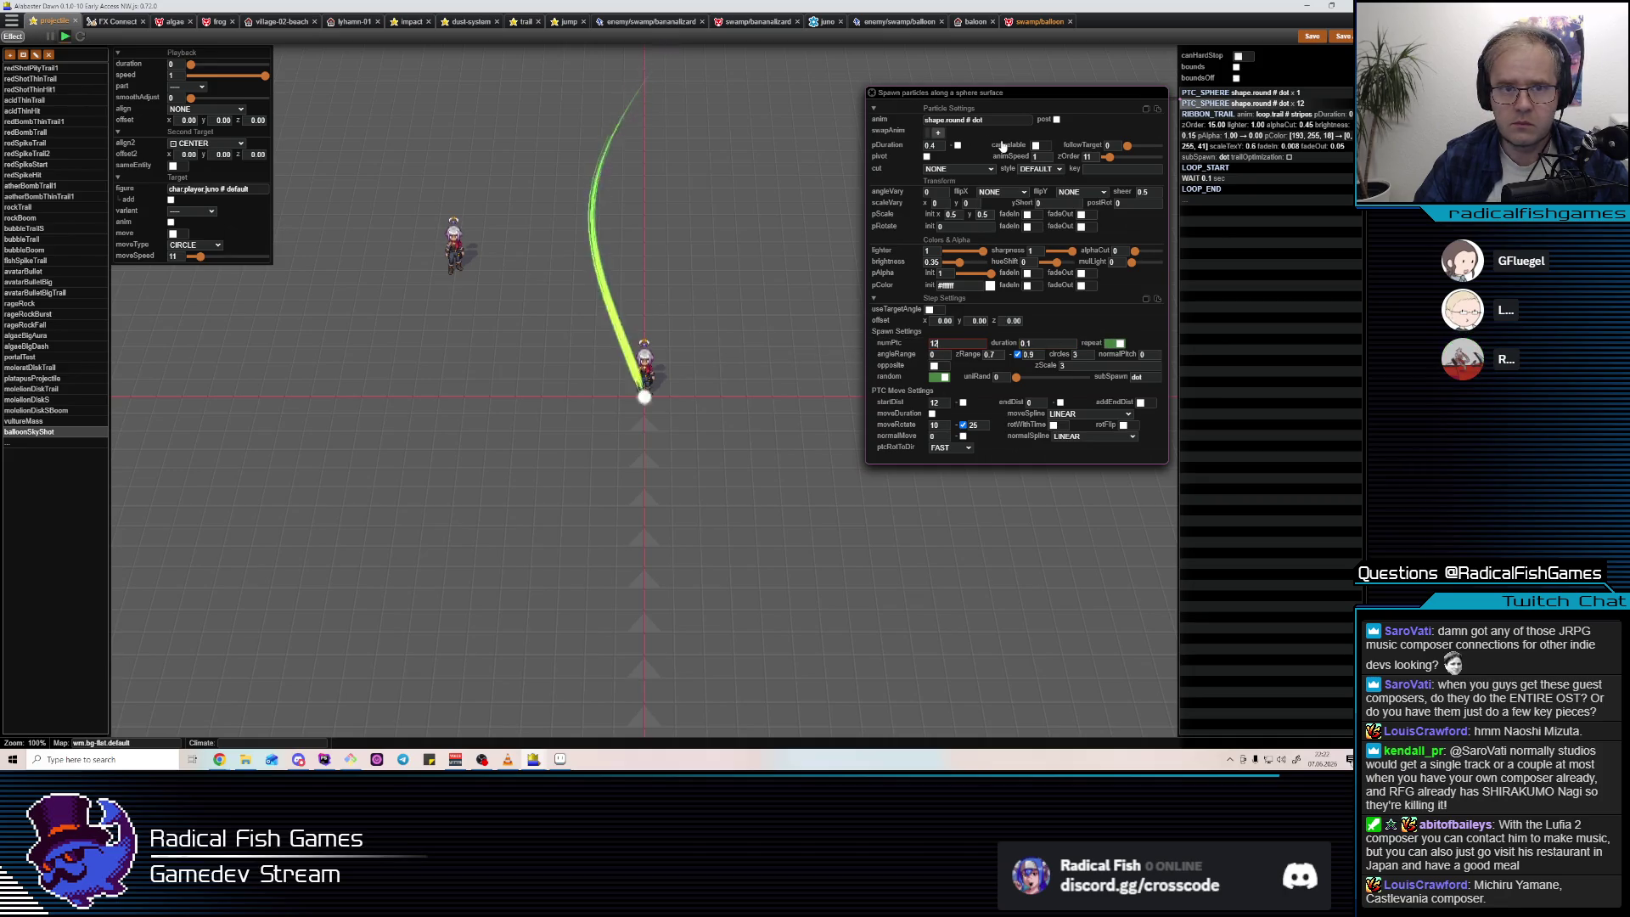
double_click(941, 404)
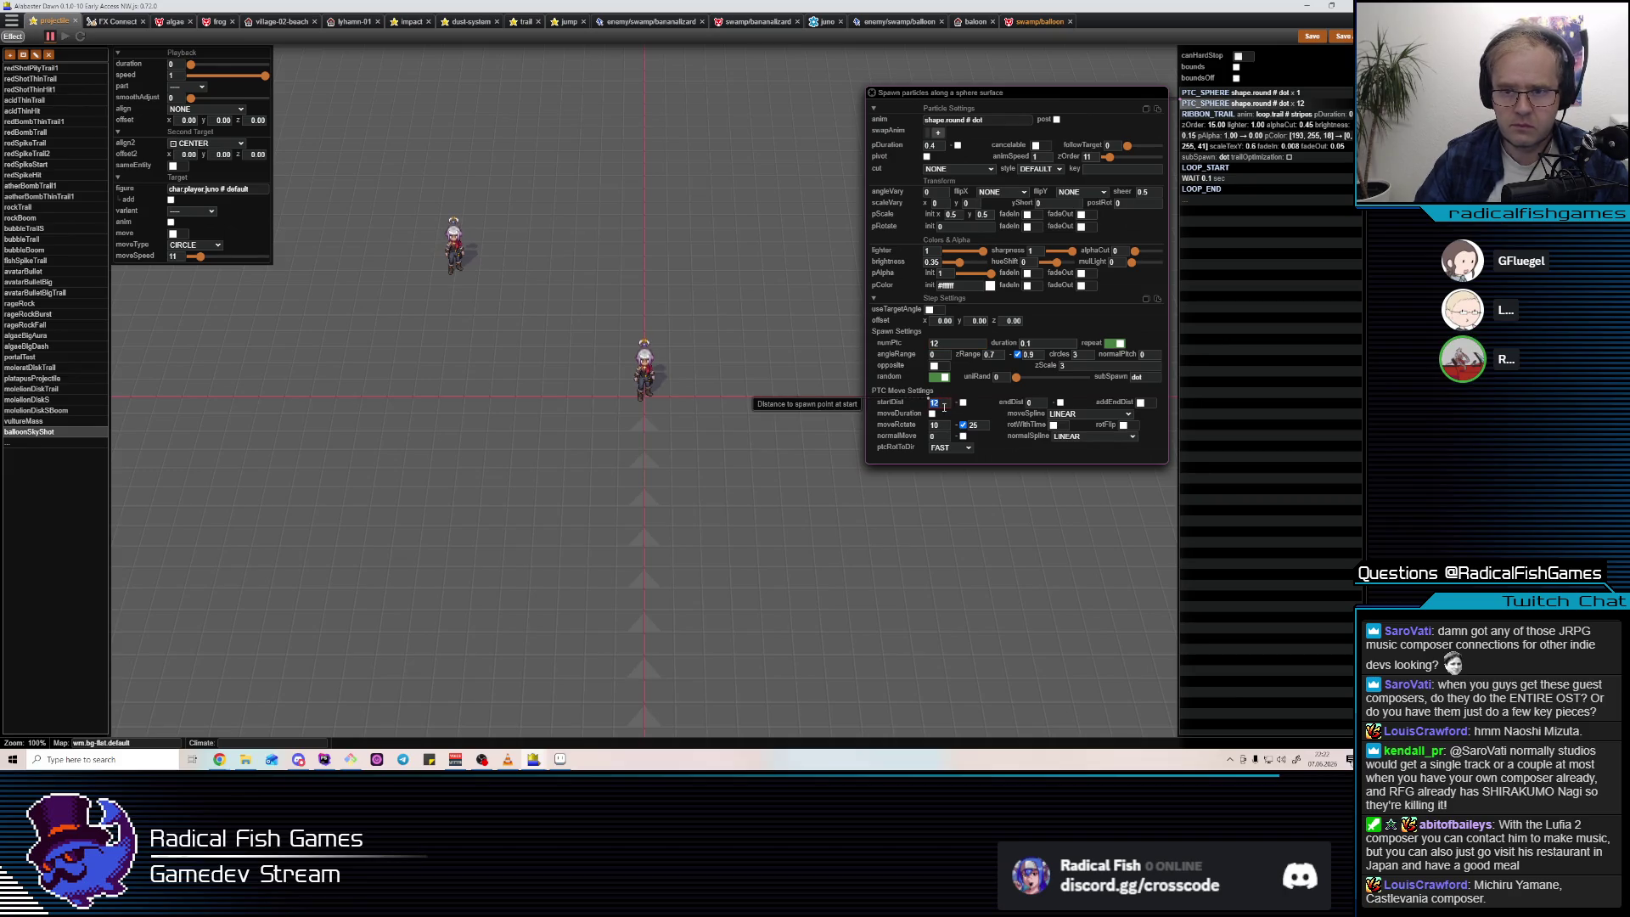
text(0)
double_click(1032, 403)
text(0.5)
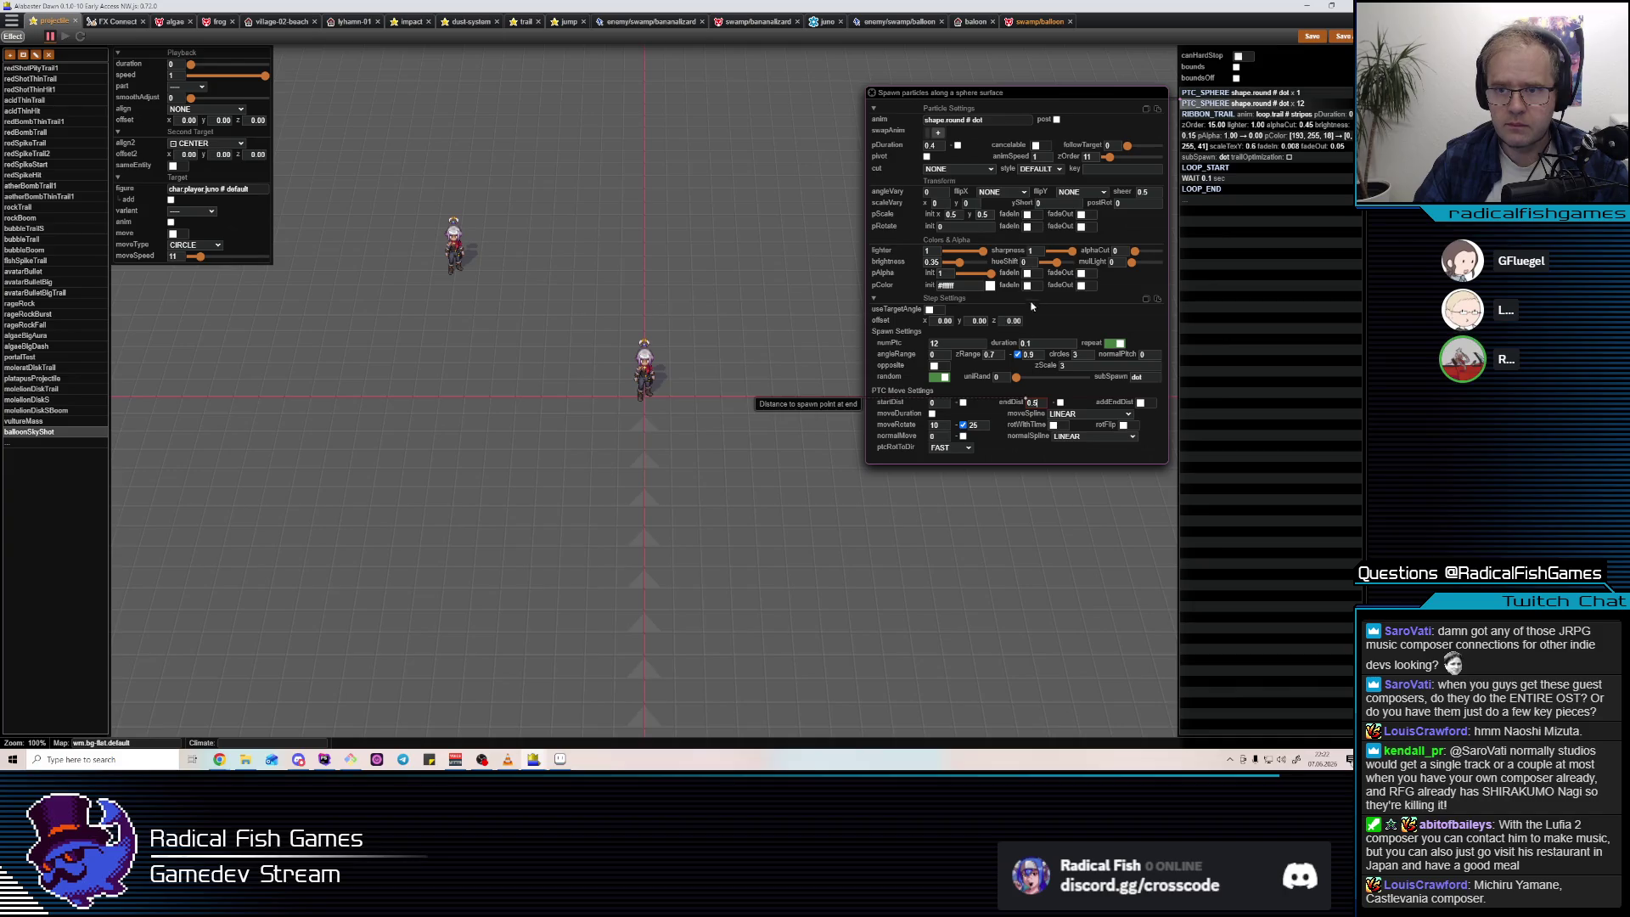
Give the particles zScale 1, zRange -1 to 1, alpha fade-in and alphaCut 0.3.
double_click(1061, 365)
text(1)
double_click(990, 355)
text(-1)
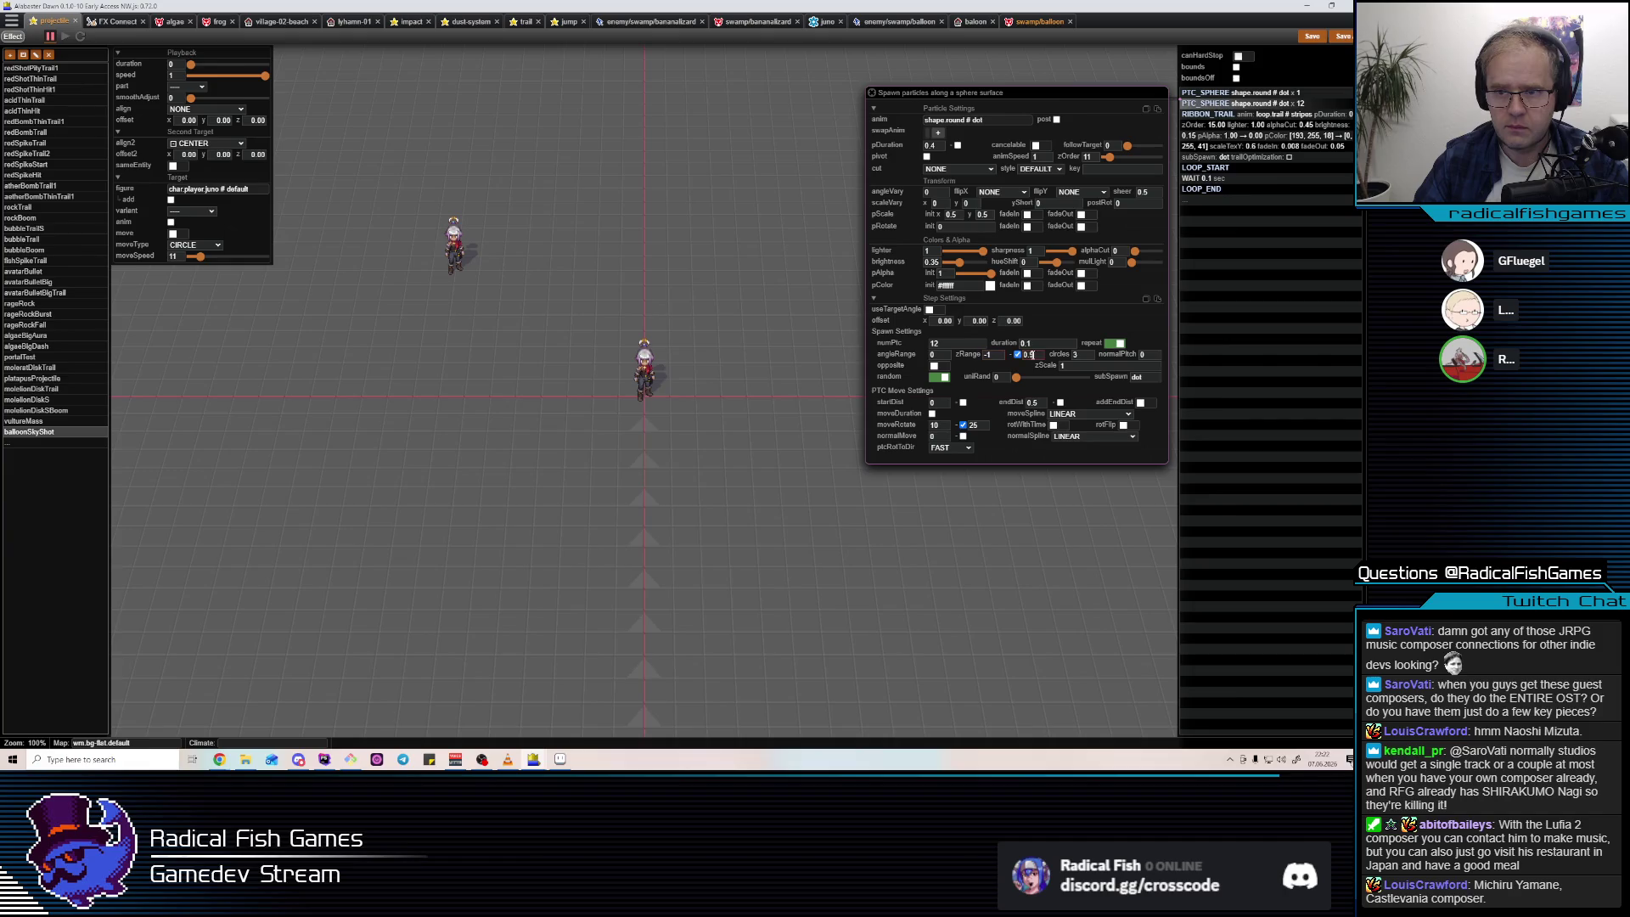
double_click(1030, 355)
text(1)
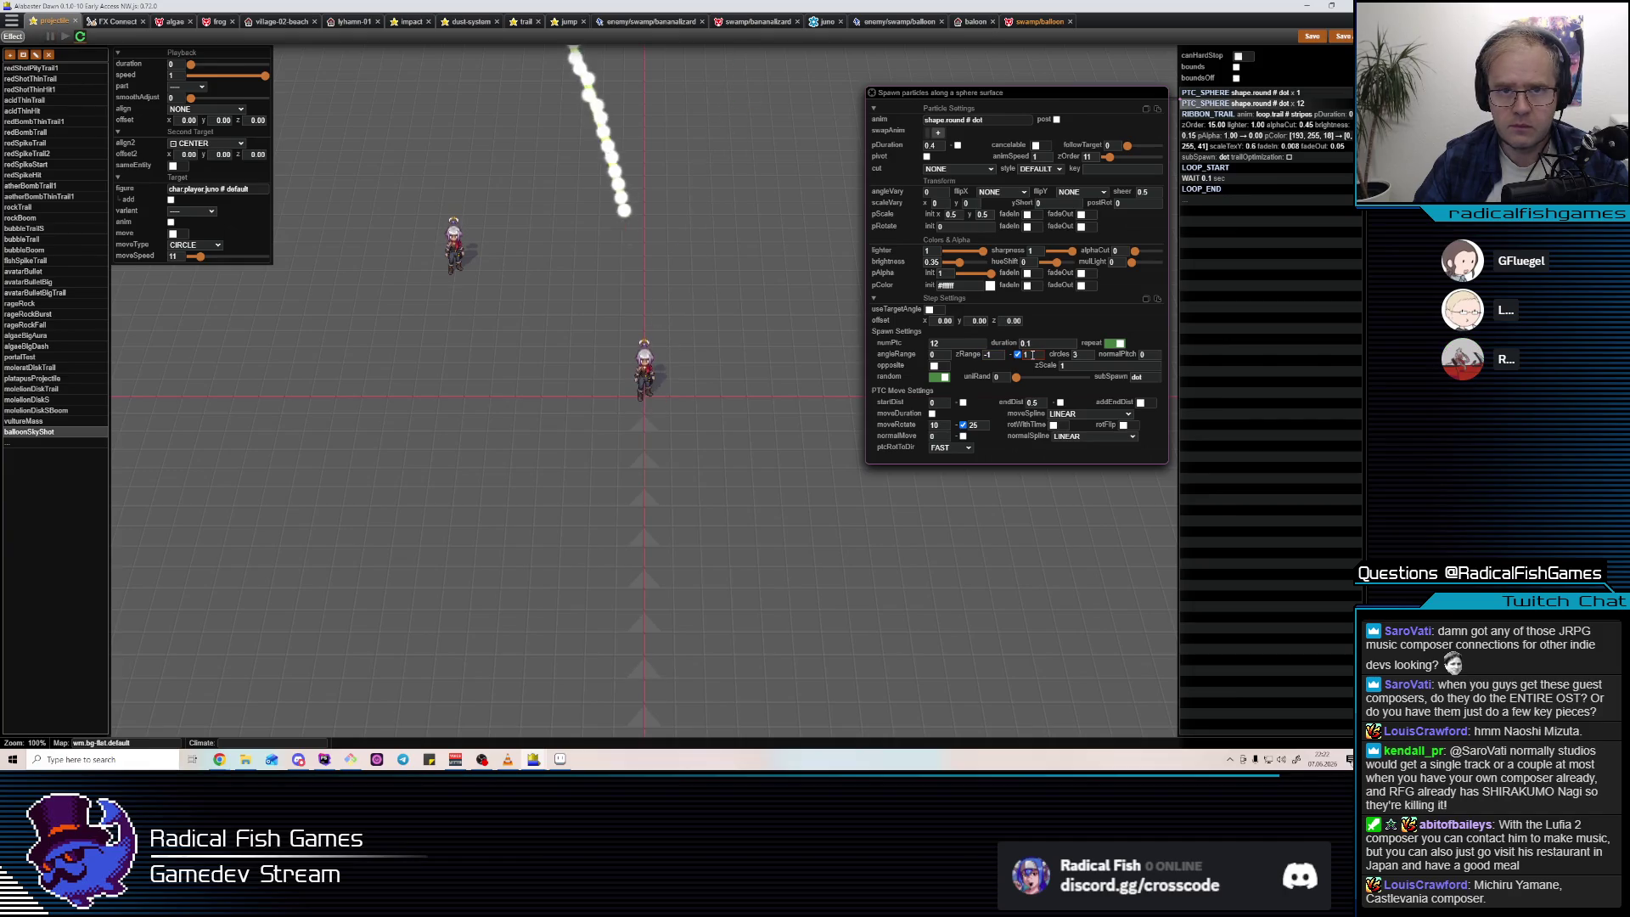
click(1028, 273)
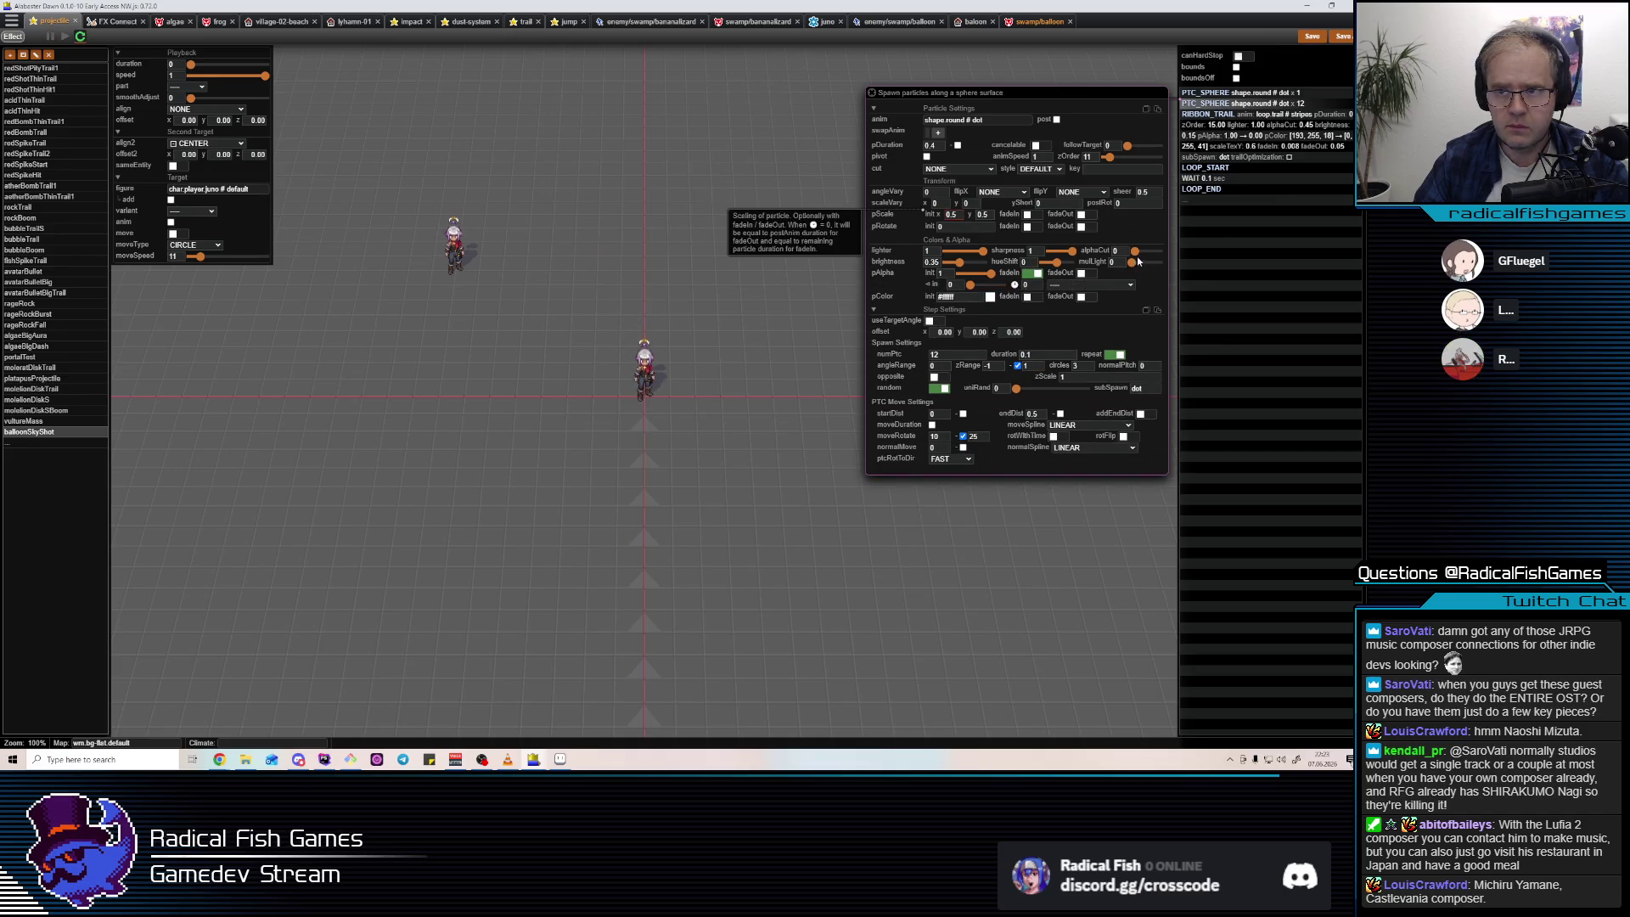
drag(1136, 250, 1143, 250)
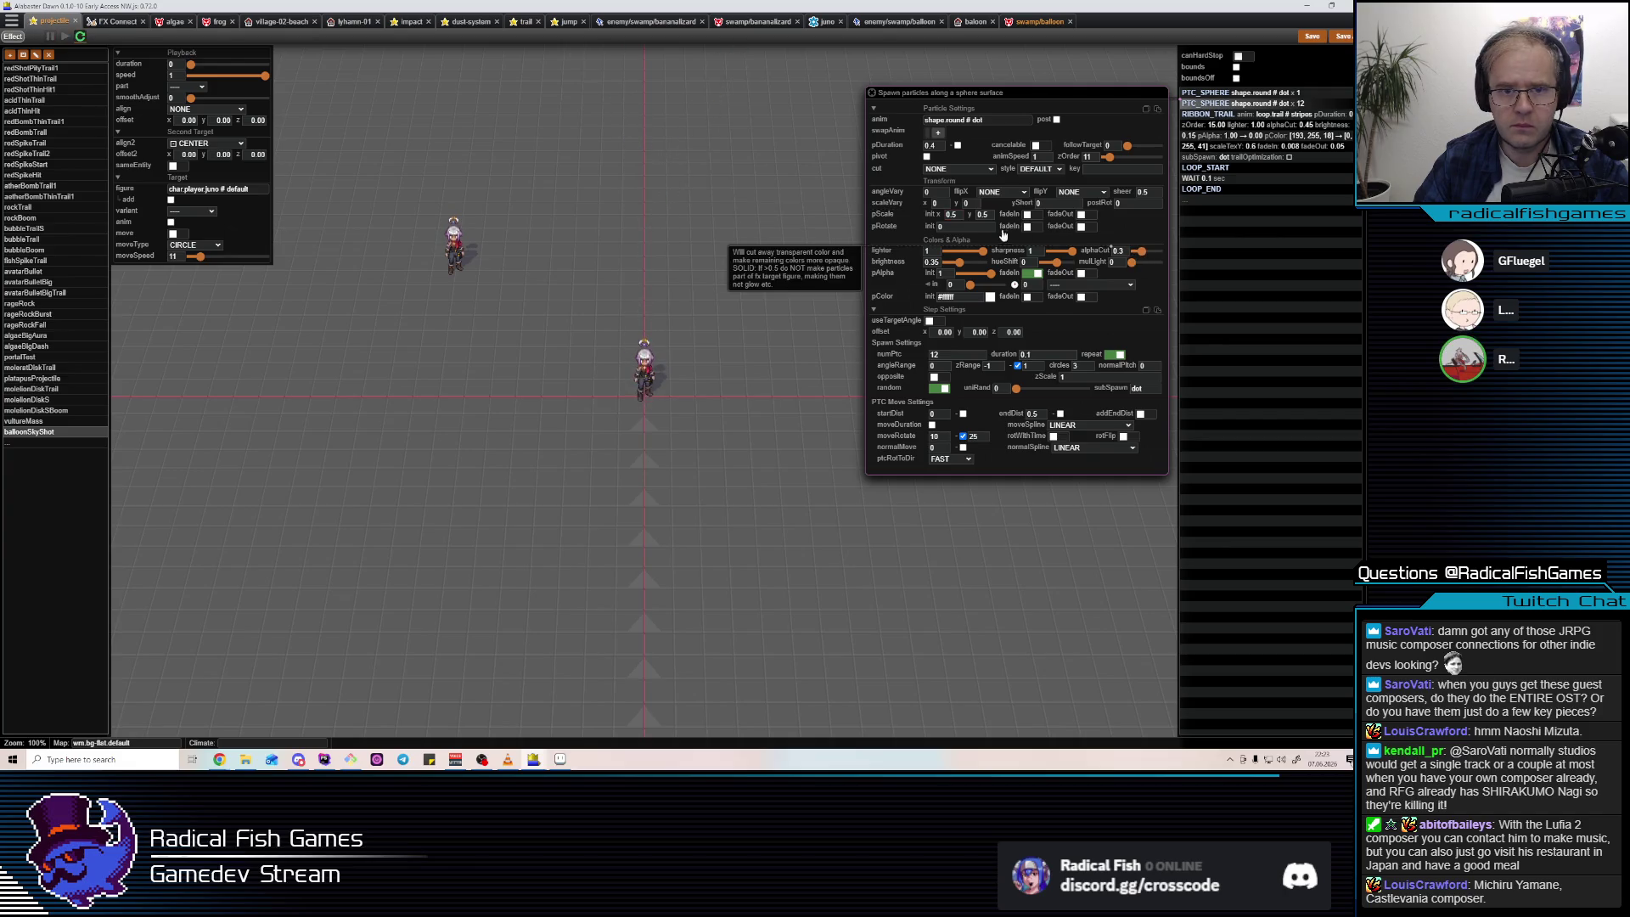
click(956, 120)
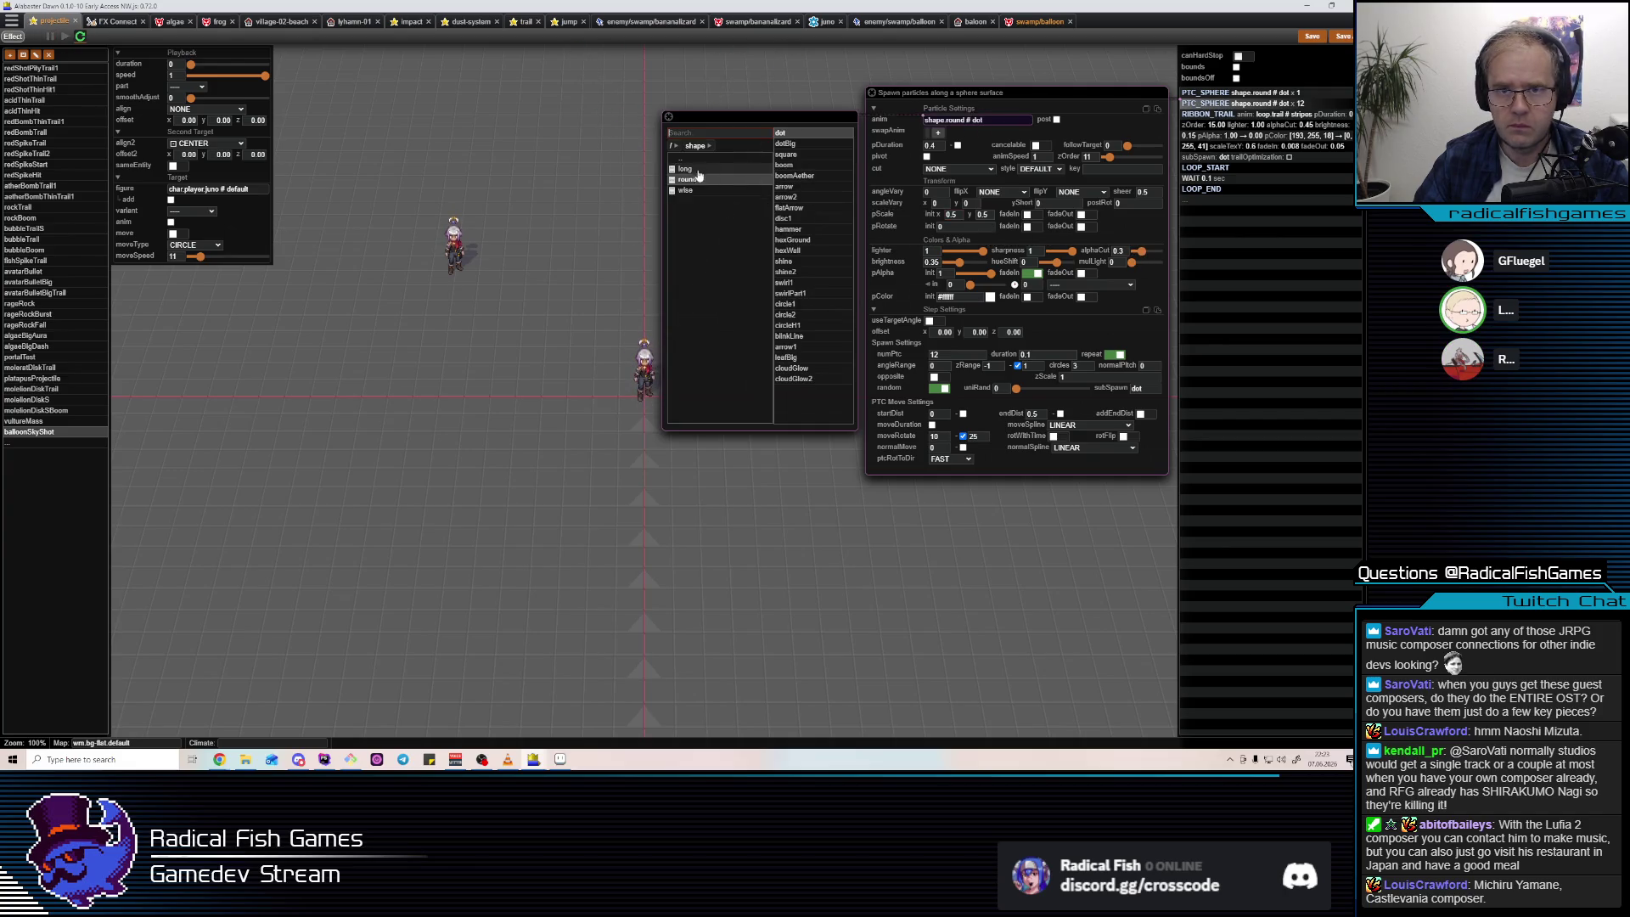
Switch the sphere particles' animation to small.dots blob1 and bring up their pColor picker.
click(683, 211)
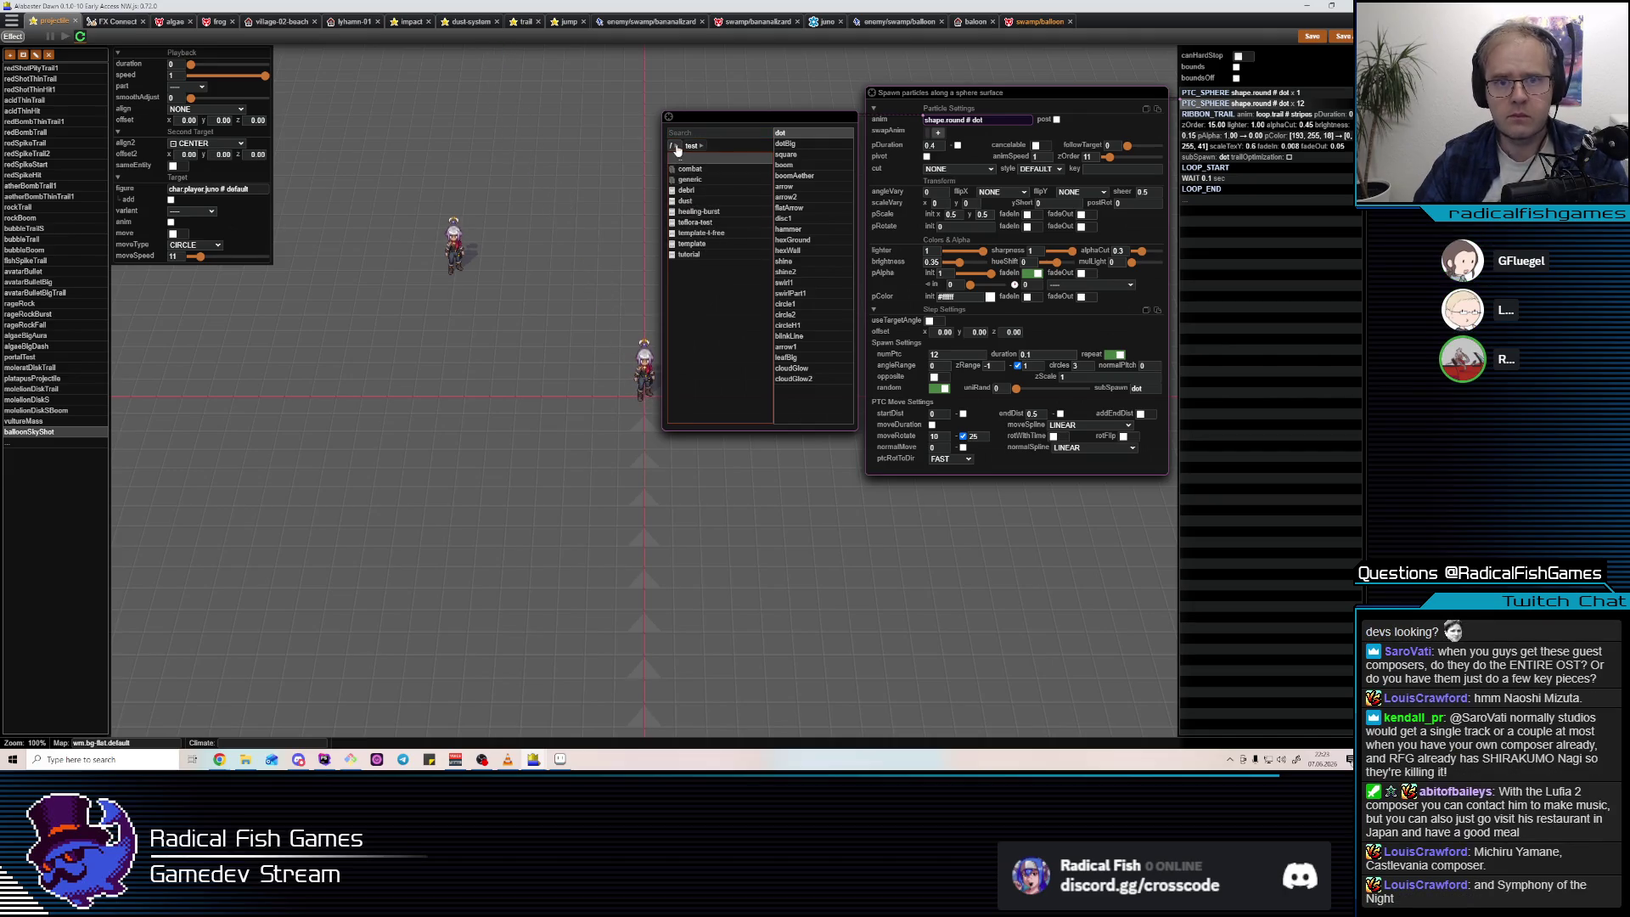
click(705, 159)
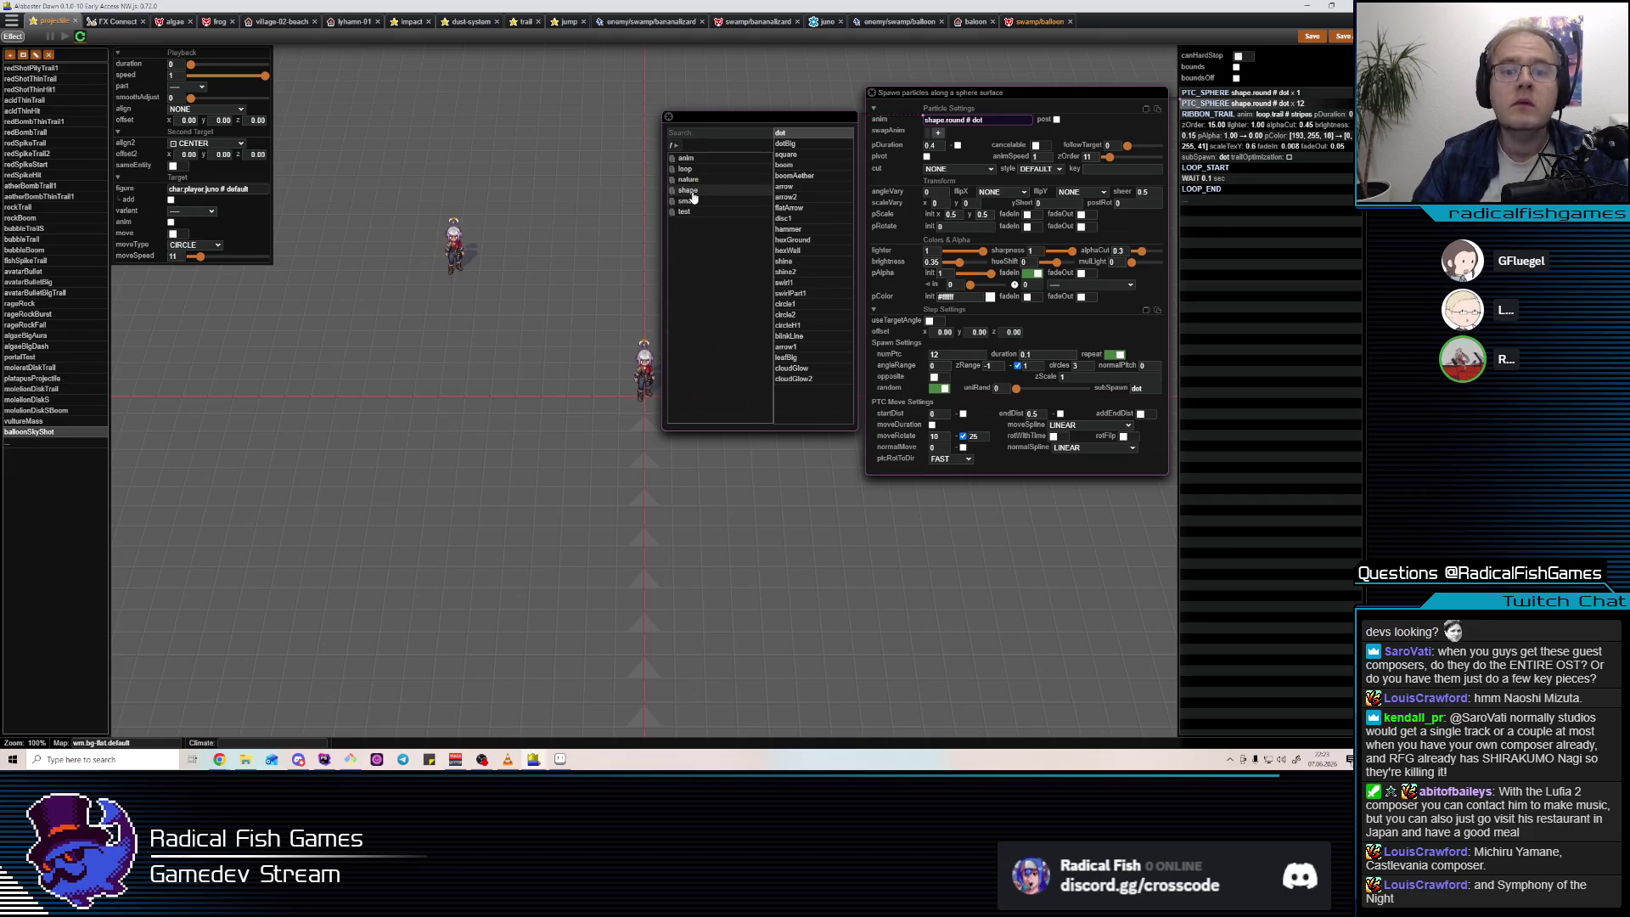
click(695, 202)
click(684, 169)
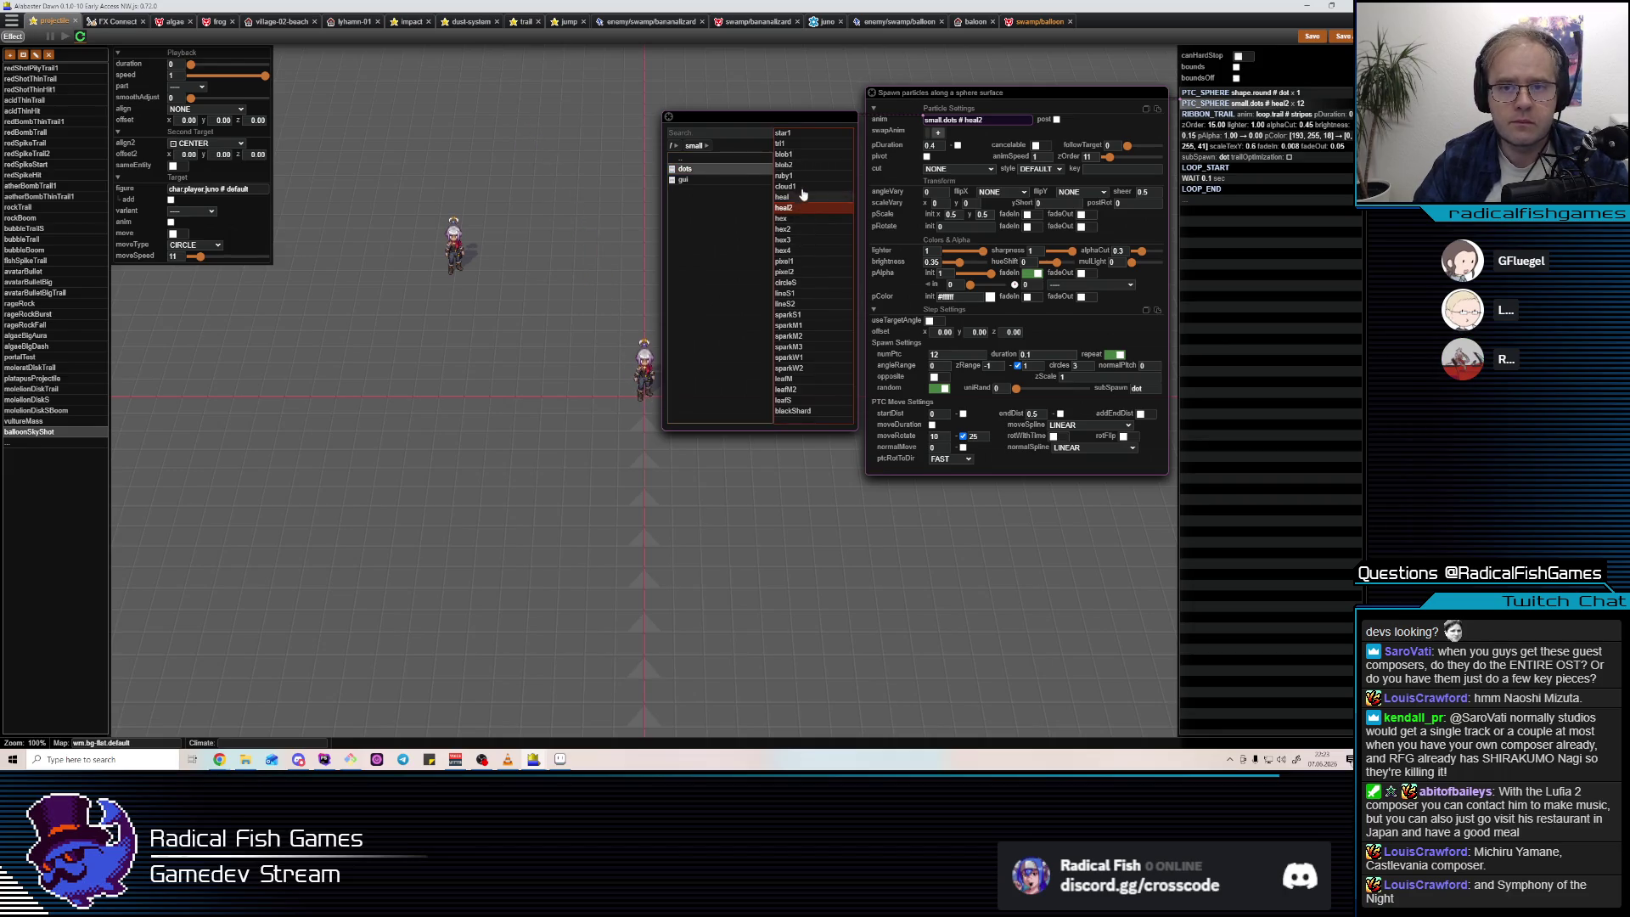
click(805, 156)
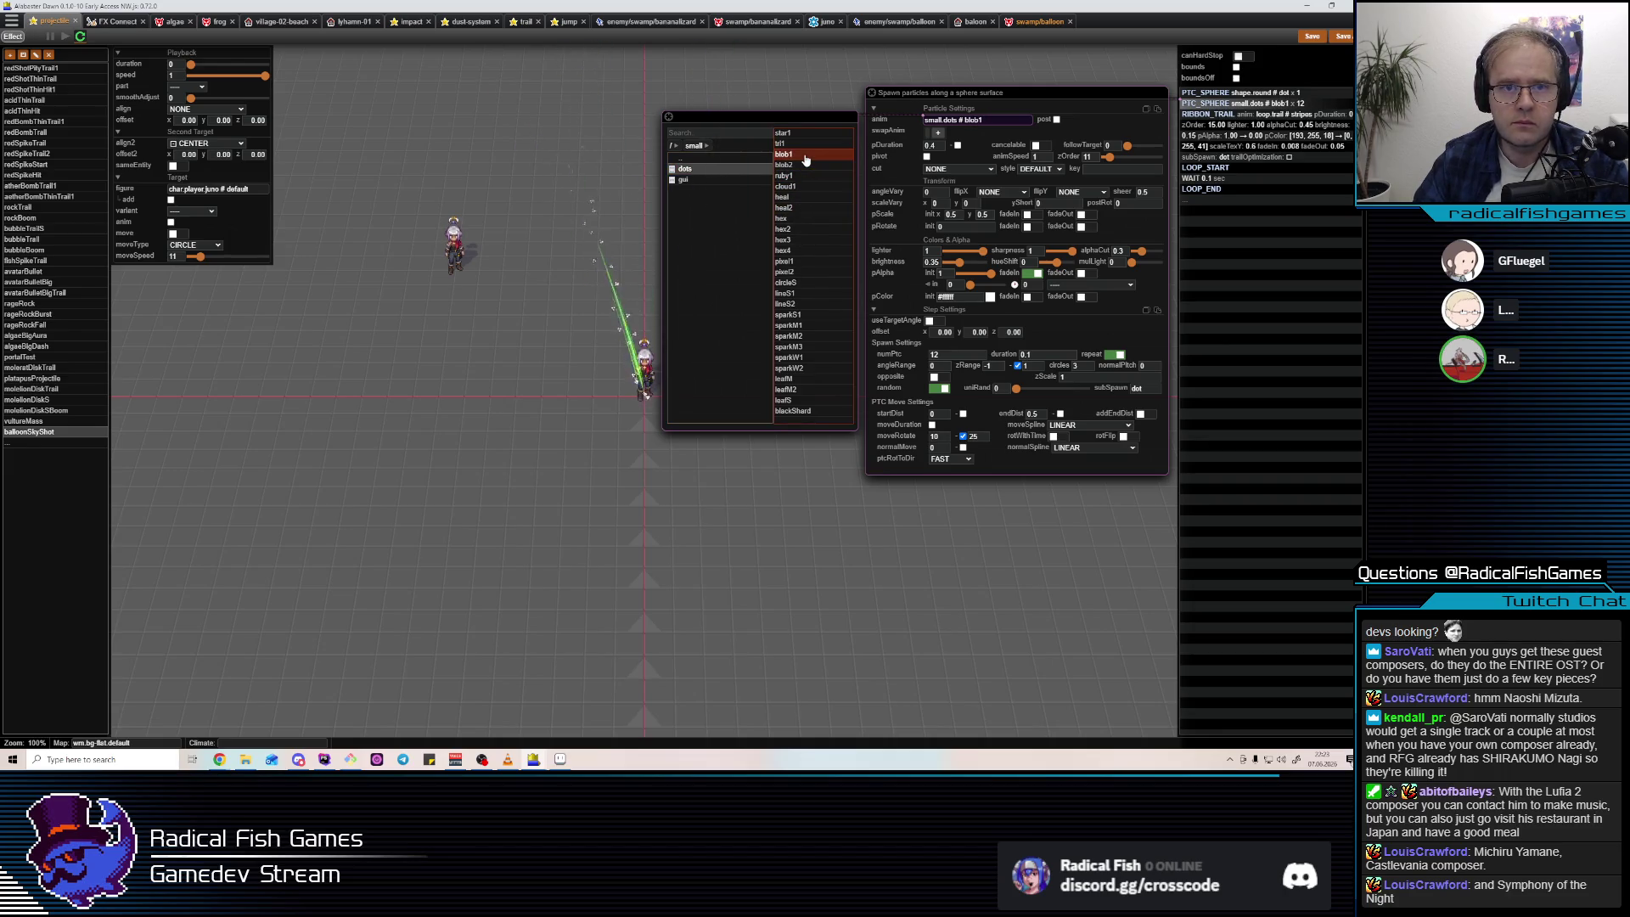
click(802, 167)
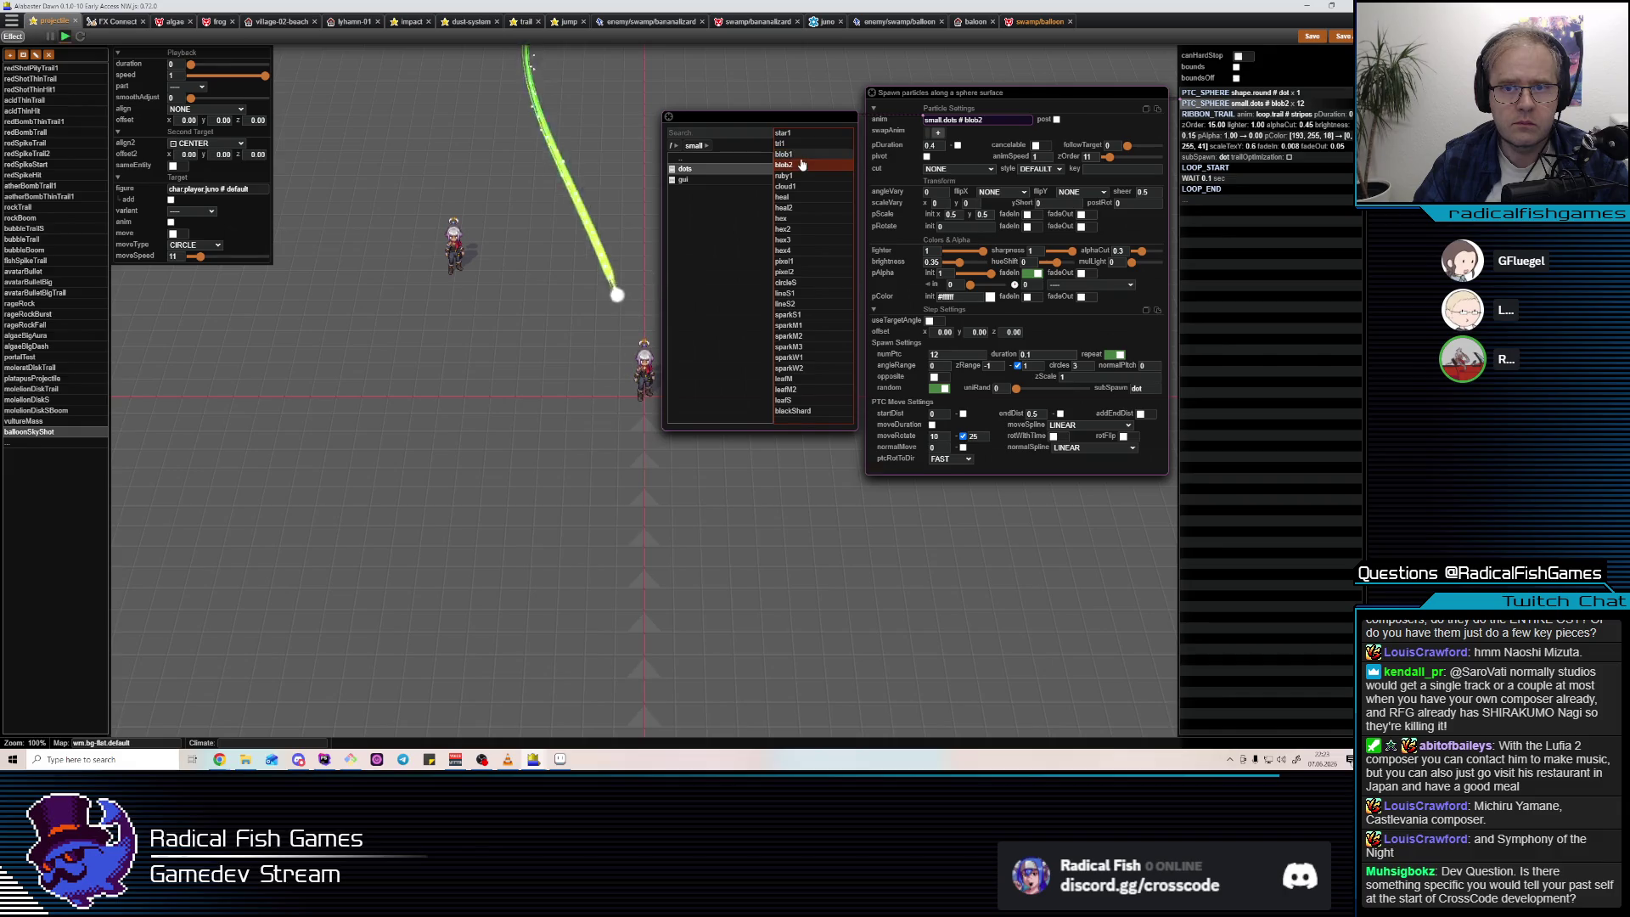
click(801, 156)
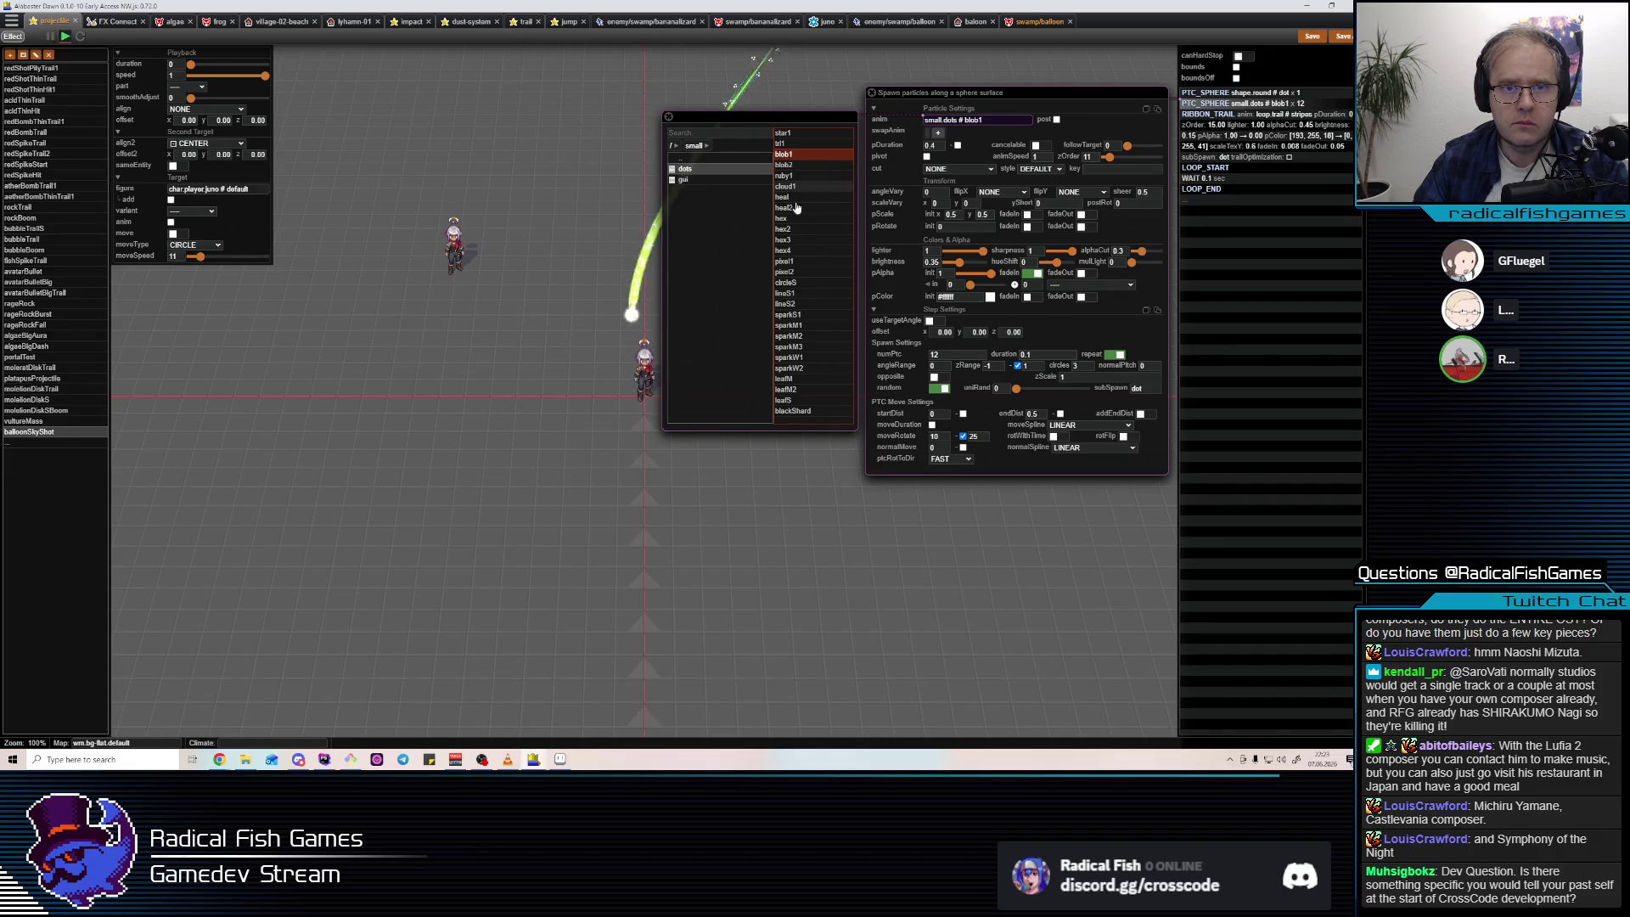
click(946, 297)
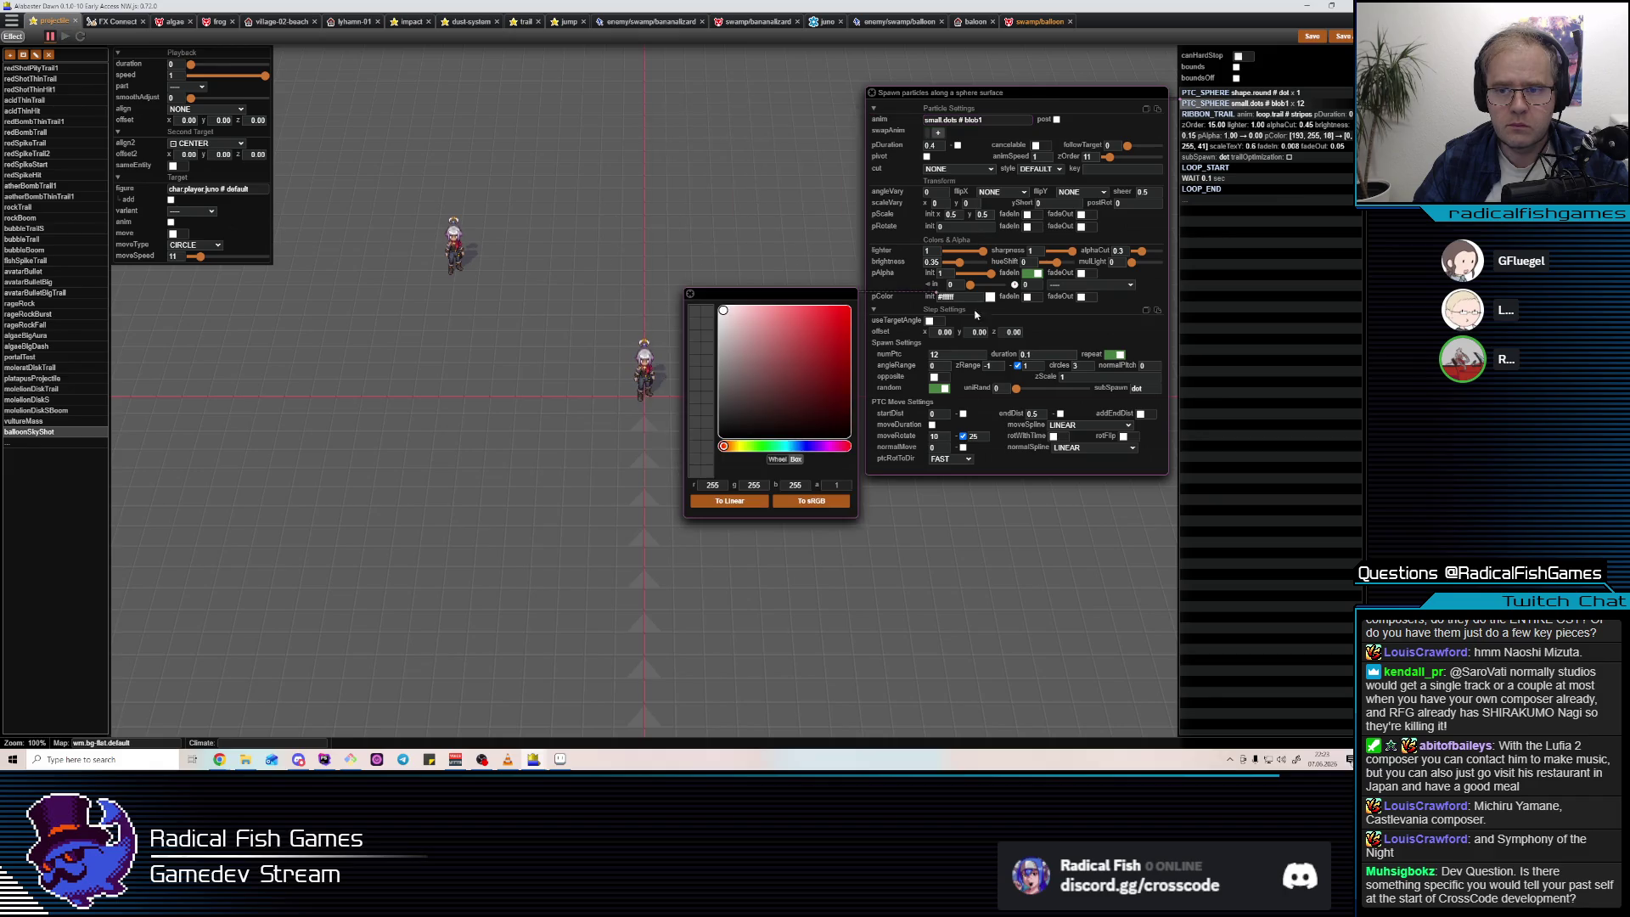
Tint the sphere particles yellow-green and set their moveRotate to 0.
click(748, 446)
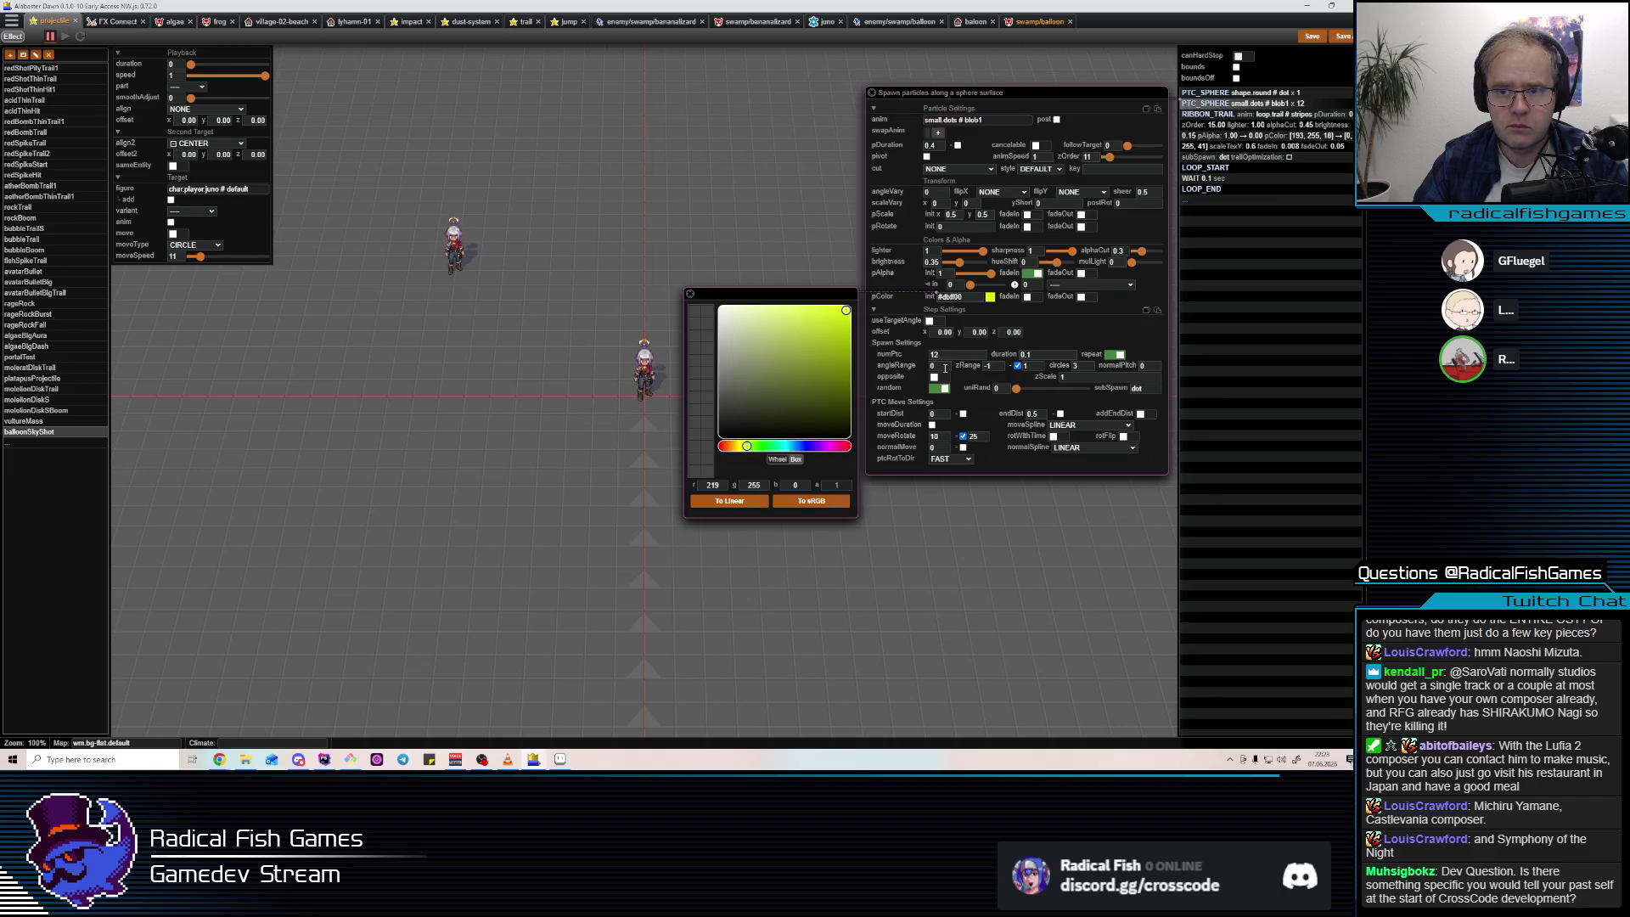
click(921, 359)
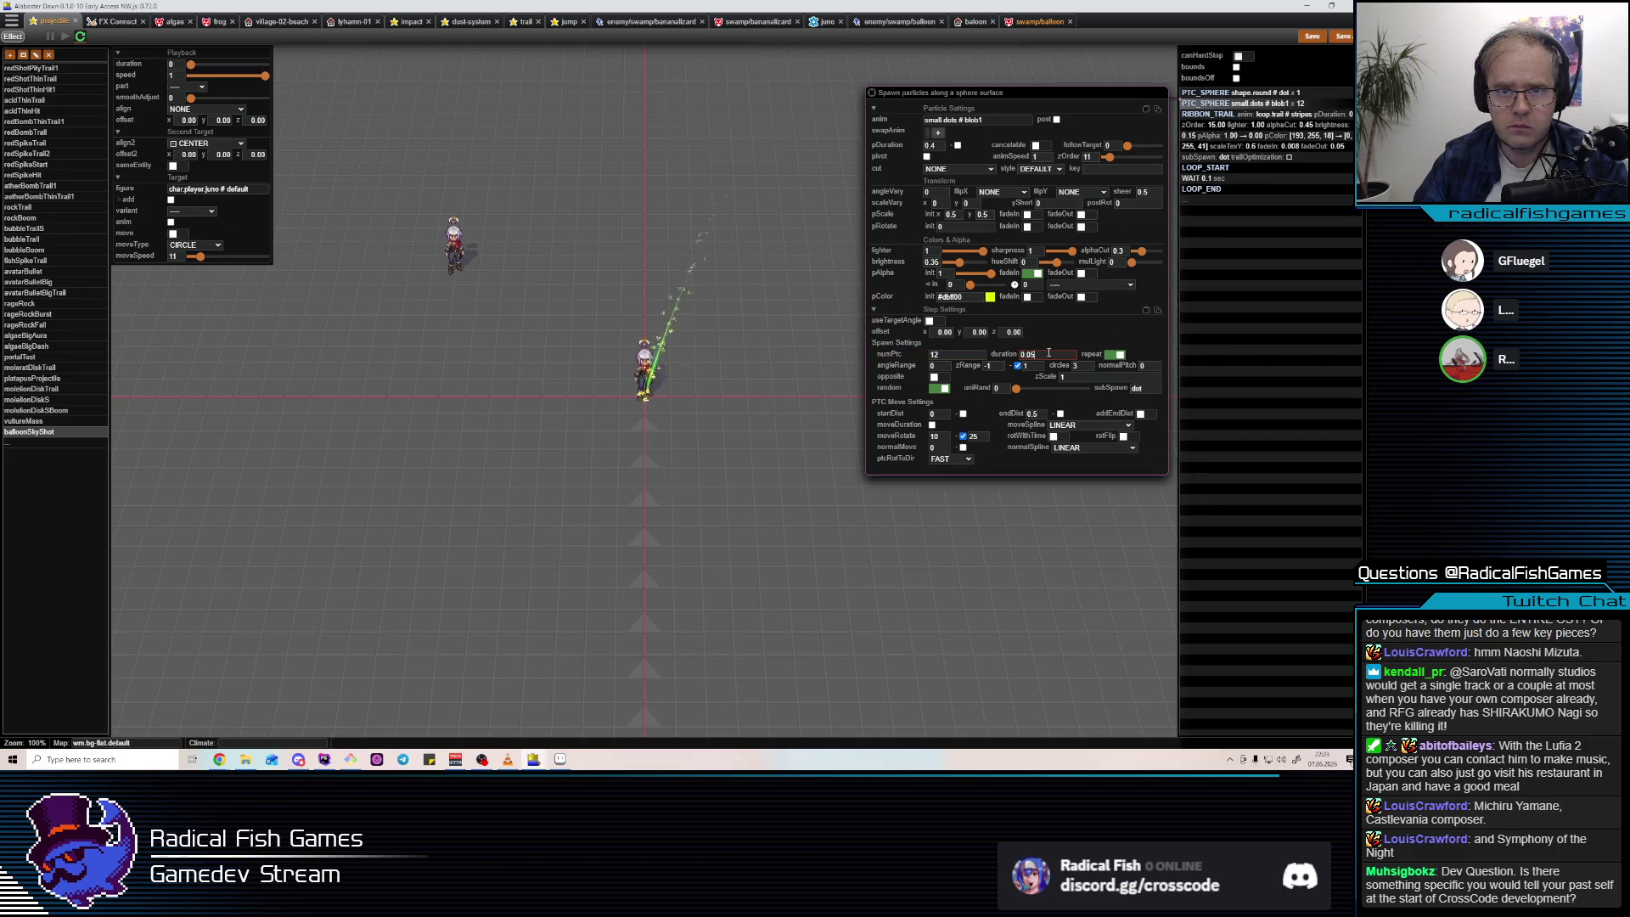
click(963, 435)
double_click(934, 436)
text(5)
key(BackSpace)
text(0)
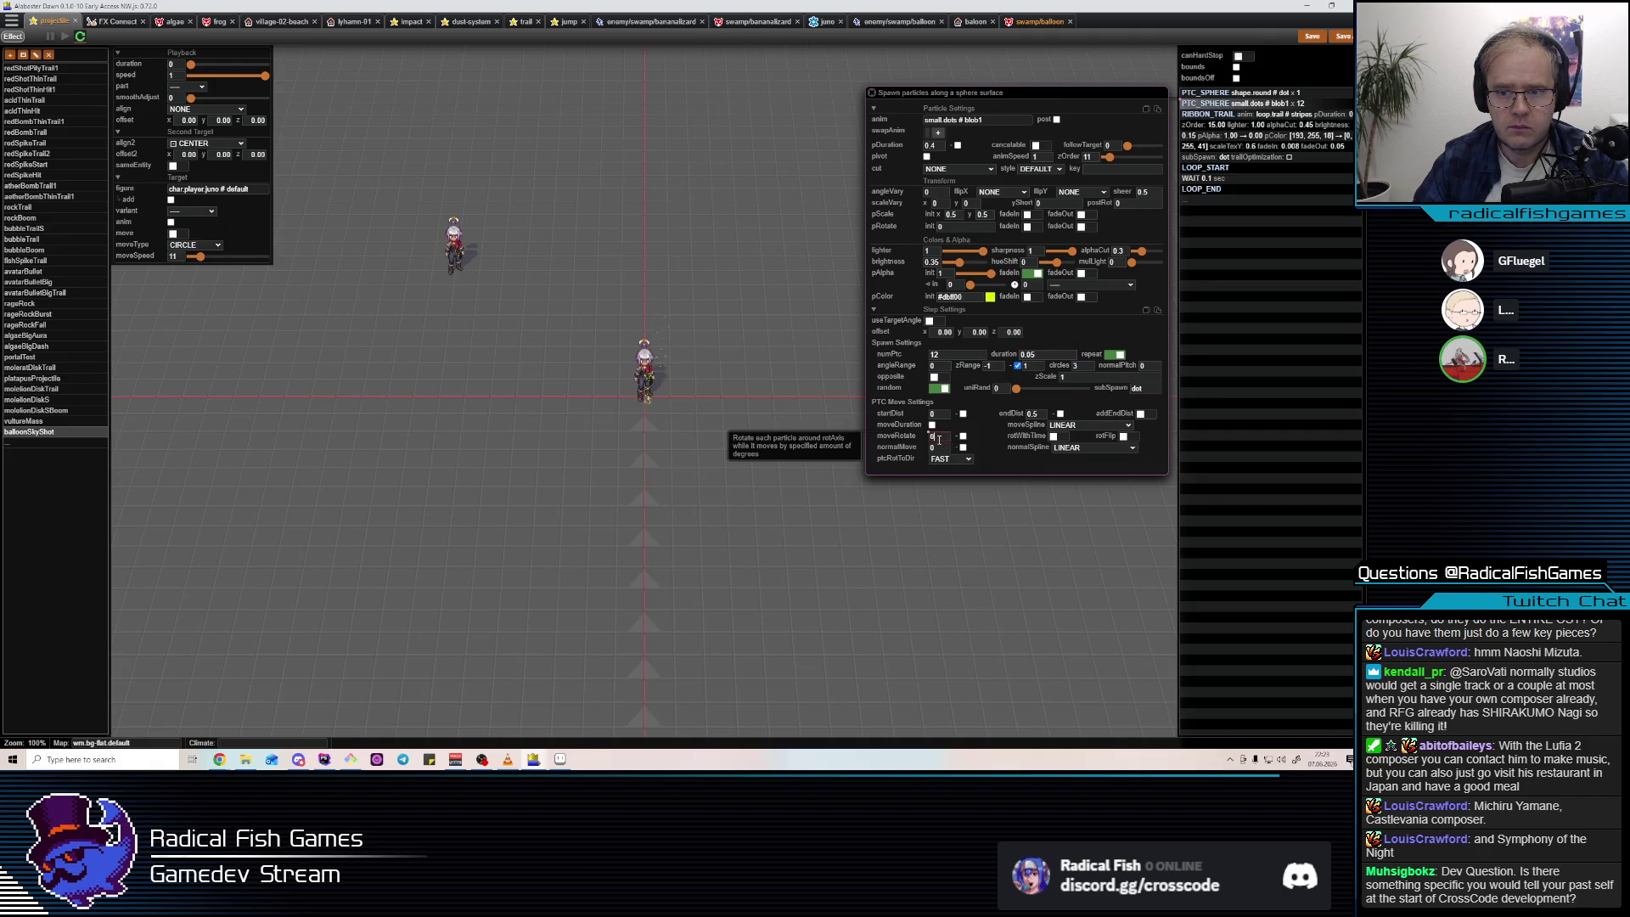
Set startDist to 0.3 and begin lowering endDist to 0.25.
click(939, 415)
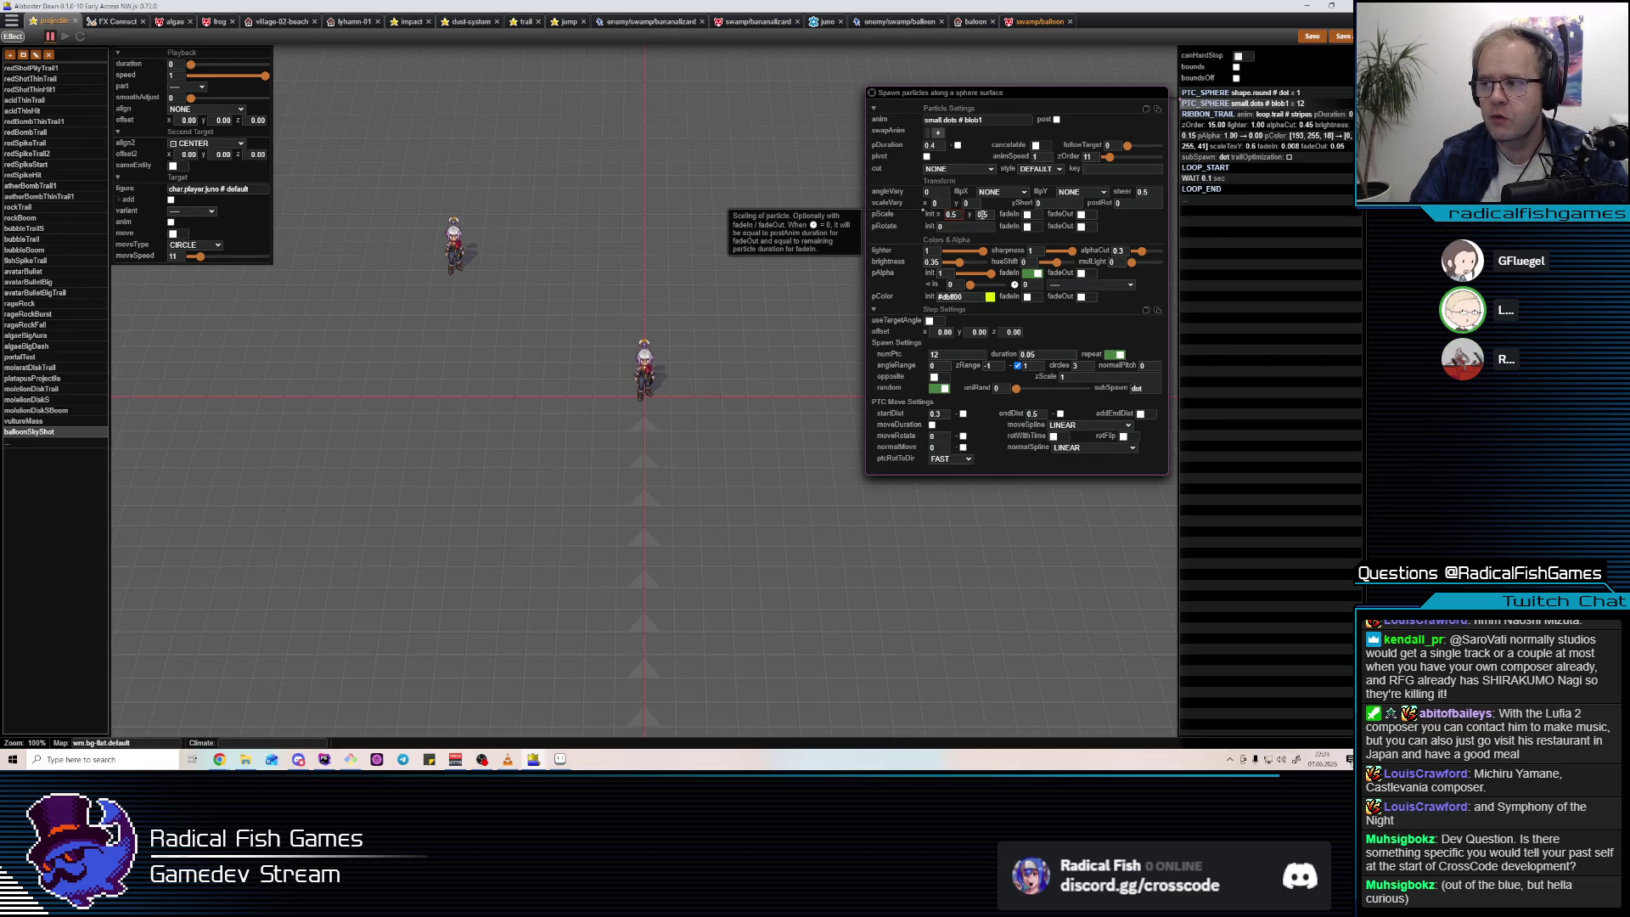
click(963, 355)
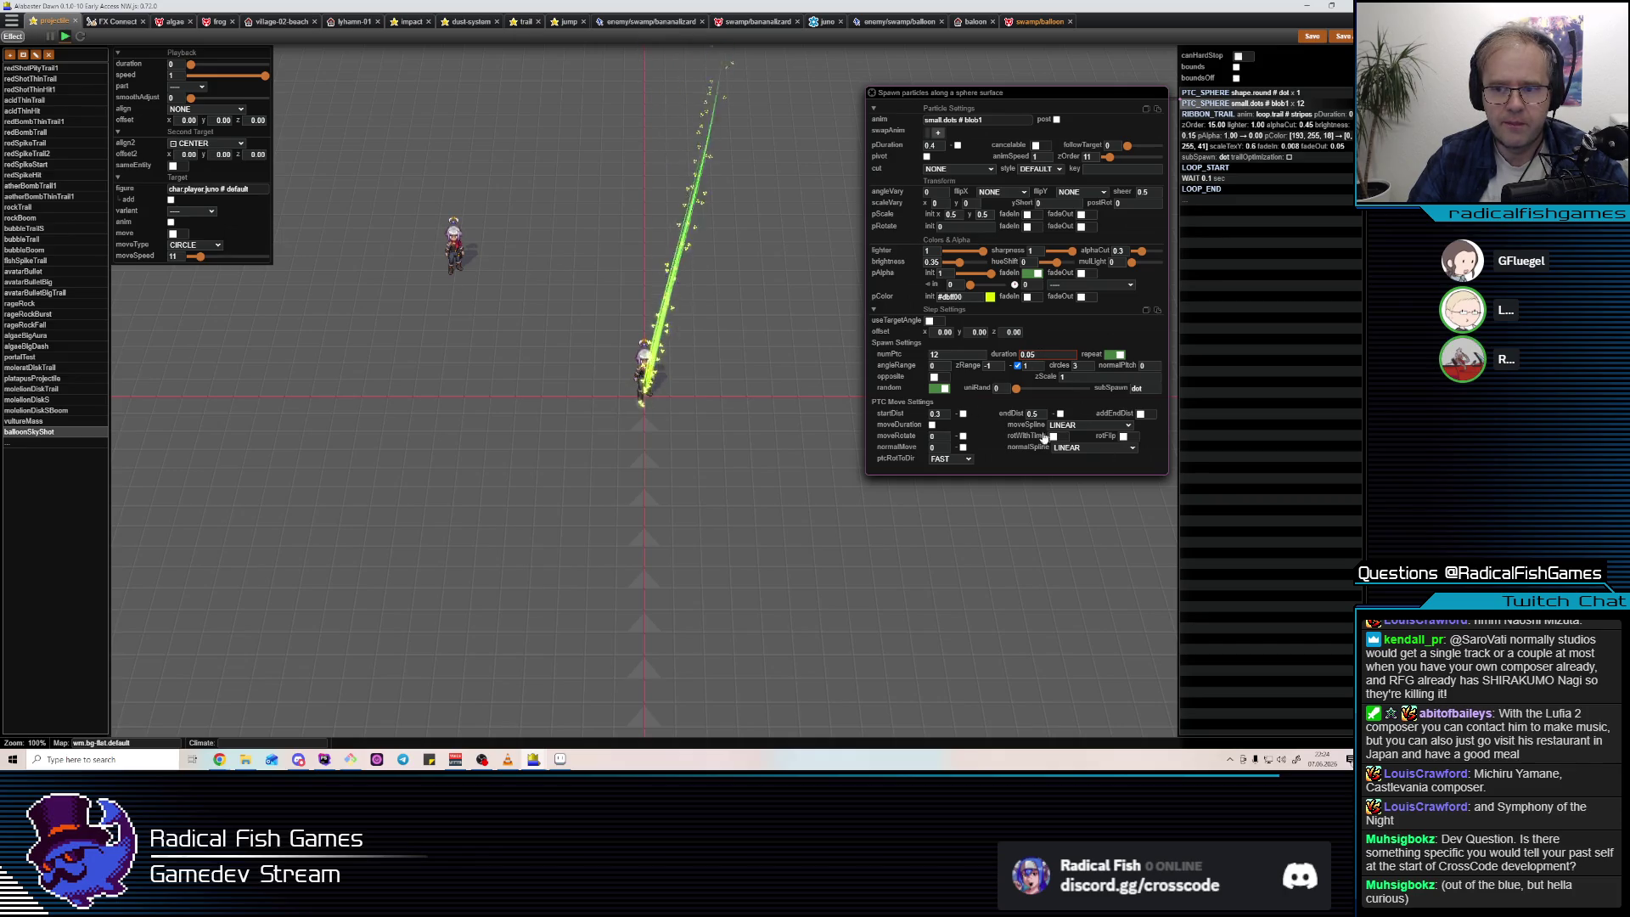
text(0.2)
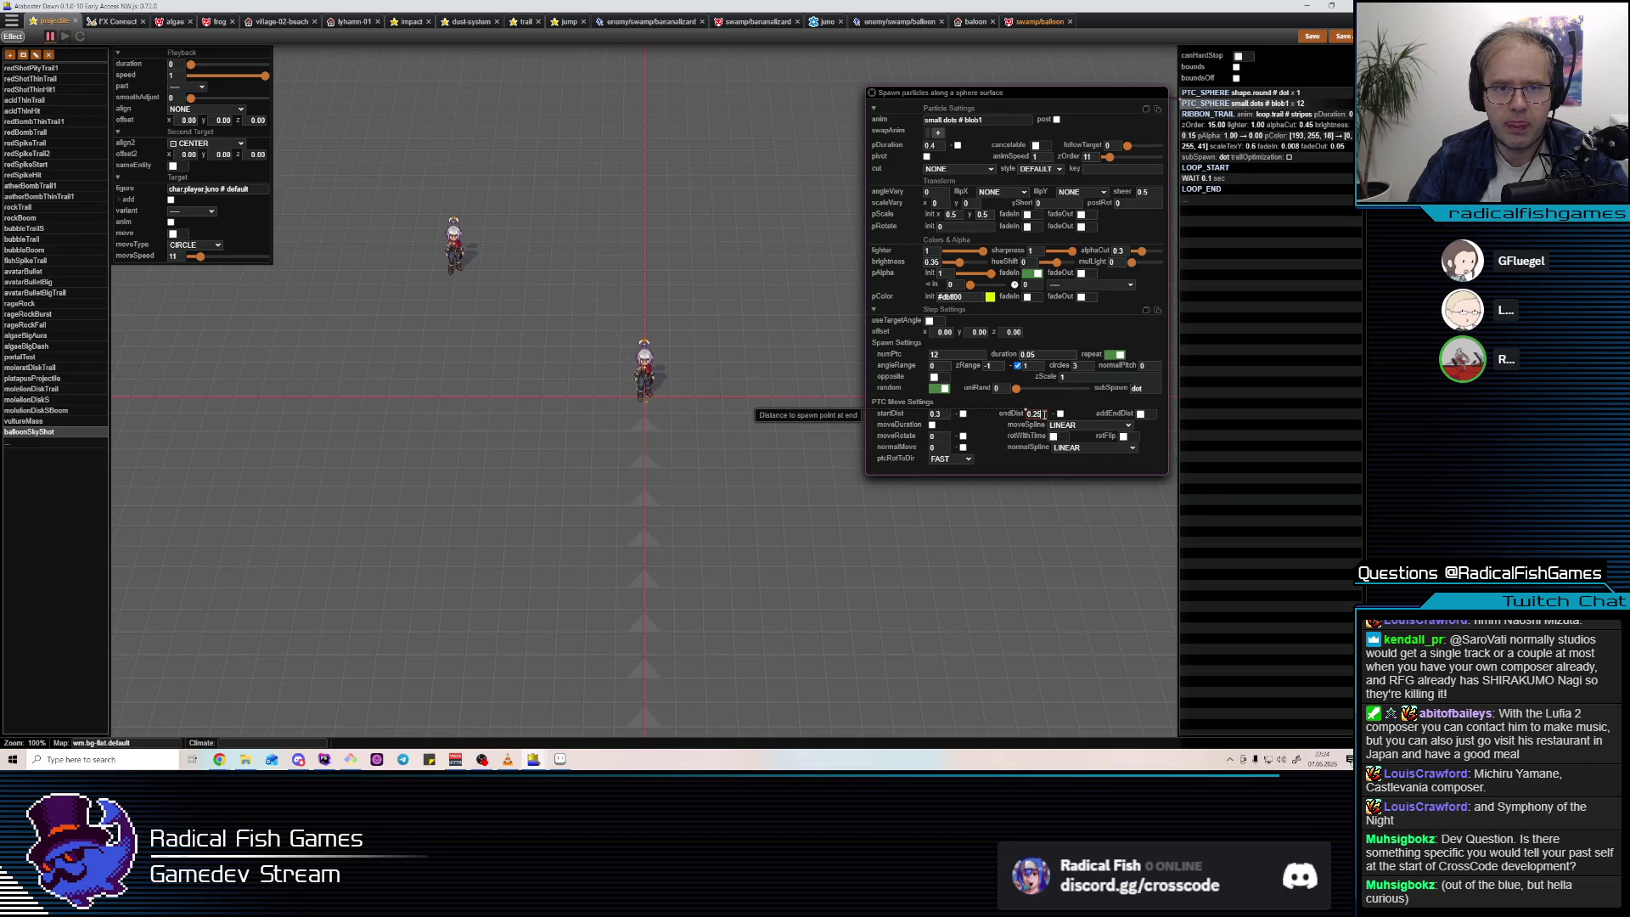
key(BackSpace)
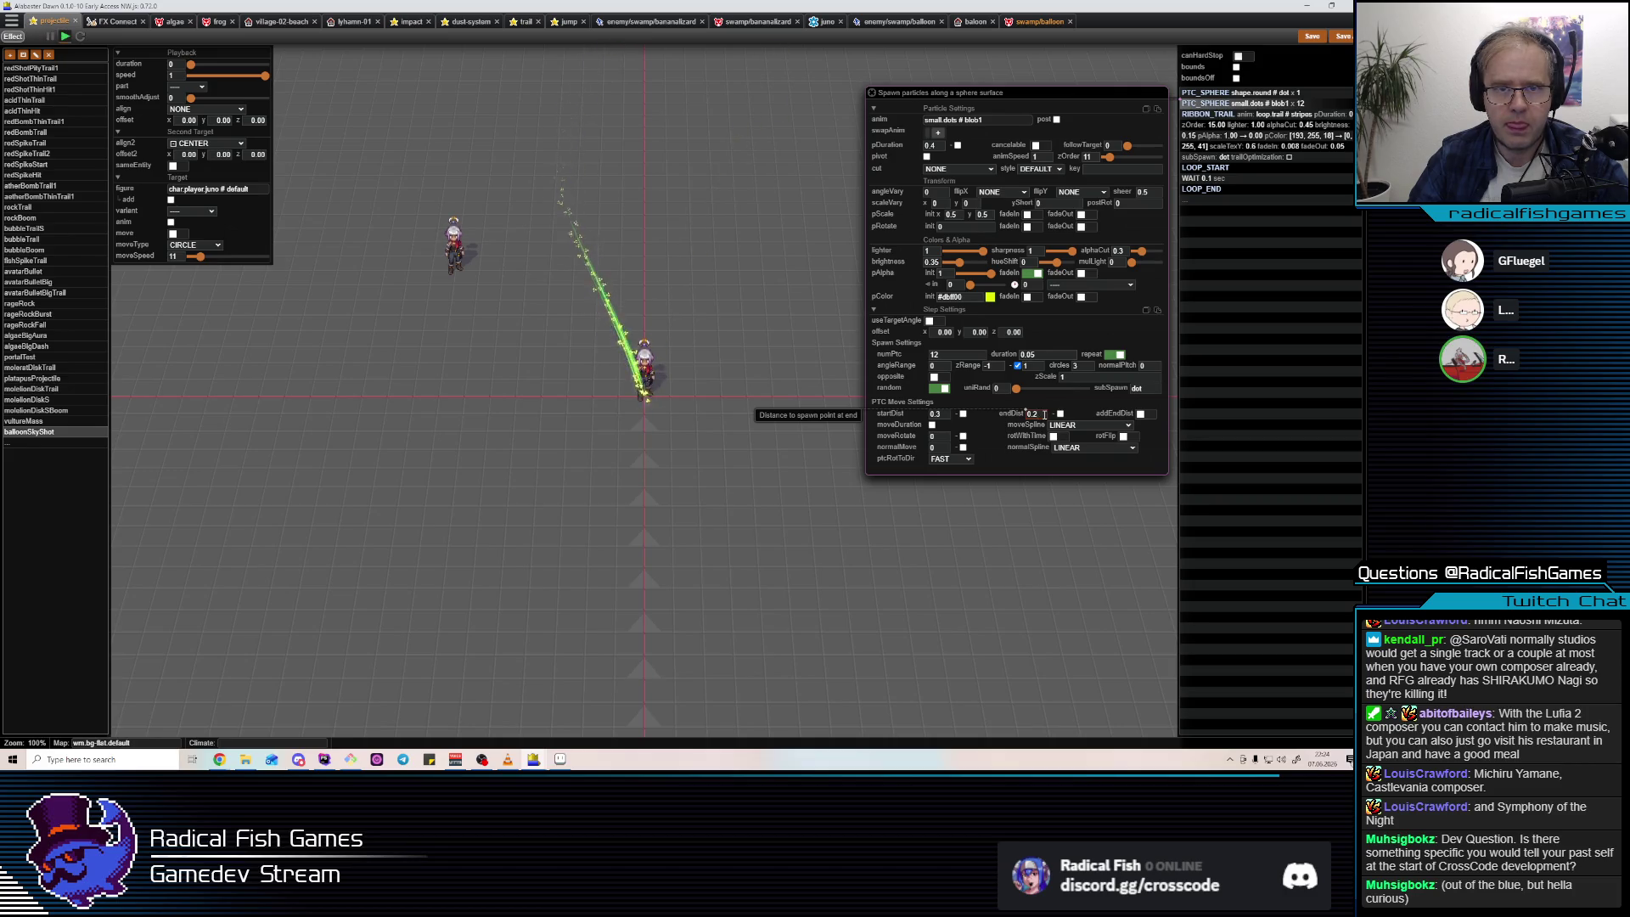
Raise the small-dots particle brightness to 0.55, then view the RIBBON_TRAIL step's settings.
click(966, 264)
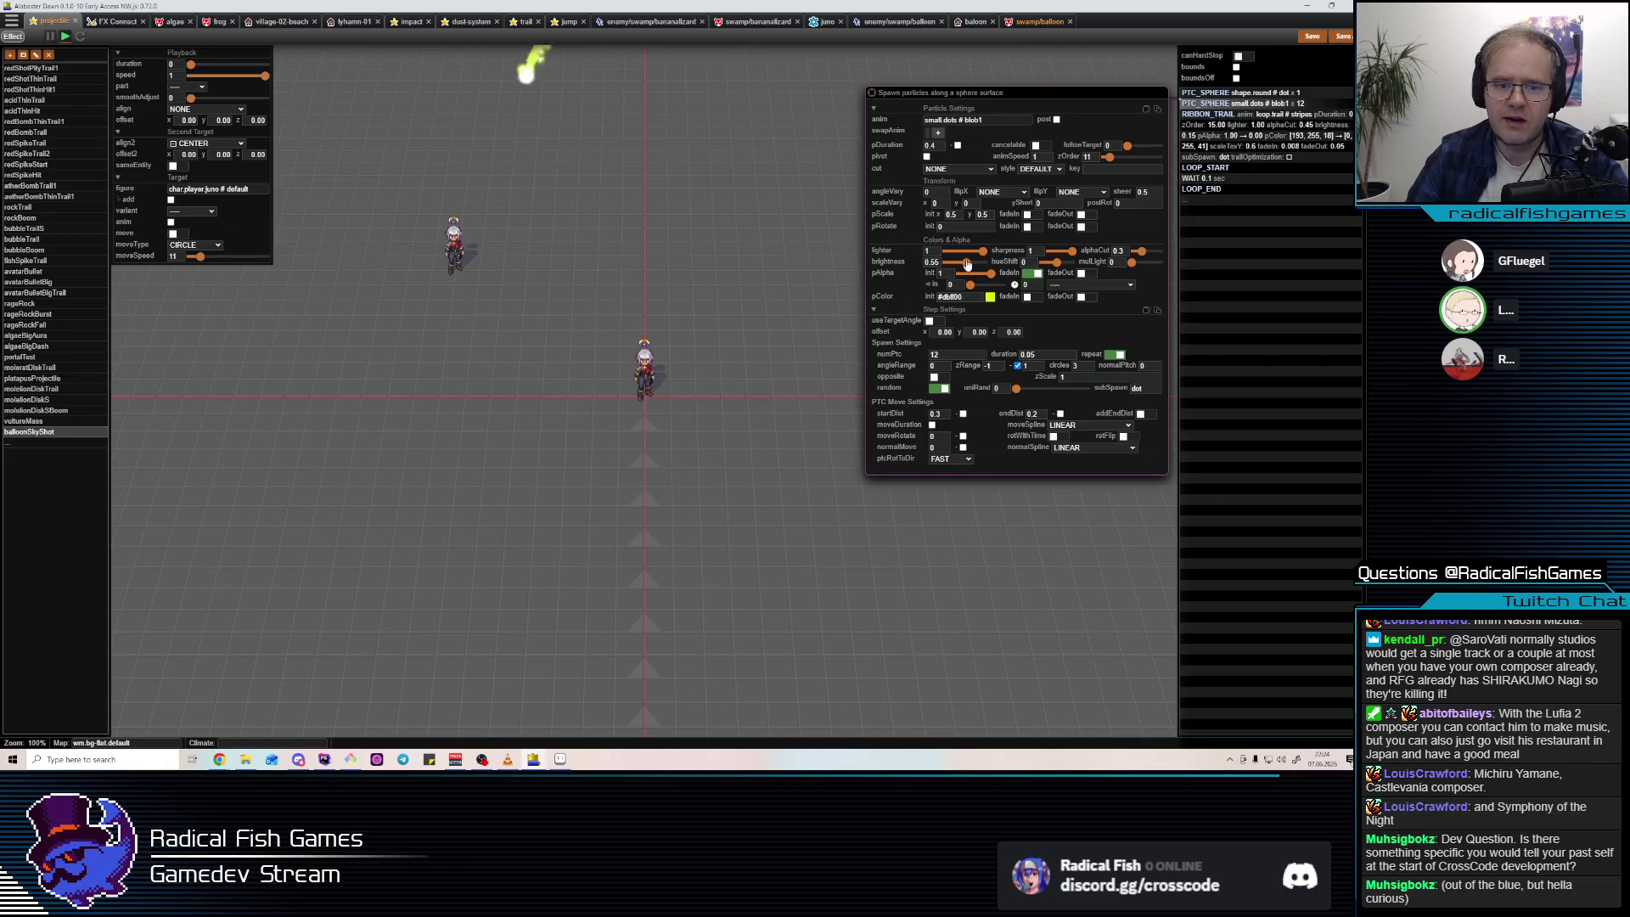
click(1261, 106)
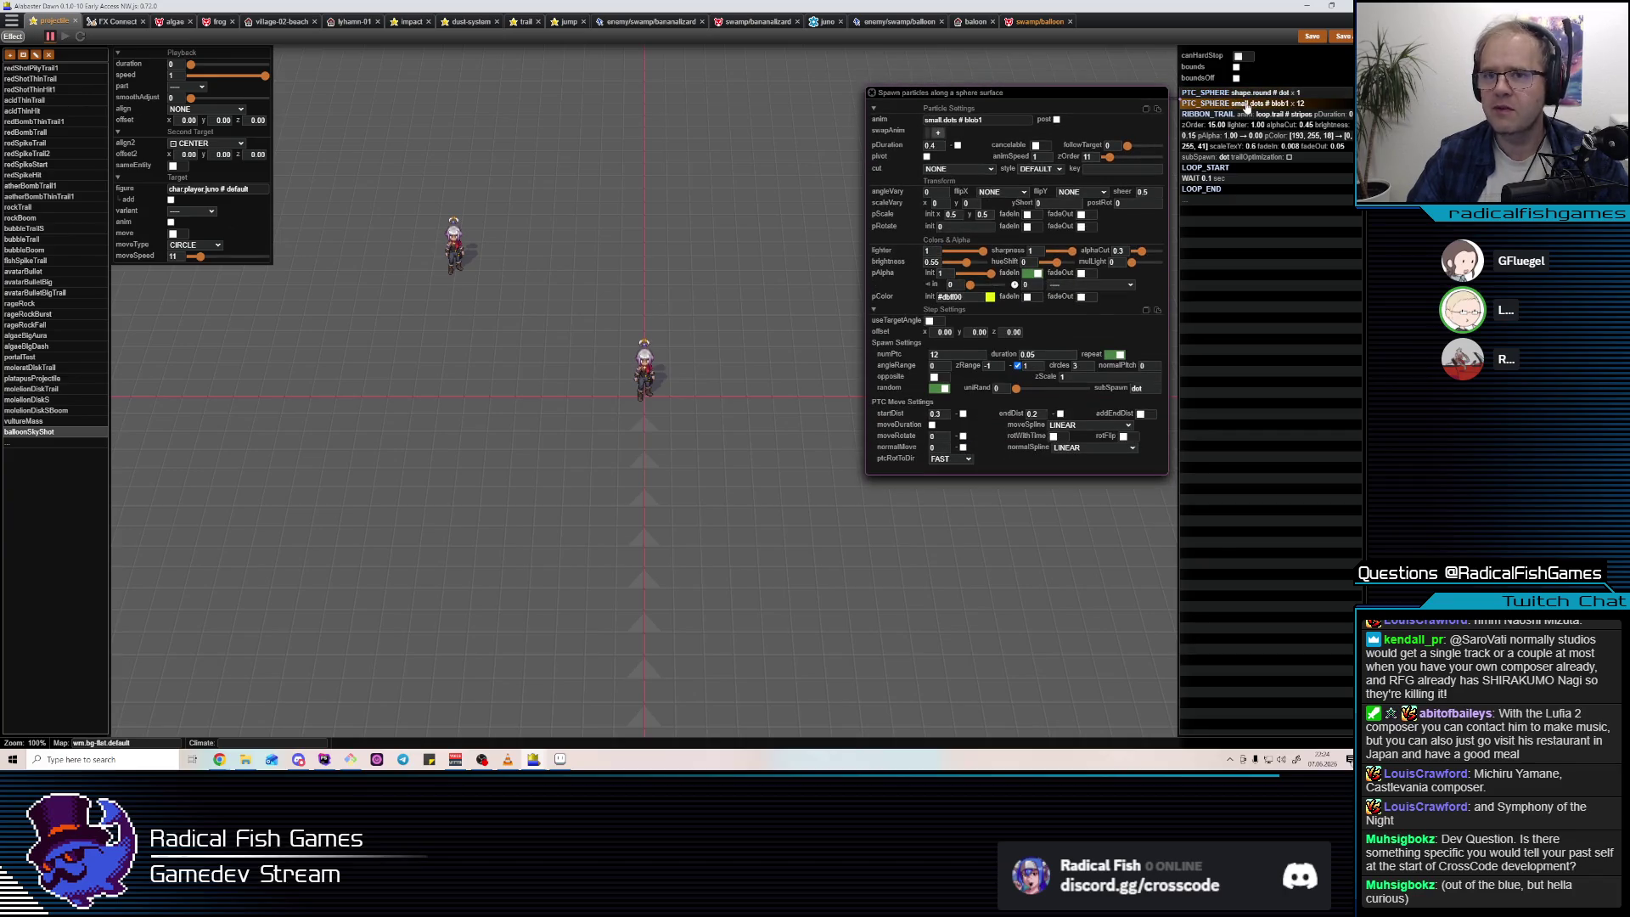
click(1246, 115)
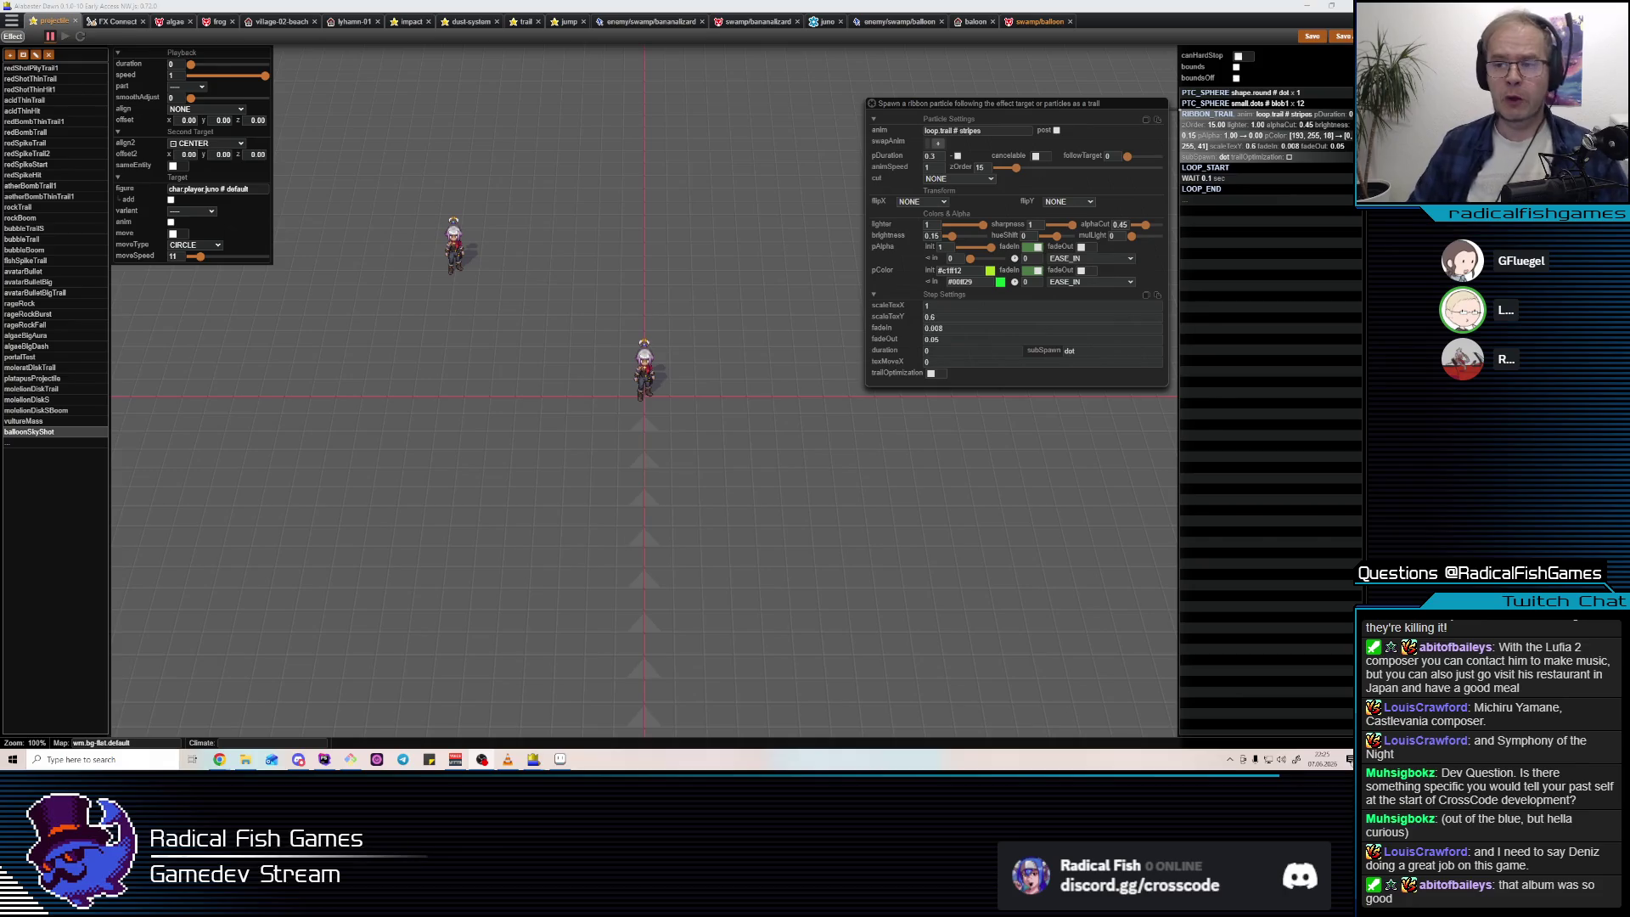
Replay the preview, reselect the PTC_SPHERE small.dots step, and make startDist a range.
click(1280, 125)
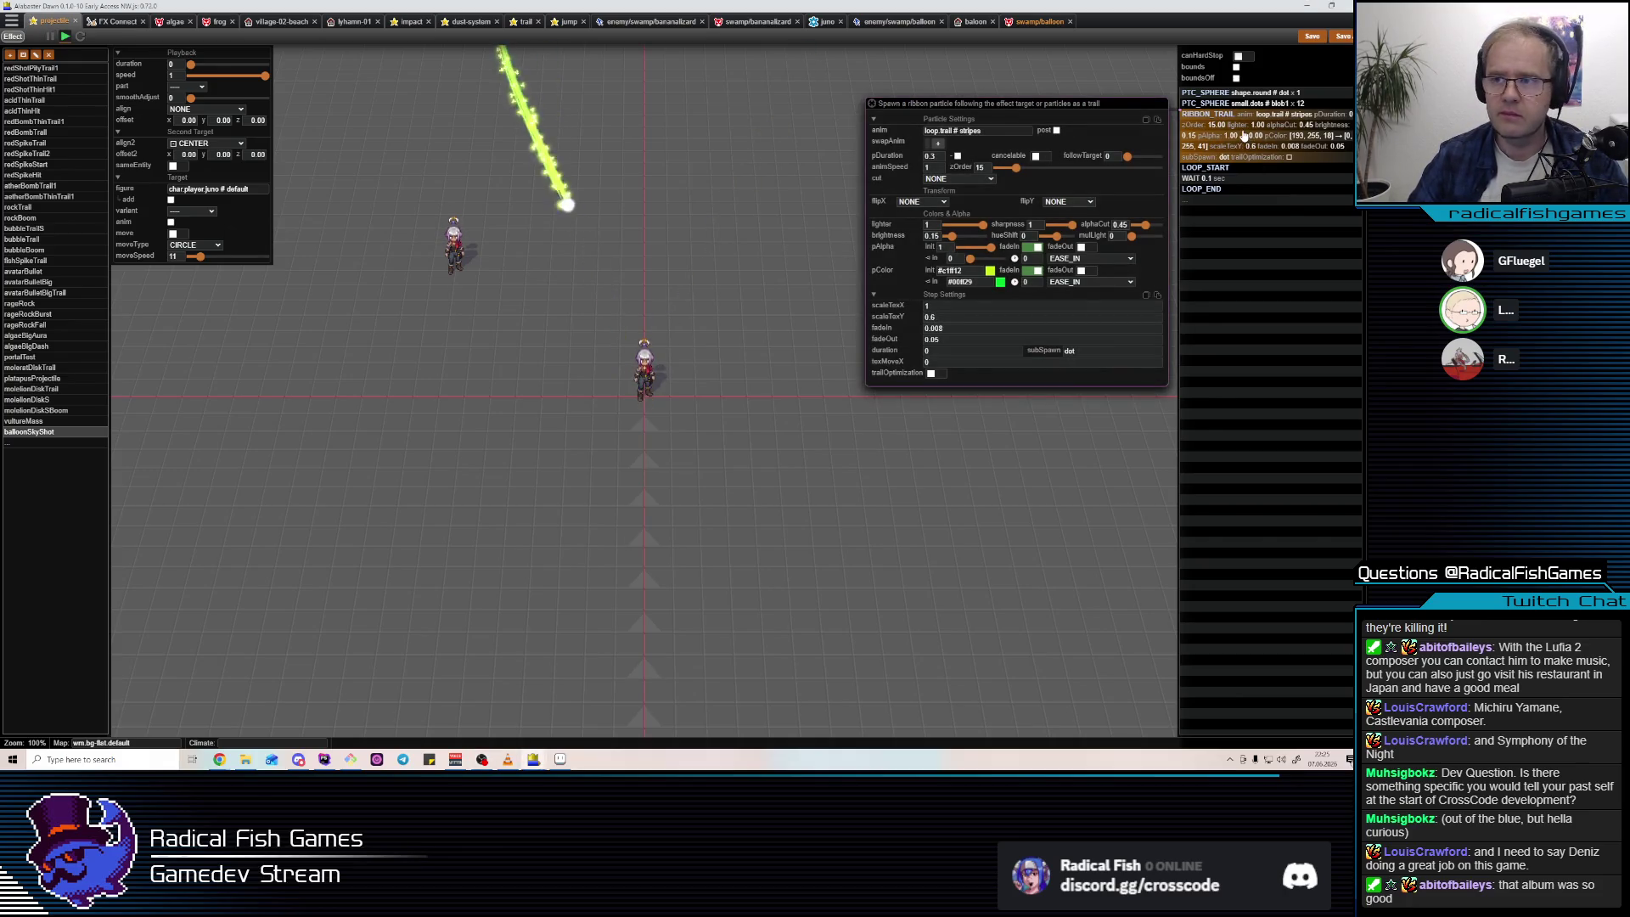
click(1258, 104)
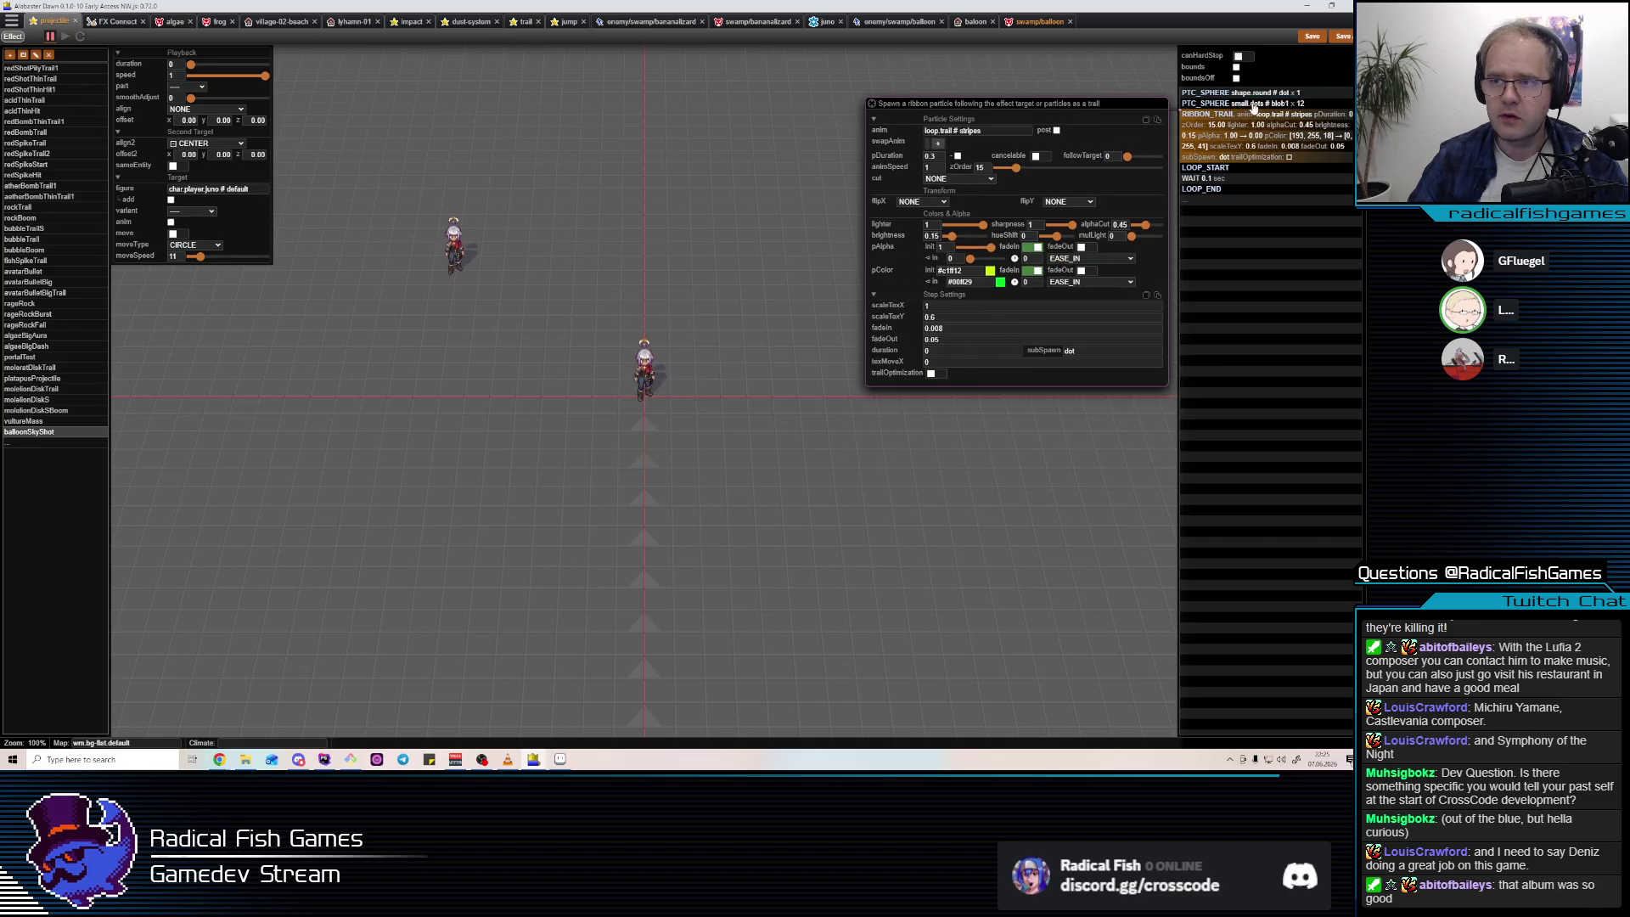
click(963, 415)
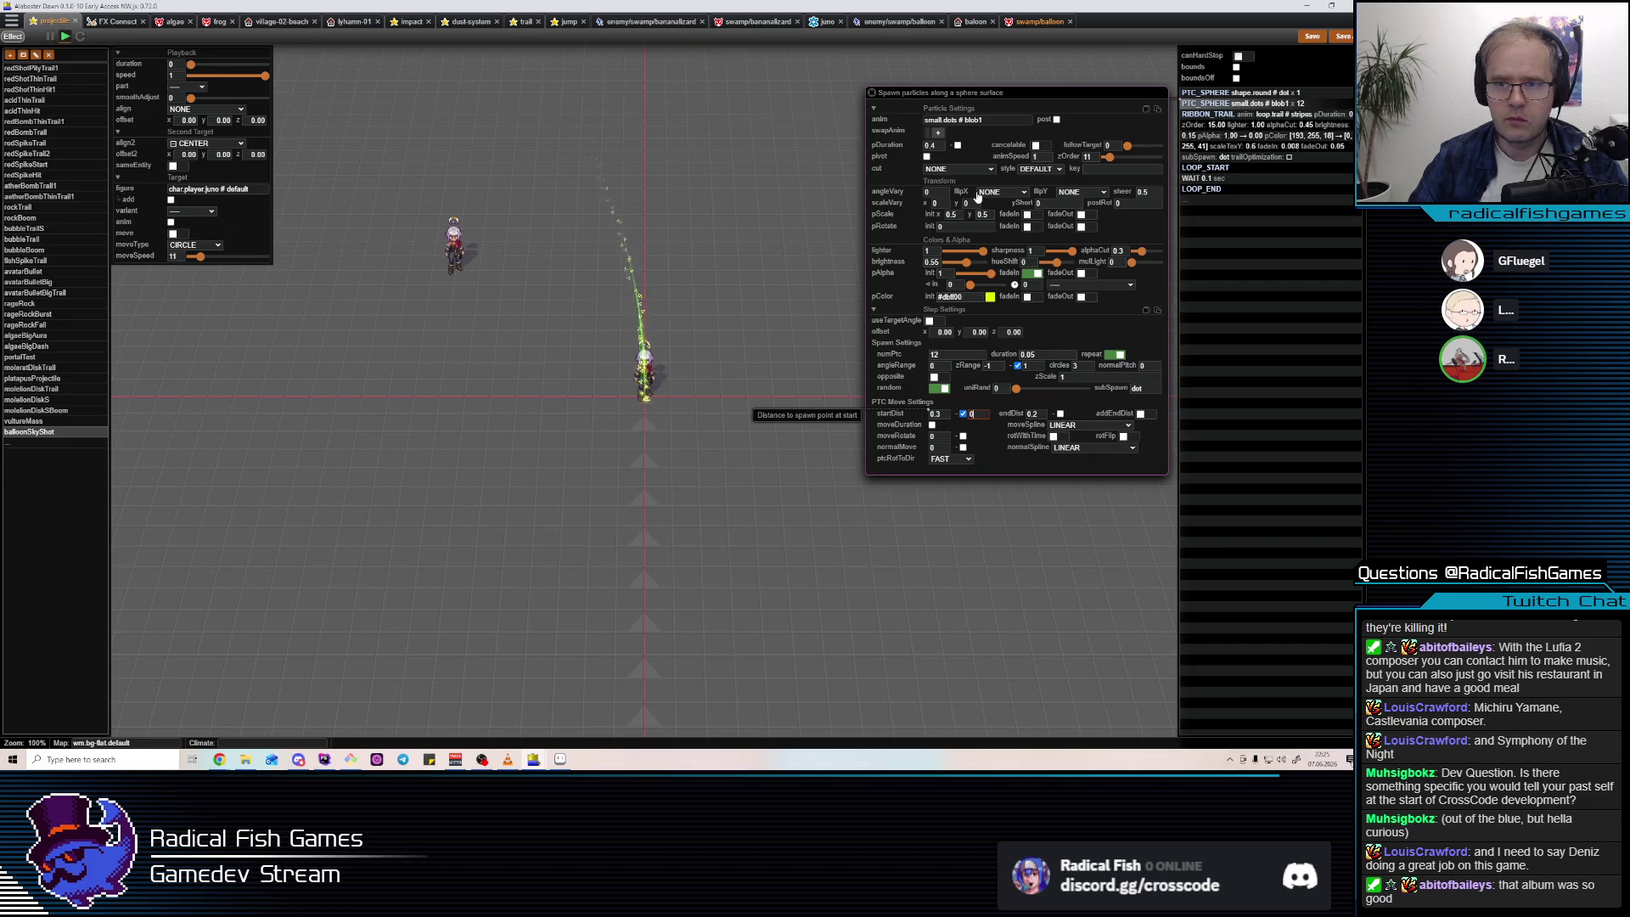
Set the small dots to 24 particles with pScale y of 1.
double_click(952, 356)
text(24)
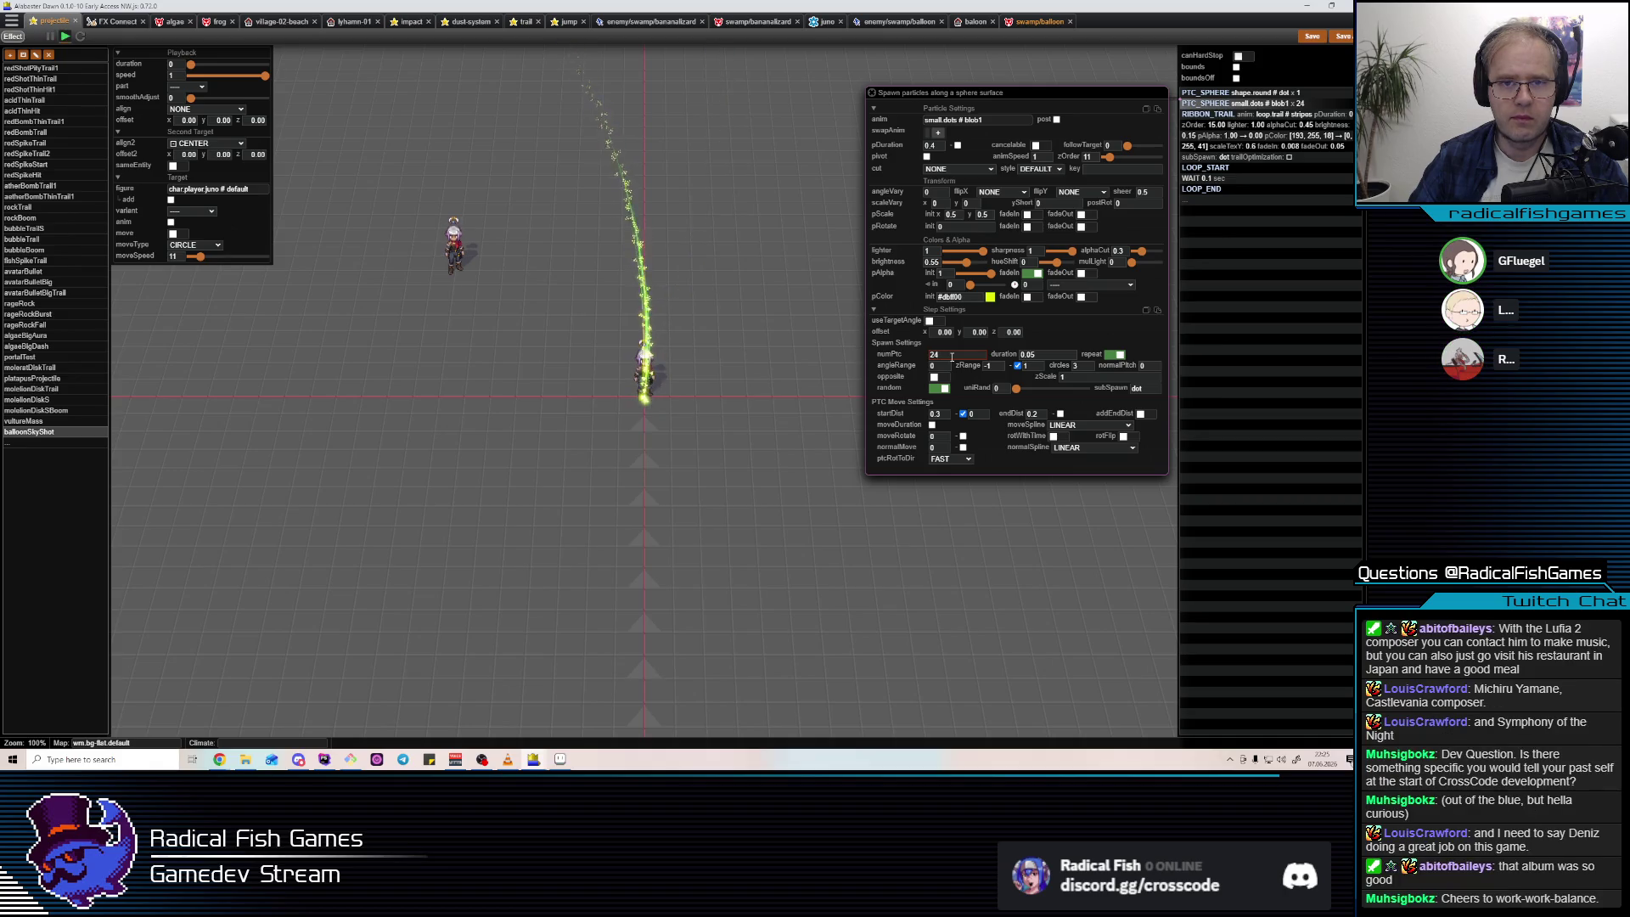
click(1029, 214)
click(1037, 214)
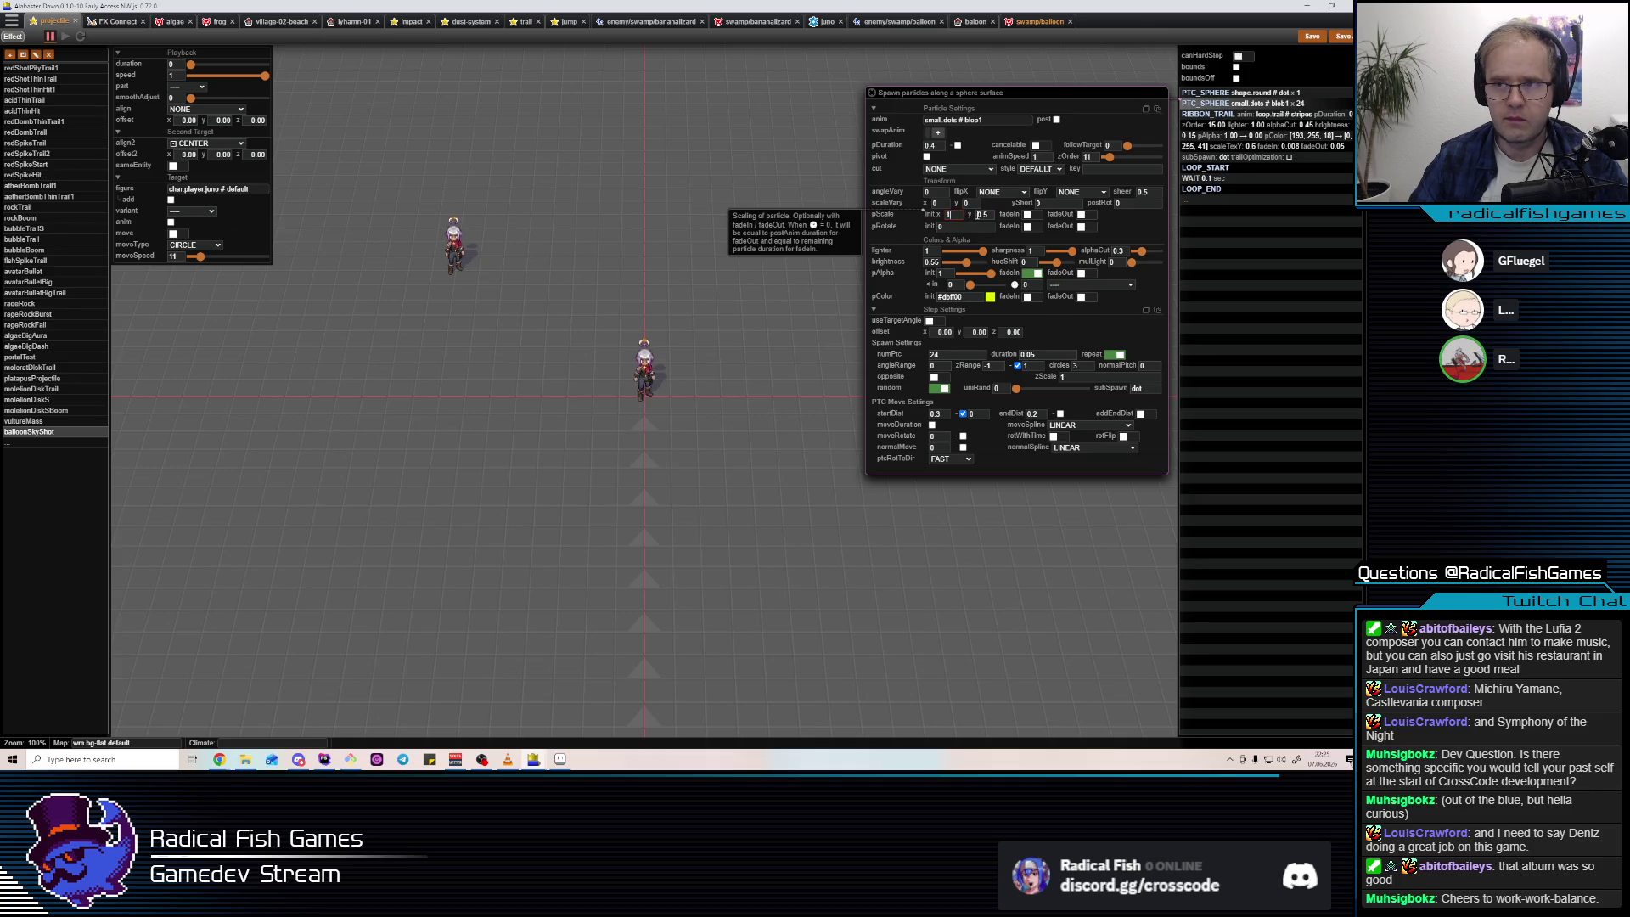
text(1)
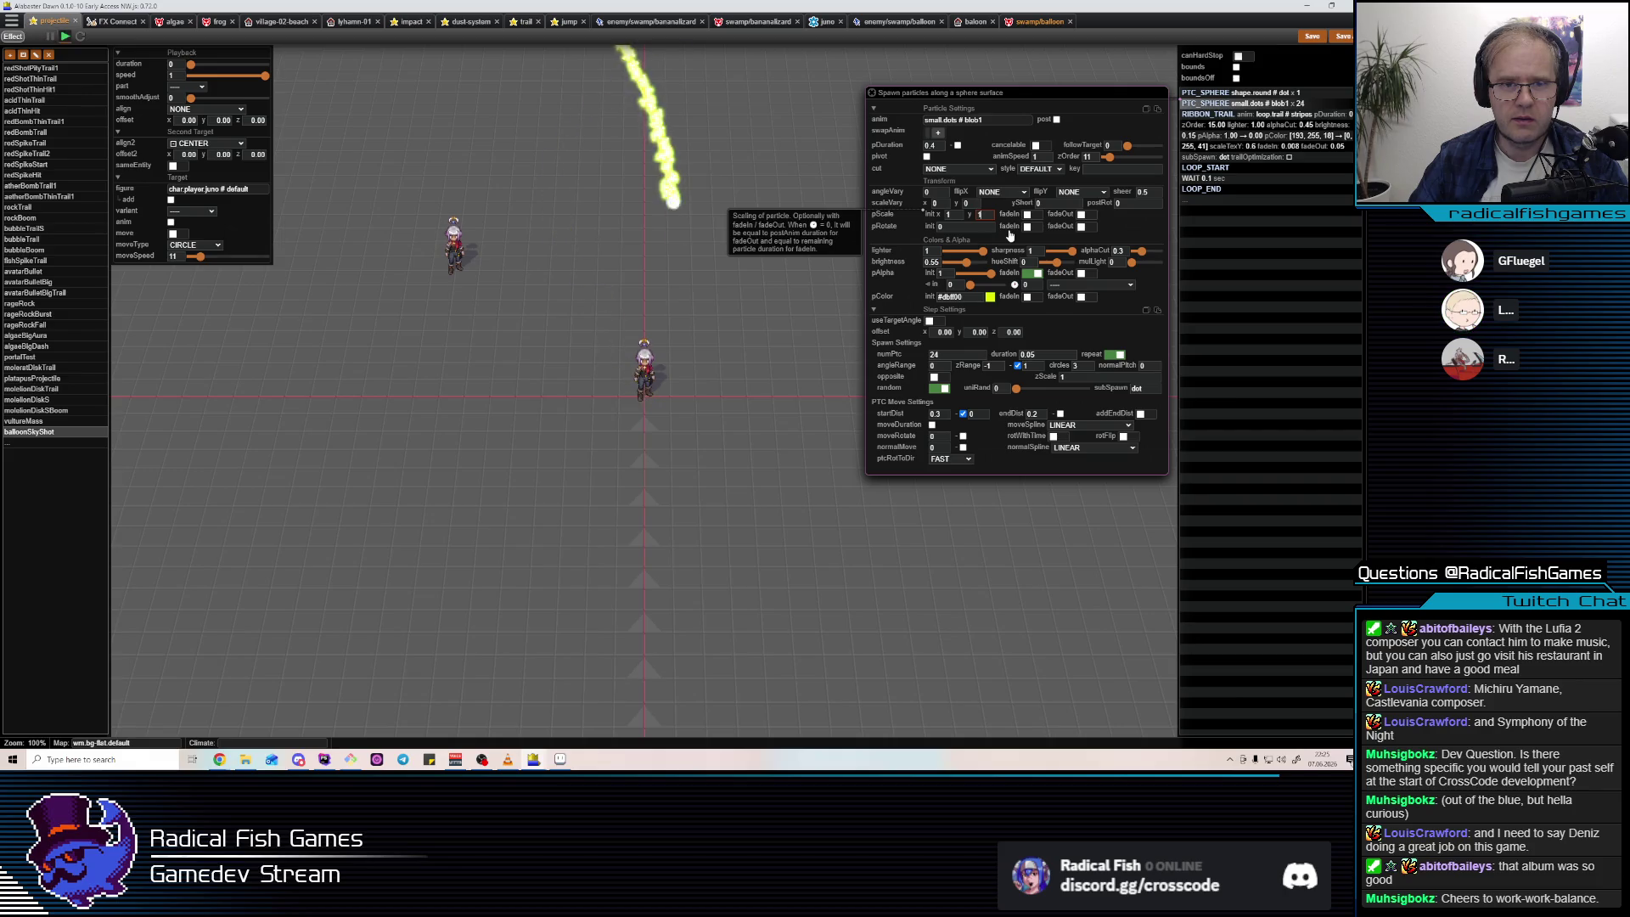
Make the particle colour fade in from dark green #2b7025.
click(1028, 297)
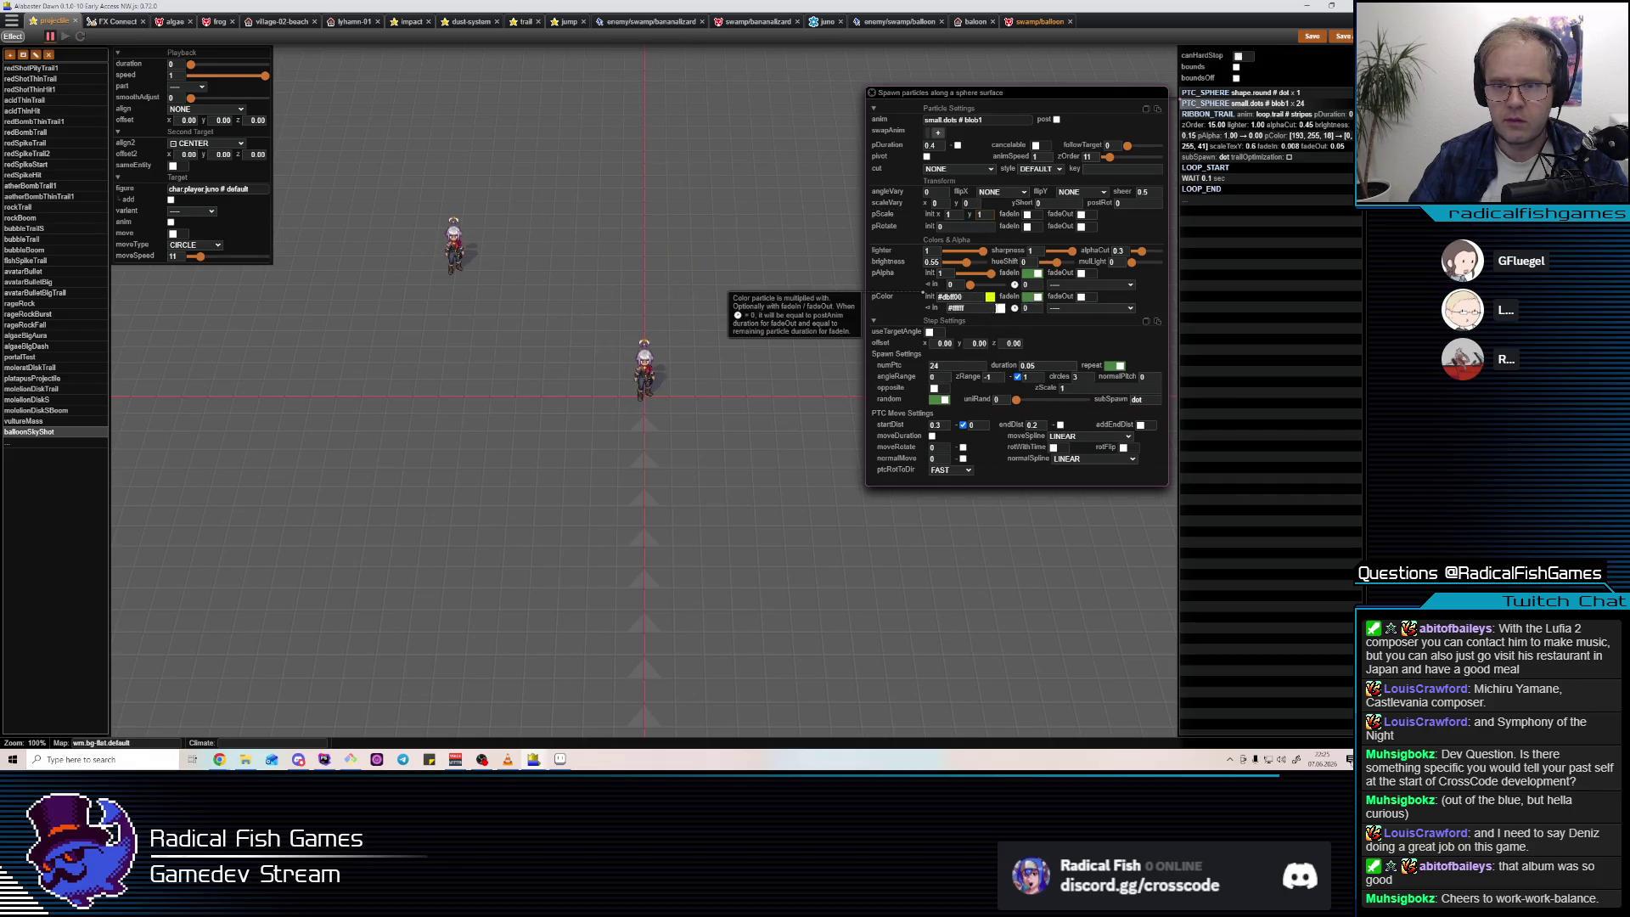
click(958, 308)
click(763, 463)
click(799, 412)
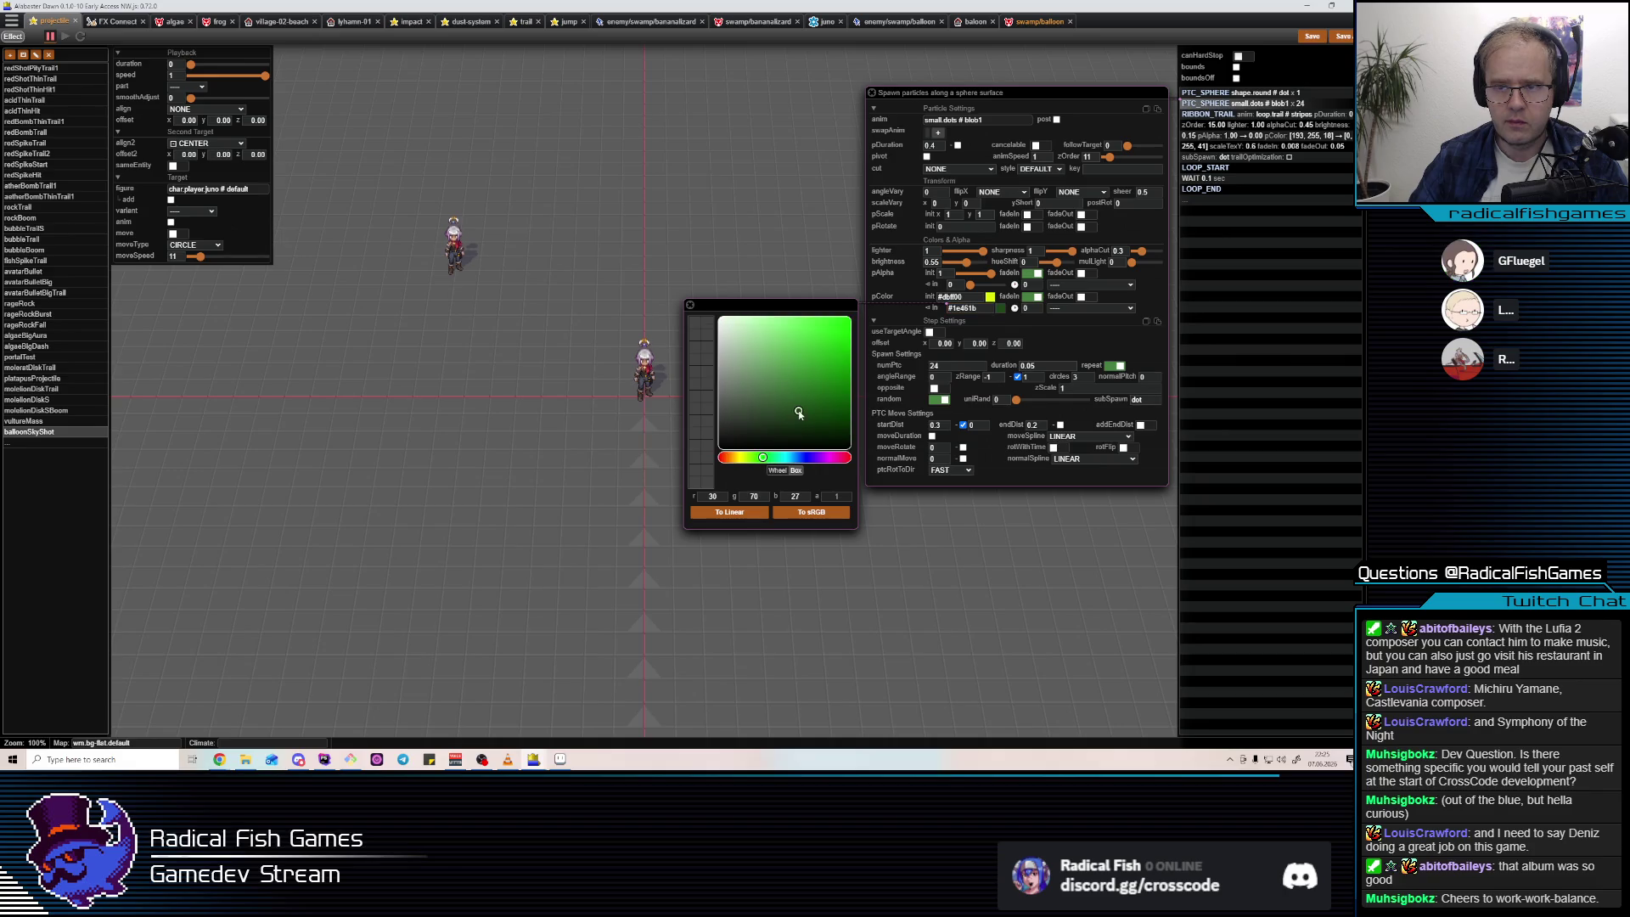
click(805, 390)
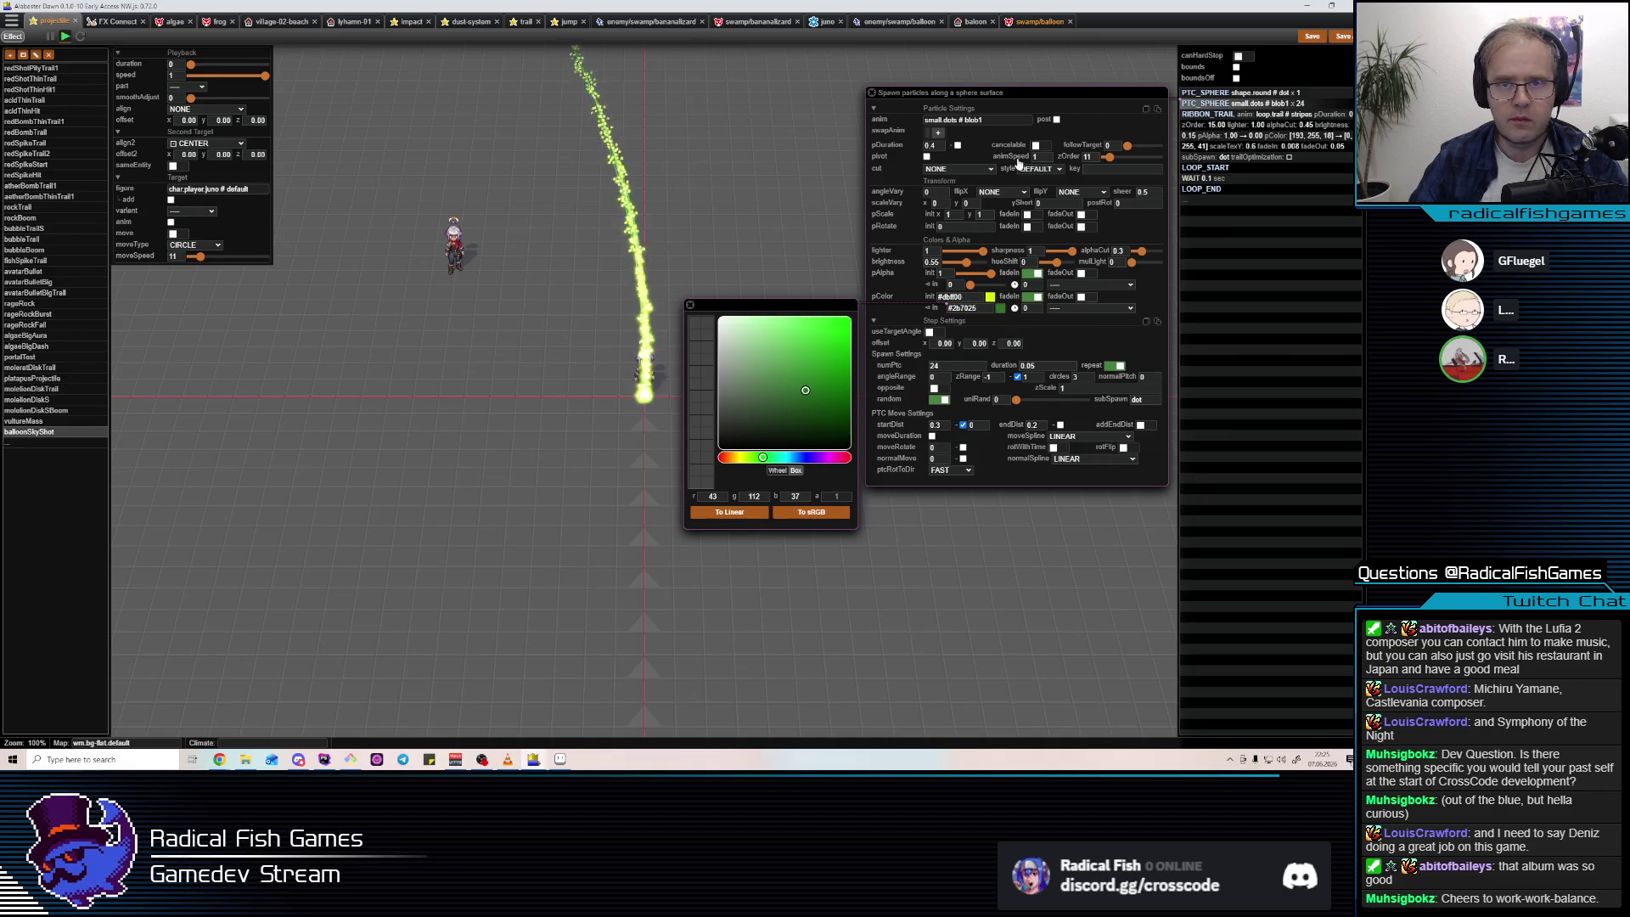
Give pDuration a range with second value 0.3, then view the shape.round step.
click(958, 146)
key(BackSpace)
text(3)
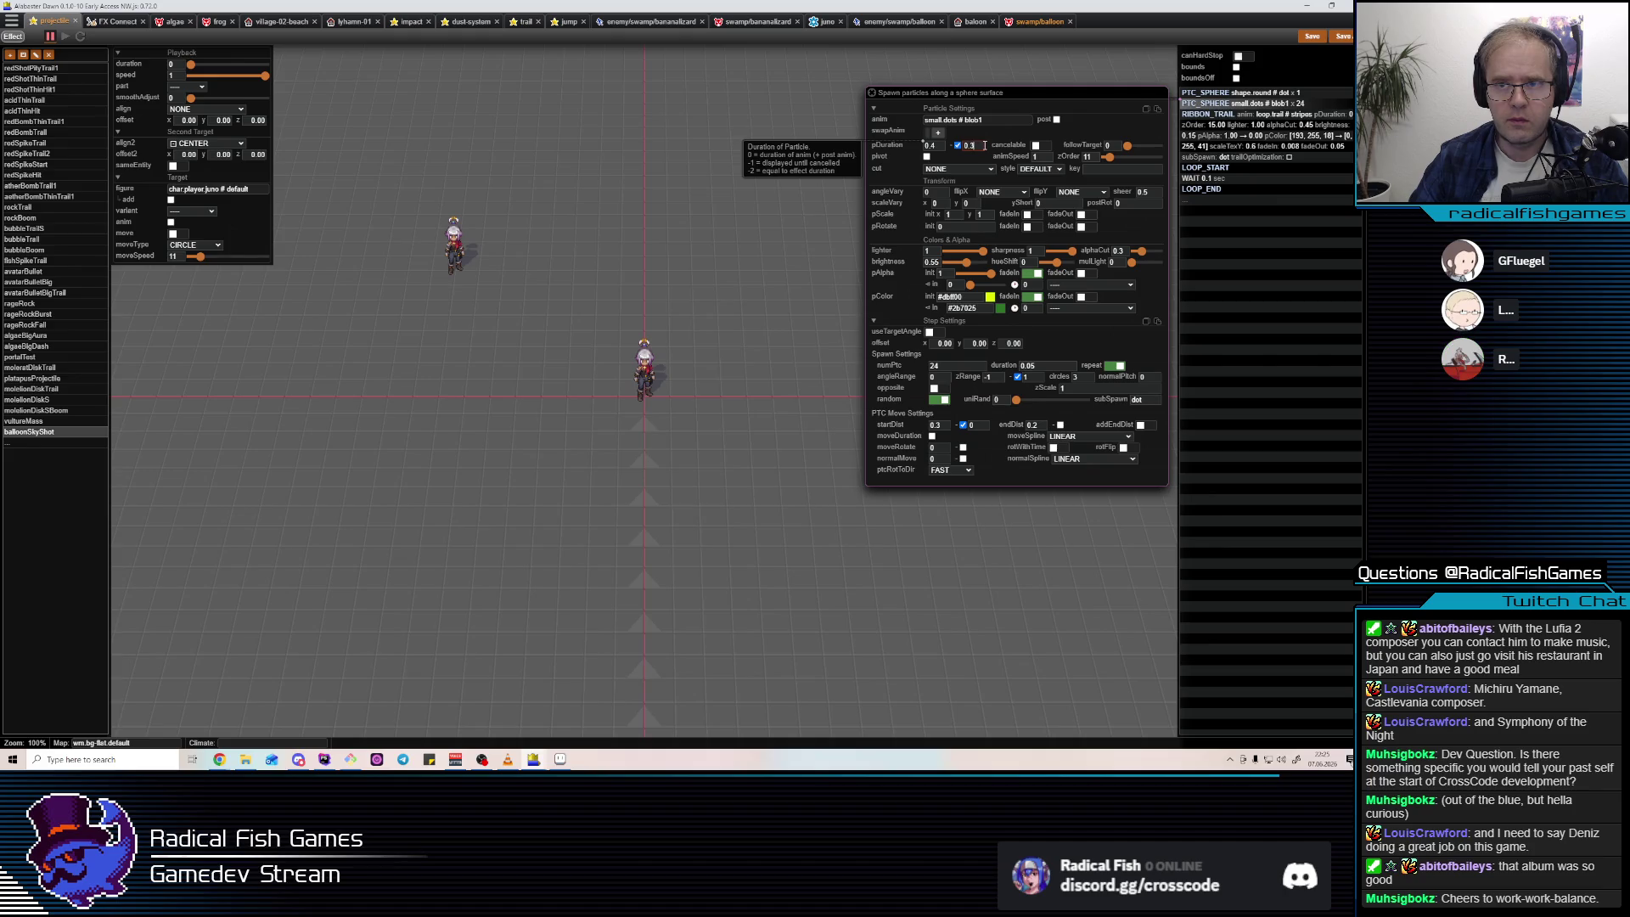
text(.2)
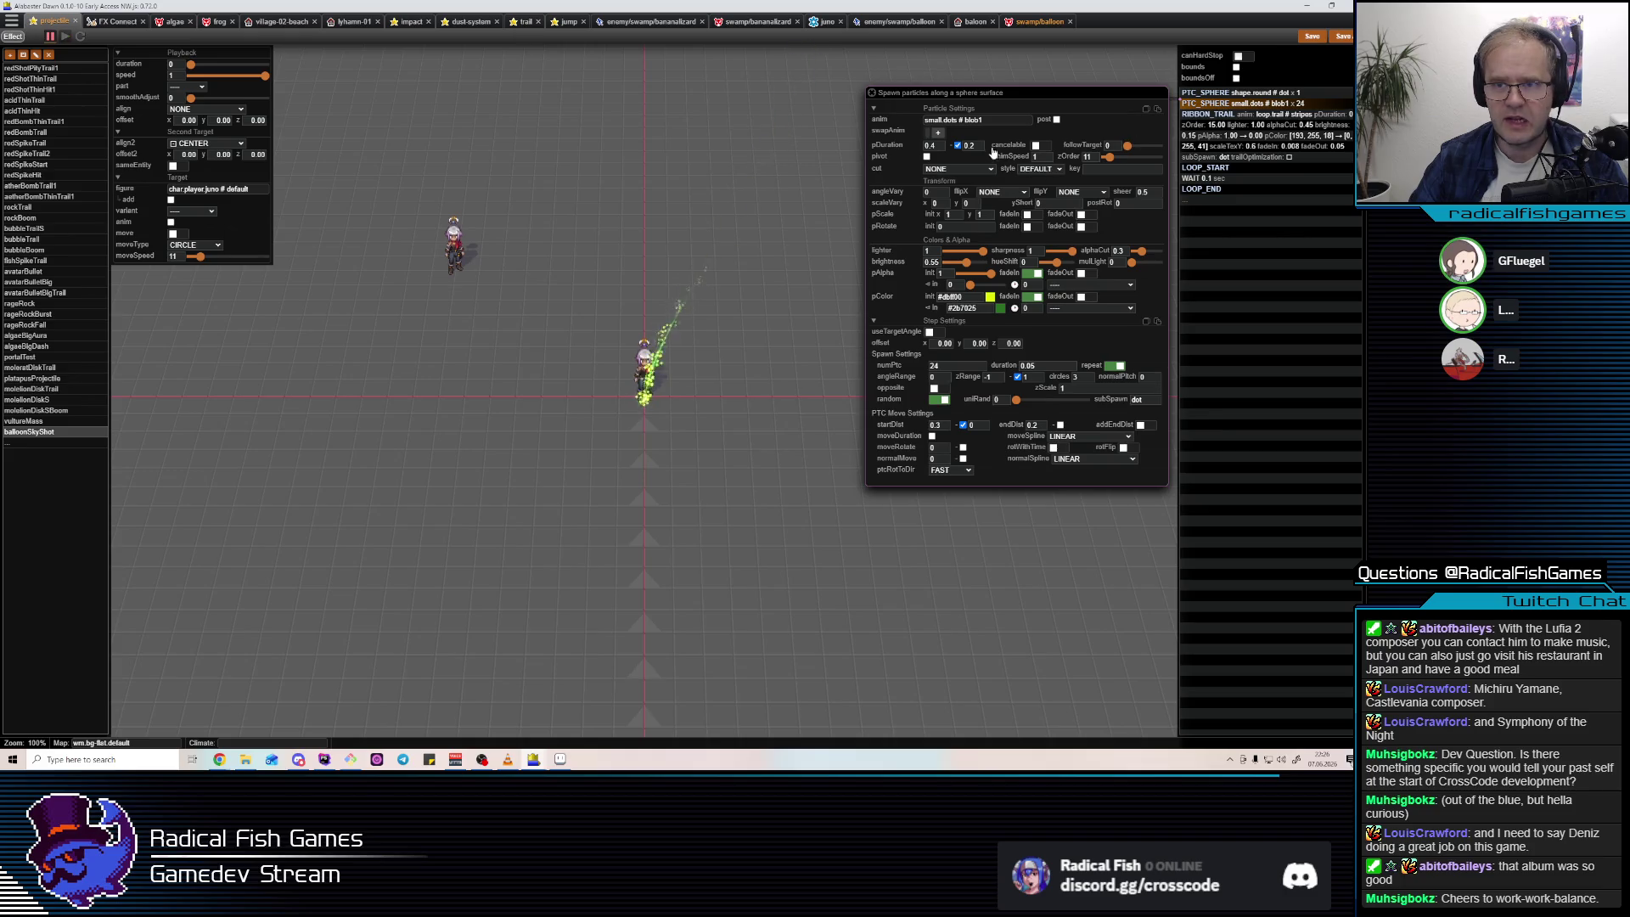
key(BackSpace)
text(3)
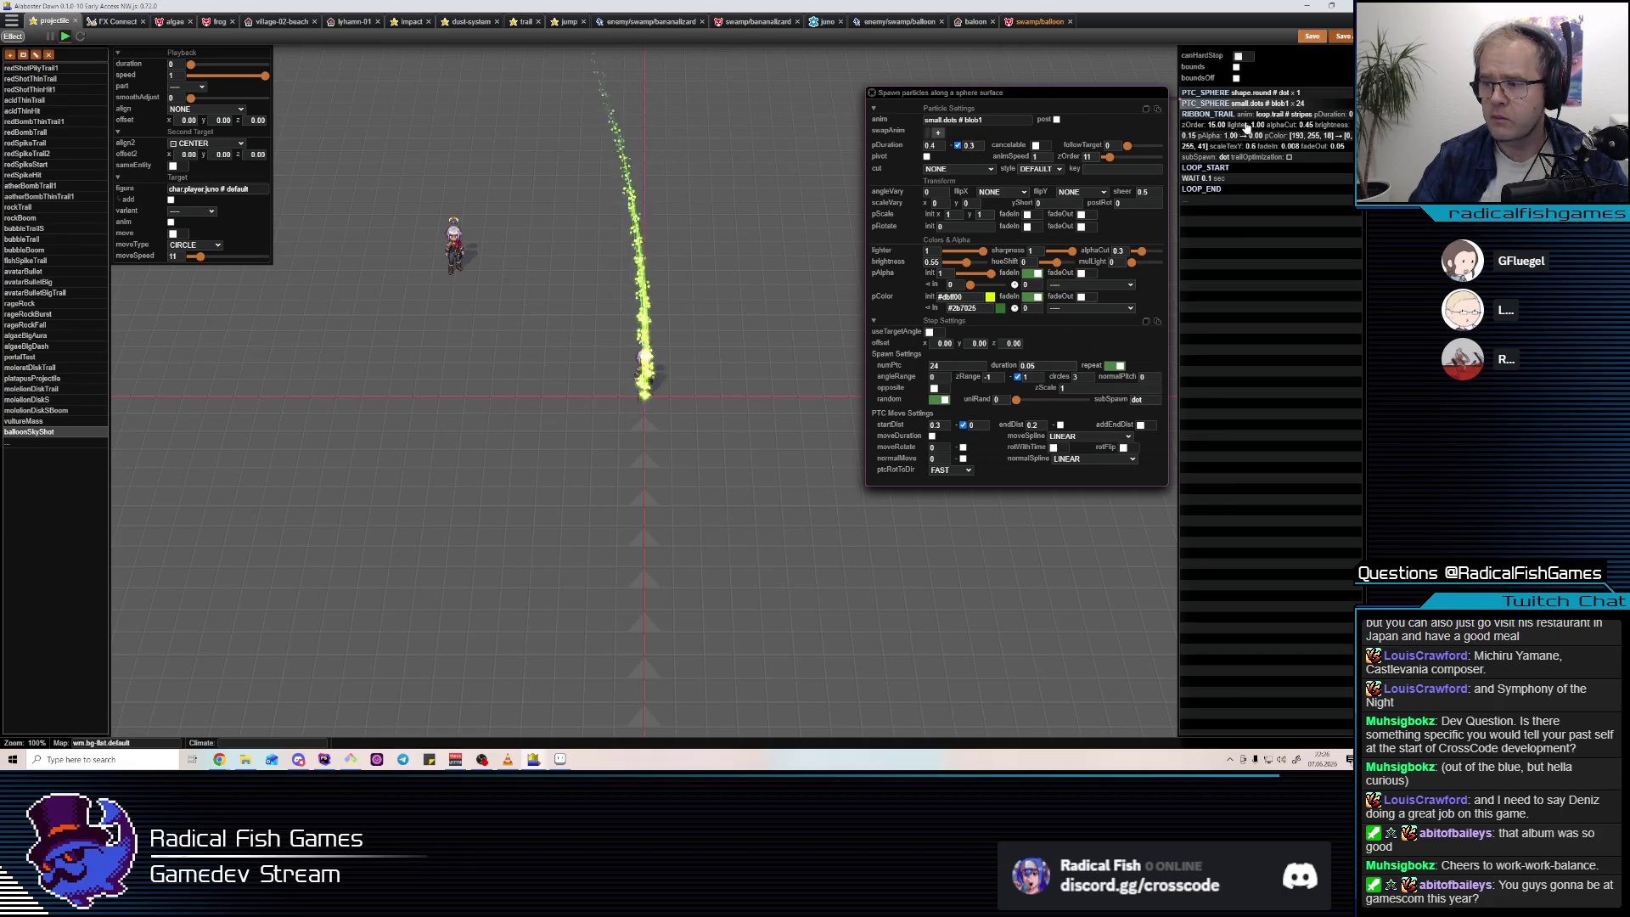
click(1213, 93)
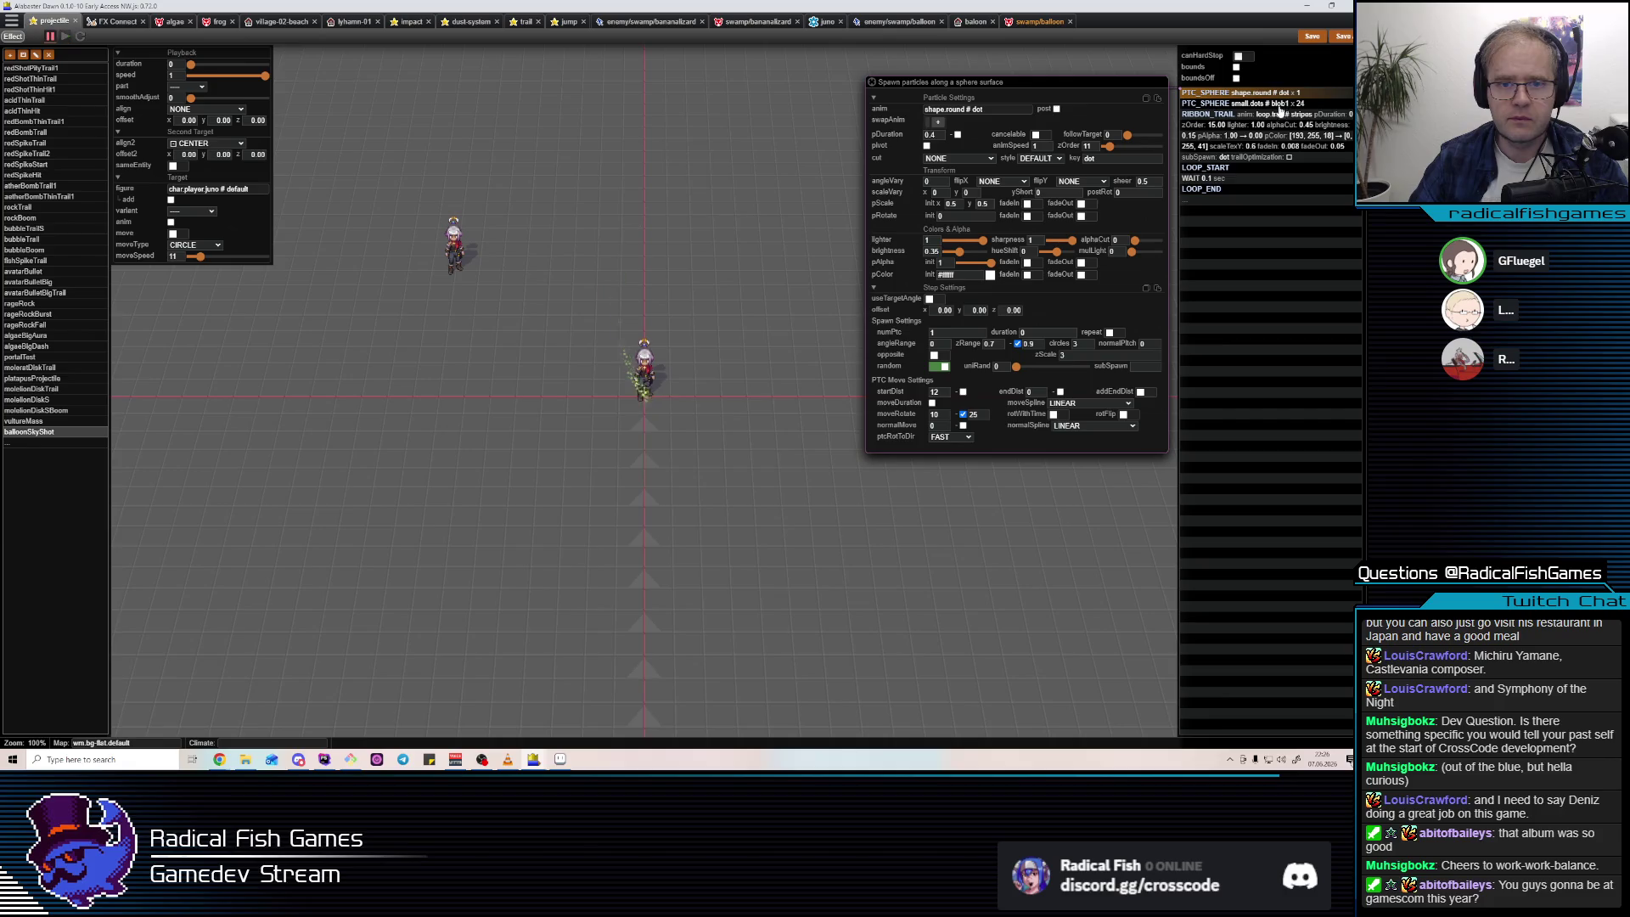
click(1278, 103)
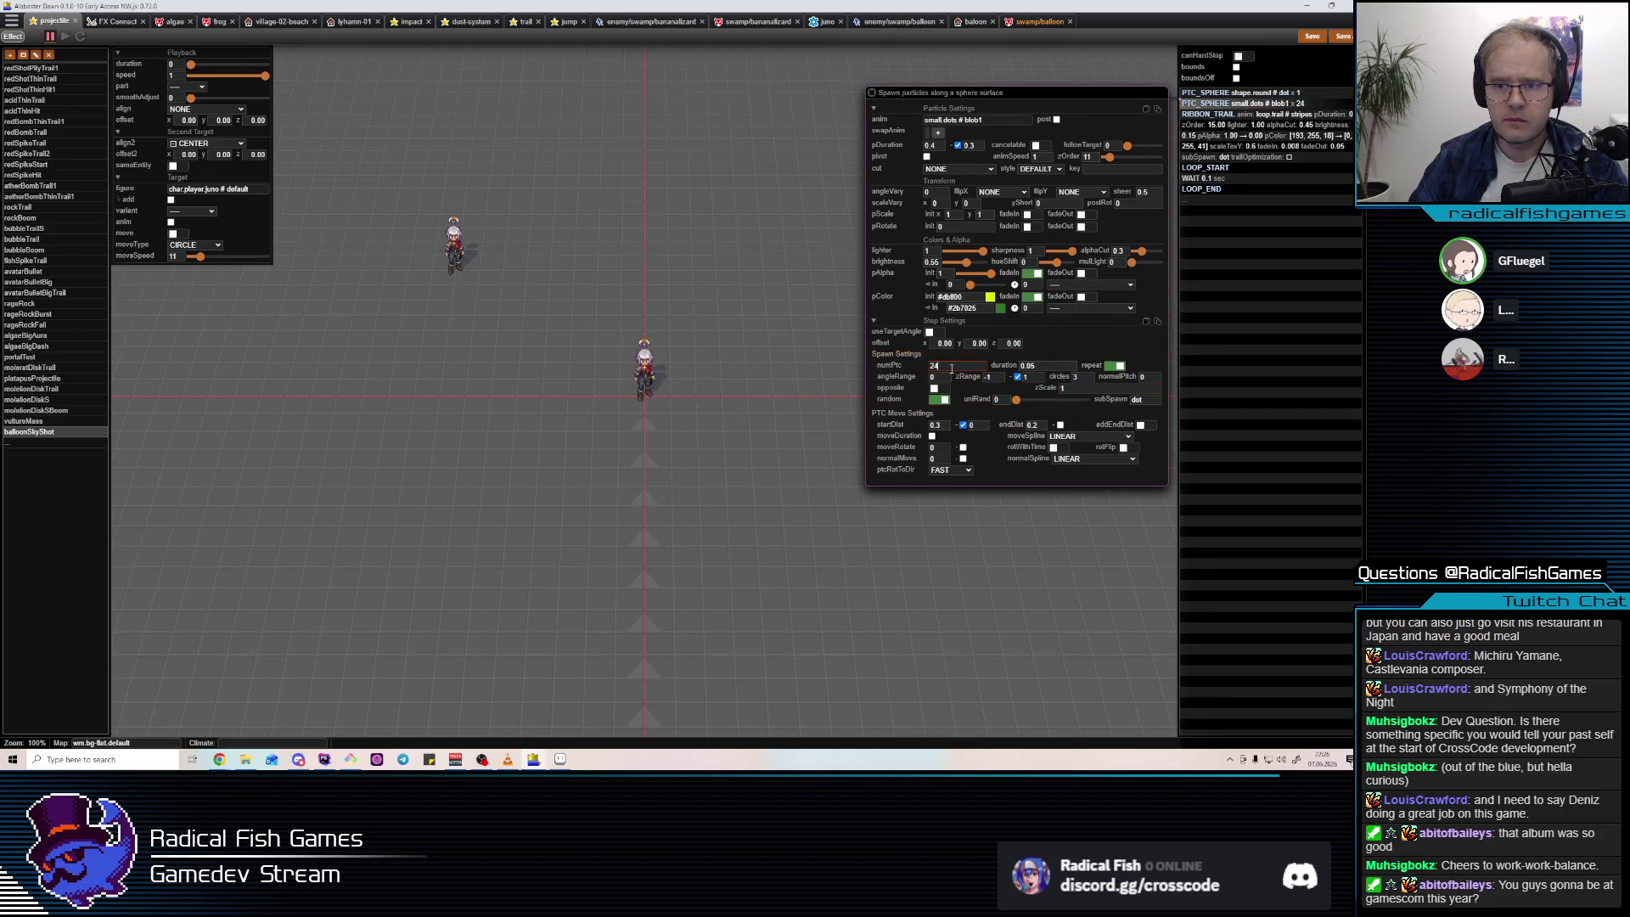
click(1305, 267)
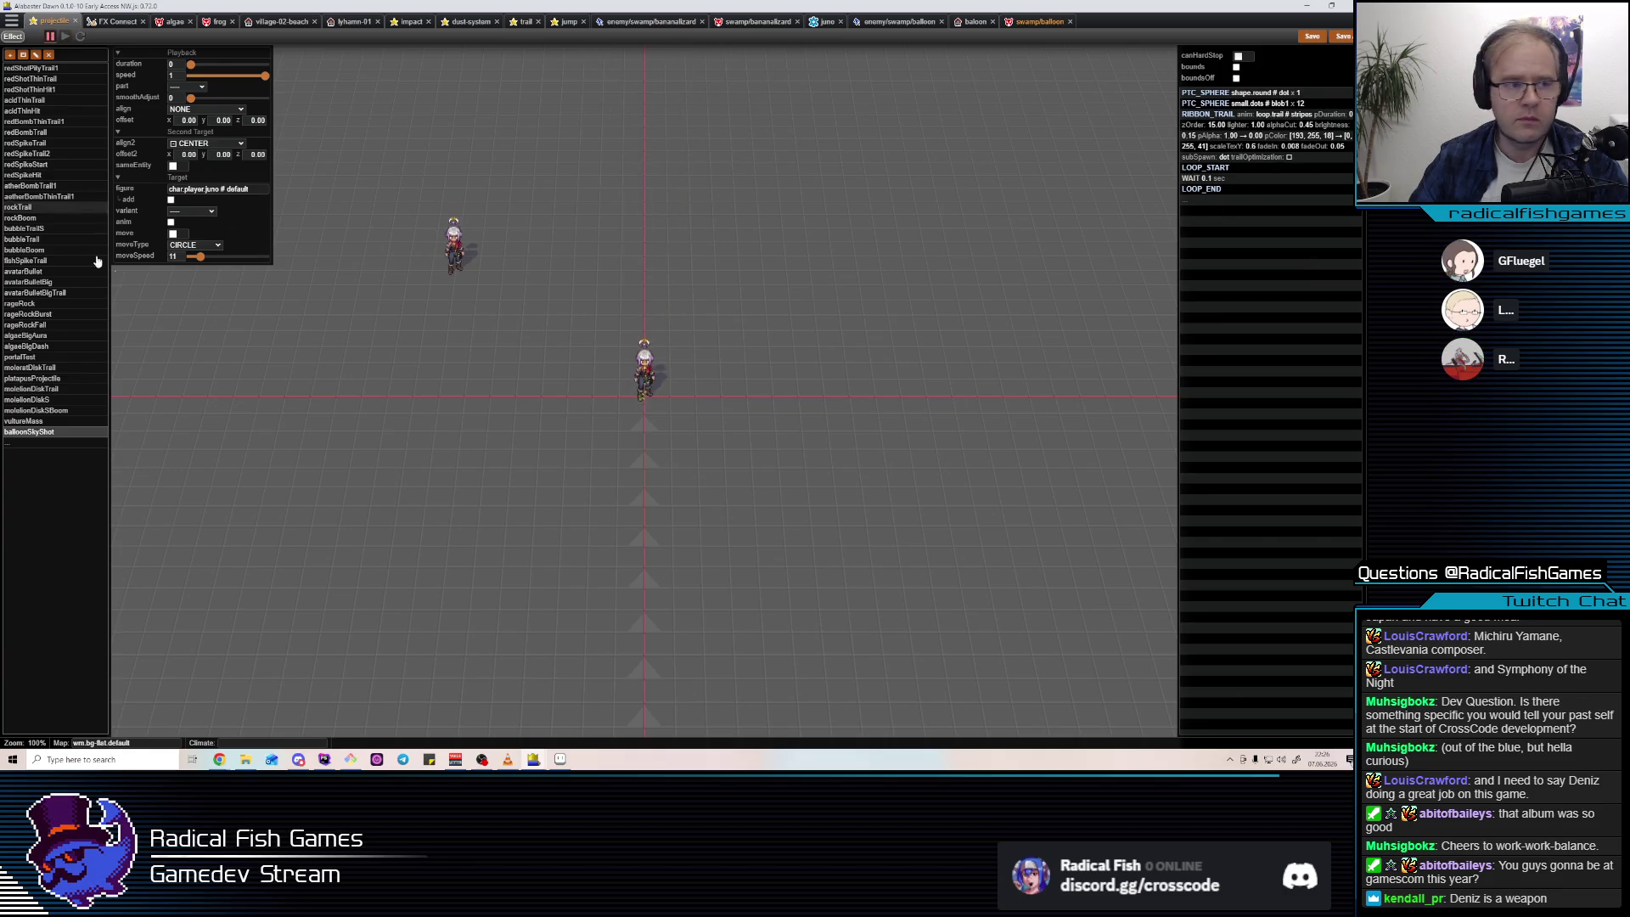
click(29, 401)
click(28, 432)
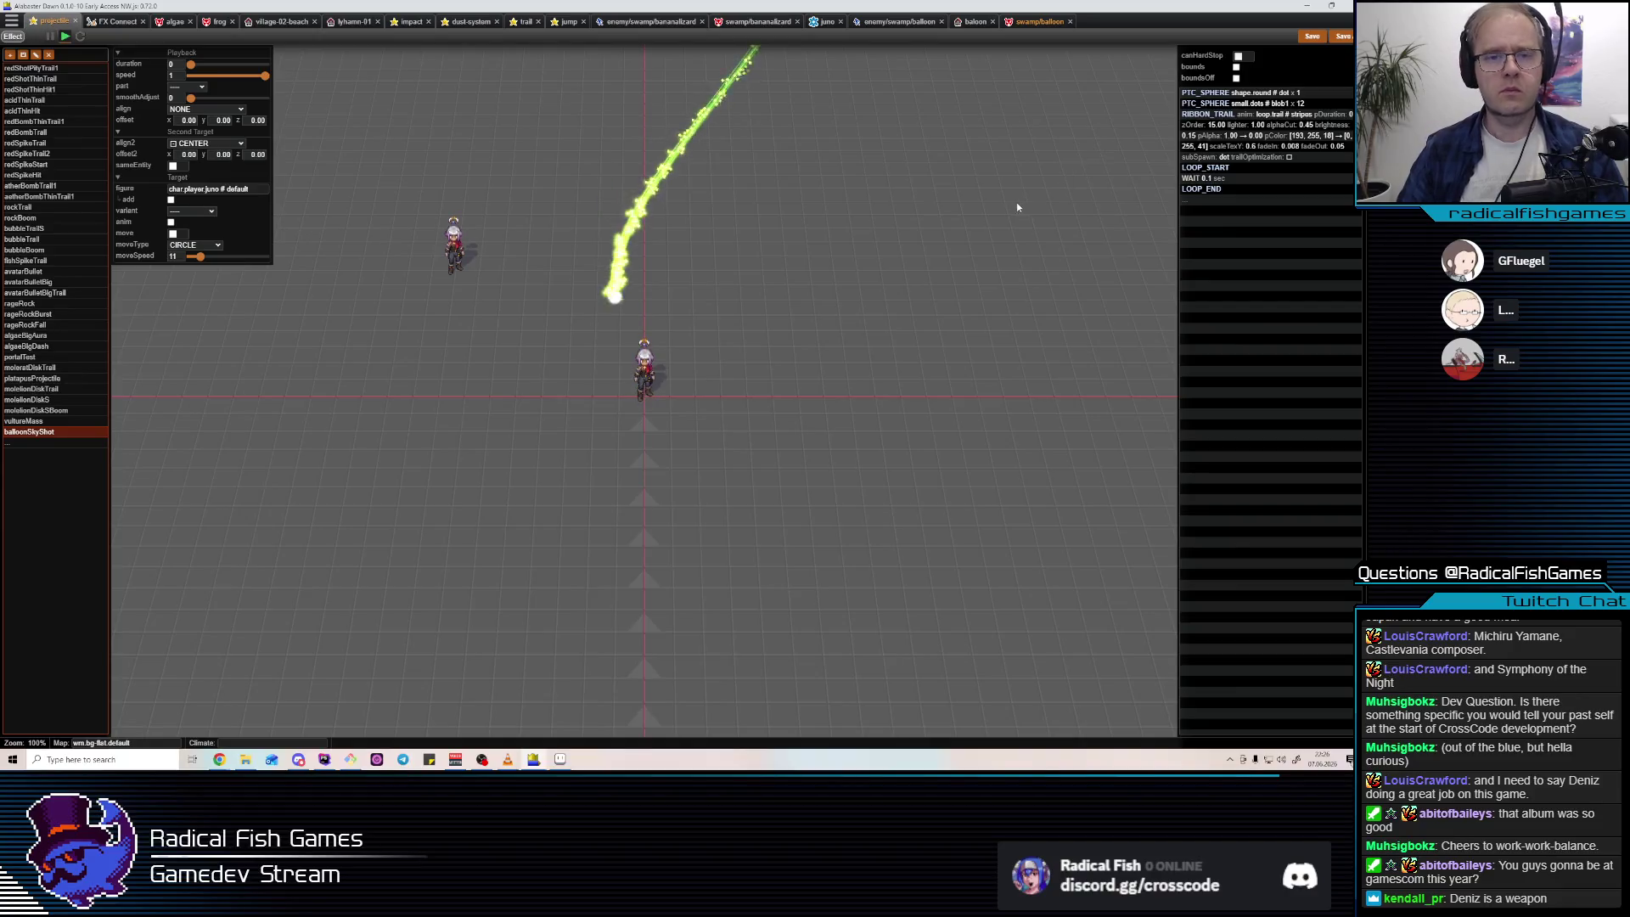
click(1287, 93)
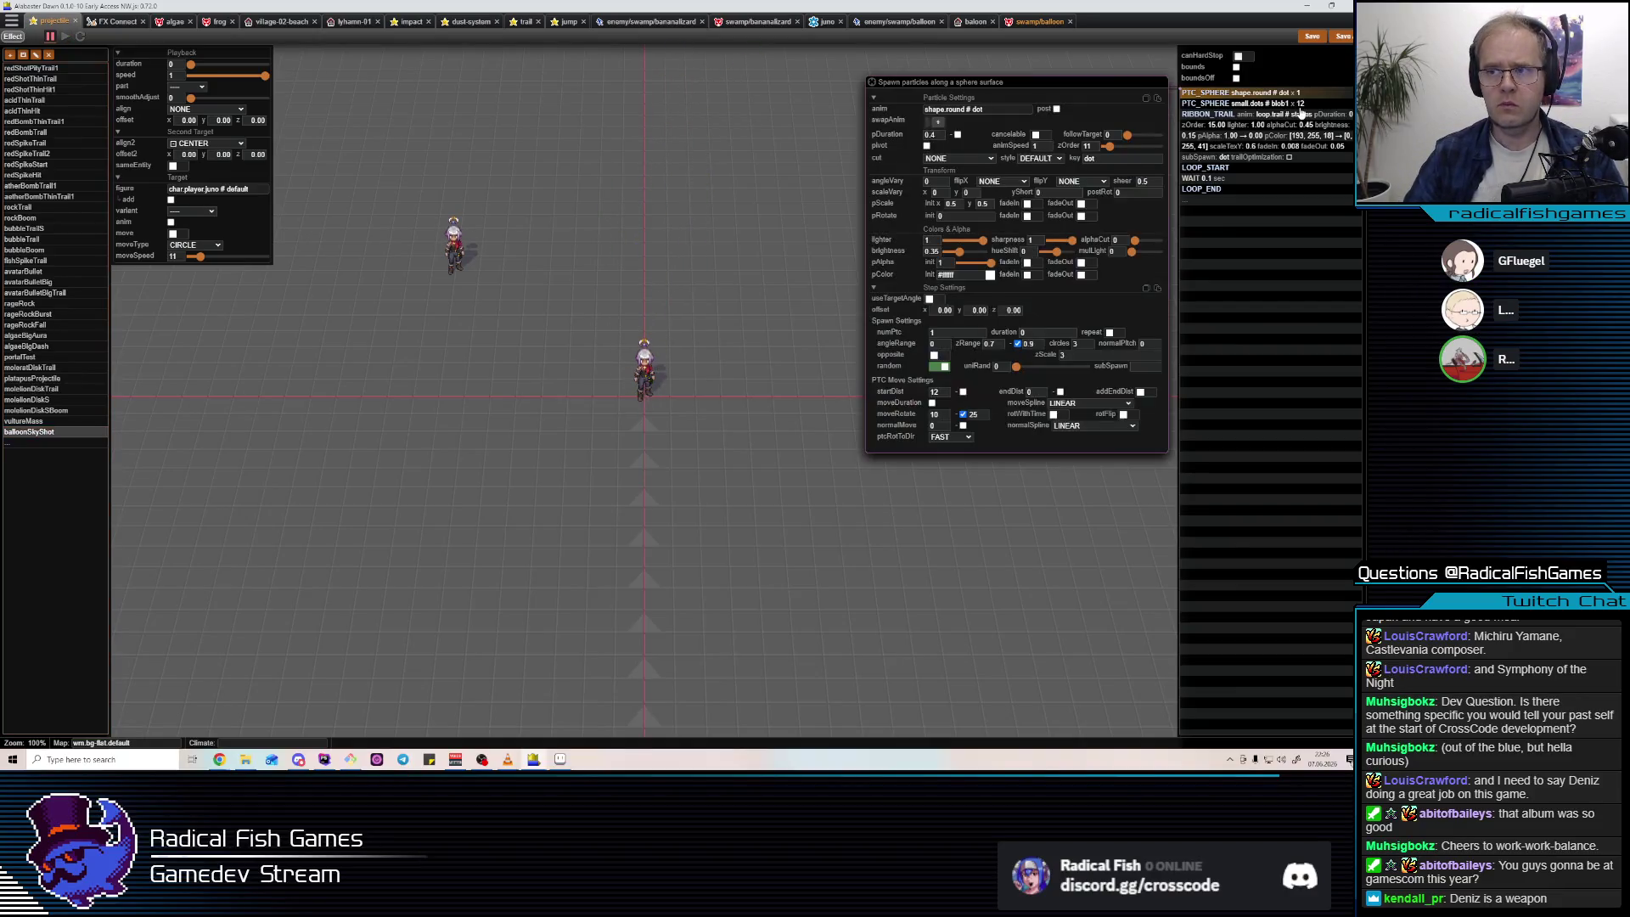
click(1297, 105)
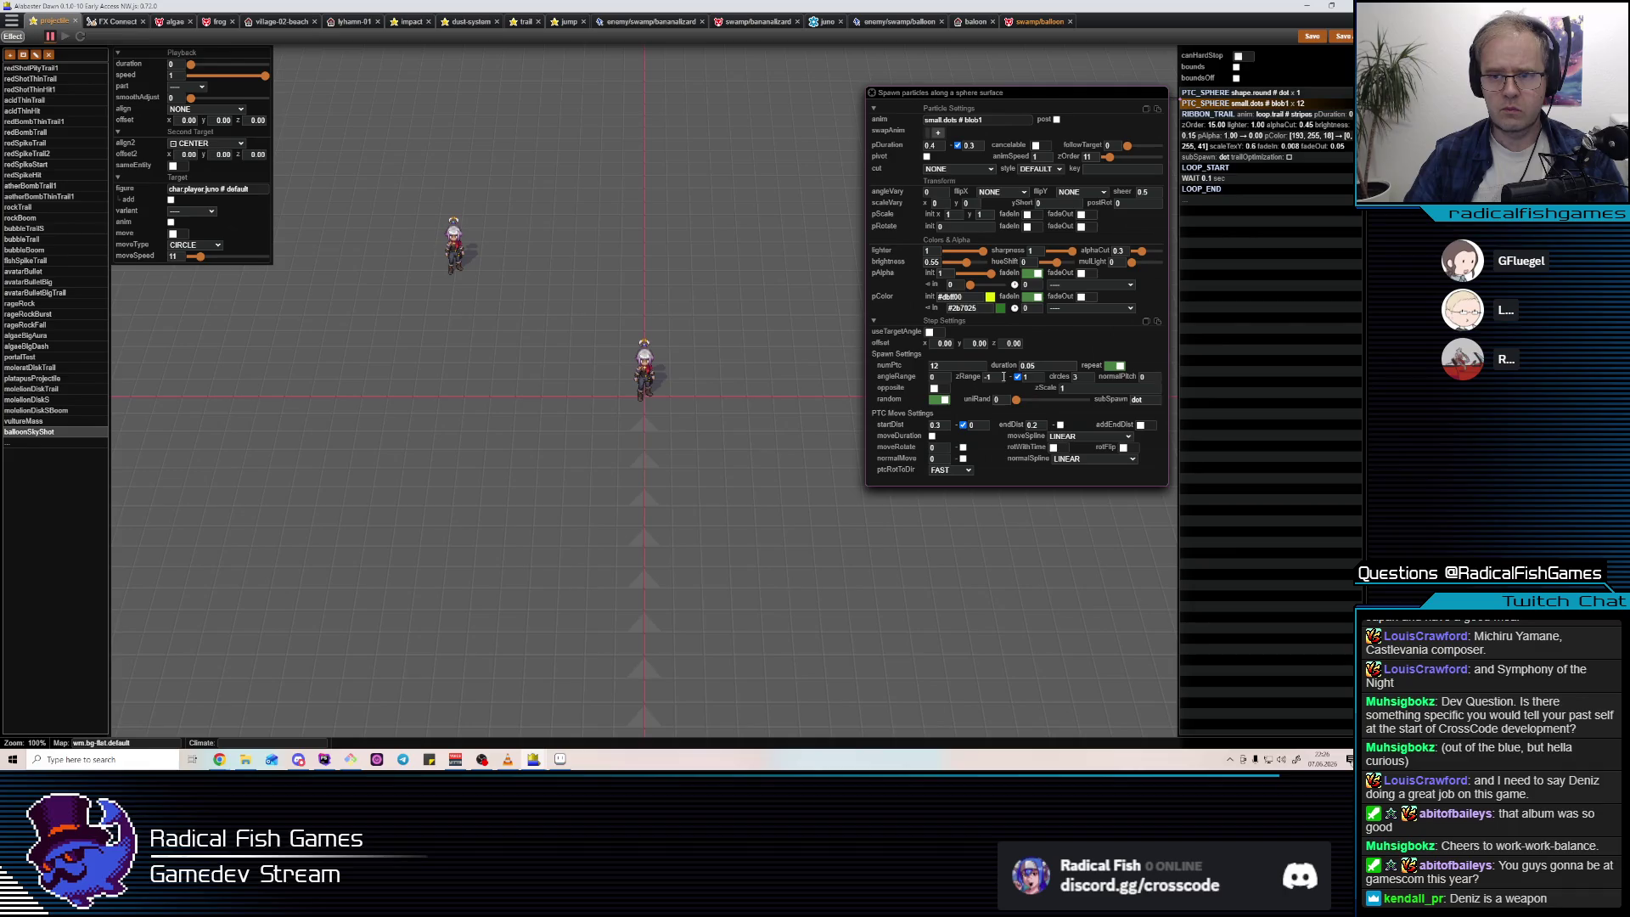
click(1286, 94)
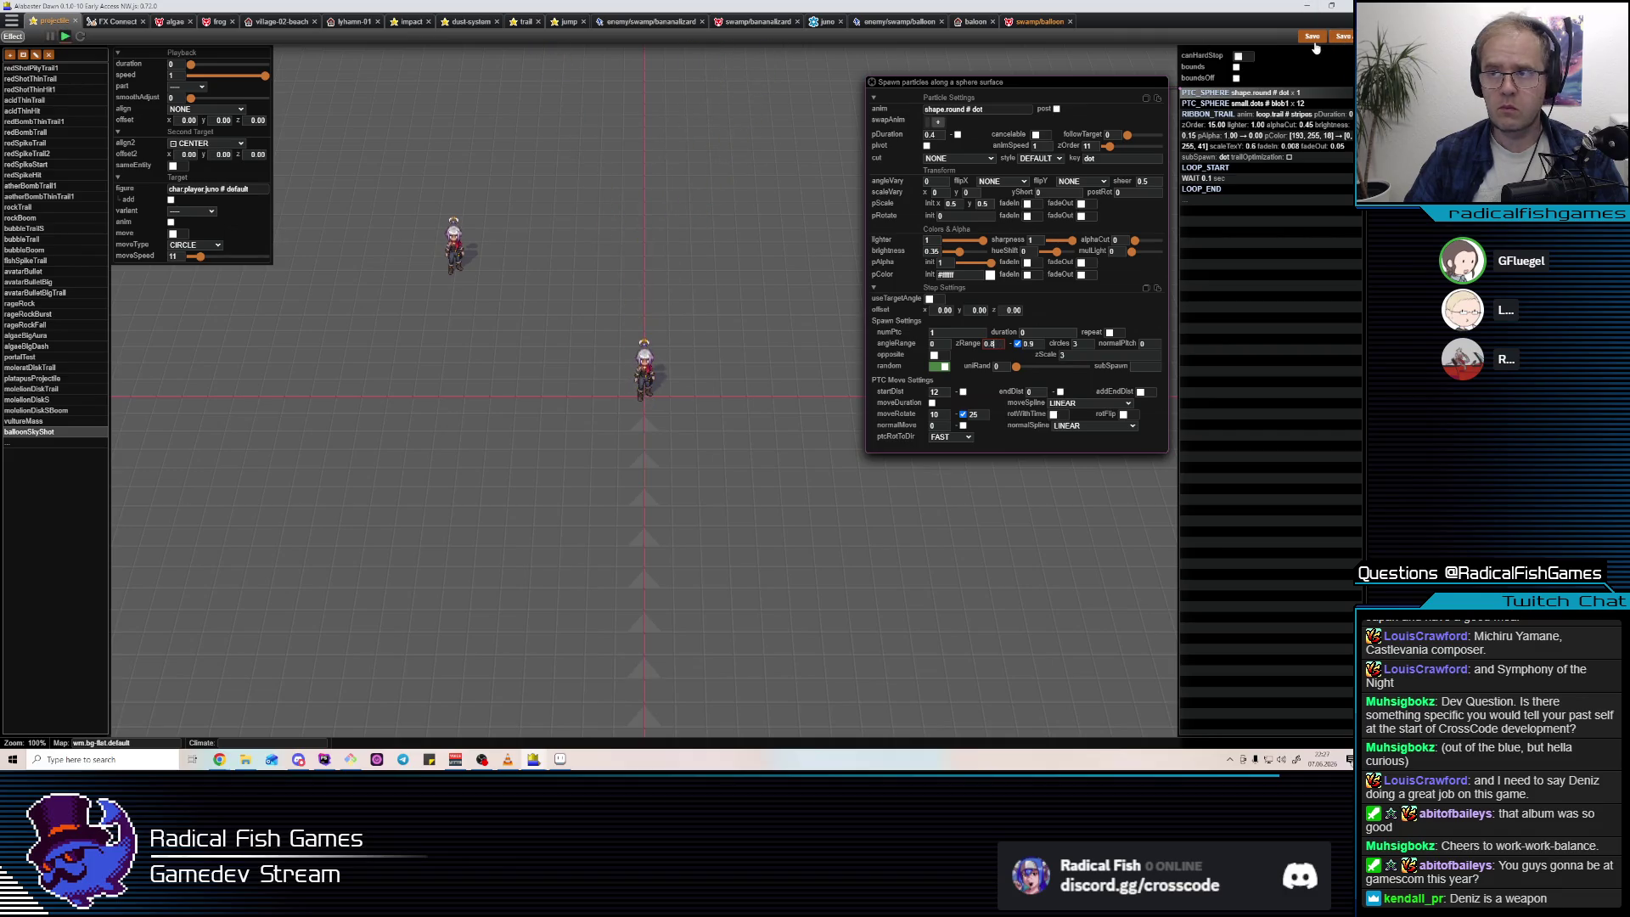
Look over the rageRock, rageRockFall and bomb trail effects, then start a Search Anywhere.
click(42, 326)
click(43, 306)
click(48, 326)
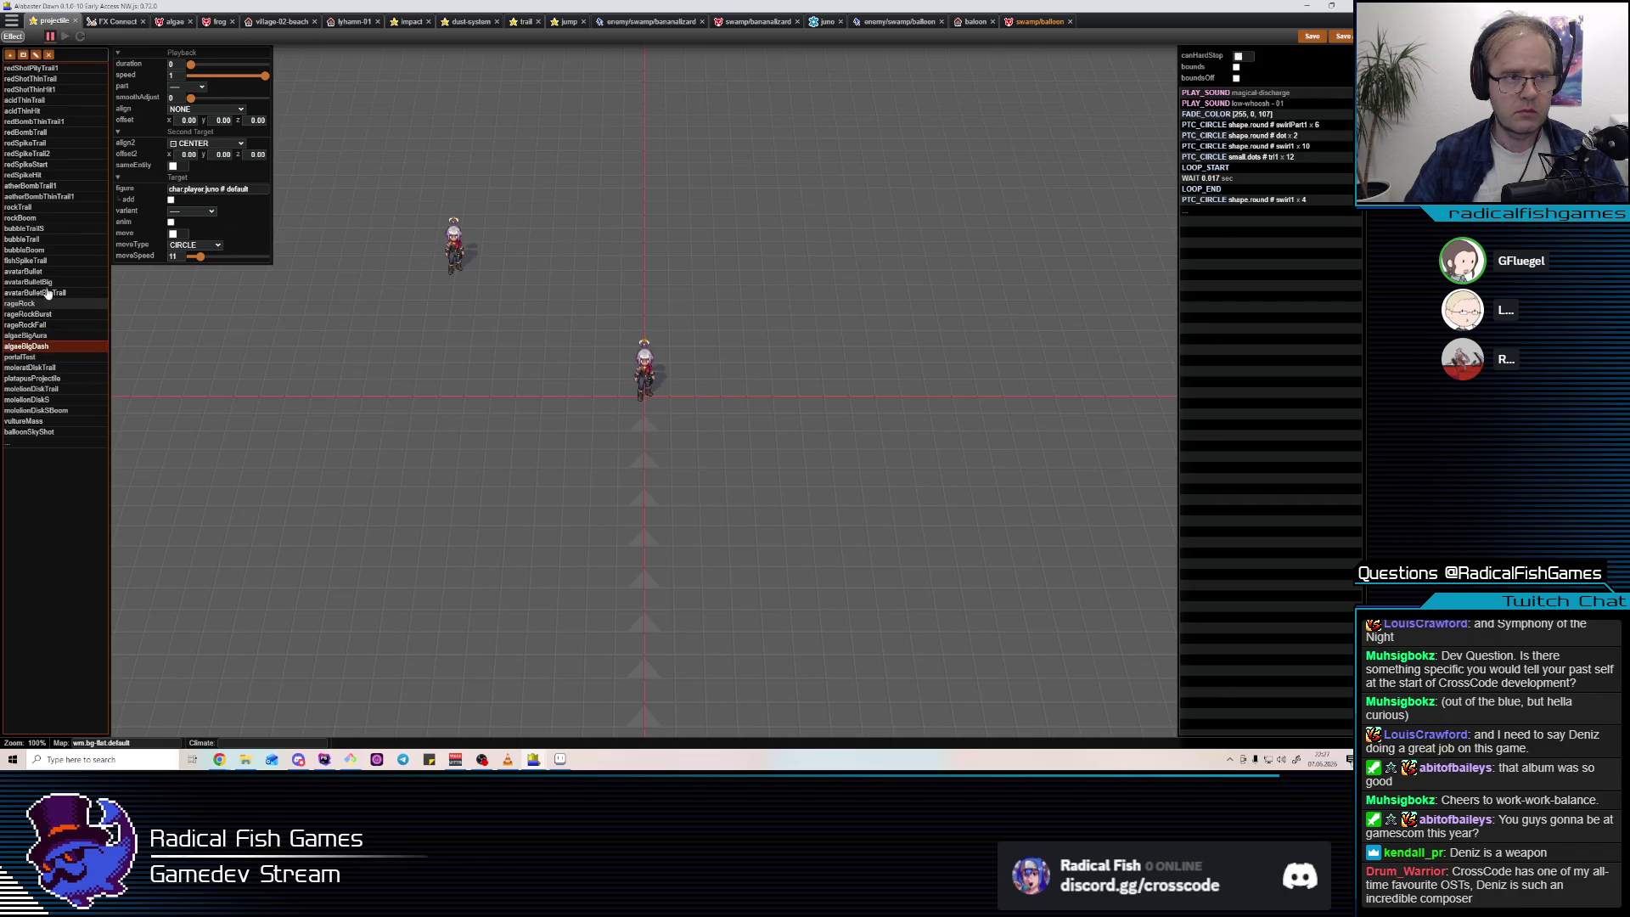
click(34, 186)
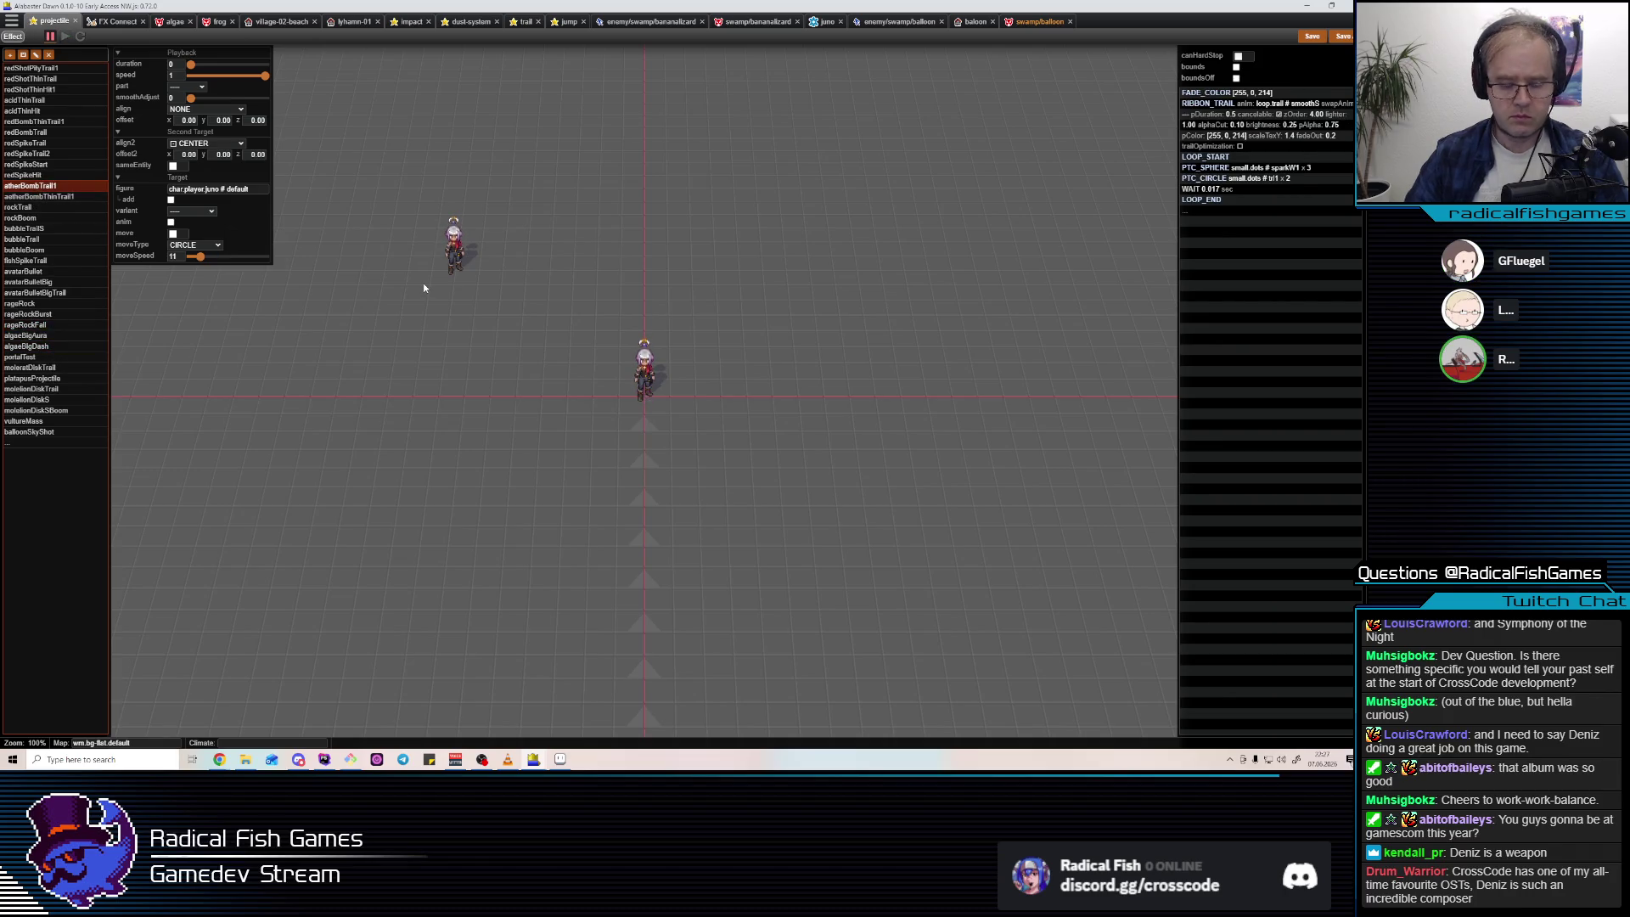
key(ctrl+p)
Open impact.json and preview balloonJumpLand, bowcowShock, waspLand, bigBallBite2 and bigBallLand.
text(impac)
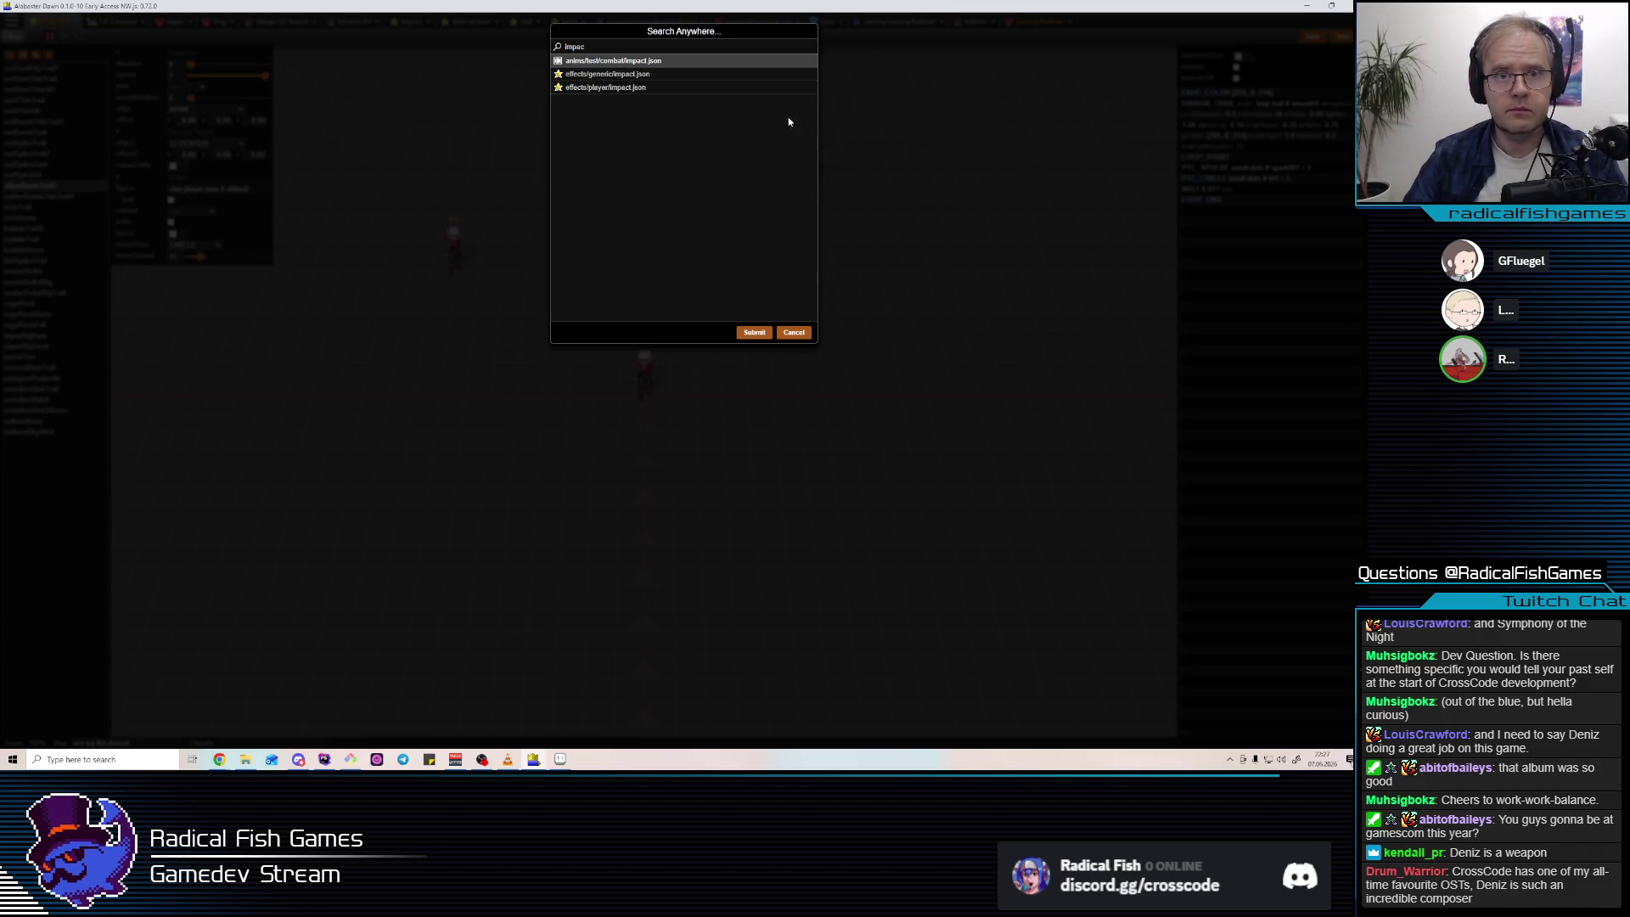
key(Return)
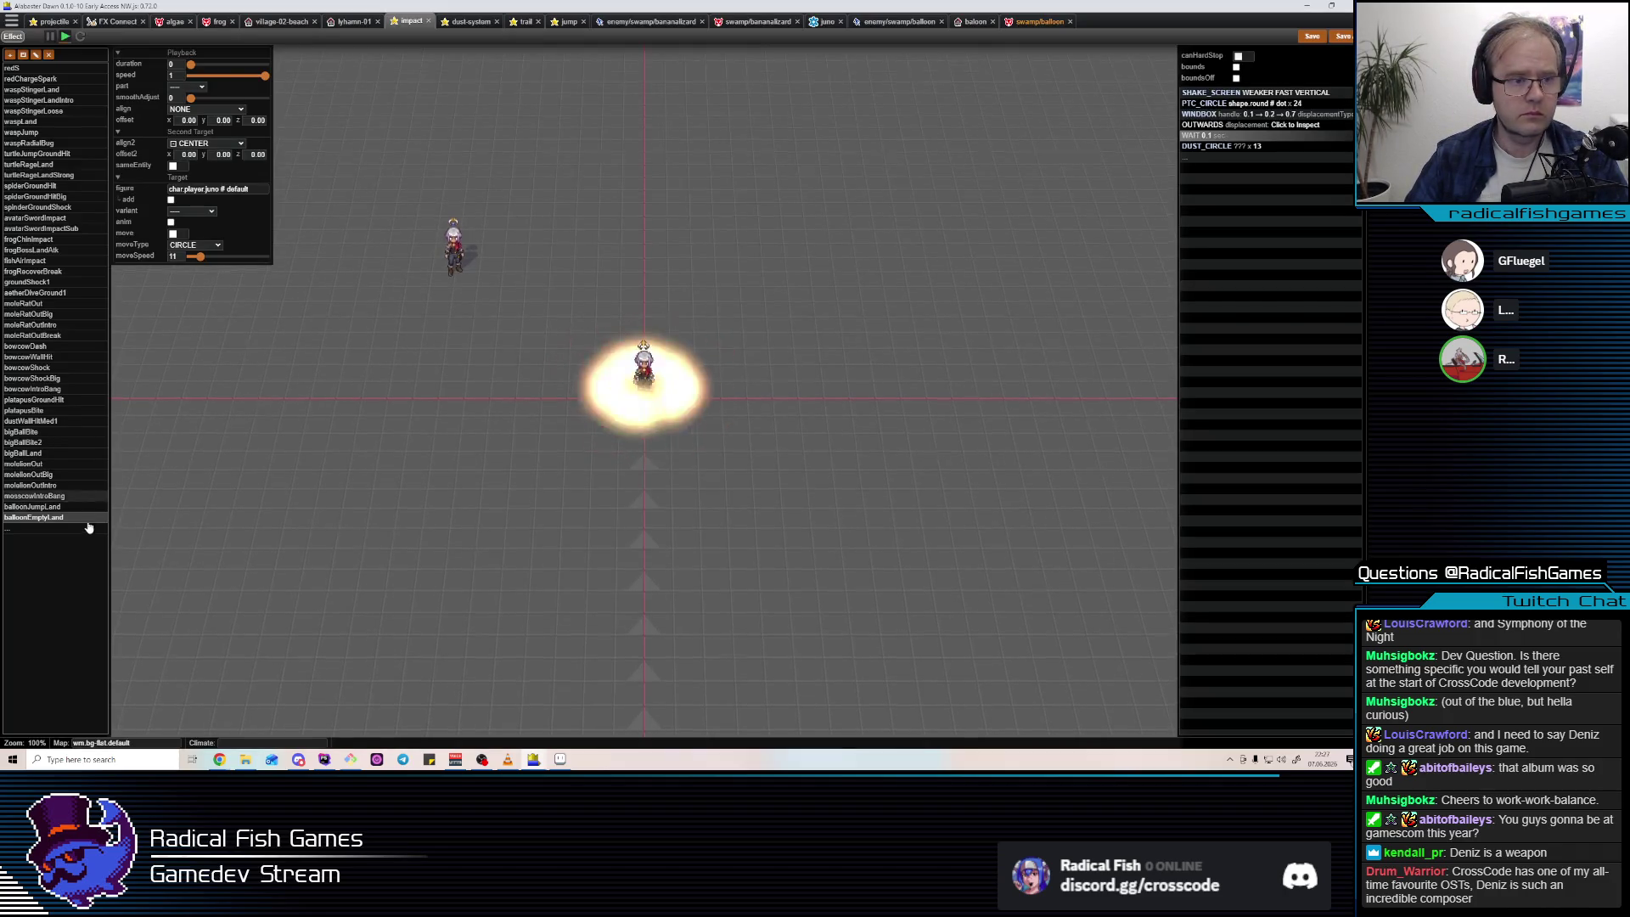
click(34, 506)
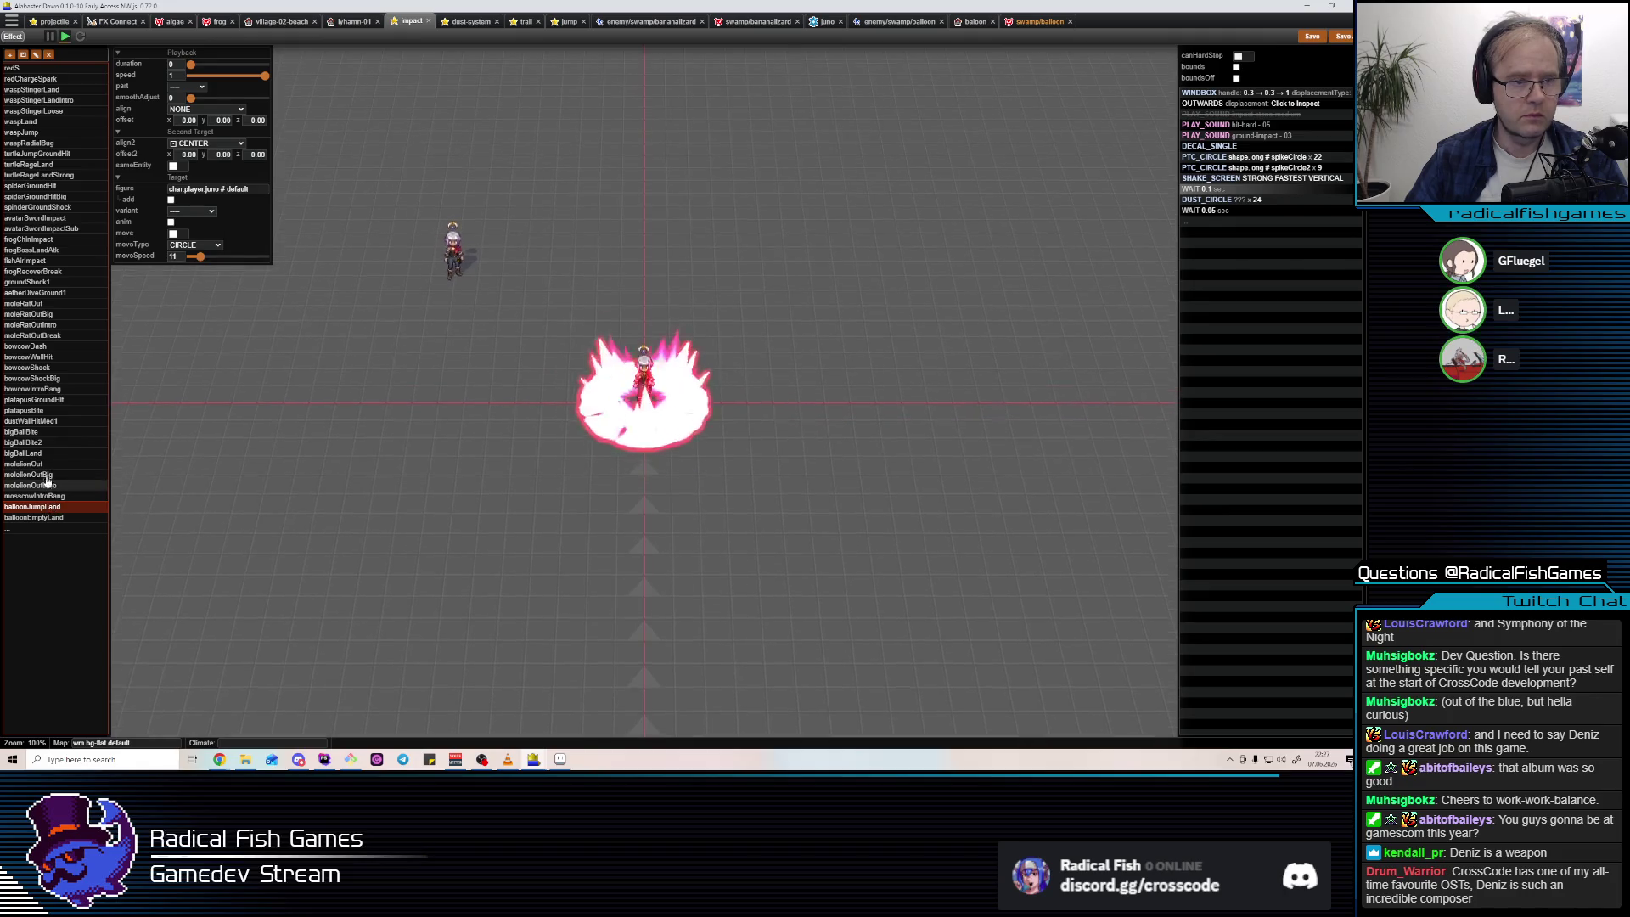
click(29, 366)
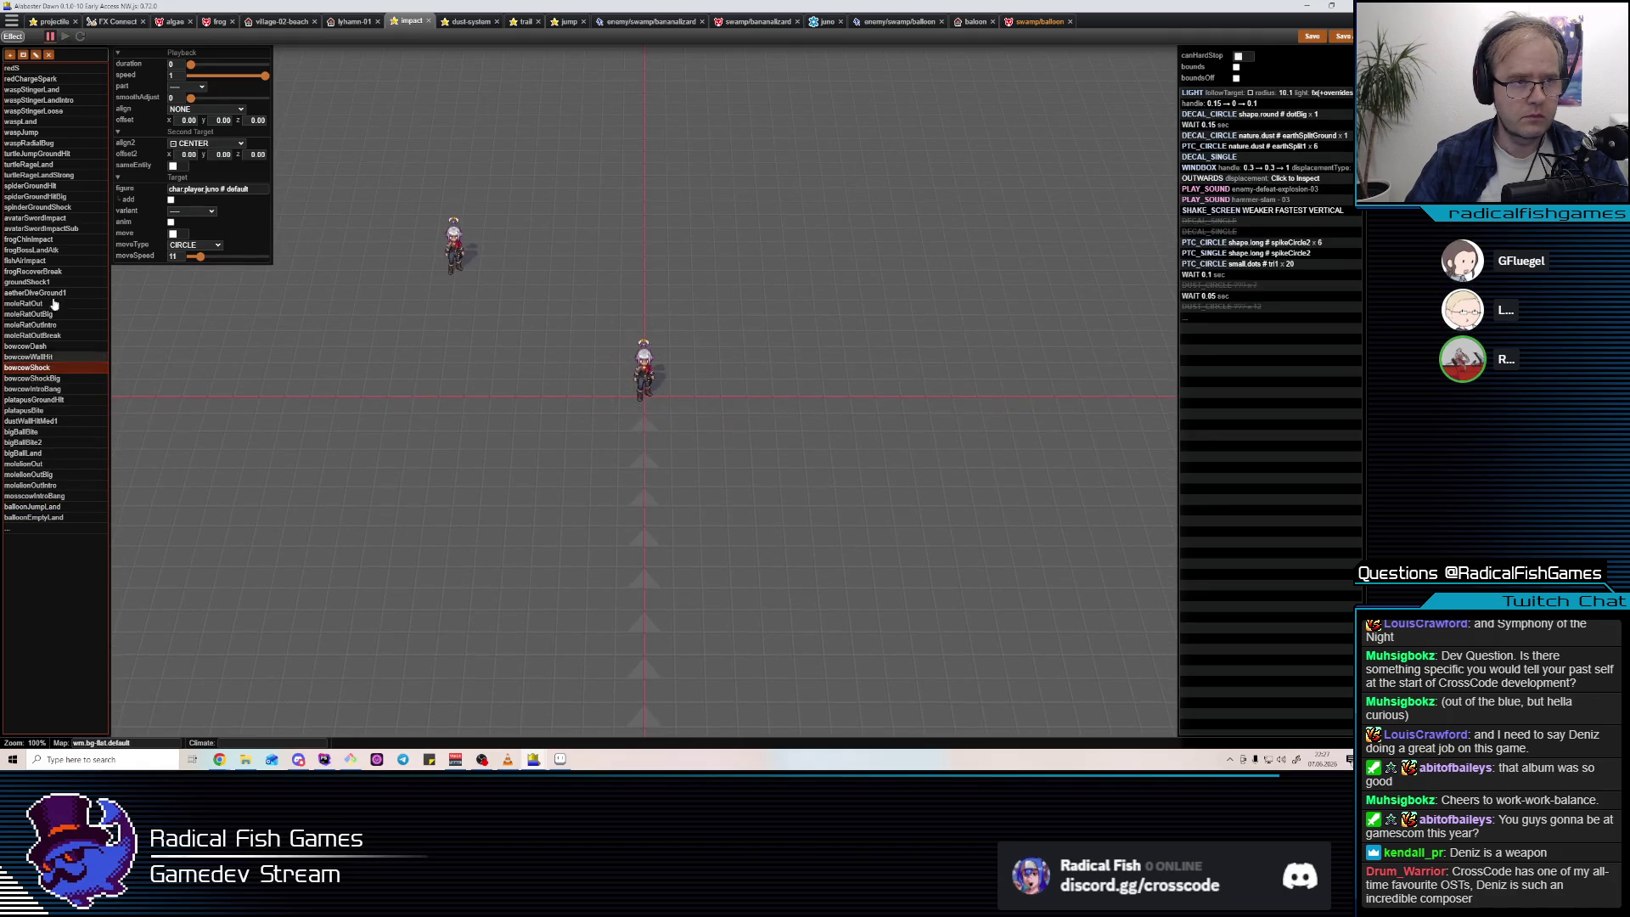
click(25, 121)
click(32, 443)
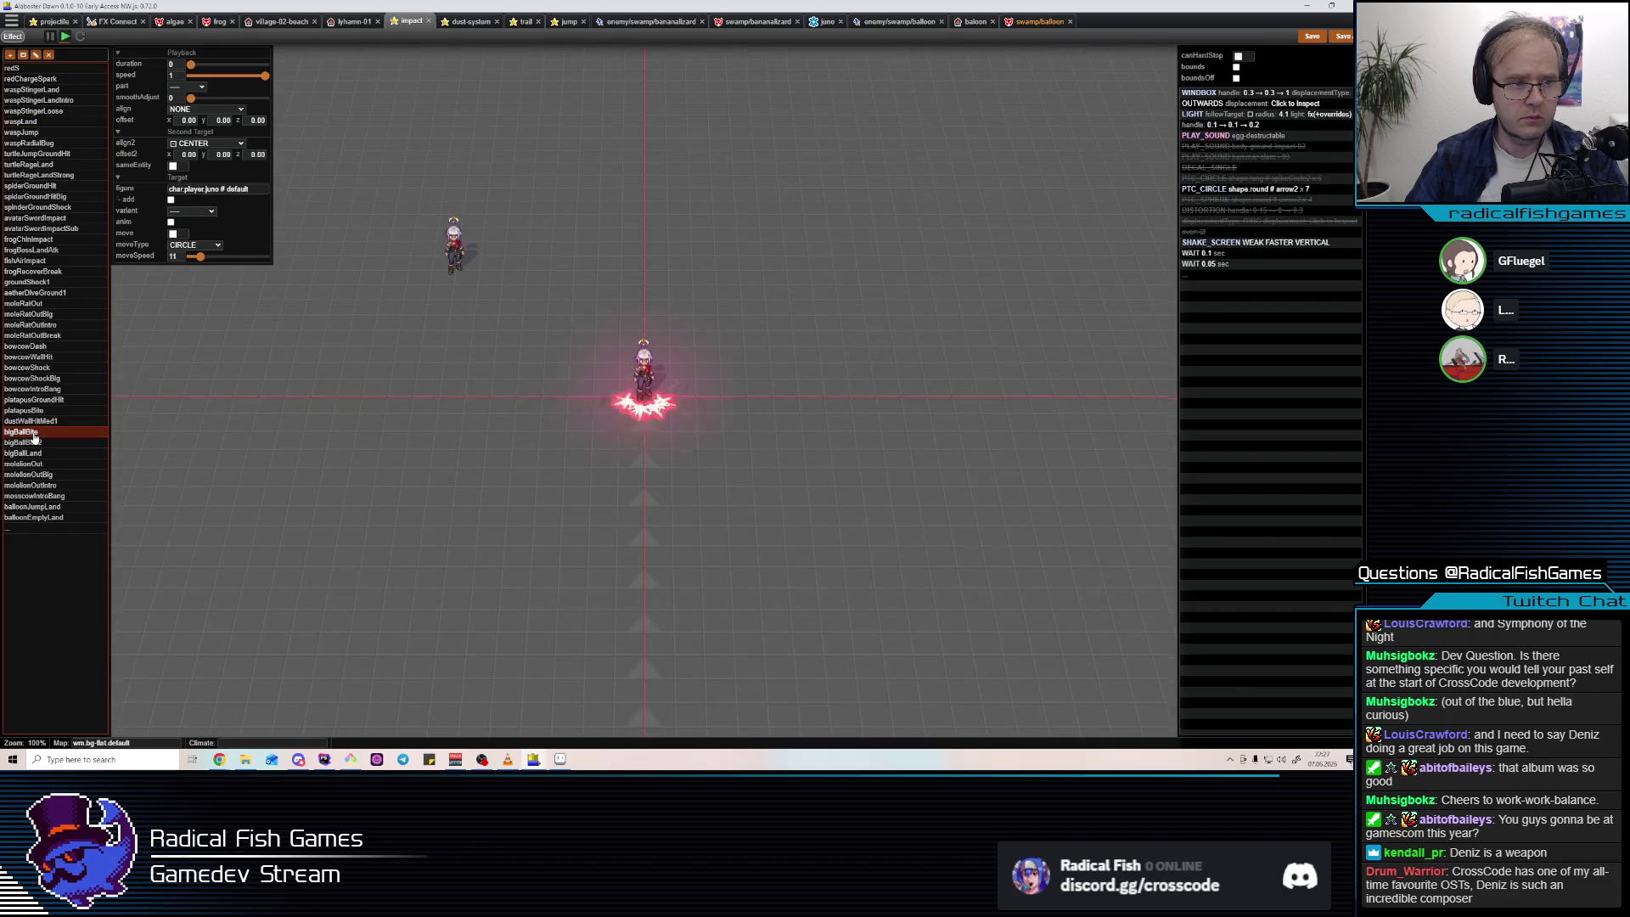
click(35, 455)
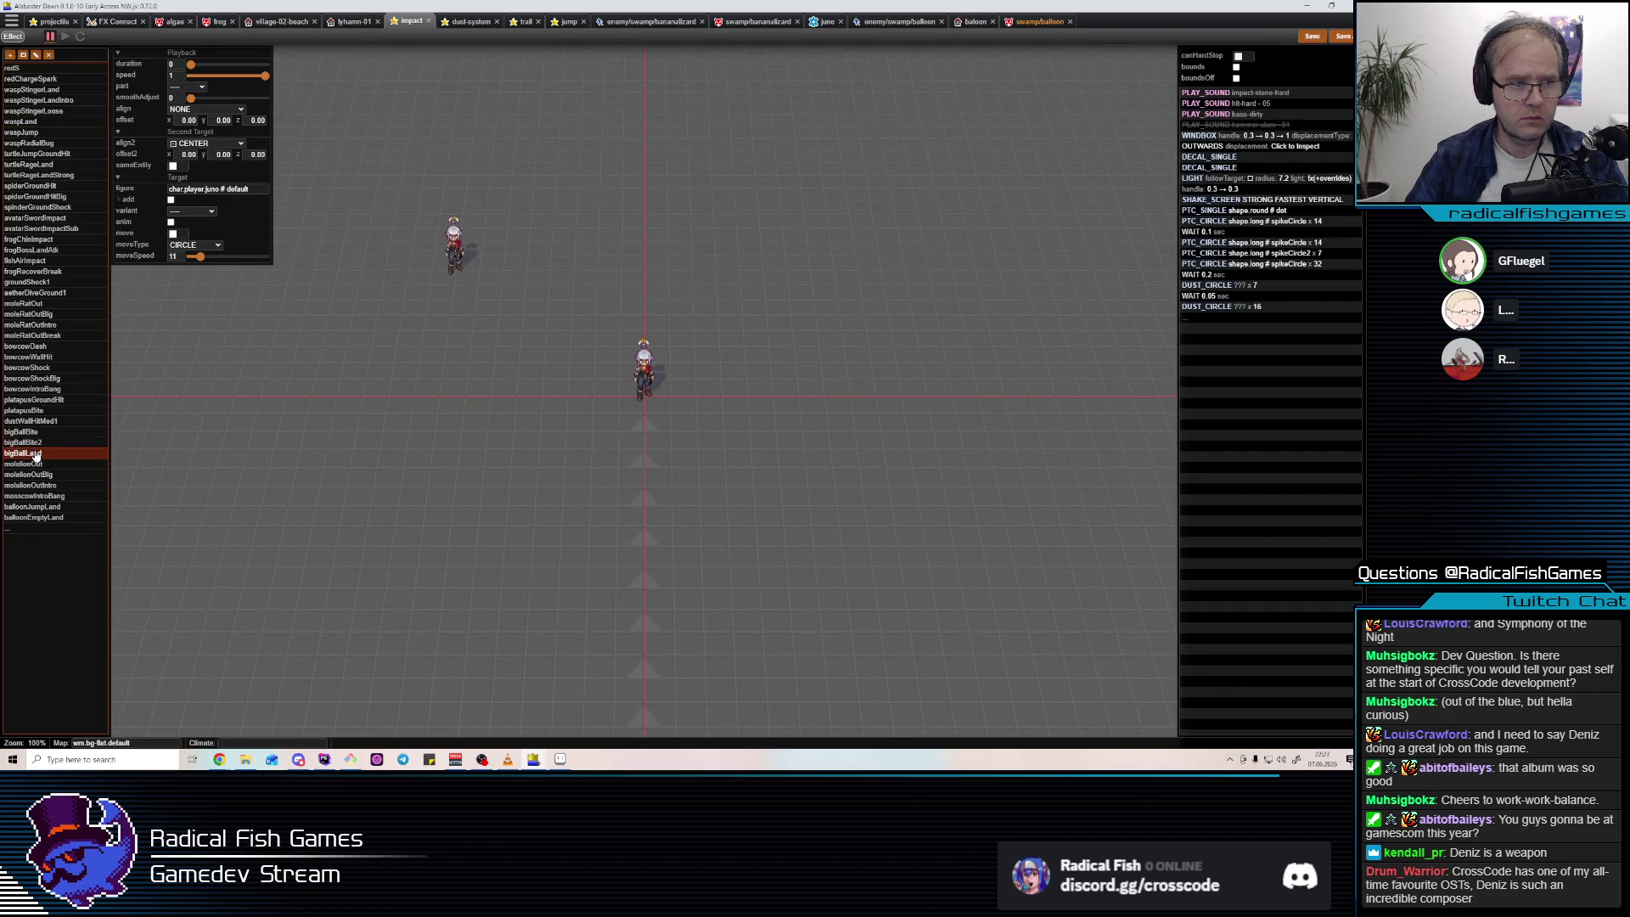
Glance at the game's general, graphics and audio options, then close the panel.
click(76, 35)
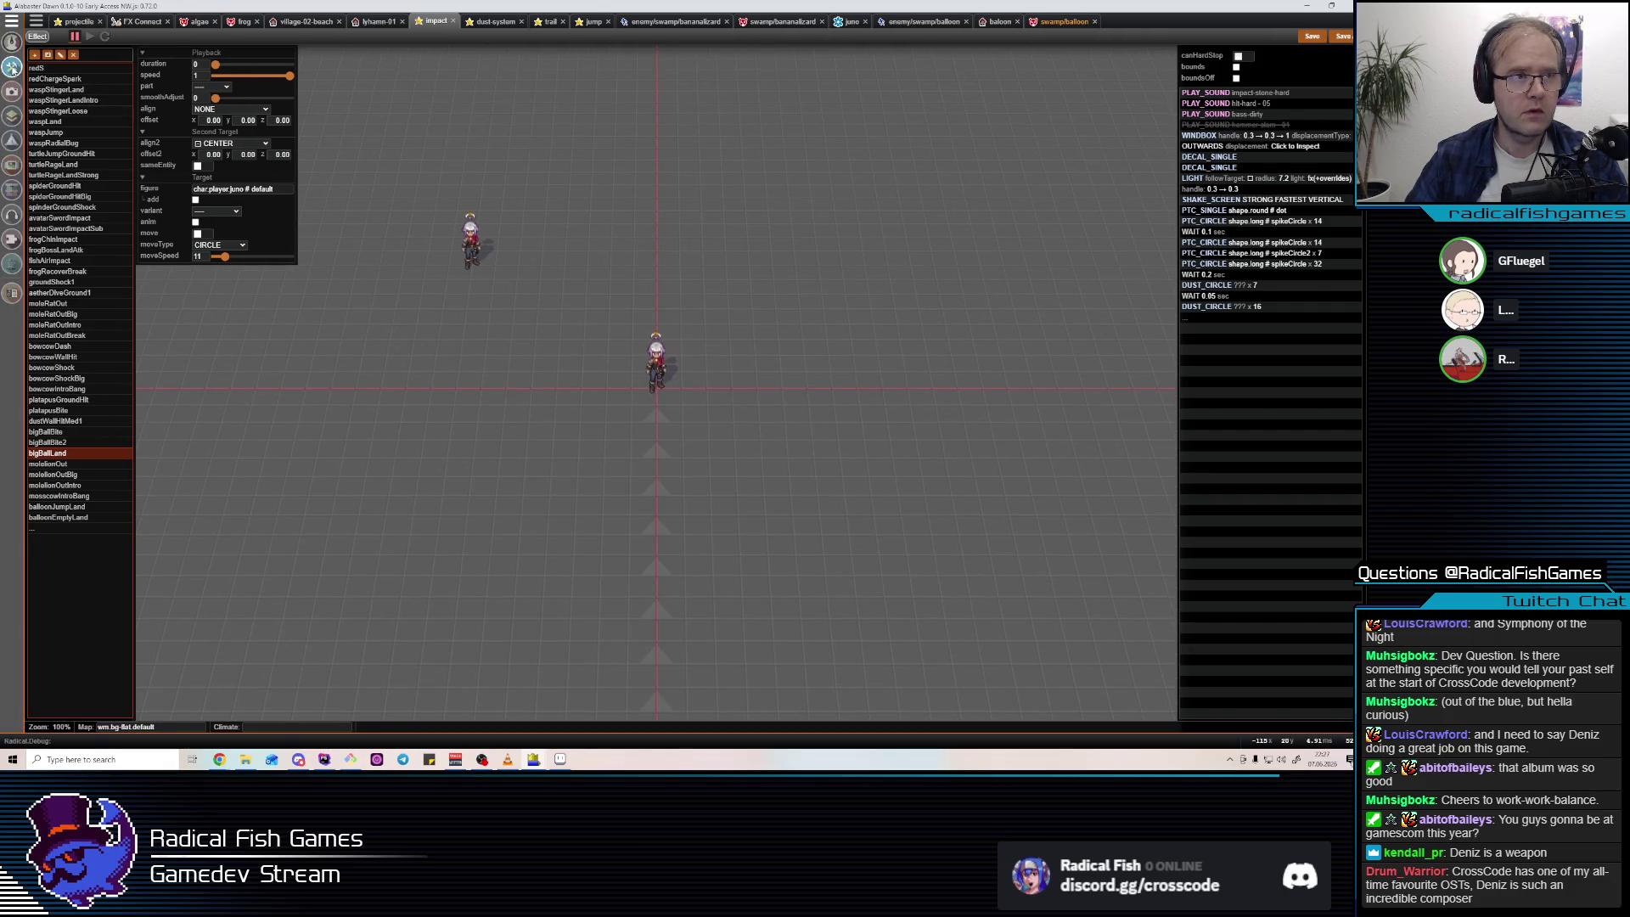
click(12, 67)
click(43, 63)
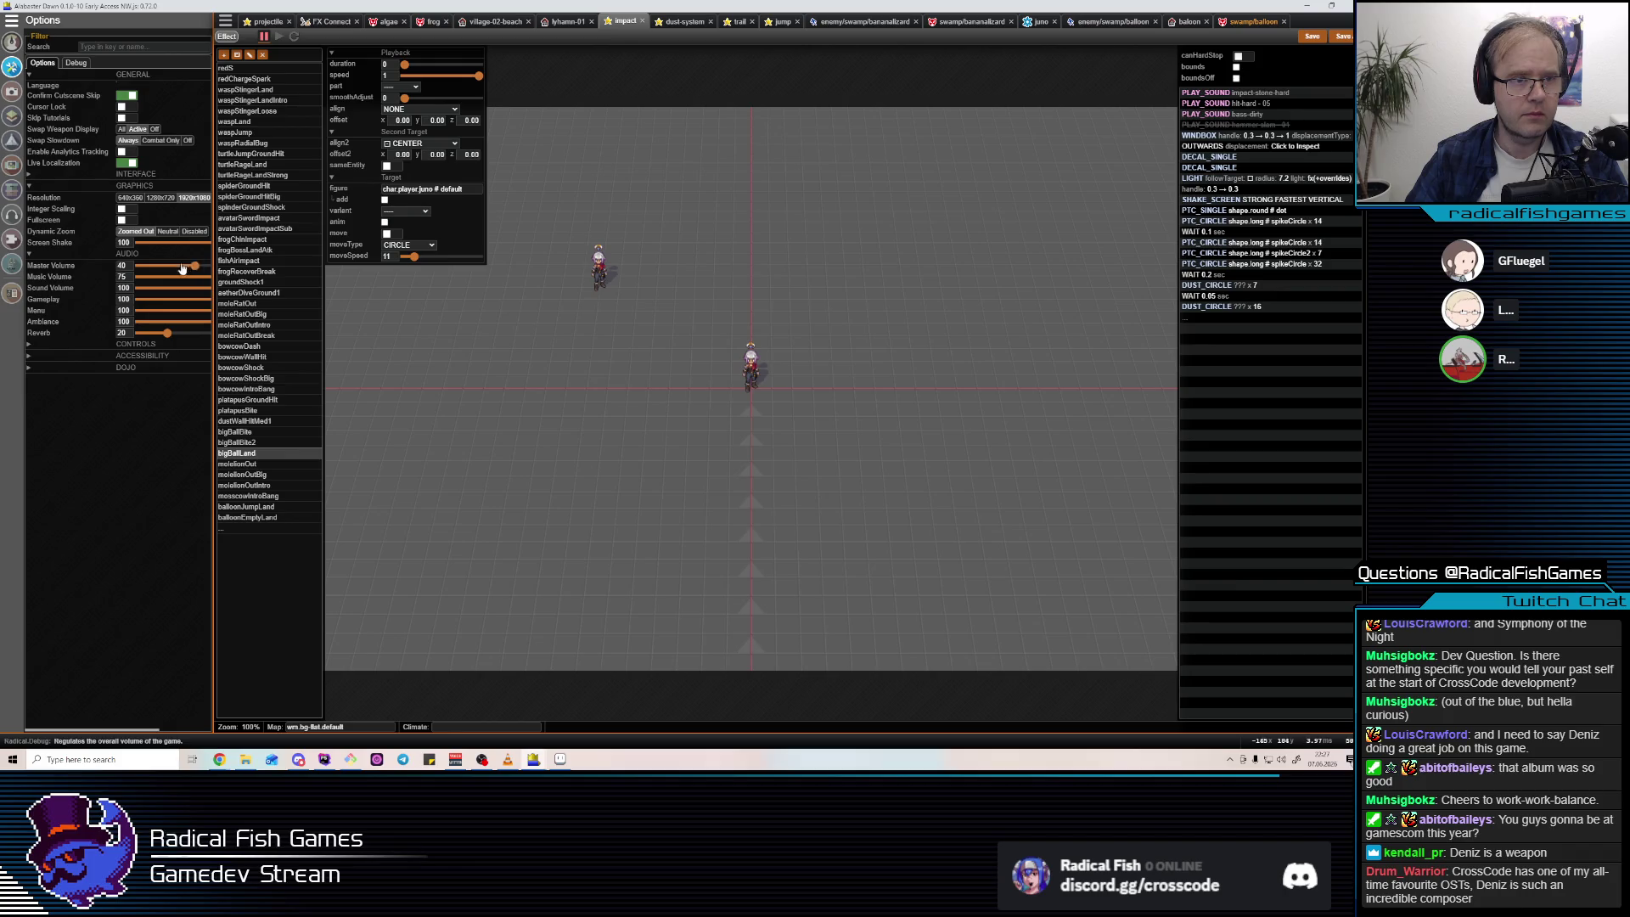
key(Escape)
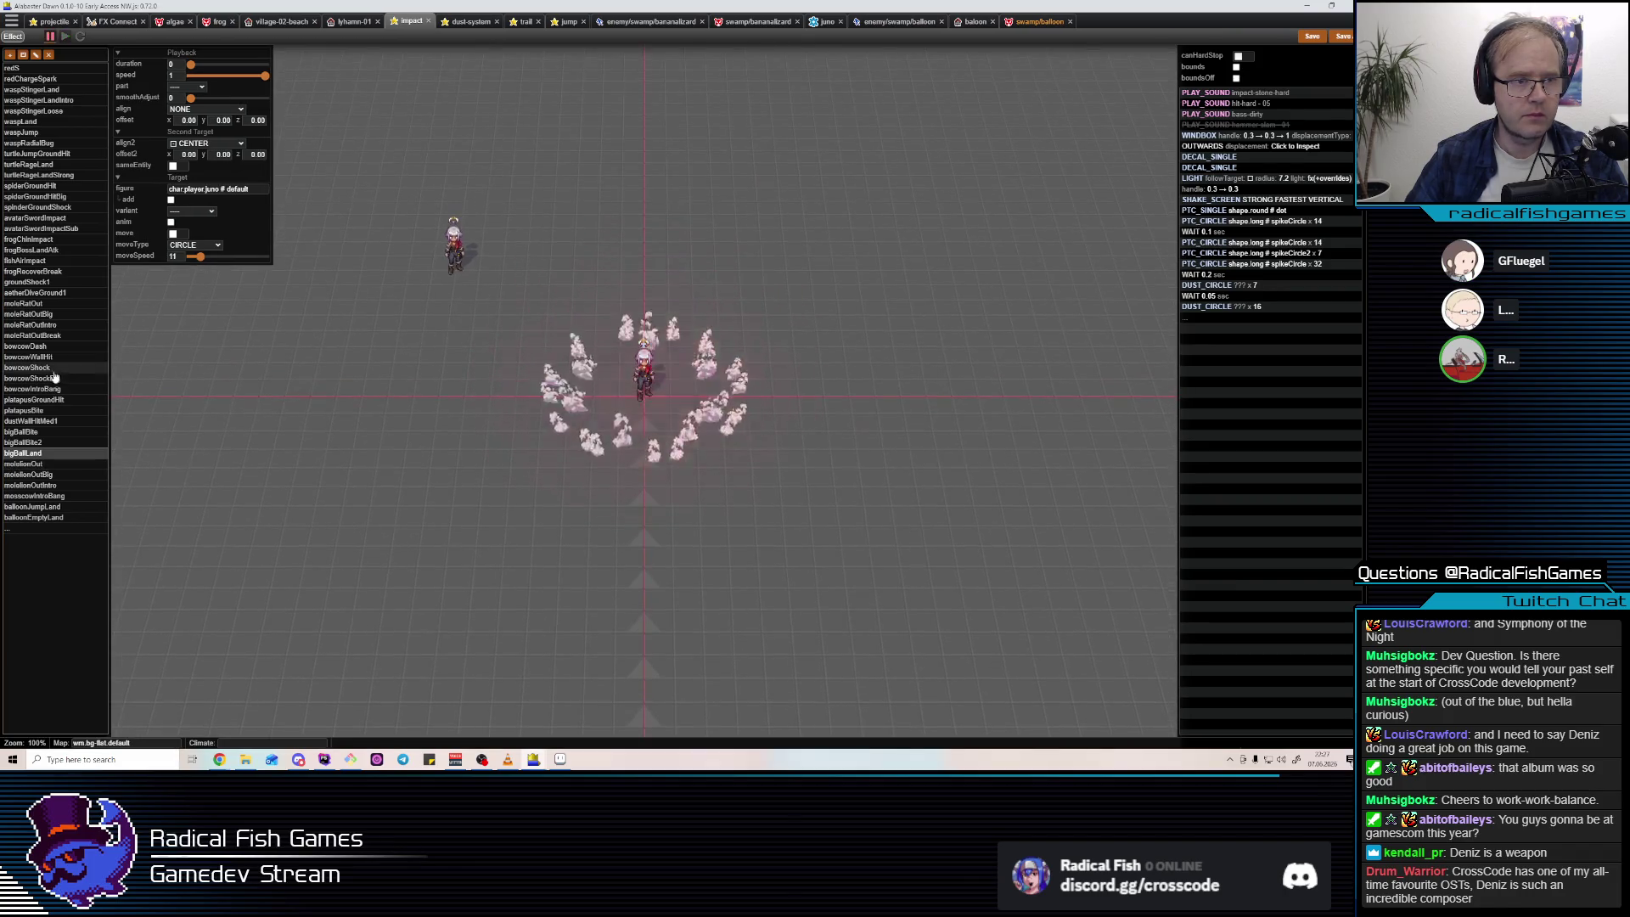
Preview platapusBite, platapusGroundHit, frogChinImpact, frogBossLandAtk and turtleJumpGroundHit, inspecting their circle steps.
click(60, 411)
click(54, 401)
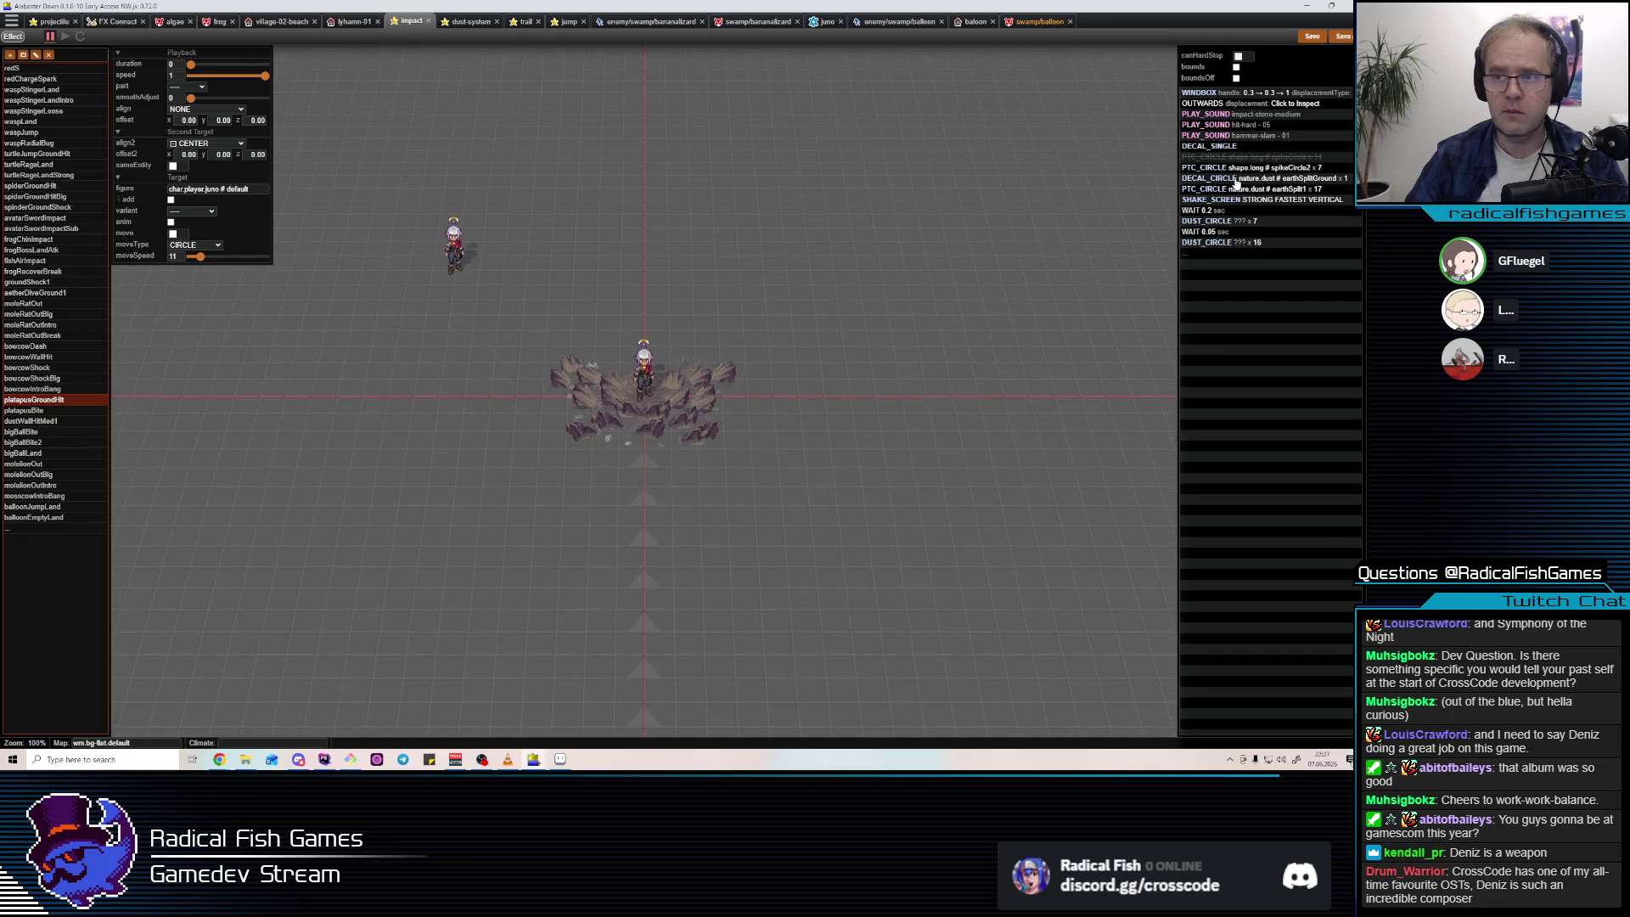
click(1253, 222)
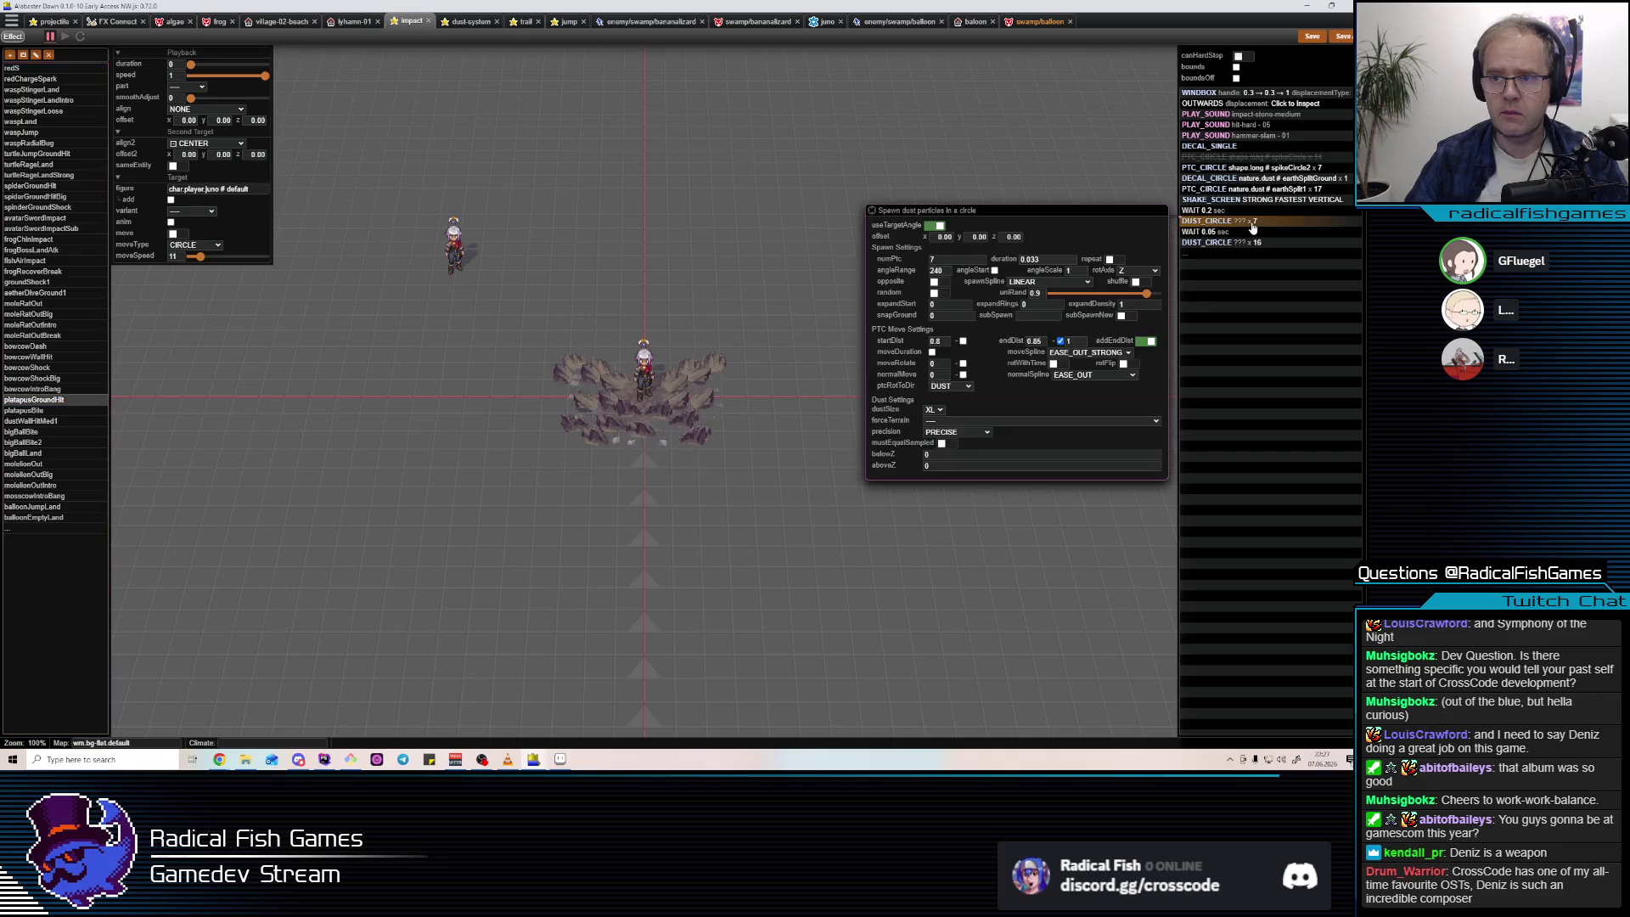
click(51, 243)
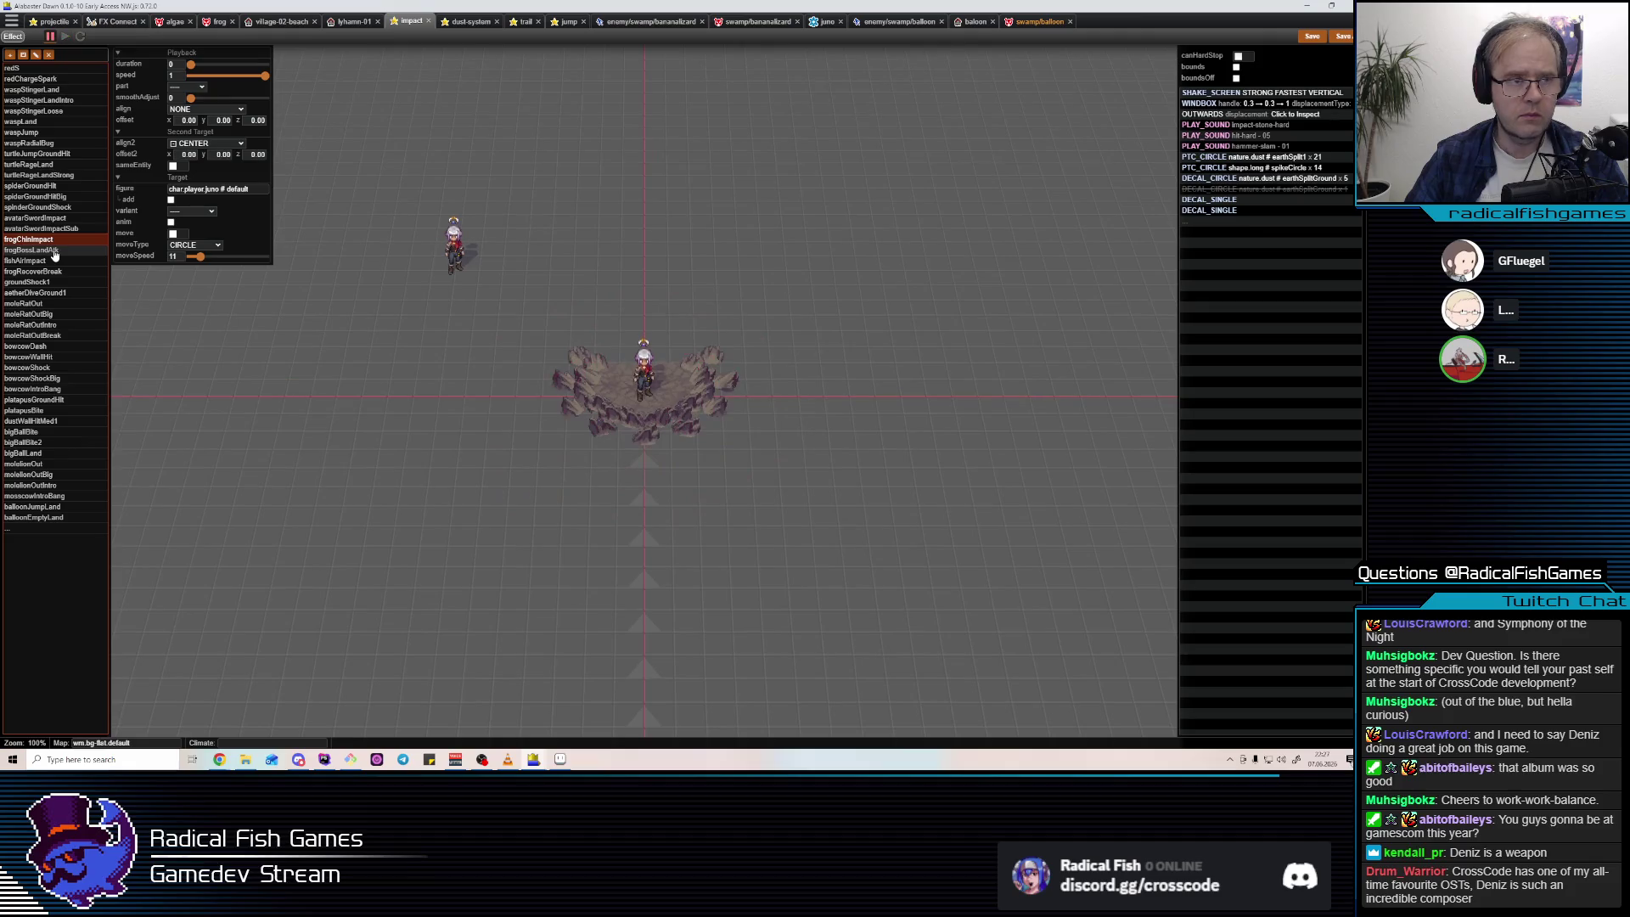
click(53, 251)
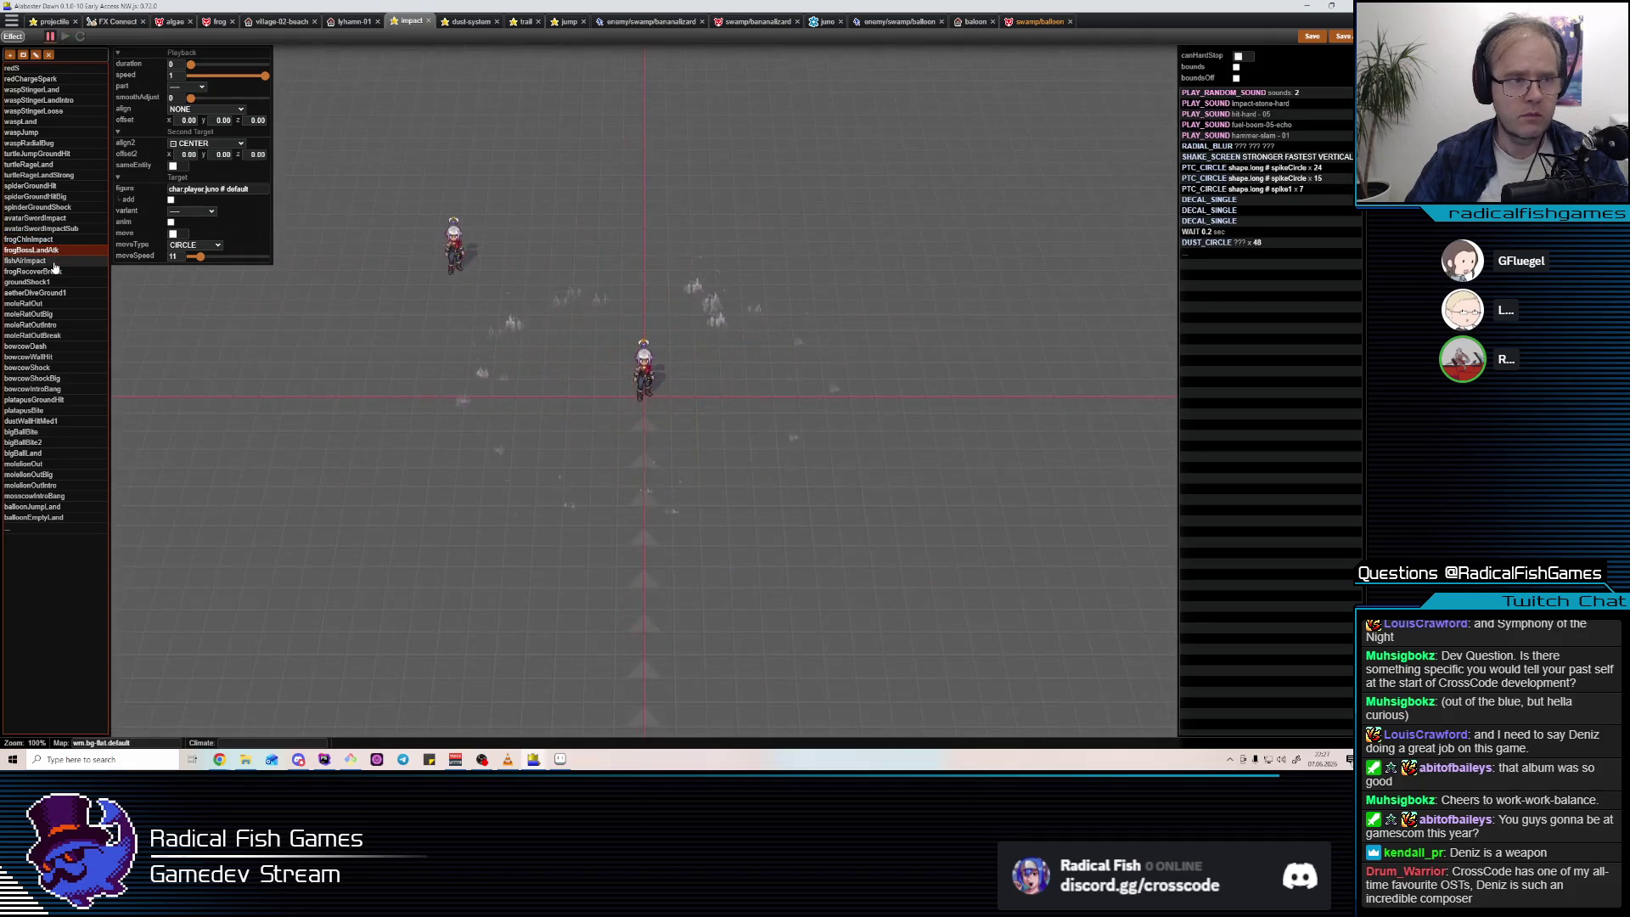
click(38, 155)
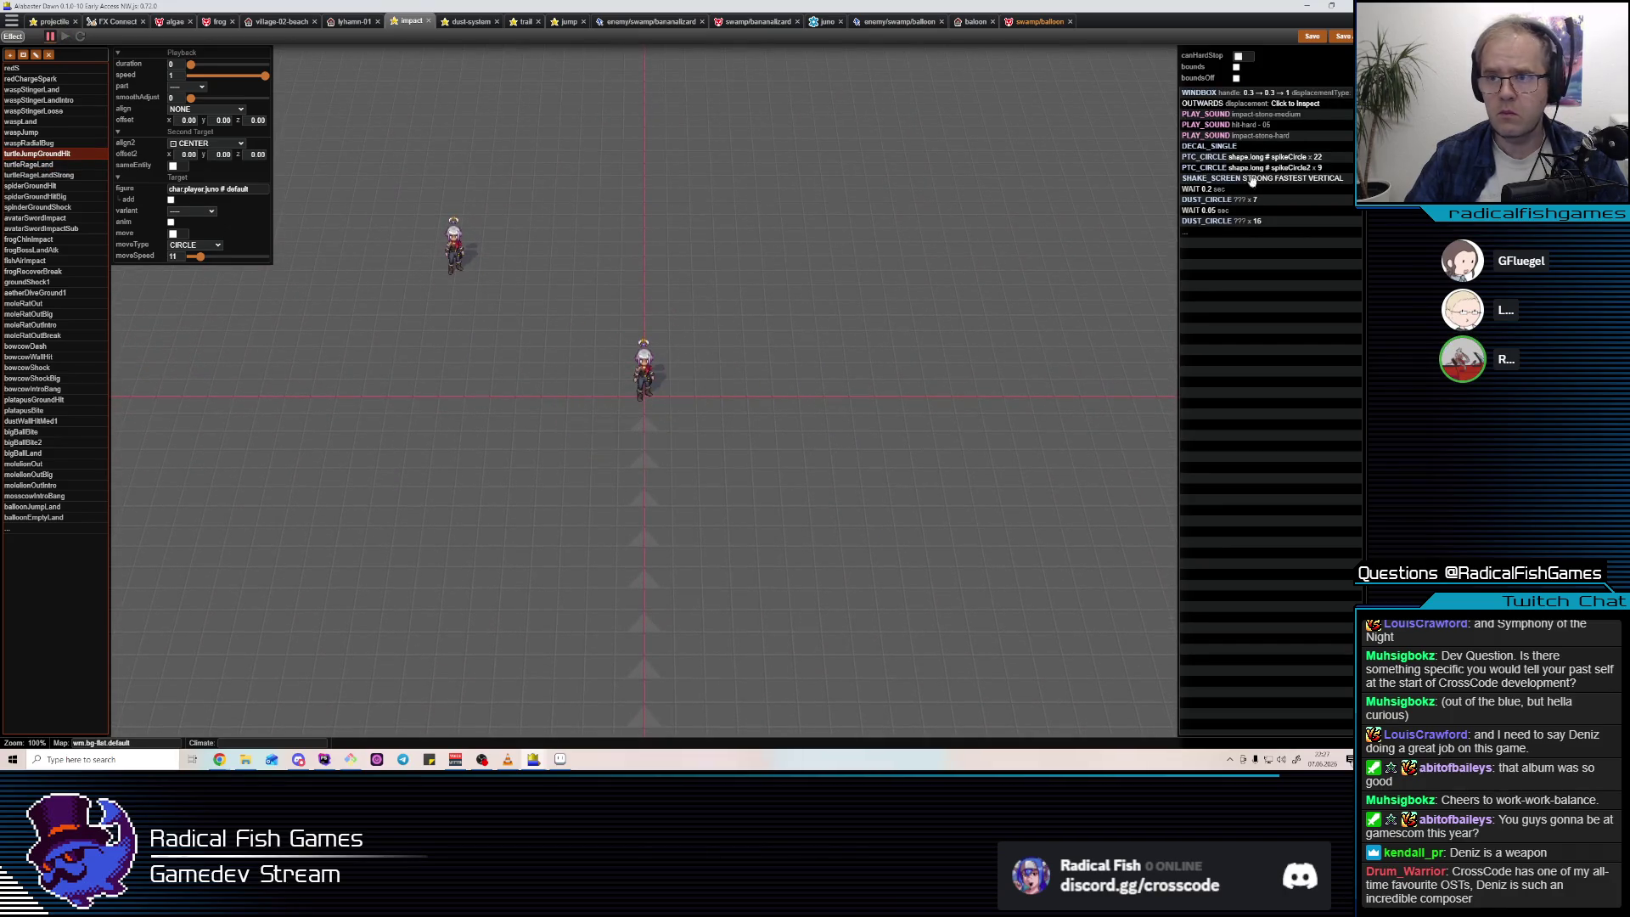
click(1248, 158)
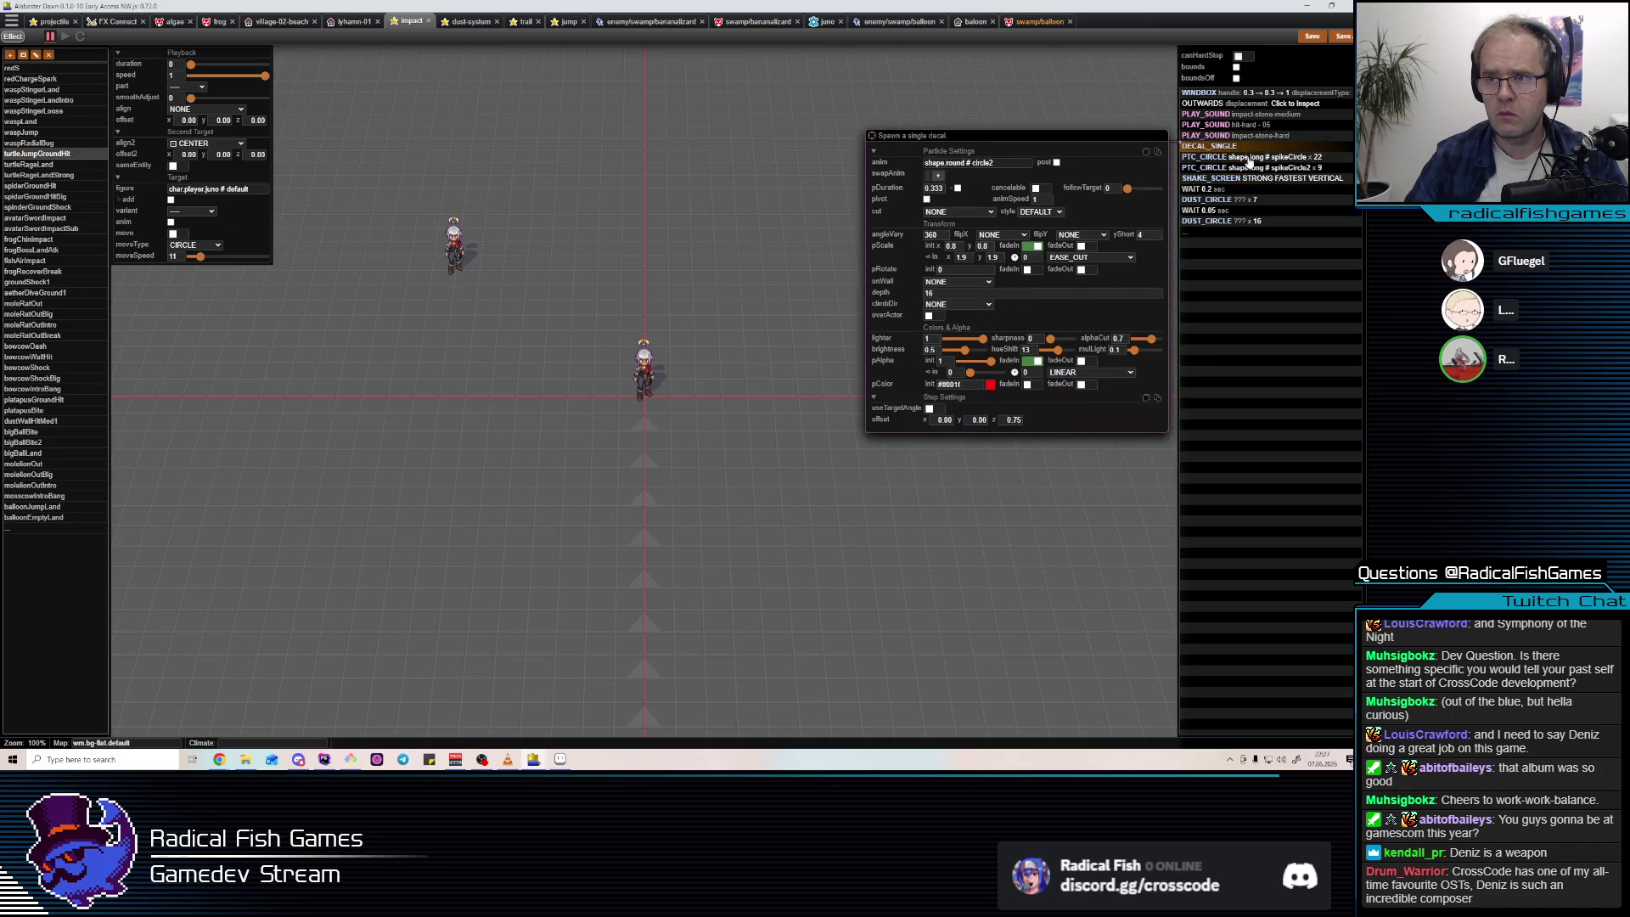
Study balloonEmptyLand's dust circle and wait duration, then return to the projectile effects.
click(43, 518)
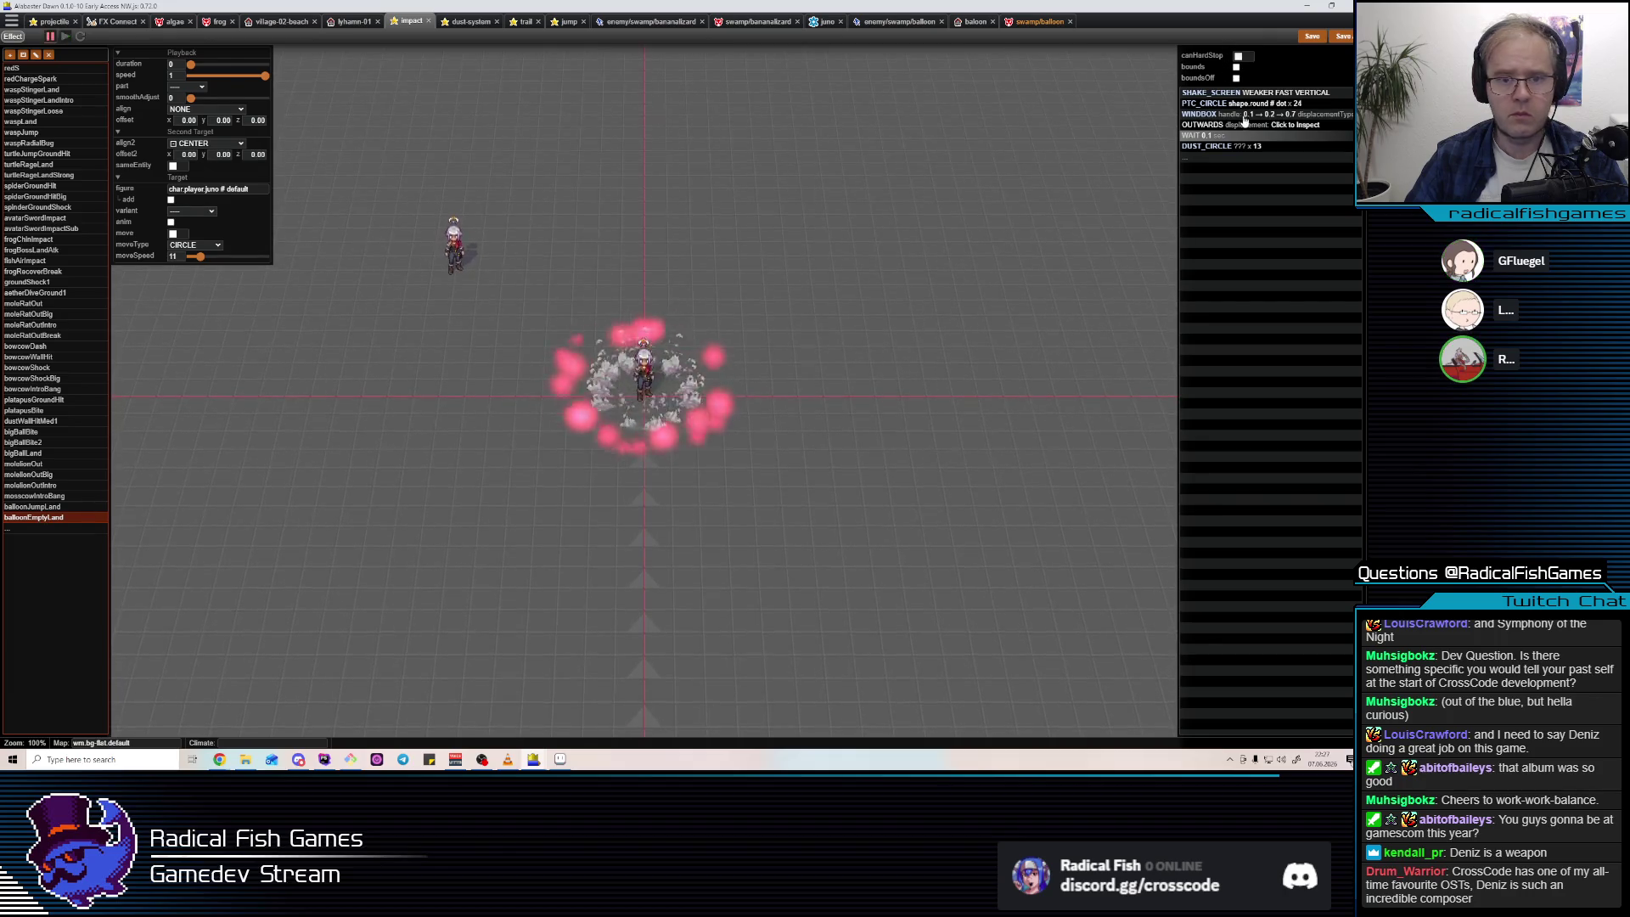
click(1240, 145)
click(1239, 136)
click(537, 325)
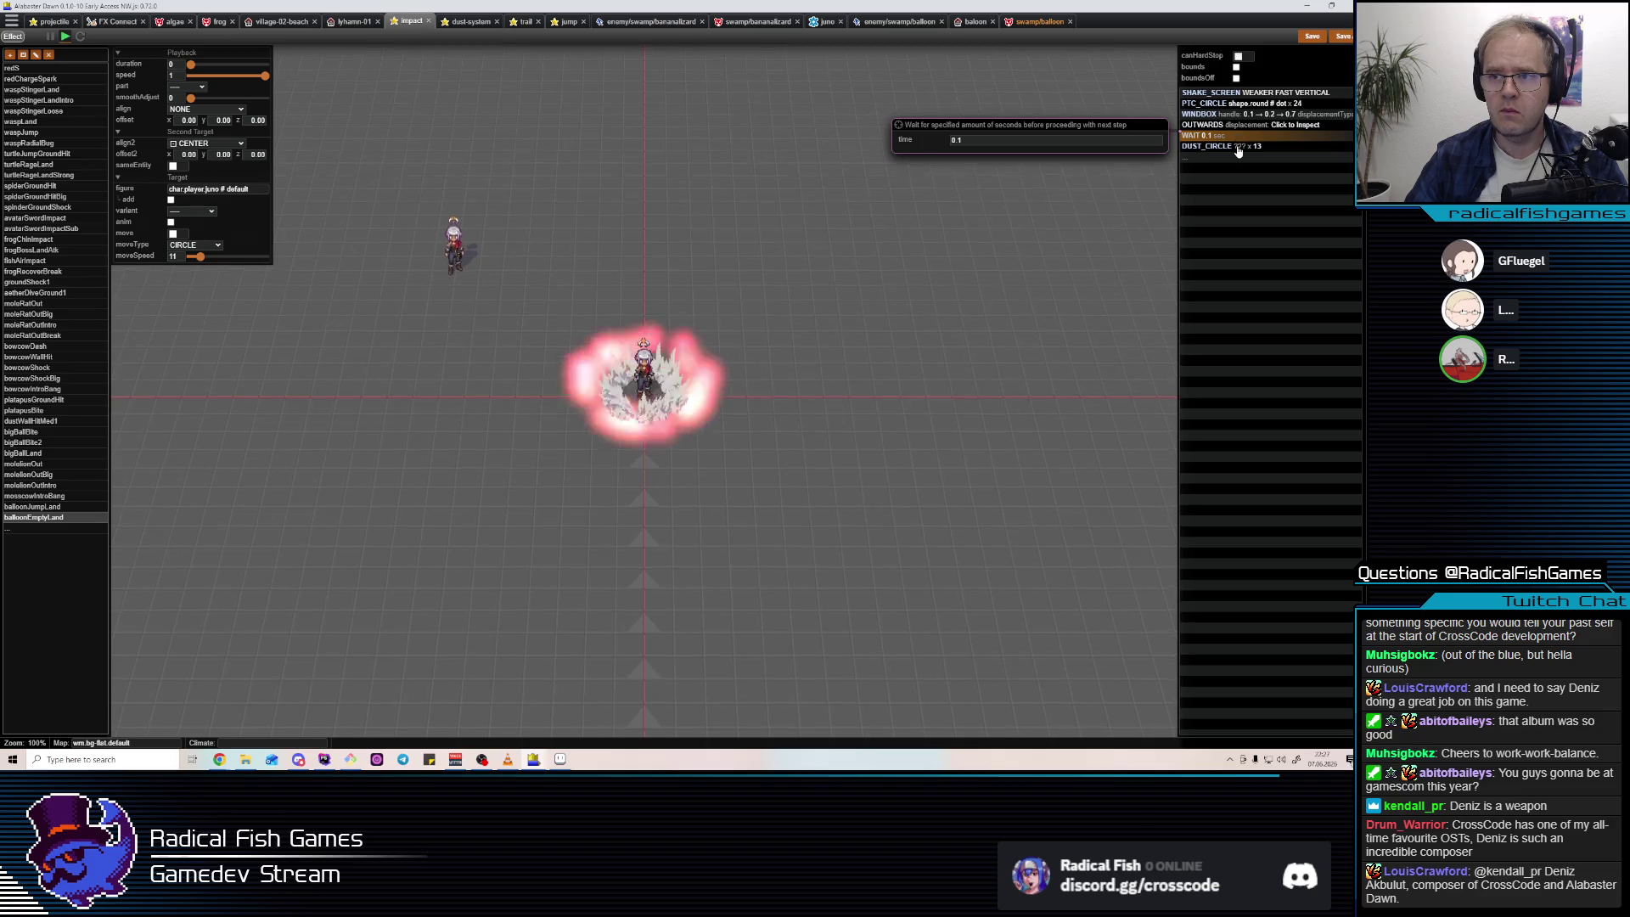
click(38, 518)
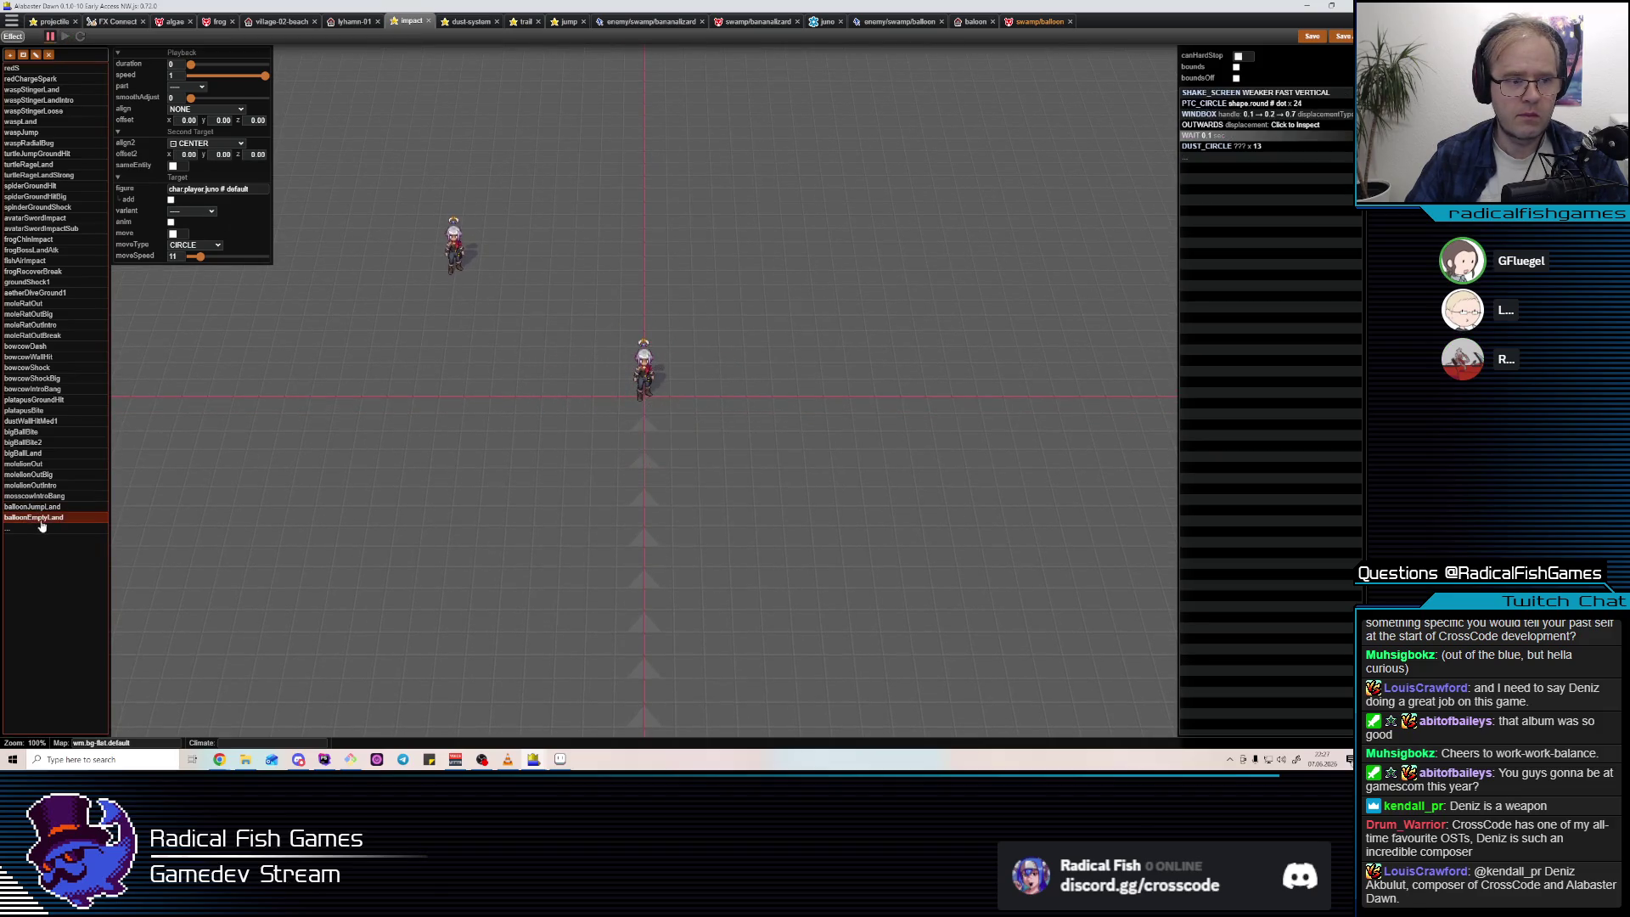
click(1223, 136)
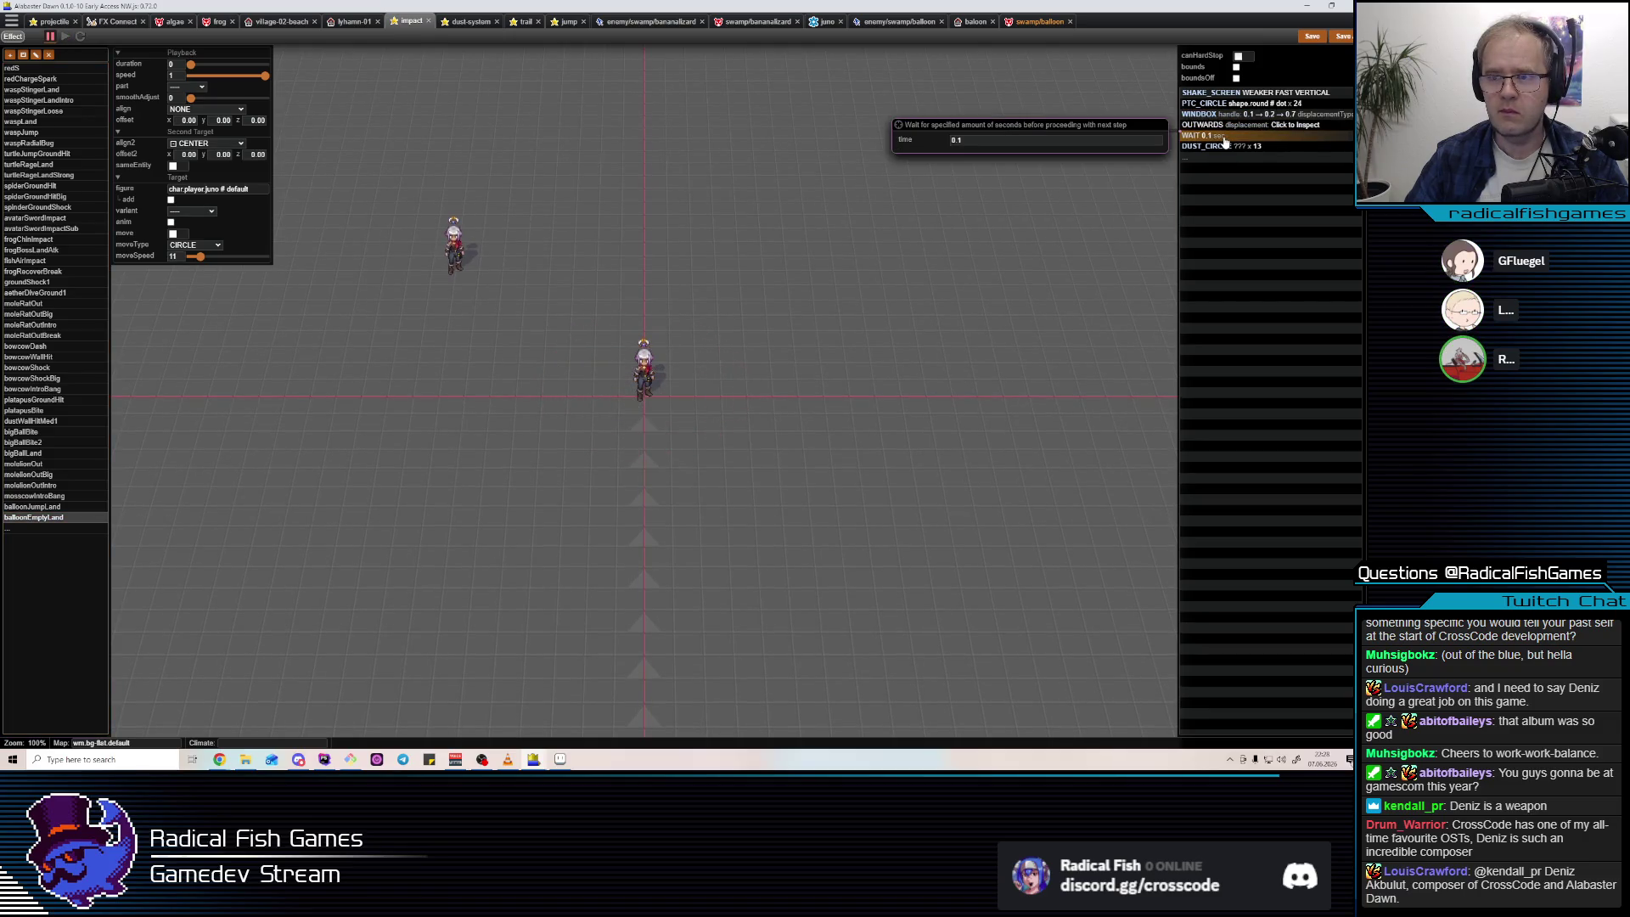
click(49, 26)
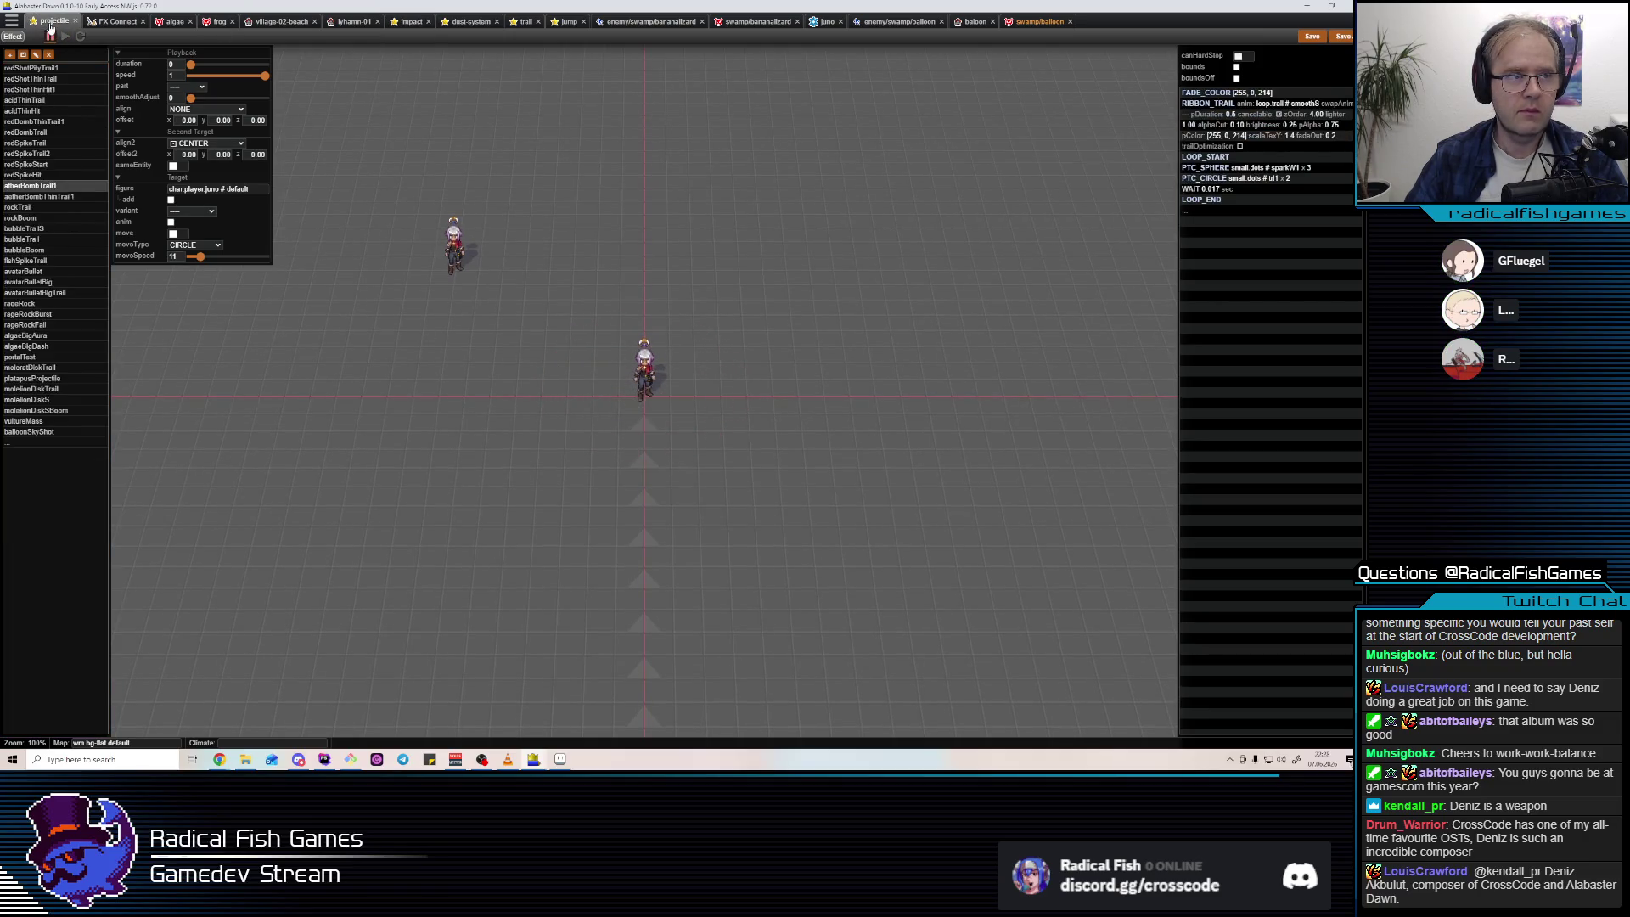
Paste the decal and spike circle steps into balloonSkyShot and compare its steps.
click(32, 431)
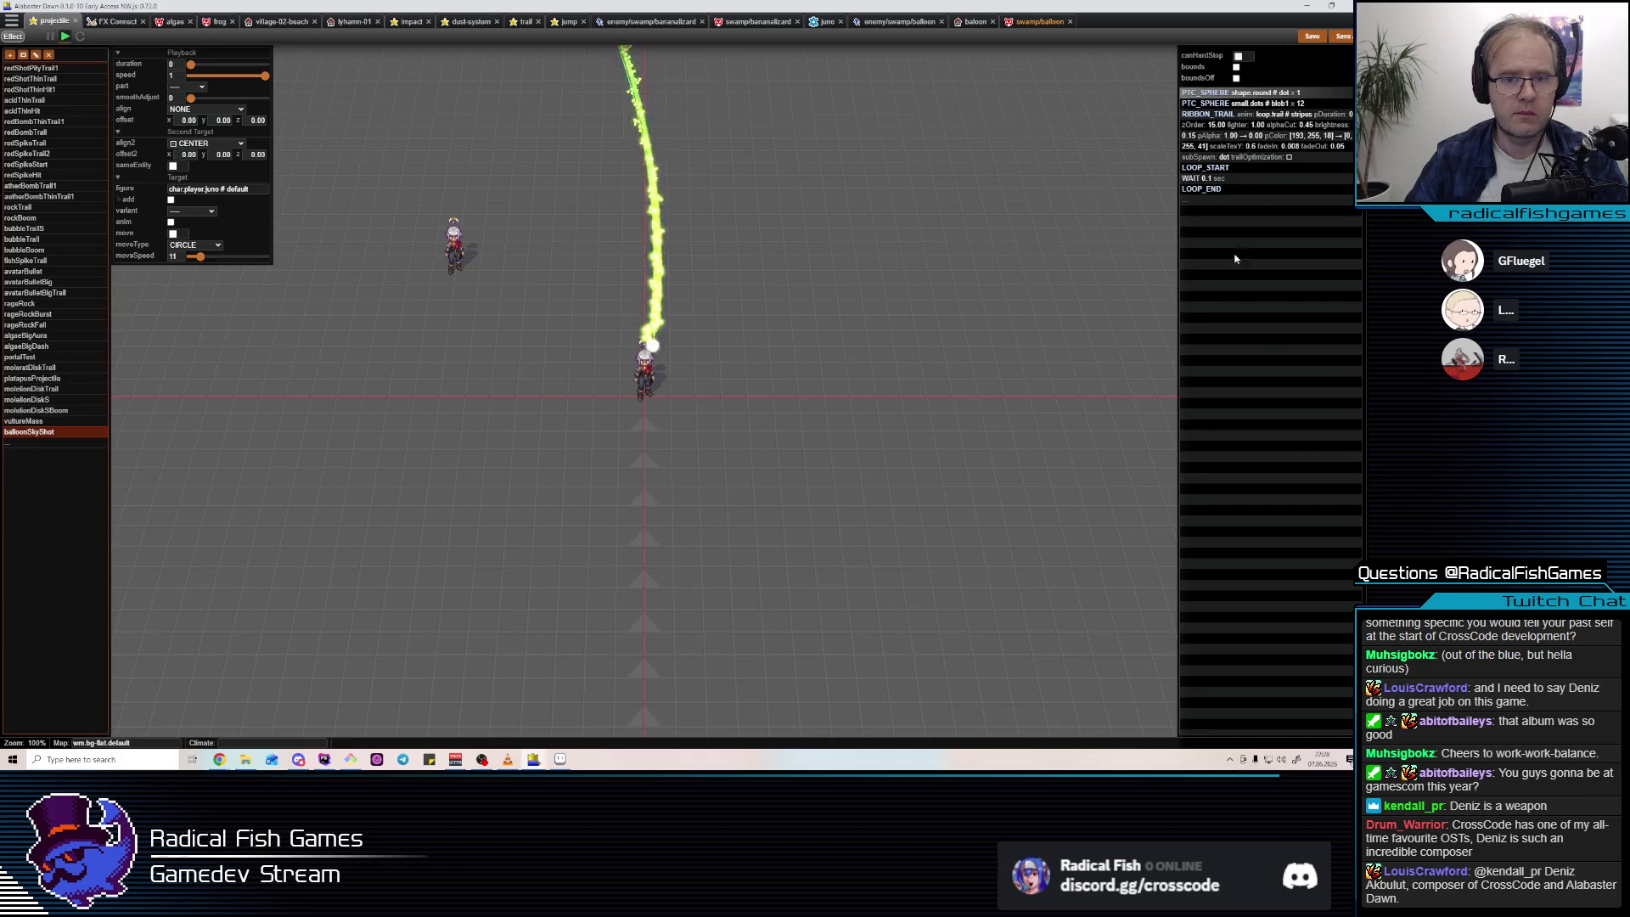
key(ctrl+v)
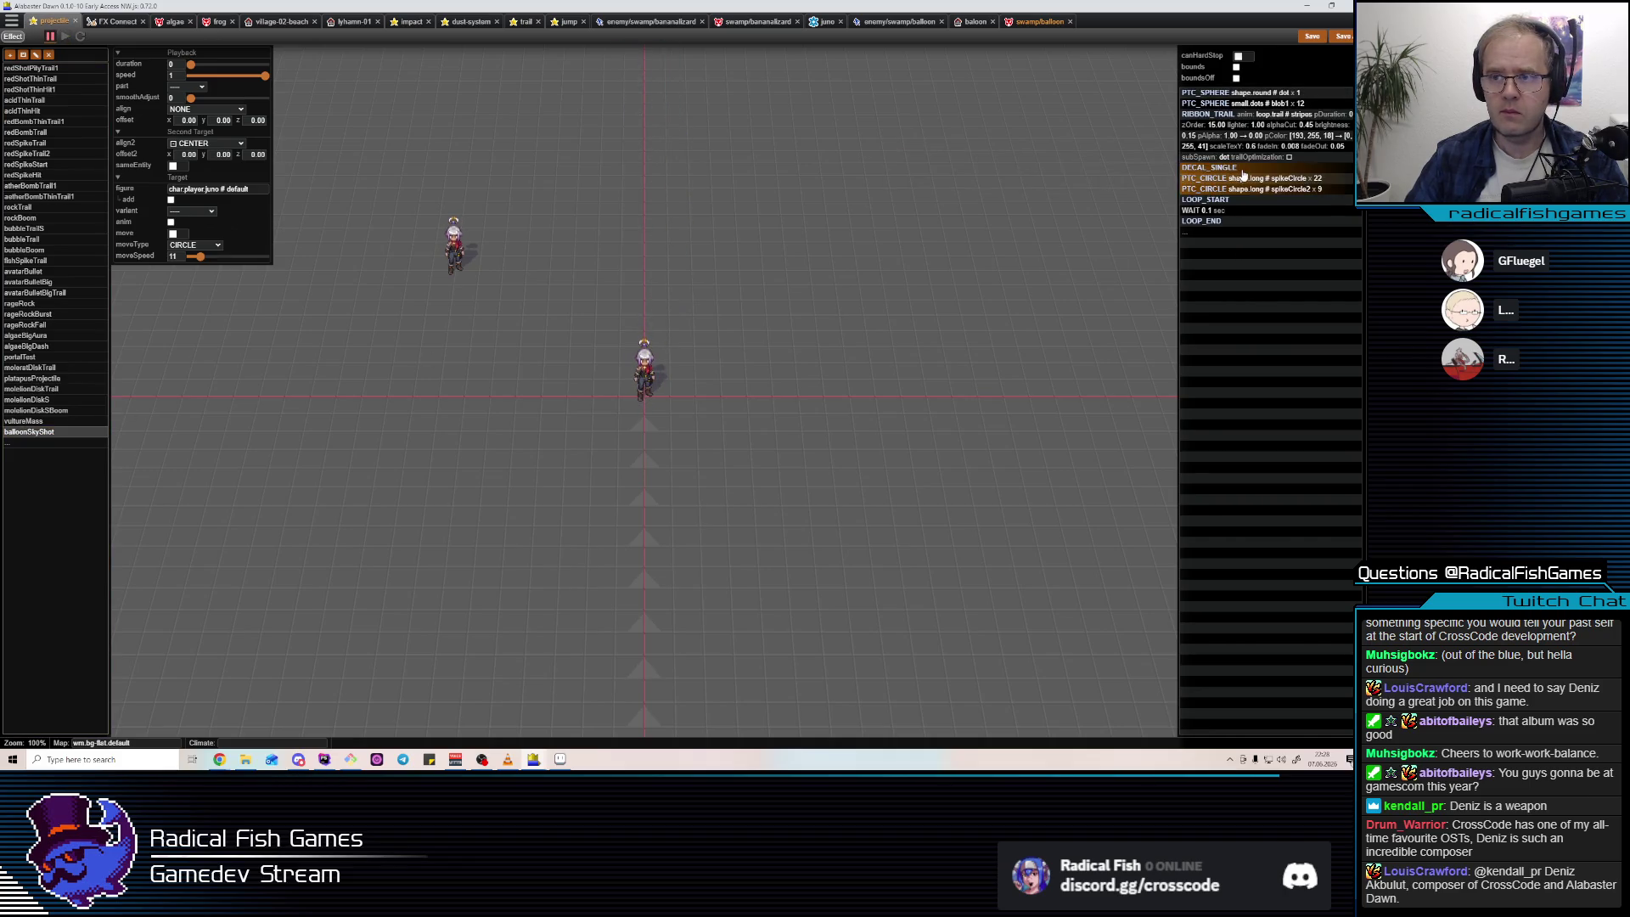
click(1241, 127)
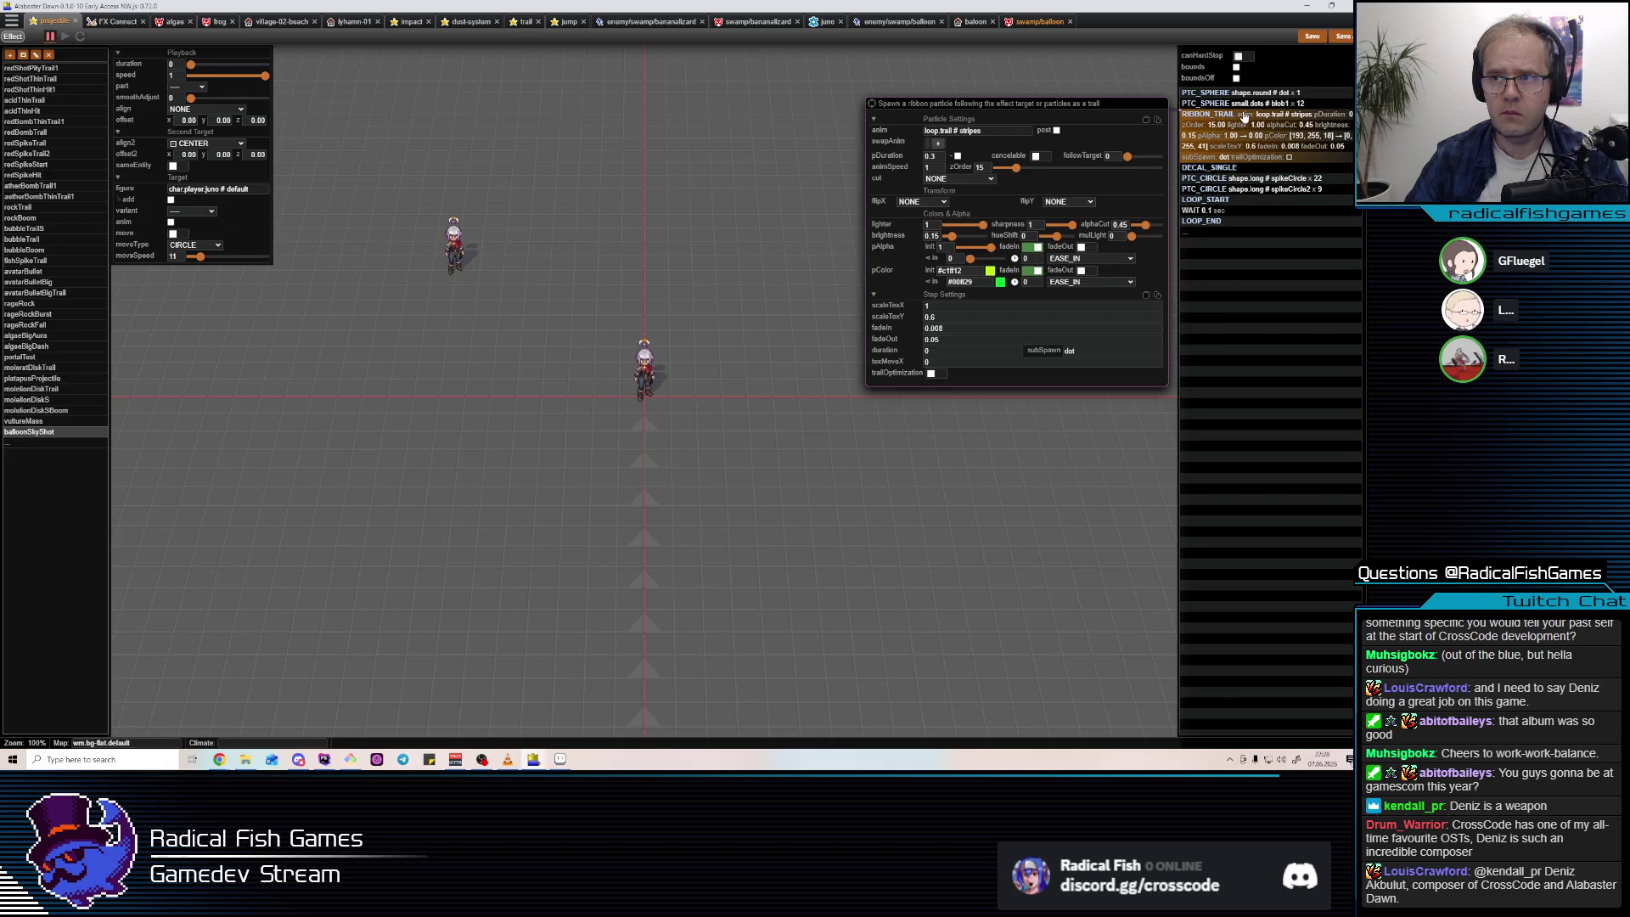
click(1245, 95)
click(1220, 167)
click(1220, 178)
click(1219, 167)
click(1238, 94)
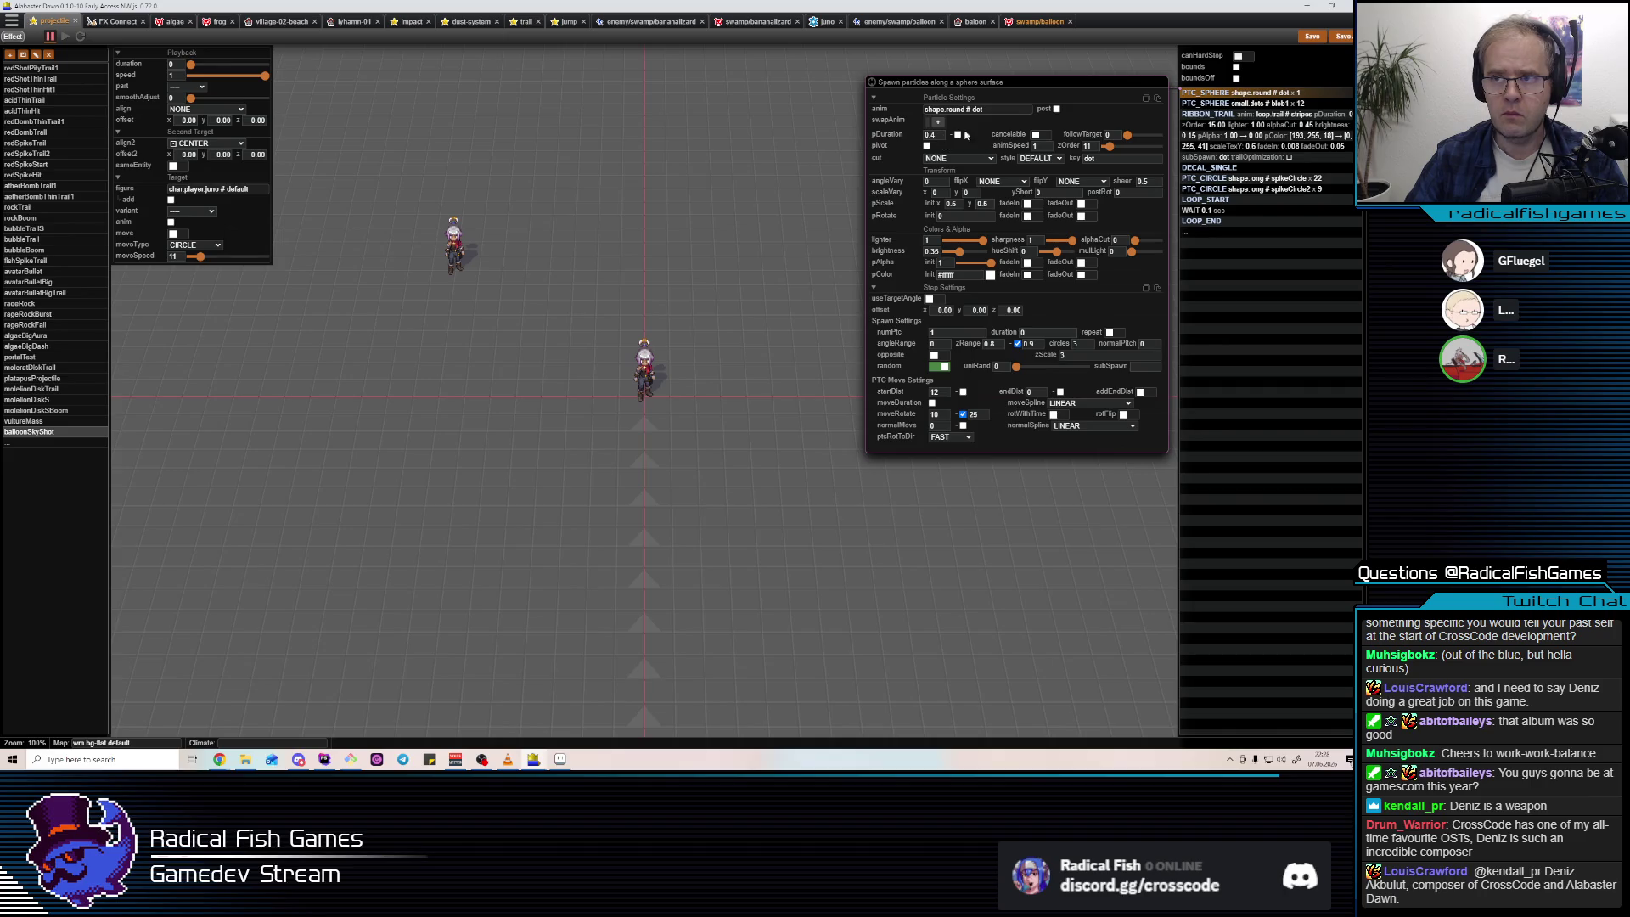
click(1237, 169)
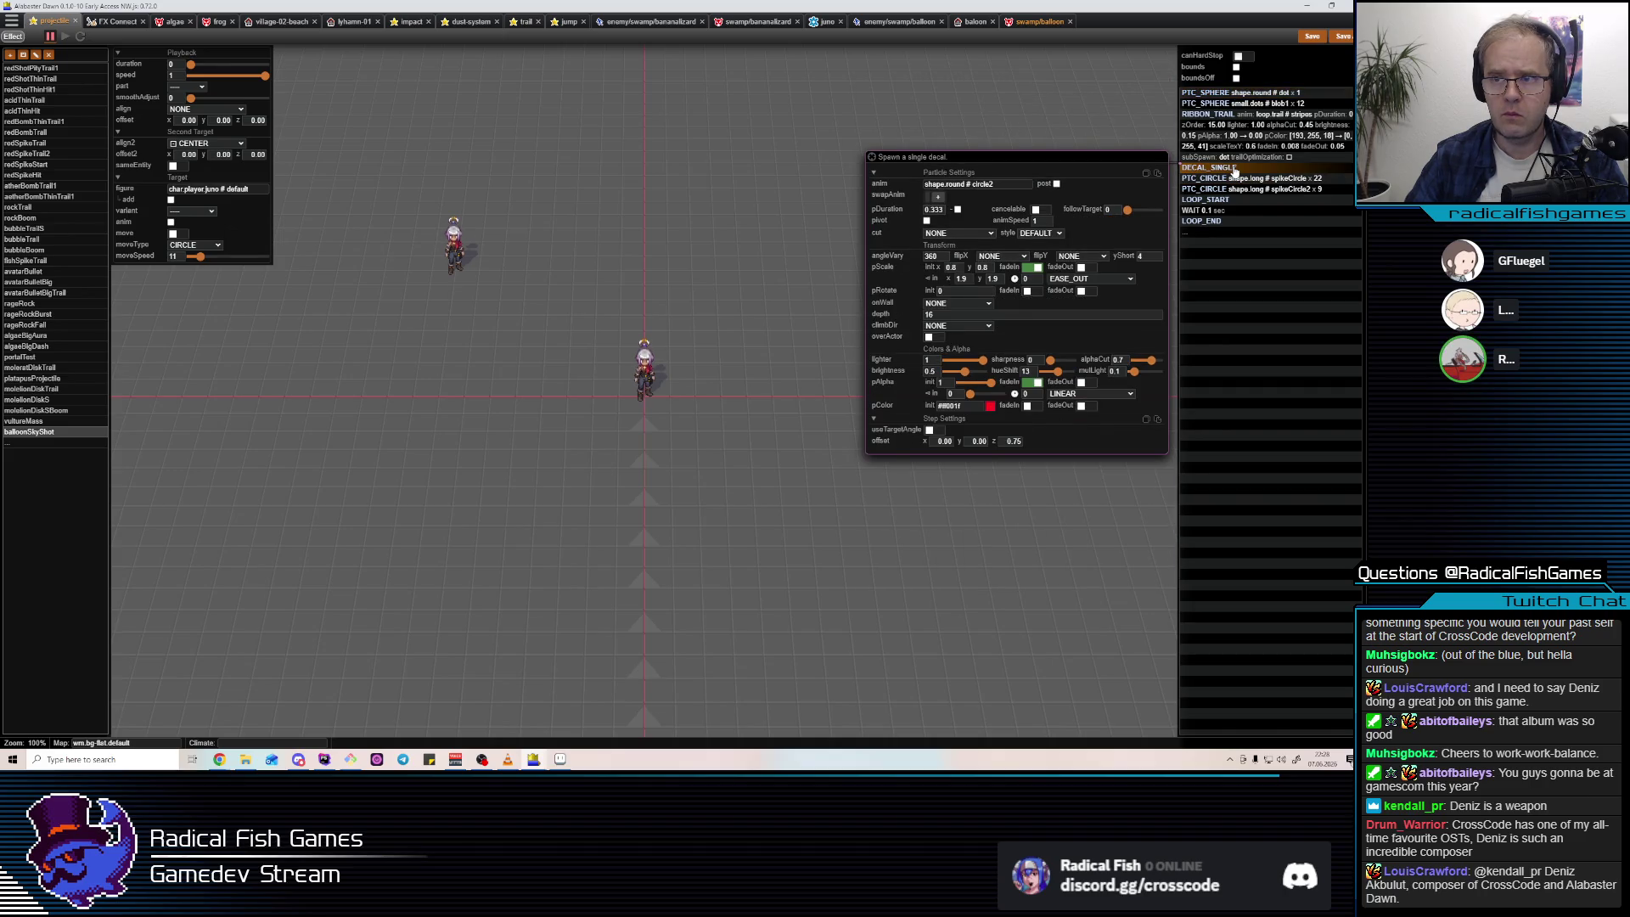
Insert a wait step before the decal step.
key(Insert)
text(wait)
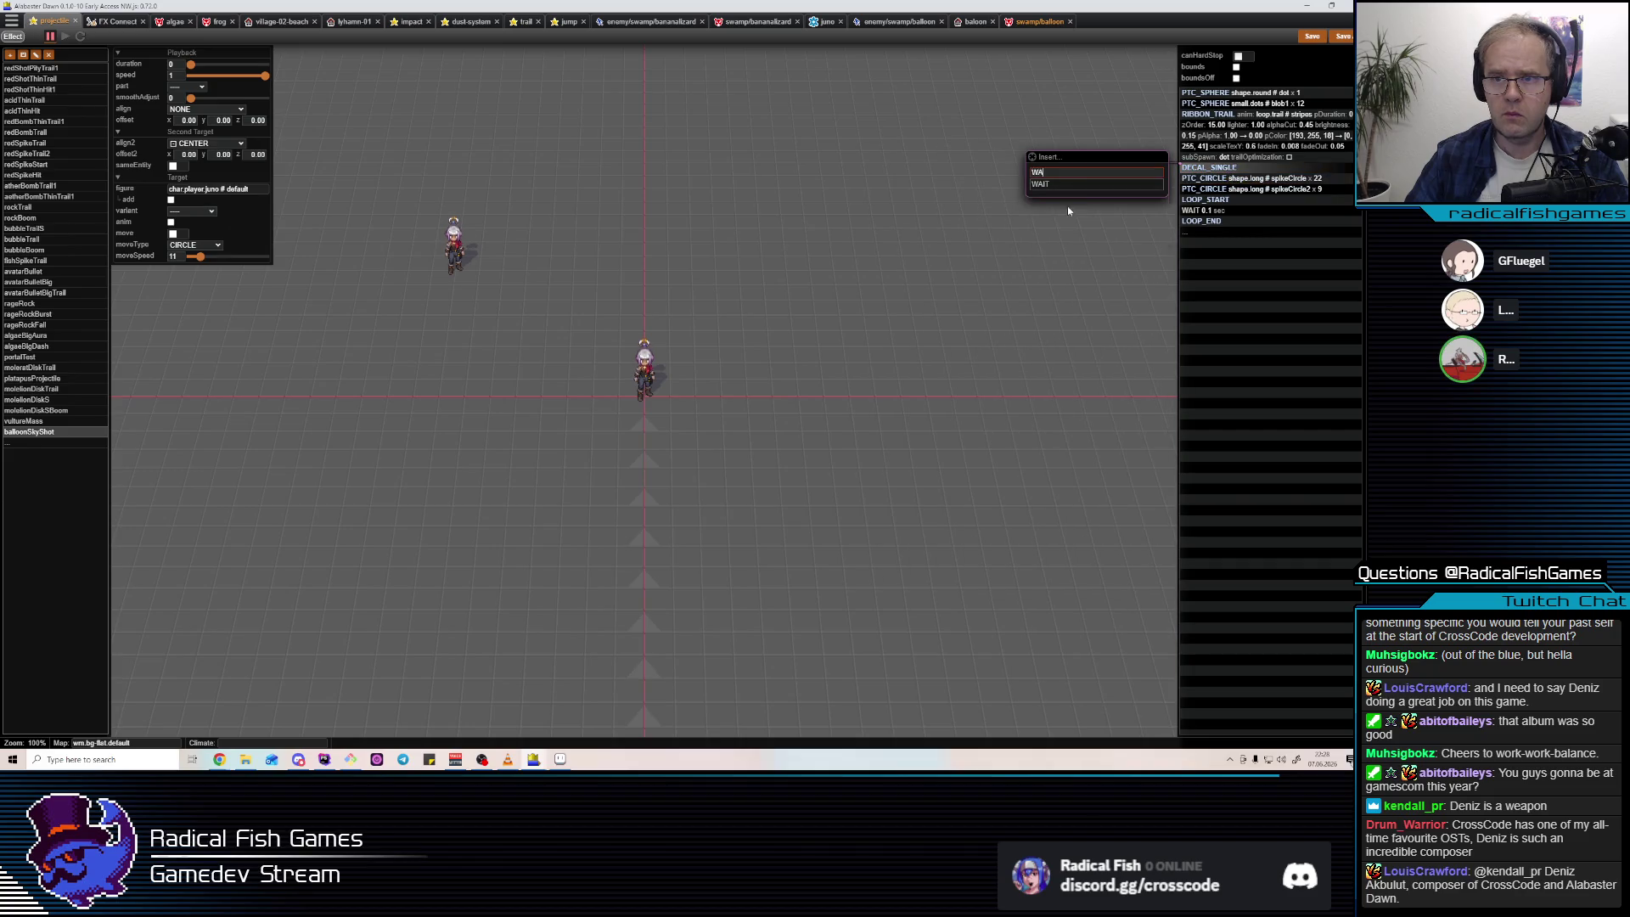
click(1061, 193)
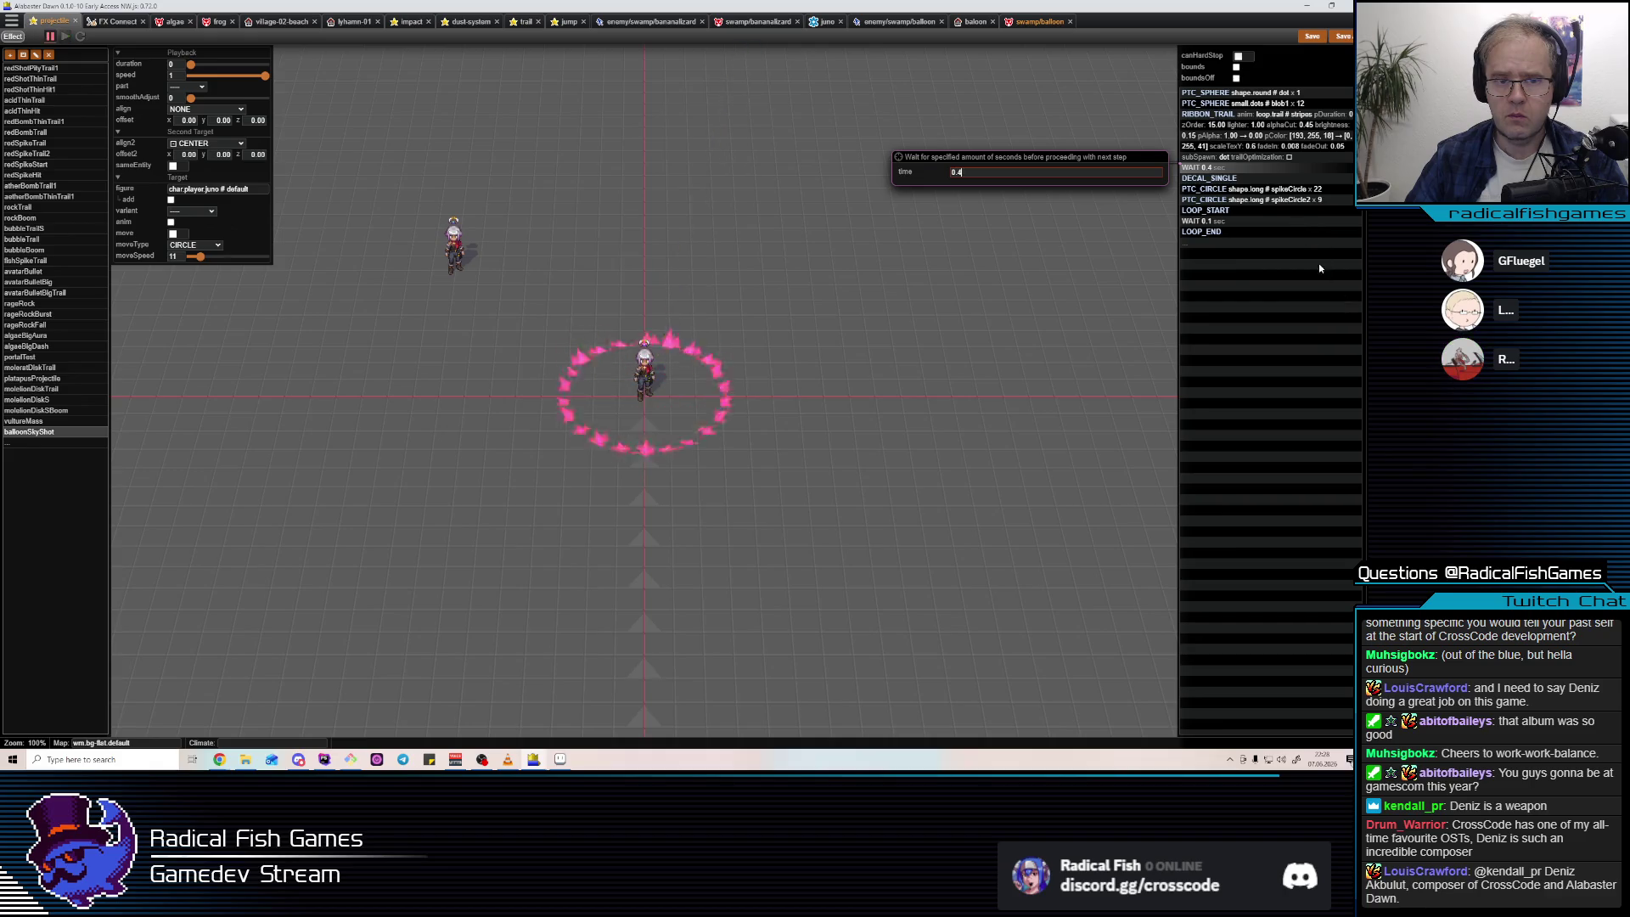
Cut spikeCircle down to 12 spikes, check spikeCircle2, then show the DECAL_SINGLE settings.
click(1255, 188)
double_click(948, 440)
text(12)
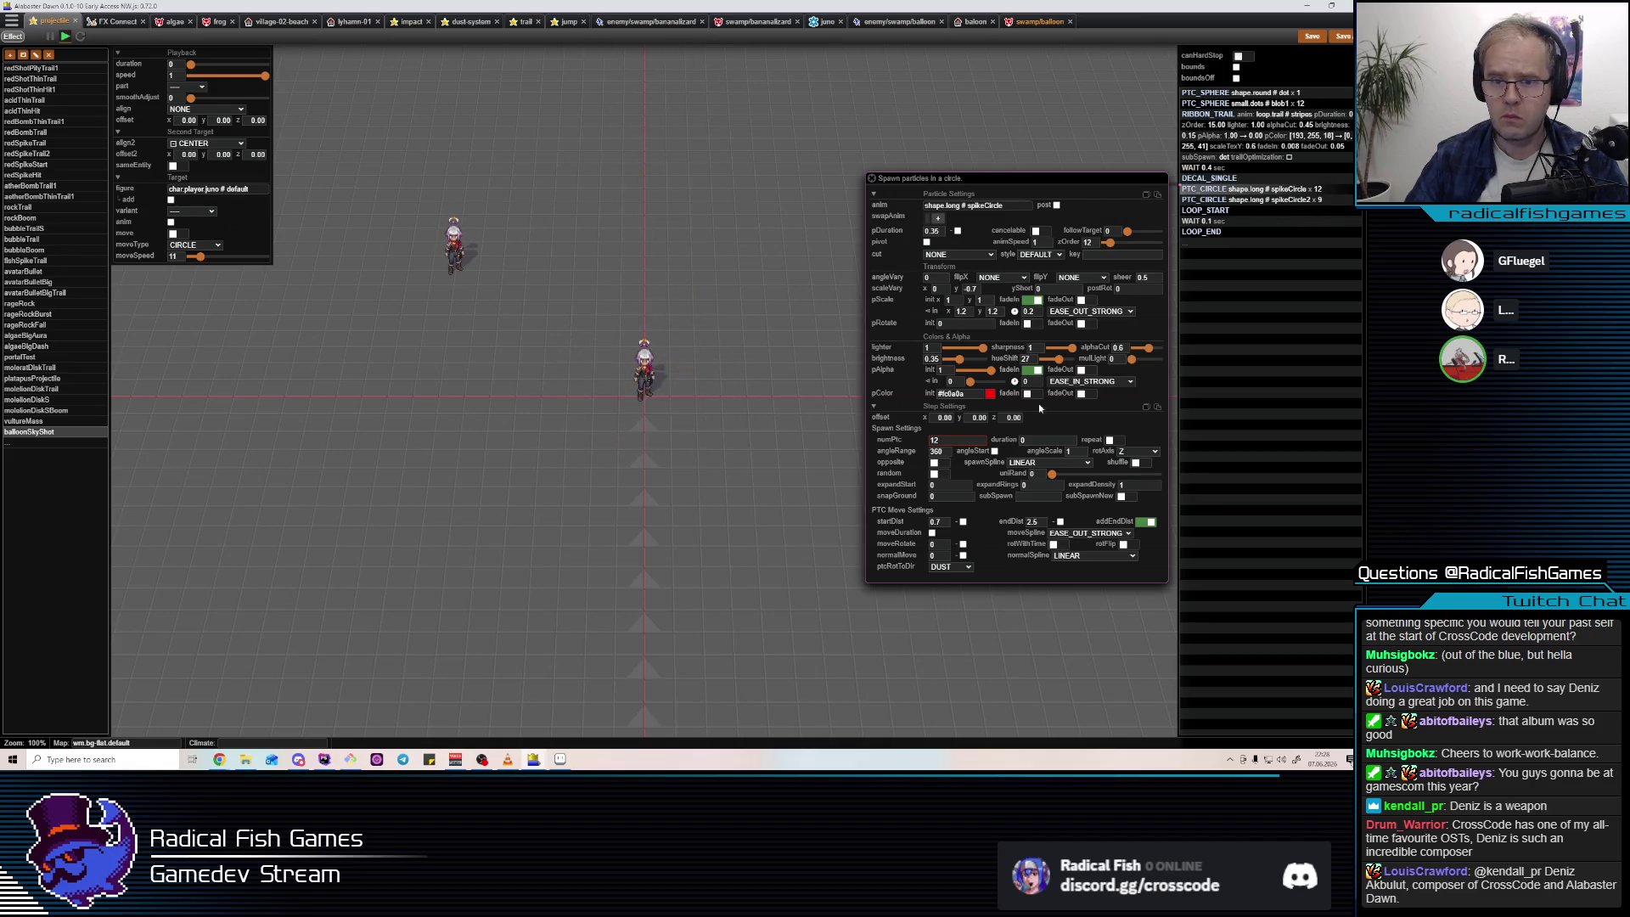
text(1.5)
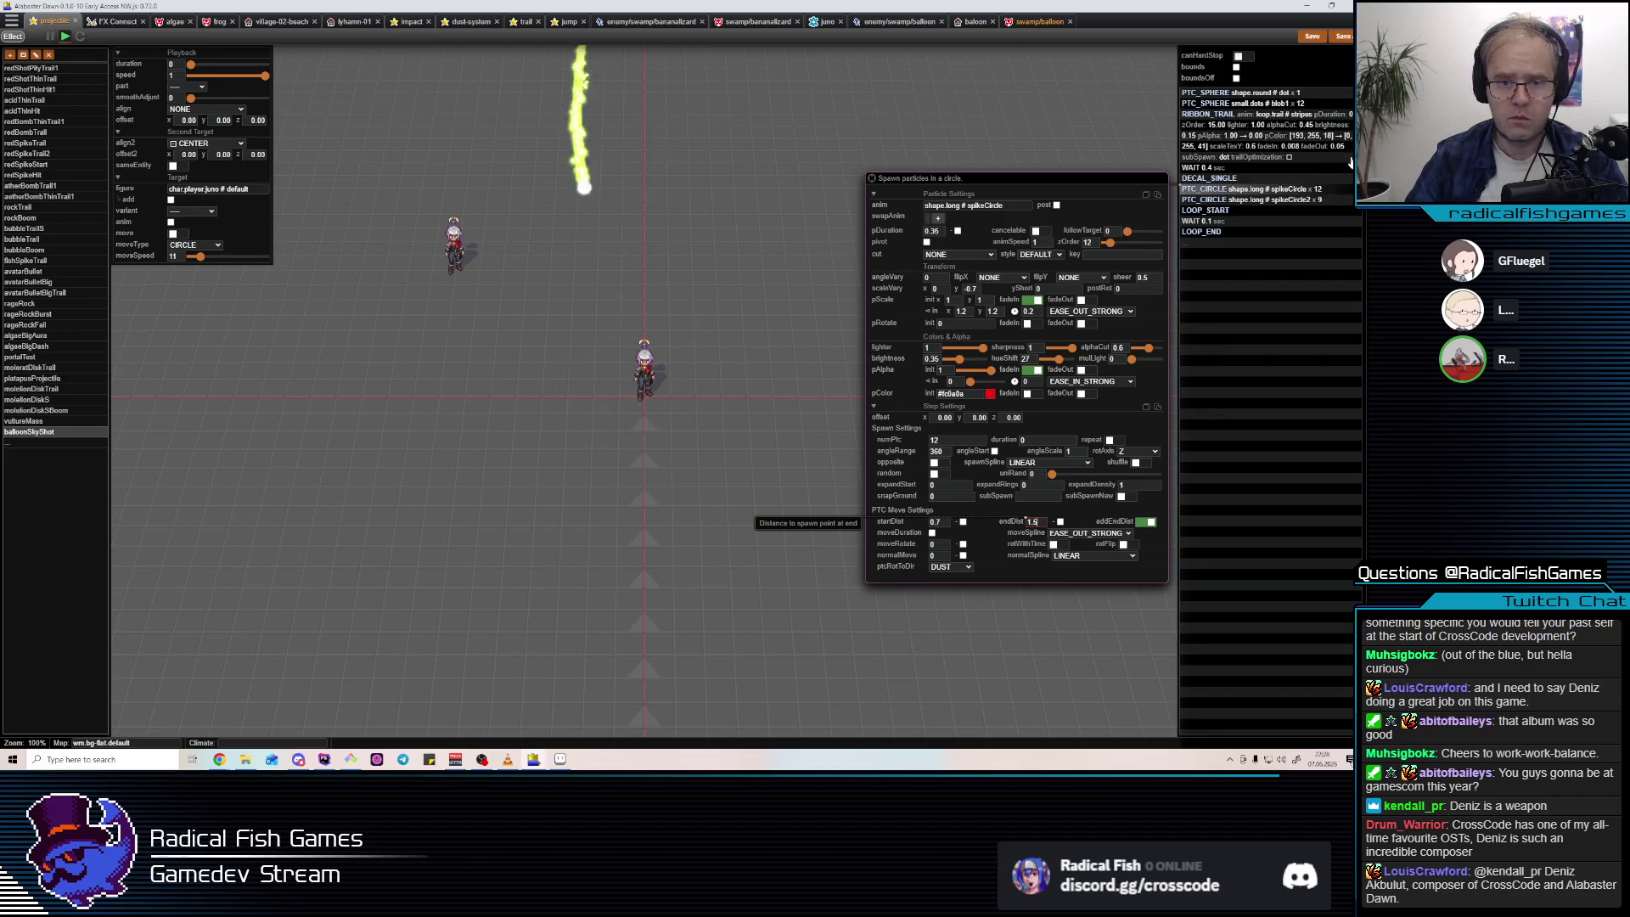
click(1244, 201)
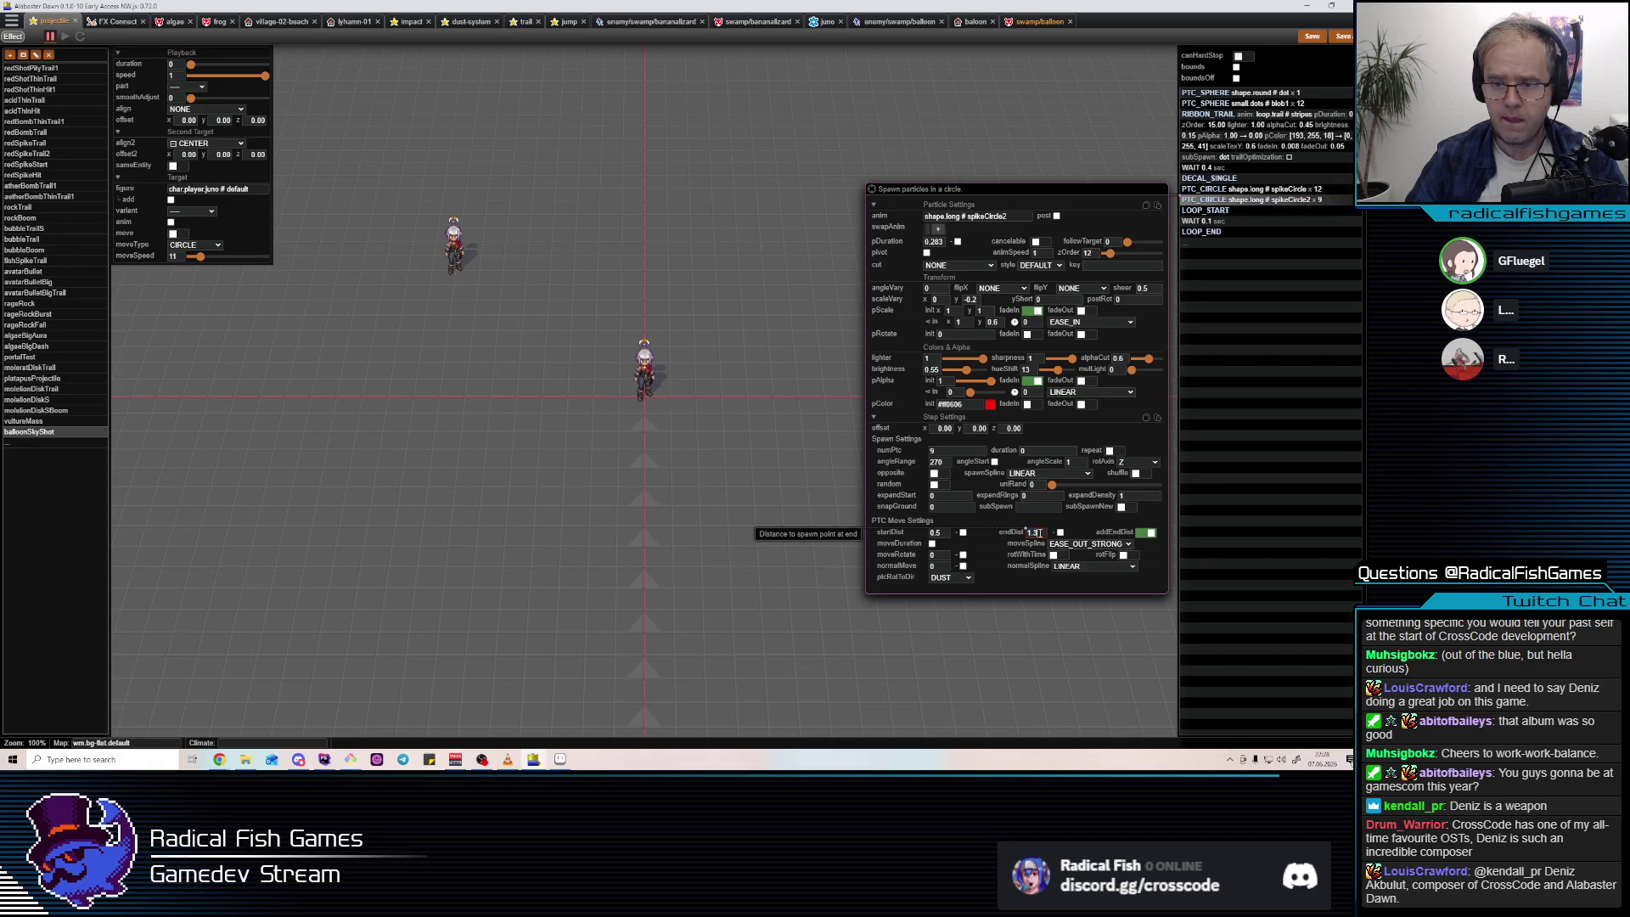
scroll(1040, 533, up, 1)
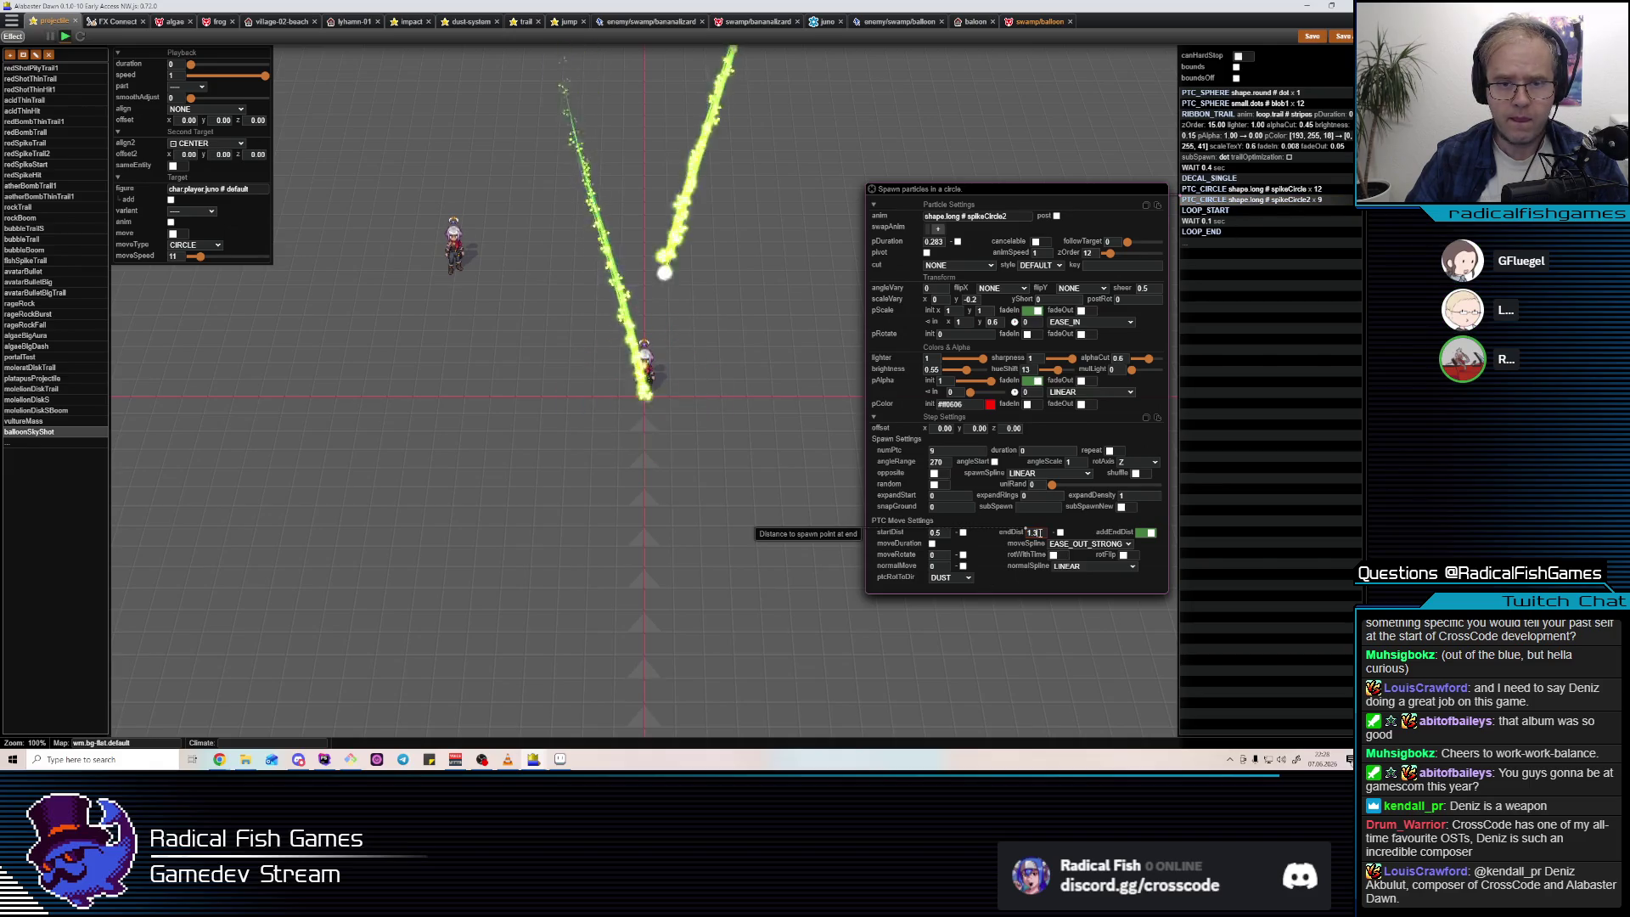
click(1209, 178)
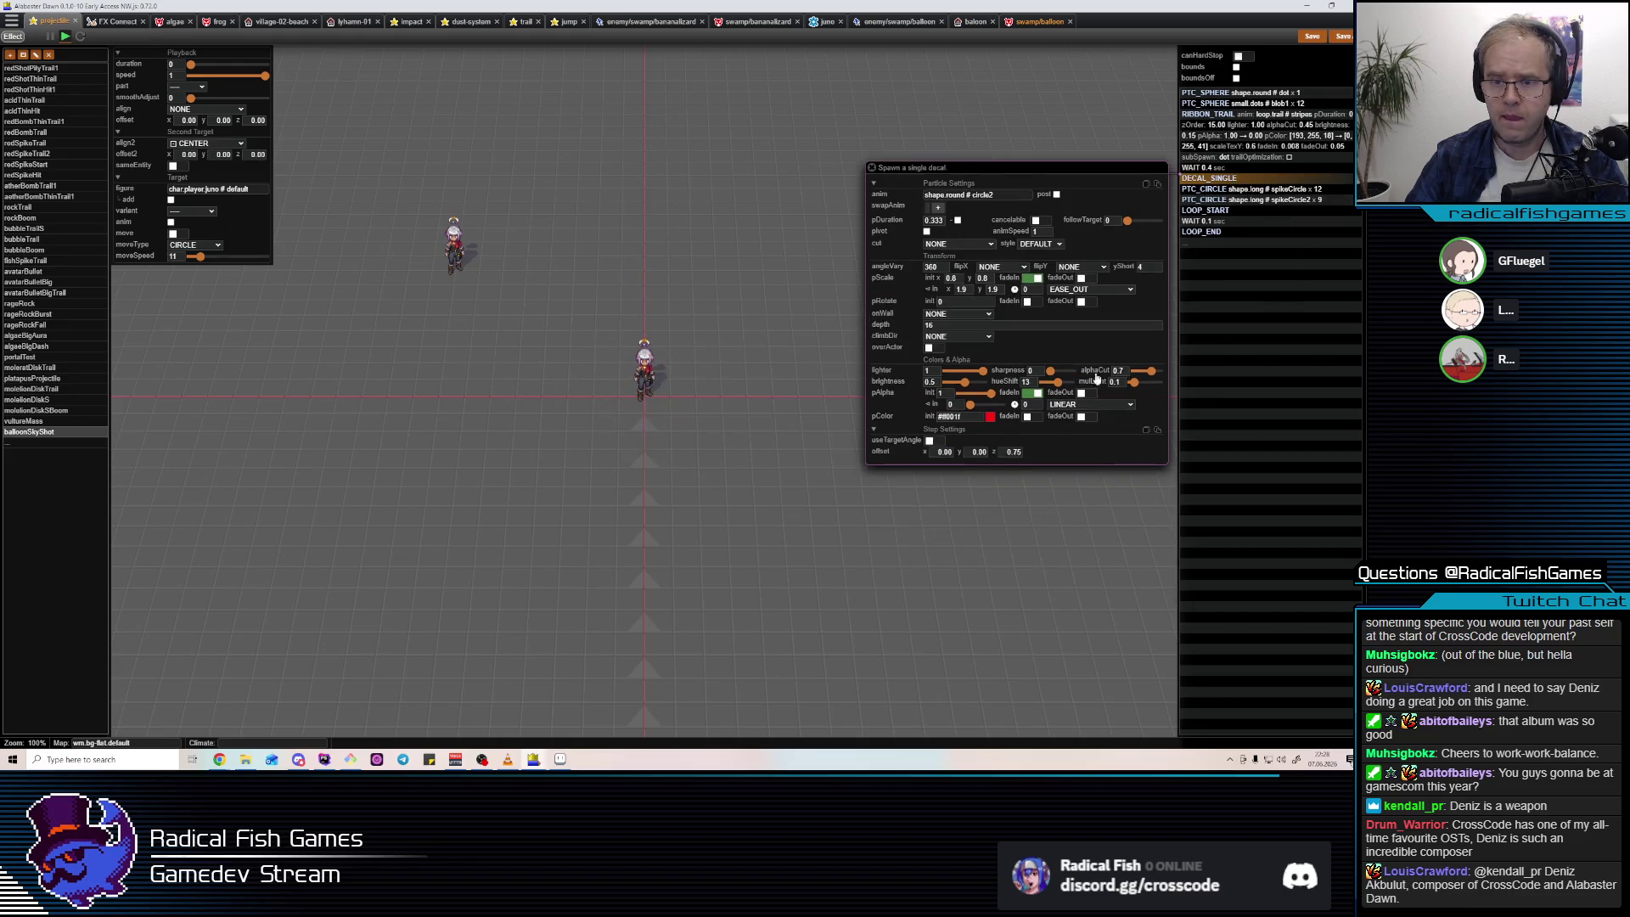
Colour the decal yellow #ffe600 with a dark-green fade-in and grow-in scale 1.5.
click(989, 417)
click(742, 566)
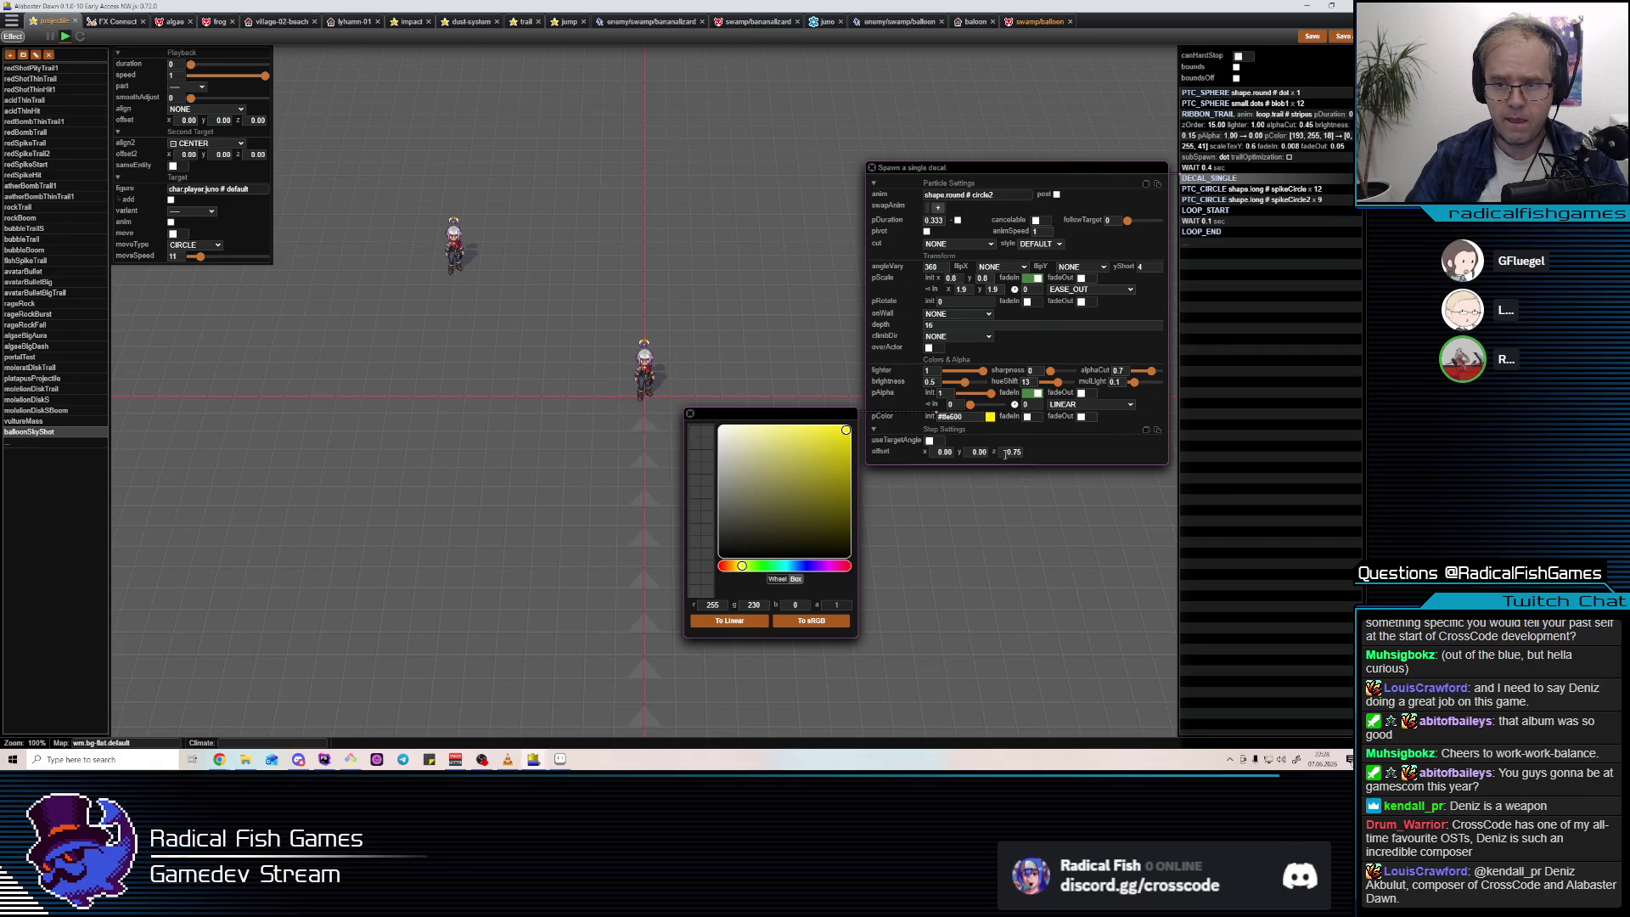
click(966, 290)
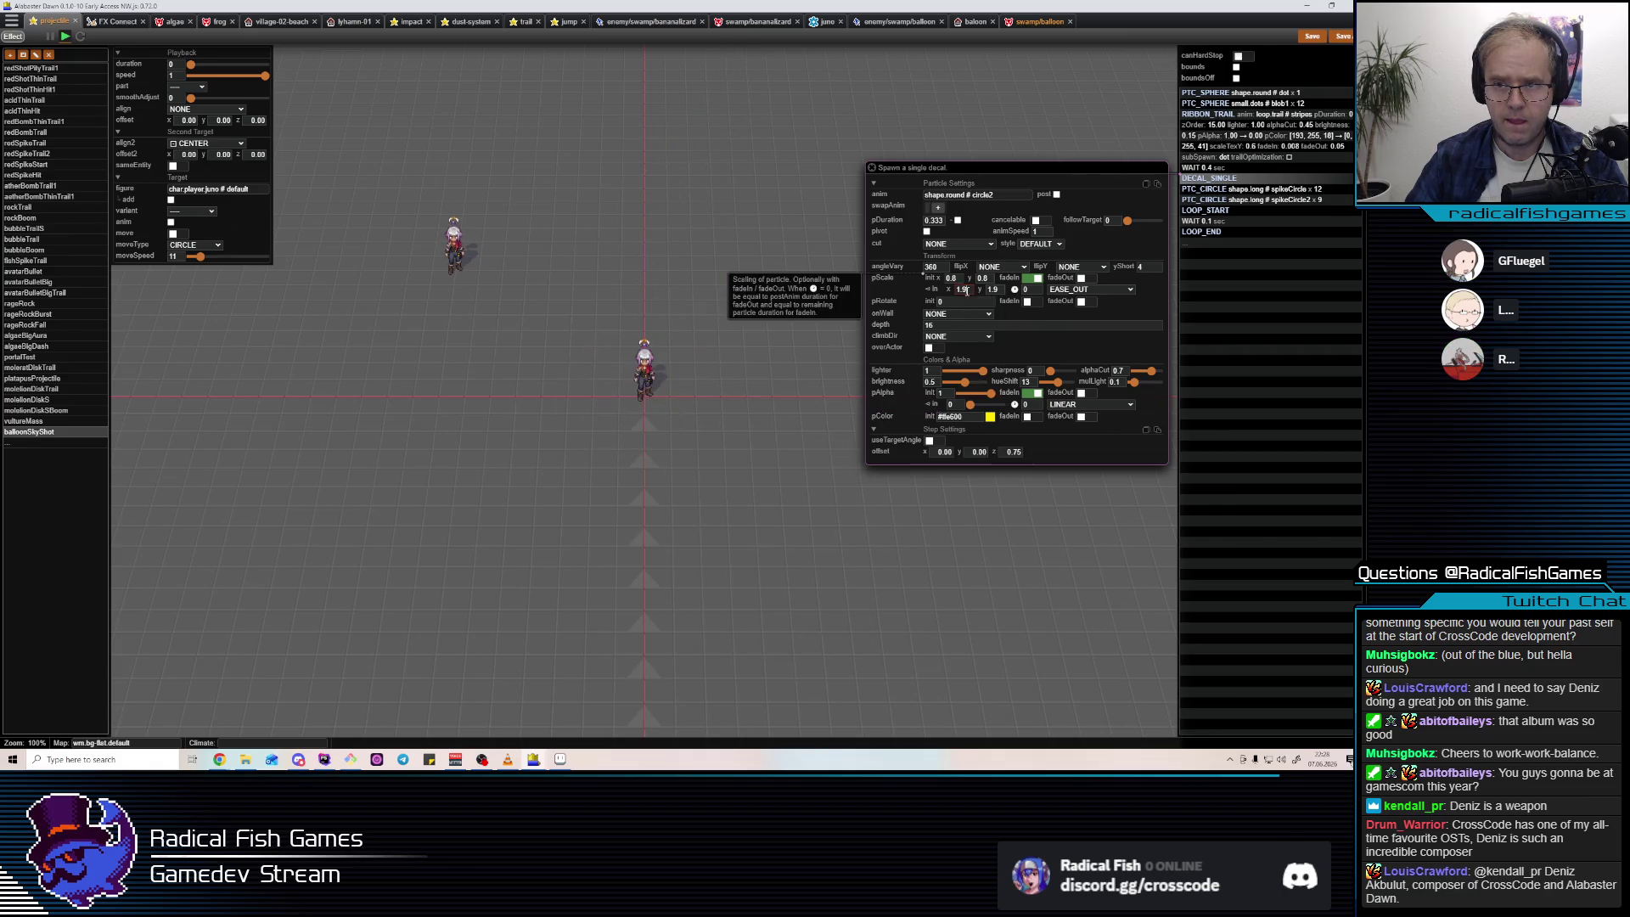
key(BackSpace)
text(5)
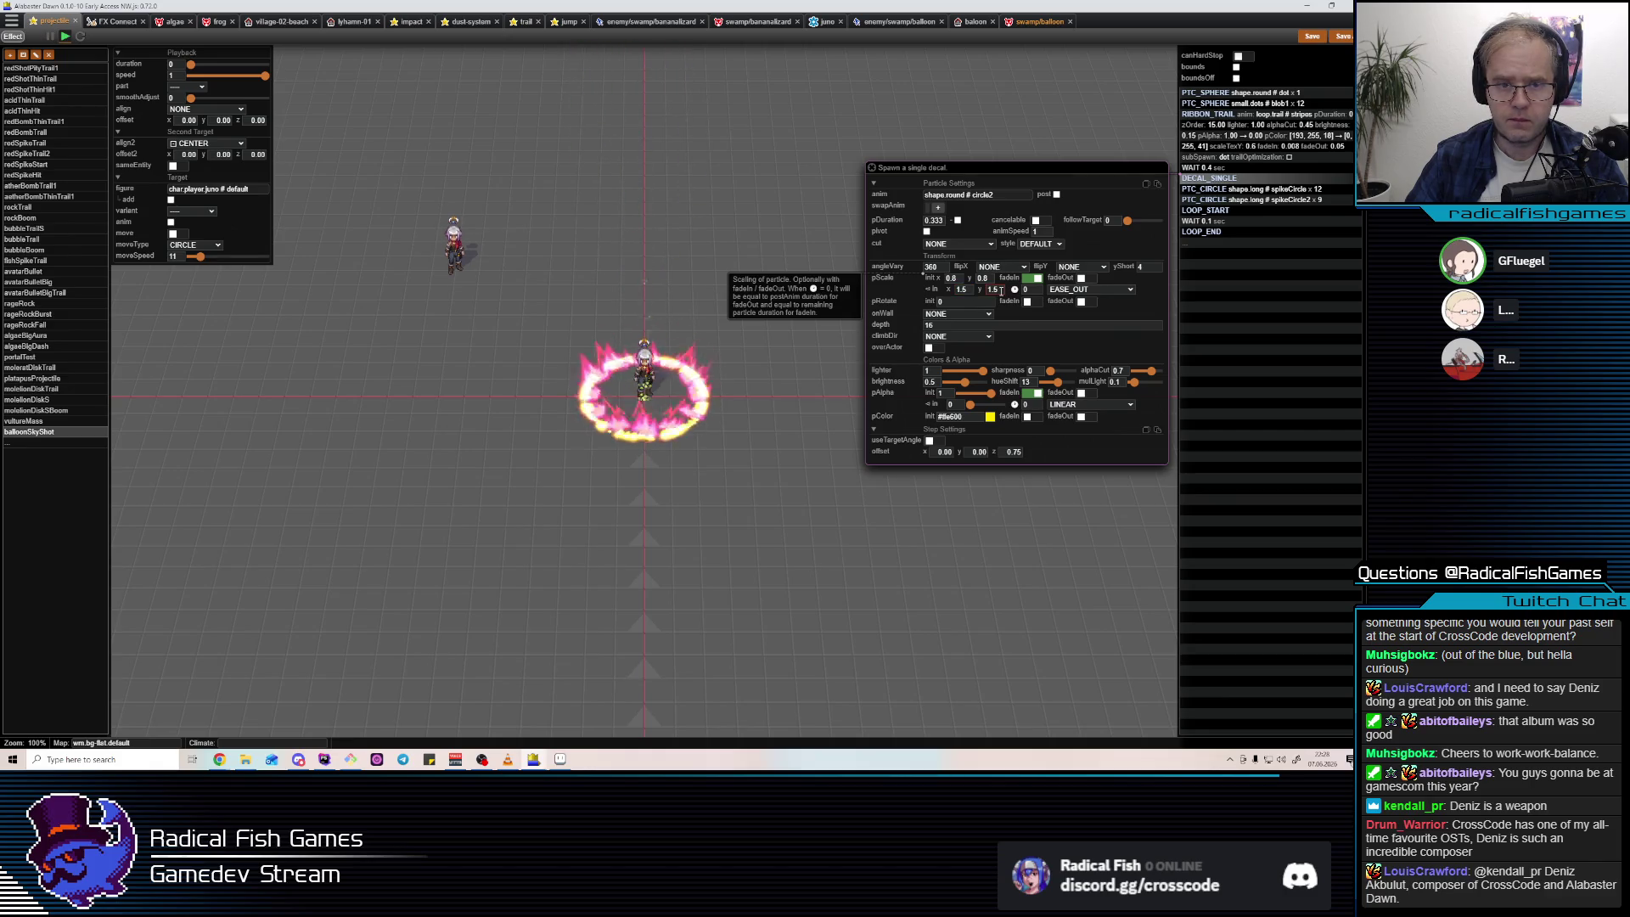
click(1027, 417)
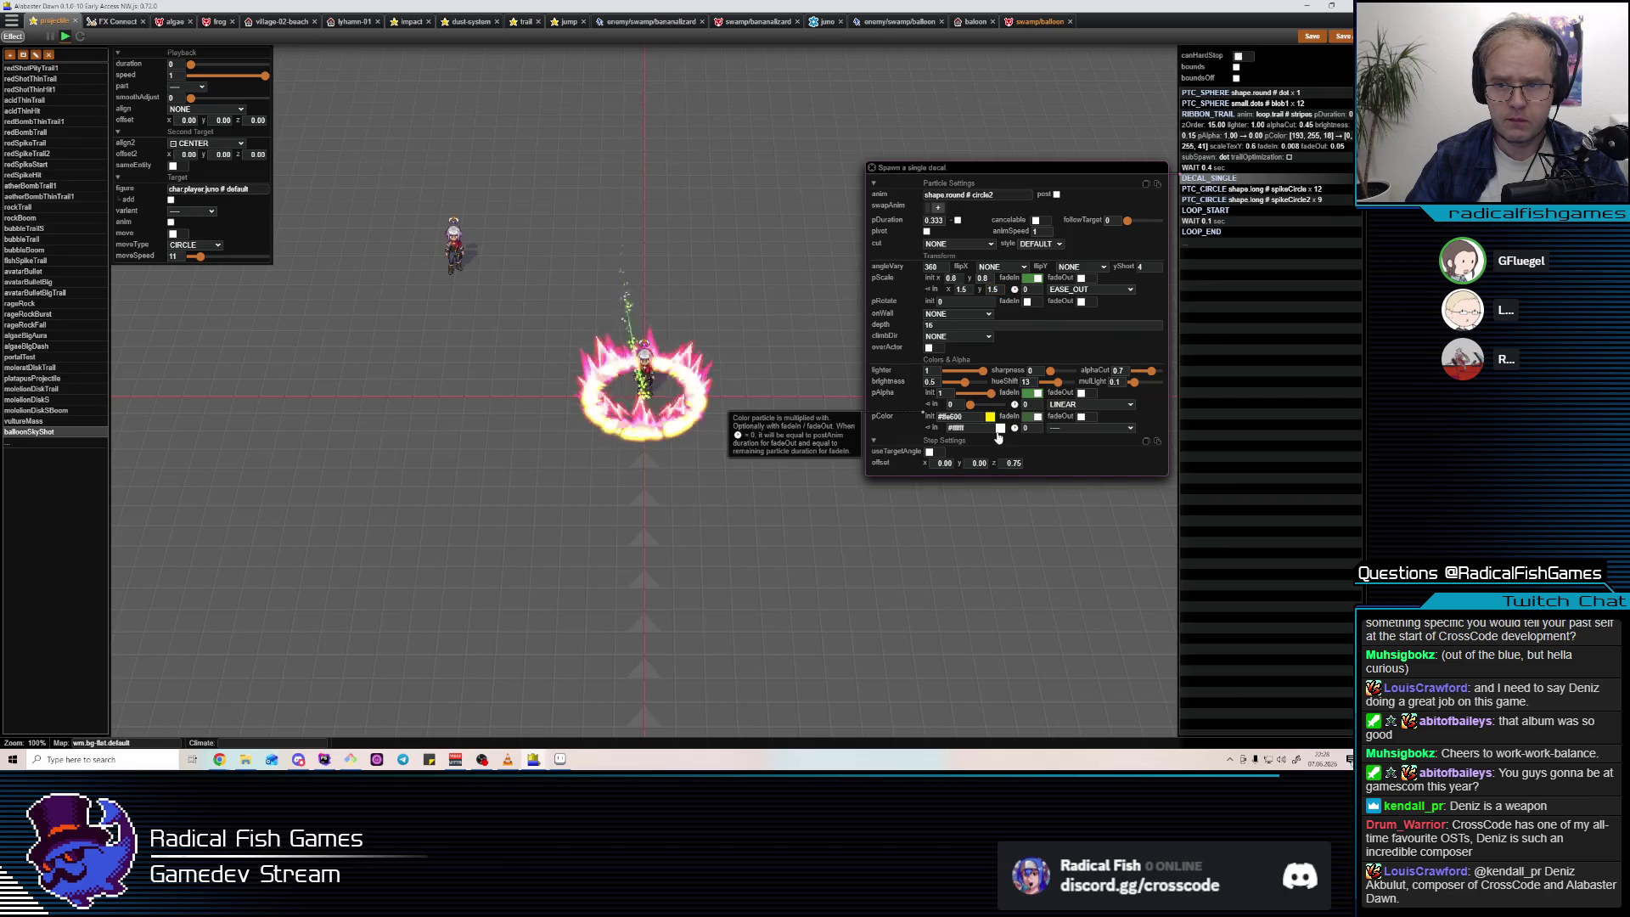
click(1000, 428)
click(754, 578)
click(839, 518)
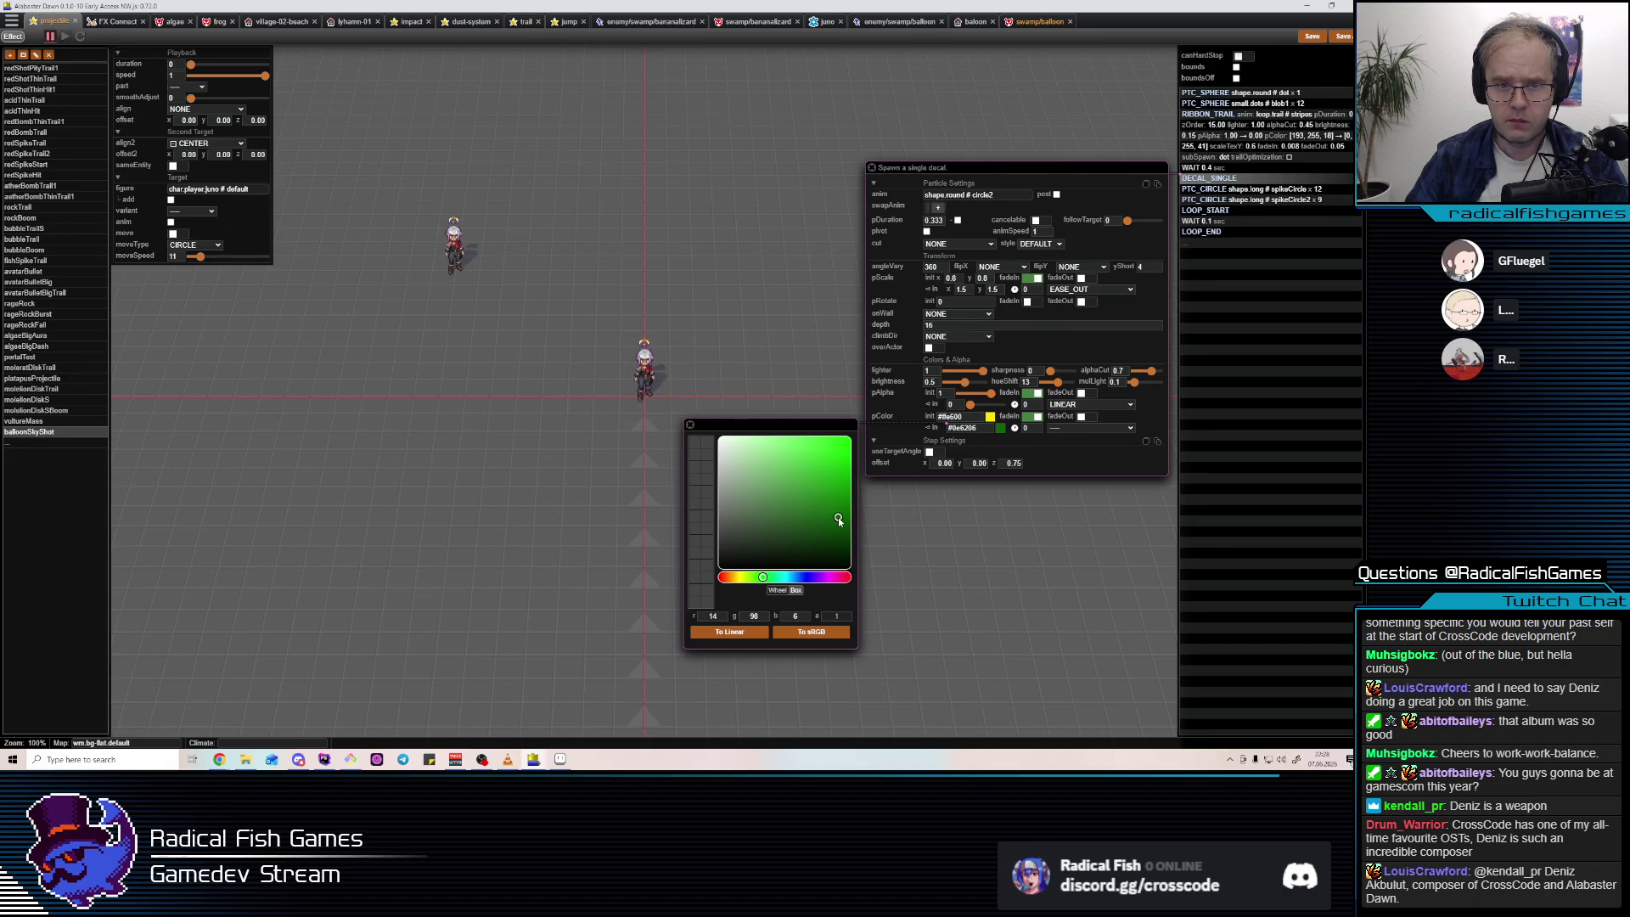
Recolour the spikeCircle step green.
click(1286, 191)
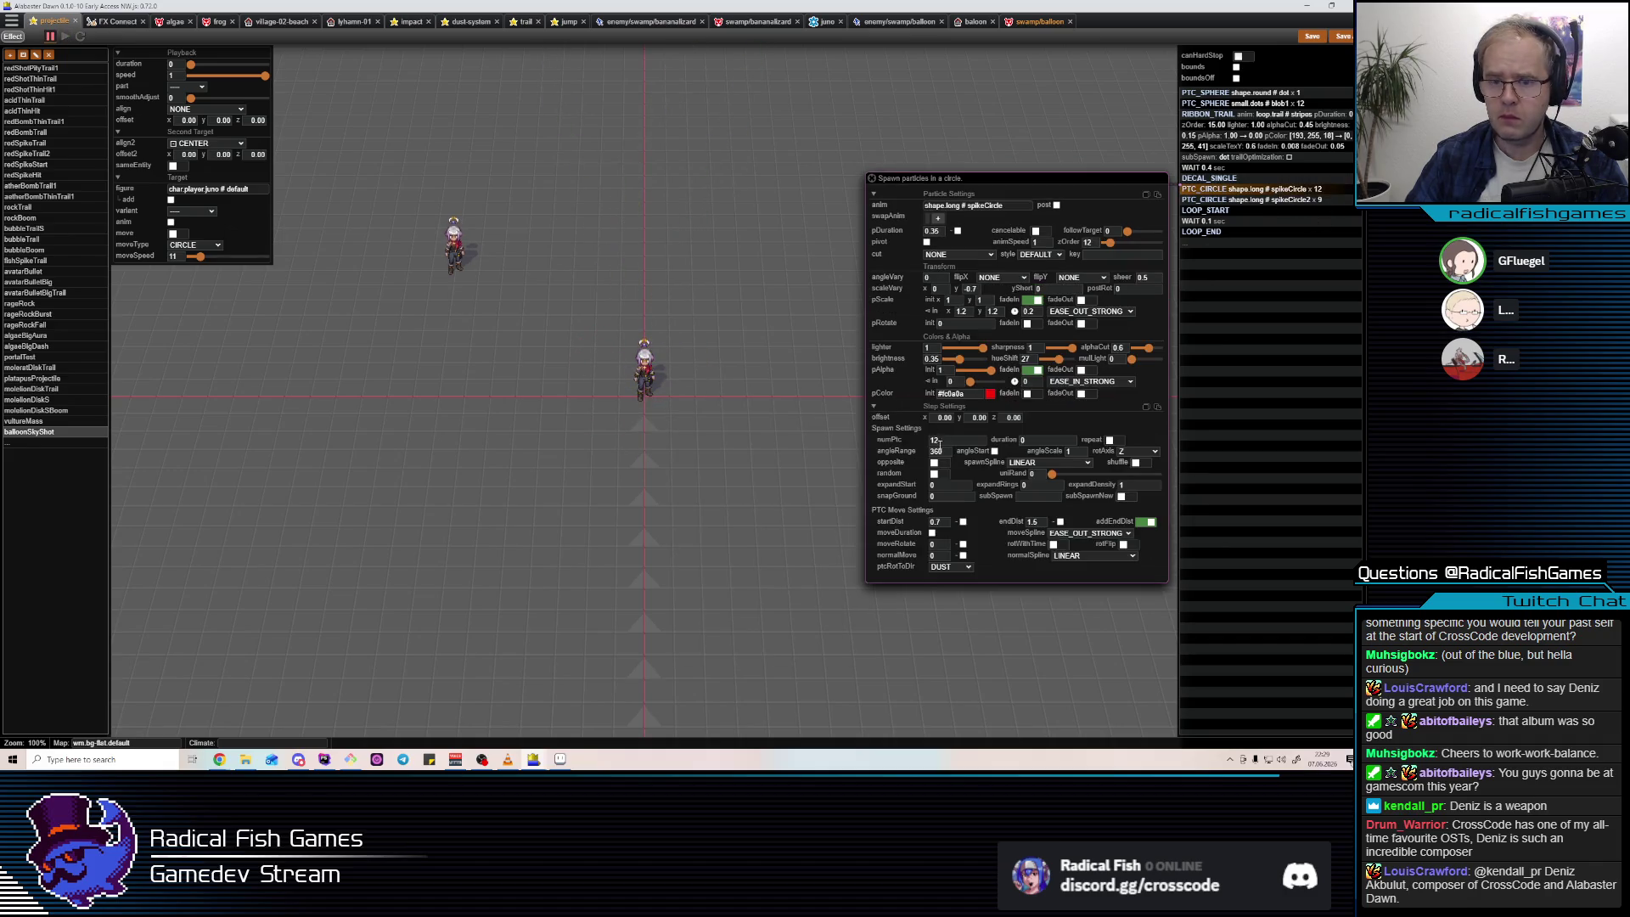
click(991, 395)
click(752, 545)
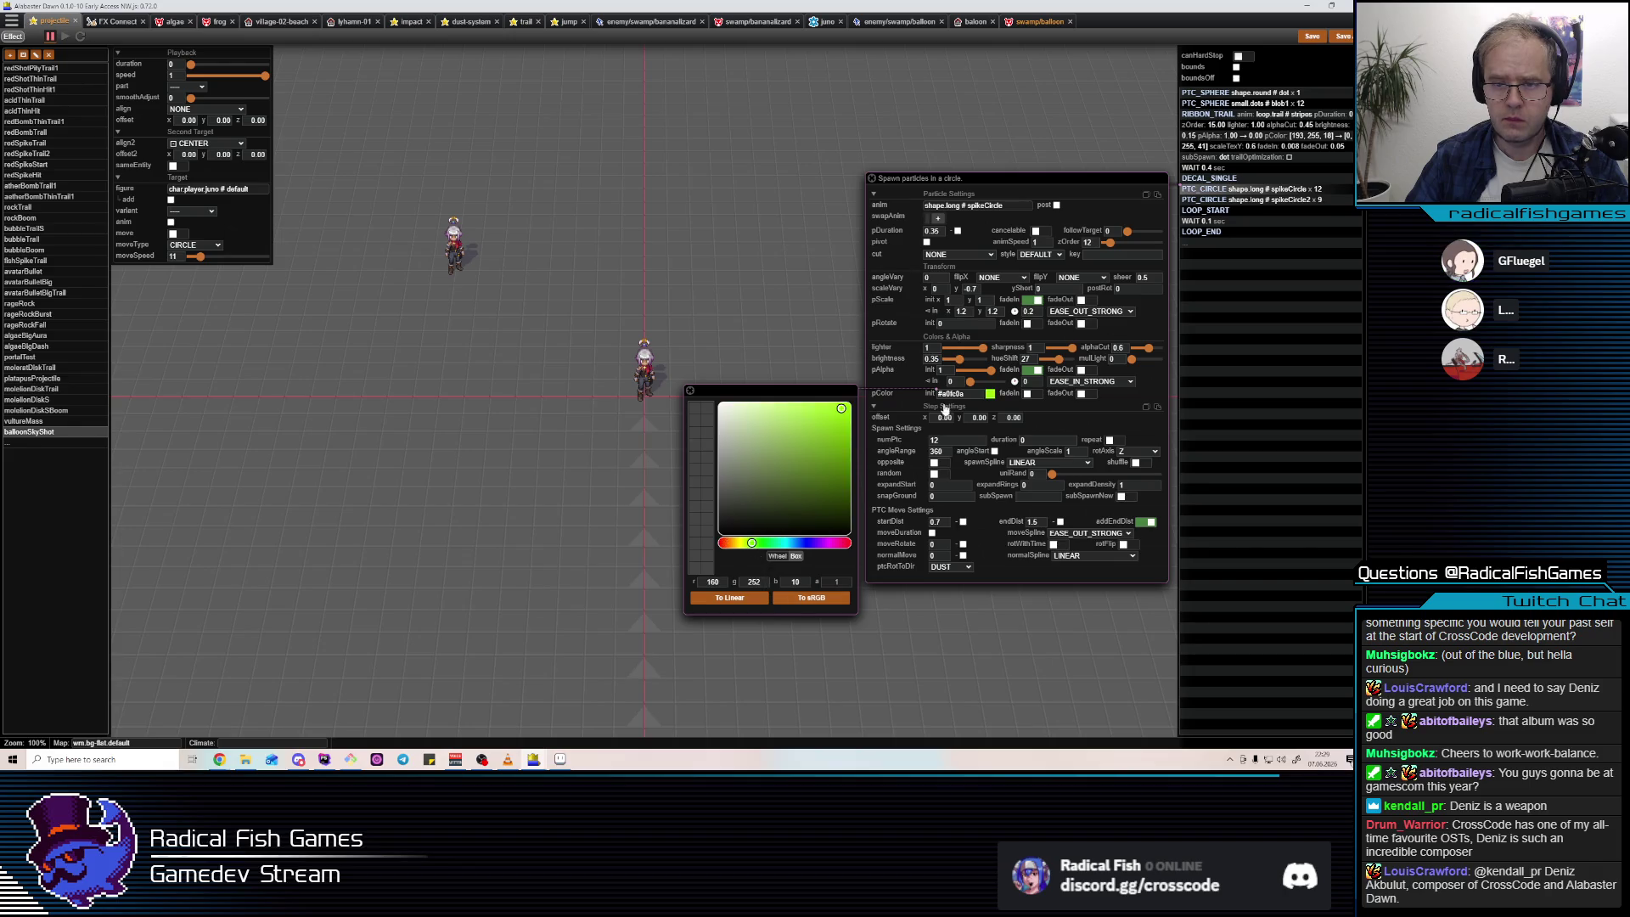
click(1291, 212)
Make spikeCircle2 yellow-green, fading in from a medium dark green.
click(1290, 199)
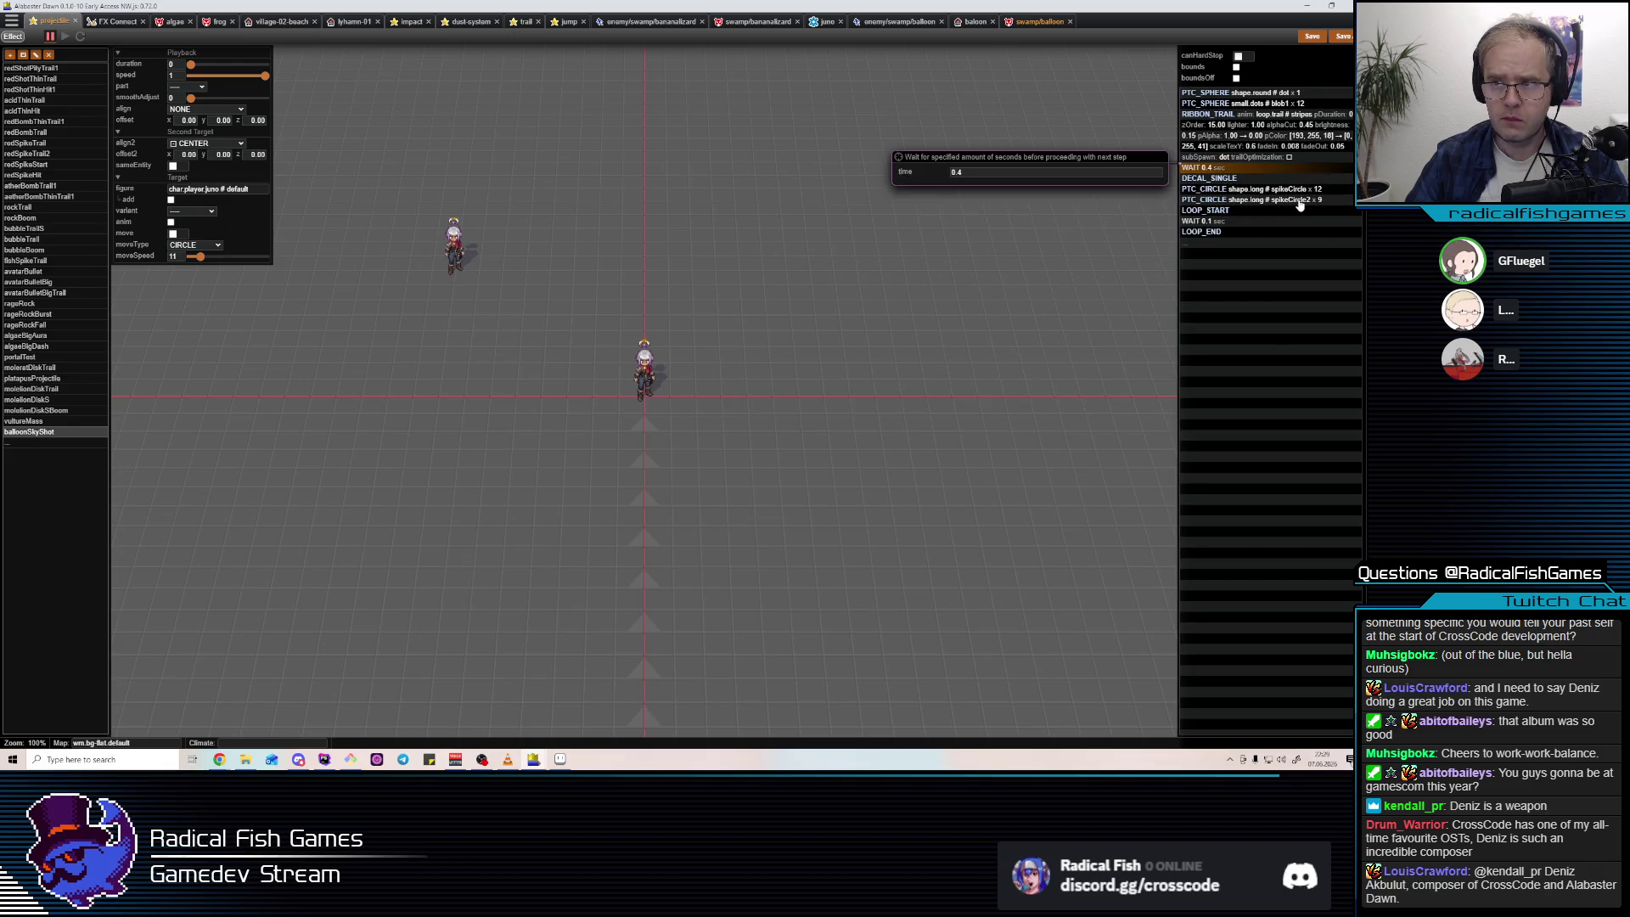
click(990, 407)
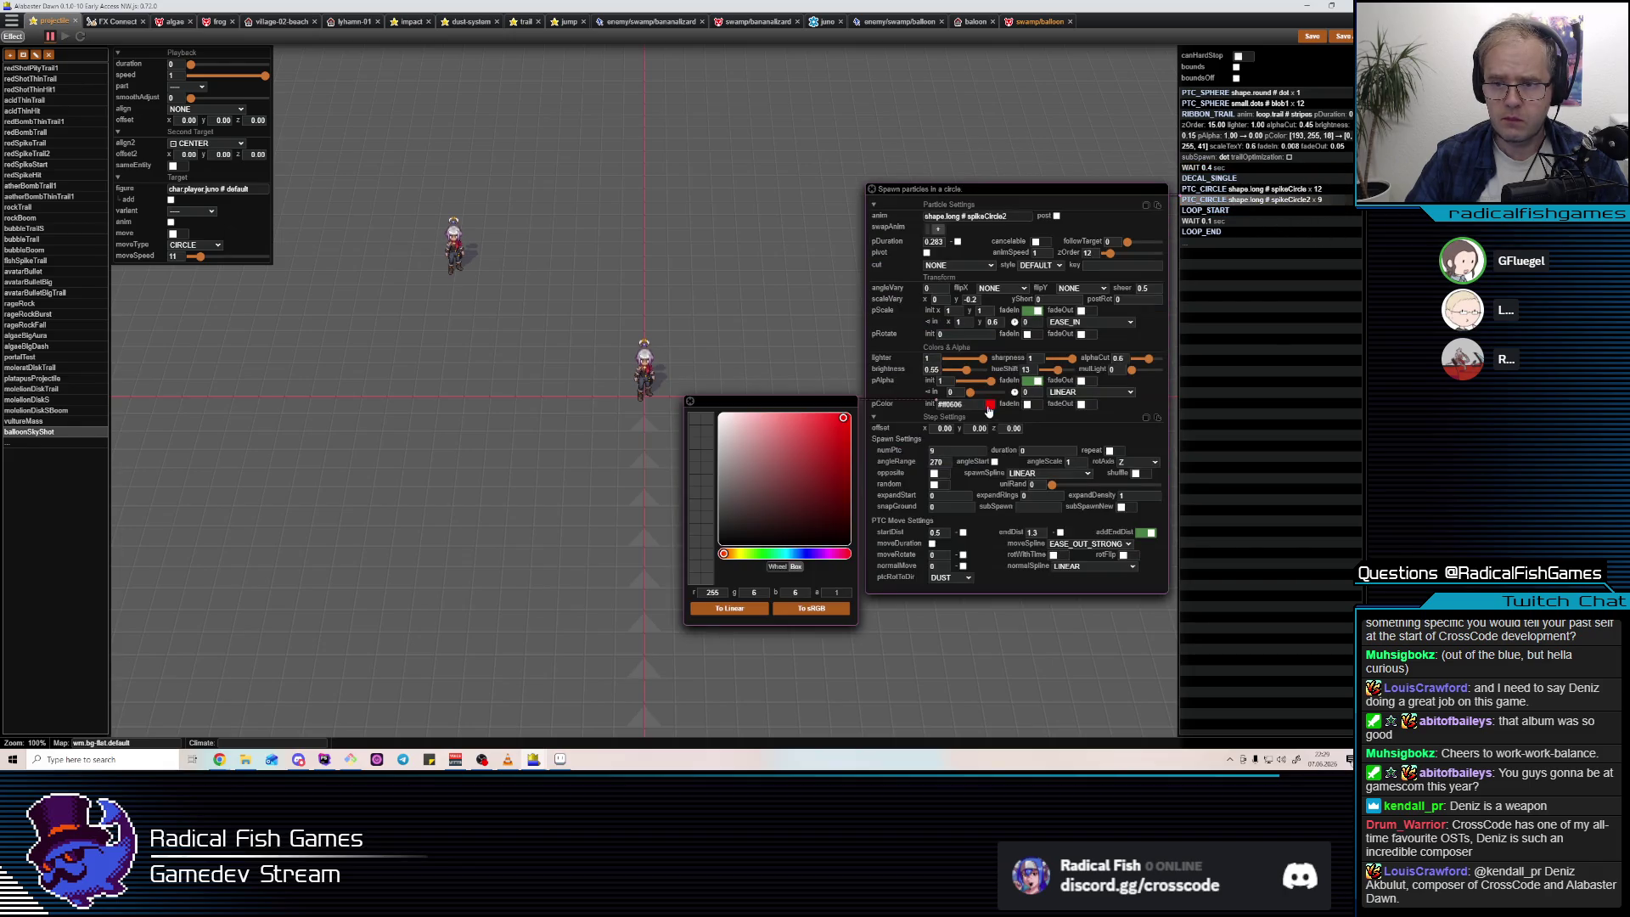
click(753, 553)
click(810, 457)
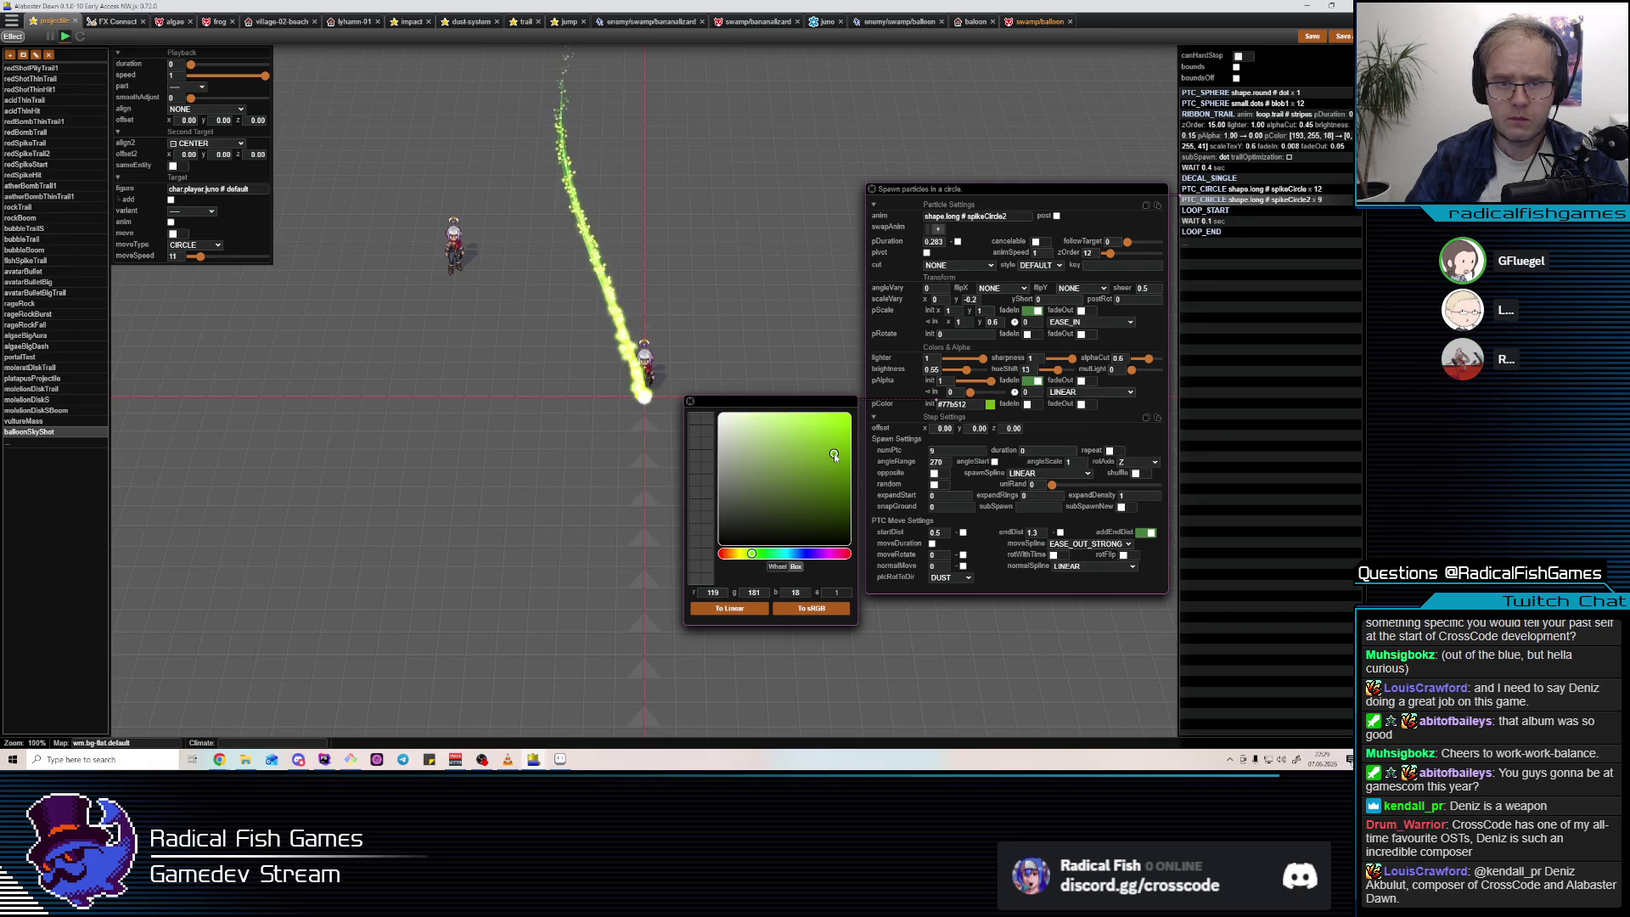
click(1031, 405)
click(1001, 416)
click(767, 565)
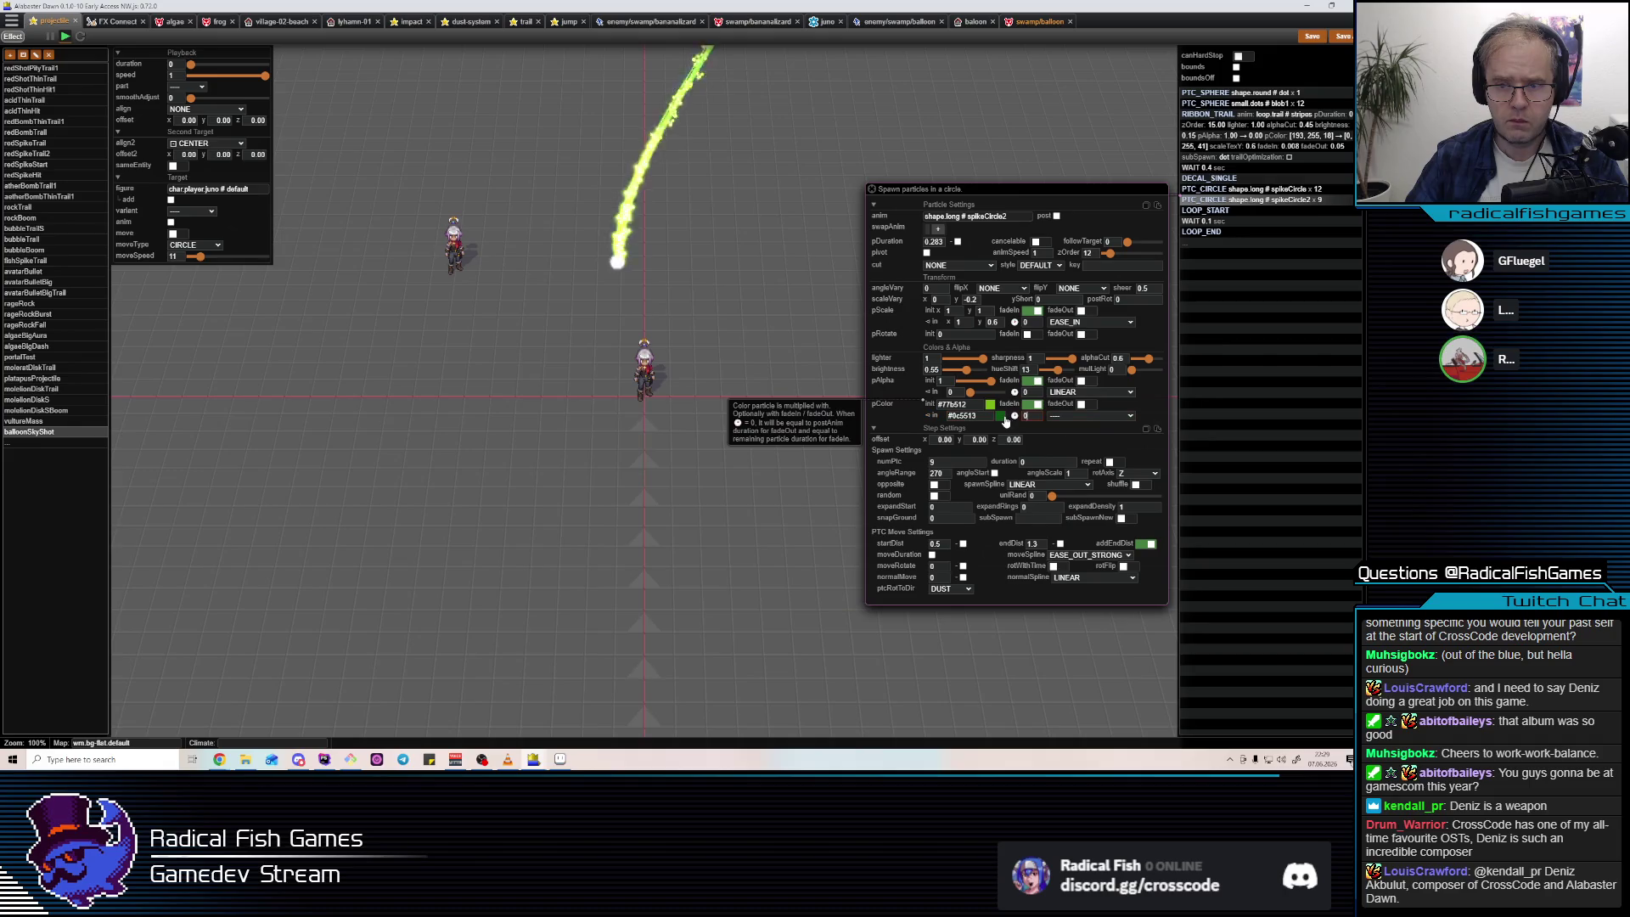
click(839, 519)
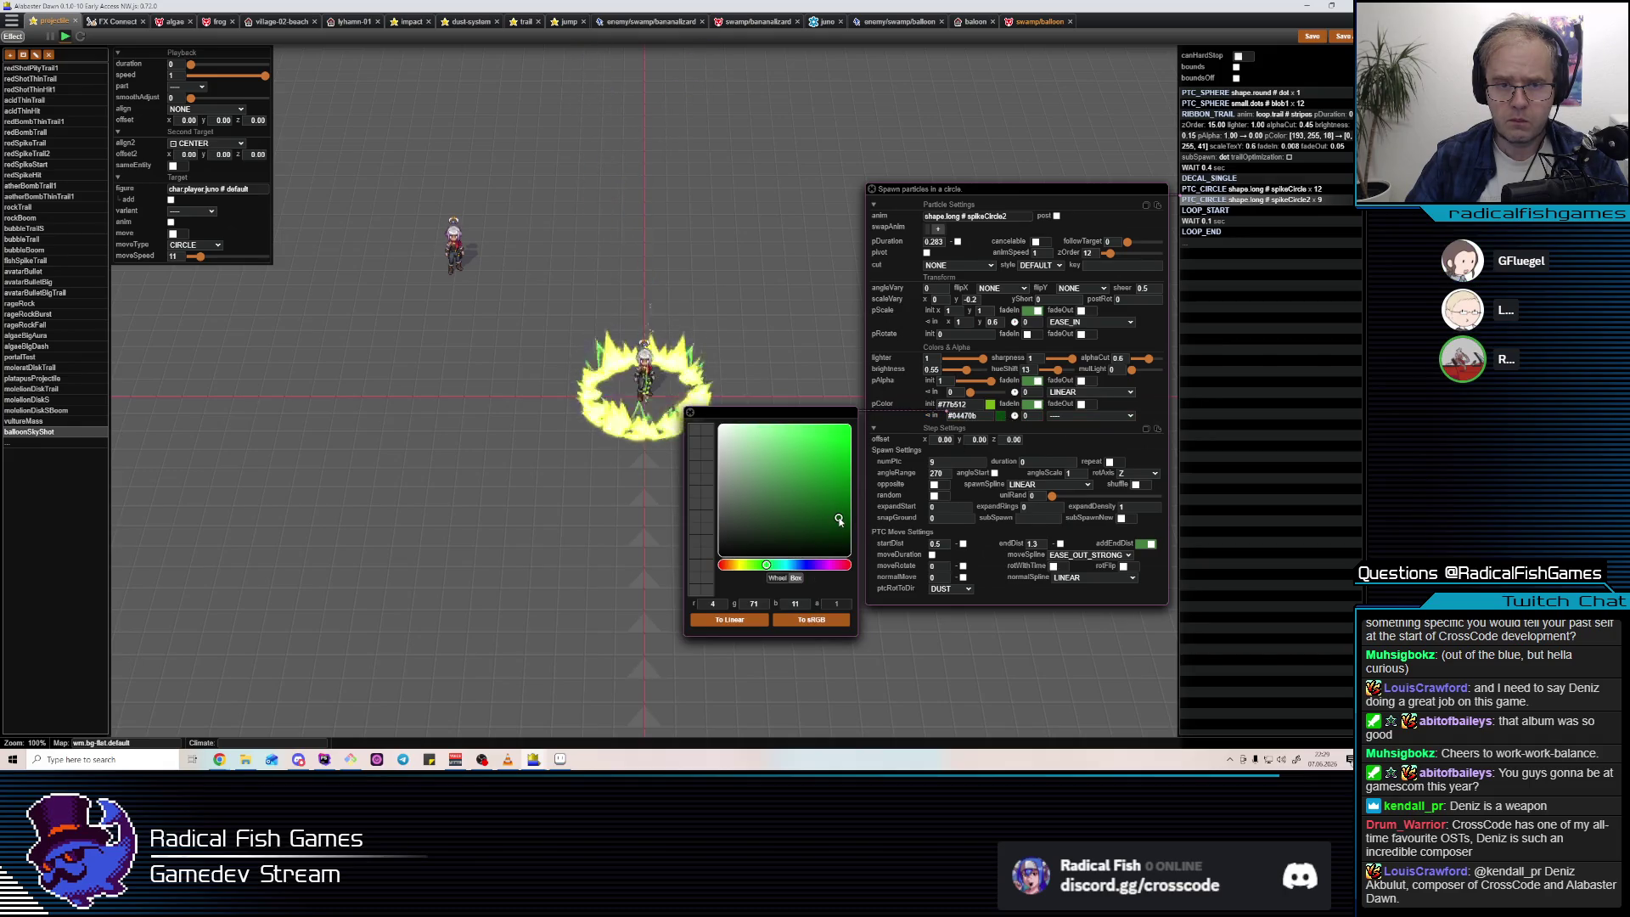
click(833, 489)
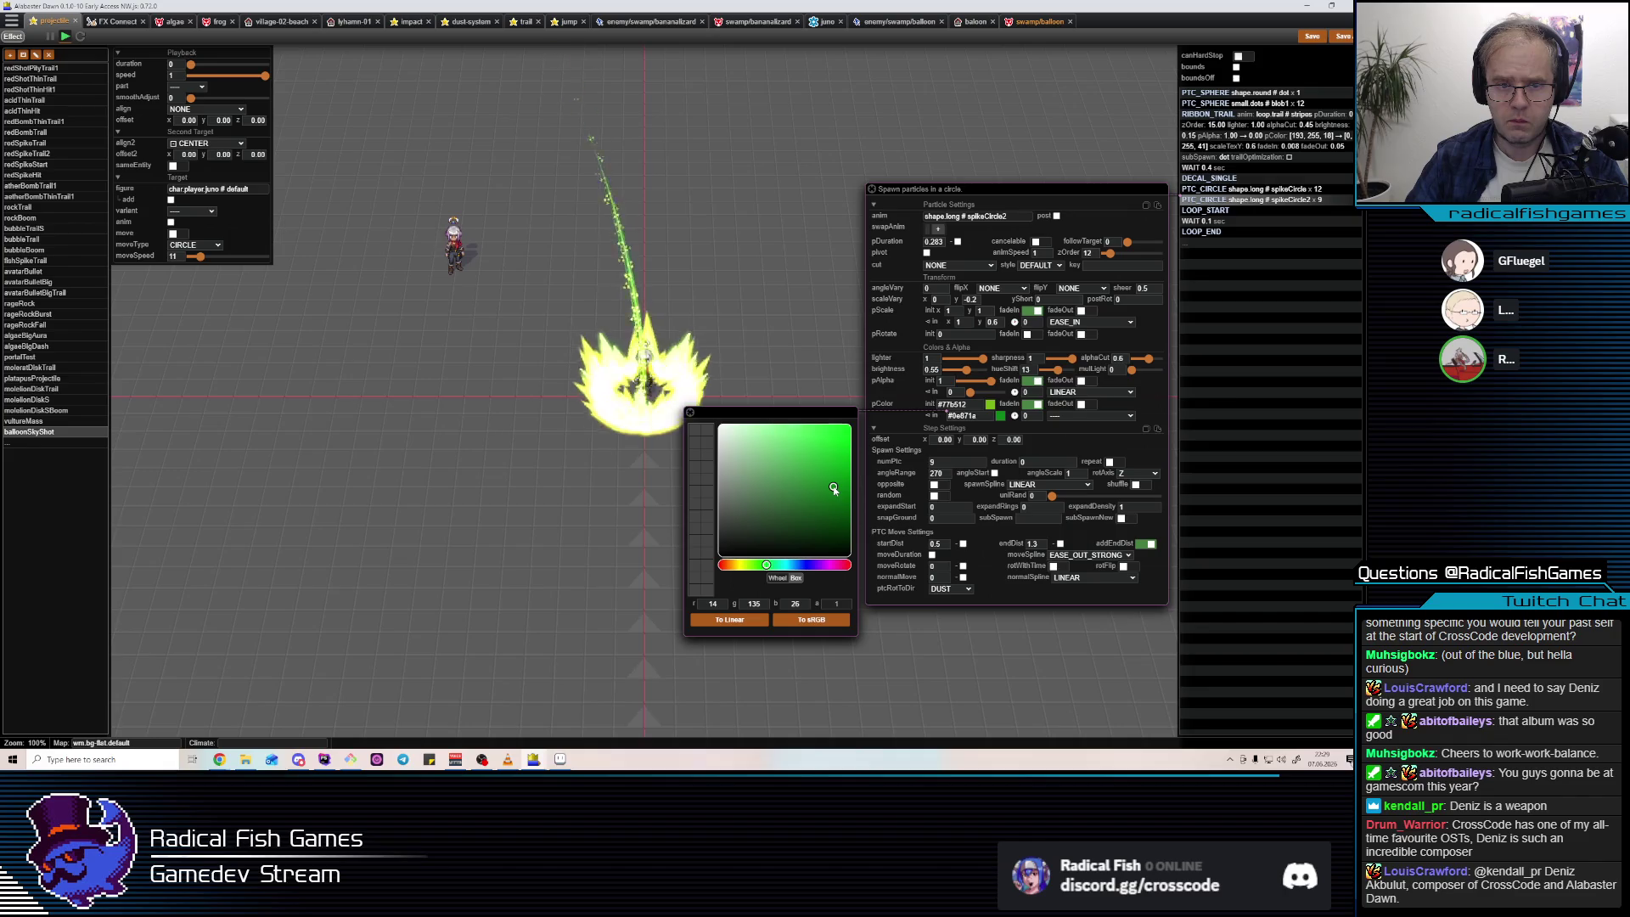
click(833, 494)
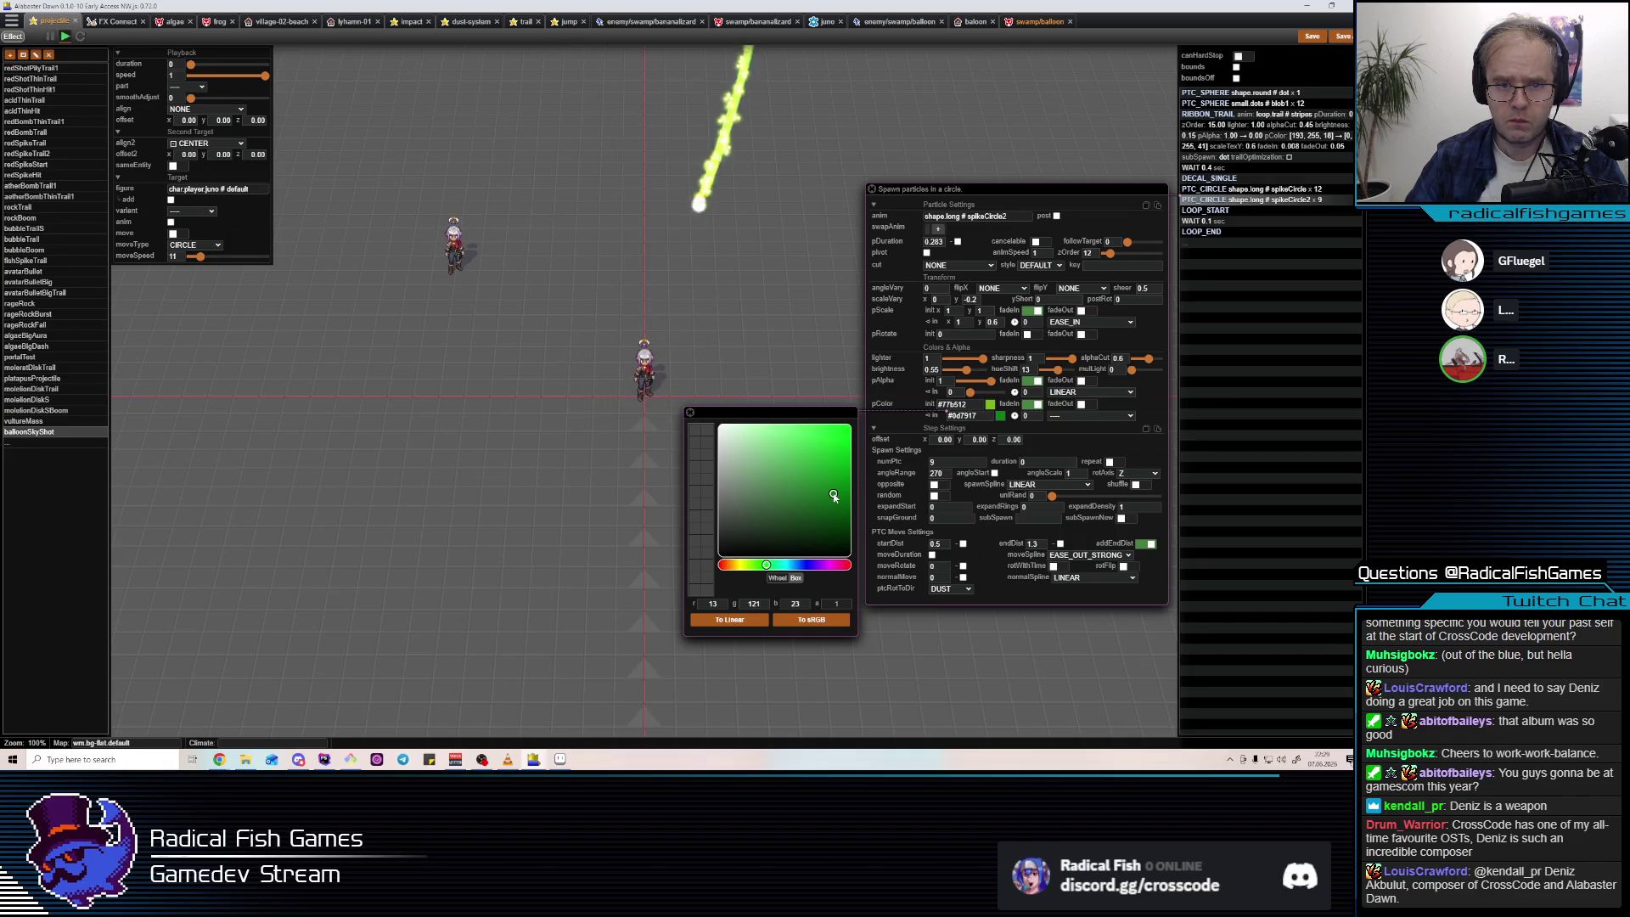
Set the decal's grow-in scale to 1.7 in both x and y.
click(1209, 178)
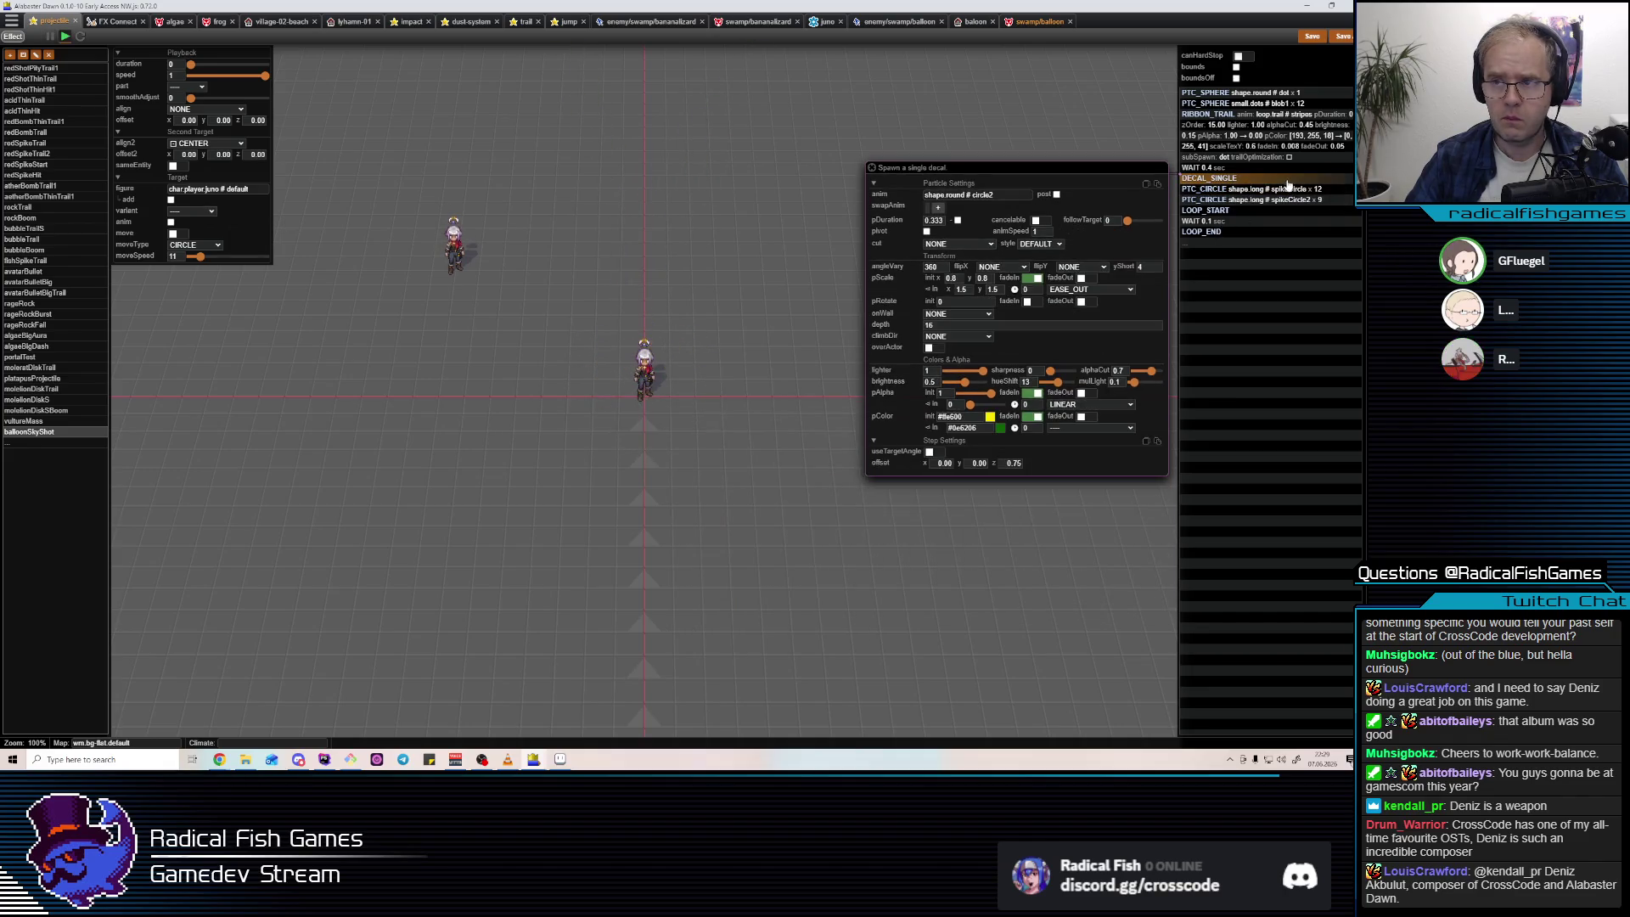
double_click(962, 290)
text(1.7)
double_click(994, 290)
text(1.7)
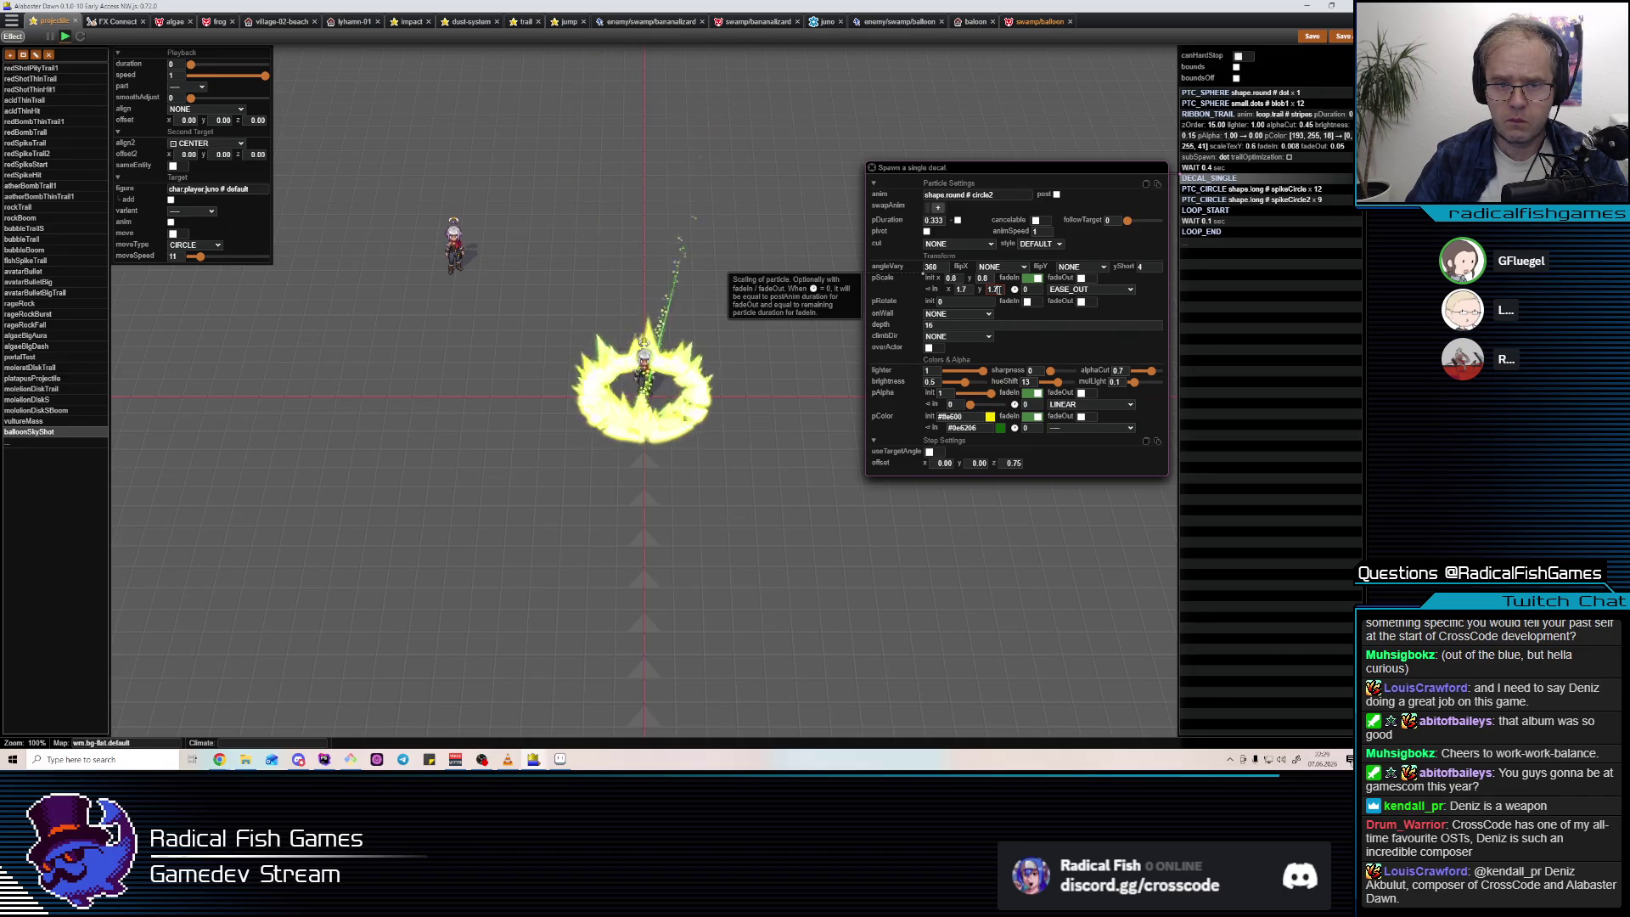
Lower the decal's grow-in x and y scale to 1.6.
key(BackSpace)
text(6)
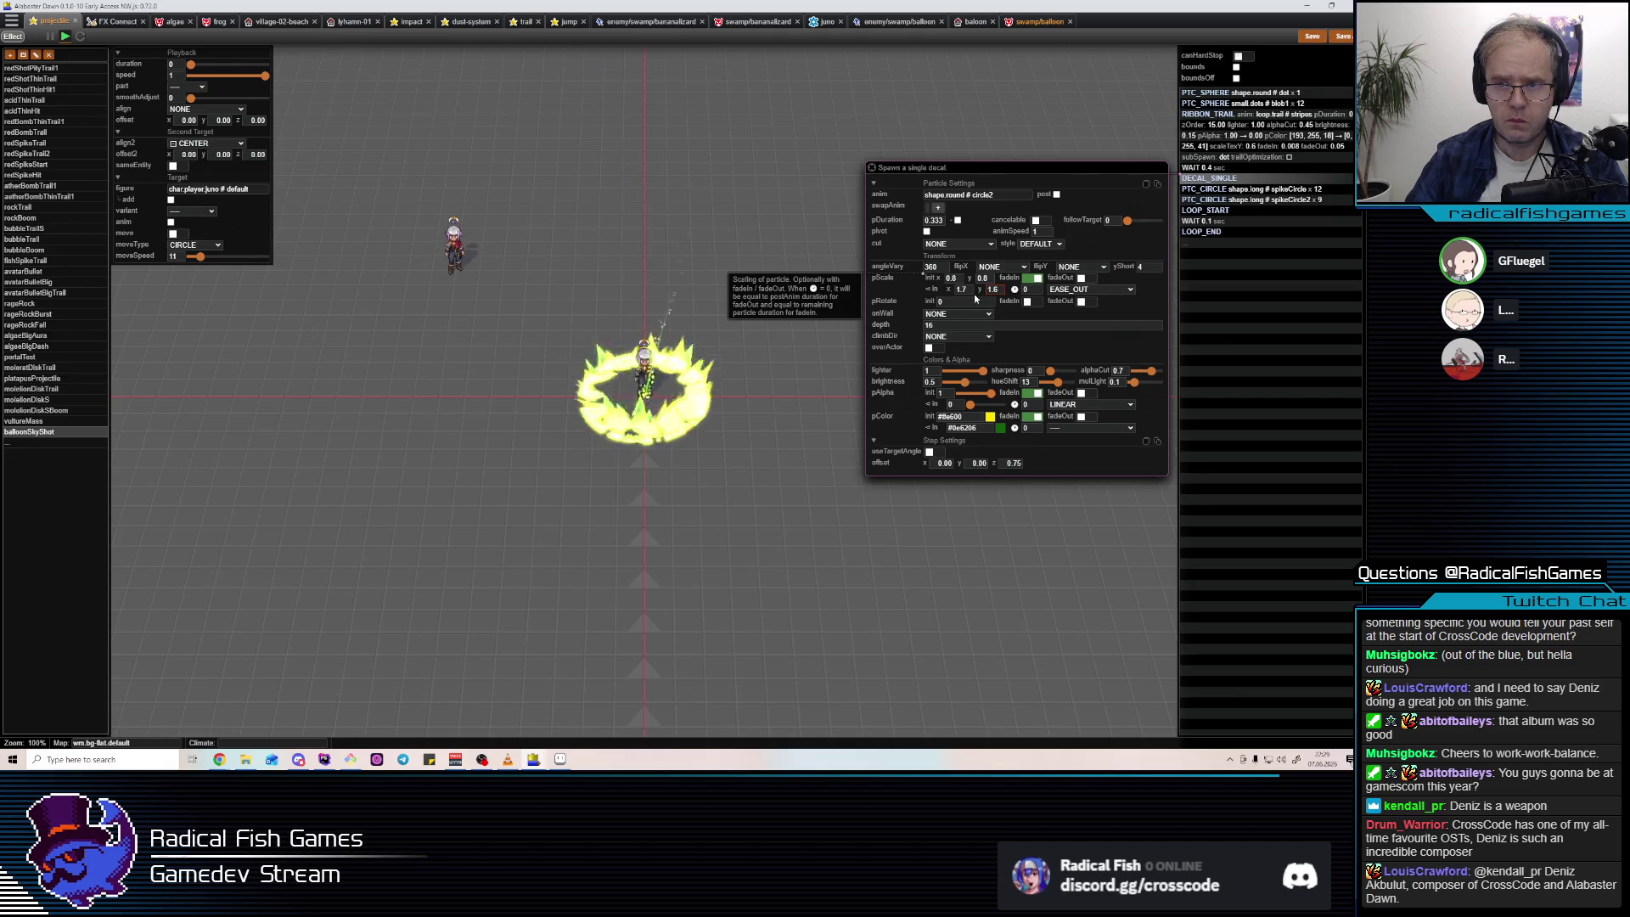
key(BackSpace)
text(6)
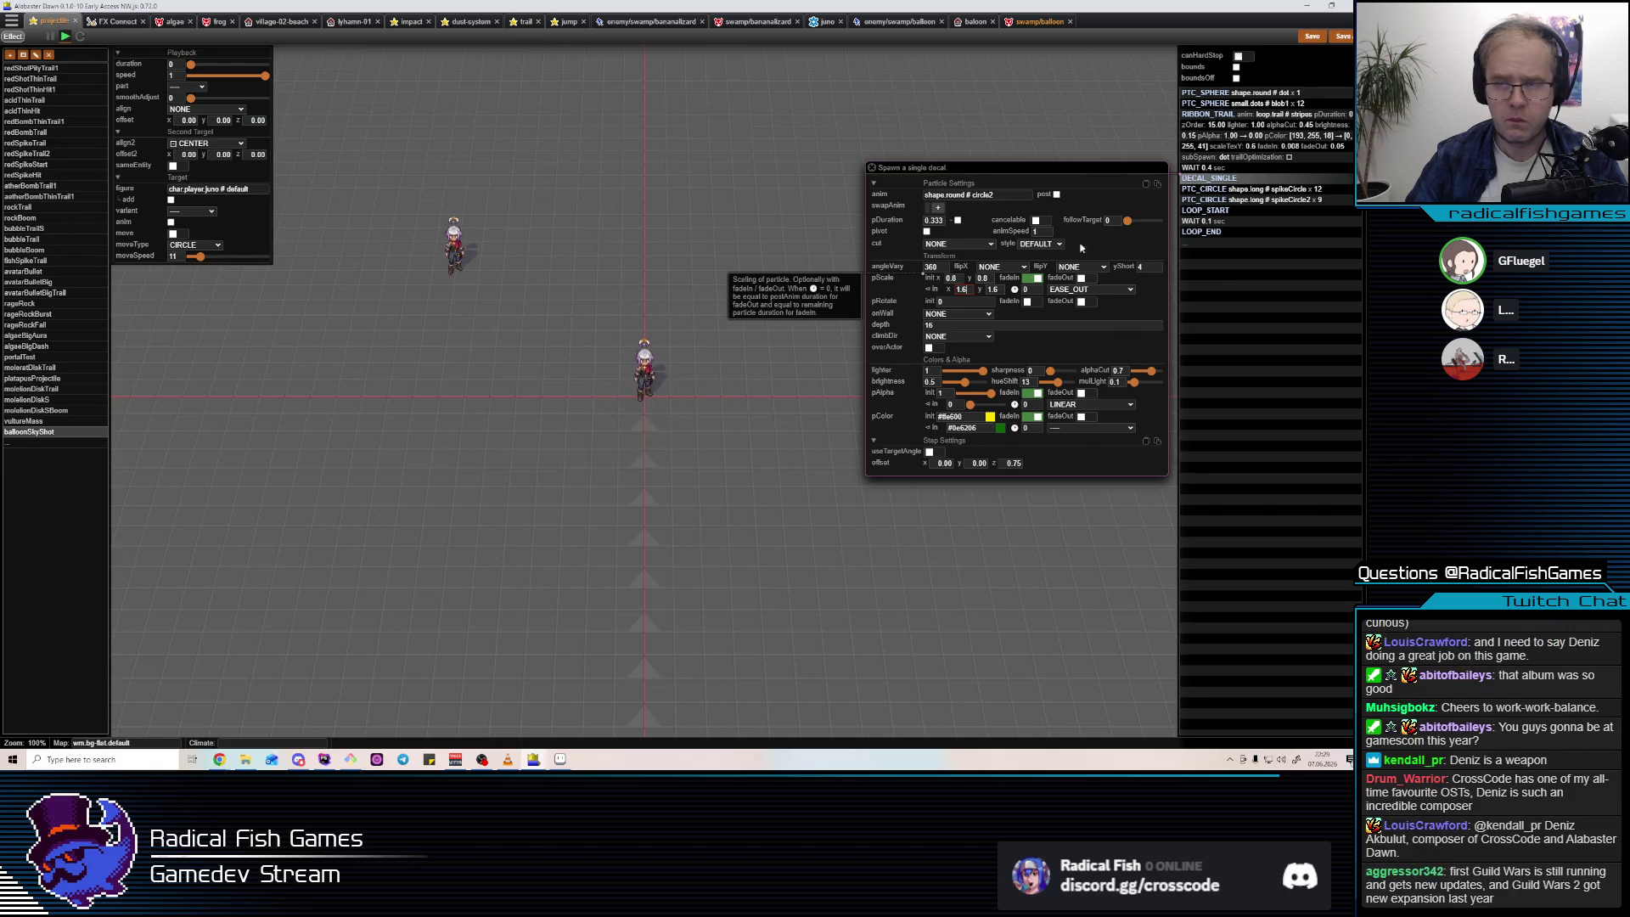
Lengthen spikeCircle2's end distance, set its grow-in x scale to 2, then delete that step.
click(1308, 200)
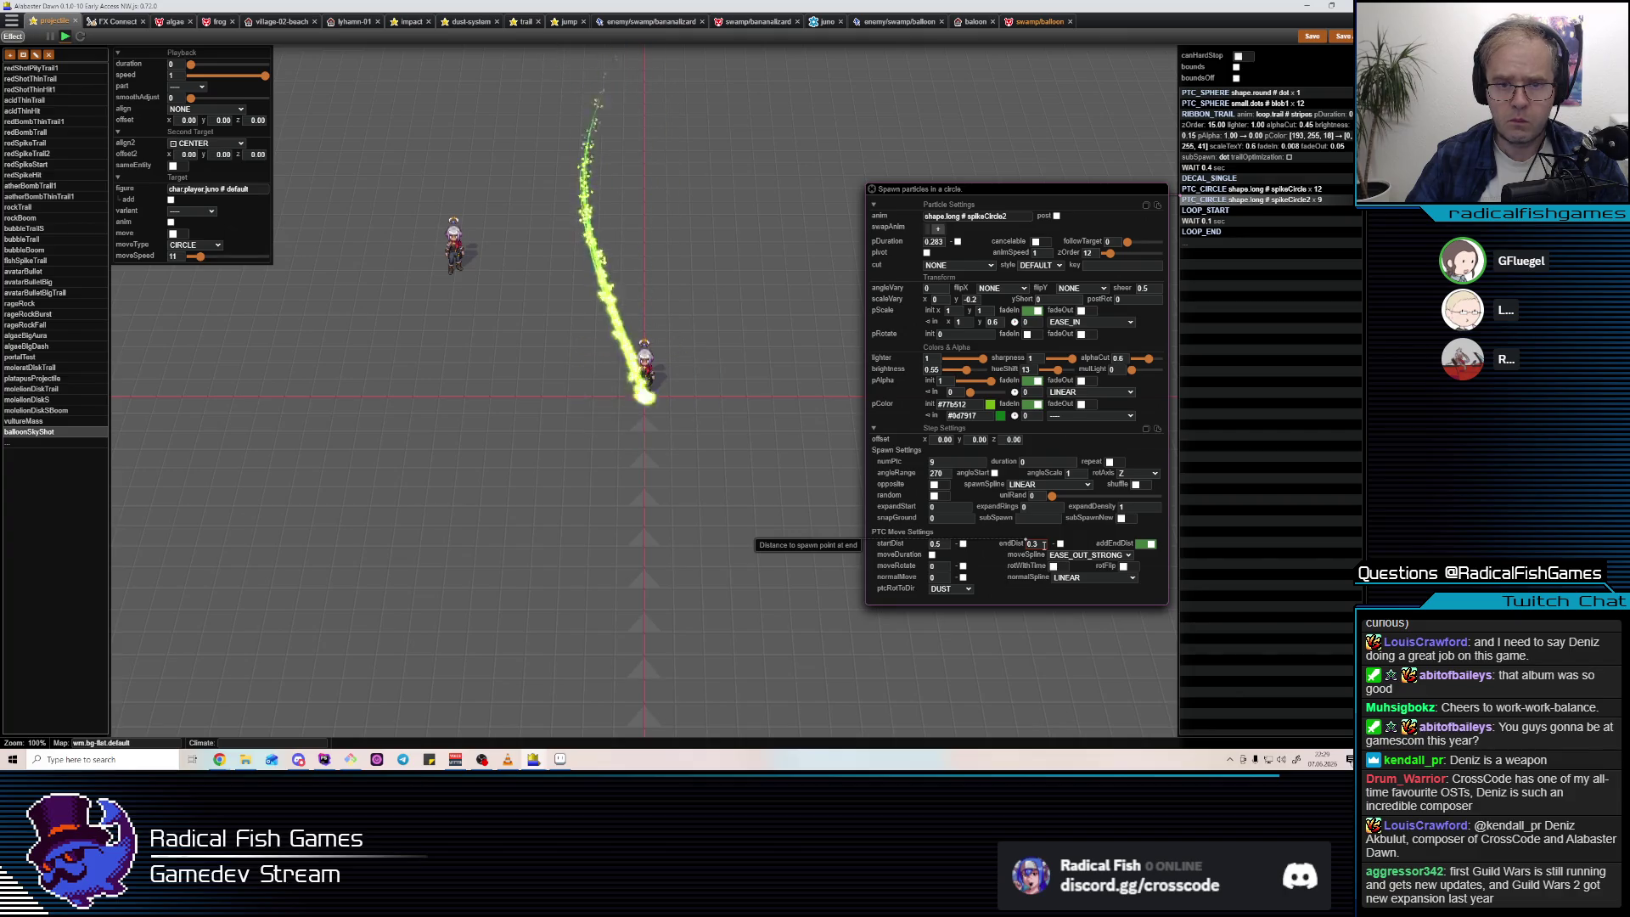
key(BackSpace)
text(8)
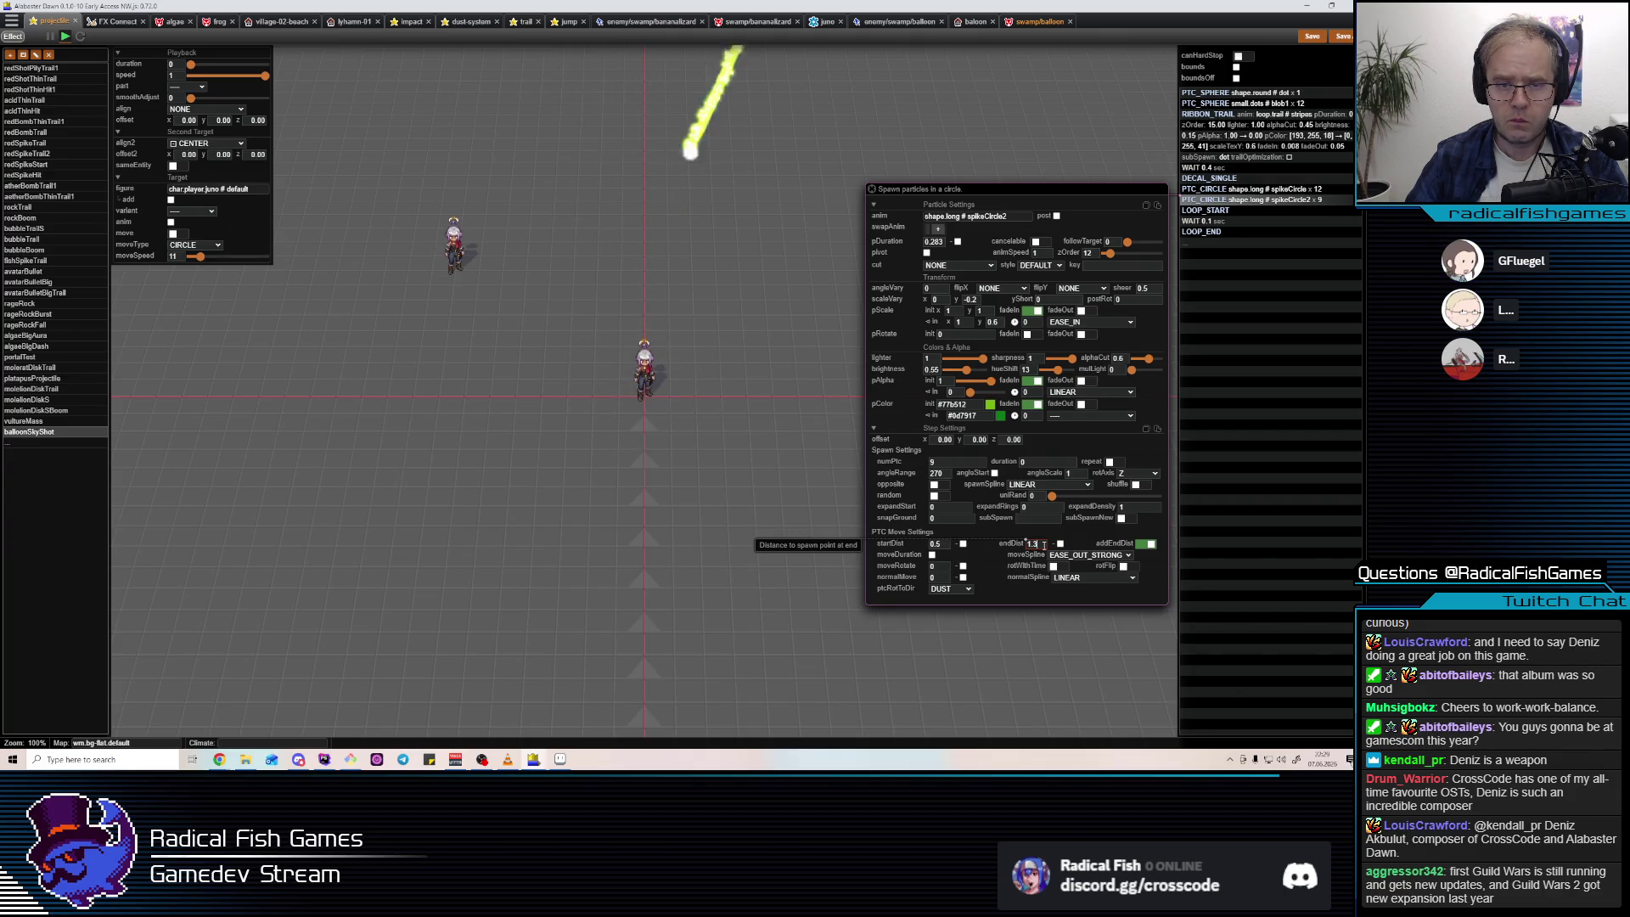
double_click(958, 322)
text(2)
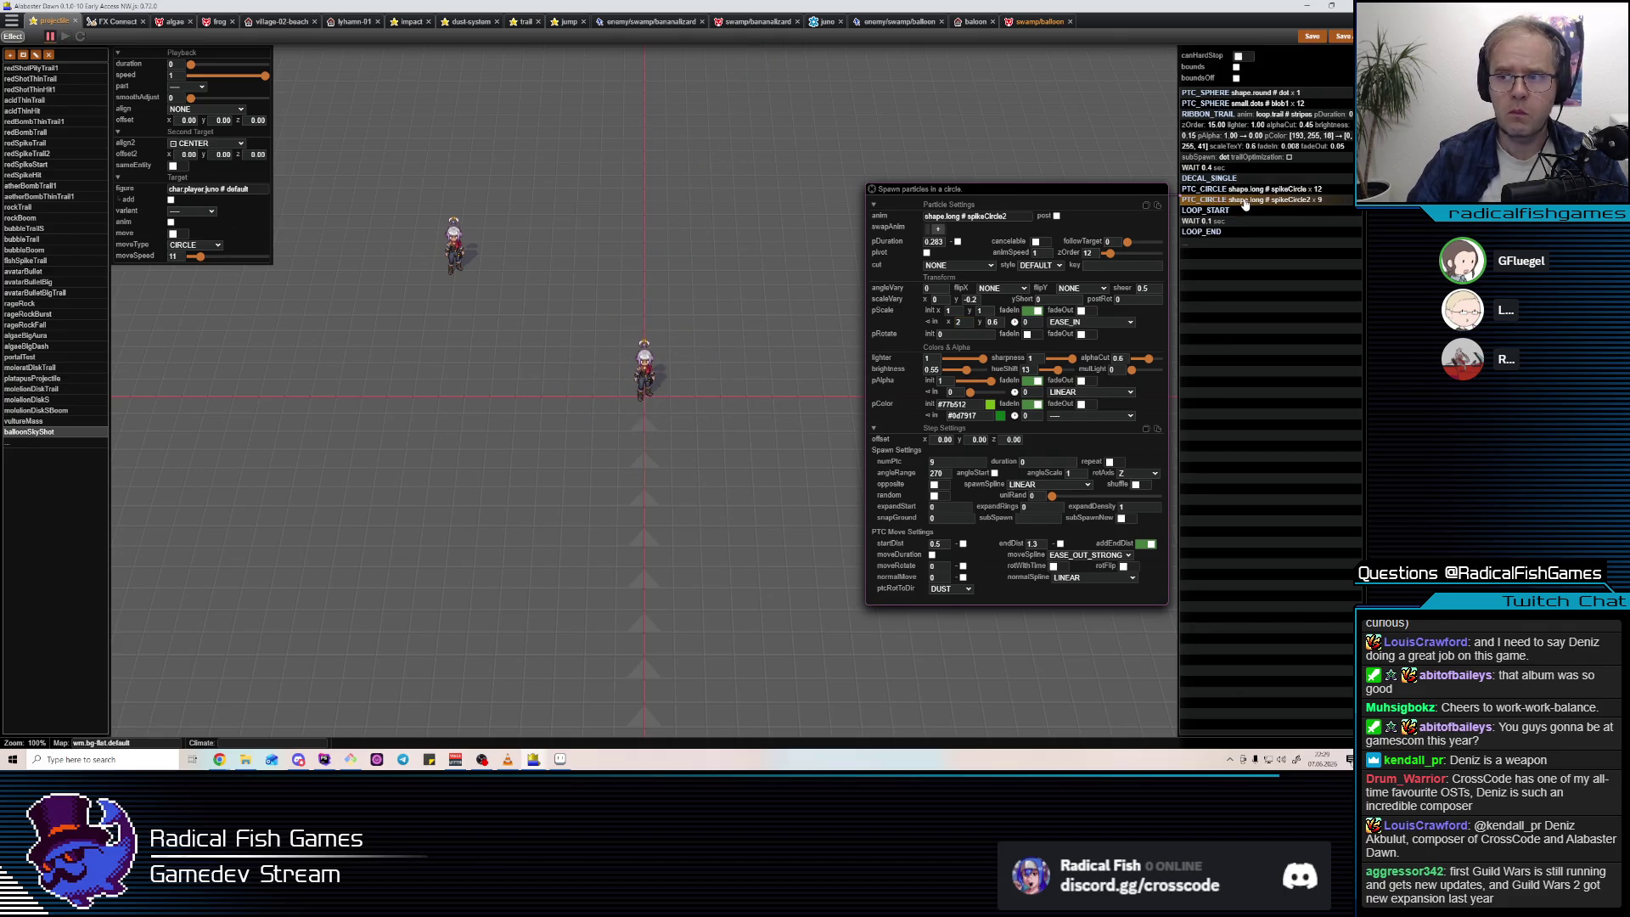
key(Delete)
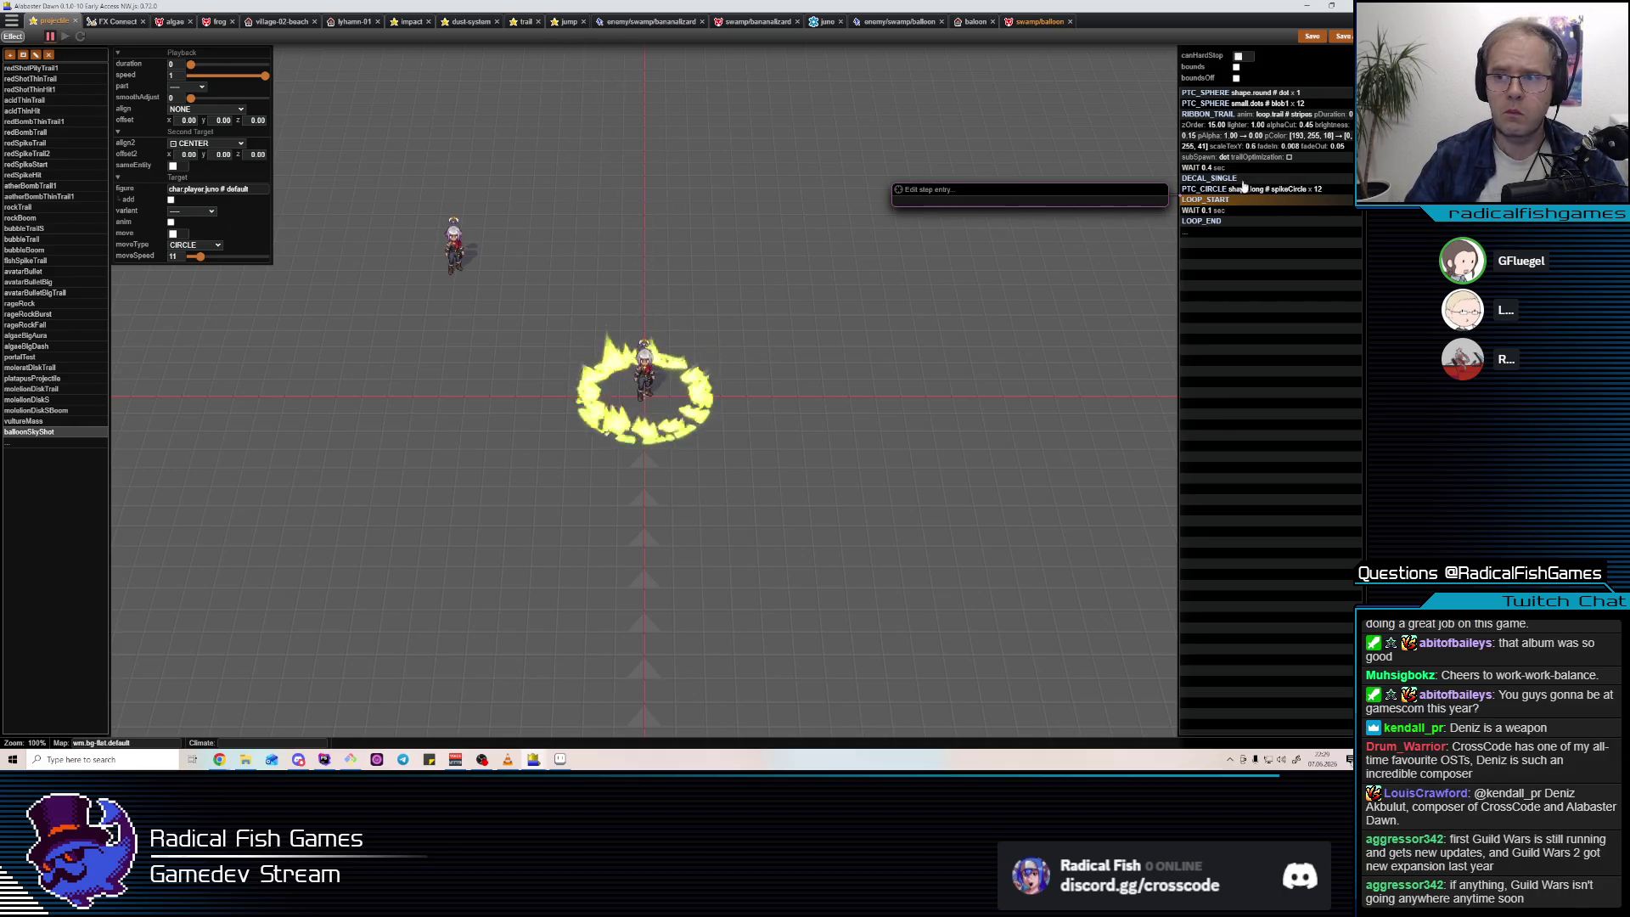
Give the DECAL_SINGLE alpha EASE_IN easing, alphaCut 0.75, and a starting scale of 1.
click(1242, 179)
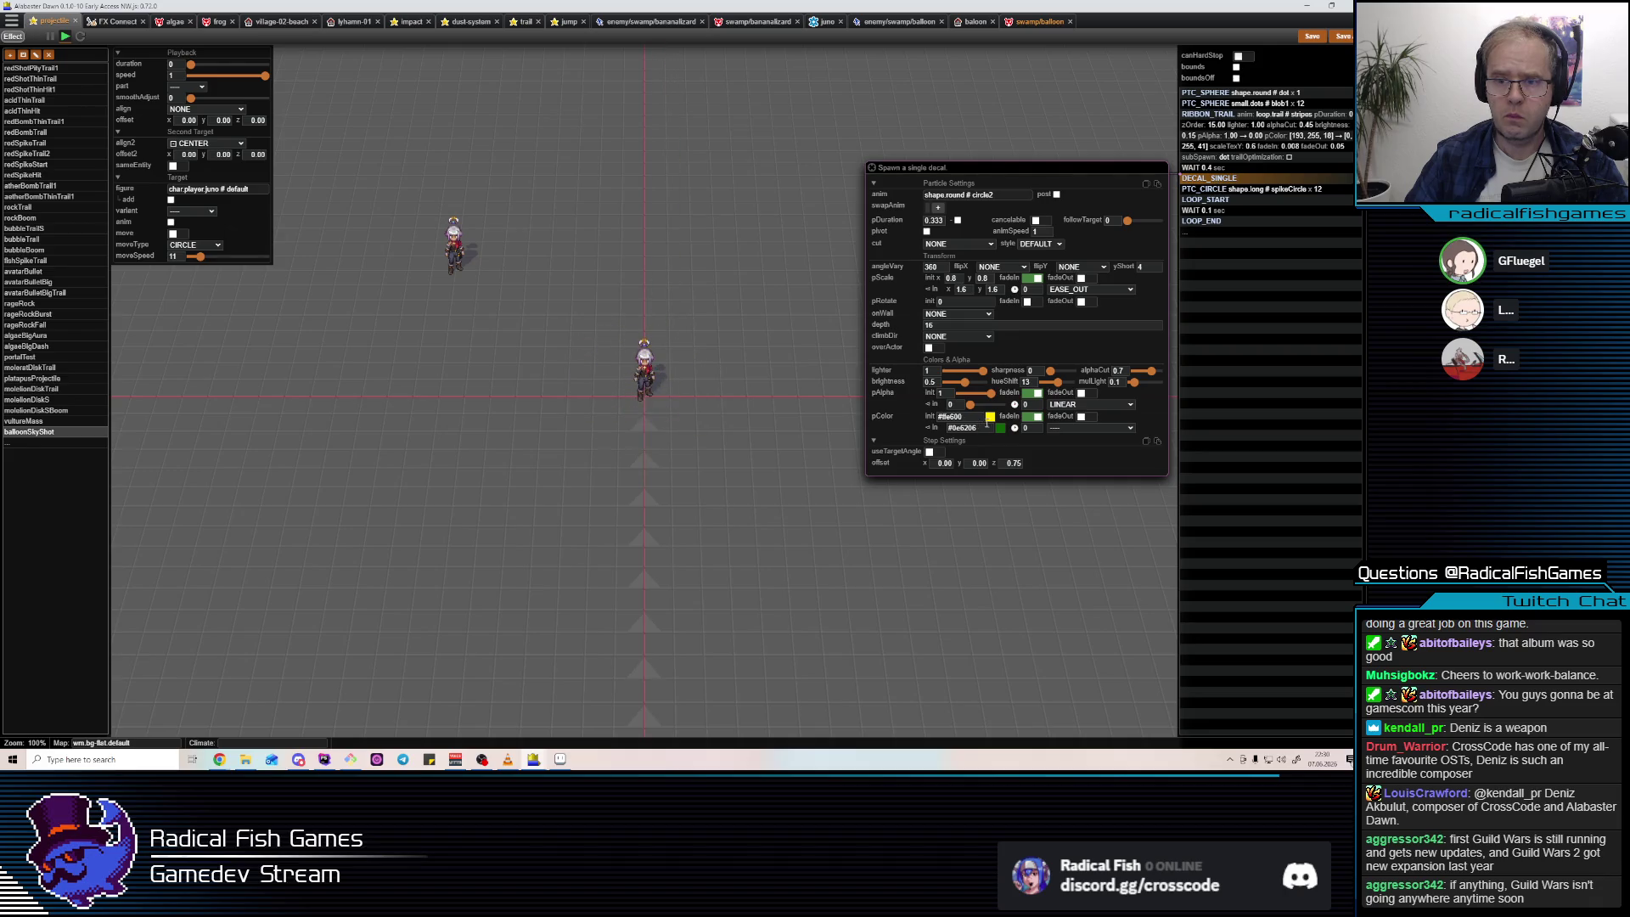
click(1072, 406)
click(1075, 446)
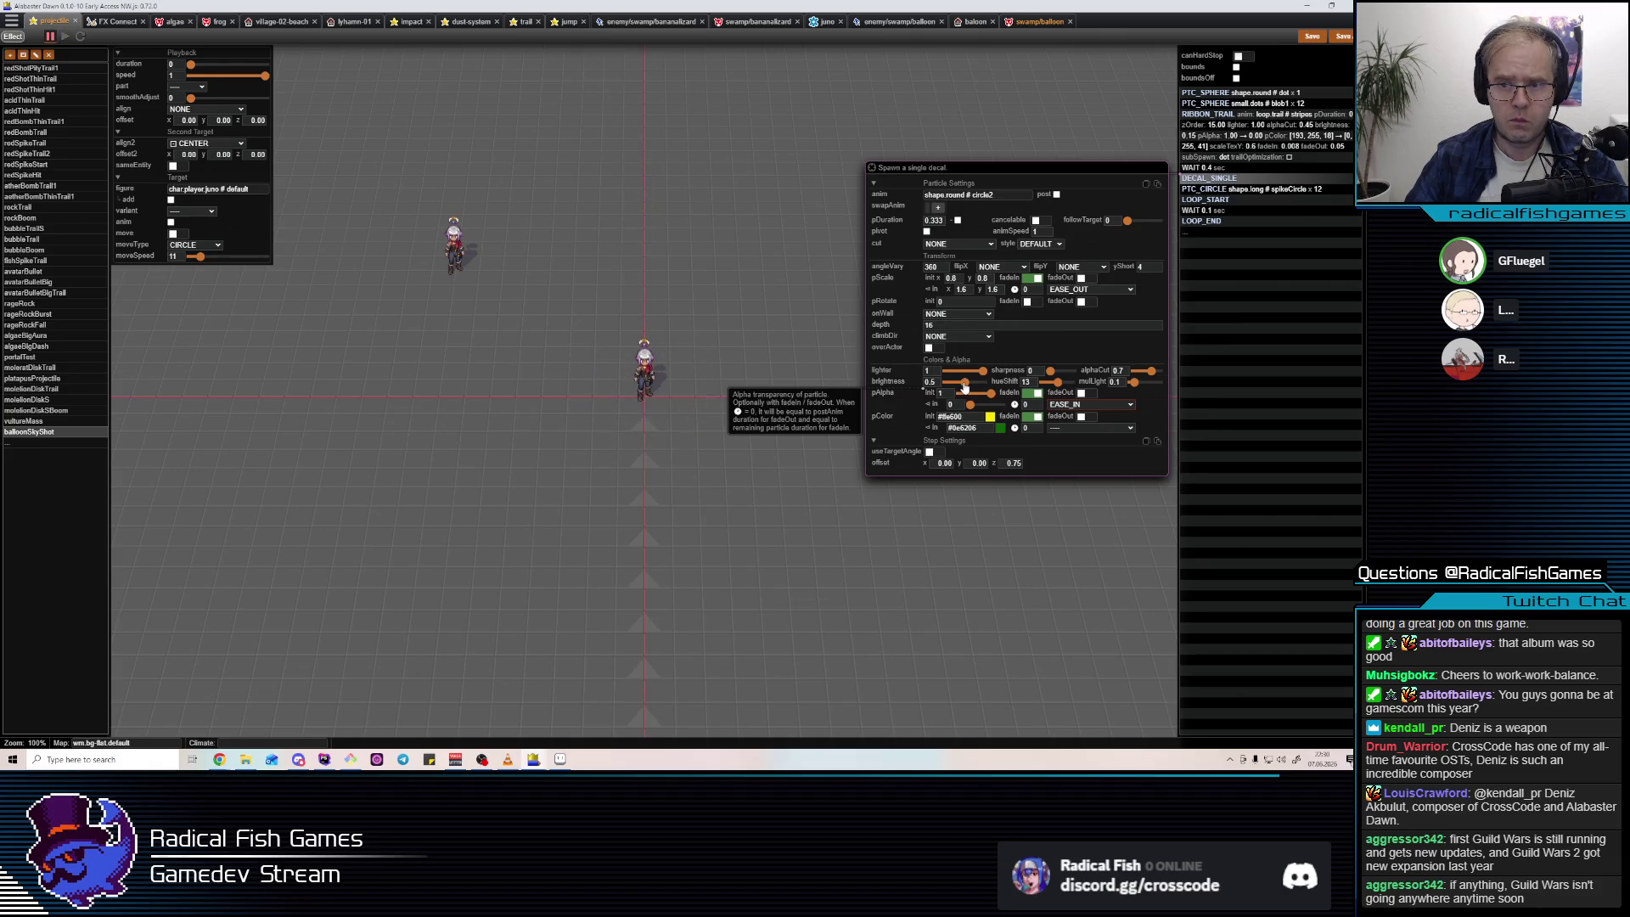
click(1151, 374)
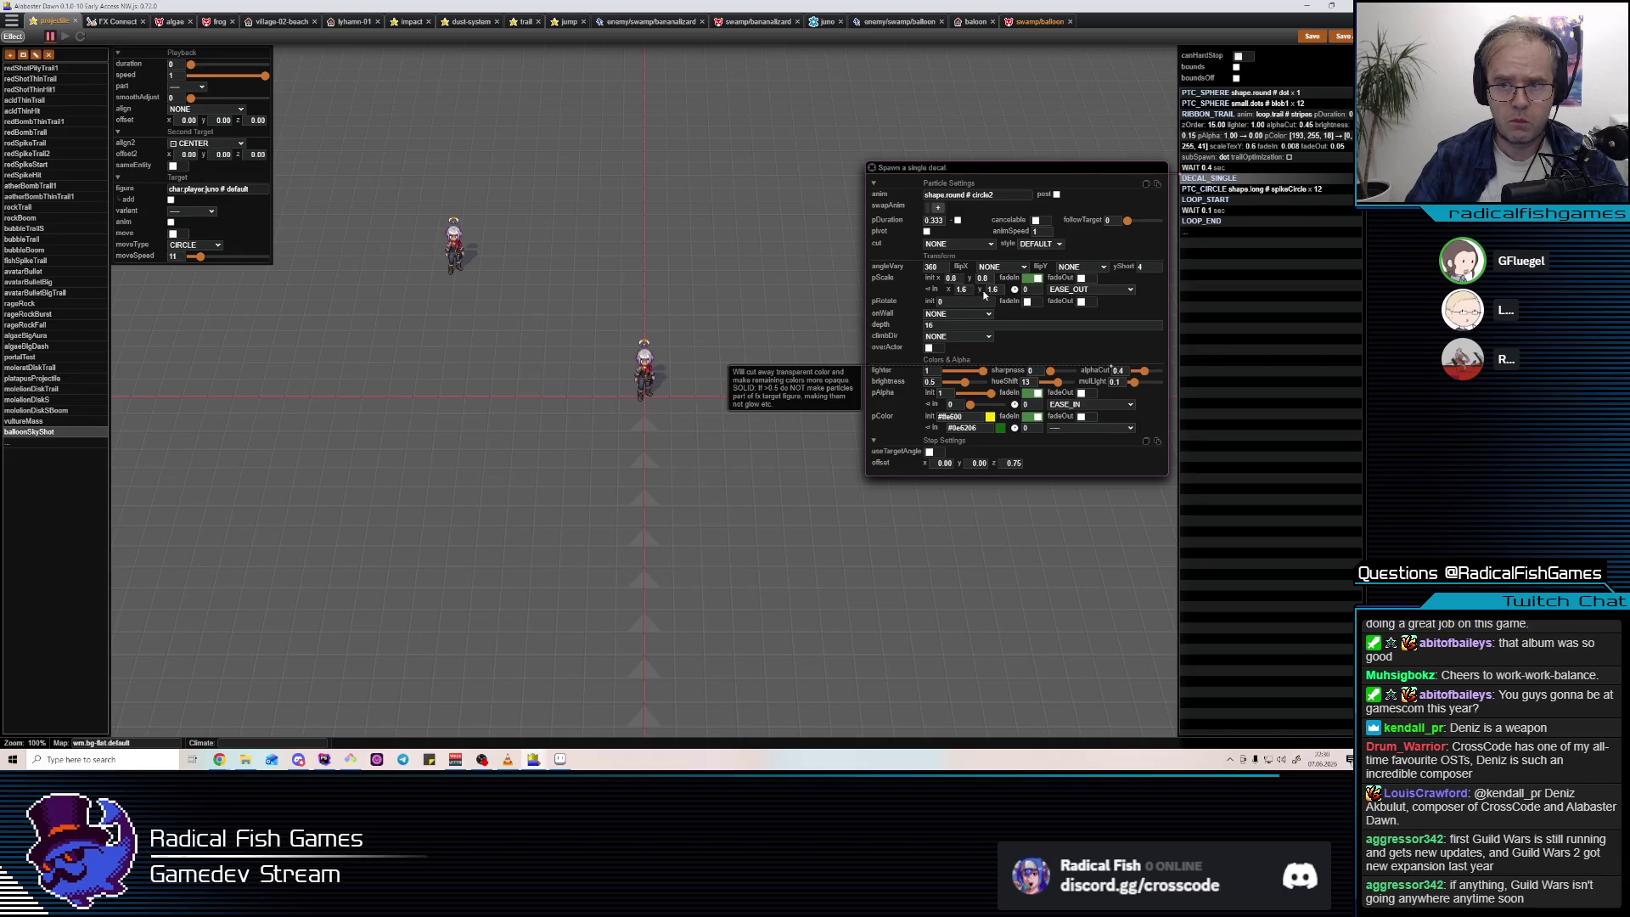
double_click(953, 277)
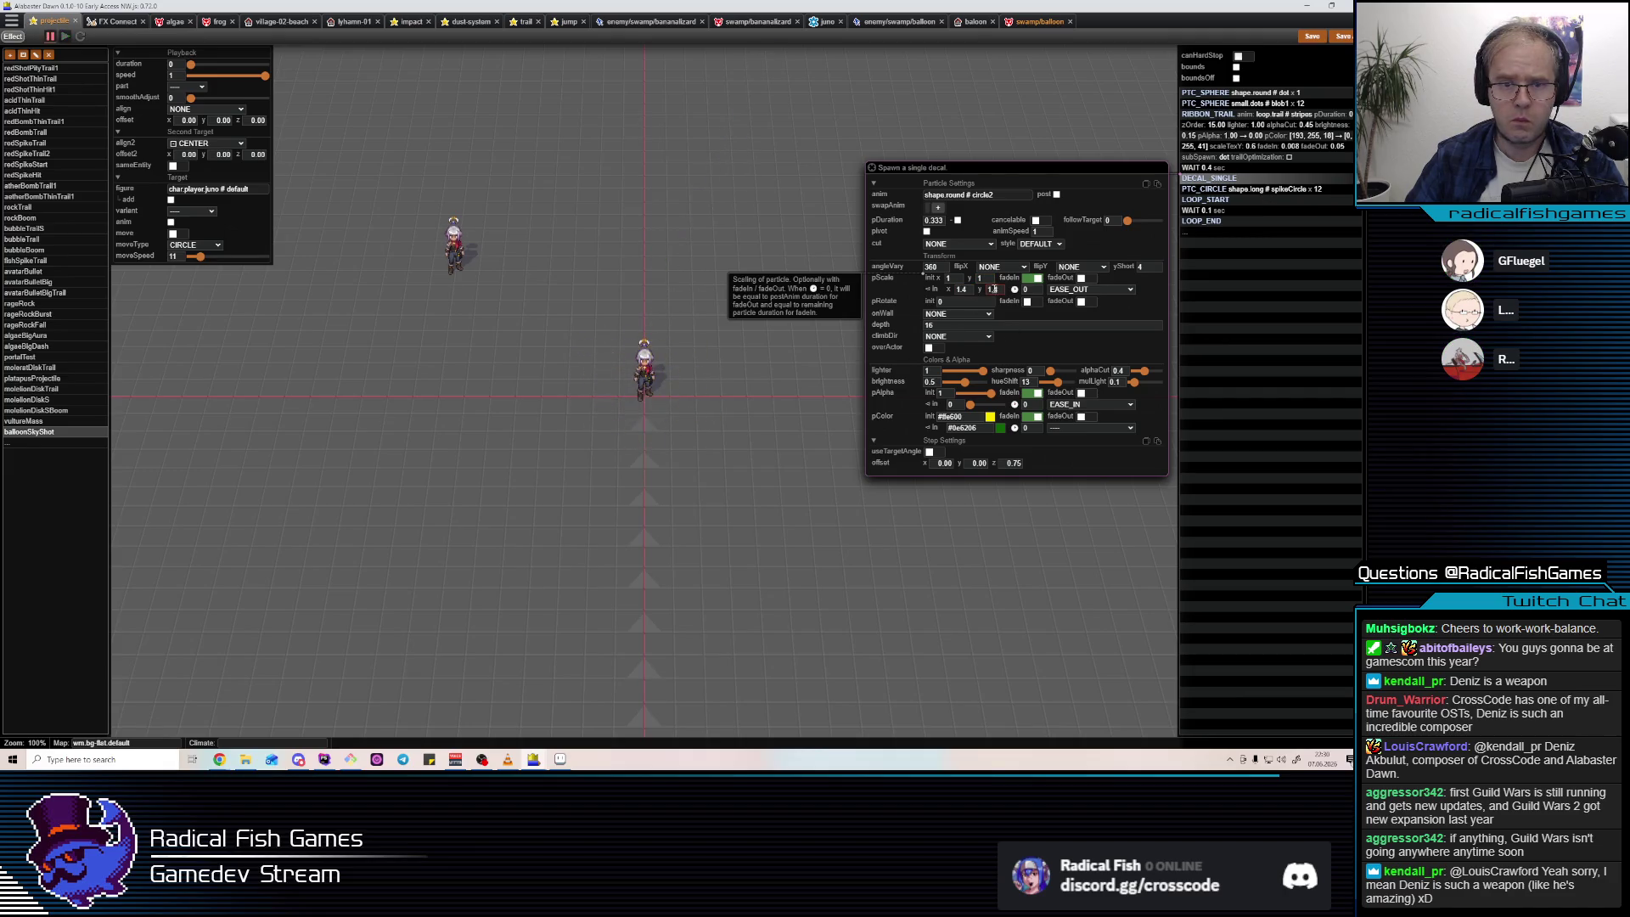
click(1207, 189)
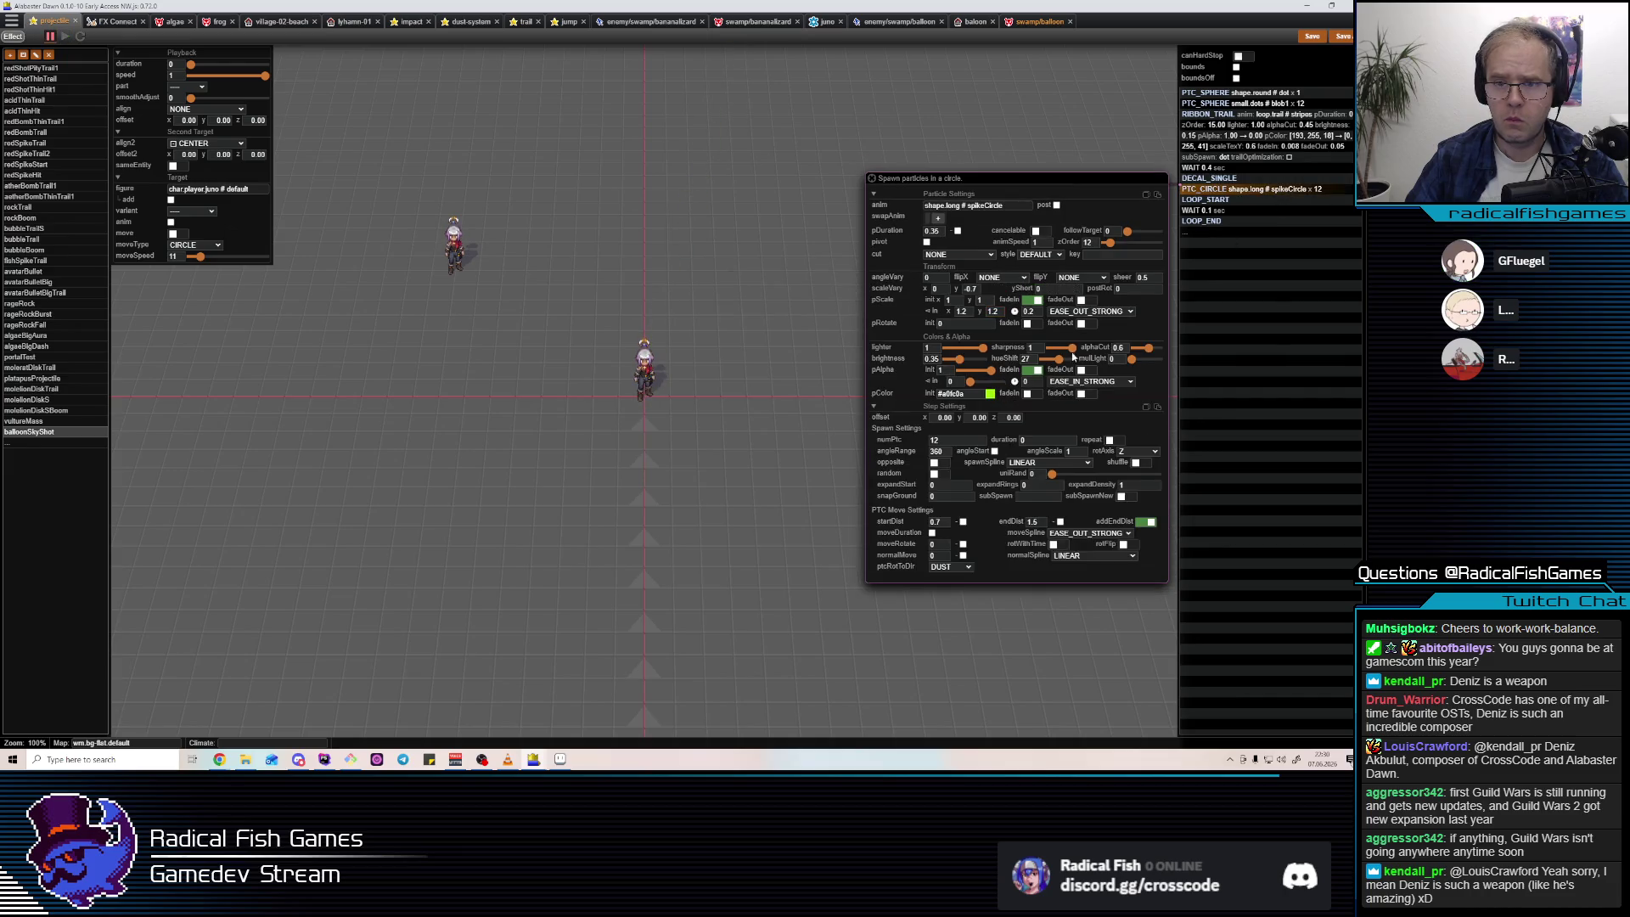
Cut the spike circle to 9 particles, adjust its end distance and offset, and set decal depth 42.
double_click(1034, 522)
text(1)
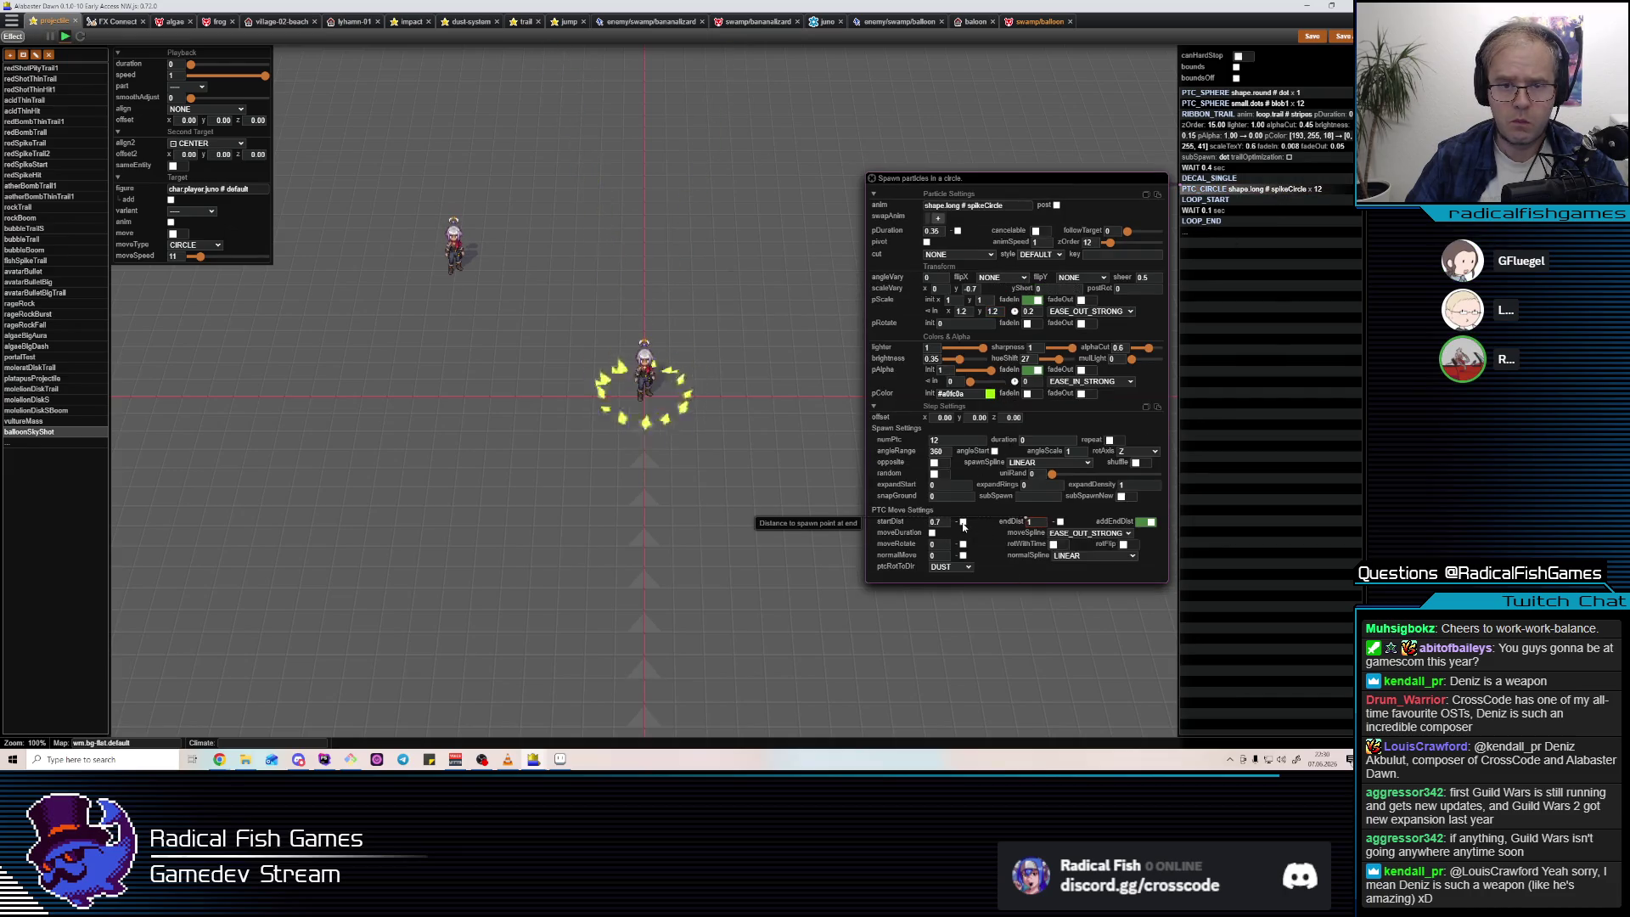
double_click(969, 441)
text(9)
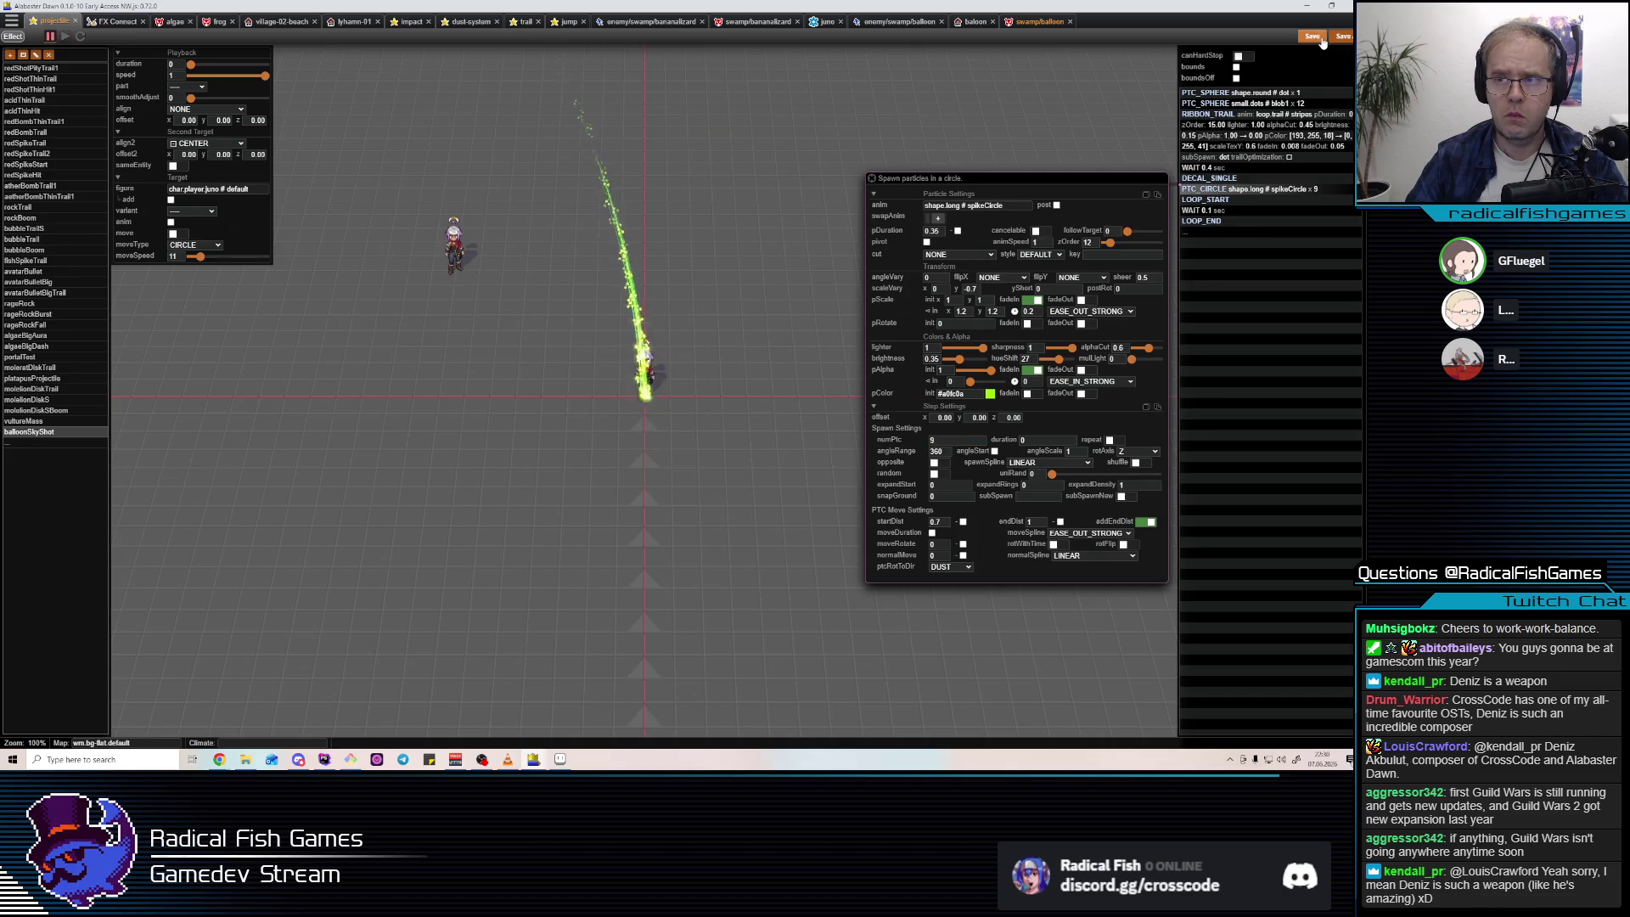
click(952, 499)
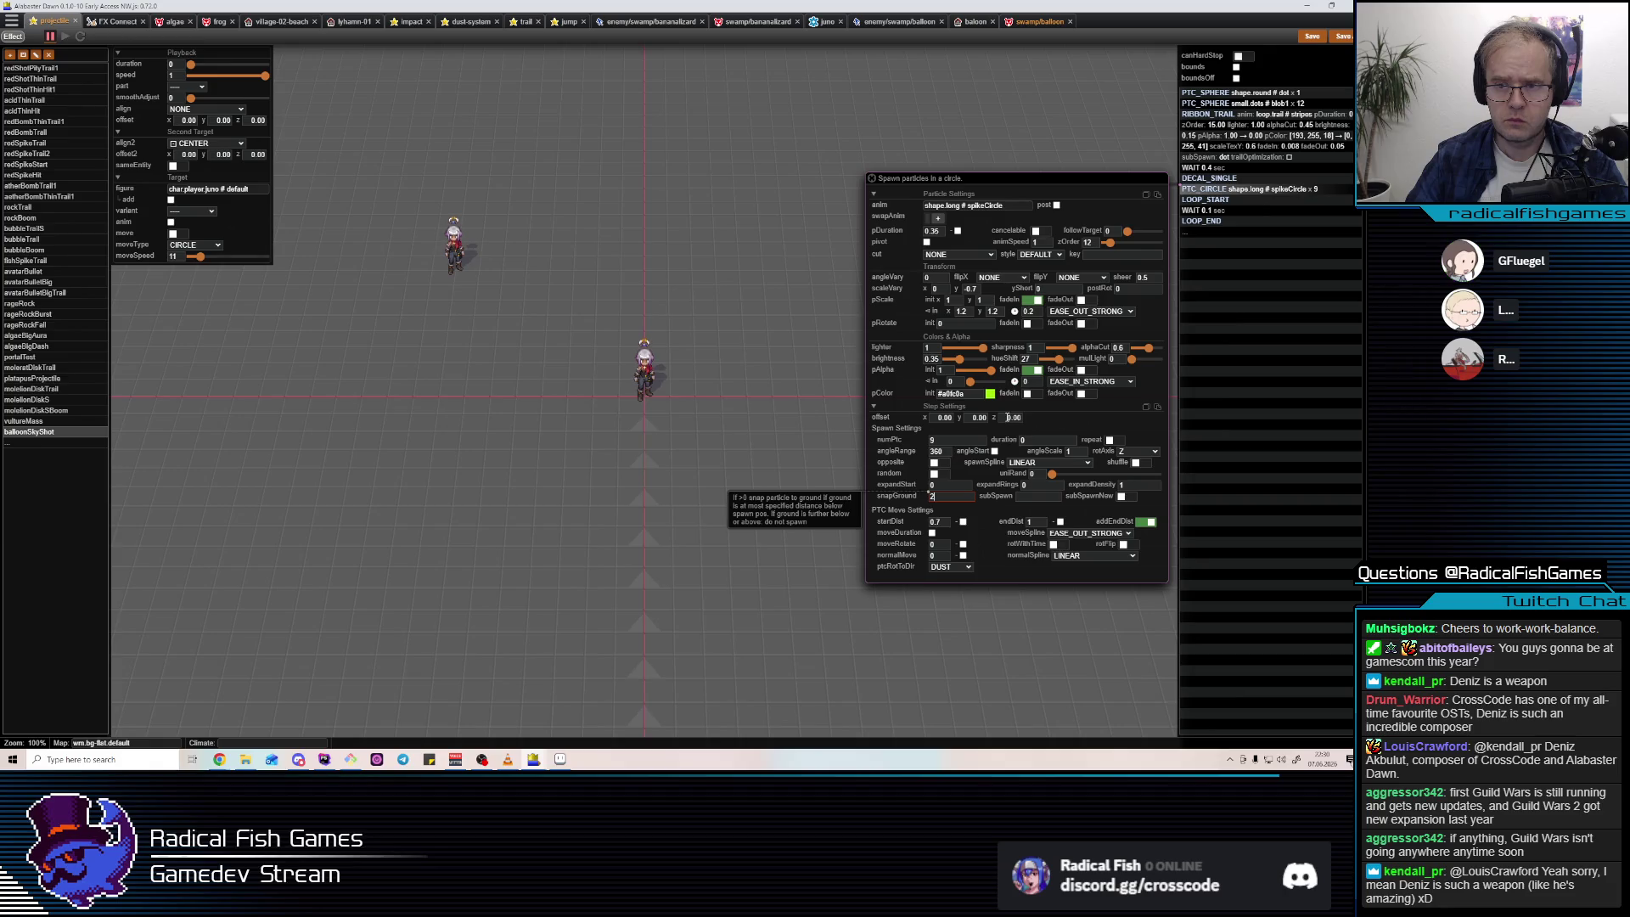
click(1009, 417)
click(1248, 179)
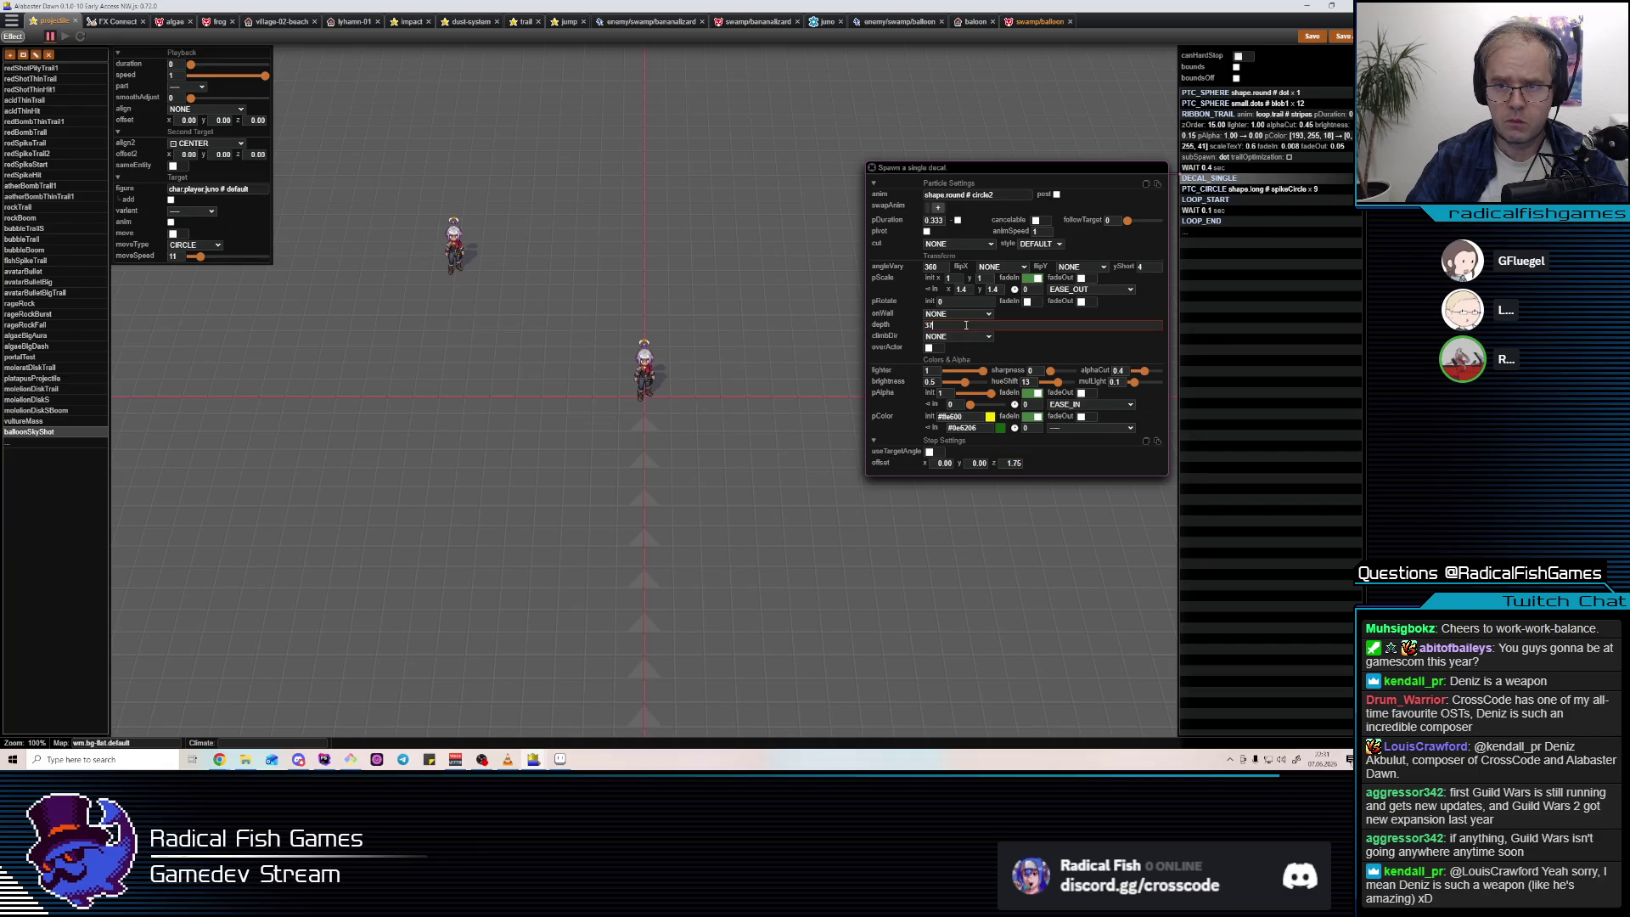
key(Return)
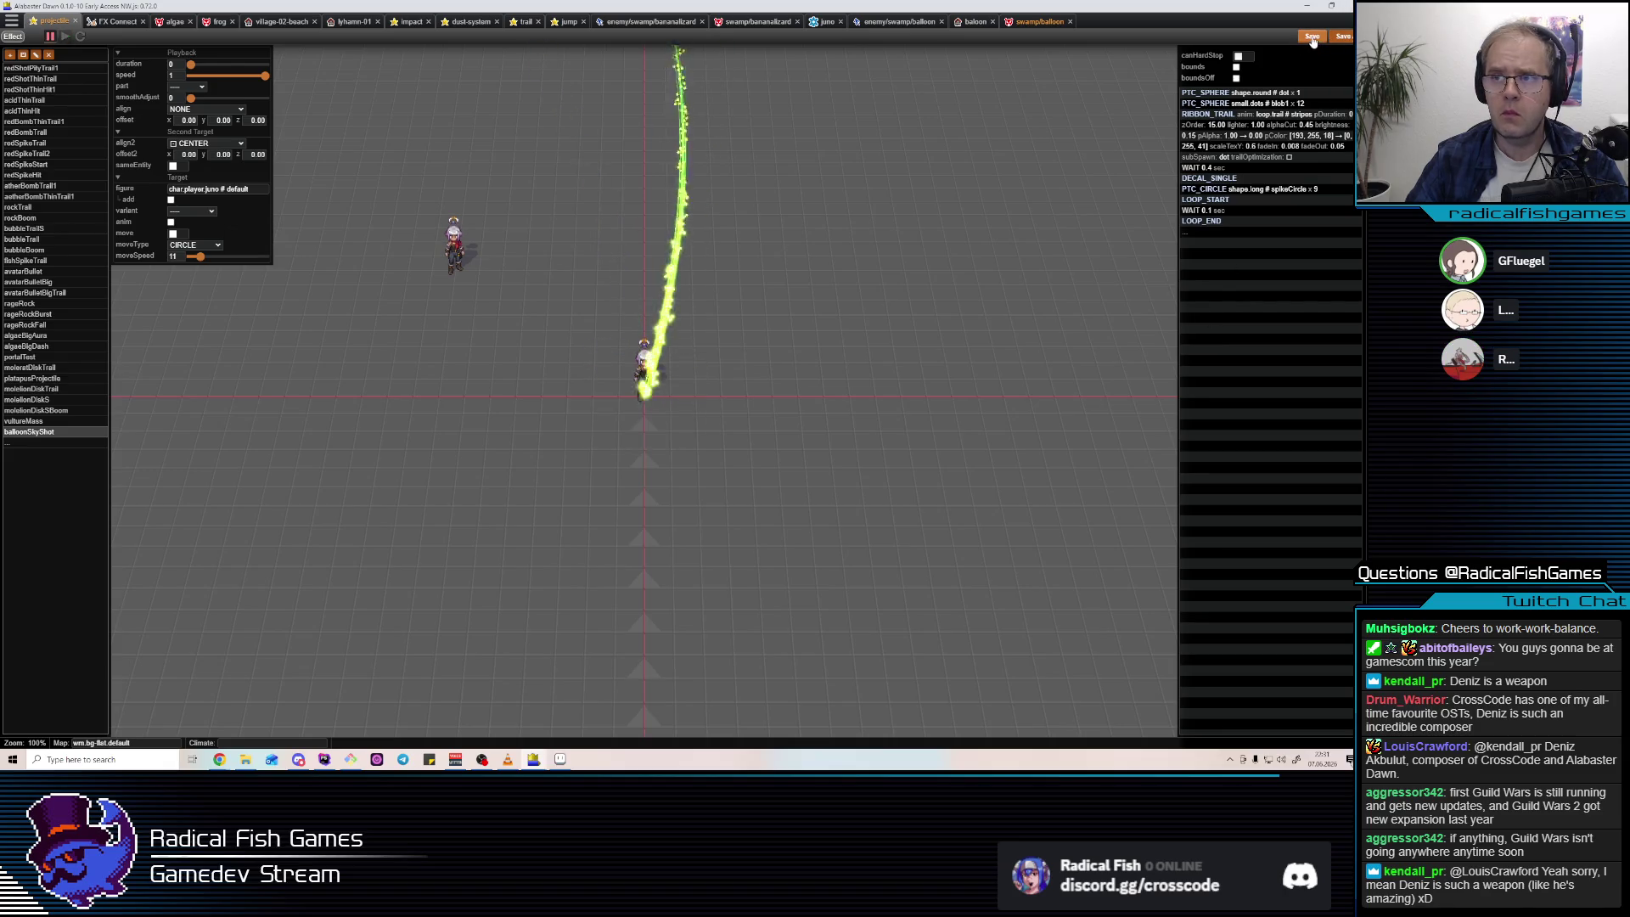
In the balloon's skyShot proxy, delete the fade SPAWN_FX and FORCE_Z_MOVE steps.
click(1040, 21)
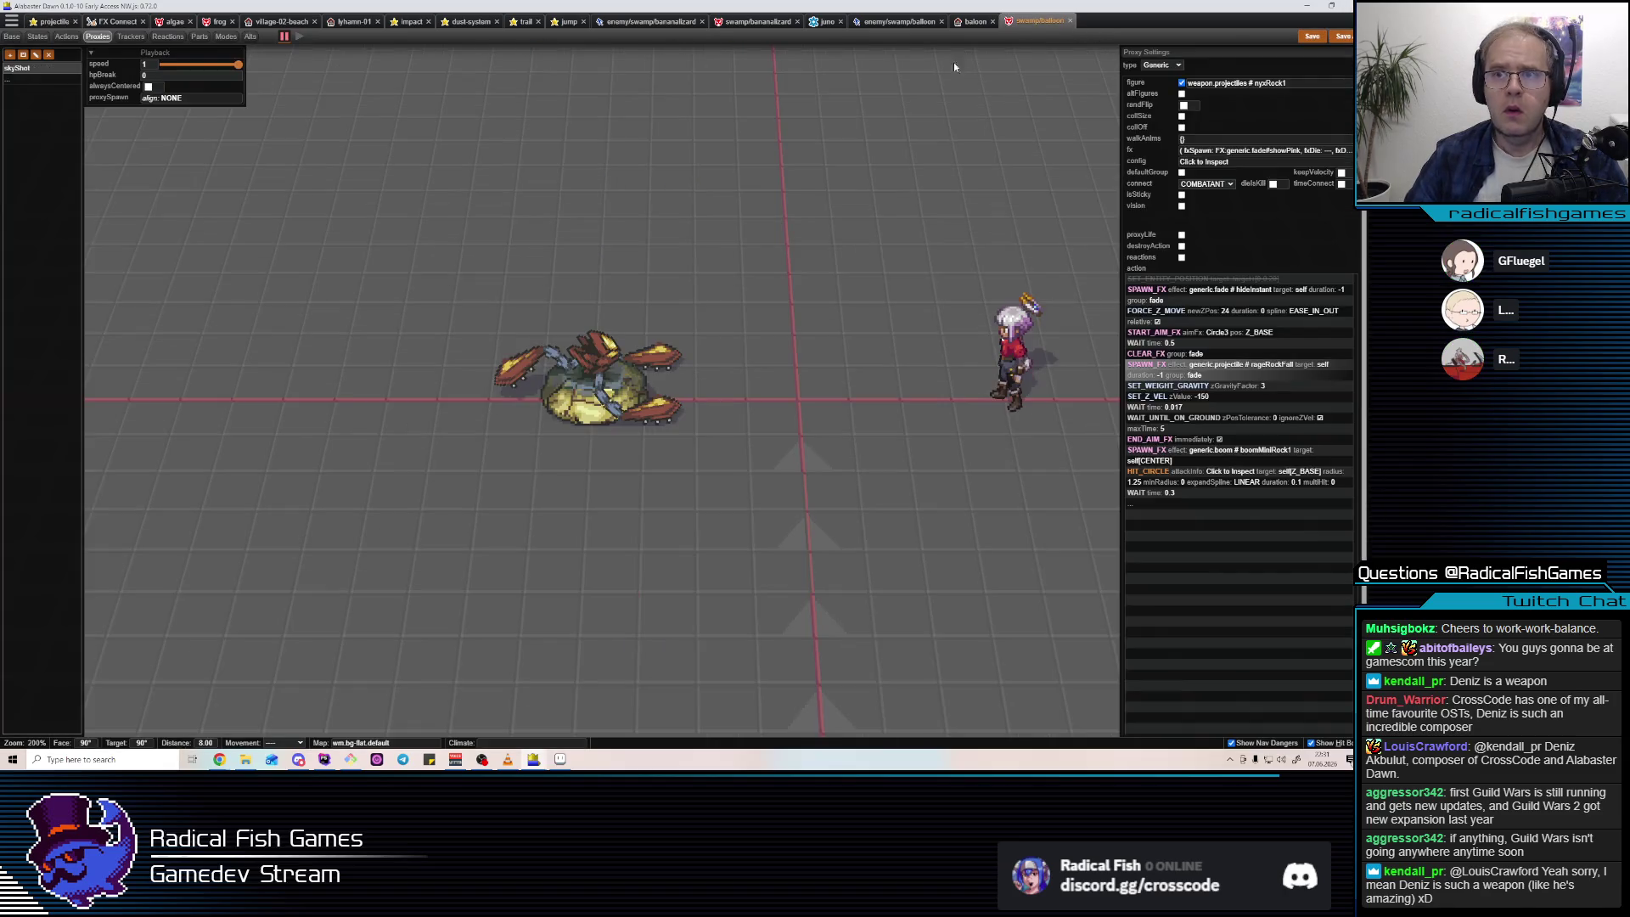
click(131, 36)
click(97, 37)
click(49, 71)
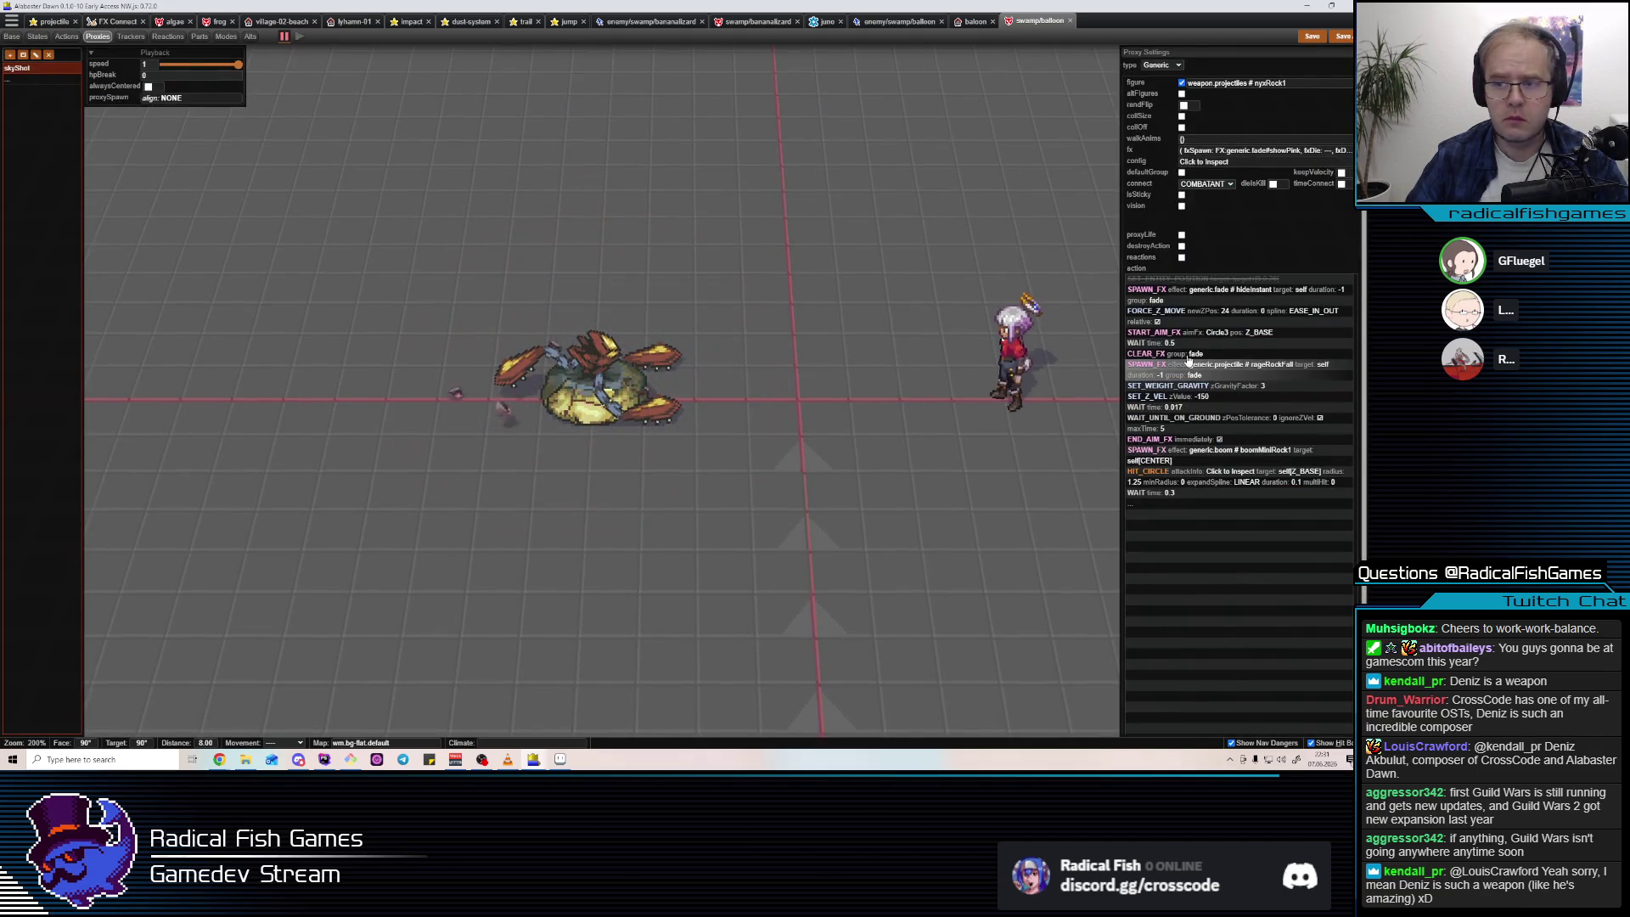
mouse_move(1216, 349)
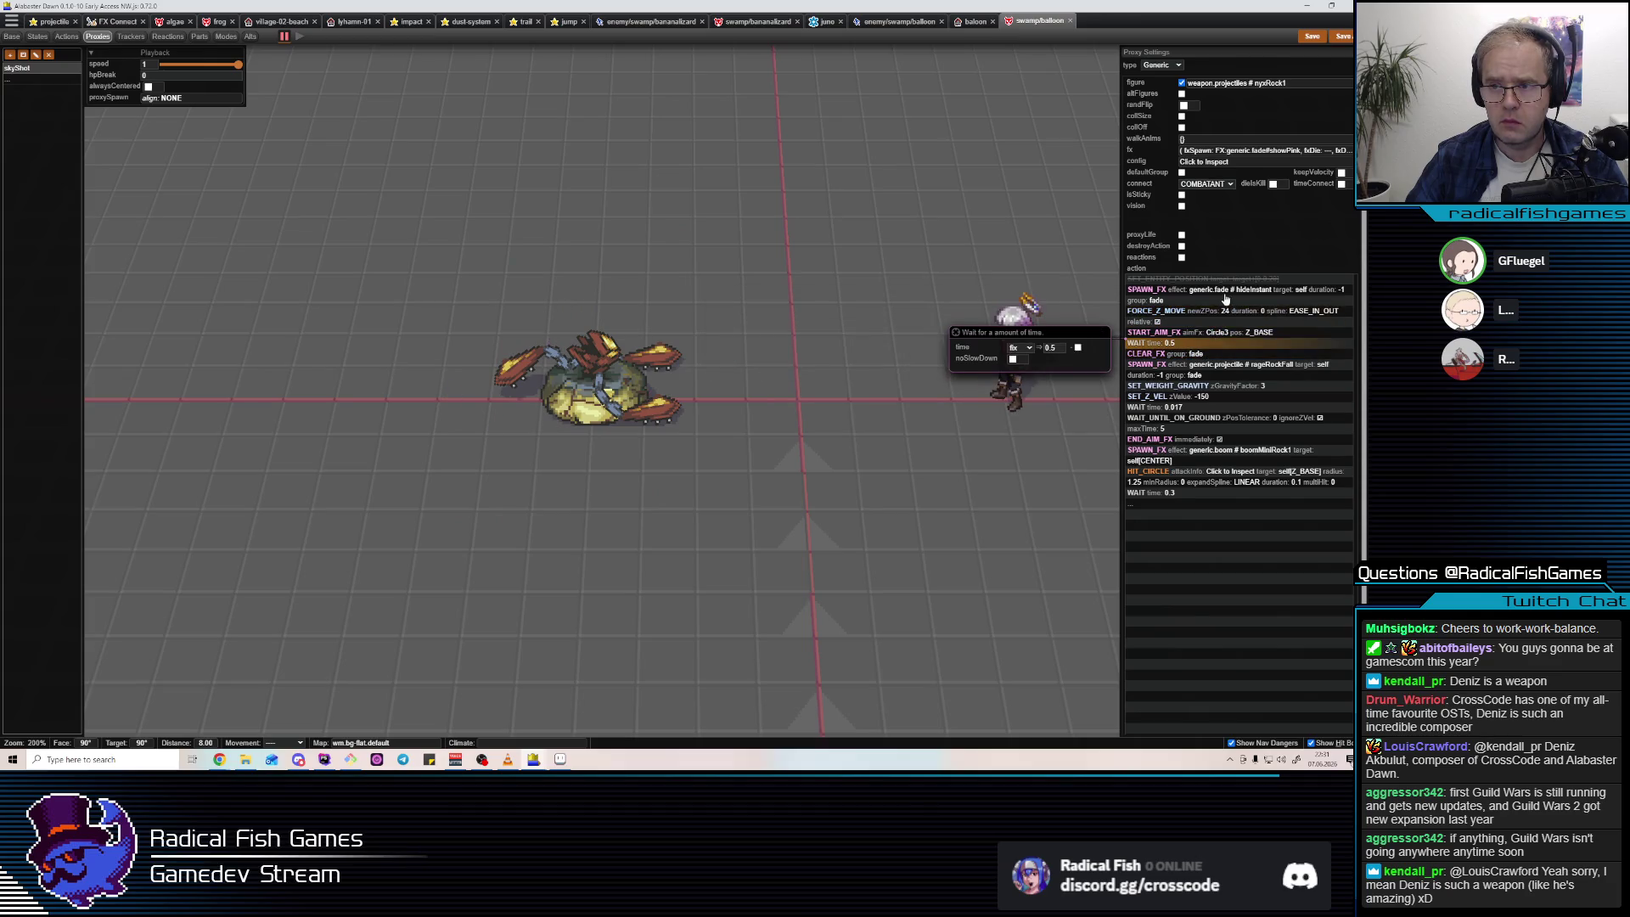
click(1227, 293)
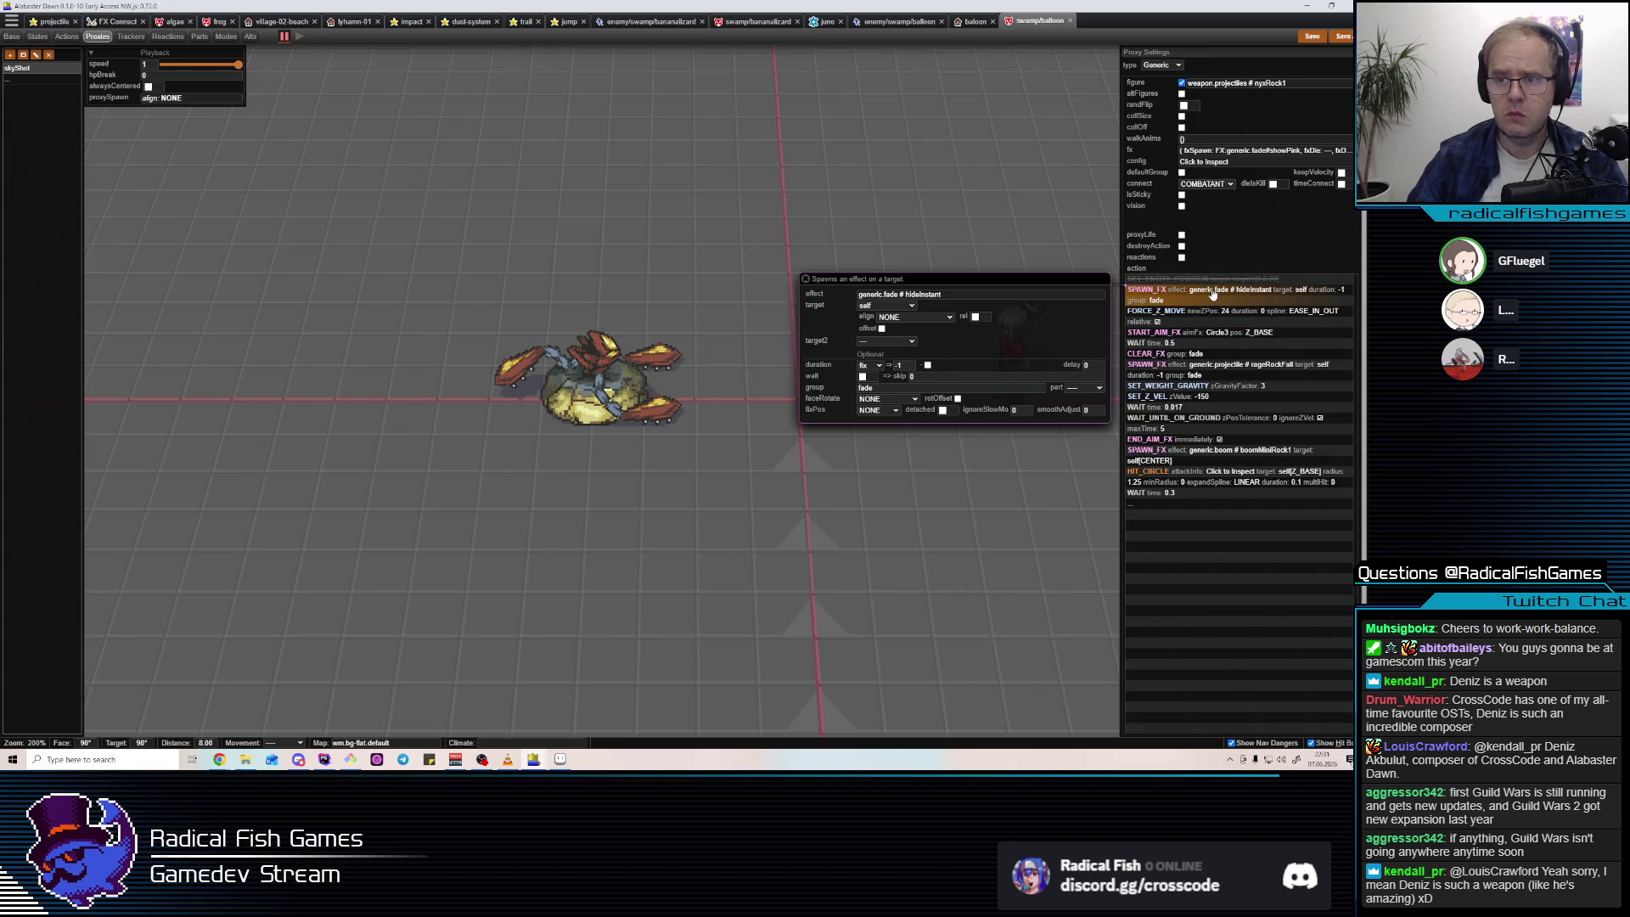
key(Delete)
key(Delete)
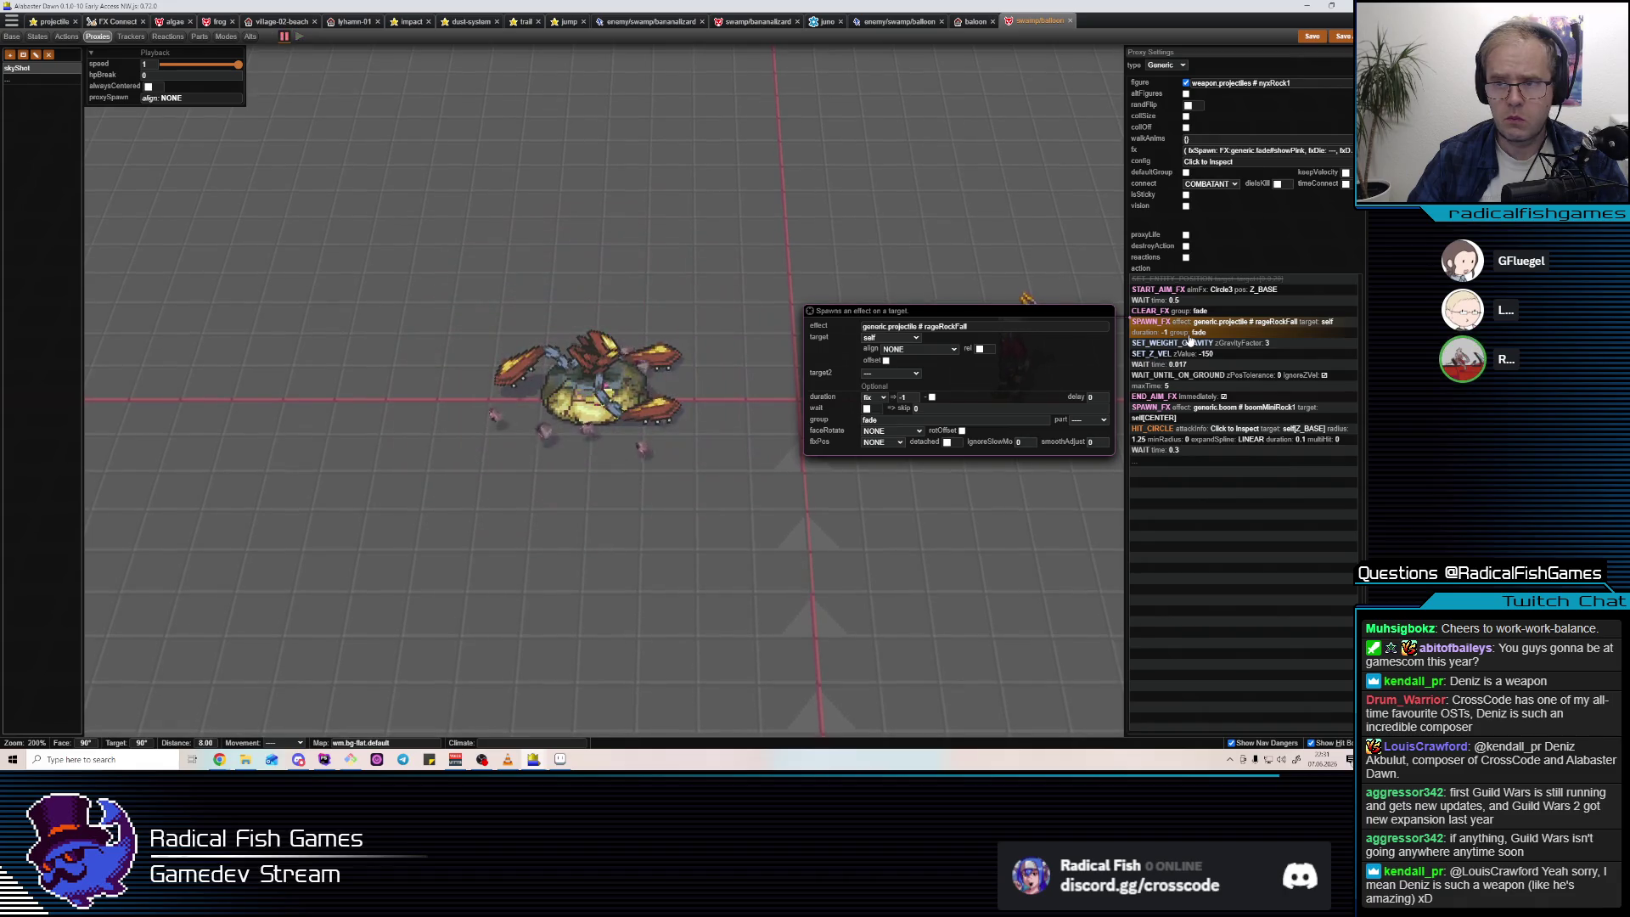
Change the projectile spawn effect from rageRockFall to balloonSkyShot.
click(985, 331)
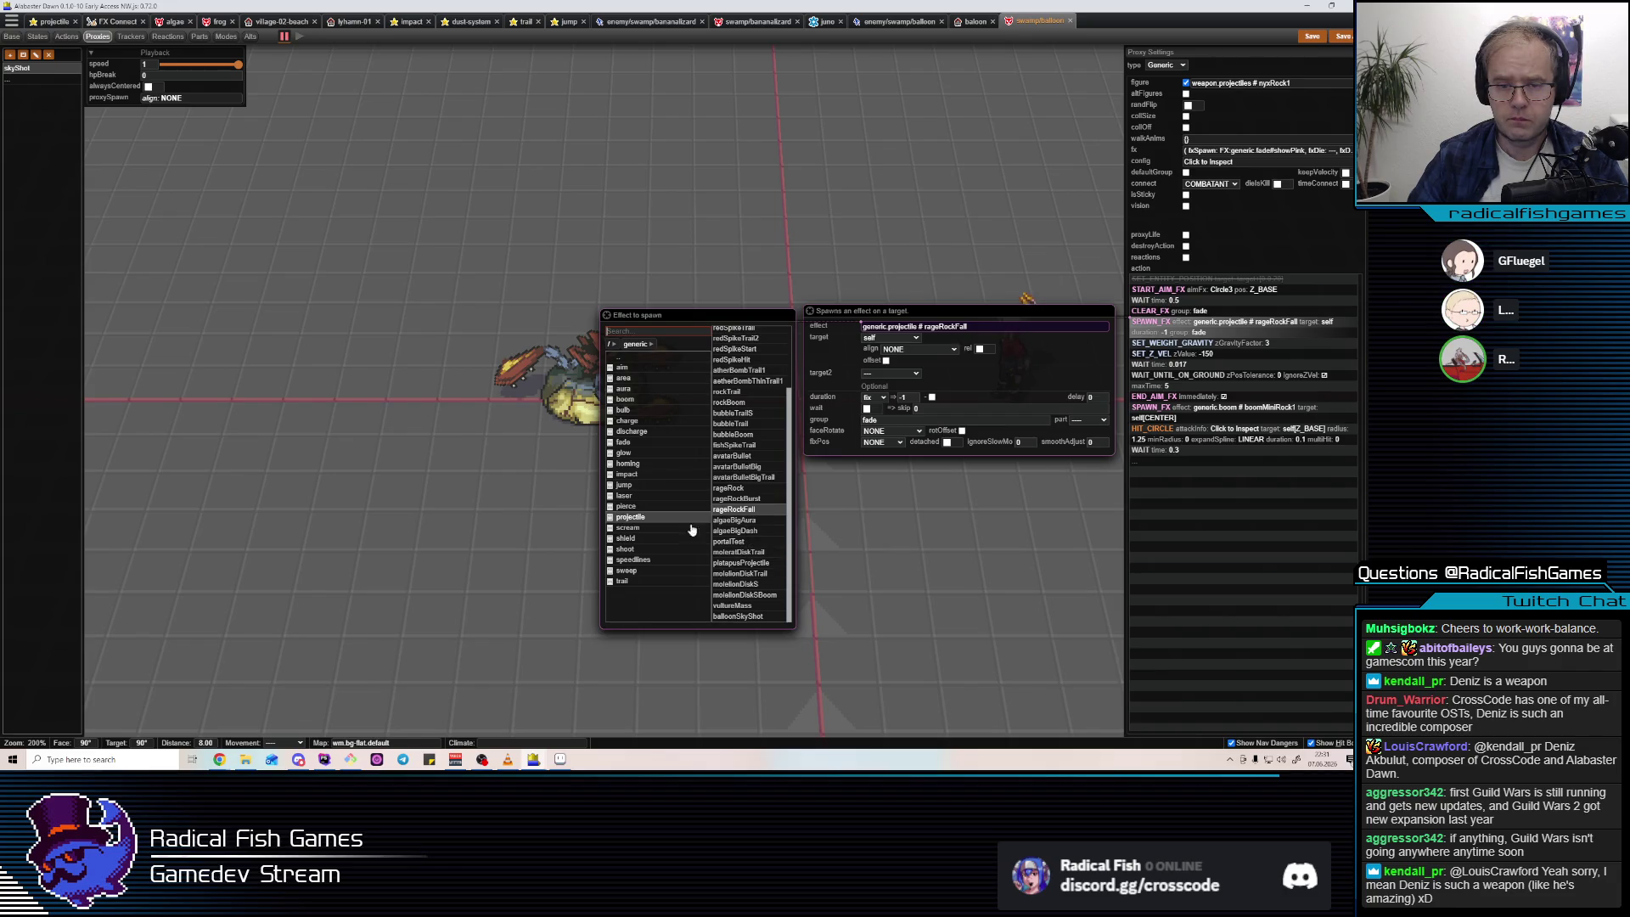
click(739, 617)
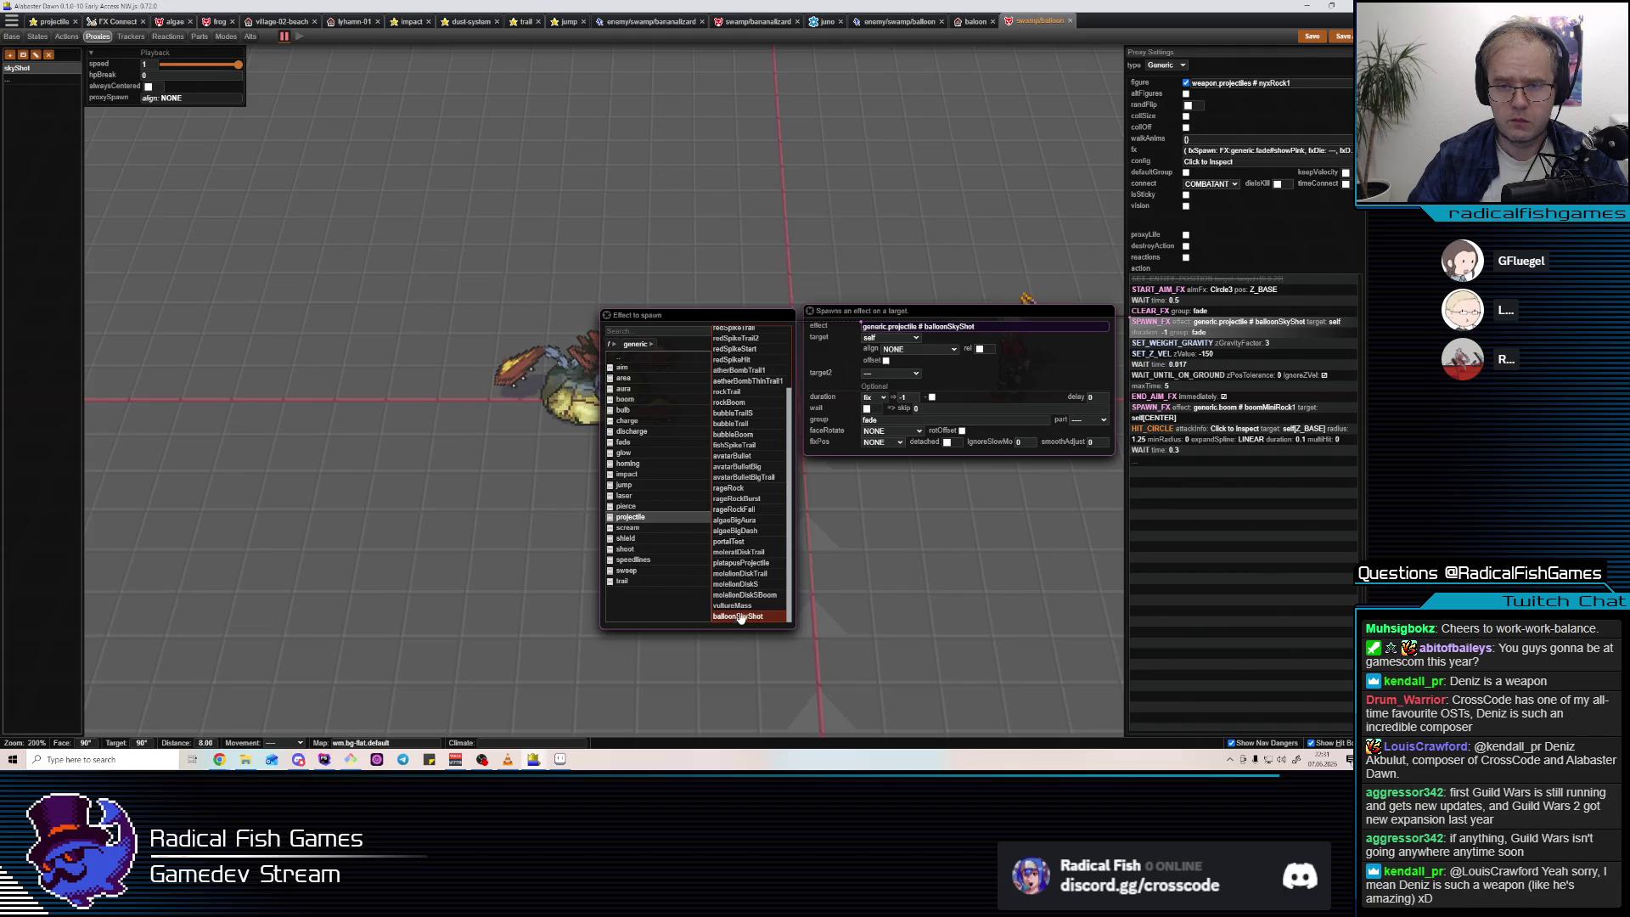
click(907, 397)
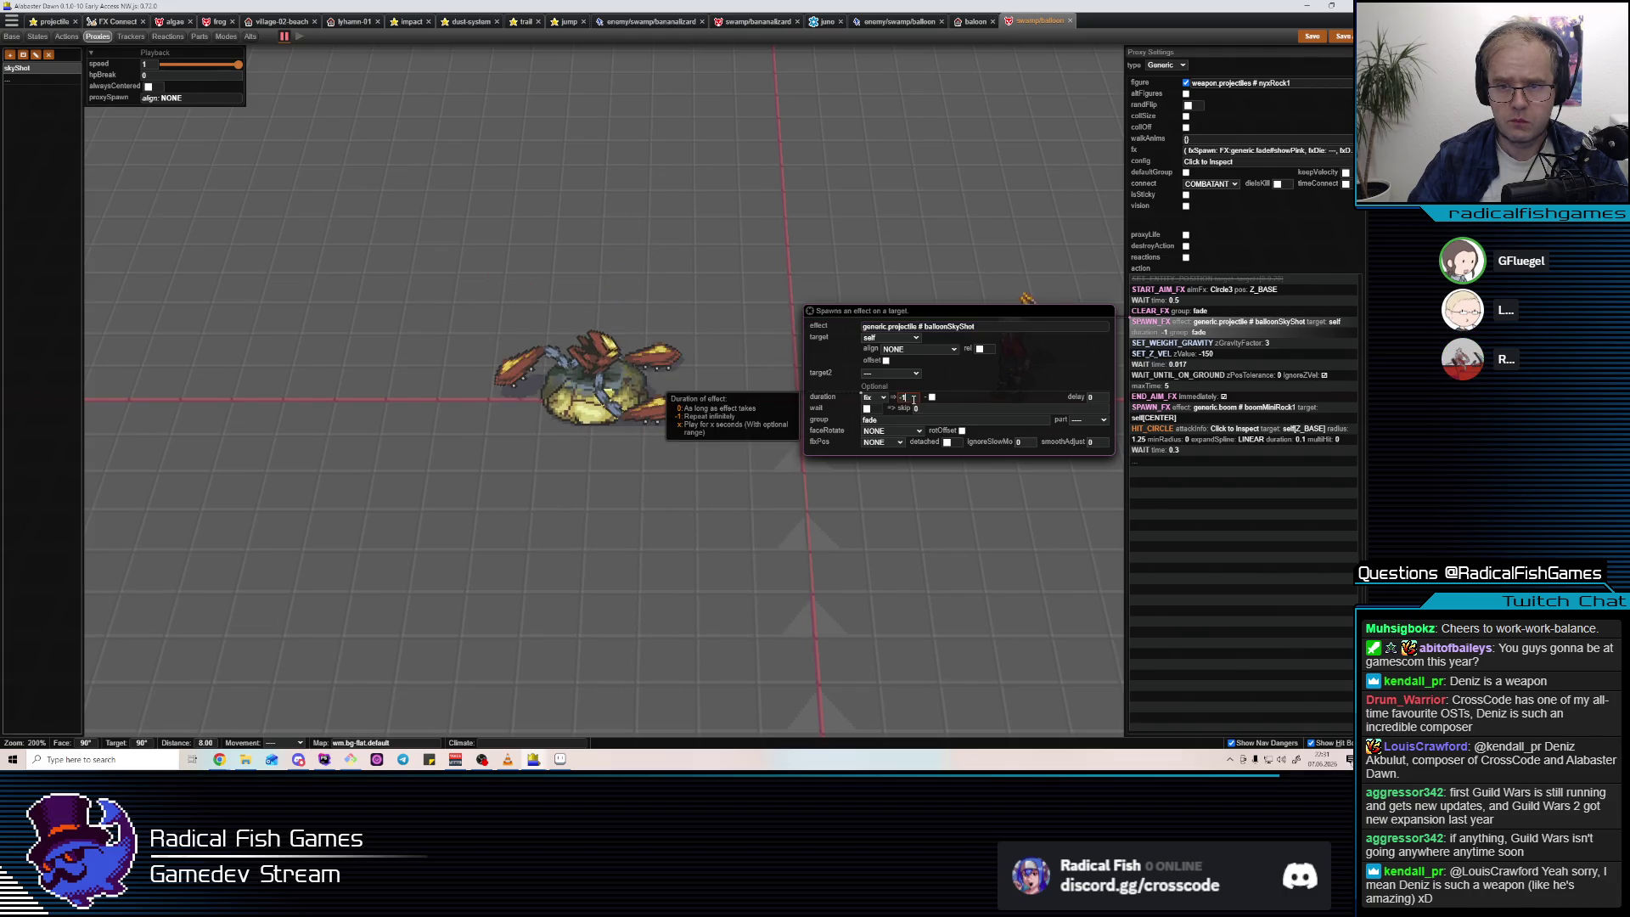
Insert a 0.4 wait, then delete the 0.017 wait and WAIT_UNTIL_ON_GROUND steps.
click(1185, 366)
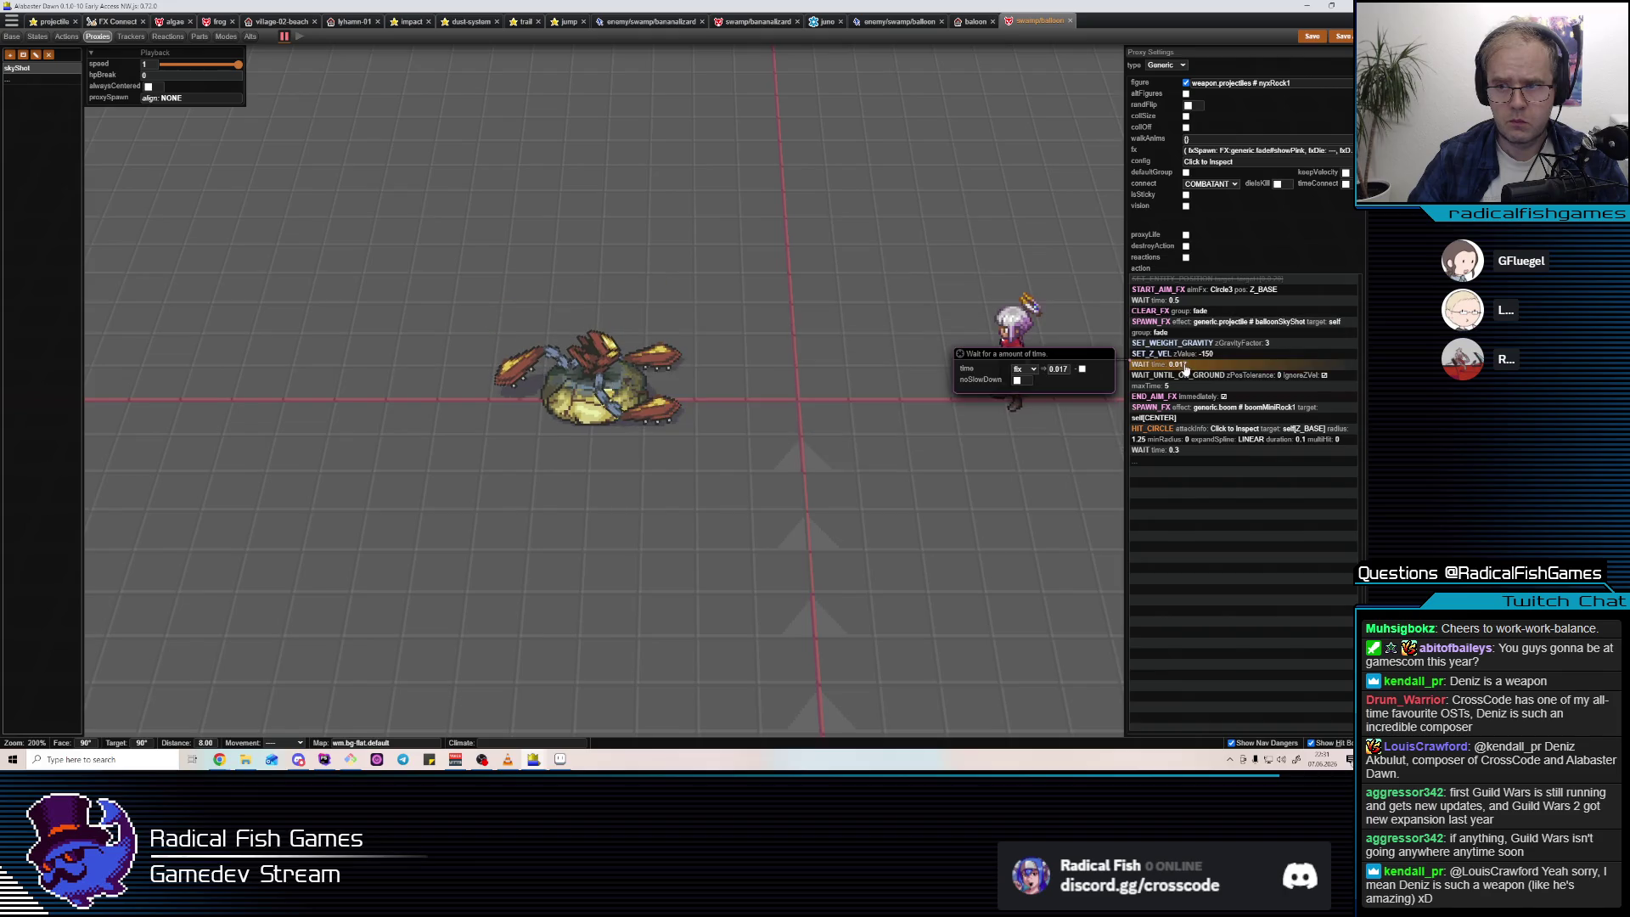
key(Insert)
text(wait)
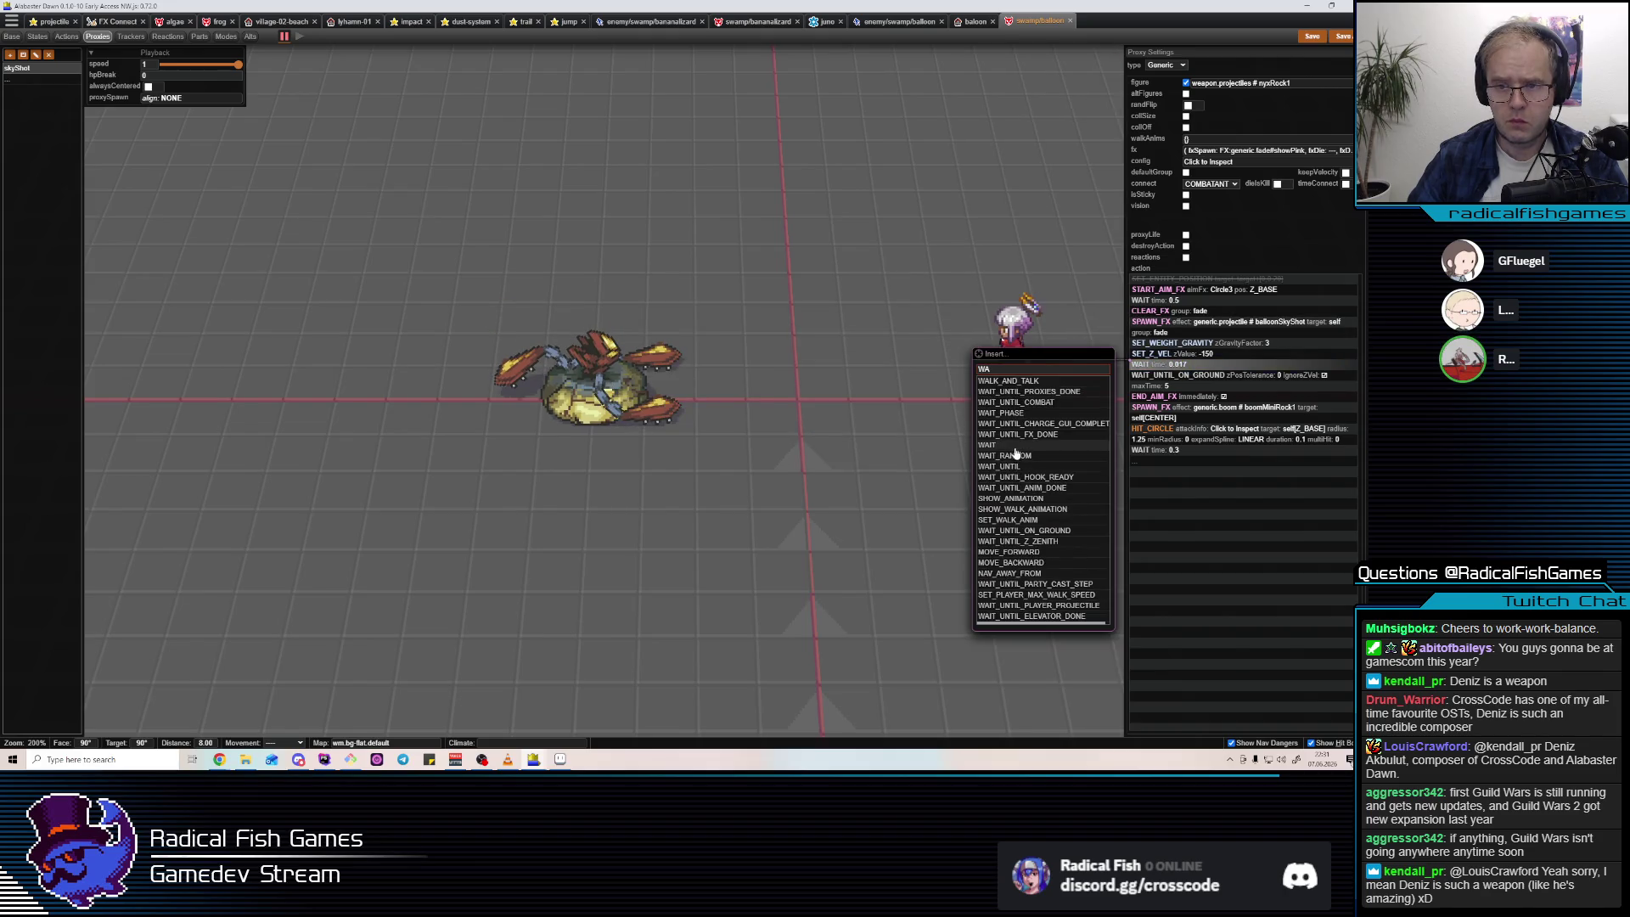
key(Return)
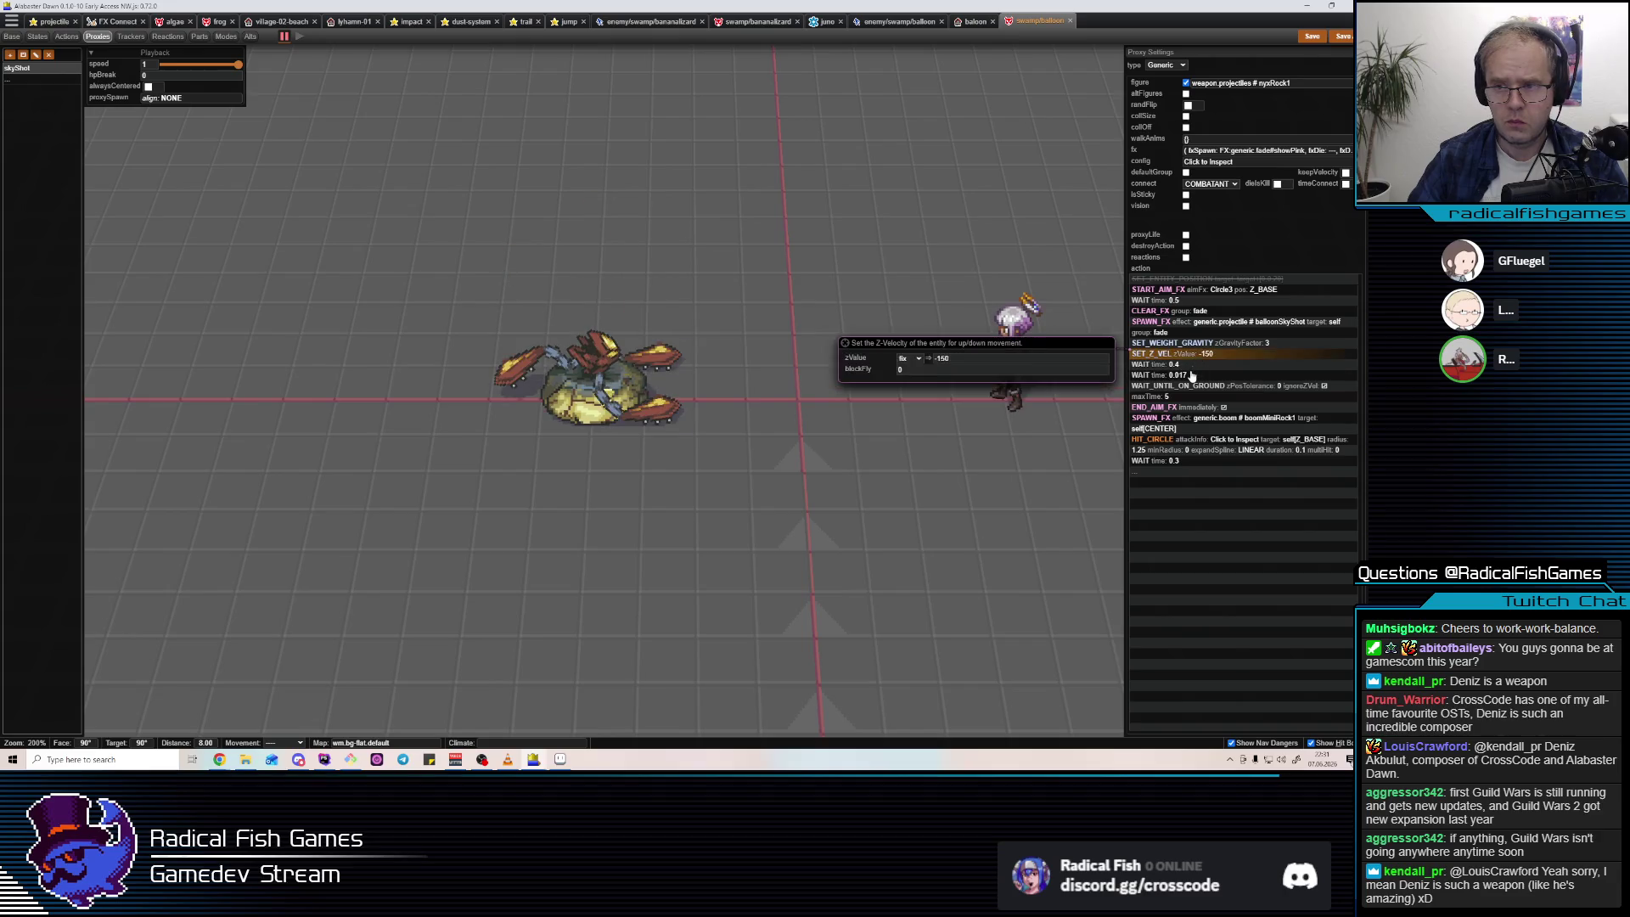
click(1189, 374)
key(Delete)
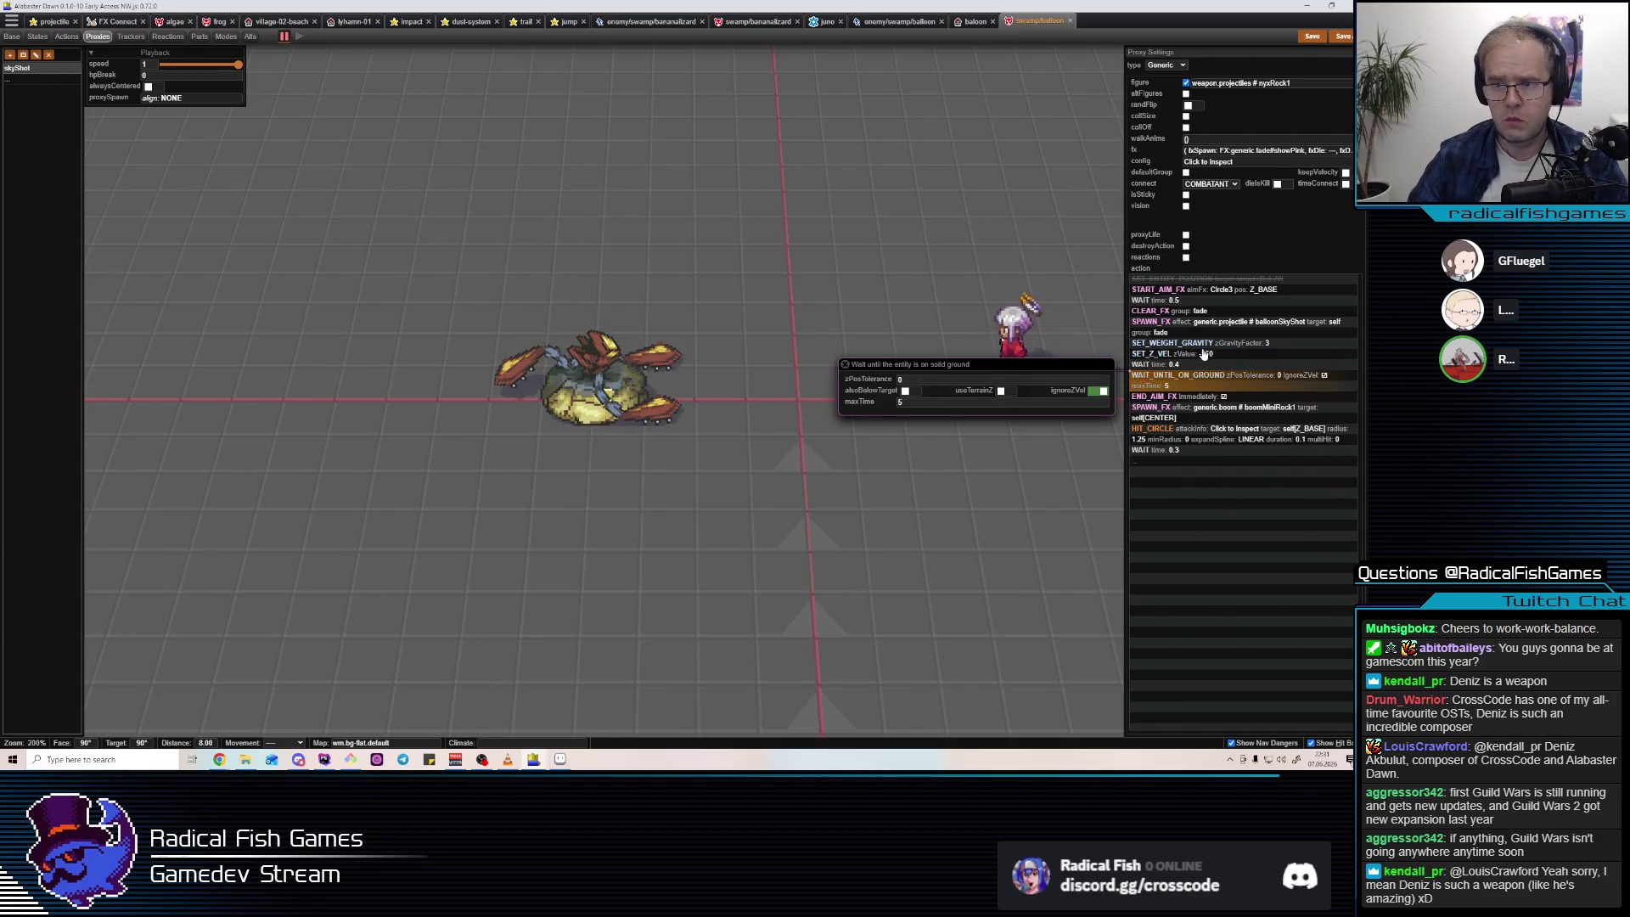
key(Delete)
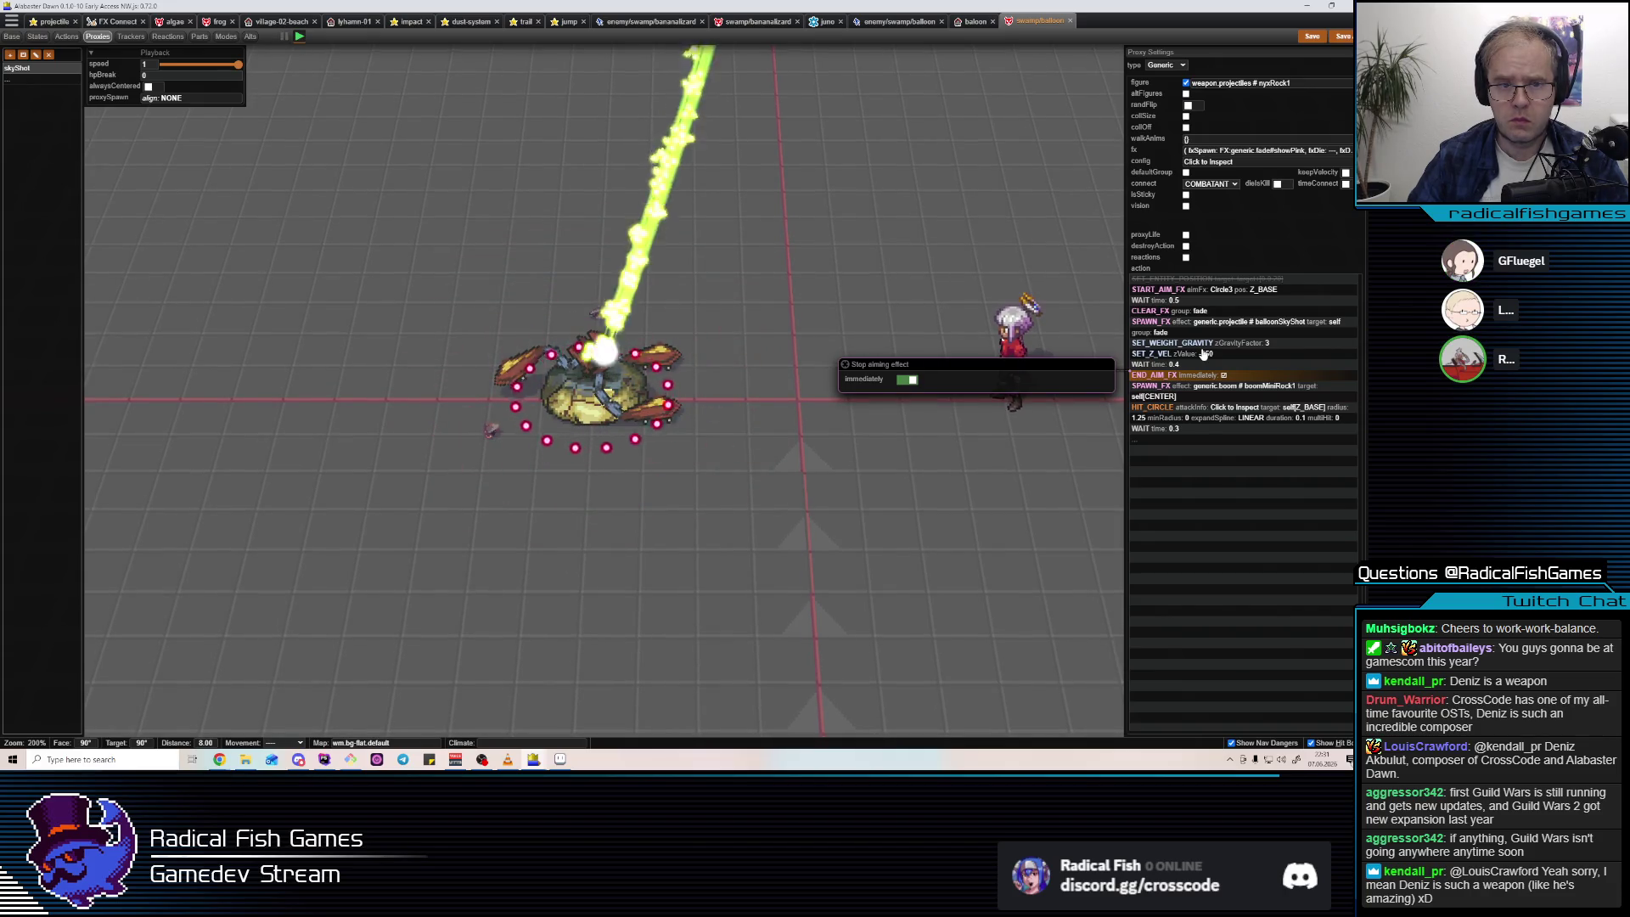
Remove the skyShot's rock figure and switch its aim marker to Circle4.
click(1210, 342)
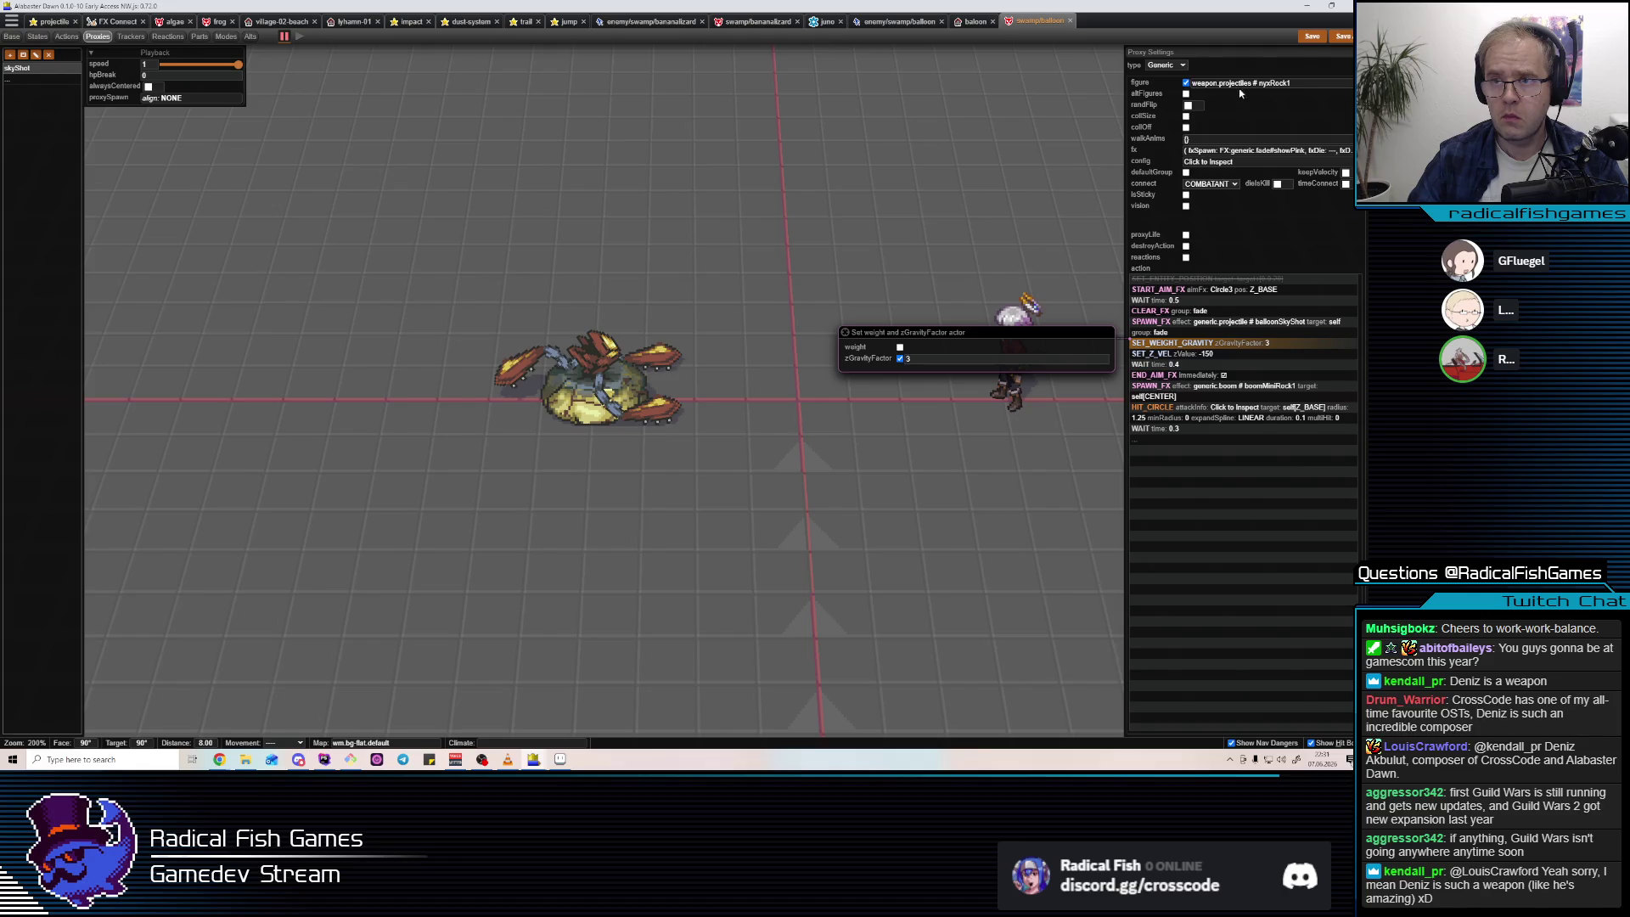
click(1186, 83)
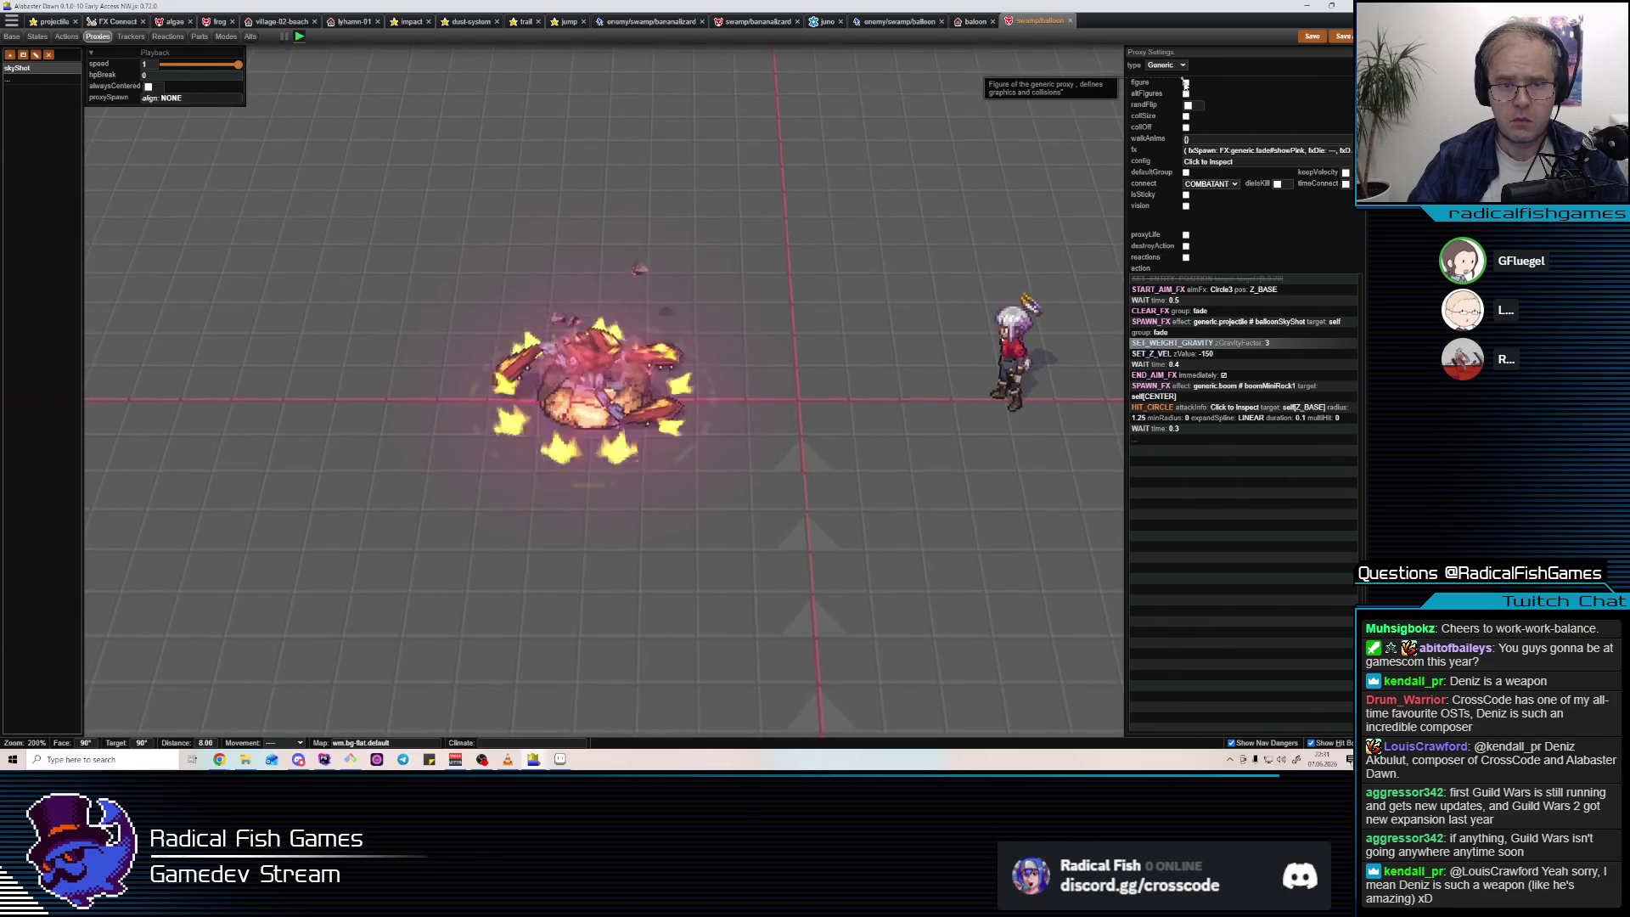
click(1157, 290)
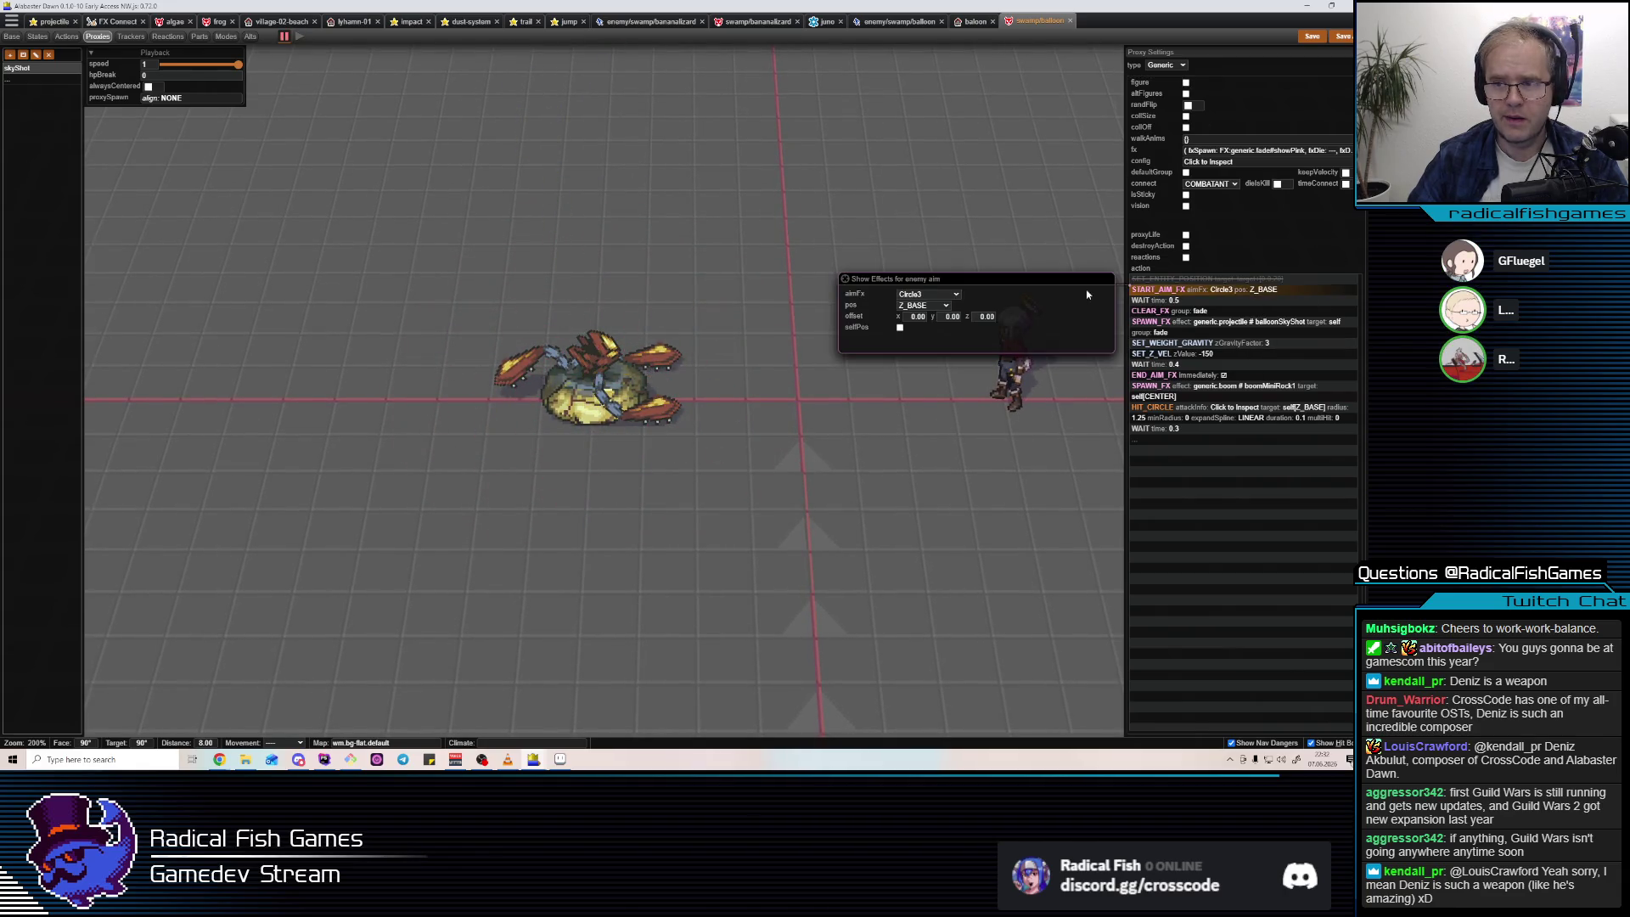
click(951, 294)
click(919, 329)
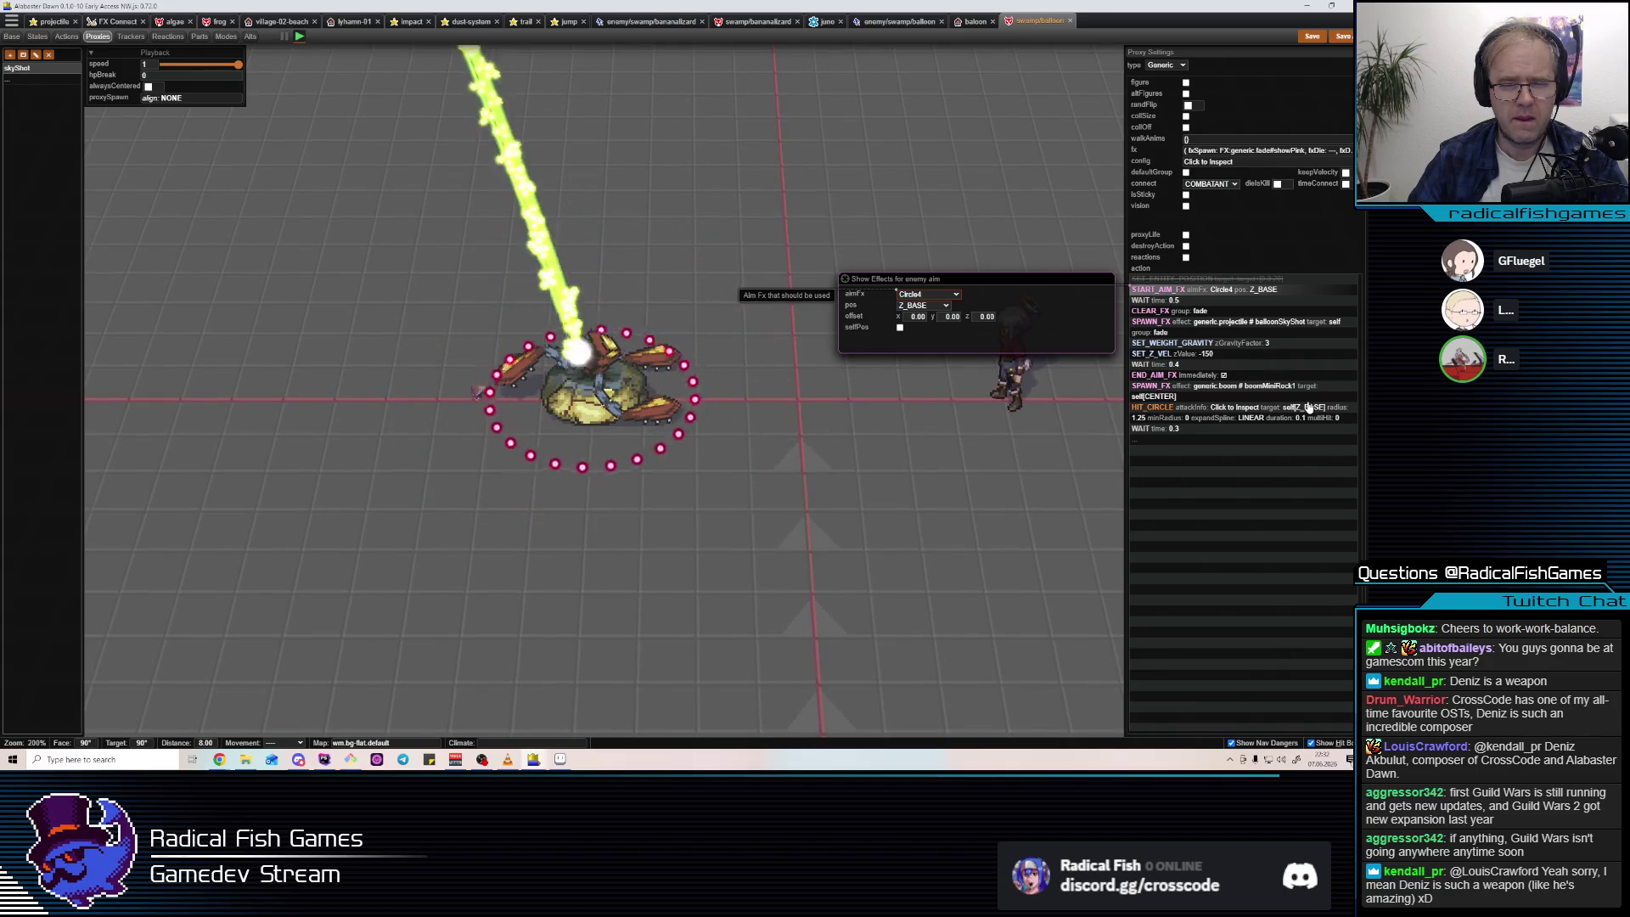
Set the HIT_CIRCLE radius to 1.8.
click(1260, 389)
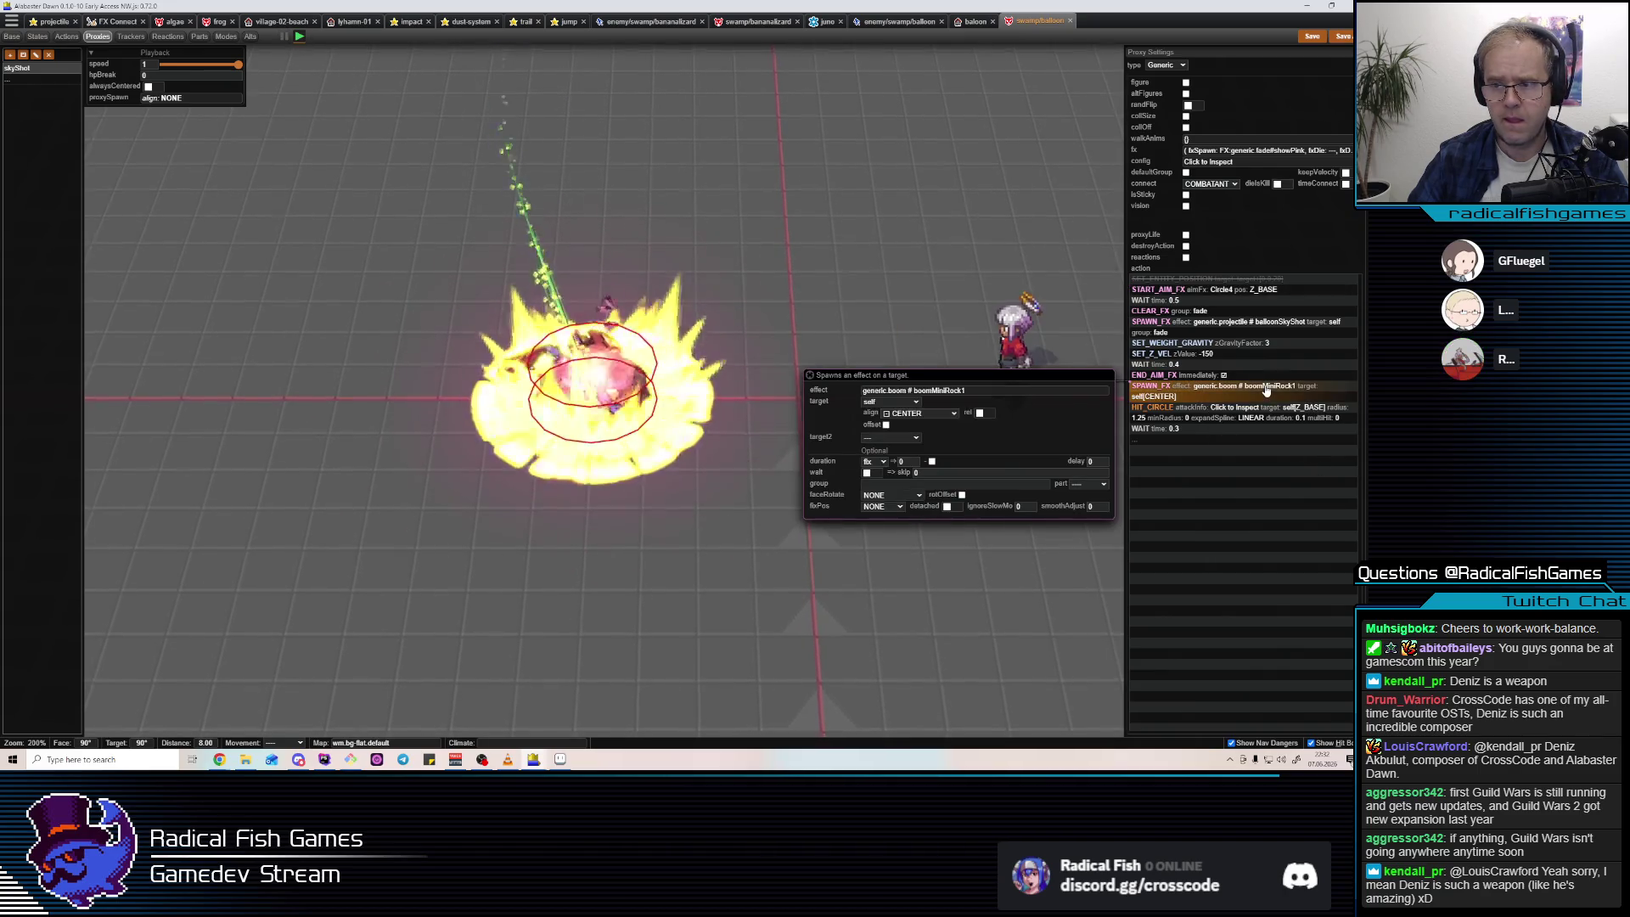
click(1210, 413)
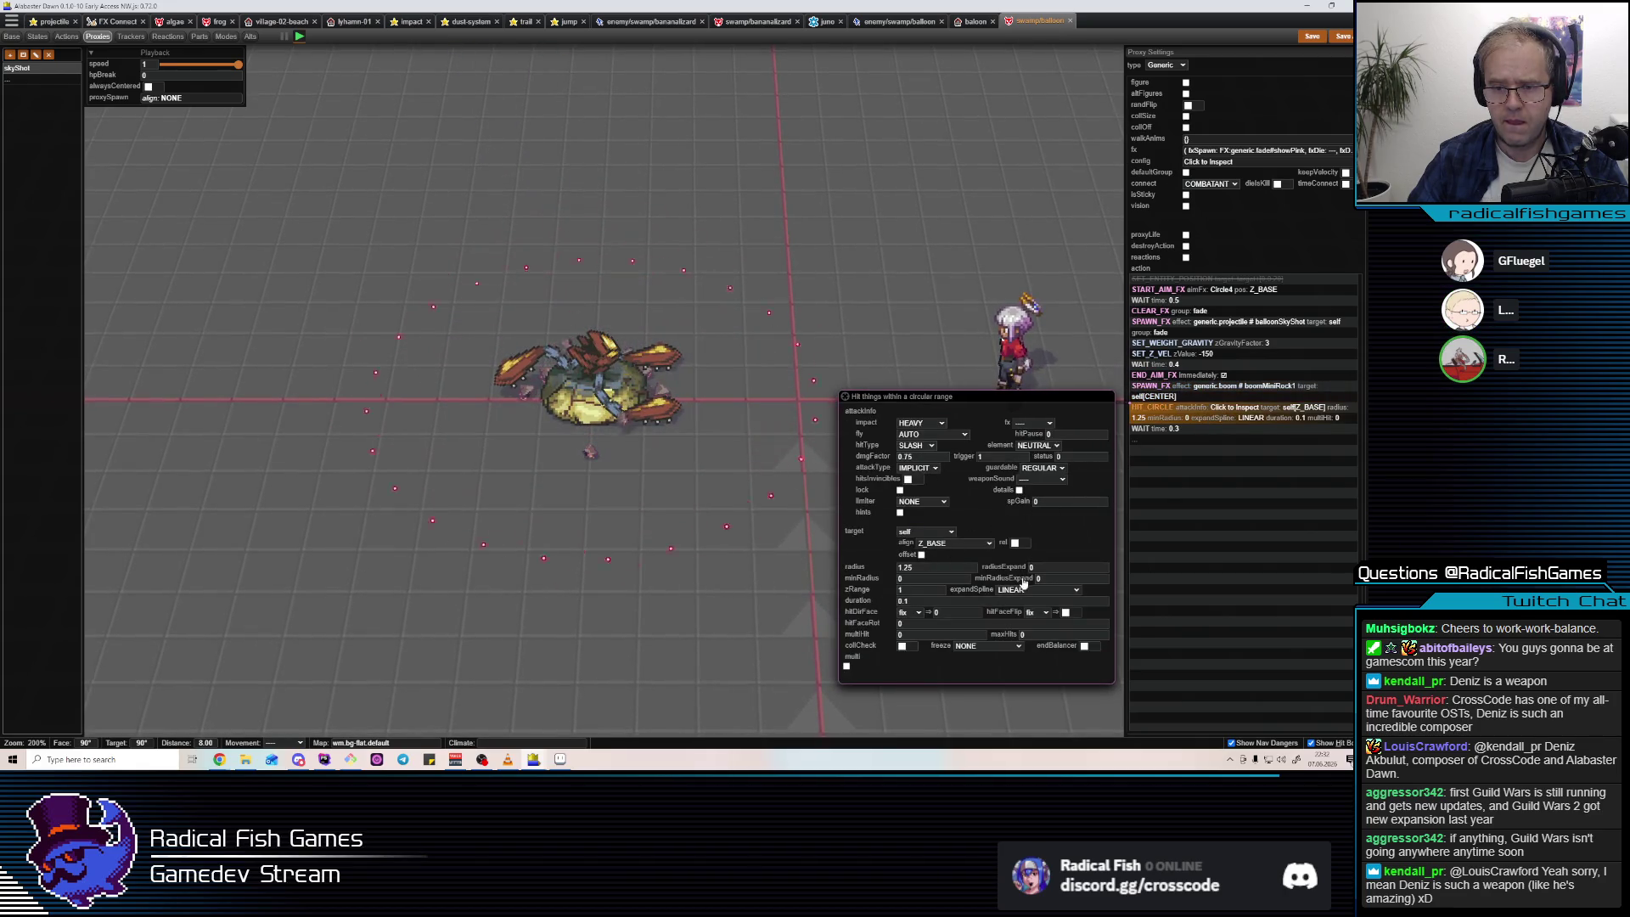
double_click(934, 568)
text(2)
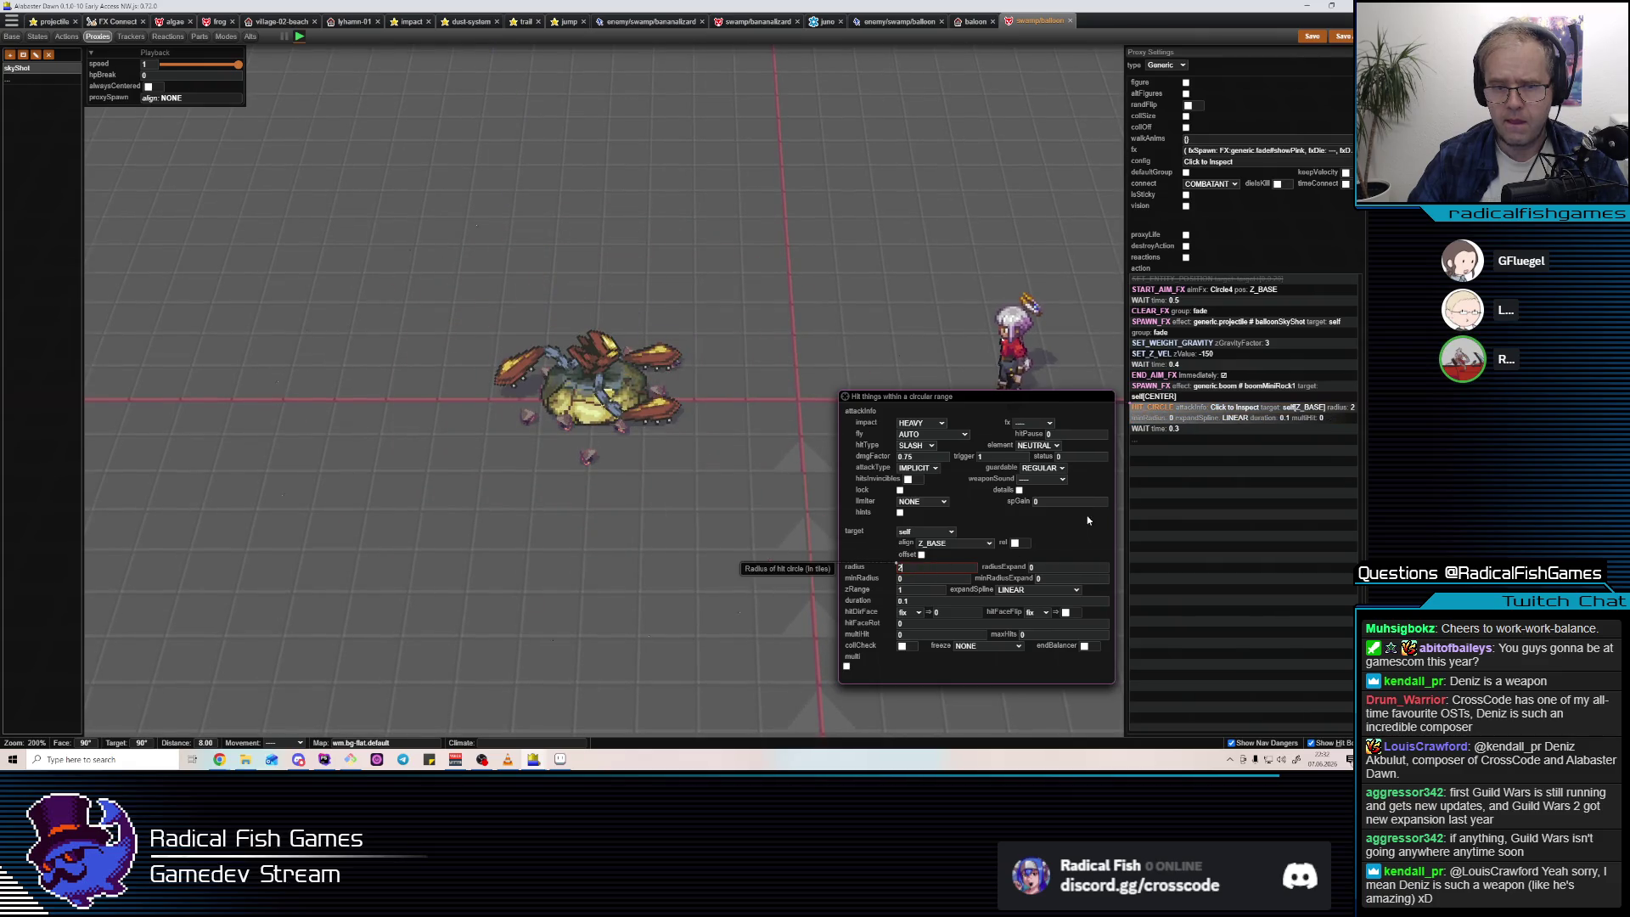
key(BackSpace)
text(1.95)
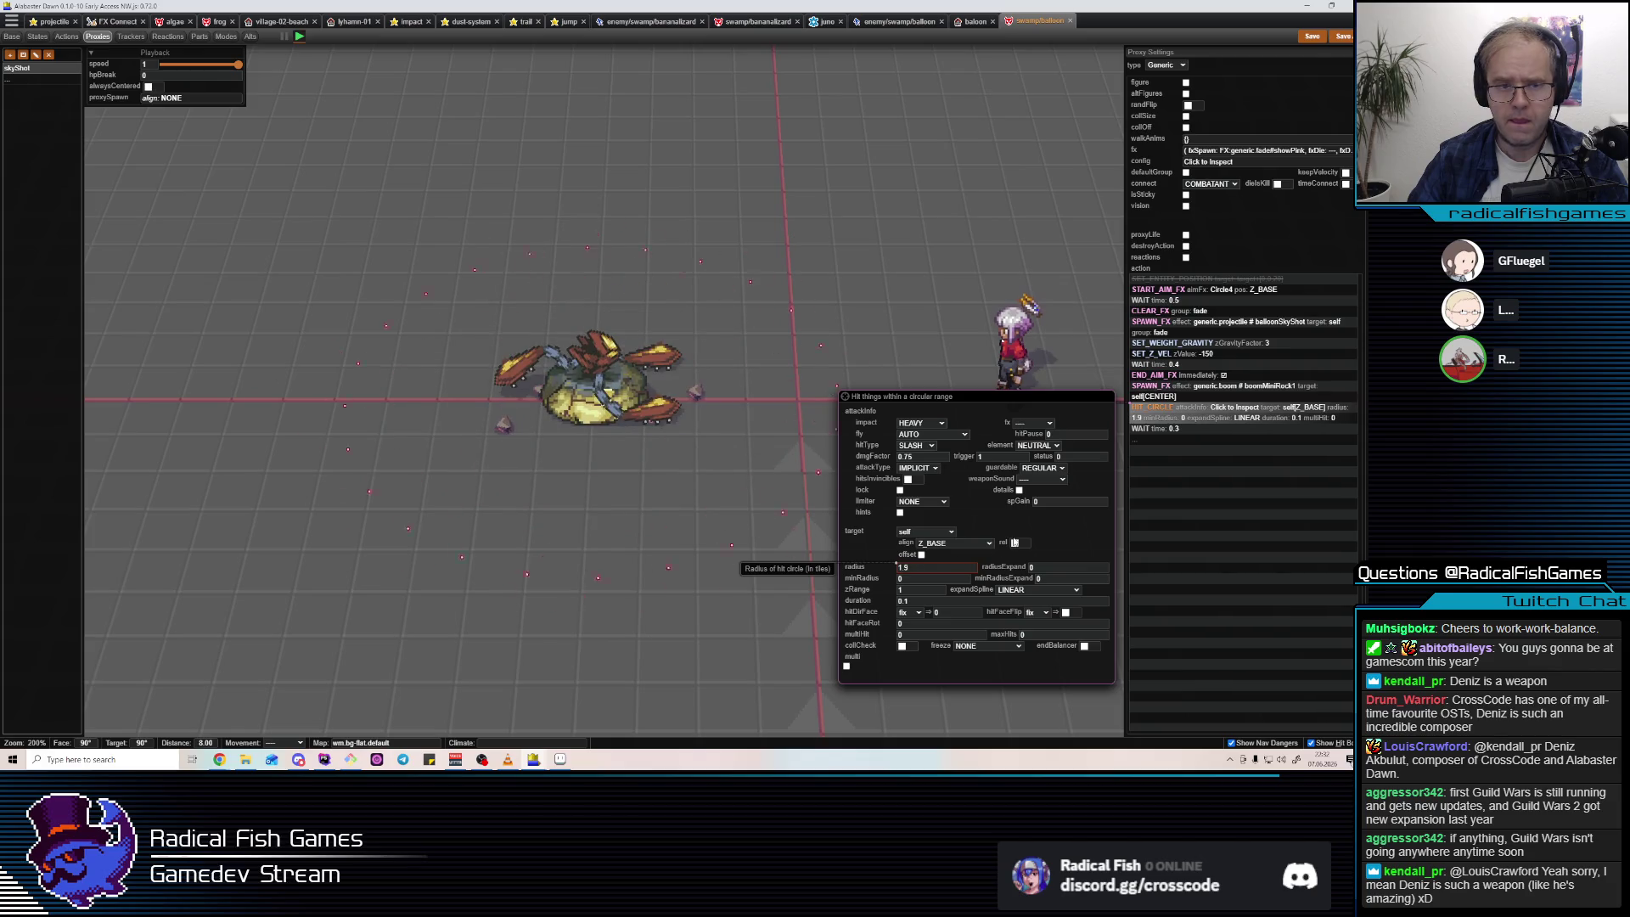
key(BackSpace)
text(8)
click(1216, 414)
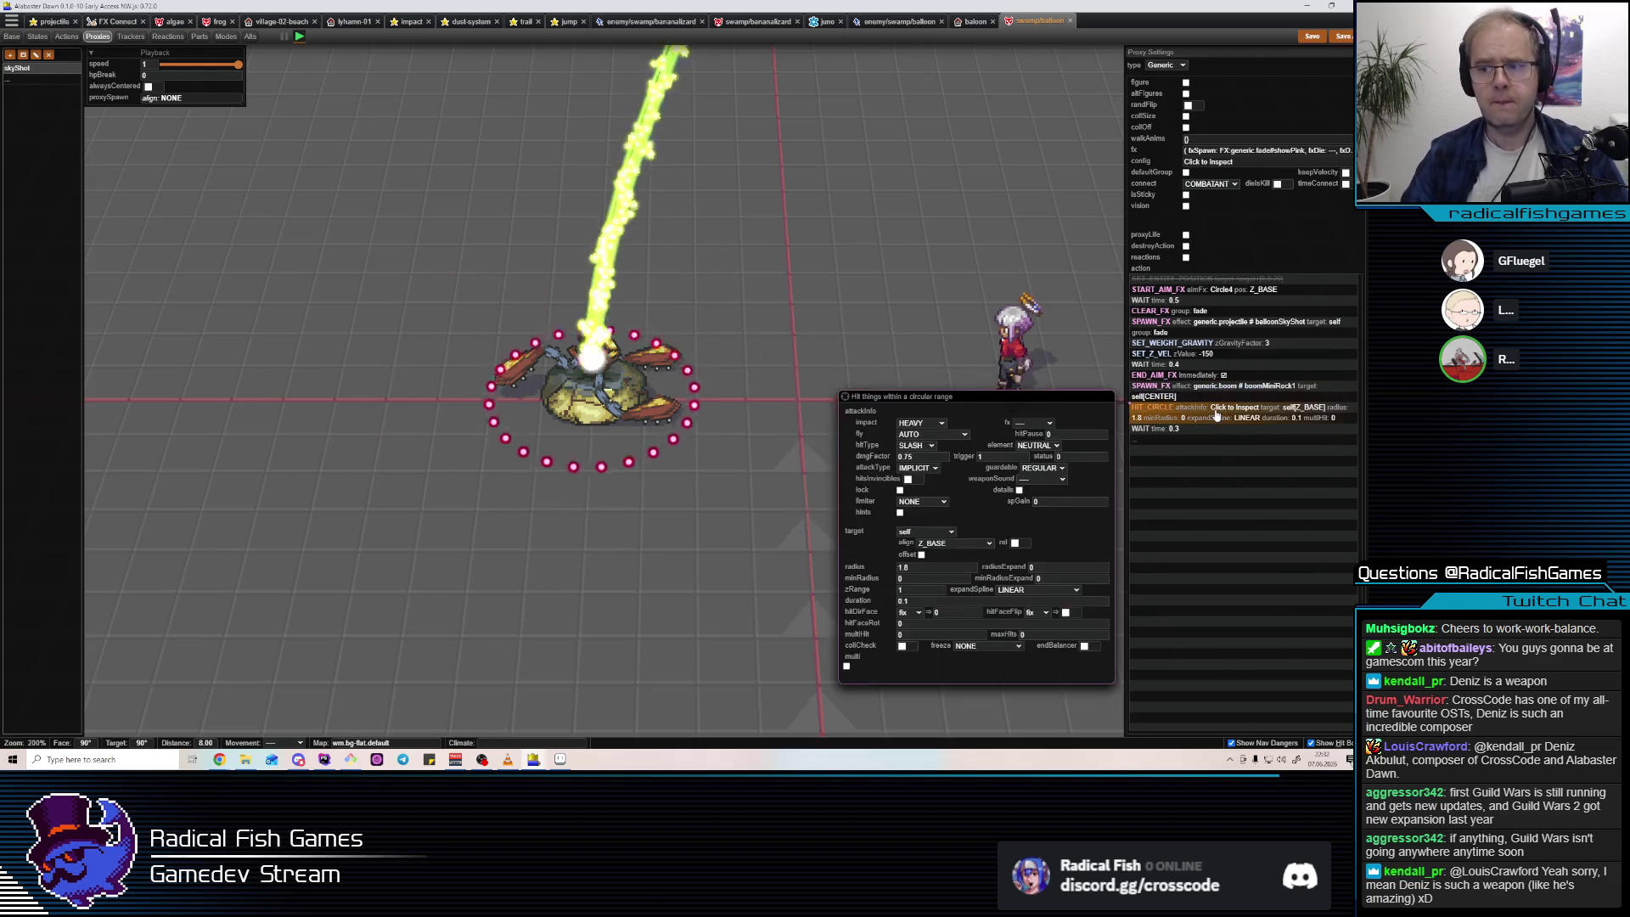
Delete the boomMiniRock1 spawn step and start a test play on the balloon map.
click(1206, 429)
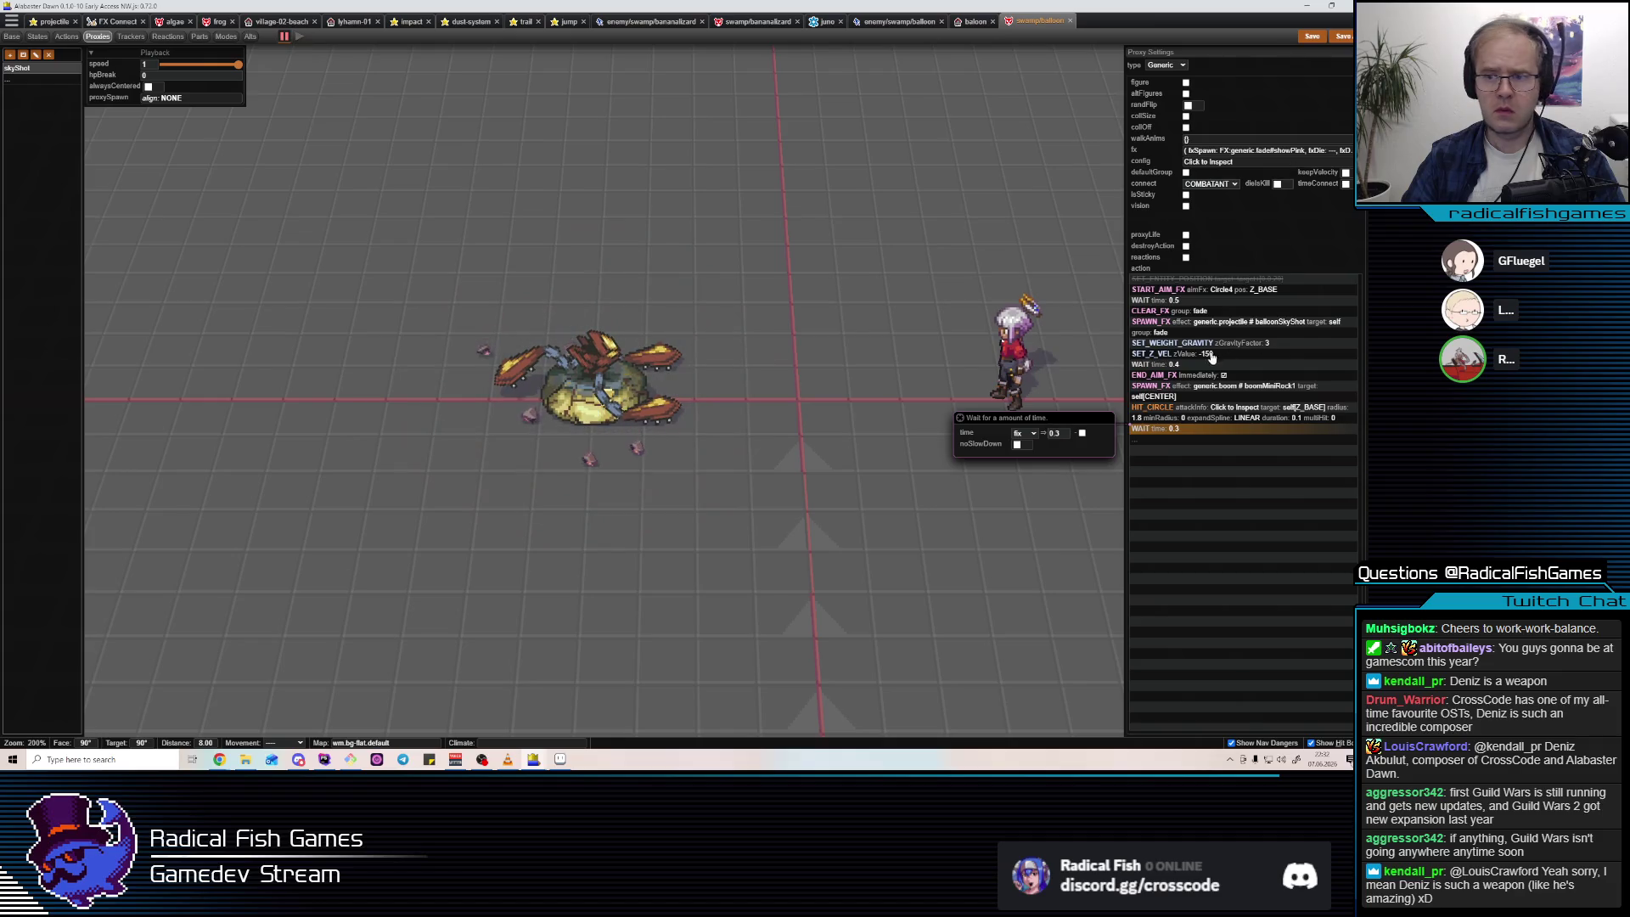
click(1213, 378)
click(1218, 389)
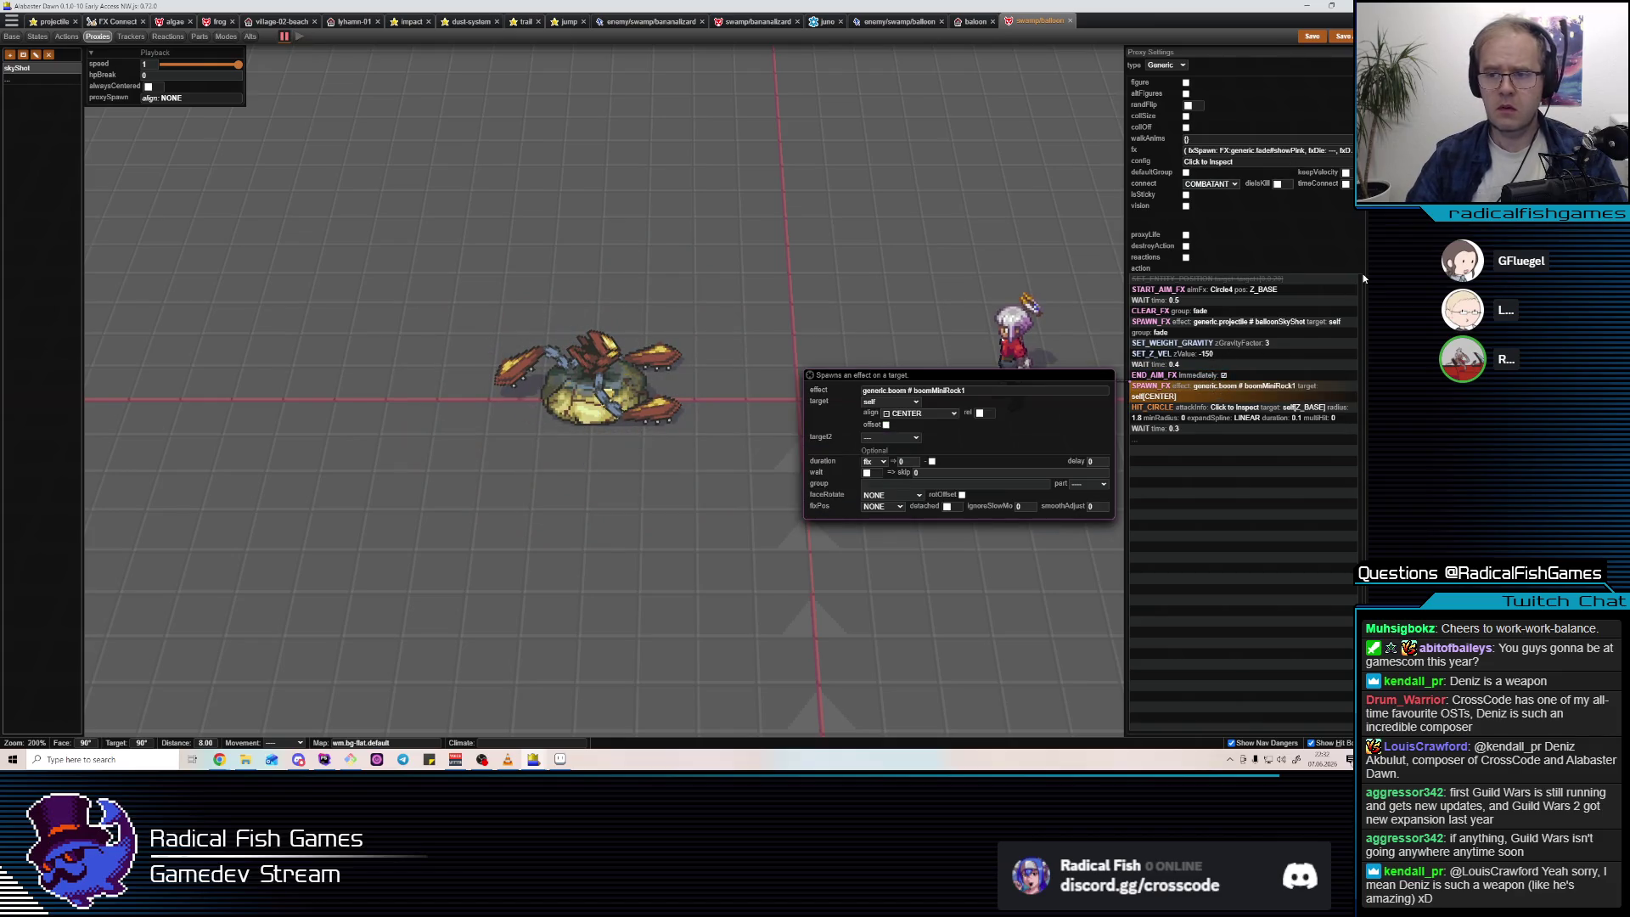
key(Delete)
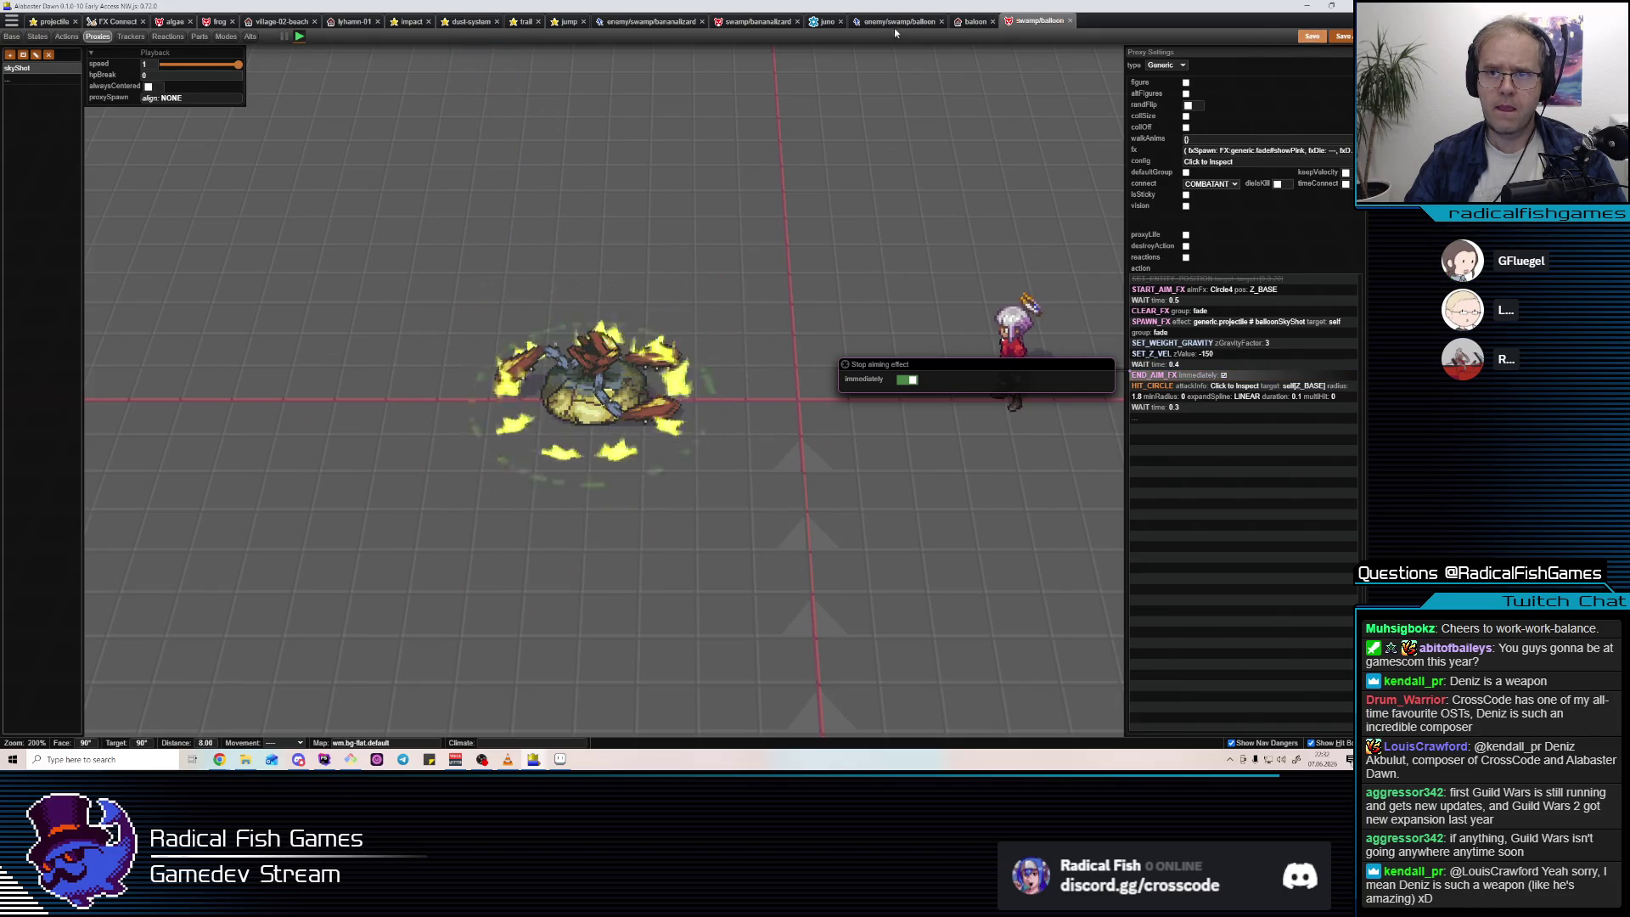
click(972, 22)
click(1242, 38)
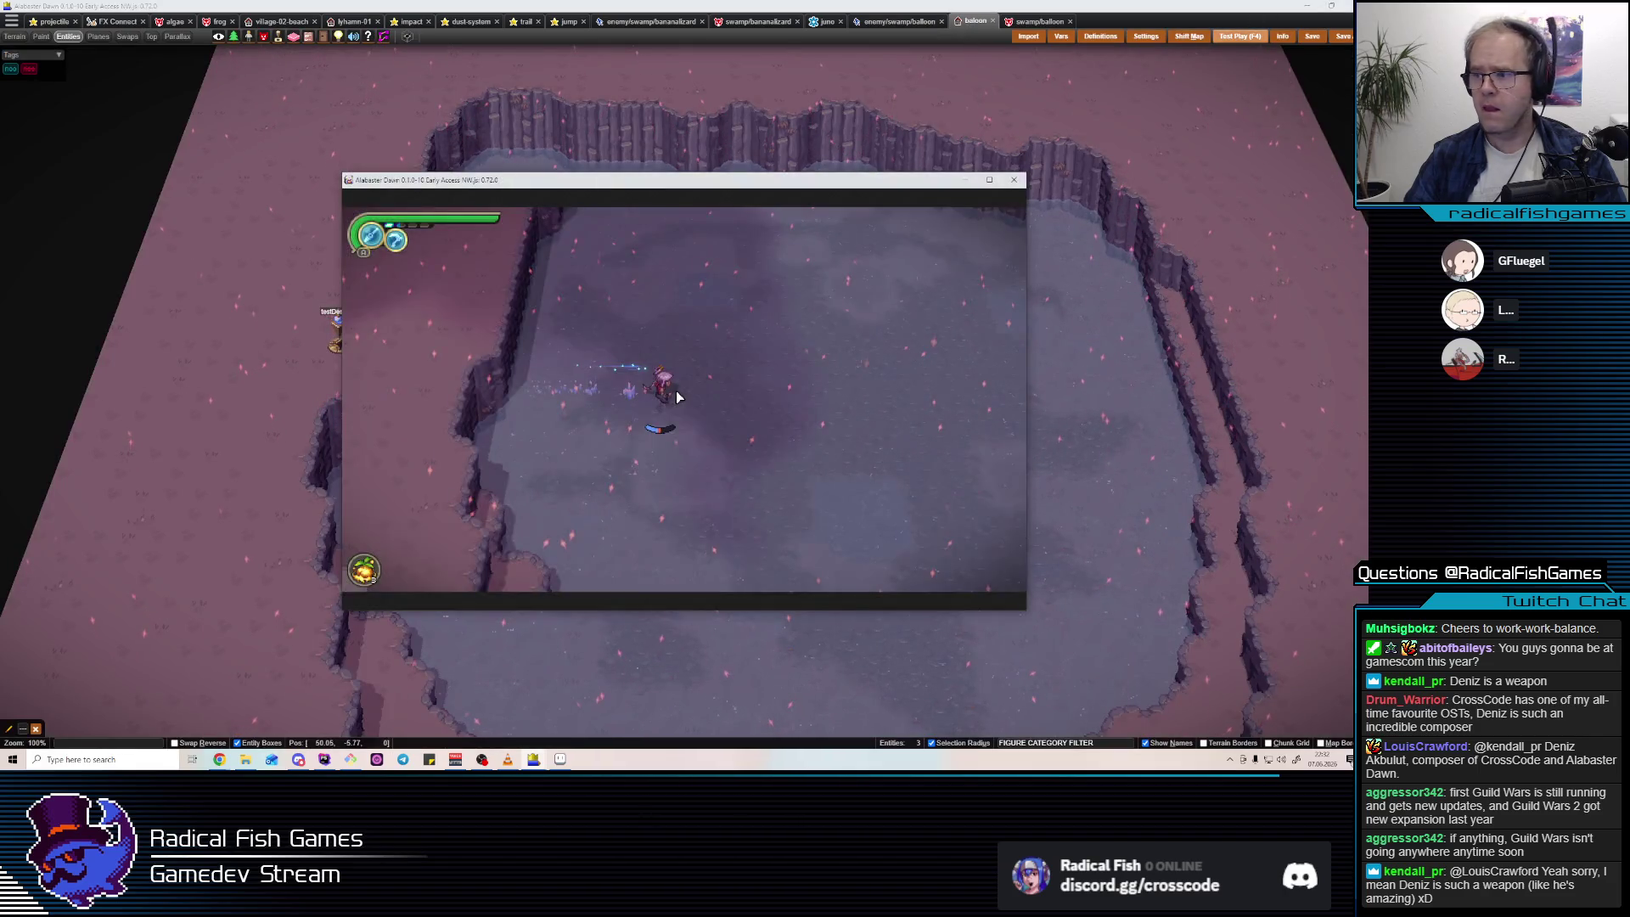
Attack the balloon enemy in the test, then close the game and show the balloon's states.
key(d)
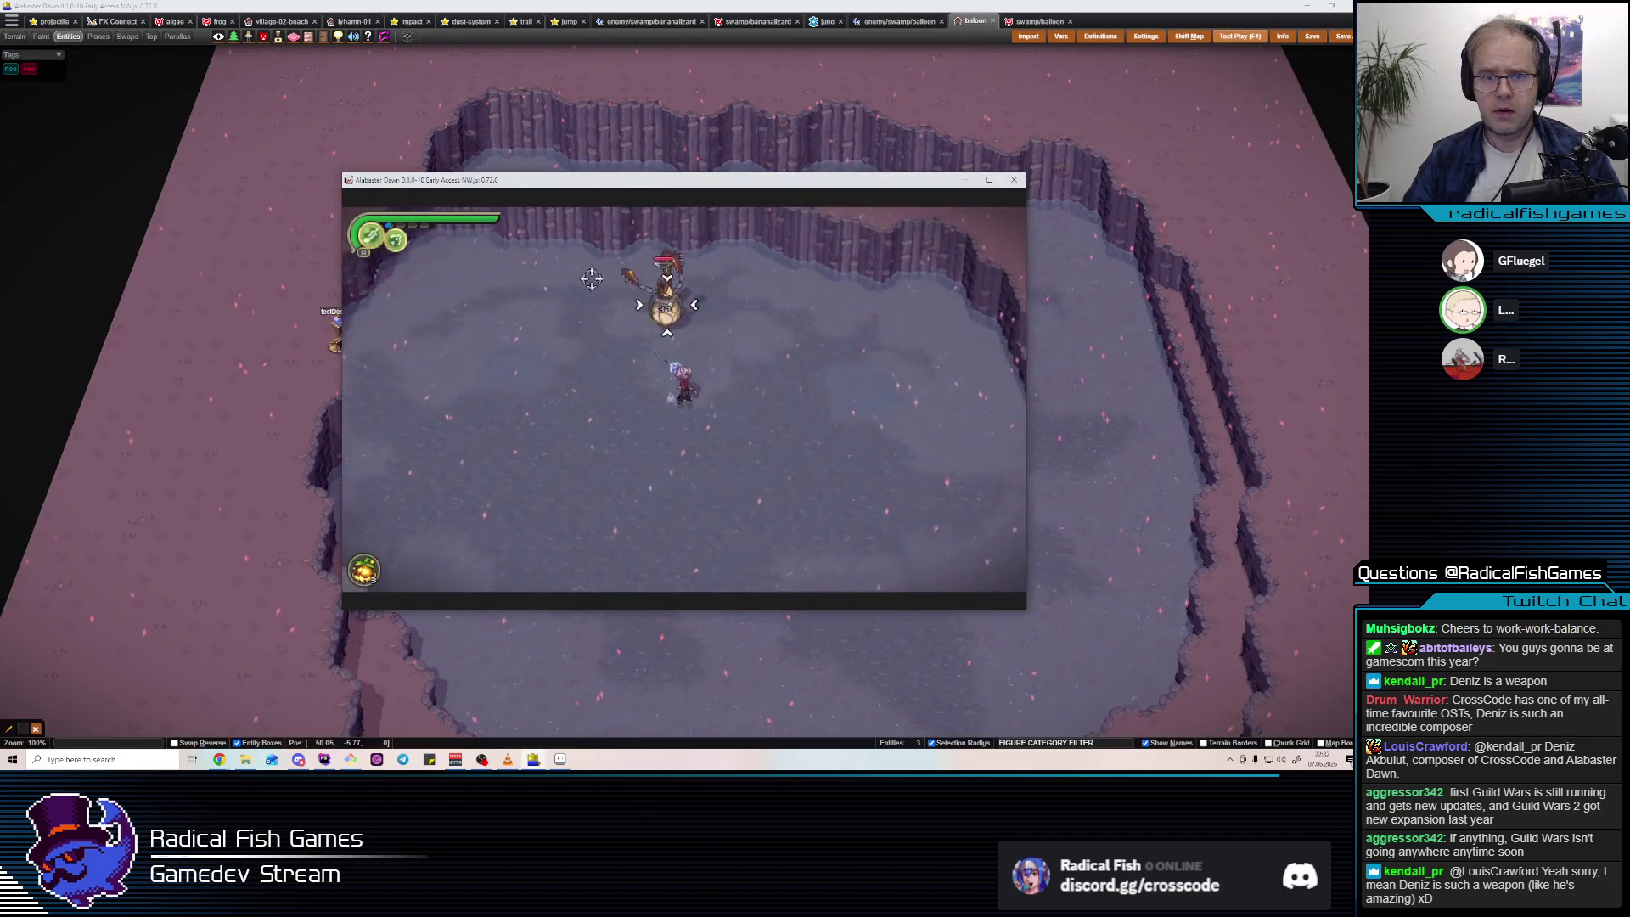
click(545, 284)
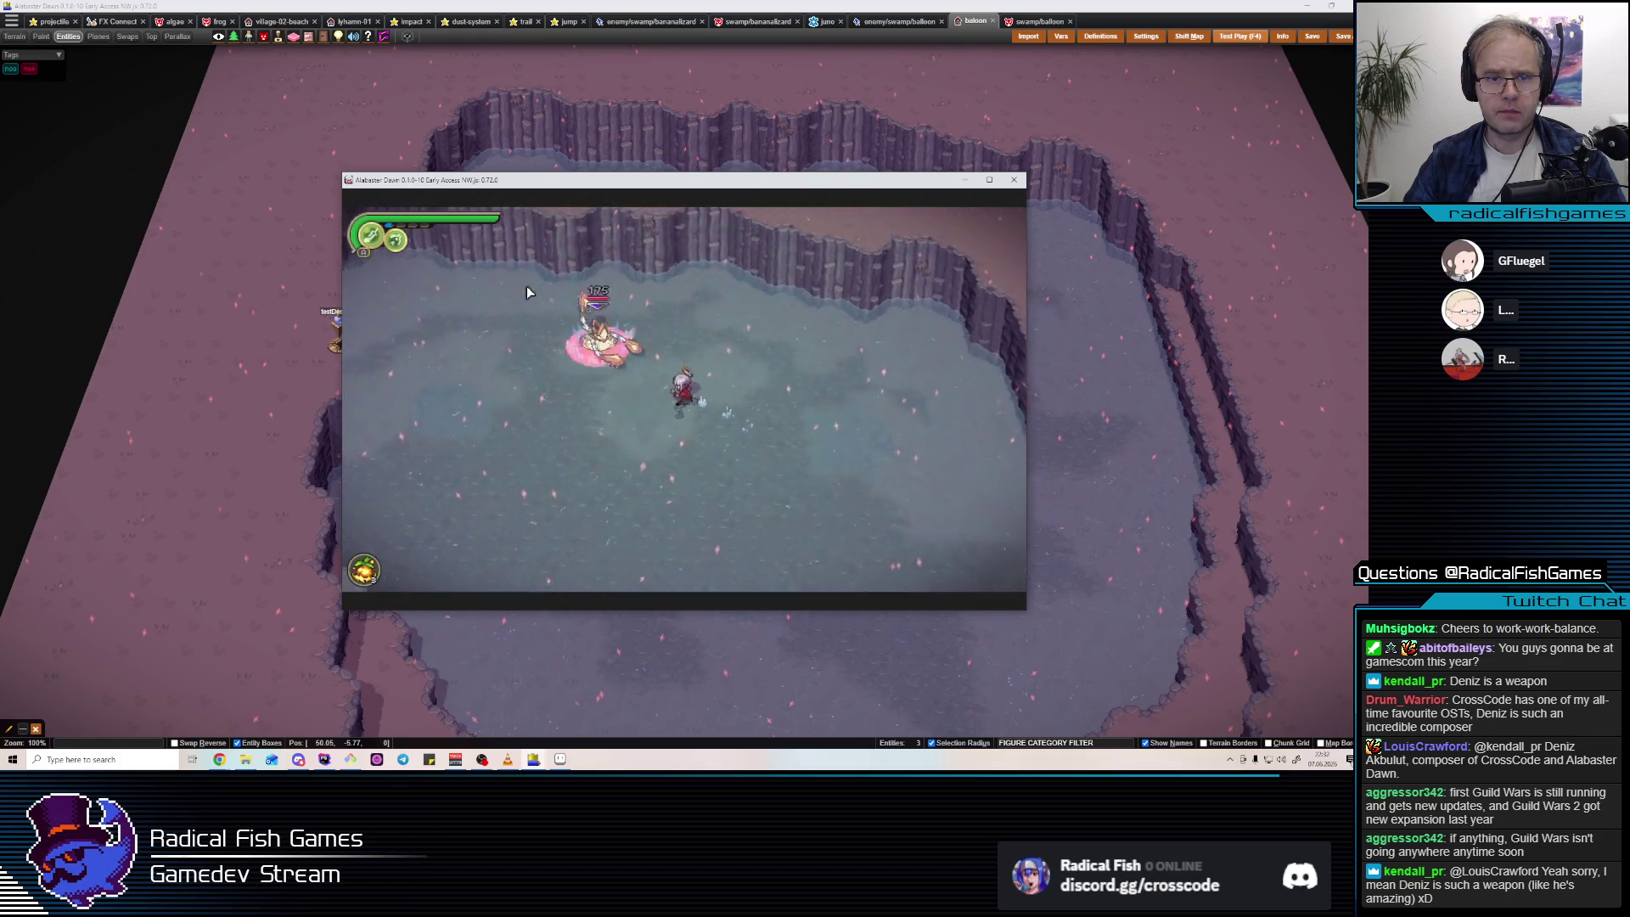
key(alt+F4)
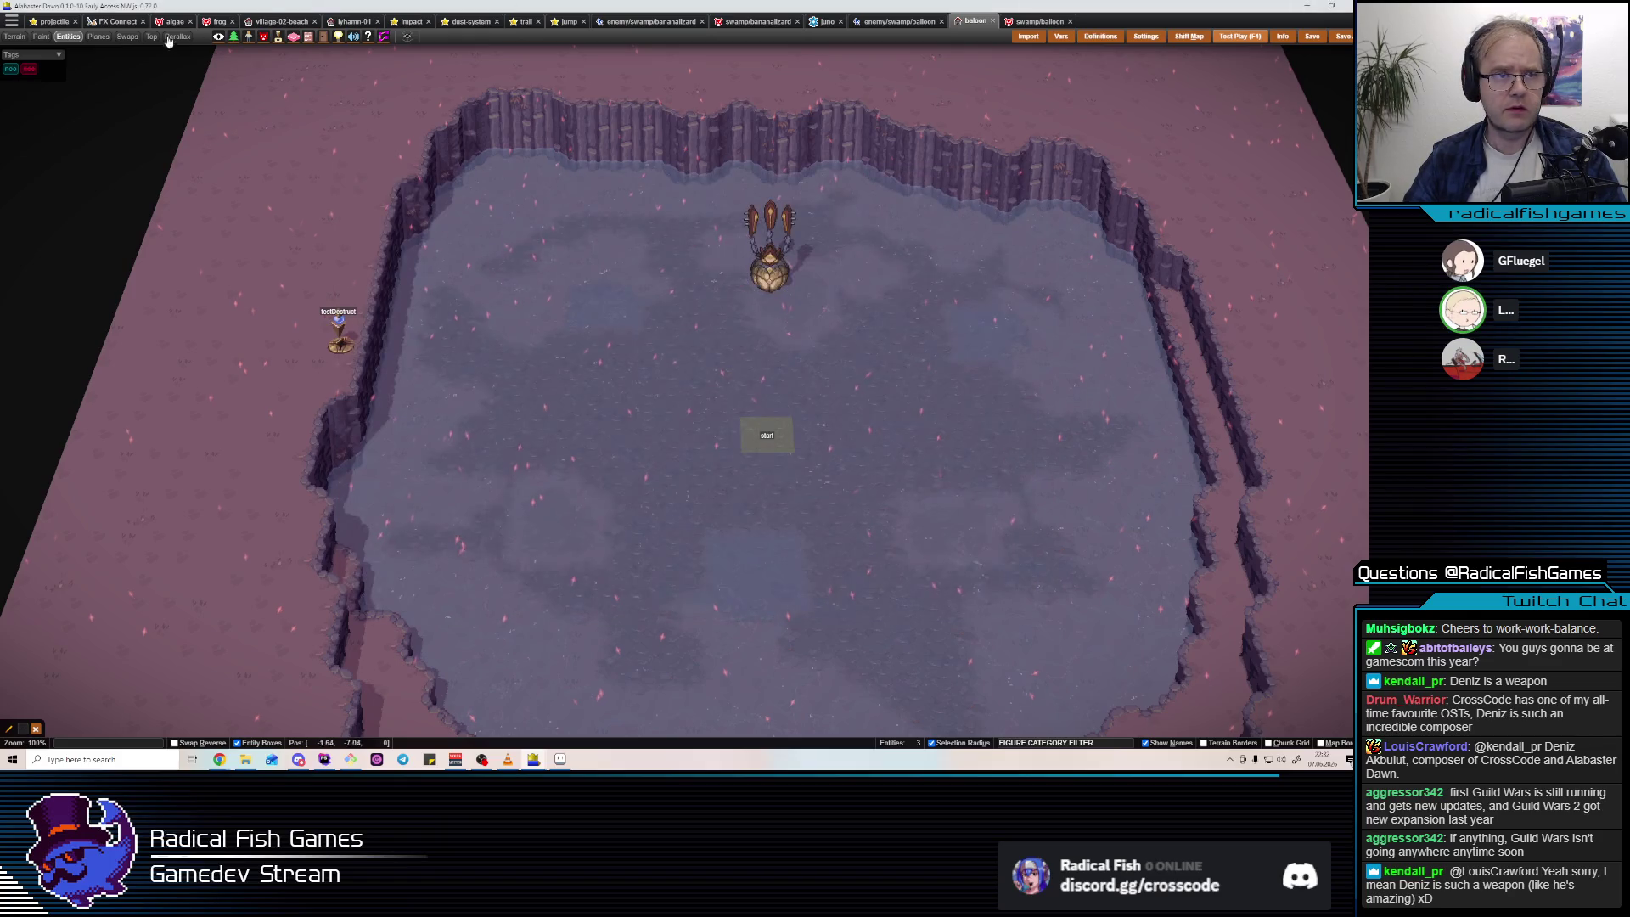
click(1023, 25)
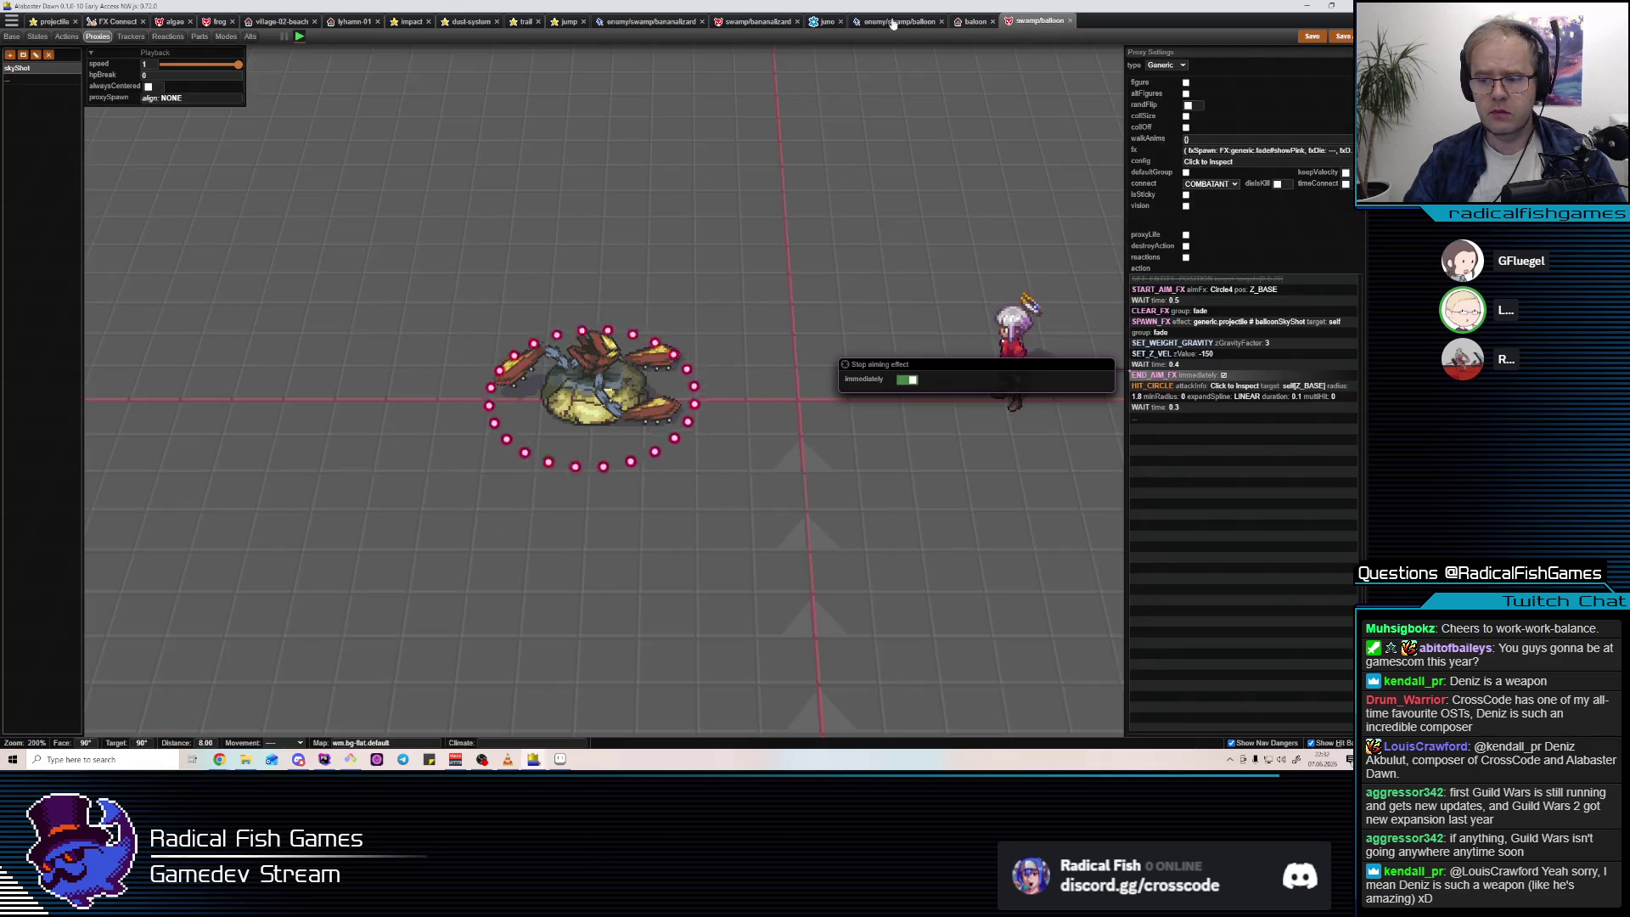
click(38, 37)
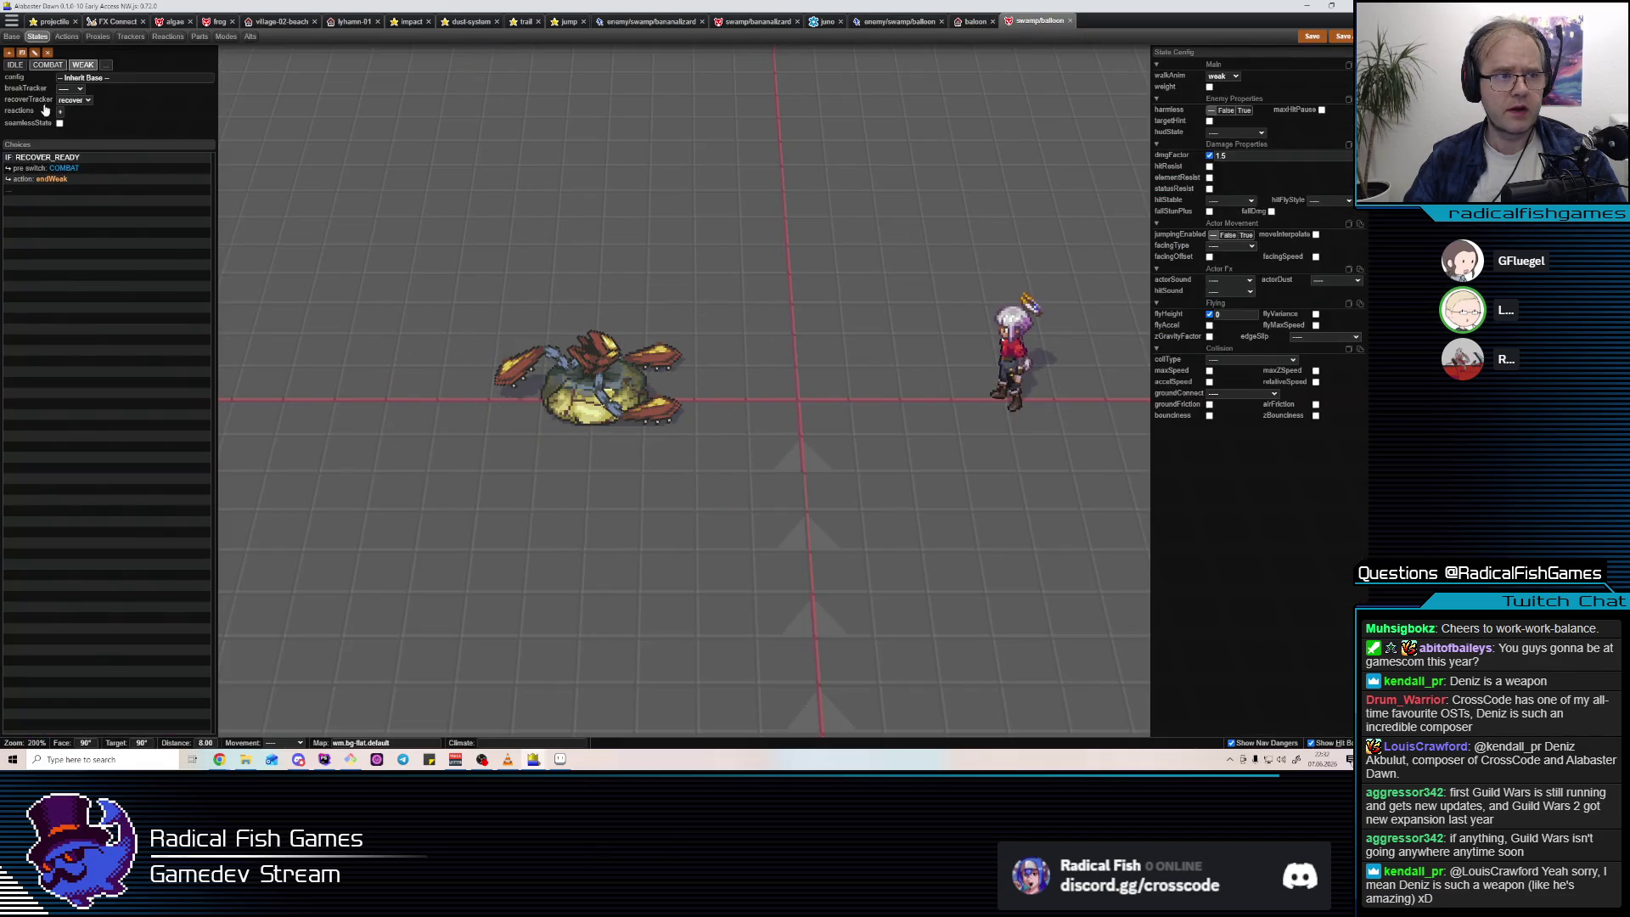
Duplicate the COMBAT atkShoot choice above atkSpin and set the copy's frequency to NORMAL.
click(48, 66)
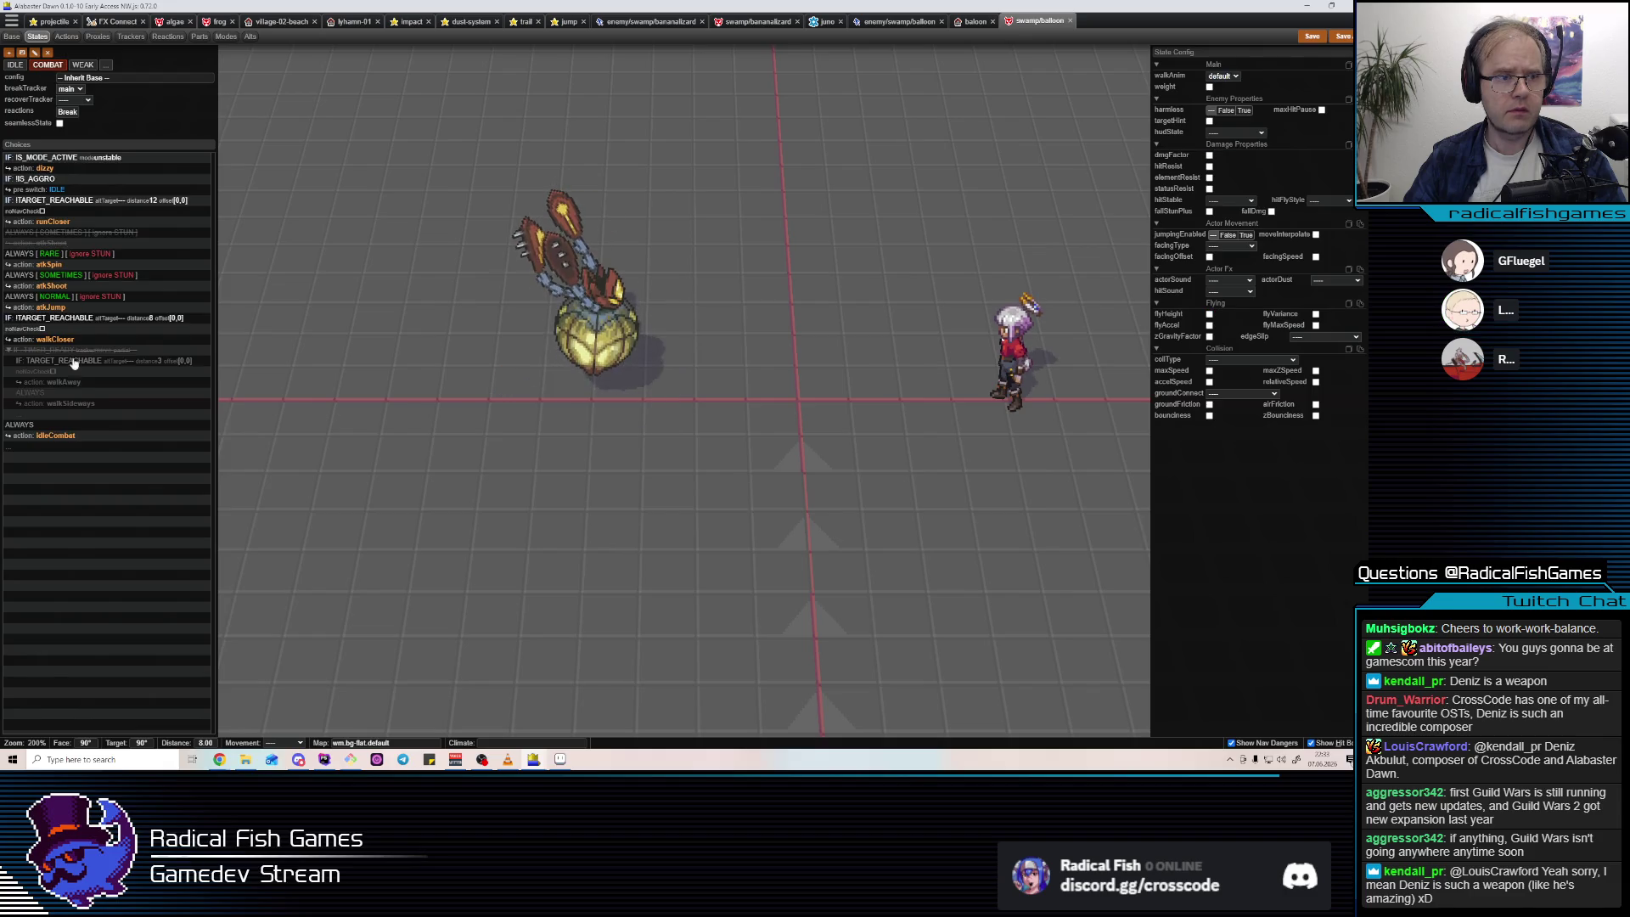
click(77, 298)
drag(79, 280, 110, 257)
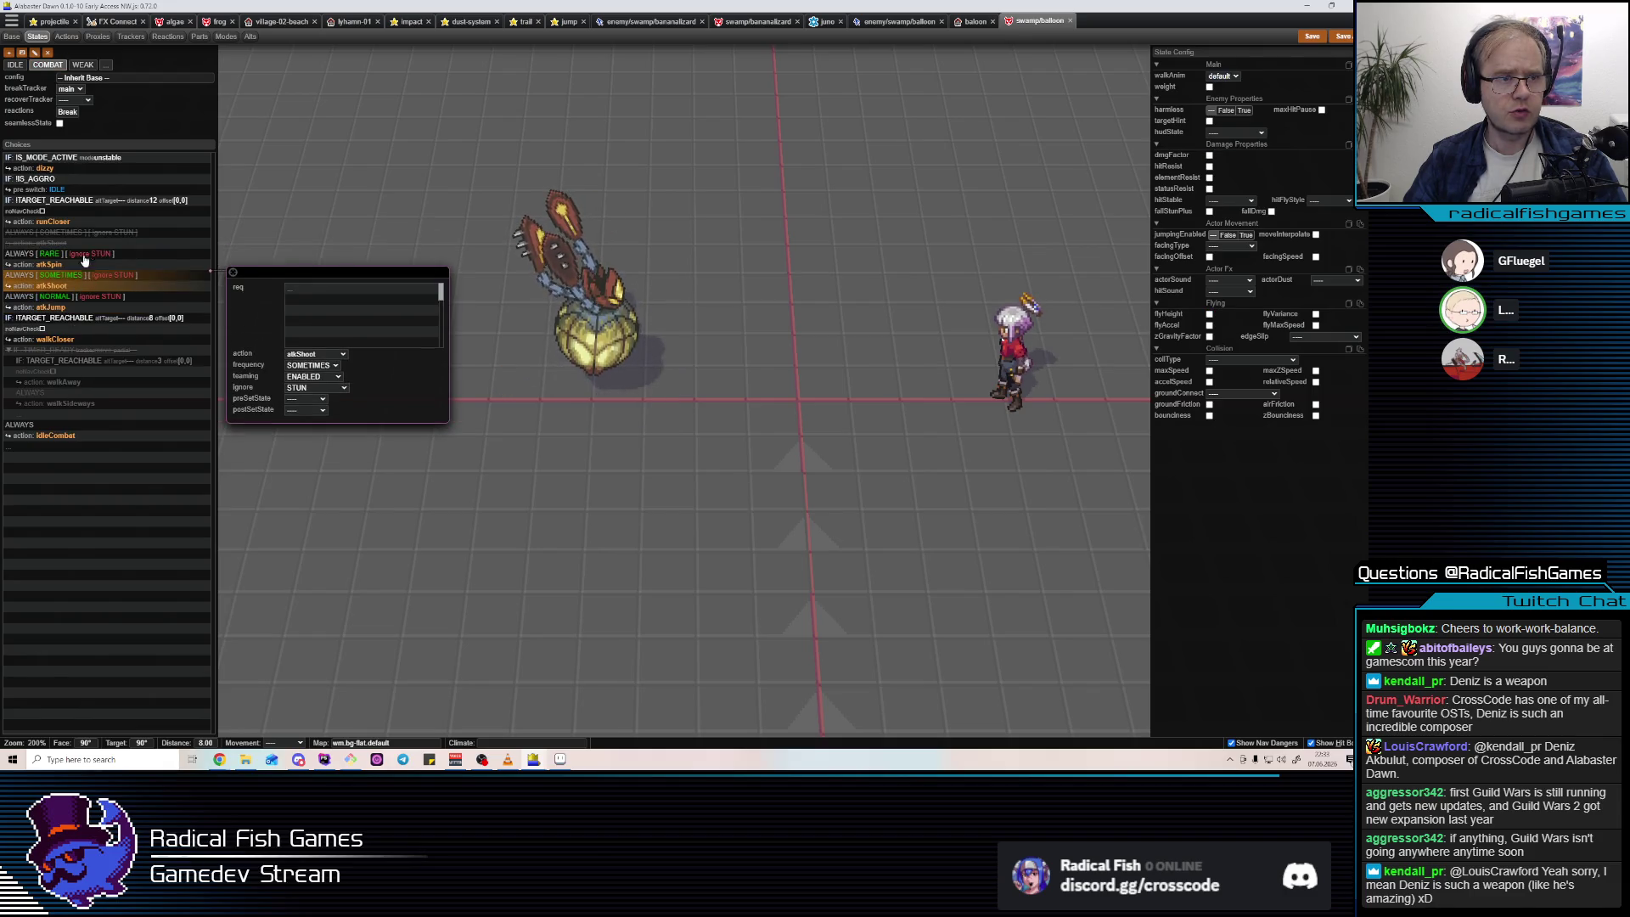
click(311, 344)
click(314, 364)
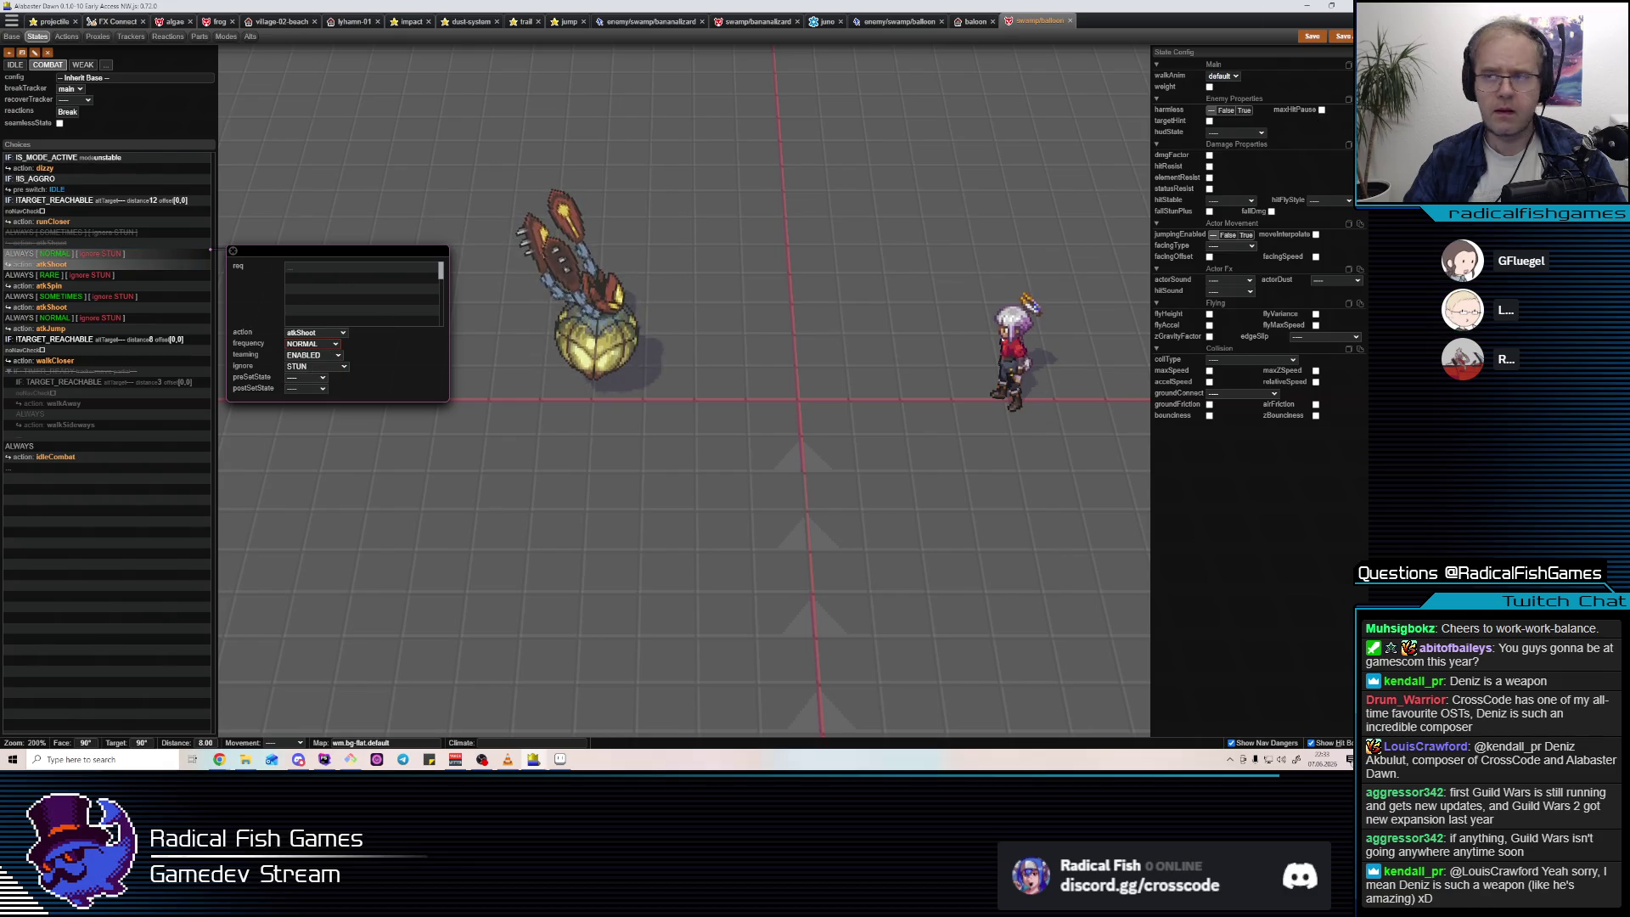
Playtest the balloon in game, then select its atkShoot action.
key(F5)
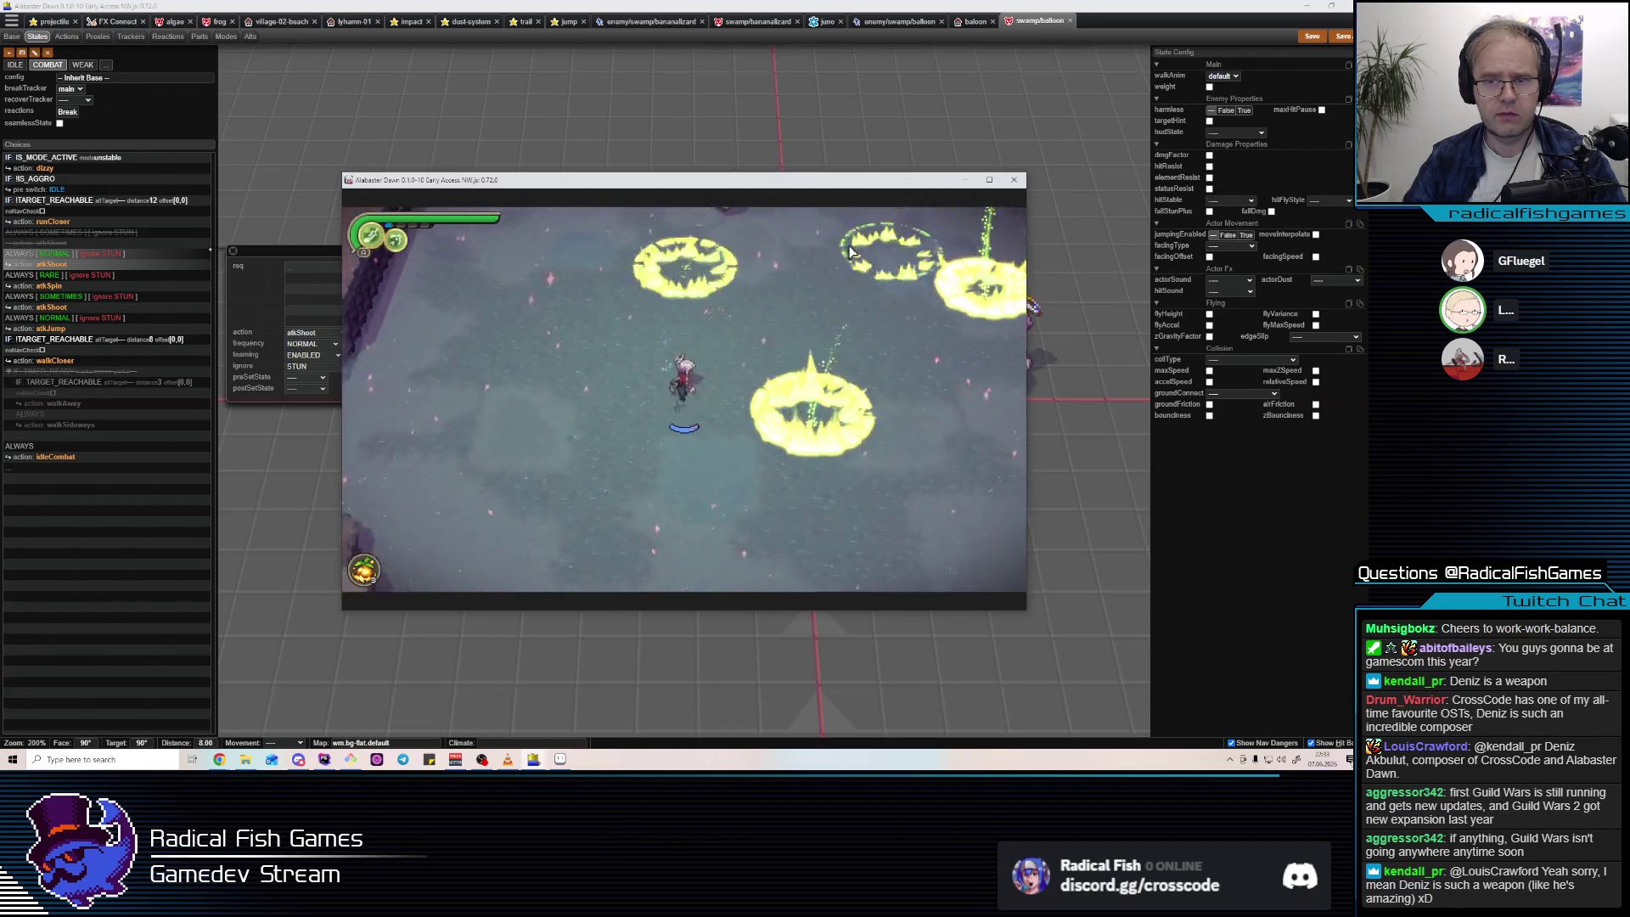
click(466, 113)
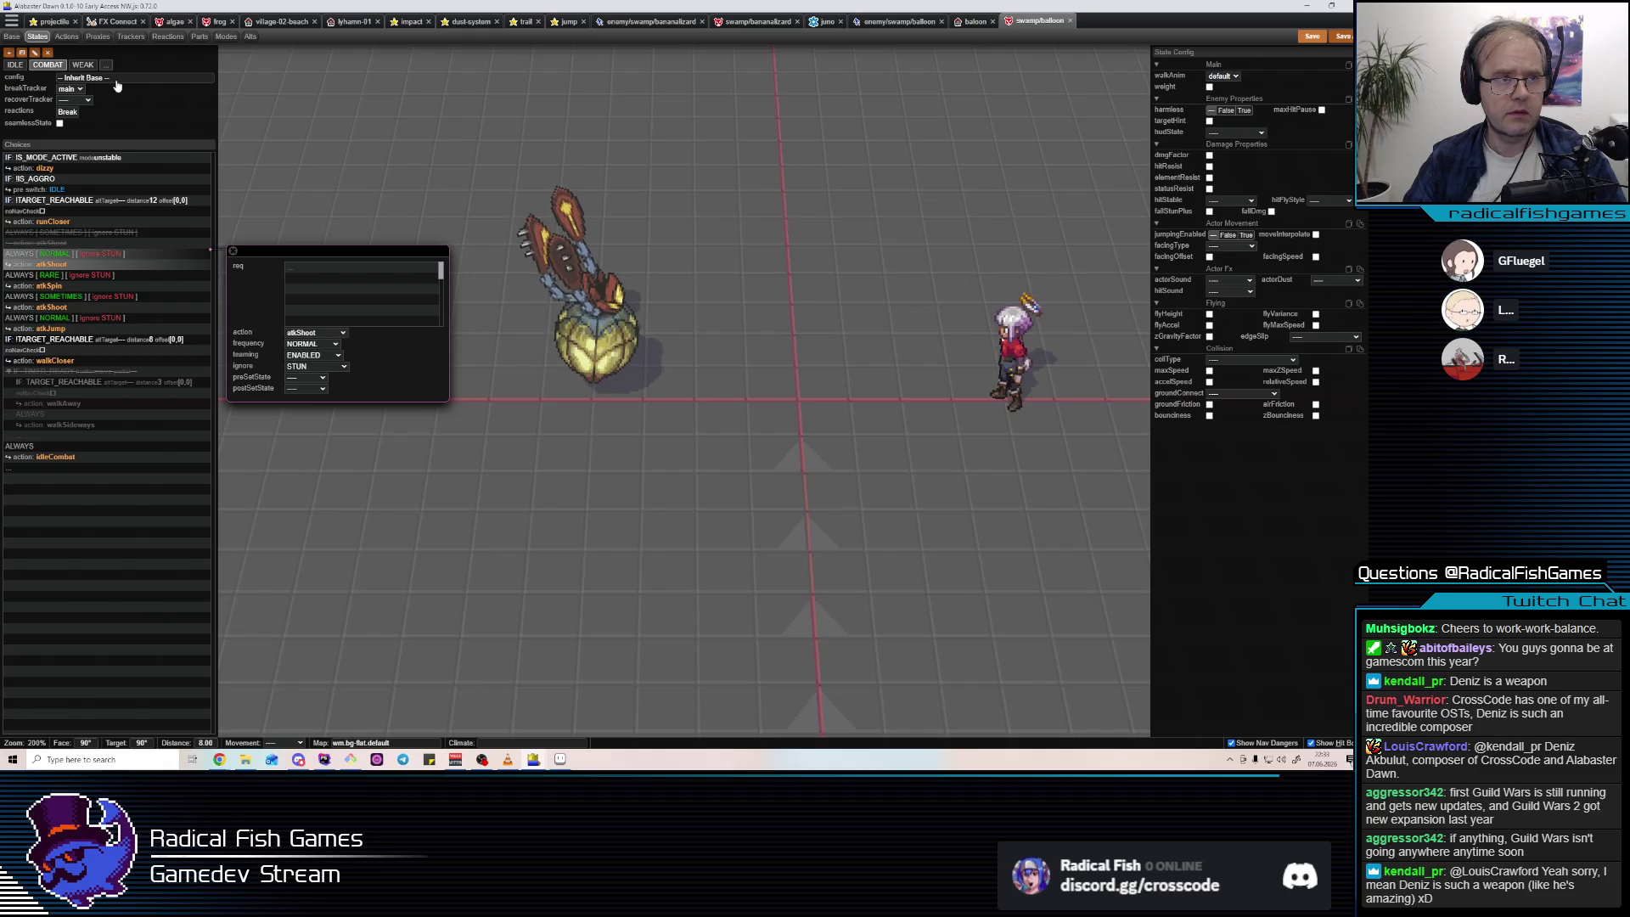
click(66, 35)
click(25, 164)
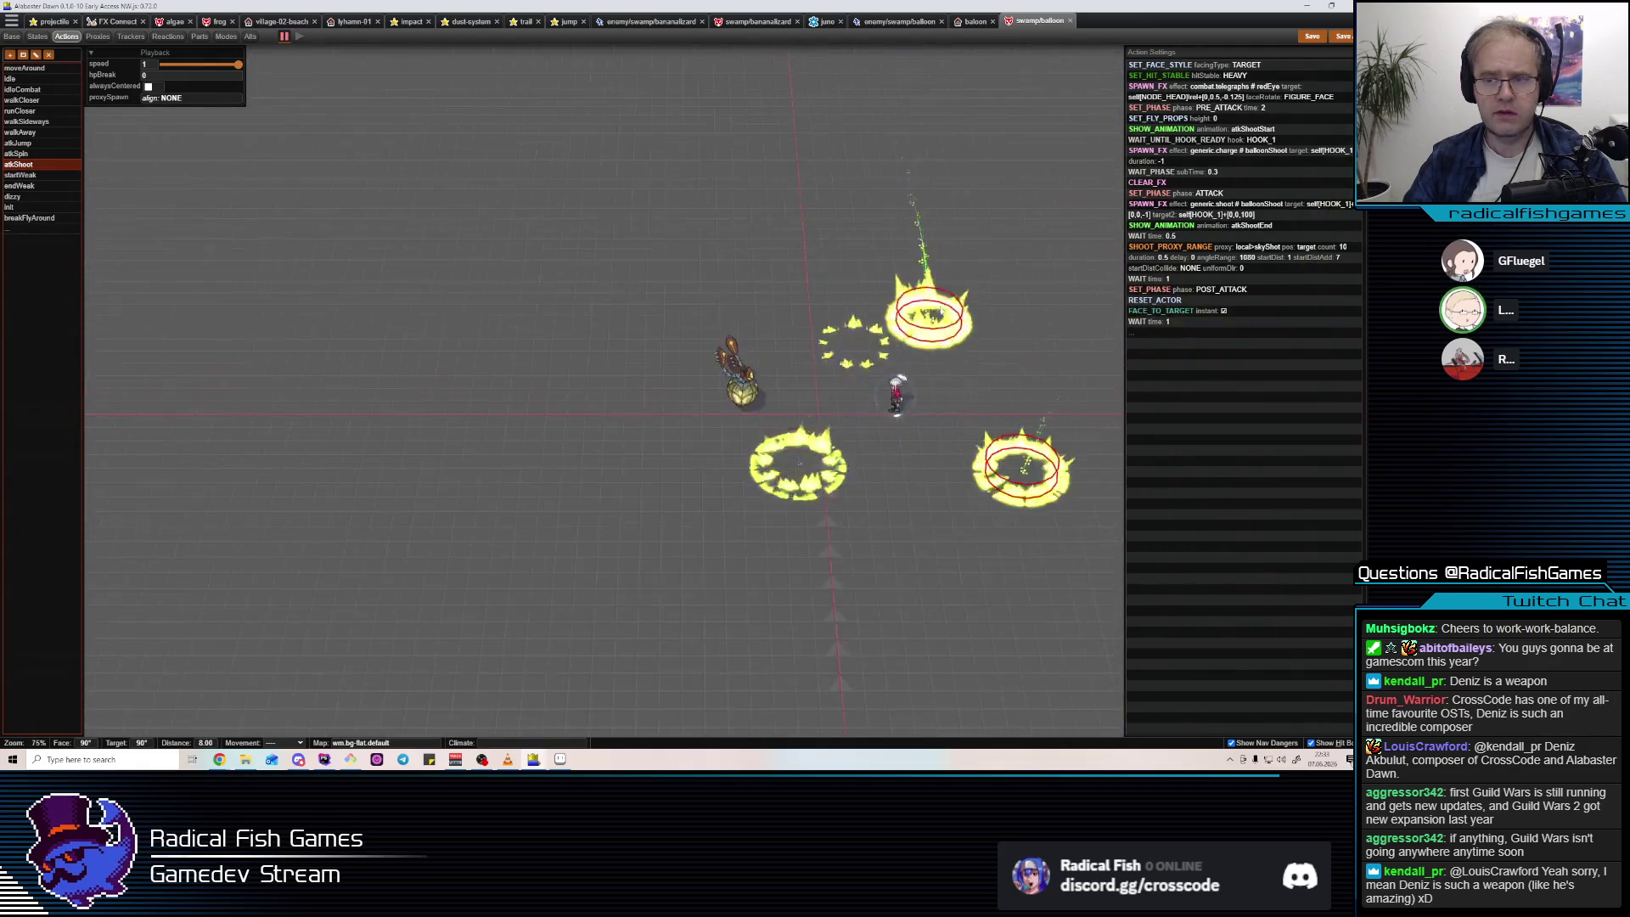
Set the SHOOT_PROXY_RANGE volley to 5 projectiles with angle range 950 and edit its angle variation.
click(1176, 257)
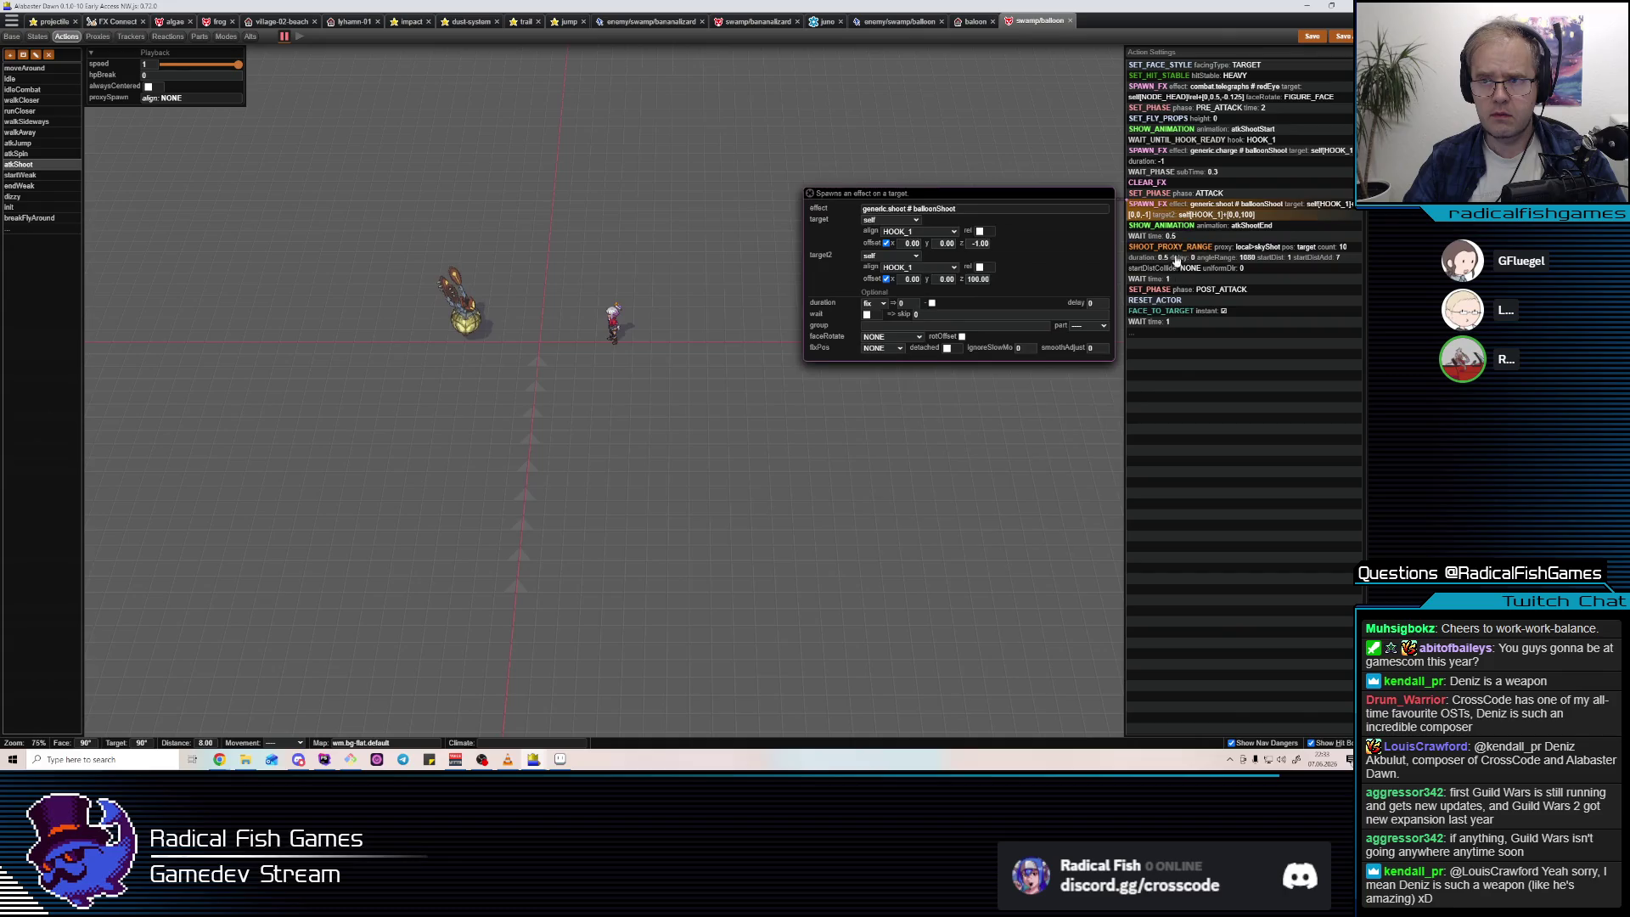
click(924, 324)
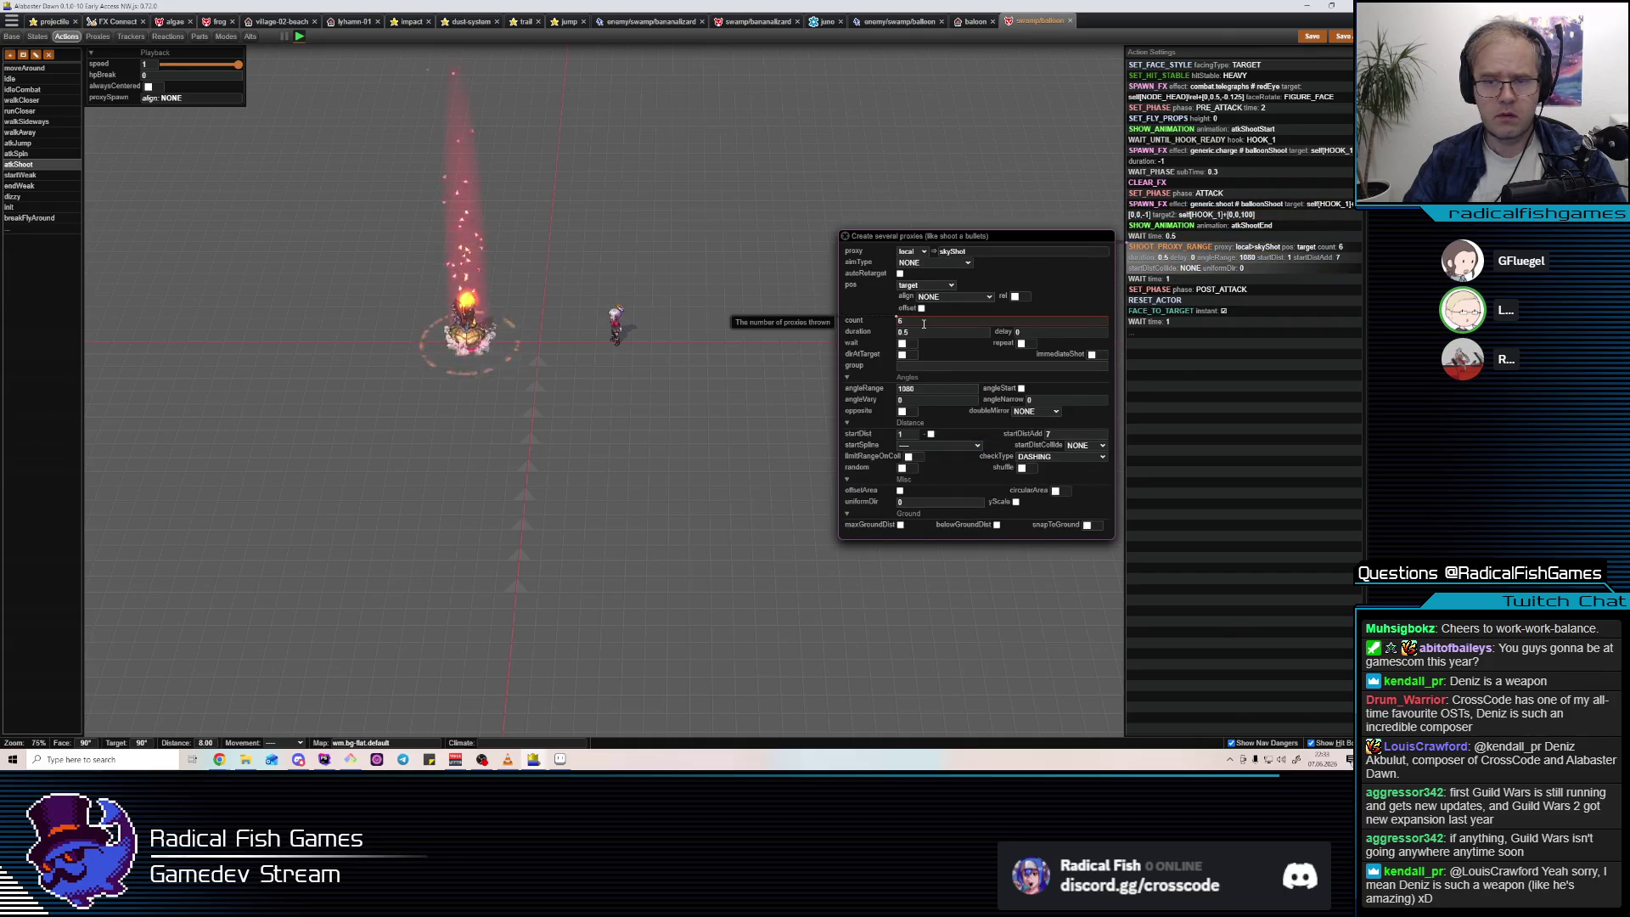
key(Return)
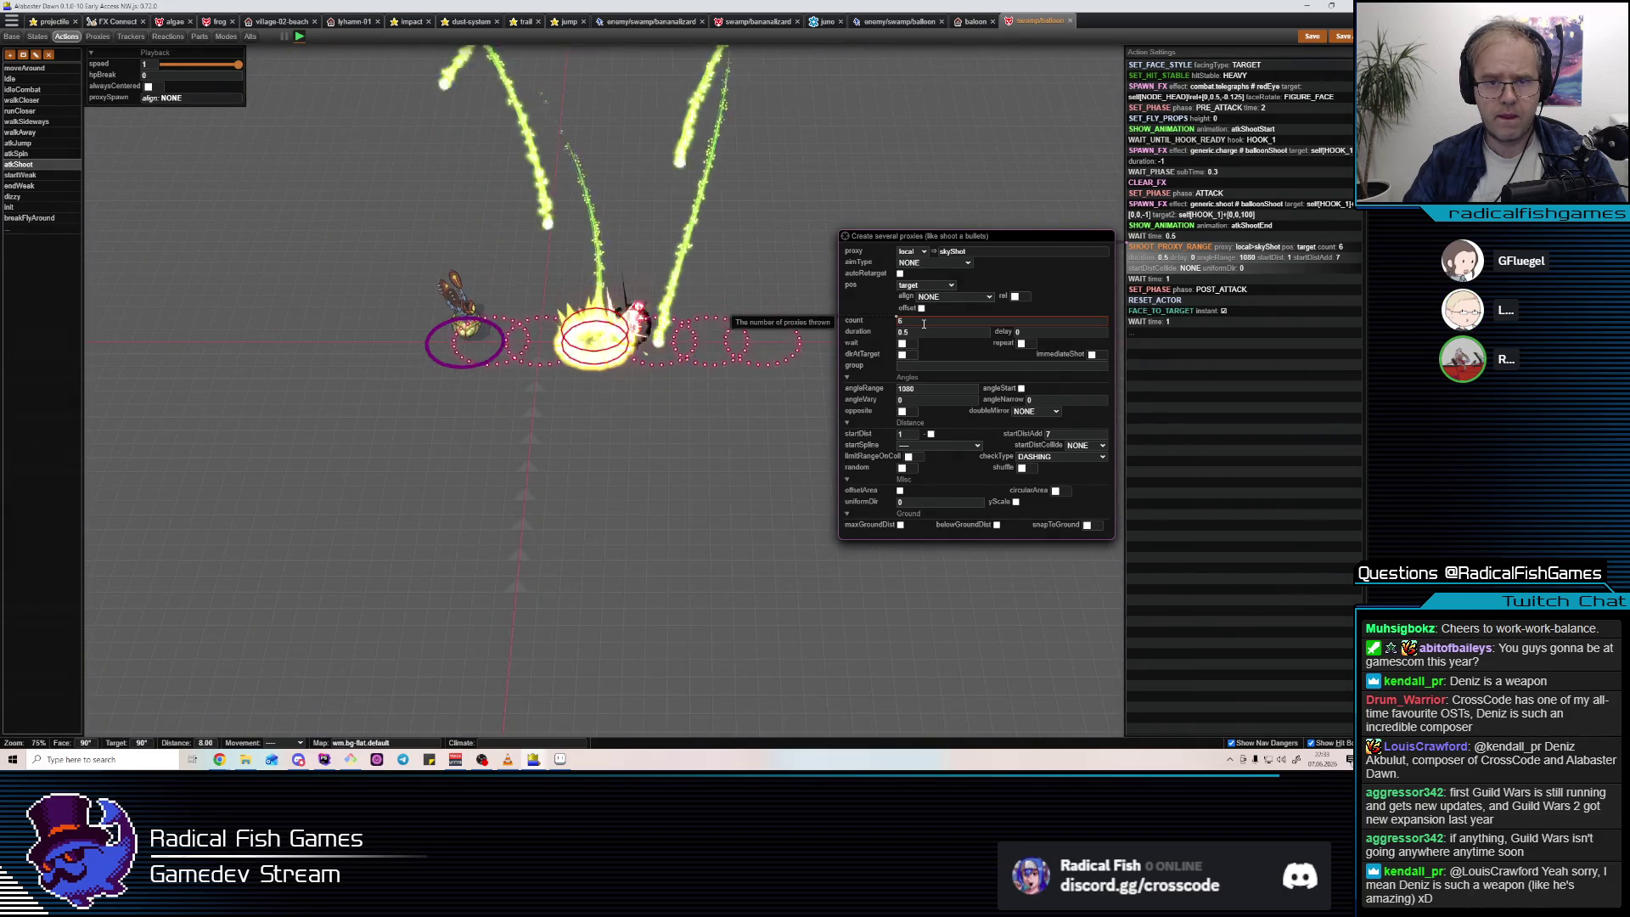
click(925, 388)
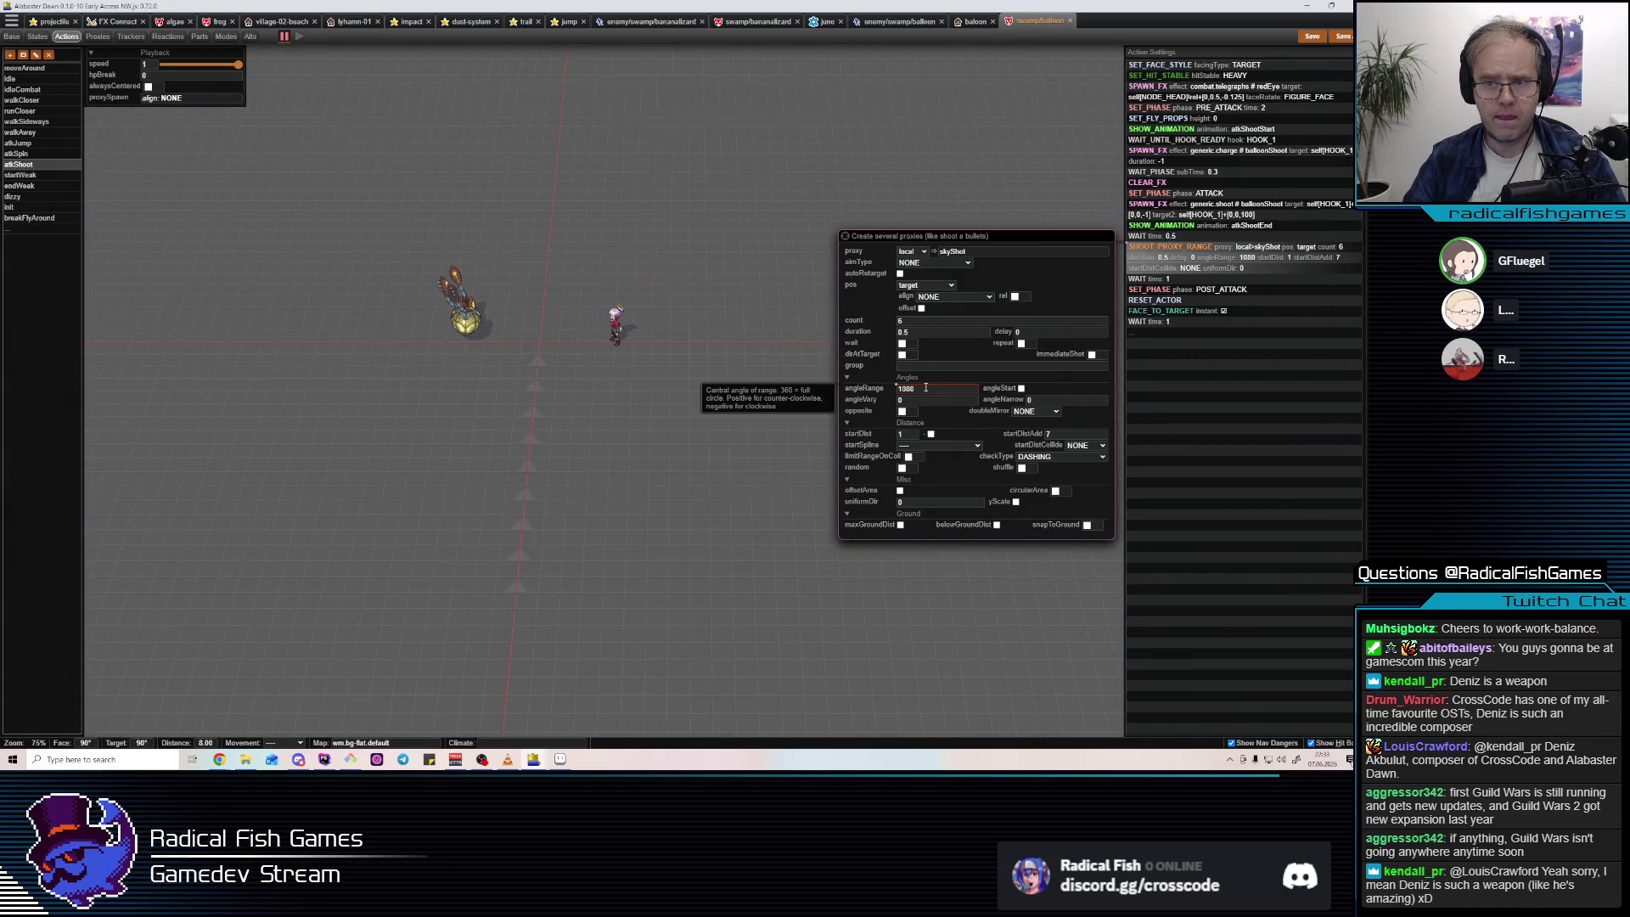
click(918, 319)
text(7)
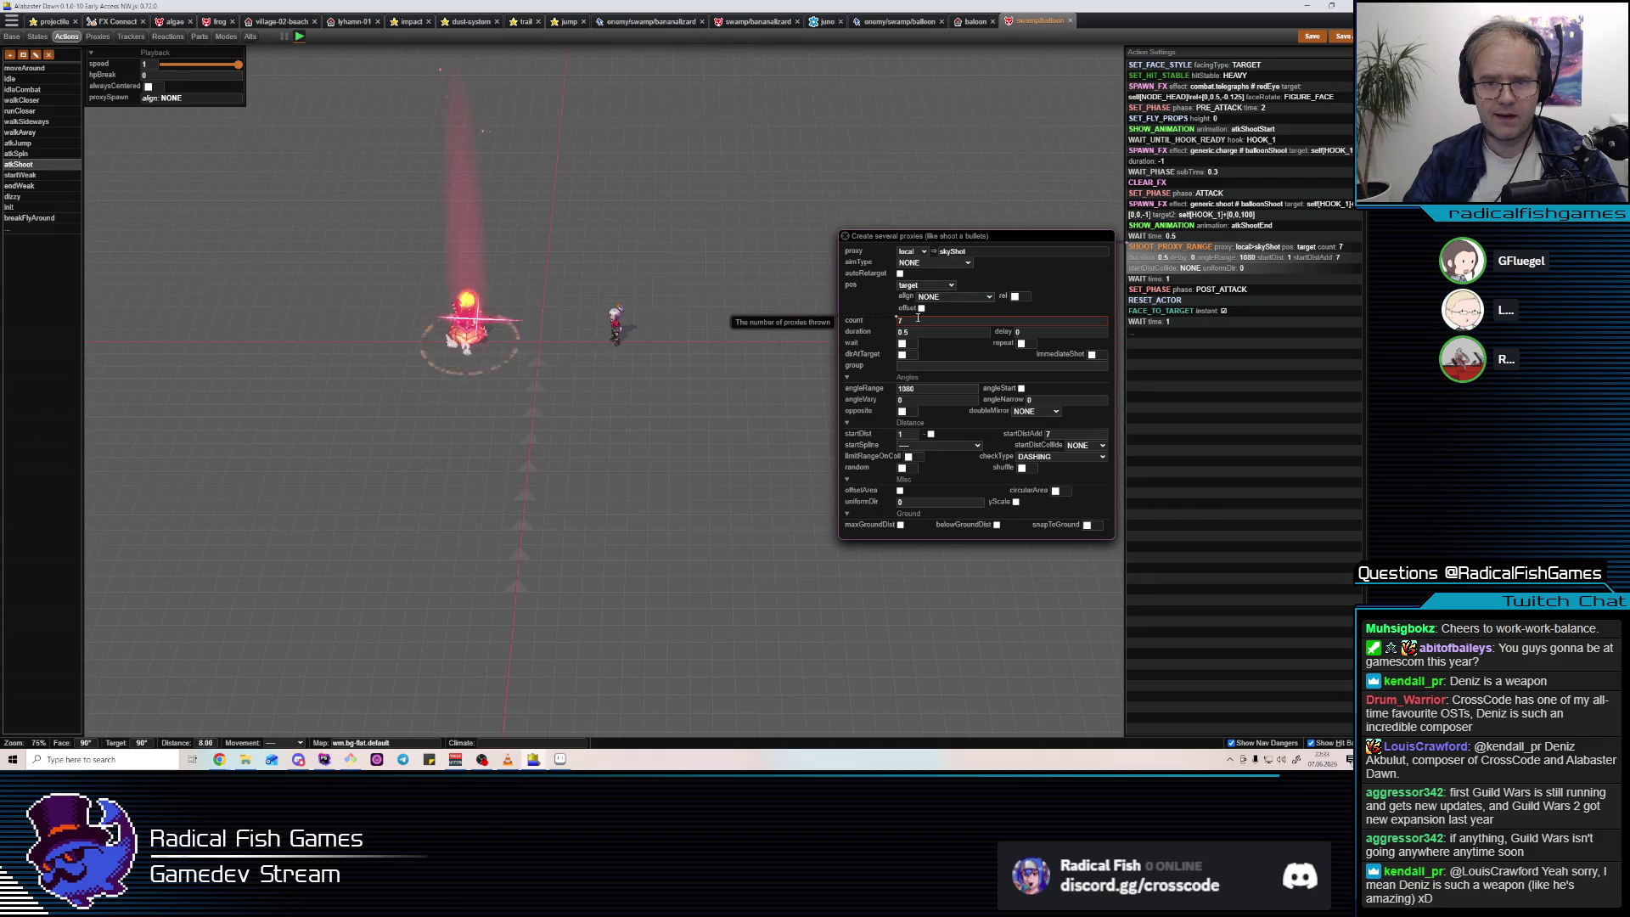
click(925, 388)
text(95)
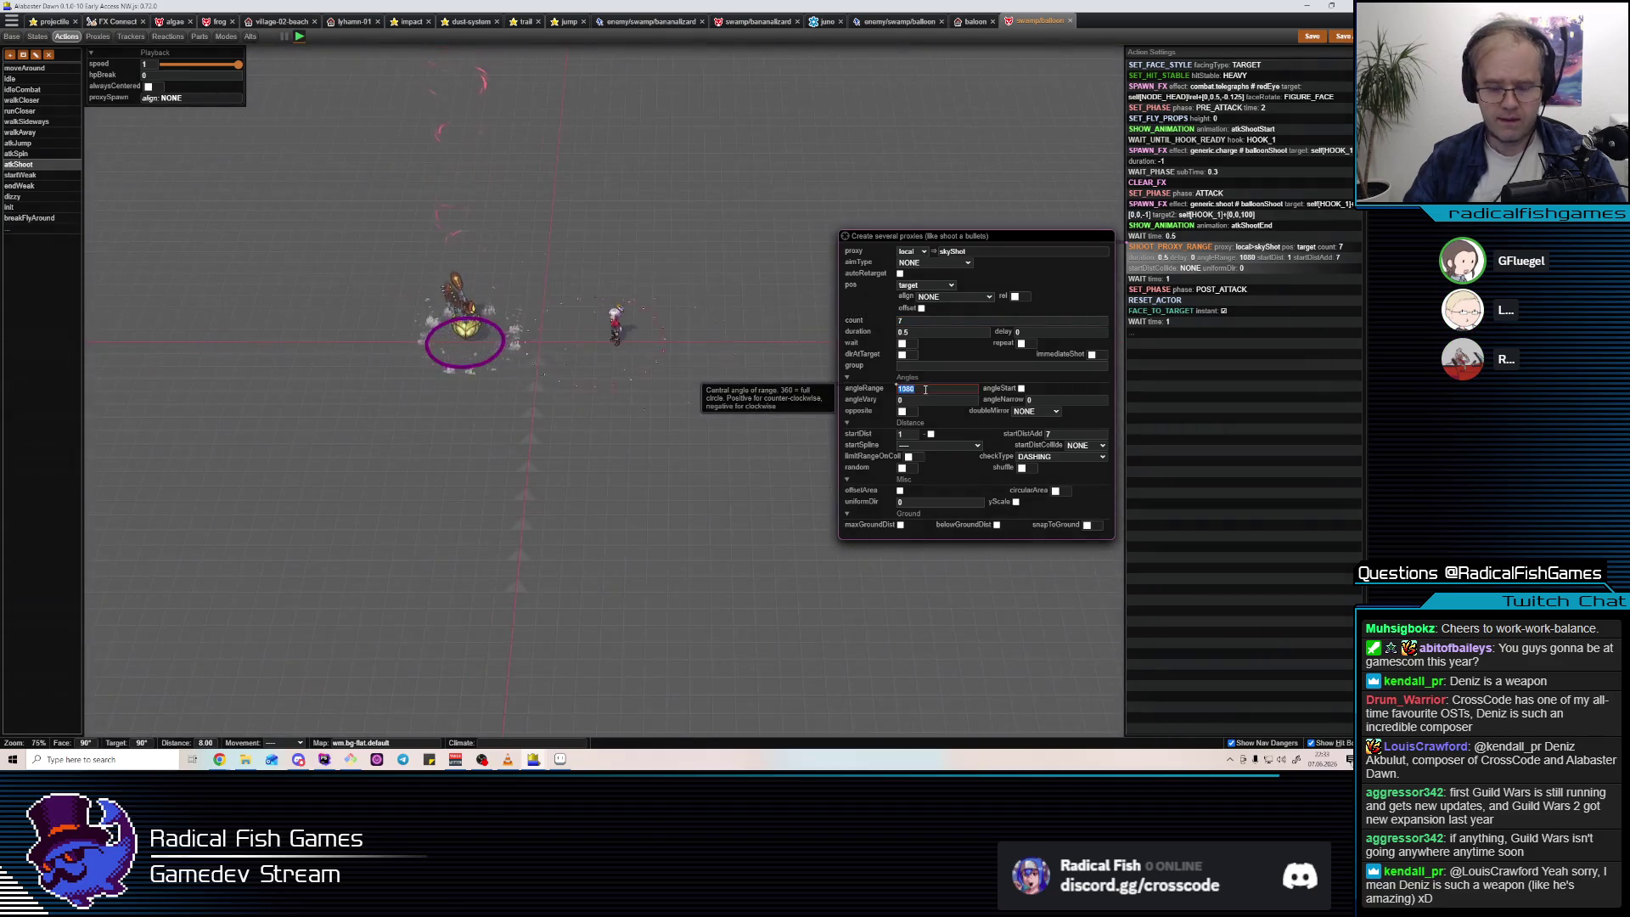
text(0)
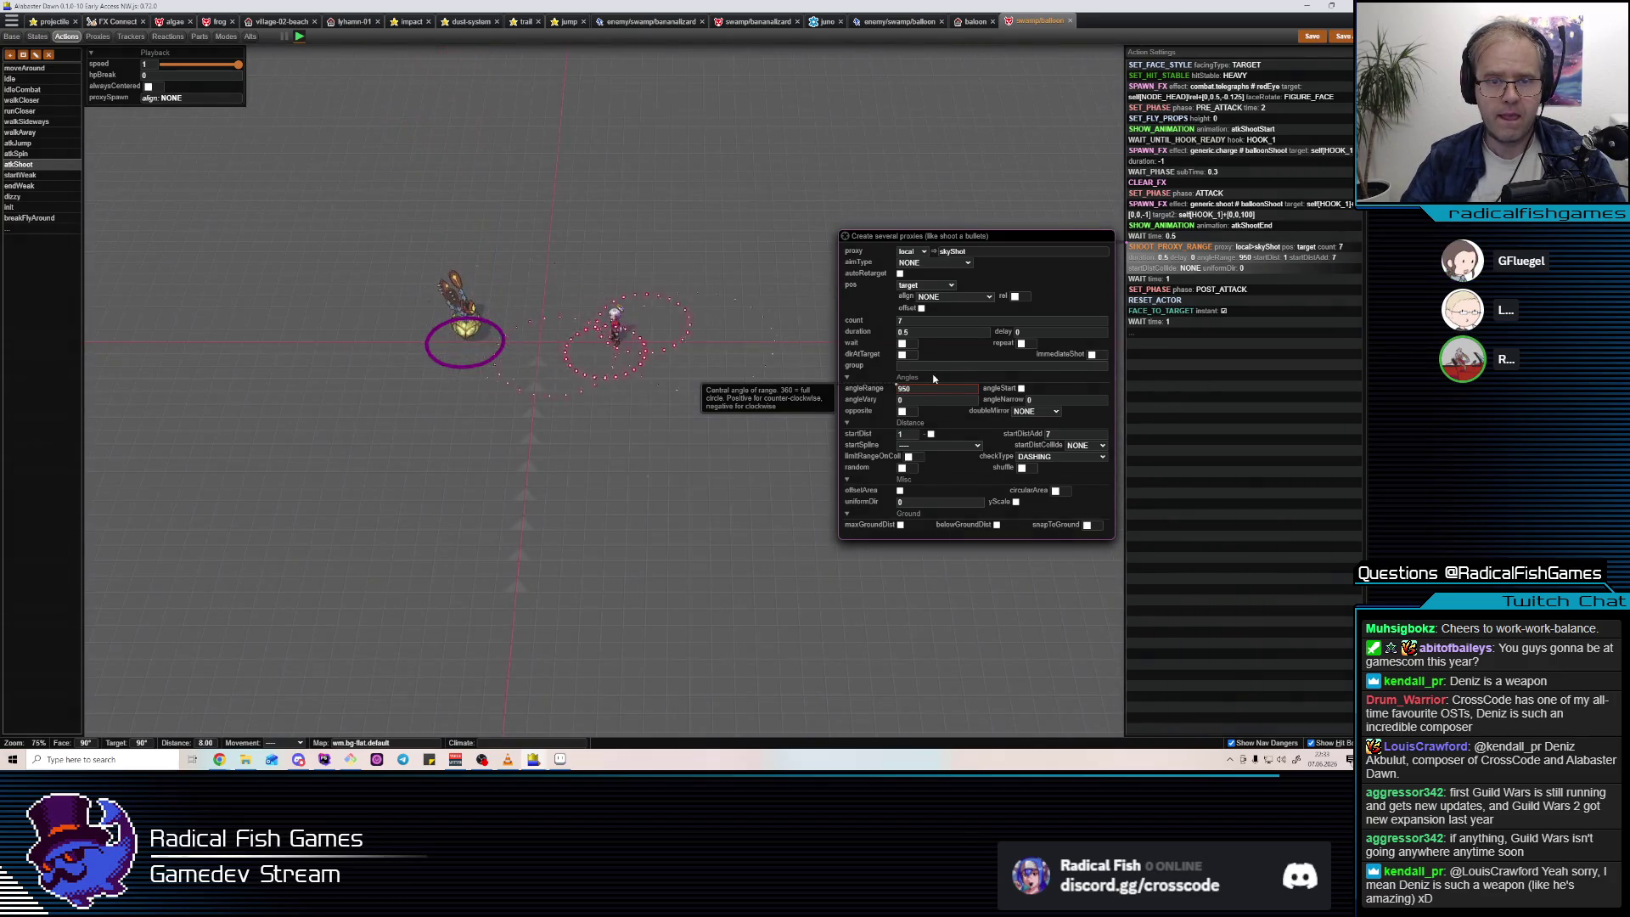
click(935, 322)
text(5)
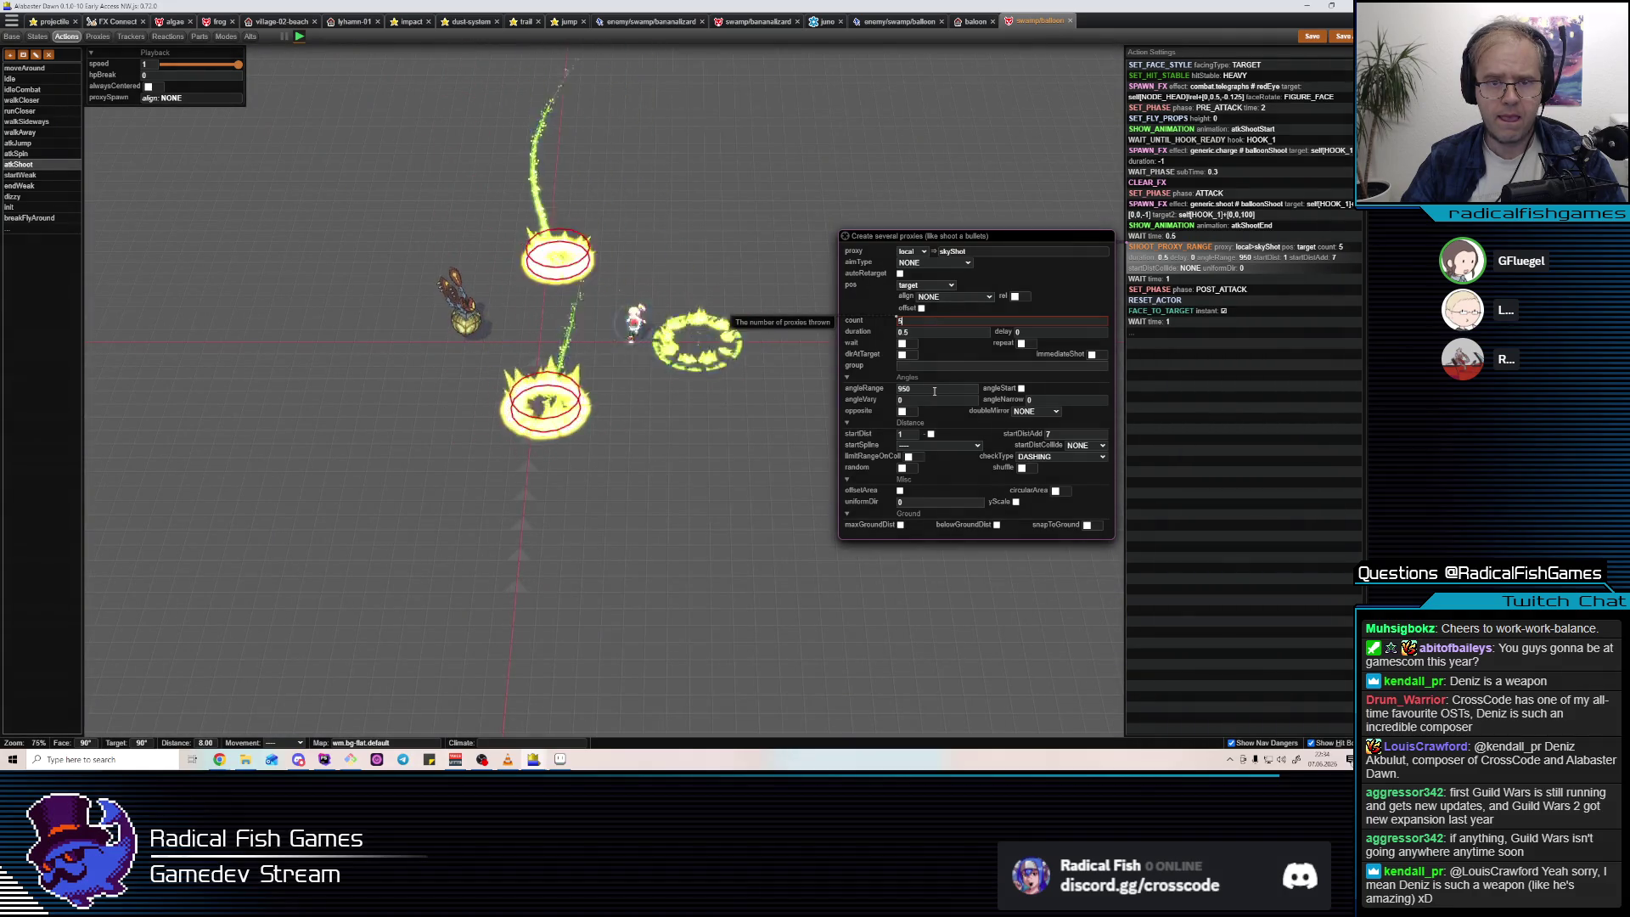
click(919, 405)
text(90)
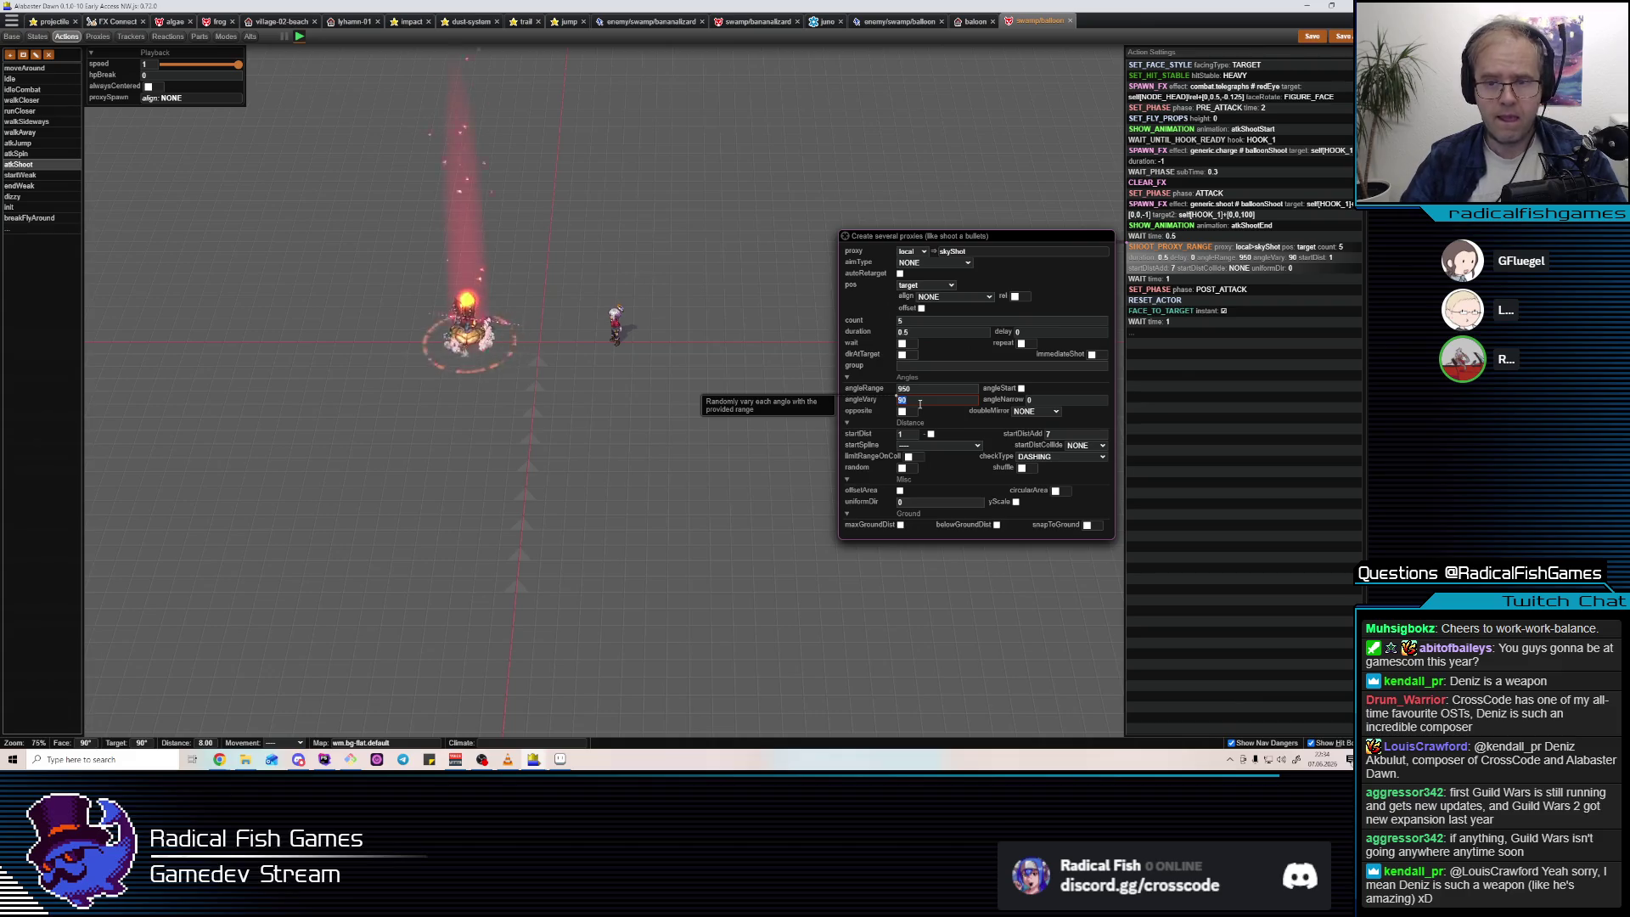
text(0)
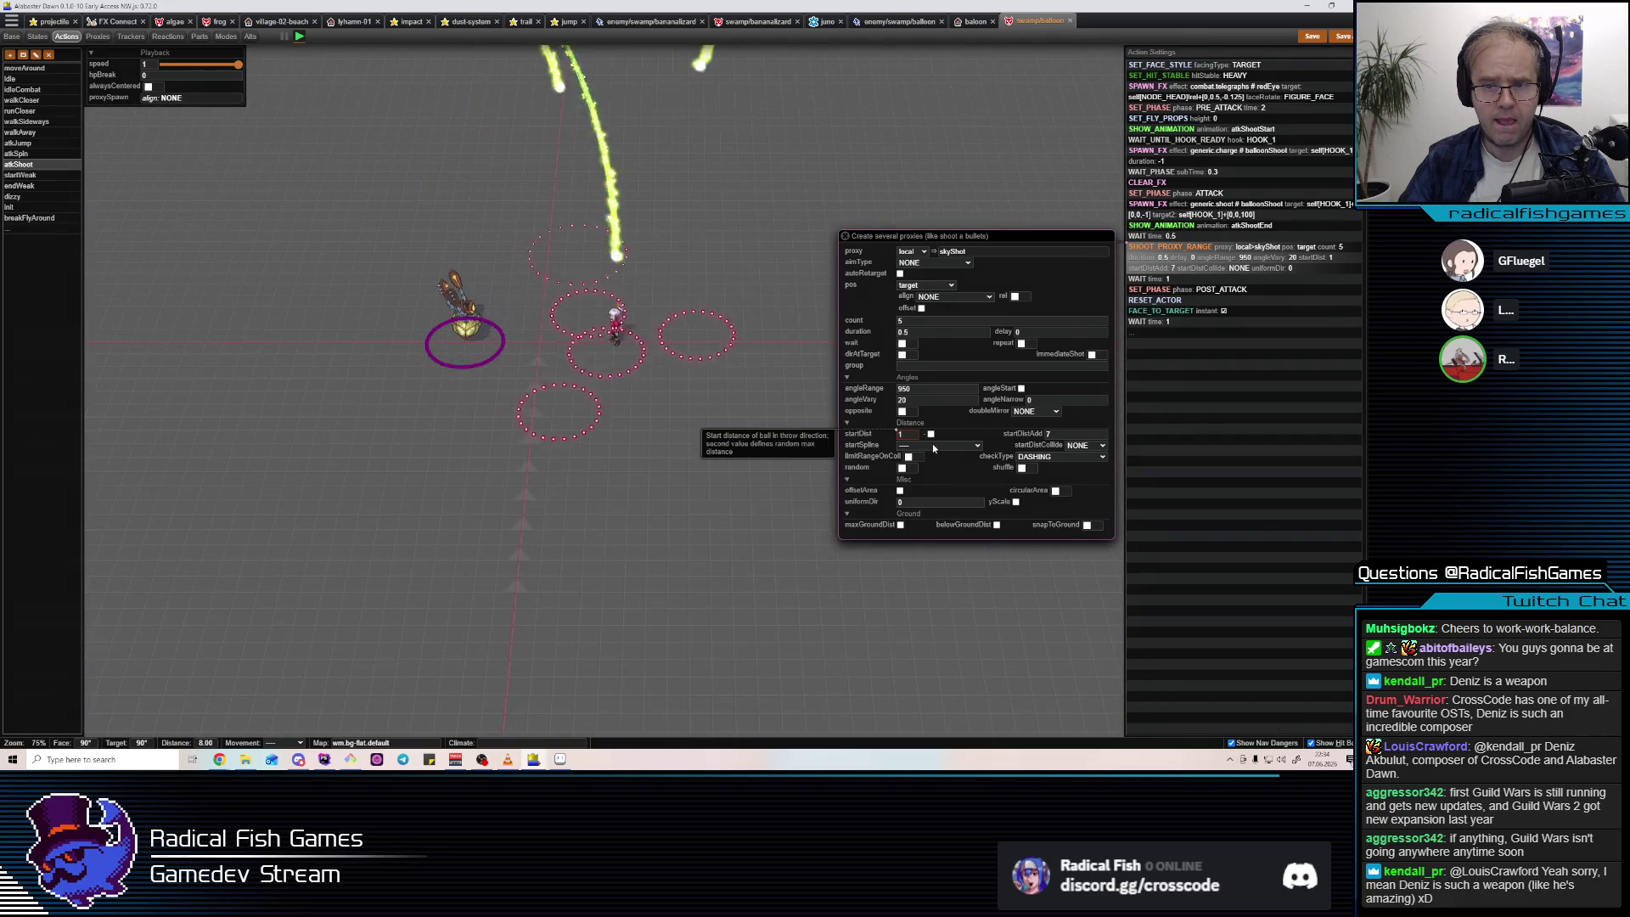
Set the volley's startSpline to EASE_OUT and its projectile count to 8.
click(934, 448)
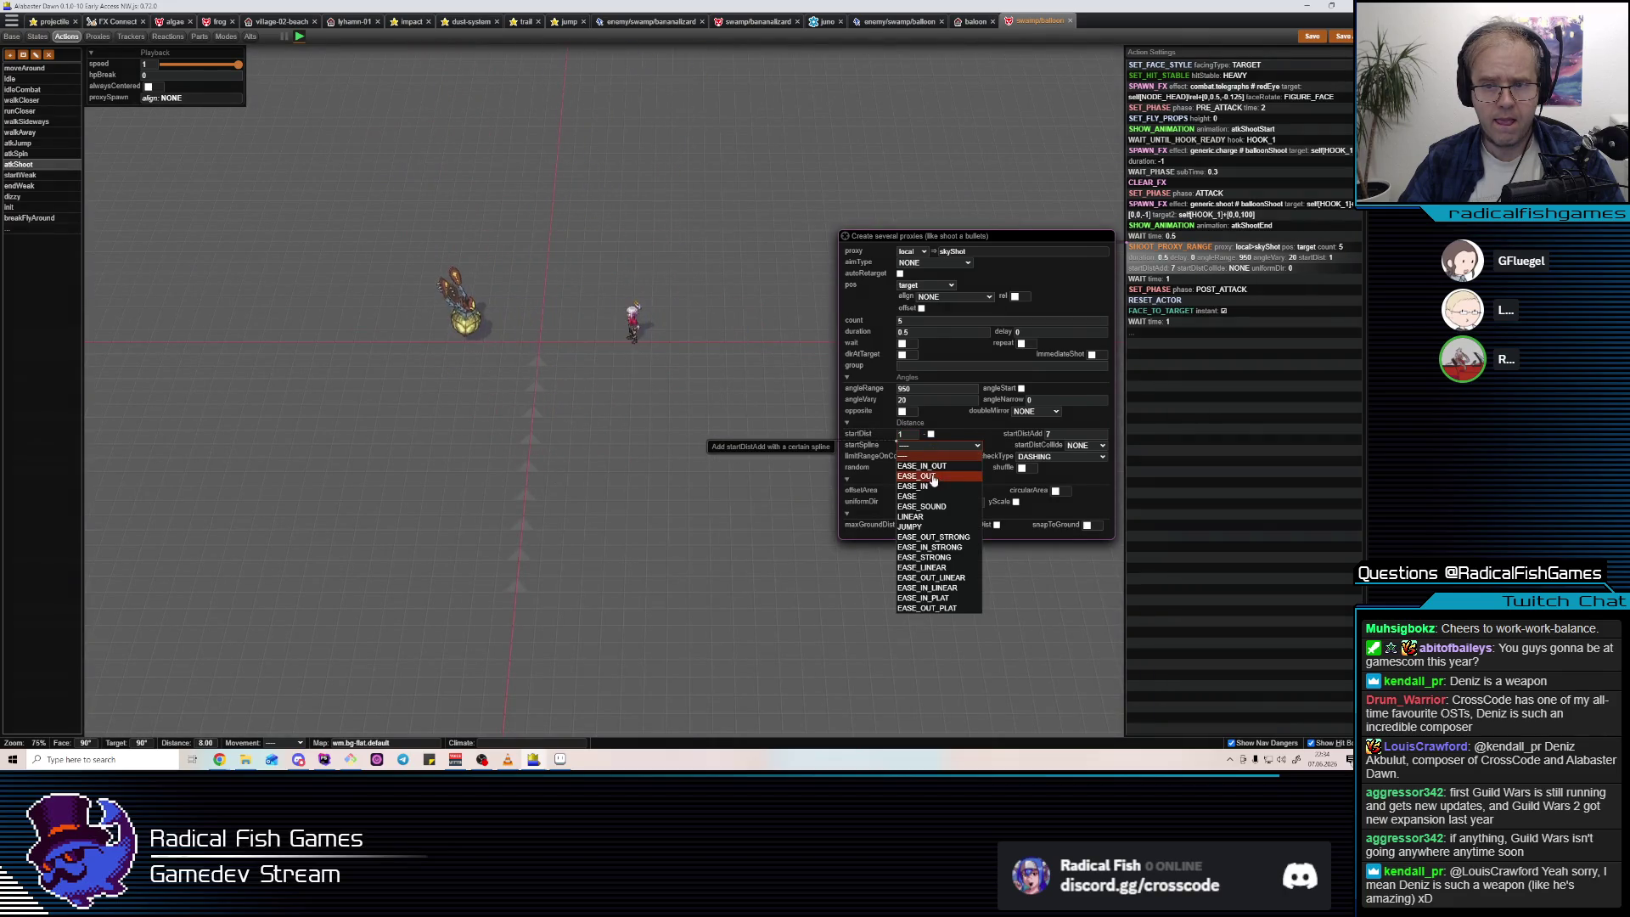
click(934, 476)
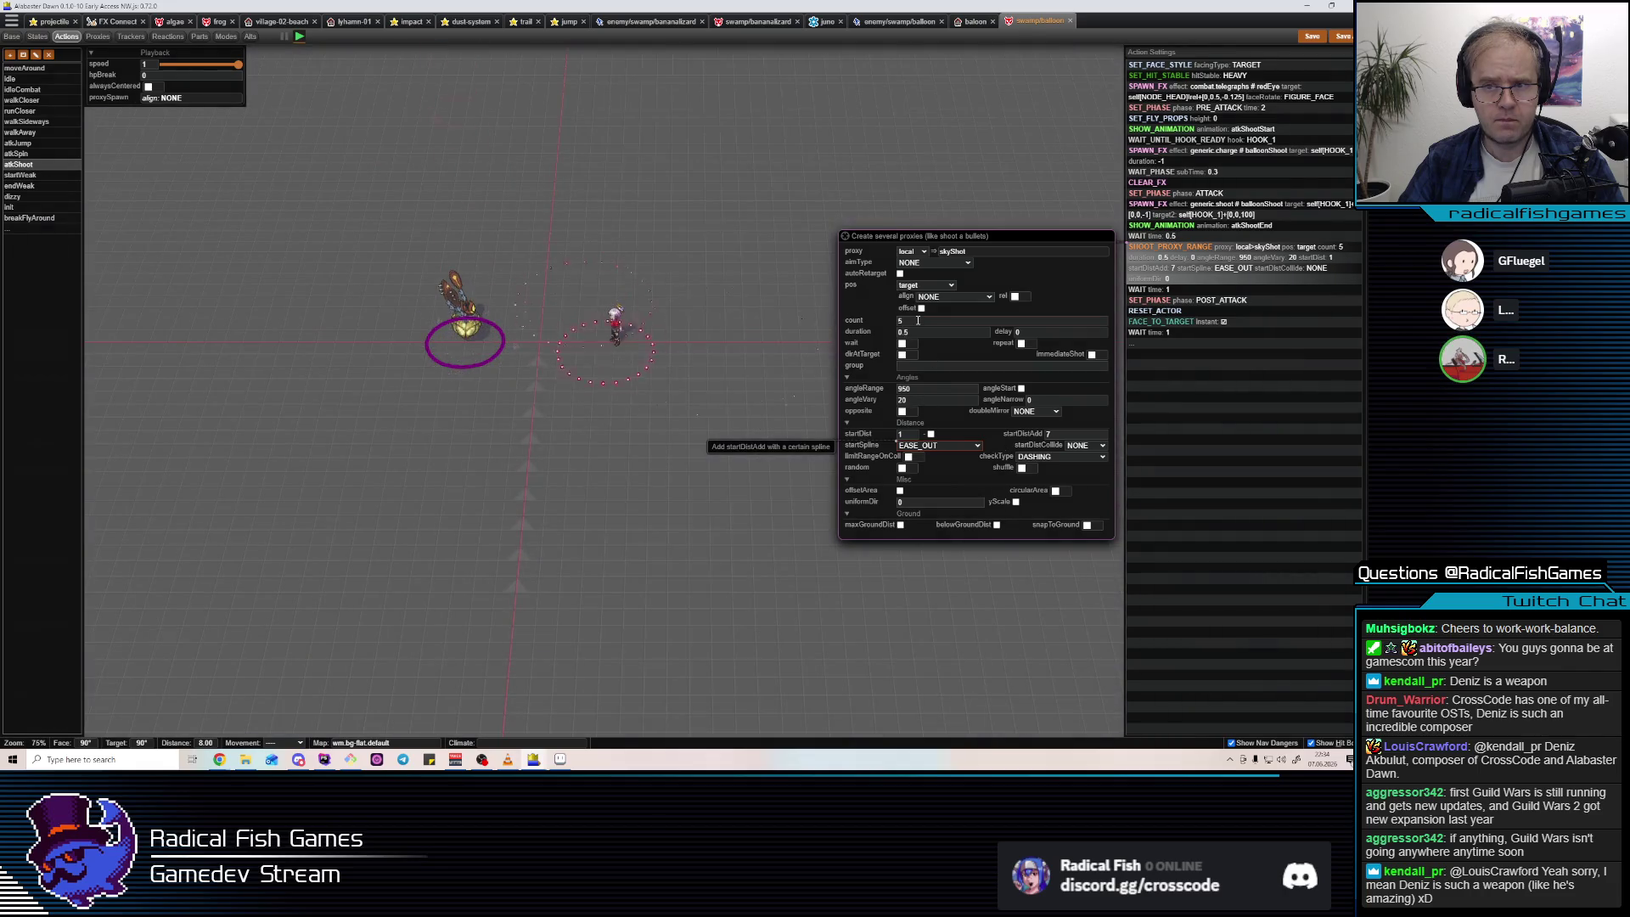
double_click(918, 320)
text(8)
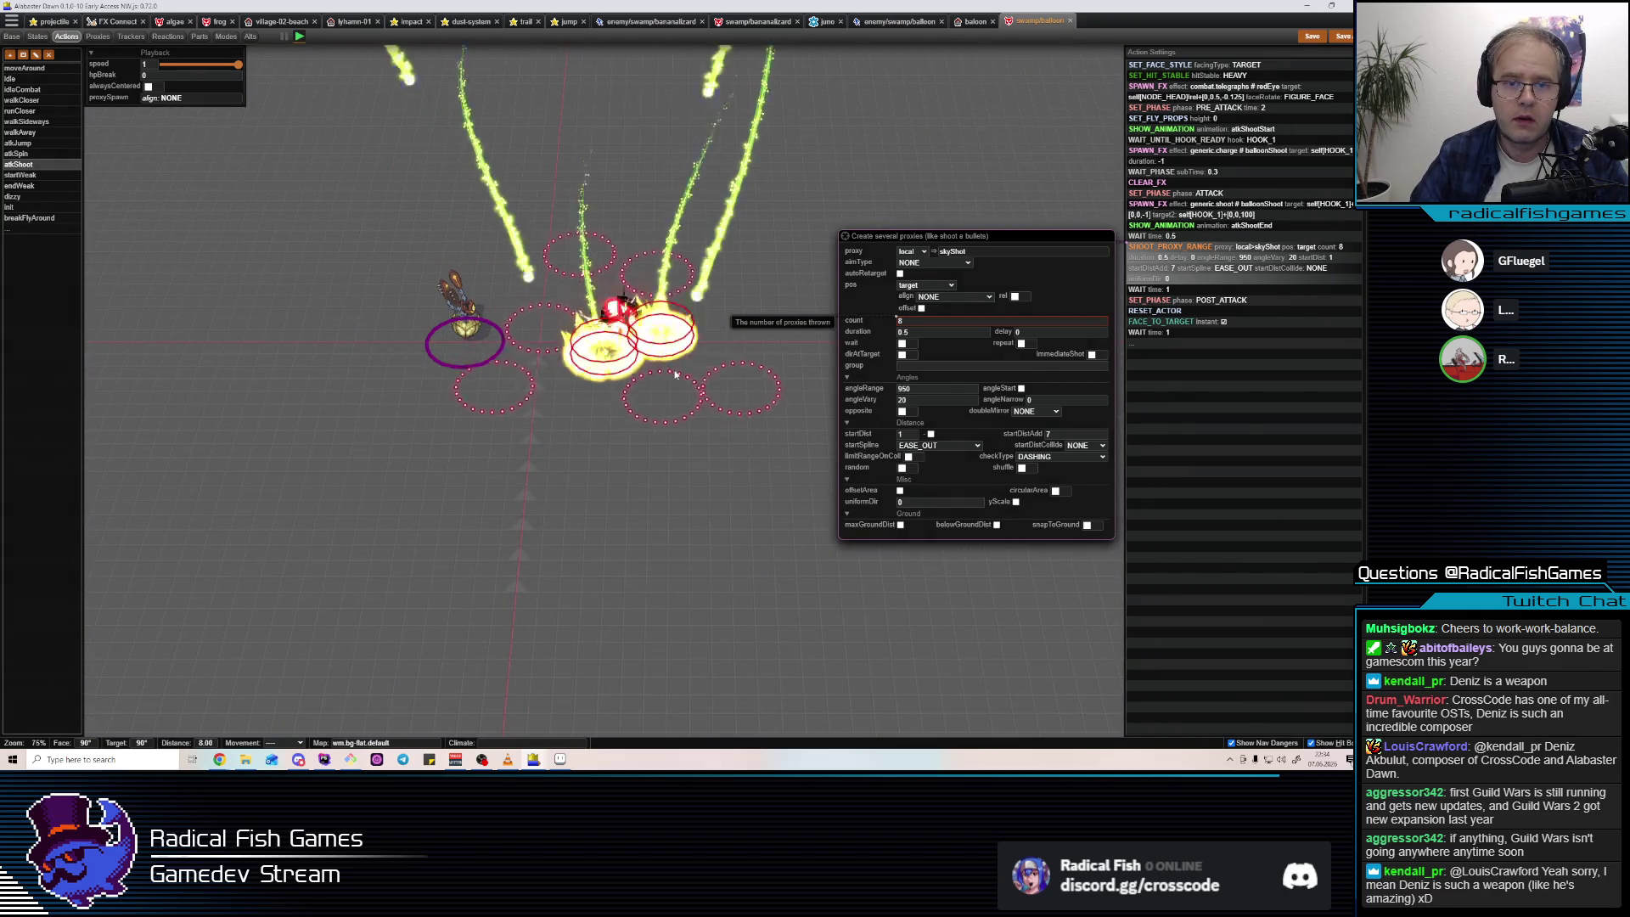
click(475, 57)
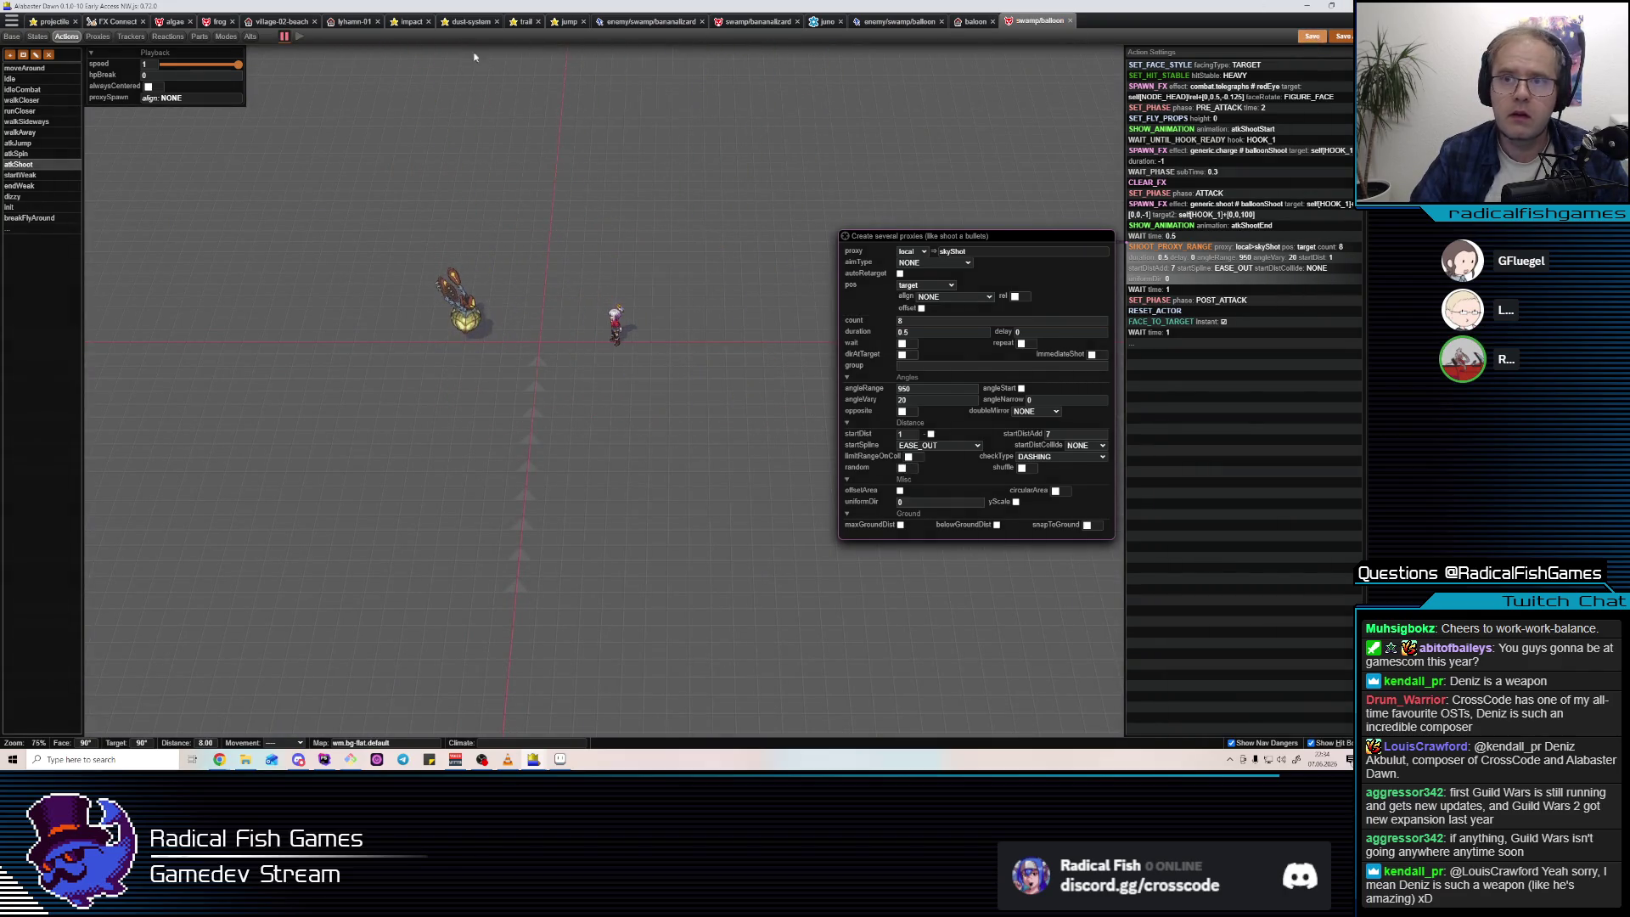
click(892, 24)
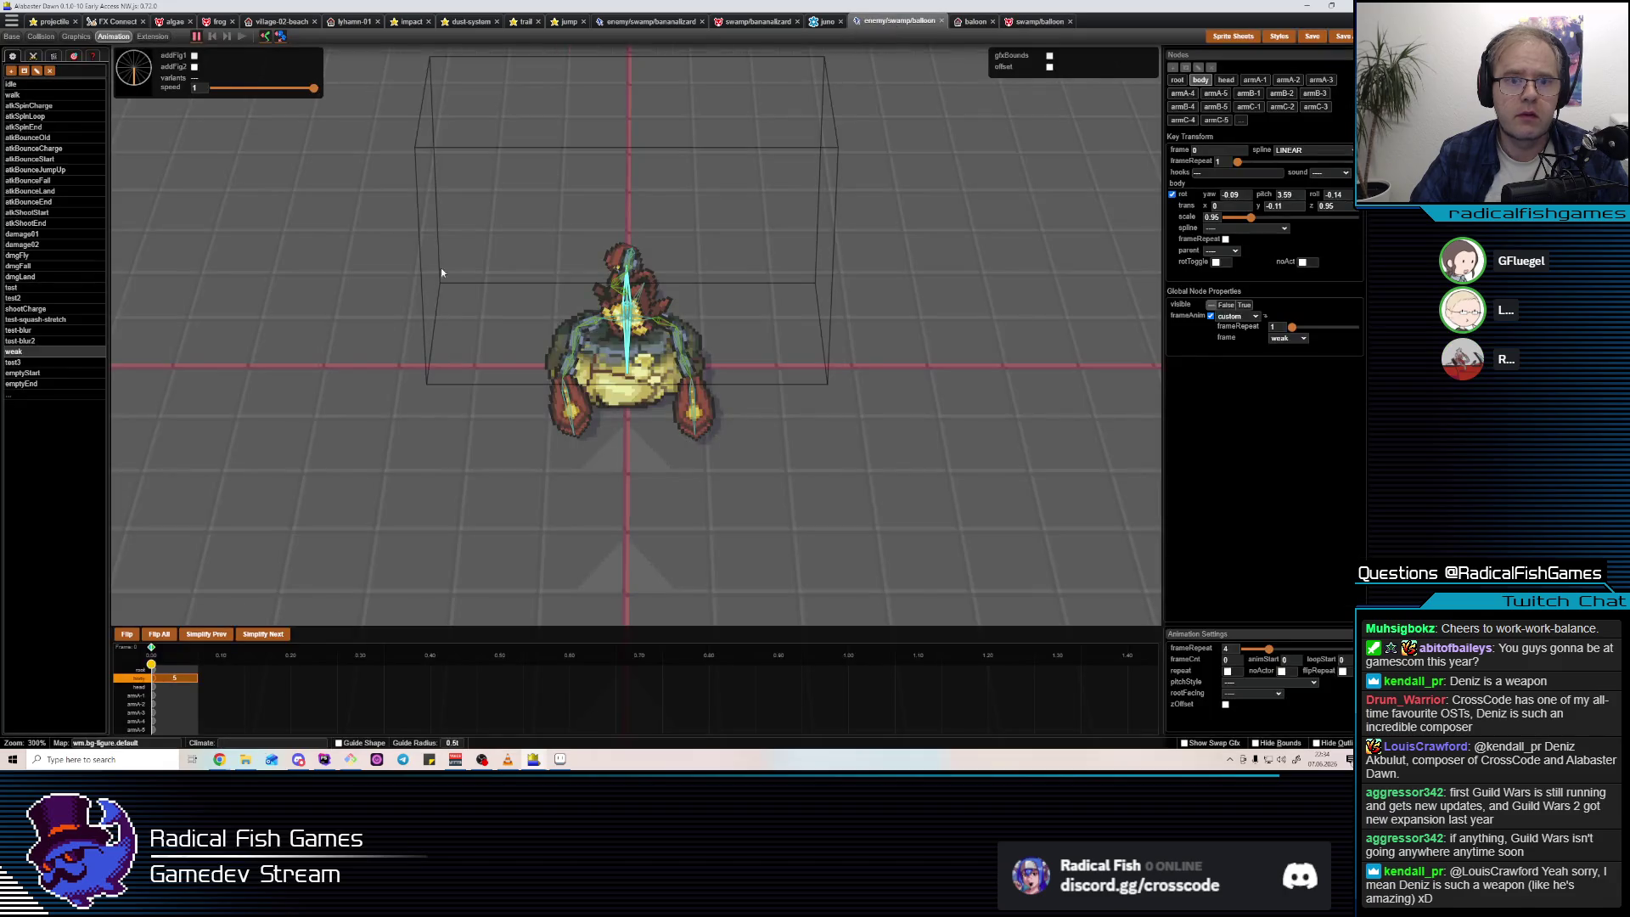
In balloonSkyShot, give the decal step its own particle duration.
click(53, 22)
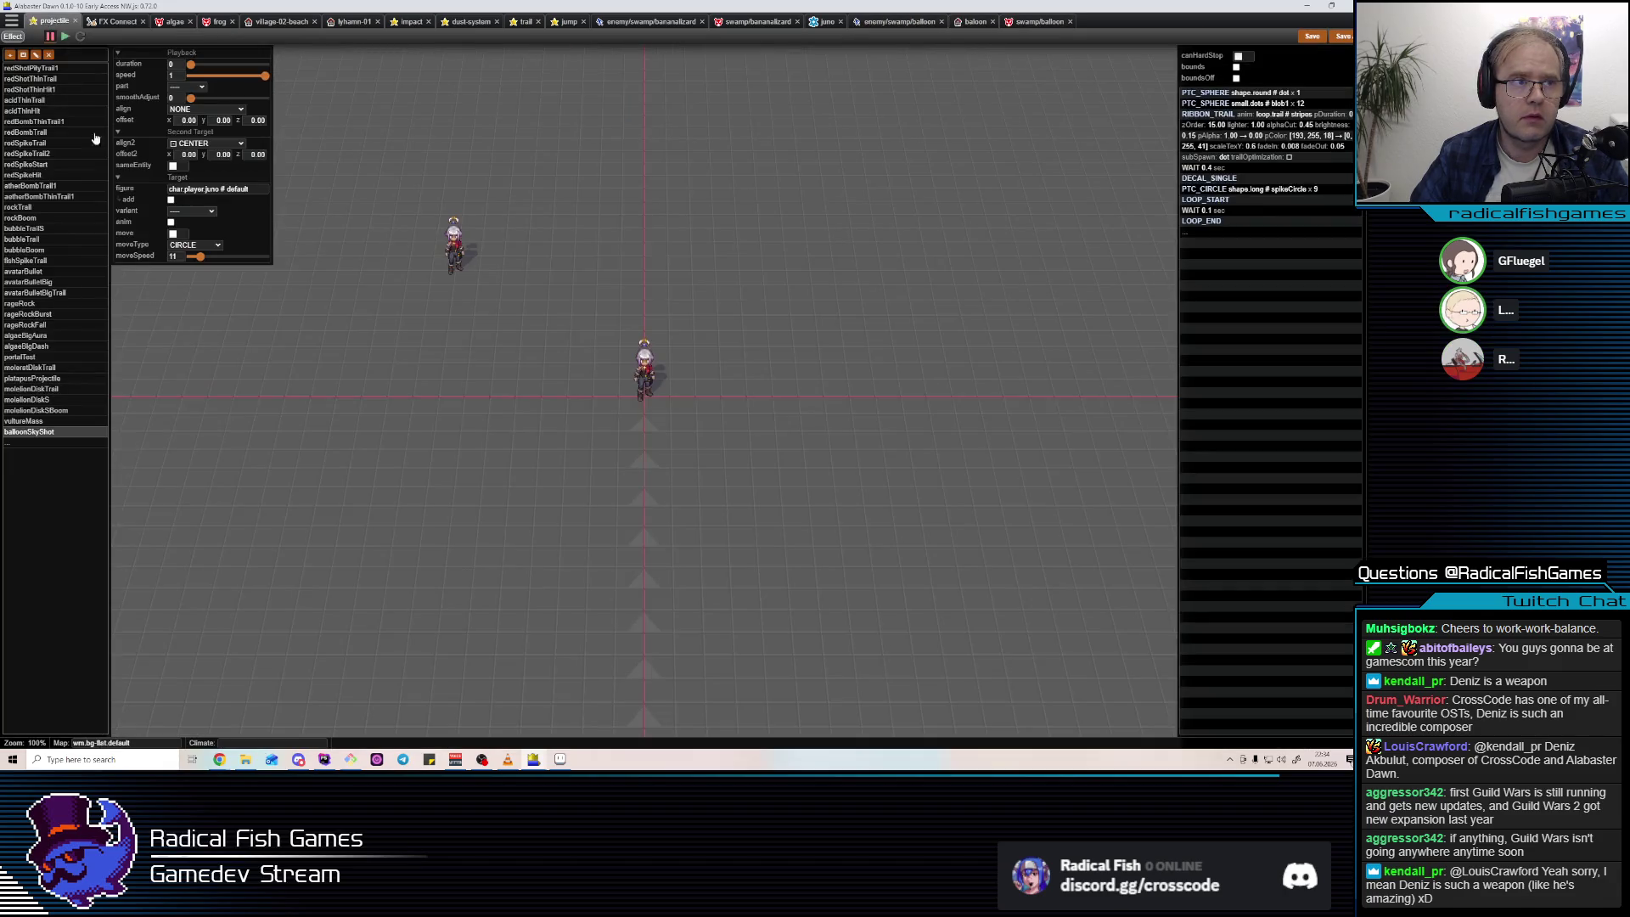
click(1260, 190)
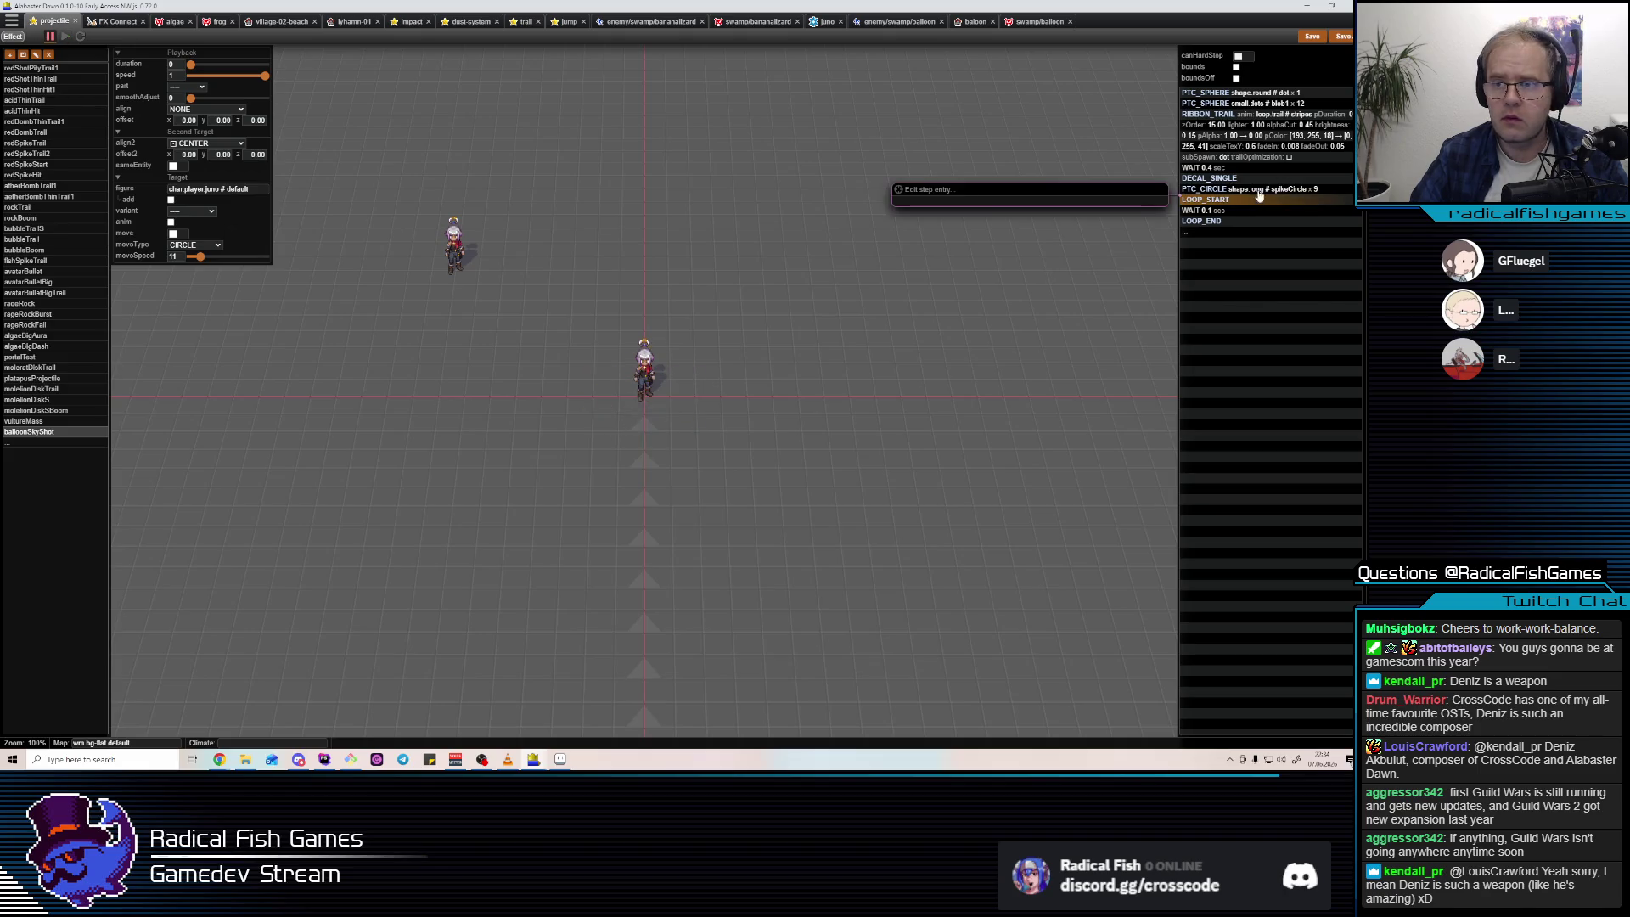
click(1244, 179)
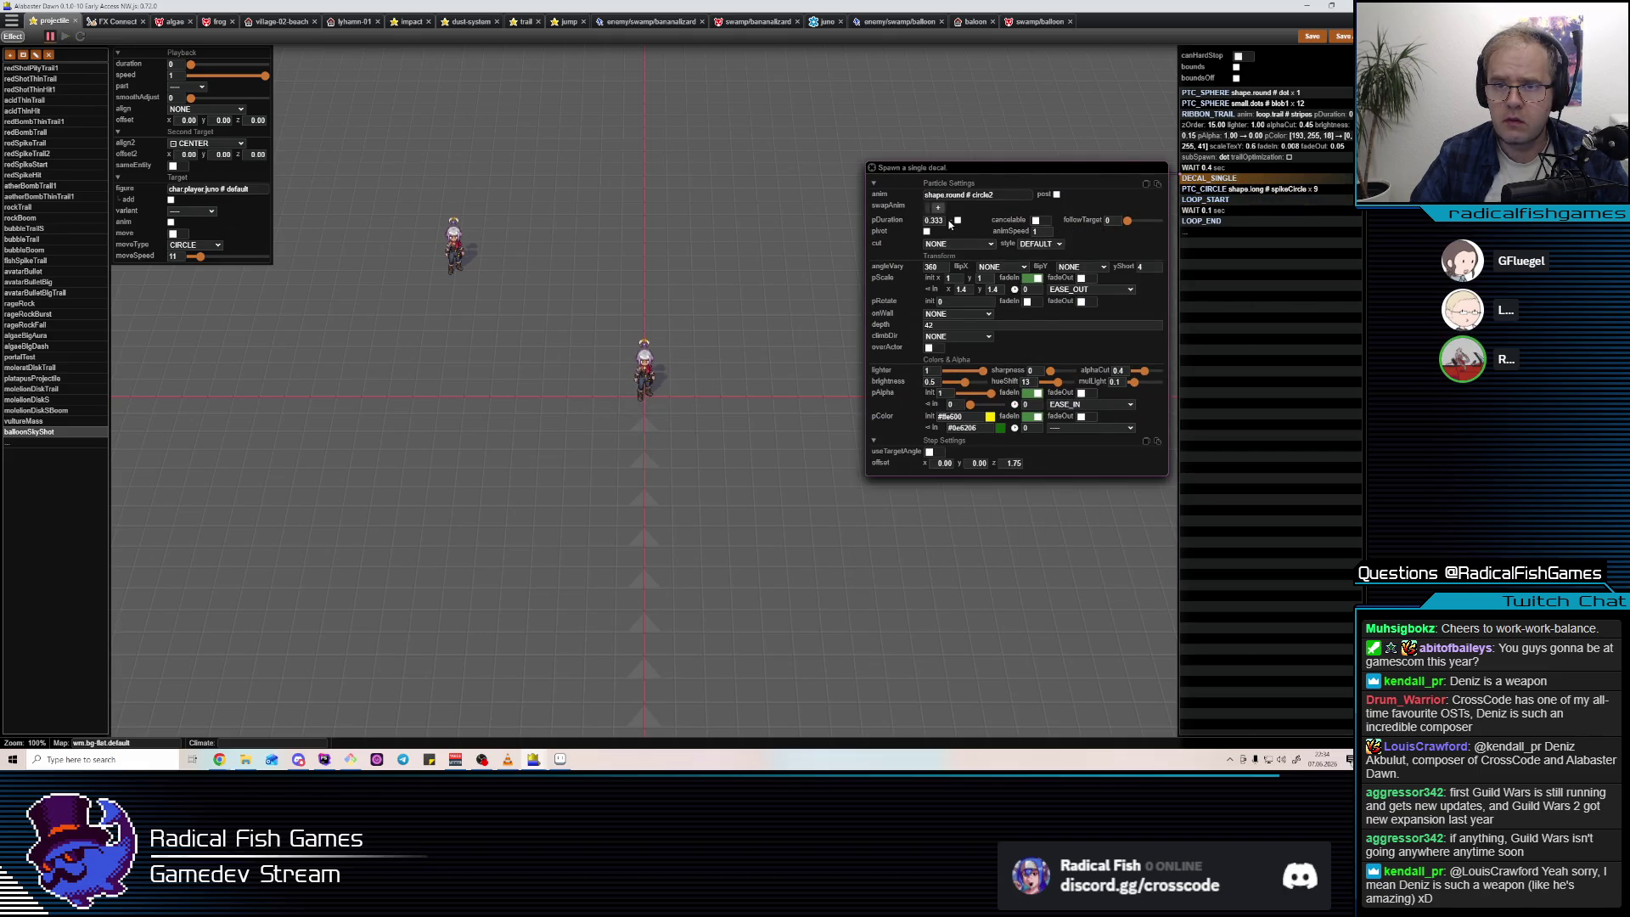
click(956, 220)
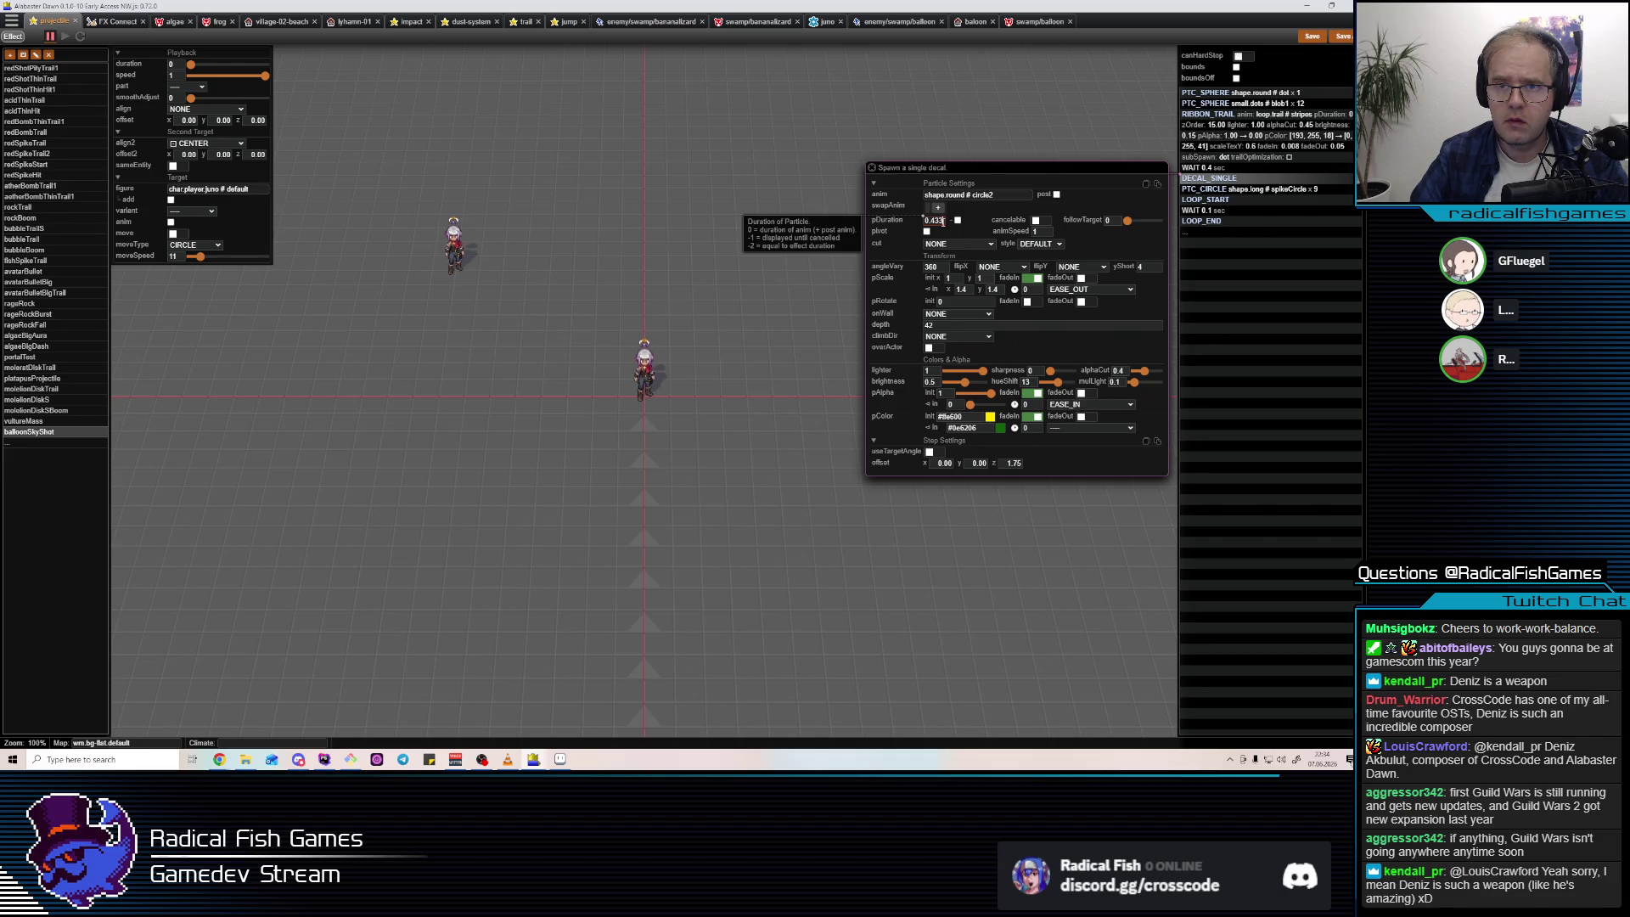
key(Return)
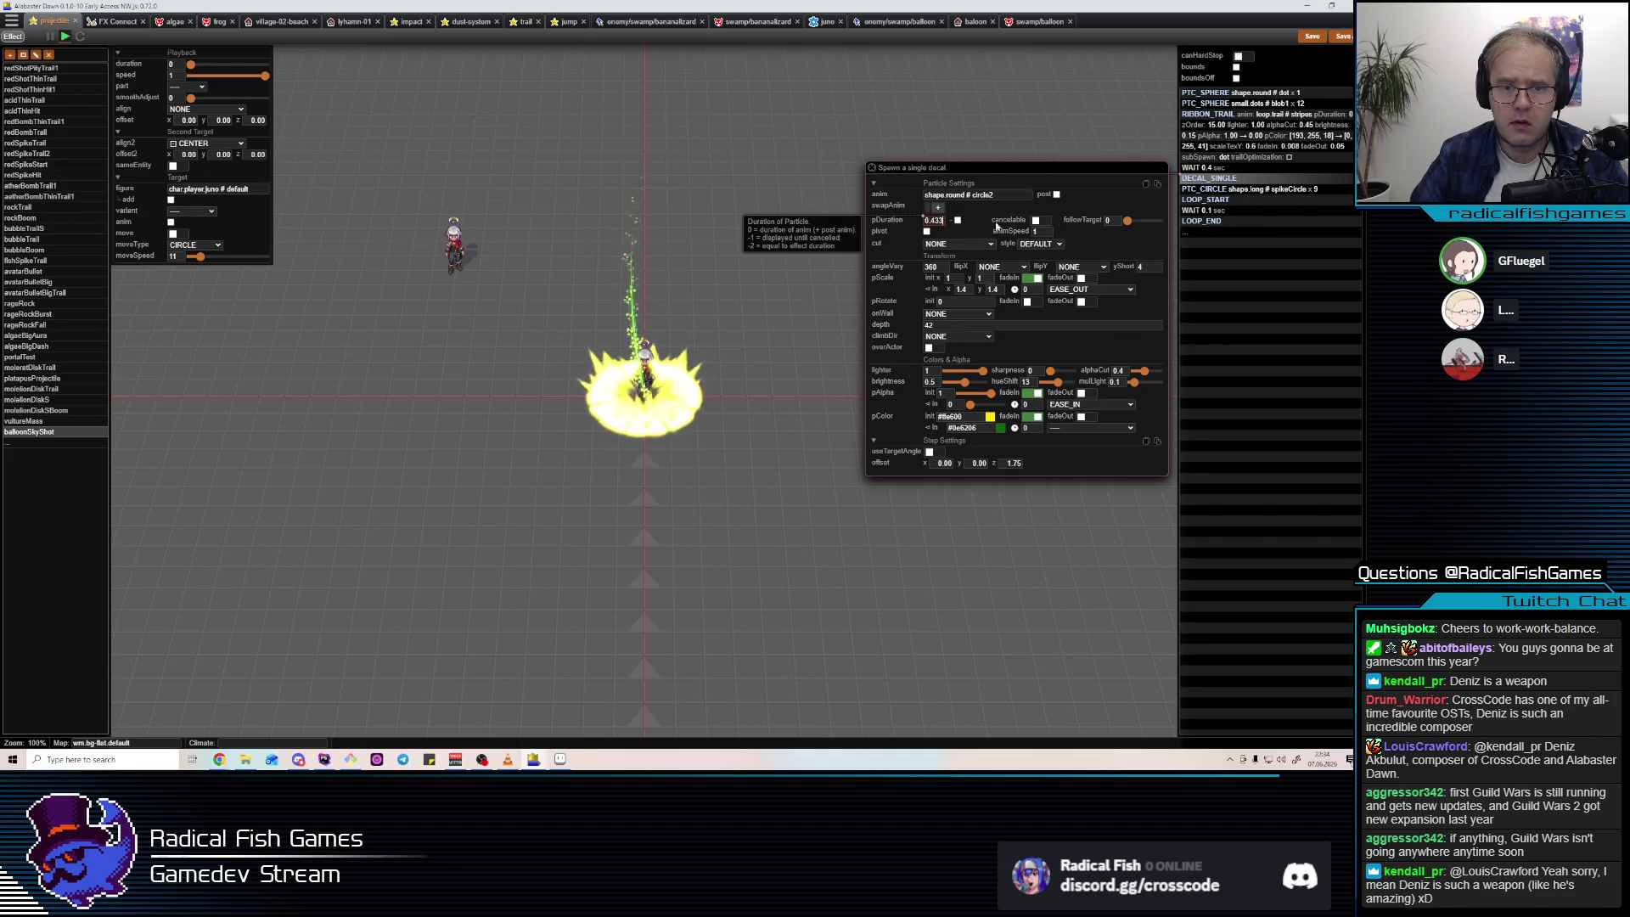
Enable shuffle on the spike circle and set its spawn duration to 0.2.
click(1248, 191)
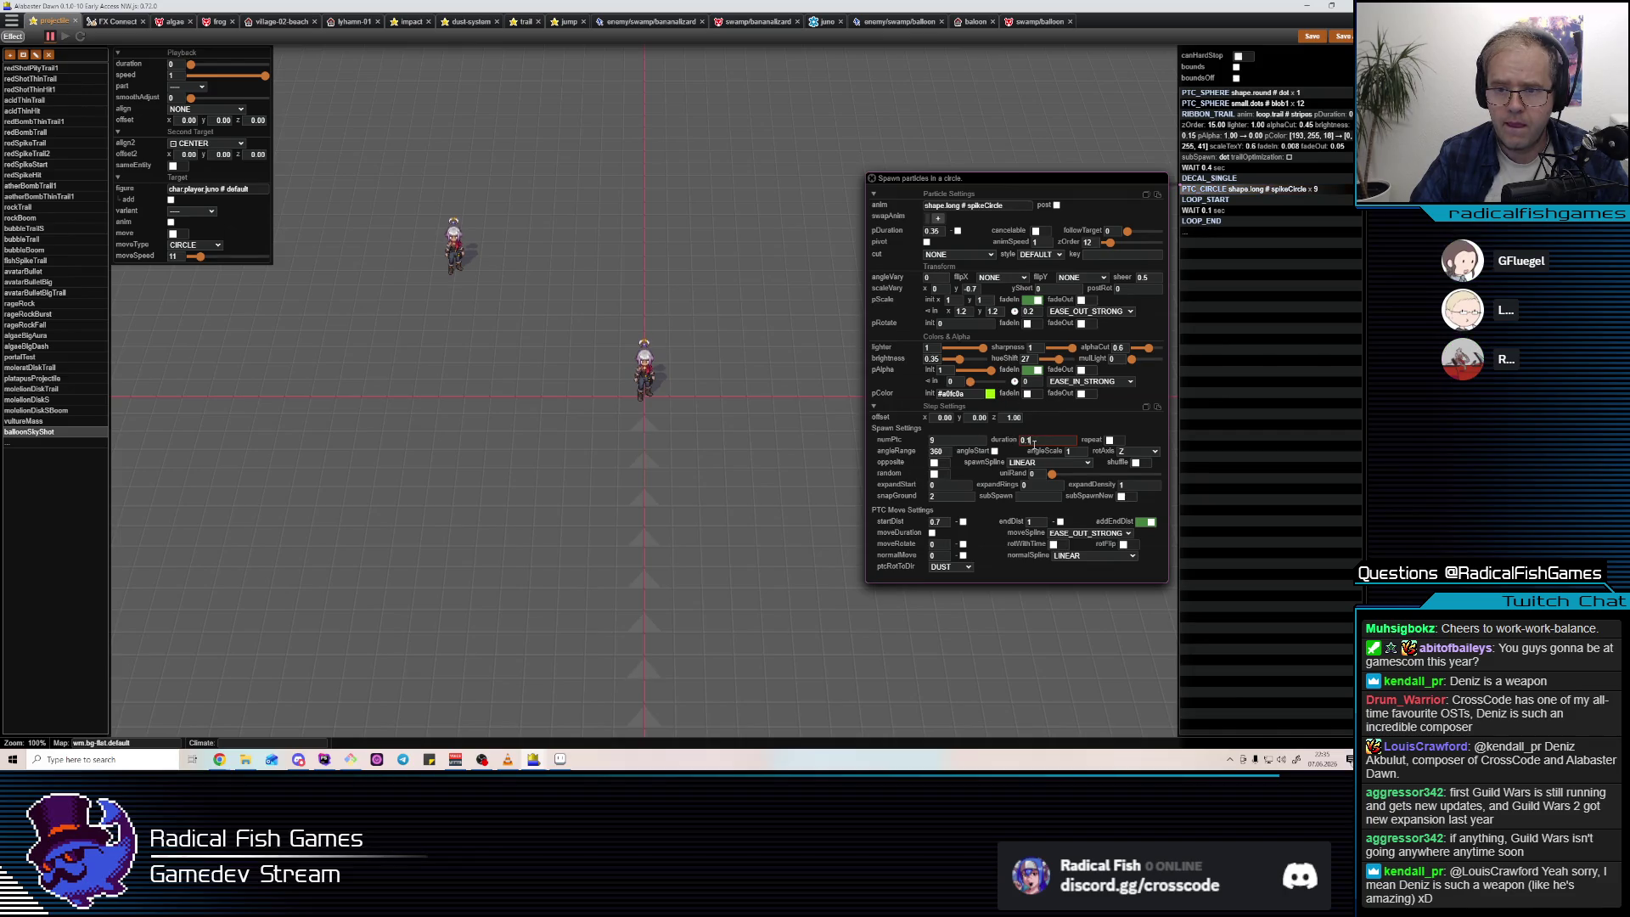
click(1144, 466)
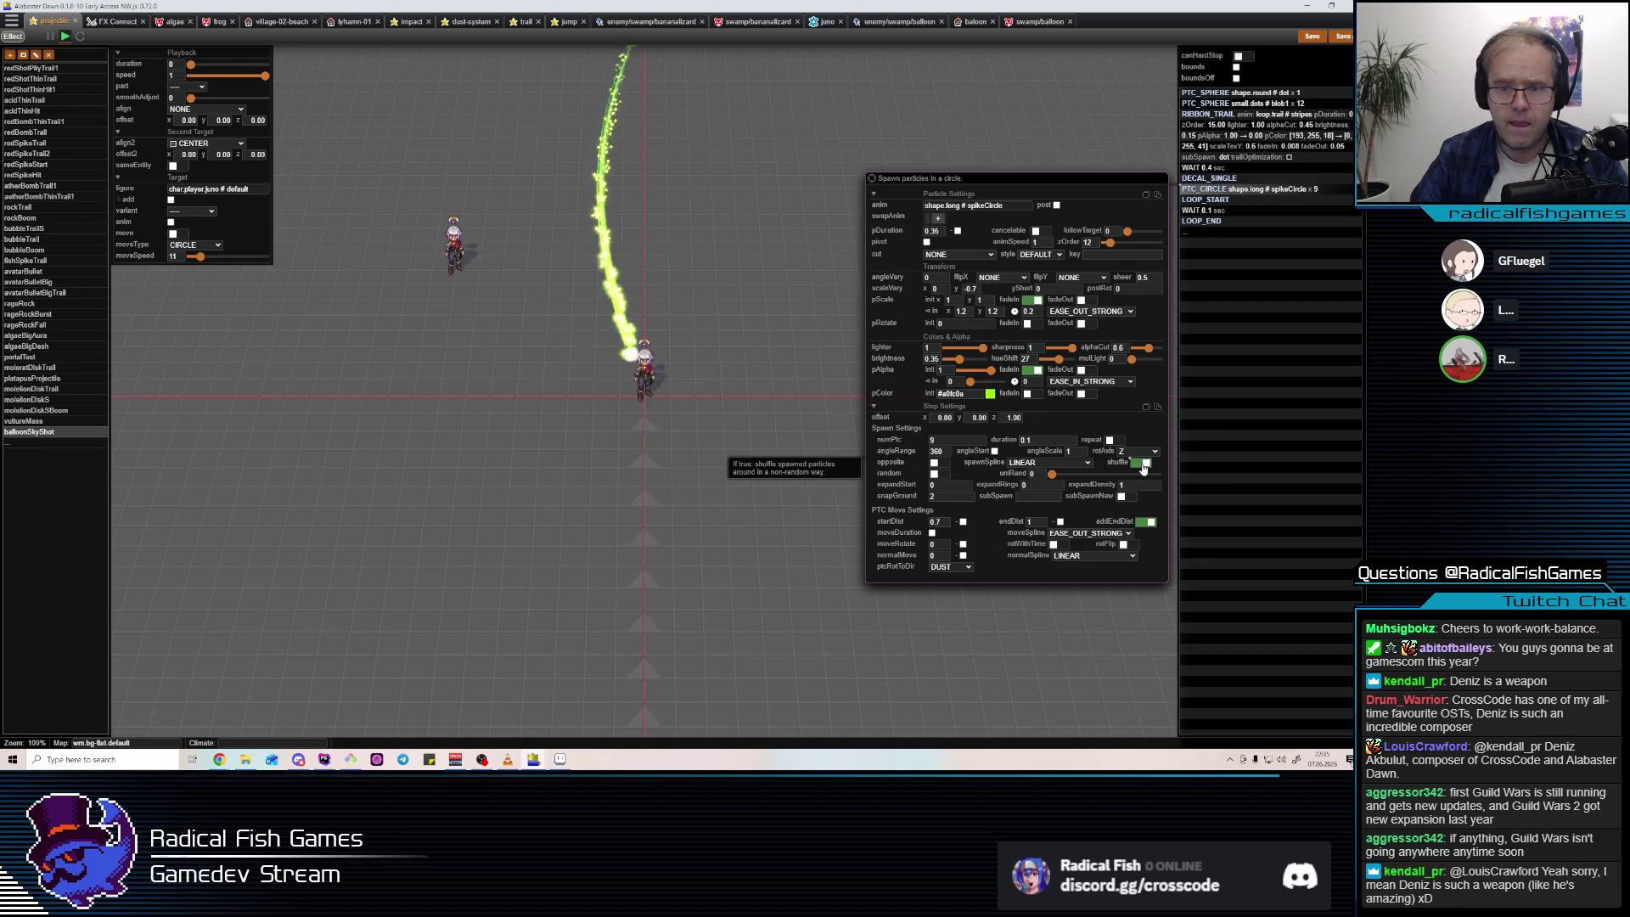
click(1061, 442)
text(0.2)
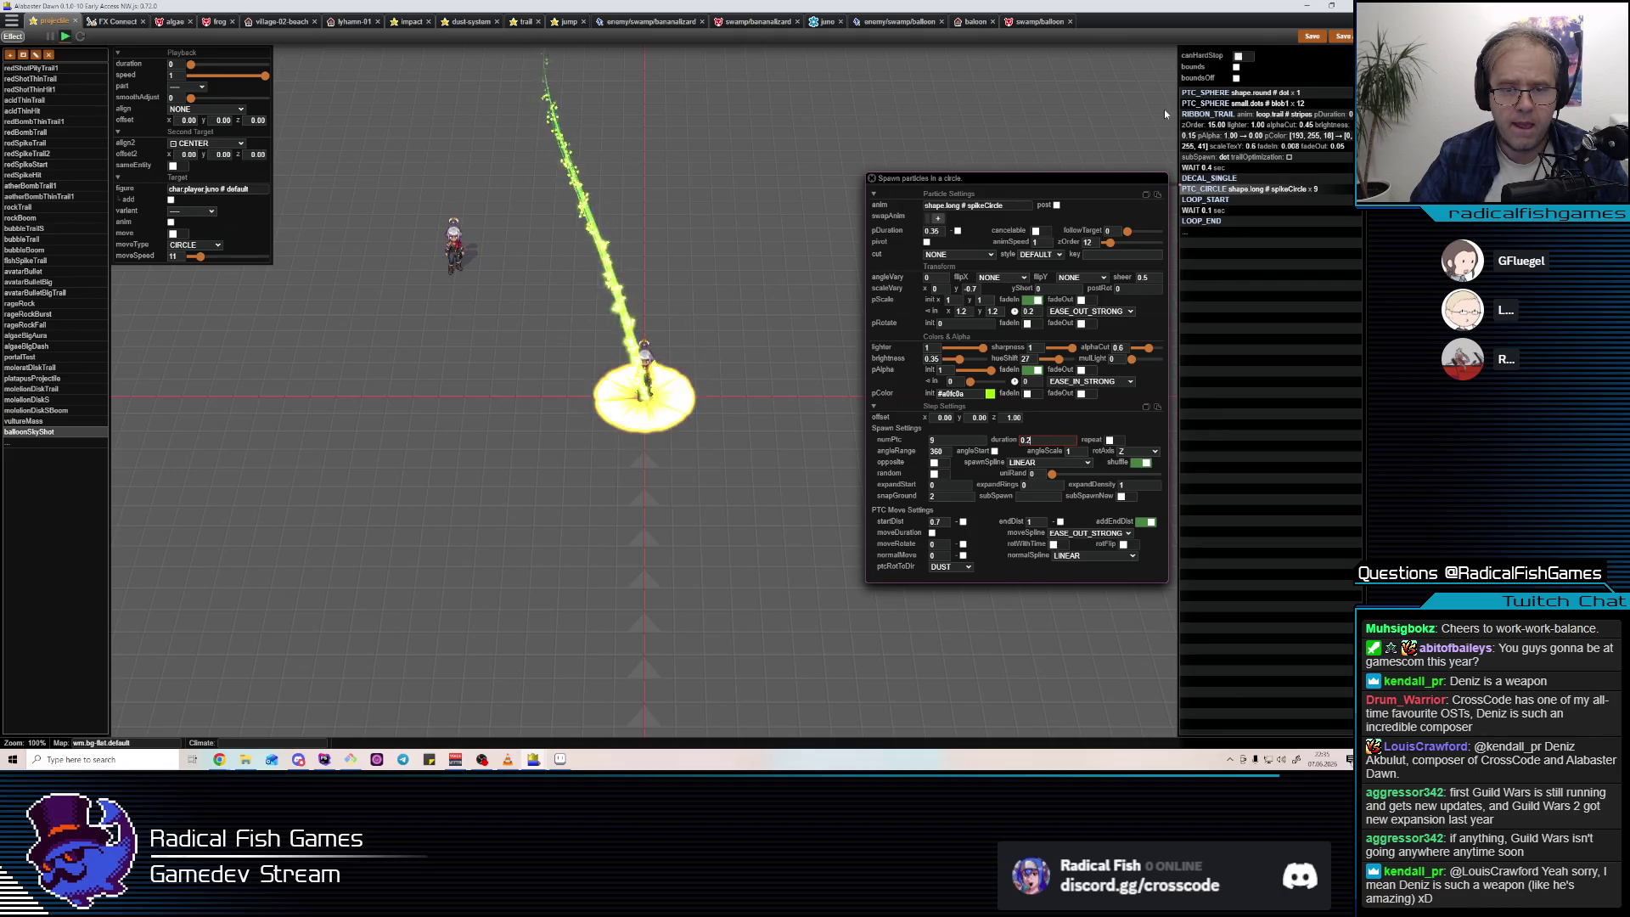
click(1251, 96)
Add a SHAKE_SCREEN step with FASTER speed and a 0.2 fade-out.
text(SHA)
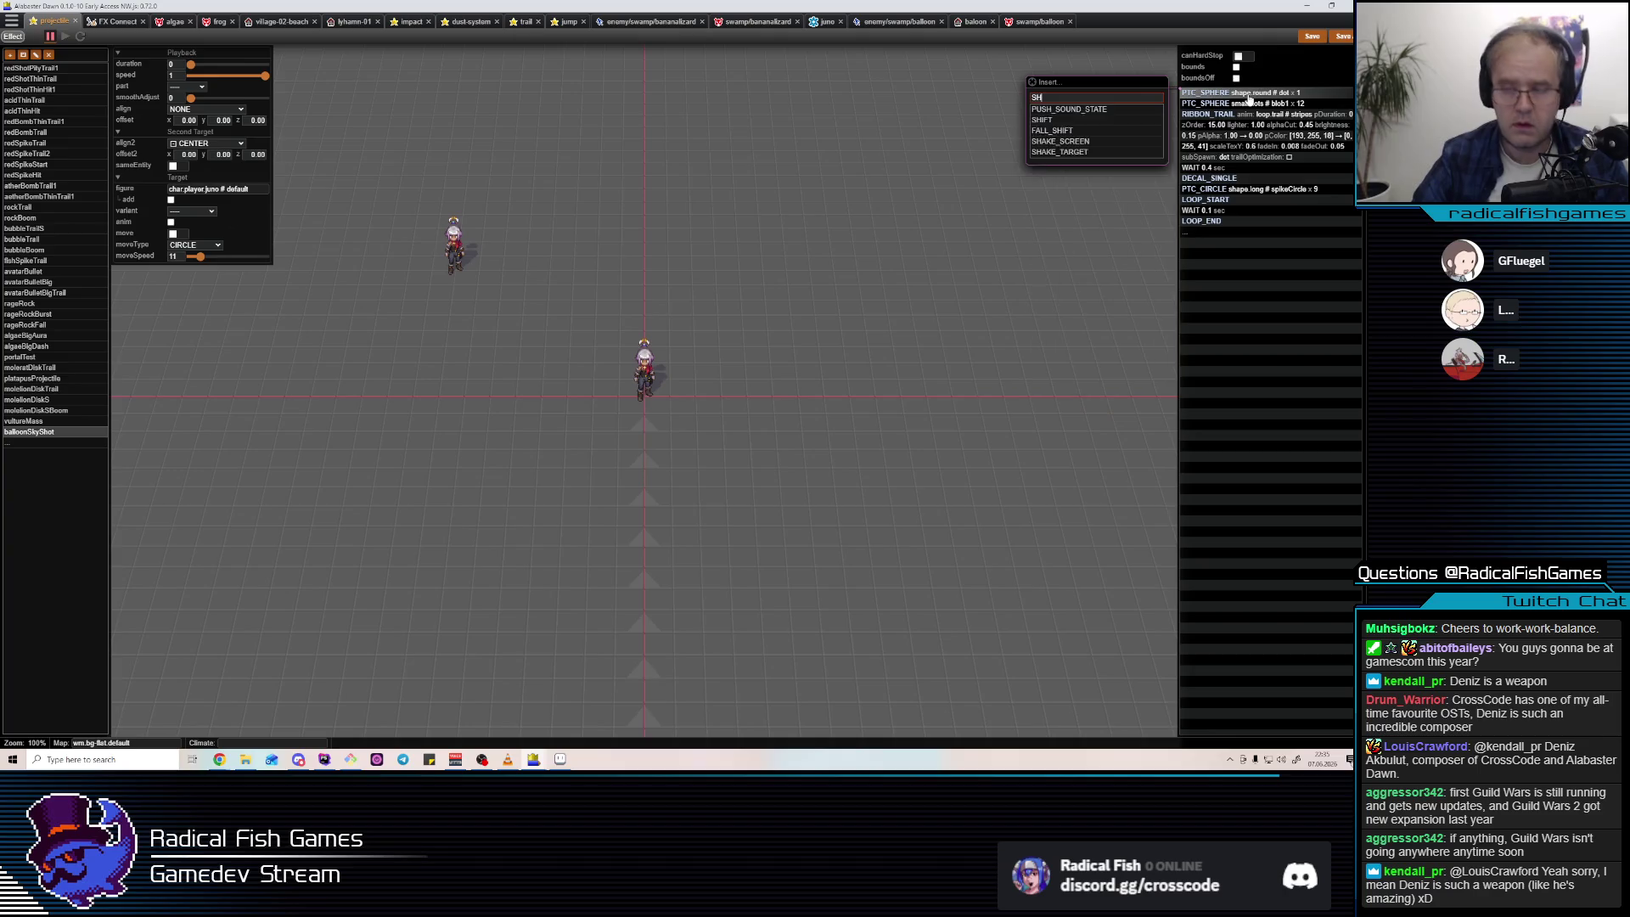
click(1091, 112)
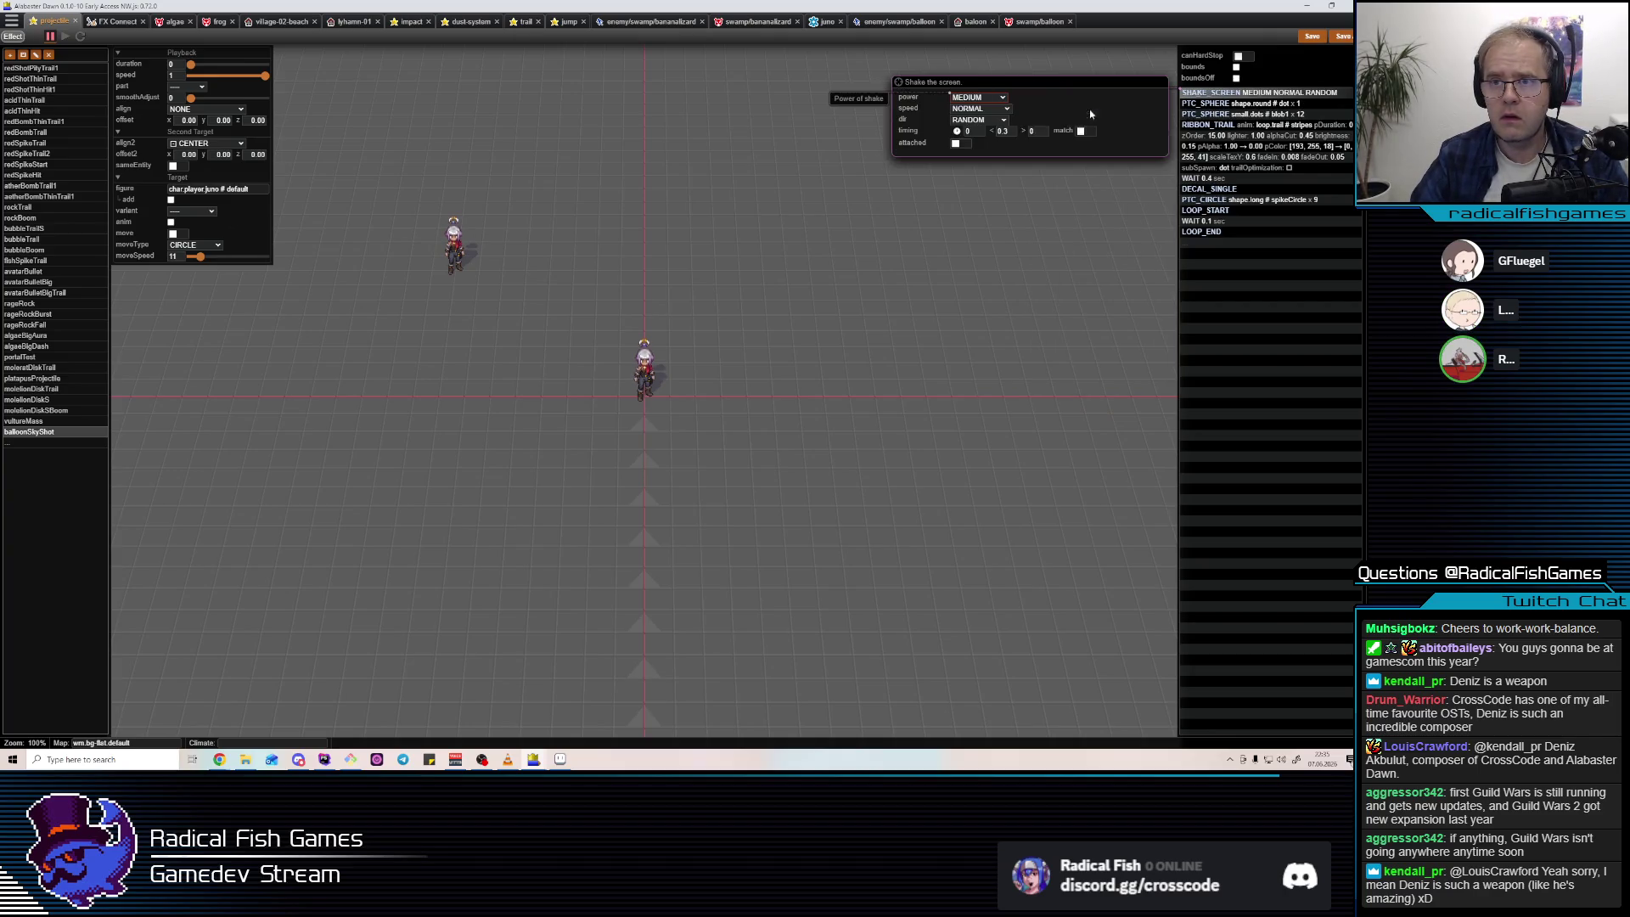
click(968, 98)
click(1004, 131)
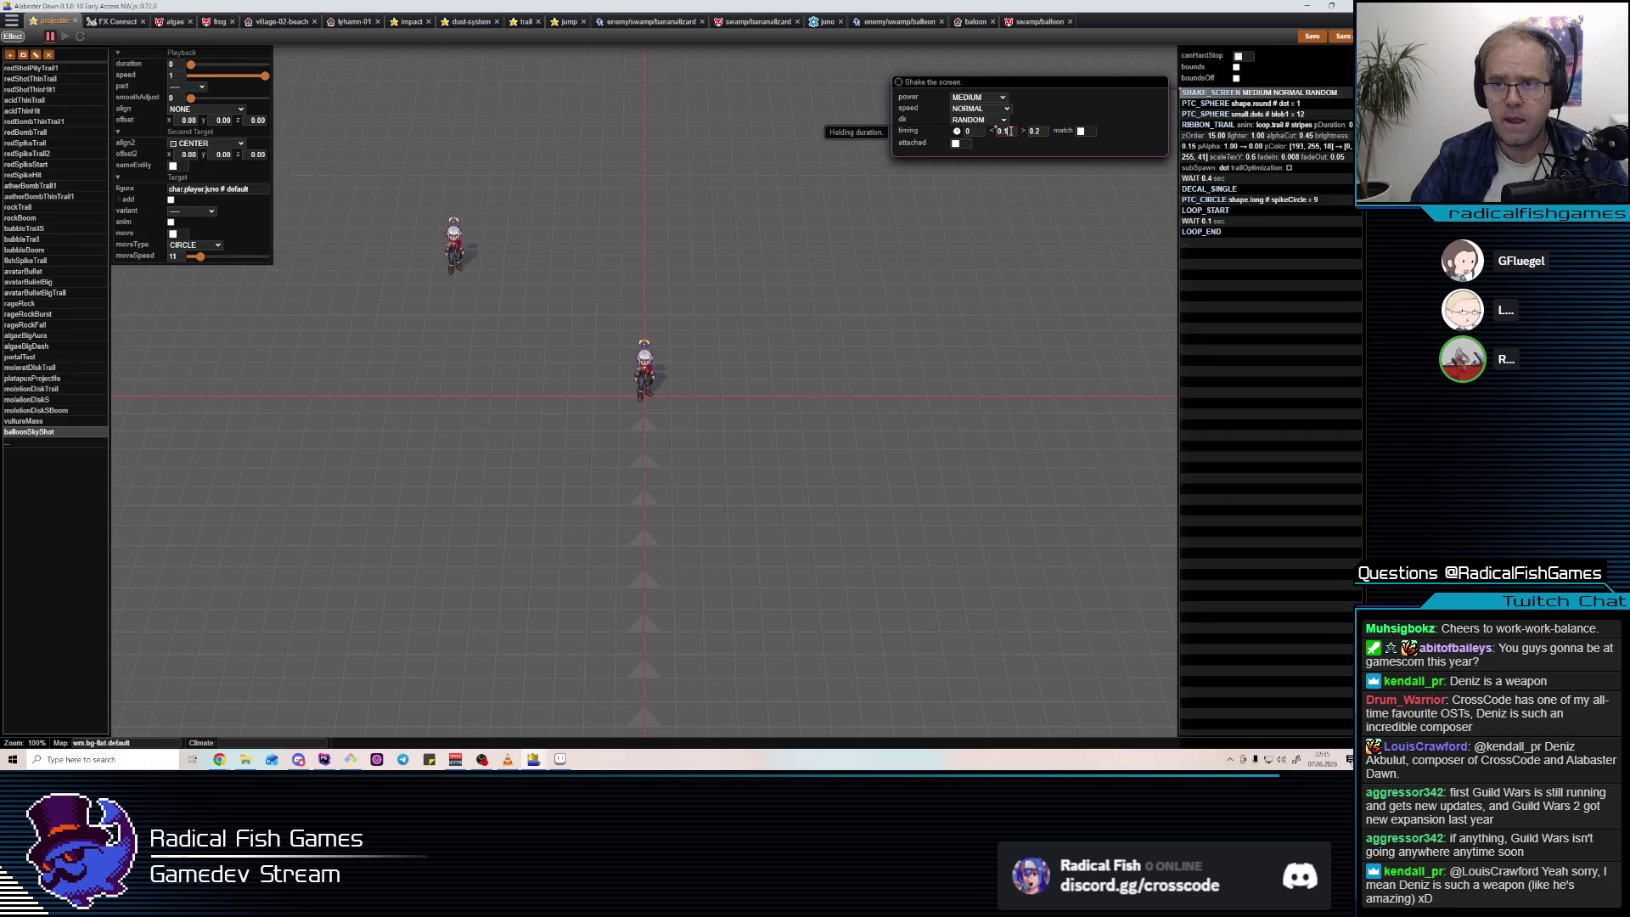
click(994, 110)
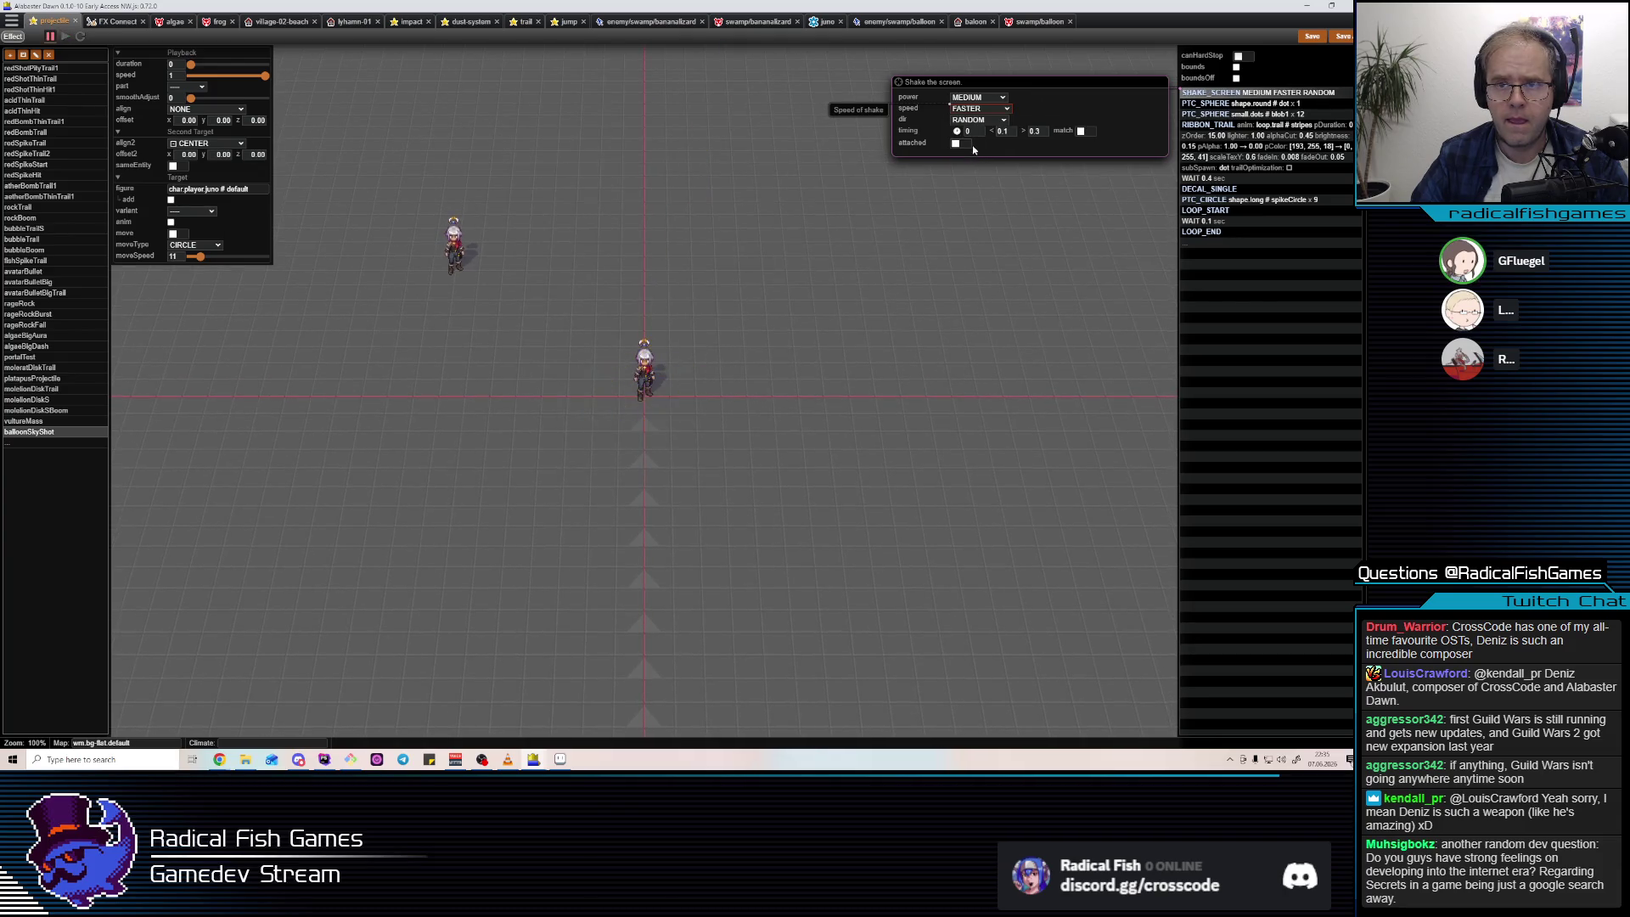
key(BackSpace)
text(2)
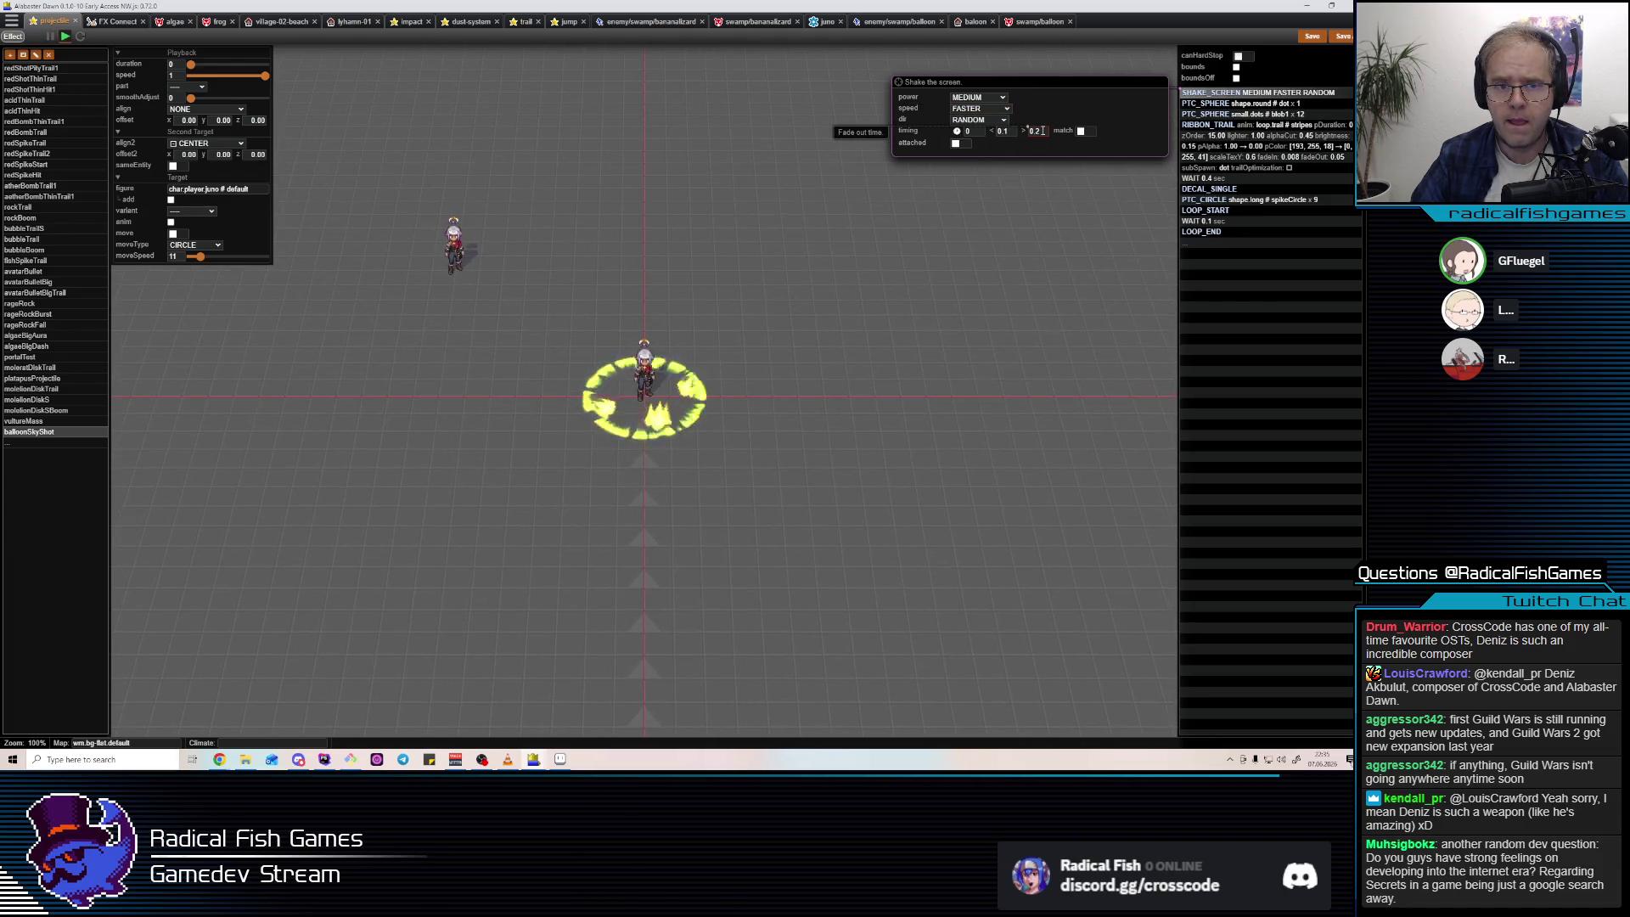
Move the screen shake below the 0.4 sec wait and set its power to WEAK.
drag(1201, 97, 1237, 185)
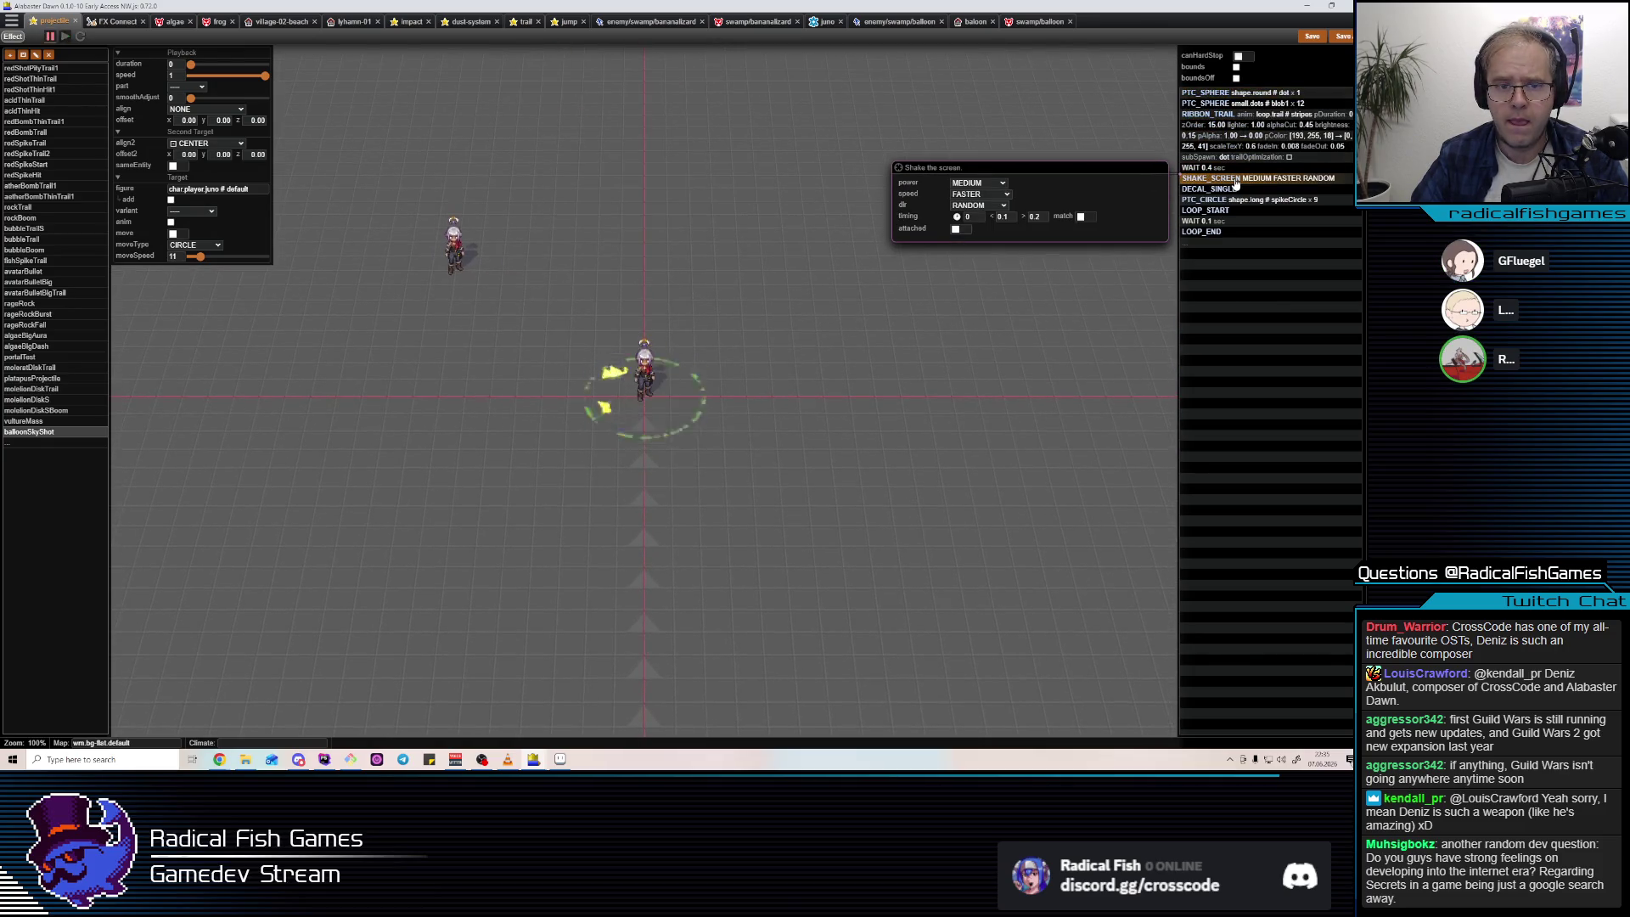
click(985, 184)
click(982, 215)
text(0.1)
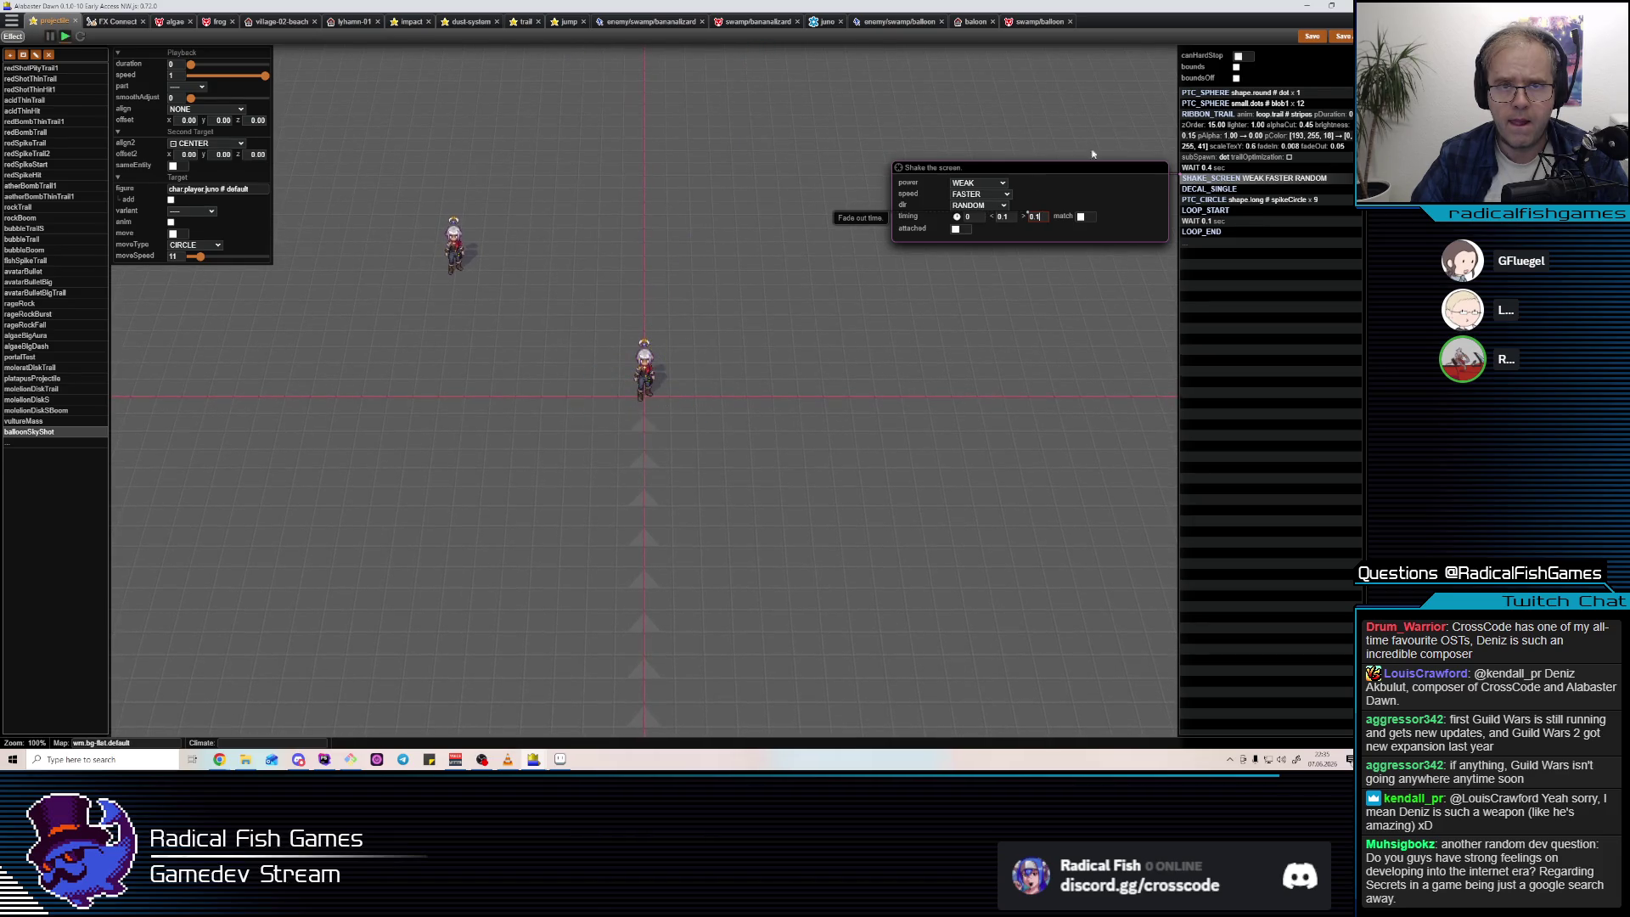
click(1216, 191)
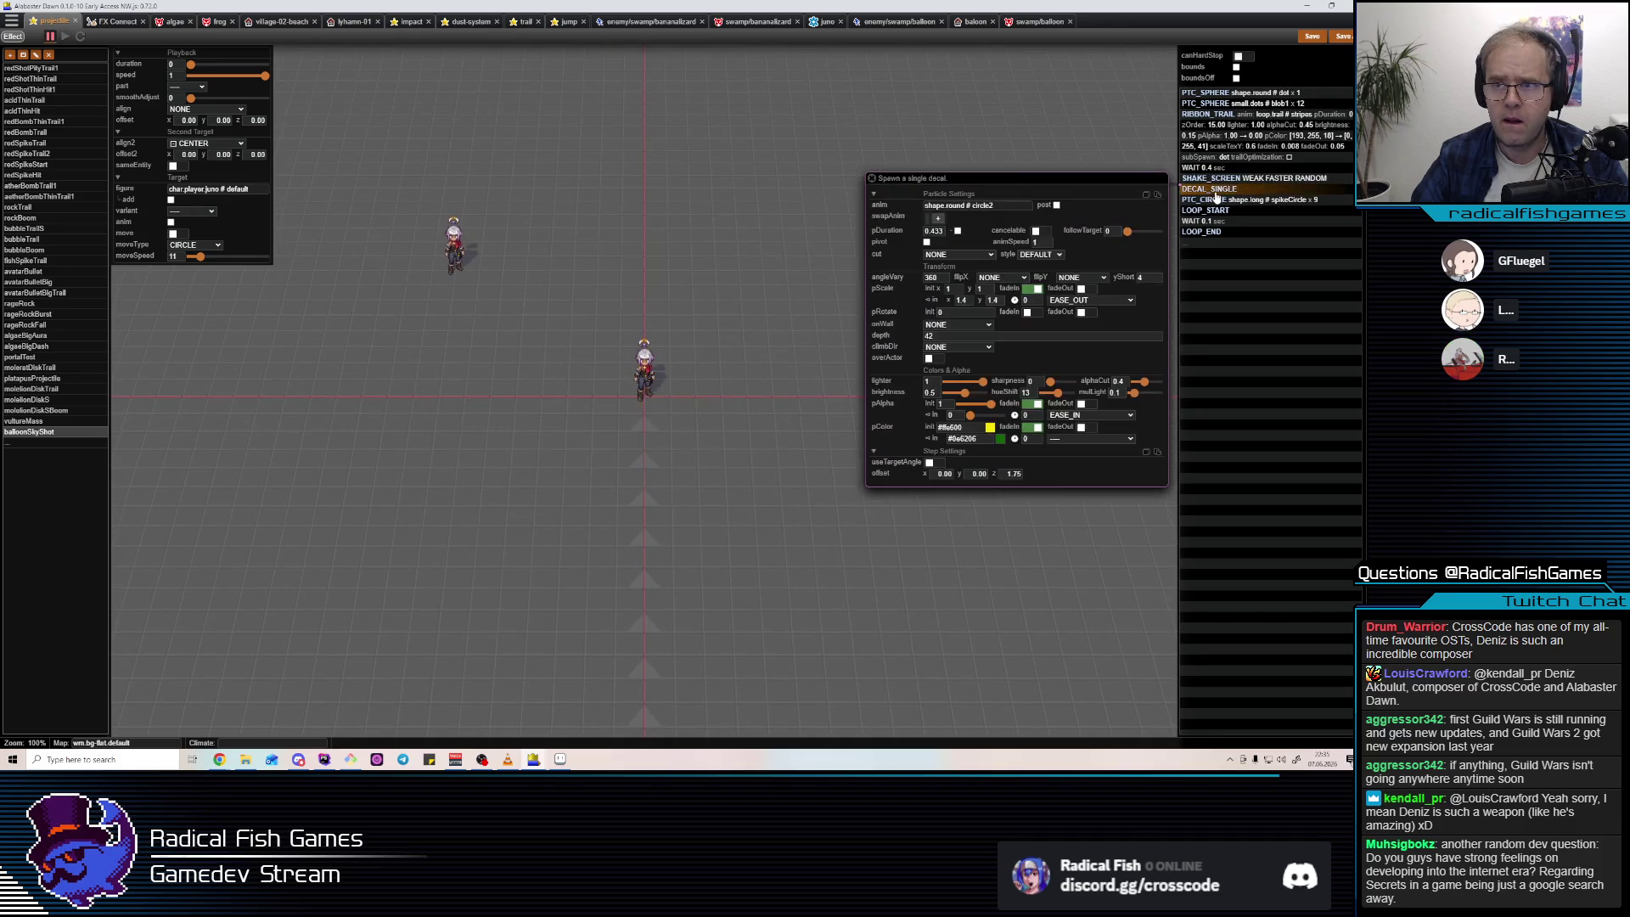
Find the ground-impact-03 sound step in the balloonJumpLand impact effect and copy it.
click(55, 370)
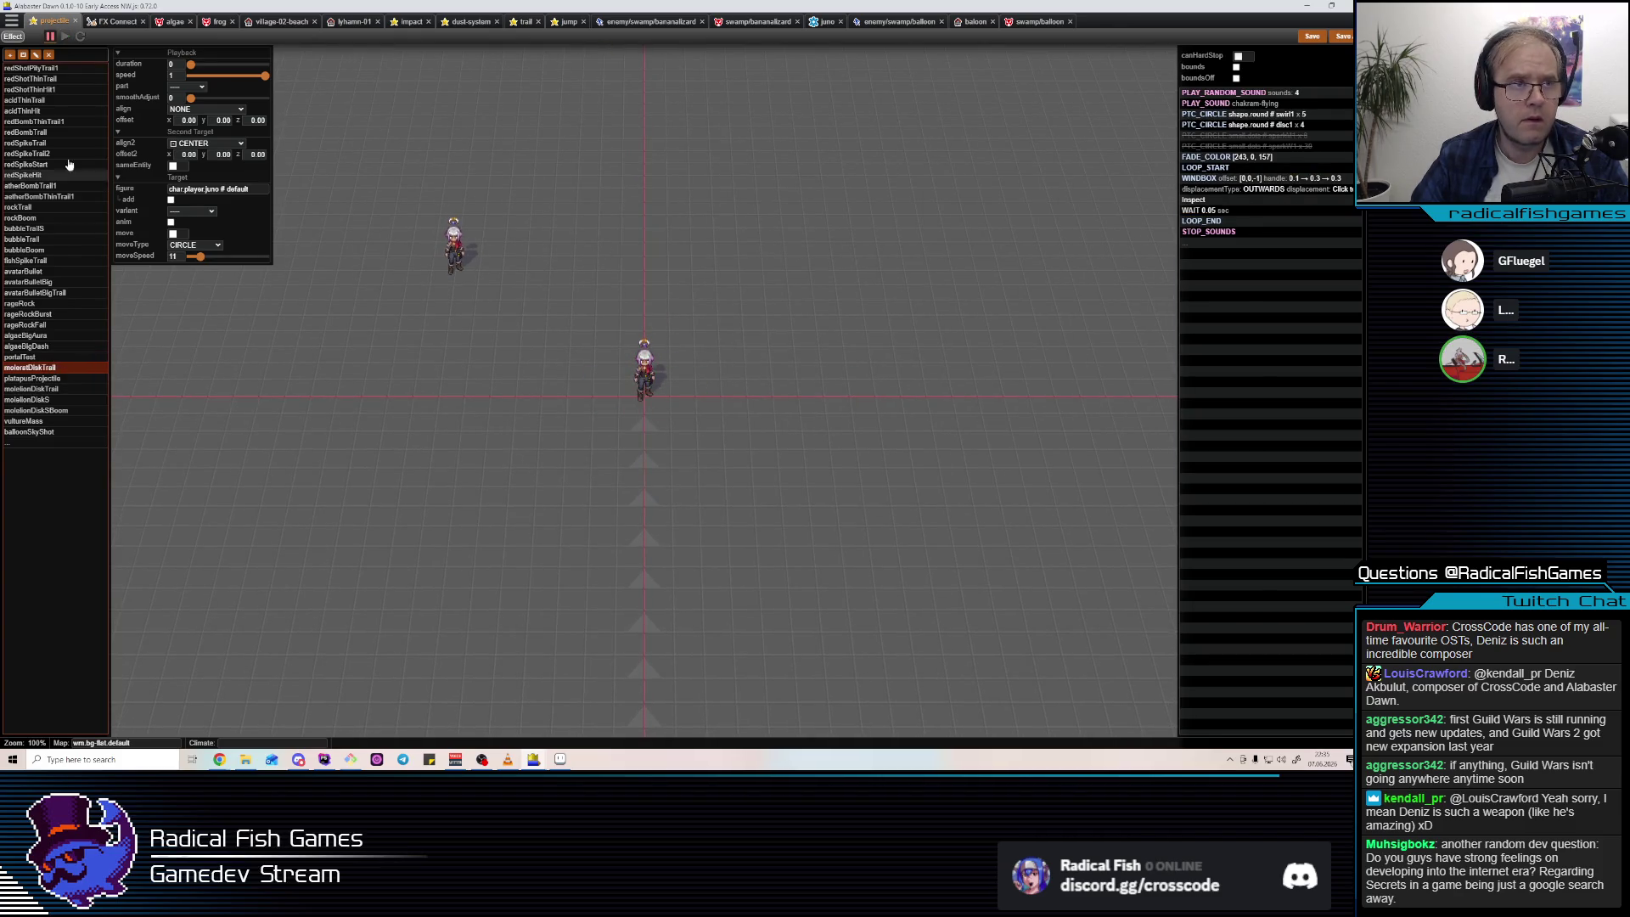
click(1030, 23)
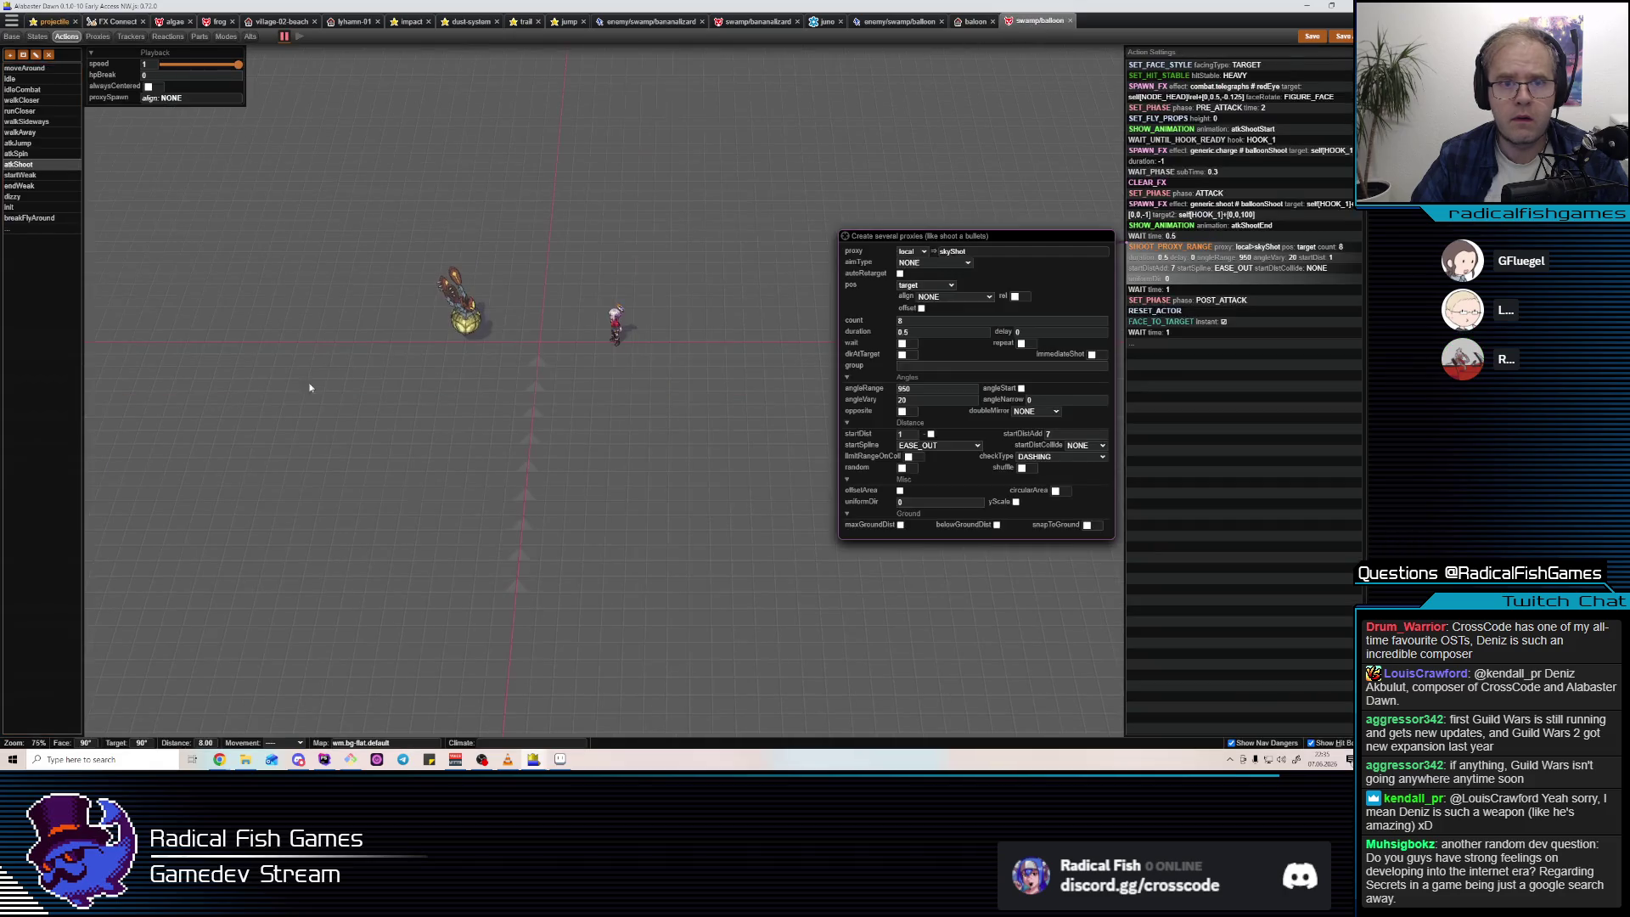
click(19, 186)
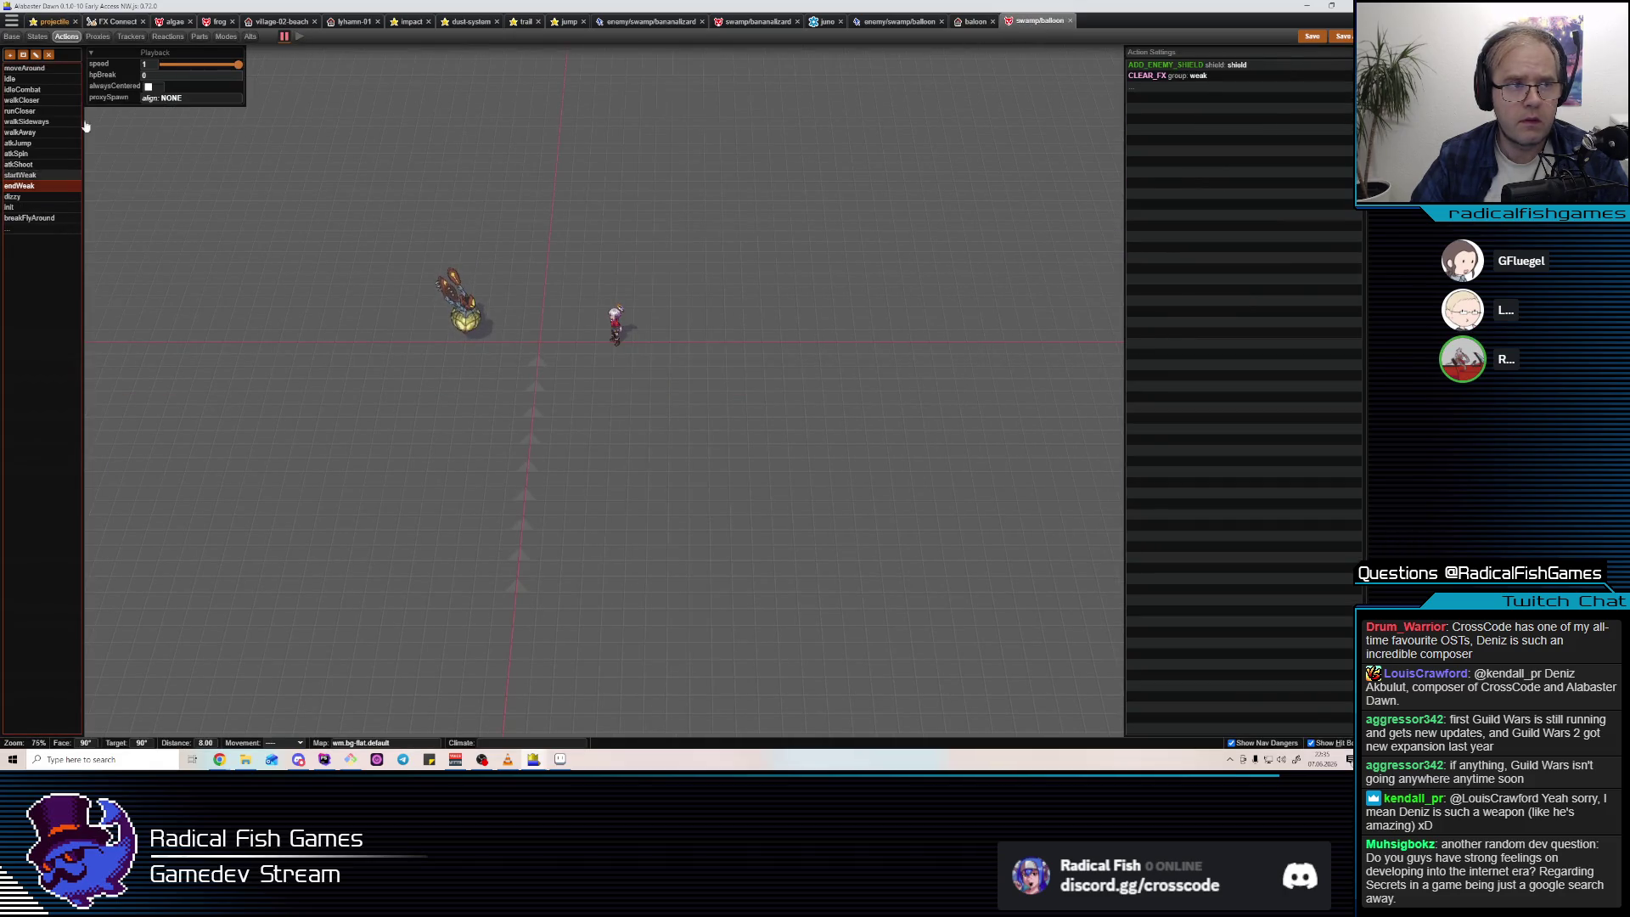
click(415, 22)
click(40, 497)
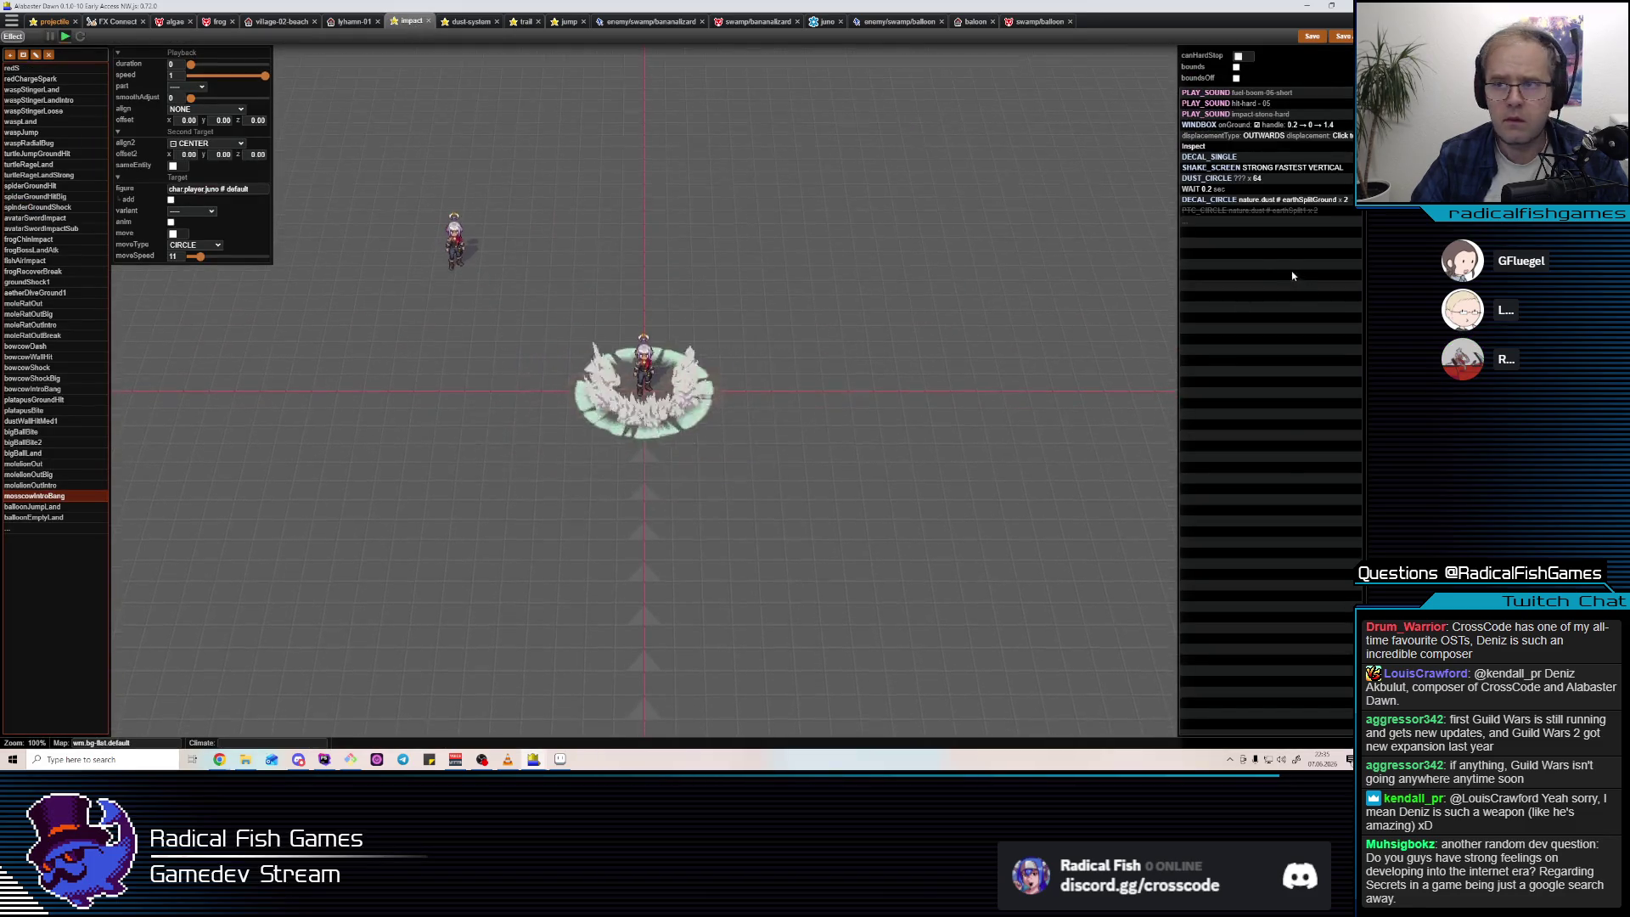
click(71, 508)
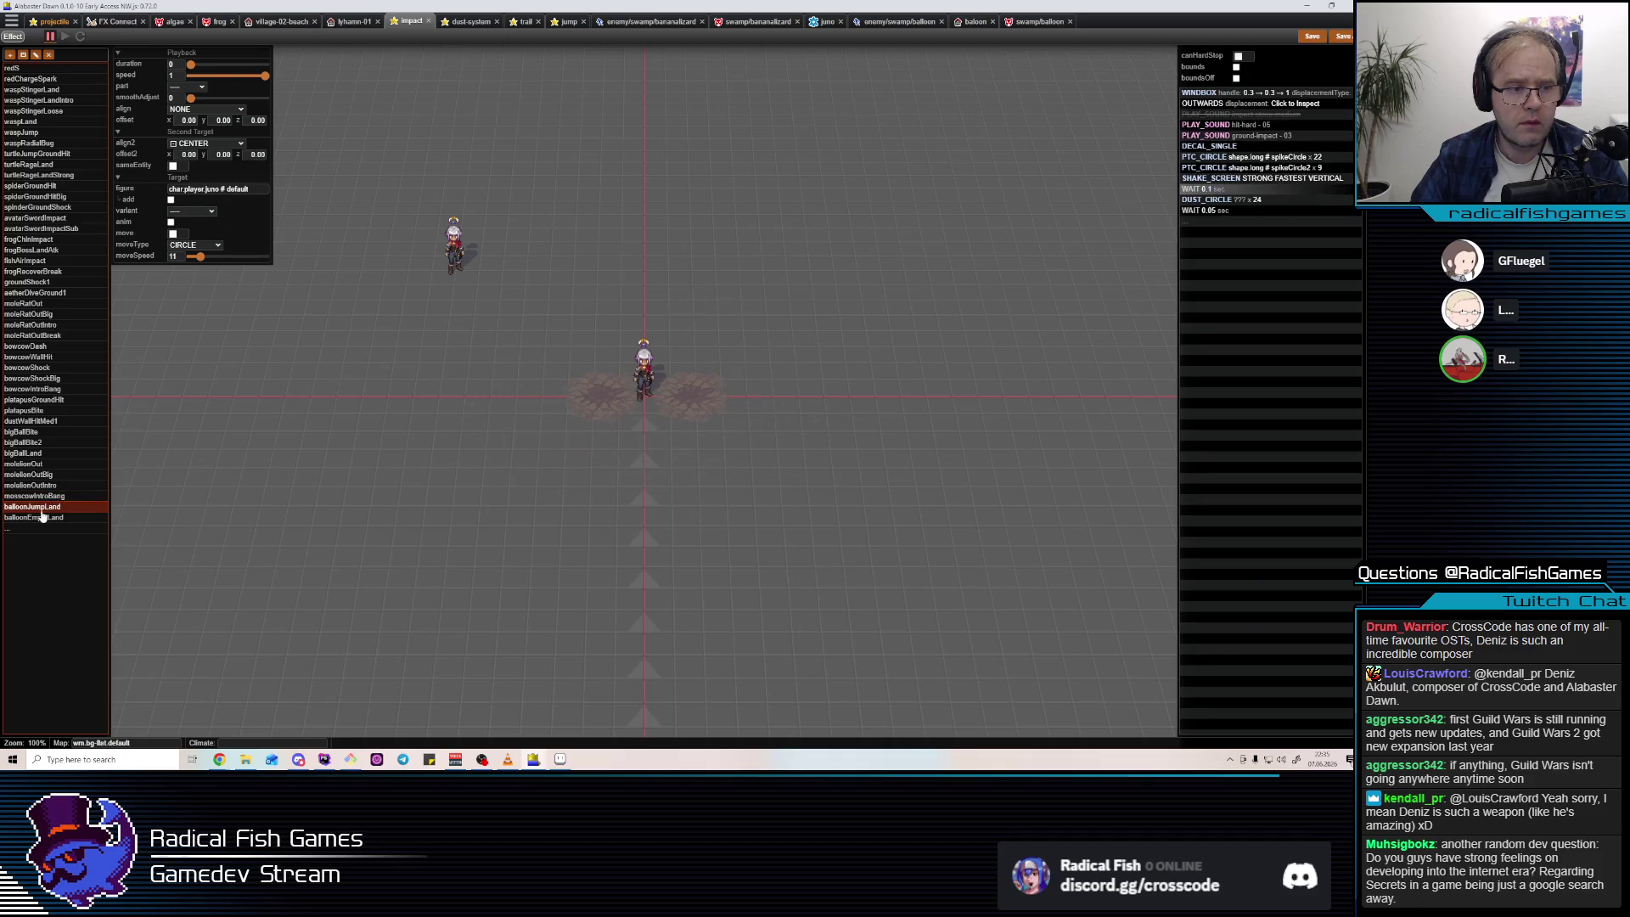
click(1240, 124)
click(1260, 137)
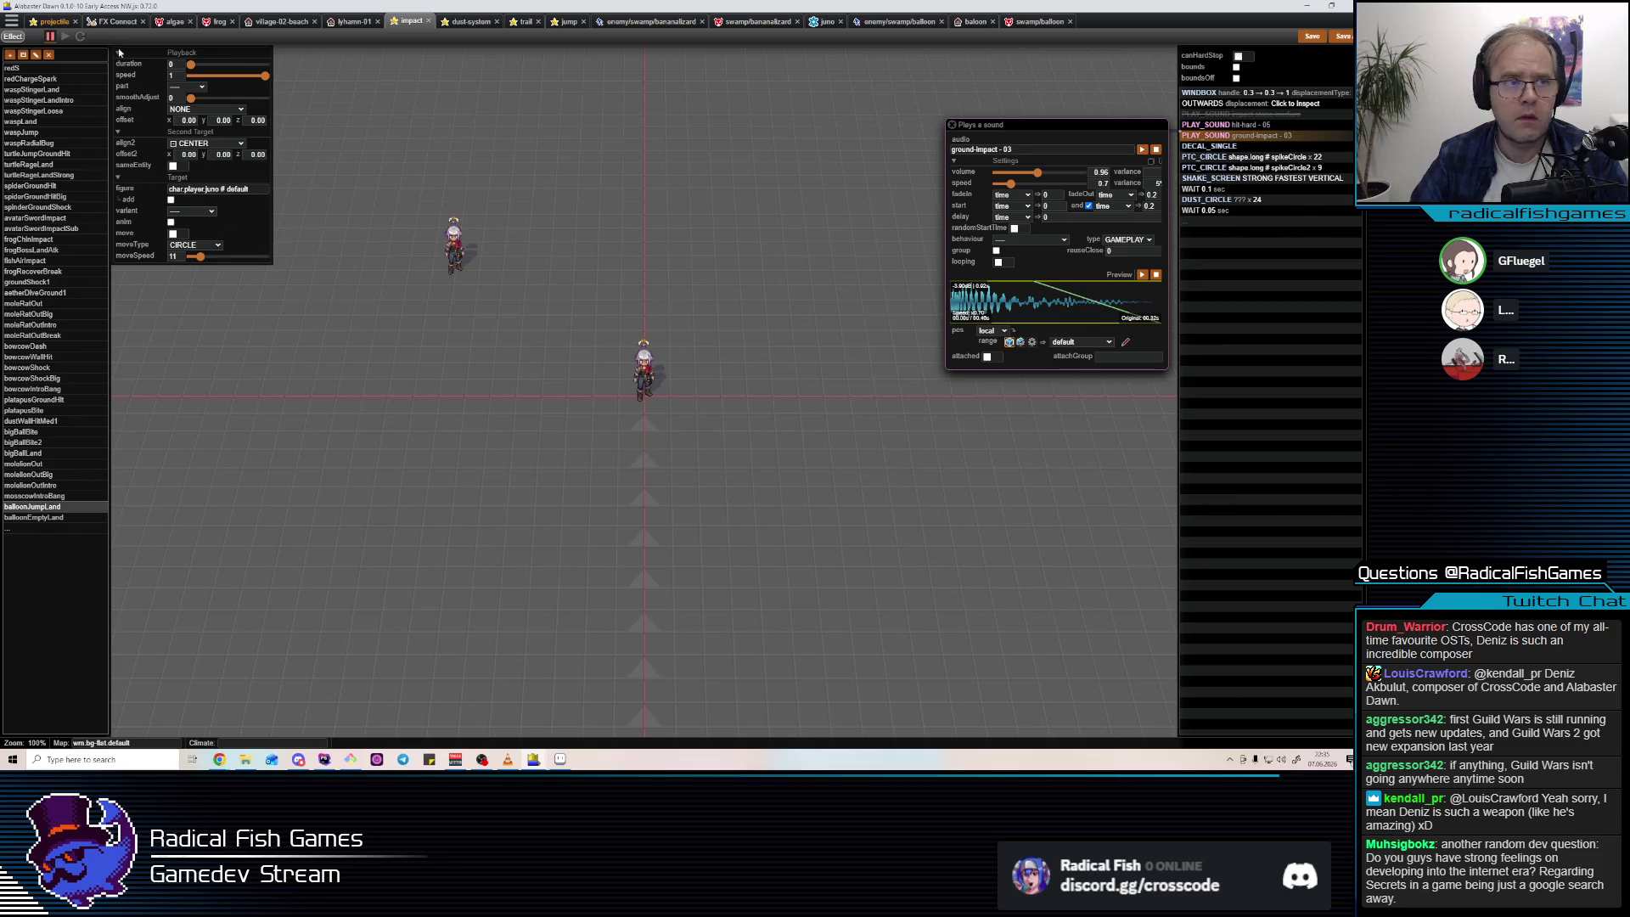
Paste the ground-impact-03 sound step into balloonSkyShot after its spike circle step.
click(49, 22)
key(Down)
key(Down)
key(Down)
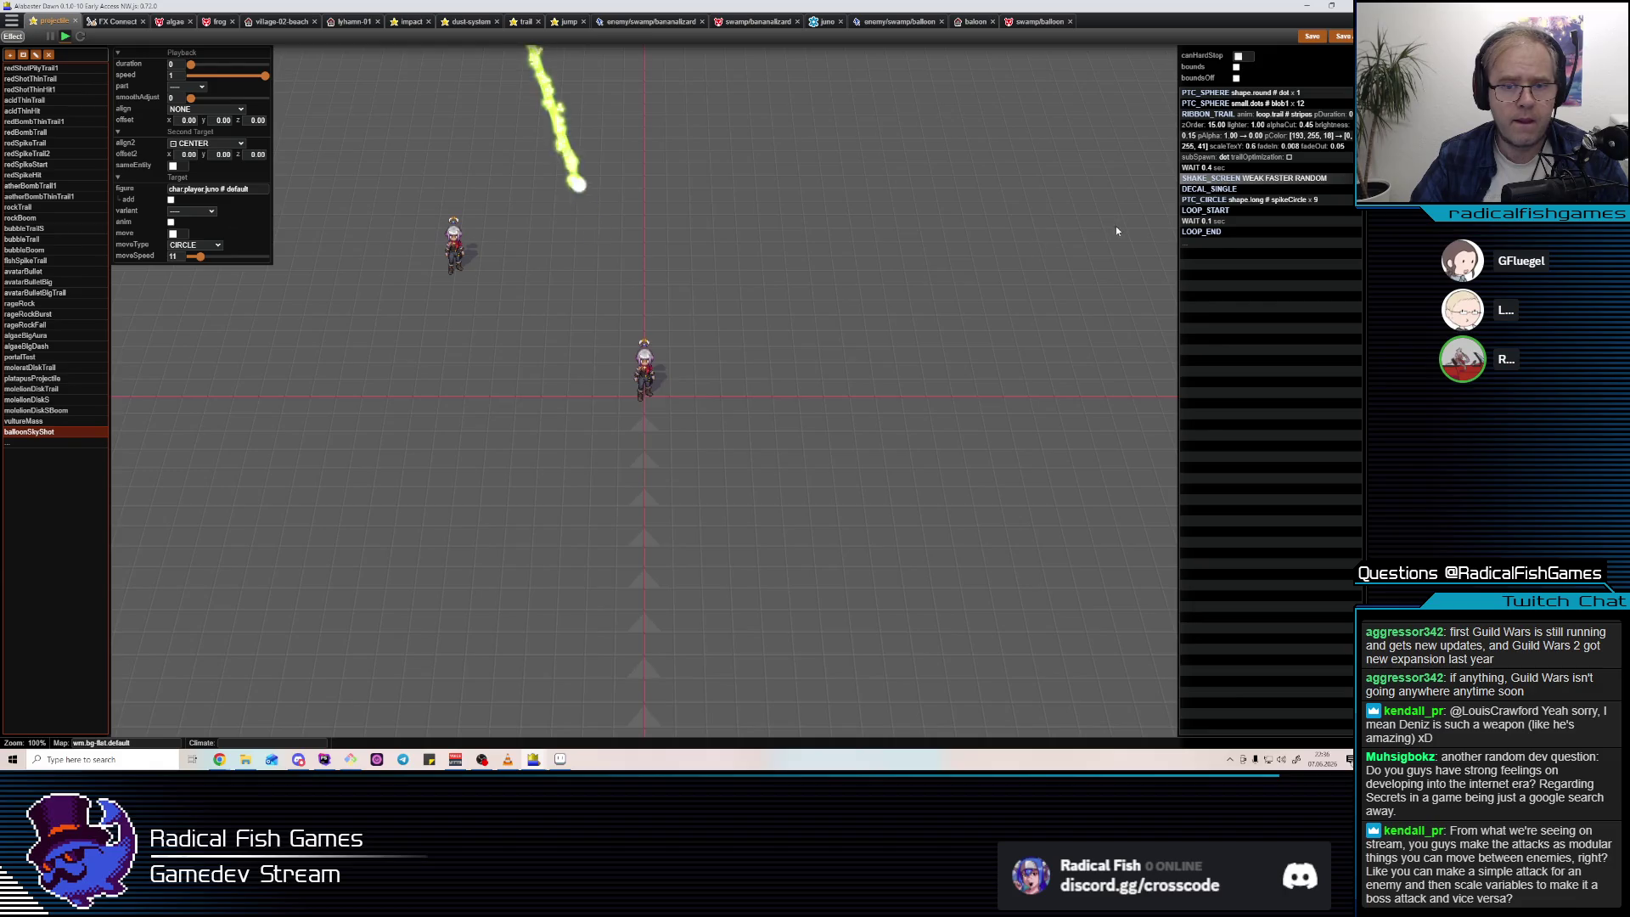
click(1248, 181)
key(ctrl+v)
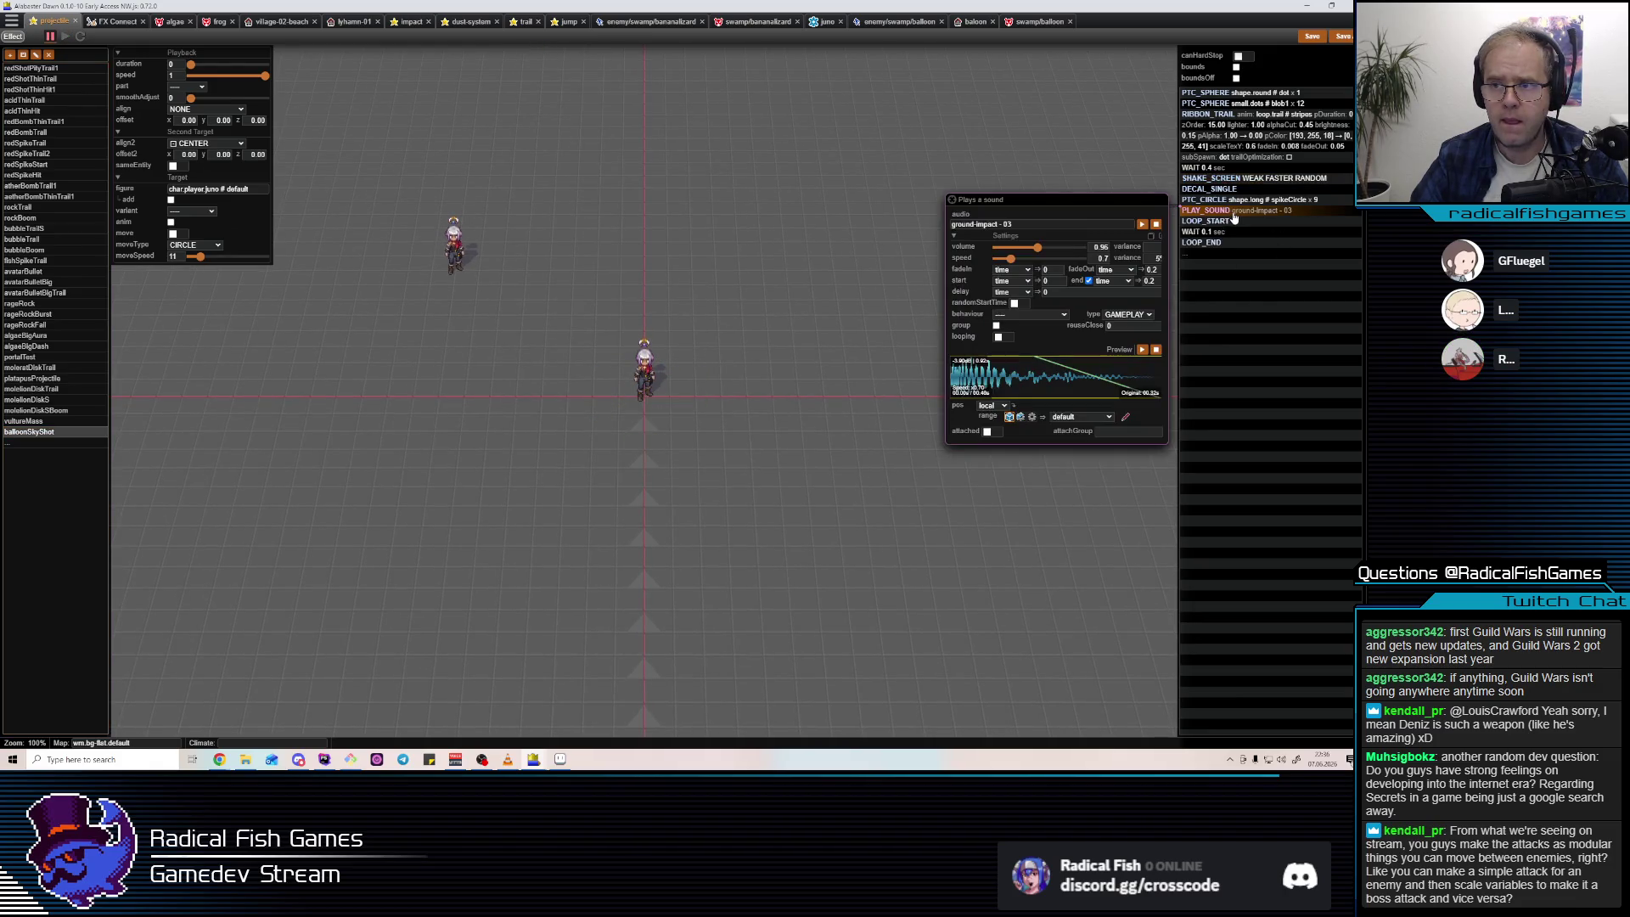
Browse the sound files to the action/boom folder.
click(1013, 226)
scroll(850, 323, up, 3)
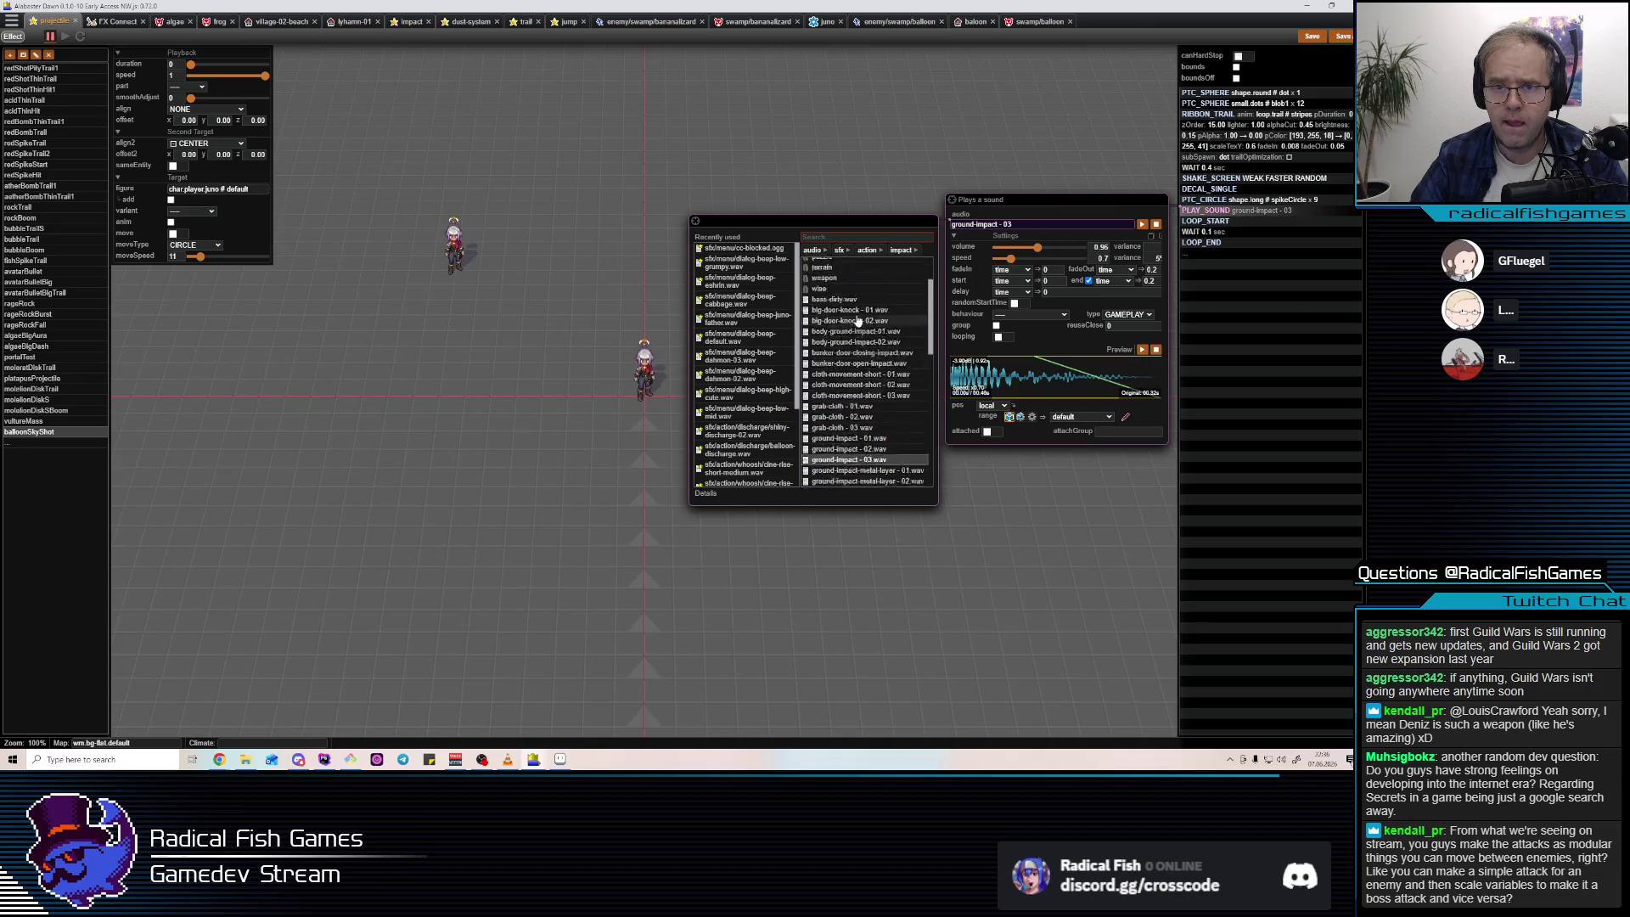
click(870, 251)
click(820, 284)
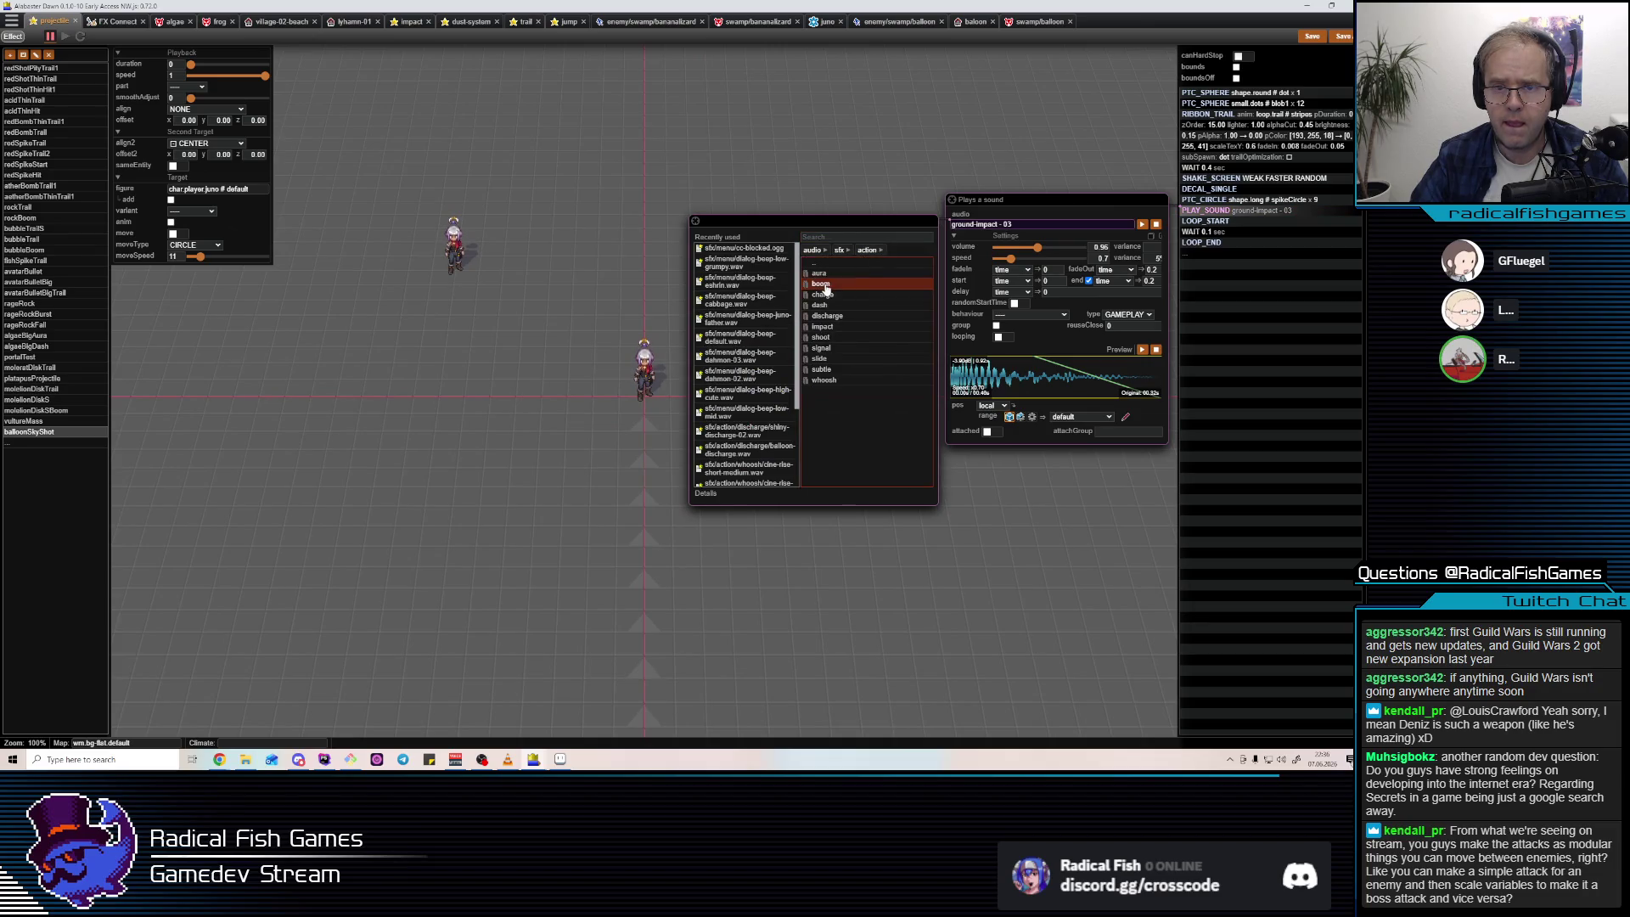
Swap in fuel-boom-09-short at speed 1, volume 0.5, and move the sound above DECAL_SINGLE.
scroll(871, 415, down, 1)
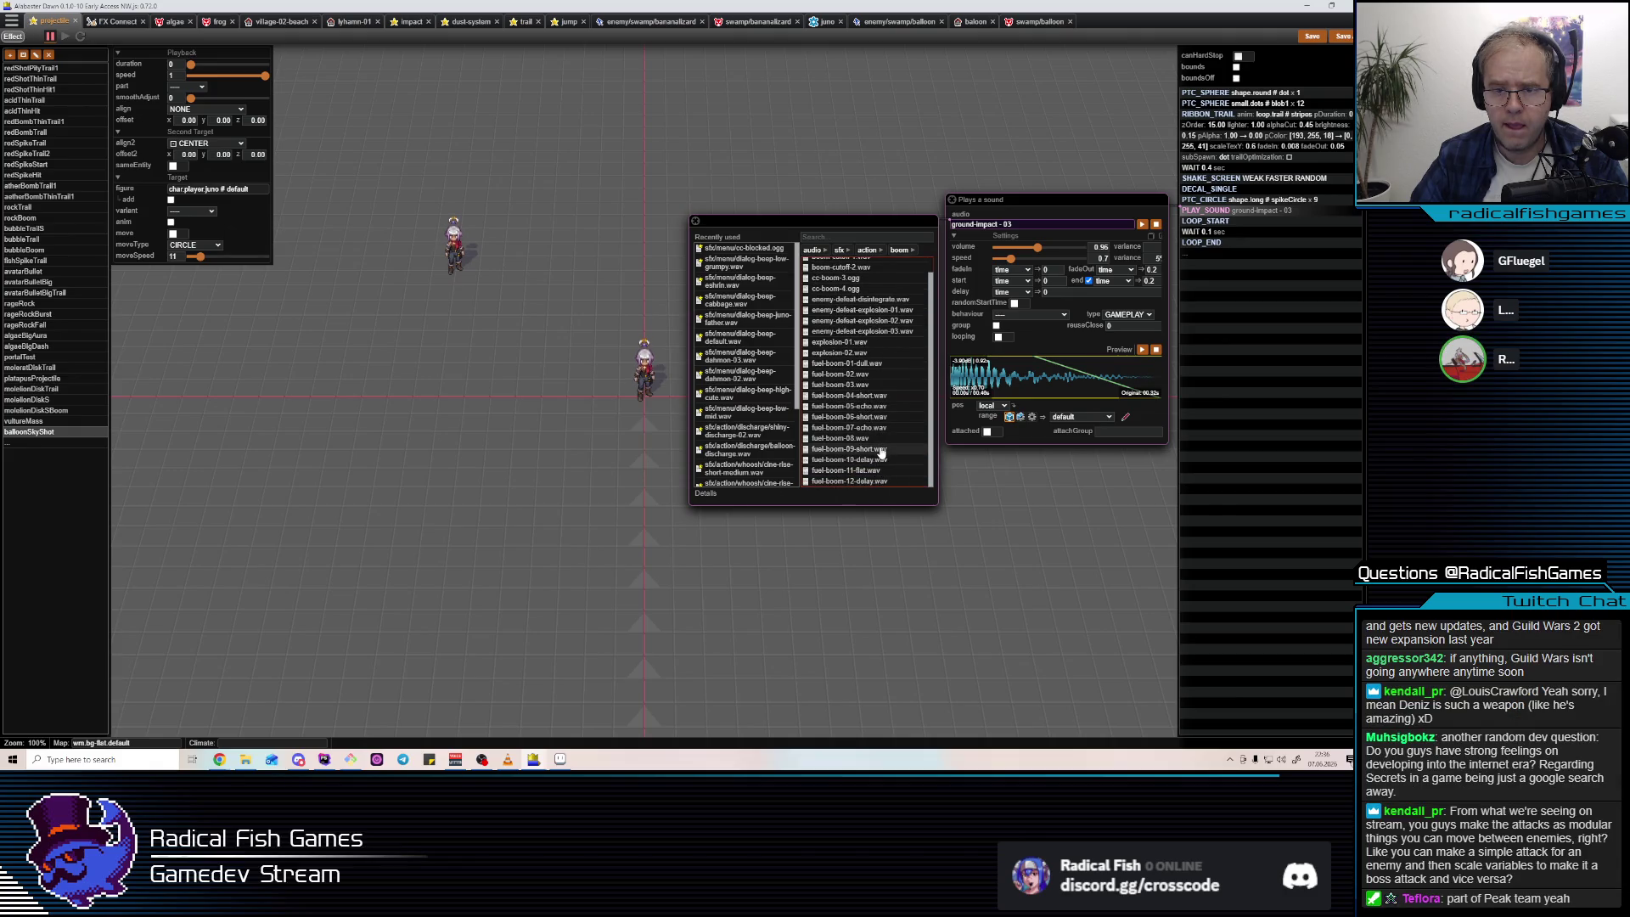
click(881, 450)
click(1143, 226)
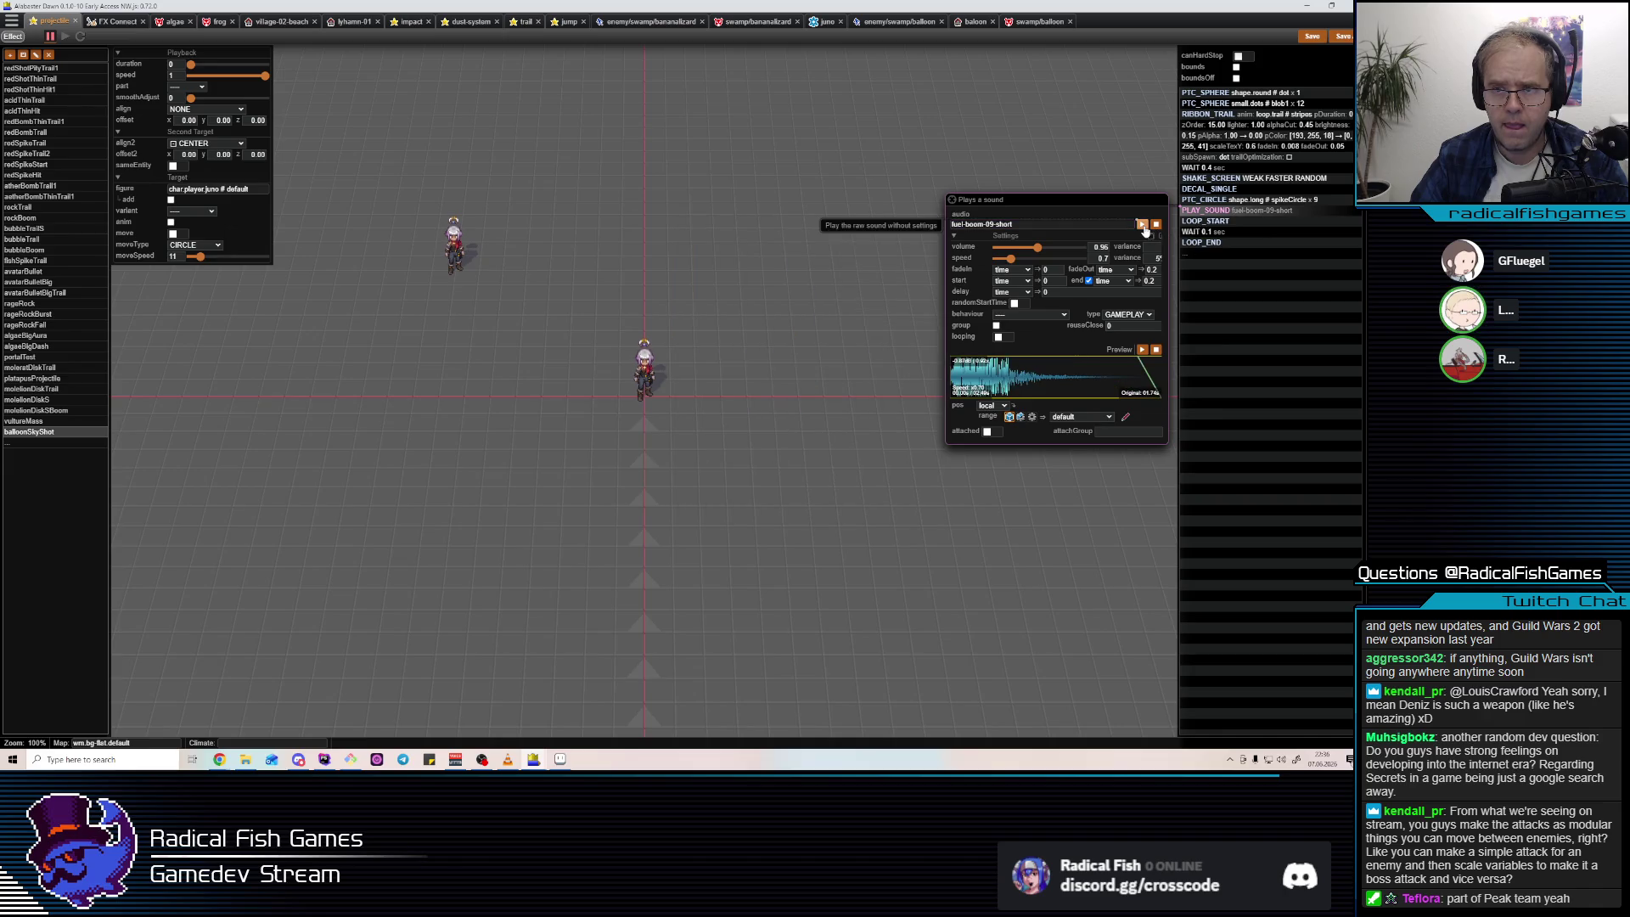
click(1101, 258)
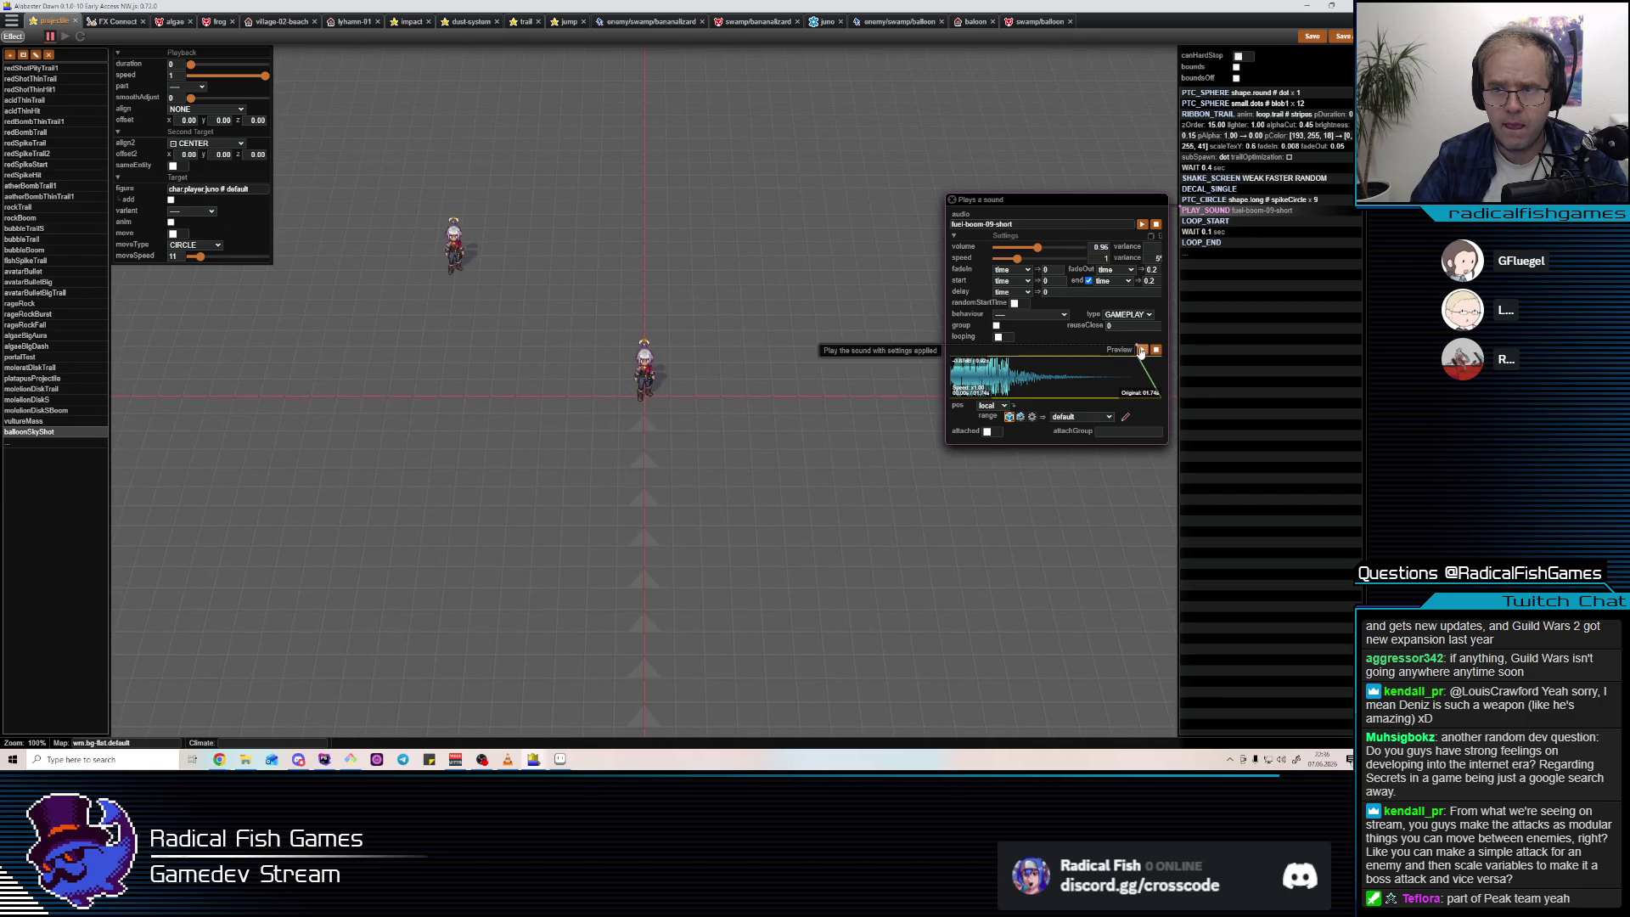
drag(1036, 252, 1018, 248)
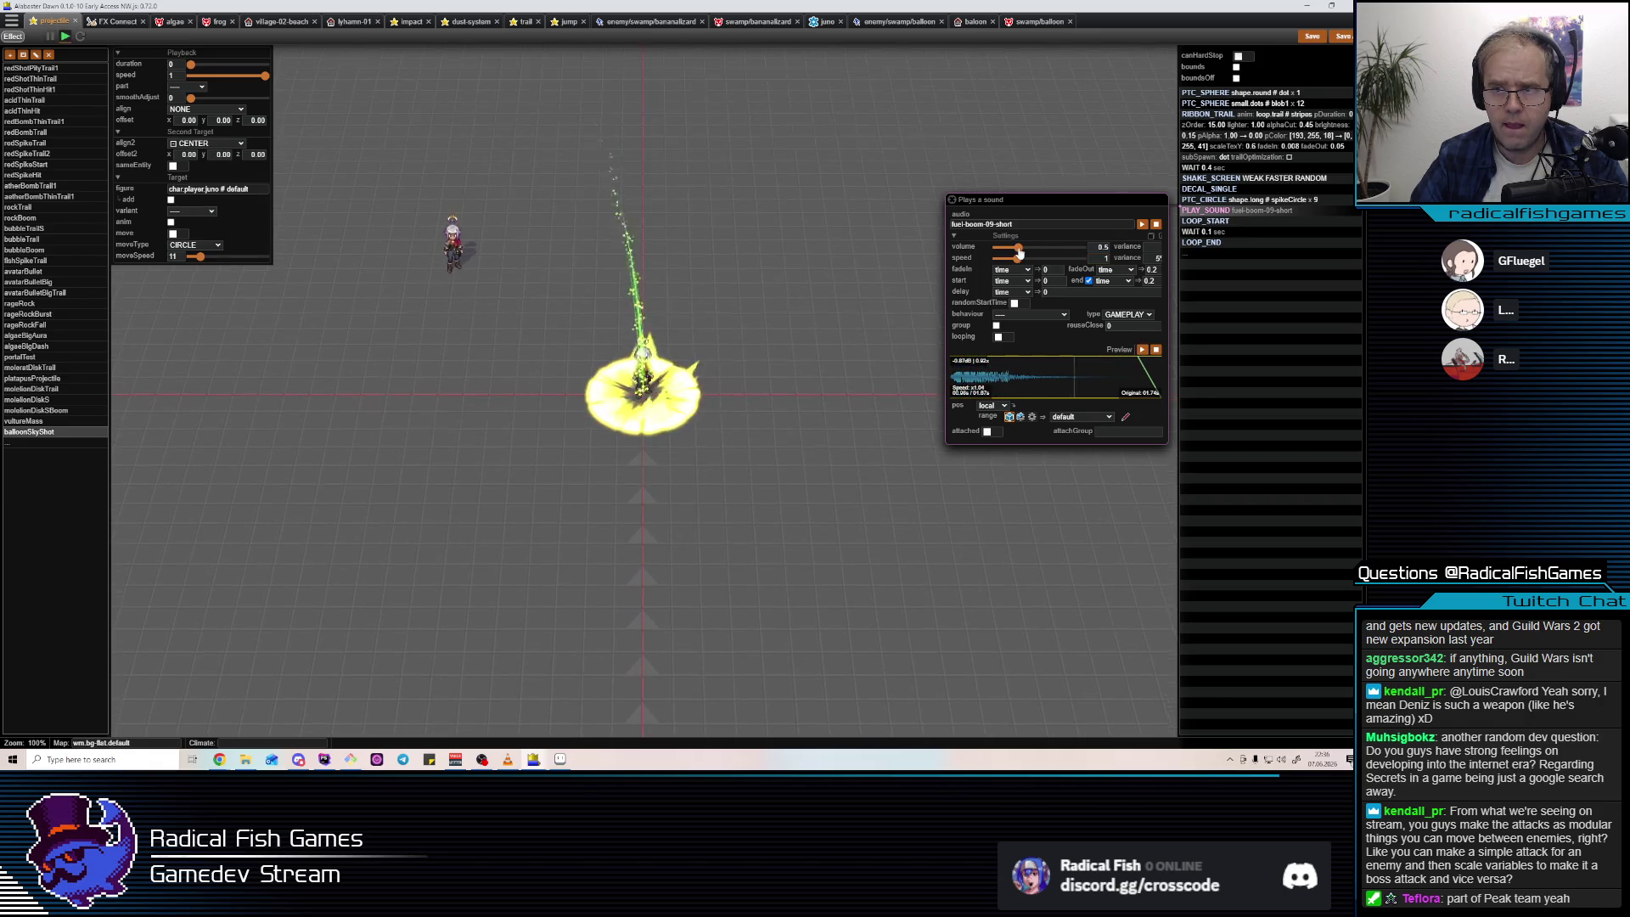
click(1142, 351)
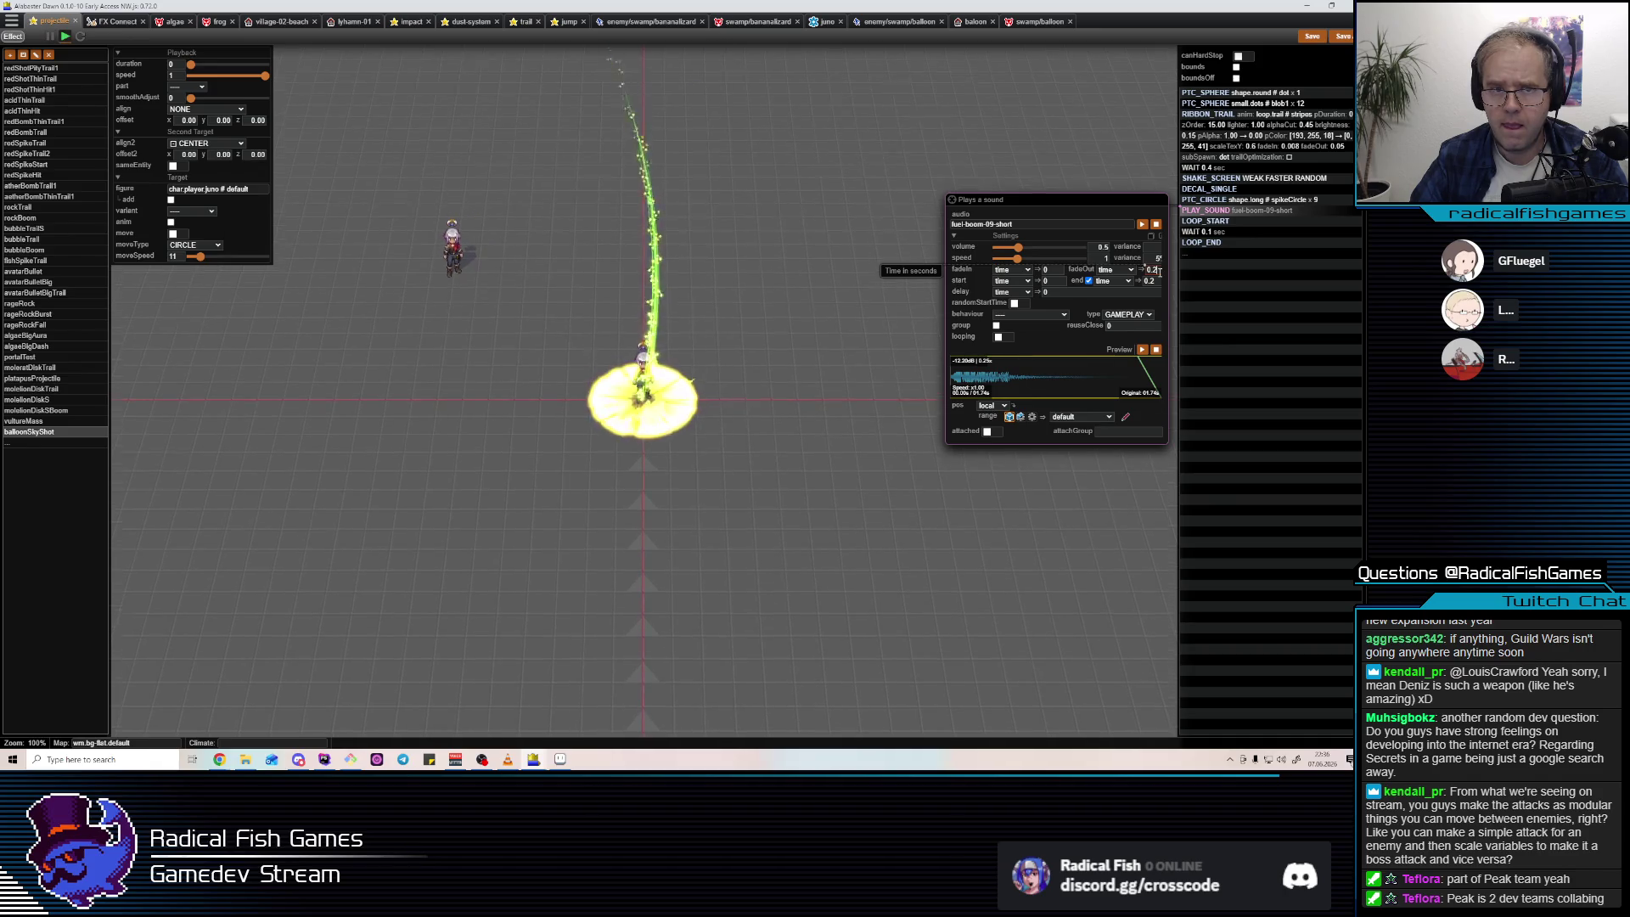
drag(1265, 201, 1278, 183)
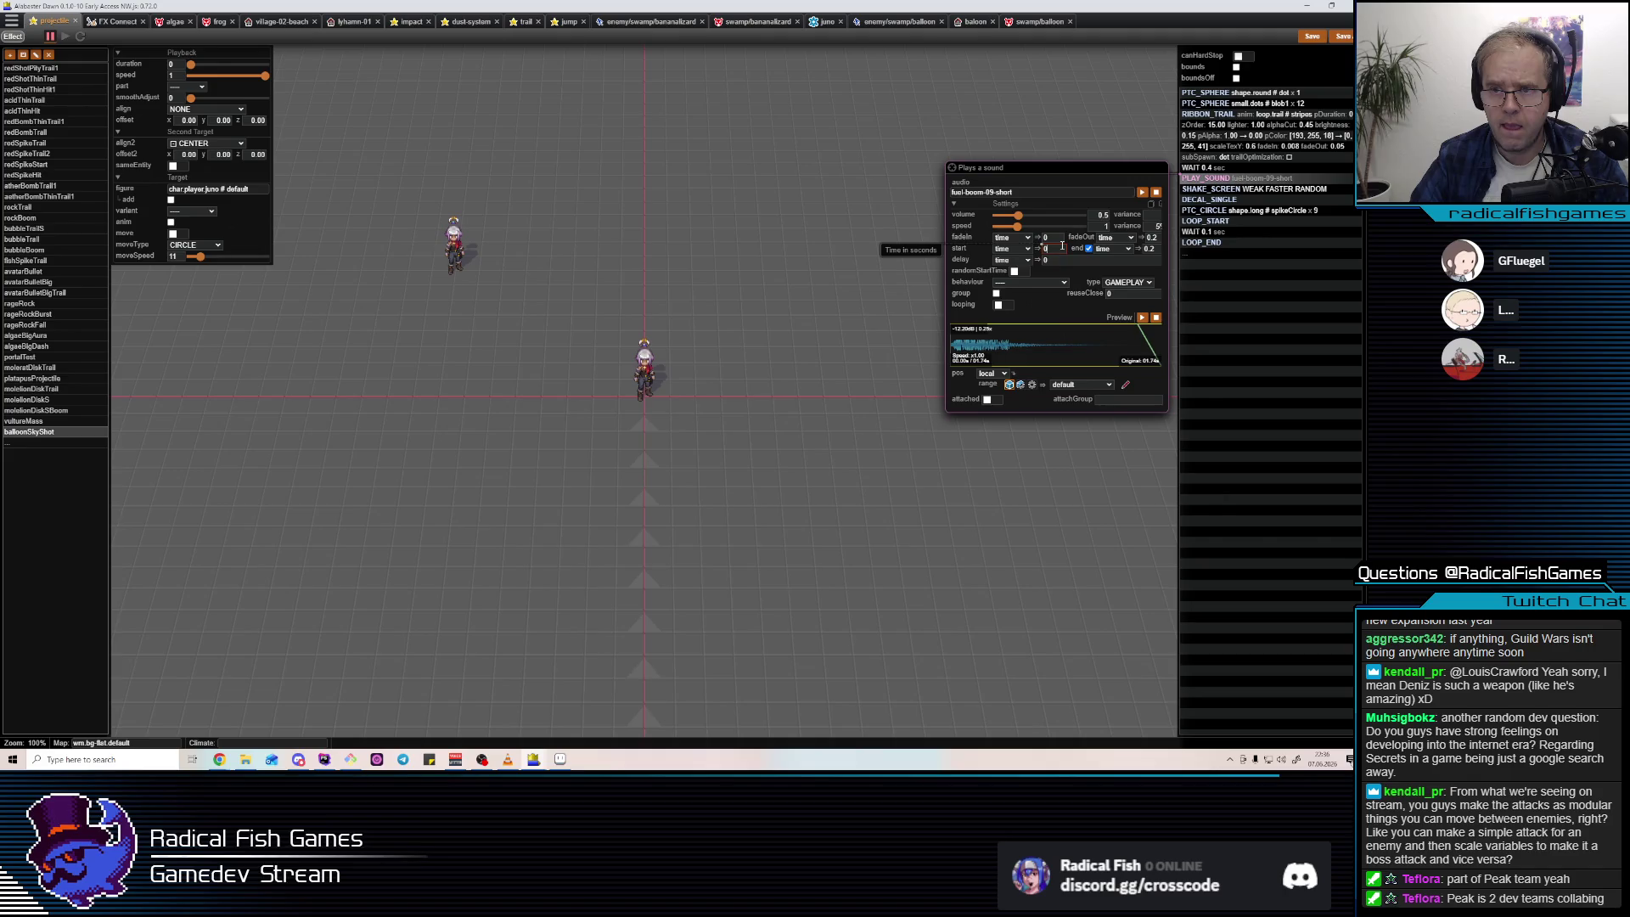
click(1020, 194)
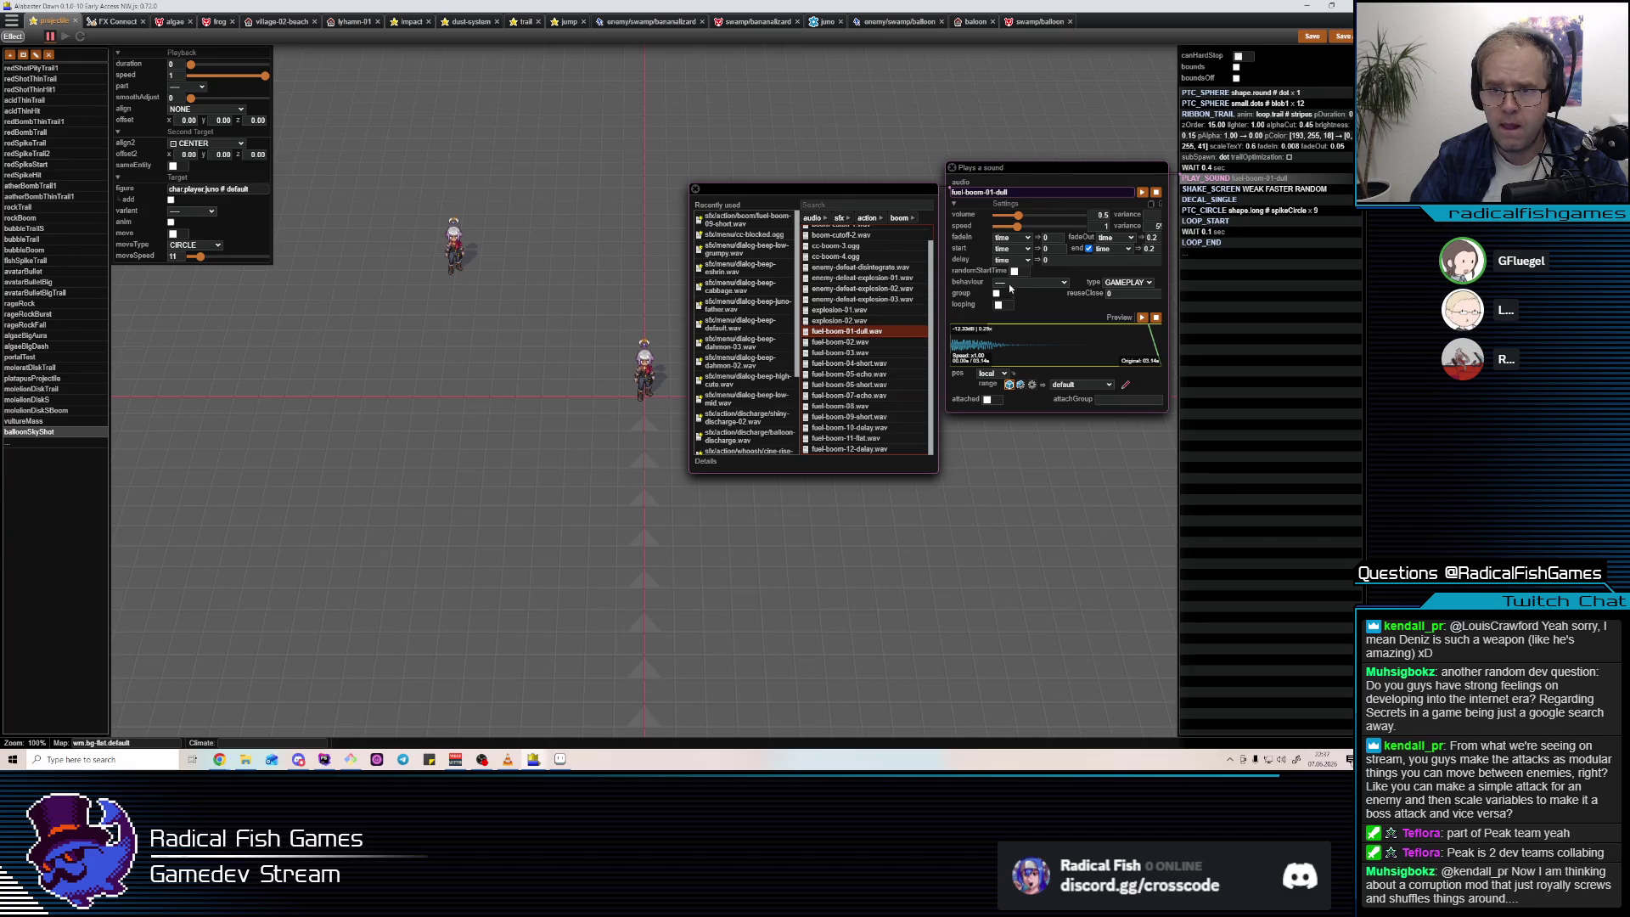
Adjust the sound's start, switch to fuel-boom-04-short with SINGULAR_STEAL behaviour, and save.
click(1060, 253)
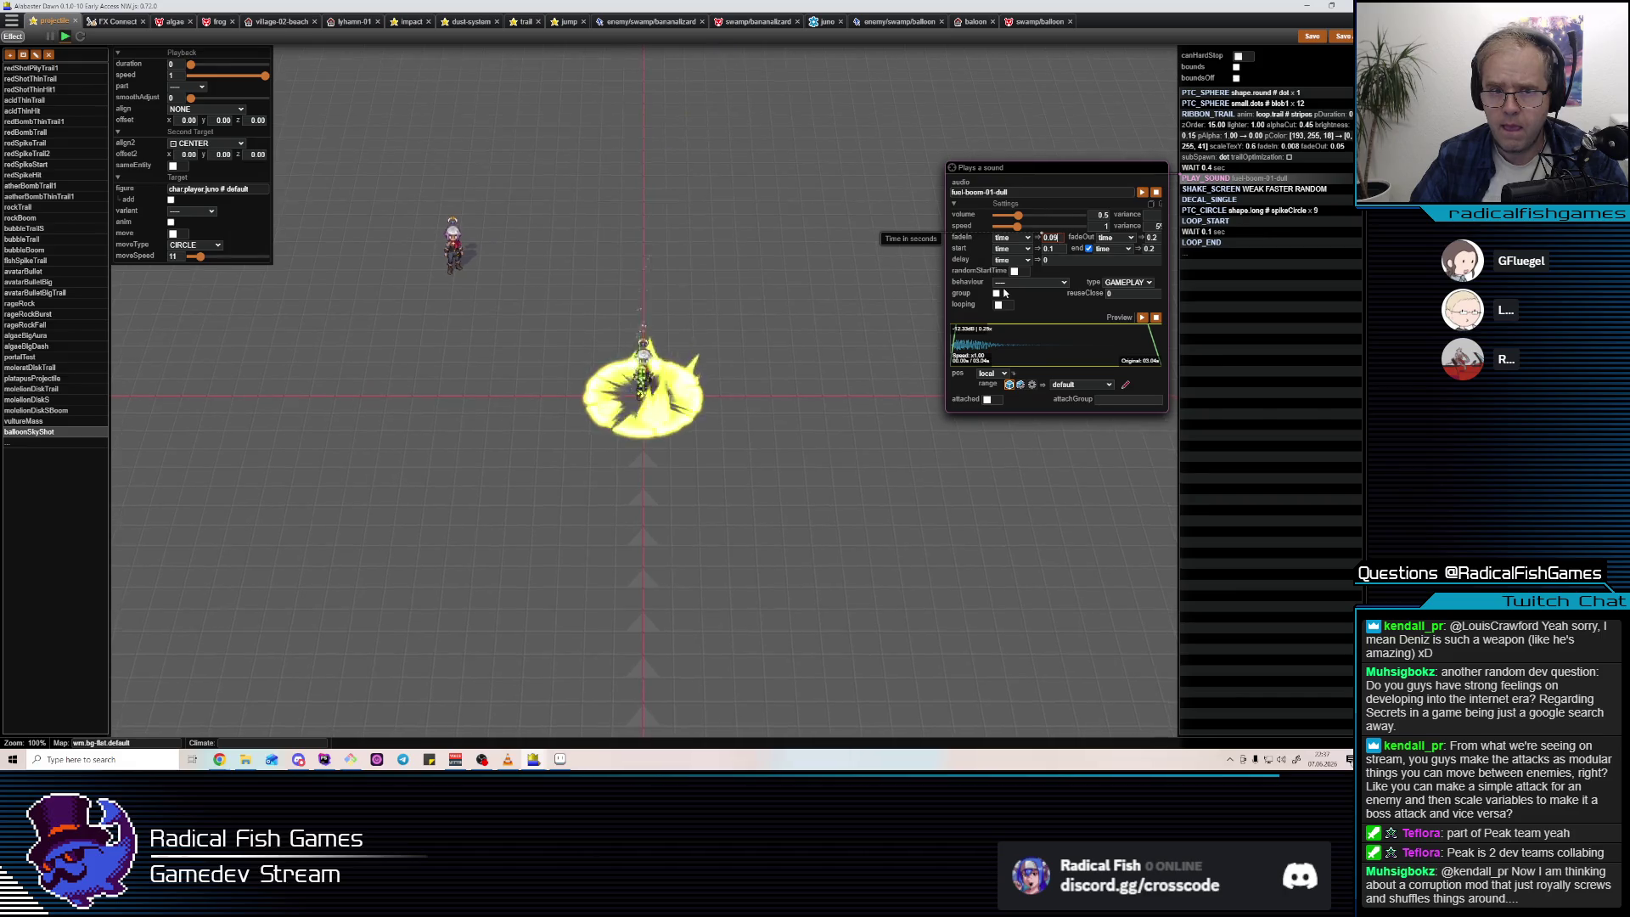
click(1007, 194)
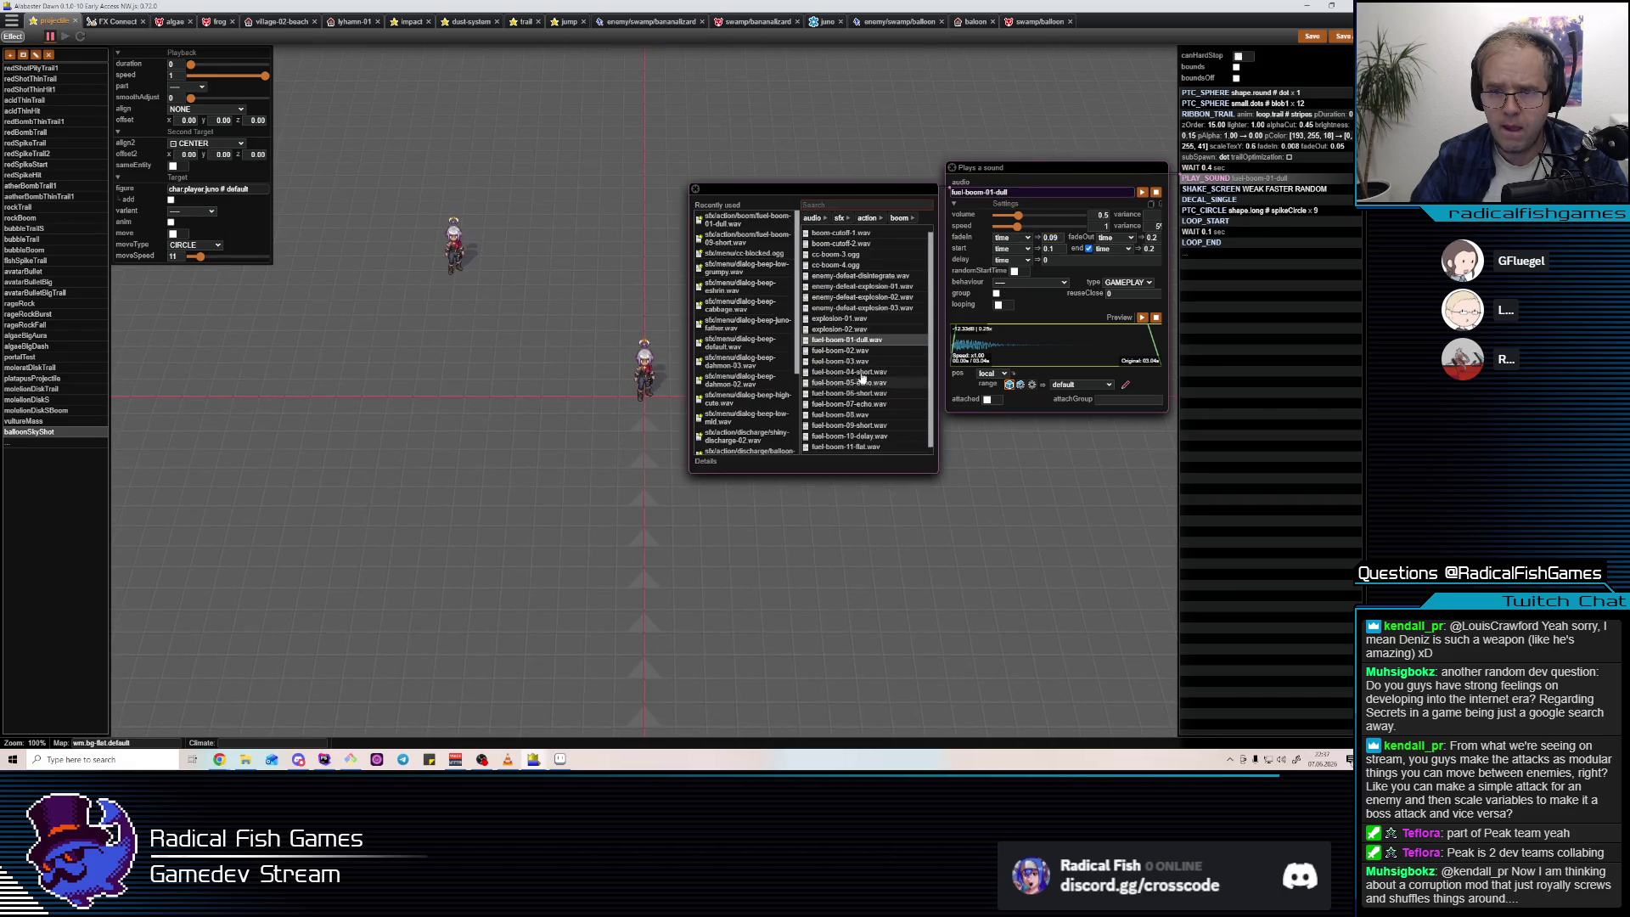
click(1142, 195)
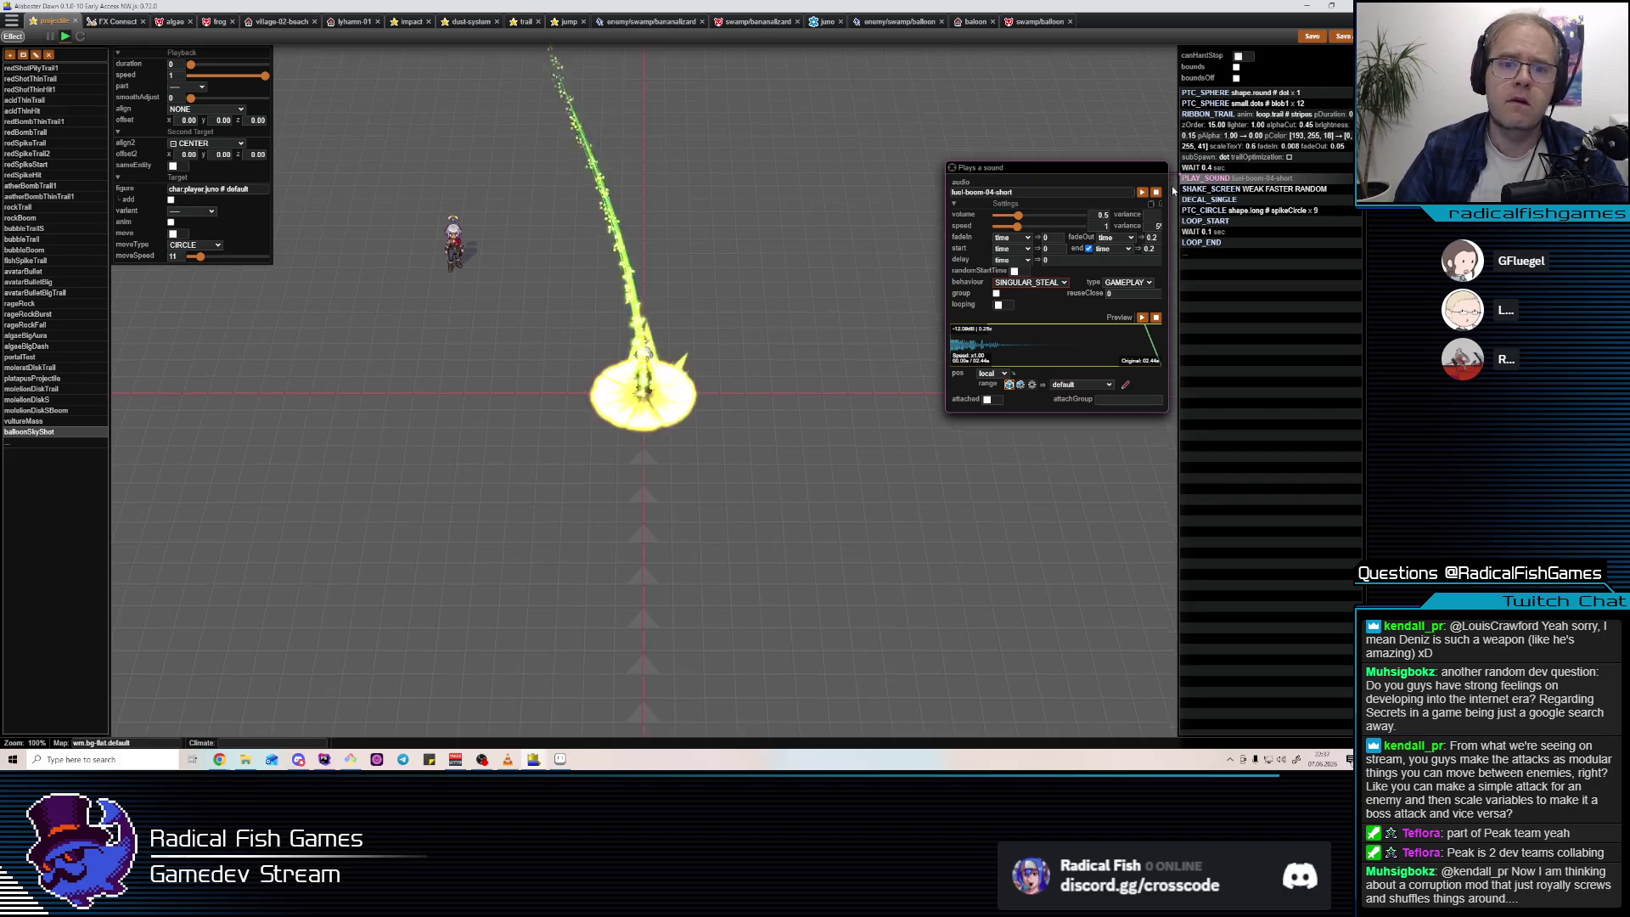
click(1313, 39)
key(alt+Tab)
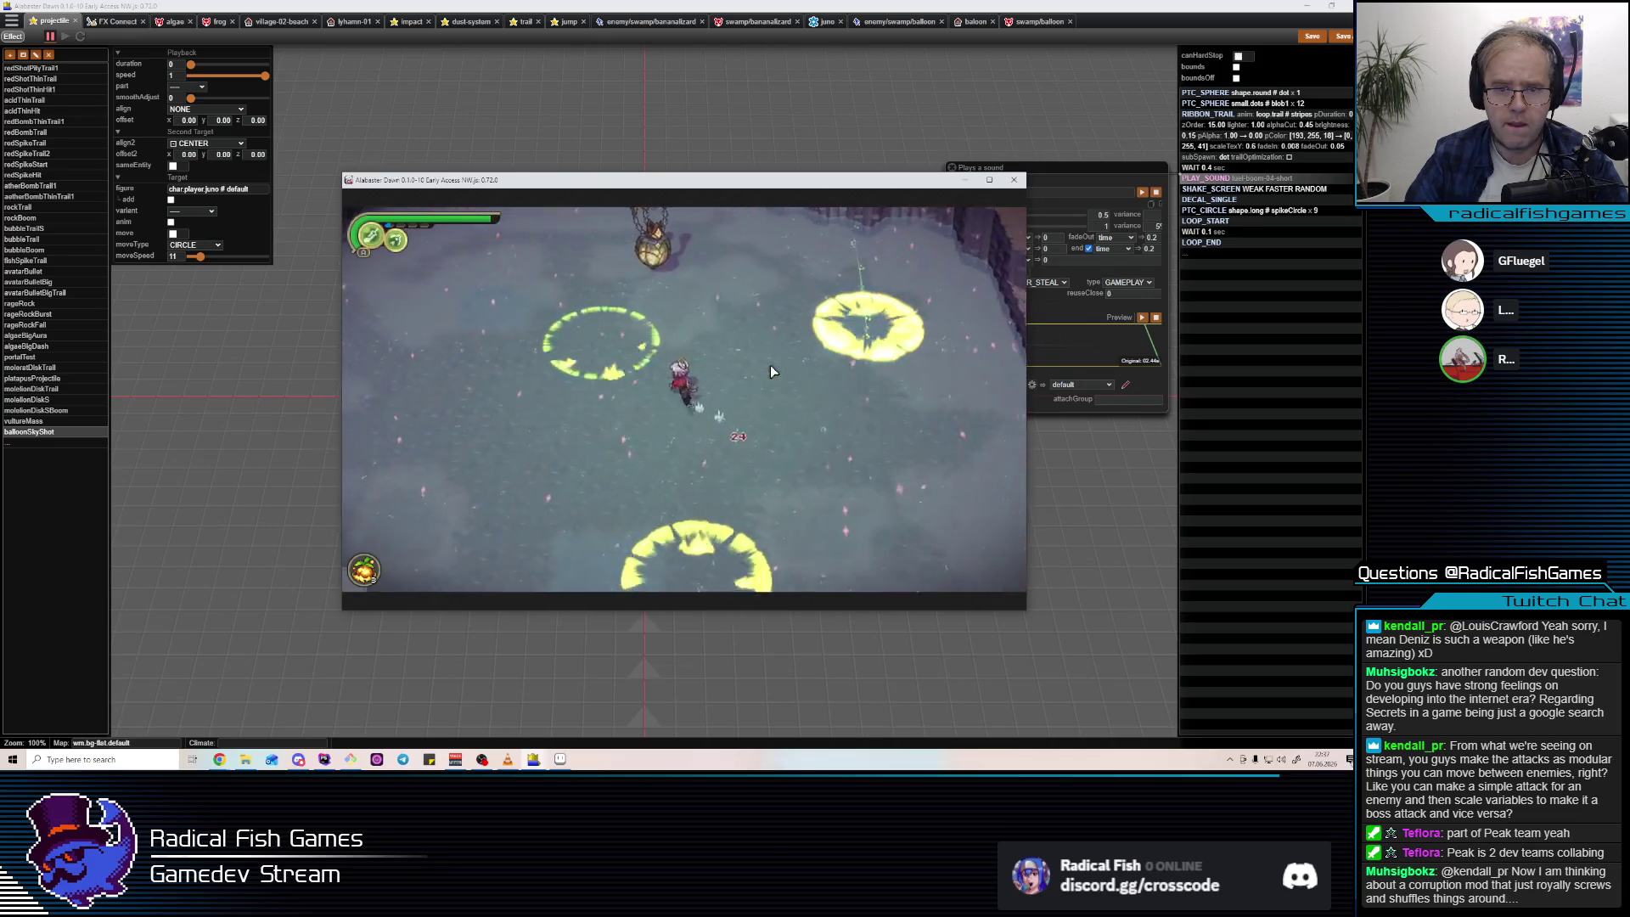
Exit the game and save the sound step at volume 0.44, fade-in 0.06, start 0.02.
key(Escape)
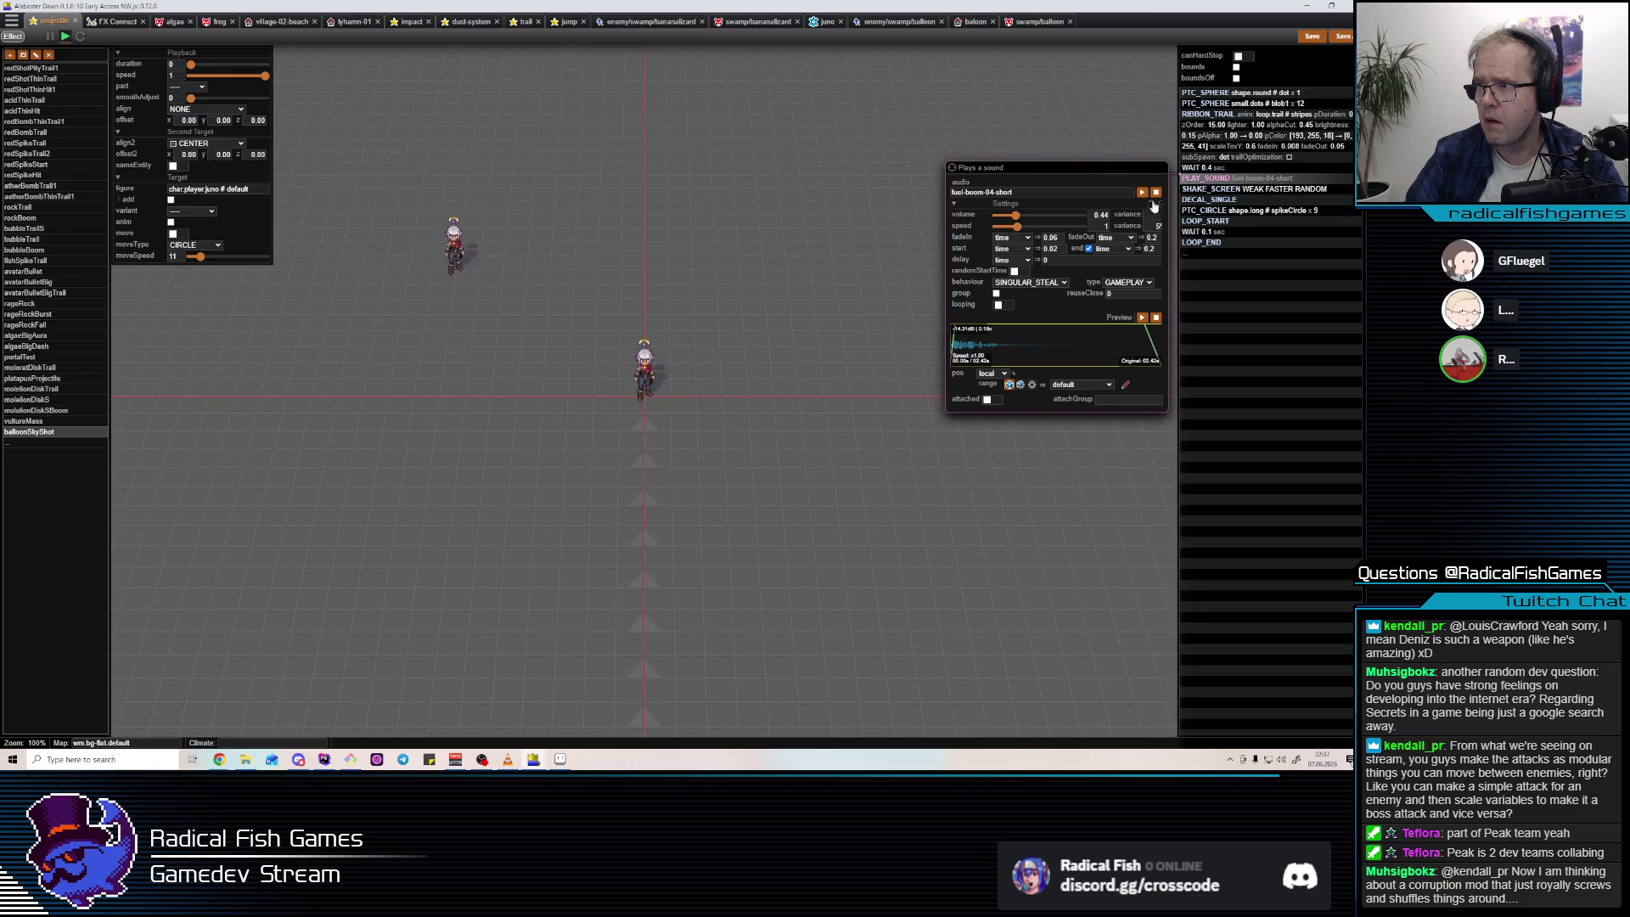
click(1312, 39)
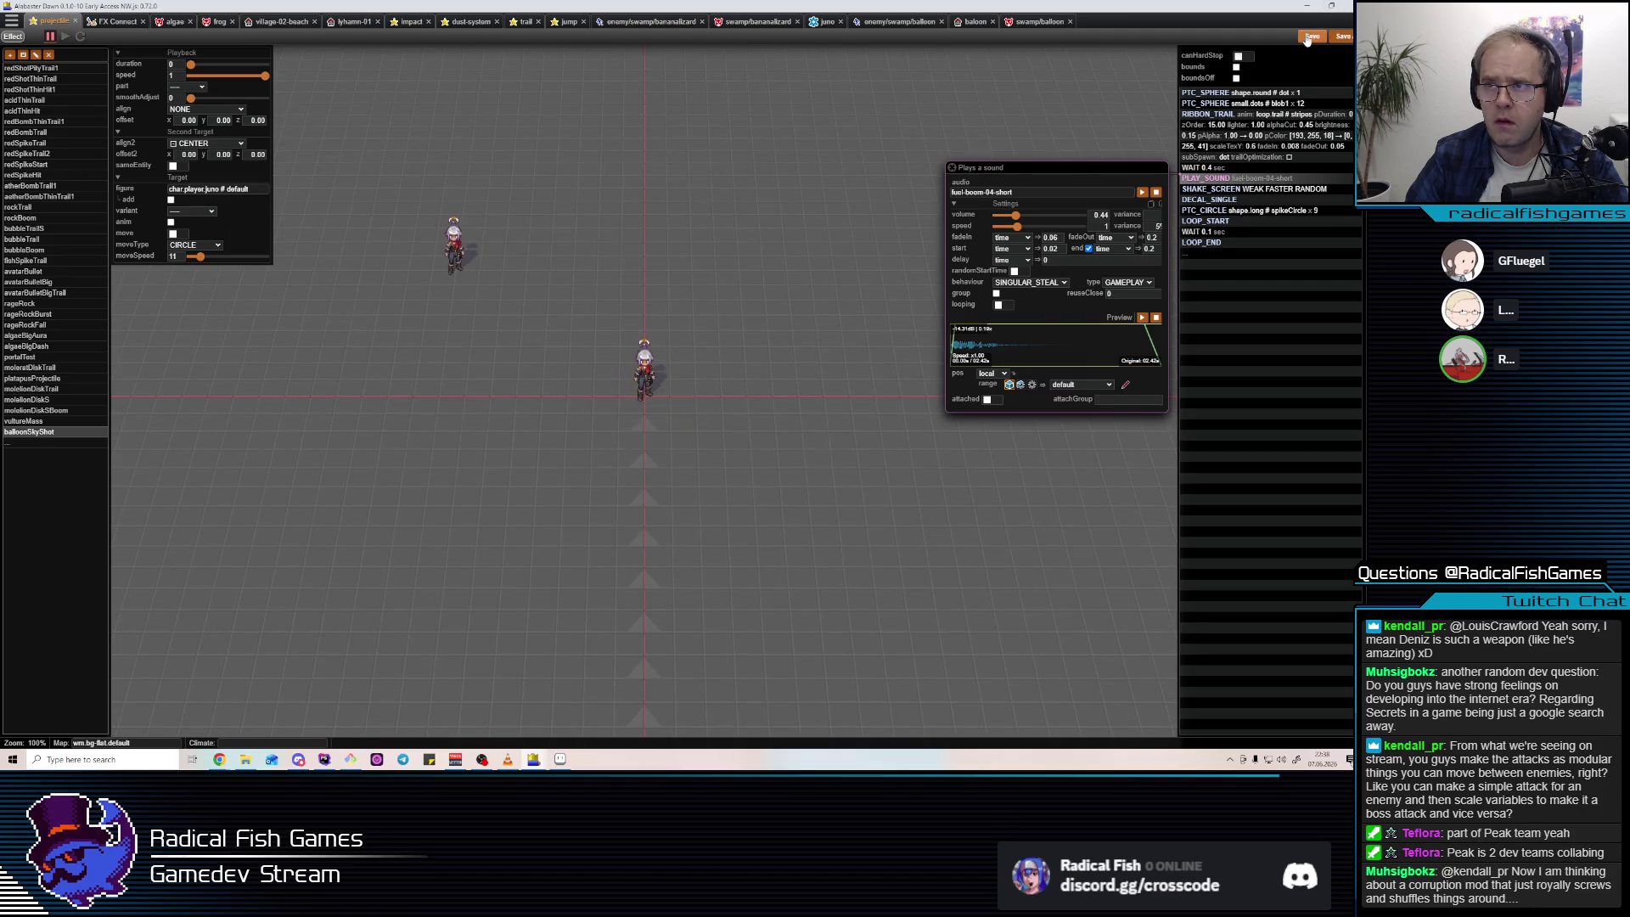
key(alt+Tab)
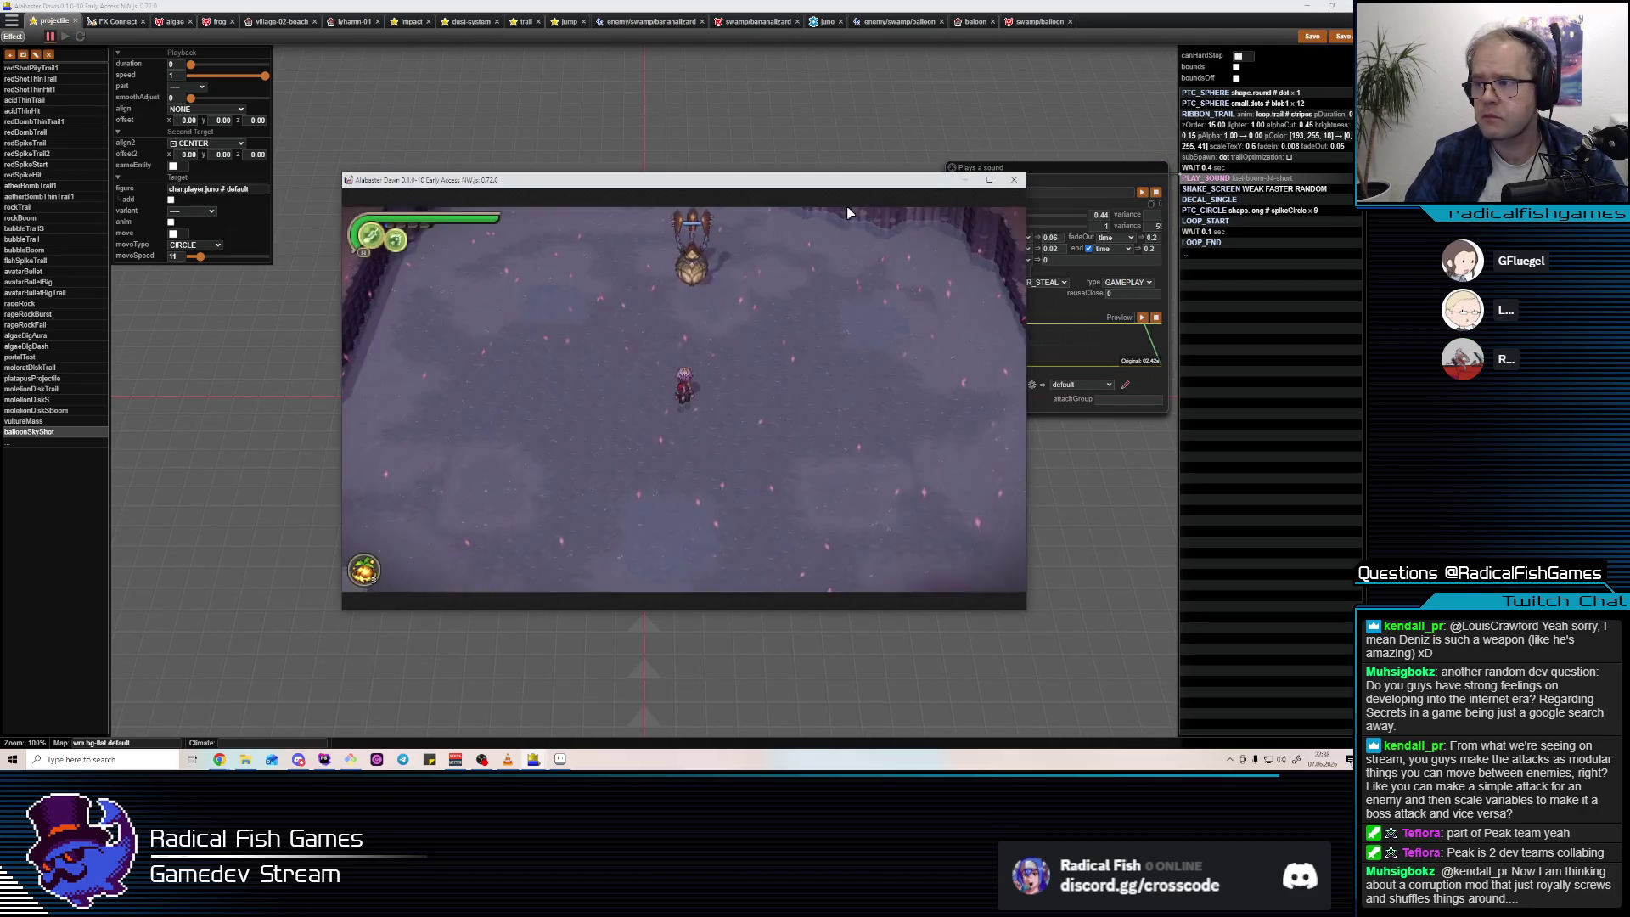
Return to the game and open the fight by attacking and closing in on the balloon enemy.
key(alt+Tab)
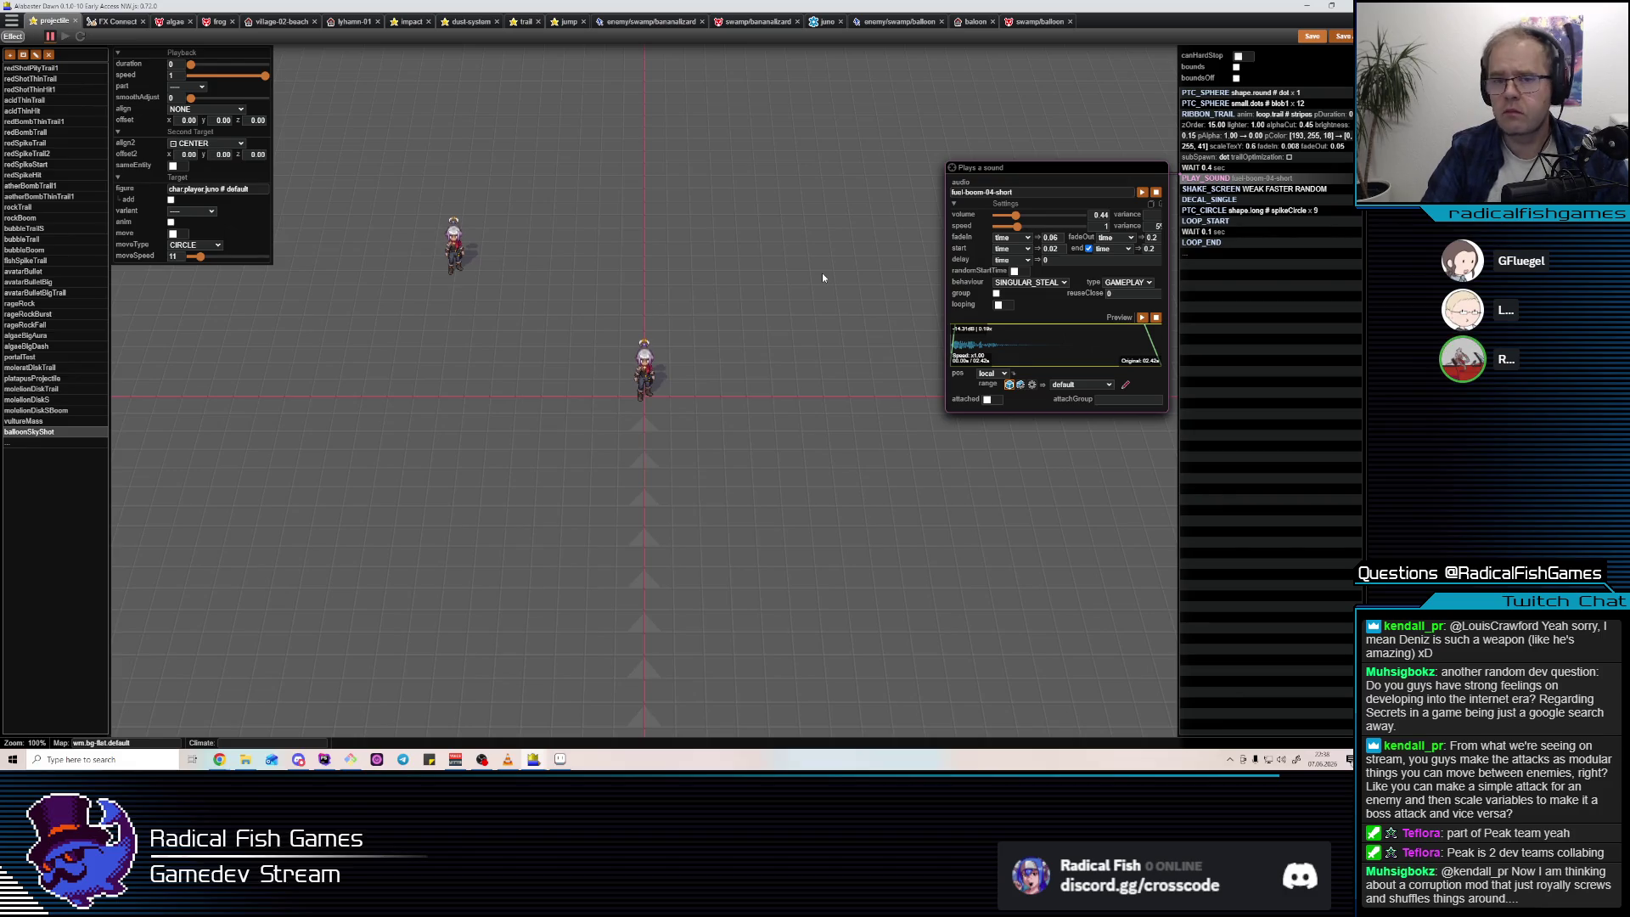
key(alt+Tab)
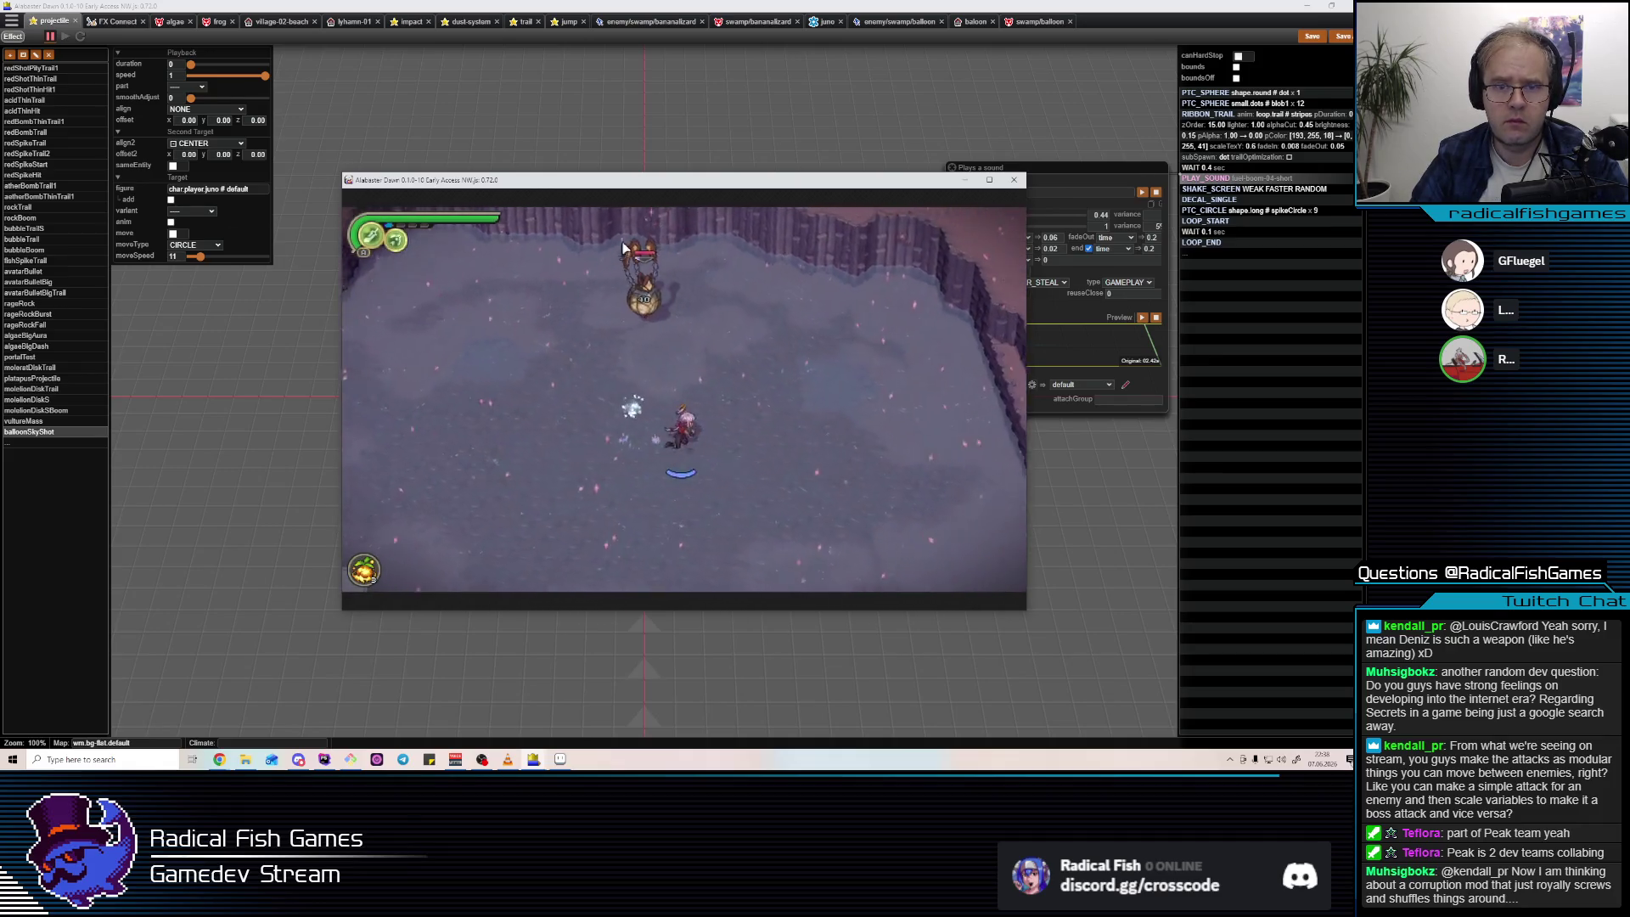
click(540, 259)
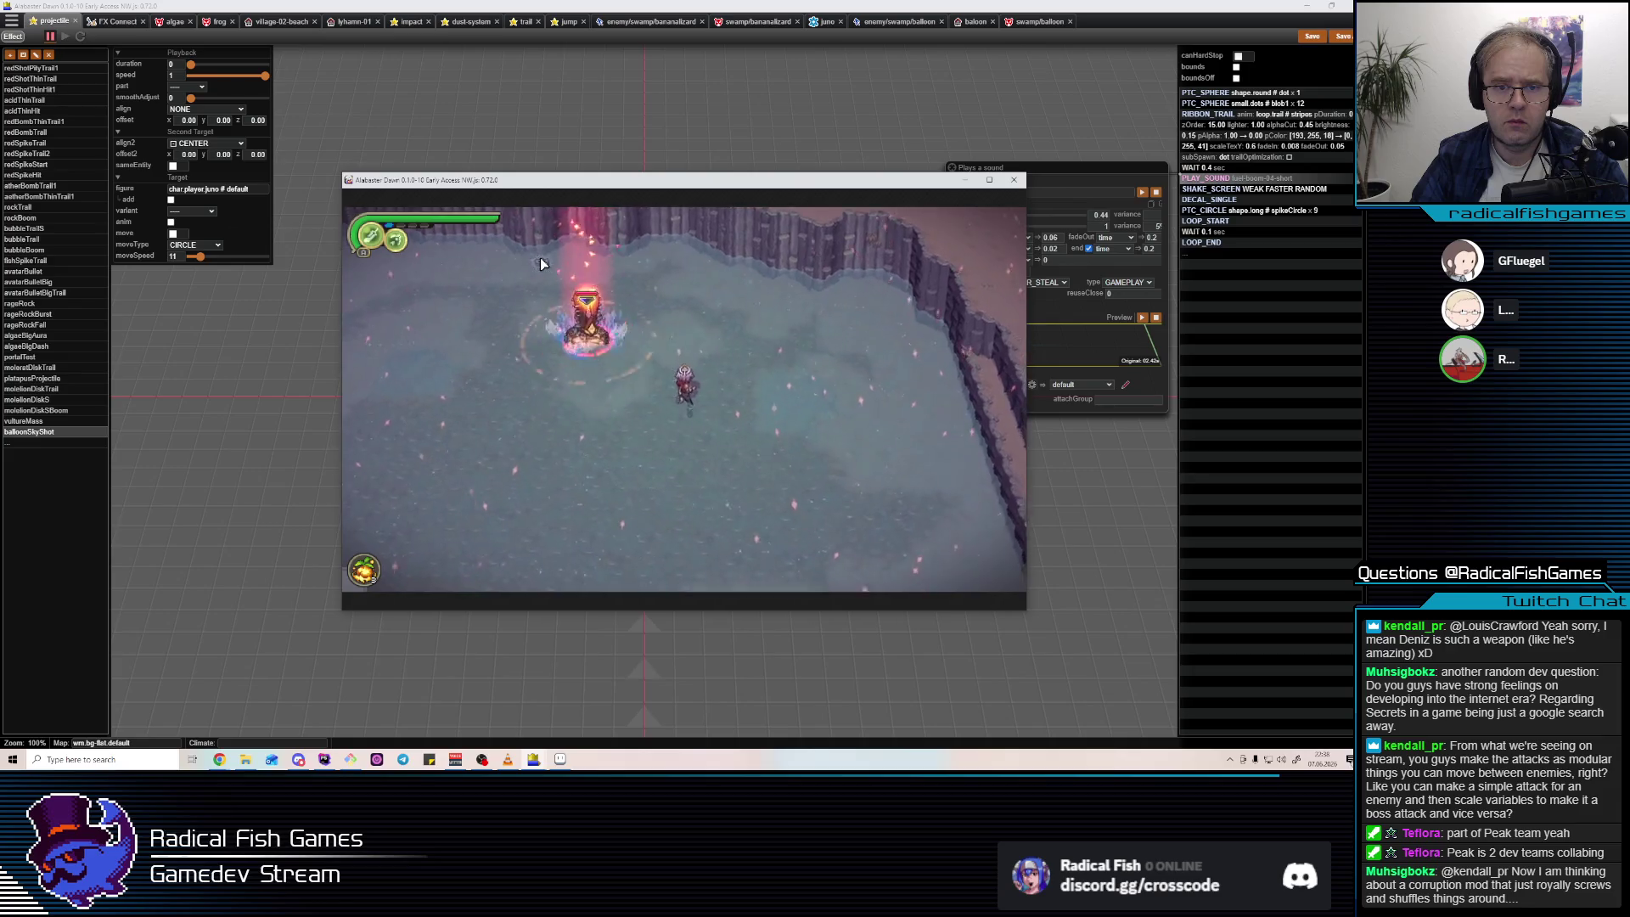
key(w)
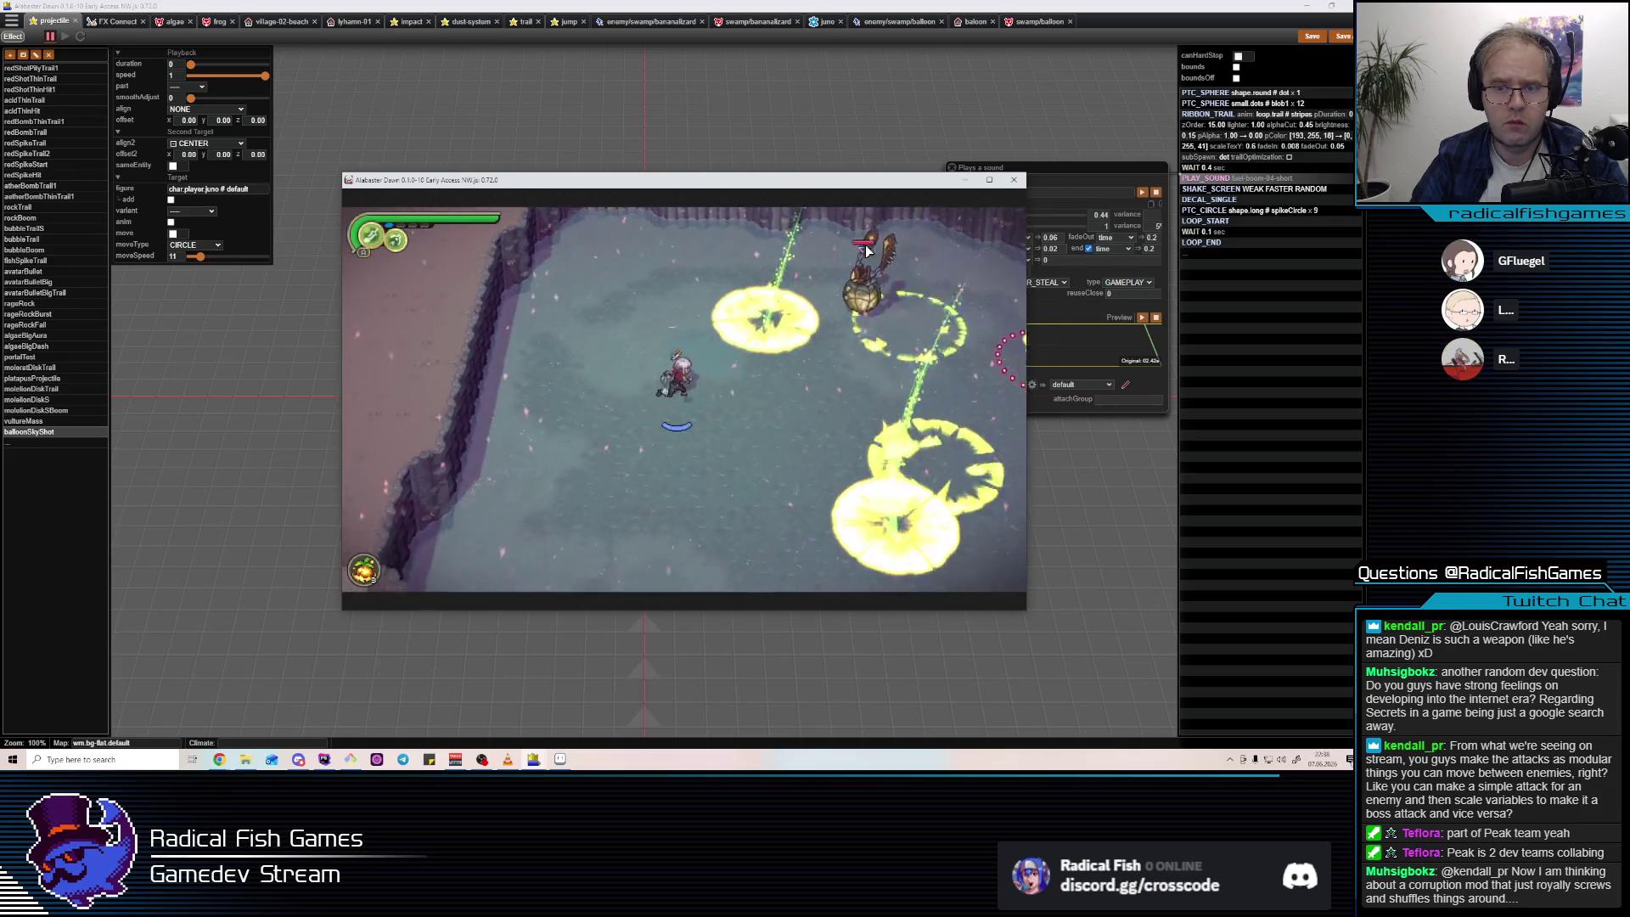
key(w)
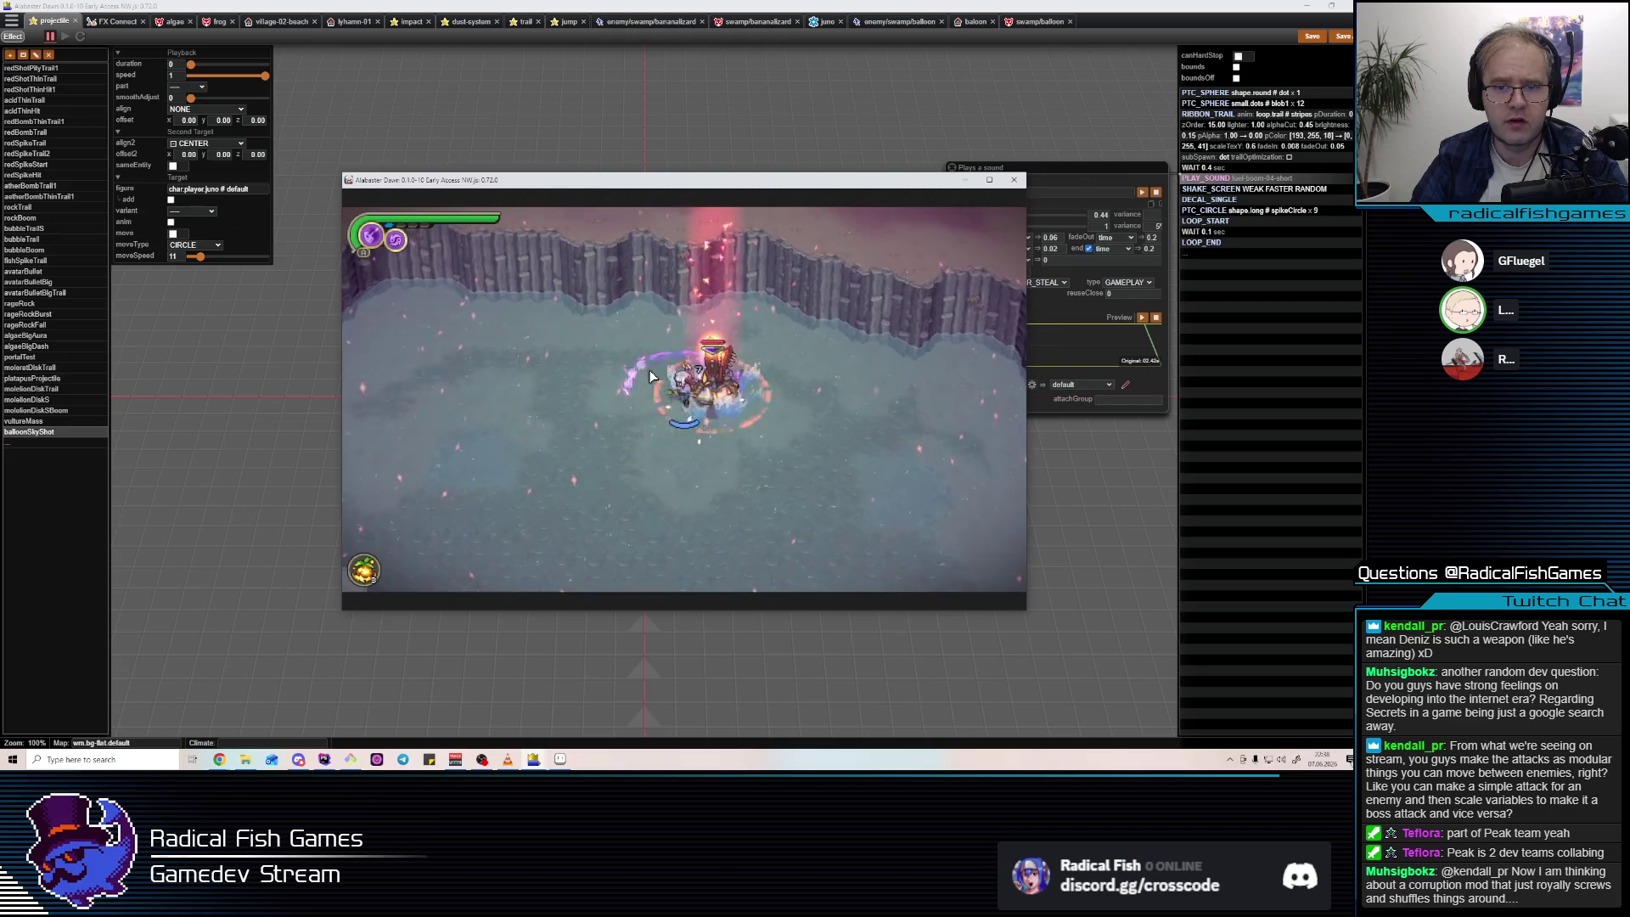
key(s)
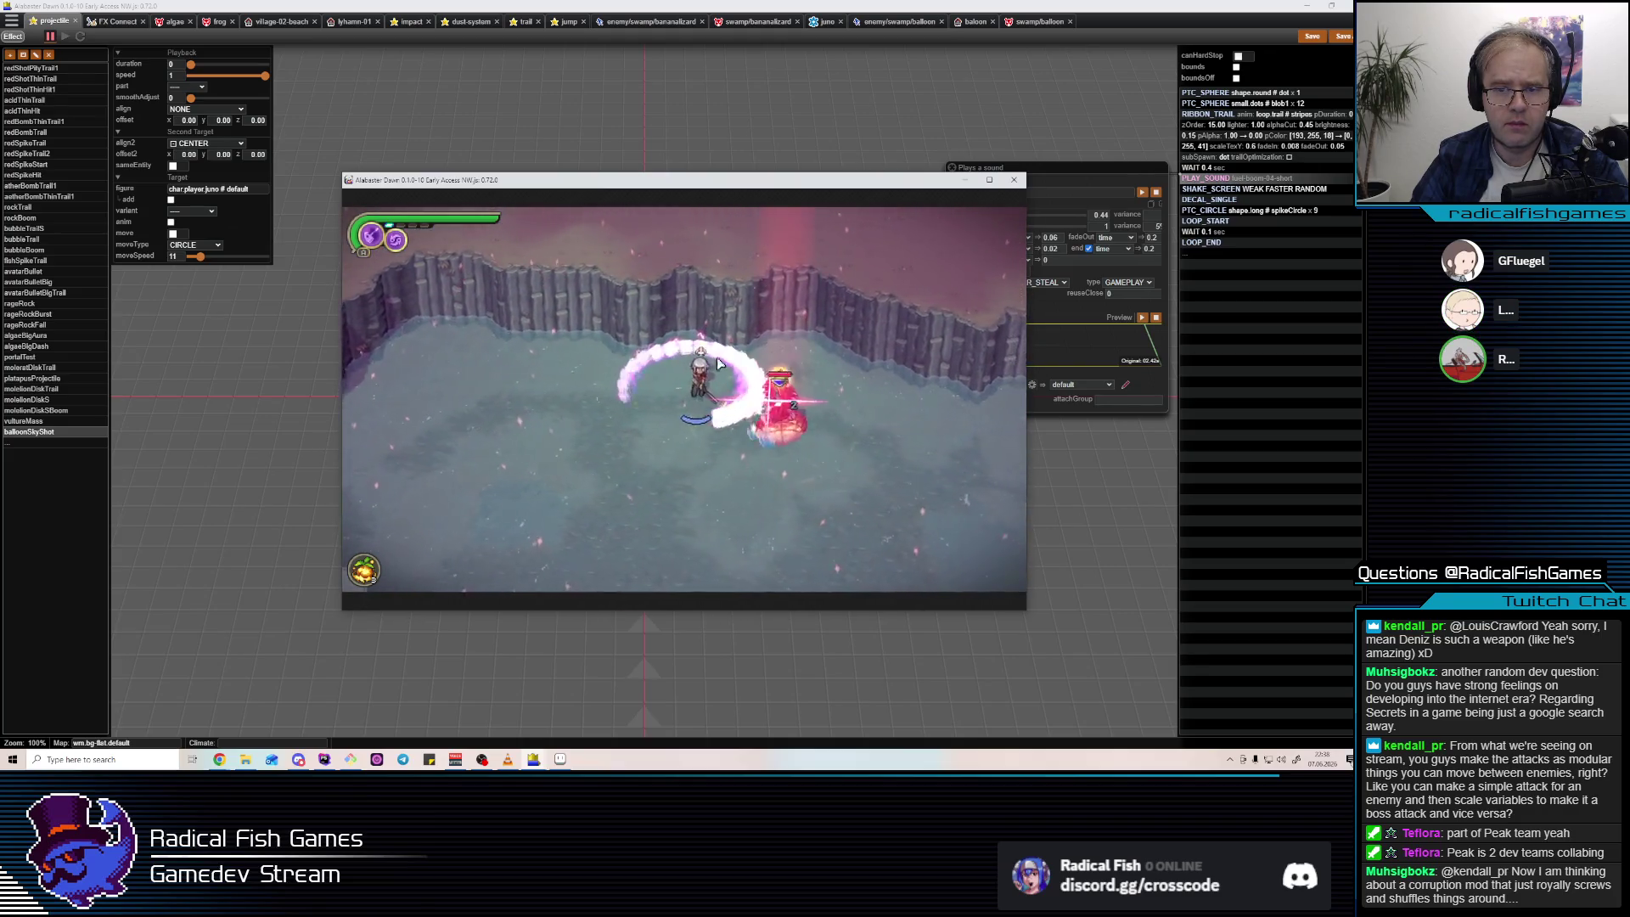
Keep hitting the balloon enemy with beams and slashes while dodging its explosions.
click(903, 315)
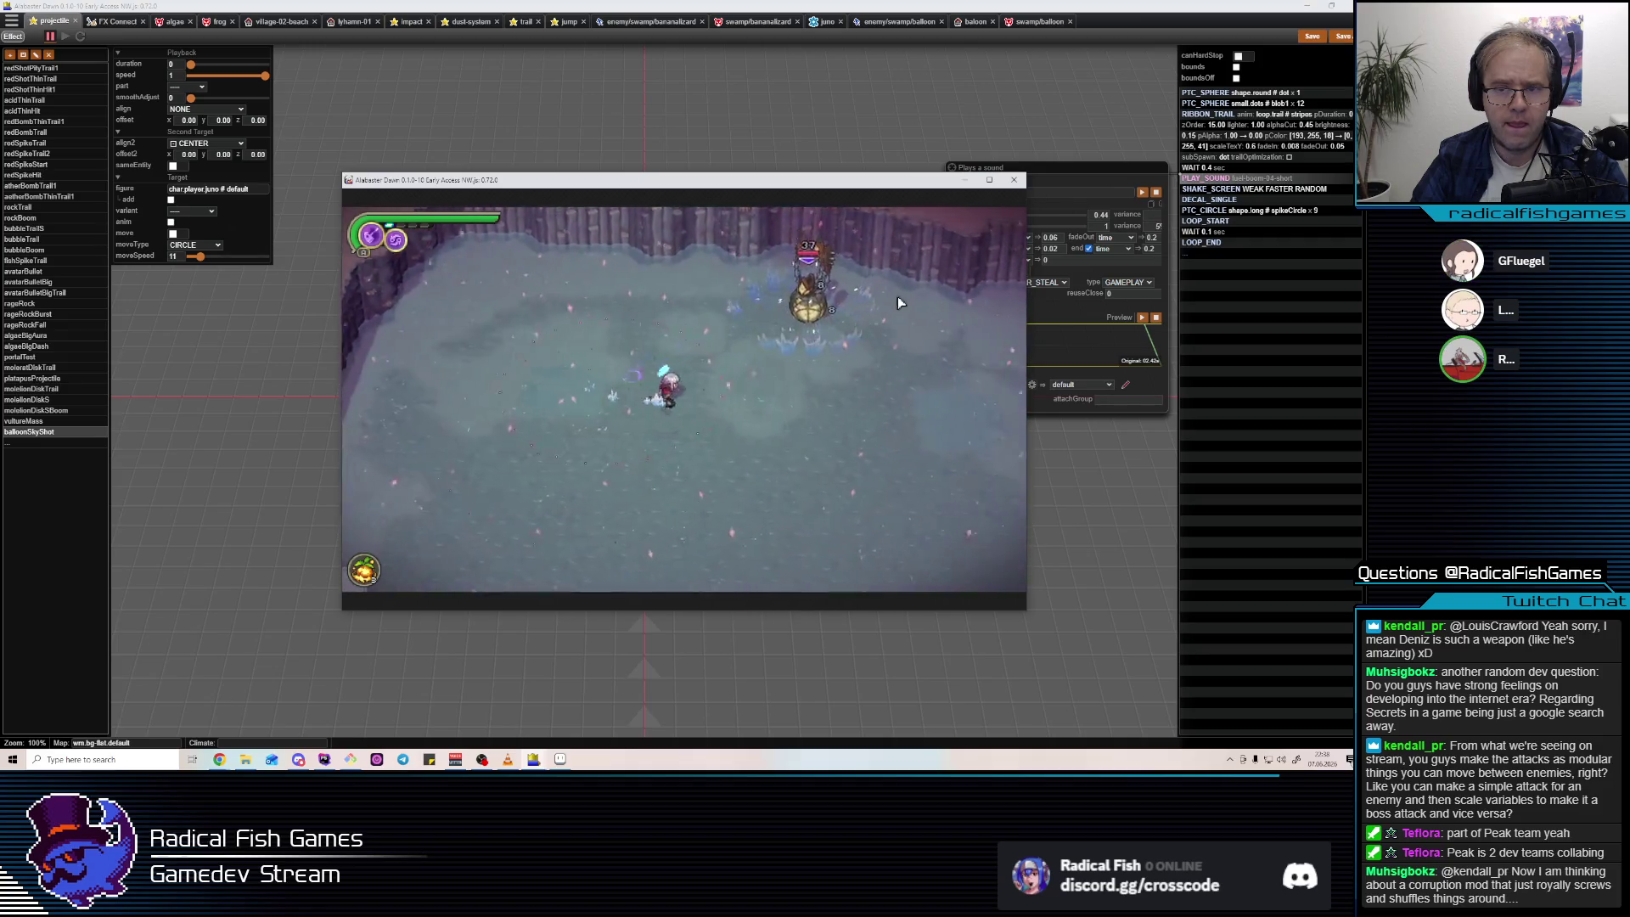
click(660, 231)
key(w)
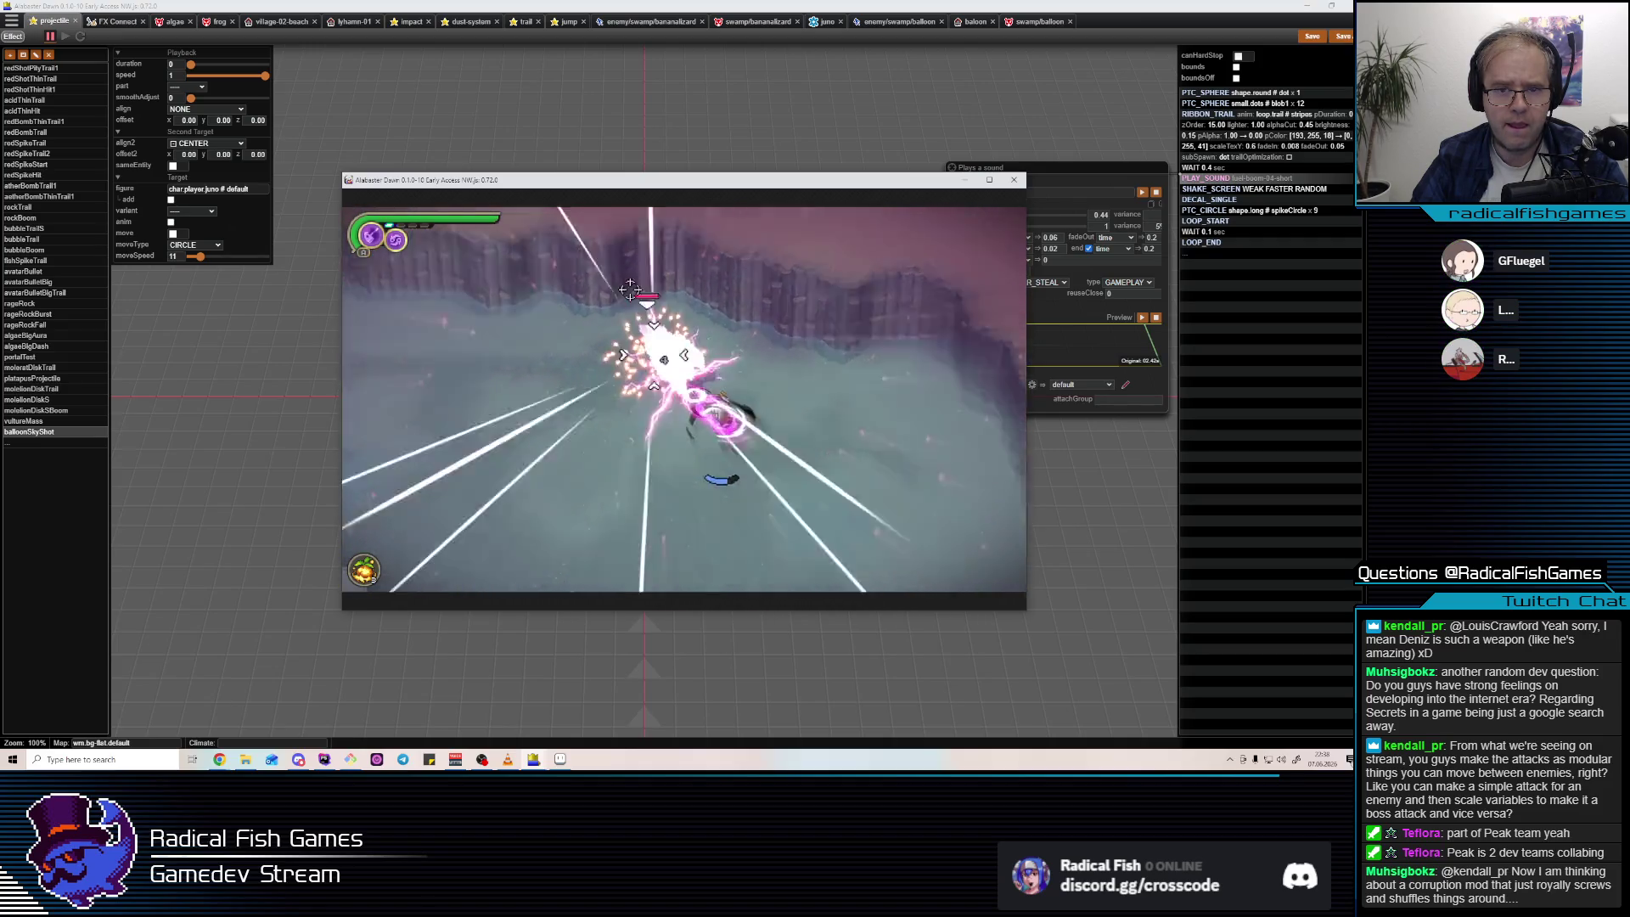
click(746, 338)
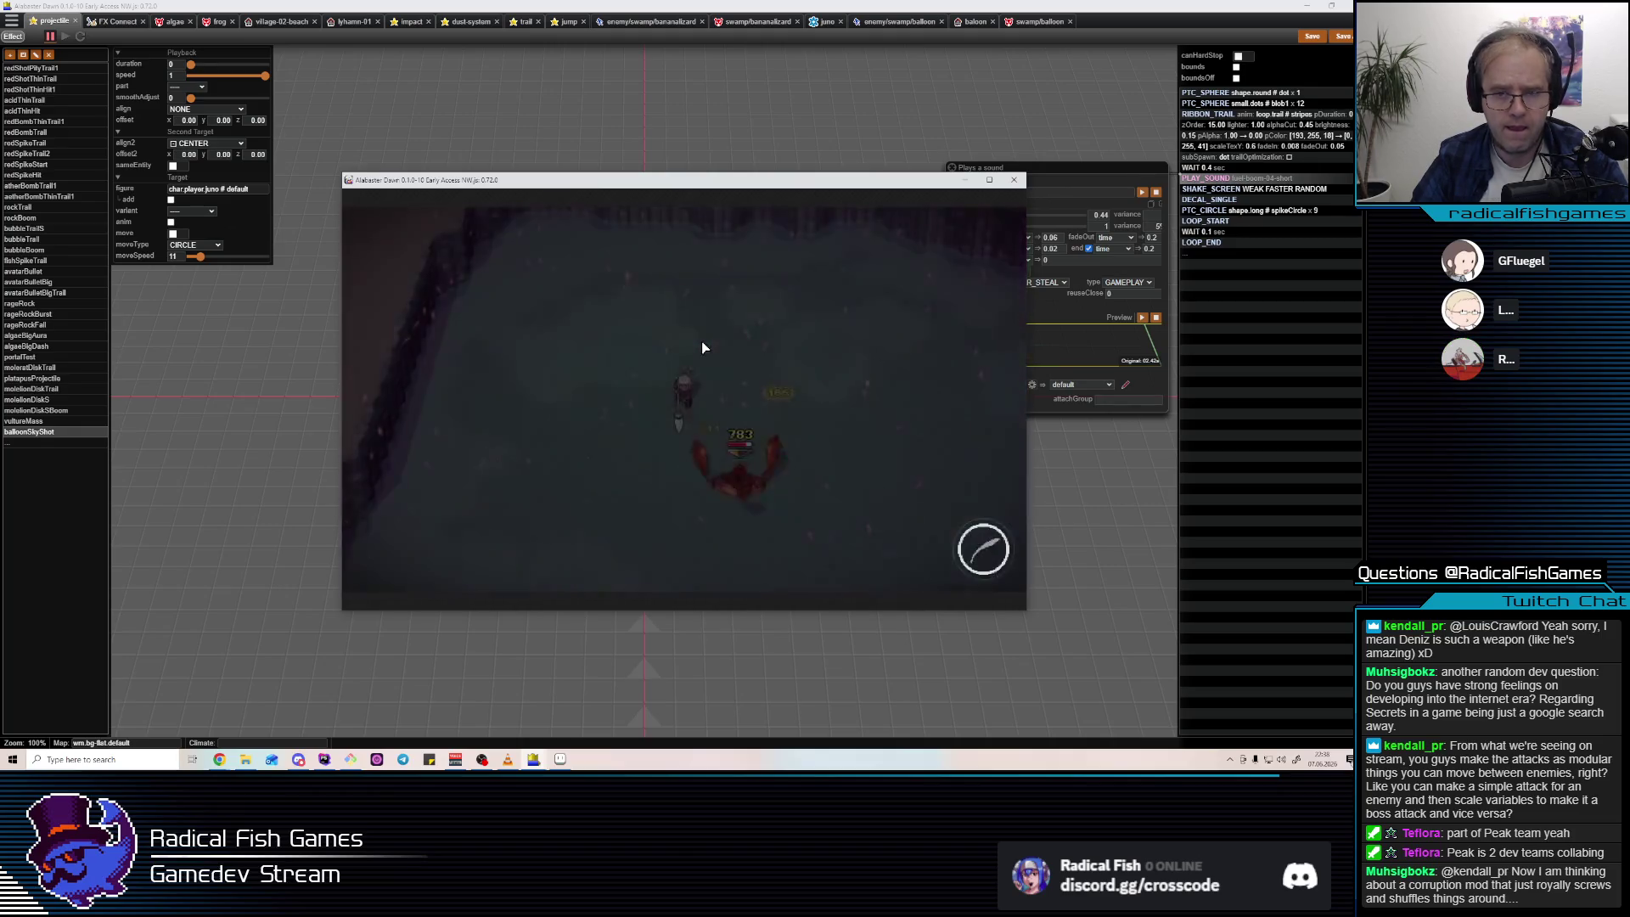
click(660, 350)
key(s)
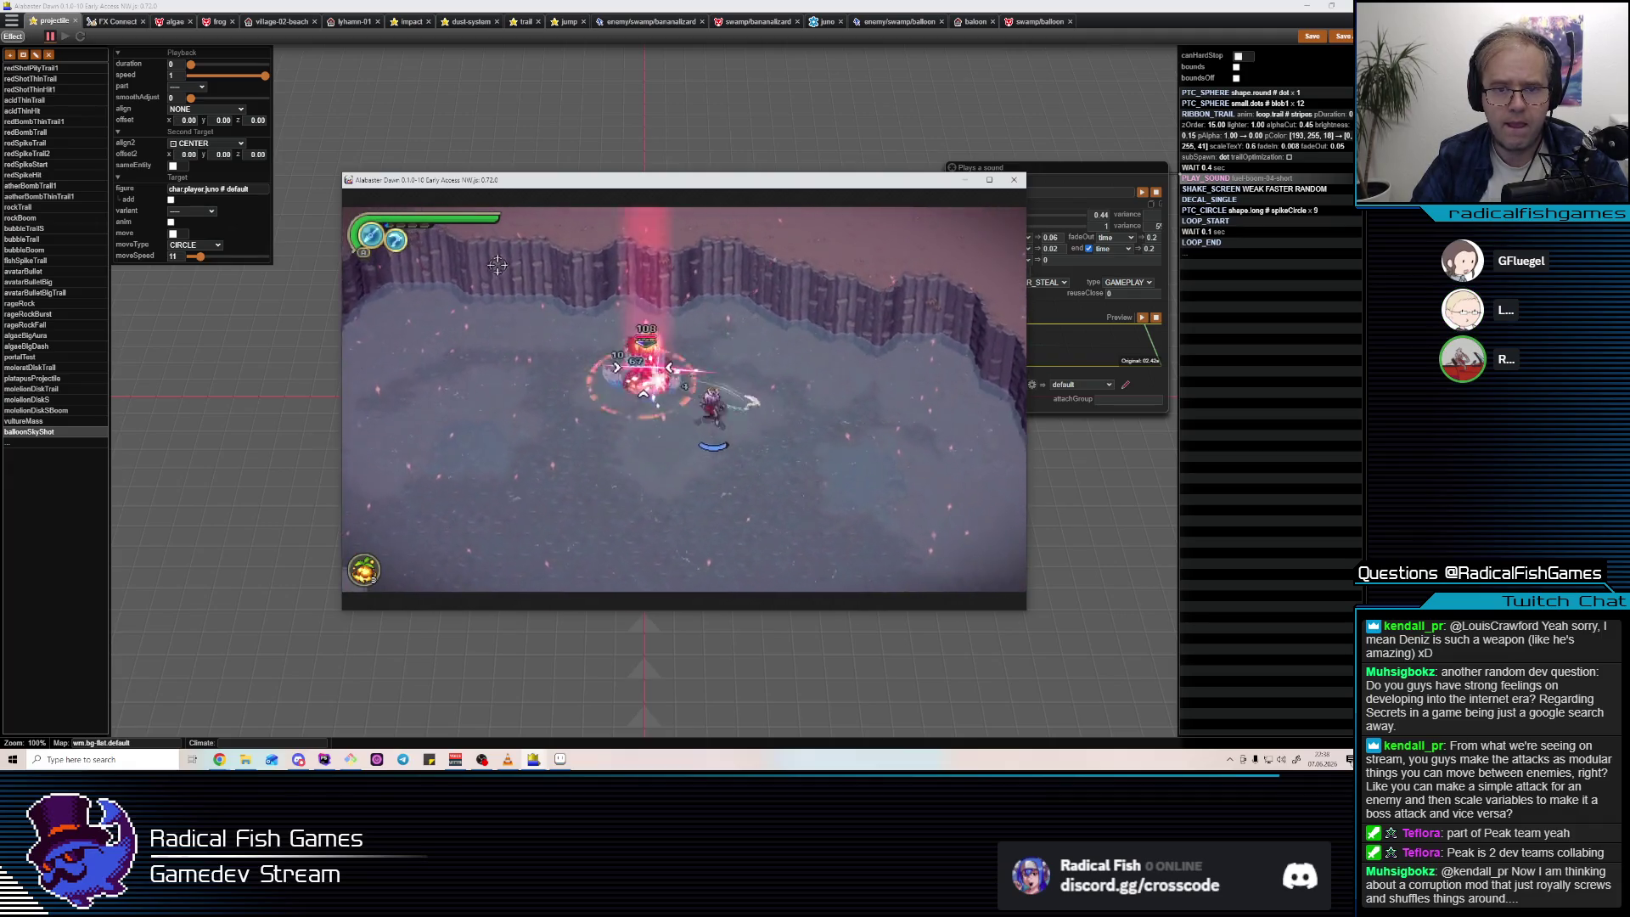
key(s)
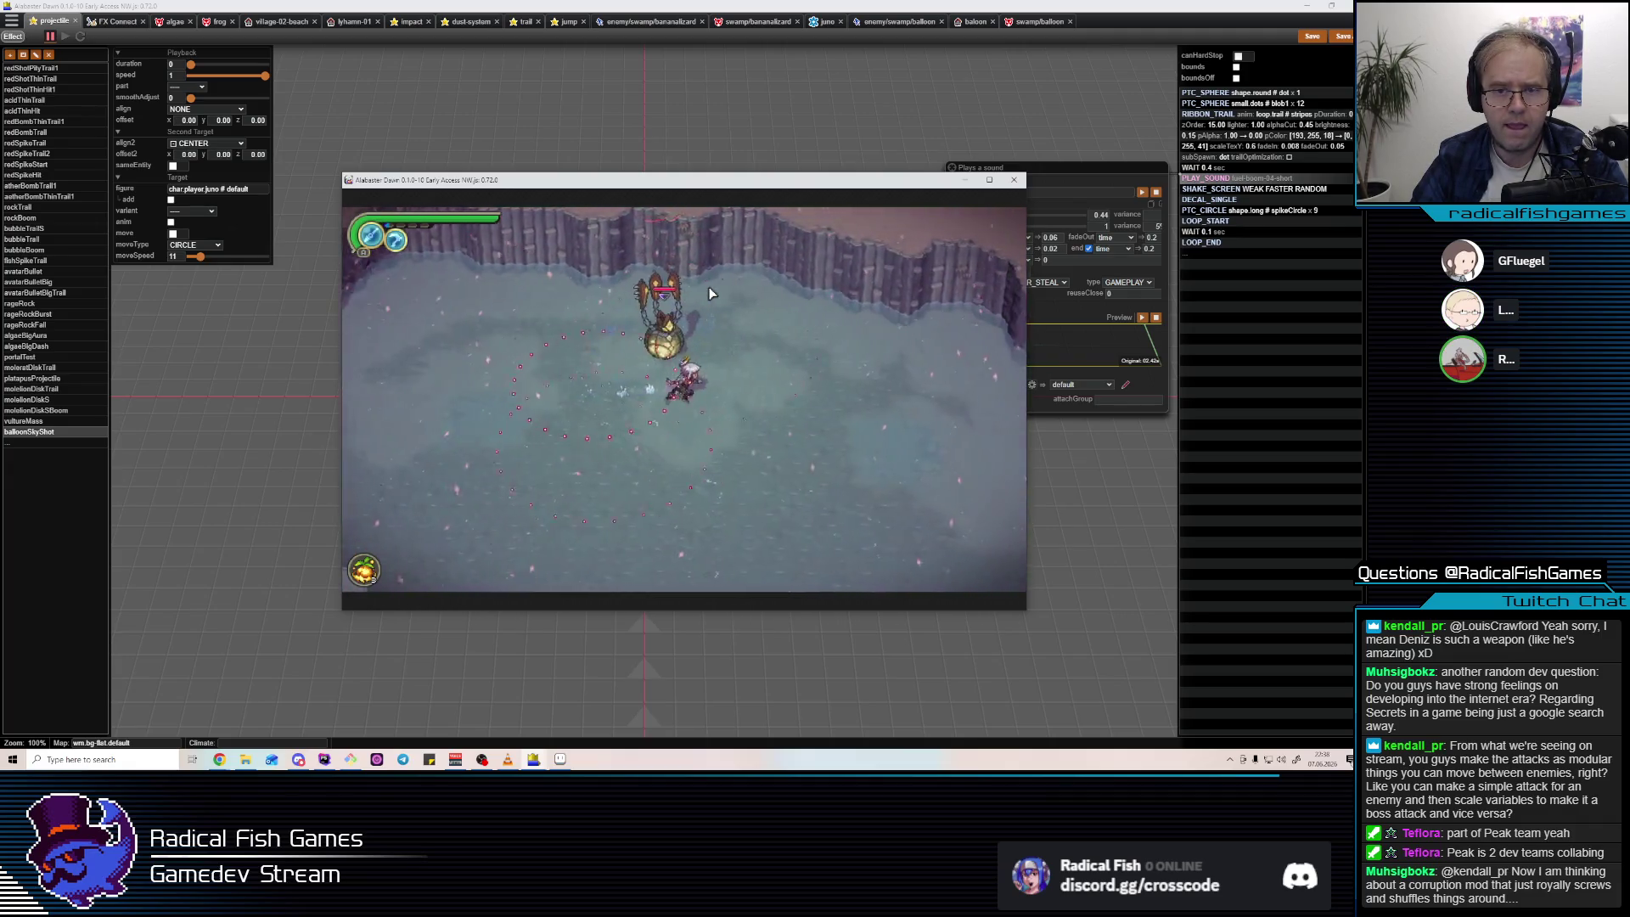
click(706, 382)
key(d)
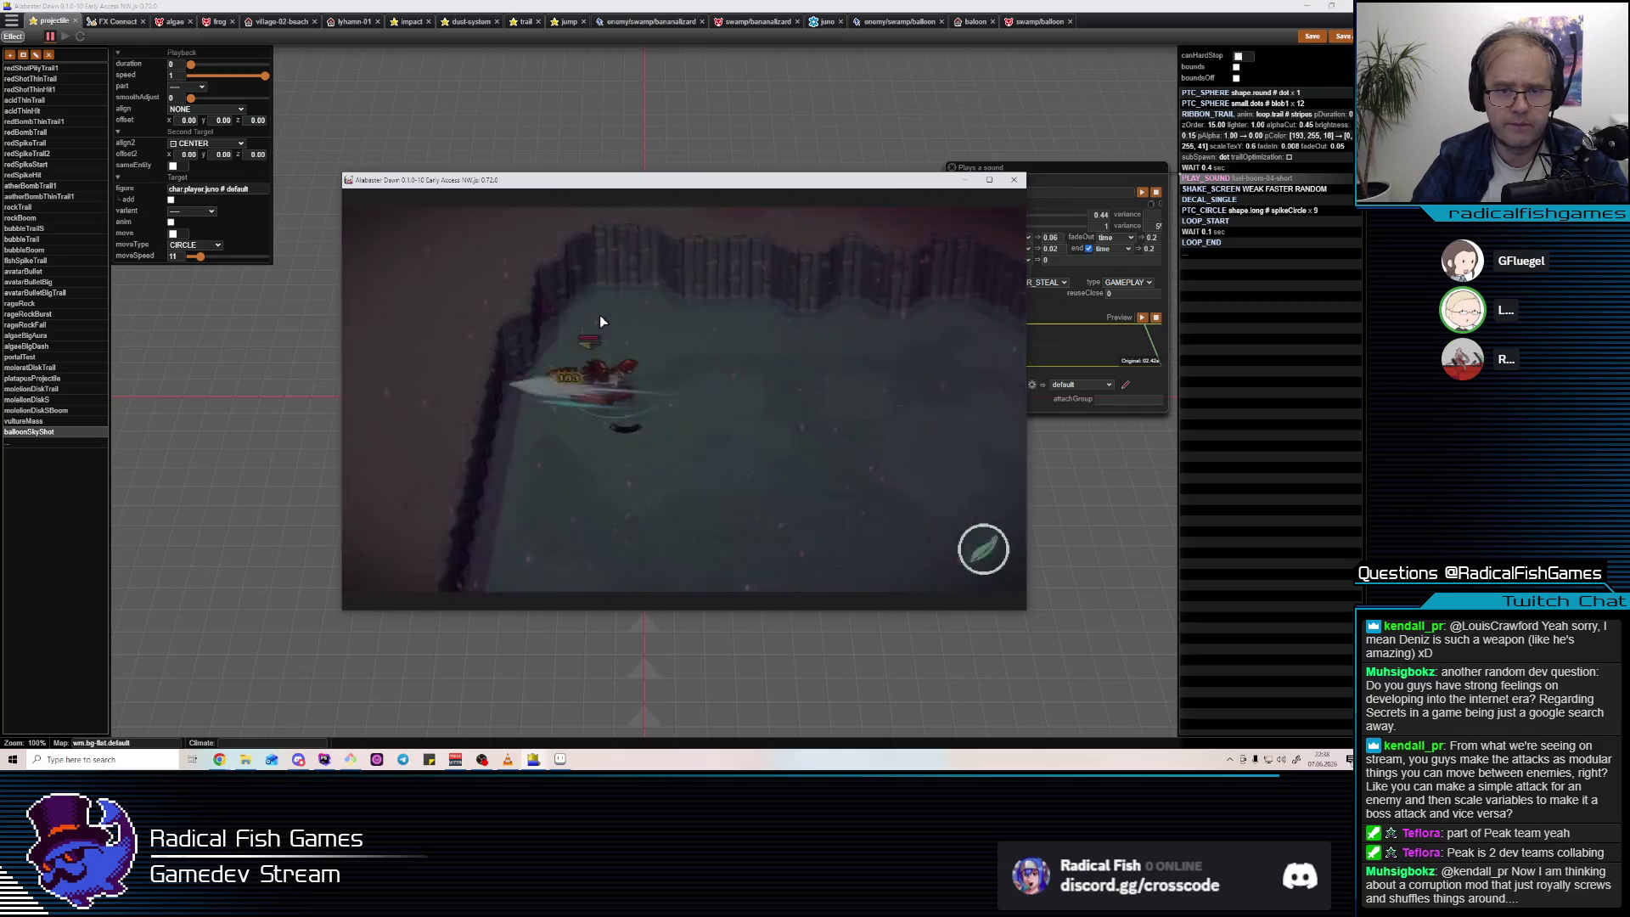
key(w)
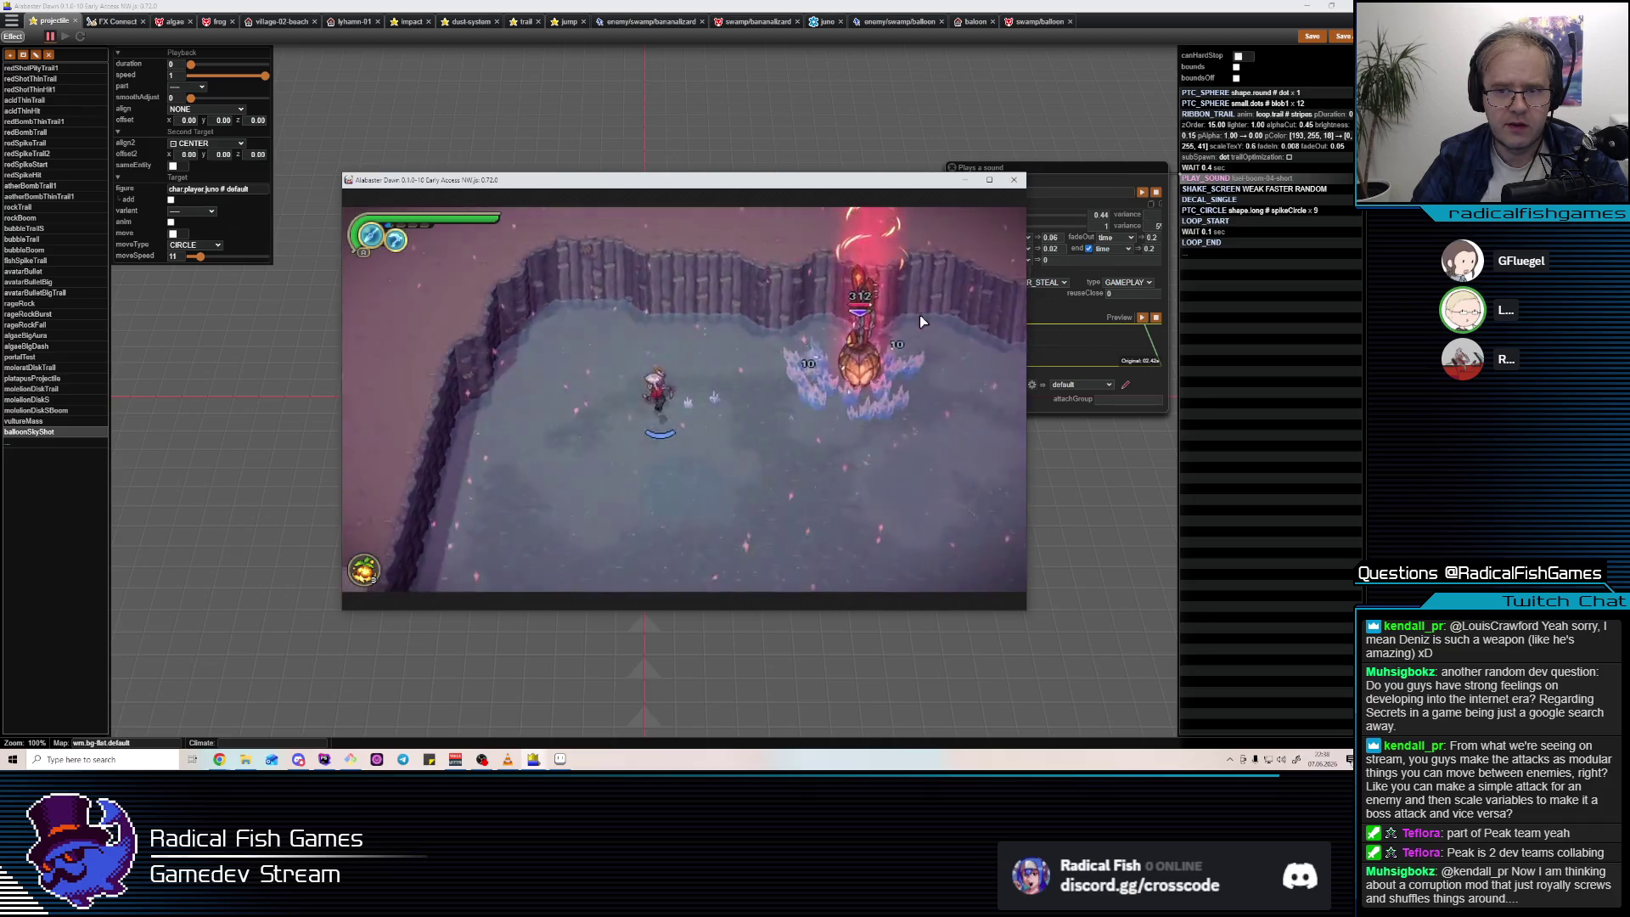
click(763, 376)
Fight on with WASD movement and attacks until respawning, then return to the effect editor.
key(s)
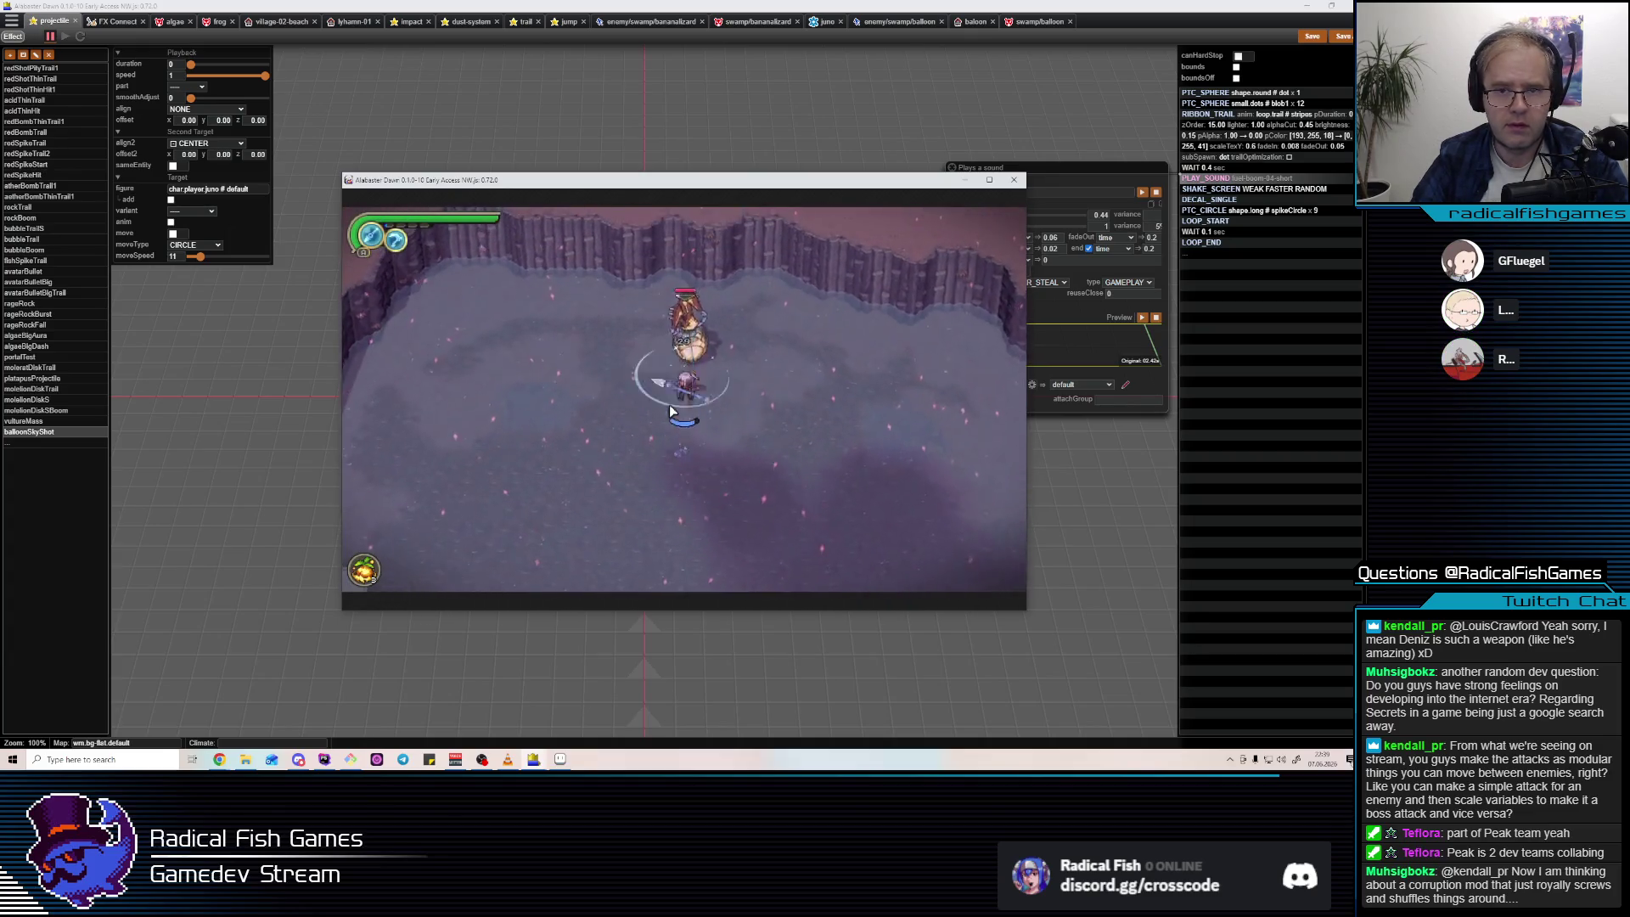
key(a)
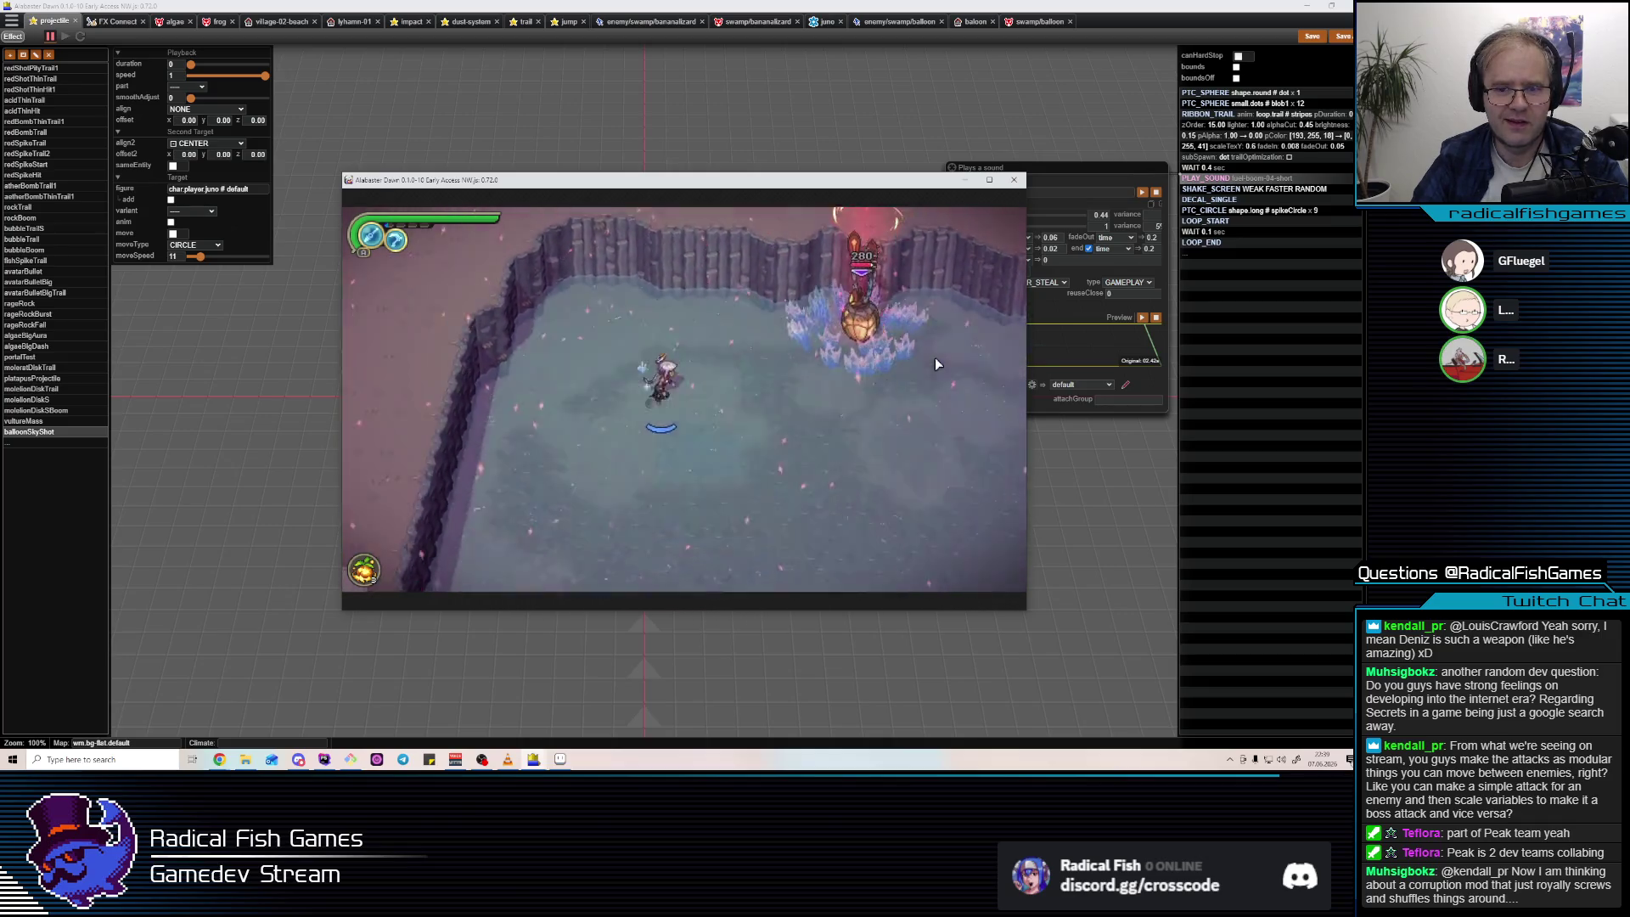
key(w)
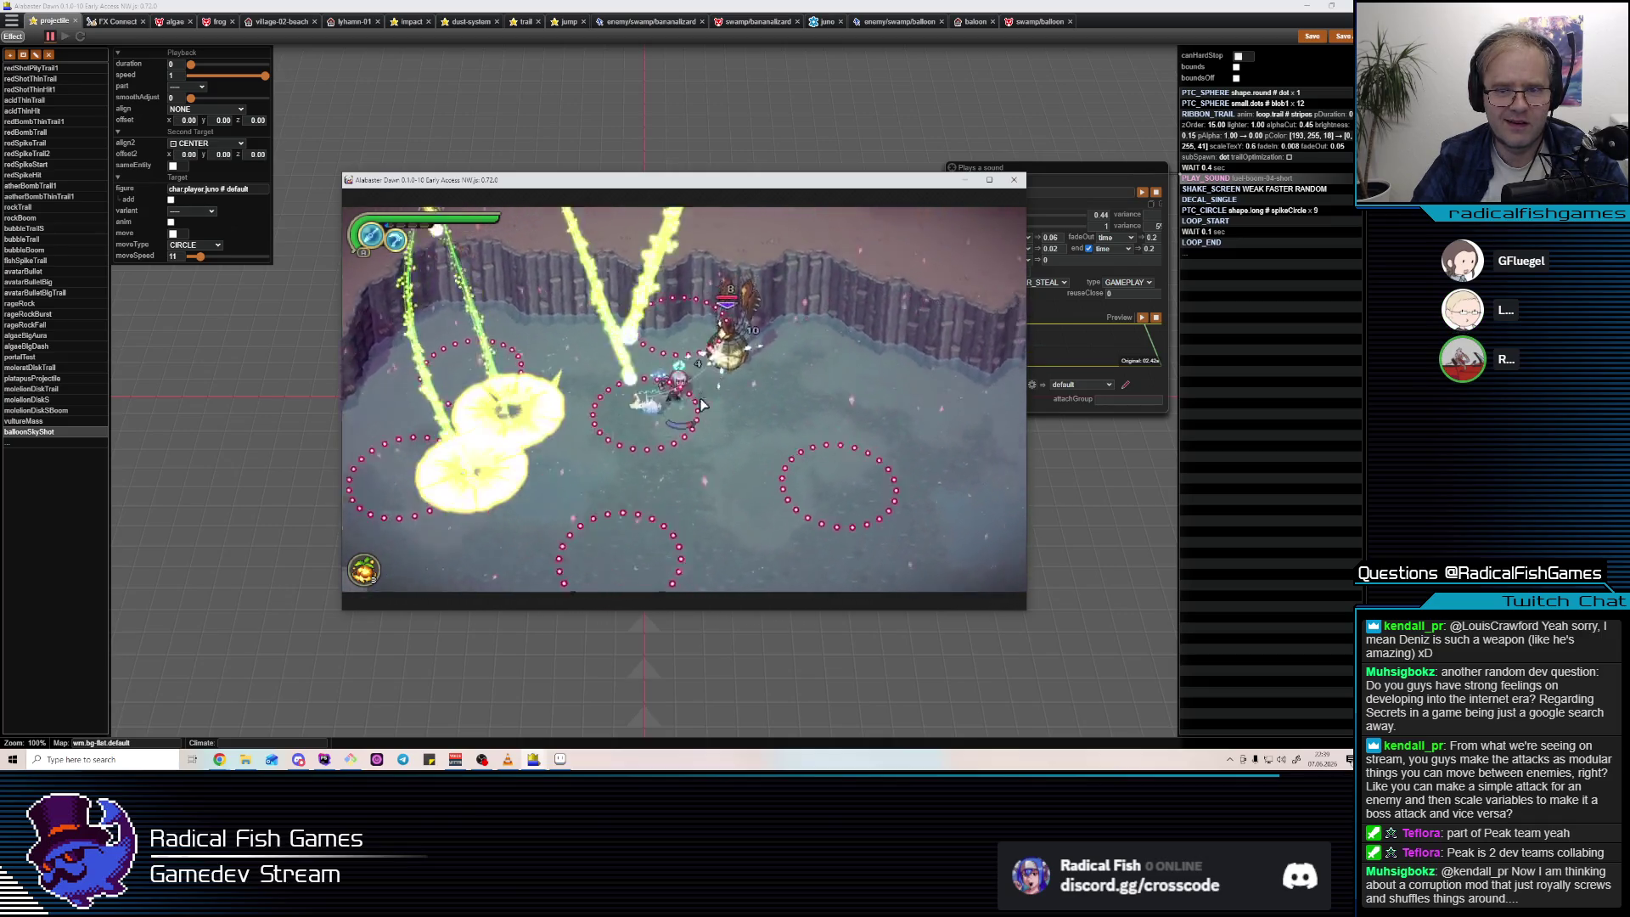
key(a)
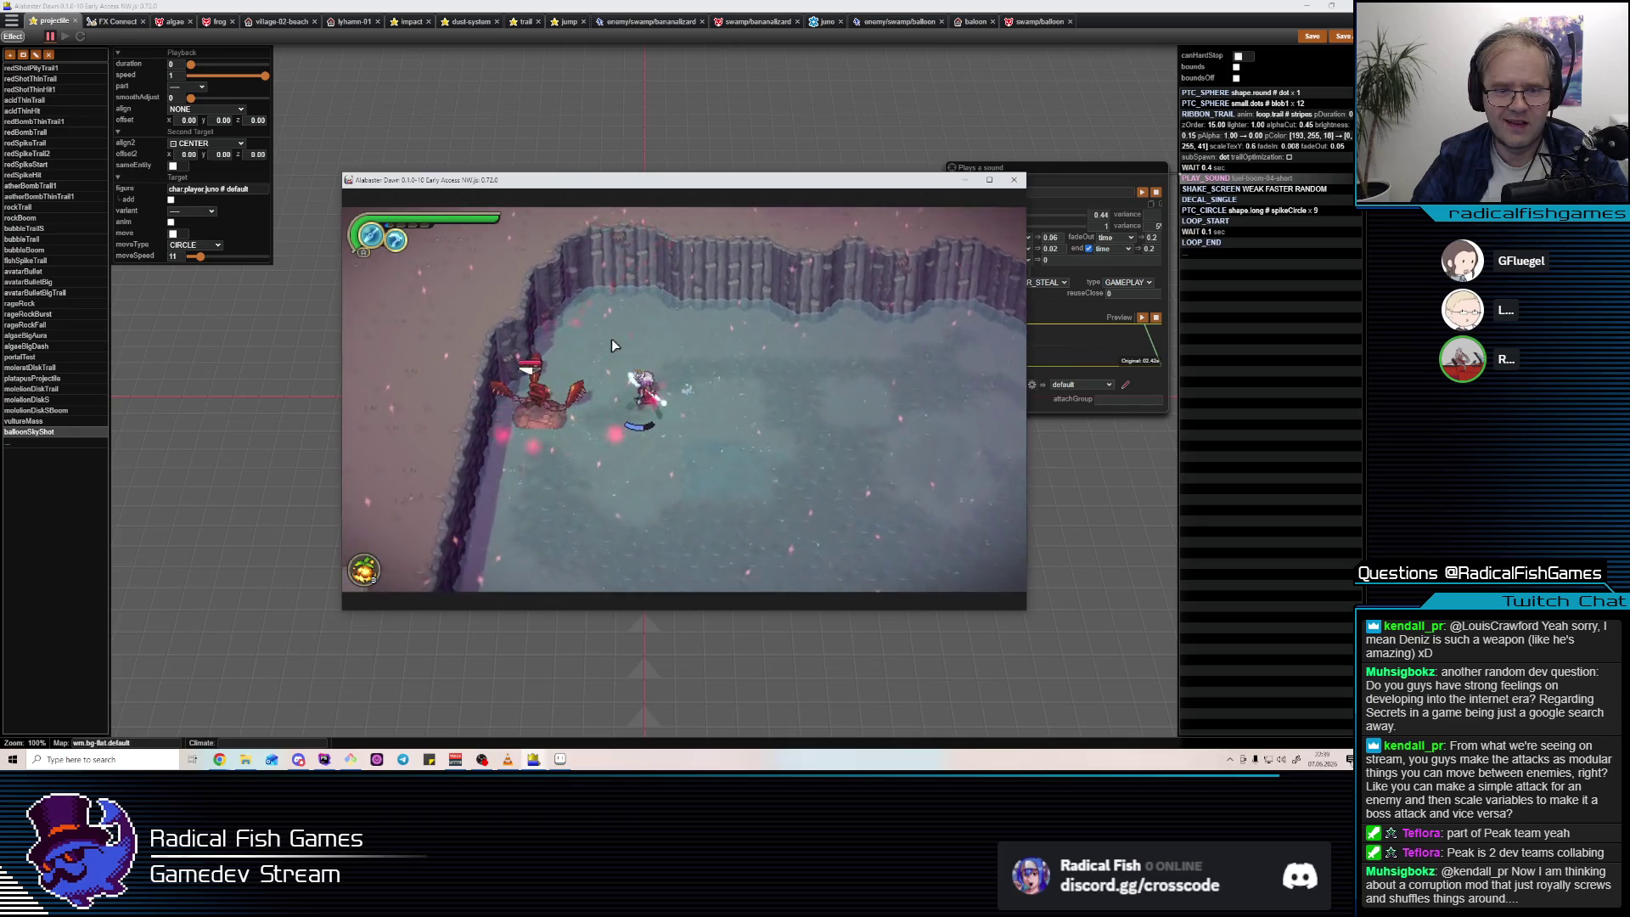
key(d)
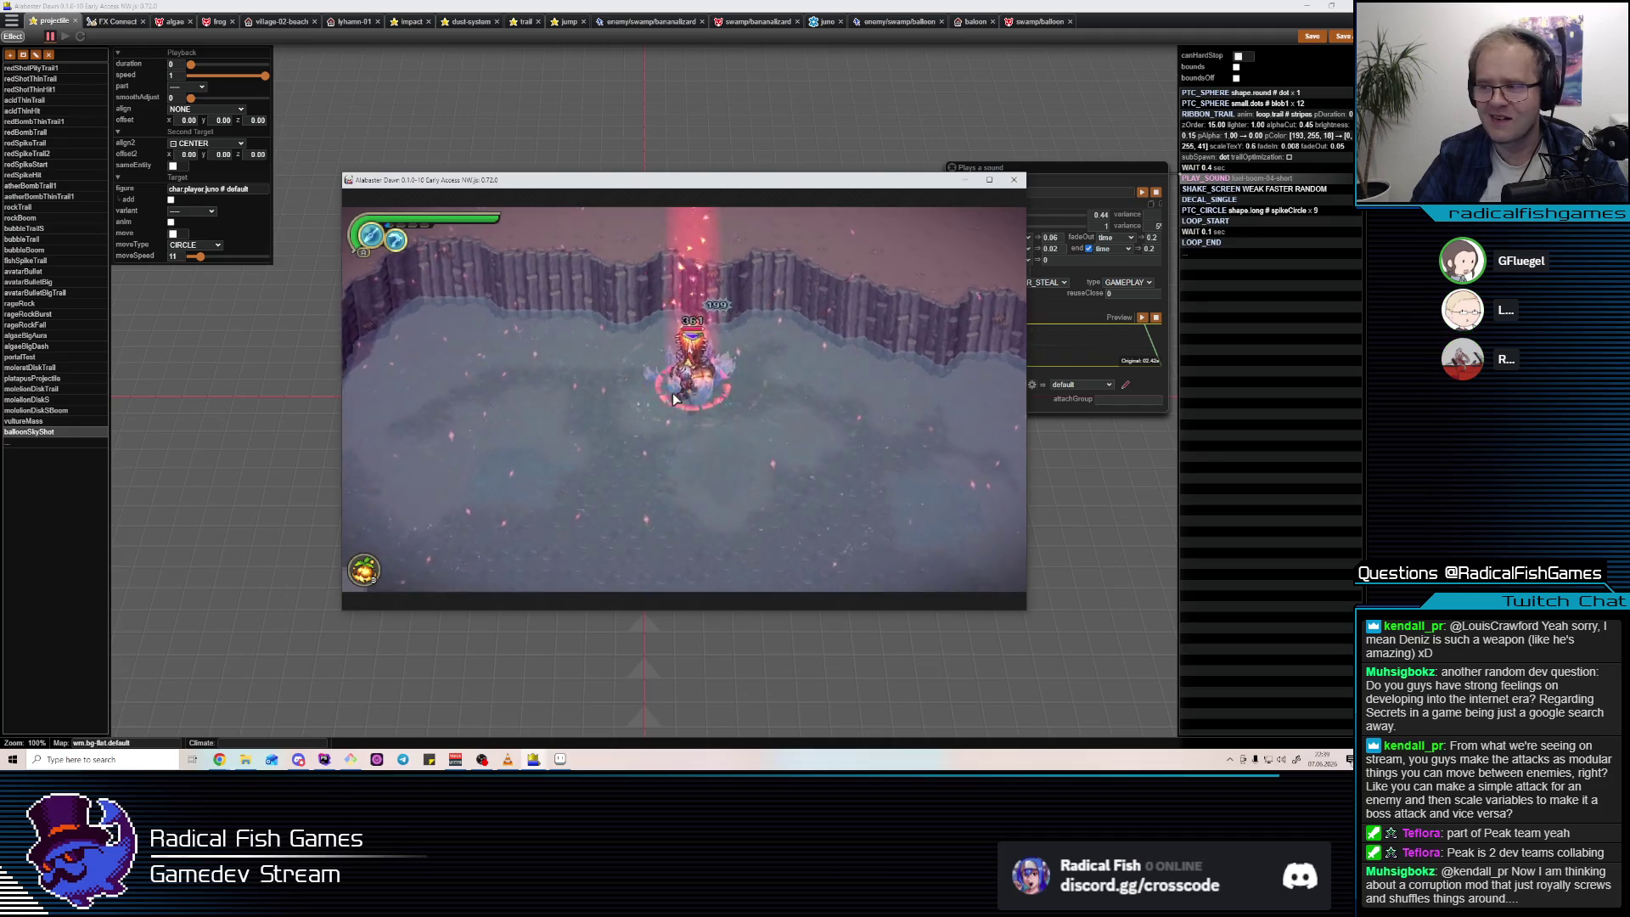
key(a)
click(751, 309)
key(w)
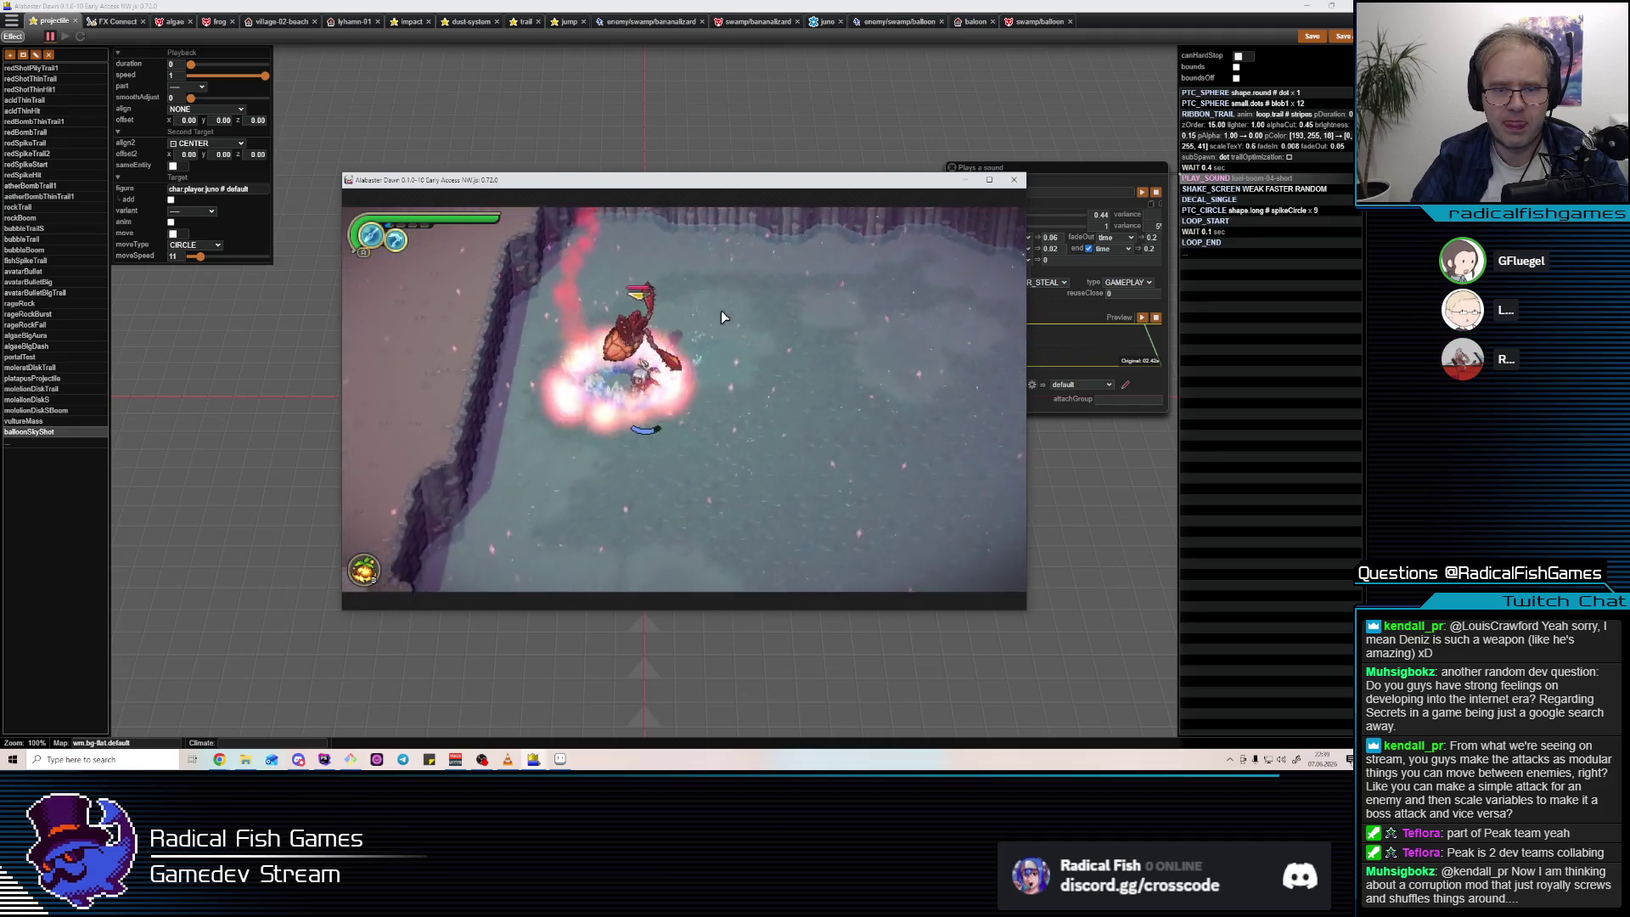
click(641, 410)
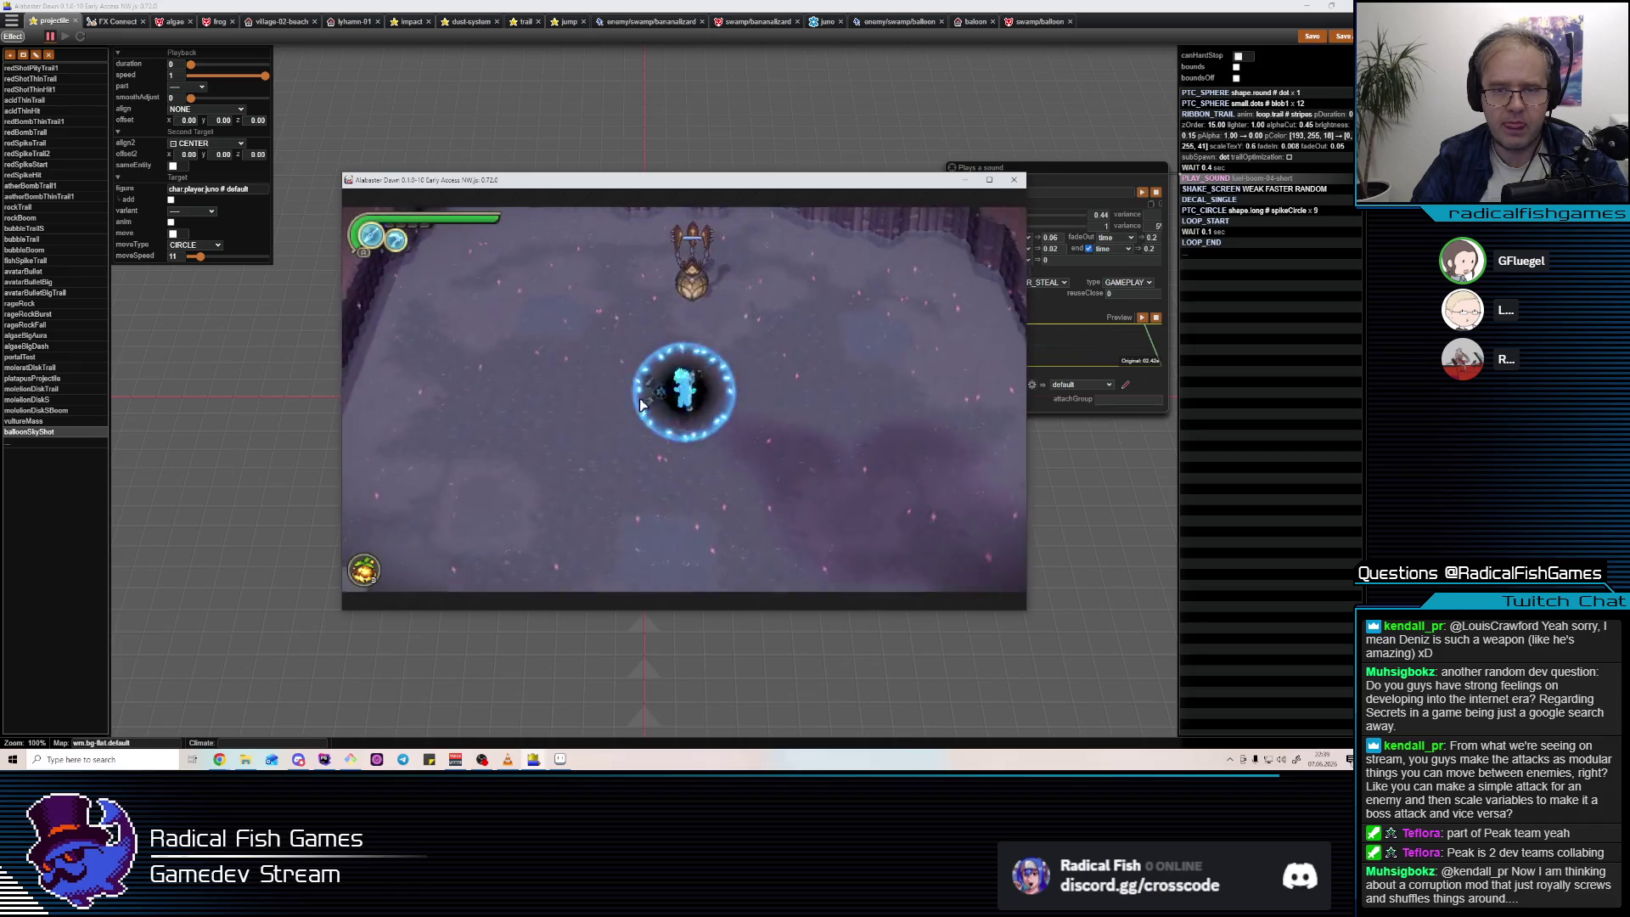
click(671, 367)
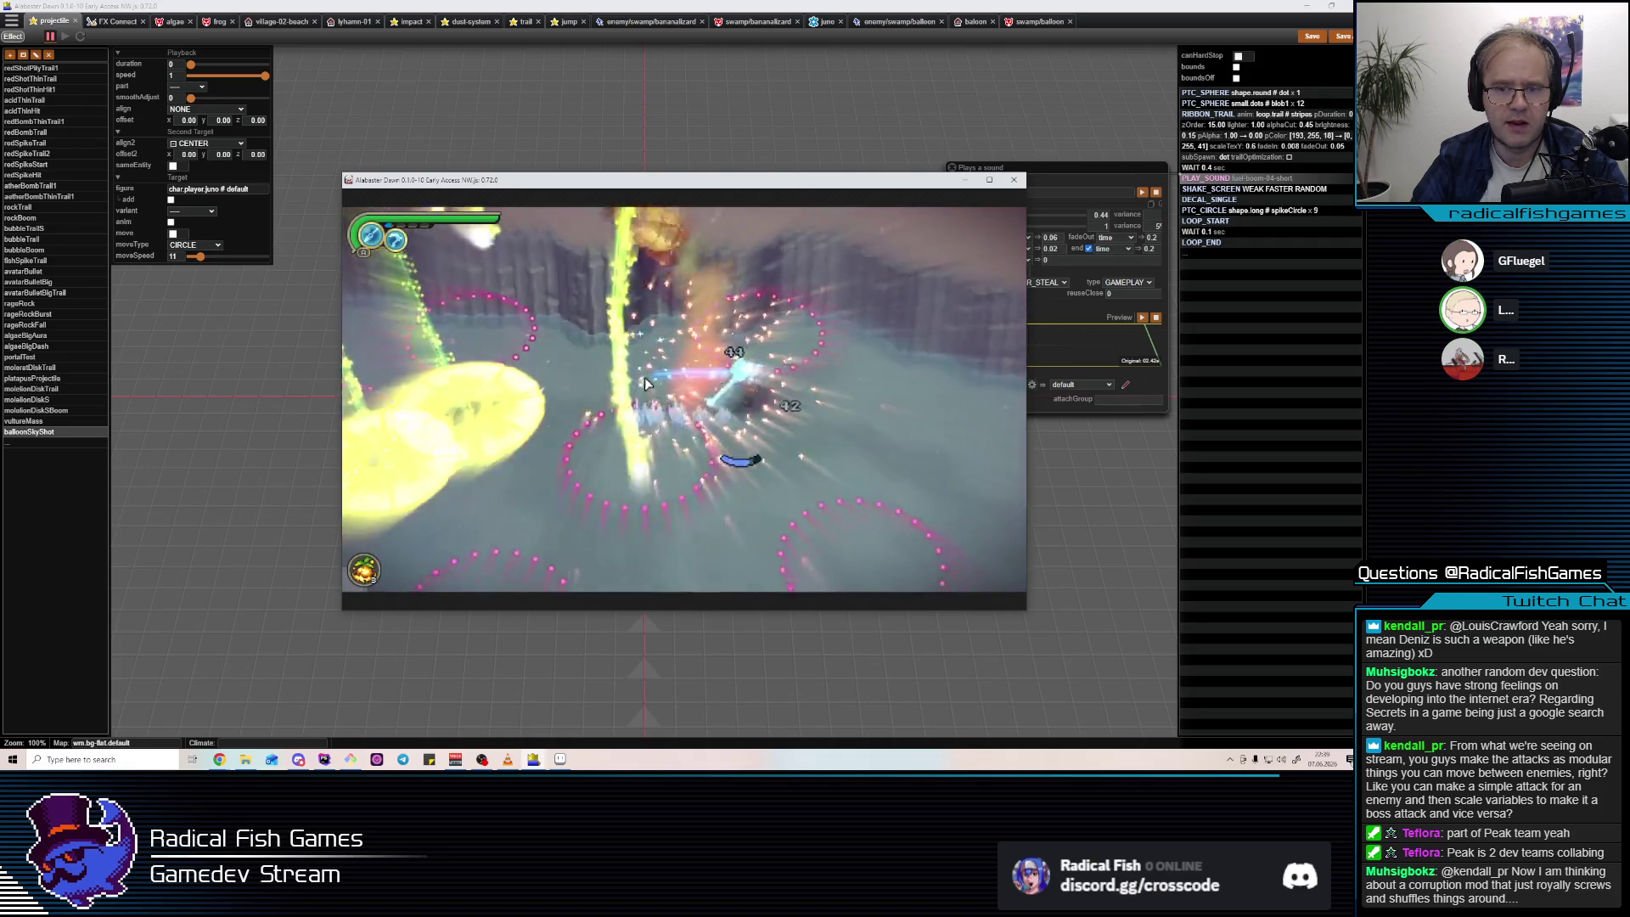
click(1104, 90)
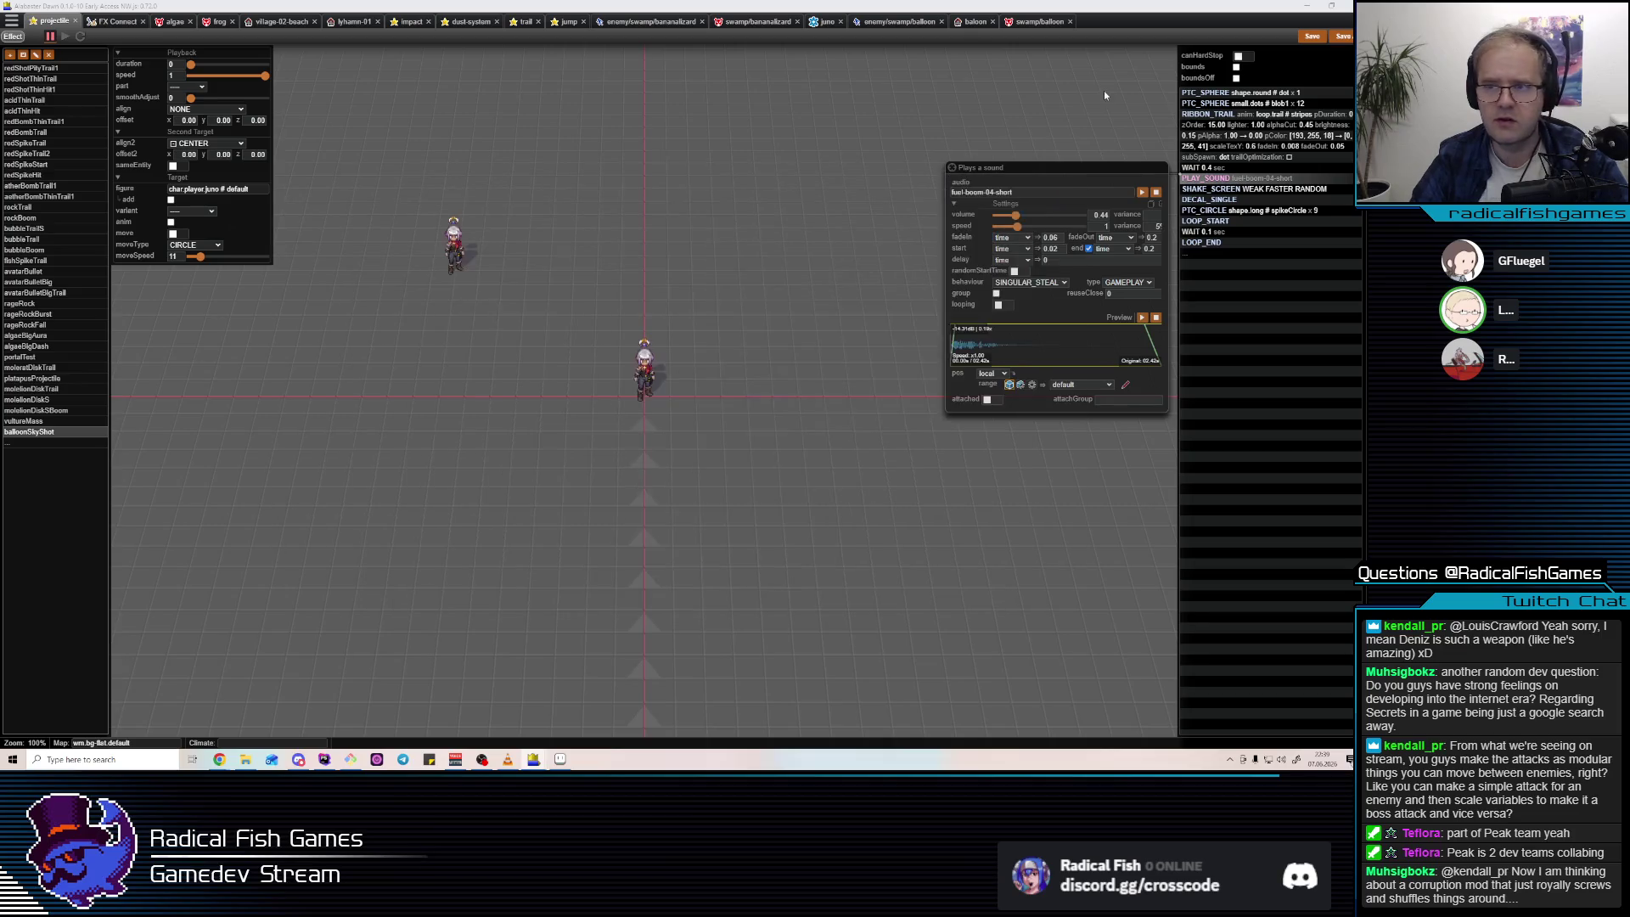
Set DECAL_SINGLE brightness 0.5→0.3 and alphaCut 0.4→0.7, and PTC_CIRCLE brightness to 0.2.
click(1216, 222)
click(1216, 213)
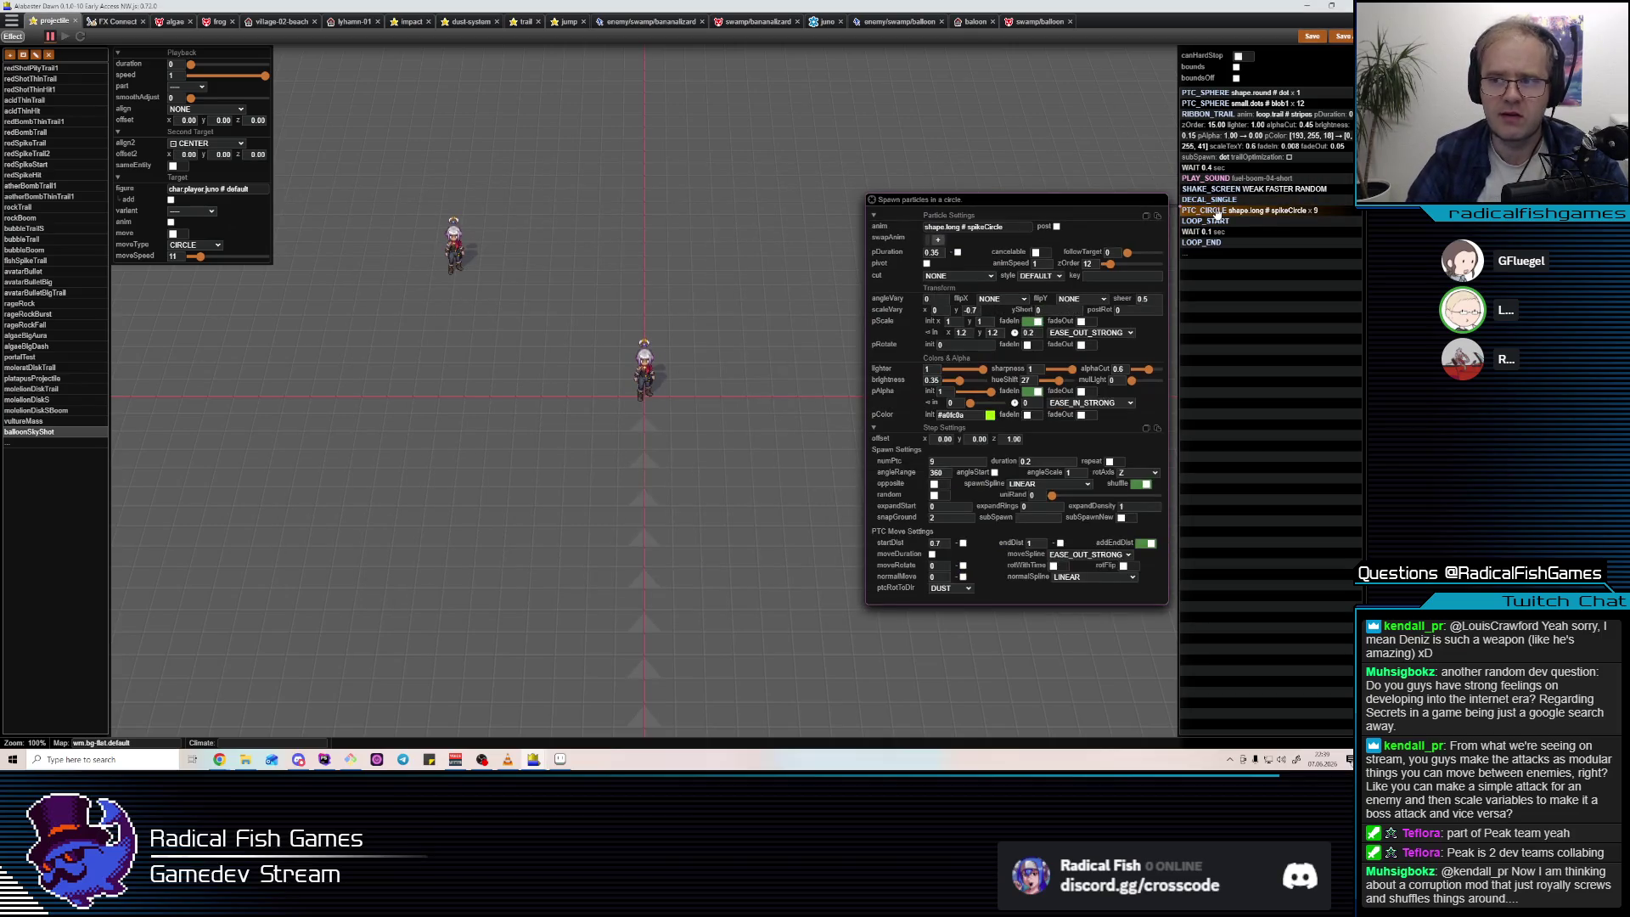
click(1225, 191)
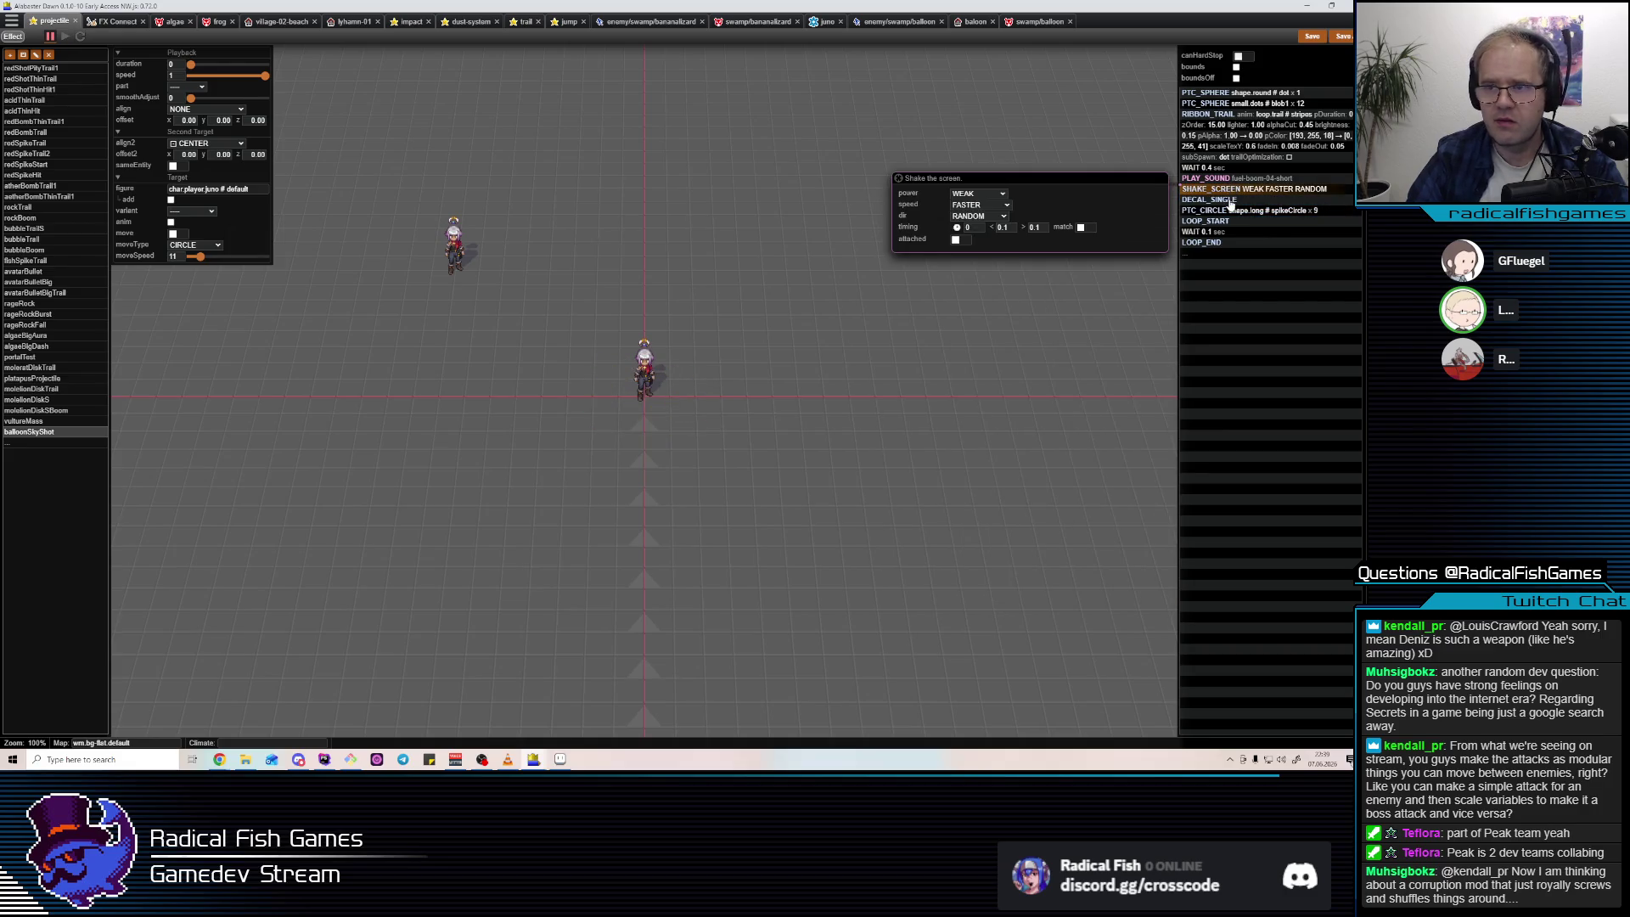
click(1230, 200)
drag(974, 408, 959, 410)
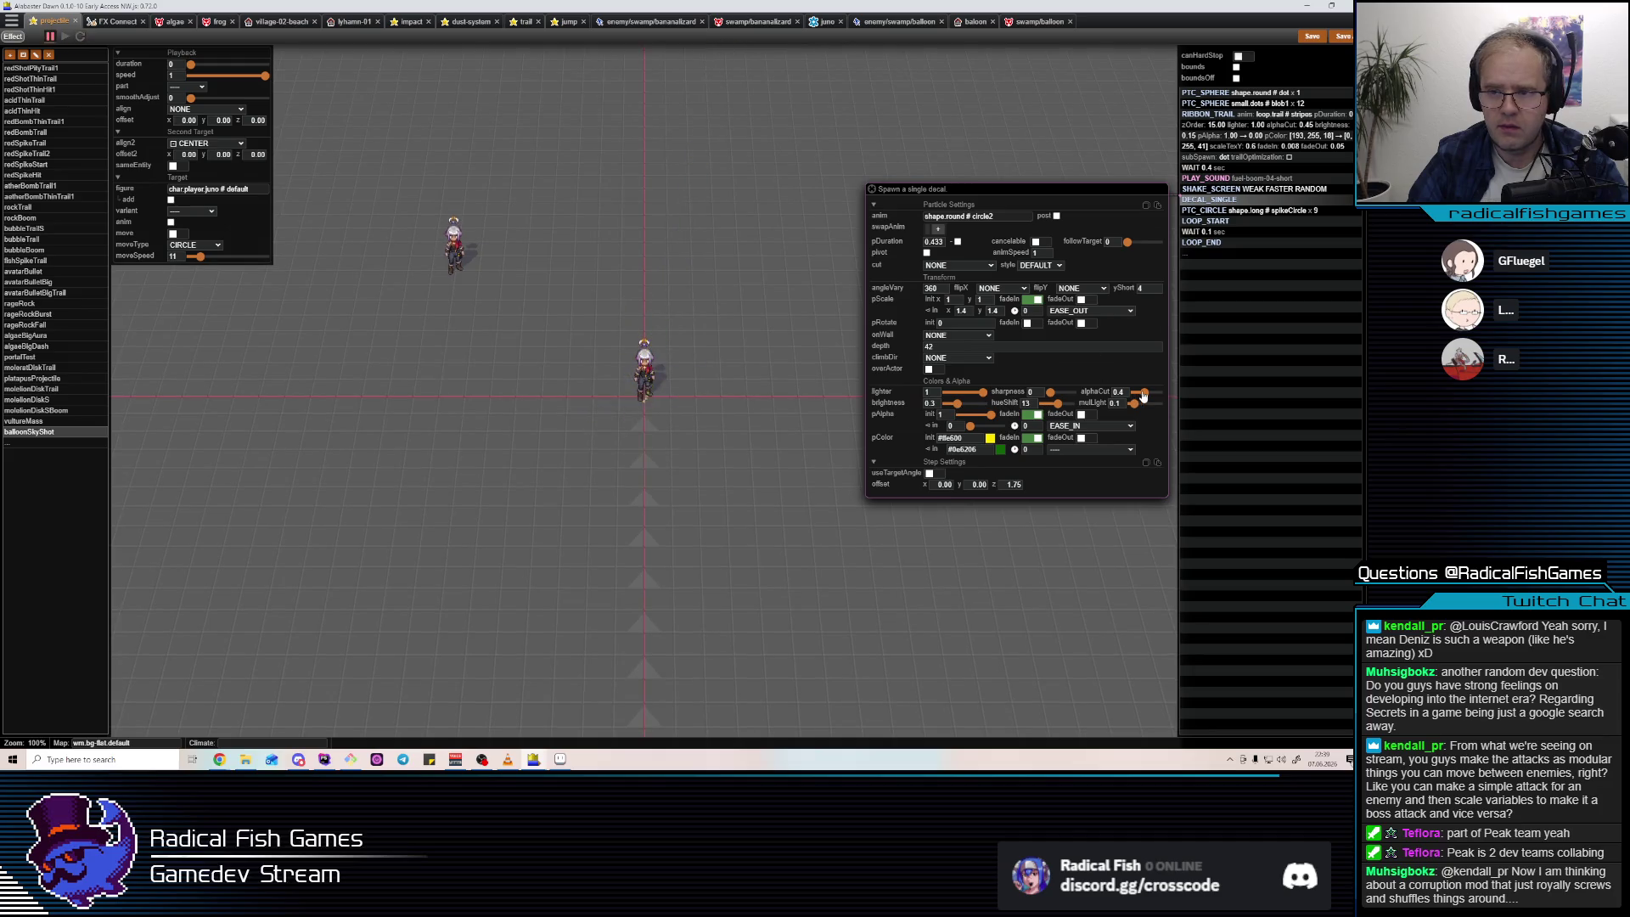
drag(1145, 393, 1153, 394)
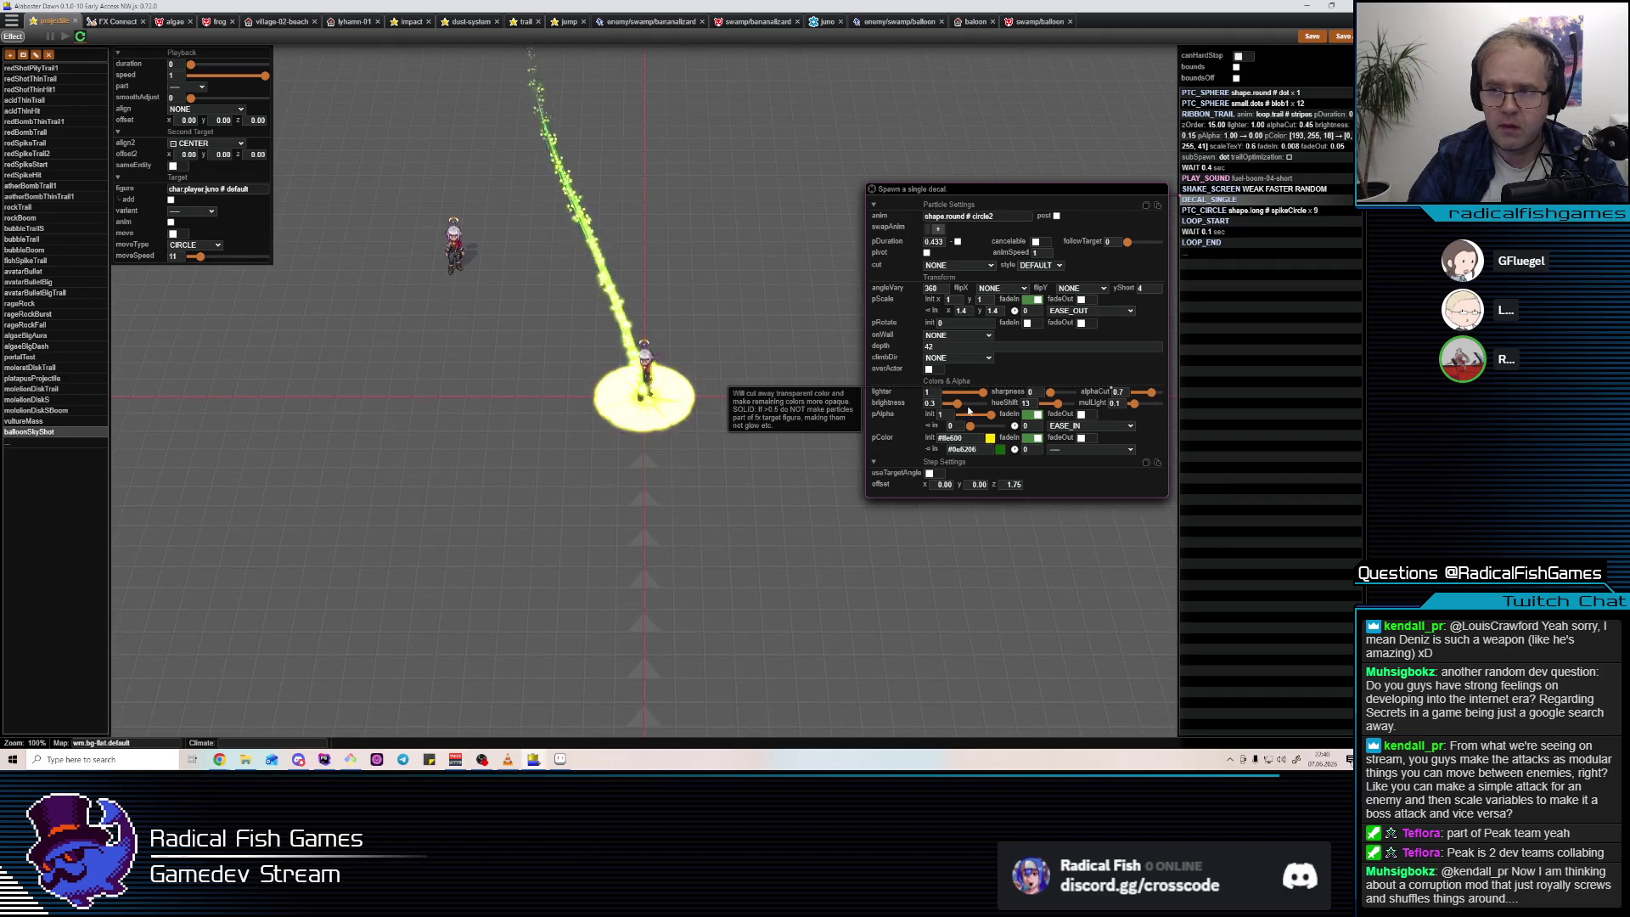
key(Down)
drag(961, 380, 955, 380)
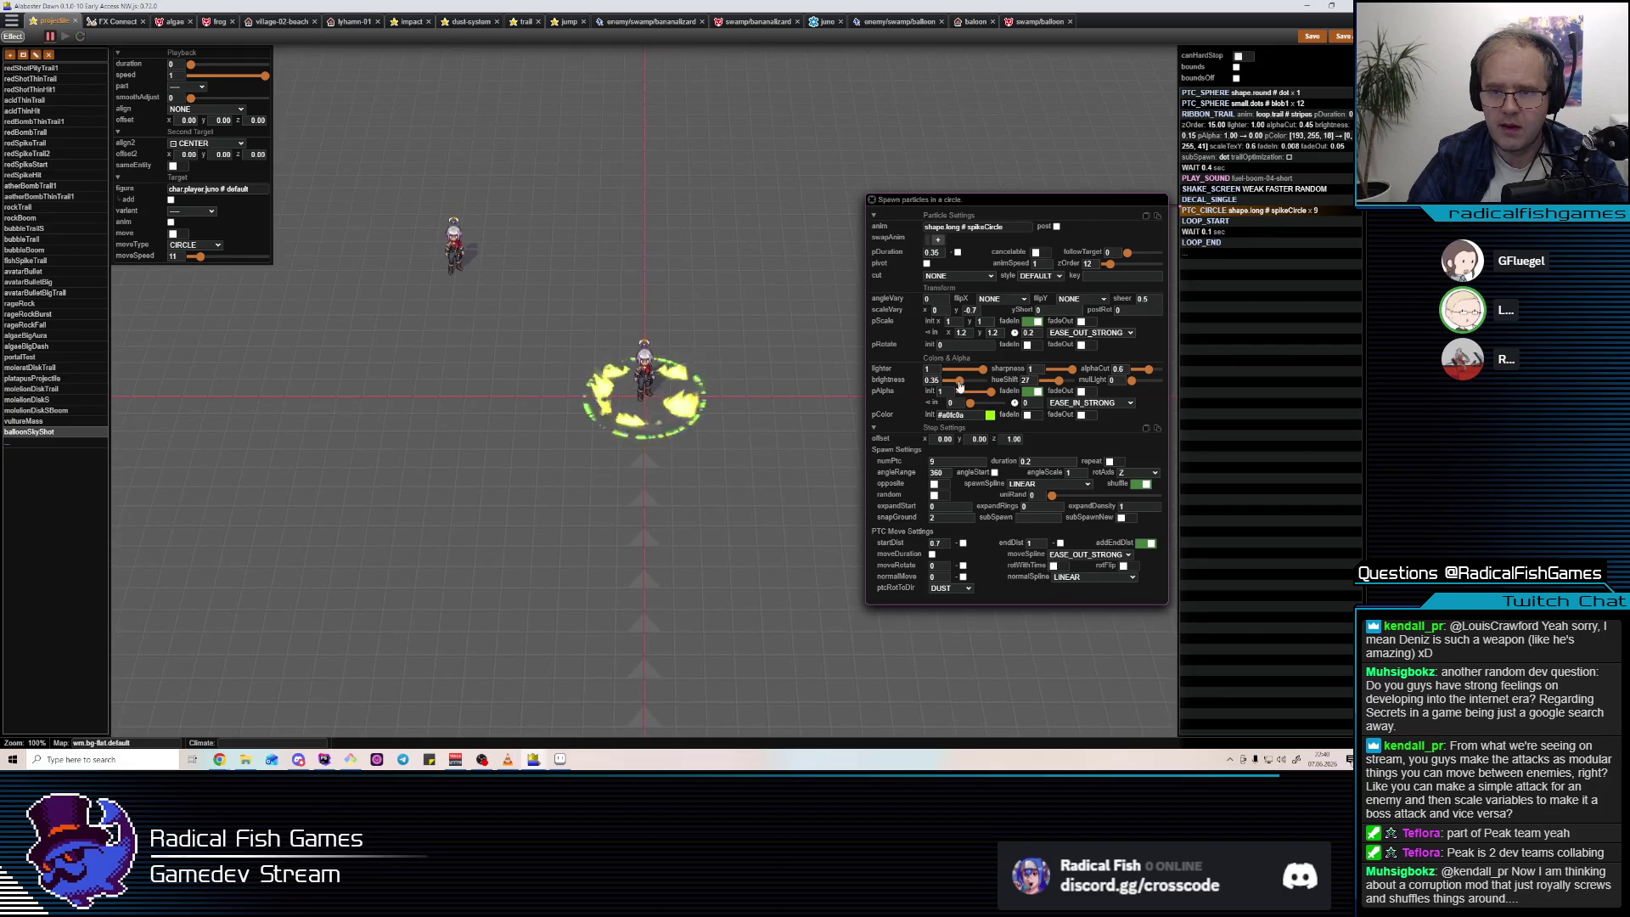
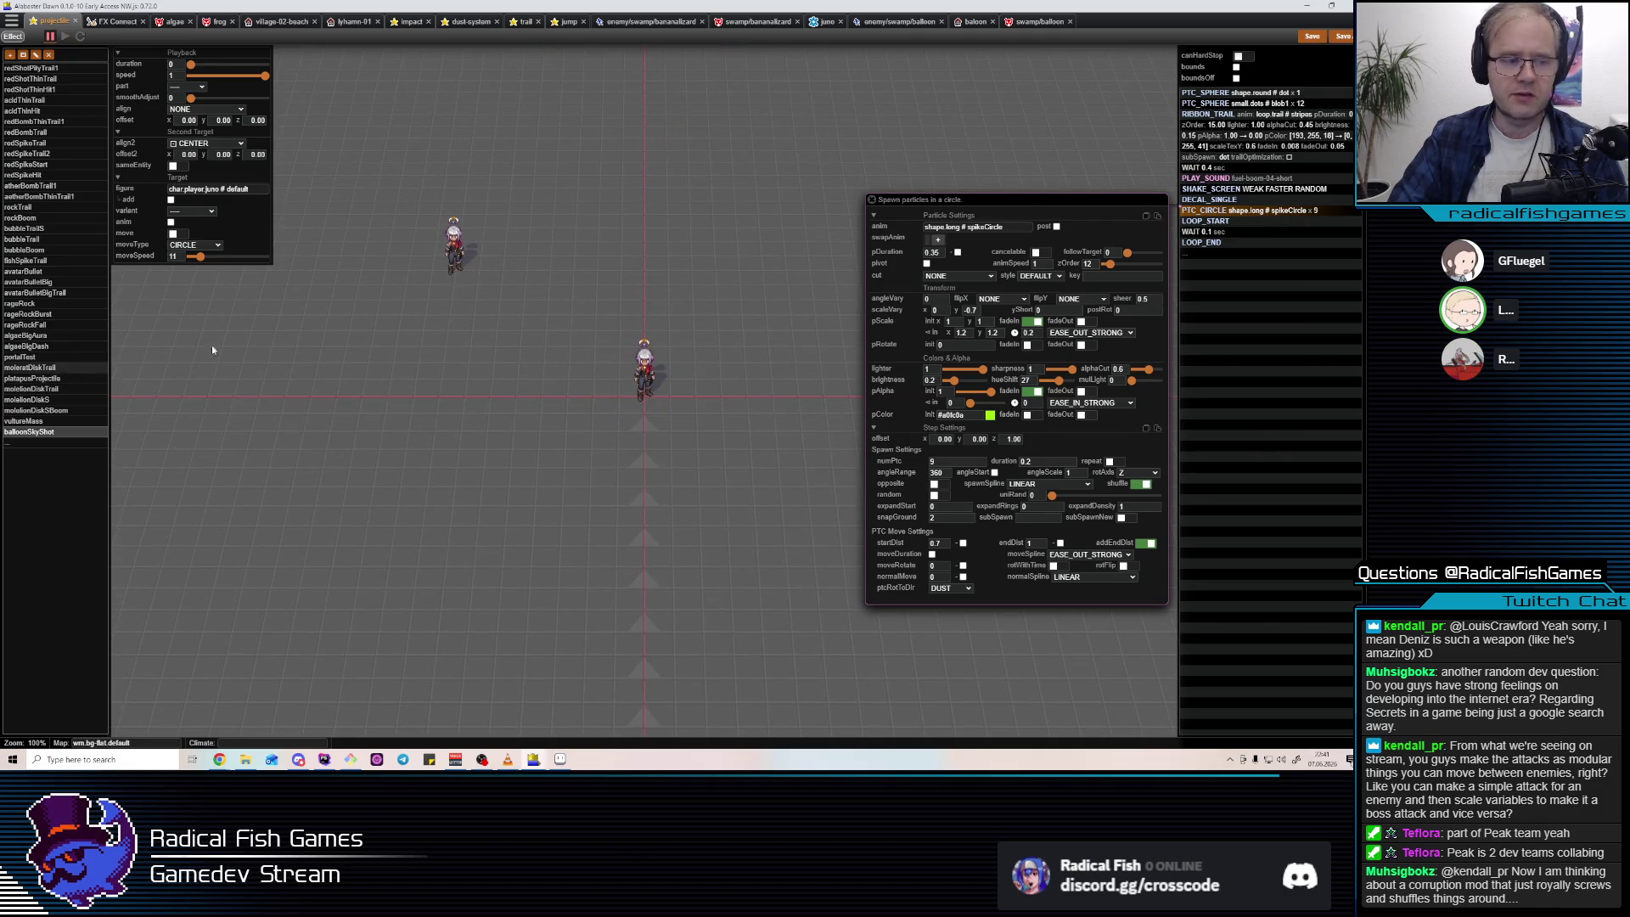
Shift the DECAL_SINGLE decal's pColor hue from yellow to orange.
key(Down)
key(Up)
key(Up)
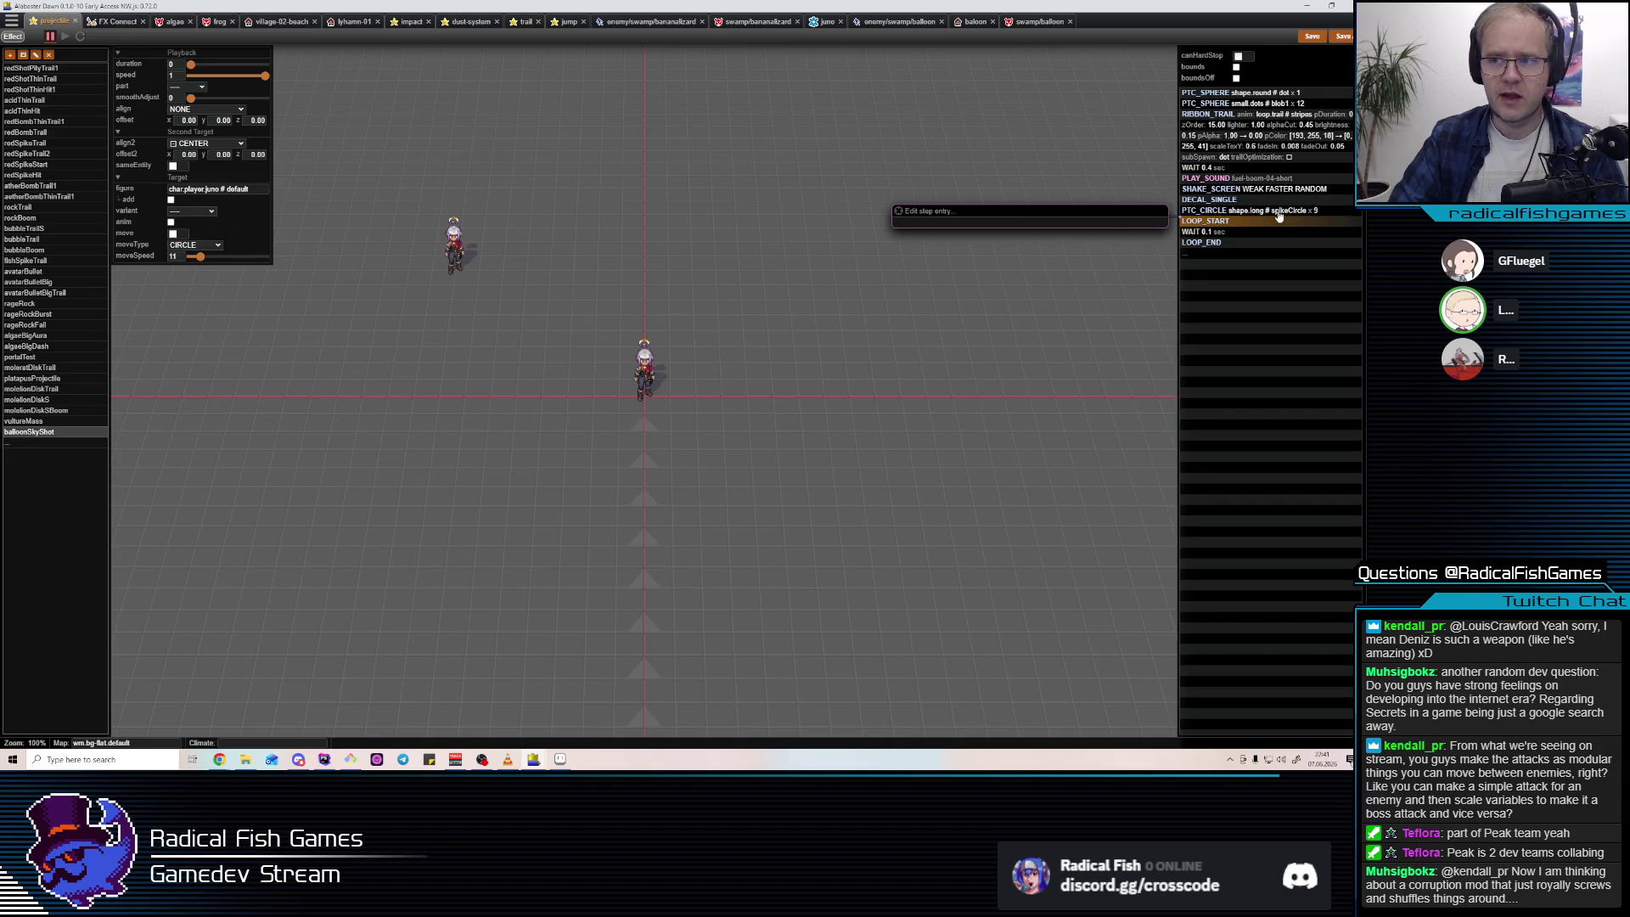
click(990, 438)
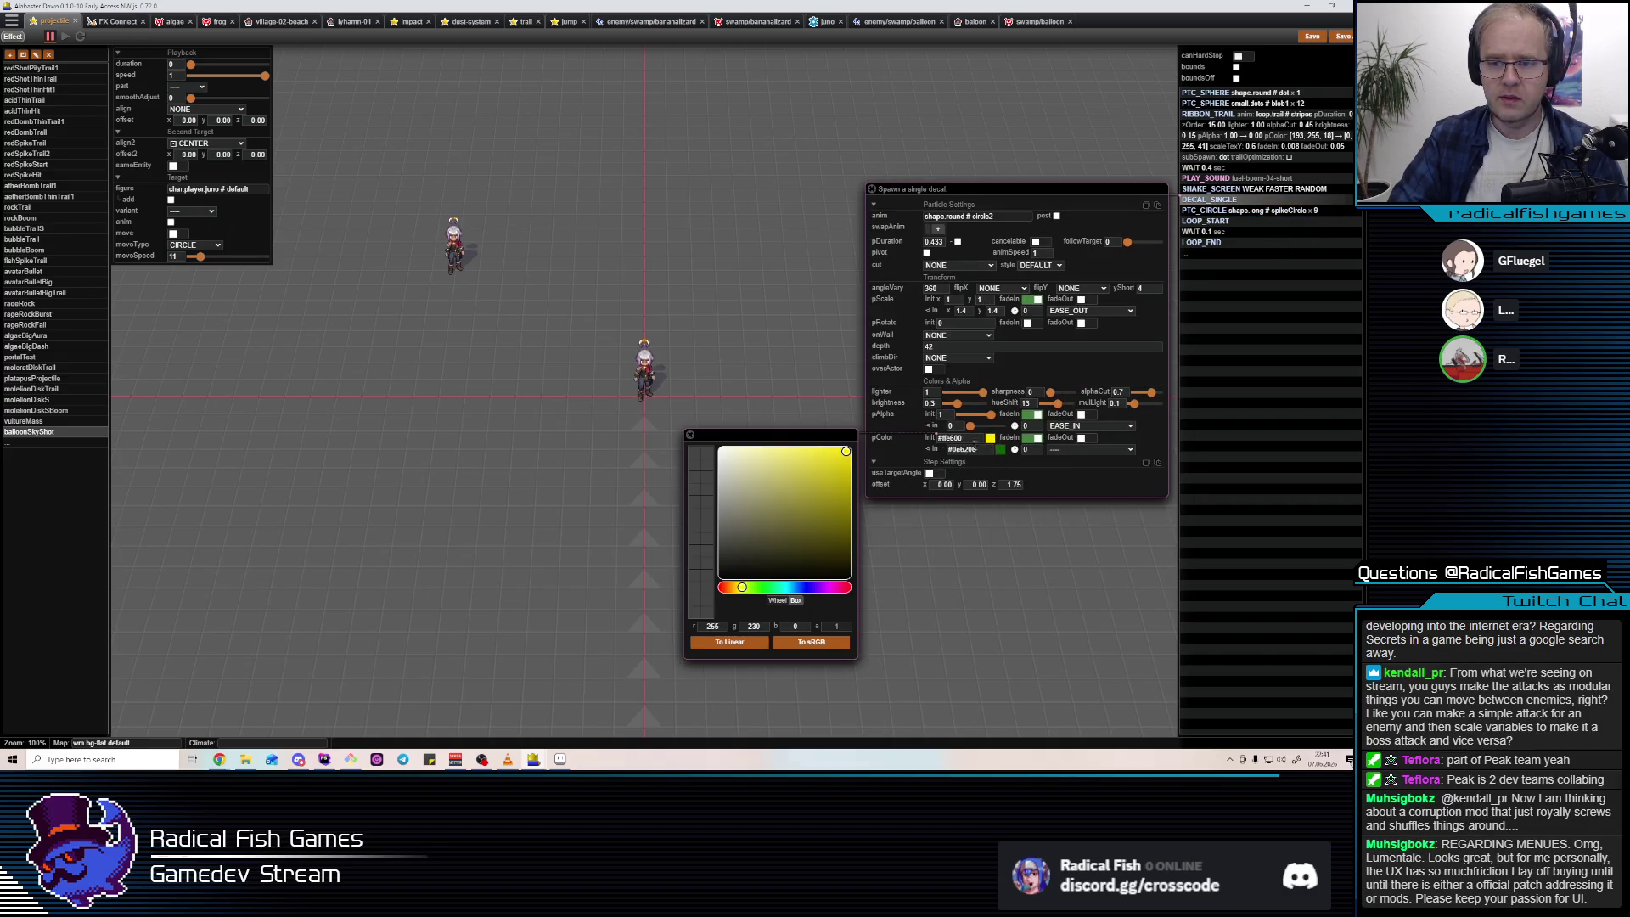
drag(741, 588, 732, 587)
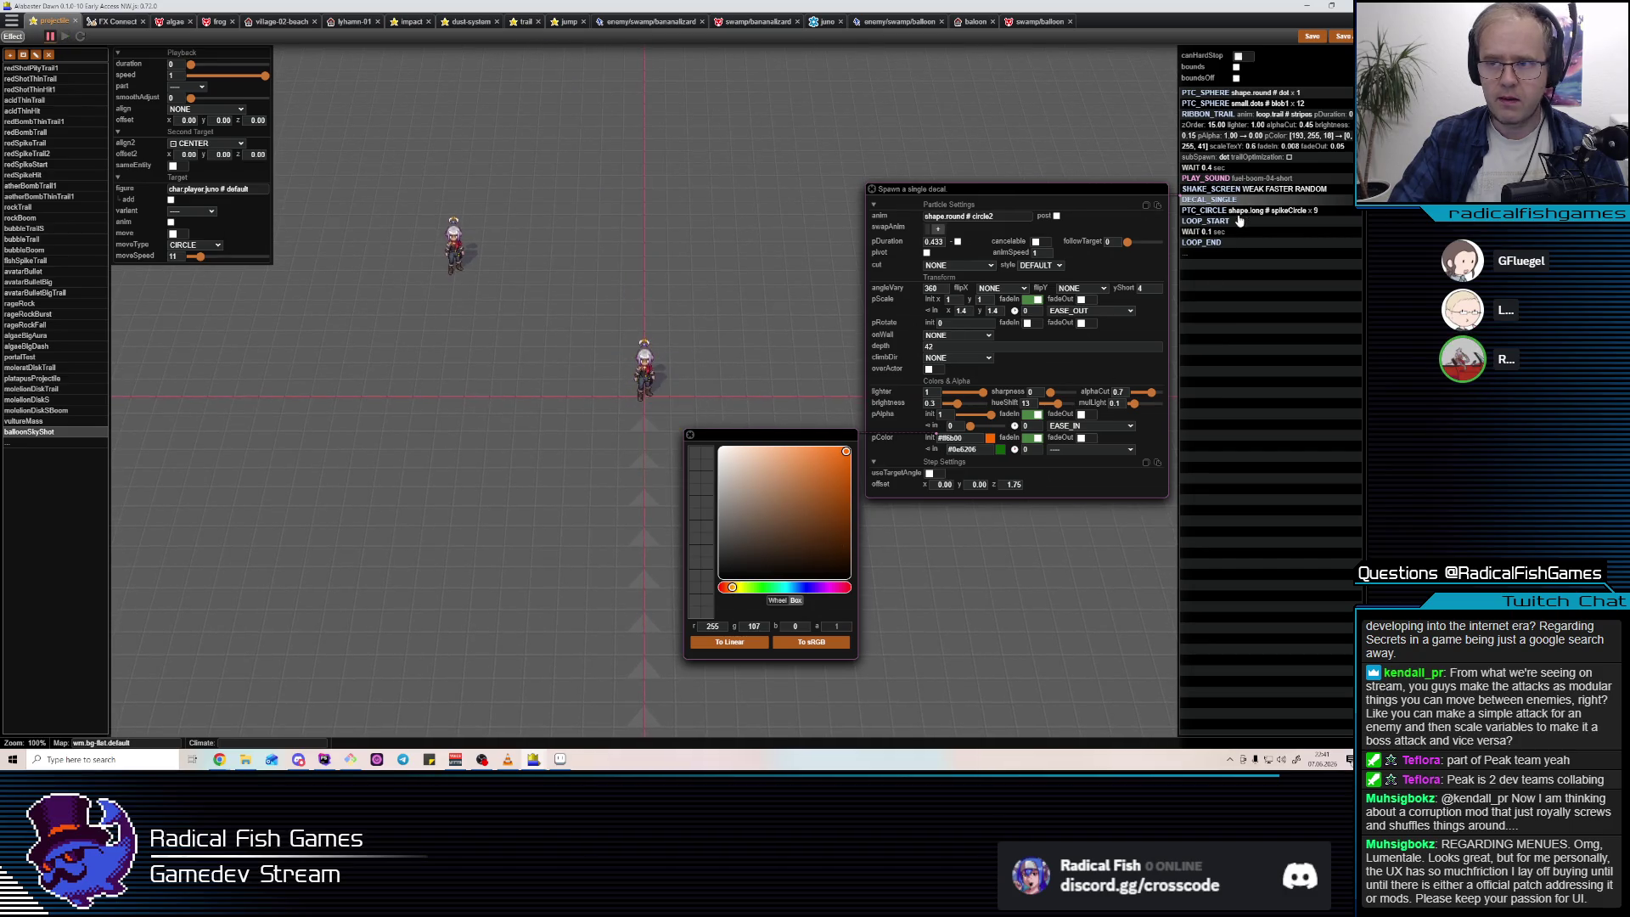
Give PTC_CIRCLE a fade-in colour of old green #a0fc0a and set its colour to yellow #fce40a.
key(Down)
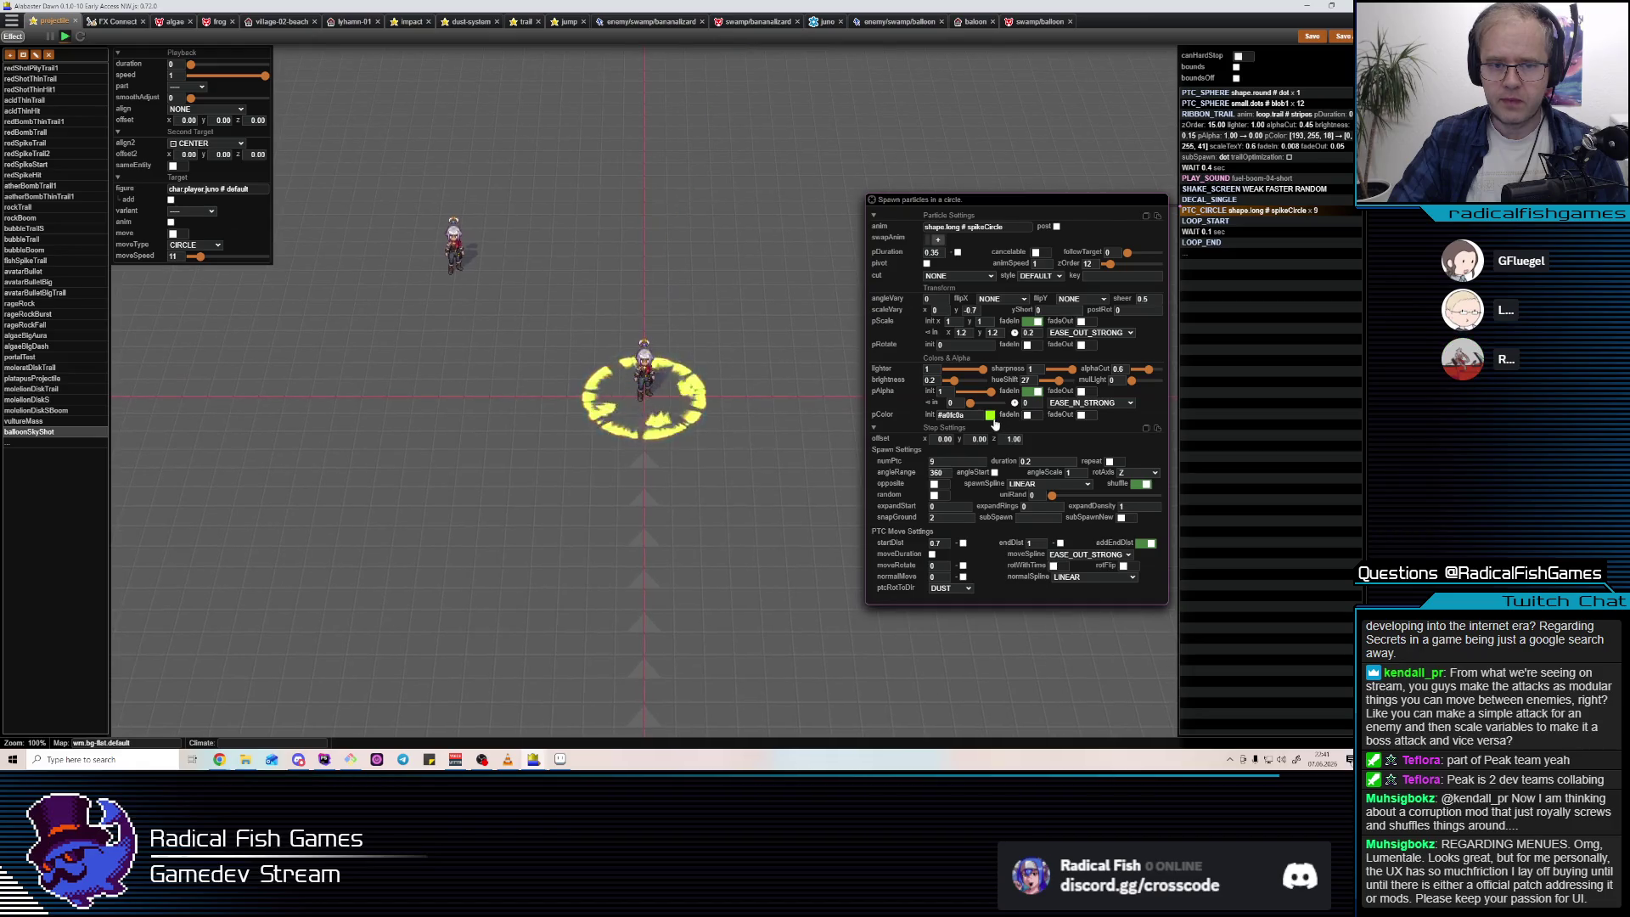
click(990, 414)
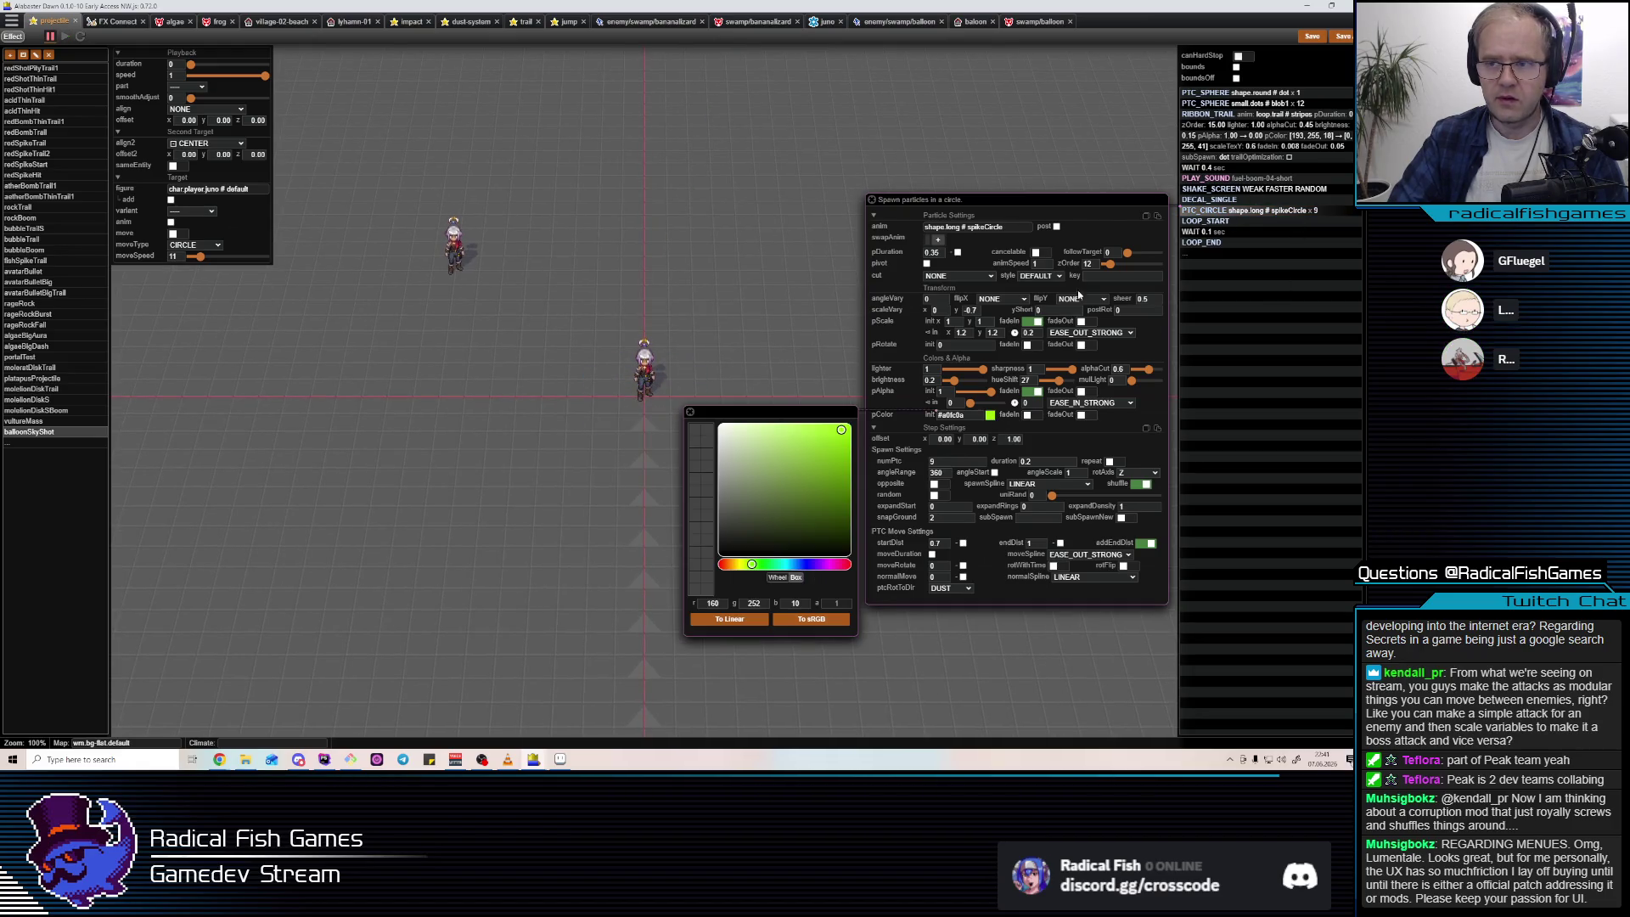
click(1028, 415)
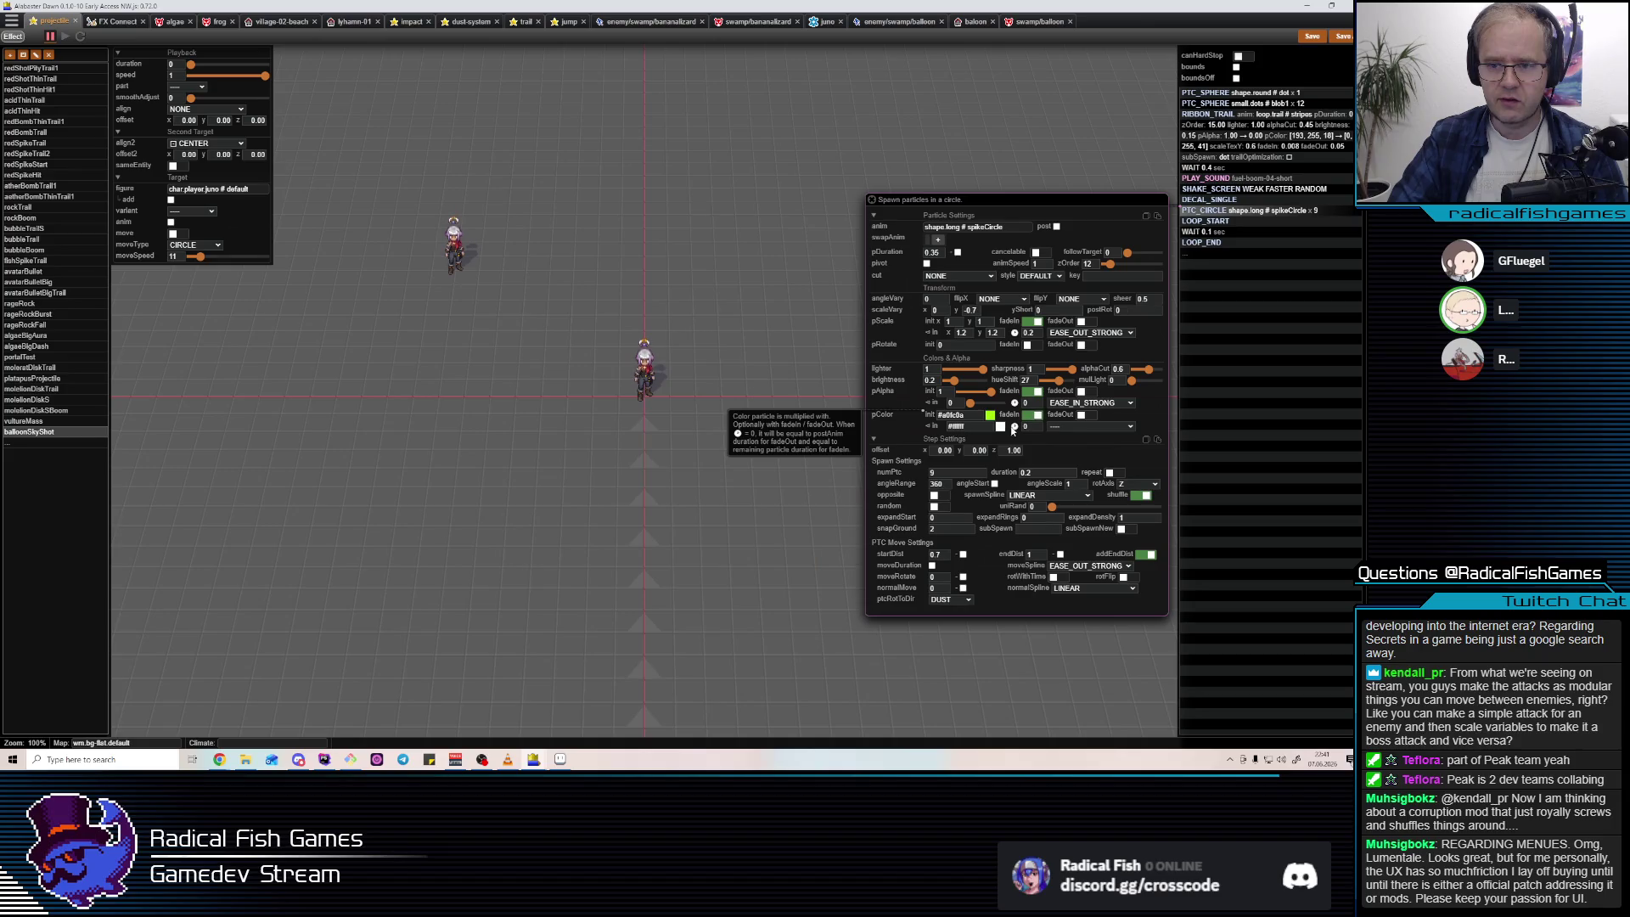
click(953, 415)
click(975, 424)
text(#a0fc0a)
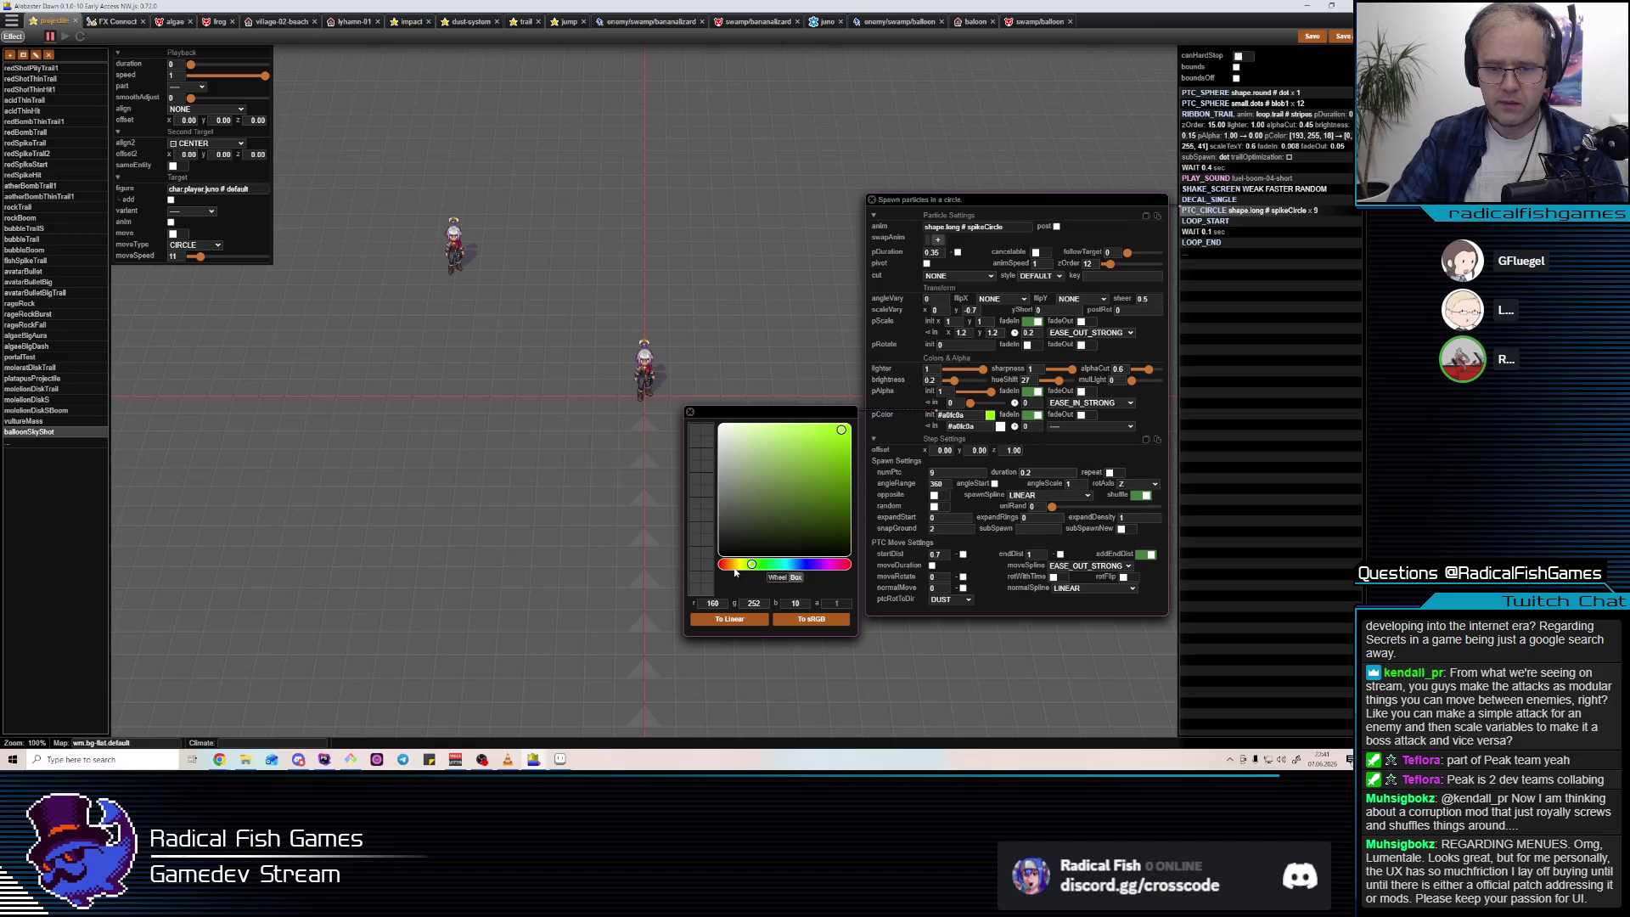
click(737, 566)
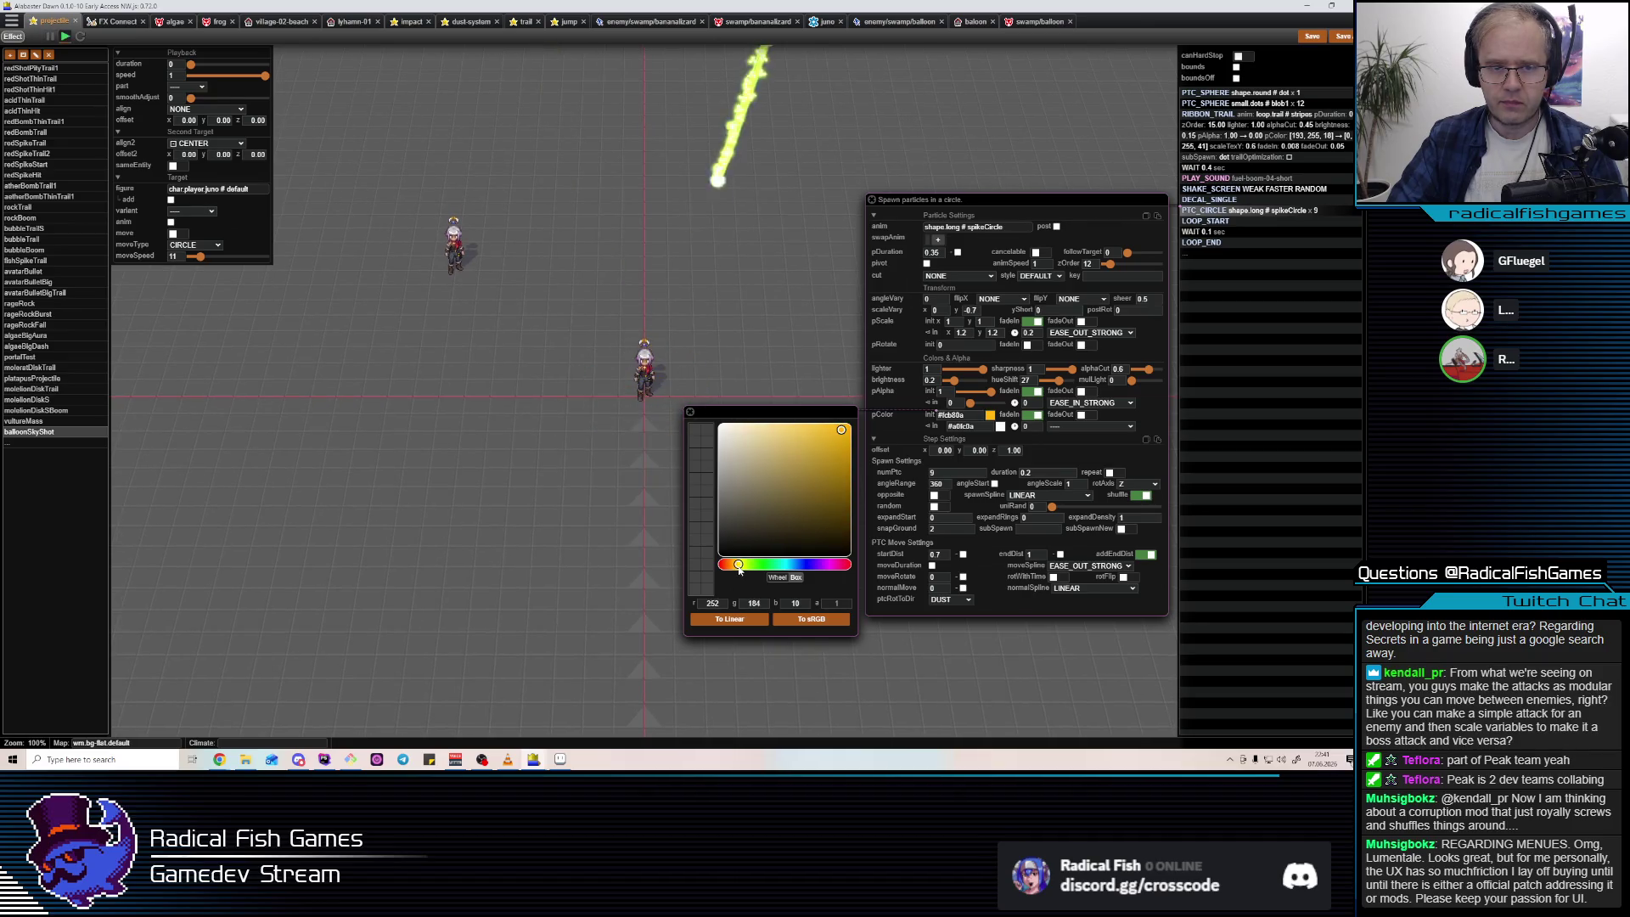
click(740, 566)
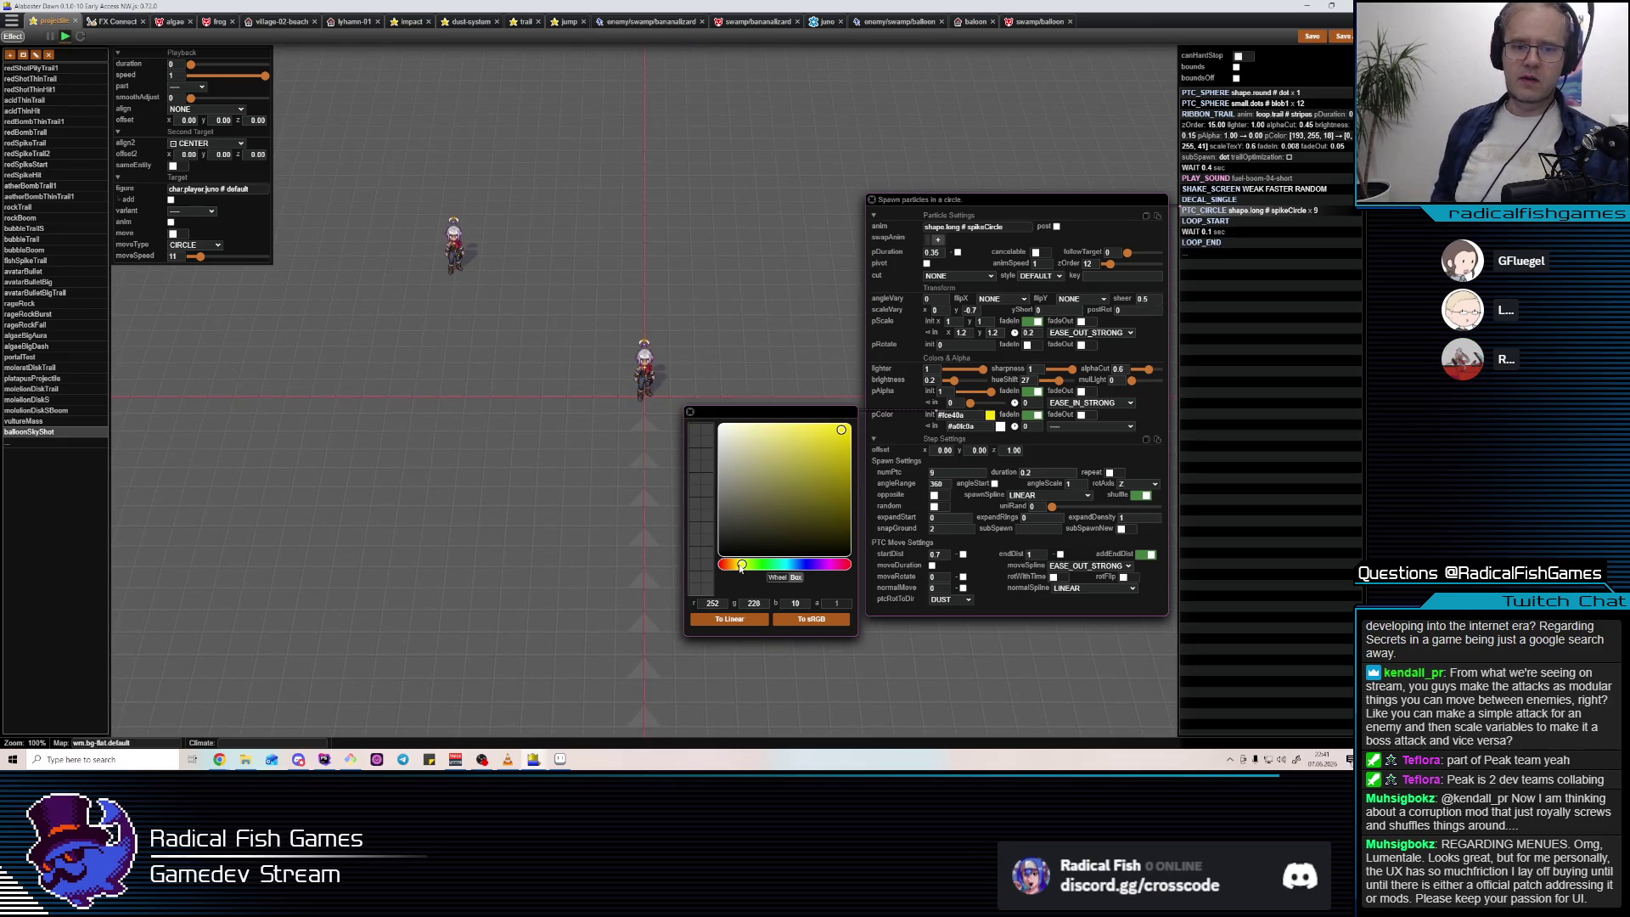
click(946, 475)
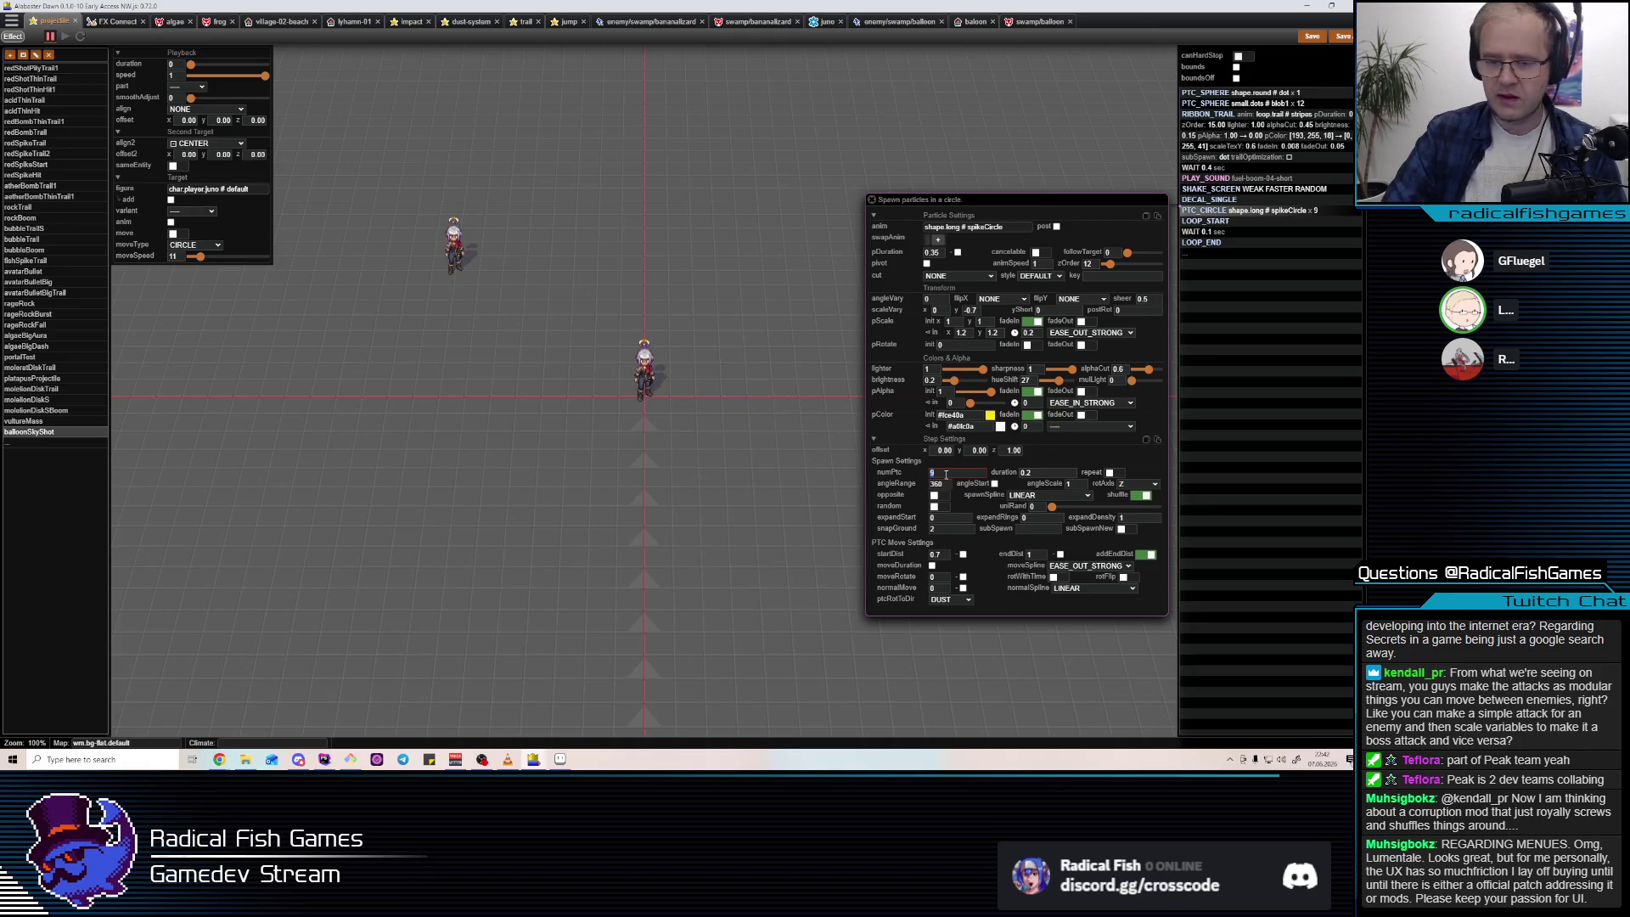
Set the spike circle to 16 particles with a 0.1 duration and replay the preview.
text(6)
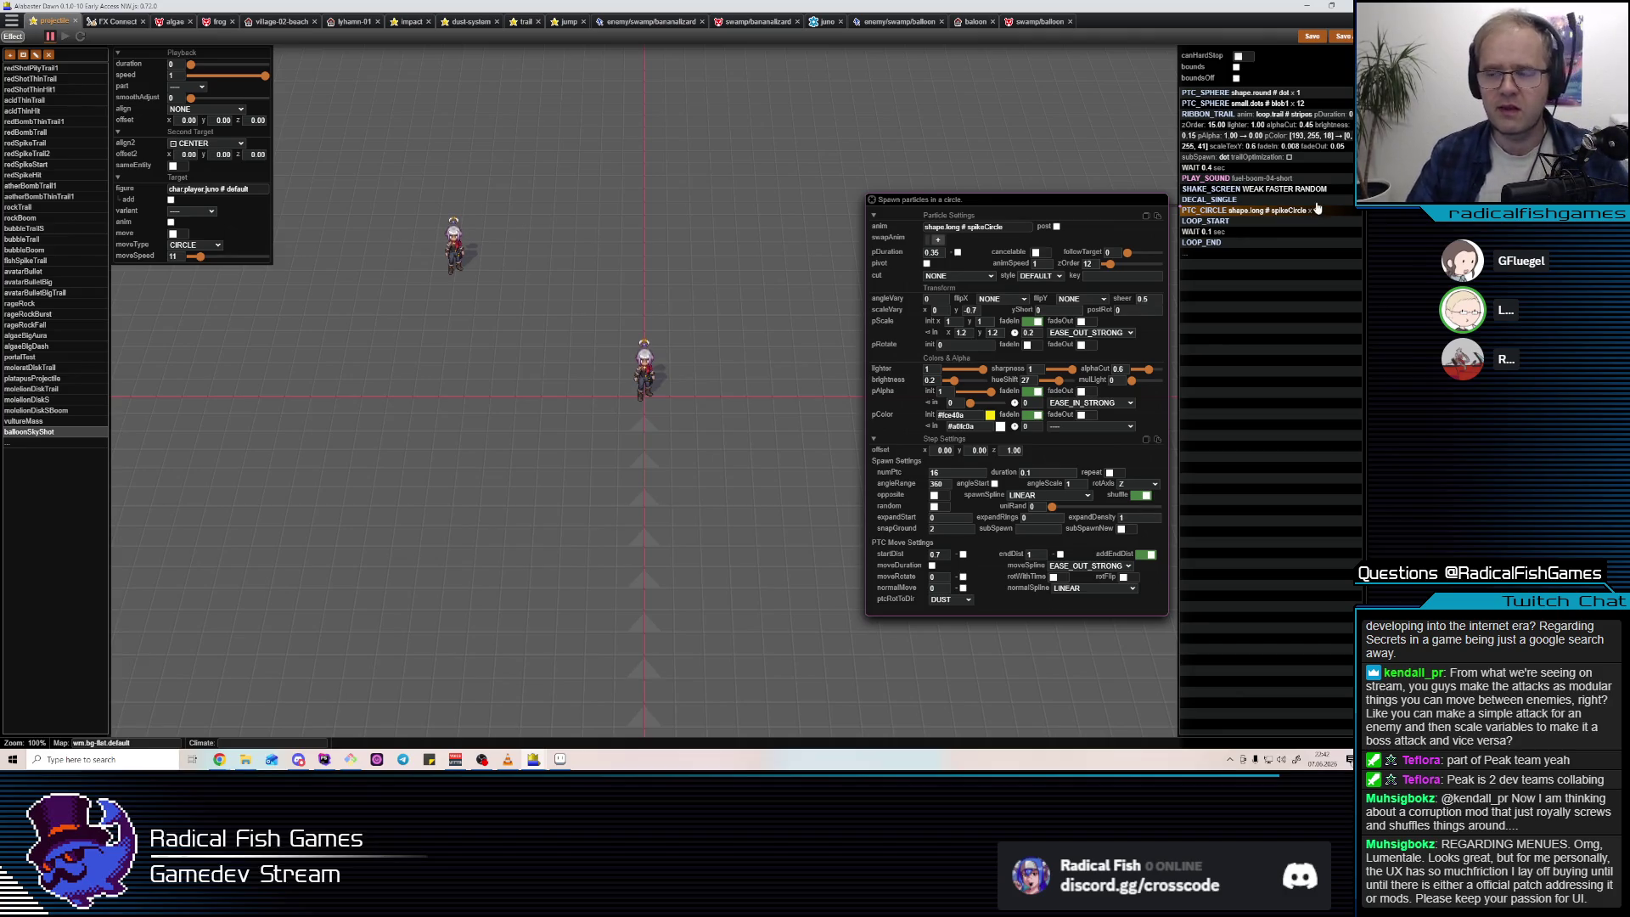
click(1279, 211)
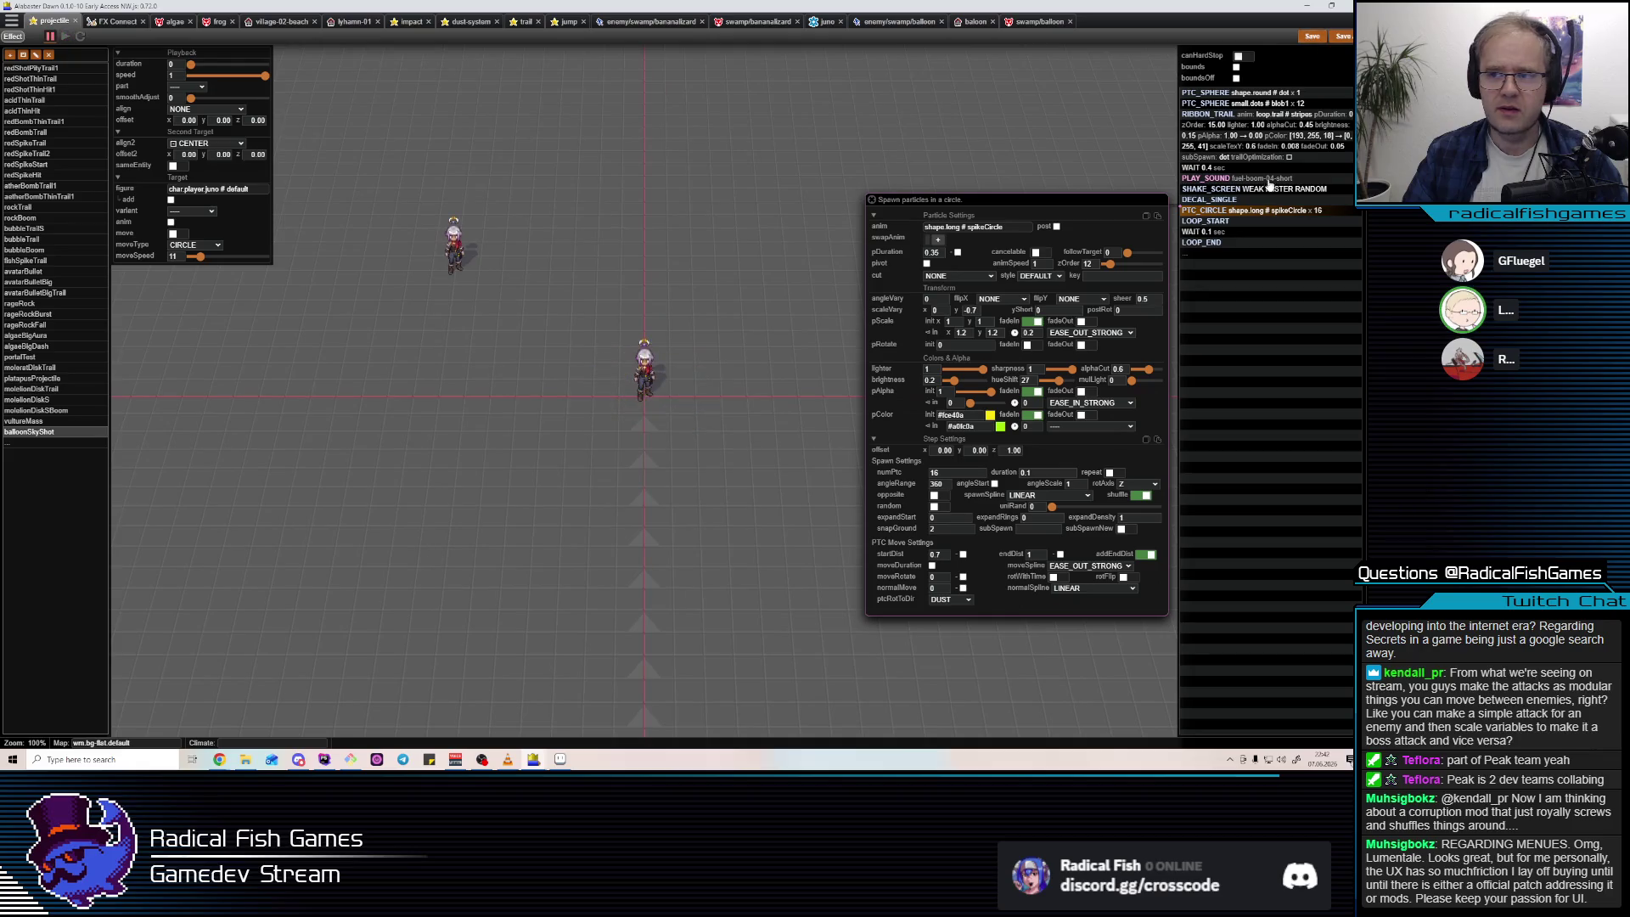
click(1246, 103)
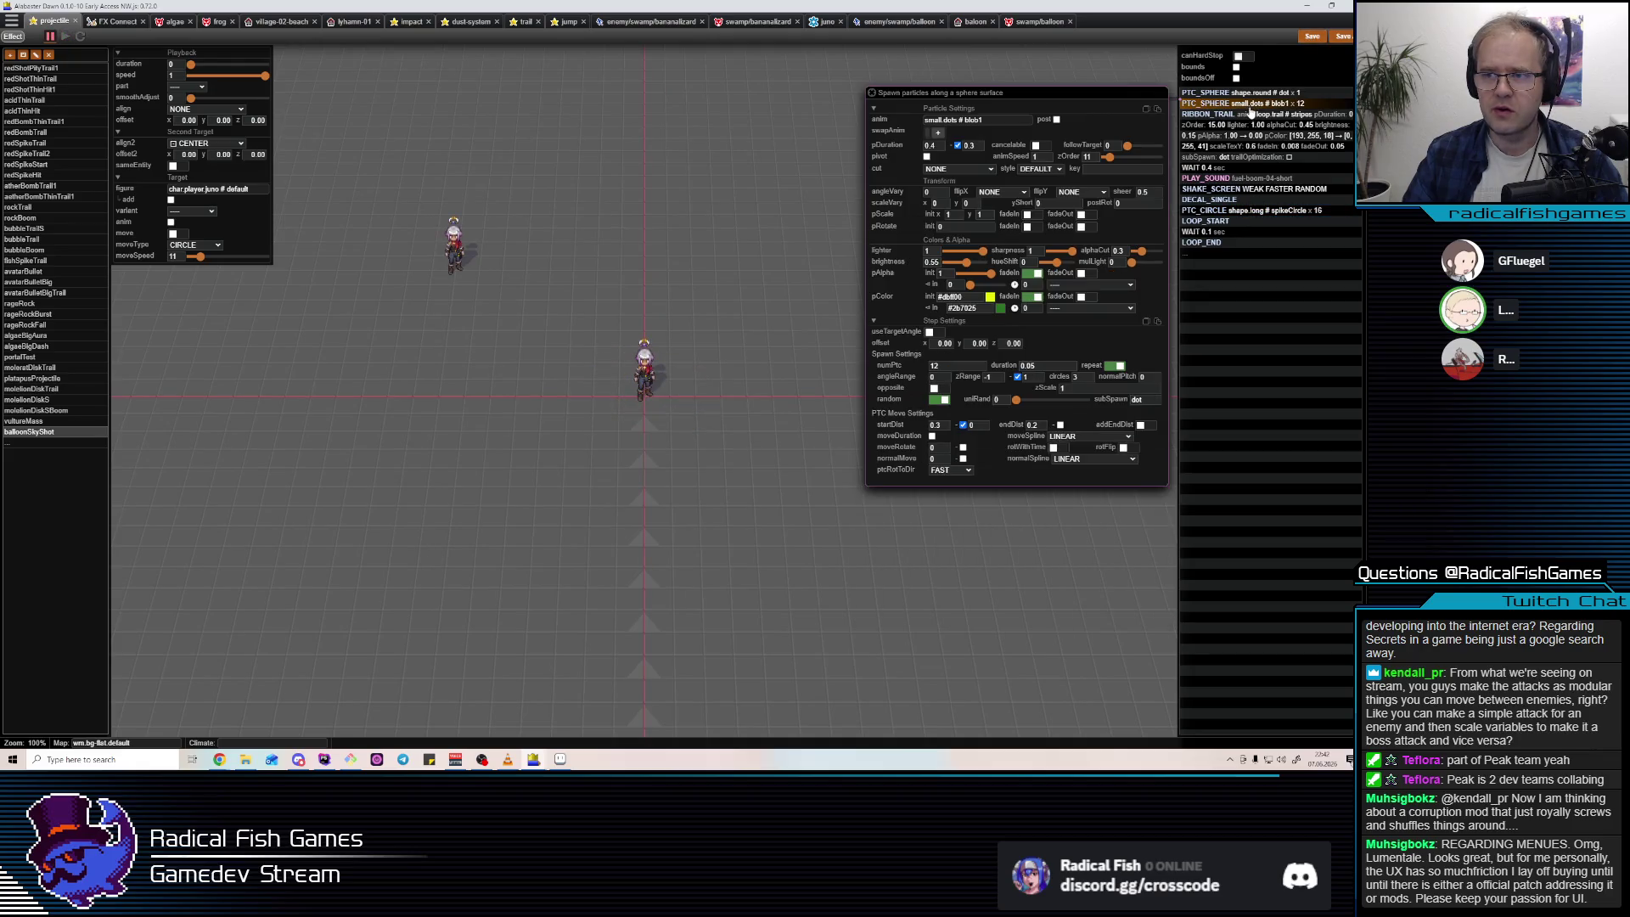
Recolour the PTC_SPHERE small.dots particles to golden yellow #ffd600.
click(990, 296)
click(744, 447)
click(741, 448)
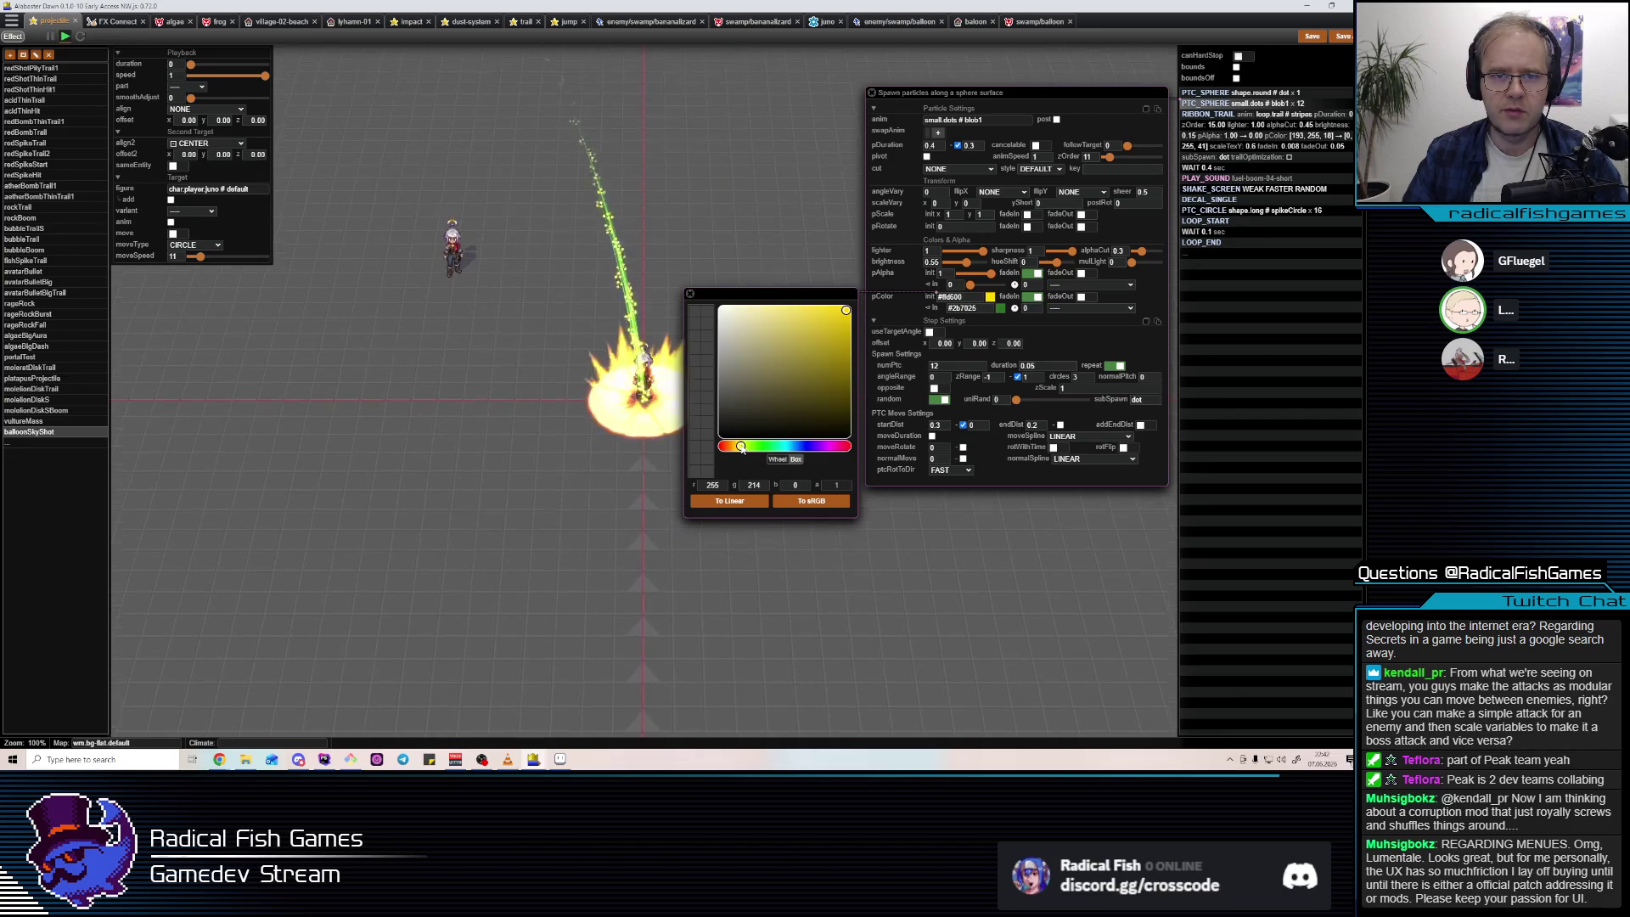
Set the RIBBON_TRAIL colour to orange #ffae12 while the preview is paused.
key(space)
click(1252, 127)
click(1001, 282)
click(990, 270)
click(739, 423)
key(space)
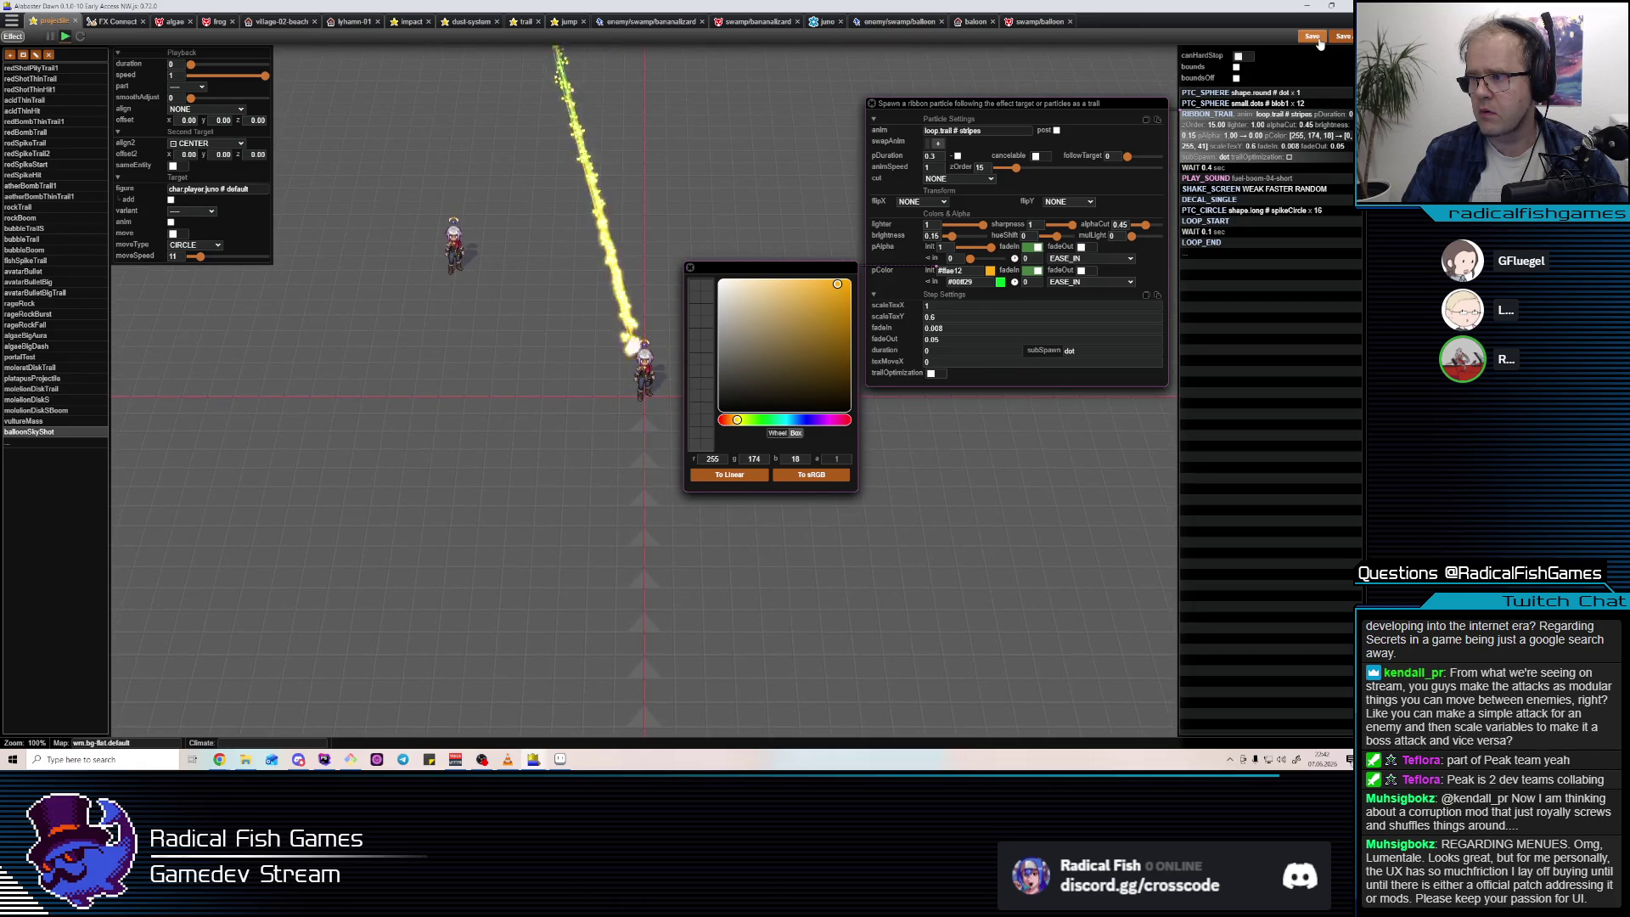
Save the effect, select the 0.4 sec wait step, and switch to the running game.
click(1315, 38)
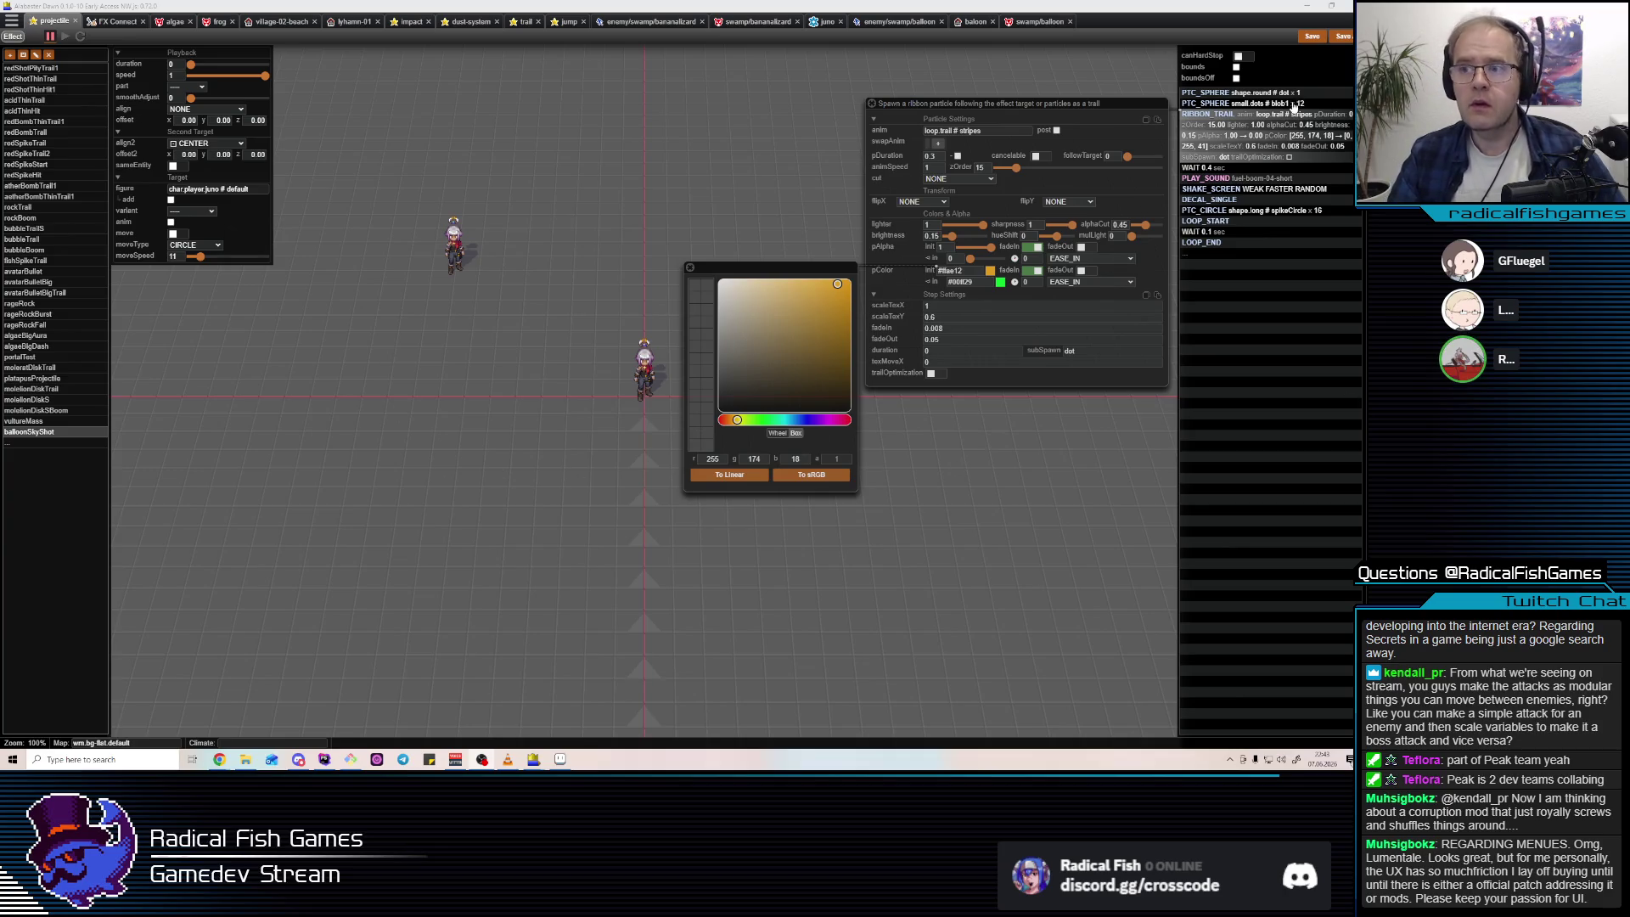
click(1312, 35)
click(1204, 167)
key(alt+Tab)
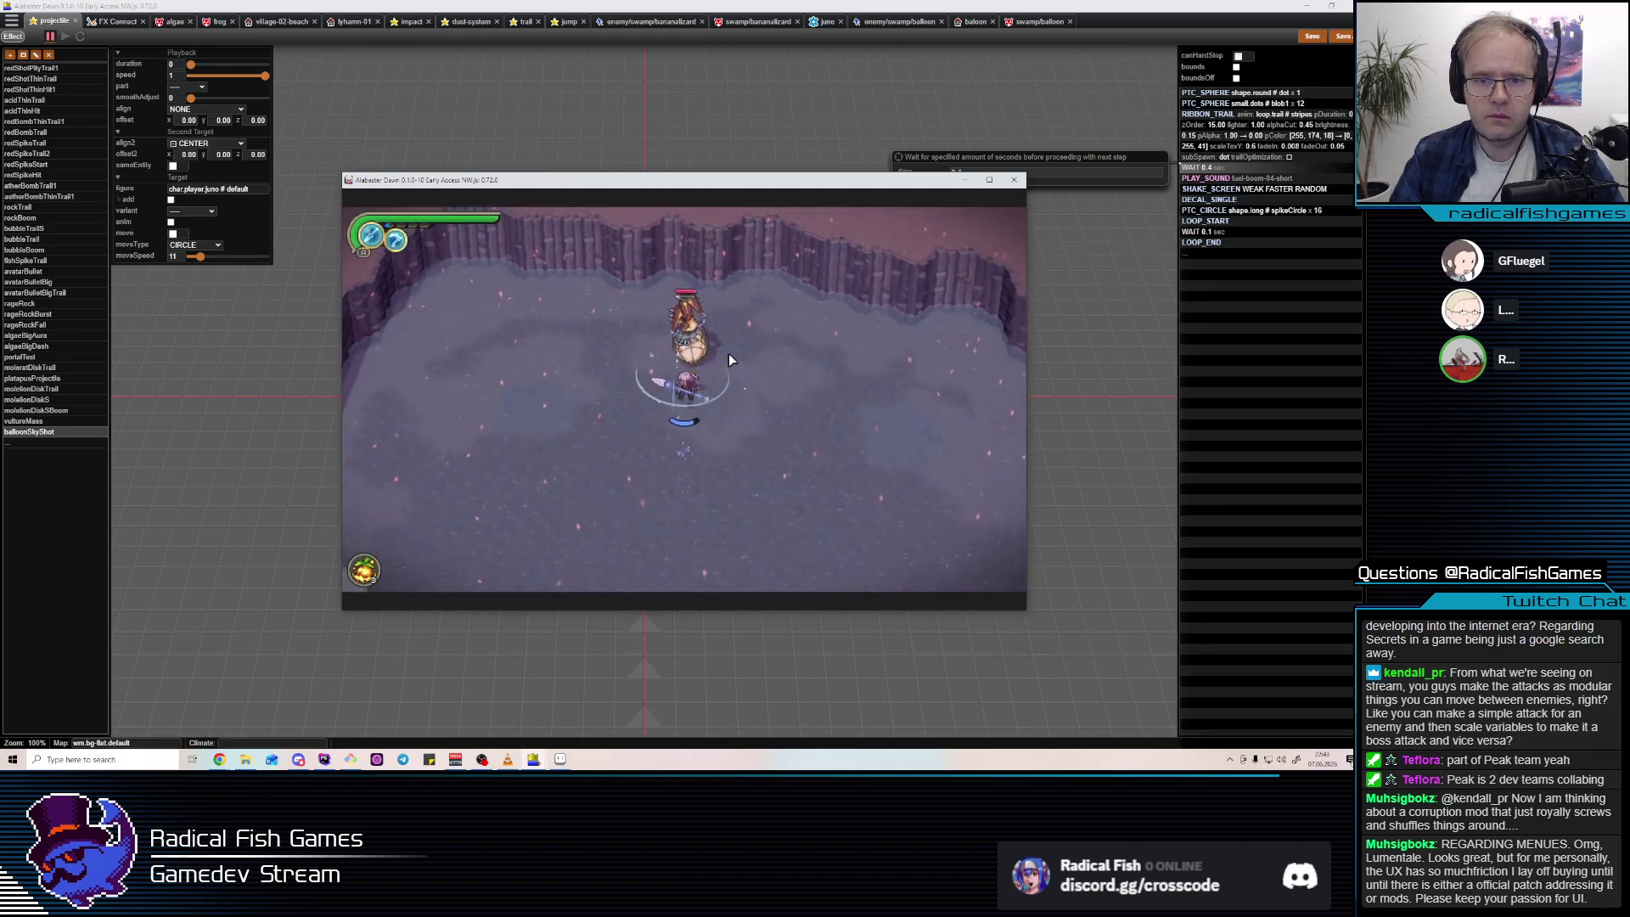
key(d)
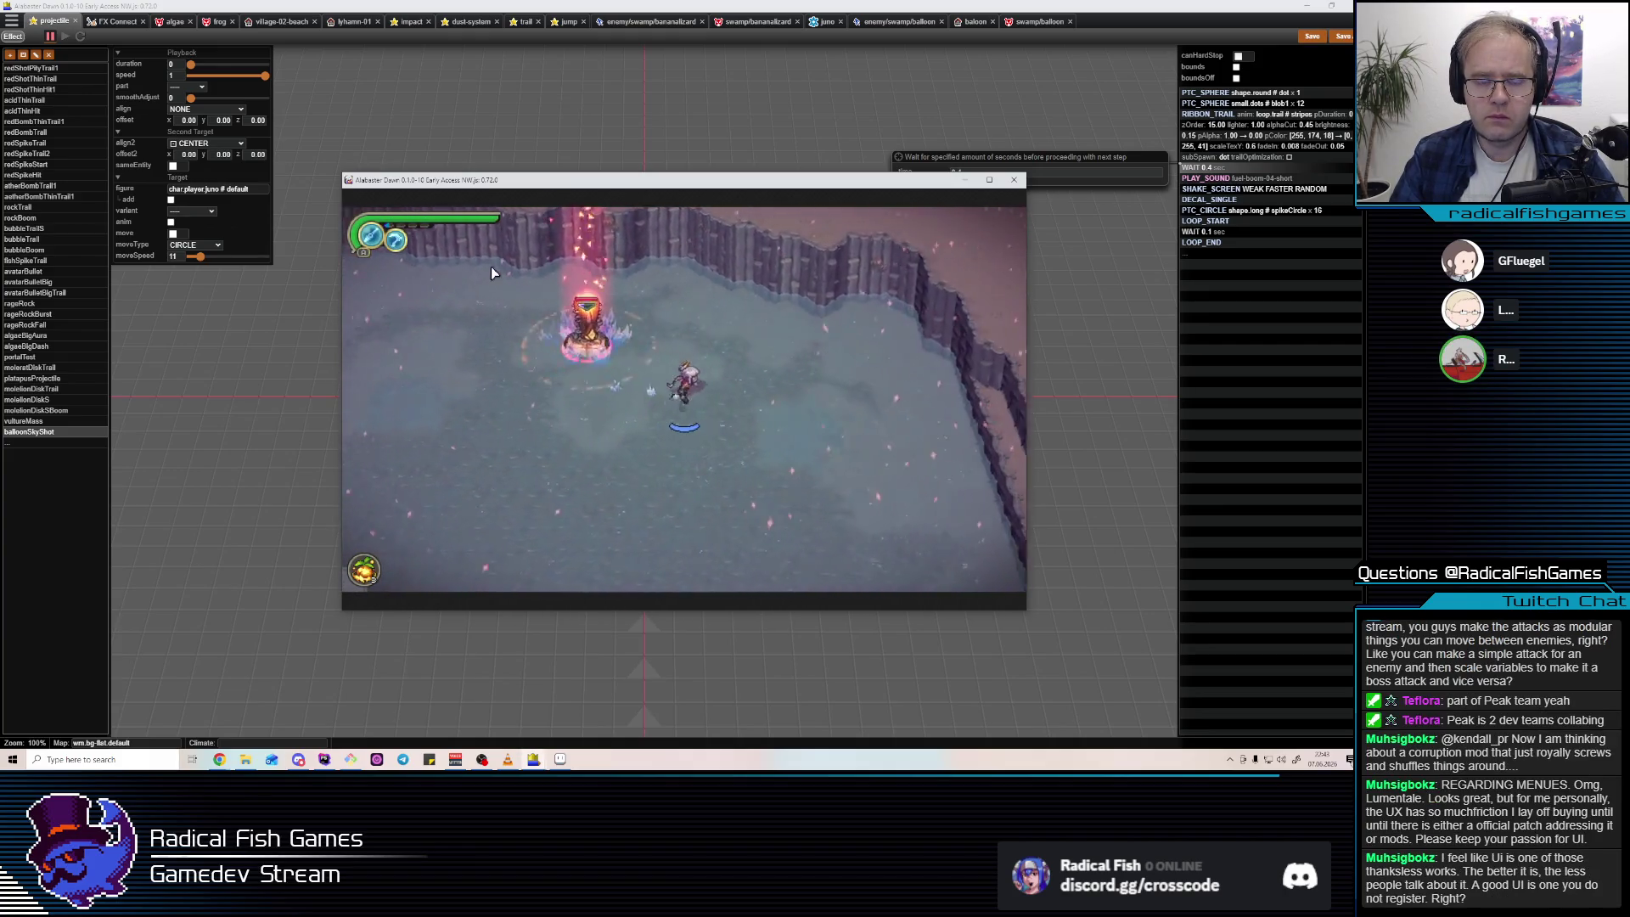
key(a)
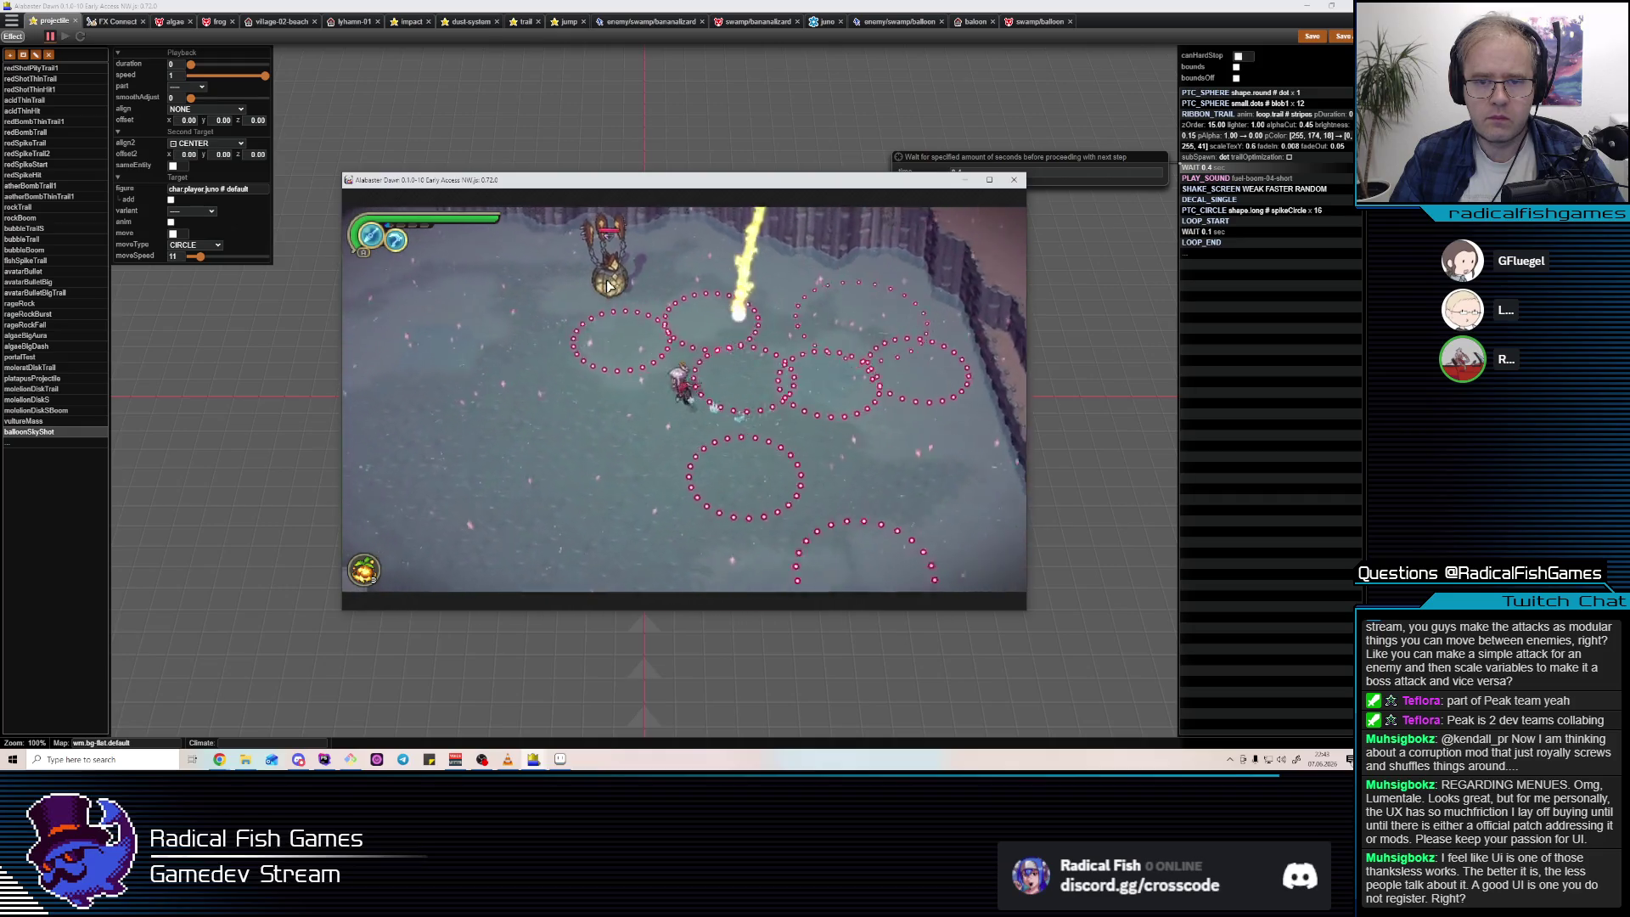
key(w)
click(687, 399)
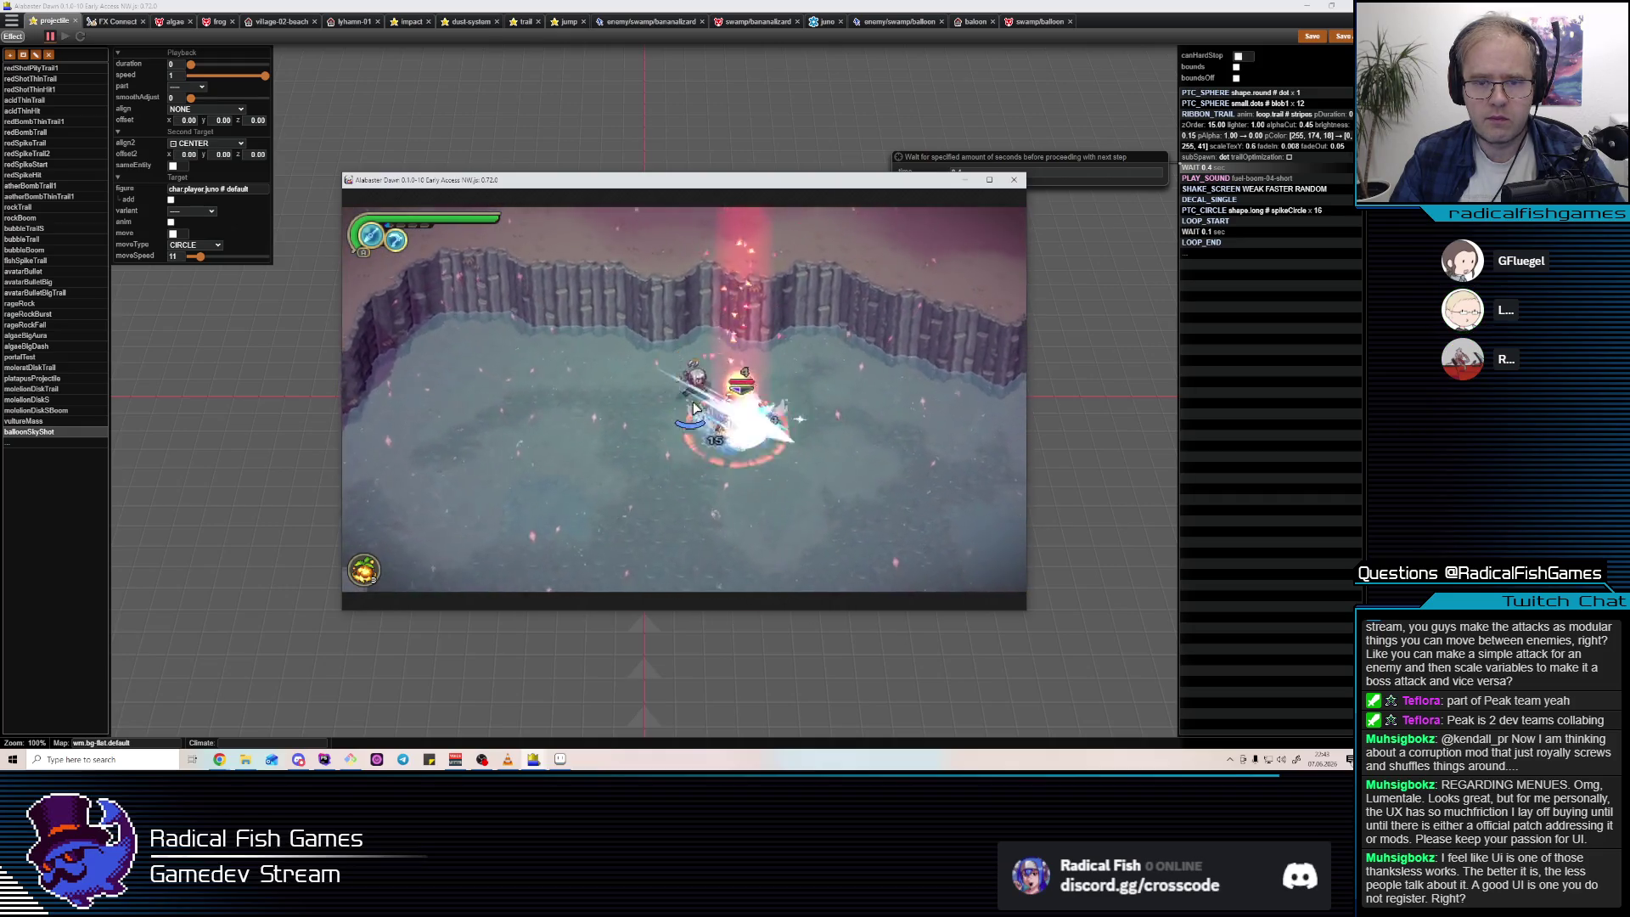
key(s)
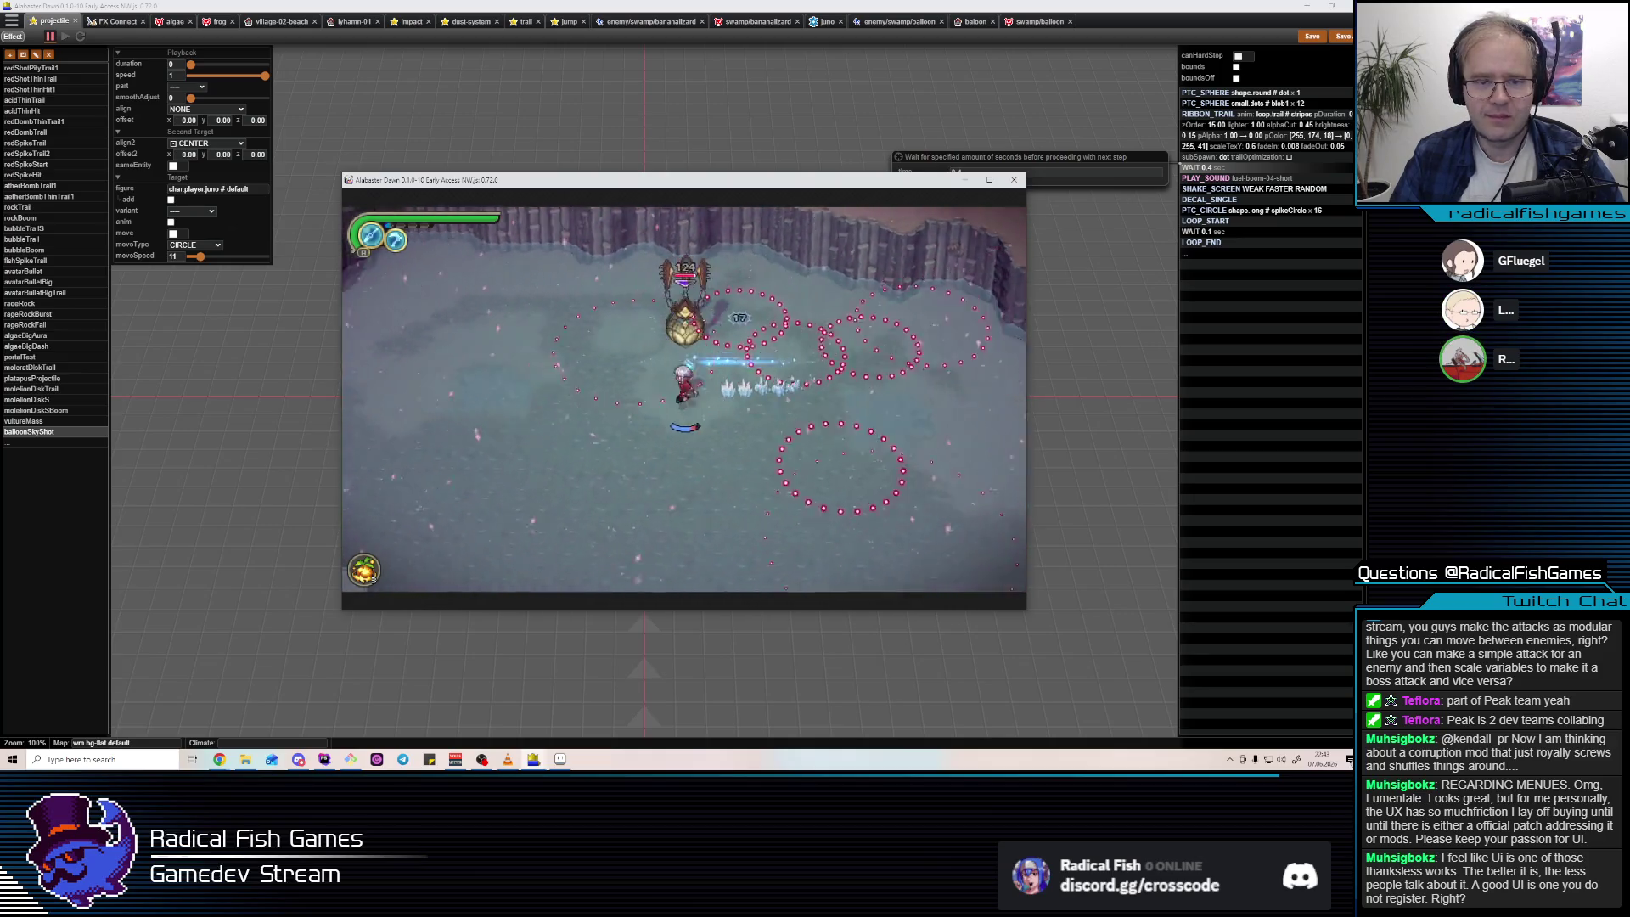
click(628, 432)
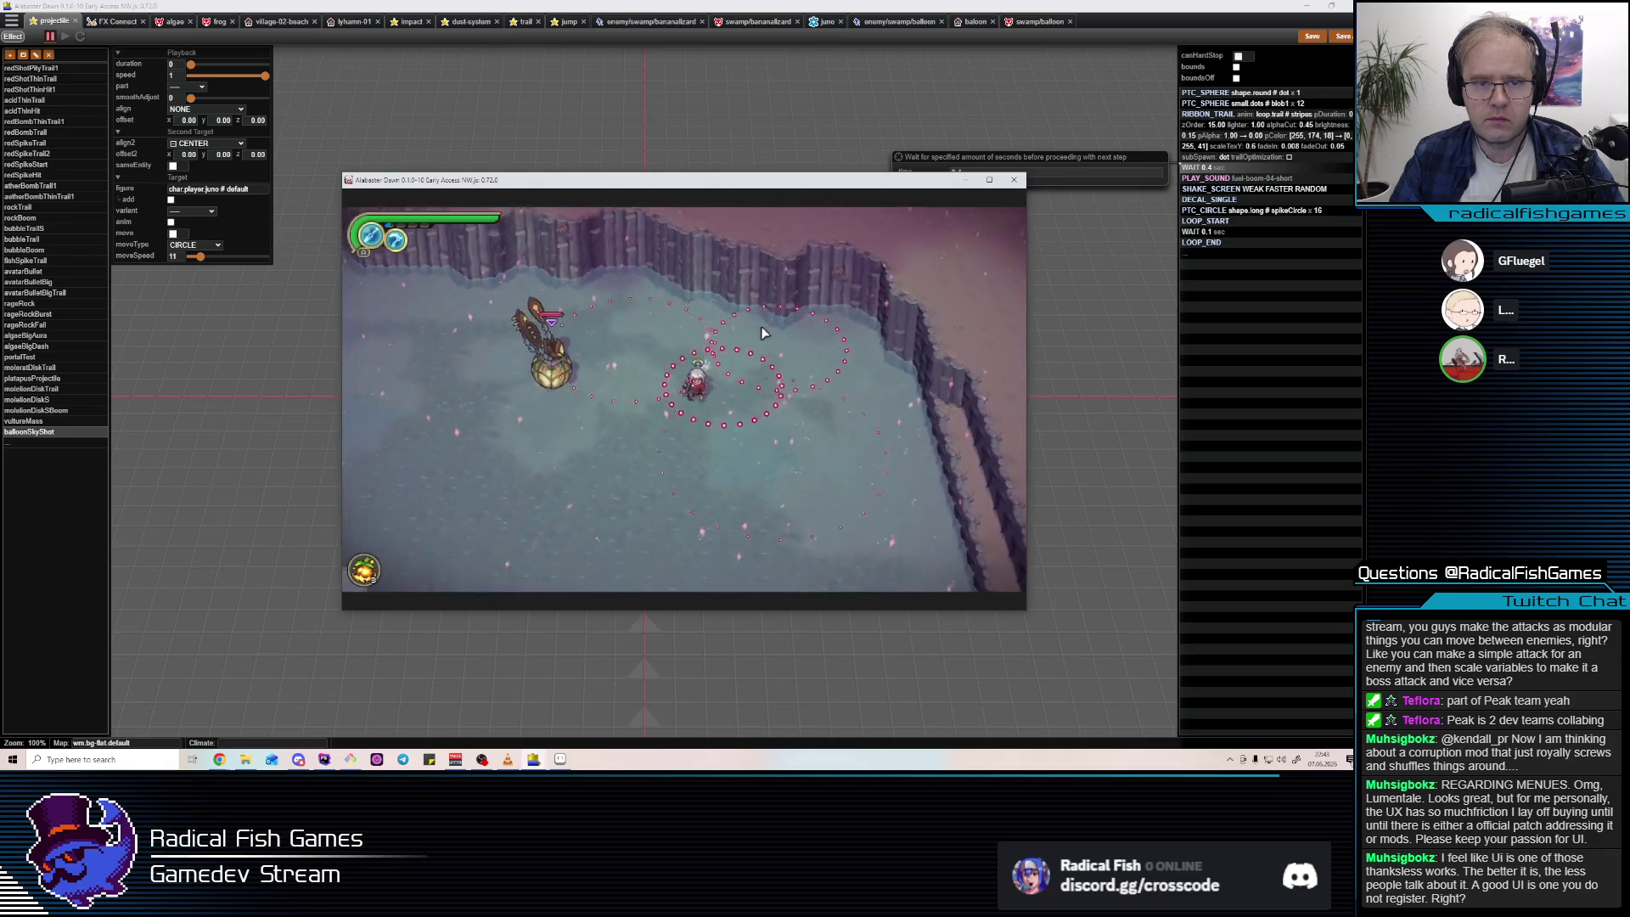
key(w)
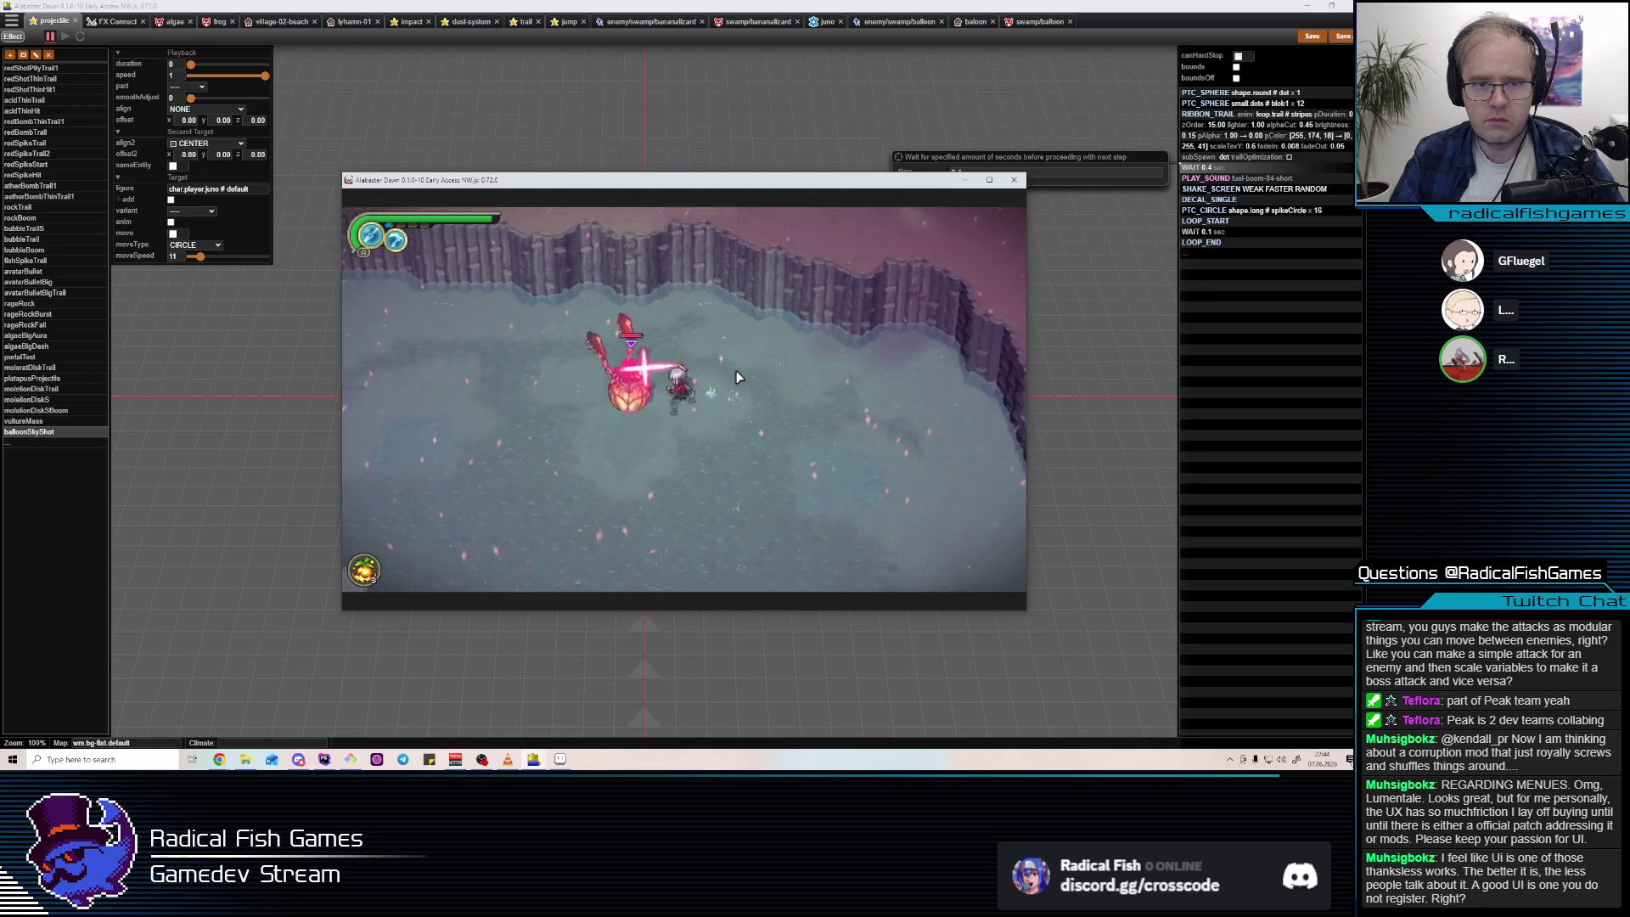
key(alt+F4)
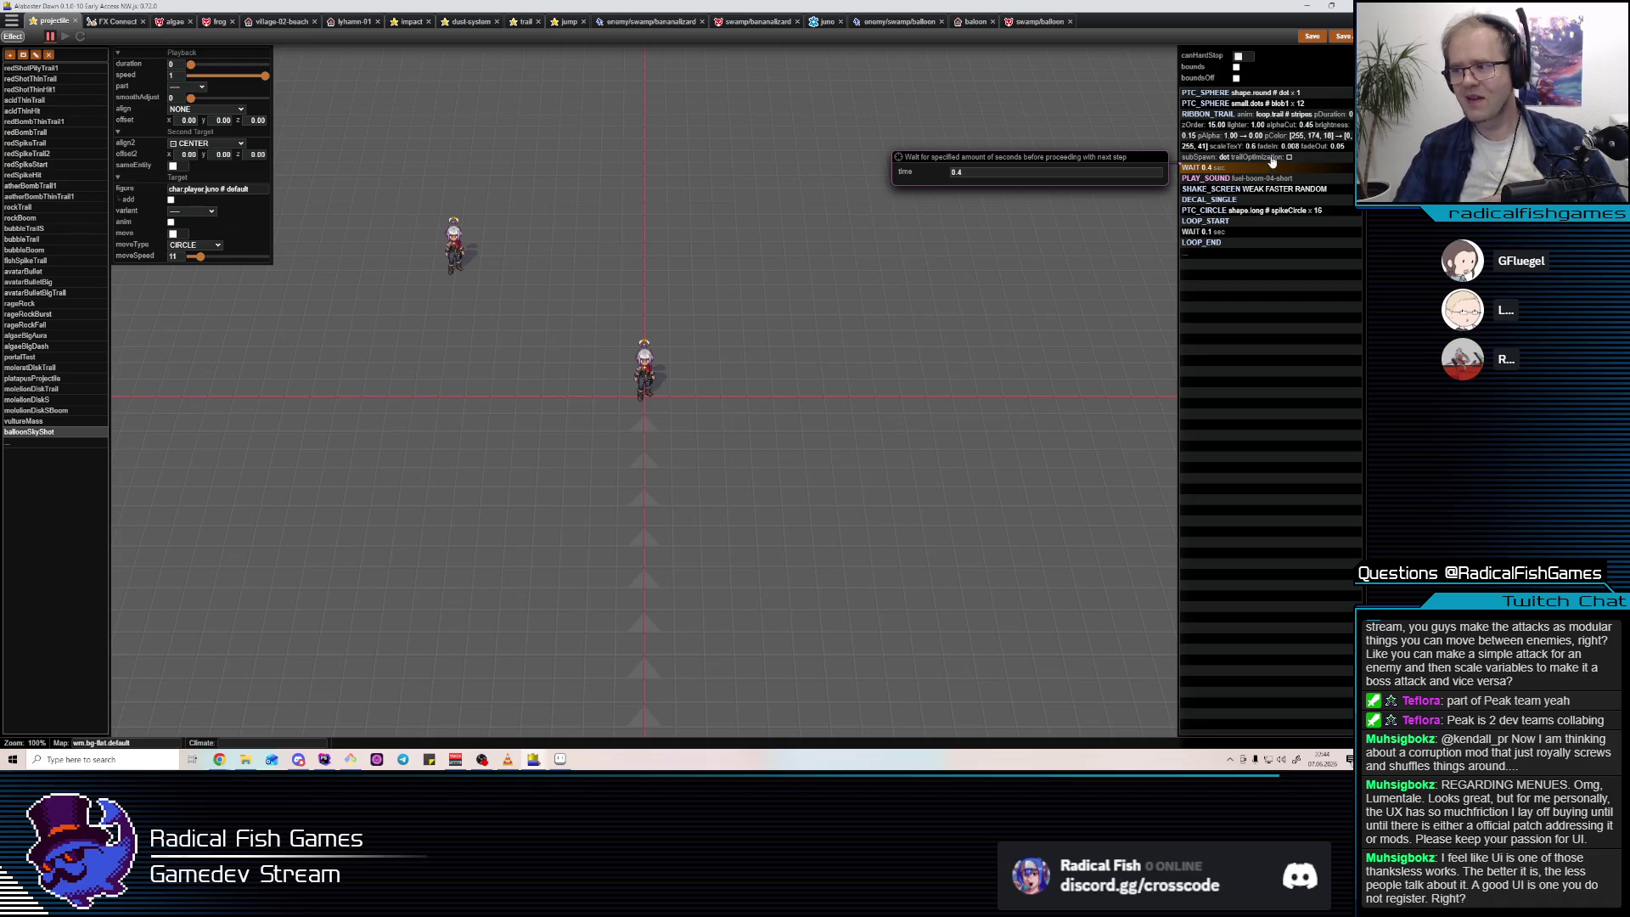